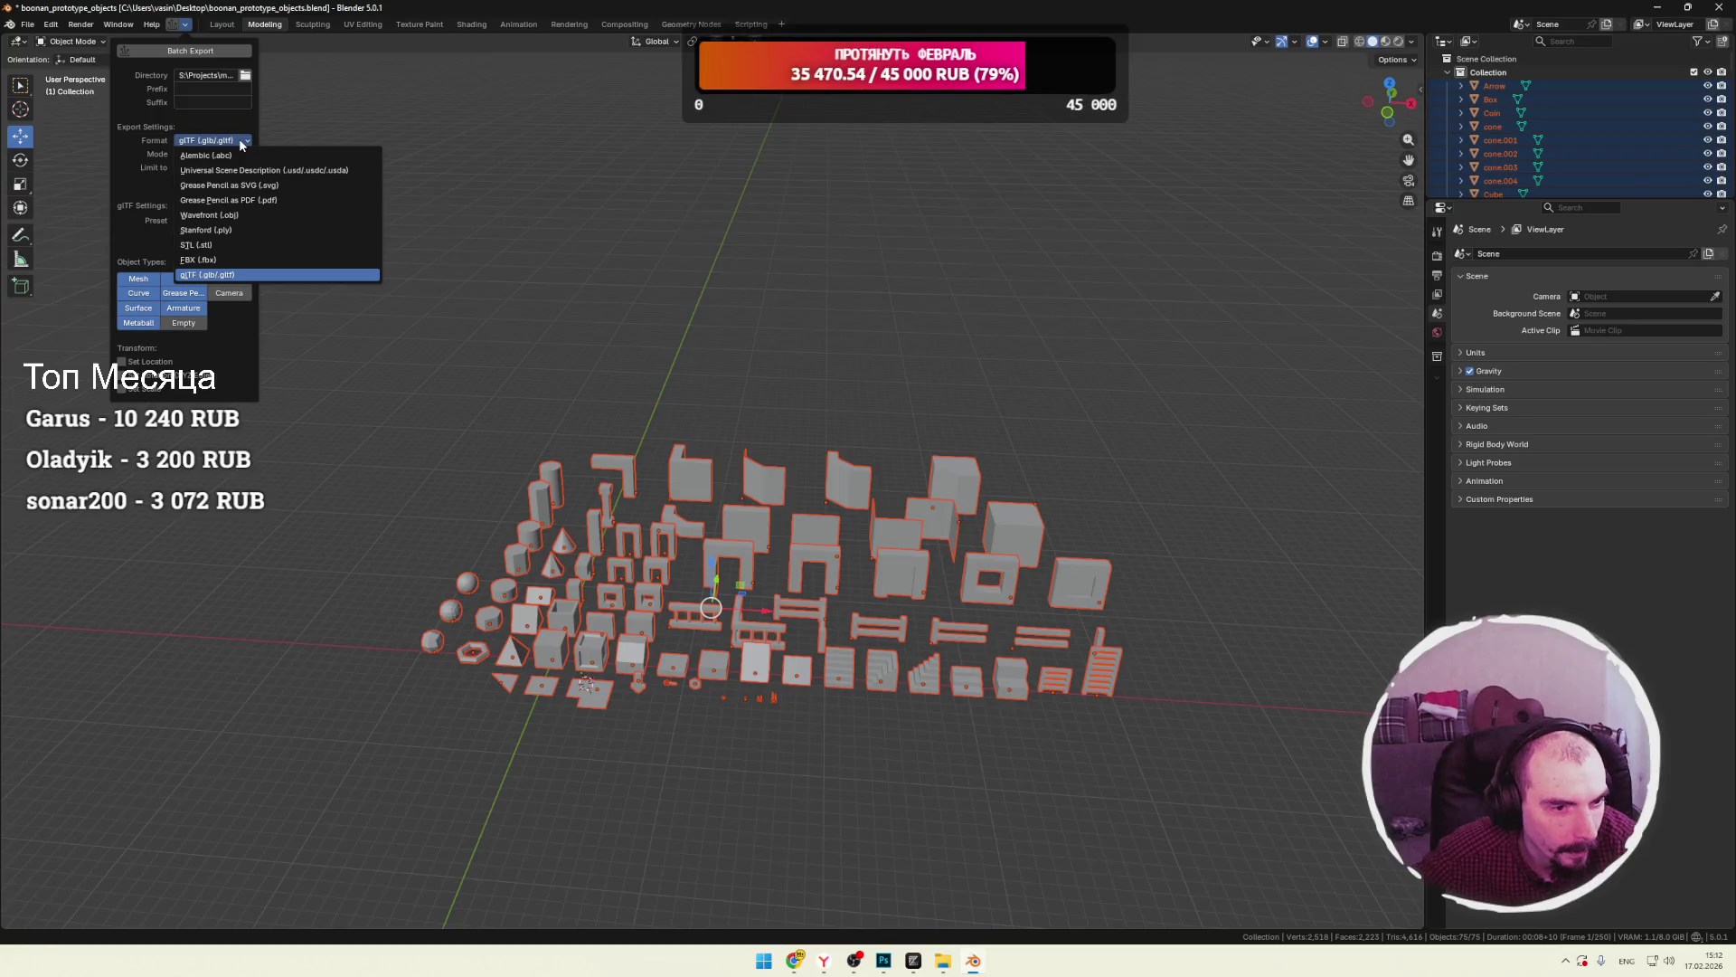
Keep the batch export at glTF format, Parent Objects mode, limited to Visible objects.
{"action": "left_click", "coordinate": [246, 153]}
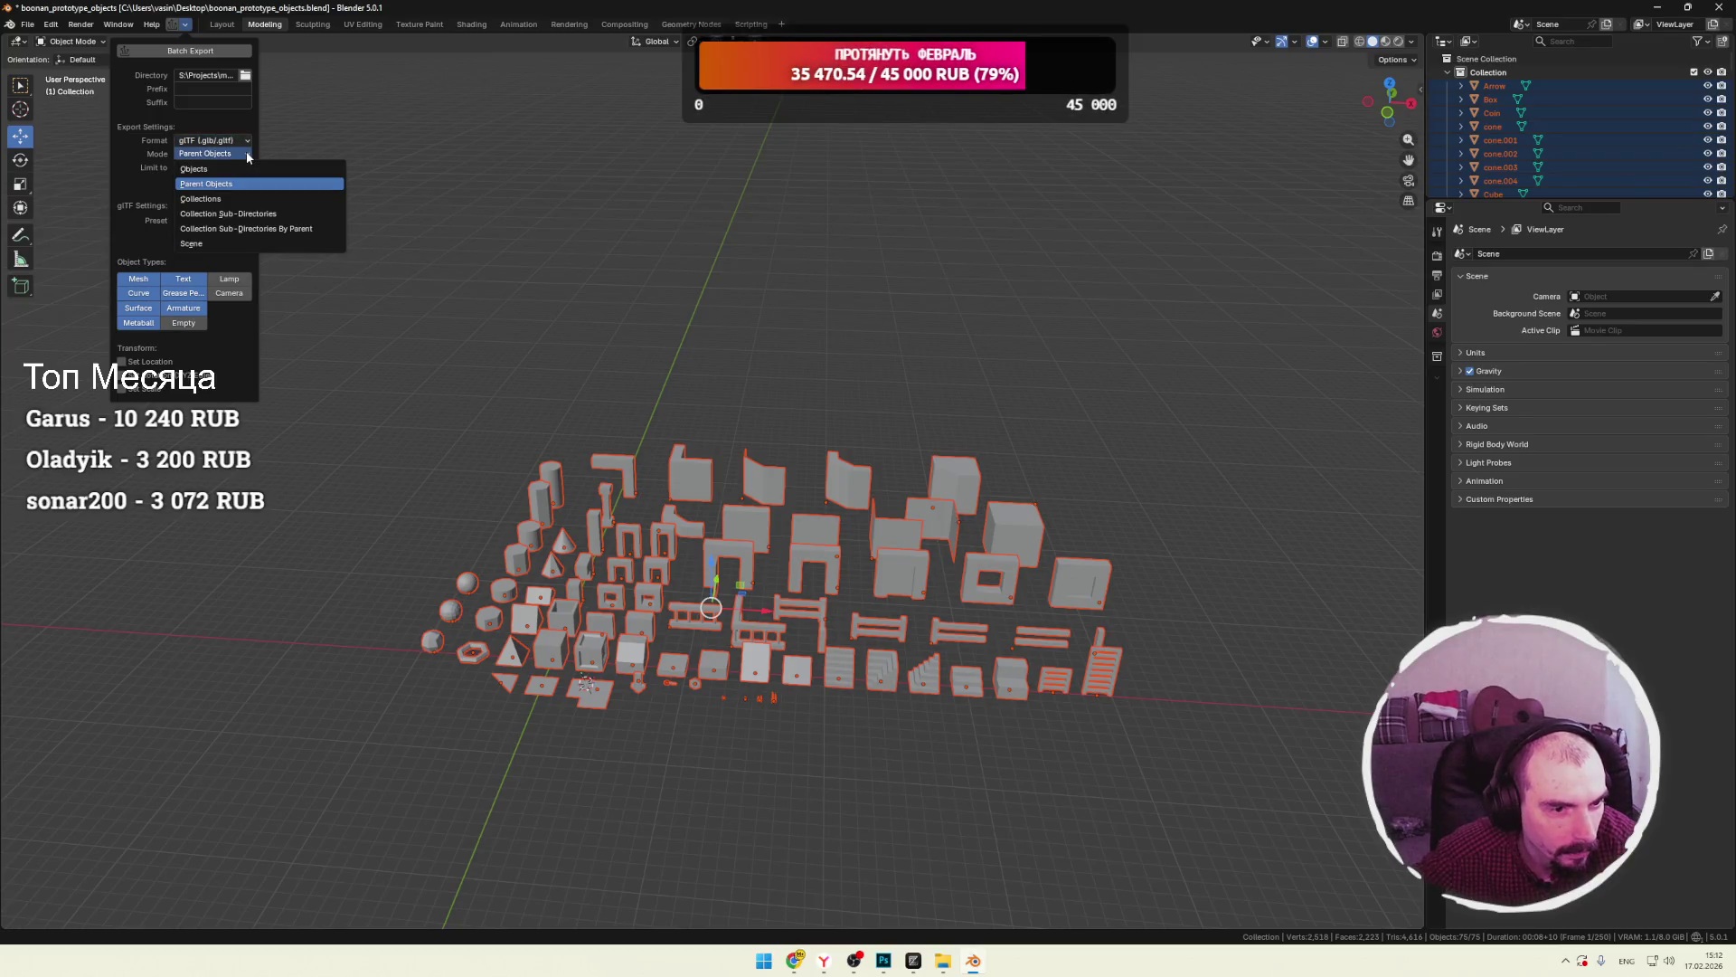
{"action": "left_click", "coordinate": [248, 158]}
{"action": "left_click", "coordinate": [243, 166]}
{"action": "left_click", "coordinate": [244, 170]}
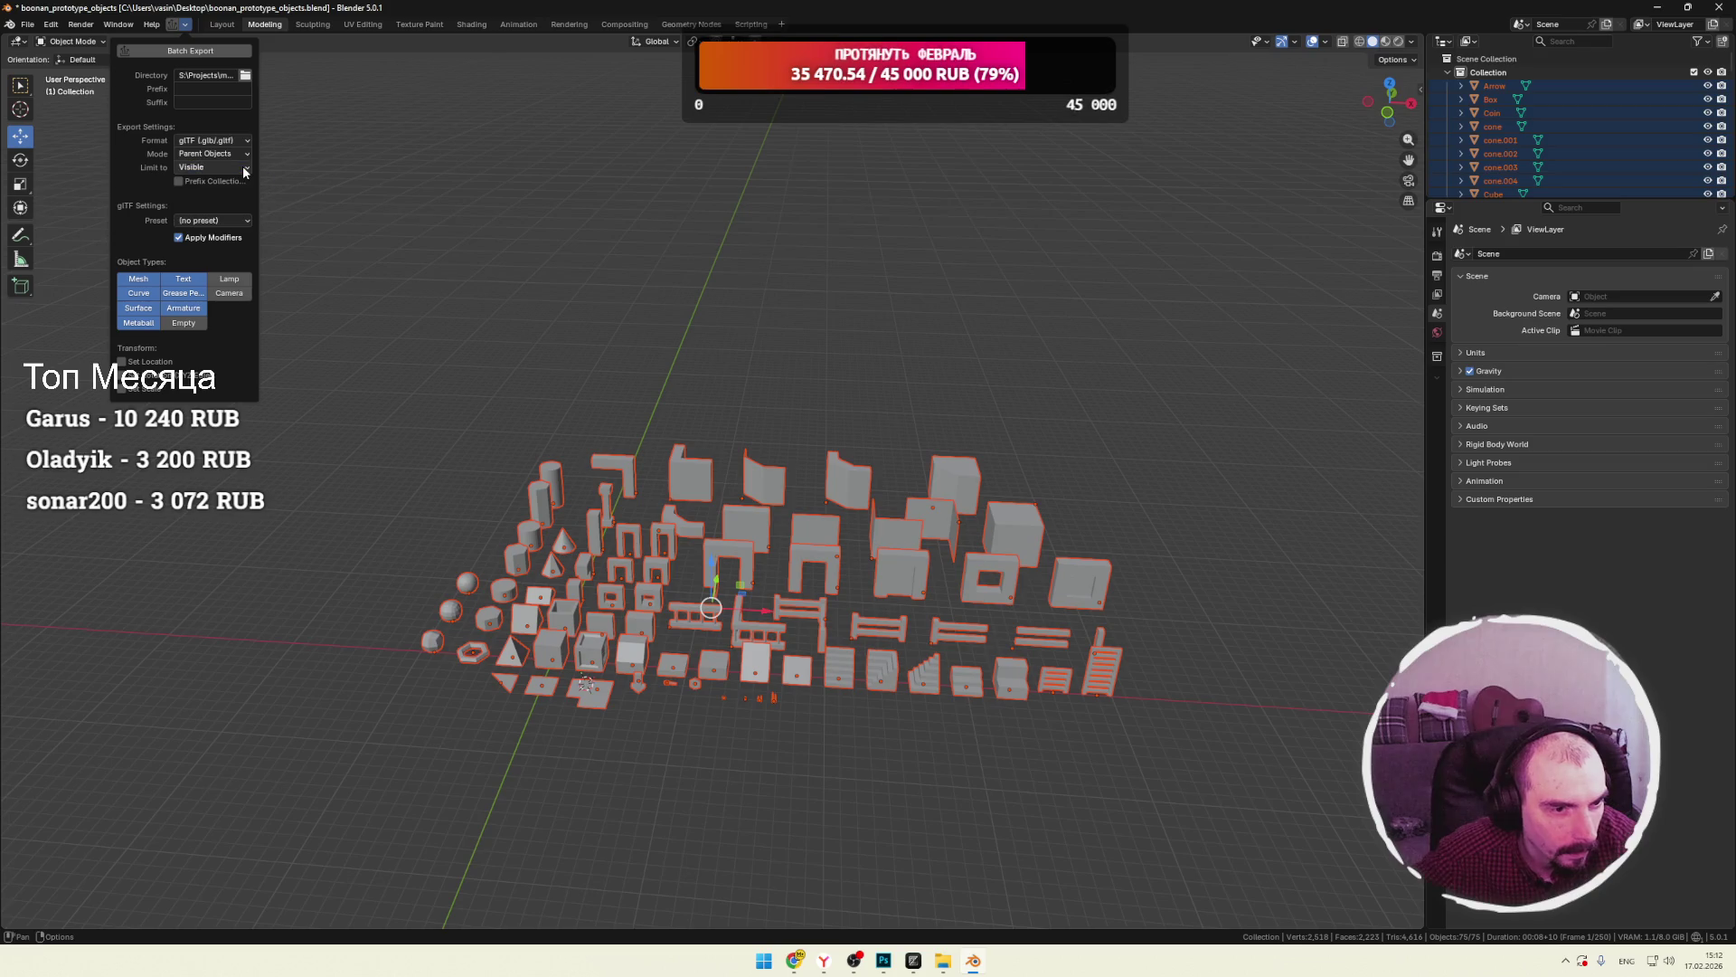
{"action": "left_click", "coordinate": [231, 163]}
{"action": "left_click", "coordinate": [235, 166]}
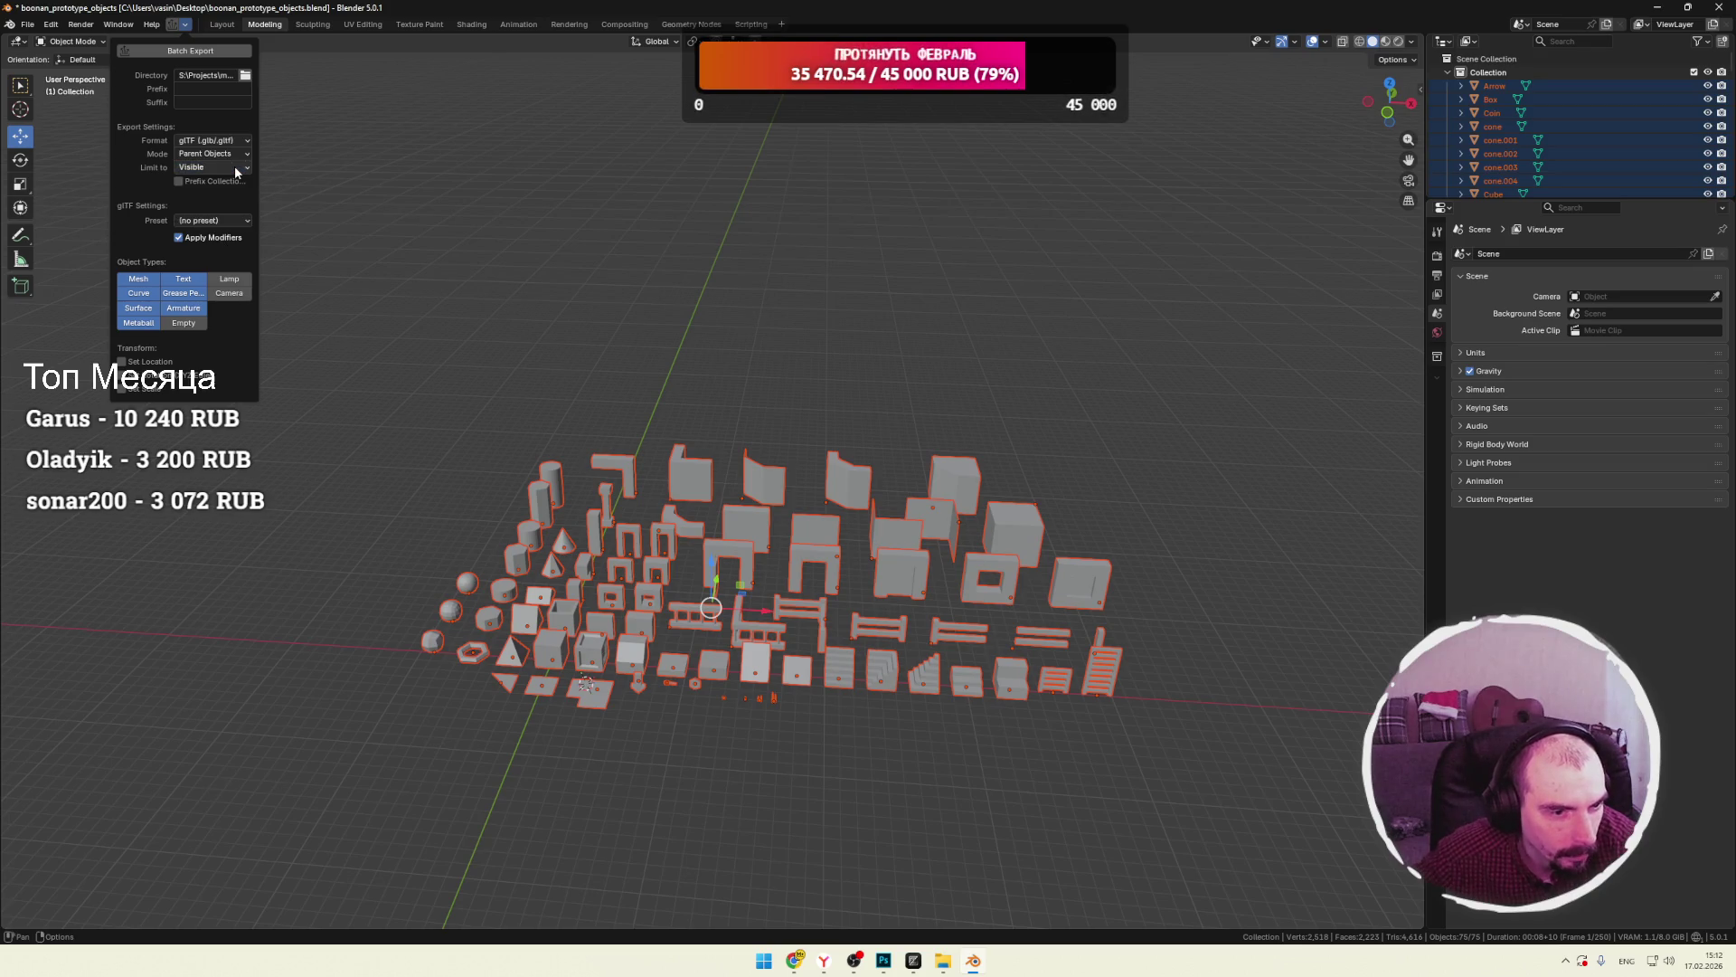
Restrict object types to Mesh only and tick Set Location to zero exported positions.
{"action": "left_click", "coordinate": [182, 286]}
{"action": "left_click", "coordinate": [139, 280]}
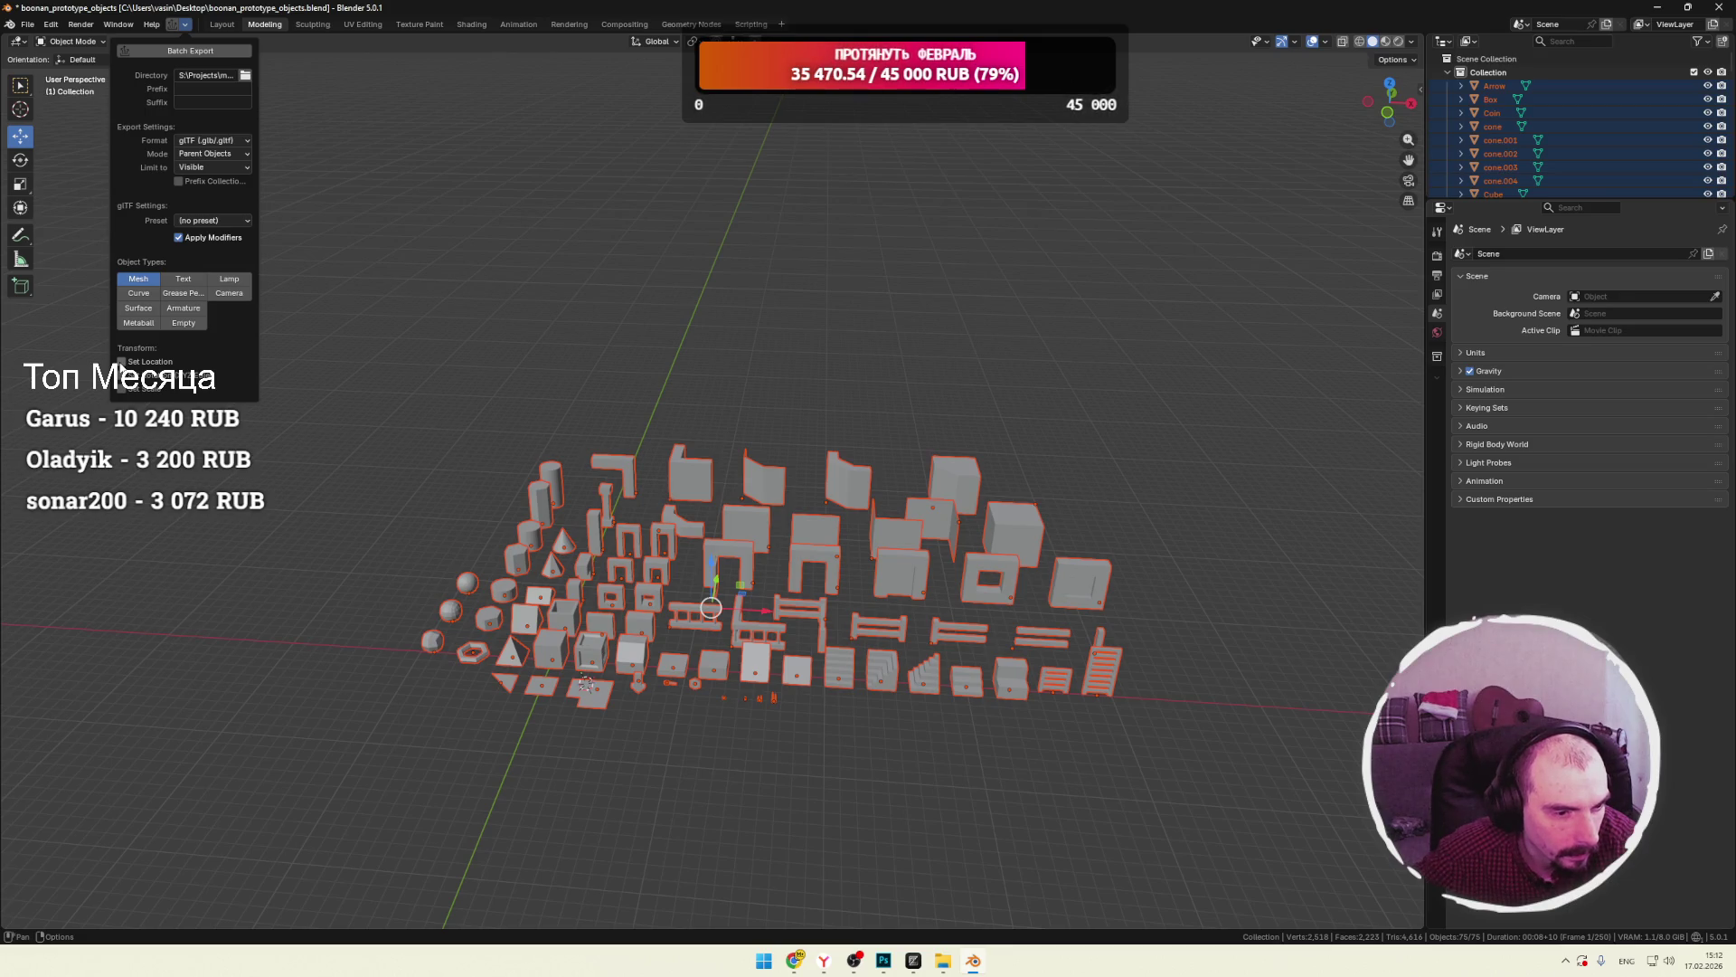
{"action": "left_click", "coordinate": [122, 362]}
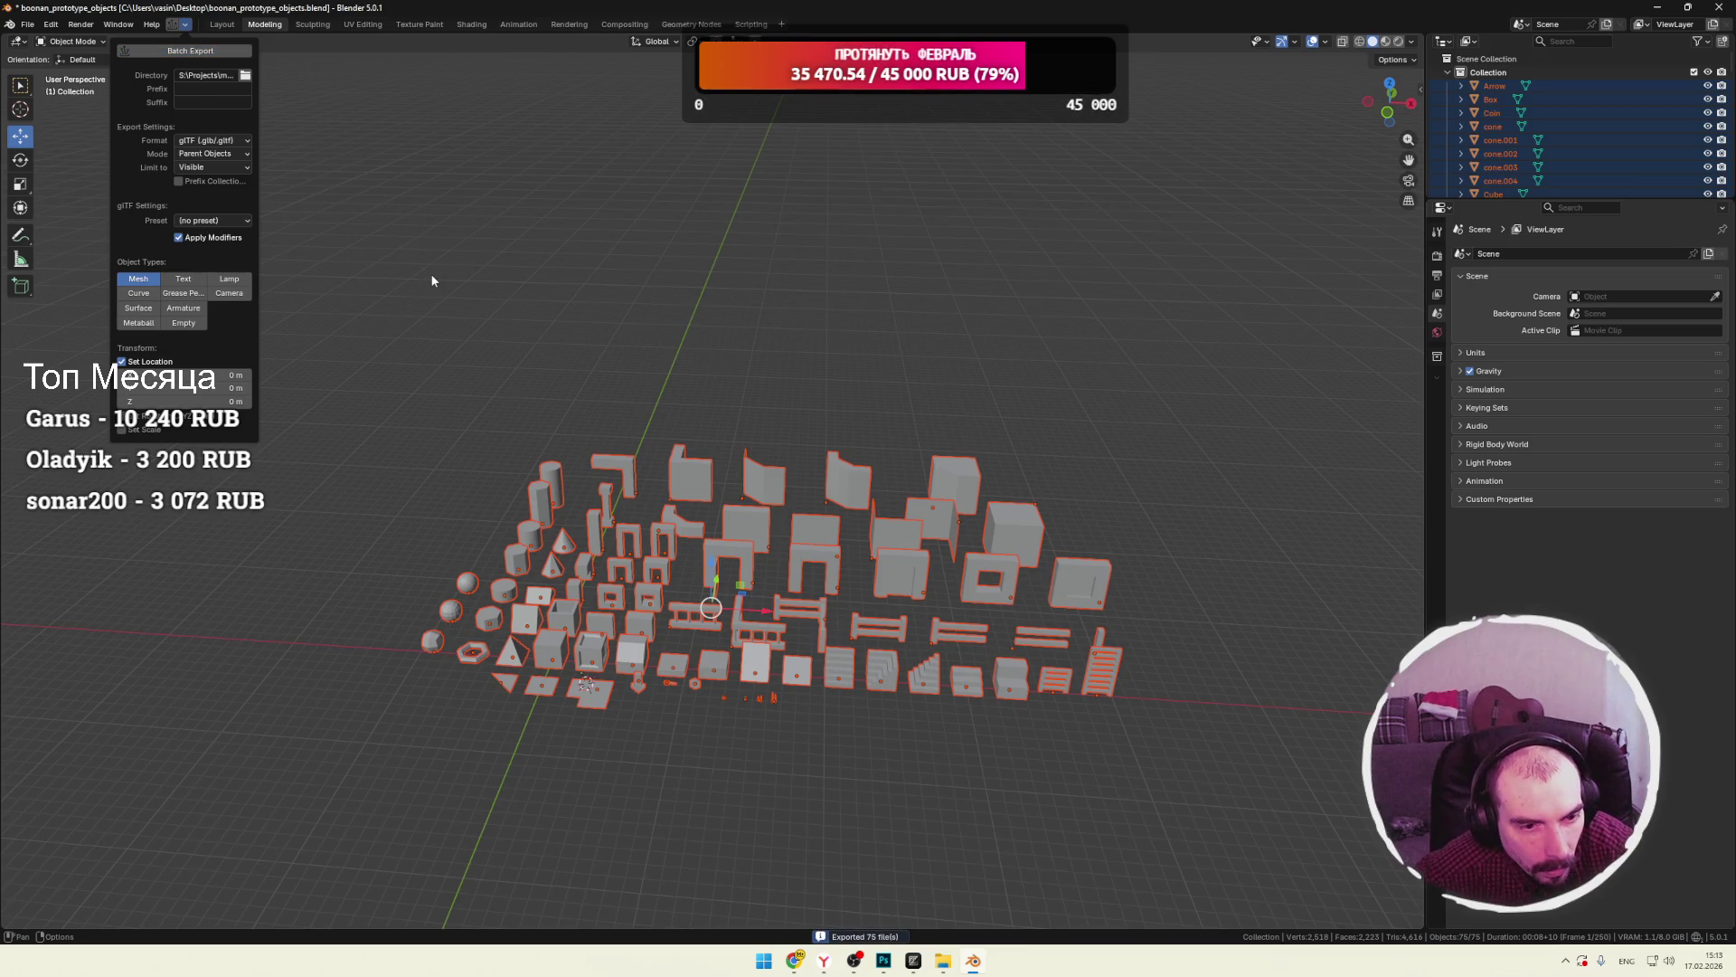
{"action": "left_click", "coordinate": [943, 960]}
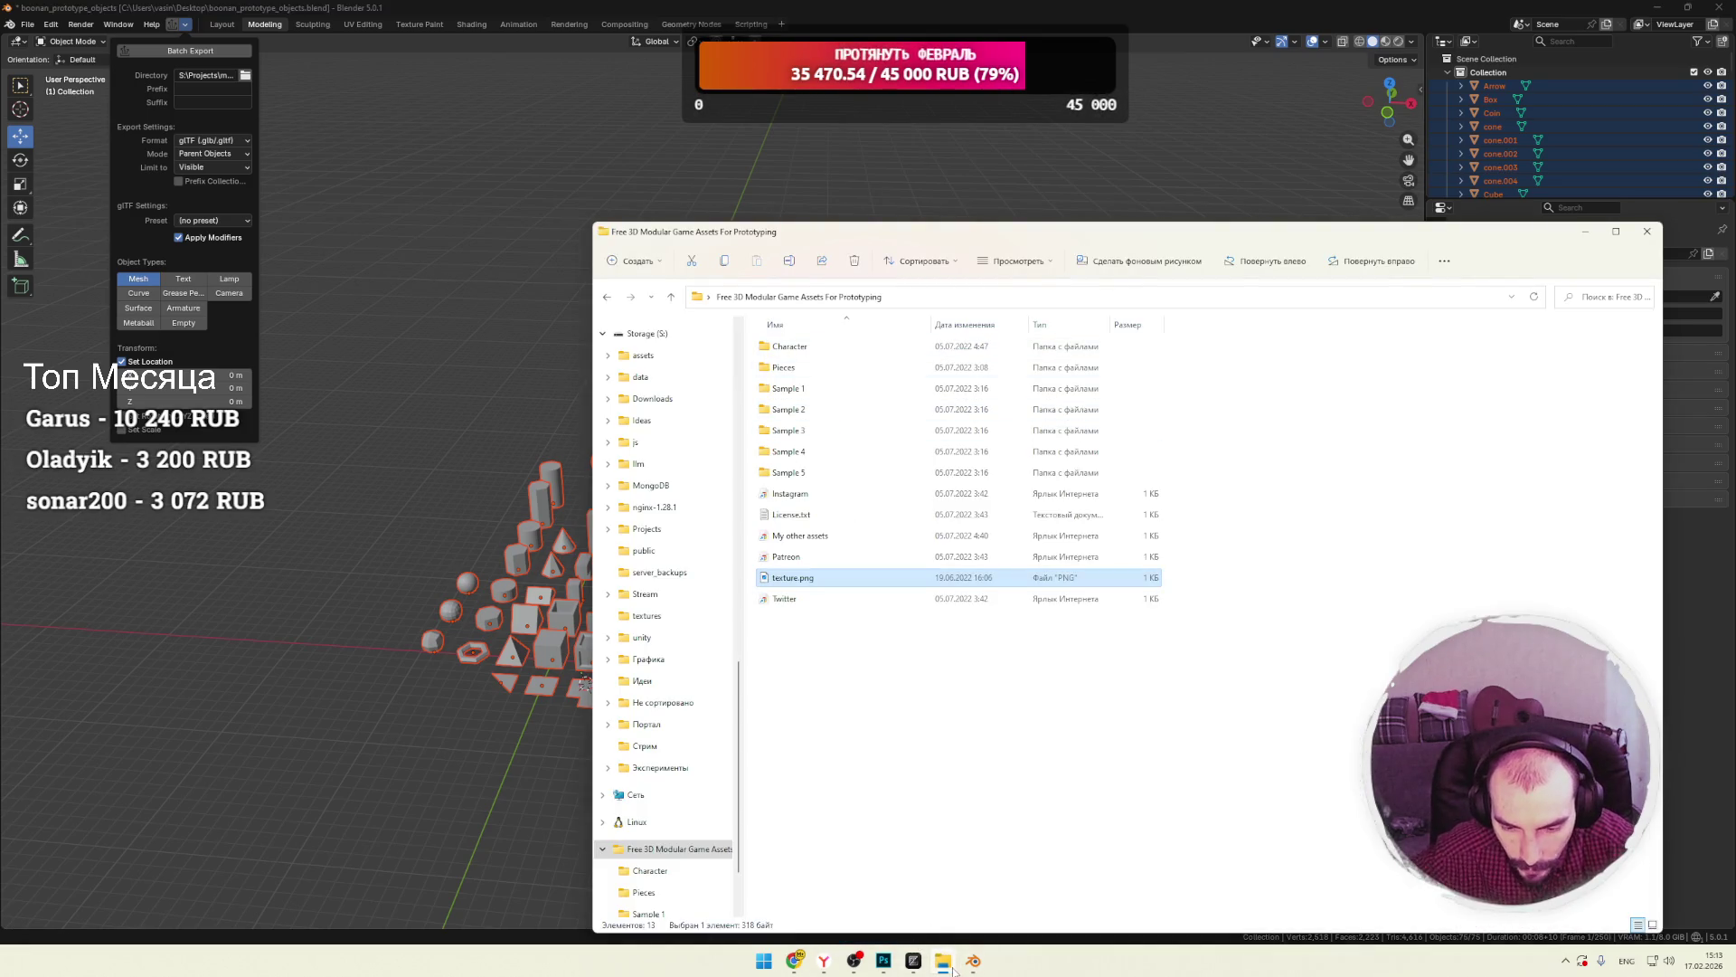
Bring the folder window forward and open the Projects folder in a new window.
{"action": "left_click", "coordinate": [795, 962]}
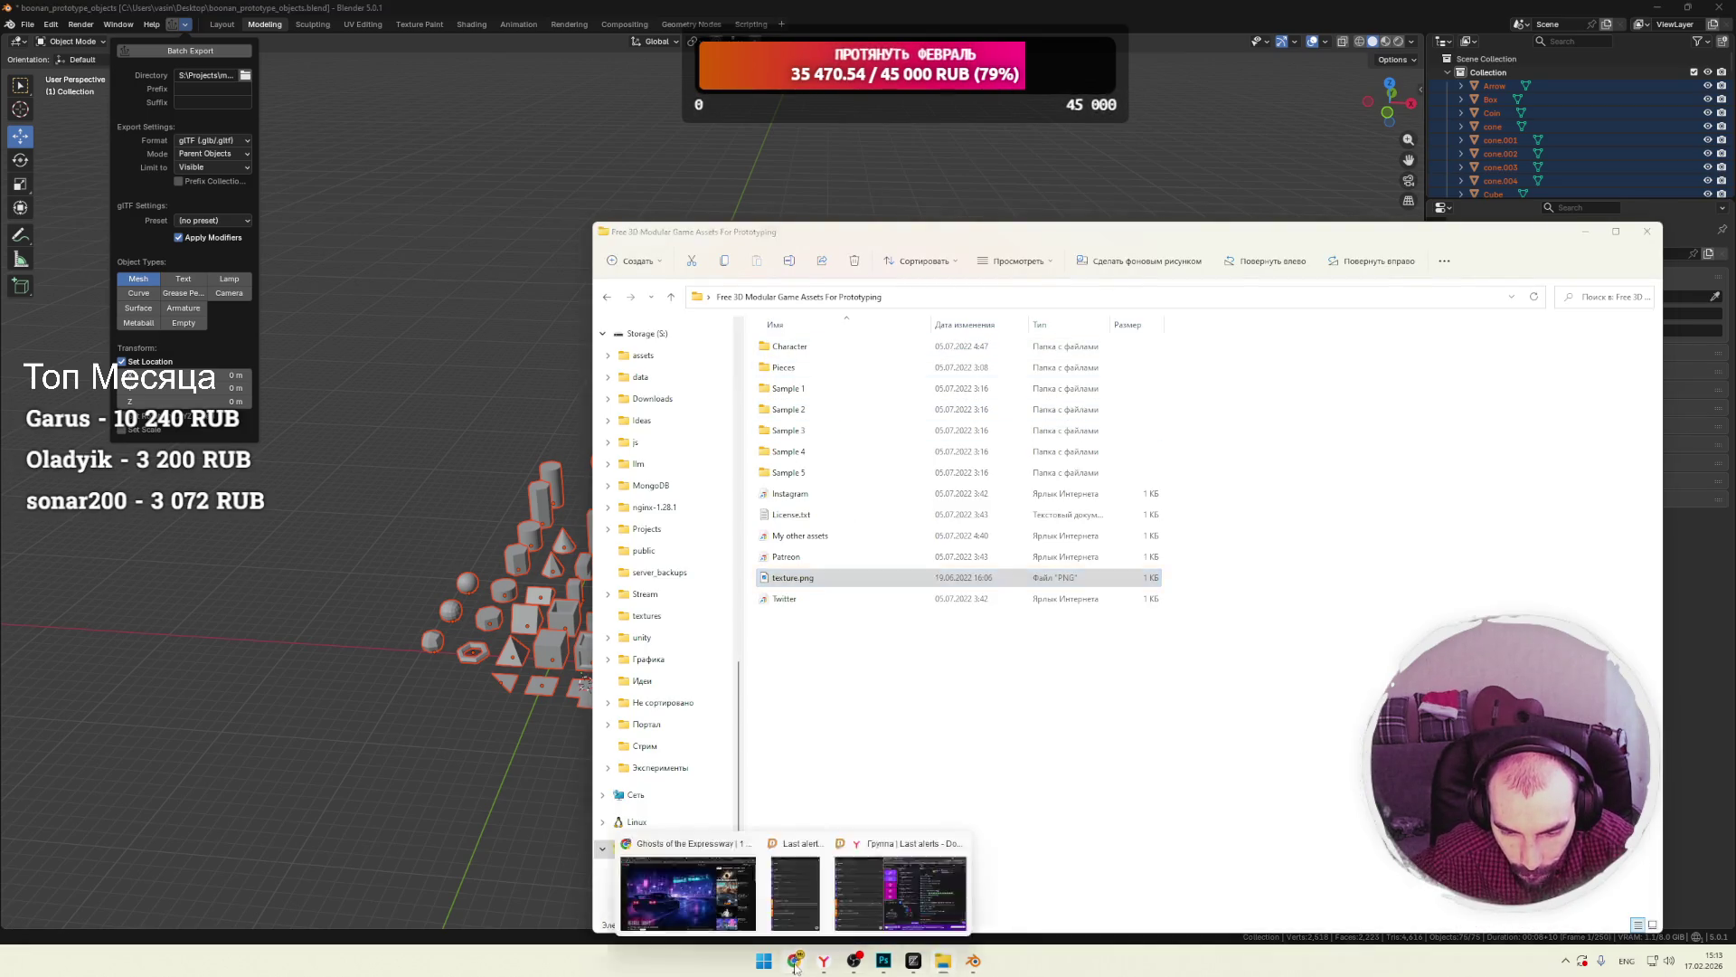
{"action": "left_click", "coordinate": [943, 962]}
{"action": "left_click", "coordinate": [944, 962]}
{"action": "left_click", "coordinate": [943, 962]}
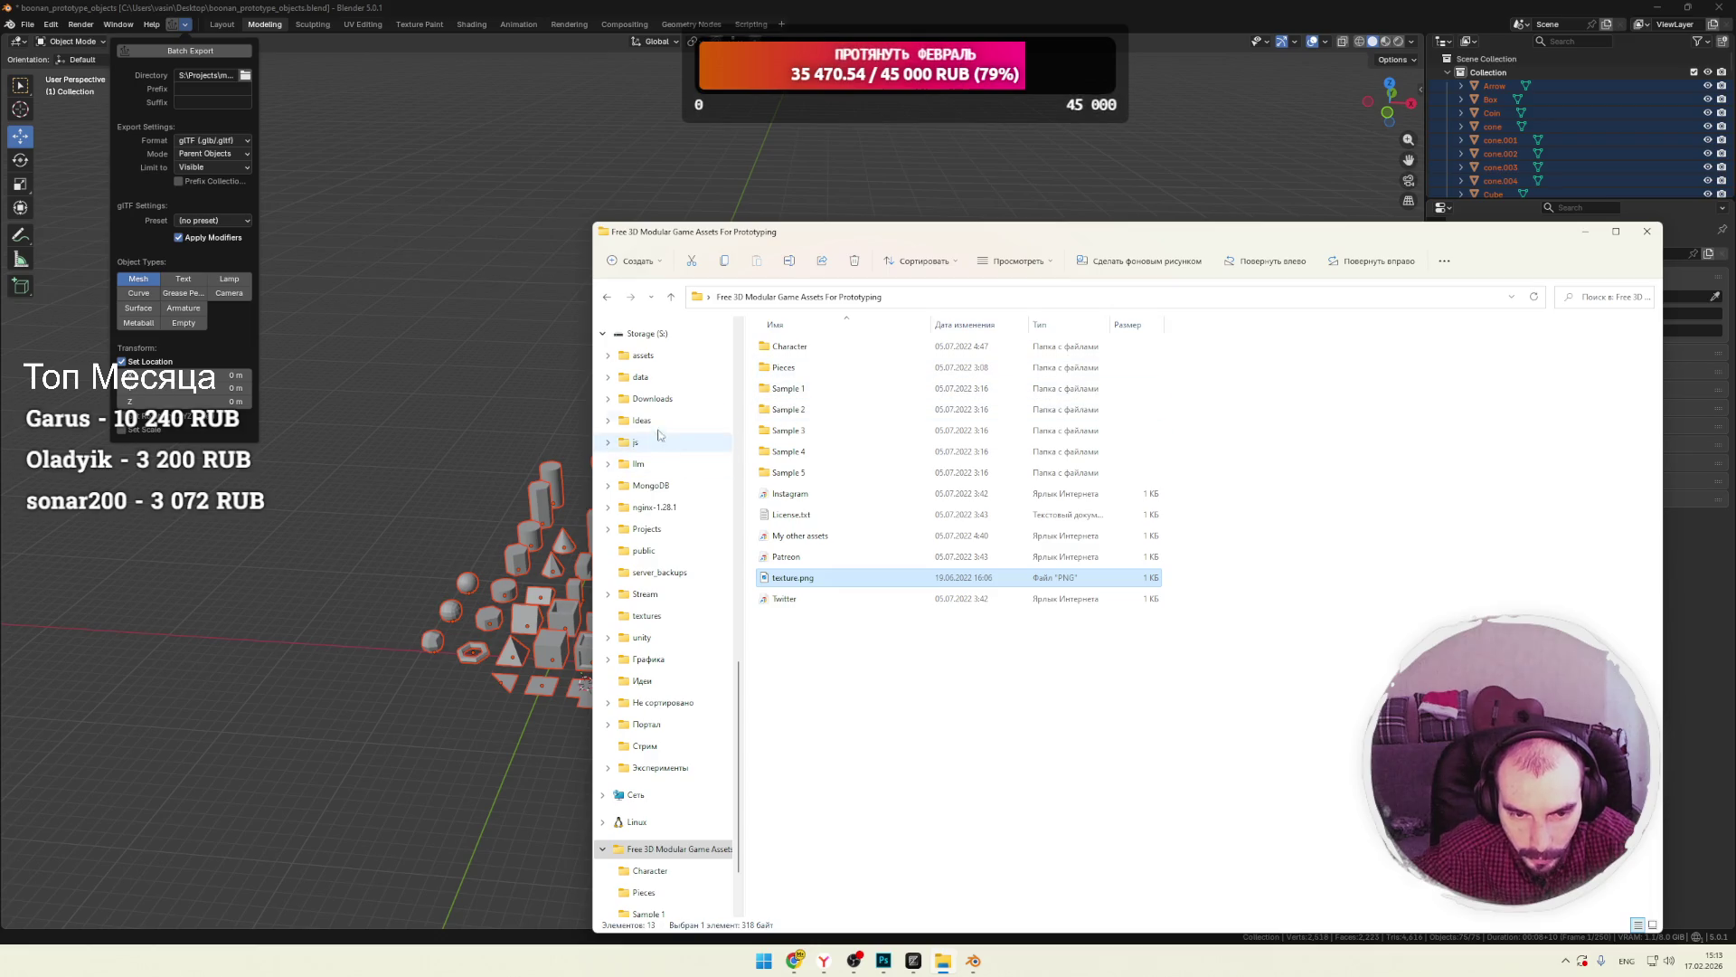
{"action": "right_click", "coordinate": [657, 534]}
{"action": "left_click", "coordinate": [709, 606]}
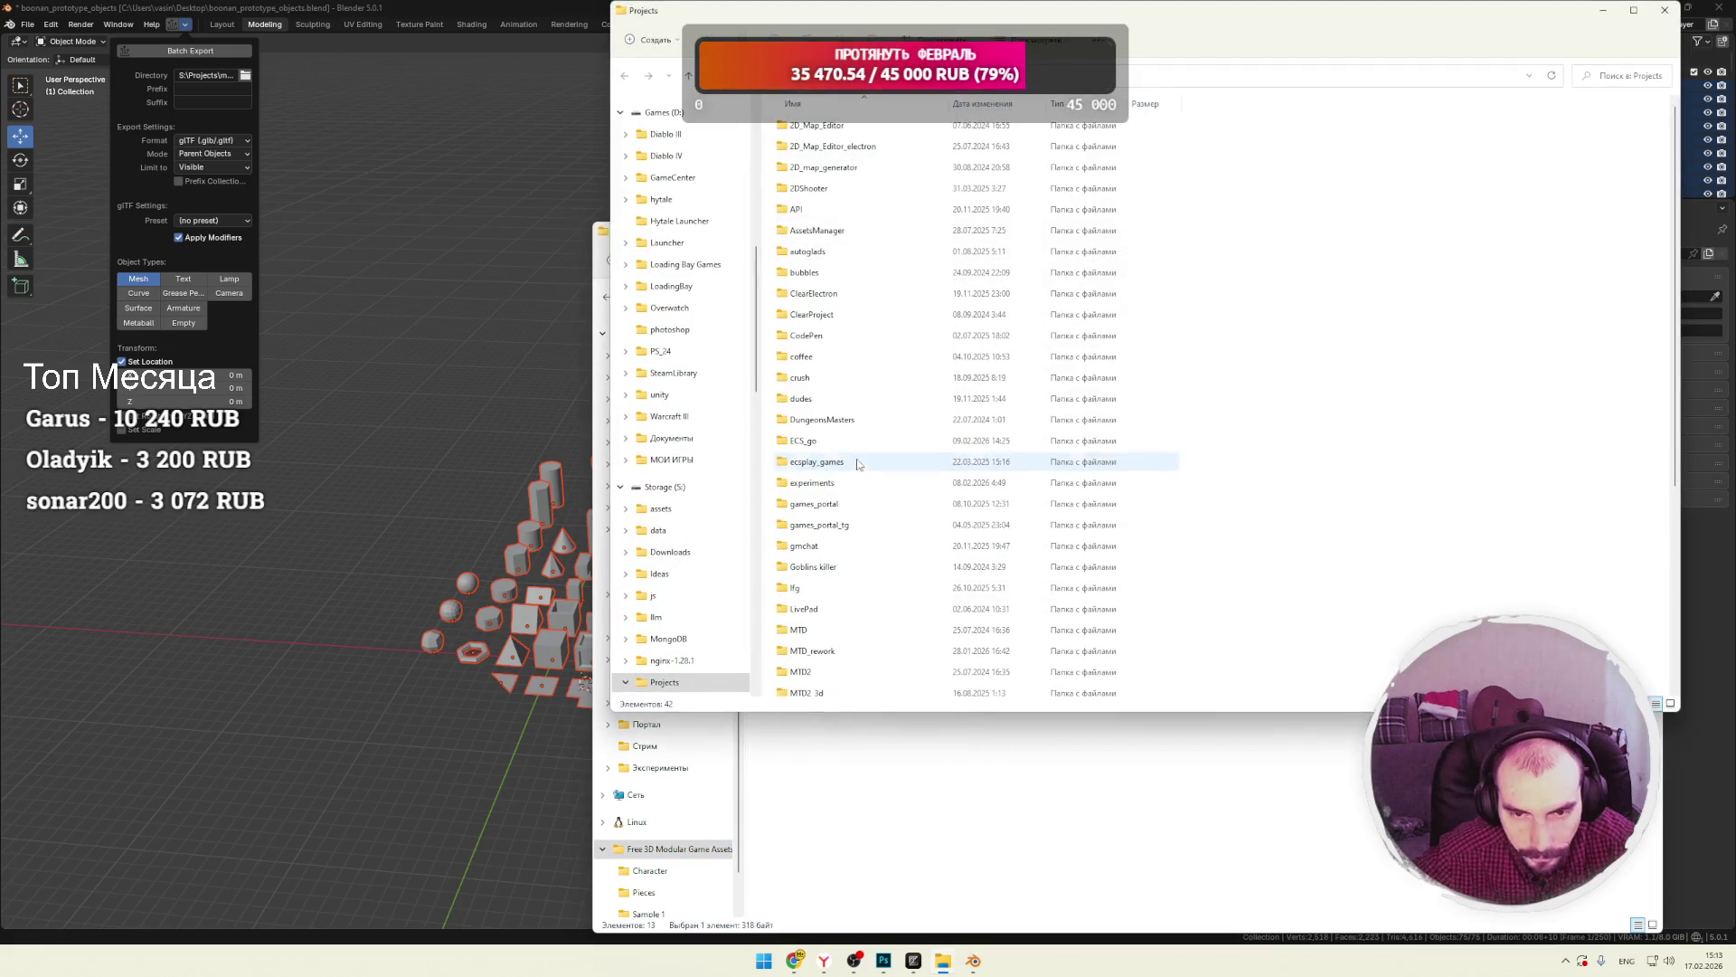
Go to multy-verse > editor > client_server > client > public > models > prototype and preview Box.glb.
{"action": "double_click", "coordinate": [811, 601]}
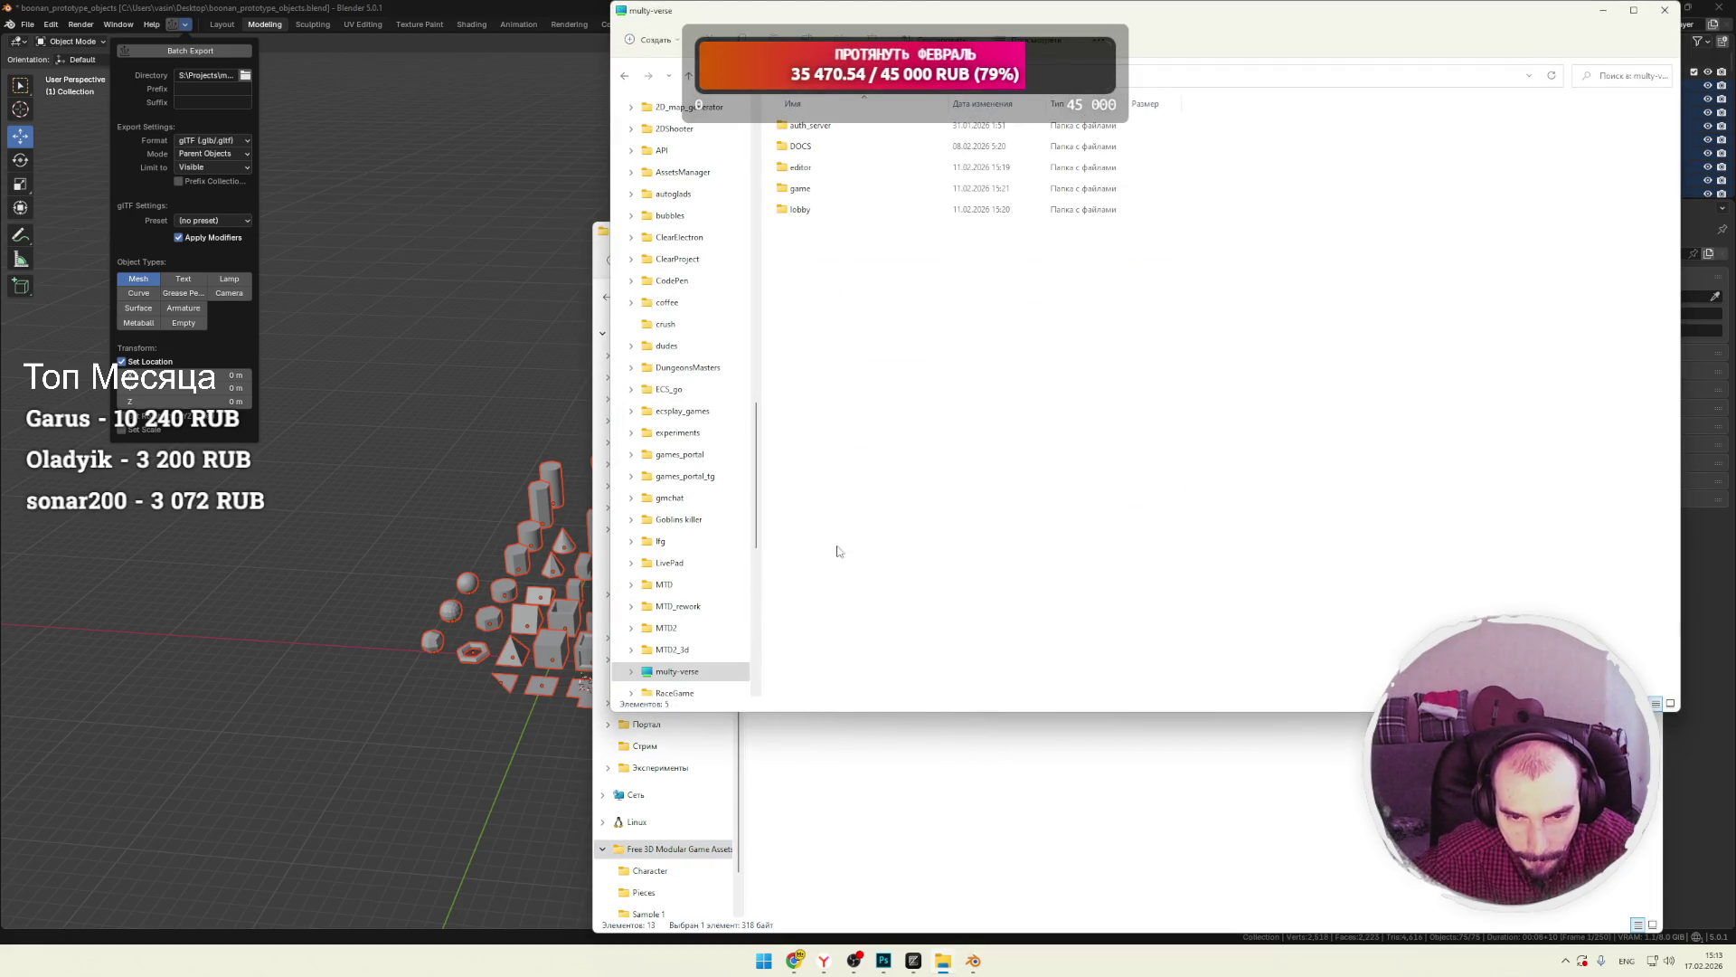
{"action": "double_click", "coordinate": [812, 170]}
{"action": "double_click", "coordinate": [810, 127]}
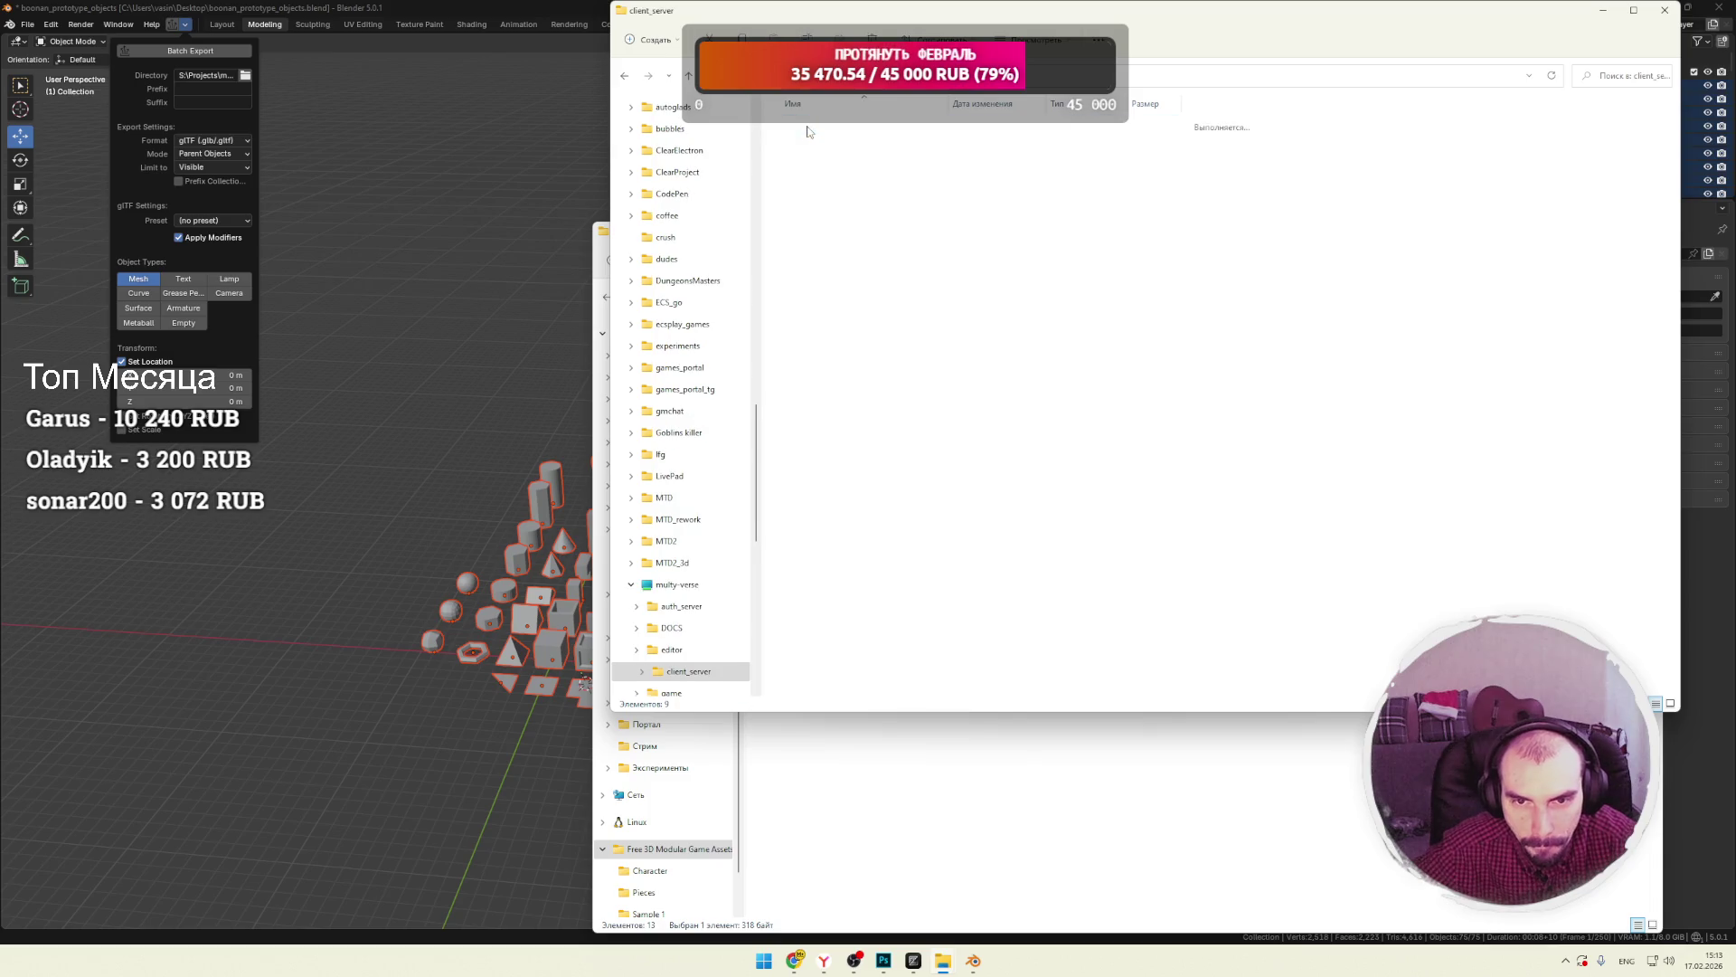
{"action": "double_click", "coordinate": [812, 147]}
{"action": "double_click", "coordinate": [809, 128]}
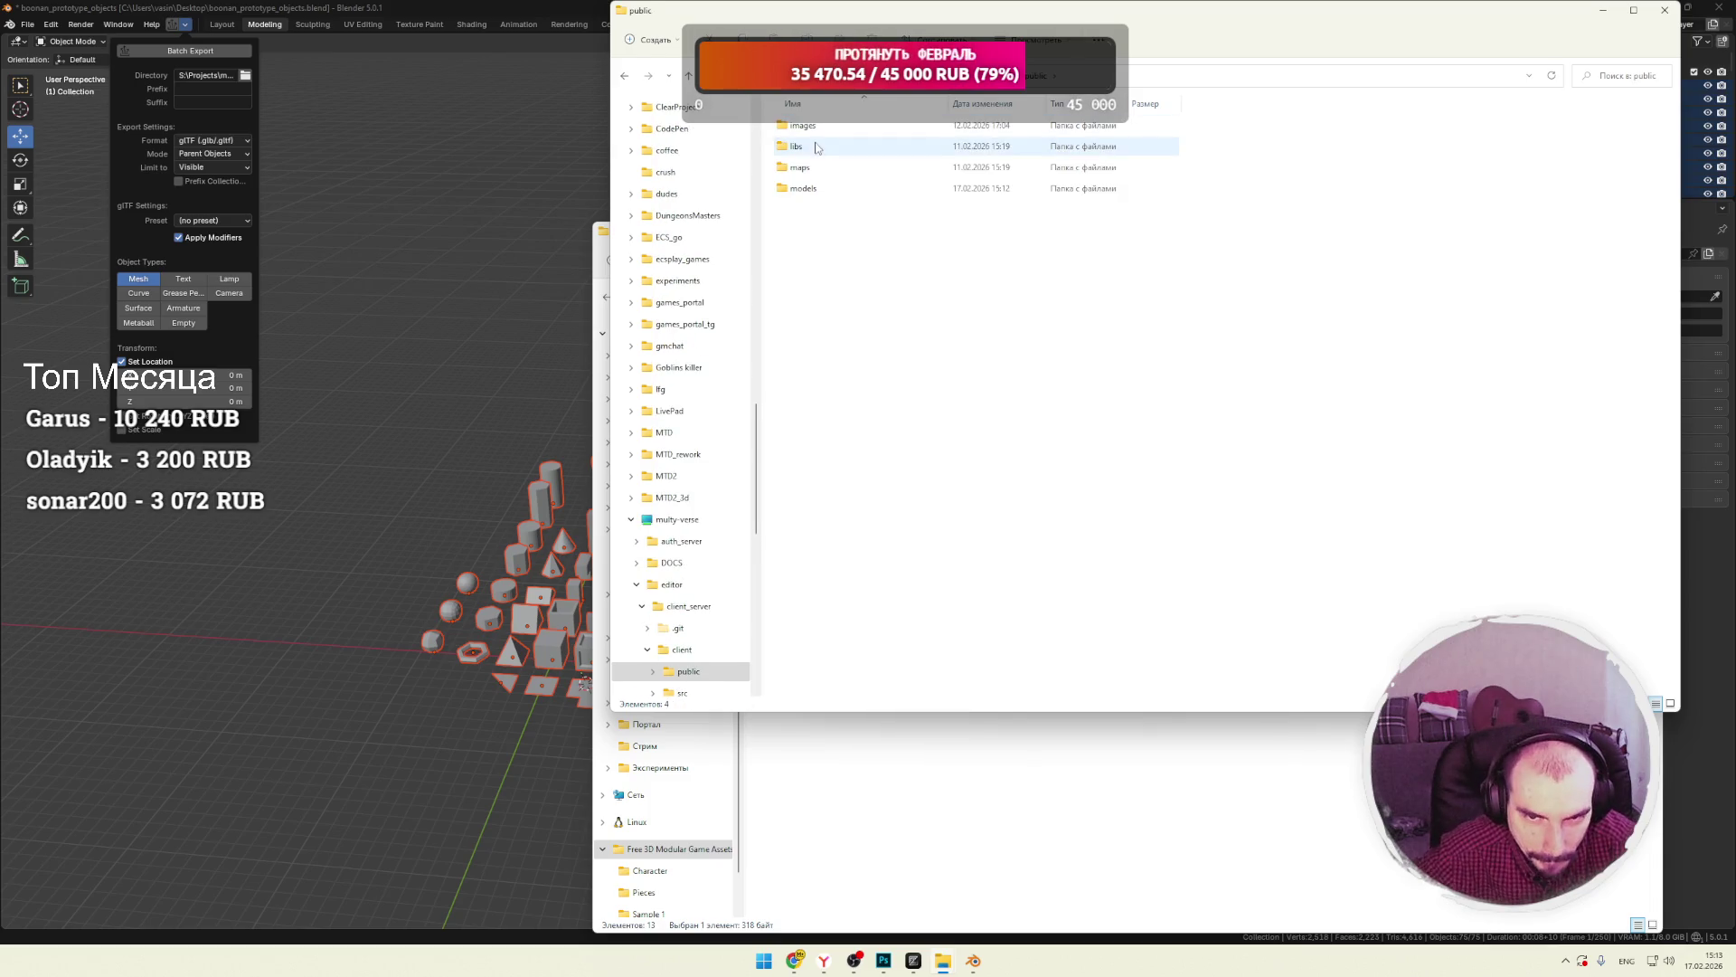
{"action": "double_click", "coordinate": [803, 189]}
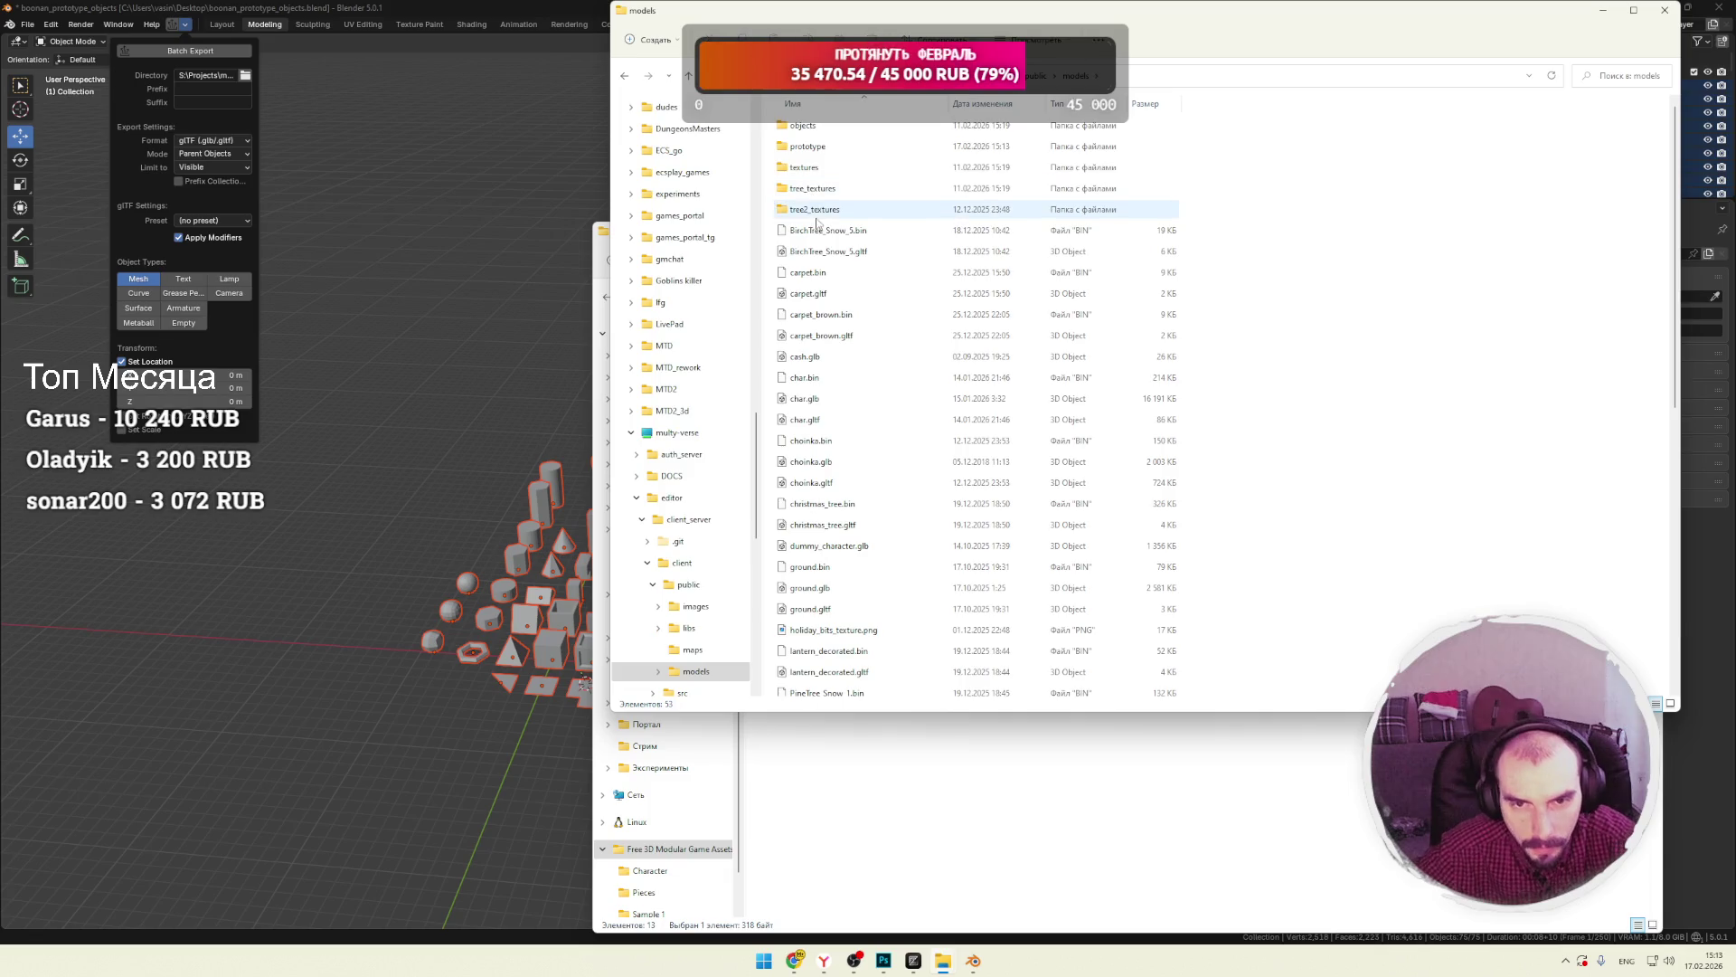
{"action": "double_click", "coordinate": [807, 145]}
{"action": "double_click", "coordinate": [884, 147]}
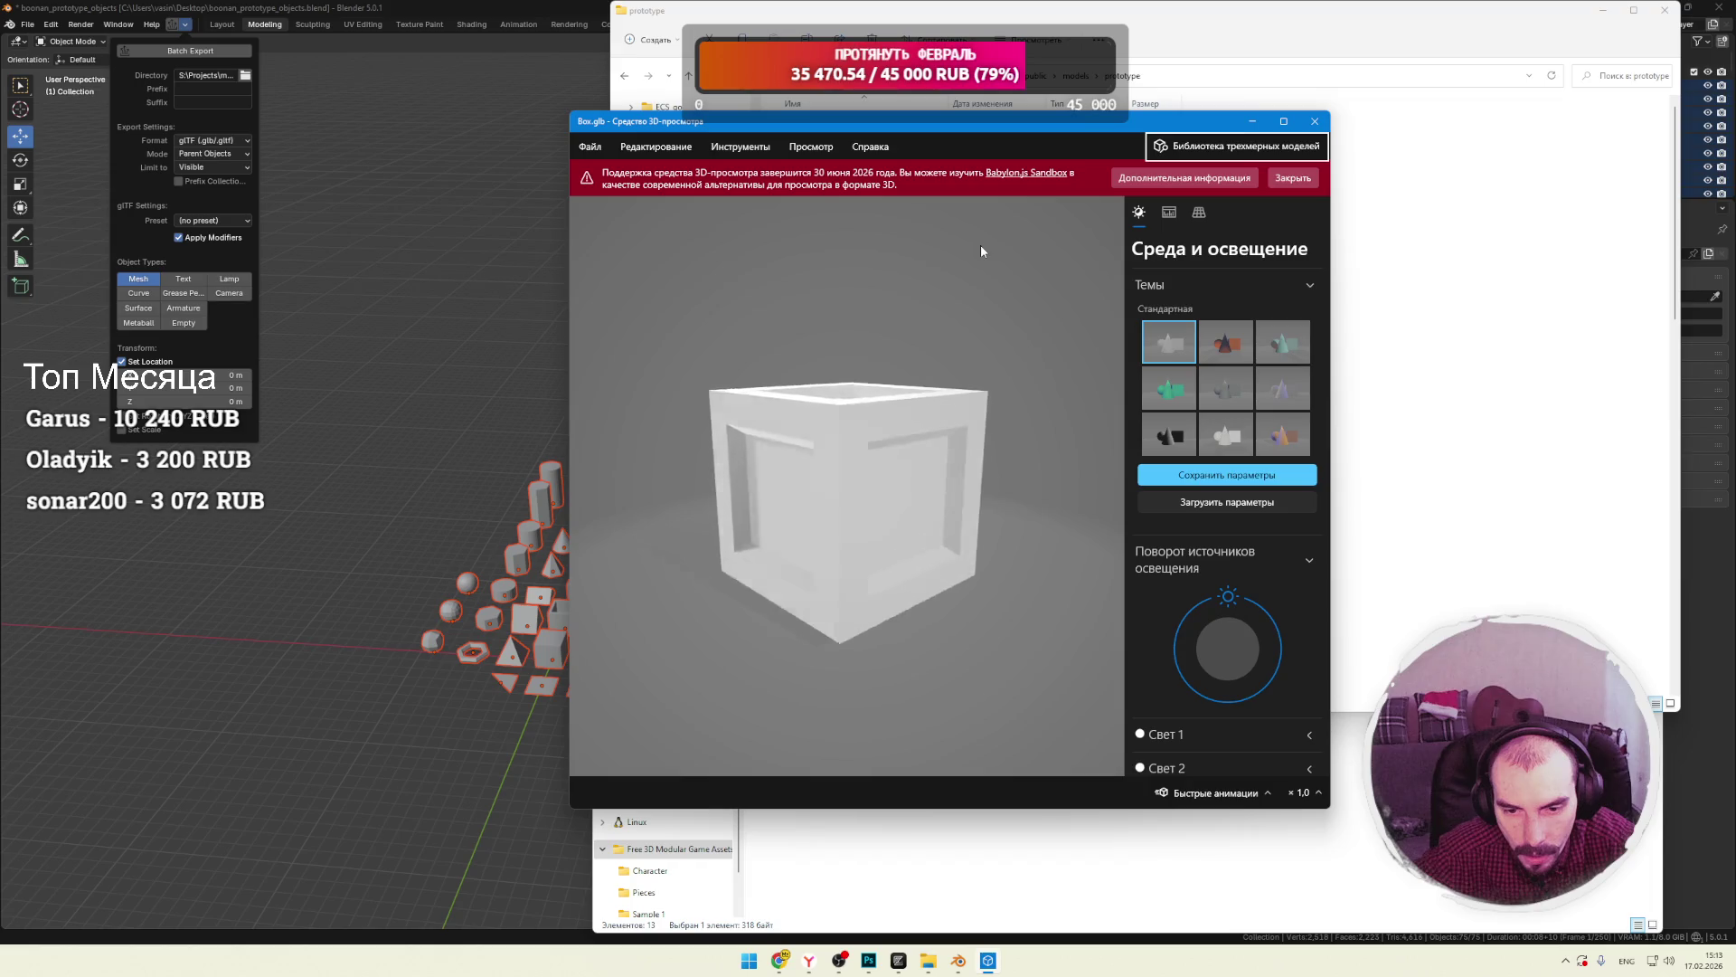
Close the Box preview, open Arrow.glb in 3D Viewer, and dismiss the deprecation notice.
{"action": "key", "text": "alt+F4"}
{"action": "double_click", "coordinate": [822, 130]}
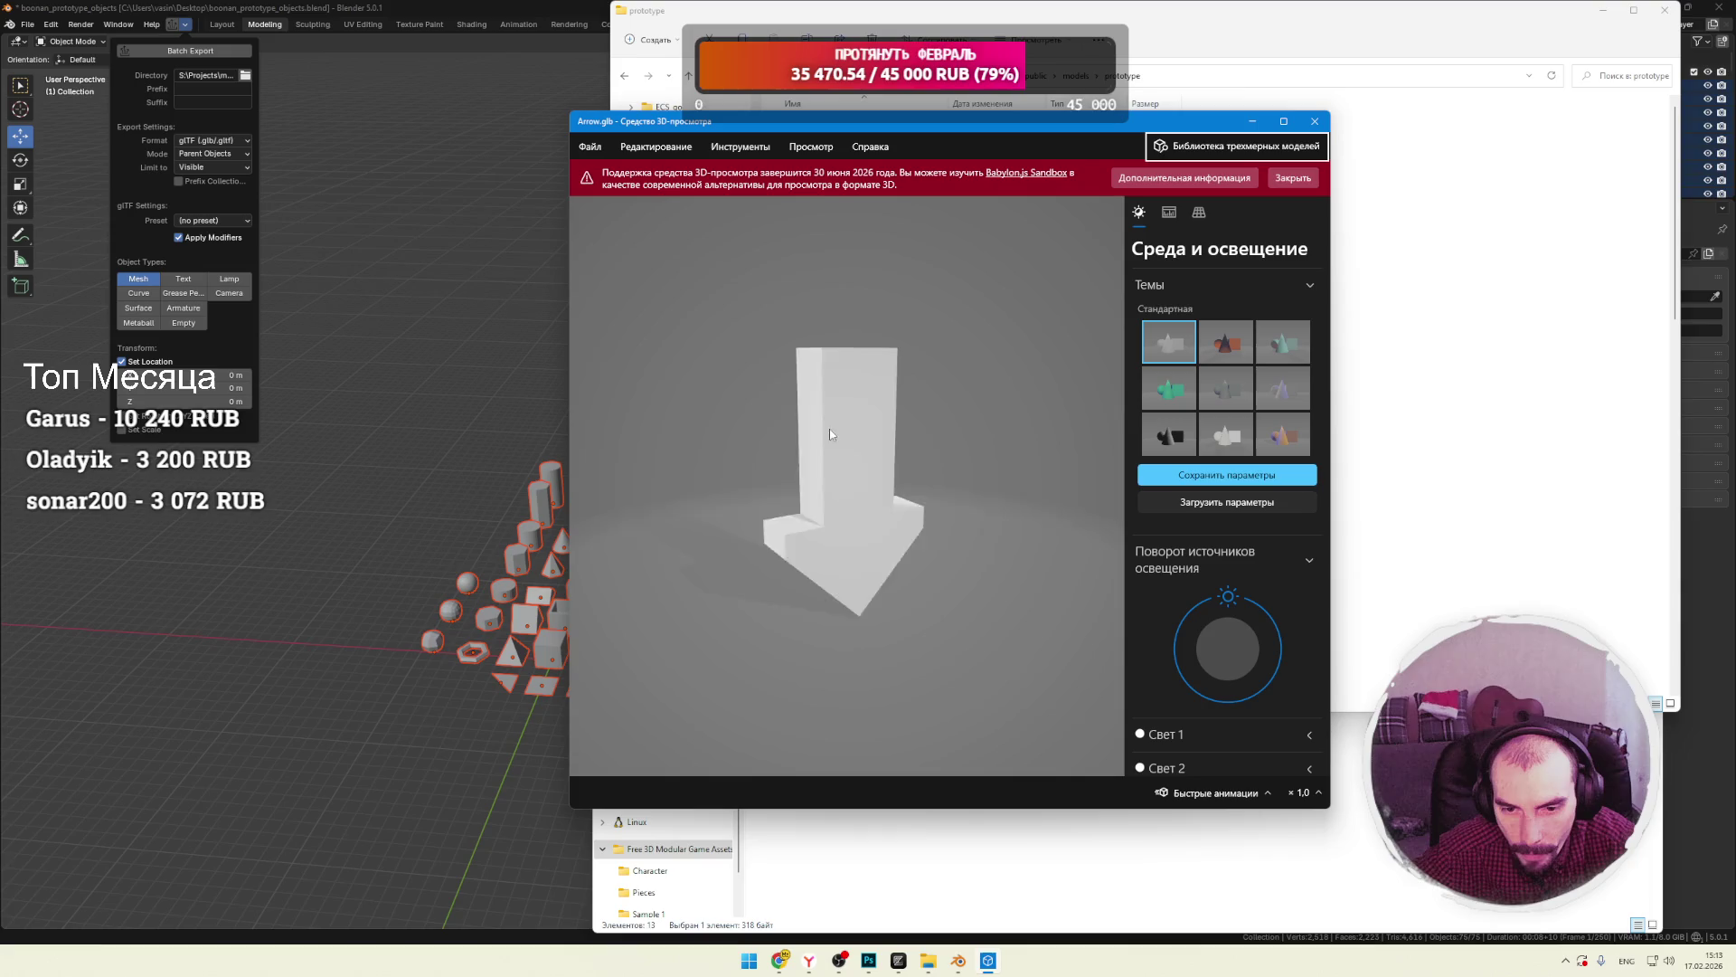
{"action": "left_click", "coordinate": [1291, 181]}
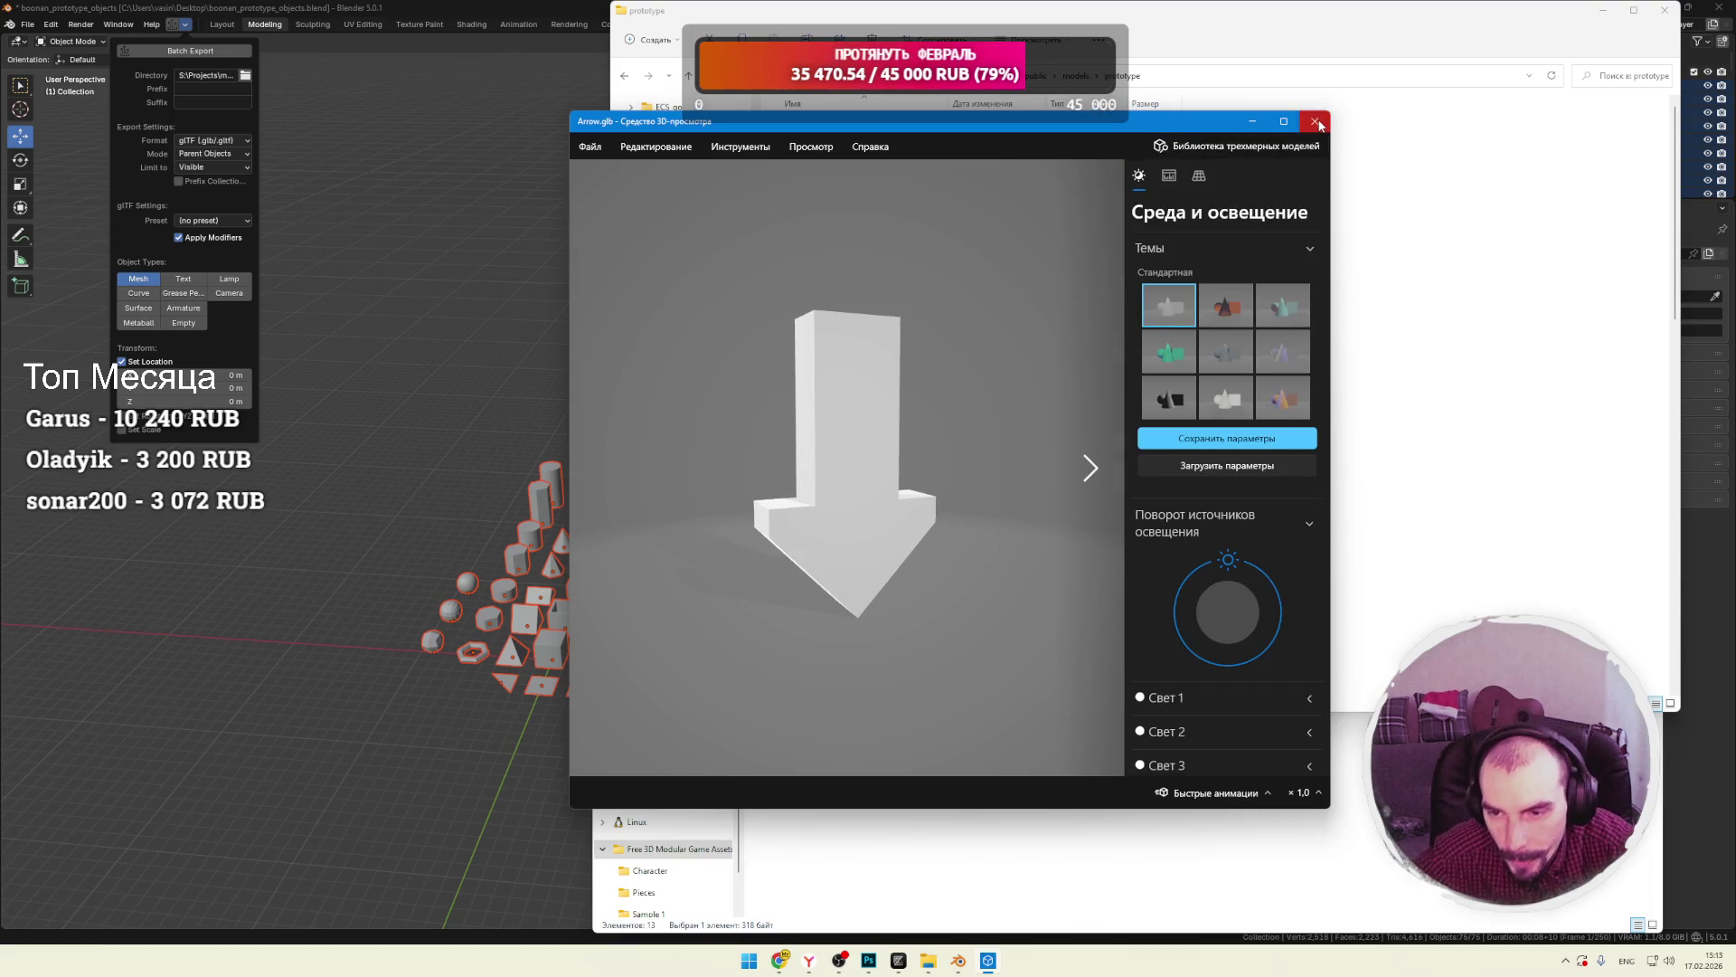
Try the teal, orange and dark lighting themes, return to white, and close the viewer.
{"action": "left_click", "coordinate": [1168, 351]}
{"action": "left_click", "coordinate": [1226, 314]}
{"action": "left_click", "coordinate": [1177, 382]}
{"action": "left_click", "coordinate": [1175, 327]}
{"action": "left_click", "coordinate": [1314, 120]}
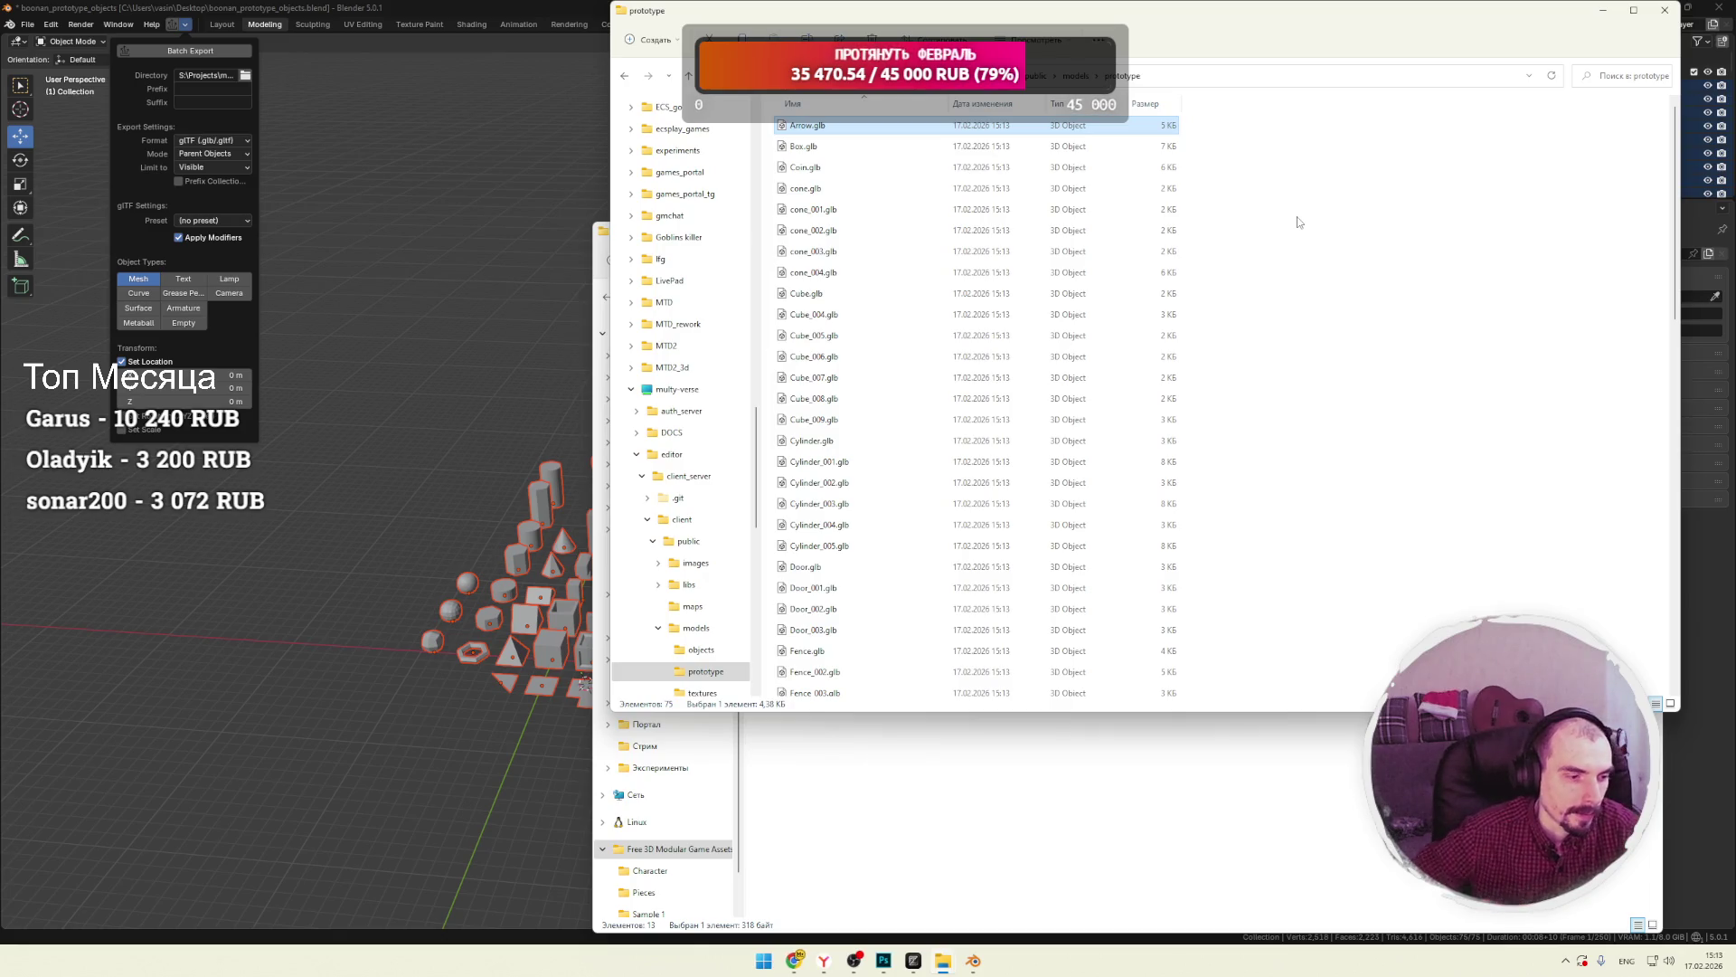
{"action": "scroll", "coordinate": [1329, 262], "scroll_direction": "down", "scroll_amount": 15}
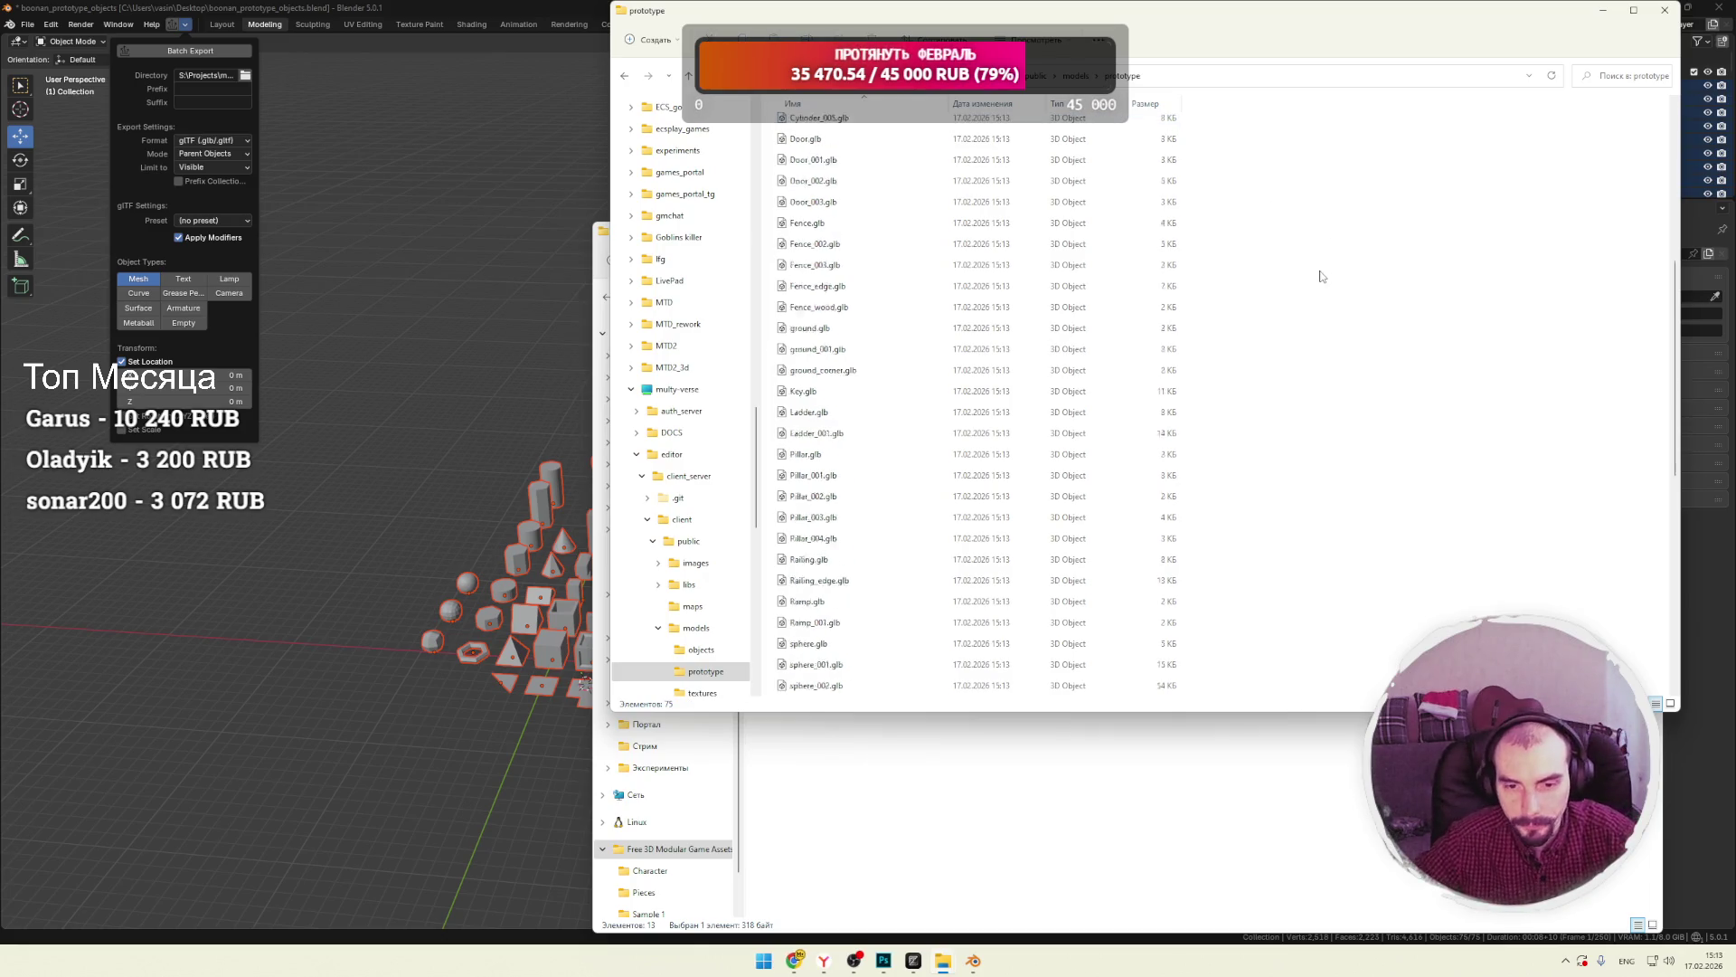
{"action": "scroll", "coordinate": [1331, 270], "scroll_direction": "up", "scroll_amount": 15}
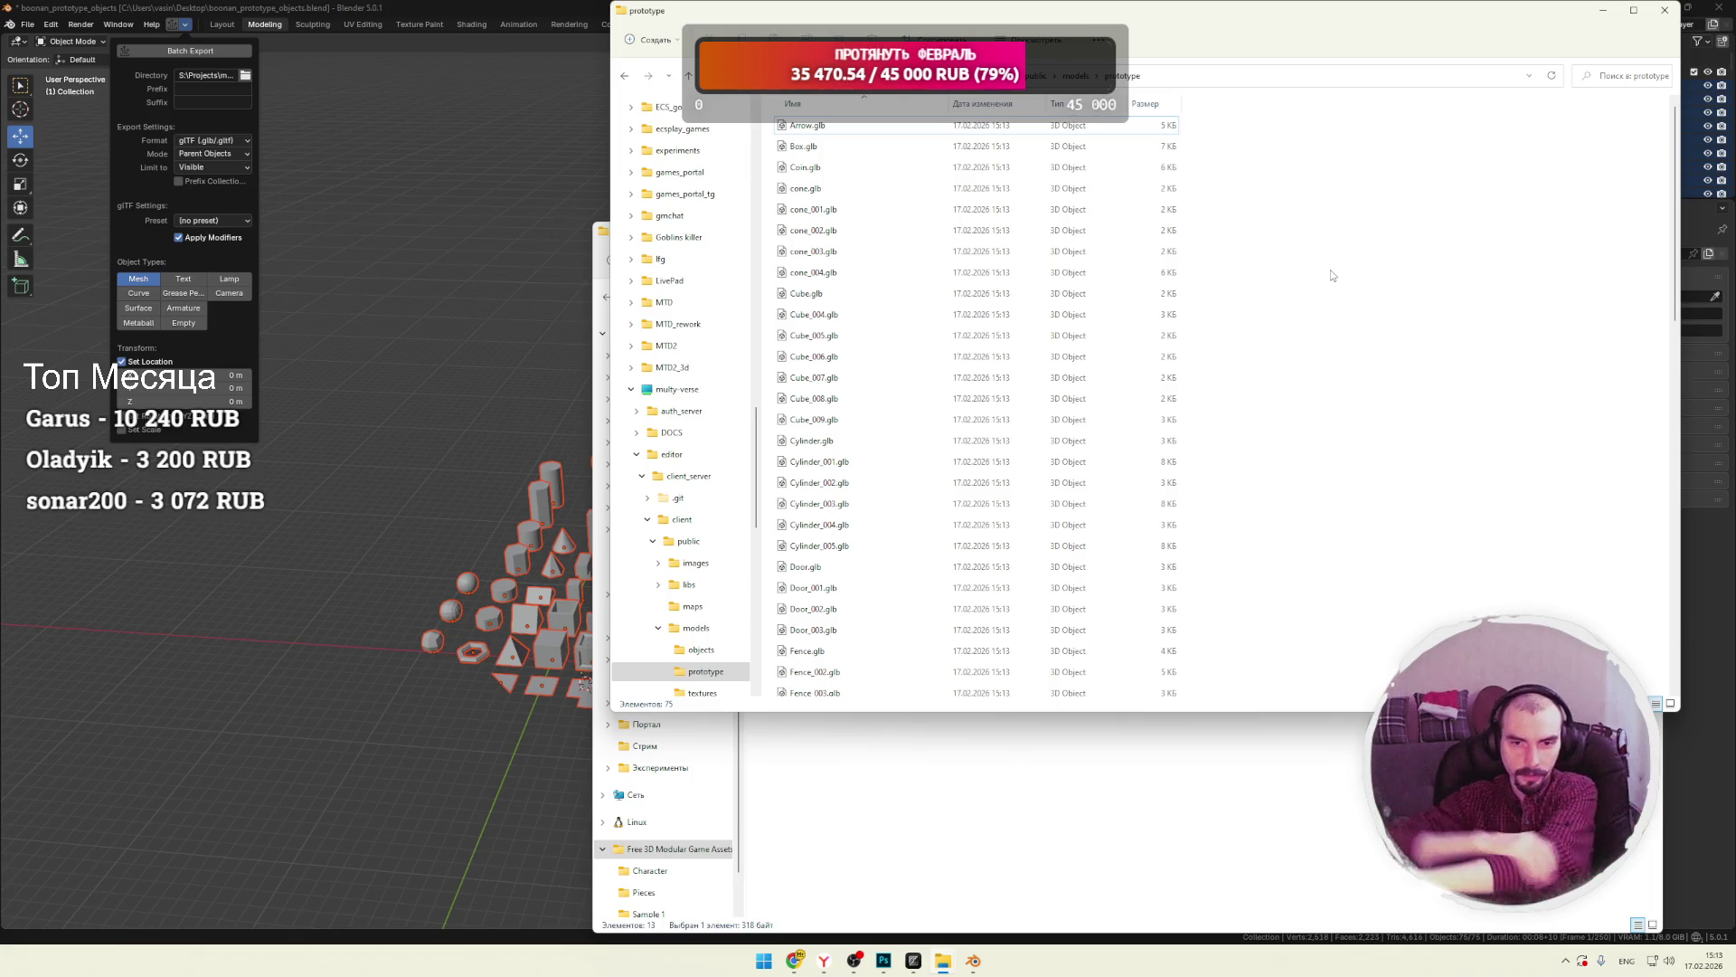
{"action": "scroll", "coordinate": [837, 307], "scroll_direction": "down", "scroll_amount": 1}
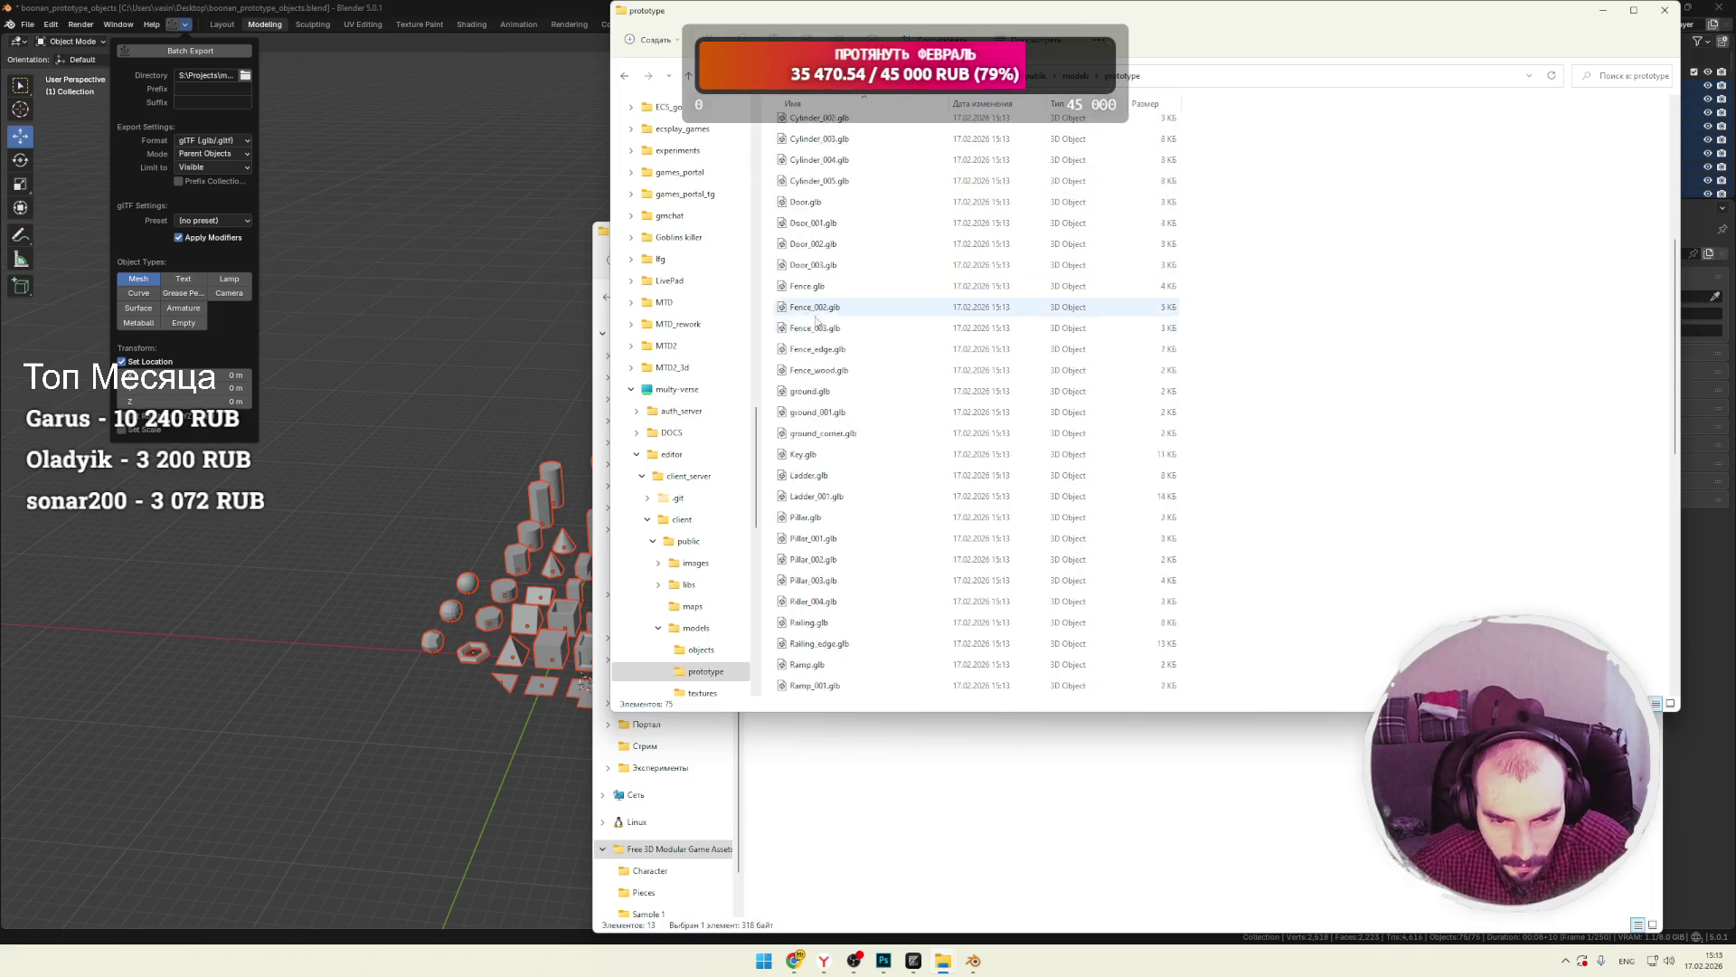
{"action": "scroll", "coordinate": [830, 314], "scroll_direction": "up", "scroll_amount": 1}
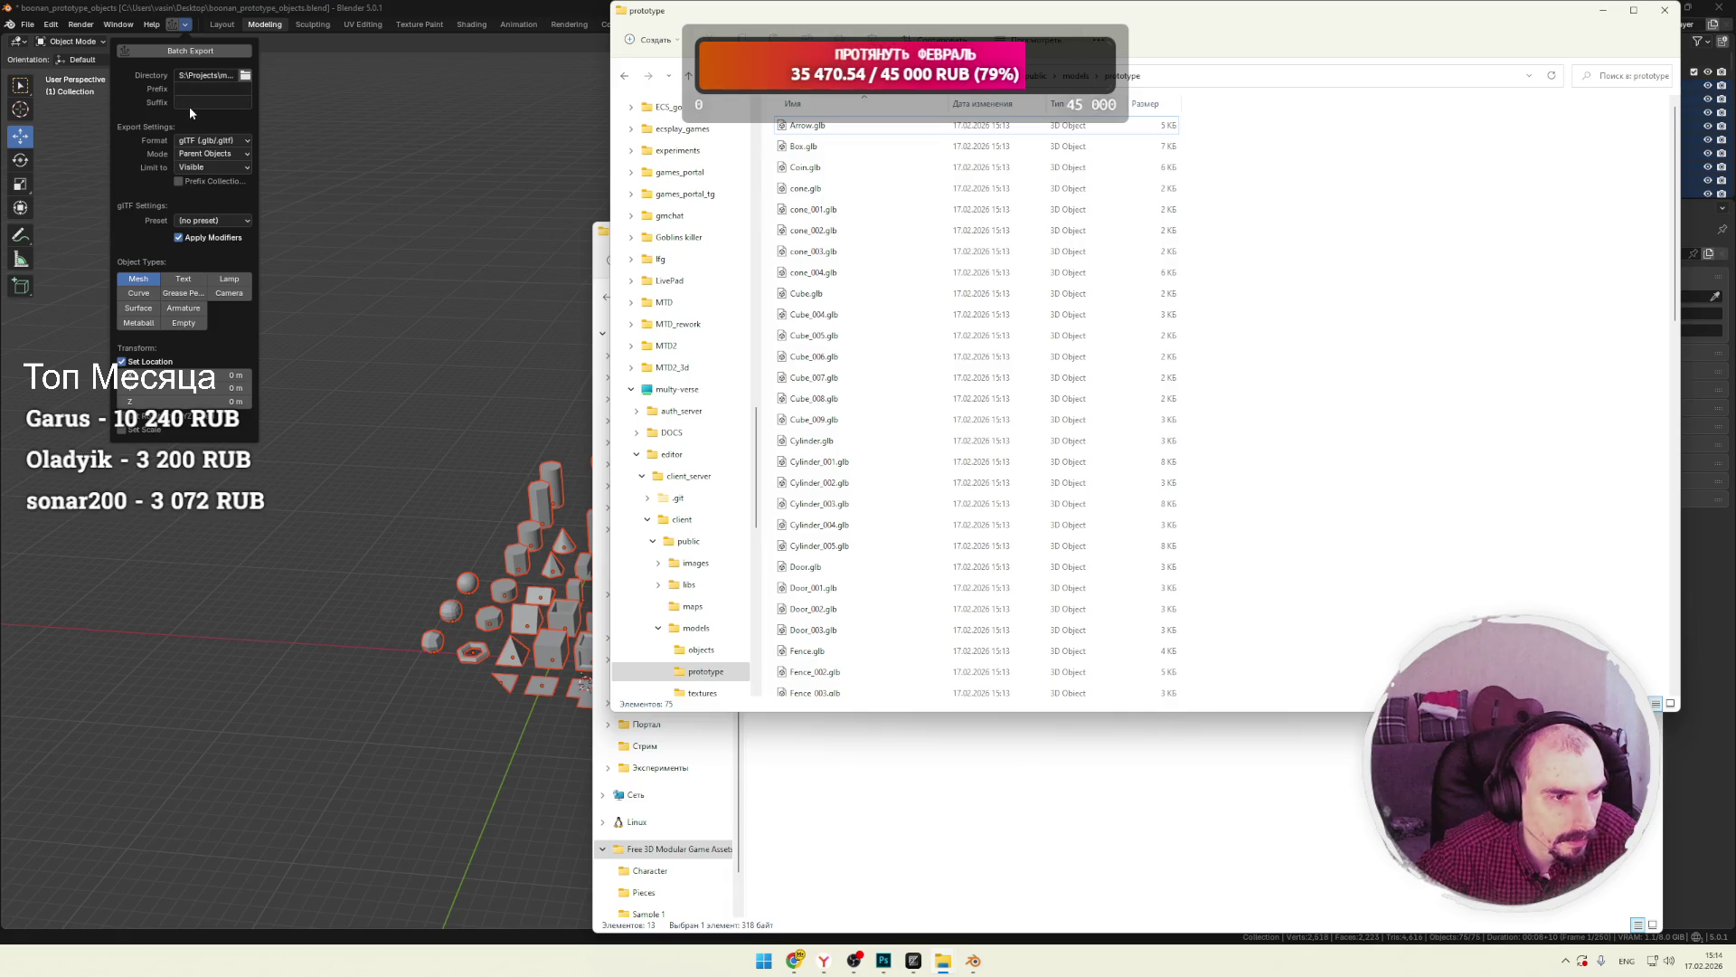
Apply the webp_noanim glTF preset, re-export the 75 files, and bring up the prototype folder.
{"action": "left_click", "coordinate": [216, 154]}
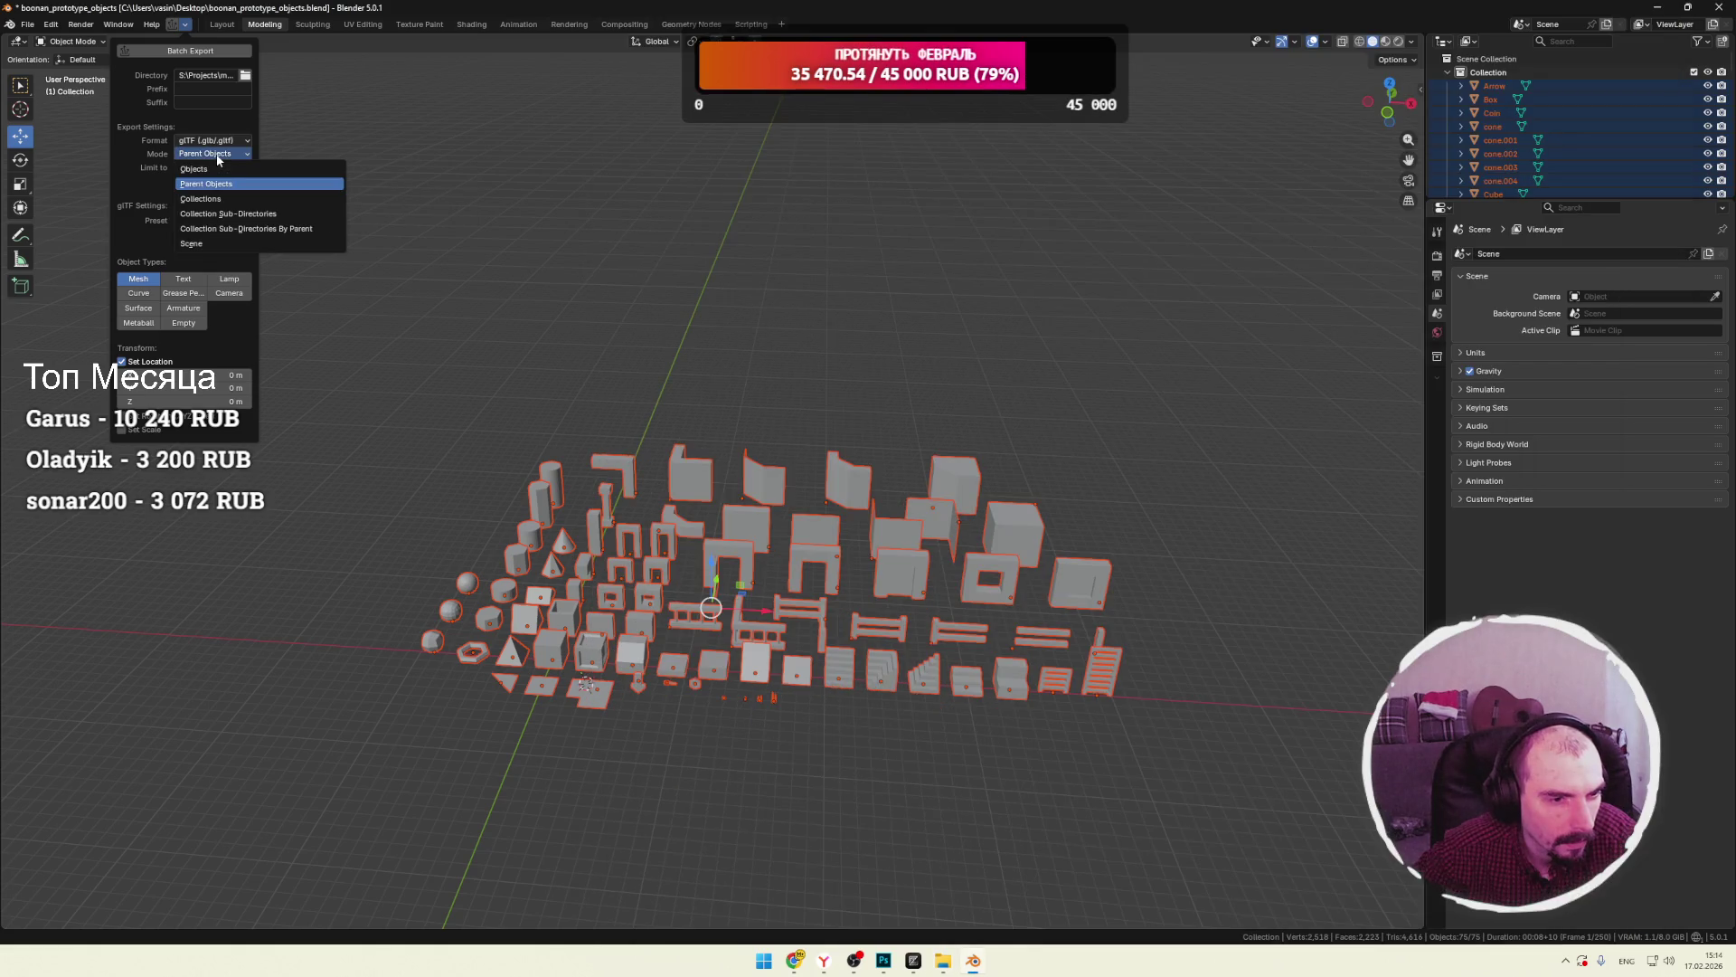
{"action": "left_click", "coordinate": [219, 155]}
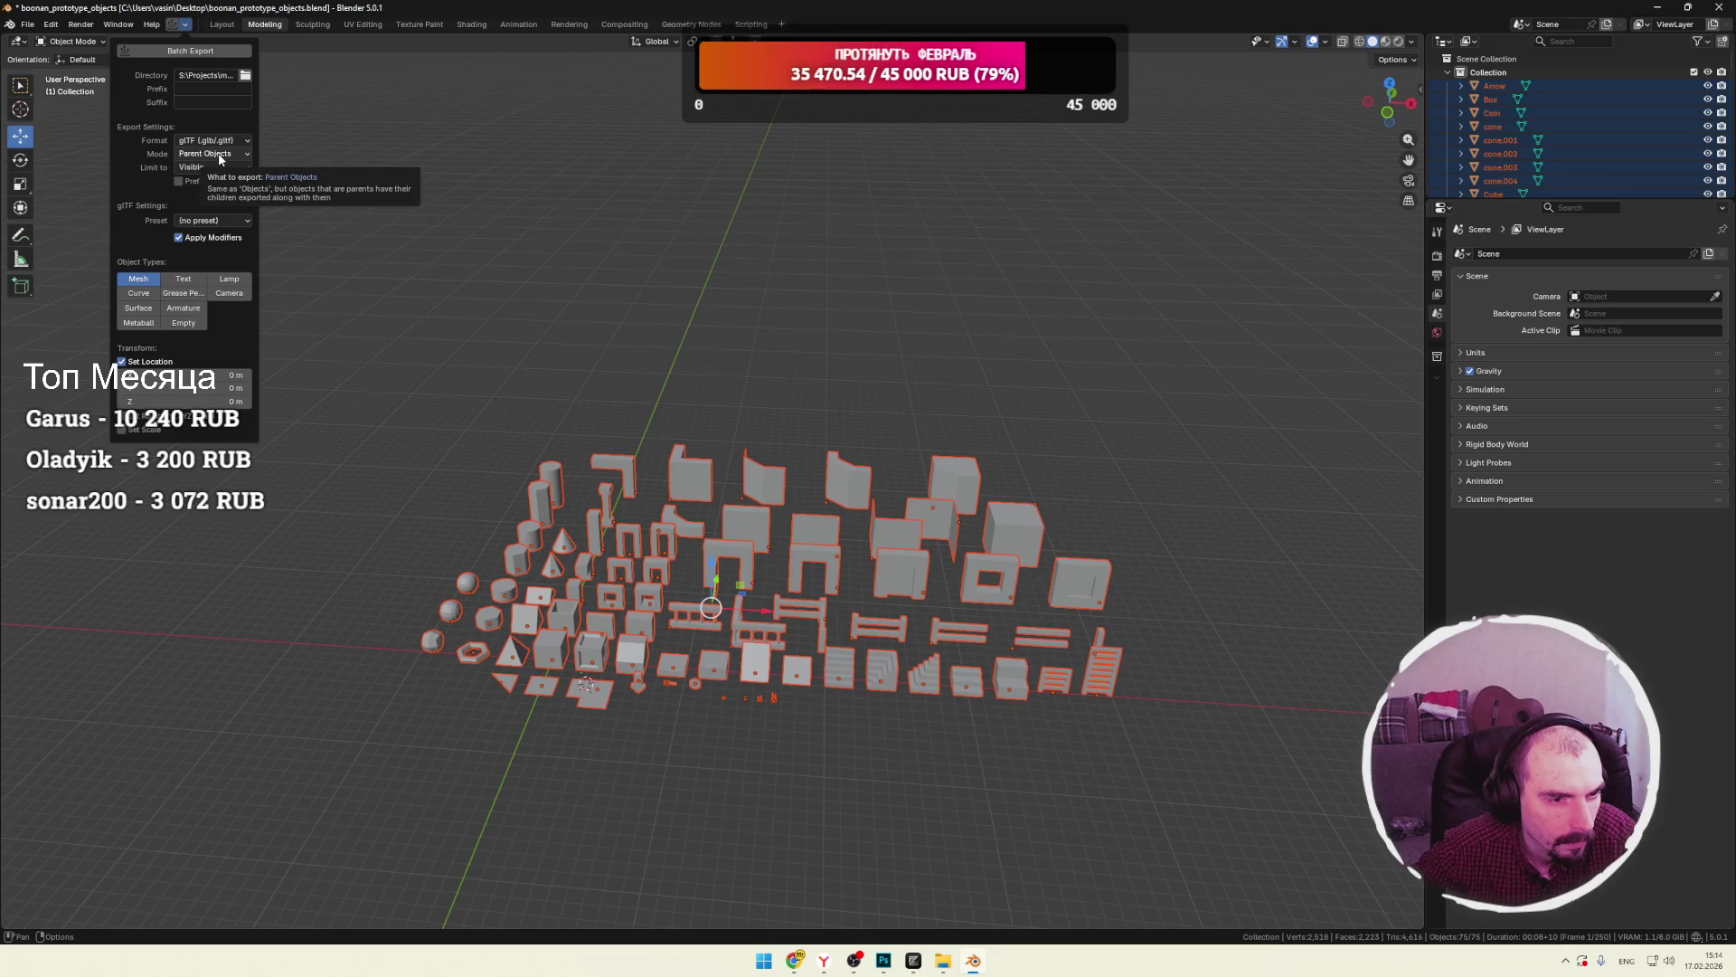
{"action": "left_click", "coordinate": [226, 221]}
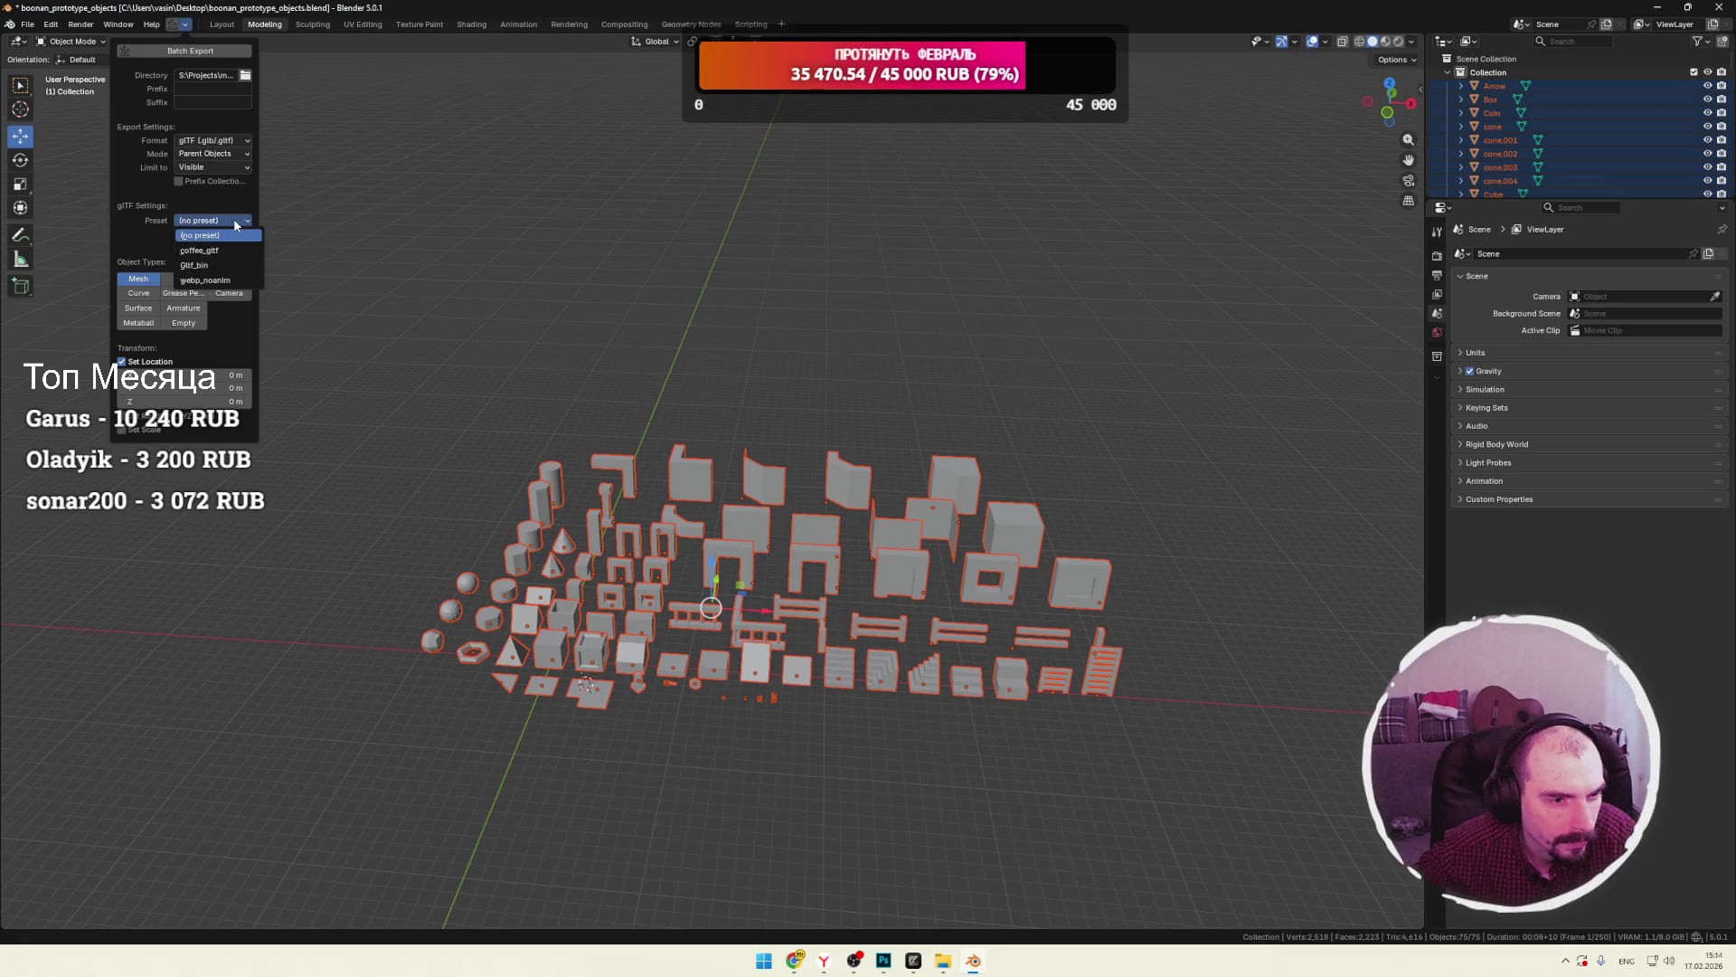
{"action": "left_click", "coordinate": [208, 280]}
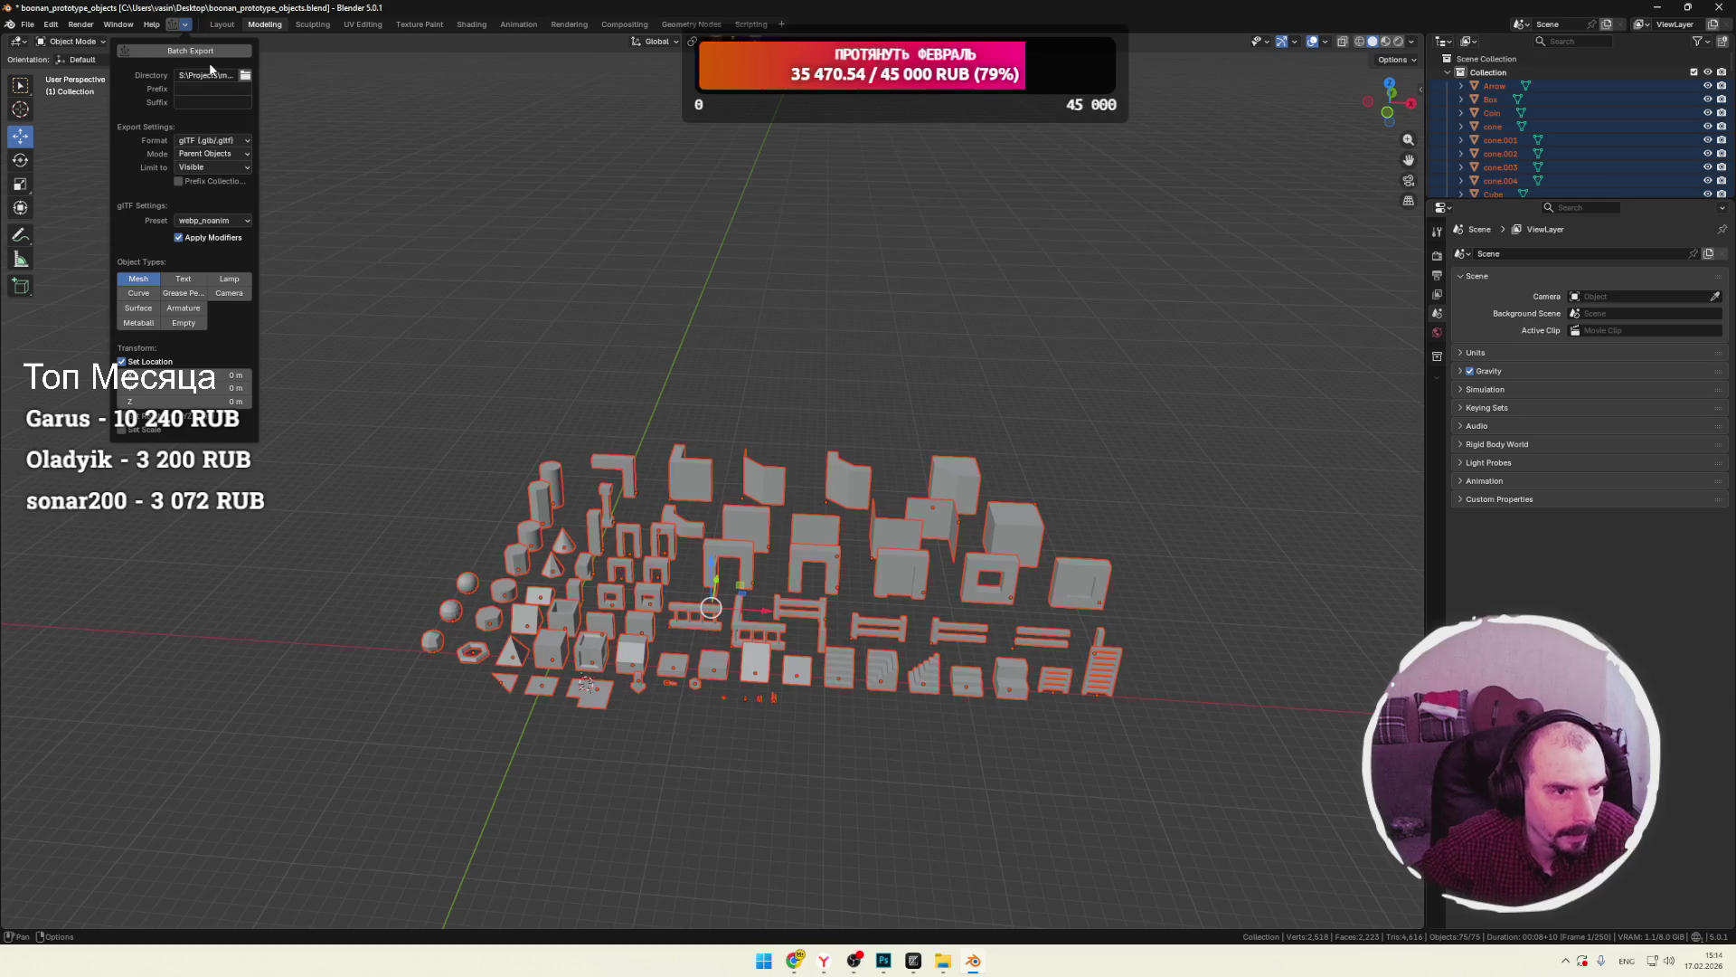
{"action": "left_click", "coordinate": [207, 54]}
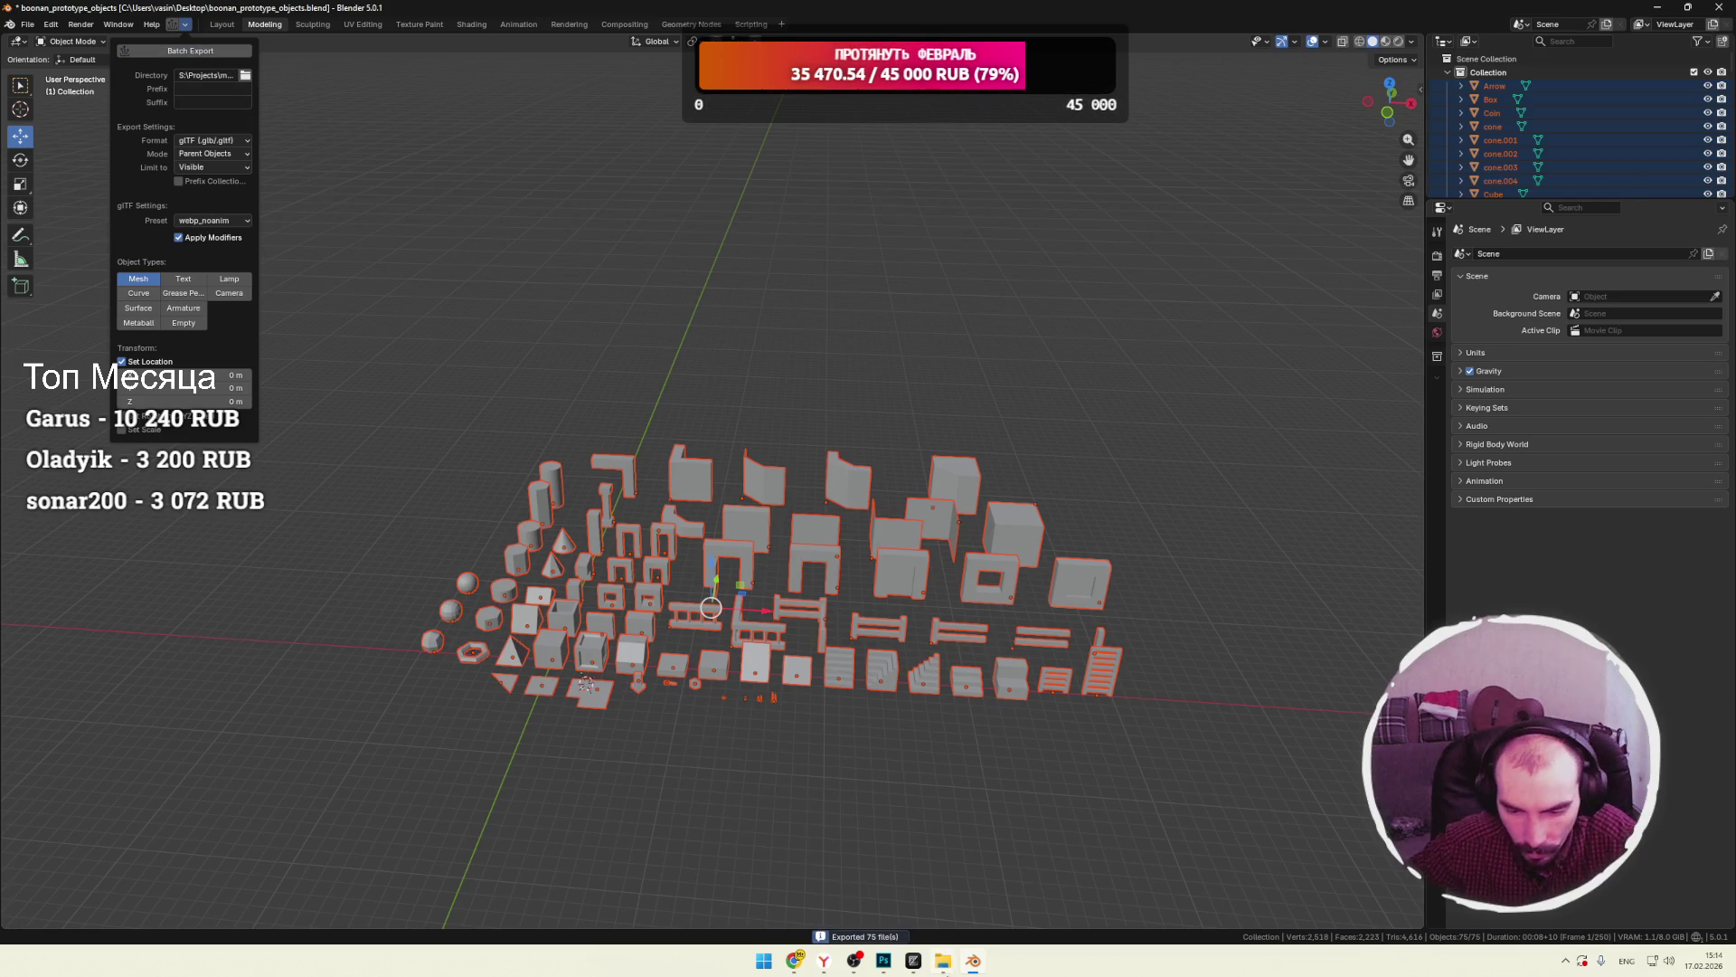
{"action": "mouse_move", "coordinate": [943, 960]}
{"action": "left_click", "coordinate": [987, 915]}
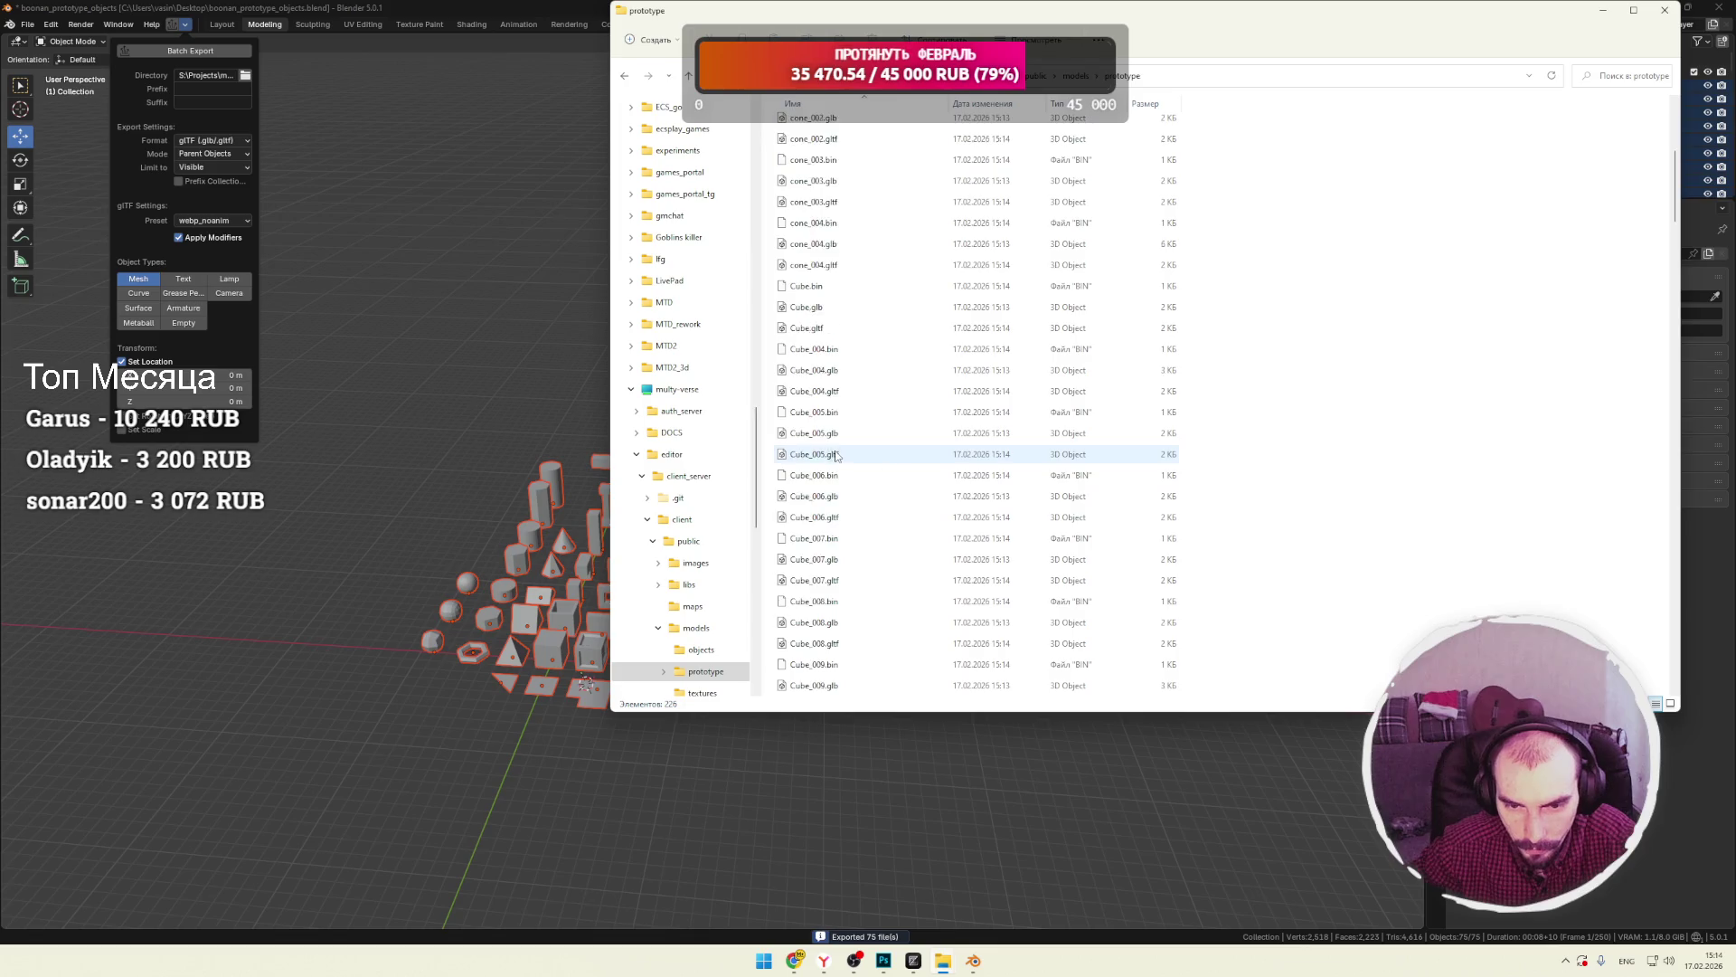
Delete every file in the prototype folder and re-run the Blender batch export.
{"action": "left_click", "coordinate": [836, 442]}
{"action": "key", "text": "ctrl+a"}
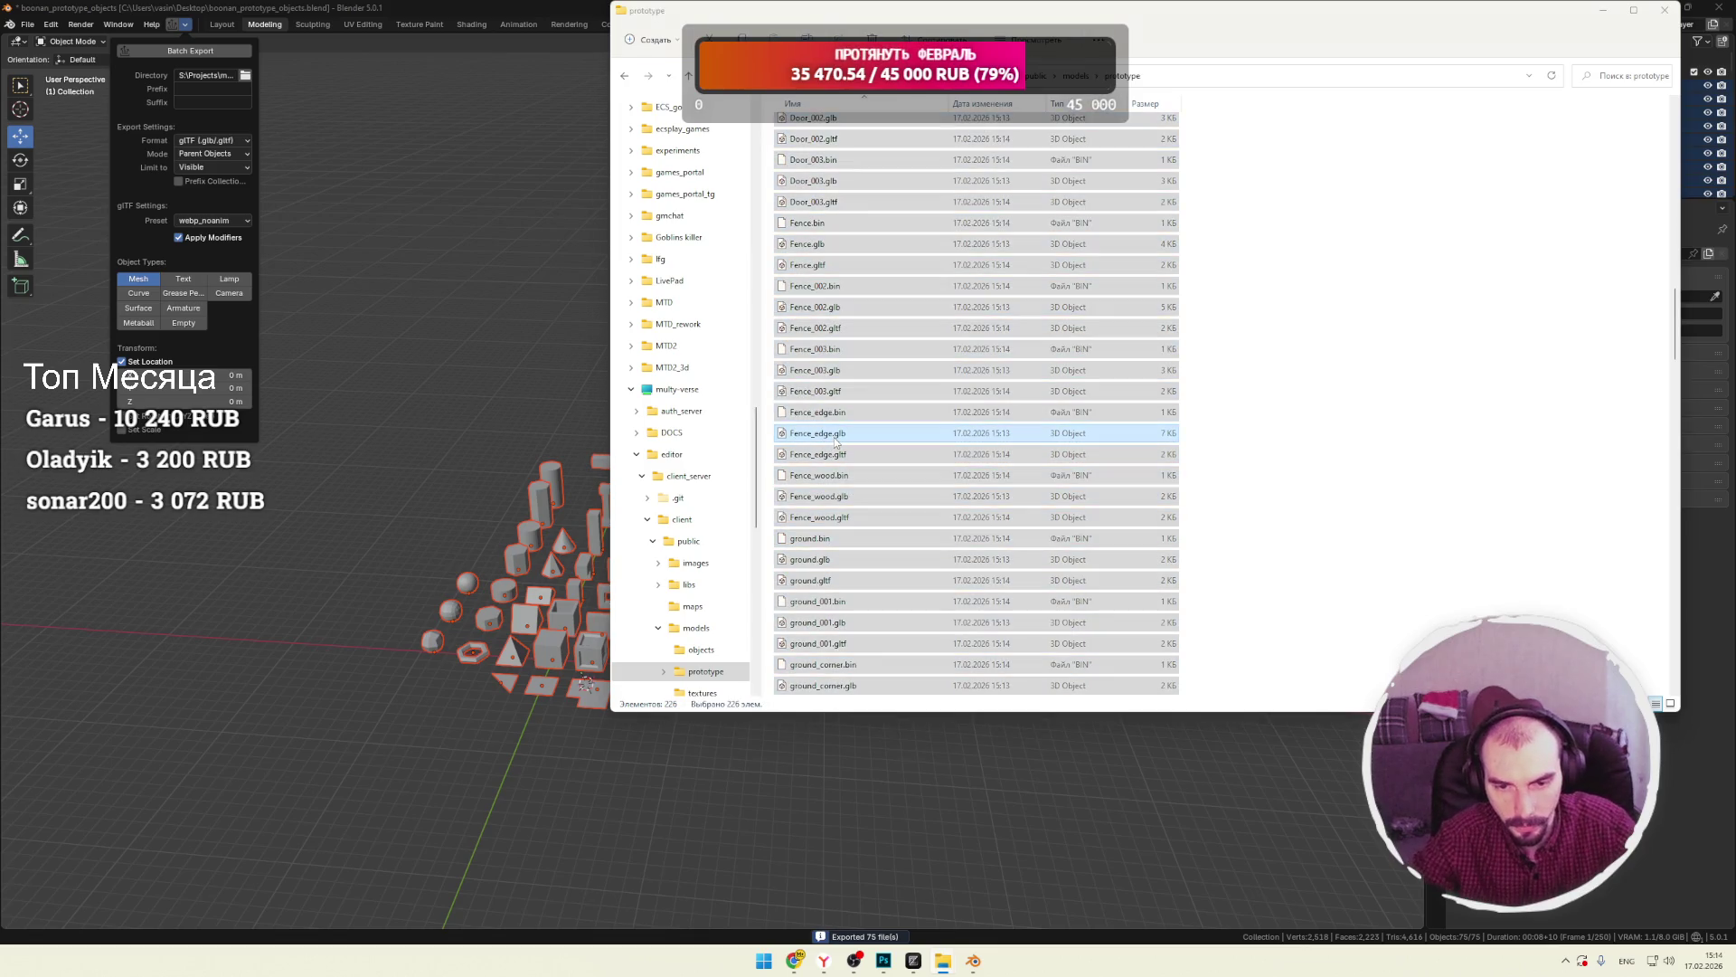
{"action": "key", "text": "Delete"}
{"action": "left_click", "coordinate": [188, 52]}
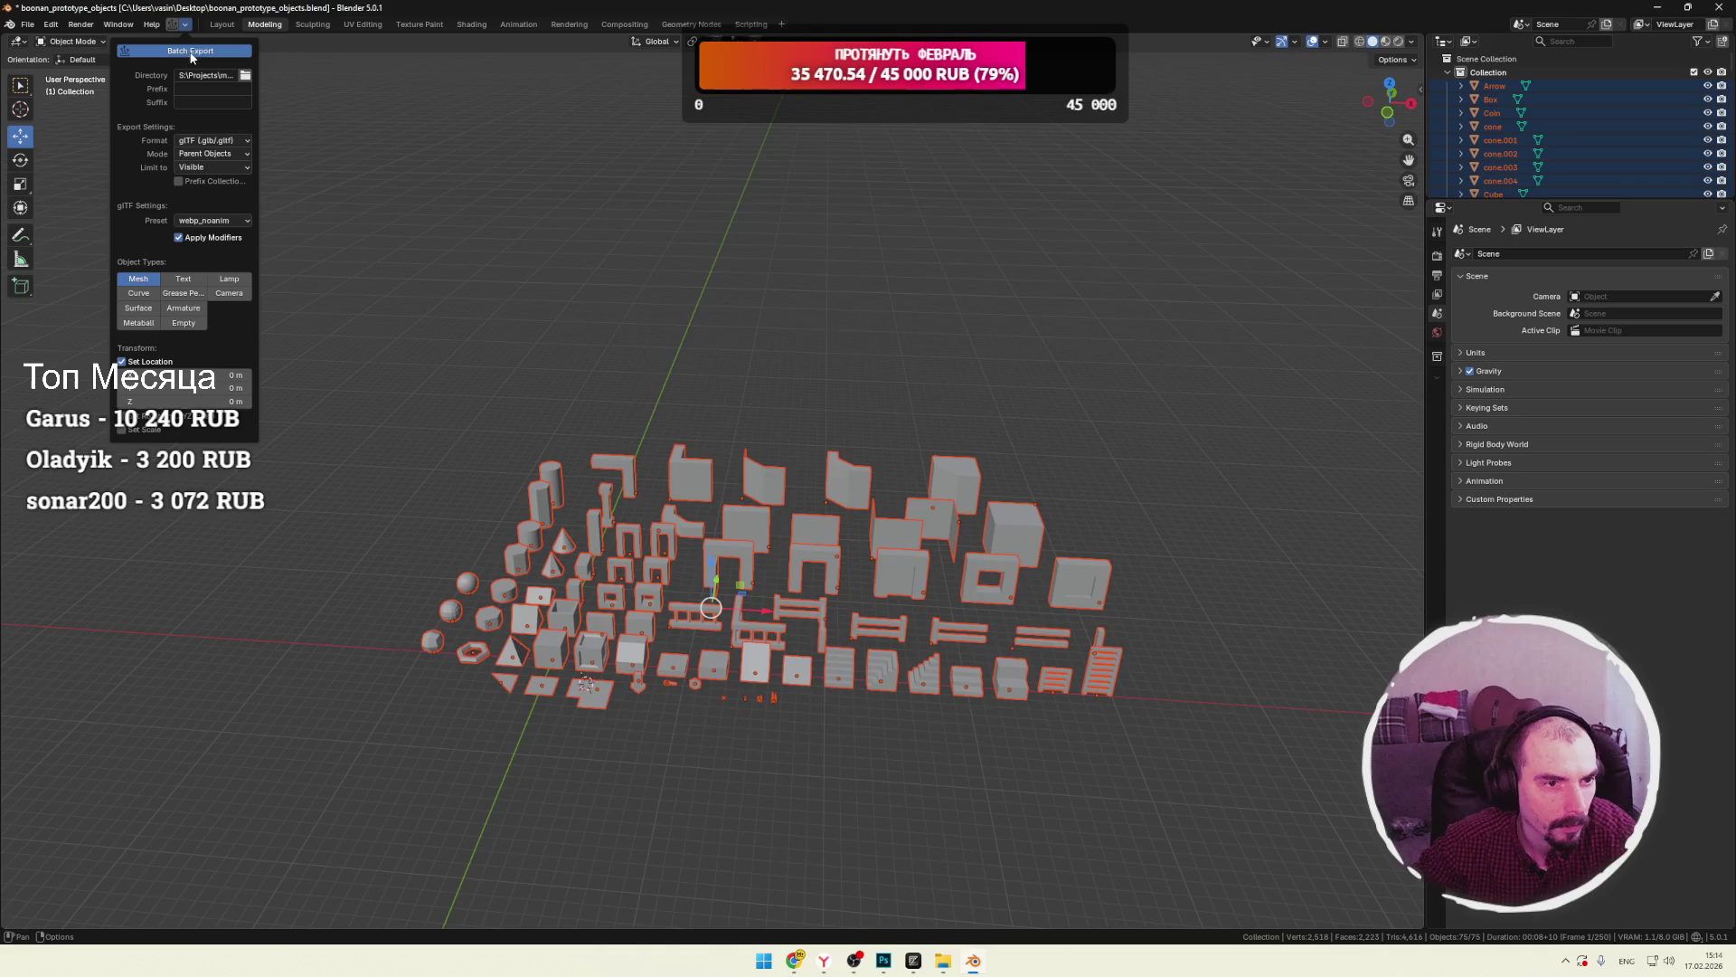
Check the empty textures subfolder and scroll through the 151 exported .gltf and .bin files.
{"action": "left_click", "coordinate": [944, 960]}
{"action": "scroll", "coordinate": [1342, 399], "scroll_direction": "down", "scroll_amount": 10}
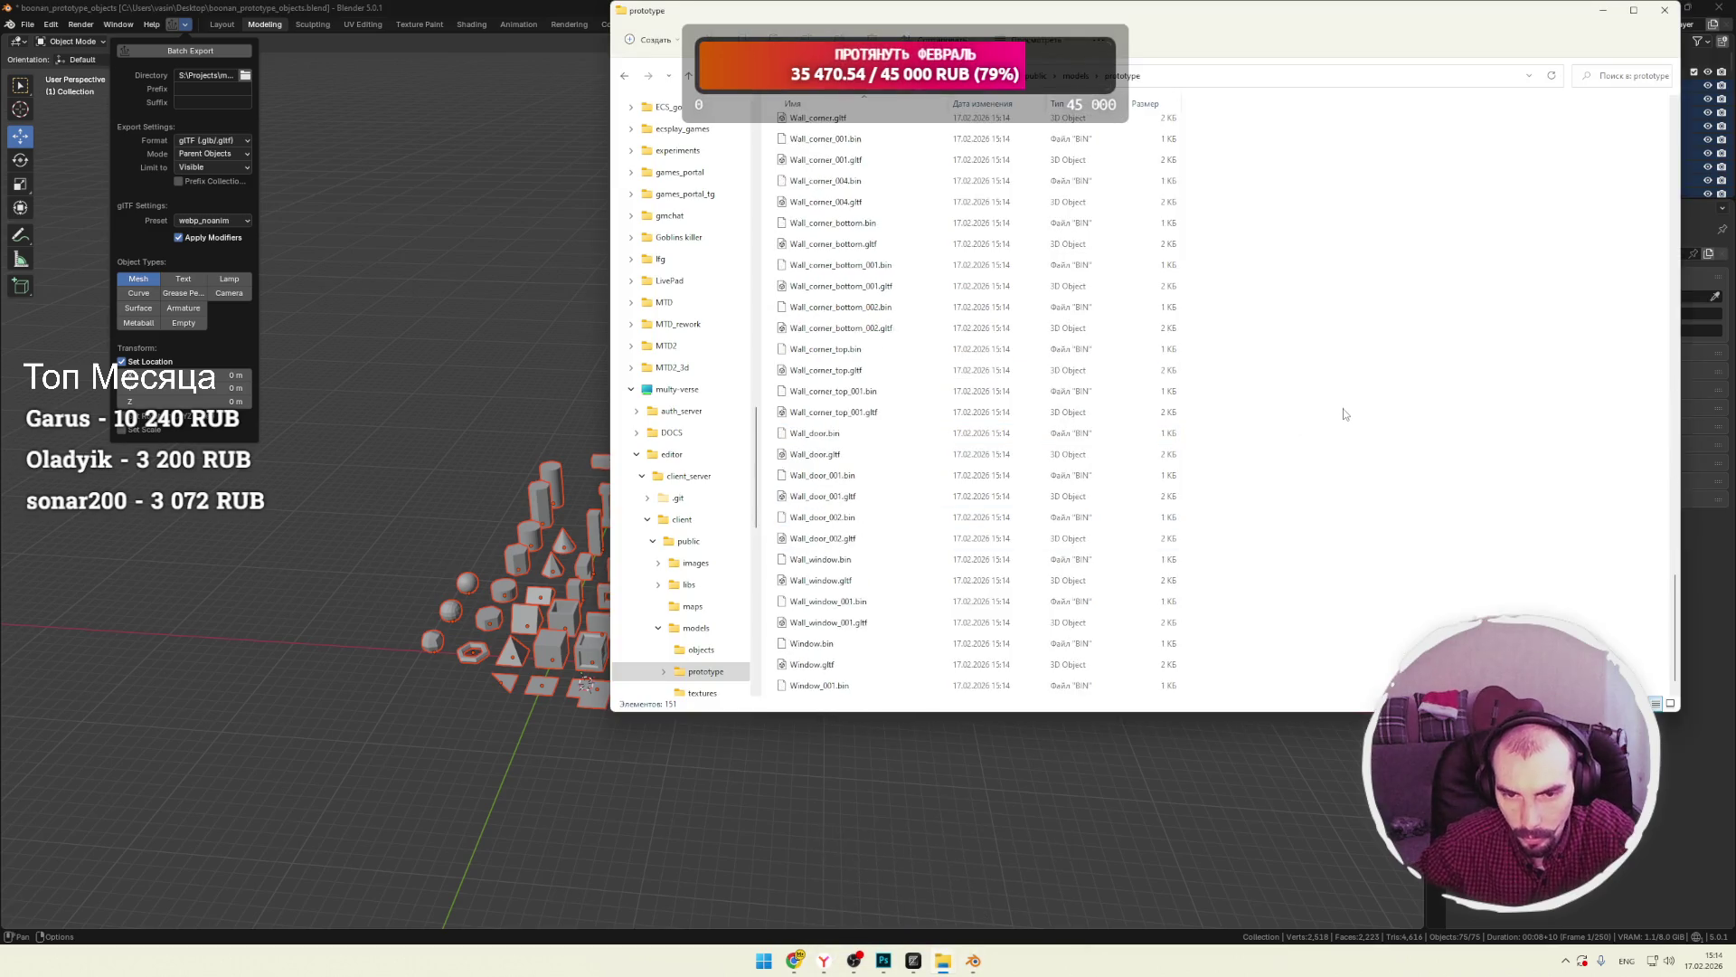
{"action": "scroll", "coordinate": [1344, 417], "scroll_direction": "up", "scroll_amount": 15}
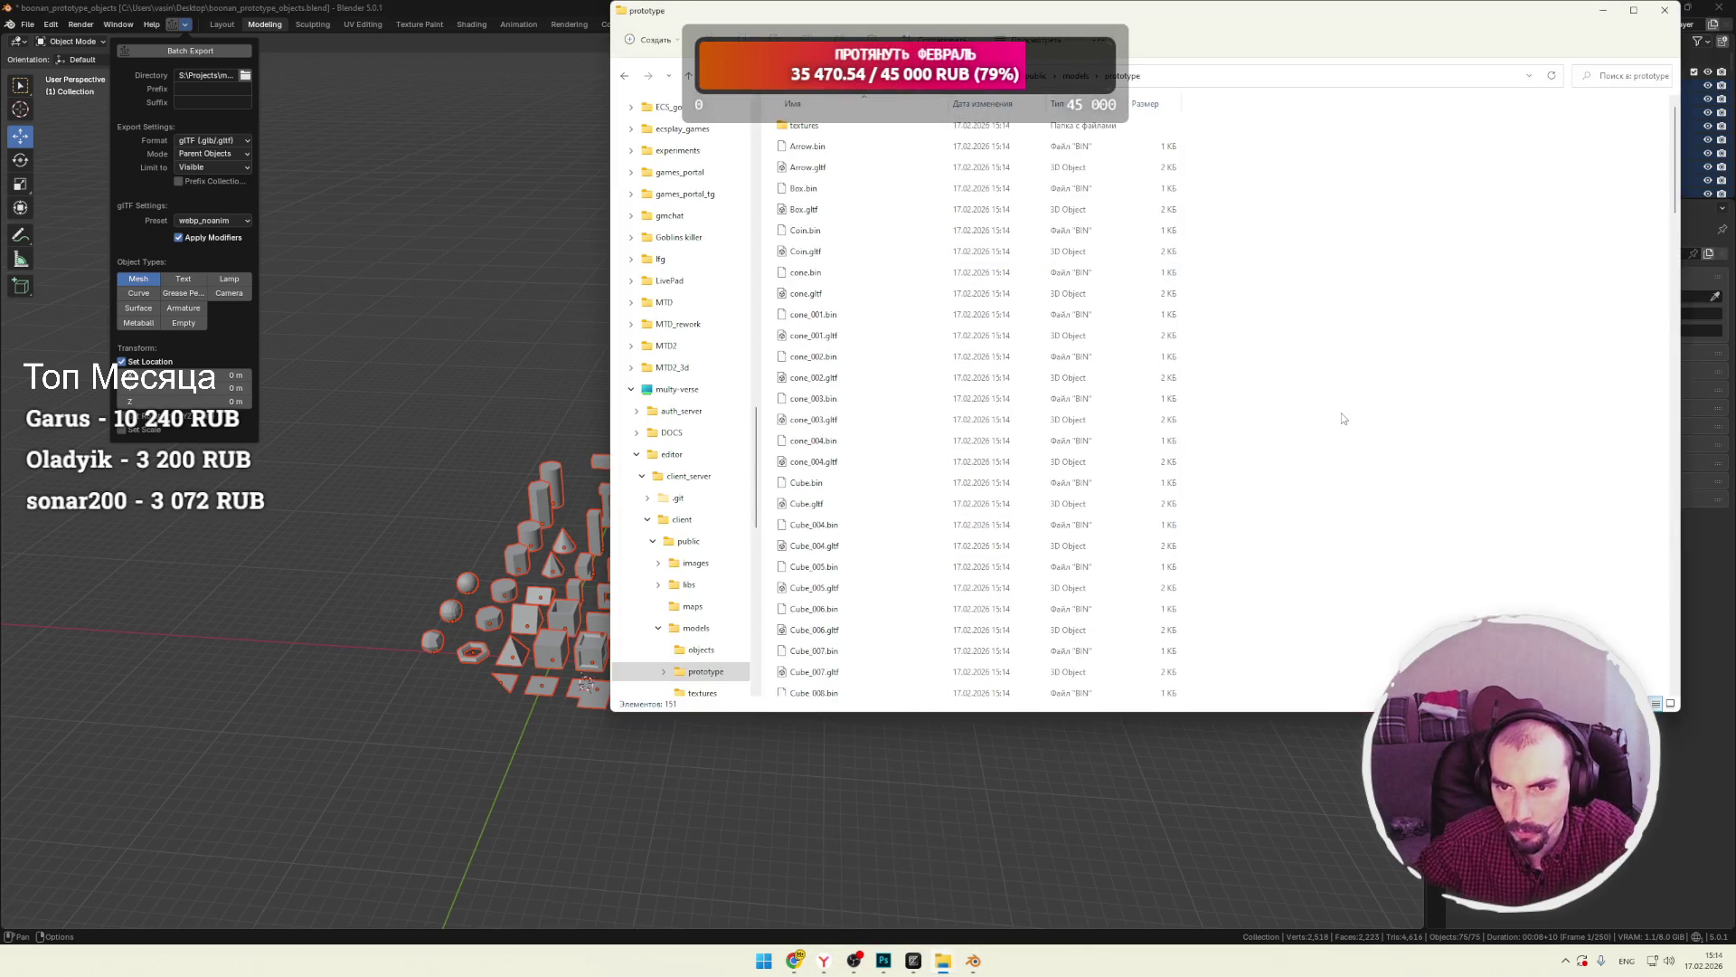
{"action": "double_click", "coordinate": [808, 129]}
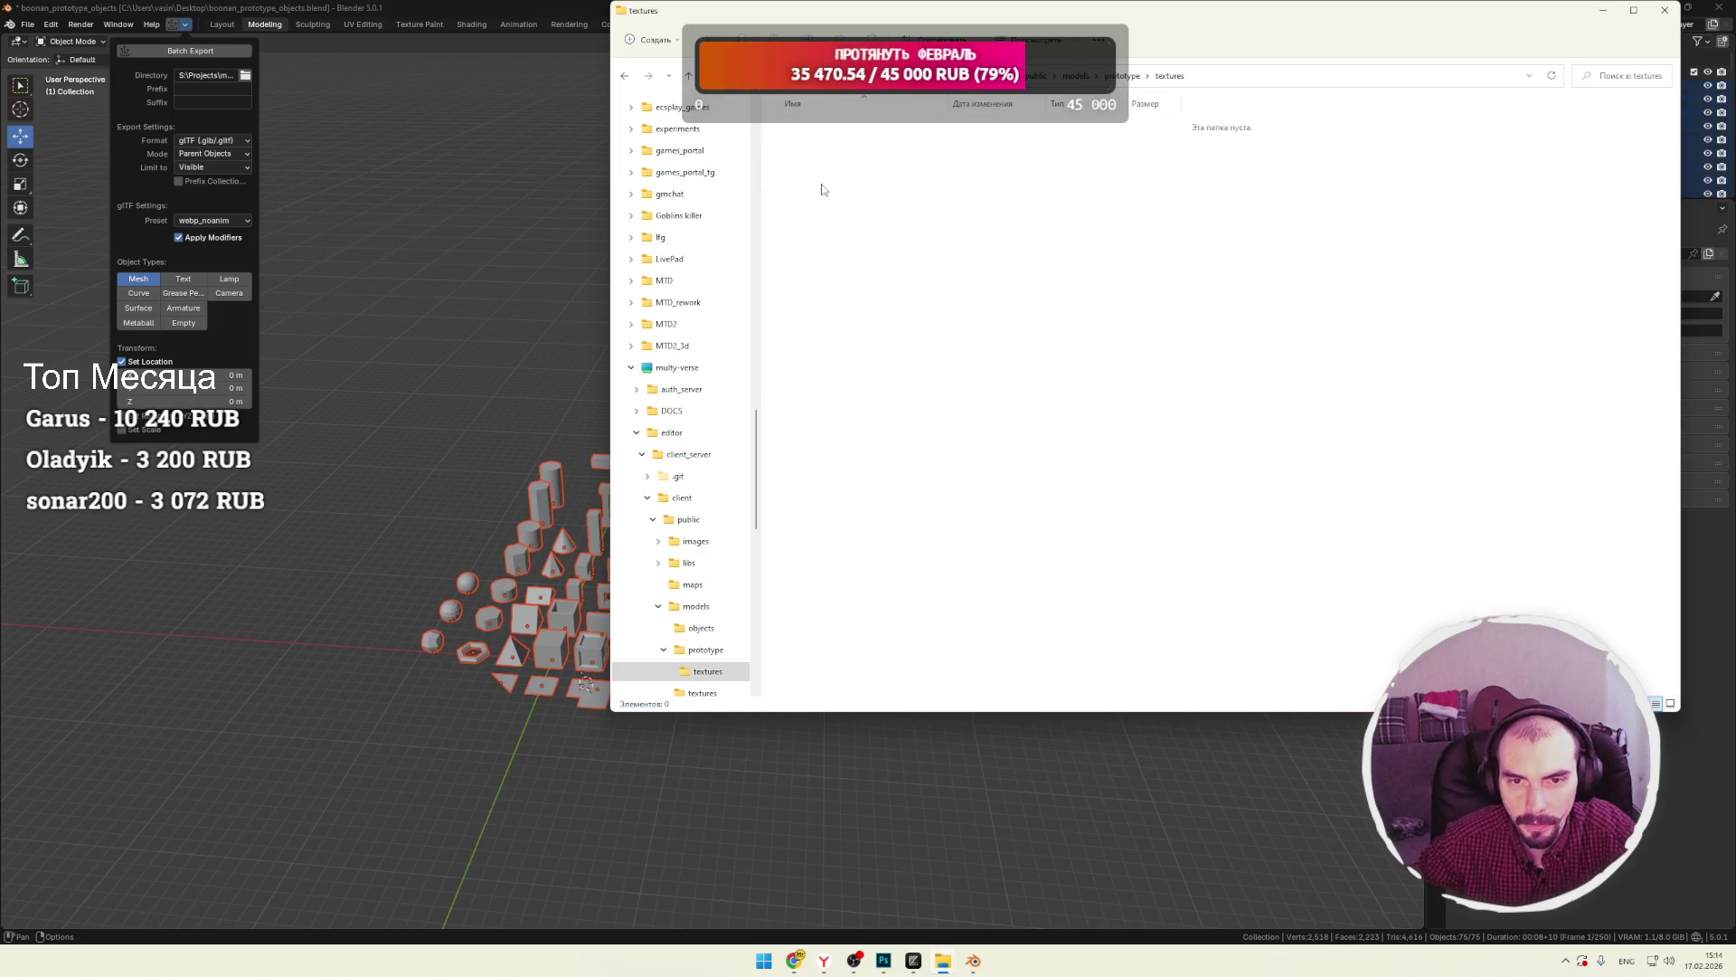
{"action": "key", "text": "alt+Left"}
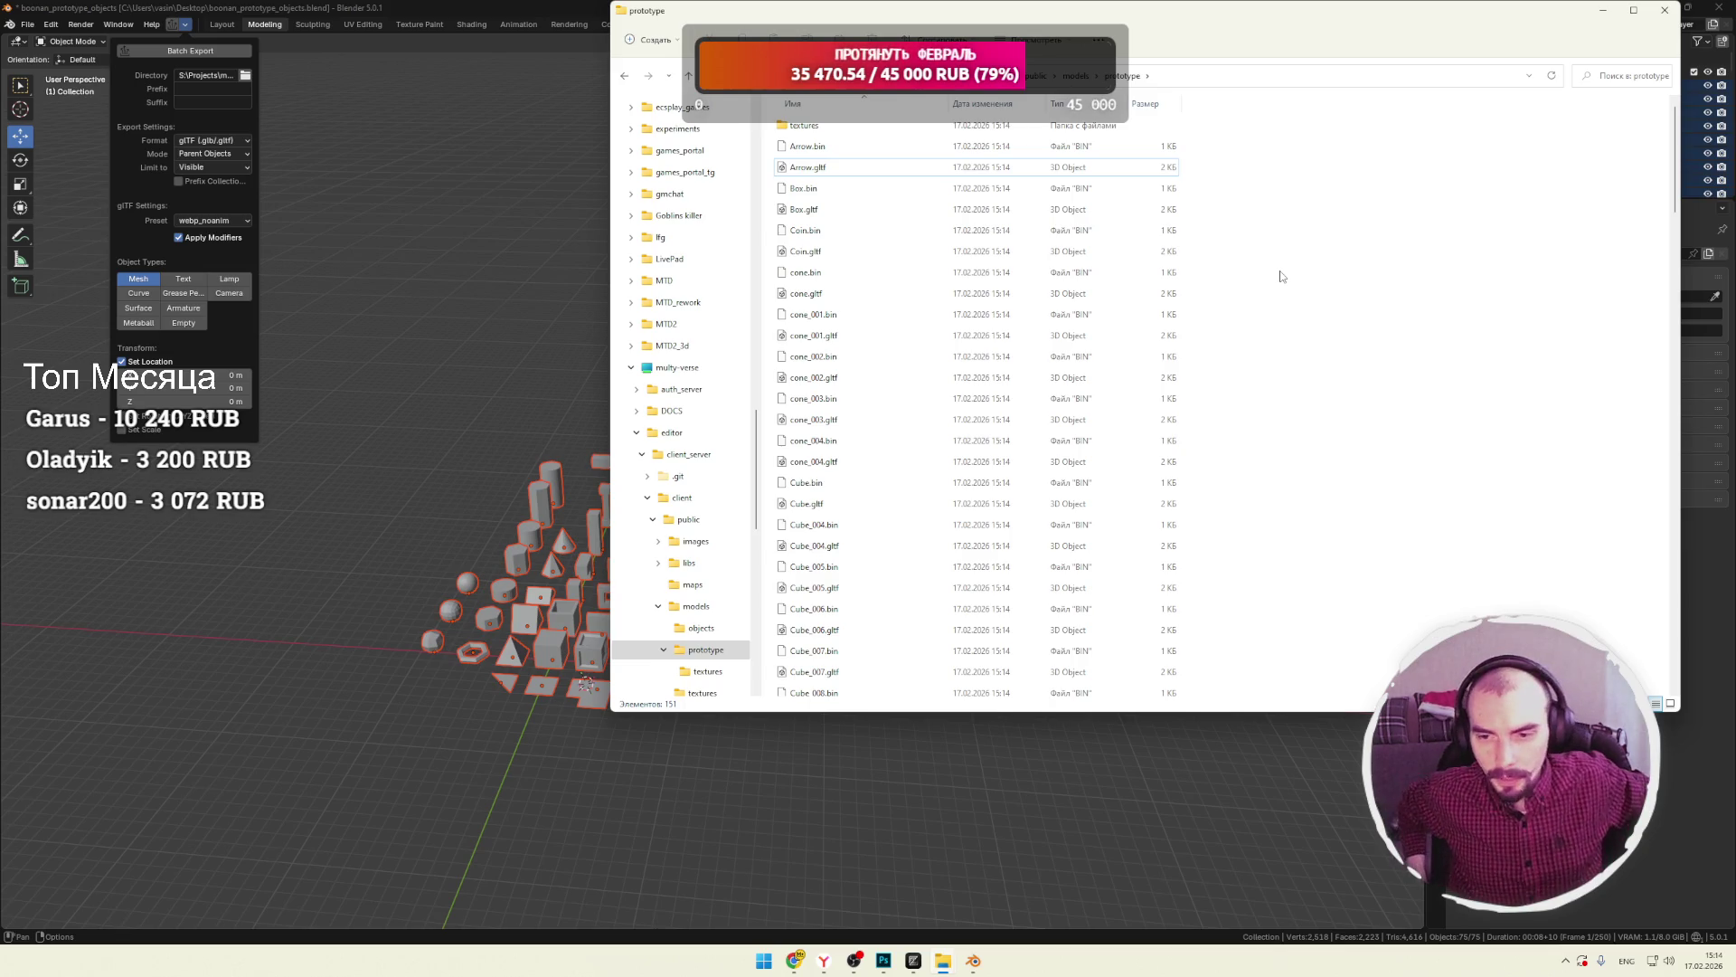
{"action": "scroll", "coordinate": [1280, 276], "scroll_direction": "down", "scroll_amount": 15}
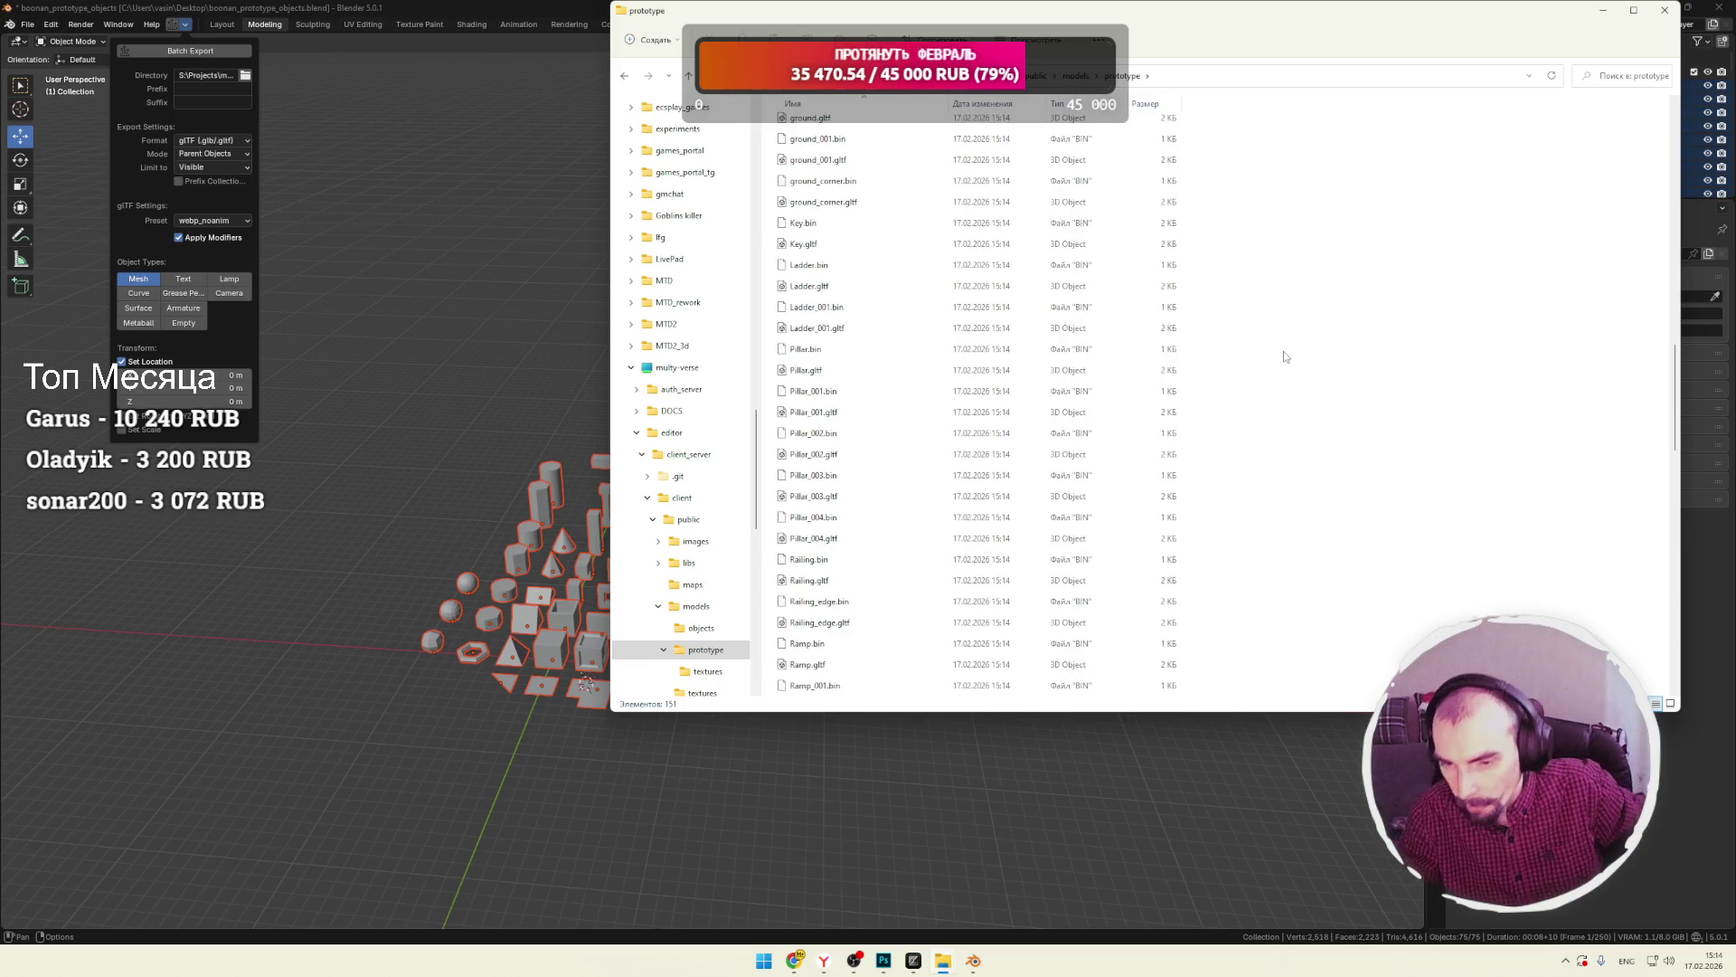
{"action": "scroll", "coordinate": [1281, 354], "scroll_direction": "down", "scroll_amount": 7}
{"action": "scroll", "coordinate": [1279, 355], "scroll_direction": "up", "scroll_amount": 20}
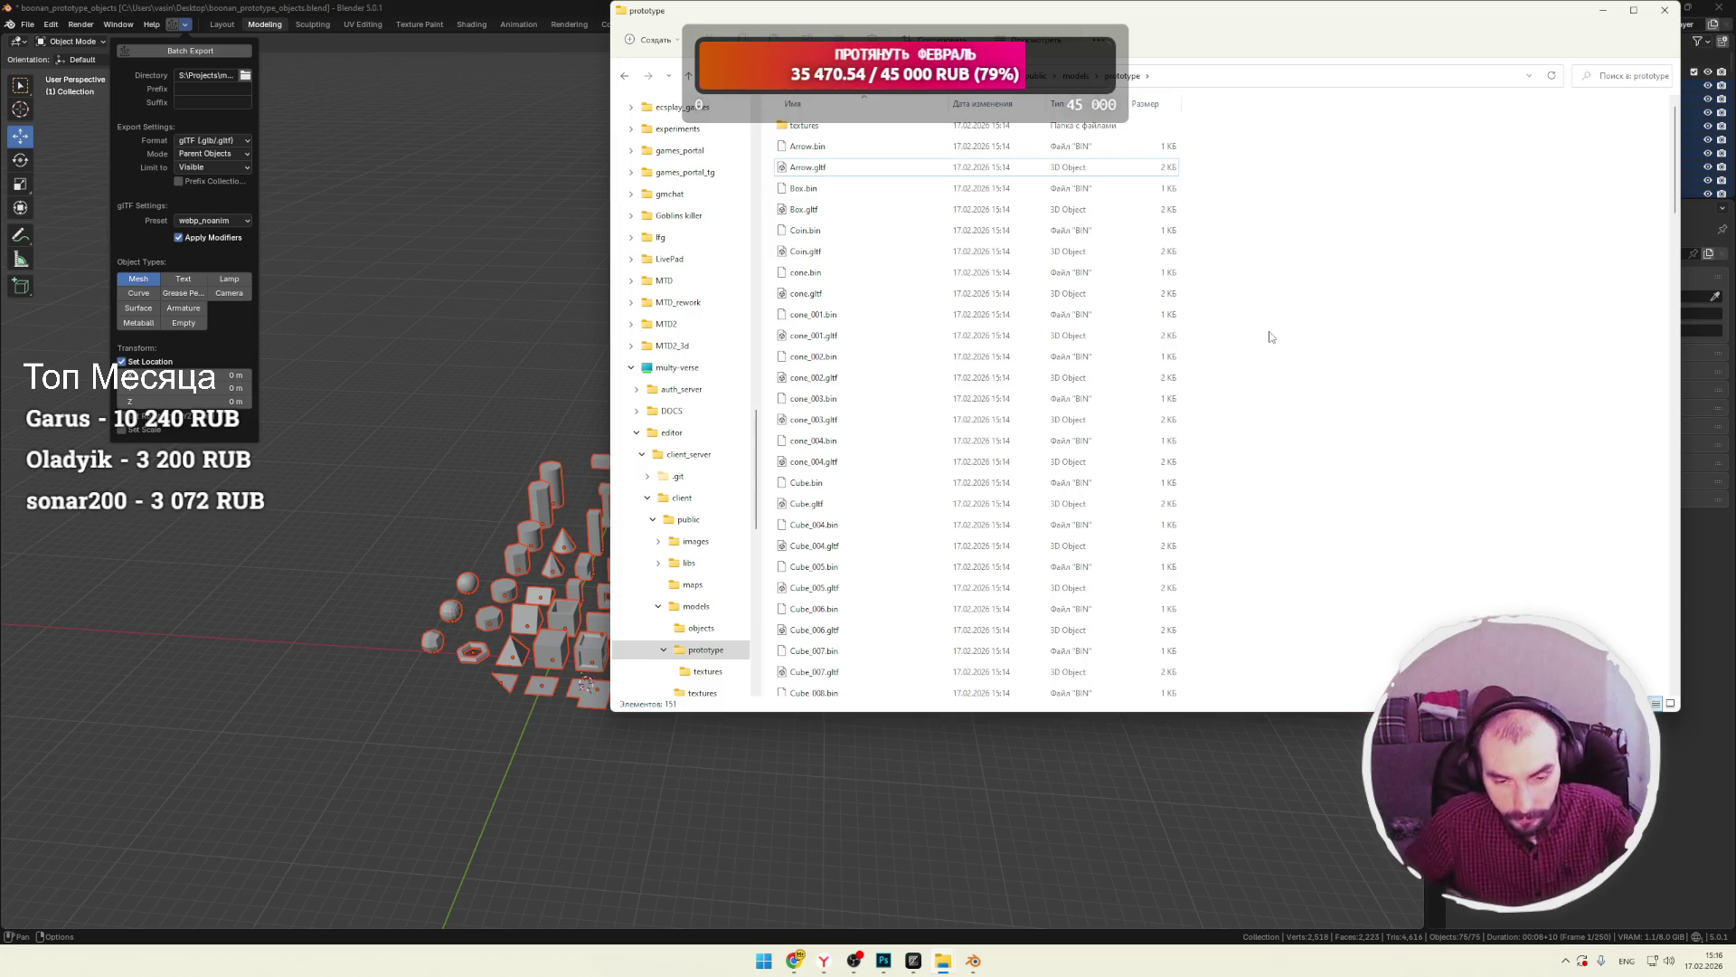
Scroll to the Wall and Window files at the list's end, then bring the YouTube Chrome window forward.
{"action": "scroll", "coordinate": [1254, 335], "scroll_direction": "down", "scroll_amount": 20}
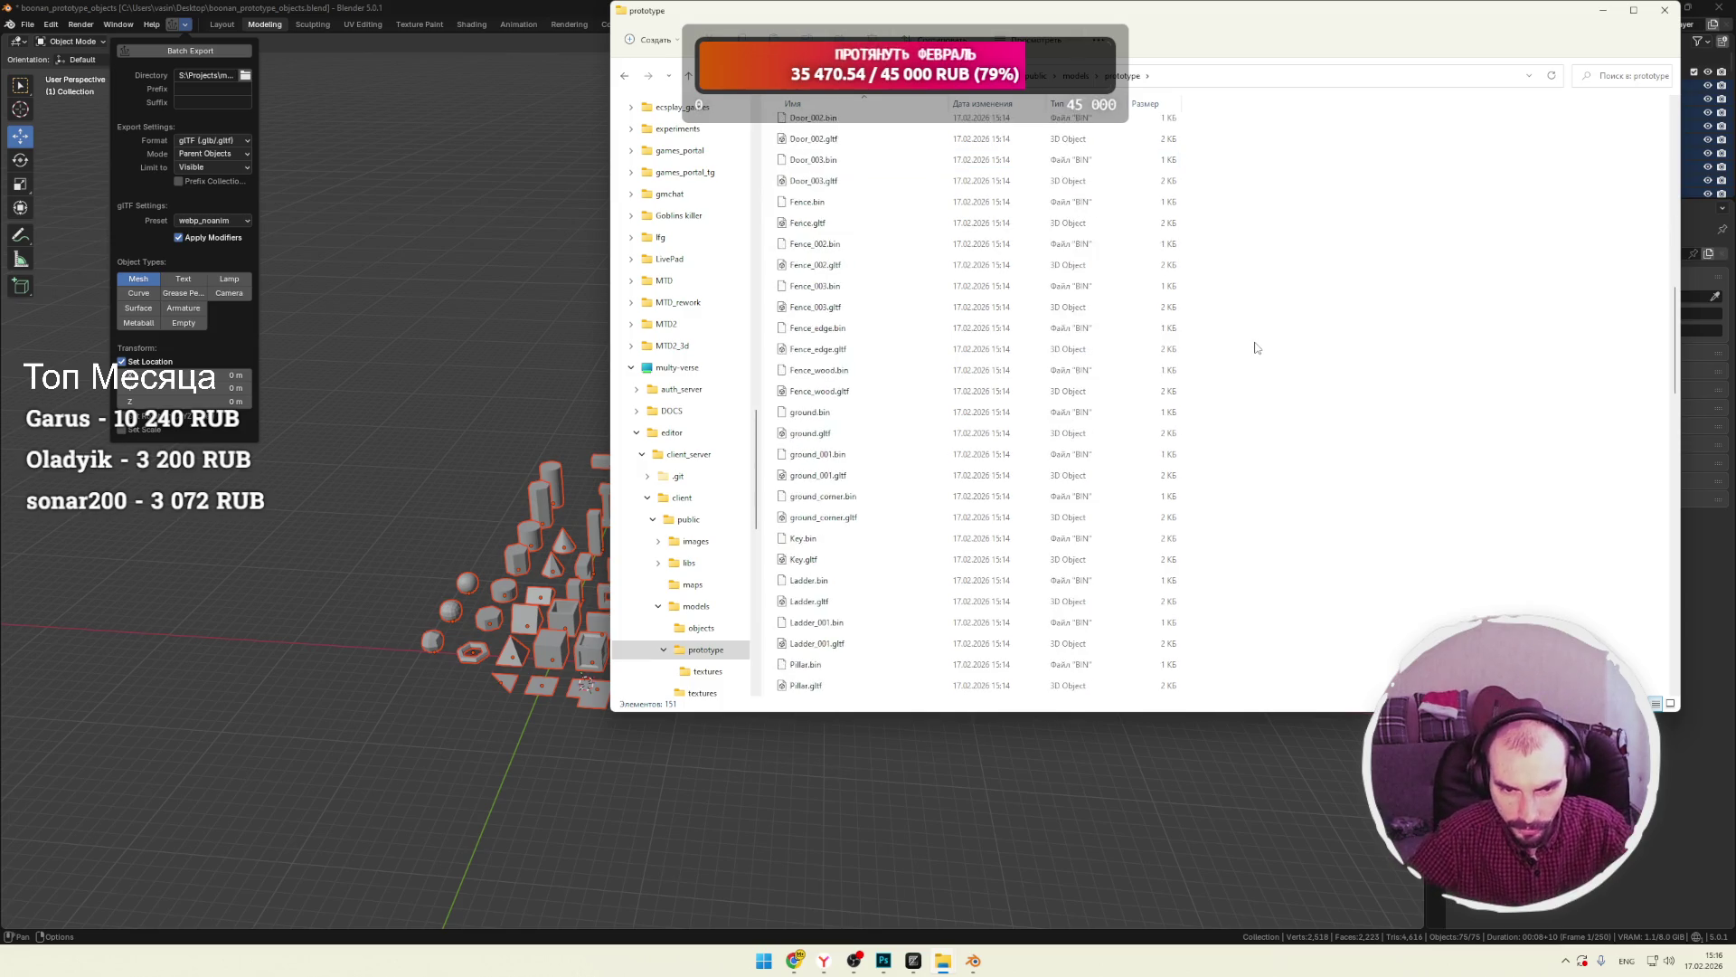
{"action": "scroll", "coordinate": [1254, 341], "scroll_direction": "down", "scroll_amount": 10}
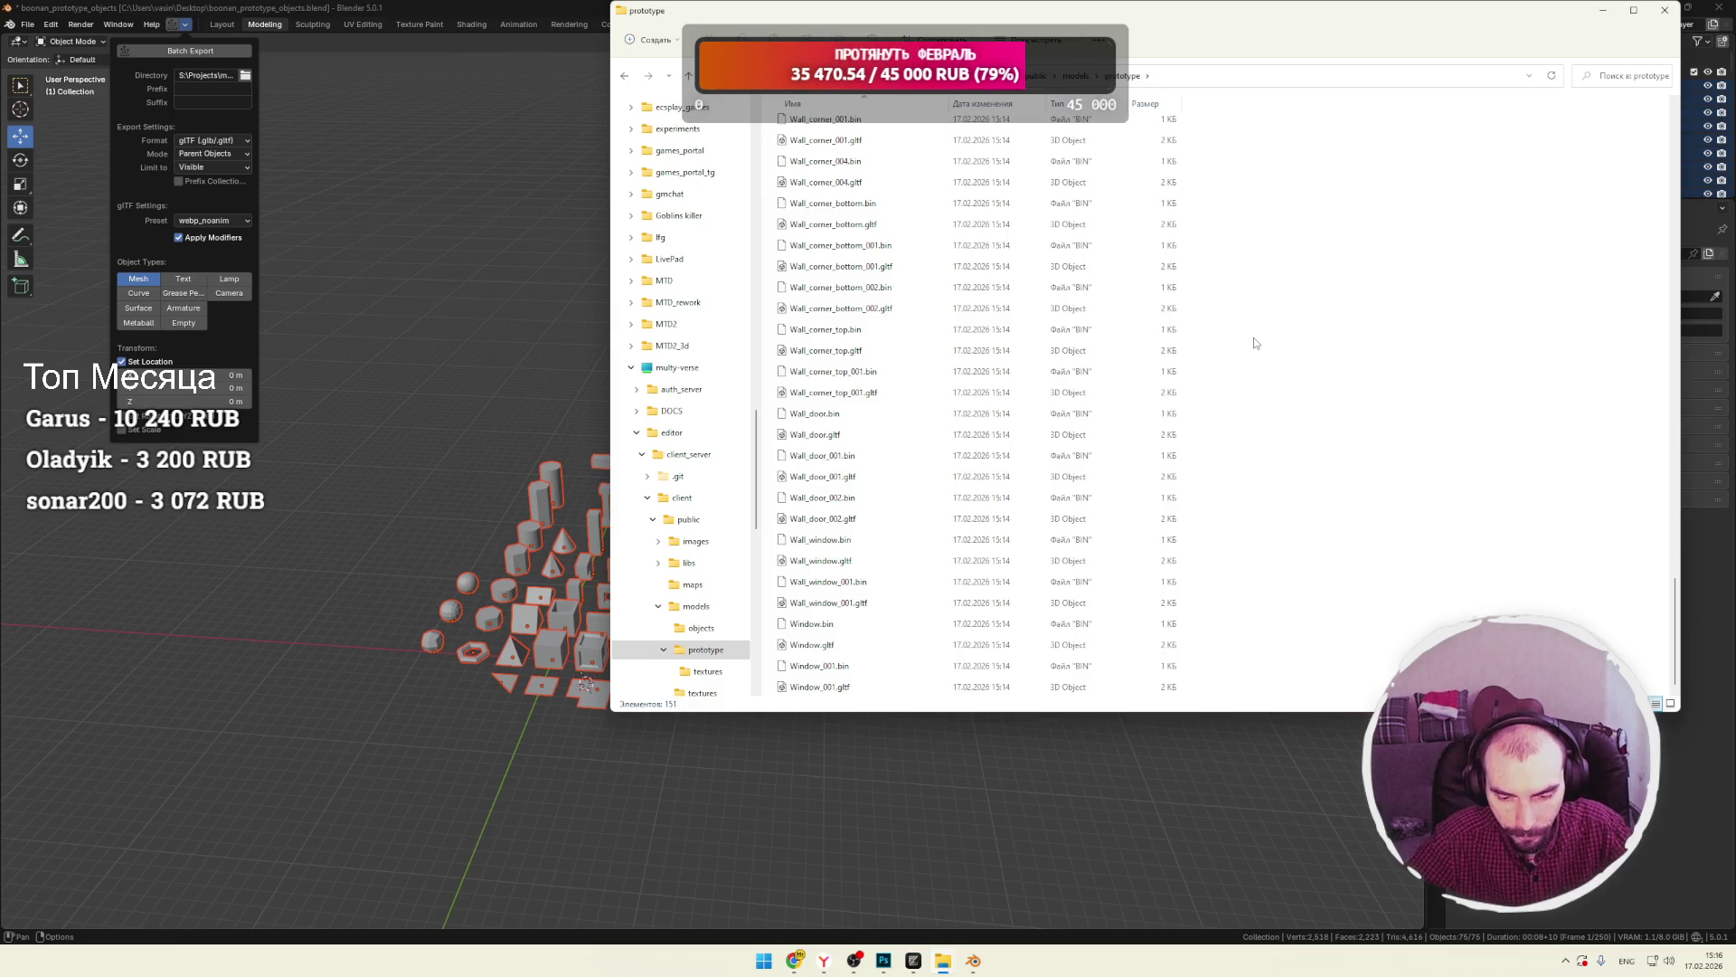
{"action": "mouse_move", "coordinate": [794, 960]}
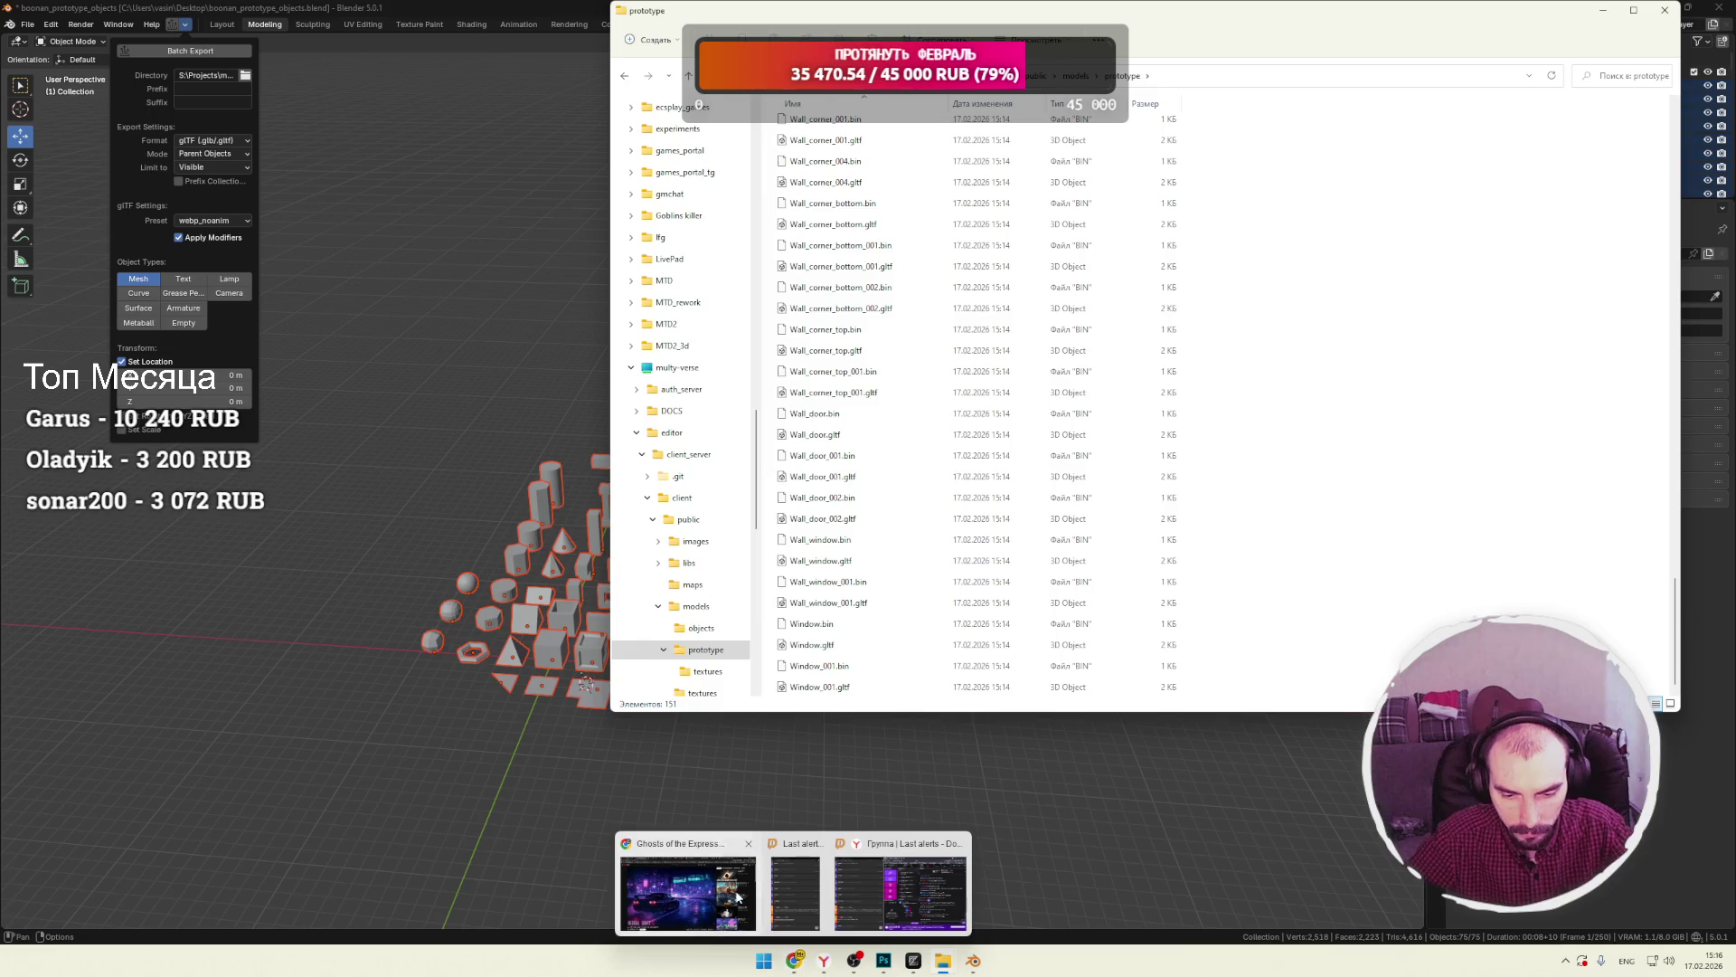
{"action": "left_click", "coordinate": [678, 891]}
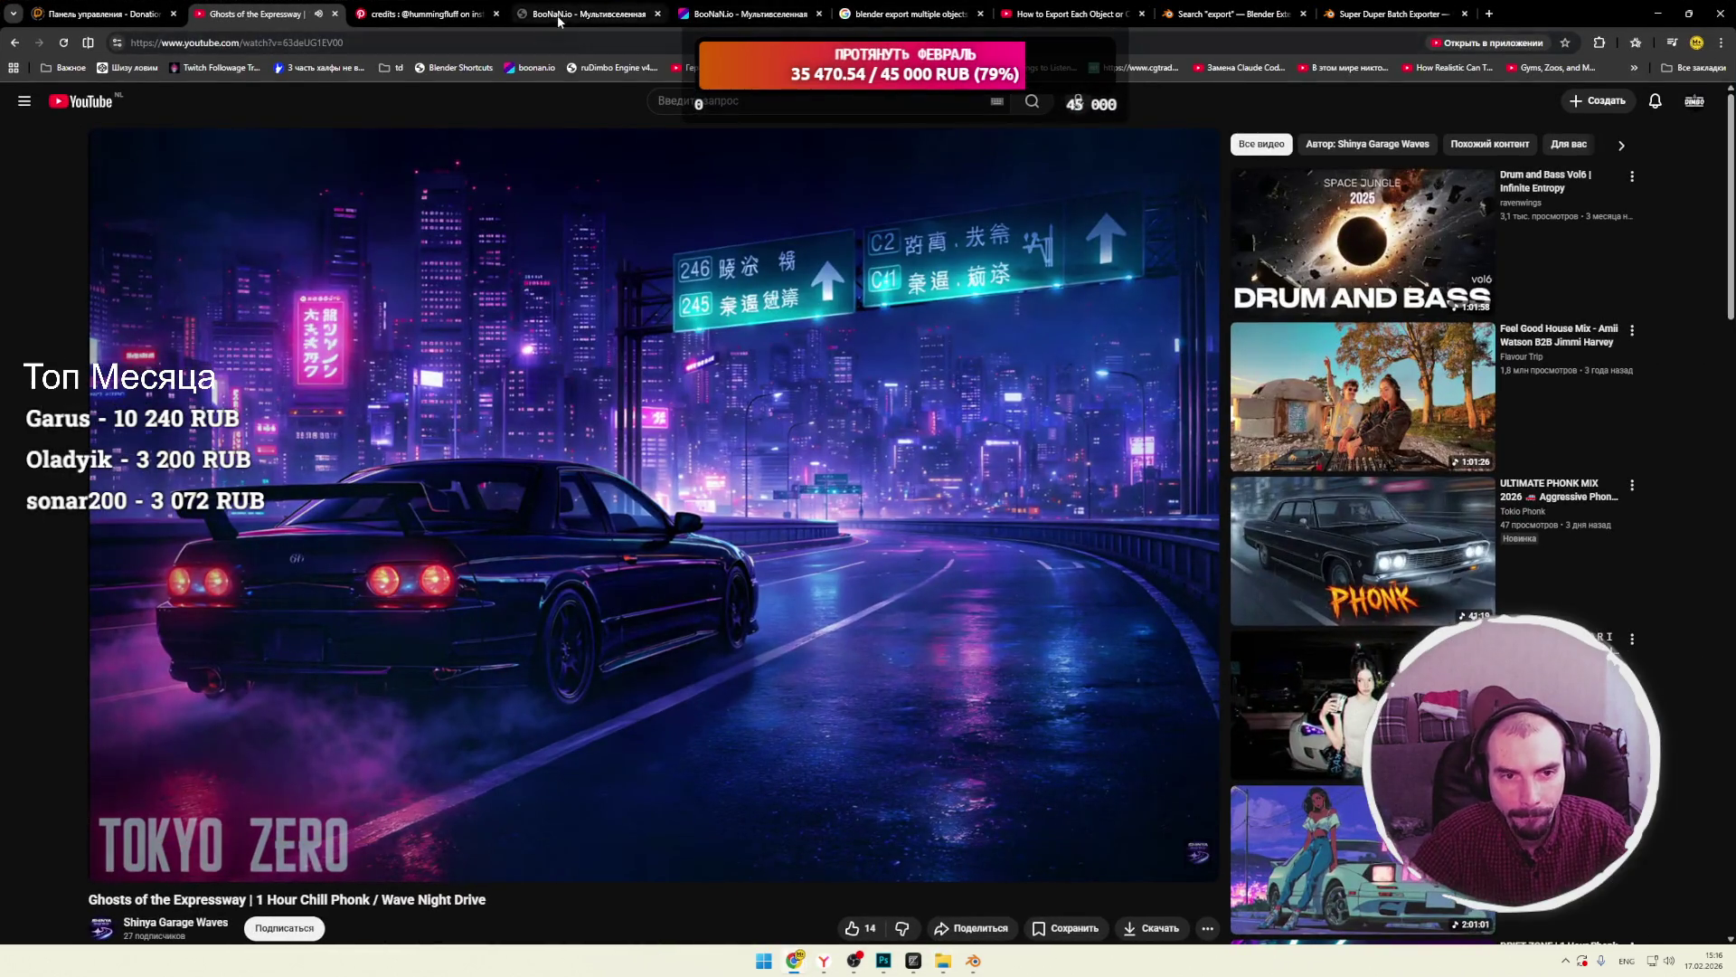
Show the BooNaN.io localhost editor, preview from the player capsule, then return to object editing.
{"action": "left_click", "coordinate": [597, 14]}
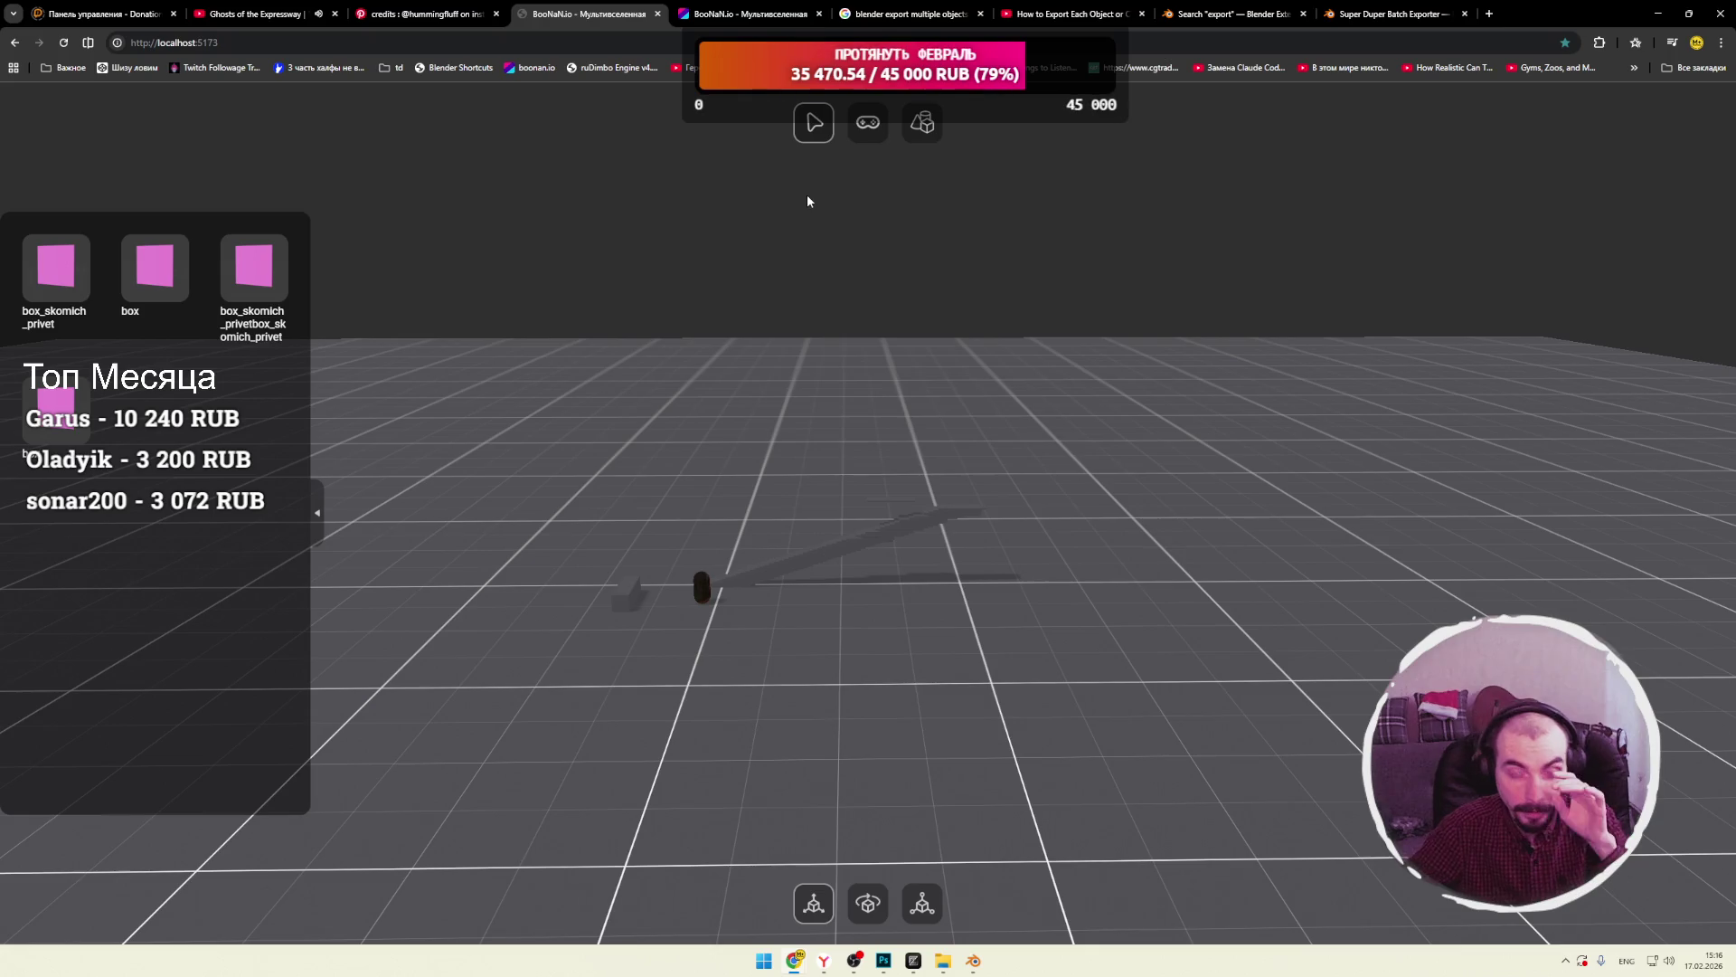
{"action": "left_click", "coordinate": [922, 127]}
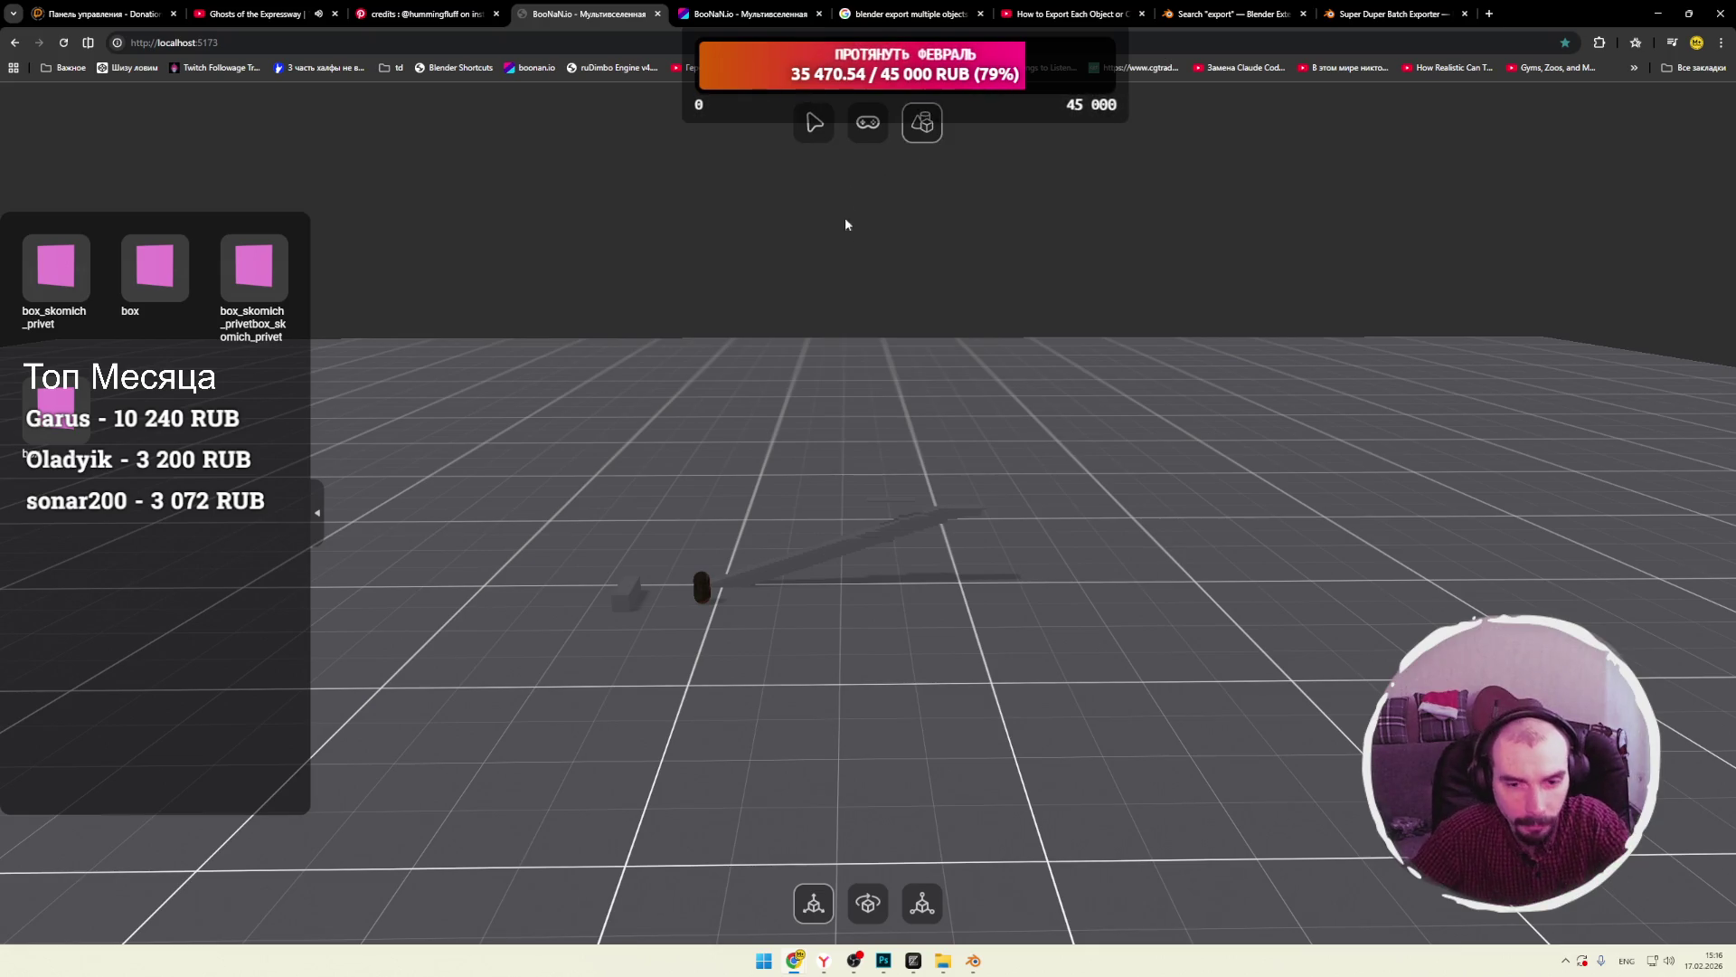
{"action": "left_click", "coordinate": [868, 124]}
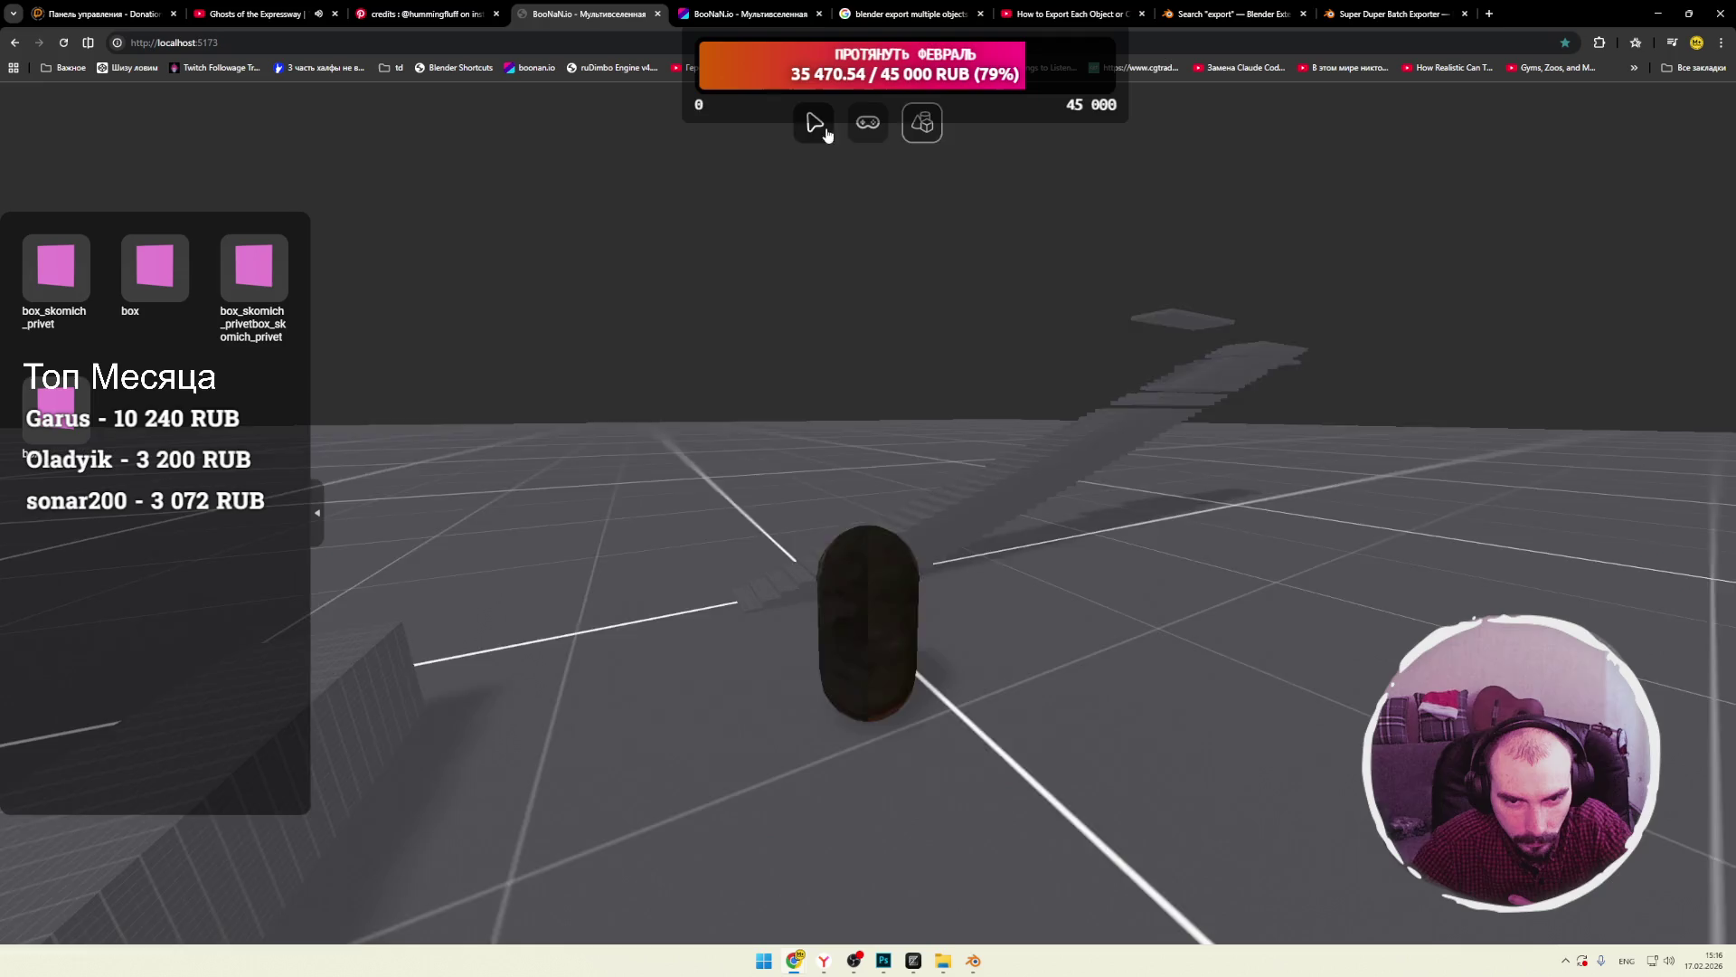
{"action": "left_click", "coordinate": [814, 123]}
{"action": "left_click", "coordinate": [897, 132]}
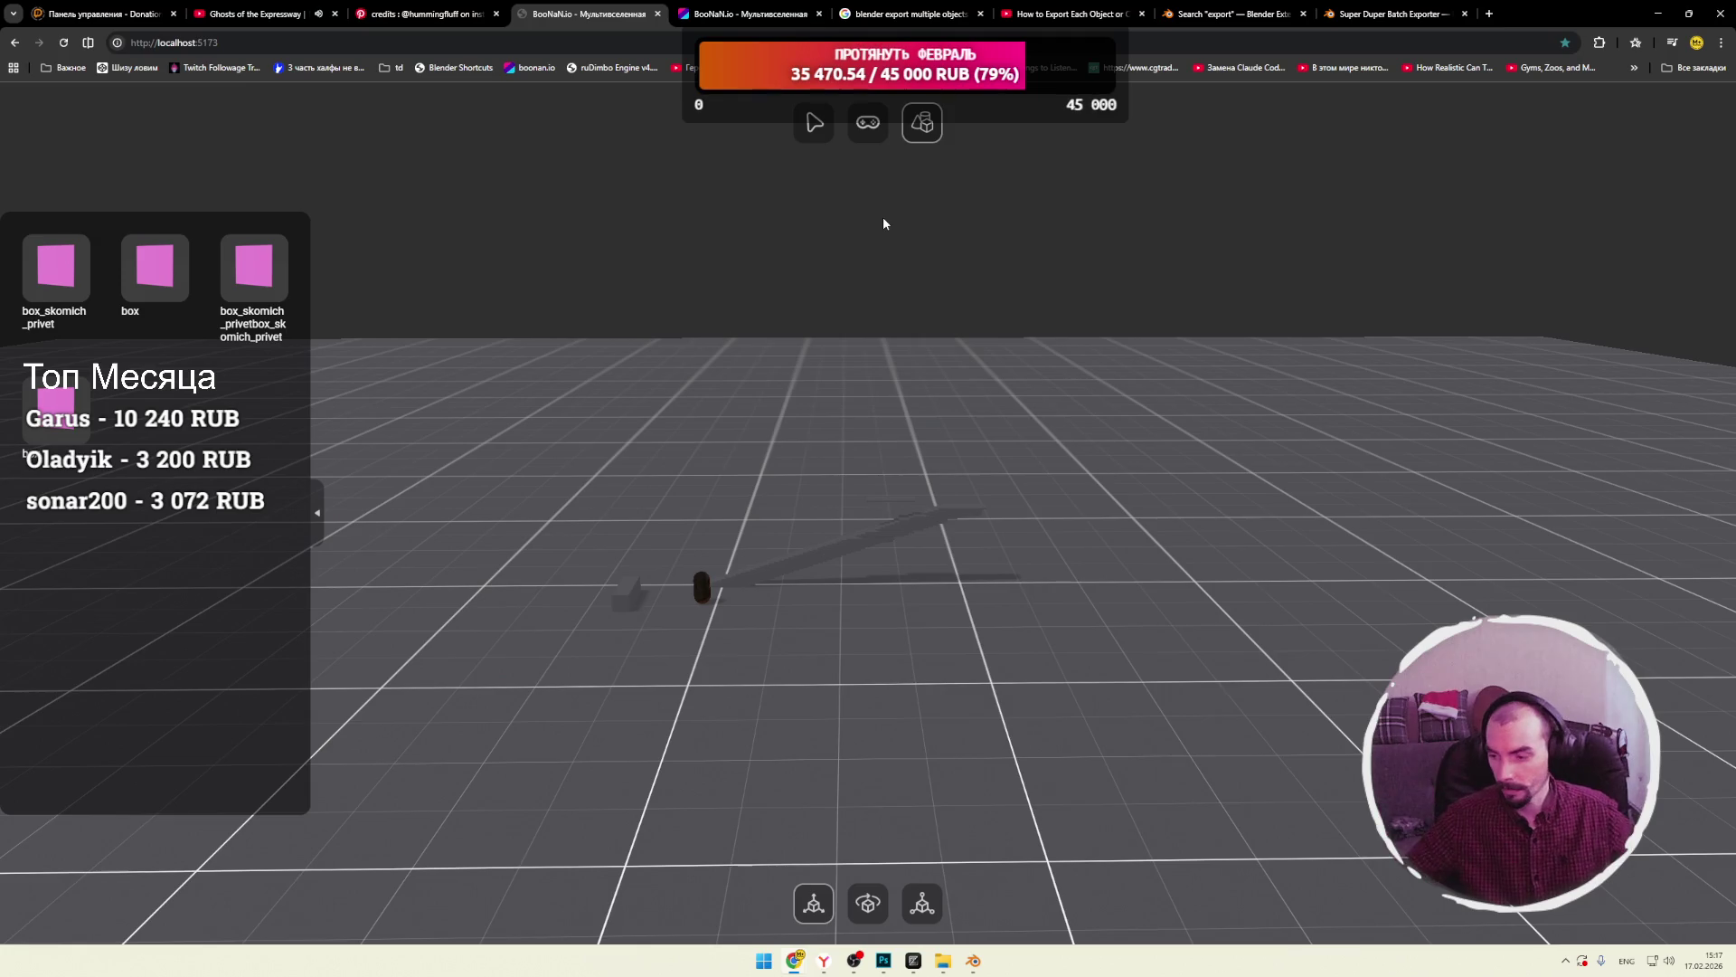
{"action": "left_click", "coordinate": [1490, 15]}
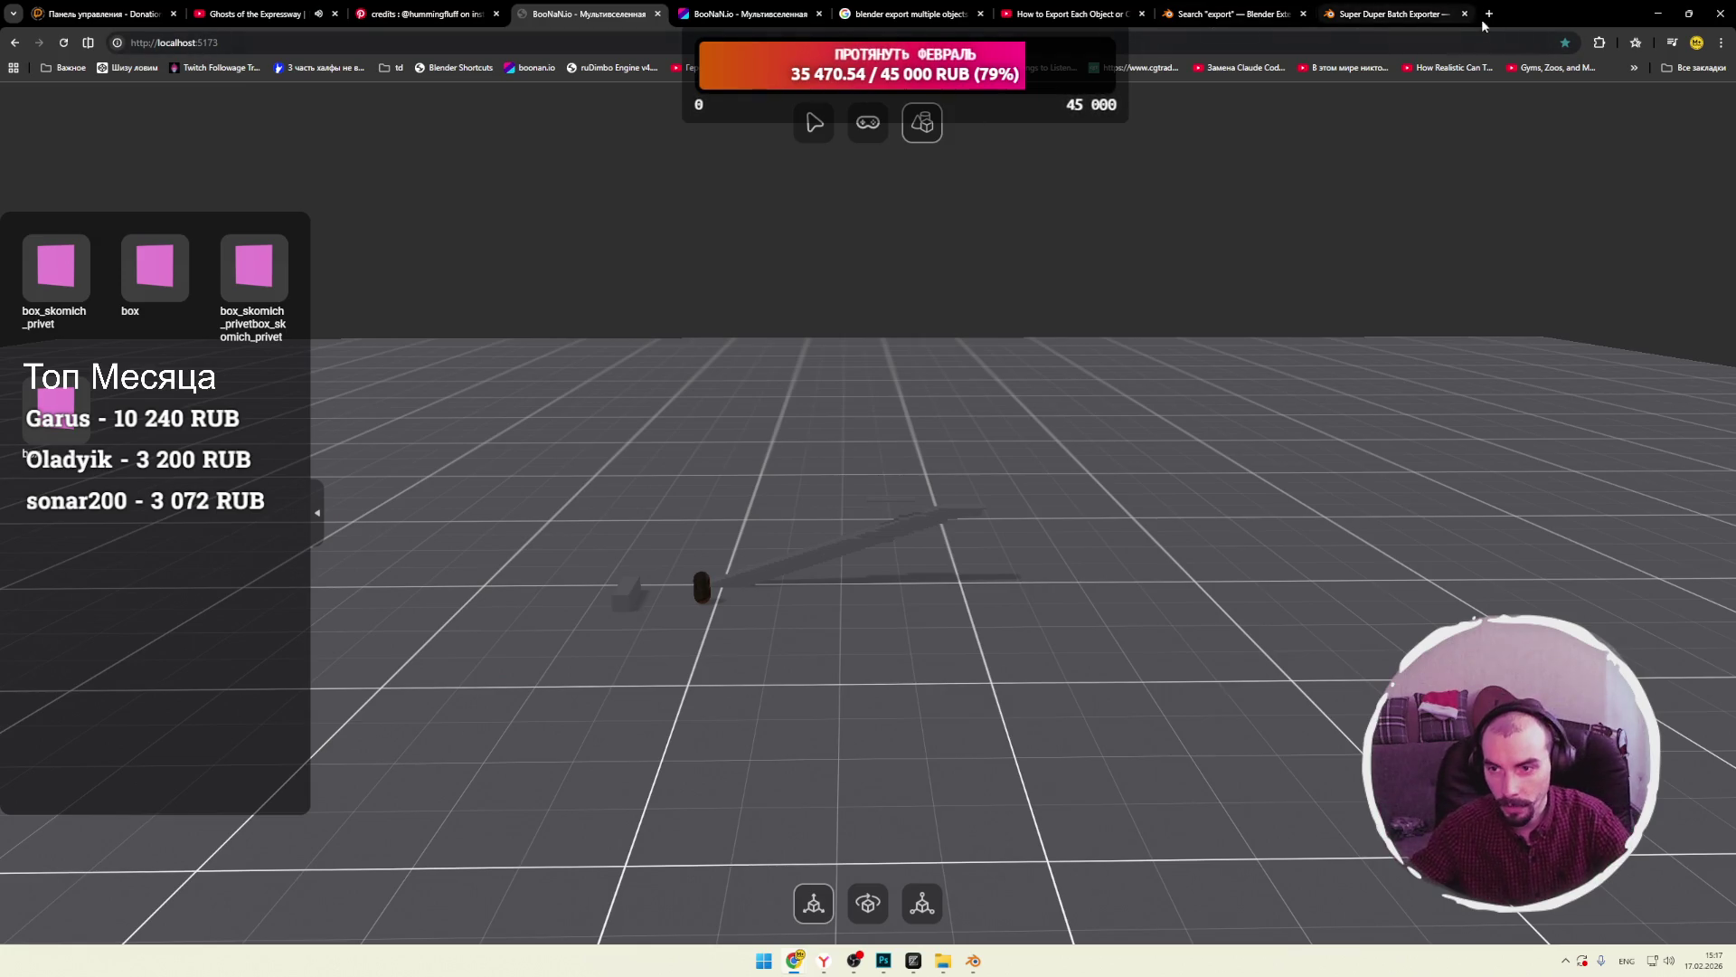
Search 'unity', open the Unity Asset Store, and browse 3D > Animations to Tactical FPS Animations.
{"action": "type", "text": "unit"}
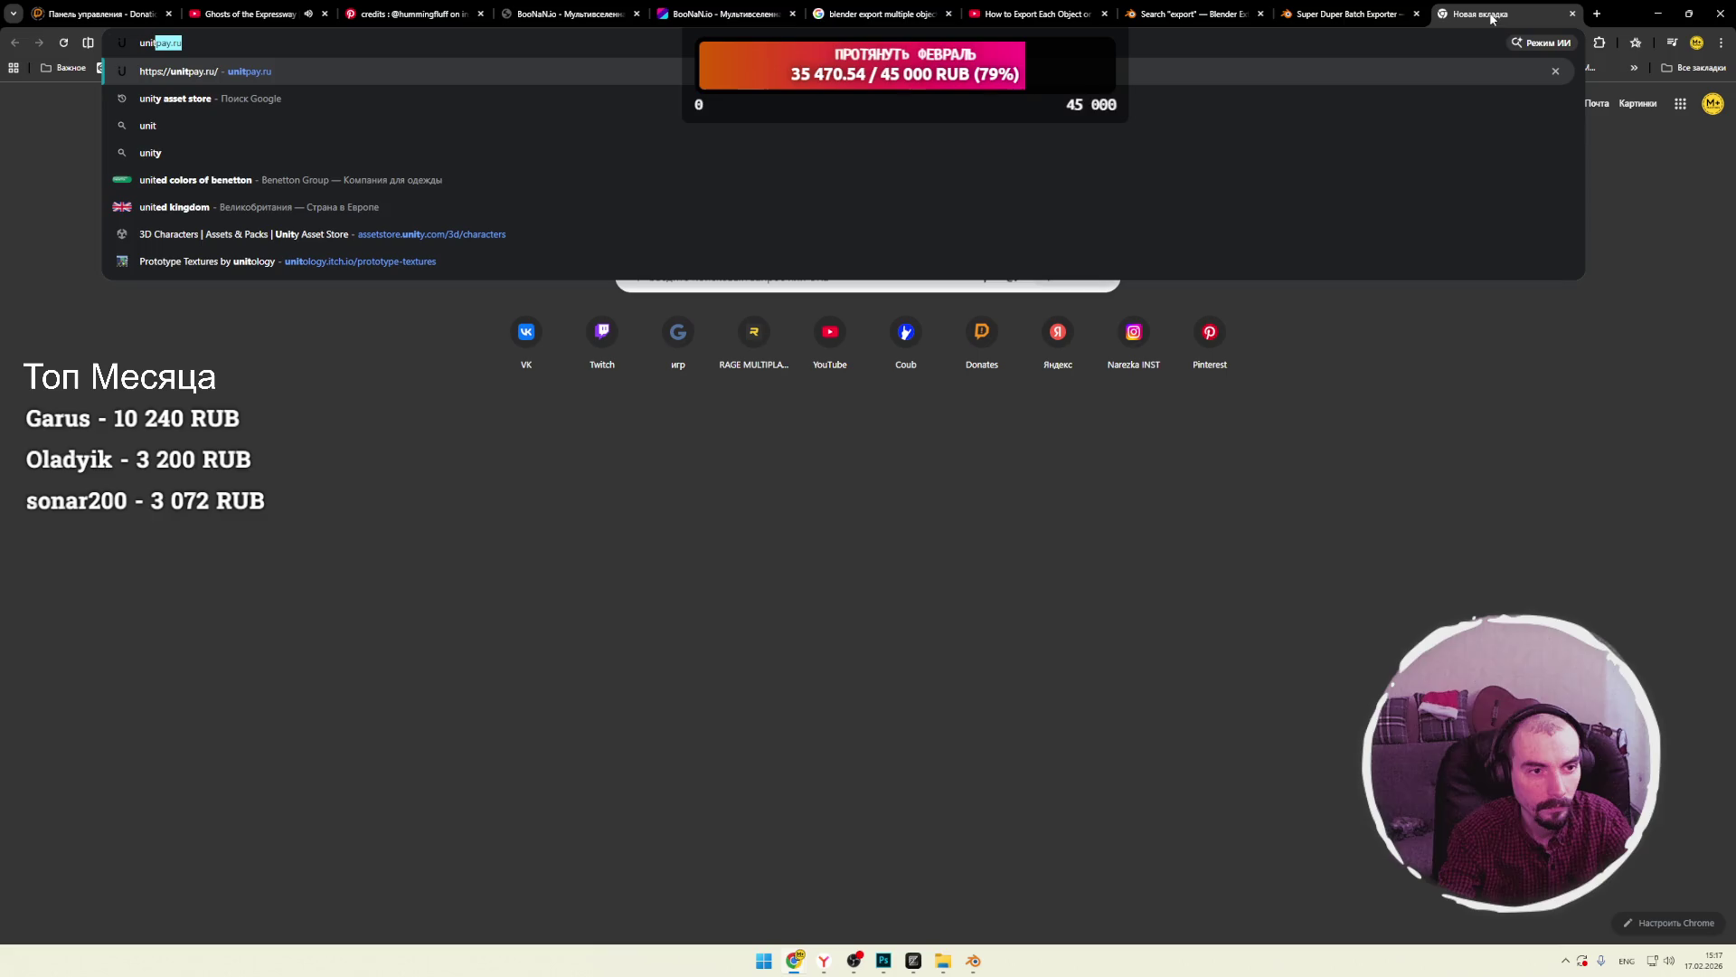
{"action": "type", "text": "y"}
{"action": "key", "text": "Return"}
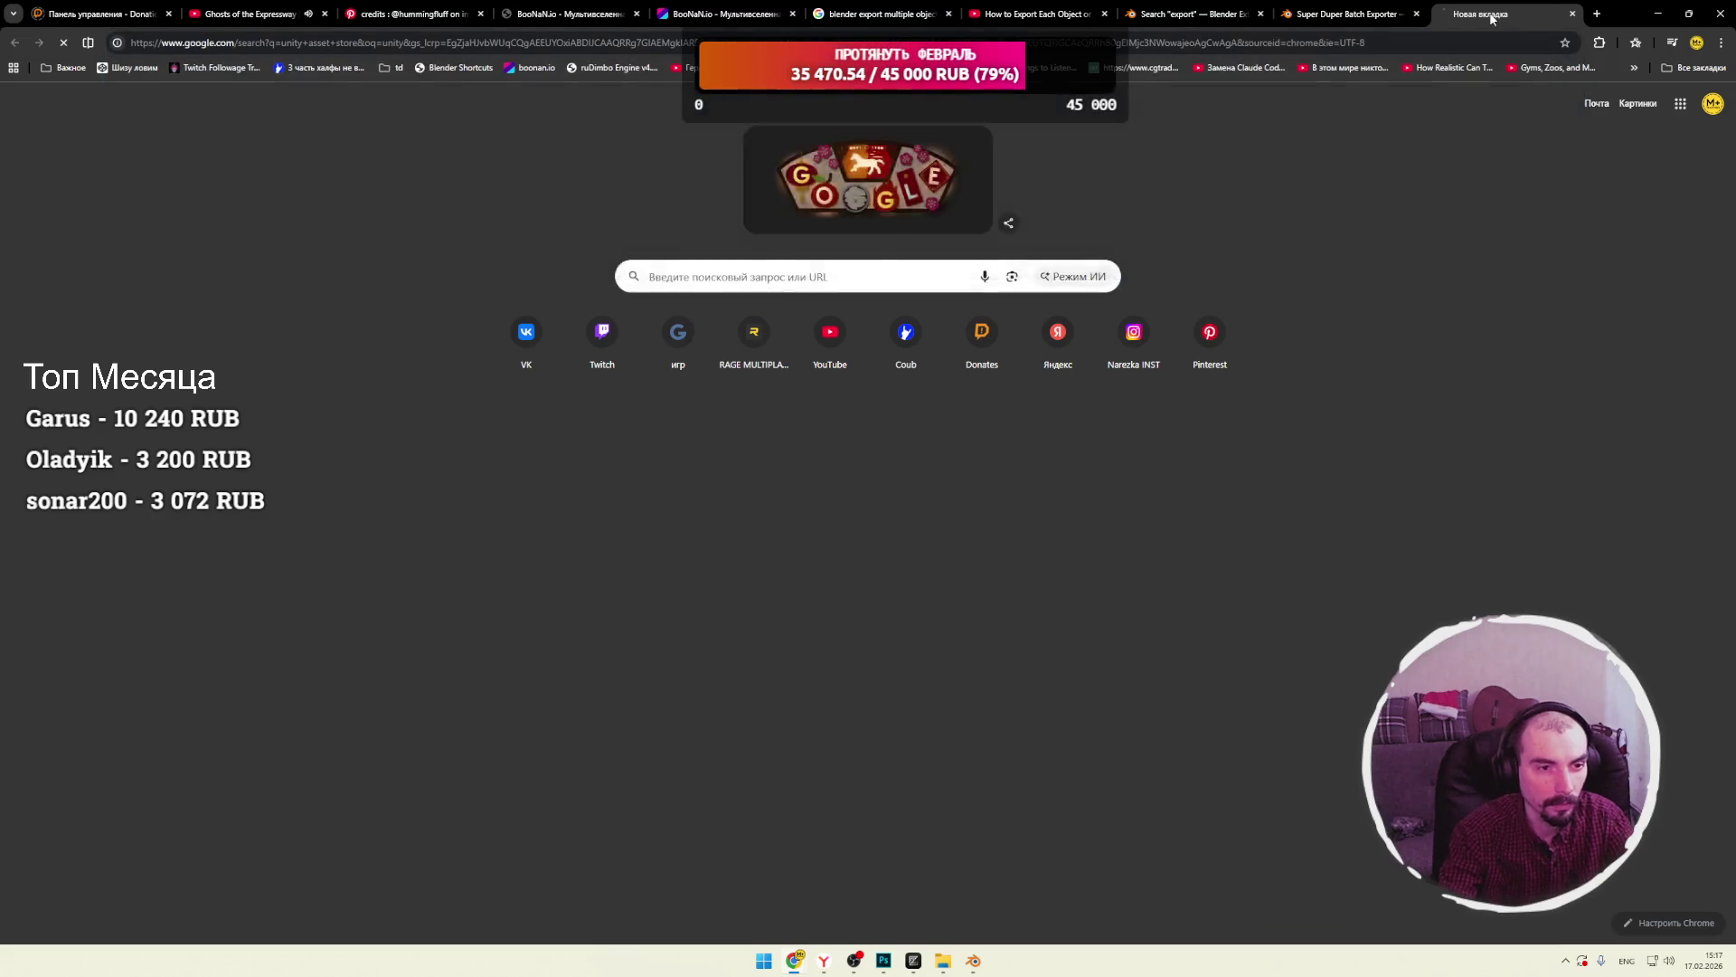
{"action": "left_click", "coordinate": [372, 371]}
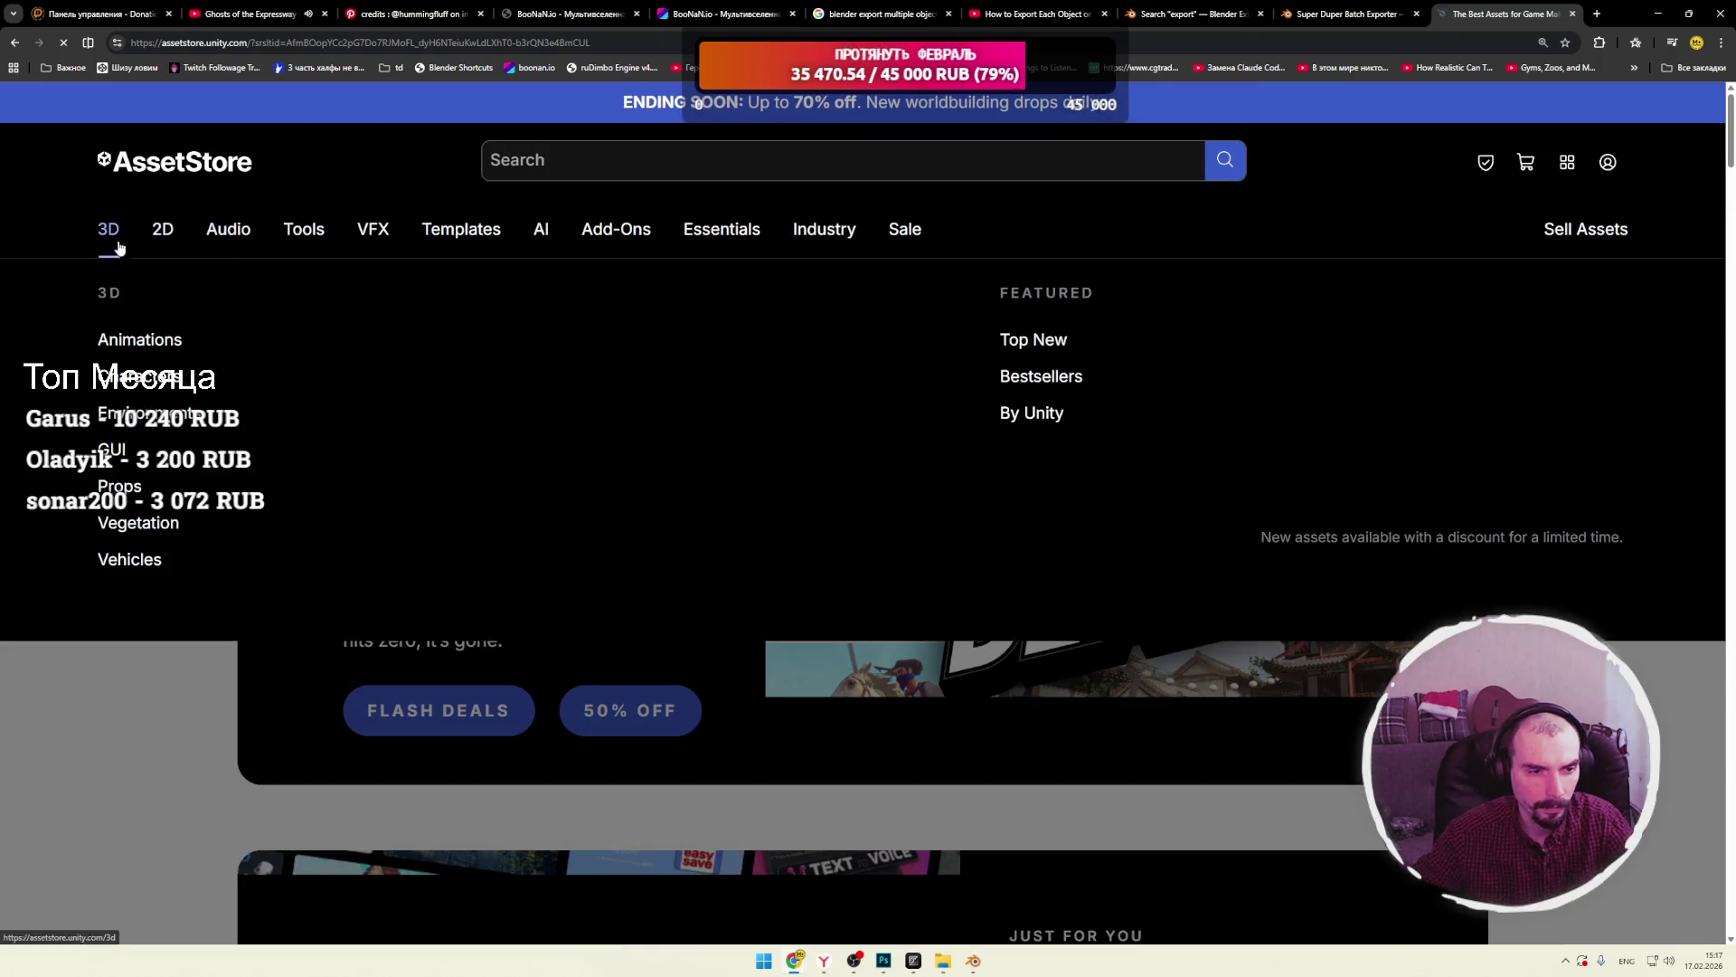
{"action": "left_click", "coordinate": [120, 230]}
{"action": "left_click", "coordinate": [135, 342]}
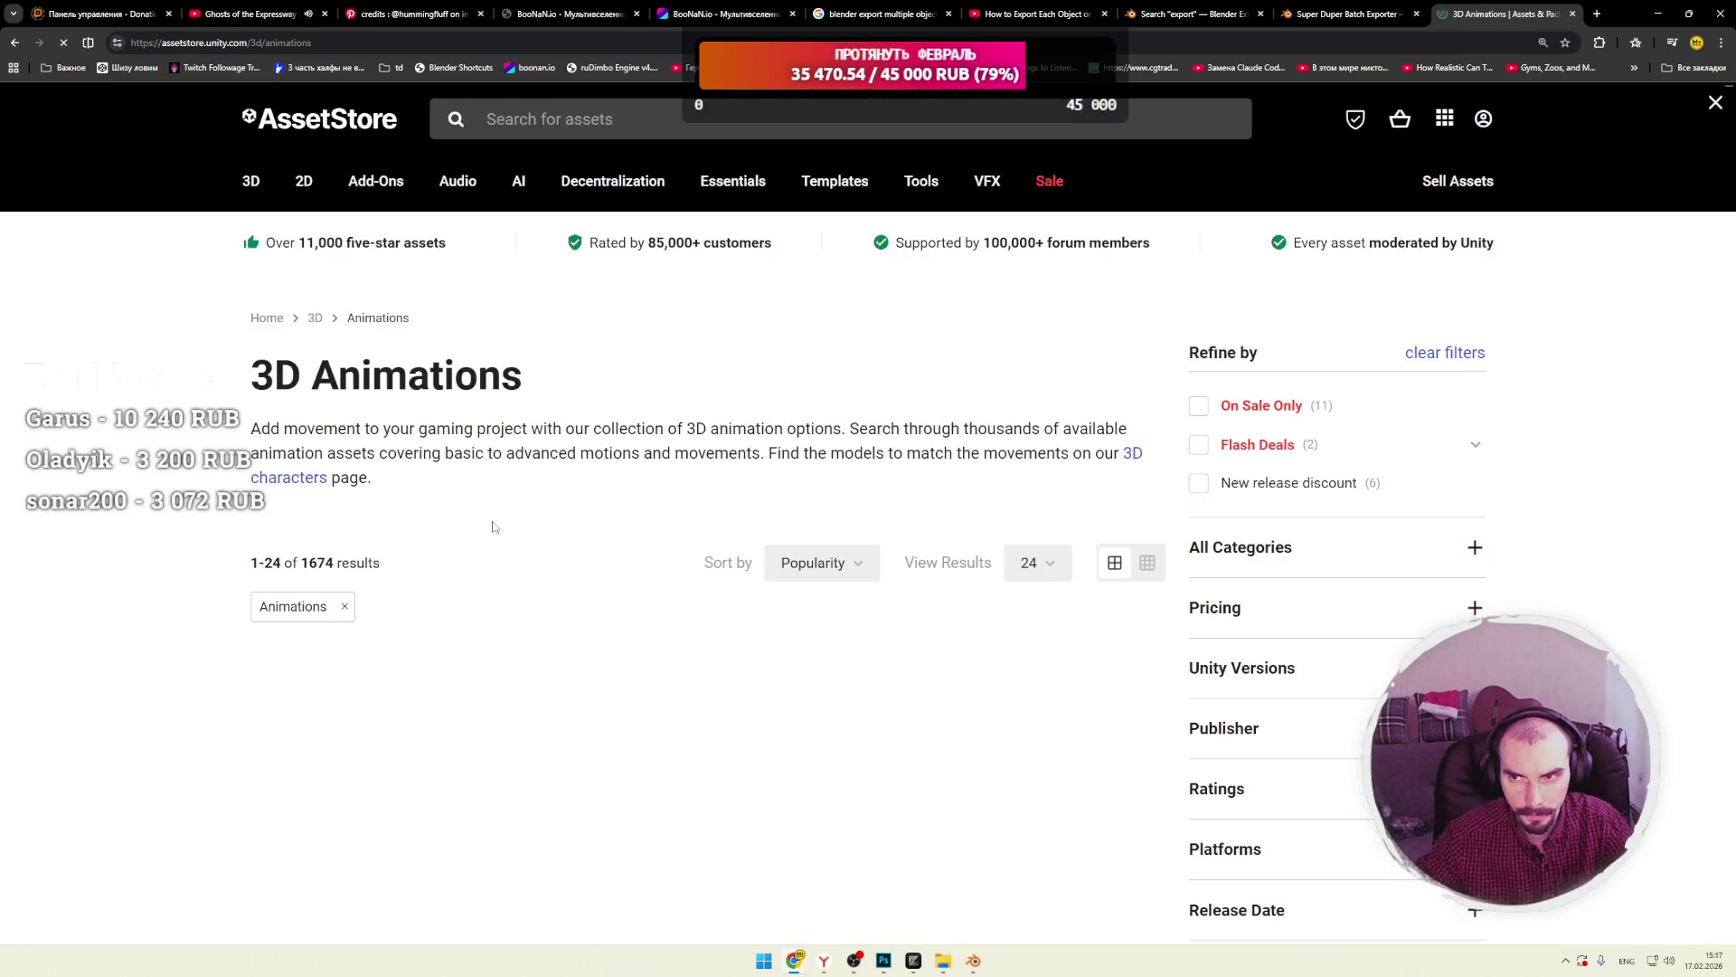
{"action": "scroll", "coordinate": [744, 540], "scroll_direction": "down", "scroll_amount": 1}
{"action": "scroll", "coordinate": [745, 540], "scroll_direction": "down", "scroll_amount": 2}
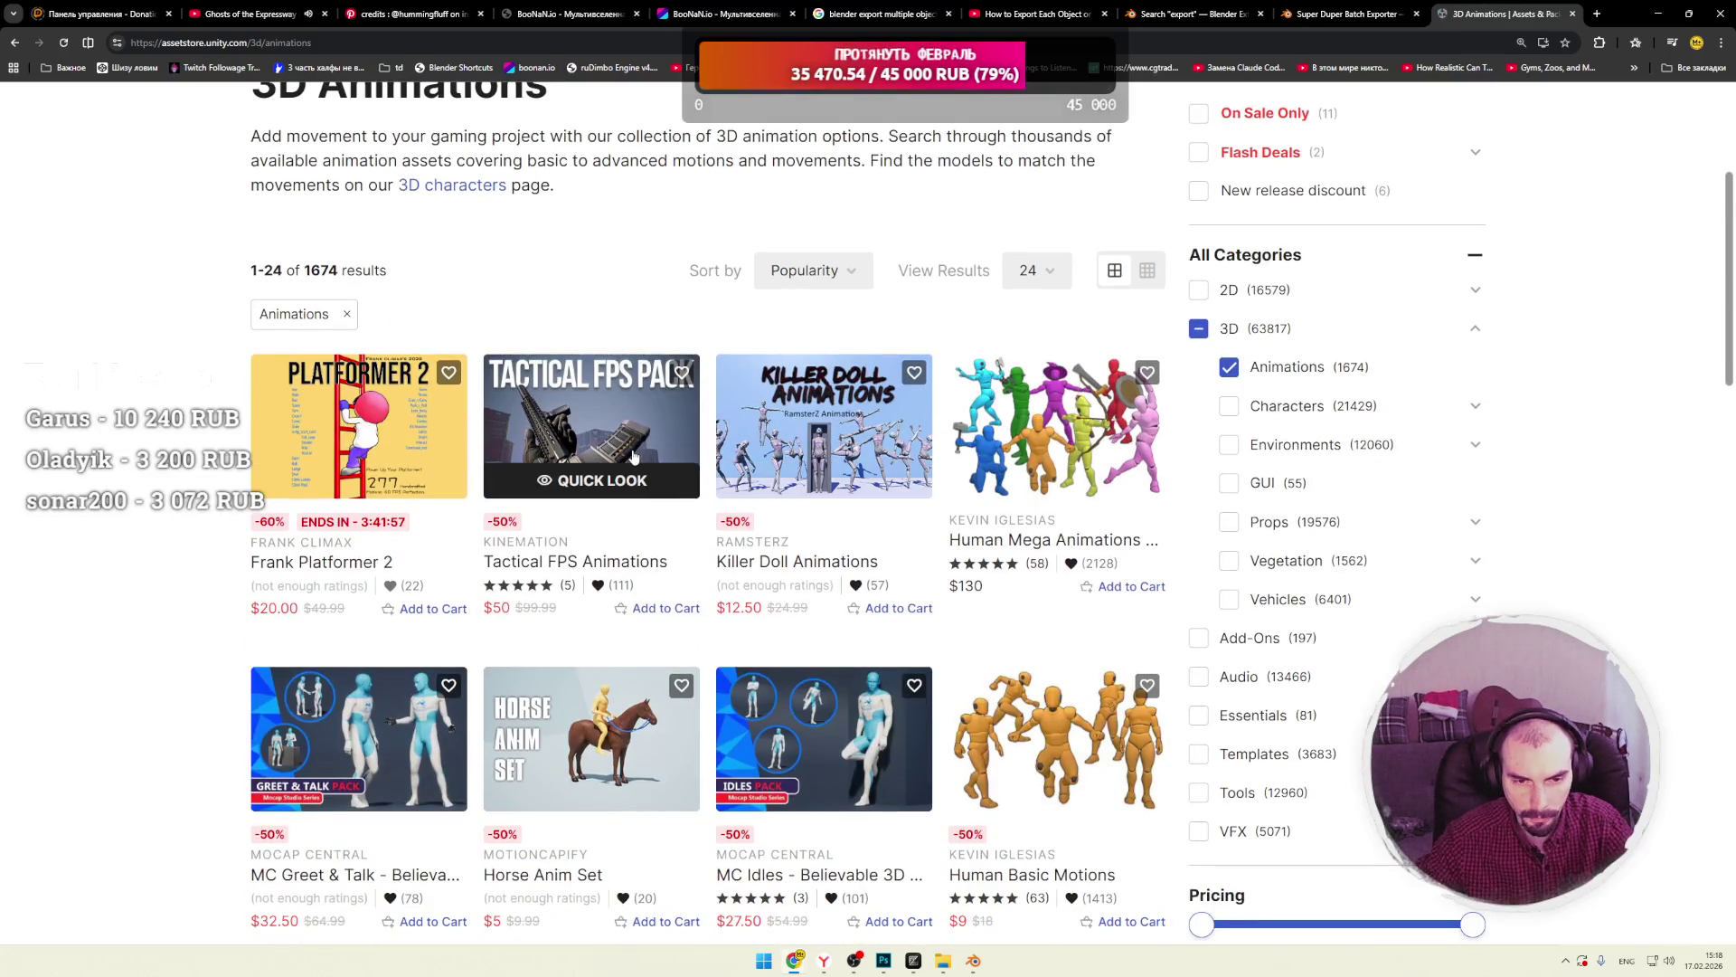
{"action": "left_click", "coordinate": [680, 495]}
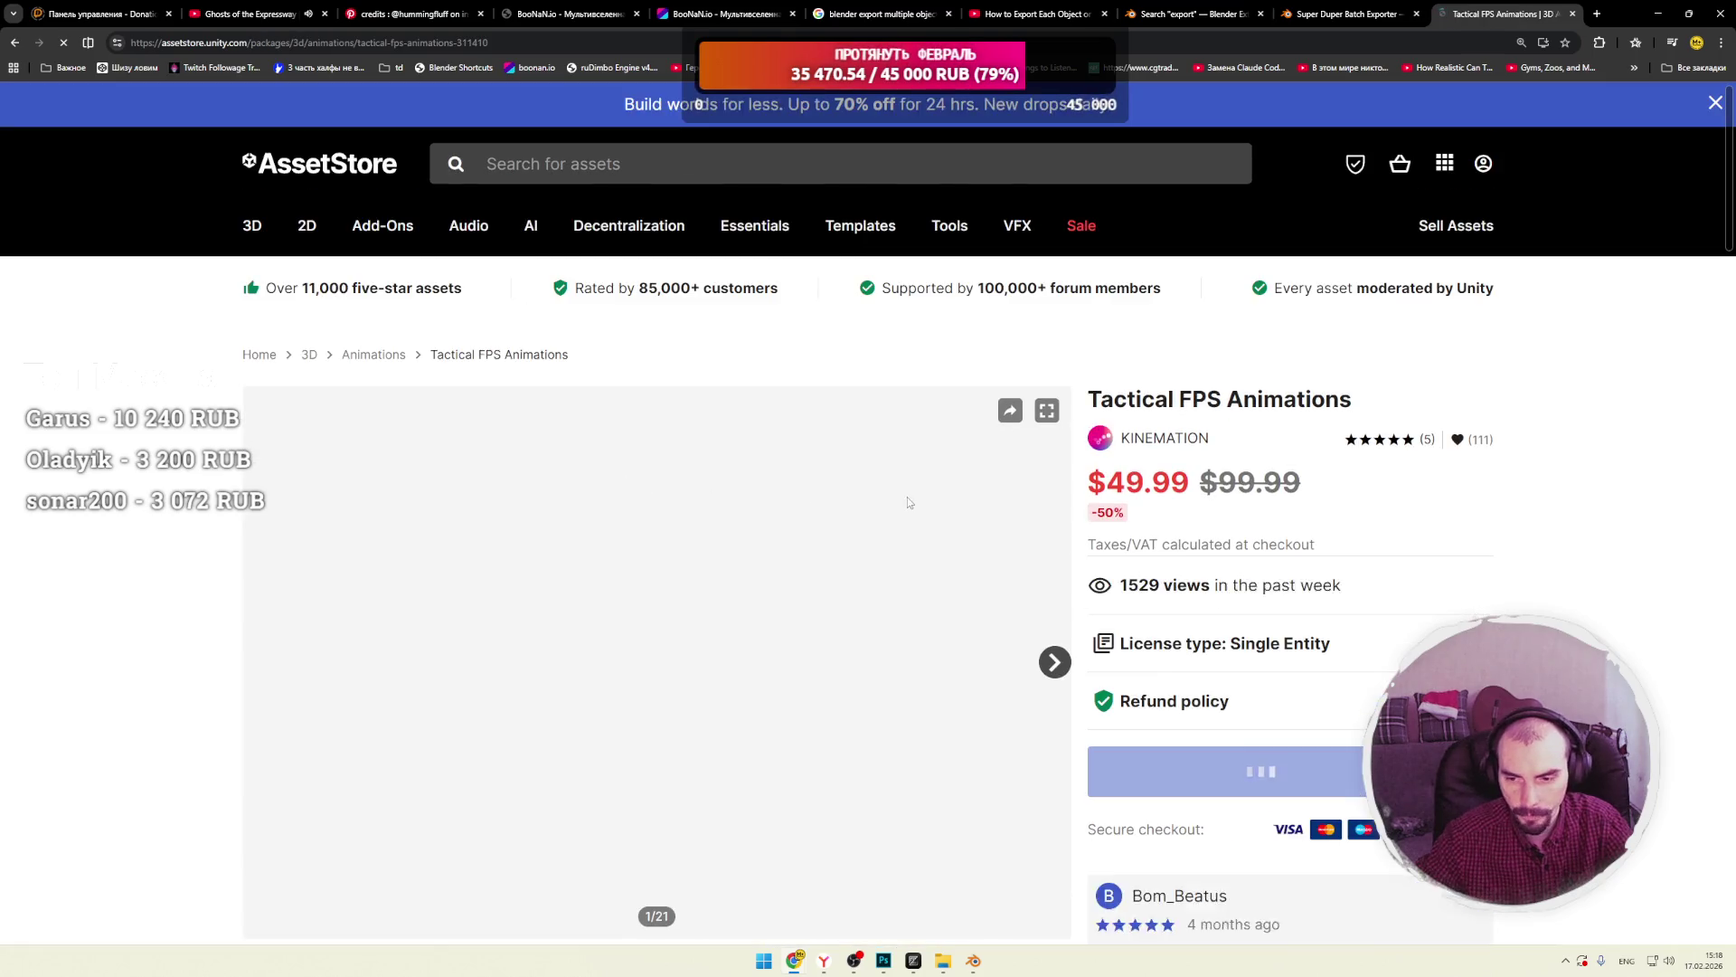
Play and pause the Tactical FPS Animations trailer, then switch to the BooNaN.io game view tab.
{"action": "scroll", "coordinate": [1085, 525], "scroll_direction": "down", "scroll_amount": 2}
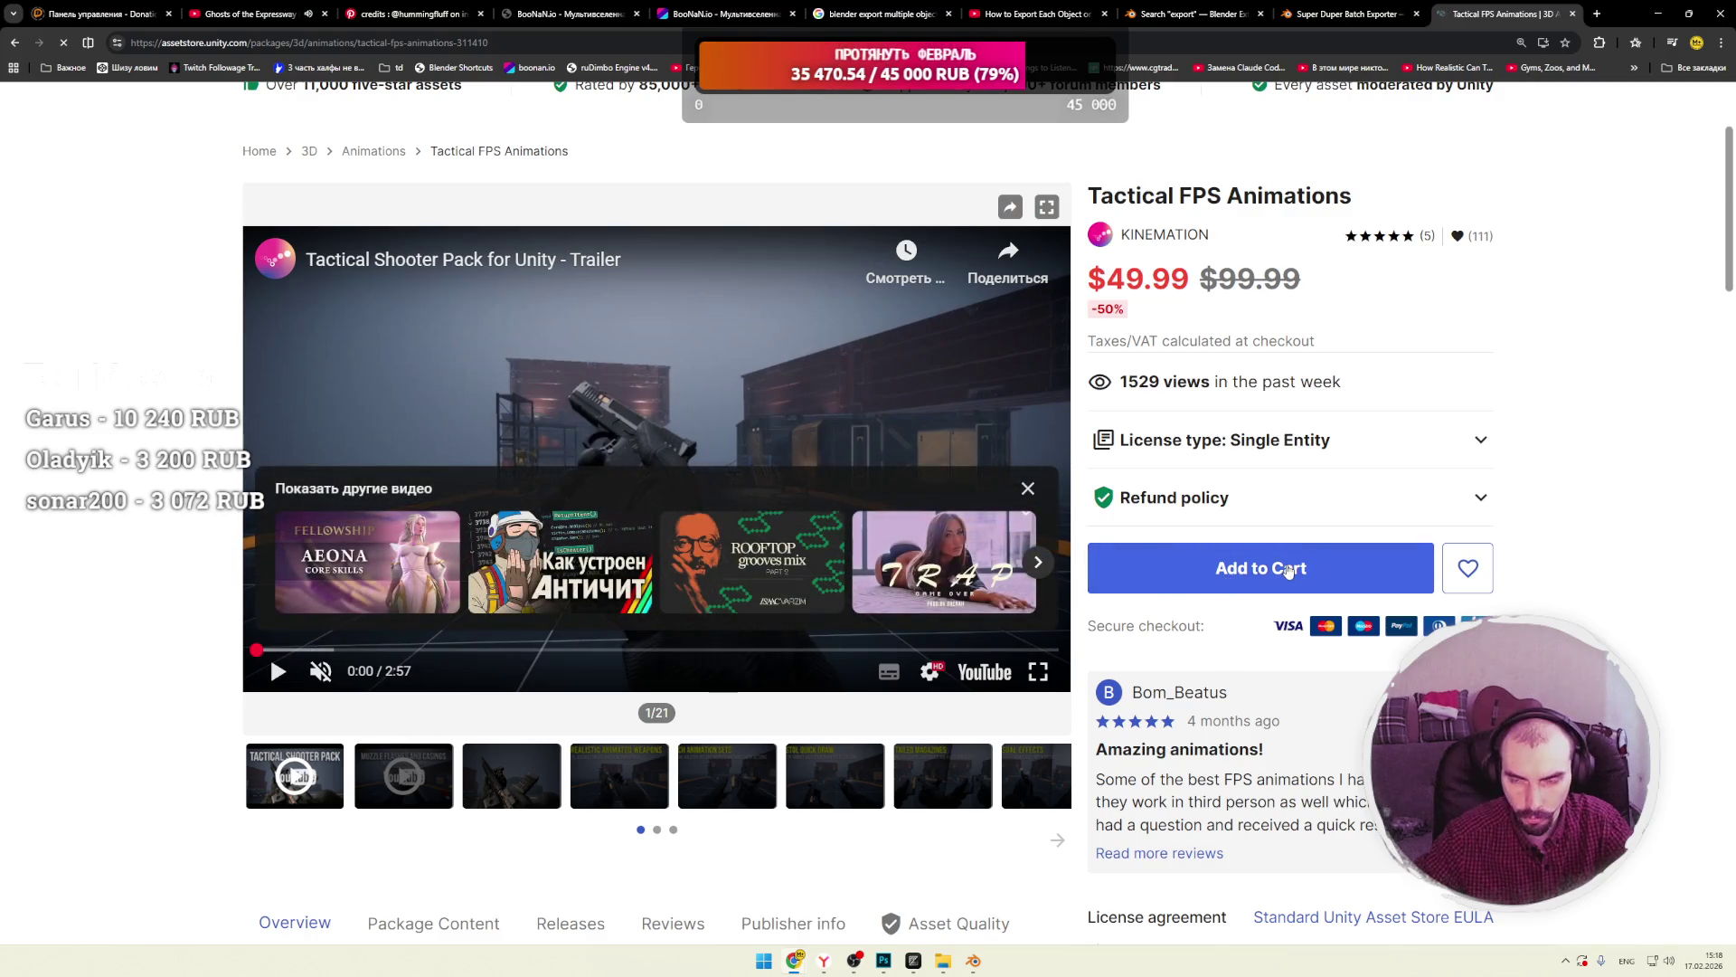
{"action": "left_click", "coordinate": [1029, 489]}
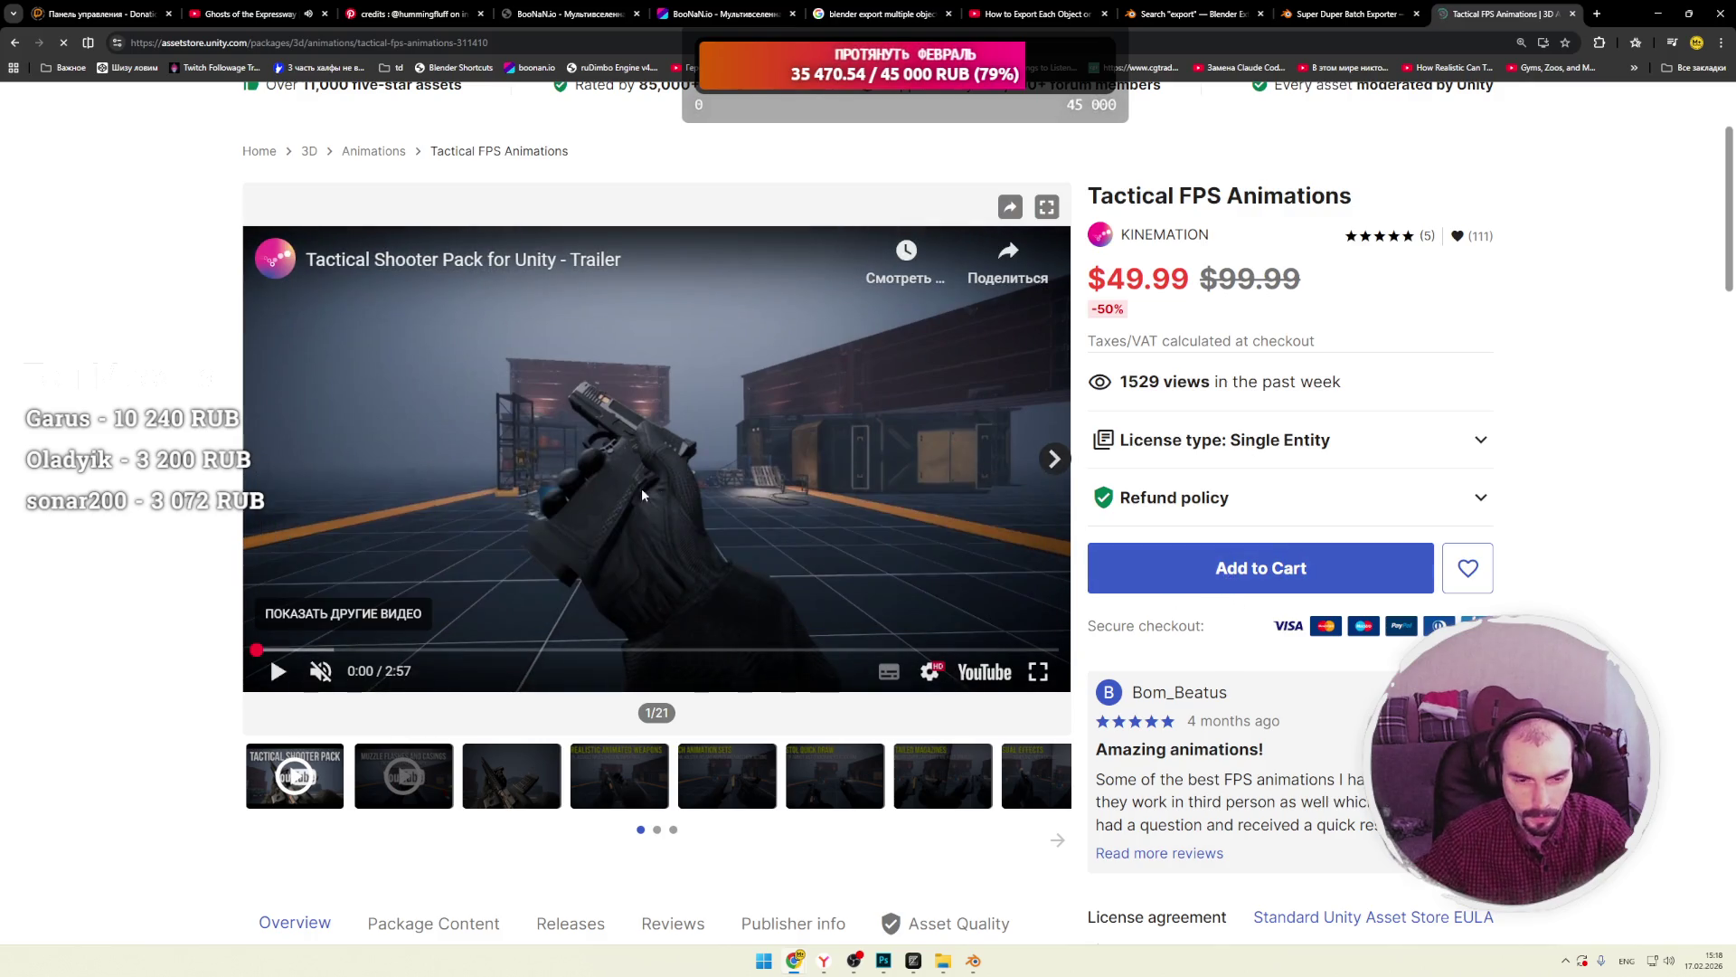
{"action": "left_click", "coordinate": [271, 672]}
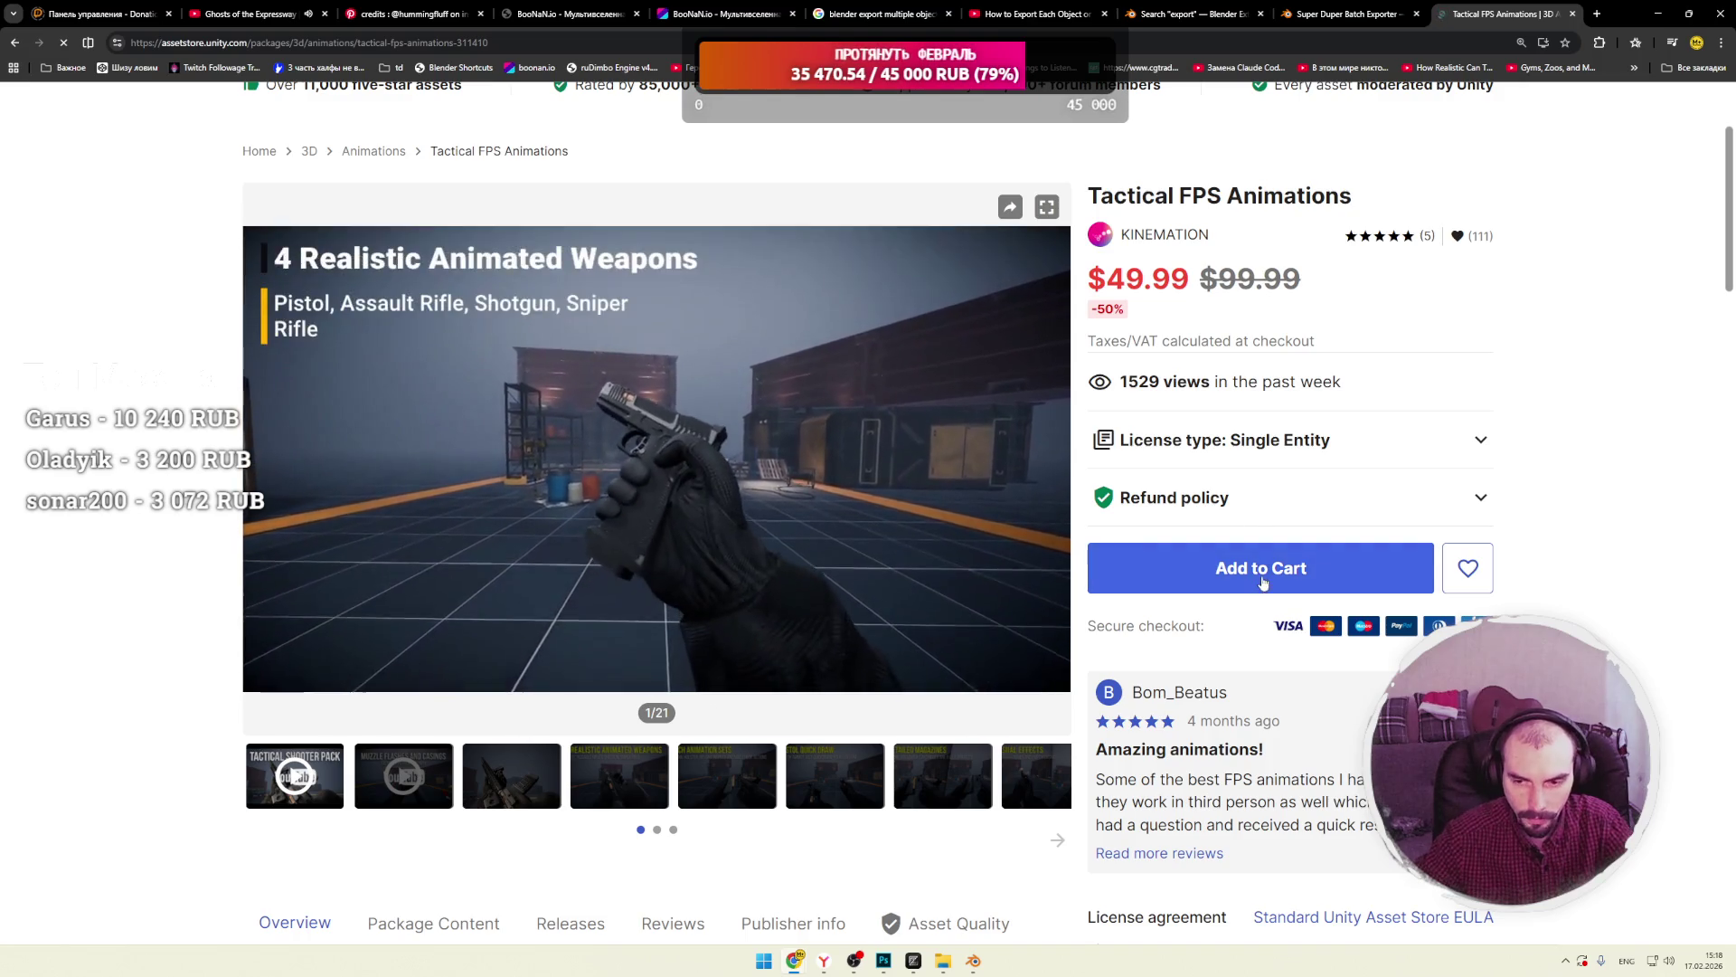
{"action": "left_click", "coordinate": [850, 506]}
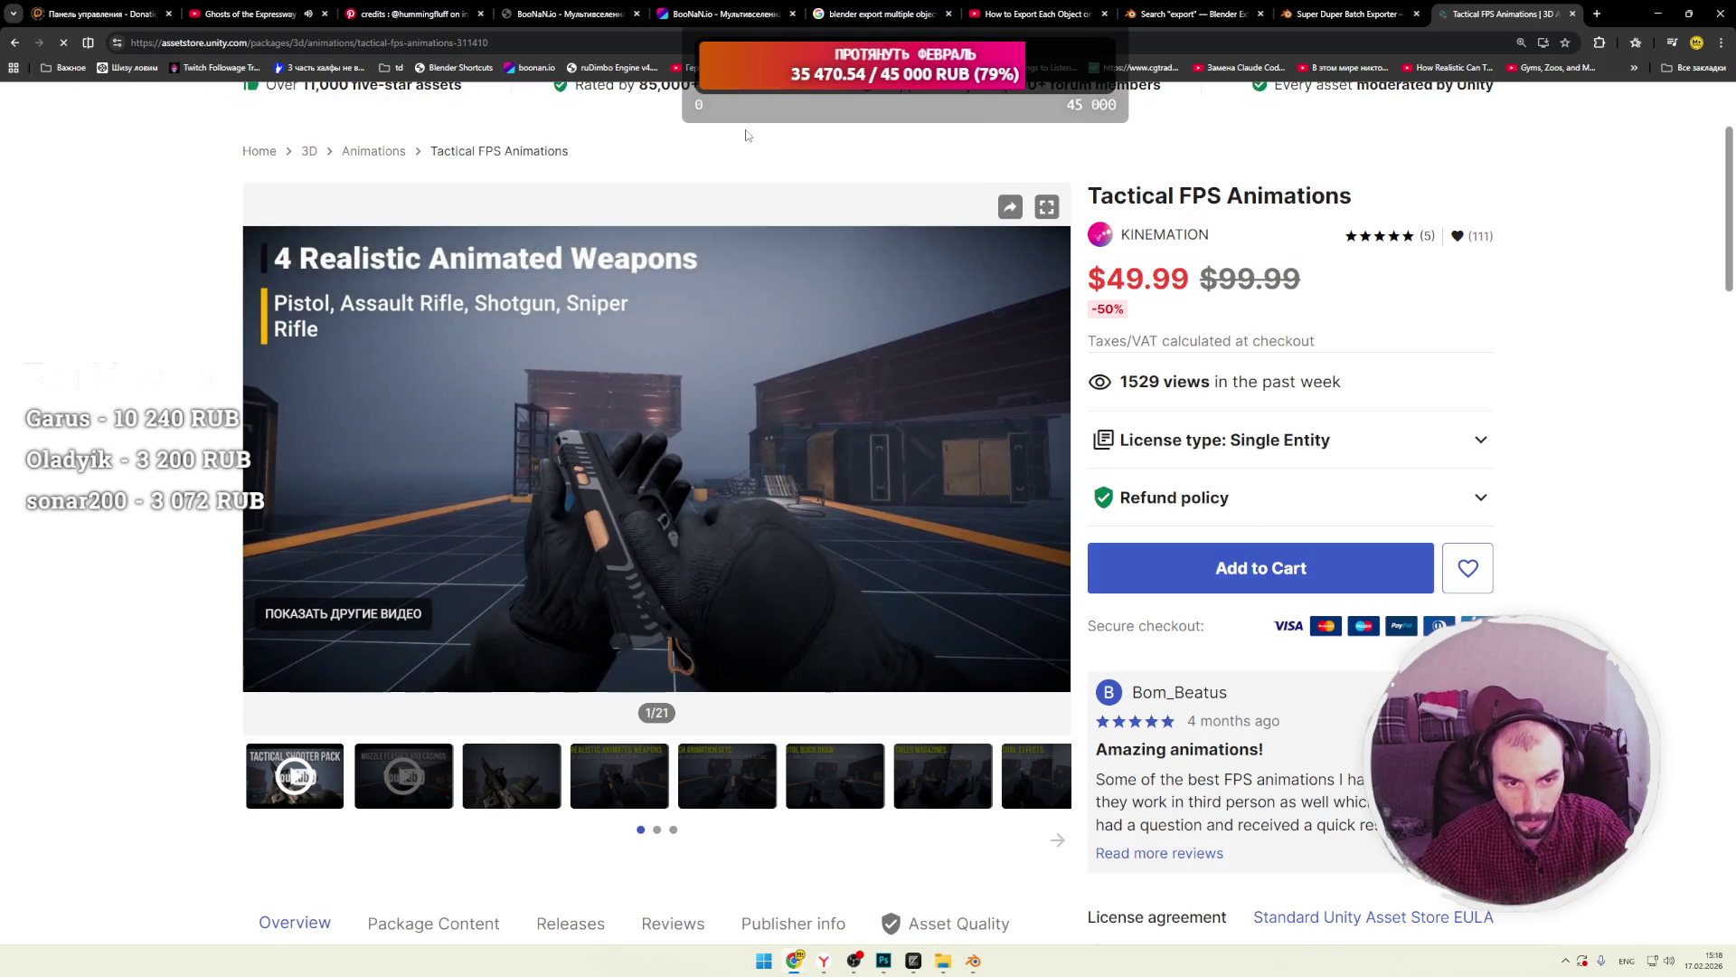
{"action": "left_click", "coordinate": [575, 14]}
{"action": "left_click", "coordinate": [686, 18]}
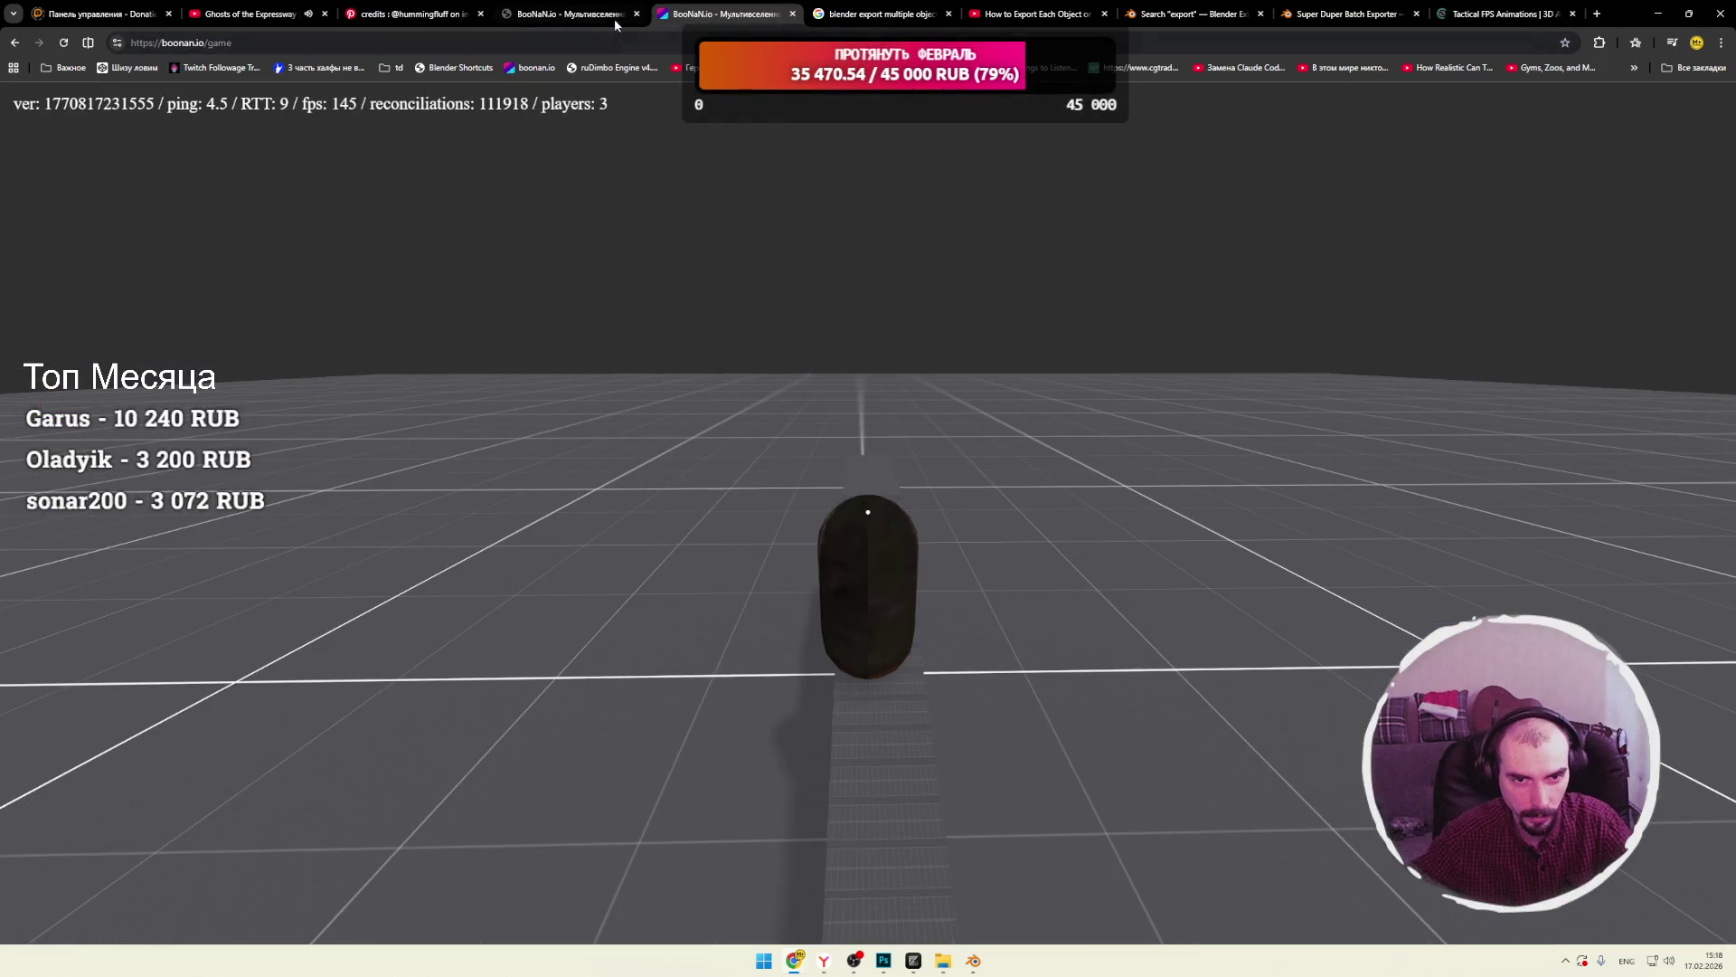
Close the game view and the Blender export research tabs, returning to the BooNaN.io editor.
{"action": "left_click", "coordinate": [616, 22]}
{"action": "left_click", "coordinate": [723, 14]}
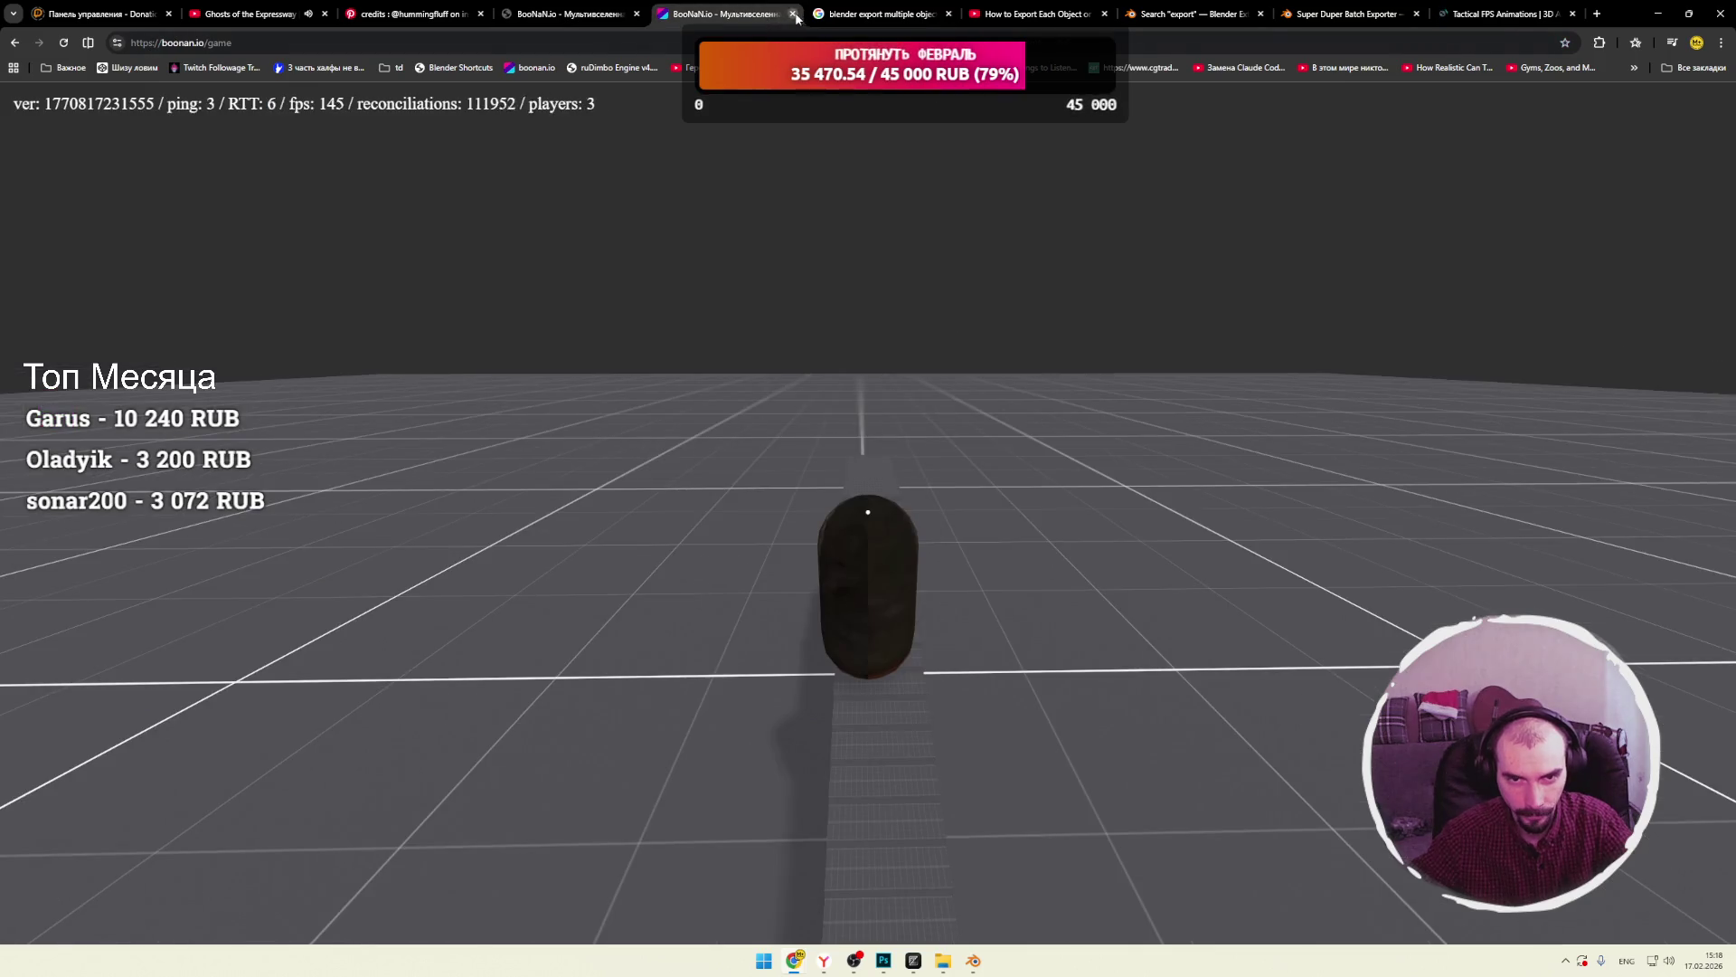
{"action": "left_click", "coordinate": [793, 13]}
{"action": "left_click", "coordinate": [508, 22]}
{"action": "left_click", "coordinate": [793, 14]}
{"action": "left_click", "coordinate": [793, 13]}
{"action": "left_click", "coordinate": [785, 13]}
{"action": "left_click", "coordinate": [793, 14]}
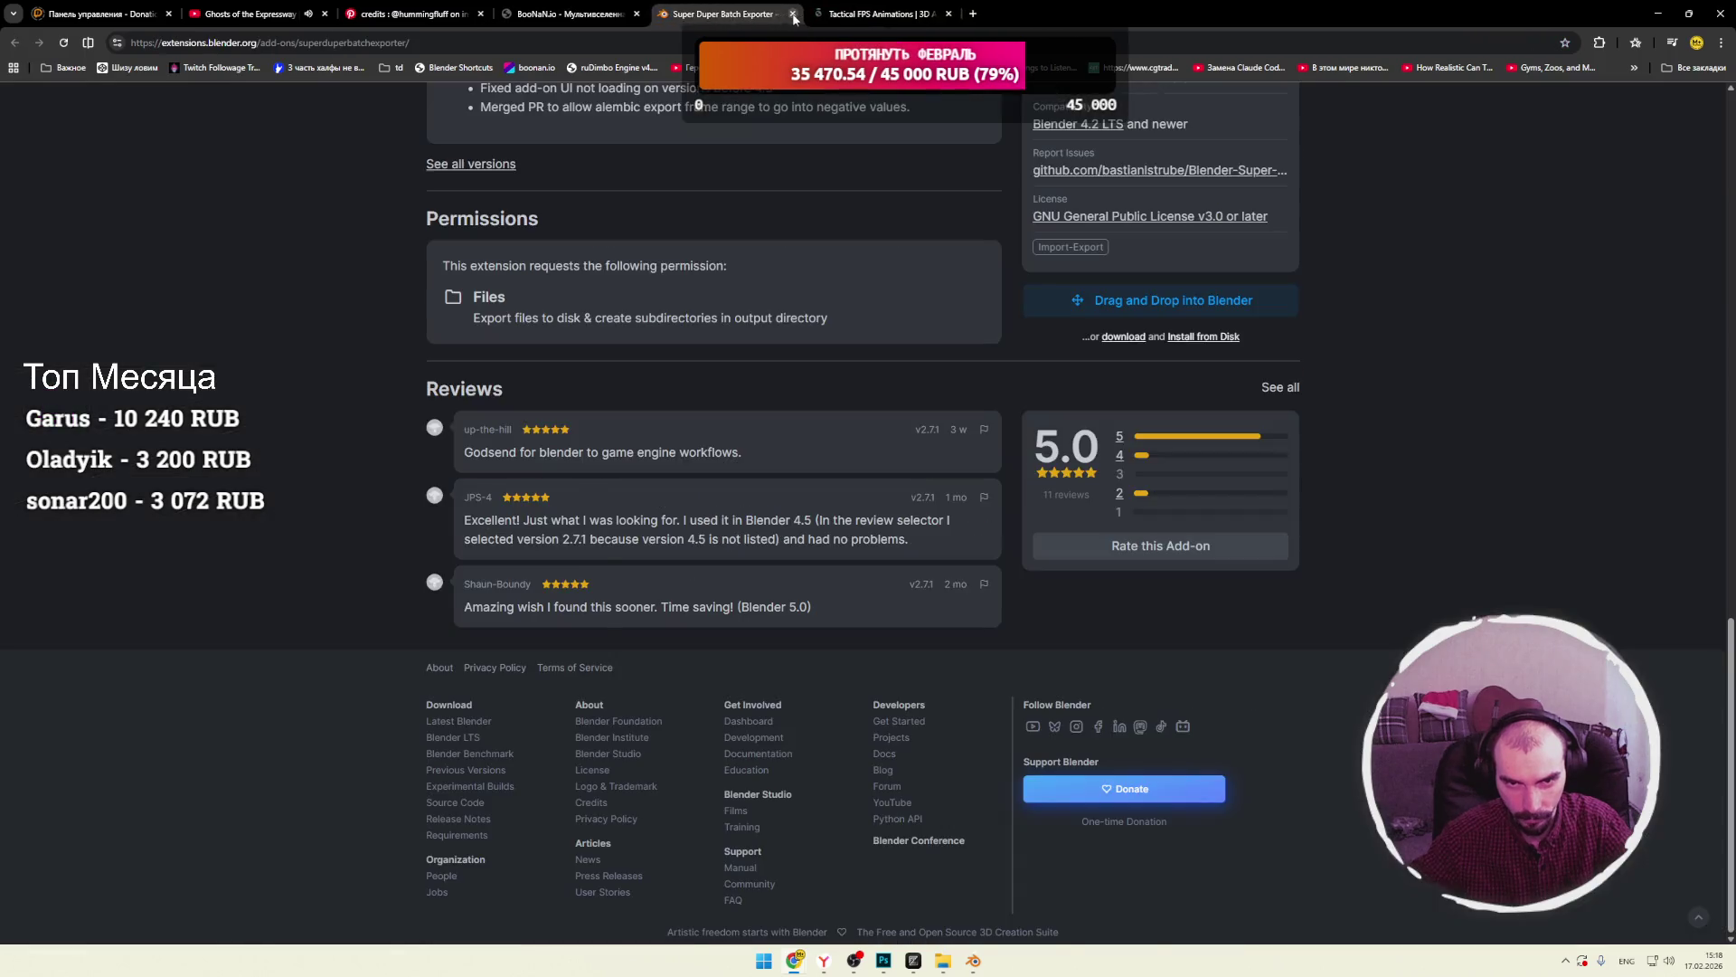
{"action": "left_click", "coordinate": [793, 14]}
{"action": "left_click", "coordinate": [595, 18]}
Orbit the level, box-select the long plank, and move it up and to the right.
{"action": "mouse_move", "coordinate": [811, 412]}
{"action": "left_mouse_down"}
{"action": "mouse_move", "coordinate": [828, 464]}
{"action": "mouse_move", "coordinate": [801, 519]}
{"action": "mouse_move", "coordinate": [777, 467]}
{"action": "mouse_move", "coordinate": [822, 458]}
{"action": "mouse_move", "coordinate": [802, 480]}
{"action": "mouse_move", "coordinate": [833, 473]}
{"action": "mouse_move", "coordinate": [752, 497]}
{"action": "mouse_move", "coordinate": [788, 494]}
{"action": "left_mouse_up"}
{"action": "left_click_drag", "start_coordinate": [1012, 485], "coordinate": [830, 581]}
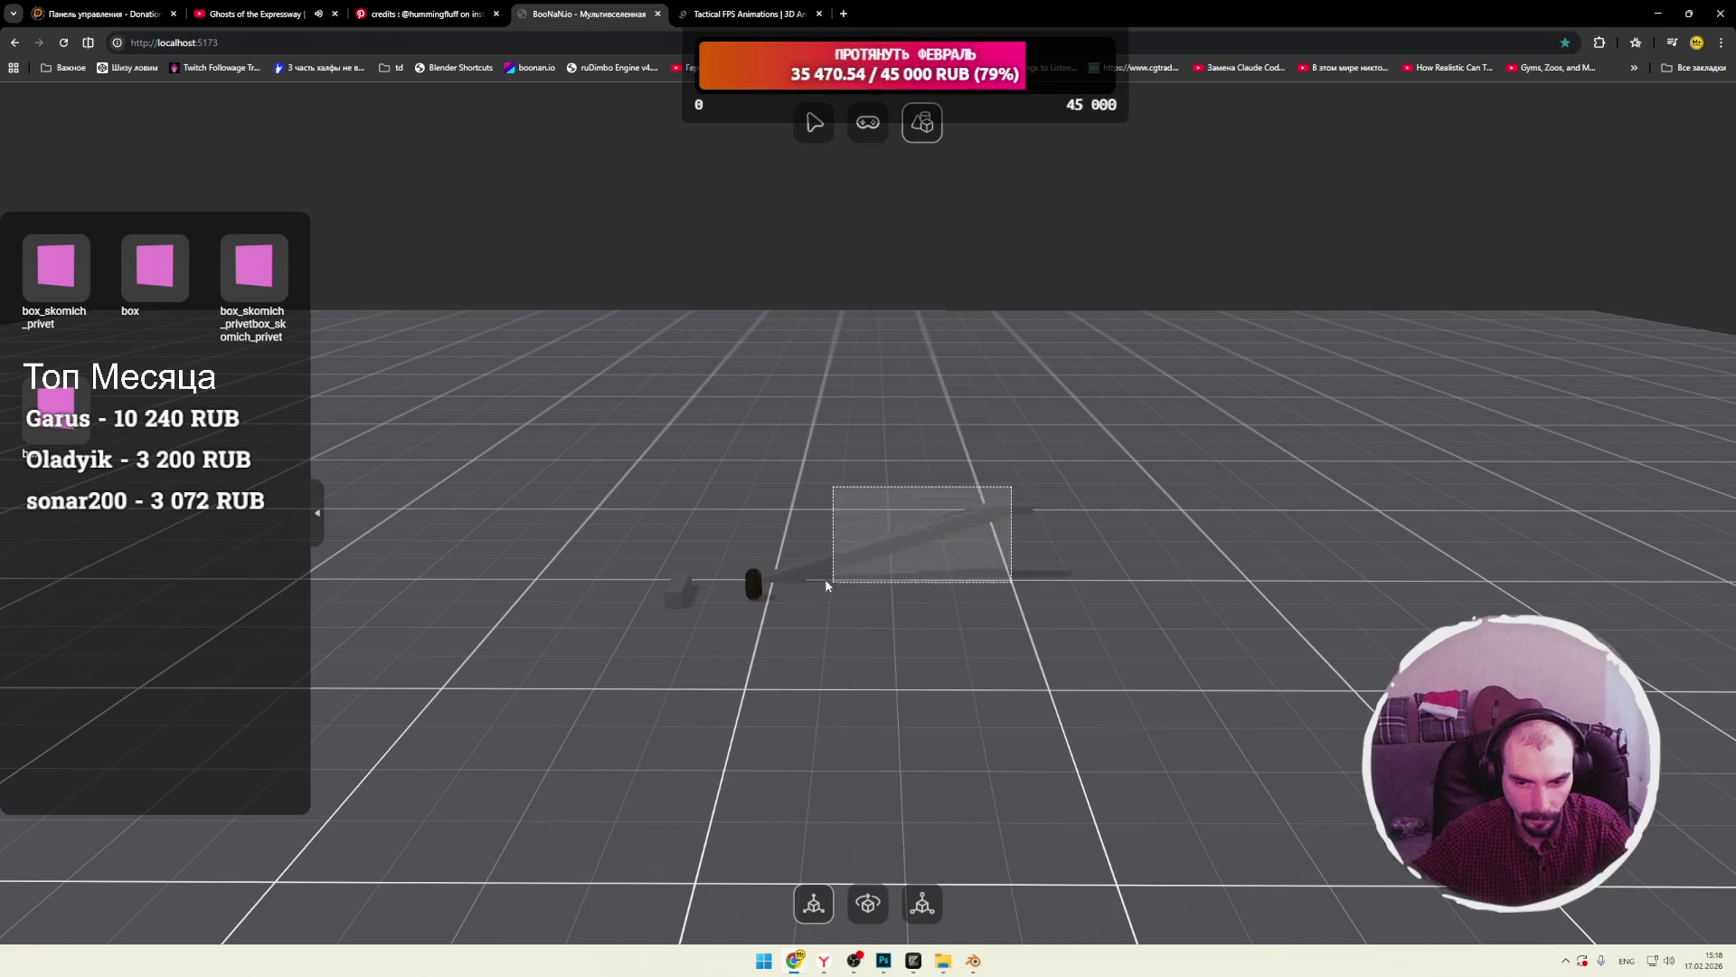
{"action": "mouse_move", "coordinate": [993, 514]}
{"action": "left_mouse_down"}
{"action": "mouse_move", "coordinate": [1036, 452]}
{"action": "mouse_move", "coordinate": [972, 466]}
{"action": "mouse_move", "coordinate": [1017, 450]}
{"action": "mouse_move", "coordinate": [1012, 462]}
{"action": "left_mouse_up"}
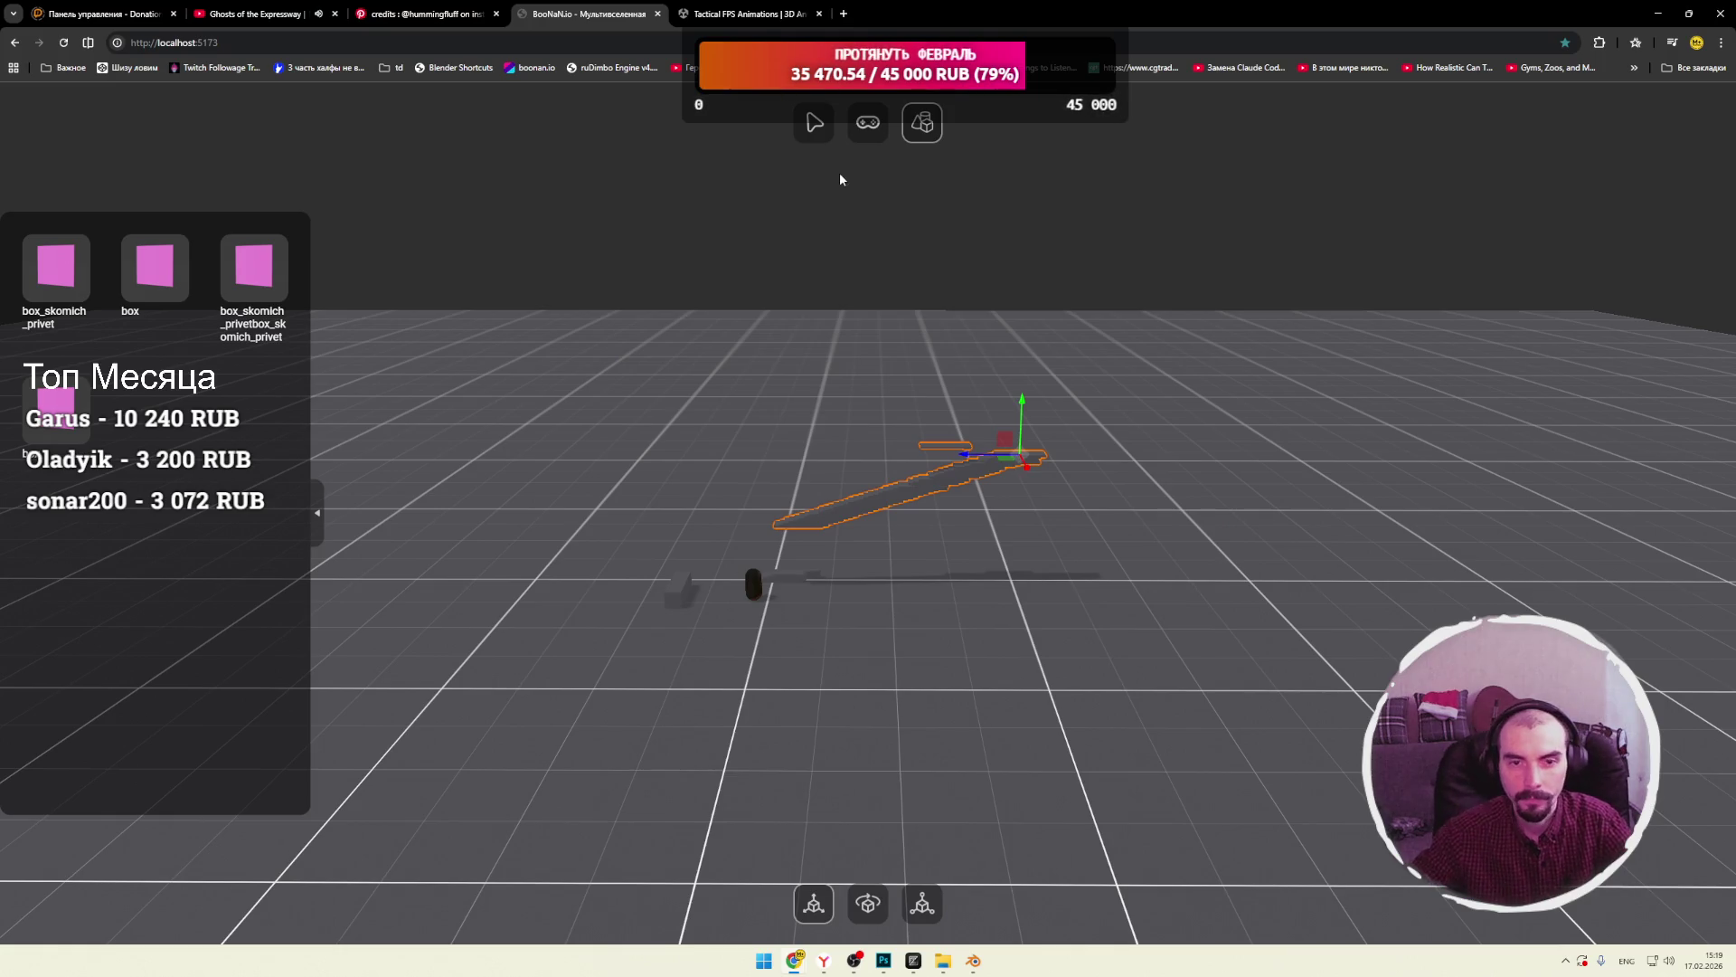
{"action": "key", "text": "ctrl+t"}
Search 'blender addons preview generator' and open the Blender Artists Preview Generator thread in a new tab.
{"action": "type", "text": "blender addons "}
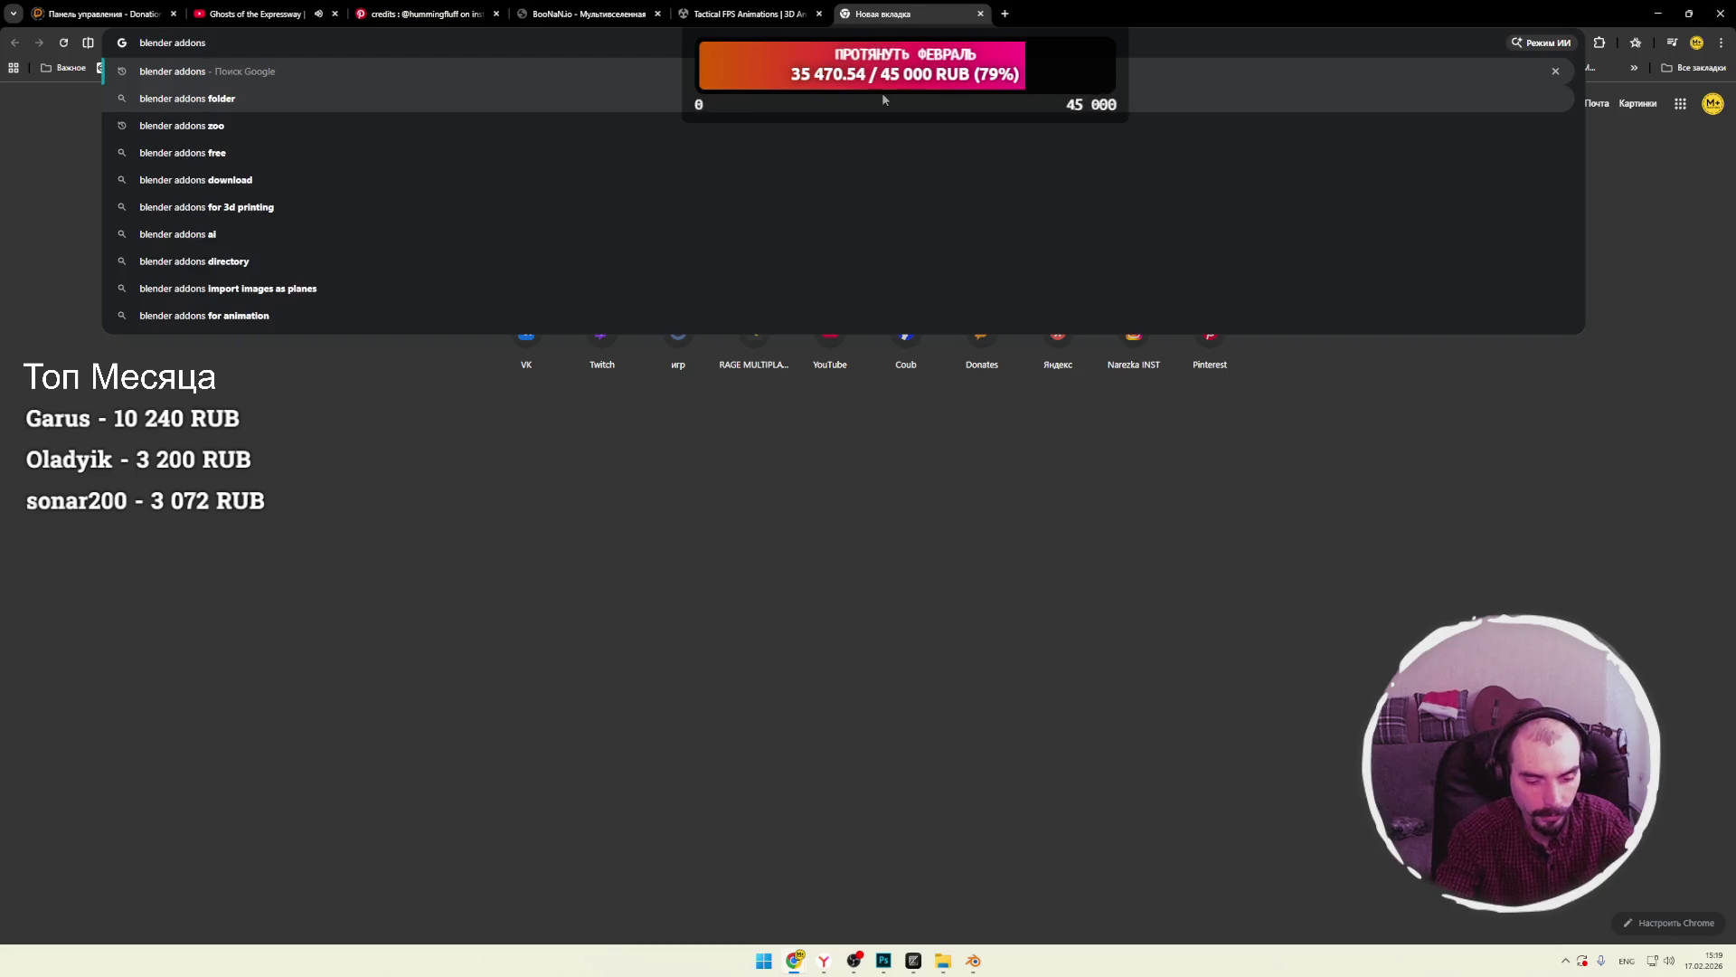
{"action": "type", "text": "previe"}
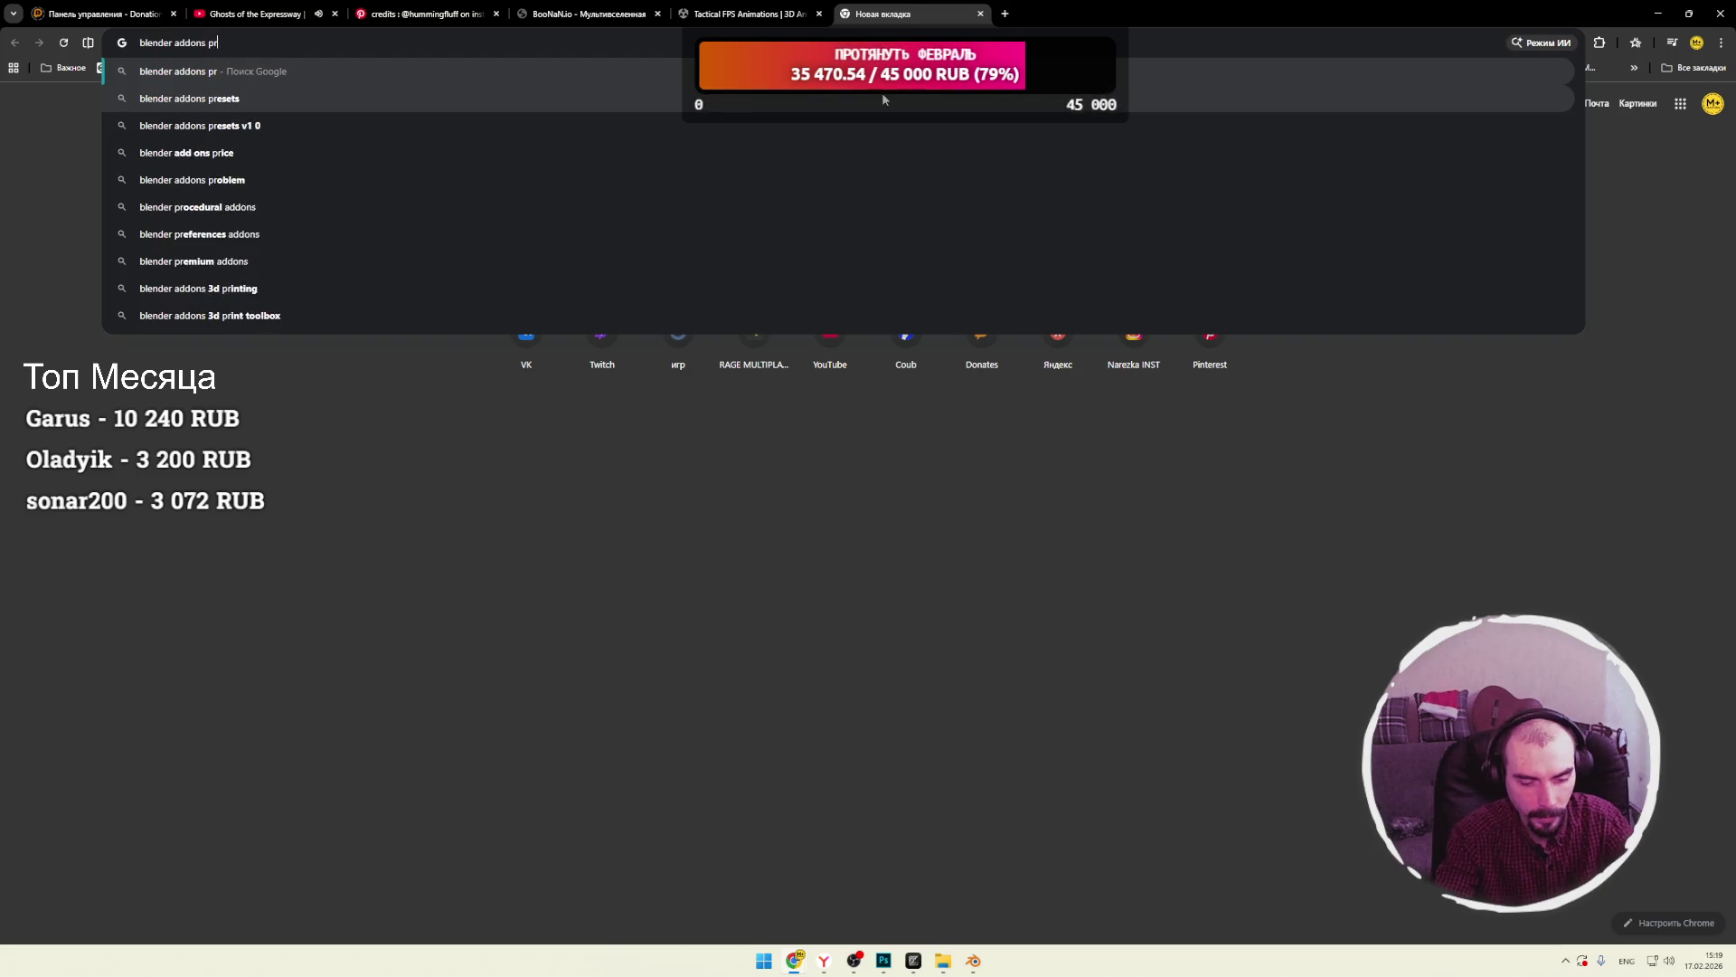
{"action": "type", "text": "w "}
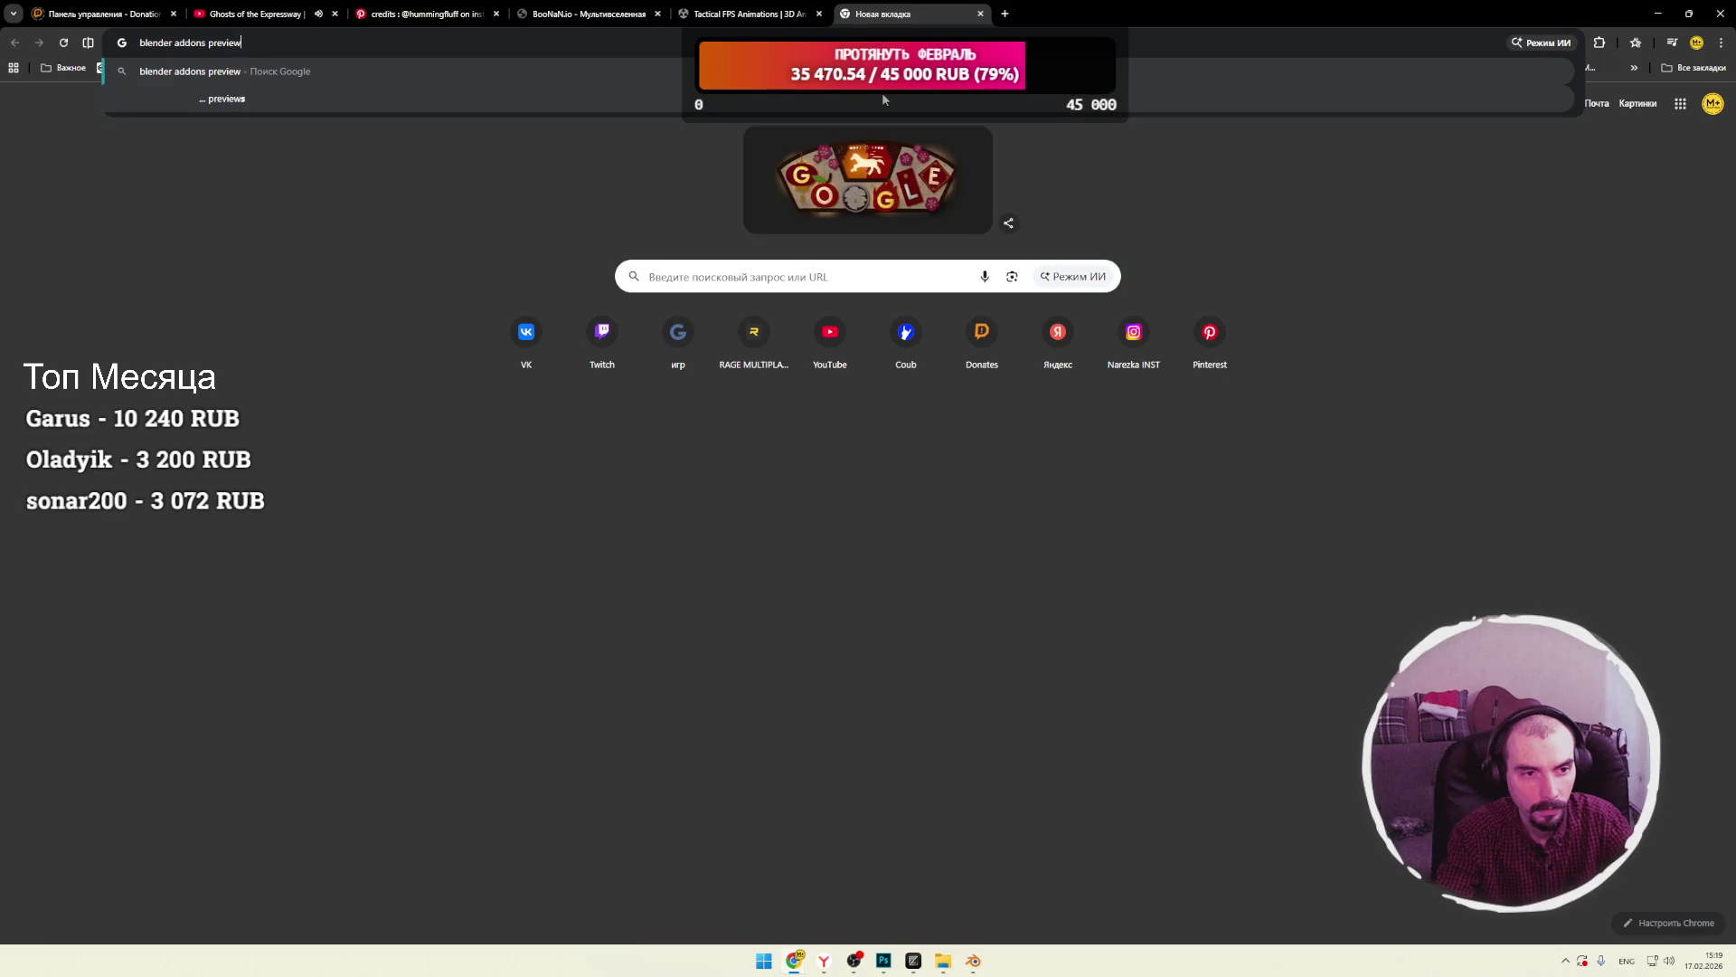
{"action": "type", "text": "generator"}
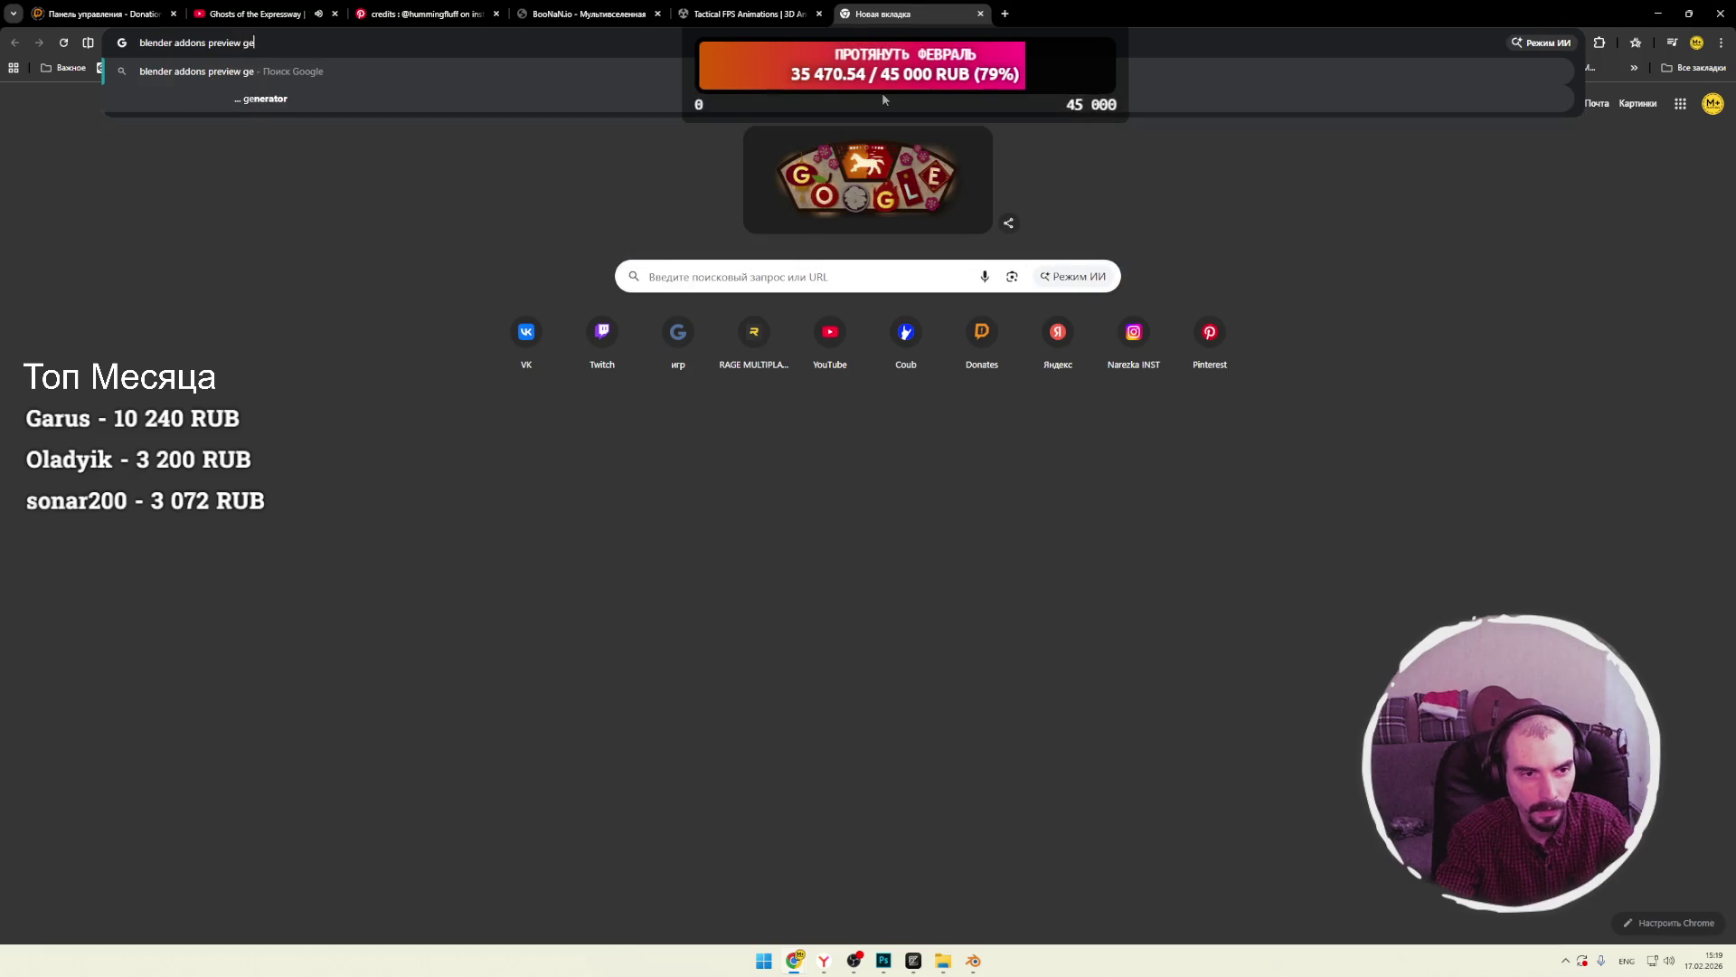
{"action": "key", "text": "Return"}
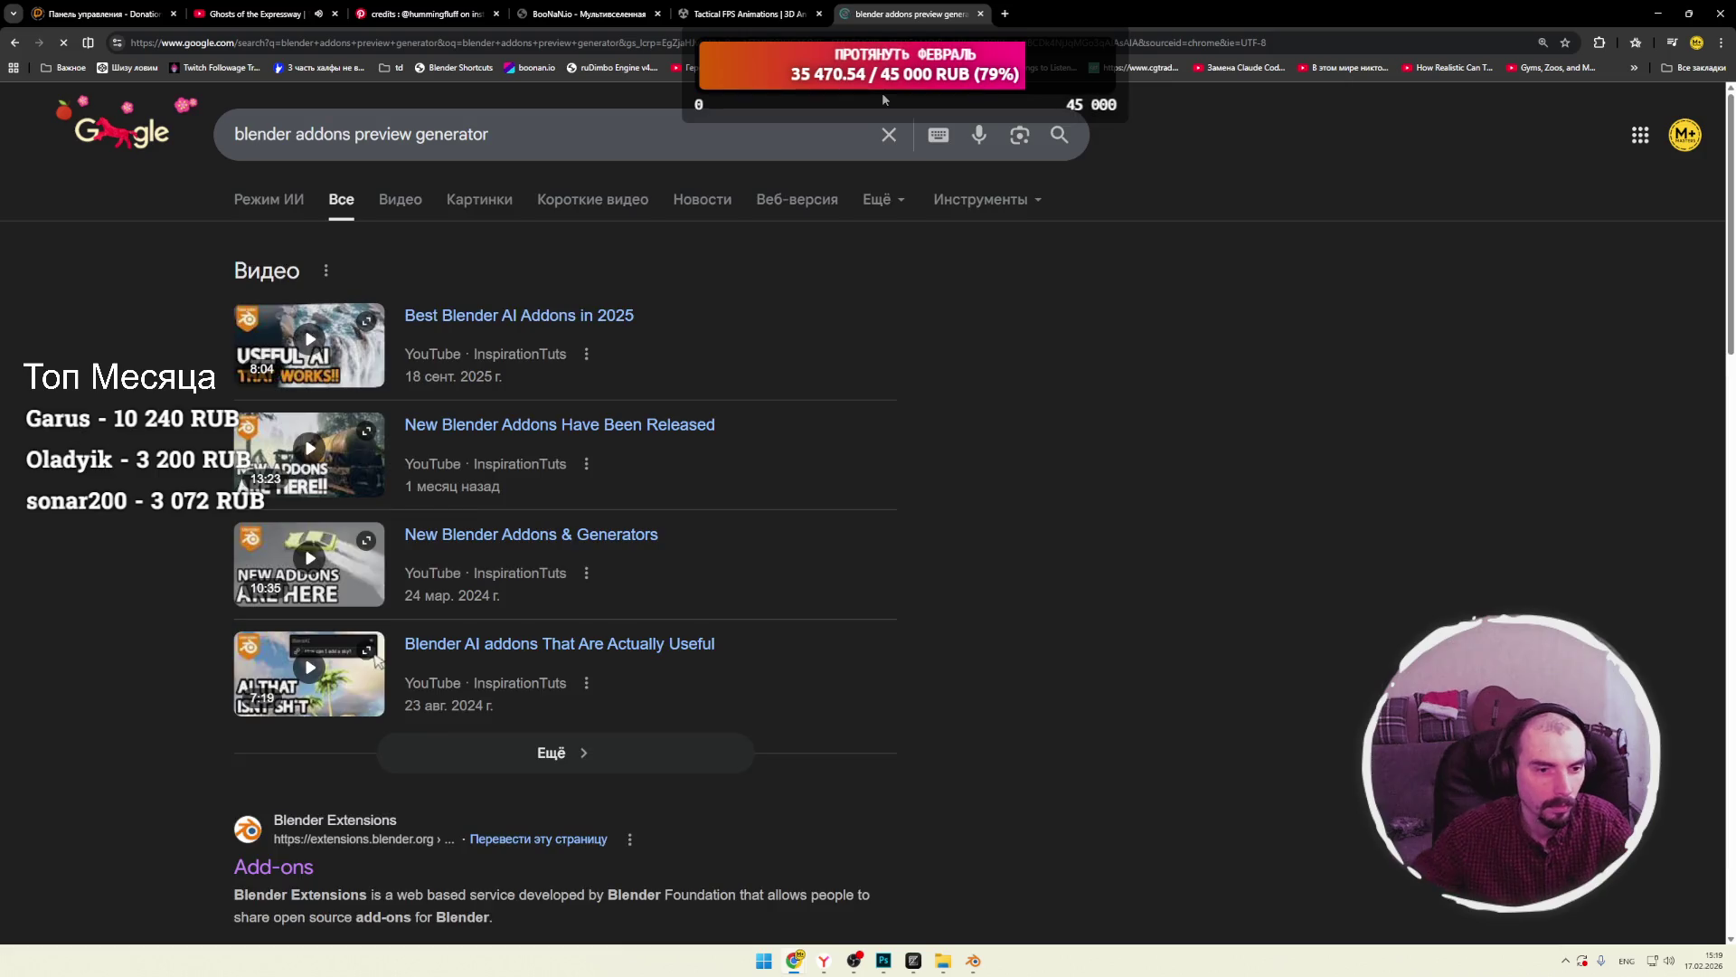
{"action": "scroll", "coordinate": [736, 292], "scroll_direction": "down", "scroll_amount": 4}
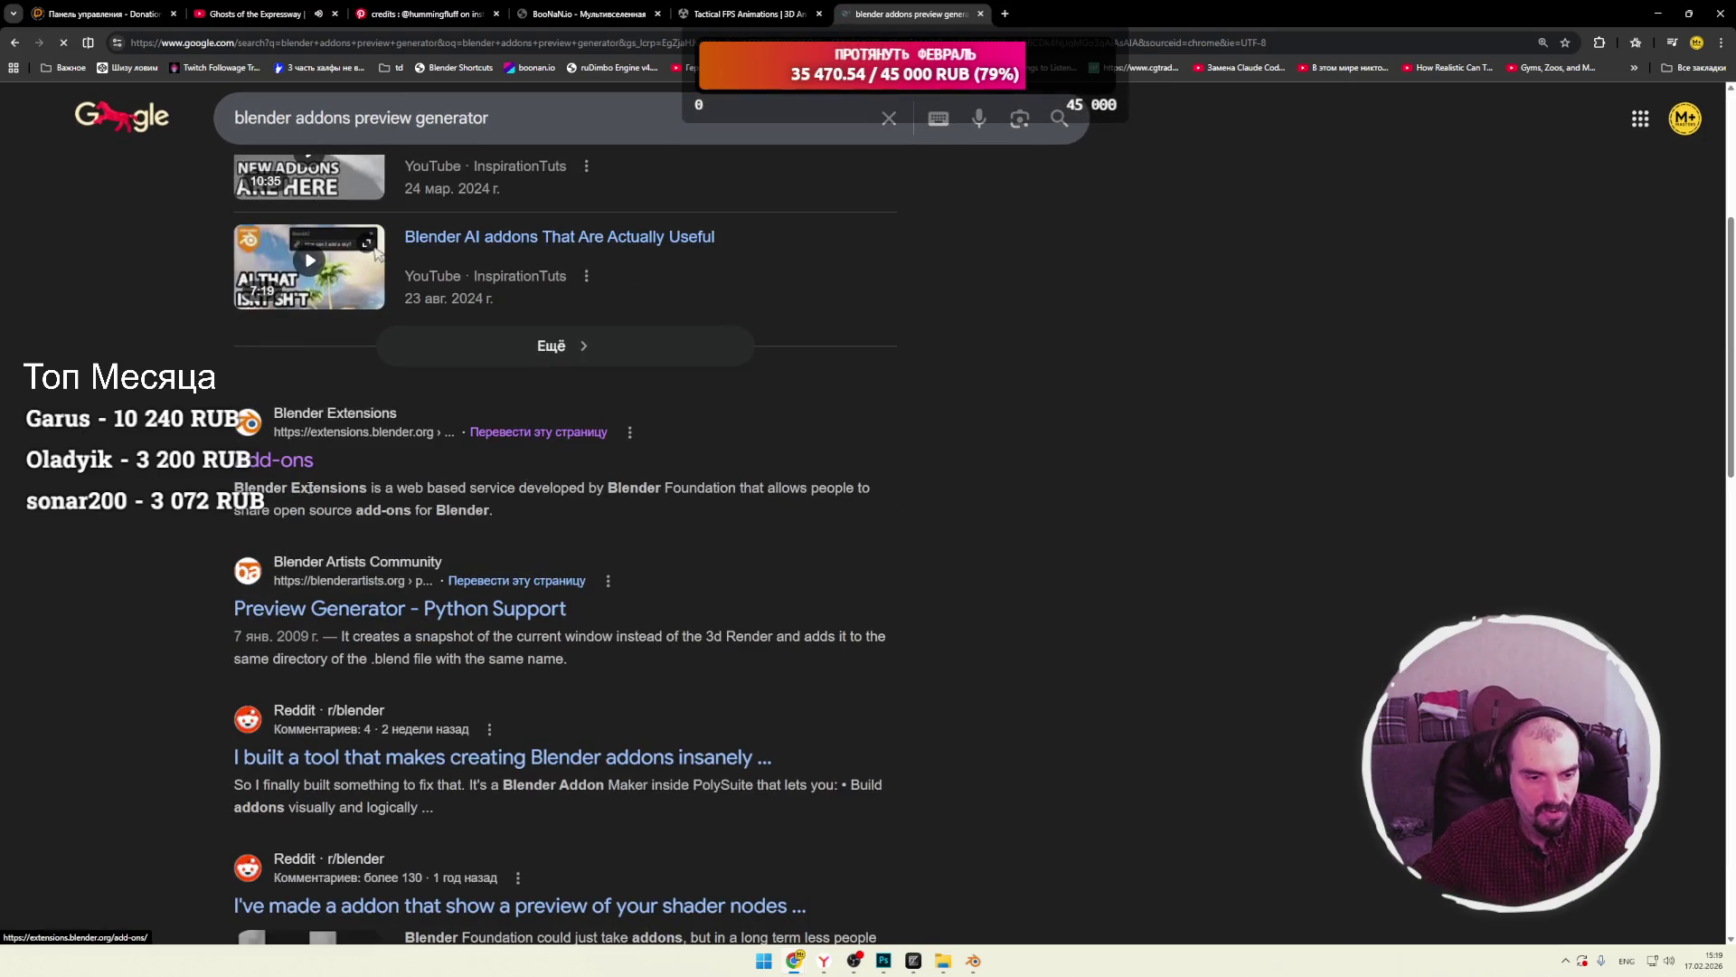
{"action": "scroll", "coordinate": [161, 474], "scroll_direction": "down", "scroll_amount": 2}
{"action": "middle_click", "coordinate": [262, 473]}
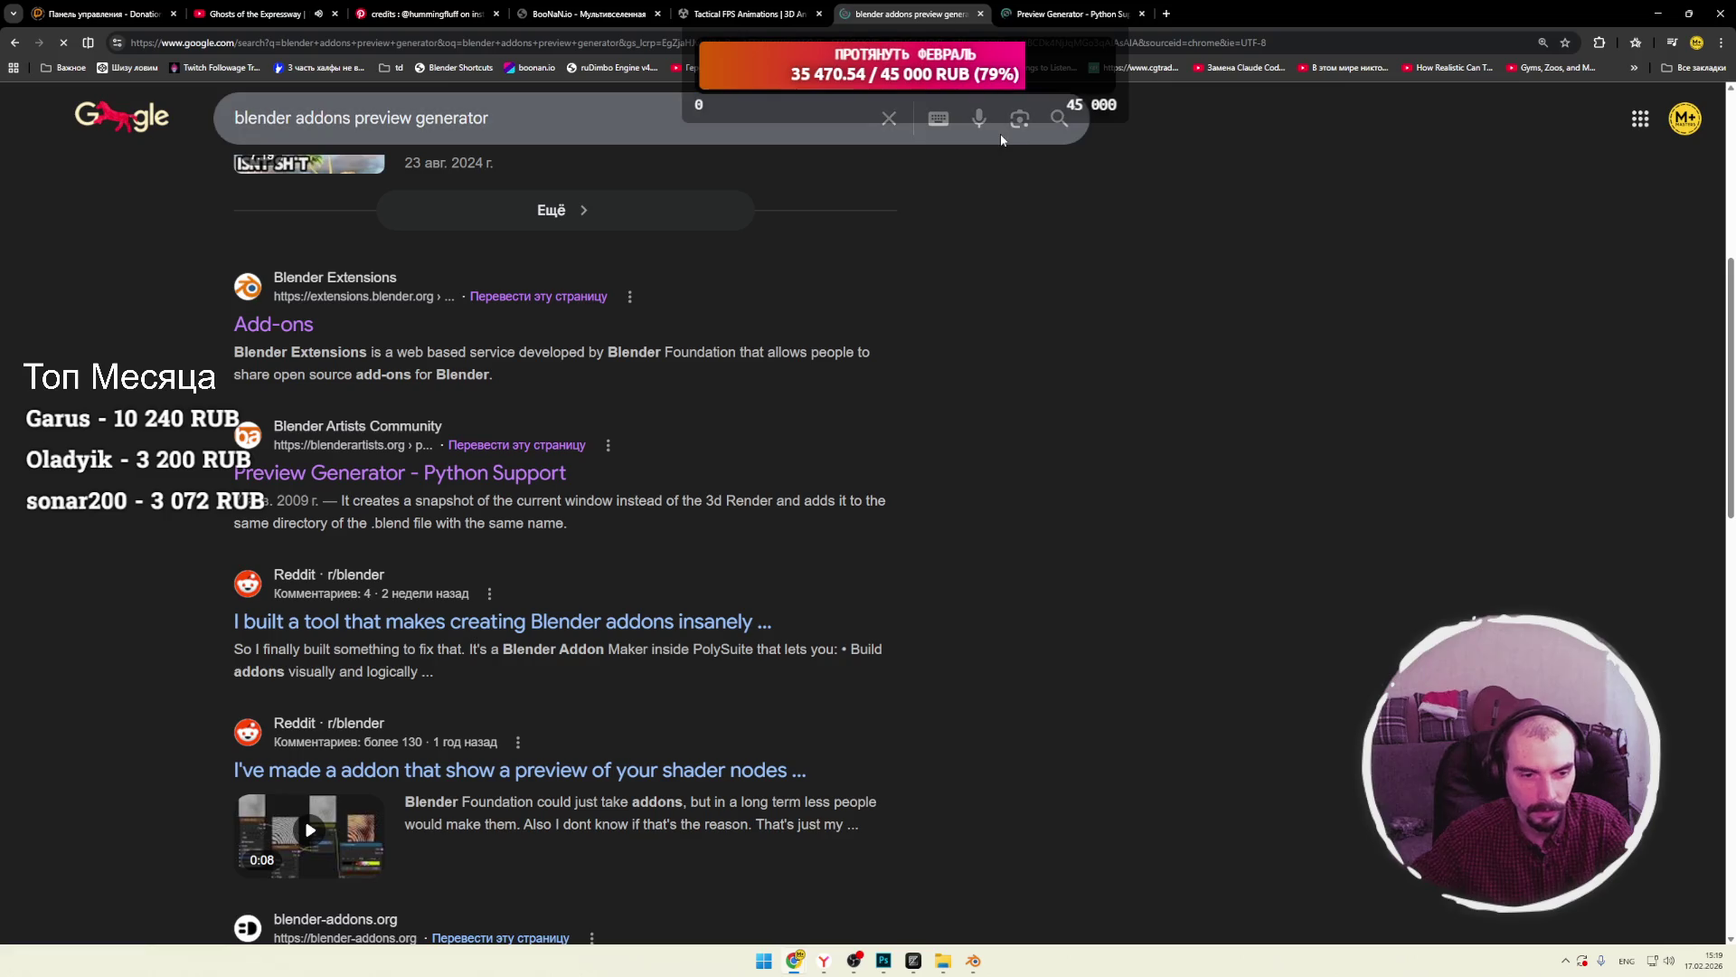
{"action": "left_click", "coordinate": [1067, 14]}
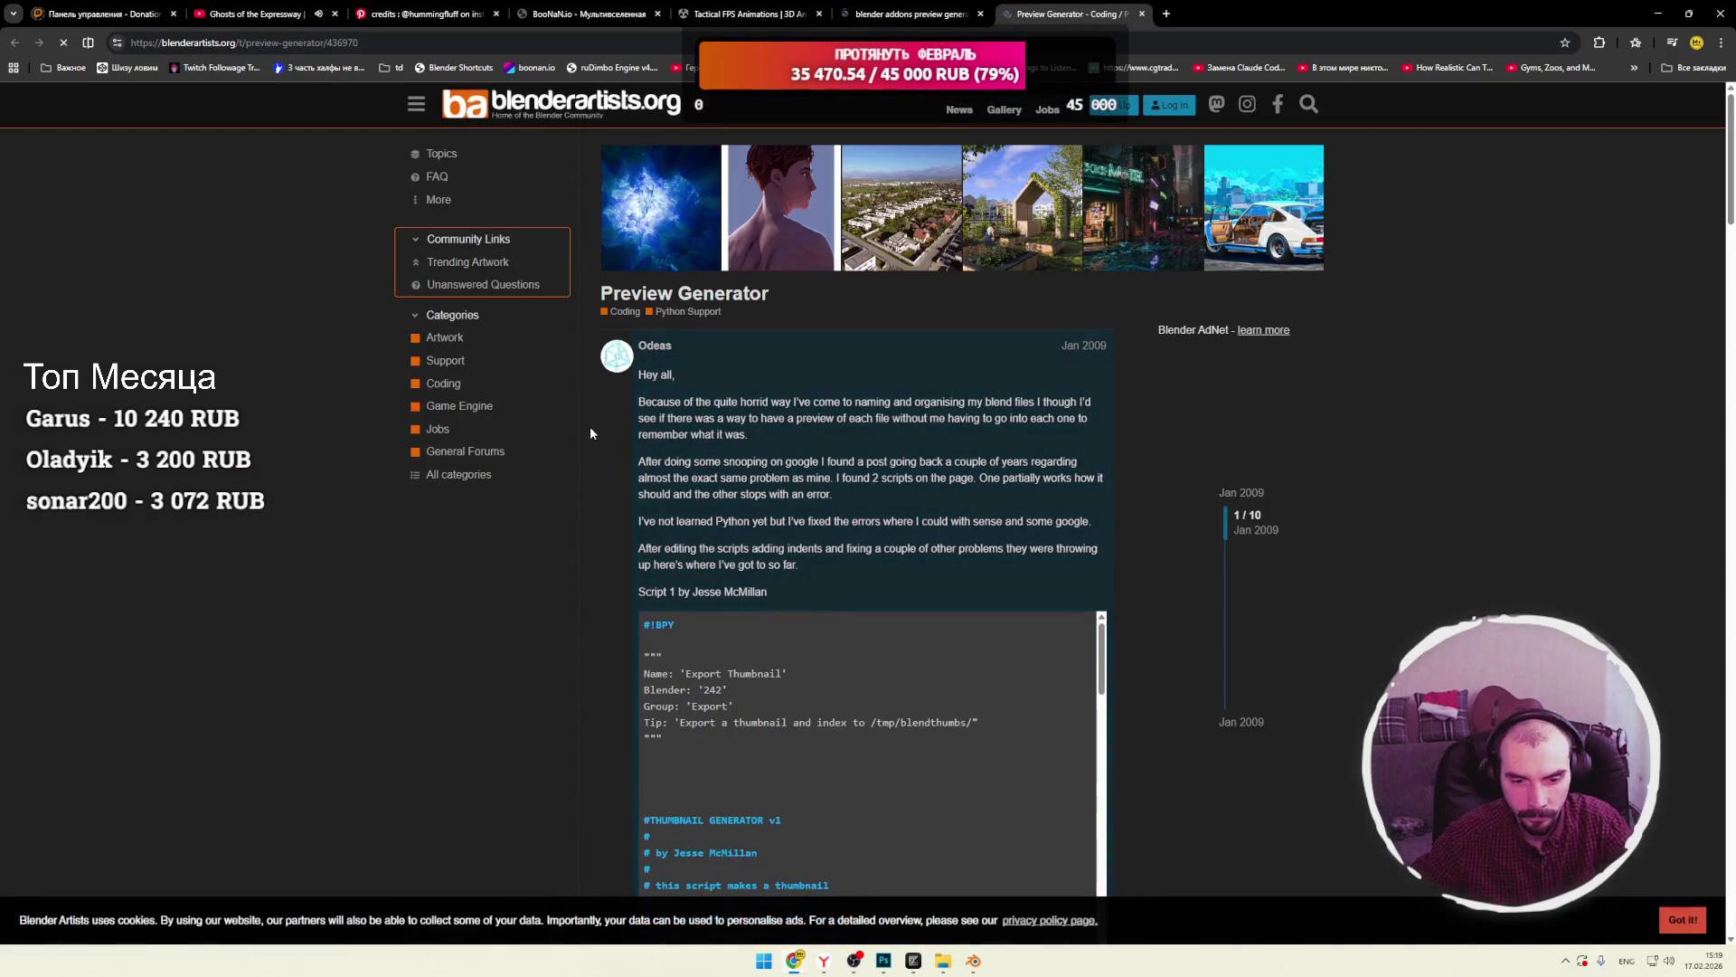
Read the forum thread on the Snapshot script, highlighting the /tmp/blendthumbs/ path and explanation.
{"action": "mouse_move", "coordinate": [653, 413]}
{"action": "left_mouse_down"}
{"action": "mouse_move", "coordinate": [825, 403]}
{"action": "mouse_move", "coordinate": [724, 403]}
{"action": "left_mouse_up"}
{"action": "left_click", "coordinate": [765, 414]}
{"action": "left_click_drag", "start_coordinate": [854, 418], "coordinate": [834, 418]}
{"action": "scroll", "coordinate": [735, 418], "scroll_direction": "down", "scroll_amount": 3}
{"action": "scroll", "coordinate": [762, 427], "scroll_direction": "down", "scroll_amount": 12}
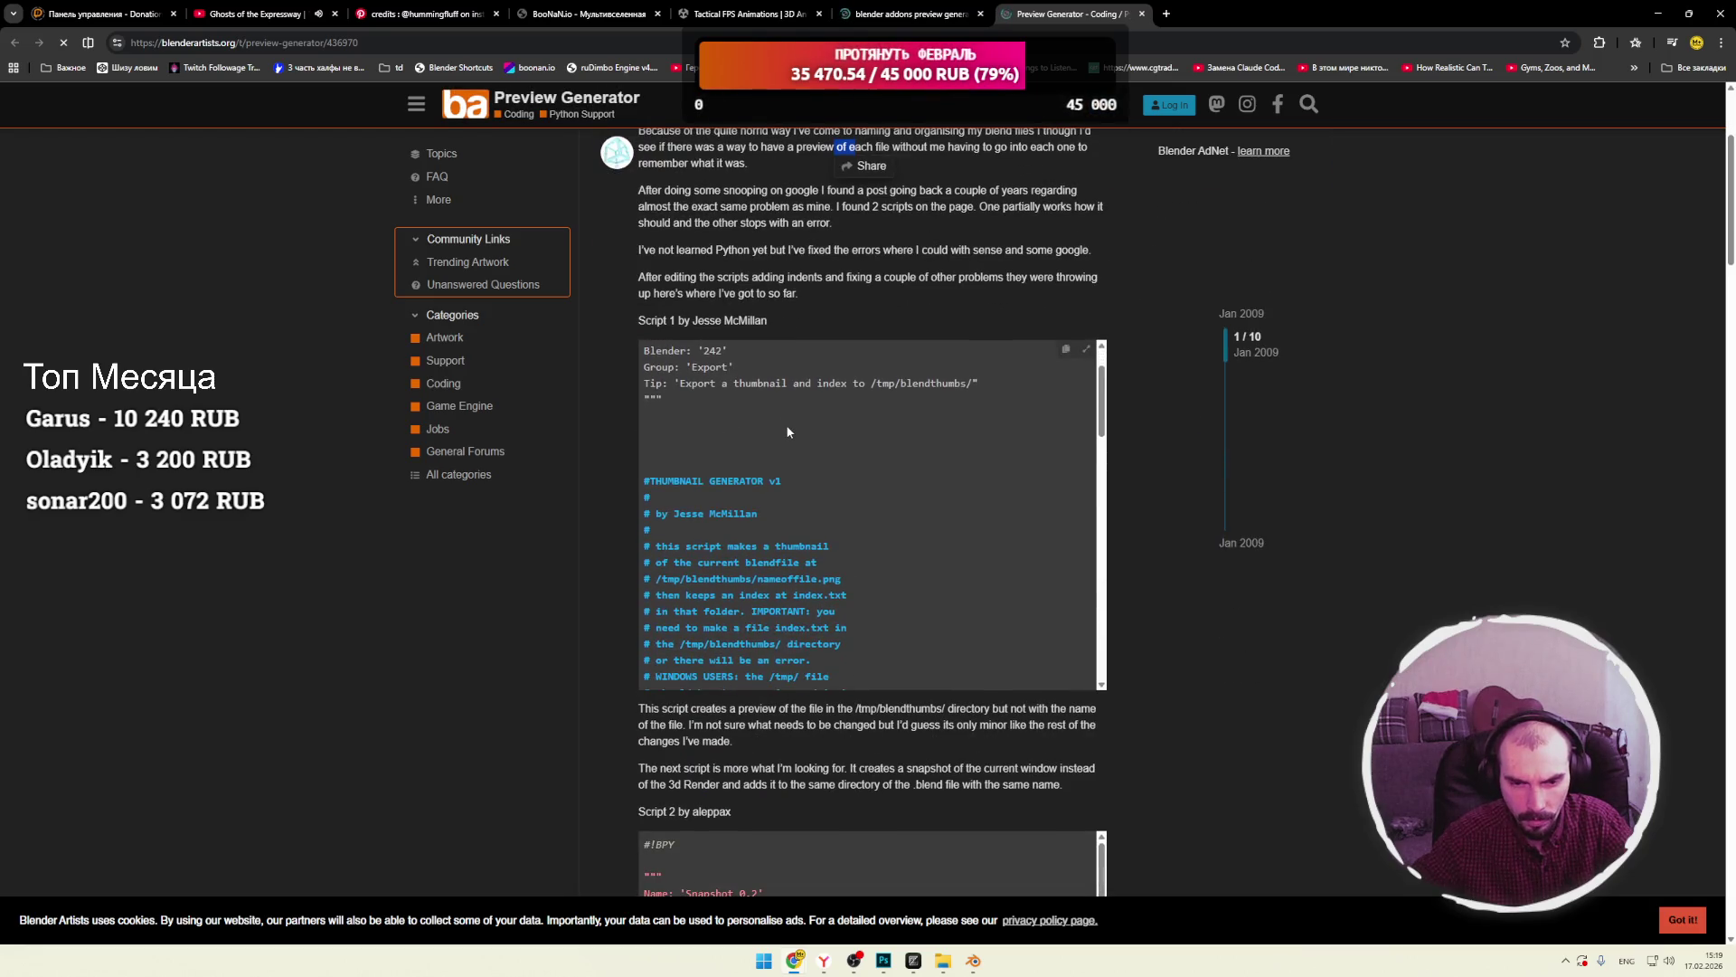
{"action": "scroll", "coordinate": [775, 432], "scroll_direction": "down", "scroll_amount": 5}
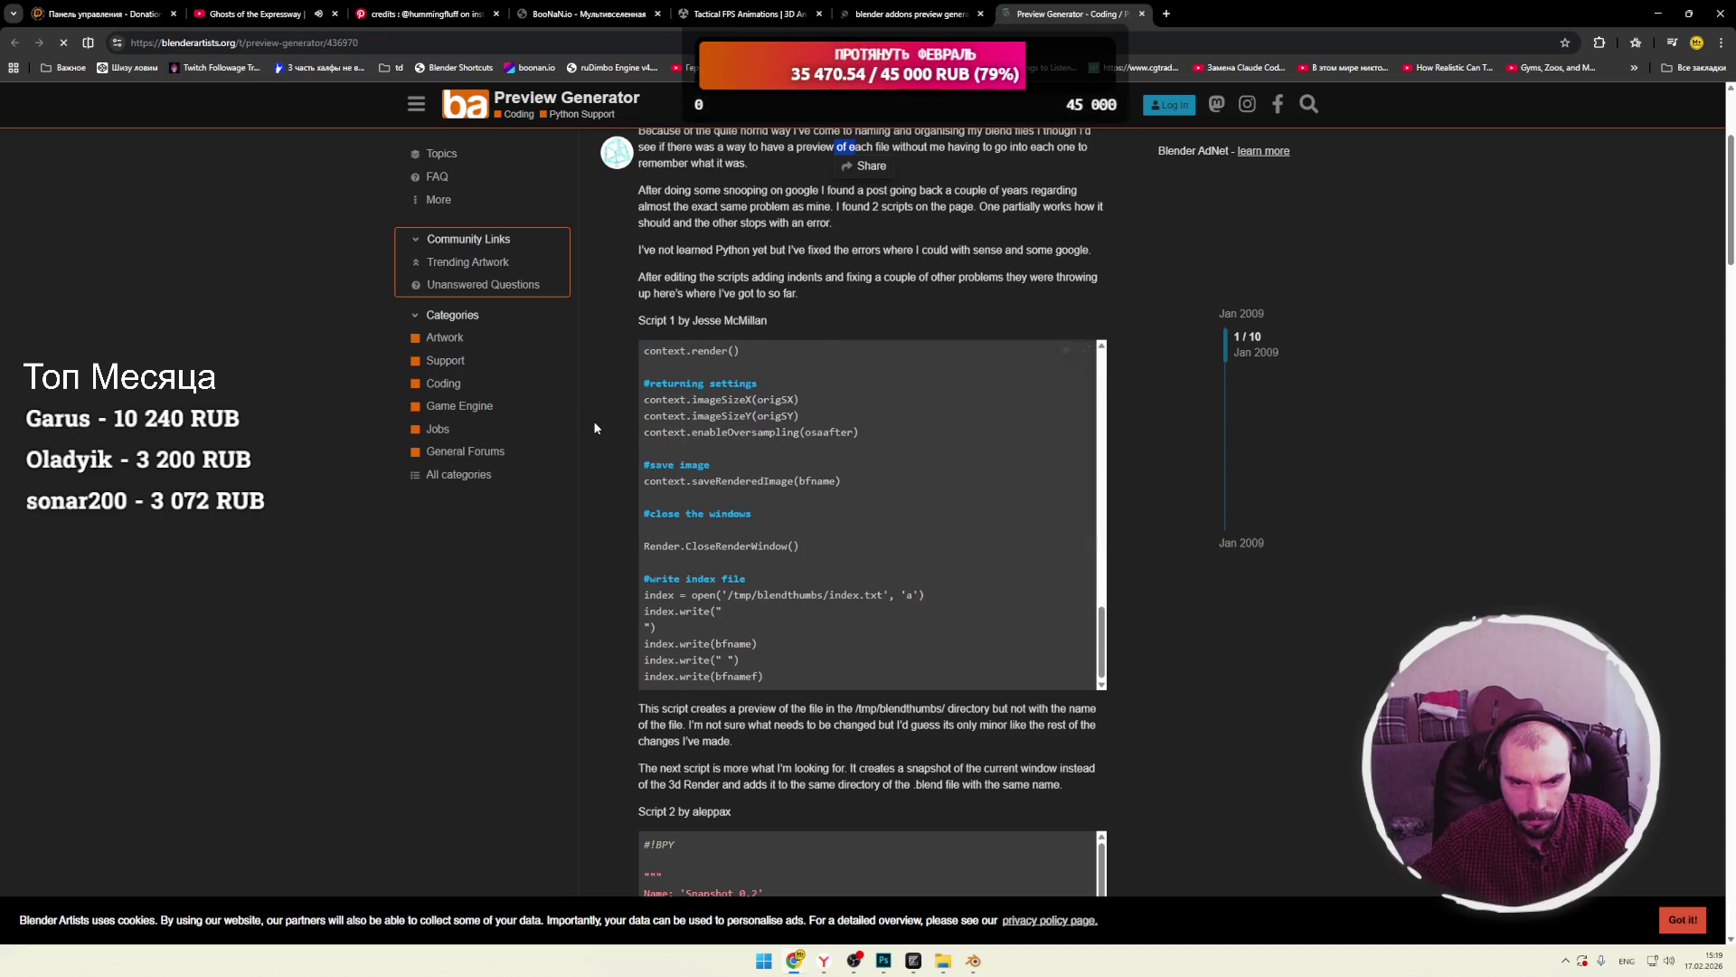
{"action": "scroll", "coordinate": [597, 422], "scroll_direction": "down", "scroll_amount": 3}
{"action": "scroll", "coordinate": [597, 426], "scroll_direction": "down", "scroll_amount": 2}
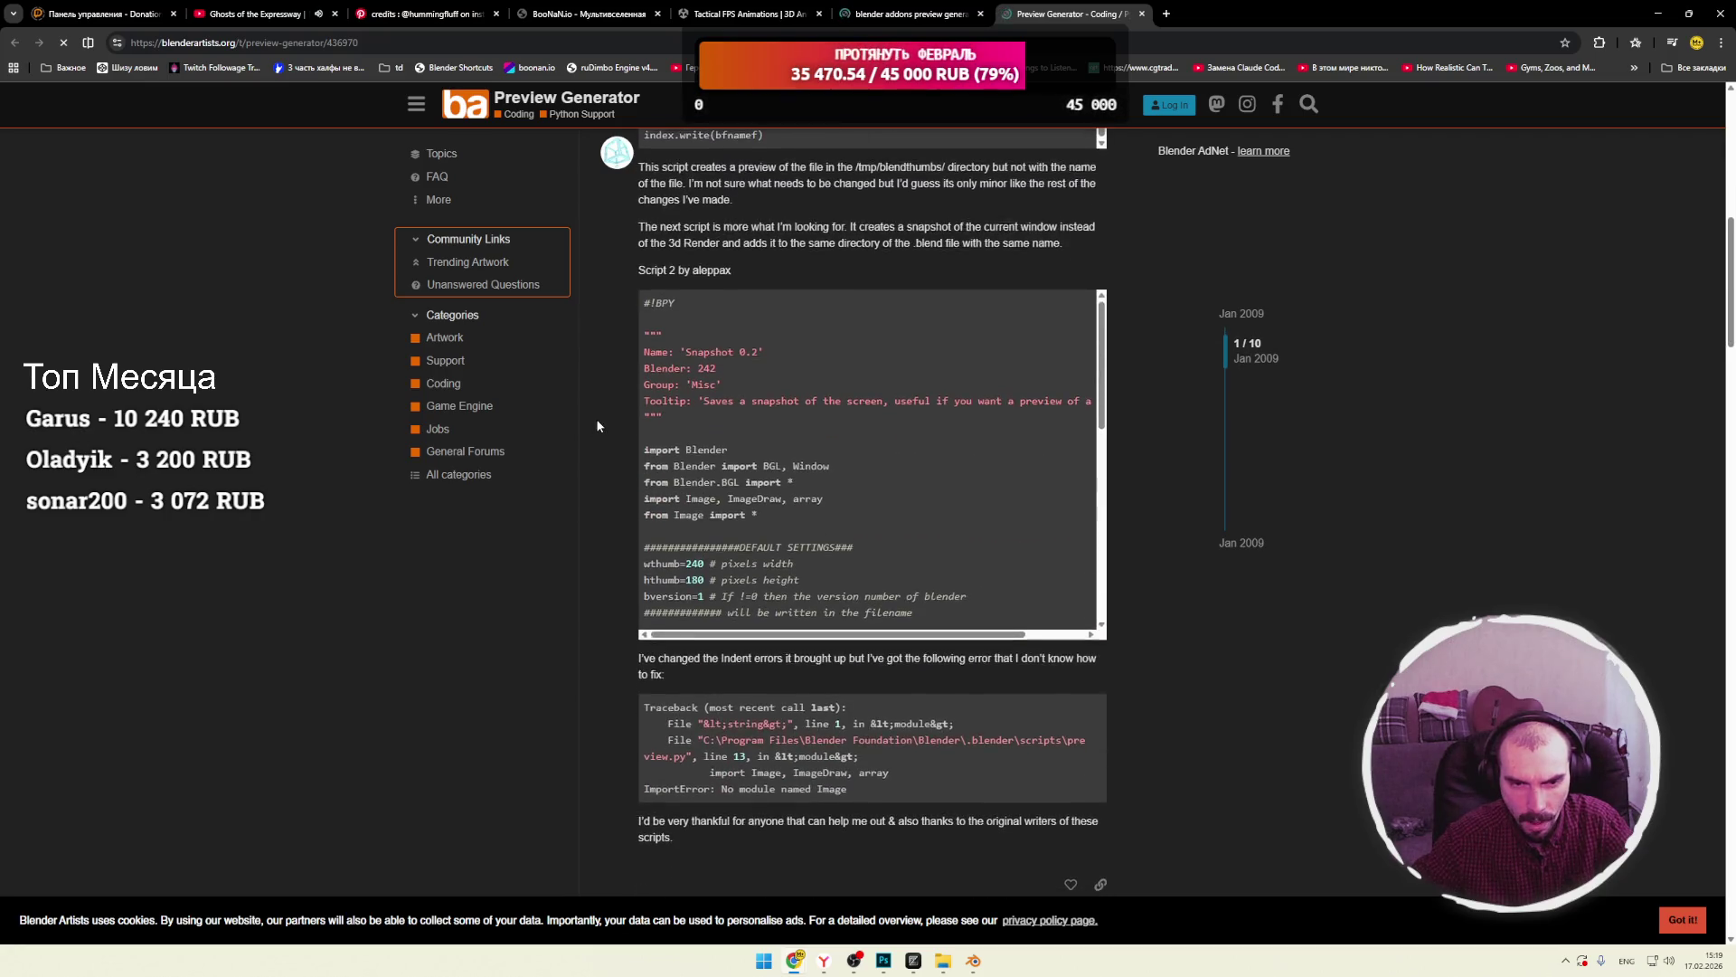
{"action": "scroll", "coordinate": [597, 426], "scroll_direction": "up", "scroll_amount": 3}
{"action": "scroll", "coordinate": [730, 453], "scroll_direction": "down", "scroll_amount": 1}
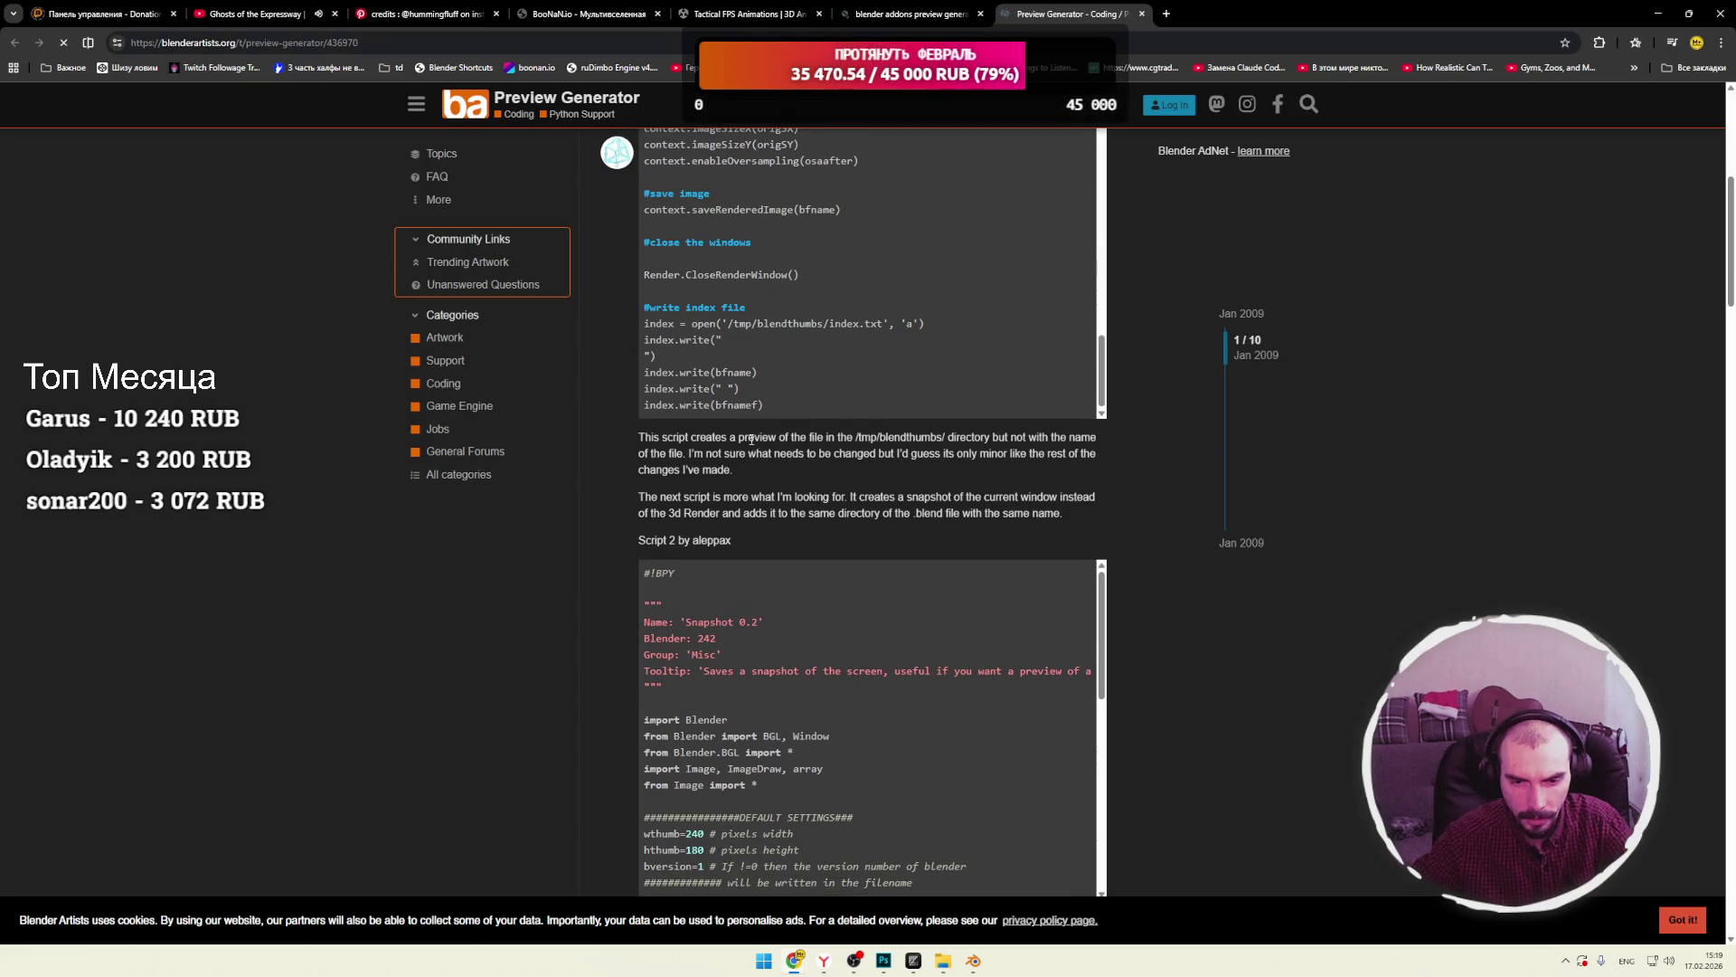
{"action": "mouse_move", "coordinate": [855, 439]}
{"action": "left_mouse_down"}
{"action": "mouse_move", "coordinate": [1080, 437]}
{"action": "mouse_move", "coordinate": [675, 454]}
{"action": "mouse_move", "coordinate": [697, 454]}
{"action": "left_mouse_up"}
{"action": "left_click_drag", "start_coordinate": [705, 453], "coordinate": [716, 453]}
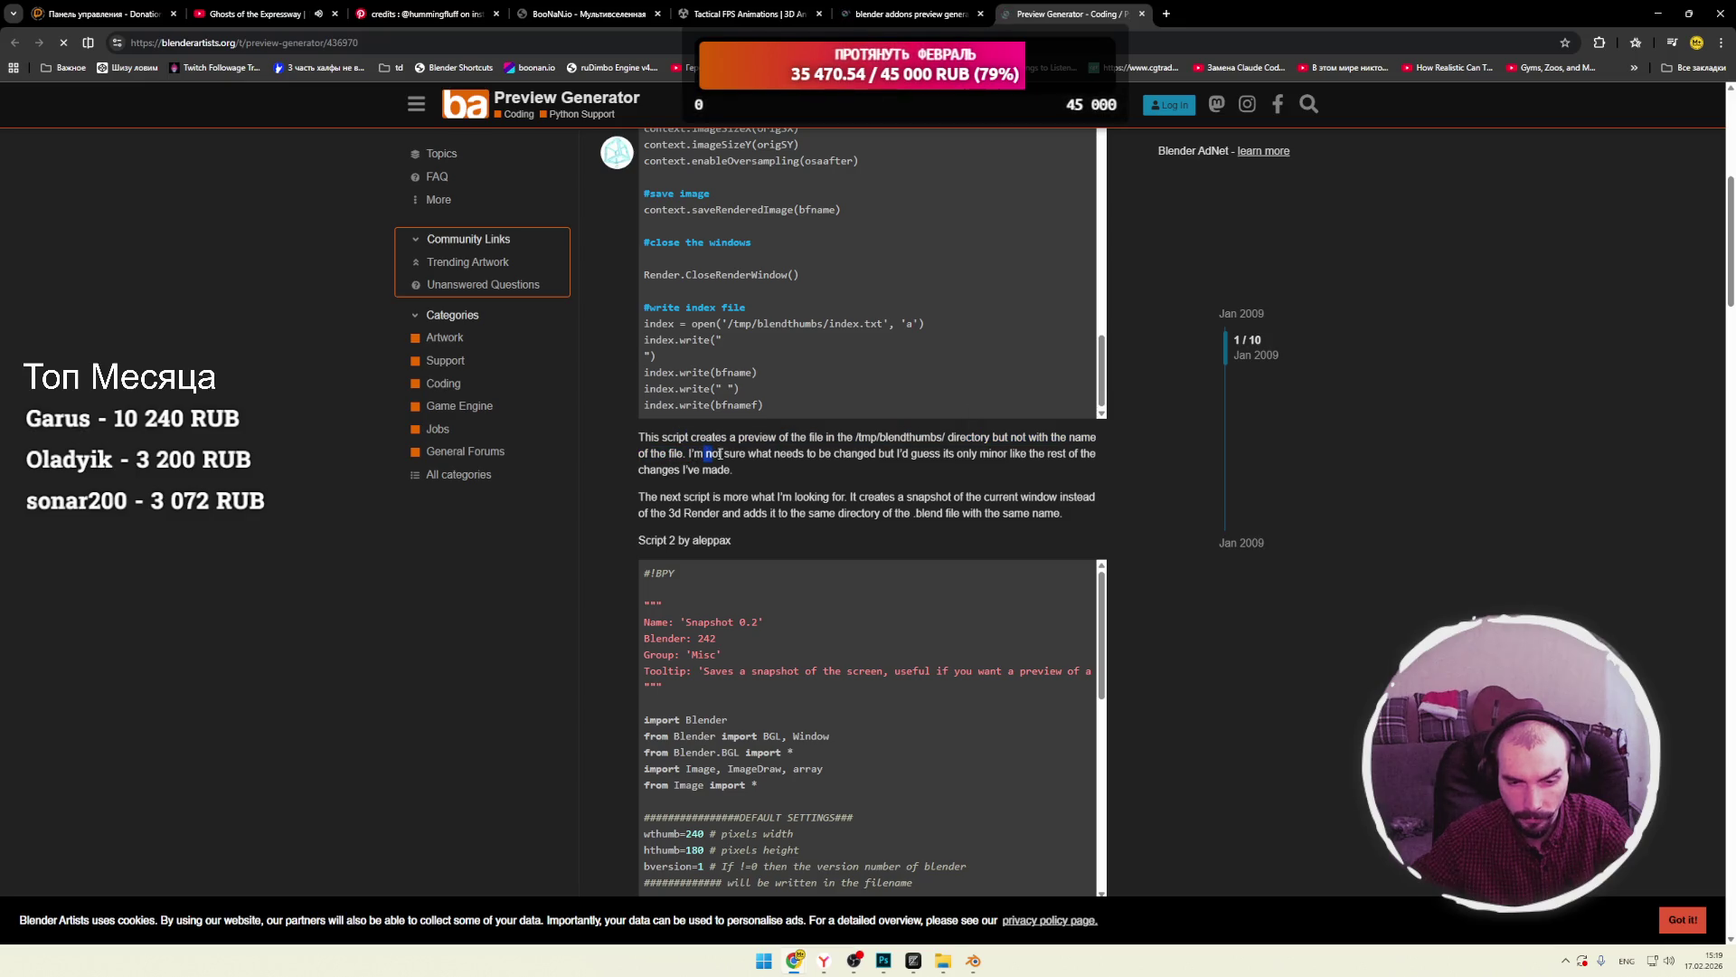
{"action": "scroll", "coordinate": [749, 458], "scroll_direction": "down", "scroll_amount": 3}
{"action": "scroll", "coordinate": [718, 439], "scroll_direction": "down", "scroll_amount": 5}
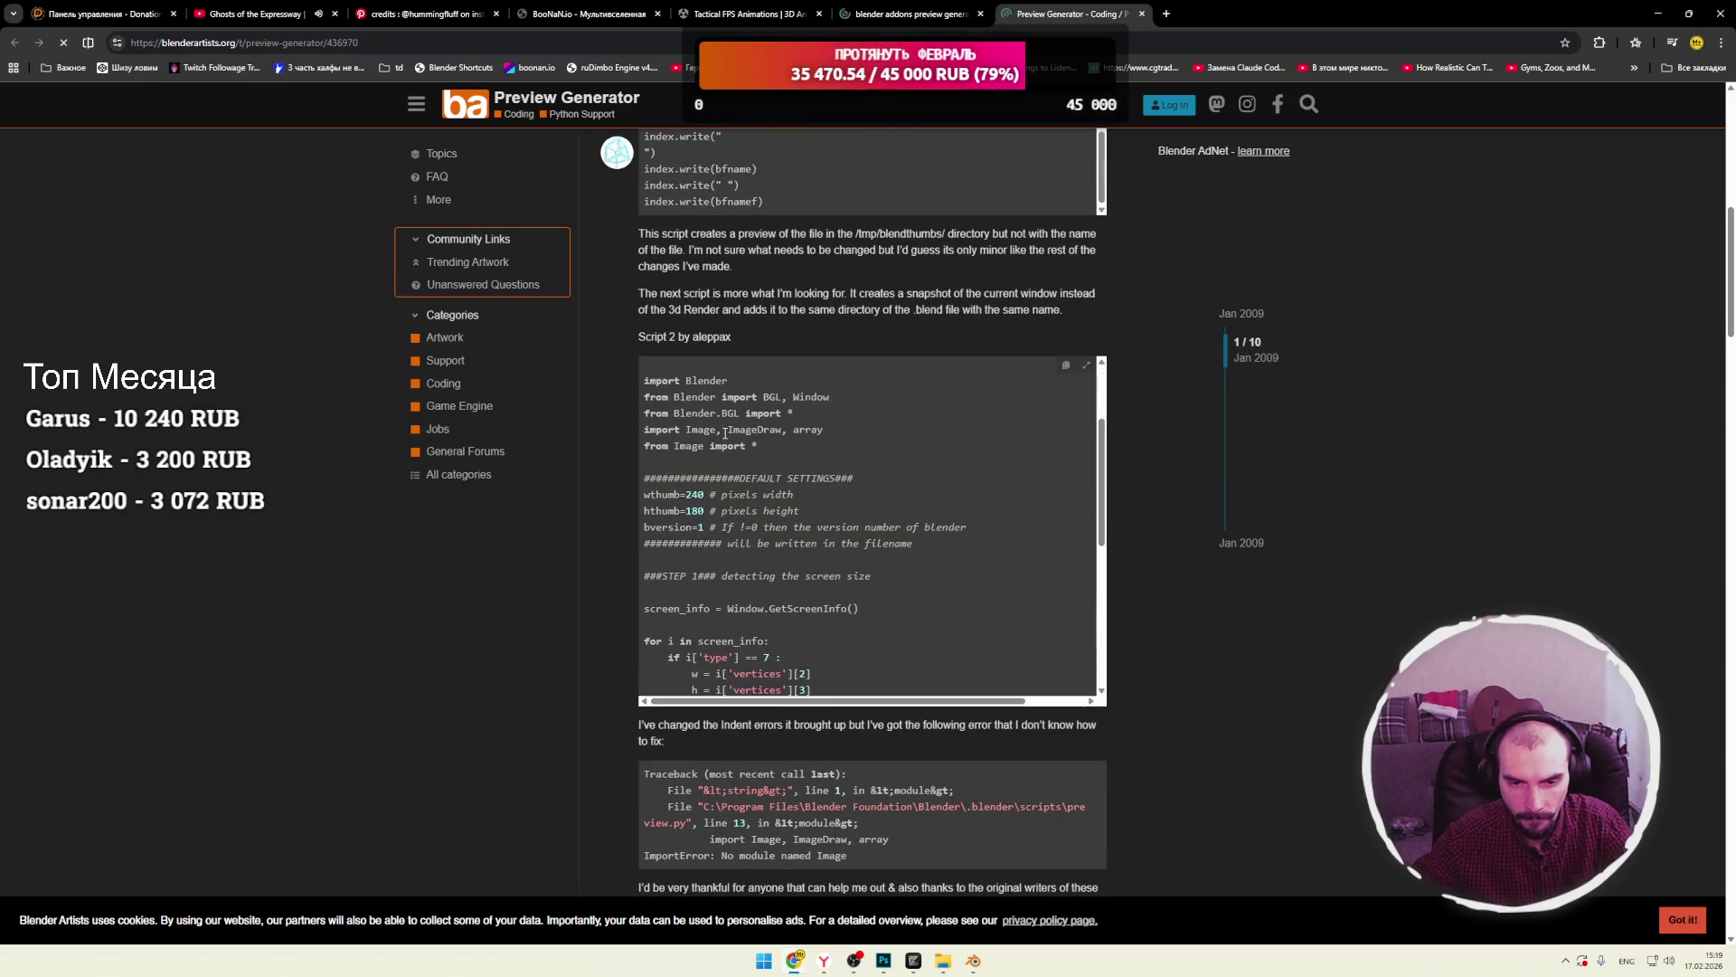
Briefly bring up the prototype folder window, then hide it and return to the forum.
{"action": "mouse_move", "coordinate": [942, 958]}
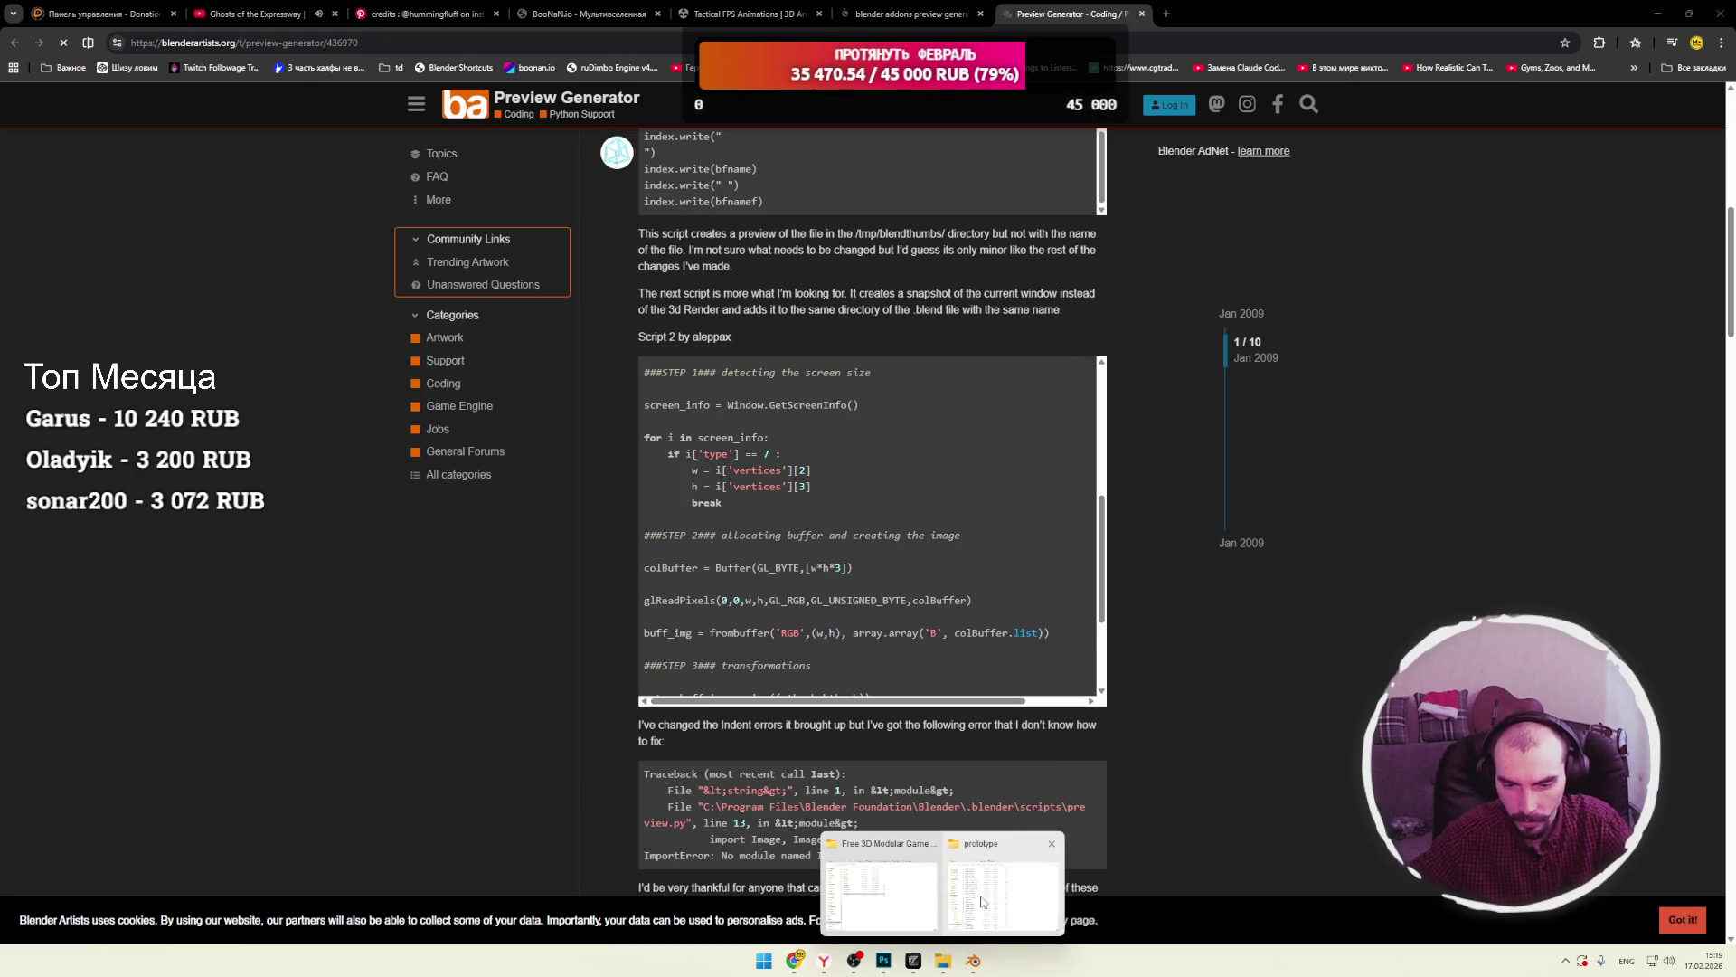
{"action": "left_click", "coordinate": [983, 903]}
{"action": "right_click", "coordinate": [1293, 550]}
{"action": "left_click", "coordinate": [1249, 813]}
{"action": "left_click", "coordinate": [1187, 794]}
Read the later replies, copy BeBraw's Snapshot script code and switch to Blender.
{"action": "scroll", "coordinate": [850, 715], "scroll_direction": "down", "scroll_amount": 4}
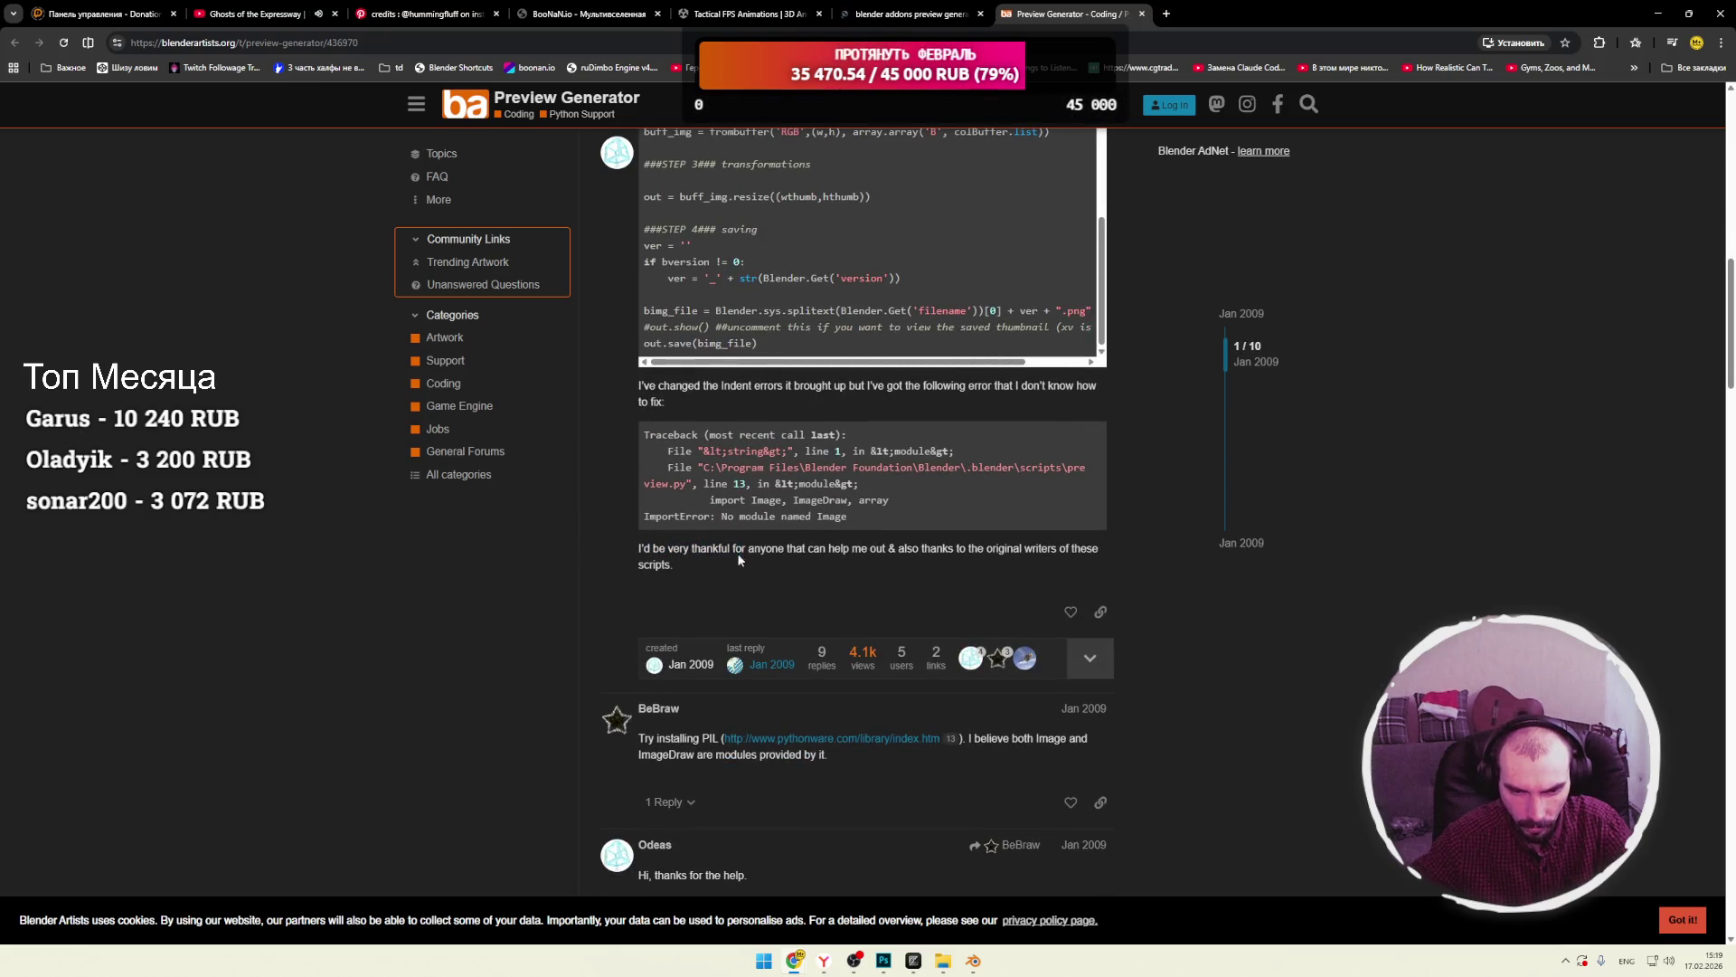
{"action": "scroll", "coordinate": [568, 549], "scroll_direction": "down", "scroll_amount": 2}
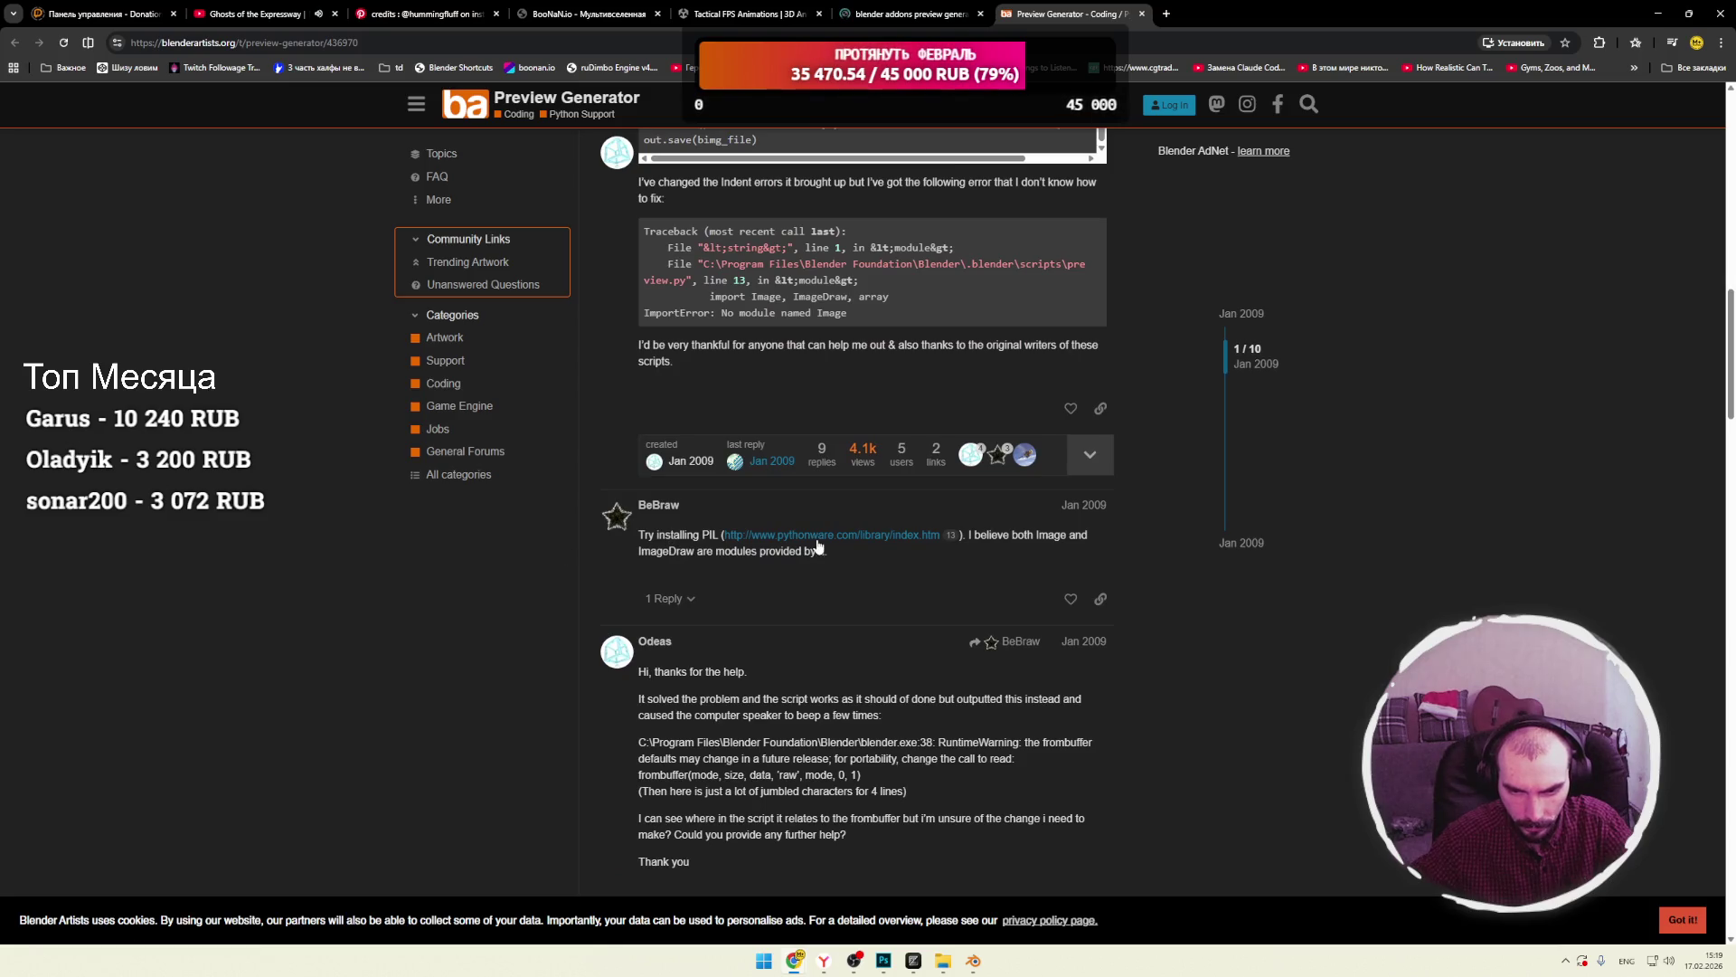
{"action": "left_click_drag", "start_coordinate": [830, 550], "coordinate": [618, 555]}
{"action": "scroll", "coordinate": [606, 547], "scroll_direction": "down", "scroll_amount": 7}
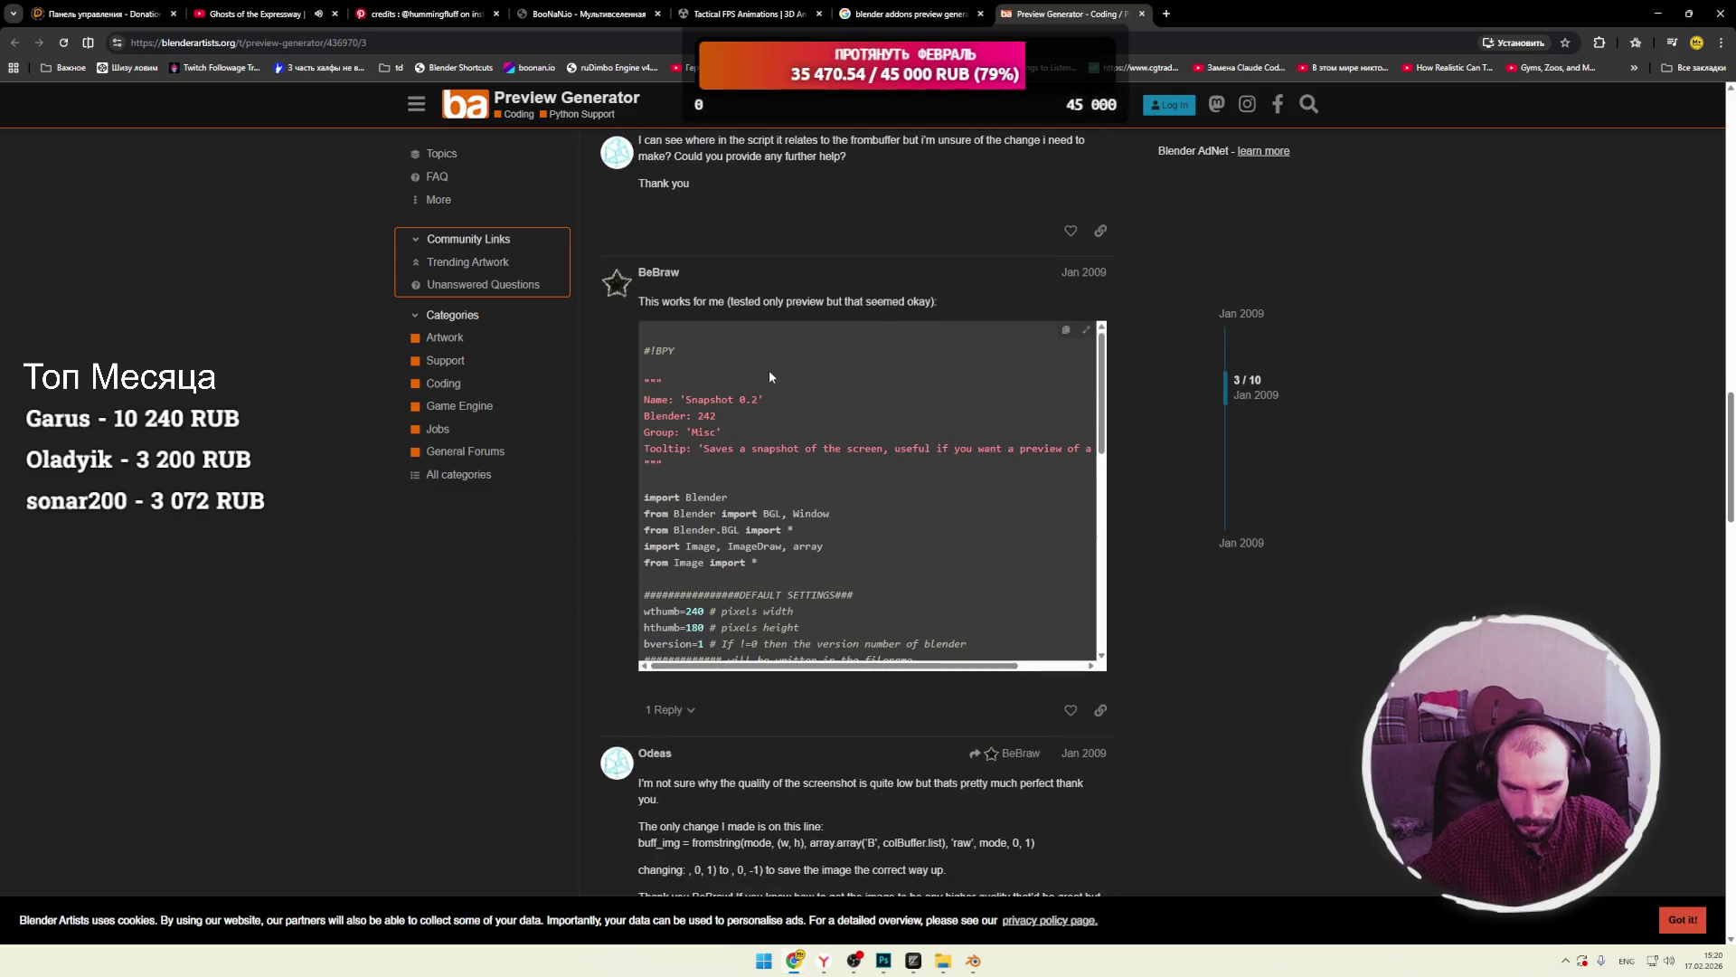
{"action": "scroll", "coordinate": [770, 369], "scroll_direction": "down", "scroll_amount": 5}
{"action": "scroll", "coordinate": [774, 378], "scroll_direction": "down", "scroll_amount": 5}
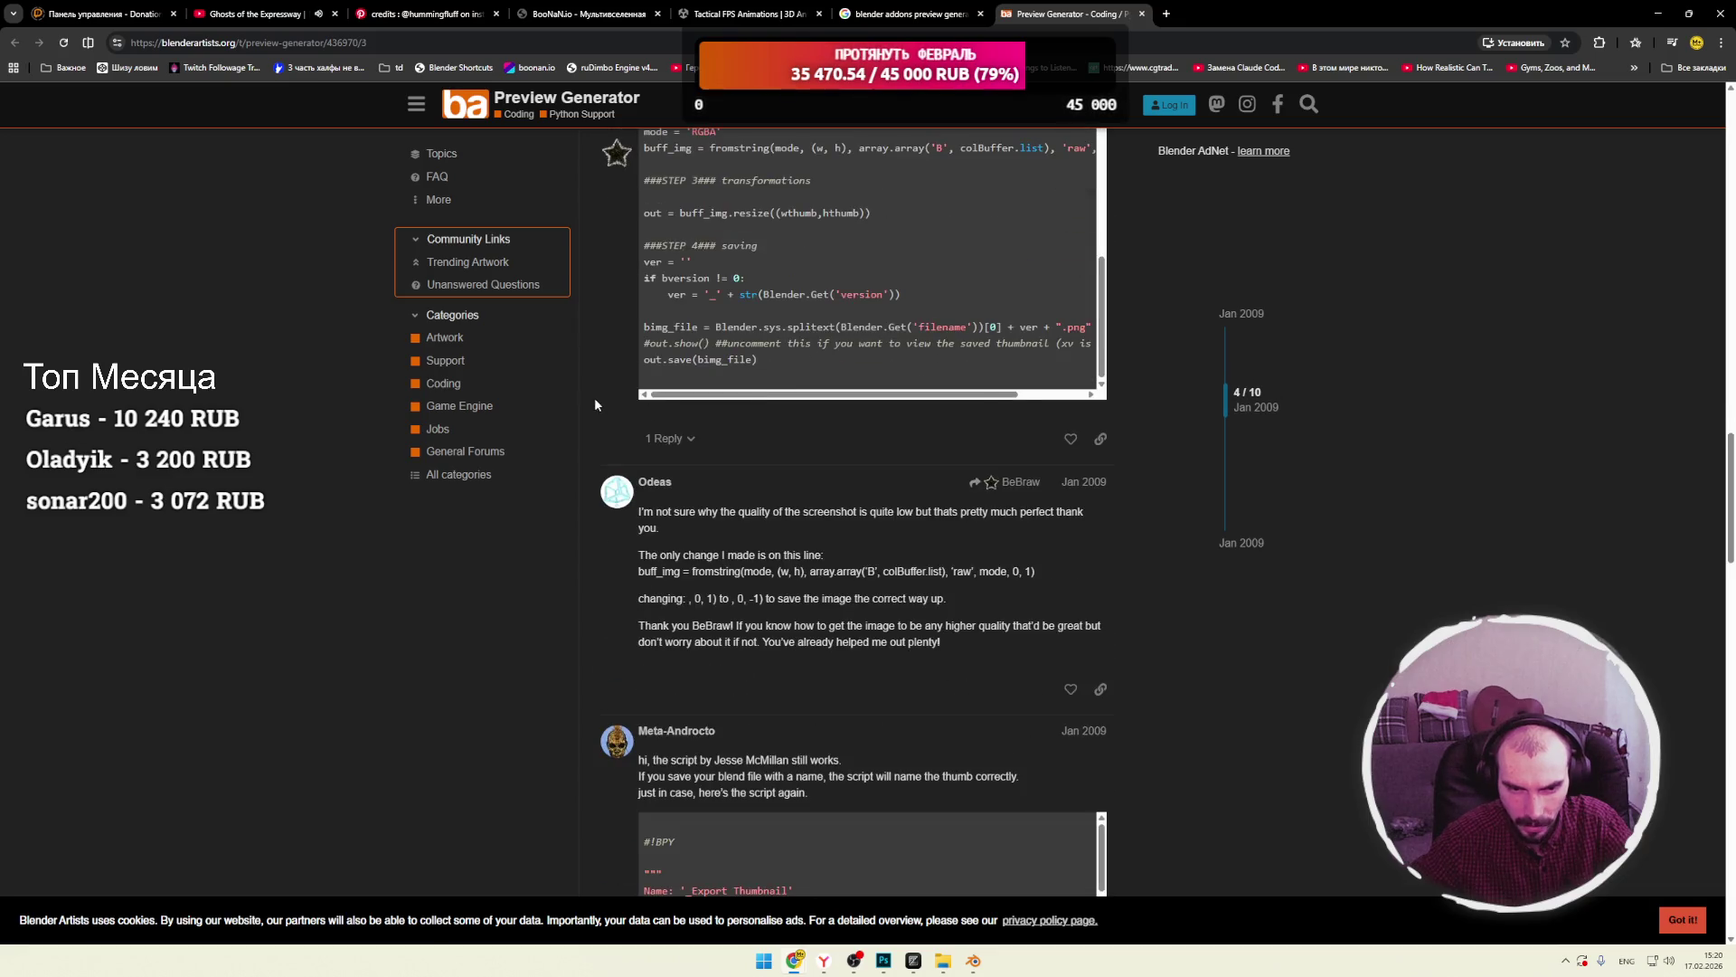
{"action": "scroll", "coordinate": [1019, 366], "scroll_direction": "up", "scroll_amount": 4}
{"action": "left_click", "coordinate": [1066, 398]}
{"action": "left_click", "coordinate": [973, 959]}
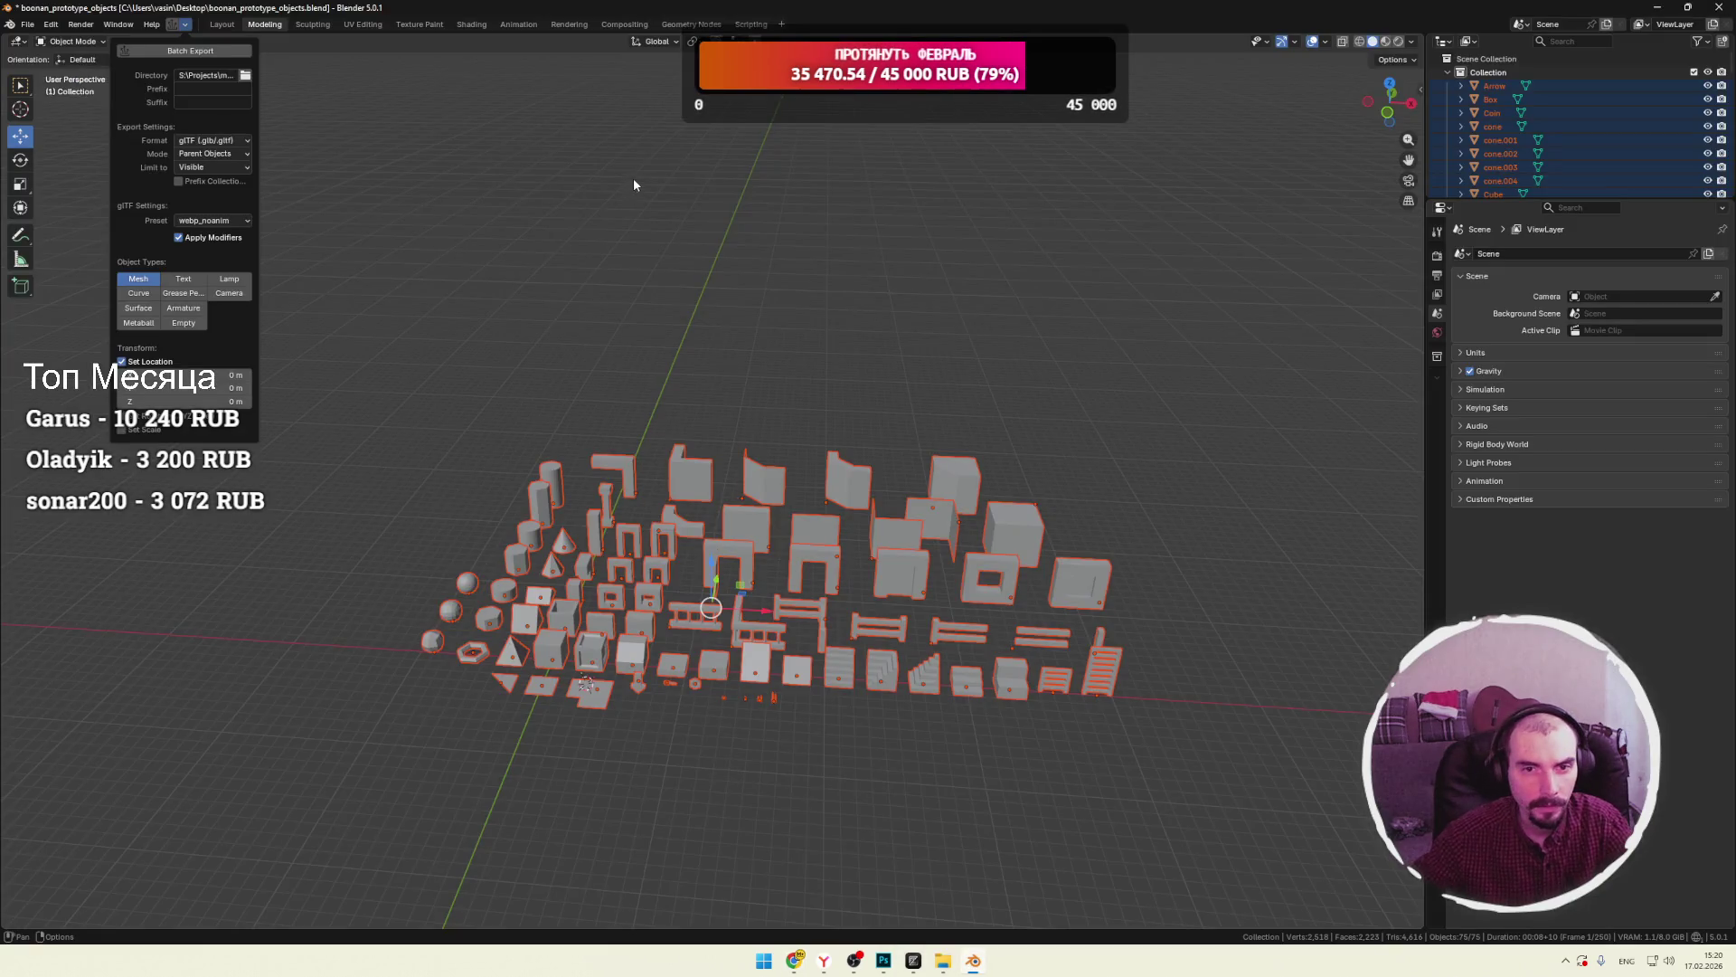
Paste the Snapshot script into a new text in the Scripting workspace and run it with Alt+P.
{"action": "left_click", "coordinate": [756, 25]}
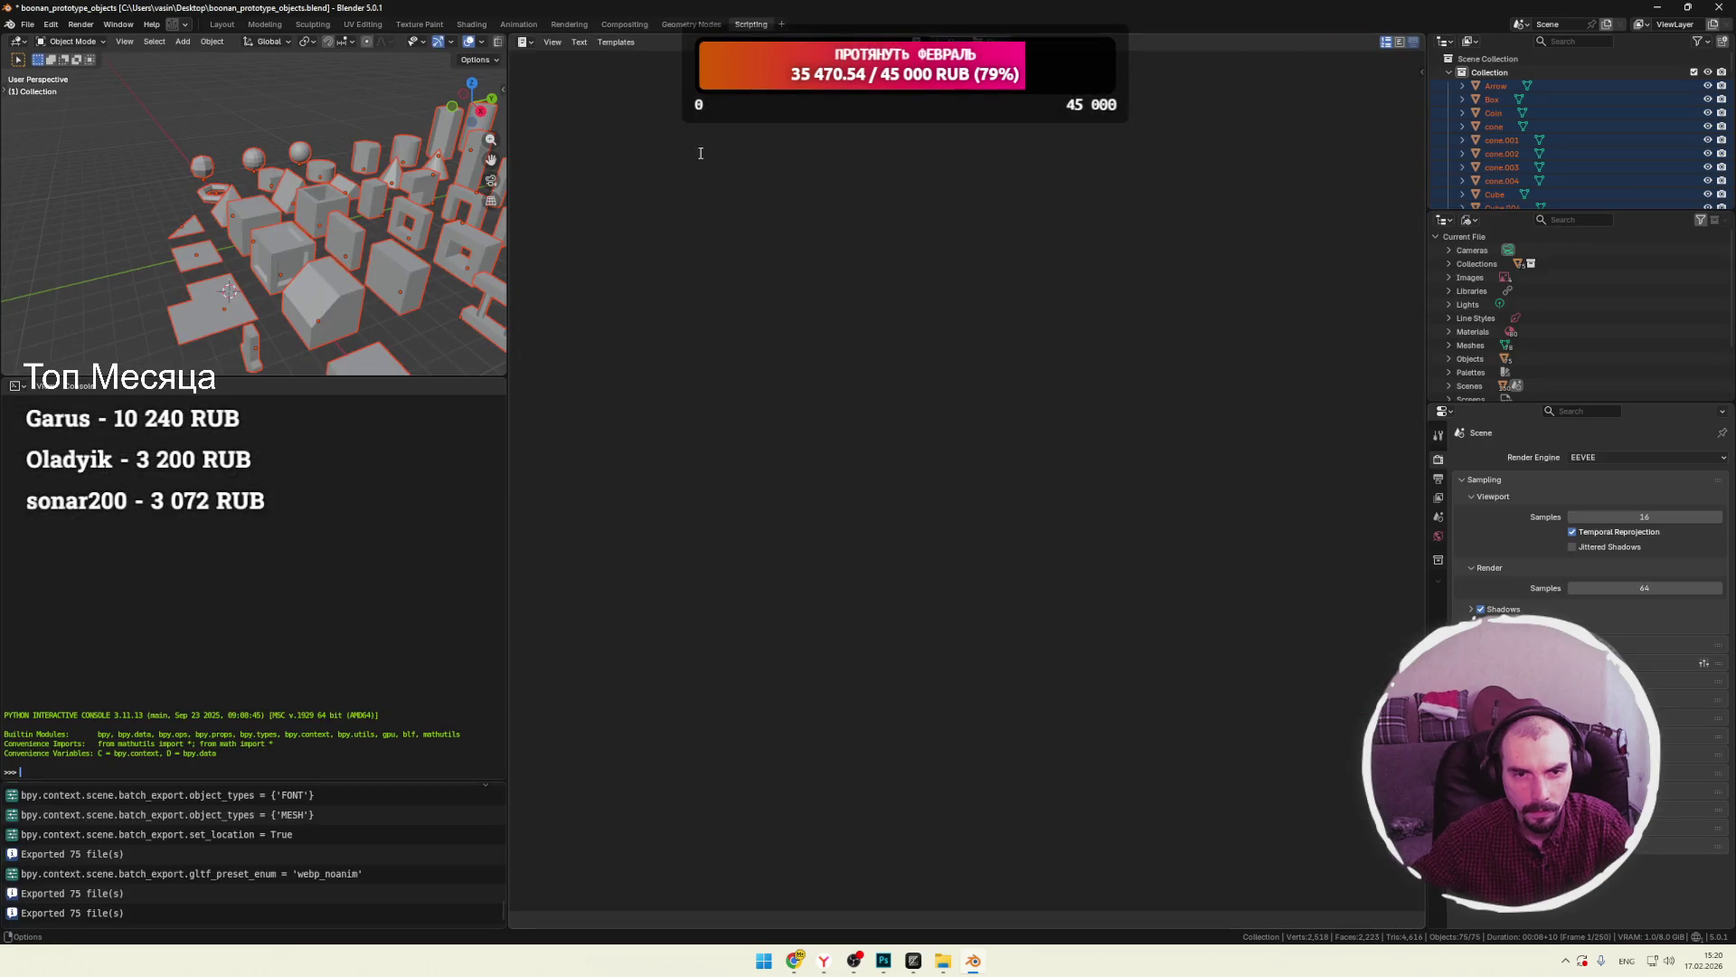
{"action": "left_click", "coordinate": [728, 99]}
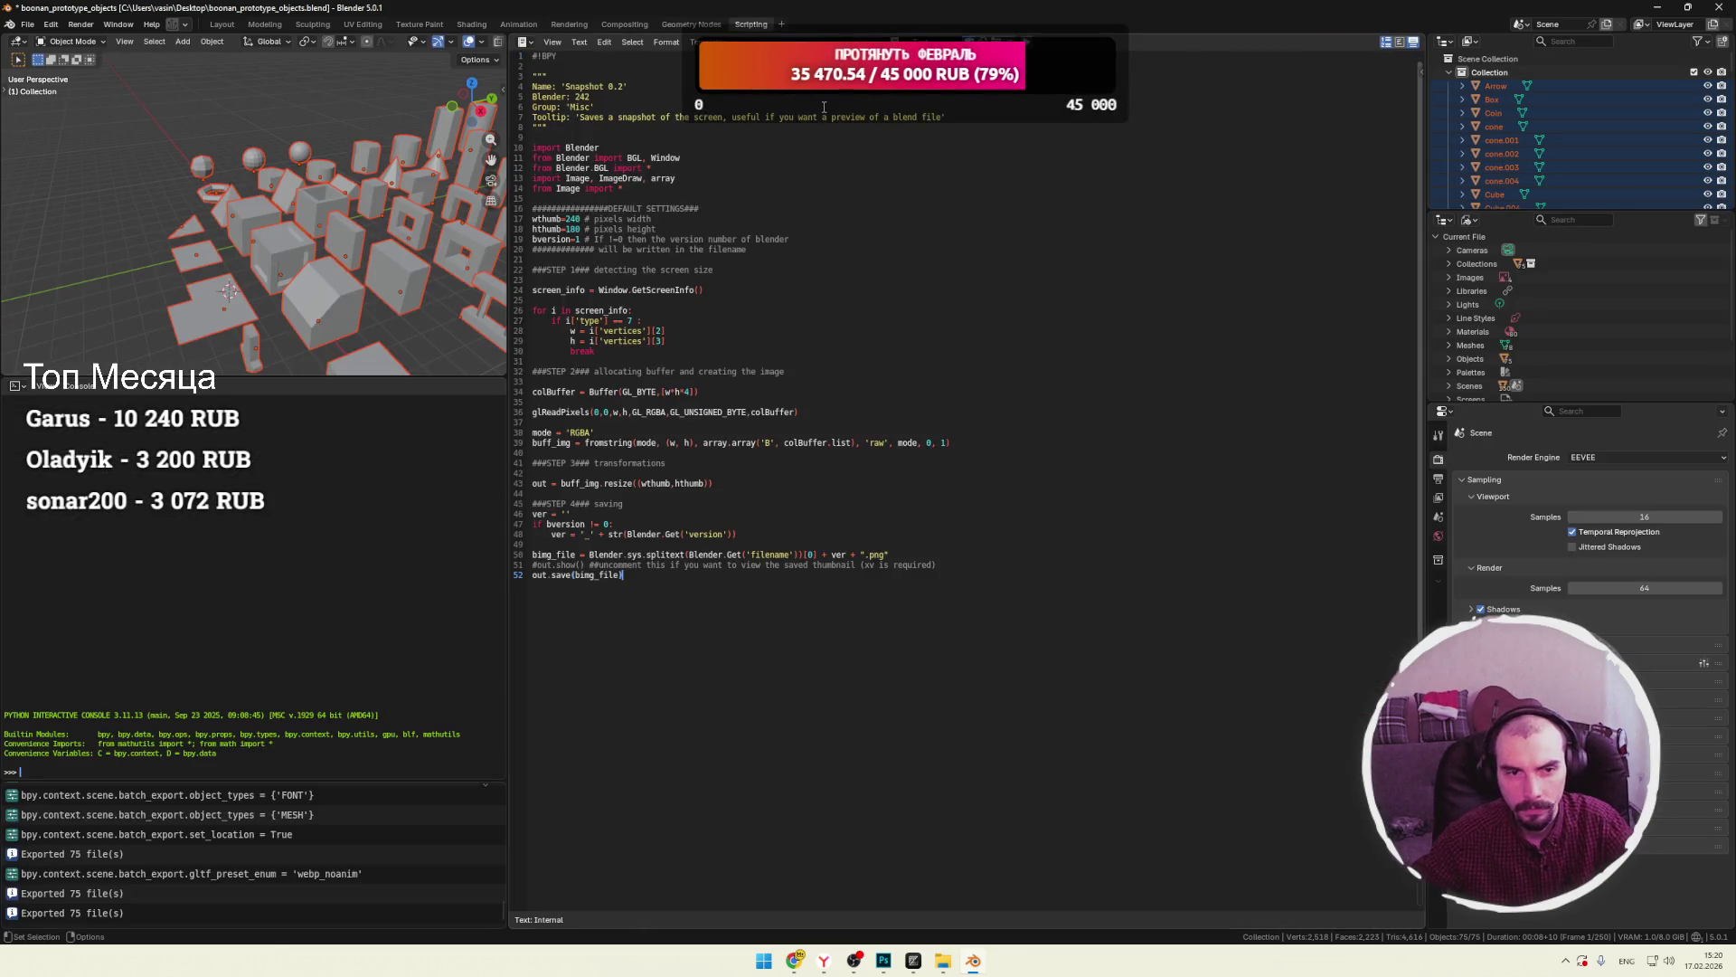
{"action": "left_click", "coordinate": [685, 146]}
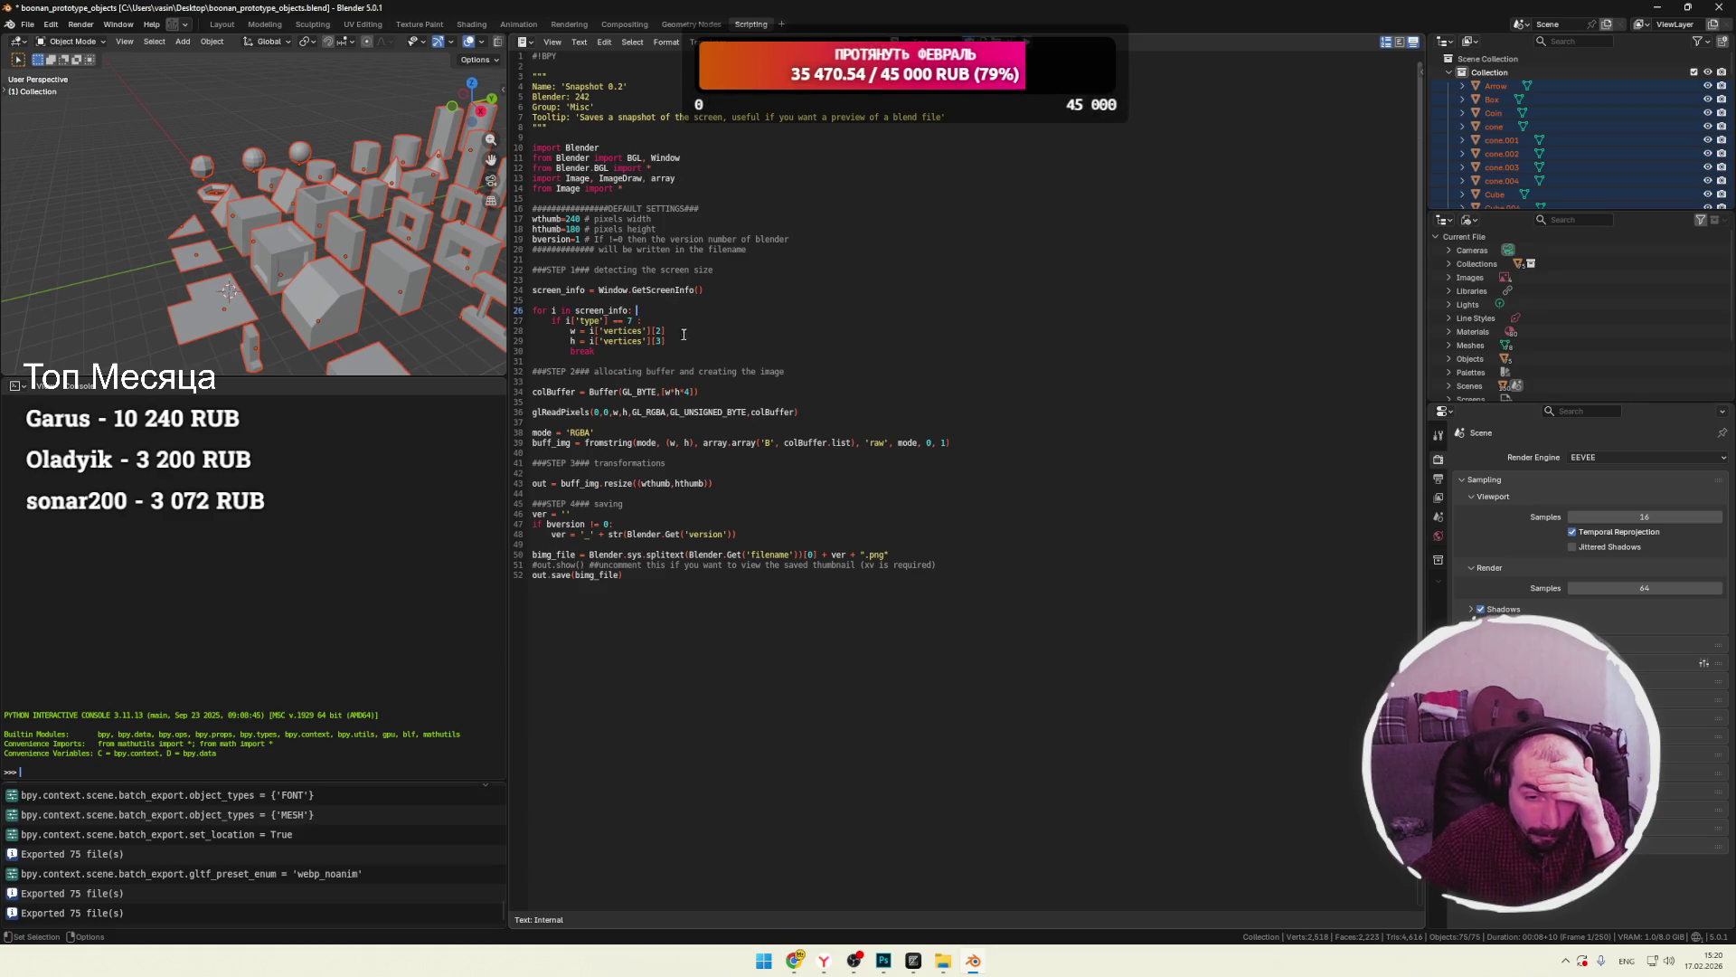
{"action": "key", "text": "alt+p"}
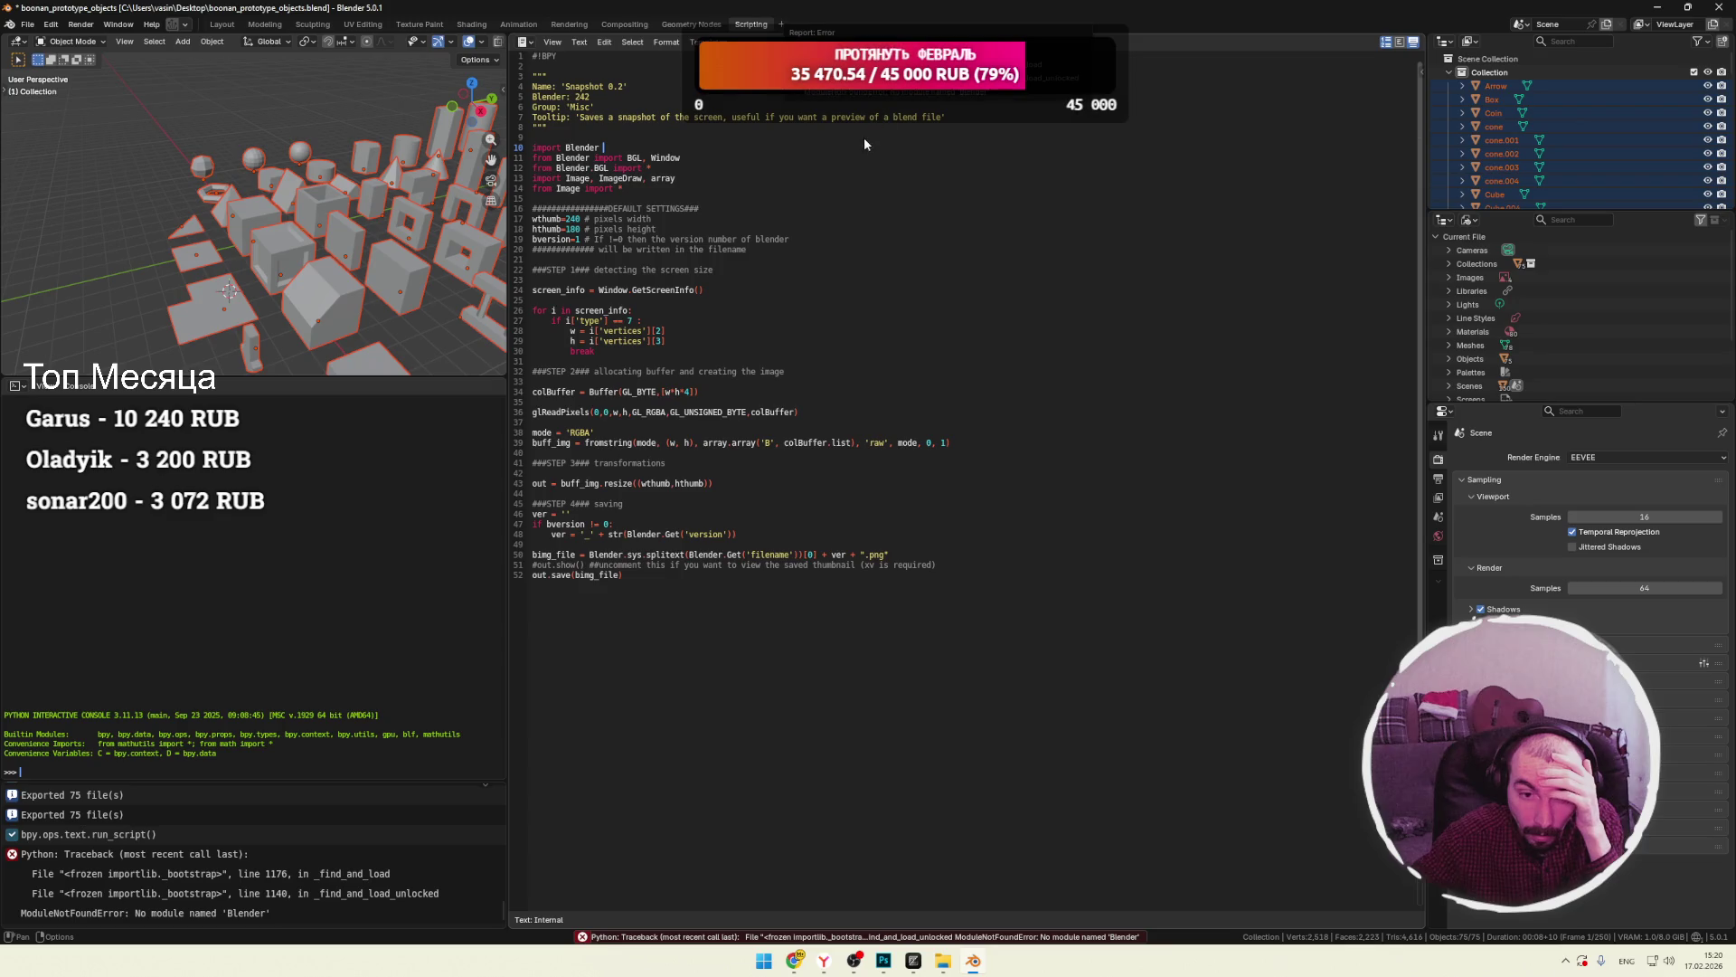
Clear the failed script, delete its text file via F3 'delete', and go back to Layout.
{"action": "mouse_move", "coordinate": [624, 577]}
{"action": "left_mouse_down"}
{"action": "mouse_move", "coordinate": [542, 327]}
{"action": "mouse_move", "coordinate": [528, 63]}
{"action": "left_mouse_up"}
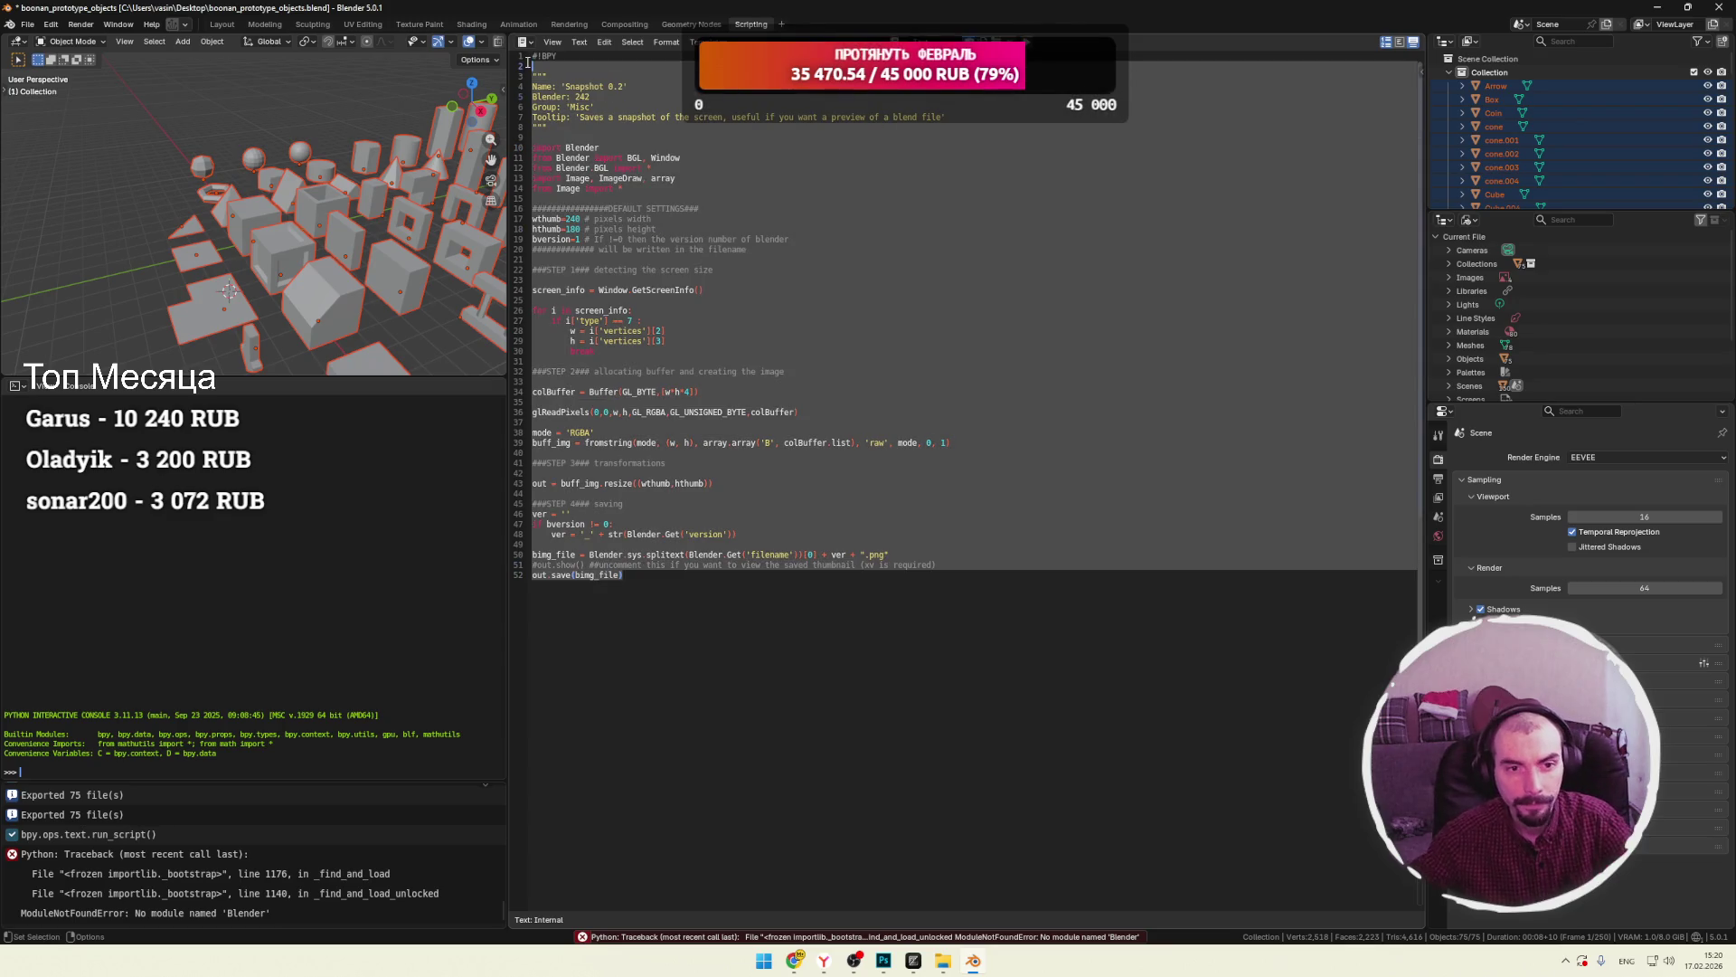
{"action": "key", "text": "Delete"}
{"action": "key", "text": "F3"}
{"action": "type", "text": "delete"}
{"action": "key", "text": "Return"}
{"action": "key", "text": "Return"}
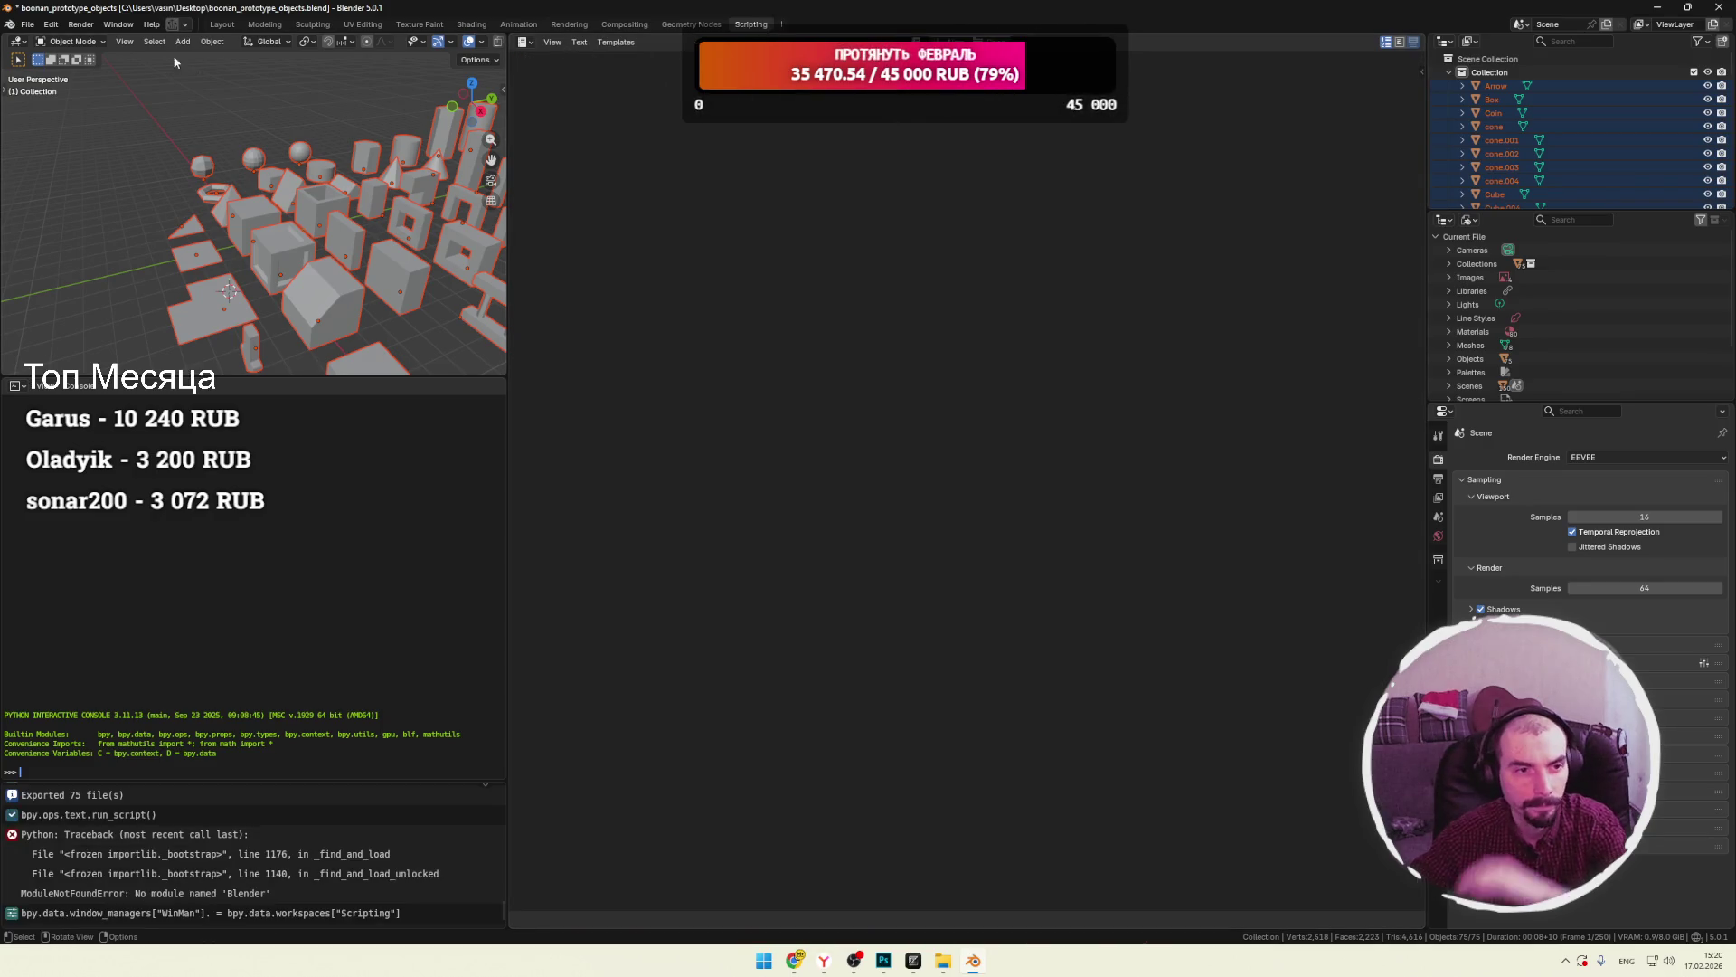
{"action": "left_click", "coordinate": [222, 24]}
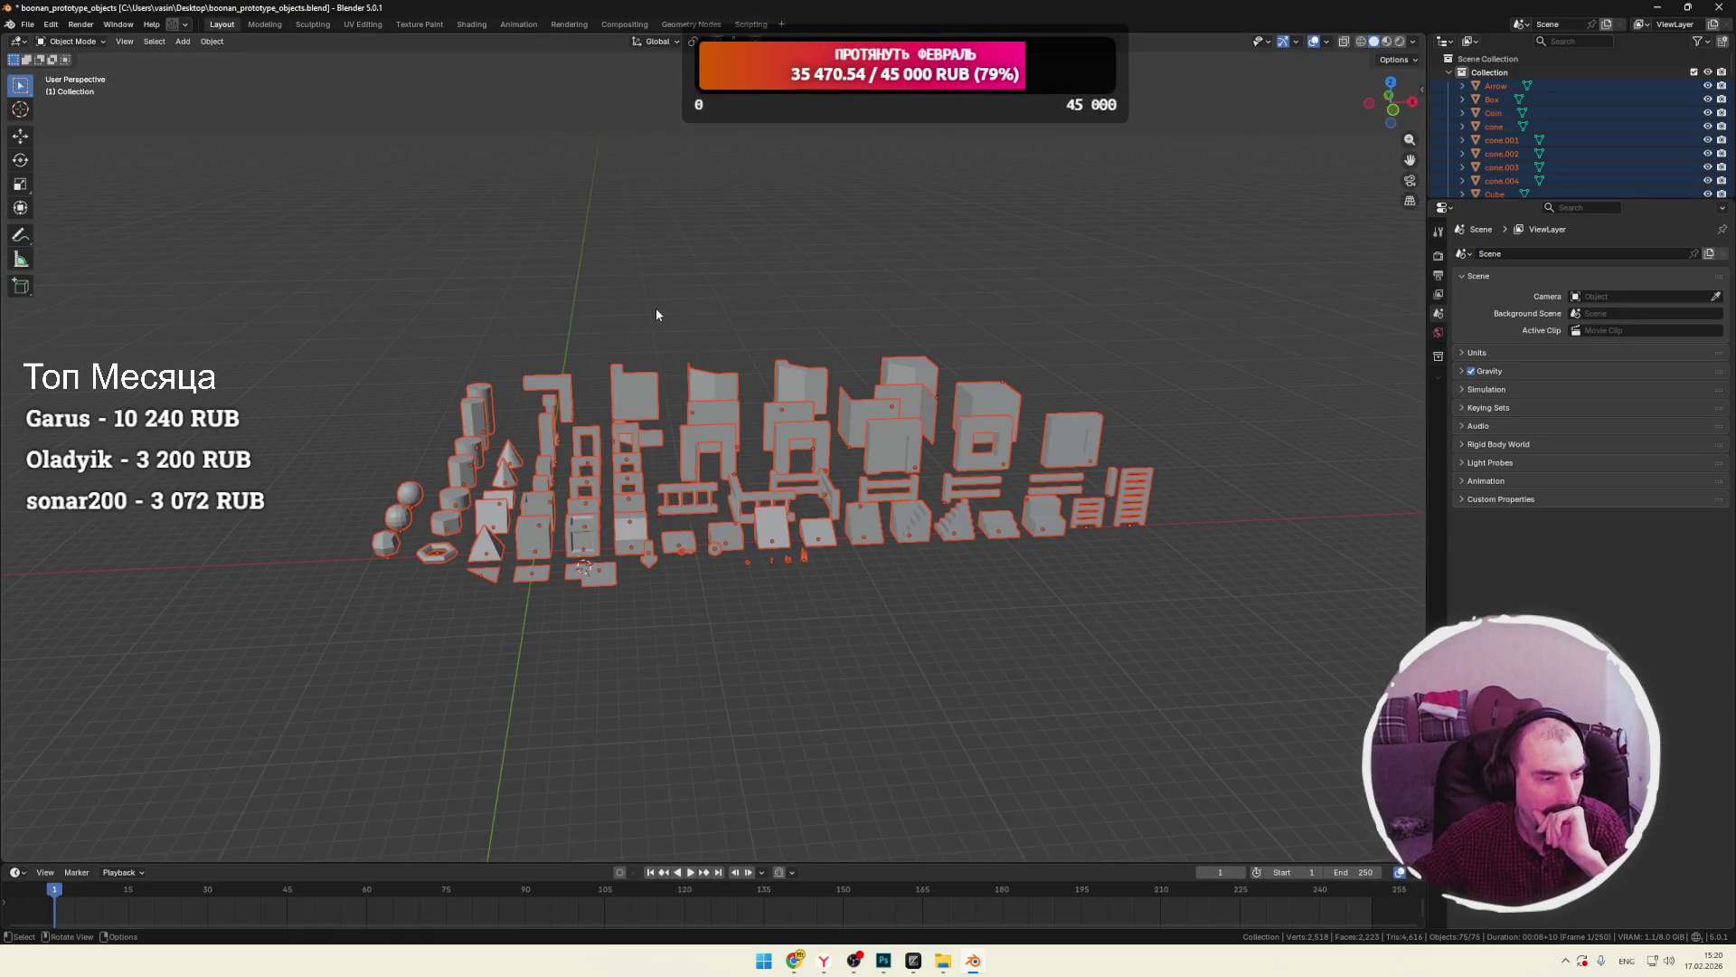
{"action": "key", "text": "alt+Tab"}
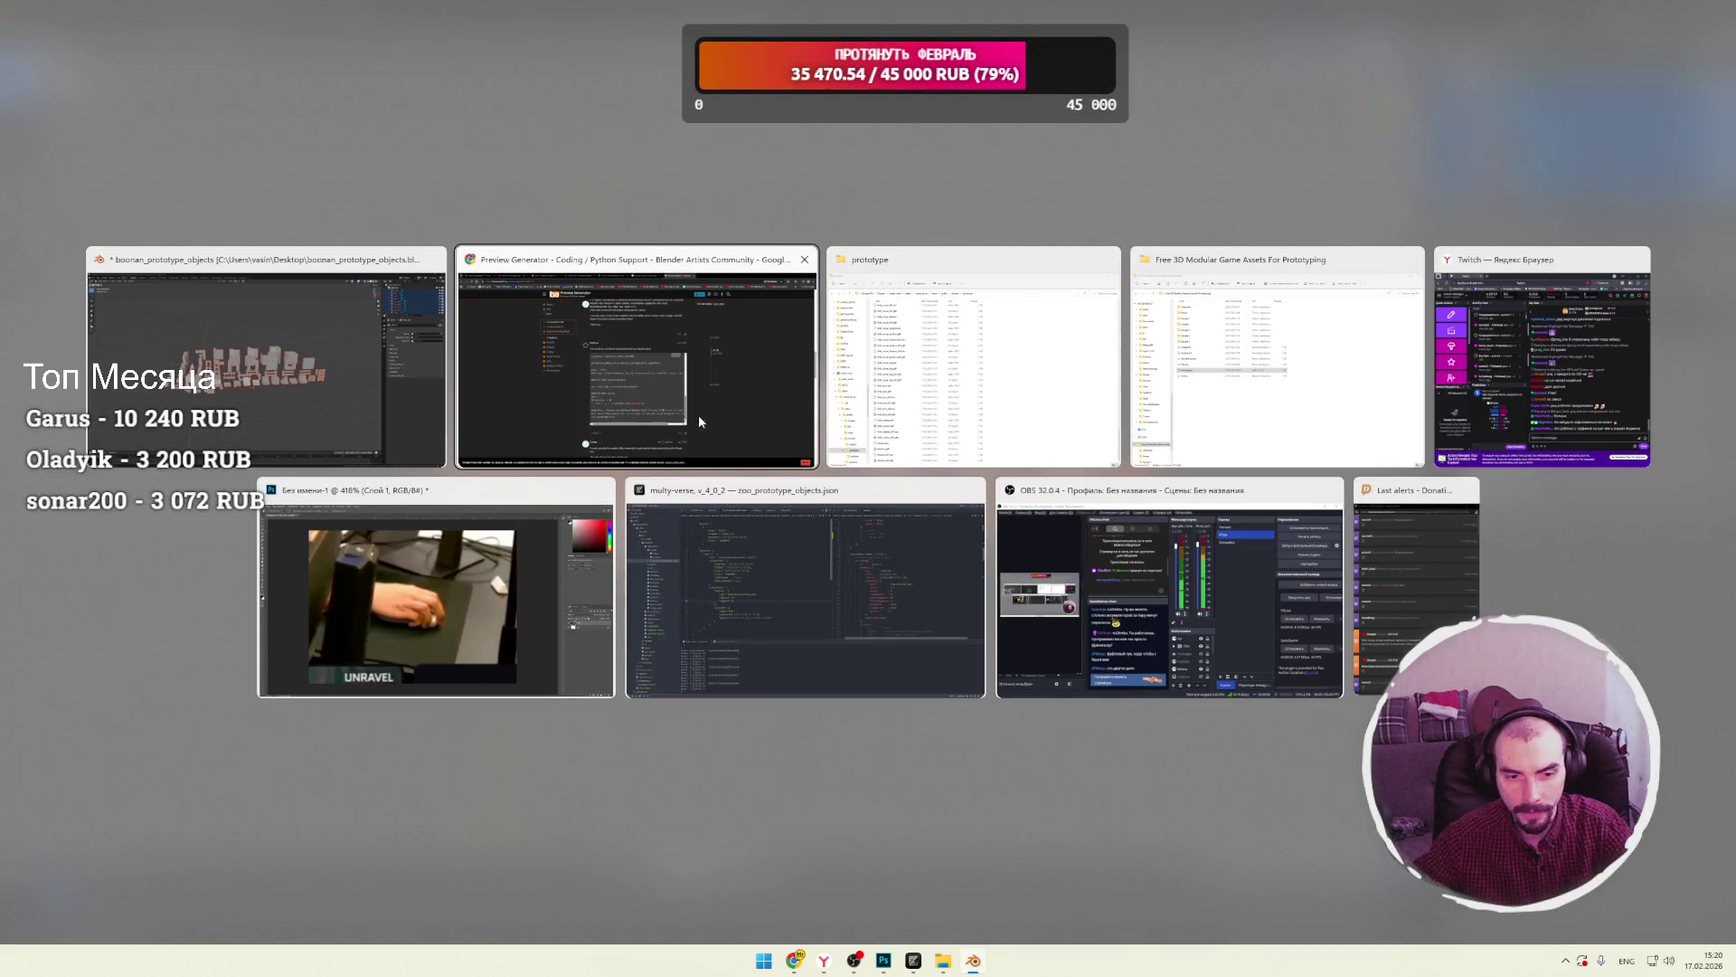
Bring Chrome forward and look over the forum thread again.
{"action": "left_click", "coordinate": [670, 429]}
{"action": "scroll", "coordinate": [783, 340], "scroll_direction": "down", "scroll_amount": 5}
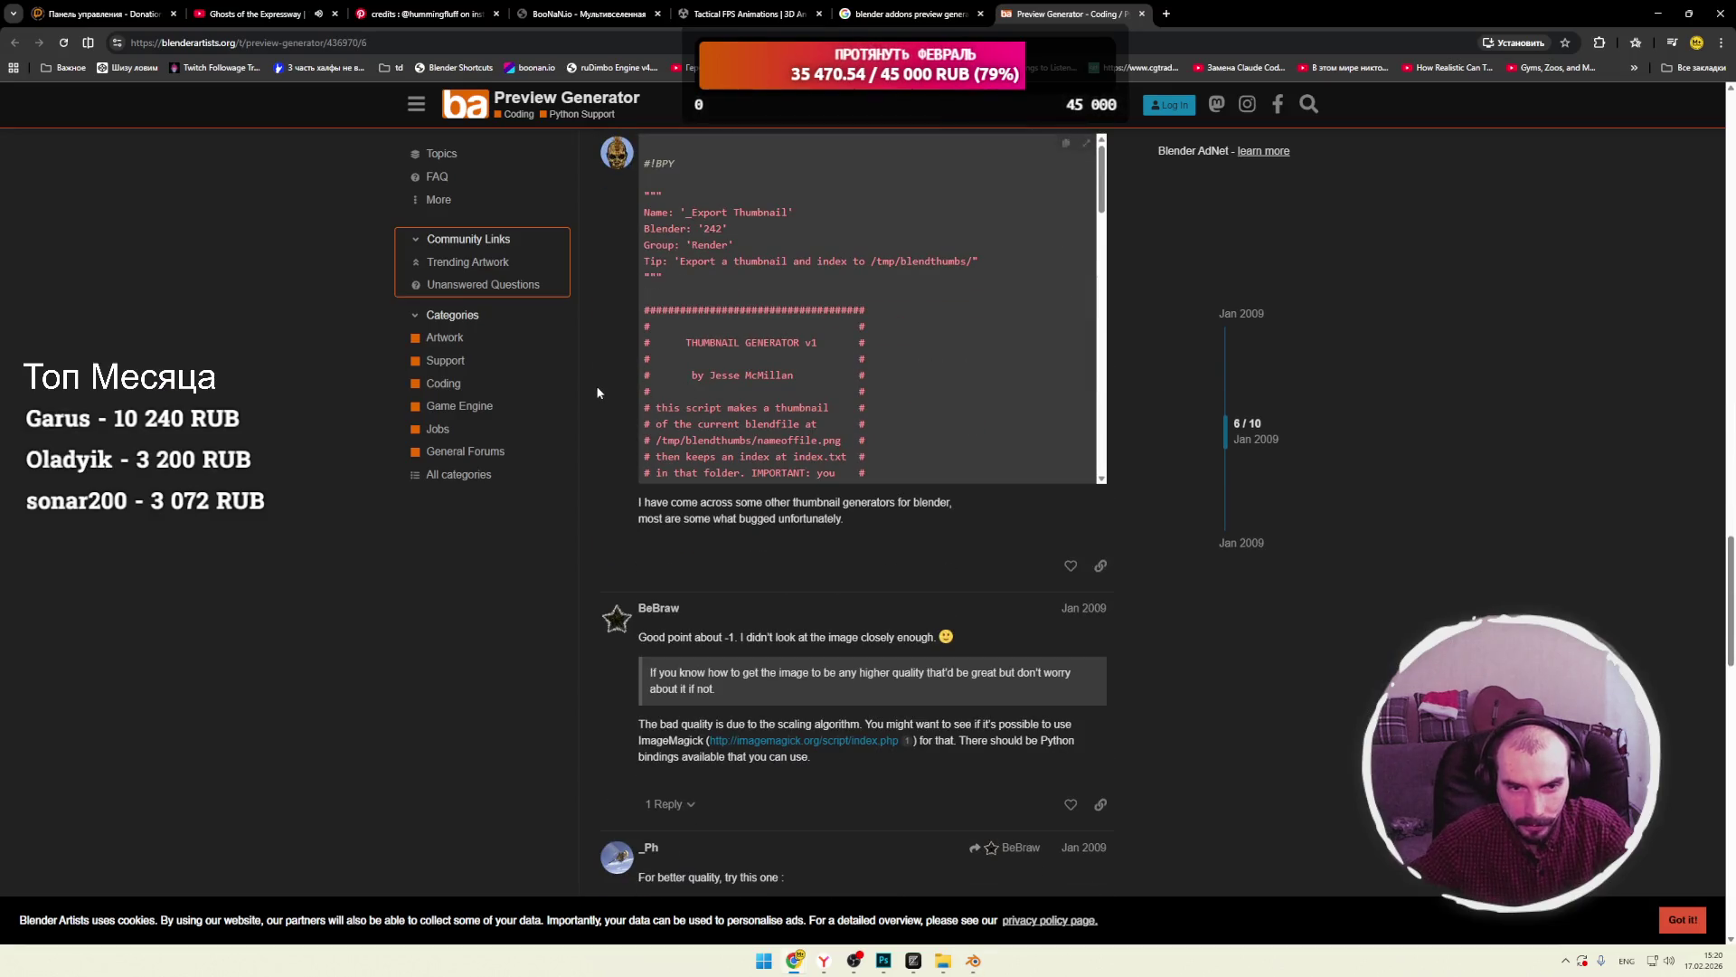
{"action": "scroll", "coordinate": [606, 395], "scroll_direction": "up", "scroll_amount": 3}
{"action": "scroll", "coordinate": [617, 398], "scroll_direction": "down", "scroll_amount": 10}
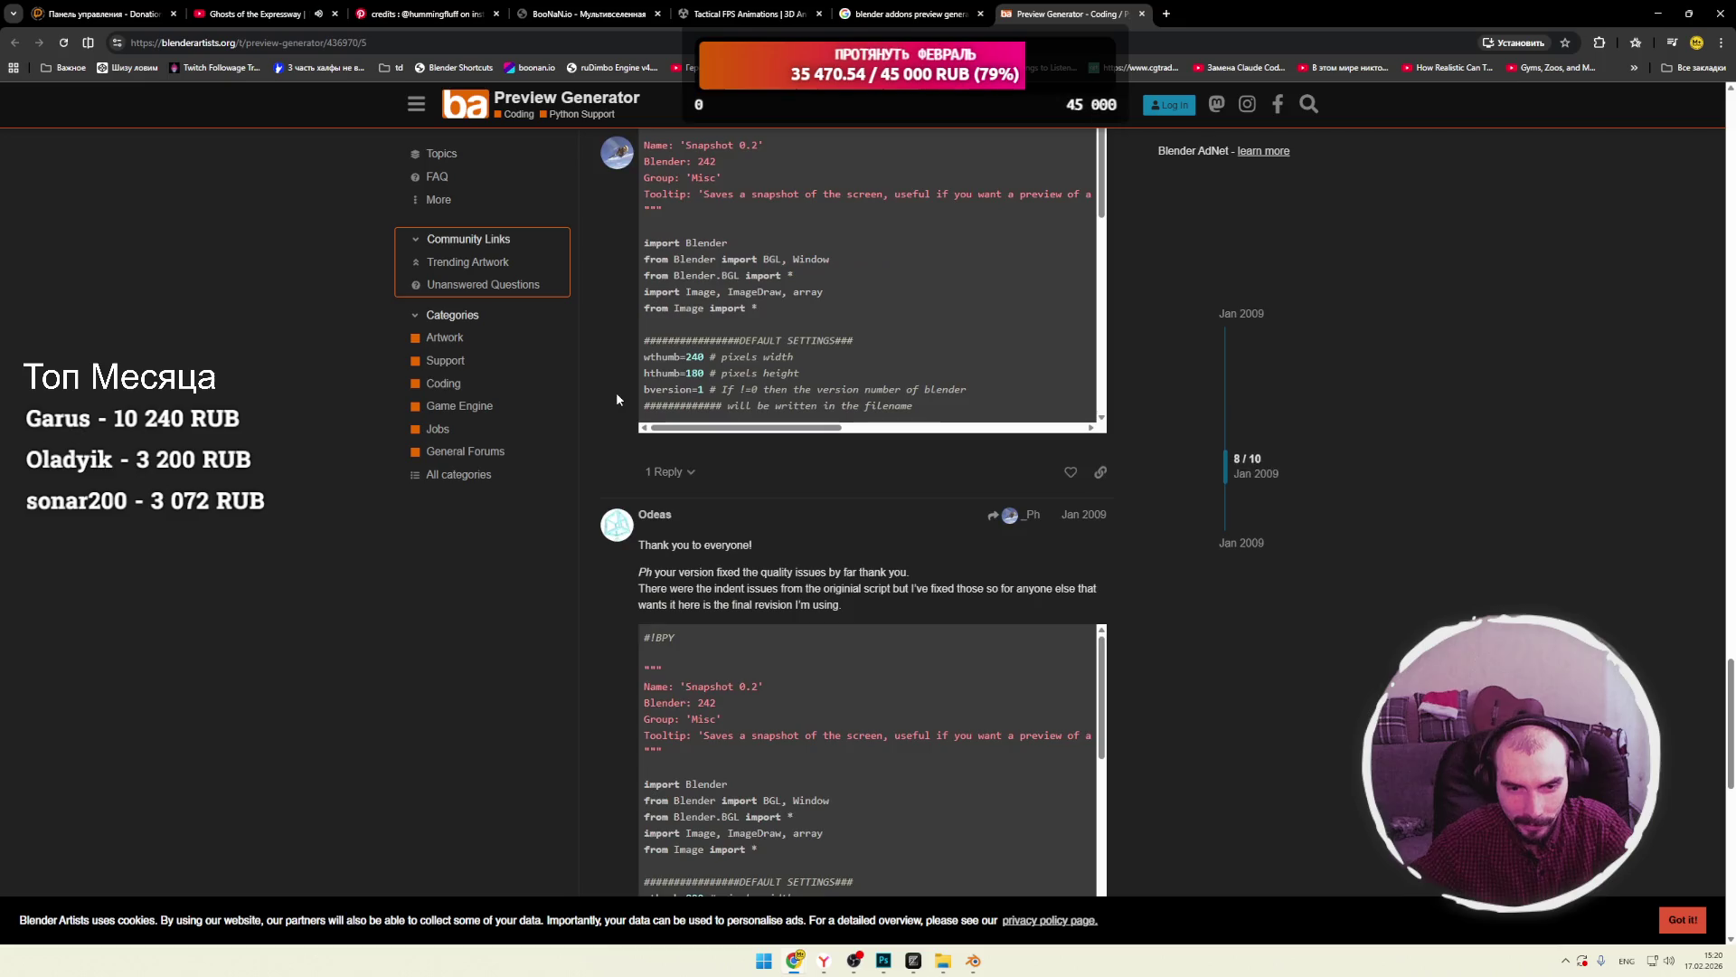
{"action": "scroll", "coordinate": [617, 399], "scroll_direction": "down", "scroll_amount": 12}
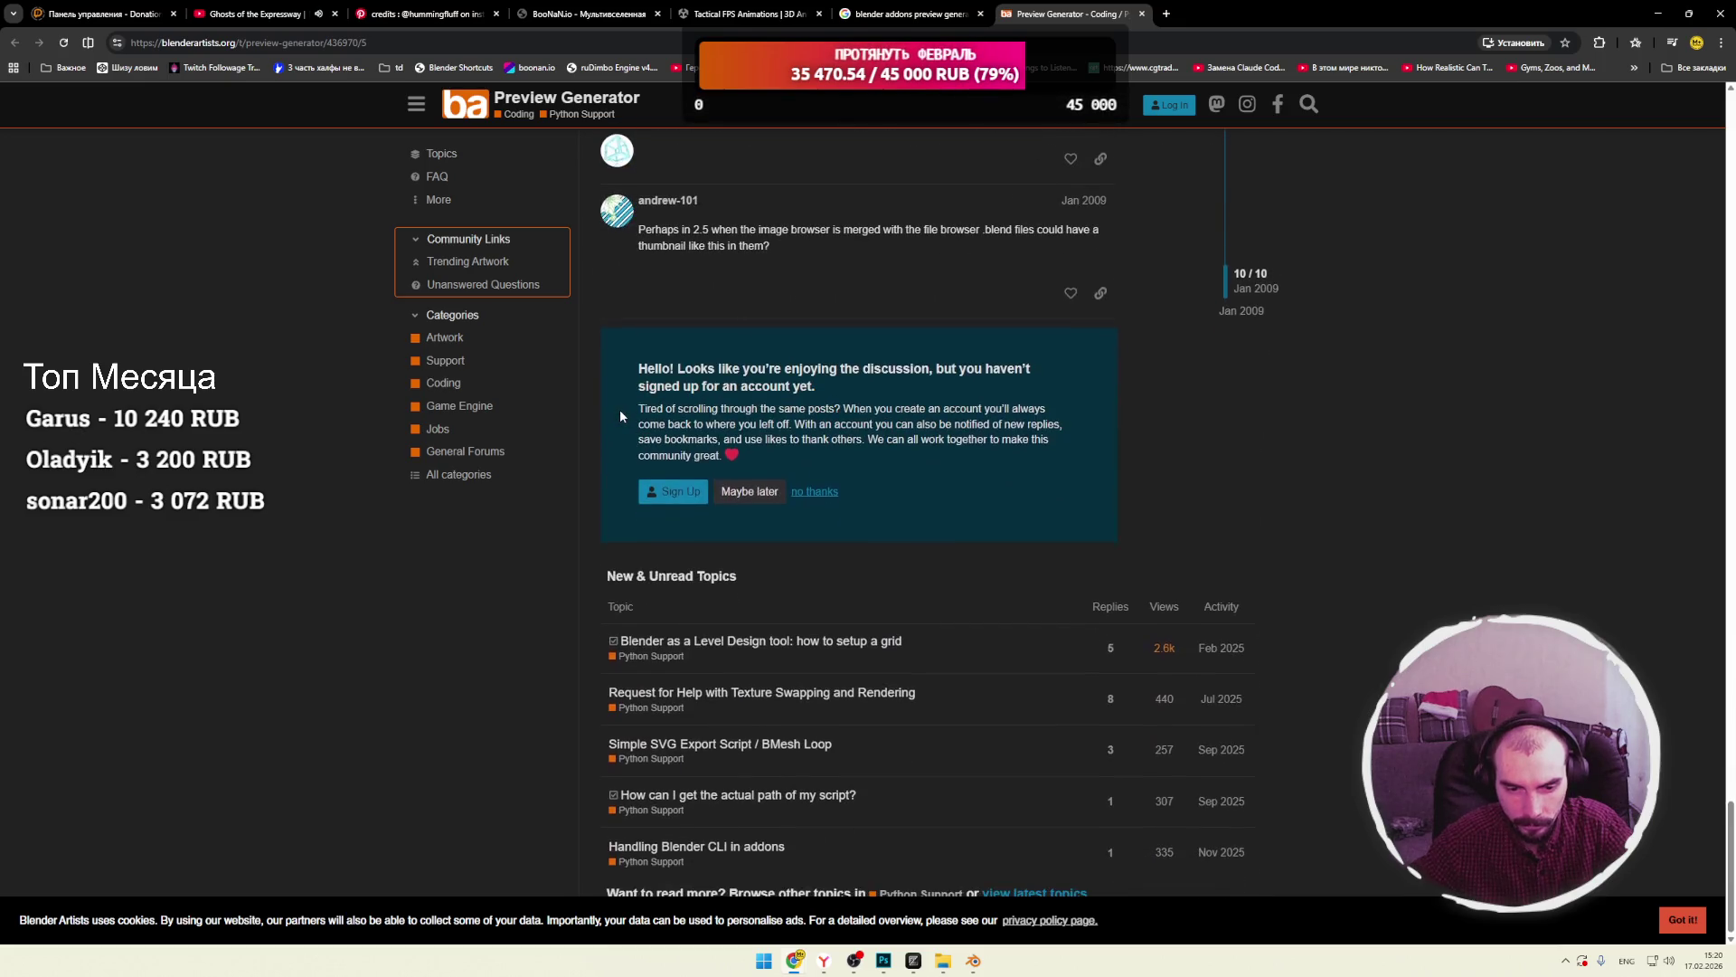
{"action": "scroll", "coordinate": [620, 412], "scroll_direction": "up", "scroll_amount": 5}
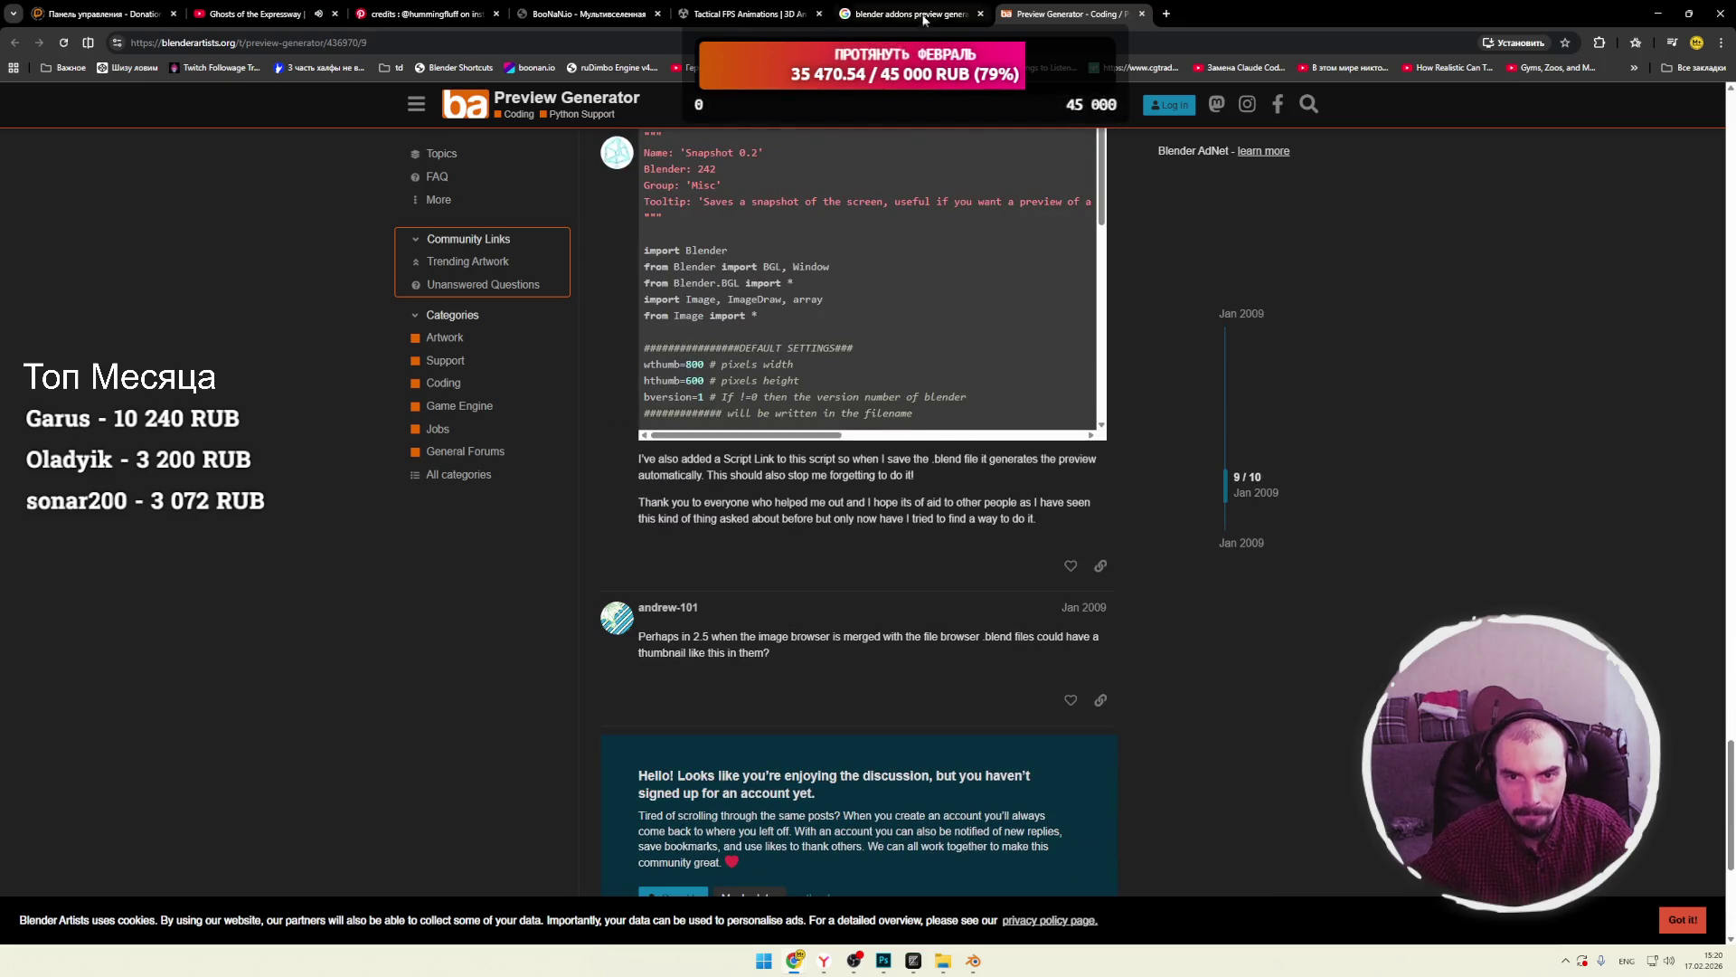
Rework the Google query to 'blender generate preview of multiple objects' and search.
{"action": "left_click", "coordinate": [924, 20]}
{"action": "left_click", "coordinate": [328, 118]}
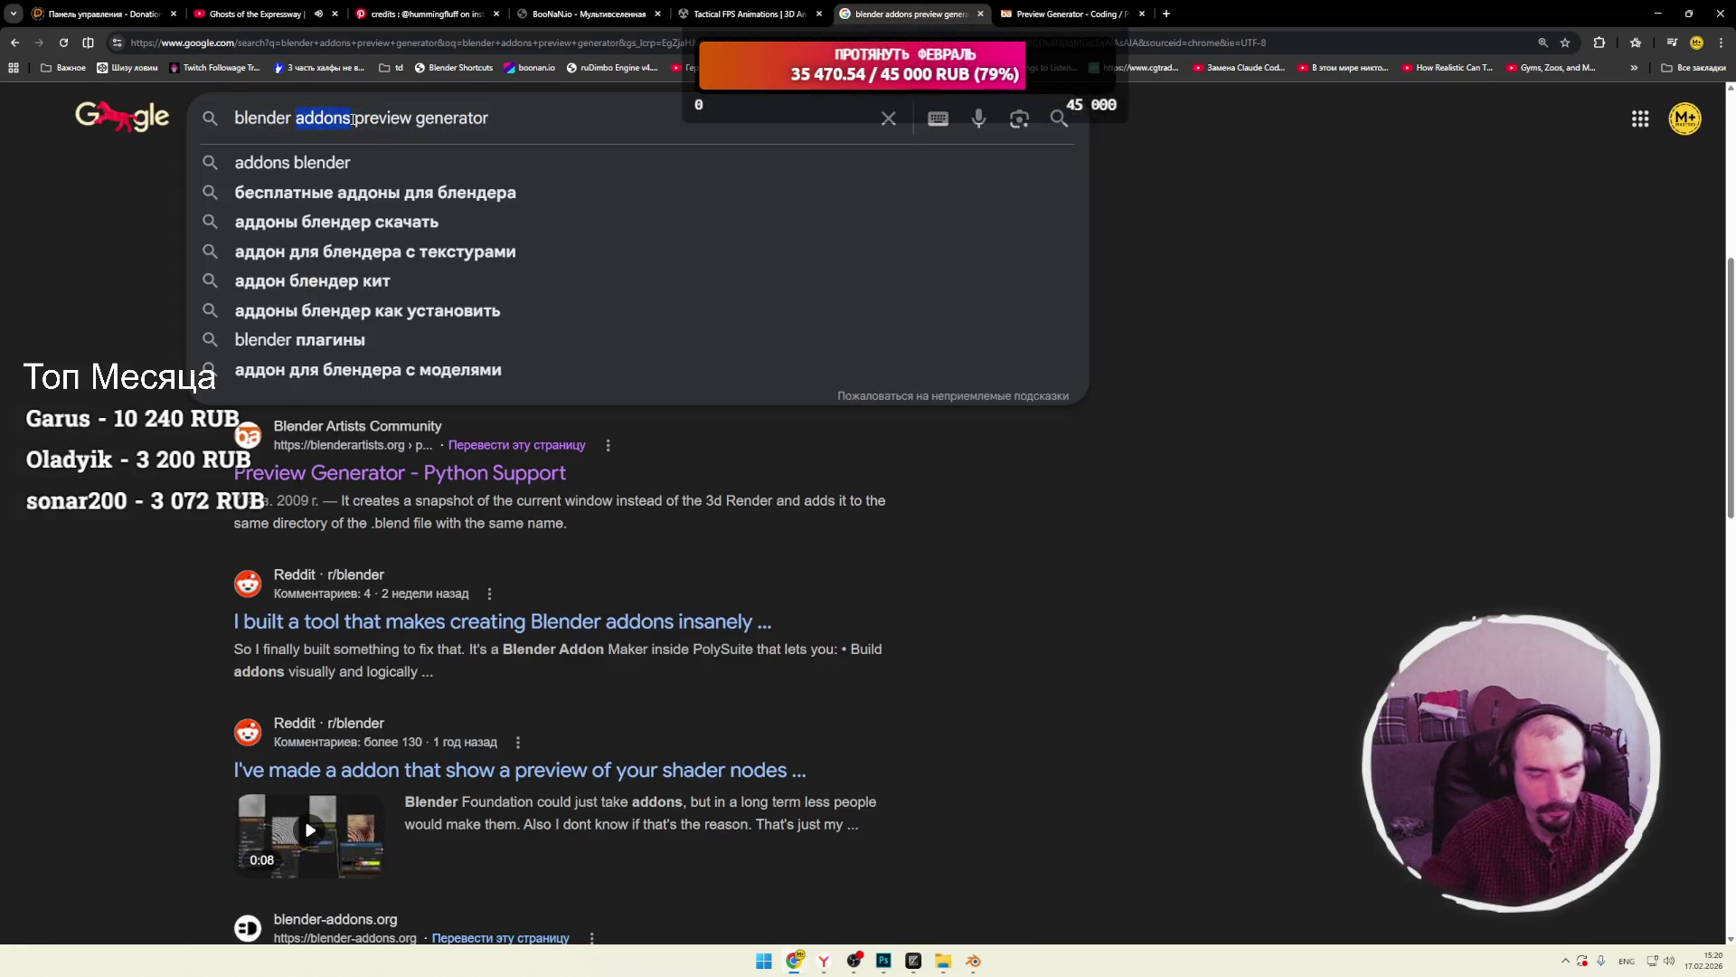
{"action": "double_click", "coordinate": [448, 110]}
{"action": "key", "text": "ctrl+x"}
{"action": "double_click", "coordinate": [324, 118]}
{"action": "key", "text": "ctrl+v"}
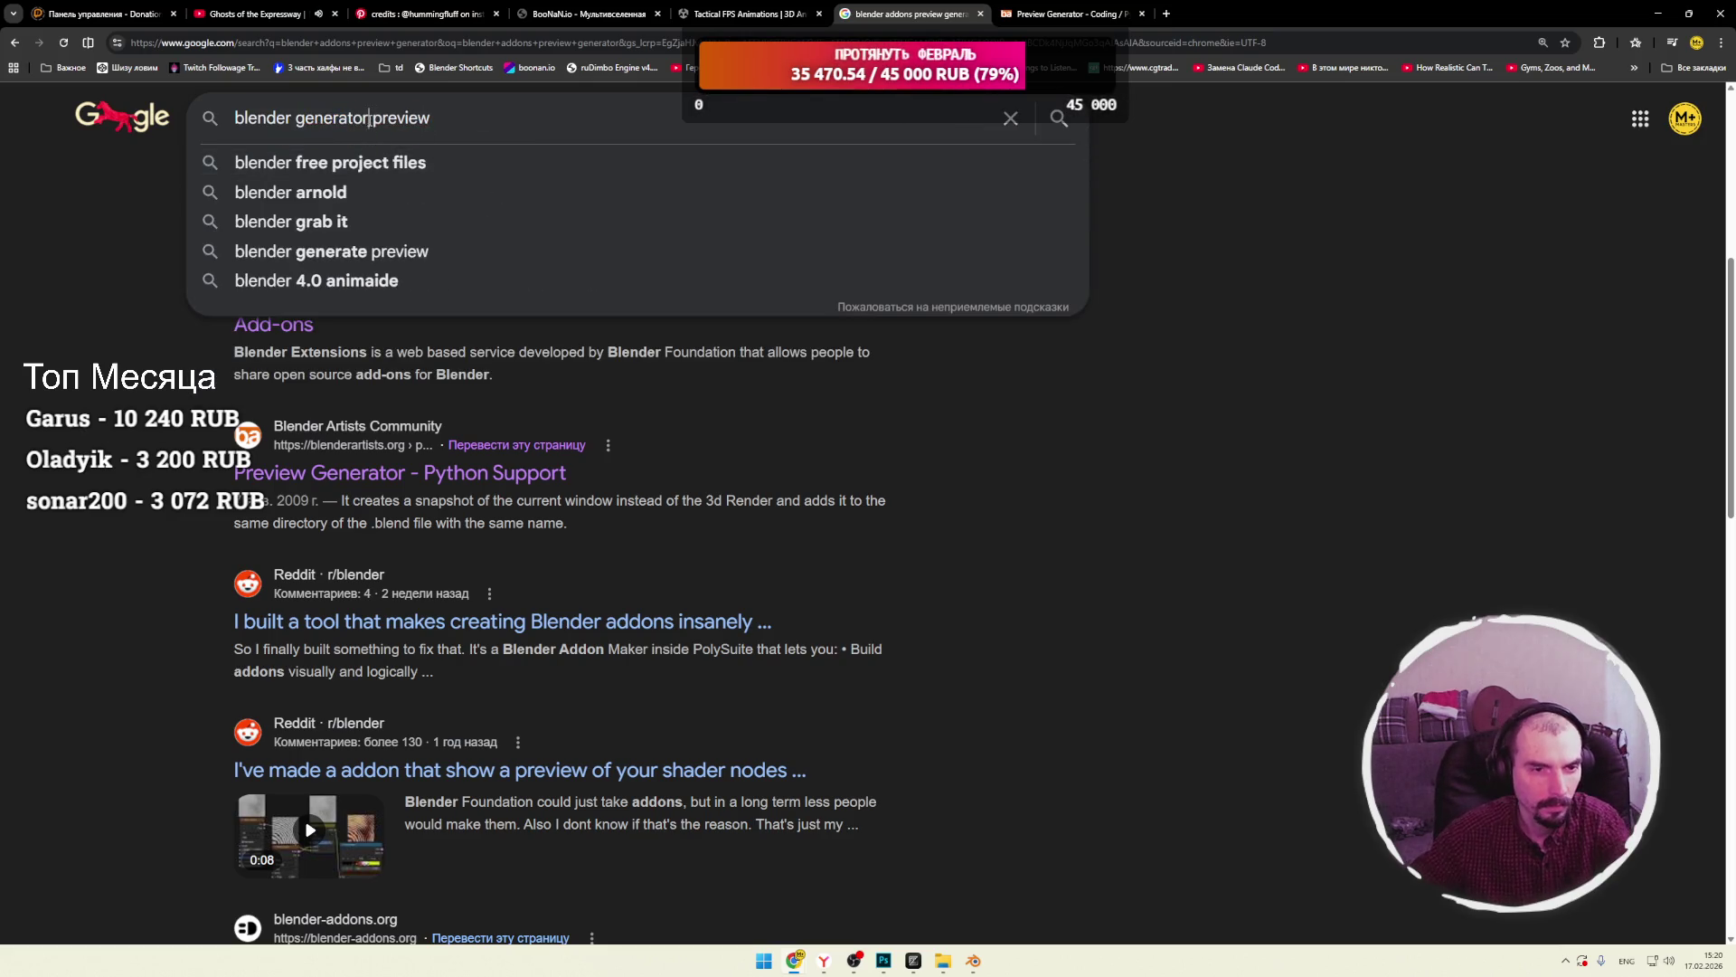
{"action": "key", "text": "BackSpace"}
{"action": "key", "text": "BackSpace"}
{"action": "type", "text": "e"}
{"action": "left_click", "coordinate": [461, 124]}
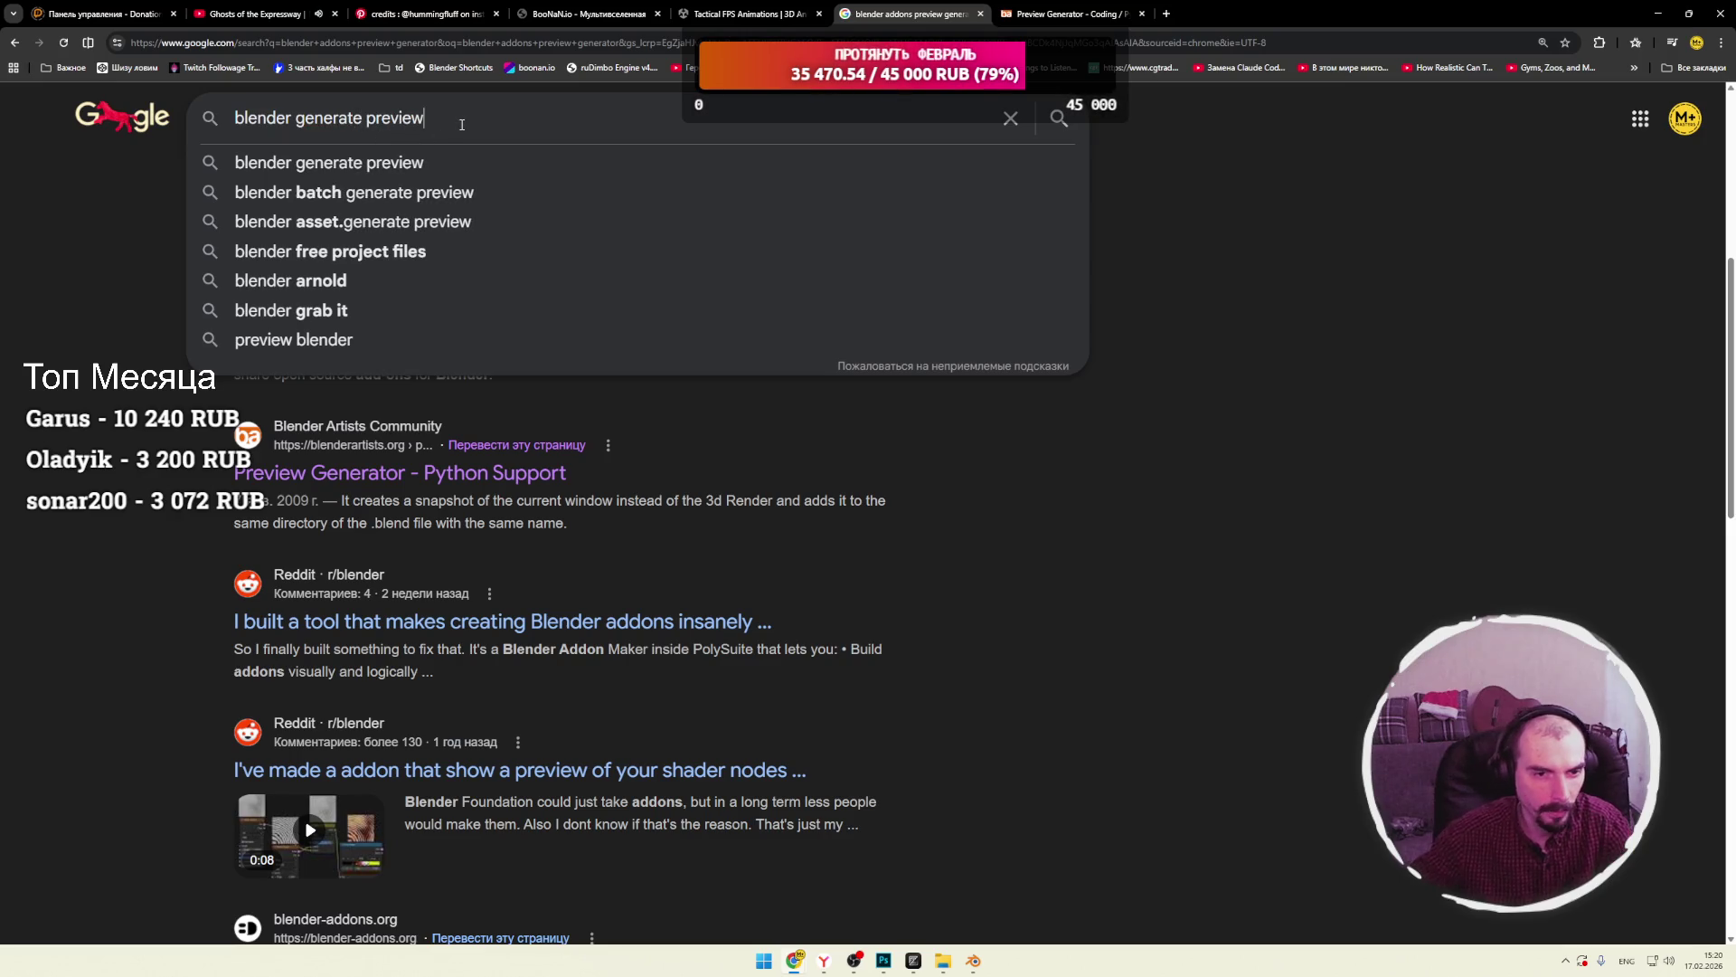
{"action": "type", "text": " pf"}
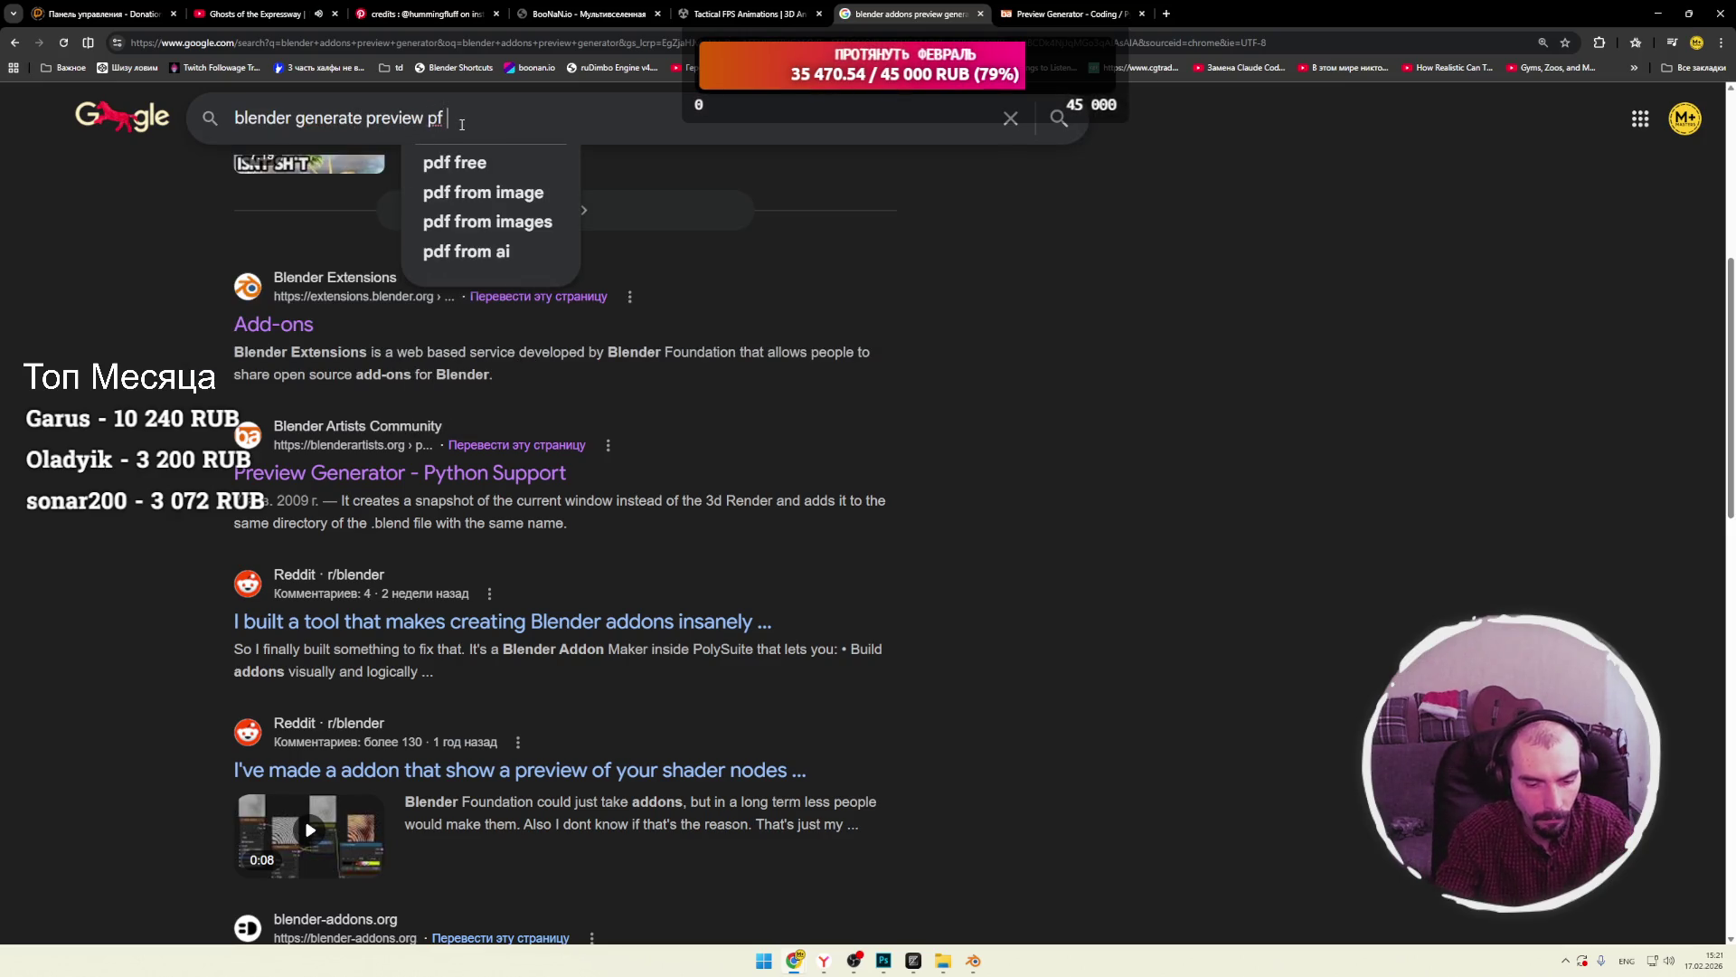
{"action": "type", "text": " multiple"}
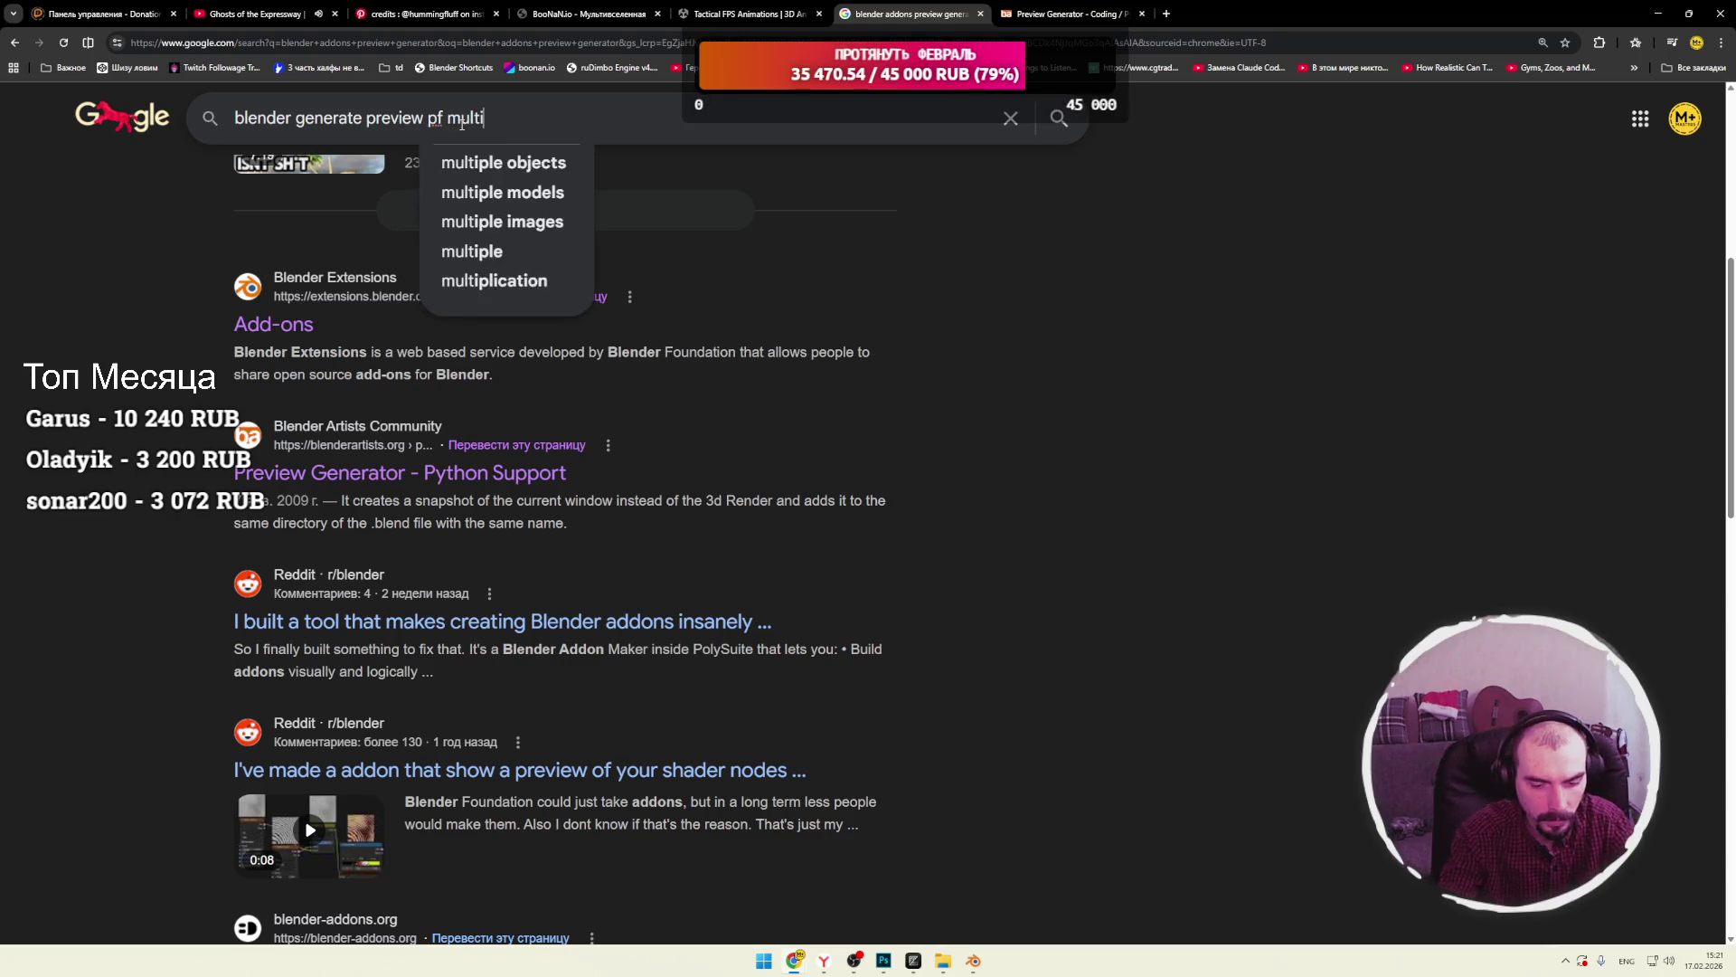
{"action": "left_click", "coordinate": [502, 161]}
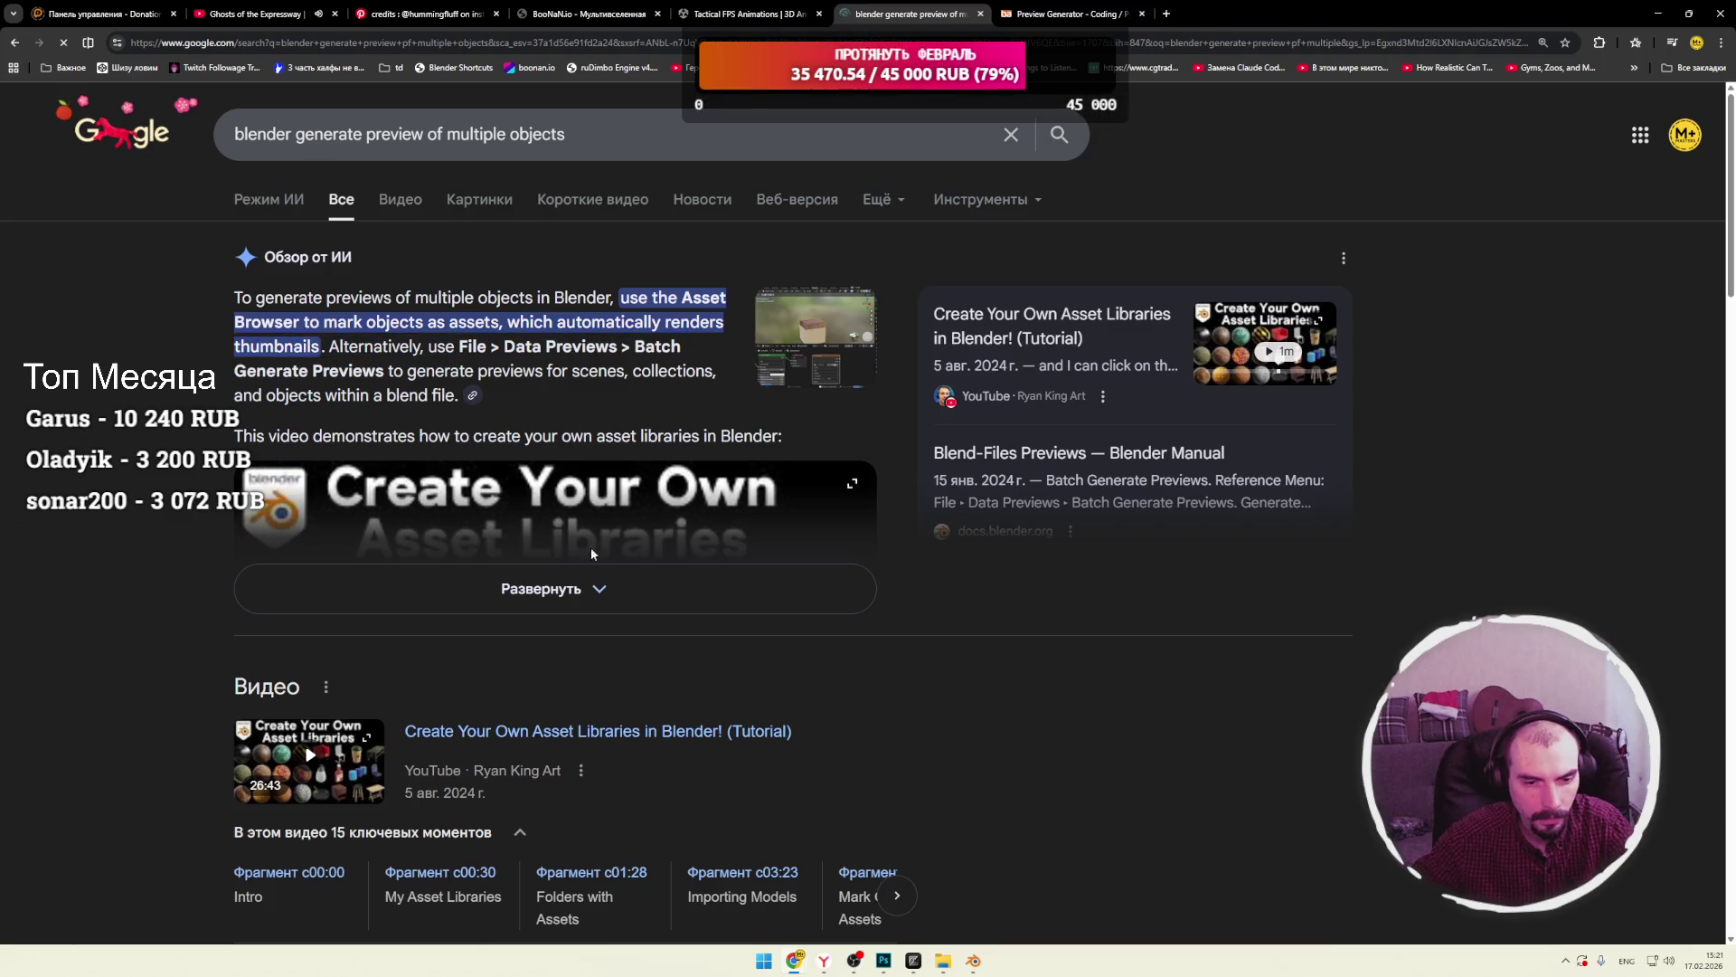
Expand the AI overview and play the Create Your Own Asset Libraries video.
{"action": "left_click", "coordinate": [561, 589]}
{"action": "scroll", "coordinate": [562, 539], "scroll_direction": "down", "scroll_amount": 2}
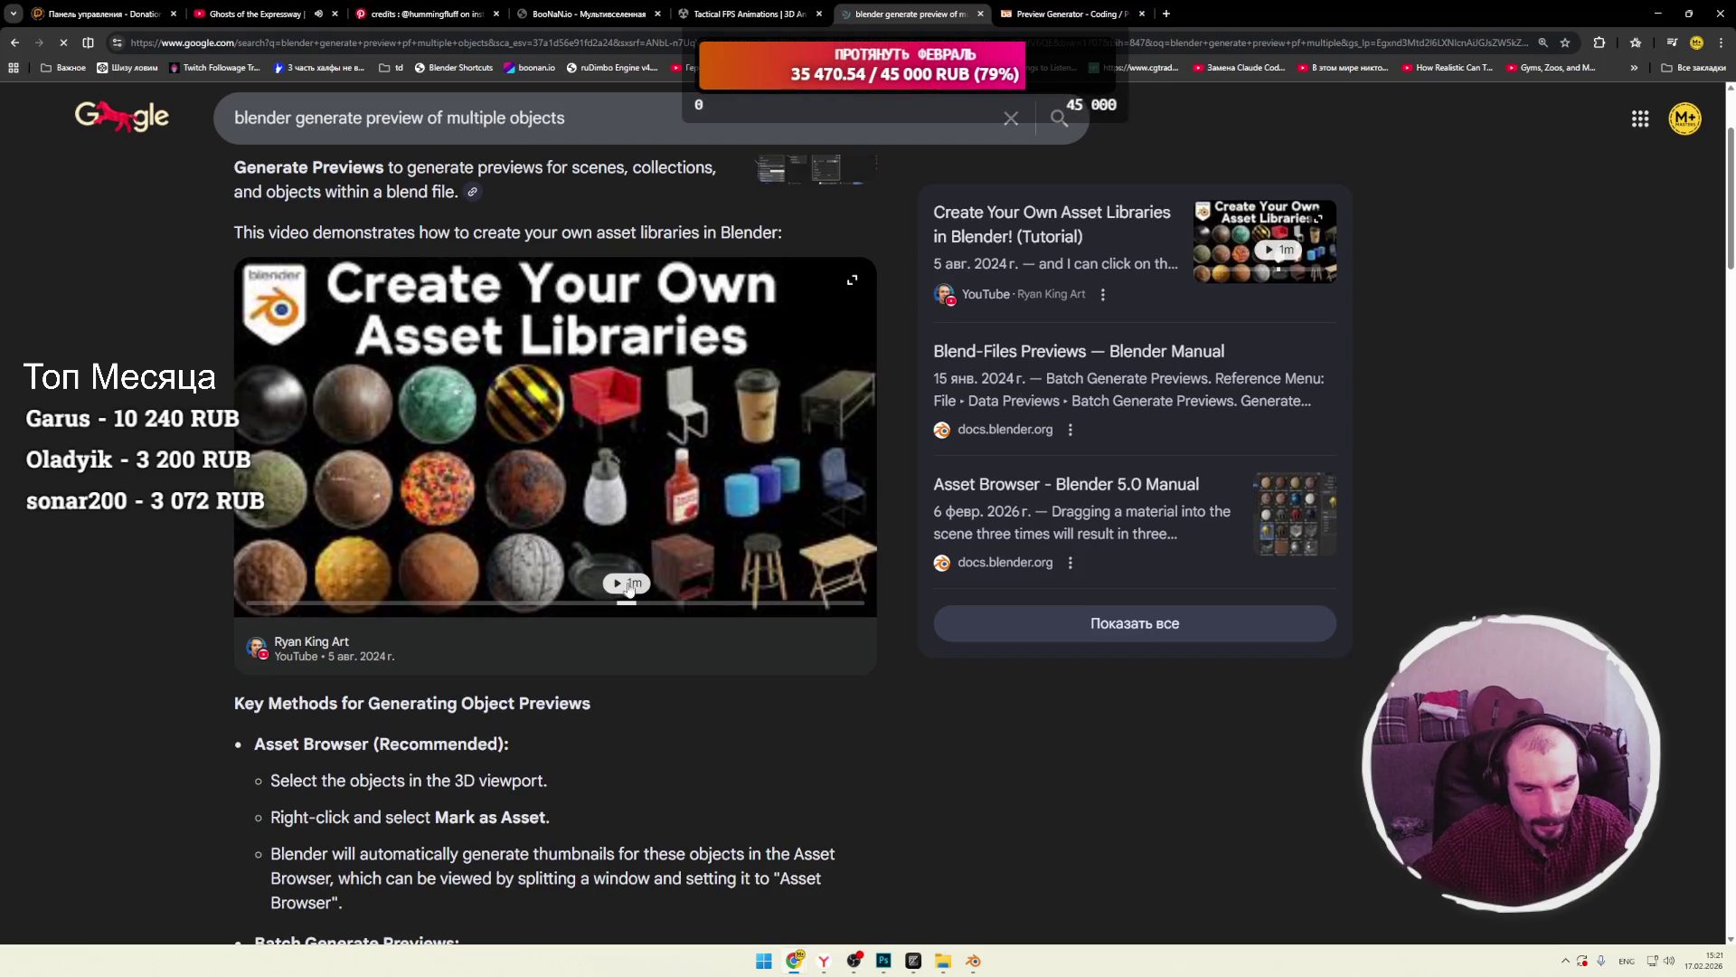
{"action": "left_click", "coordinate": [631, 584]}
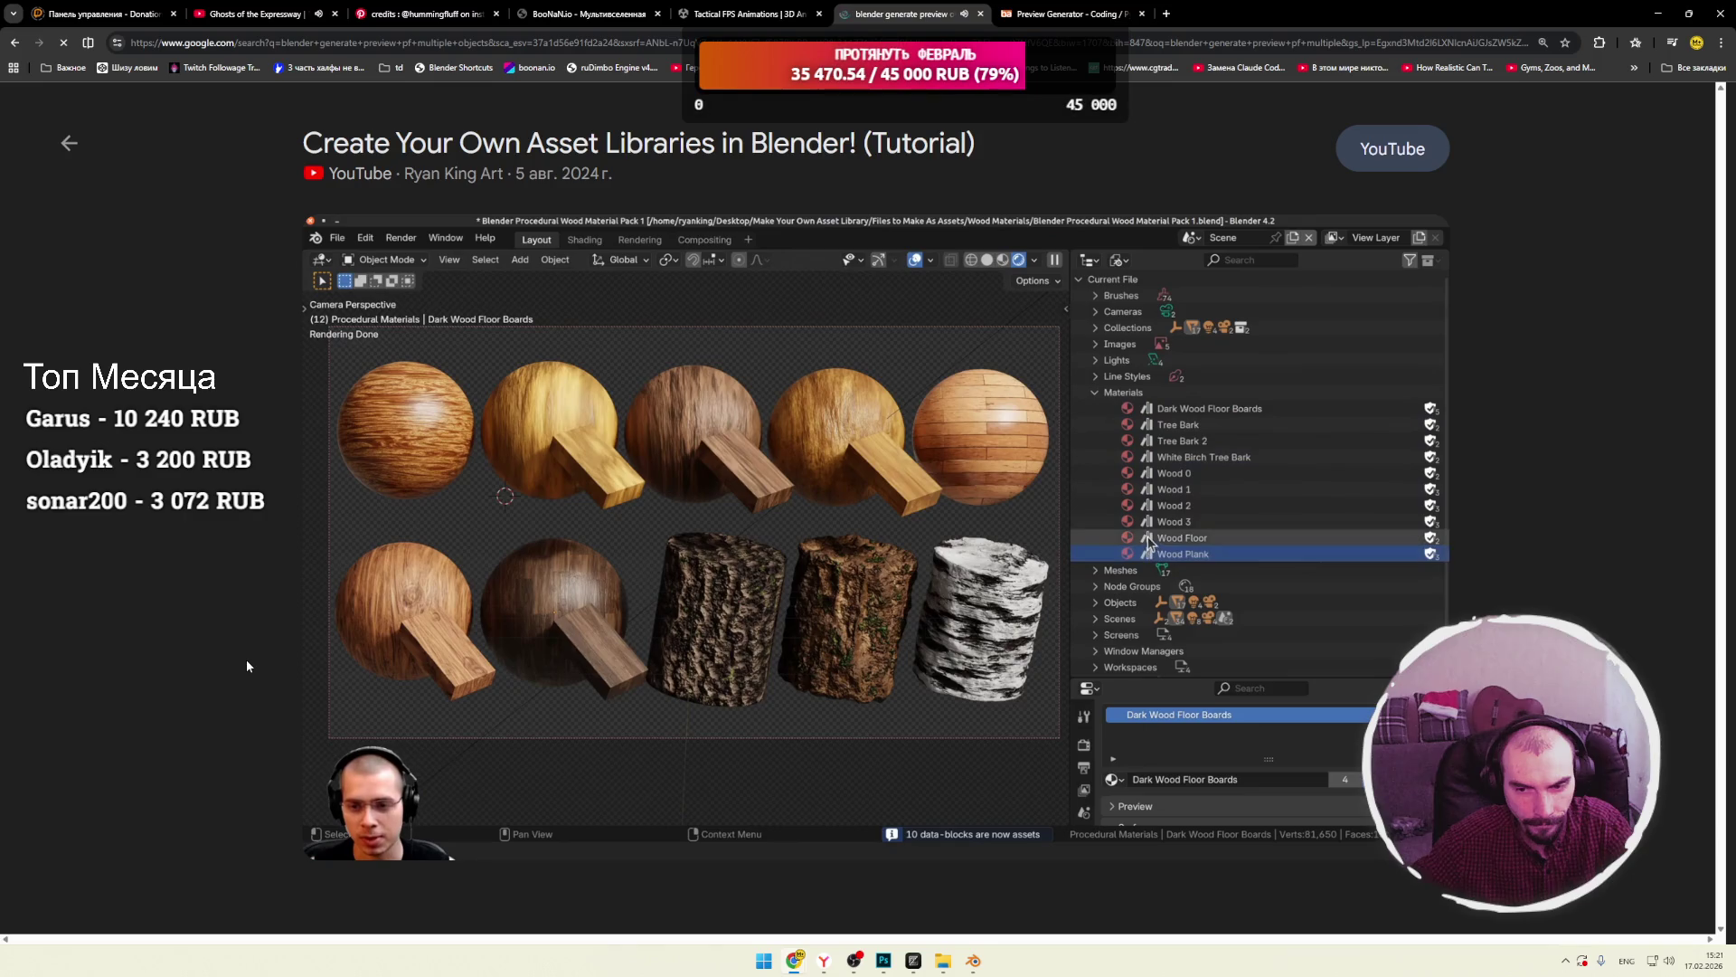
{"action": "mouse_move", "coordinate": [577, 577]}
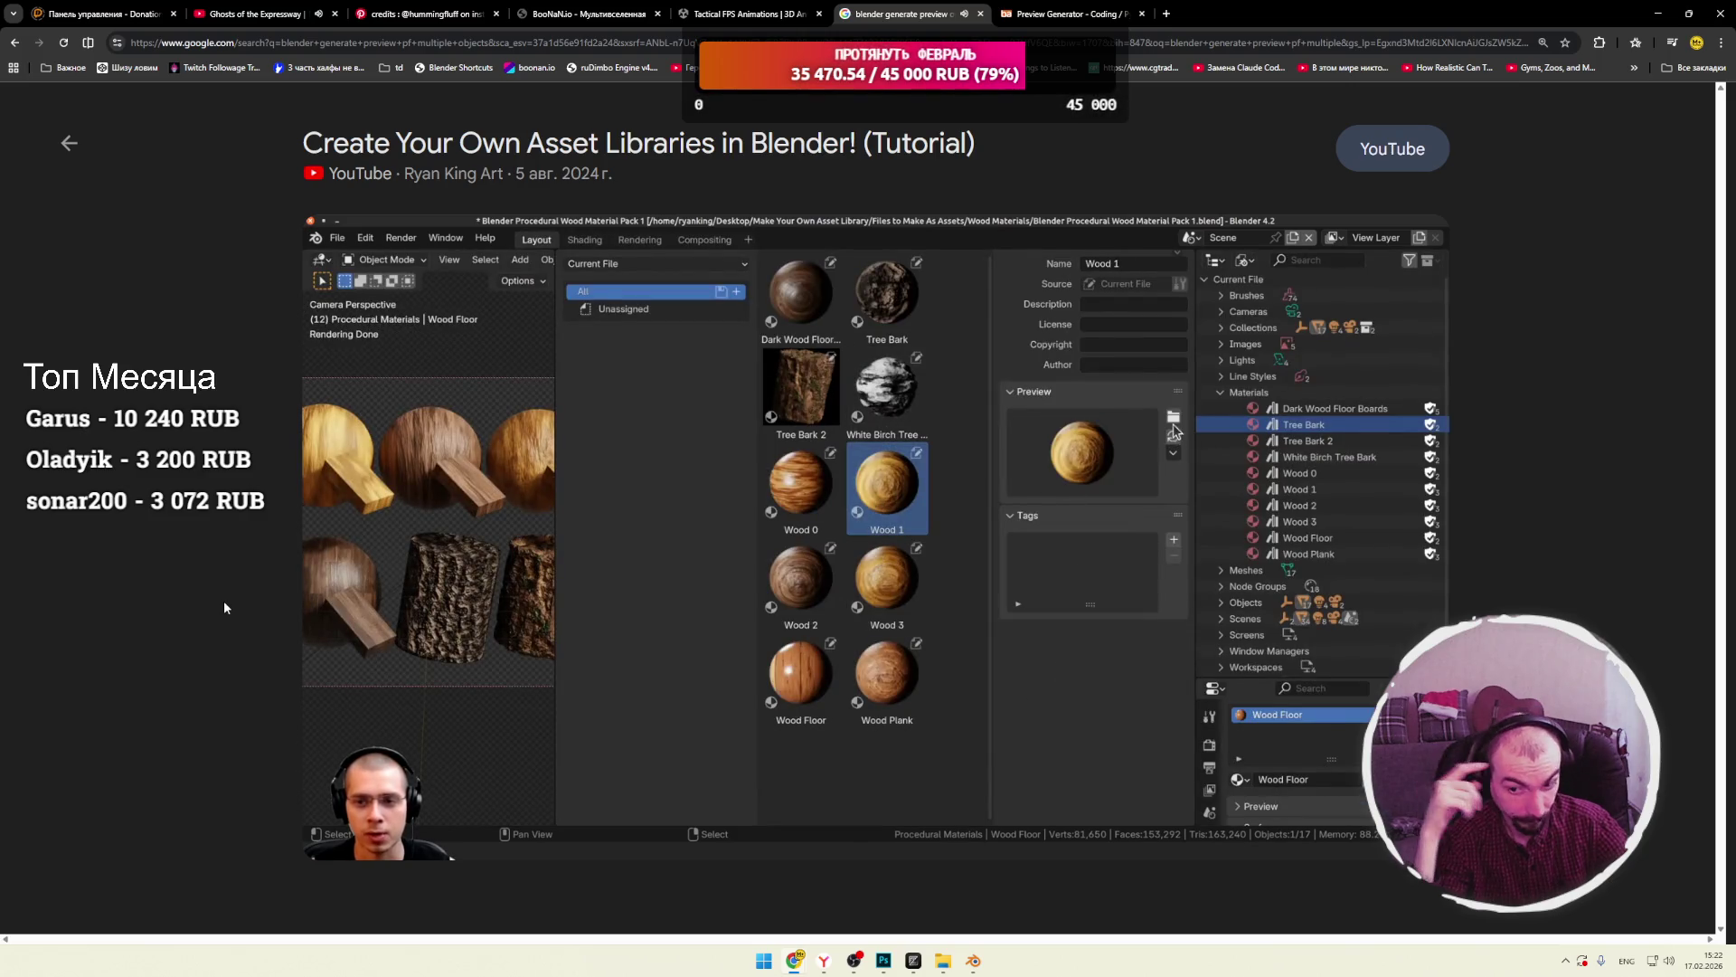
Pause the video, mark the 75 selected objects as assets, and swap the viewport with the Outliner.
{"action": "left_click", "coordinate": [856, 716]}
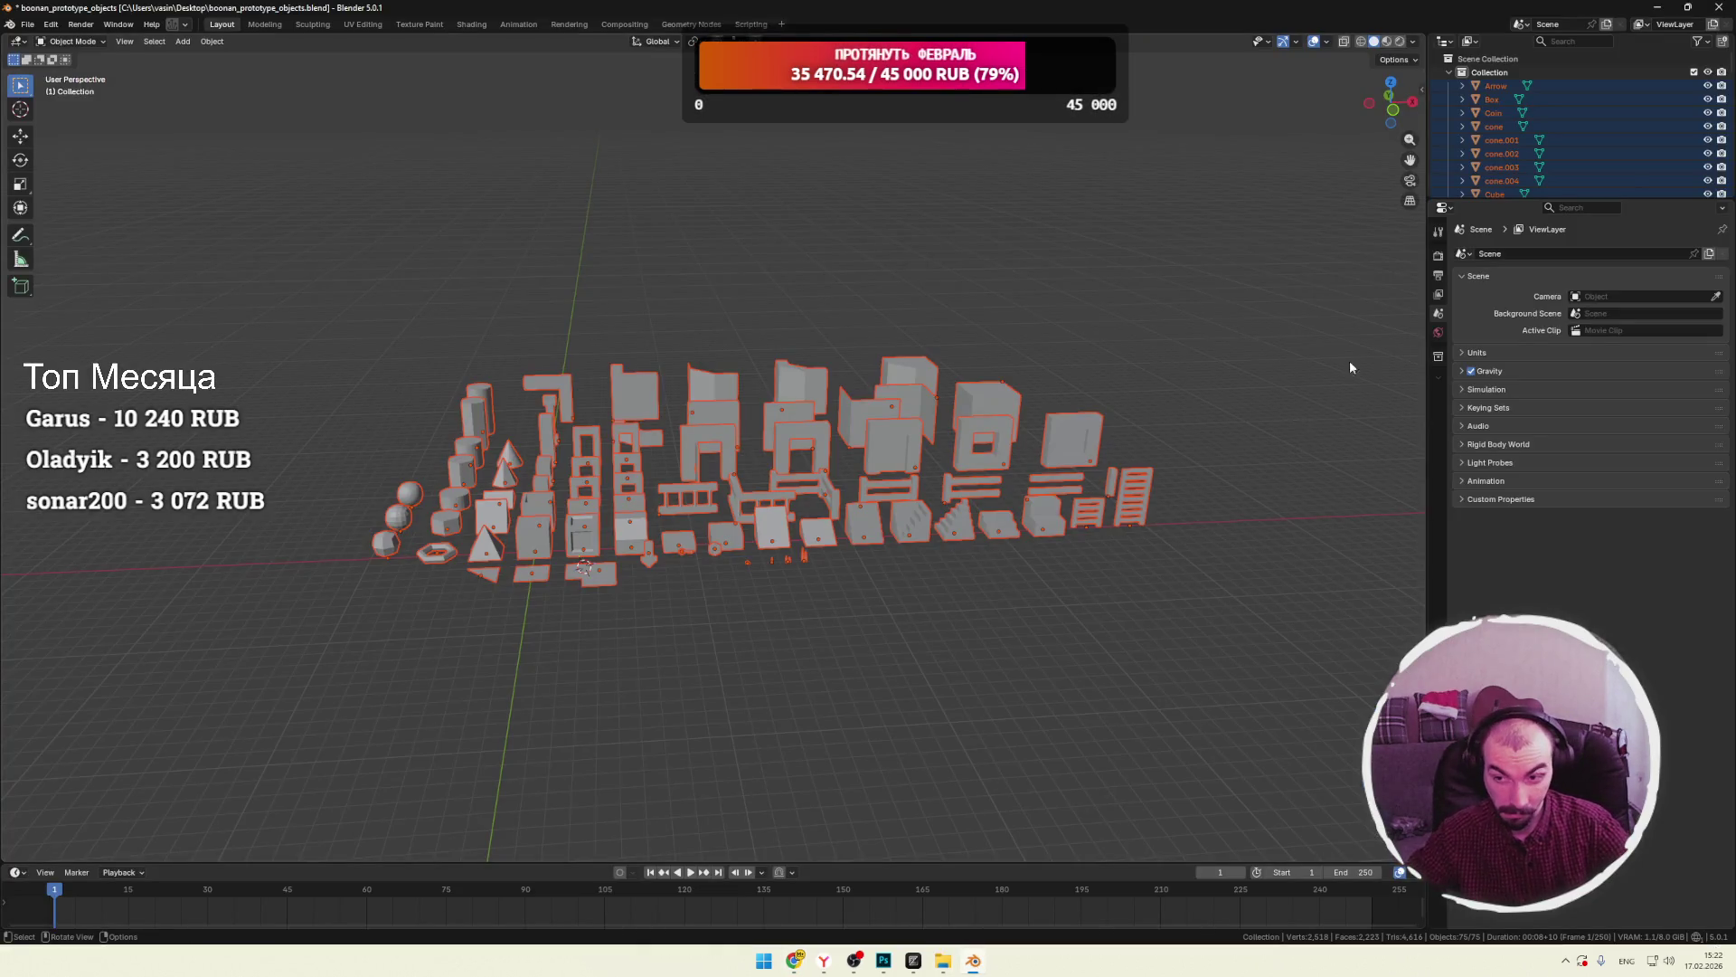
{"action": "right_click", "coordinate": [1498, 114]}
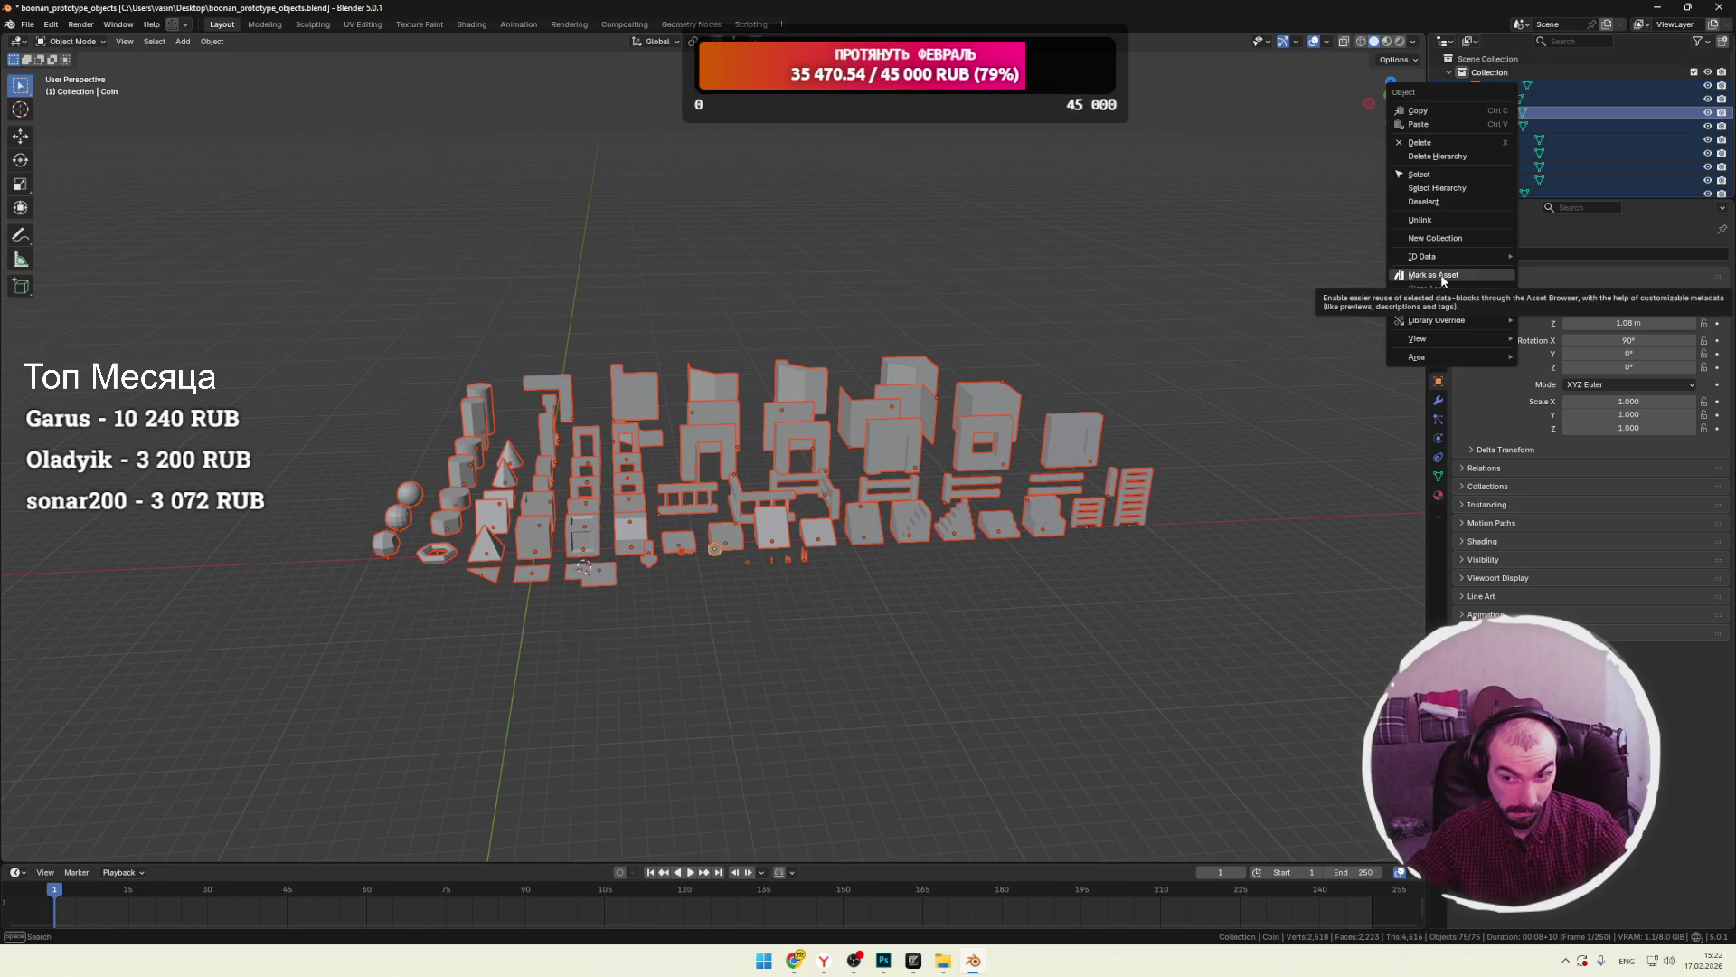
{"action": "key", "text": "Return"}
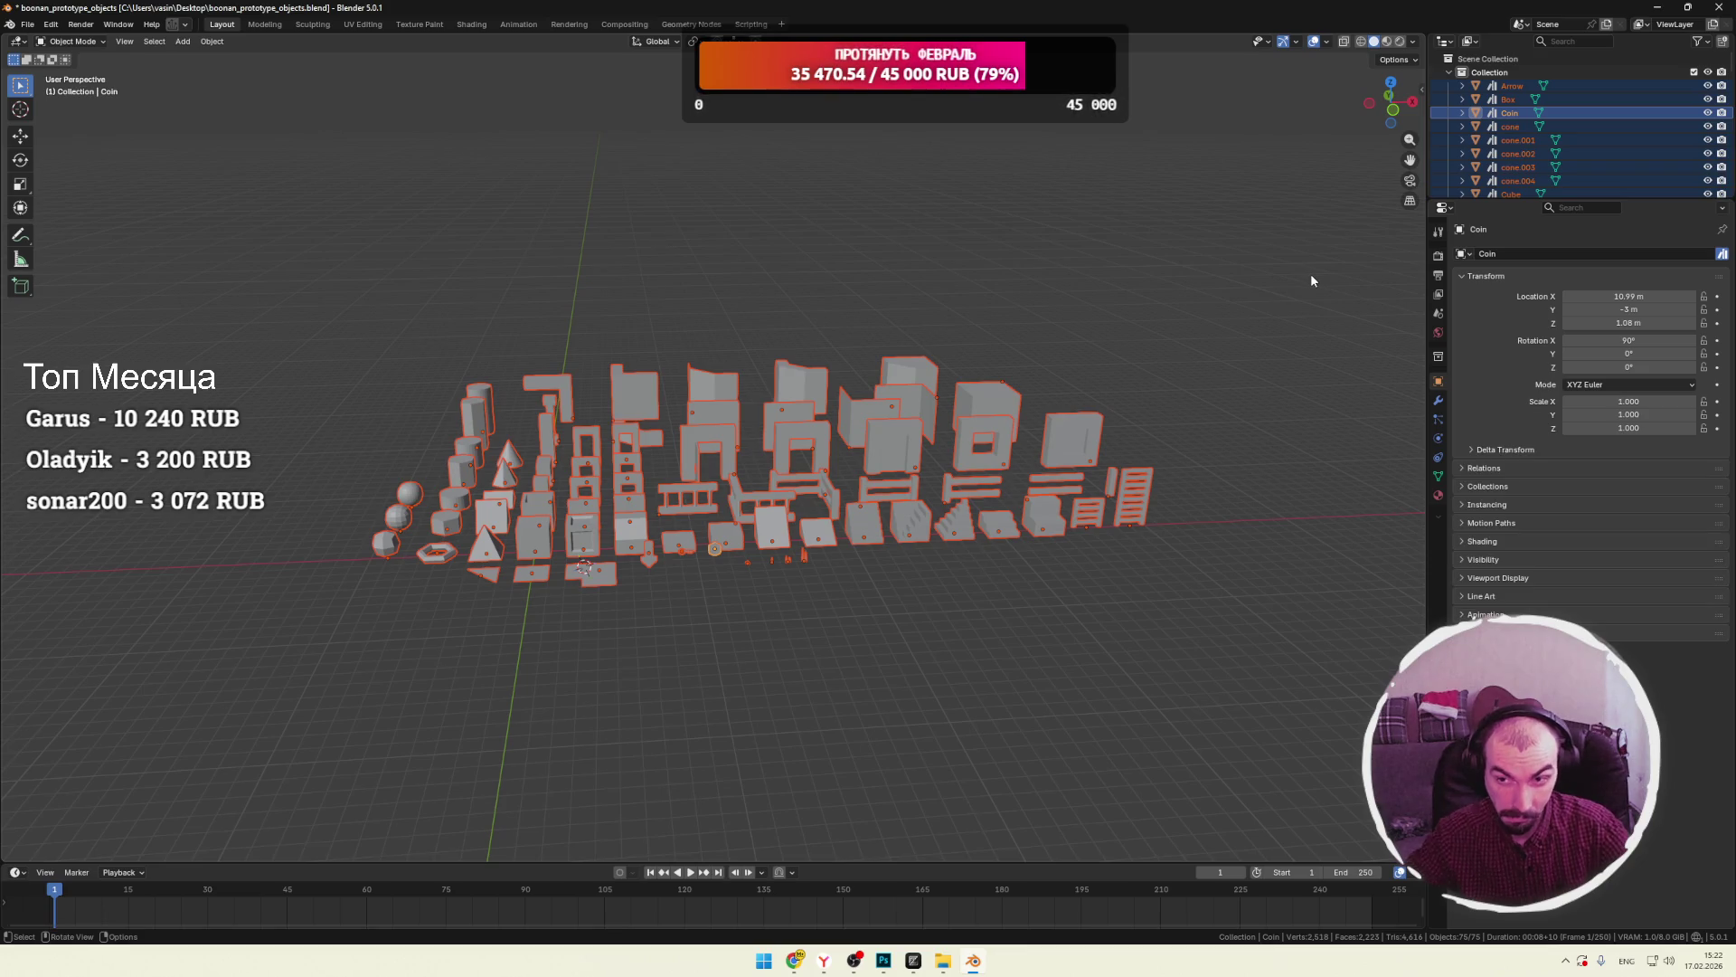
{"action": "left_click_drag", "start_coordinate": [1428, 42], "coordinate": [1342, 55]}
{"action": "left_click_drag", "start_coordinate": [1239, 91], "coordinate": [1237, 94]}
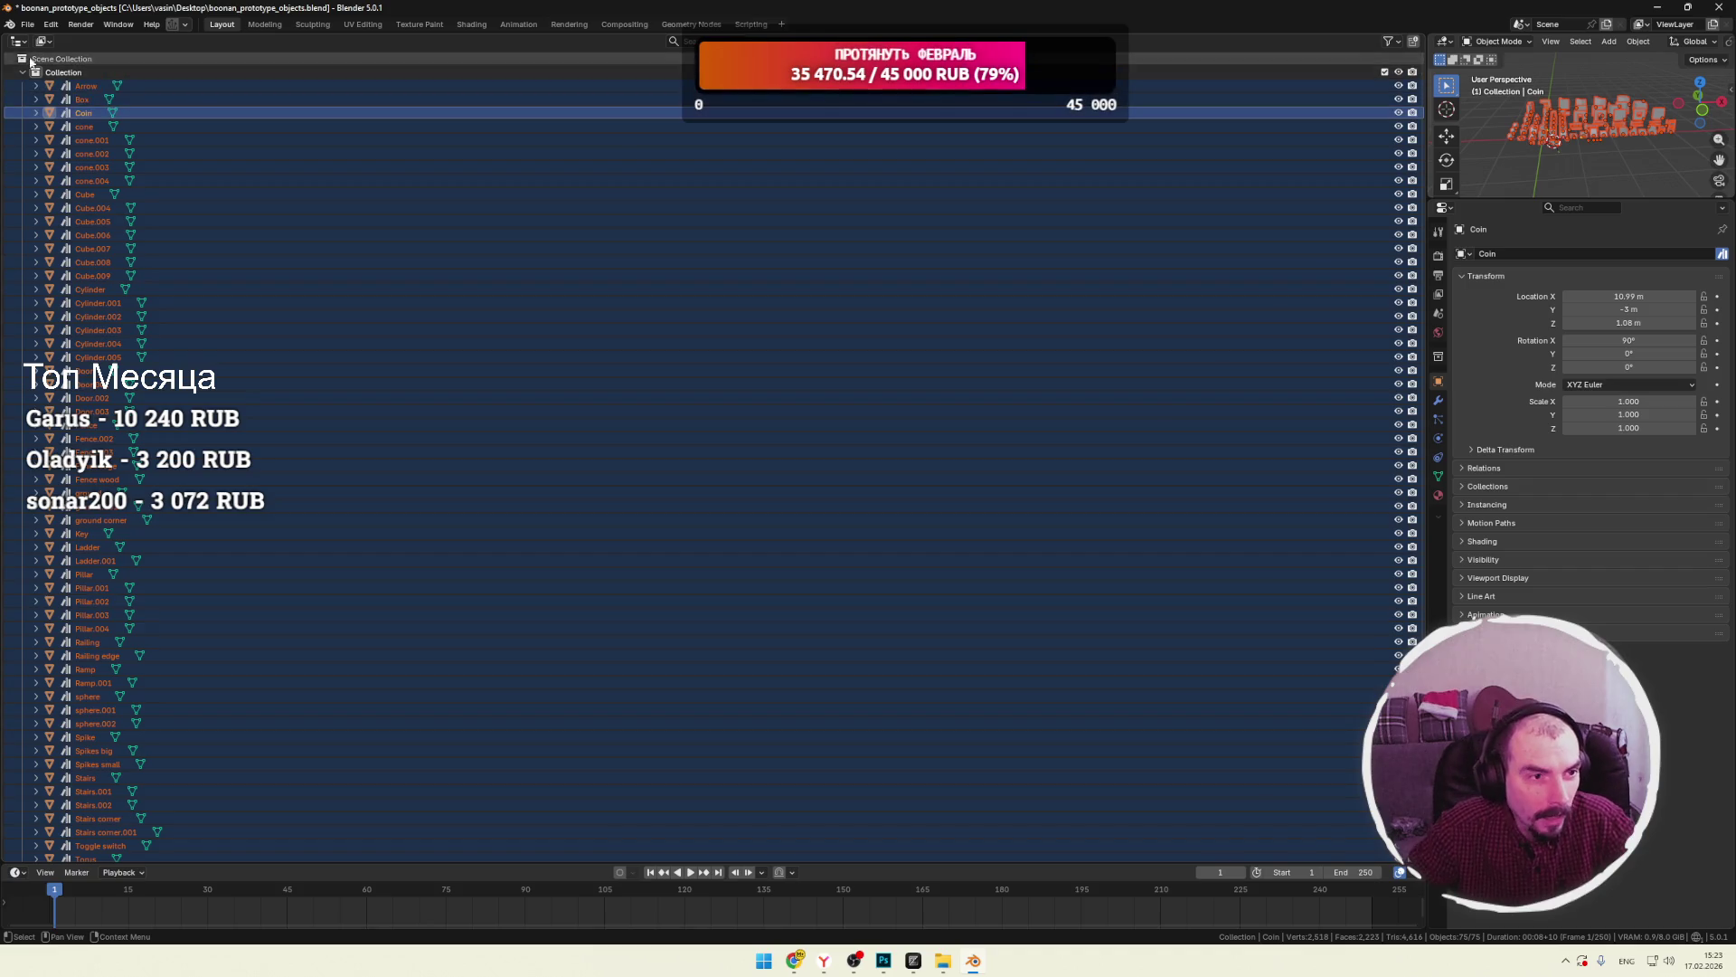
Split off extra Outliner areas, deselect all objects, then close the extra areas again.
{"action": "left_click_drag", "start_coordinate": [9, 42], "coordinate": [225, 68]}
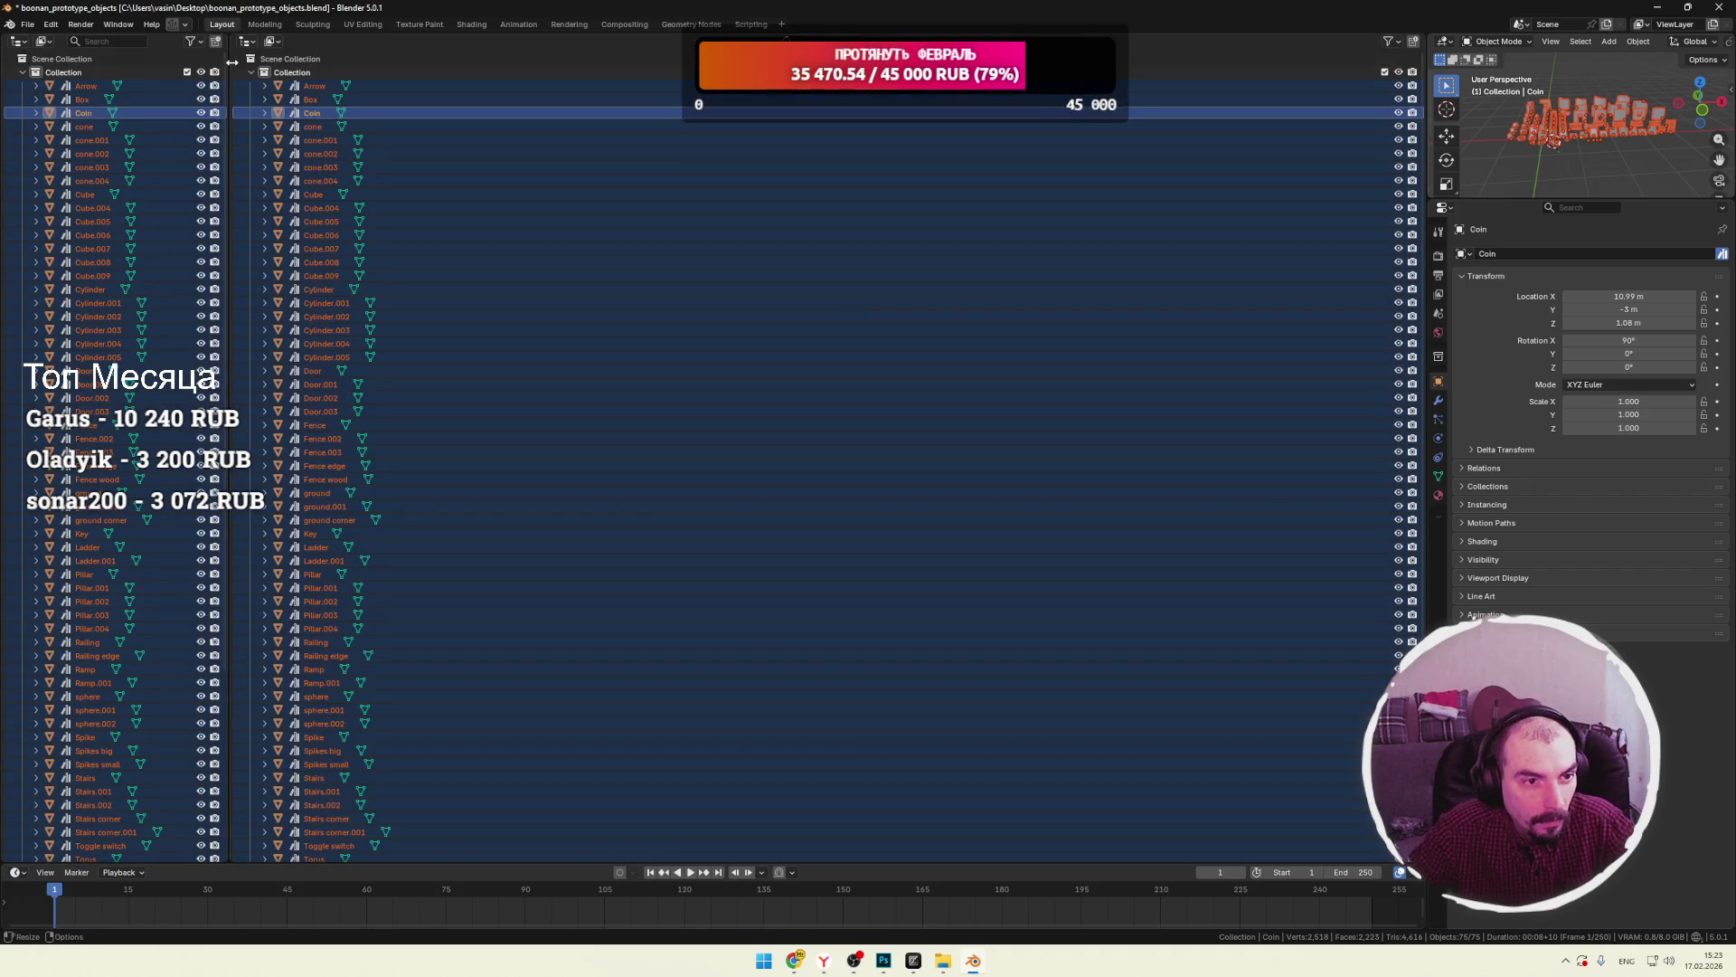
{"action": "key", "text": "alt+a"}
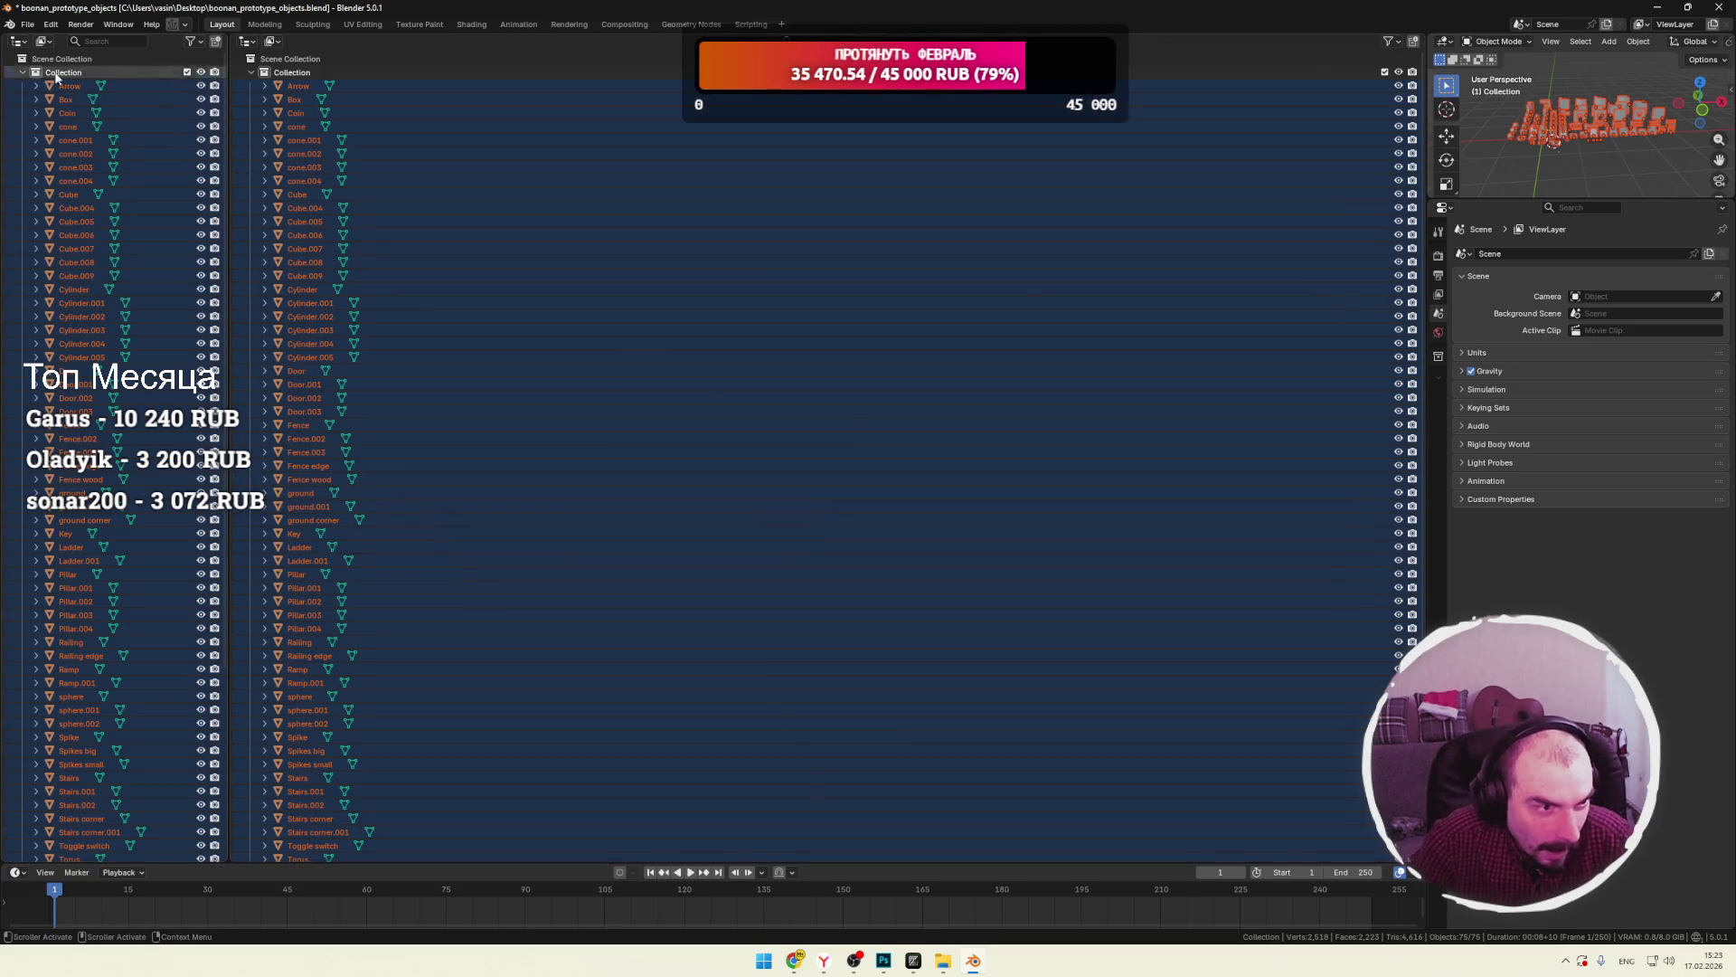
{"action": "left_click_drag", "start_coordinate": [226, 36], "coordinate": [163, 44]}
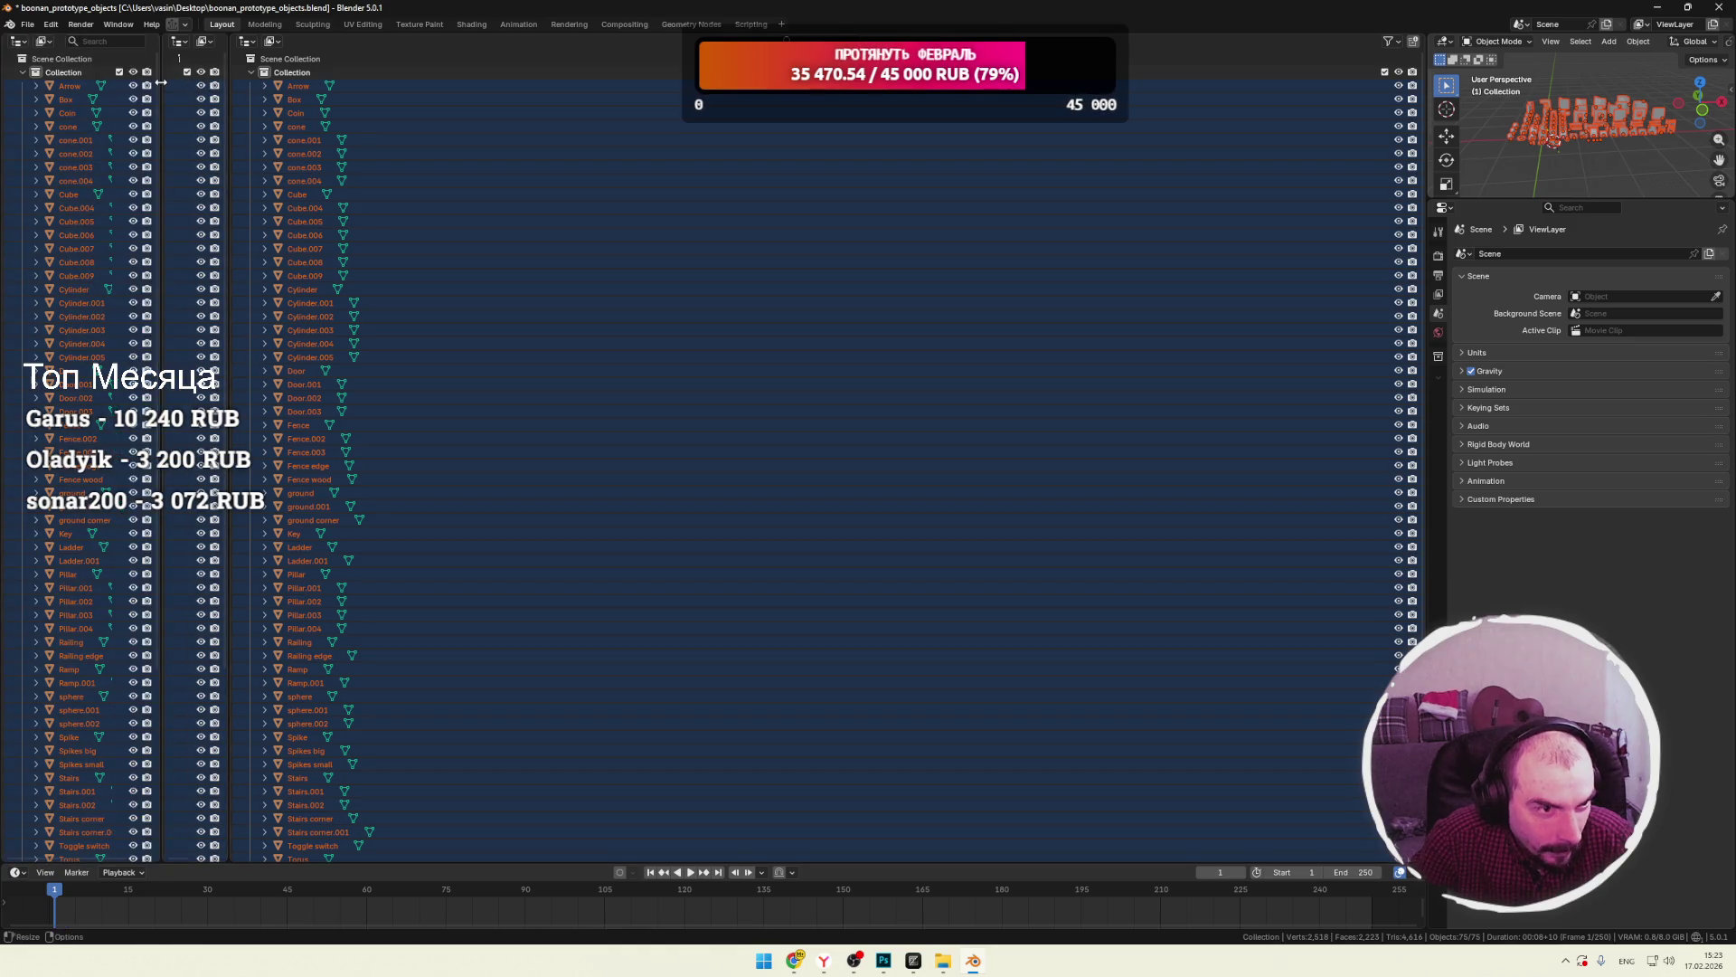
{"action": "right_click", "coordinate": [220, 43]}
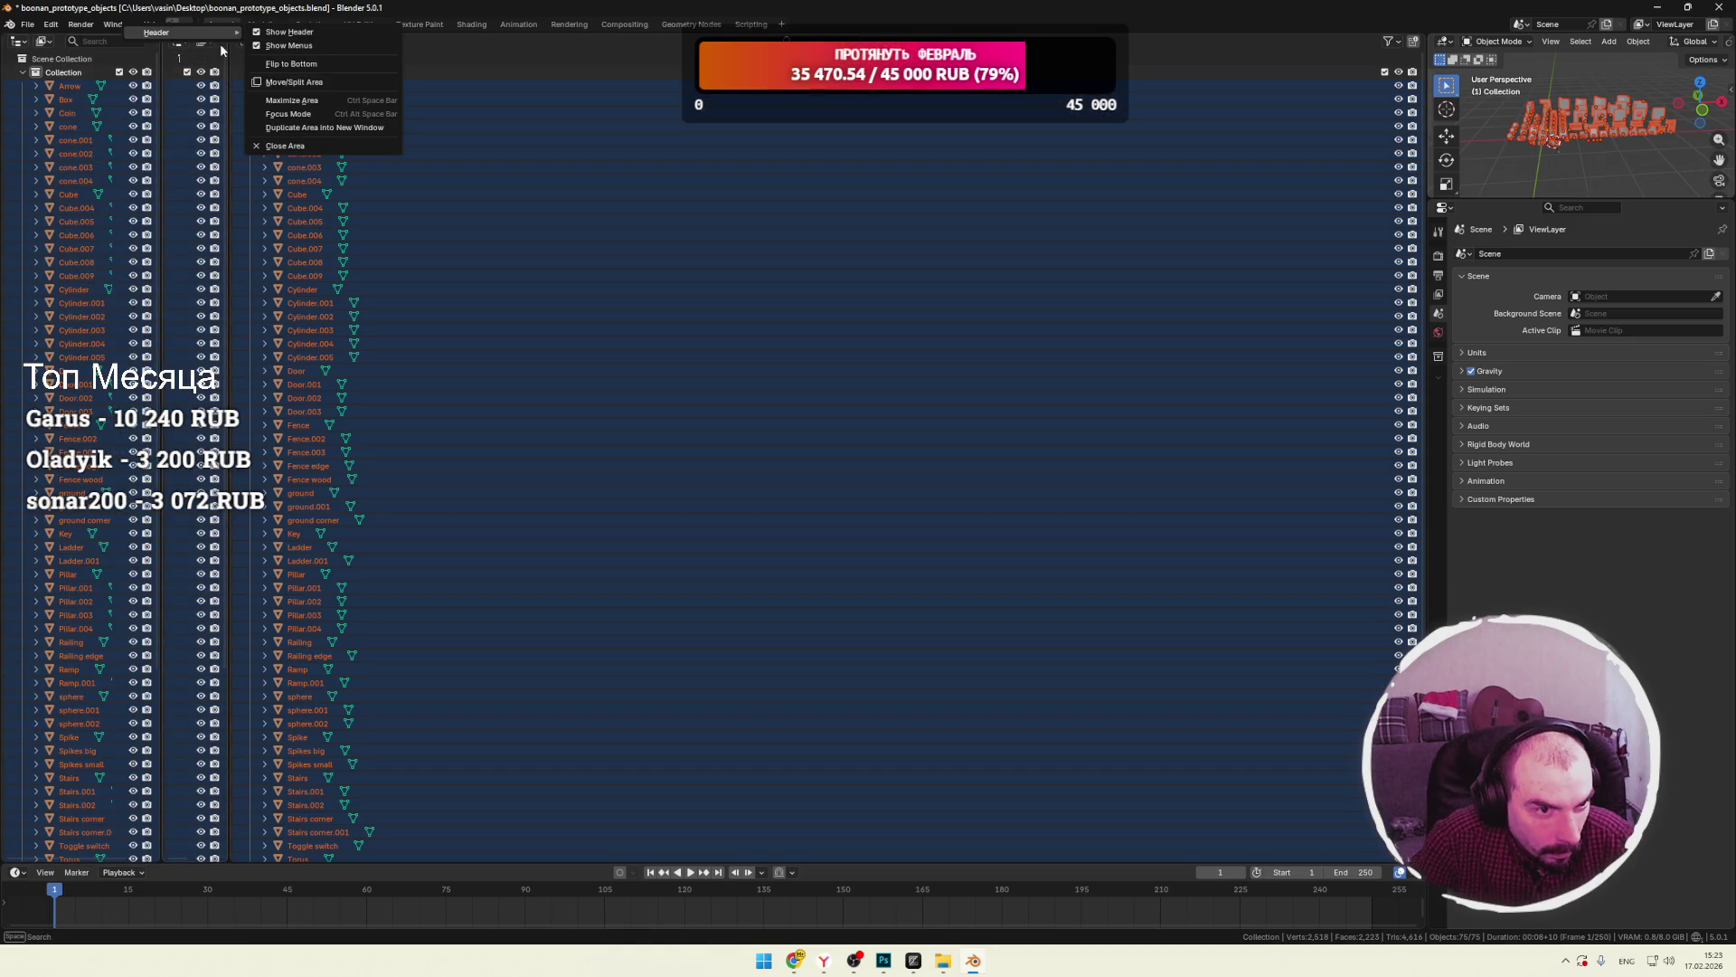
{"action": "key", "text": "Escape"}
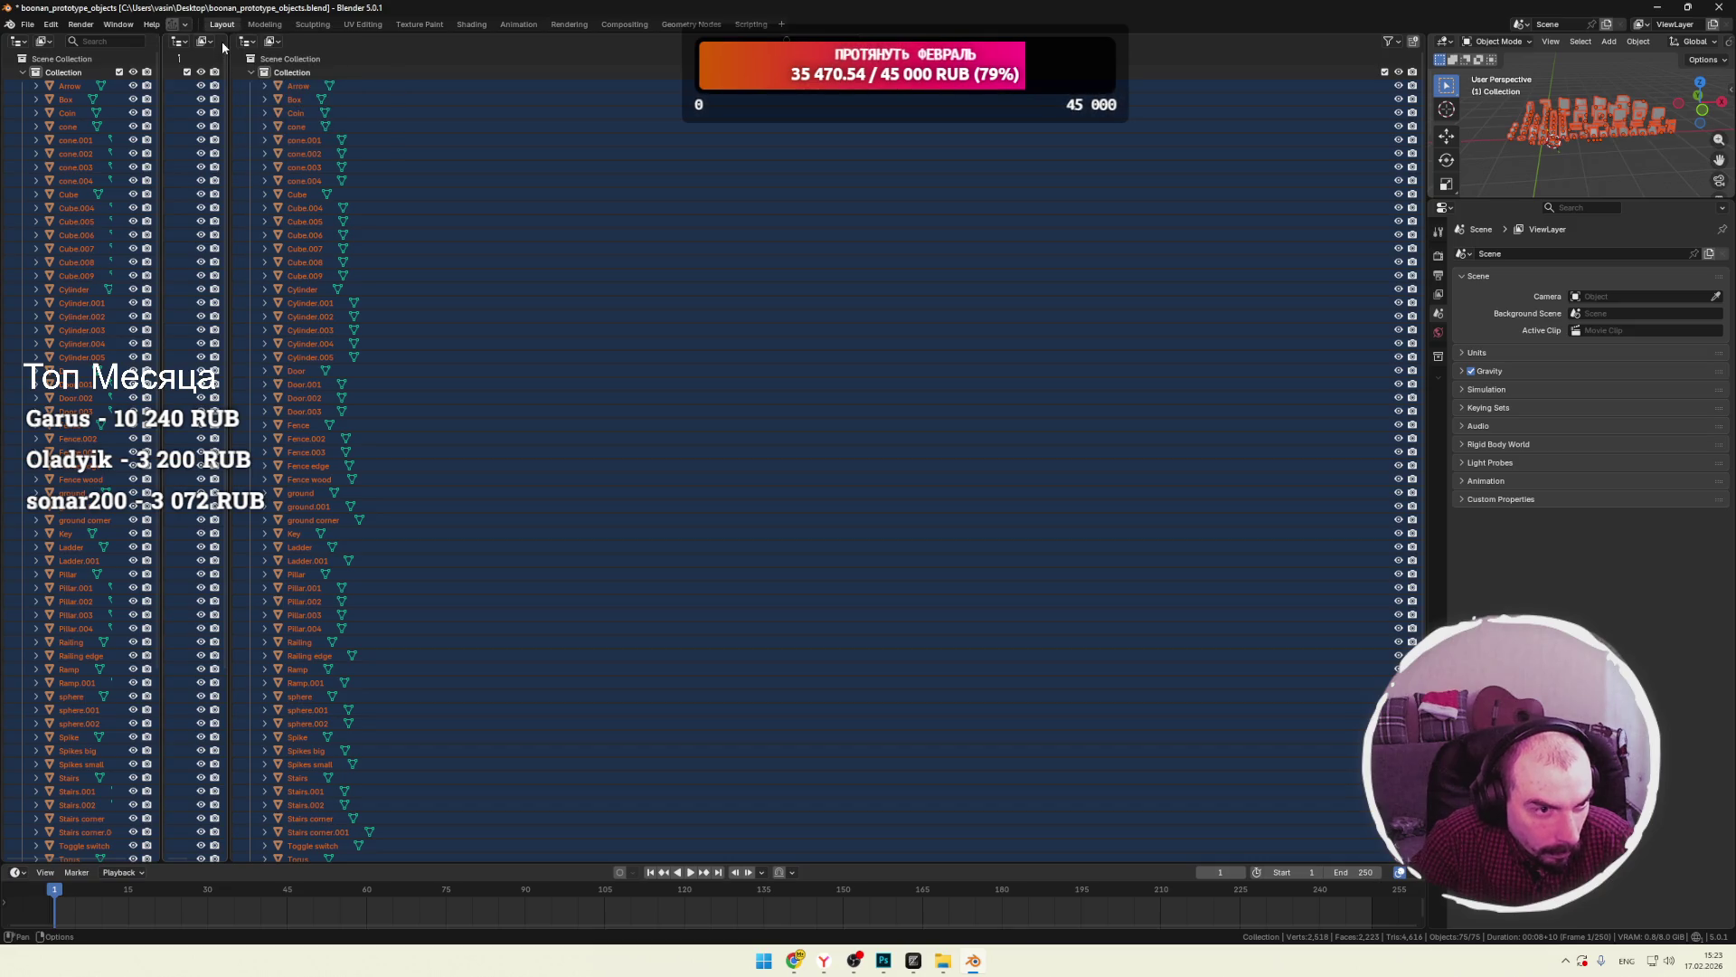
{"action": "mouse_move", "coordinate": [226, 32]}
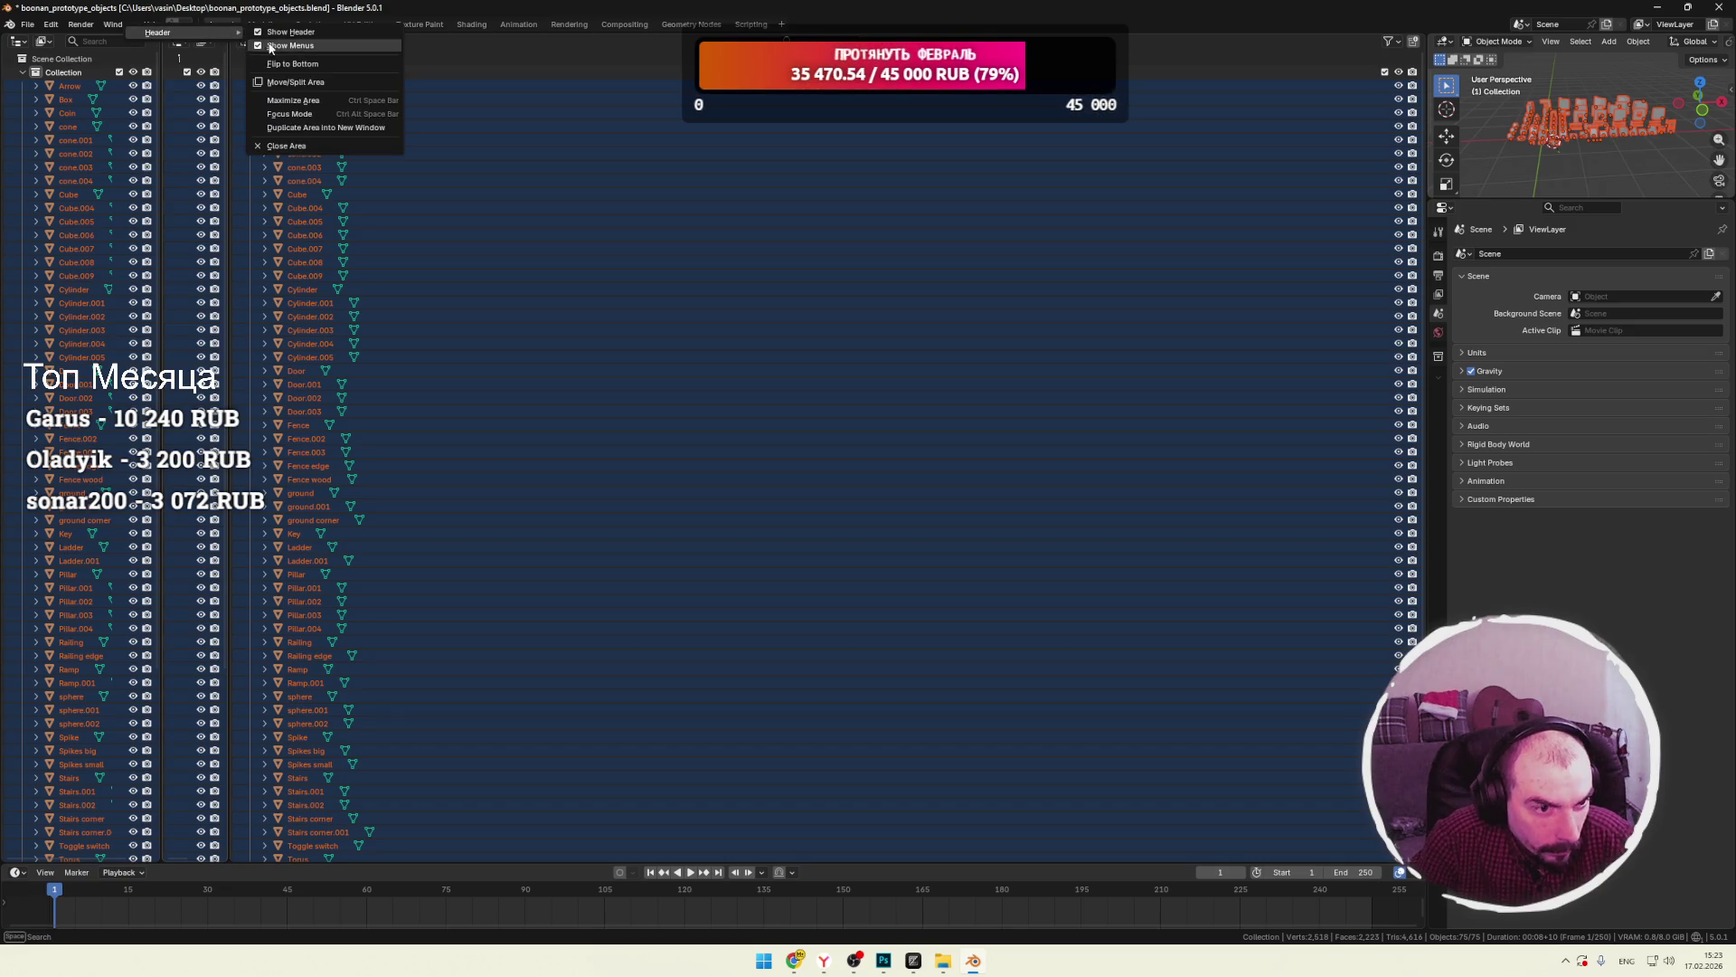
{"action": "left_click", "coordinate": [282, 146]}
{"action": "right_click", "coordinate": [150, 40]}
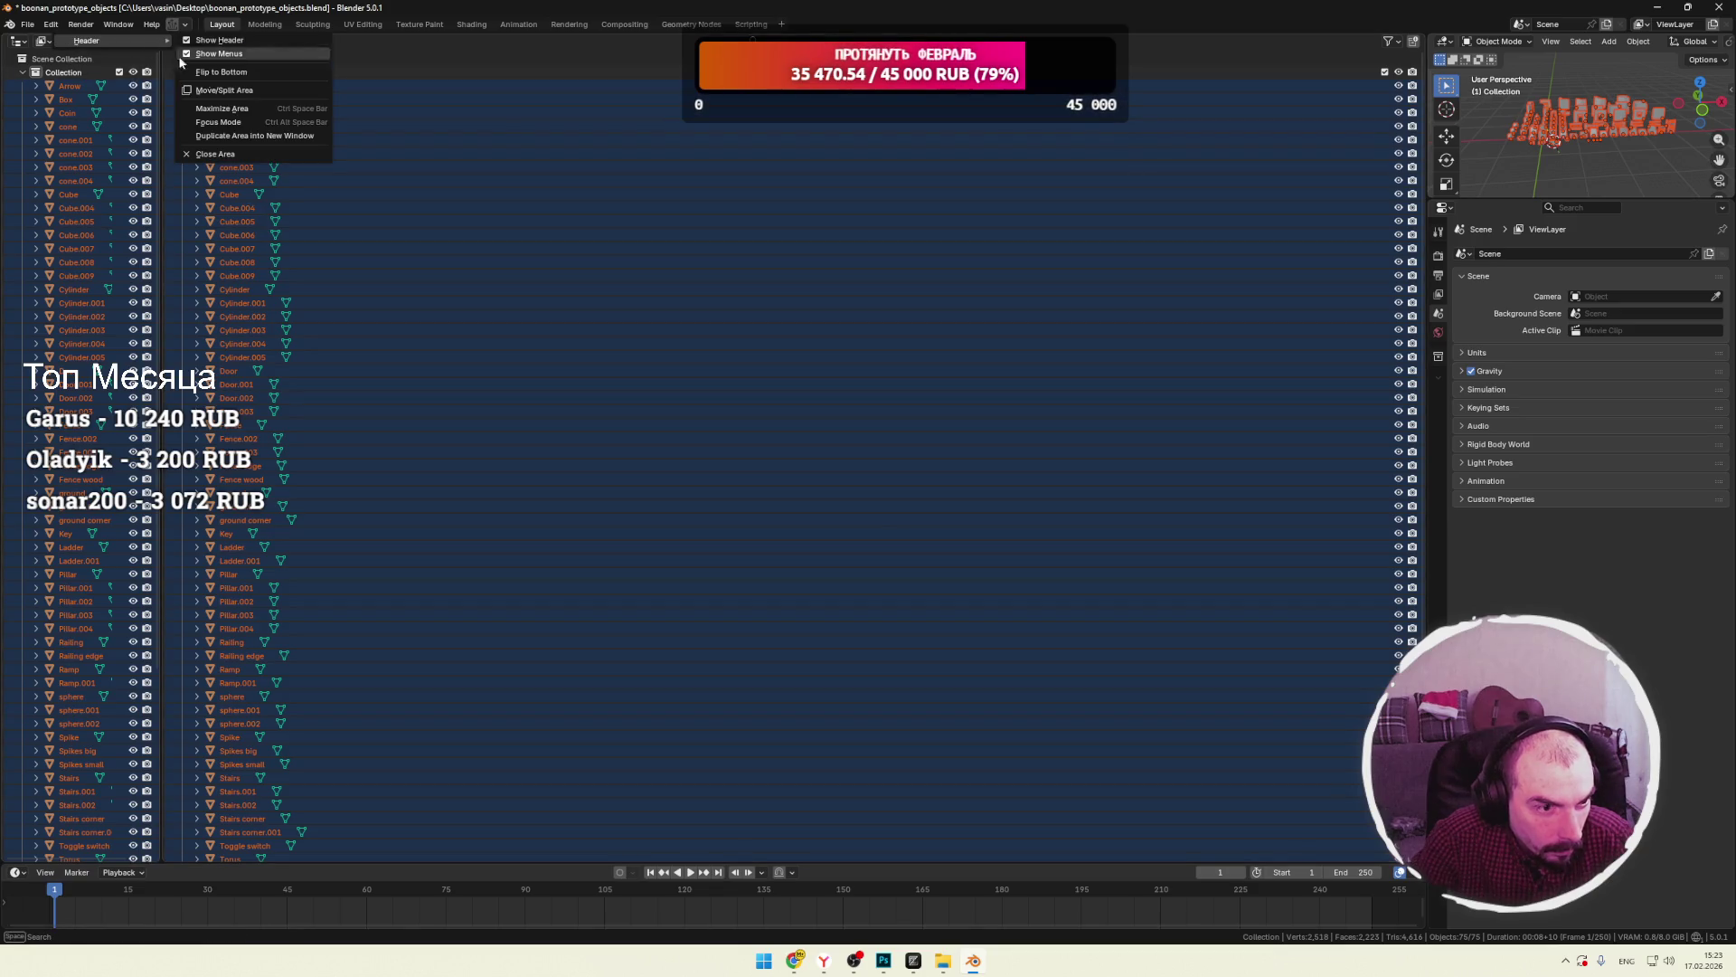
{"action": "left_click", "coordinate": [209, 150]}
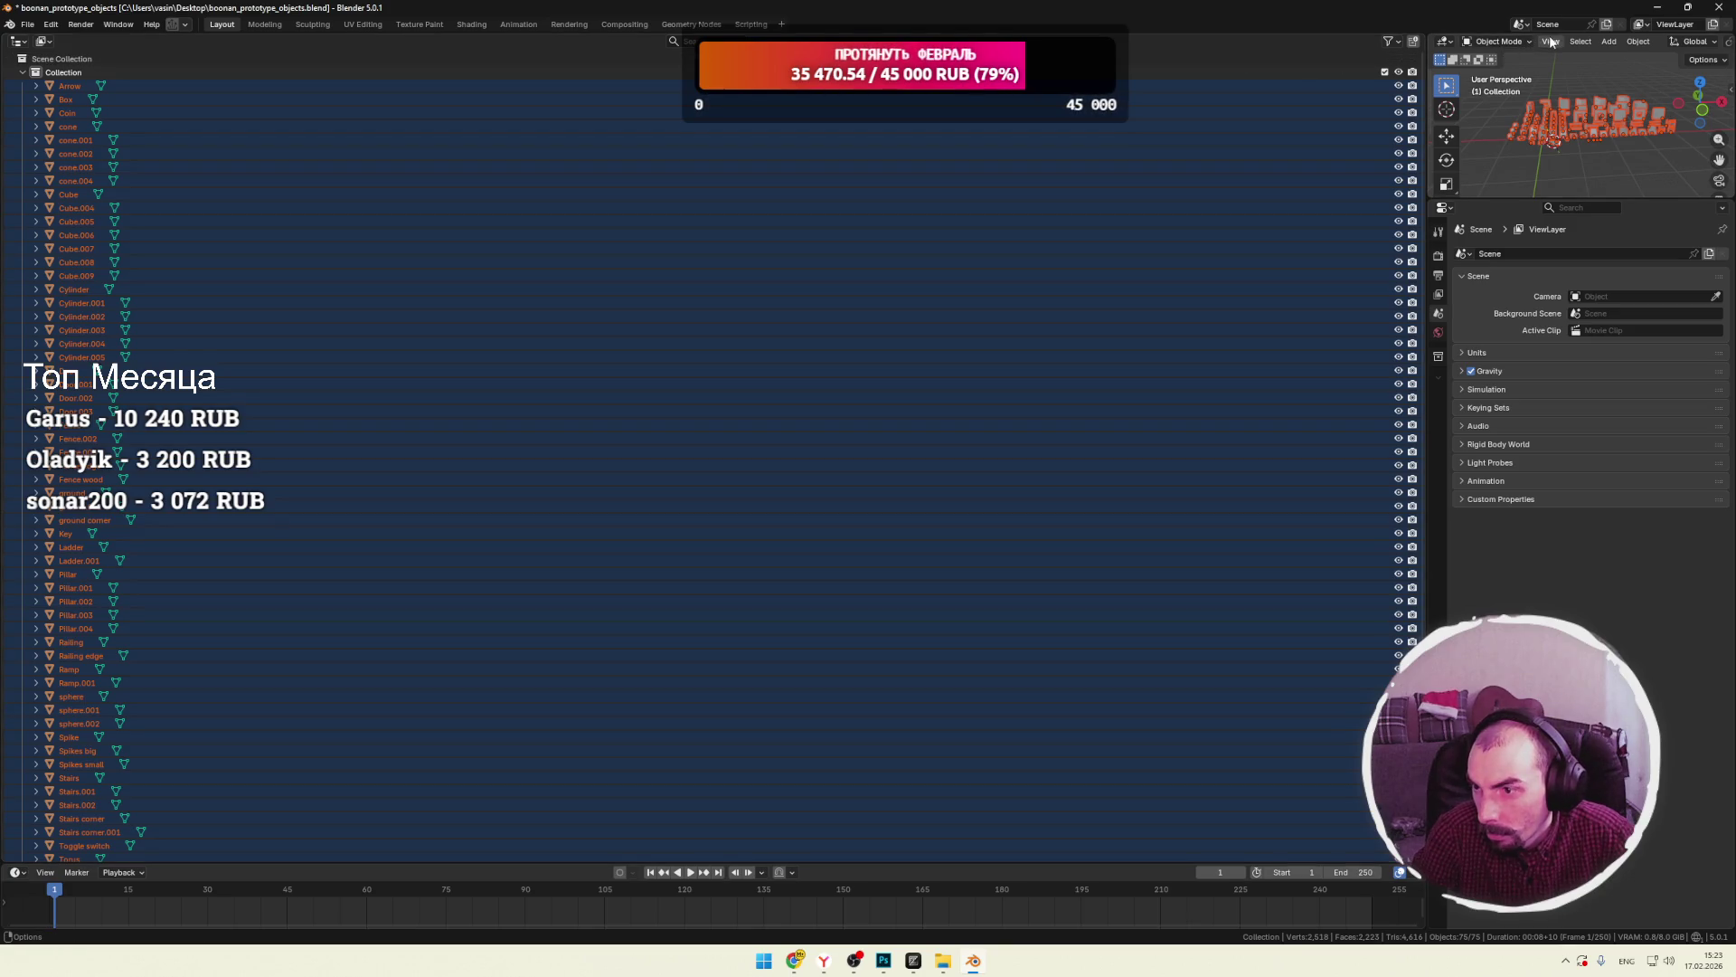
Flip the Outliner header to the bottom and swap the Outliner back with the 3D view.
{"action": "right_click", "coordinate": [1314, 42]}
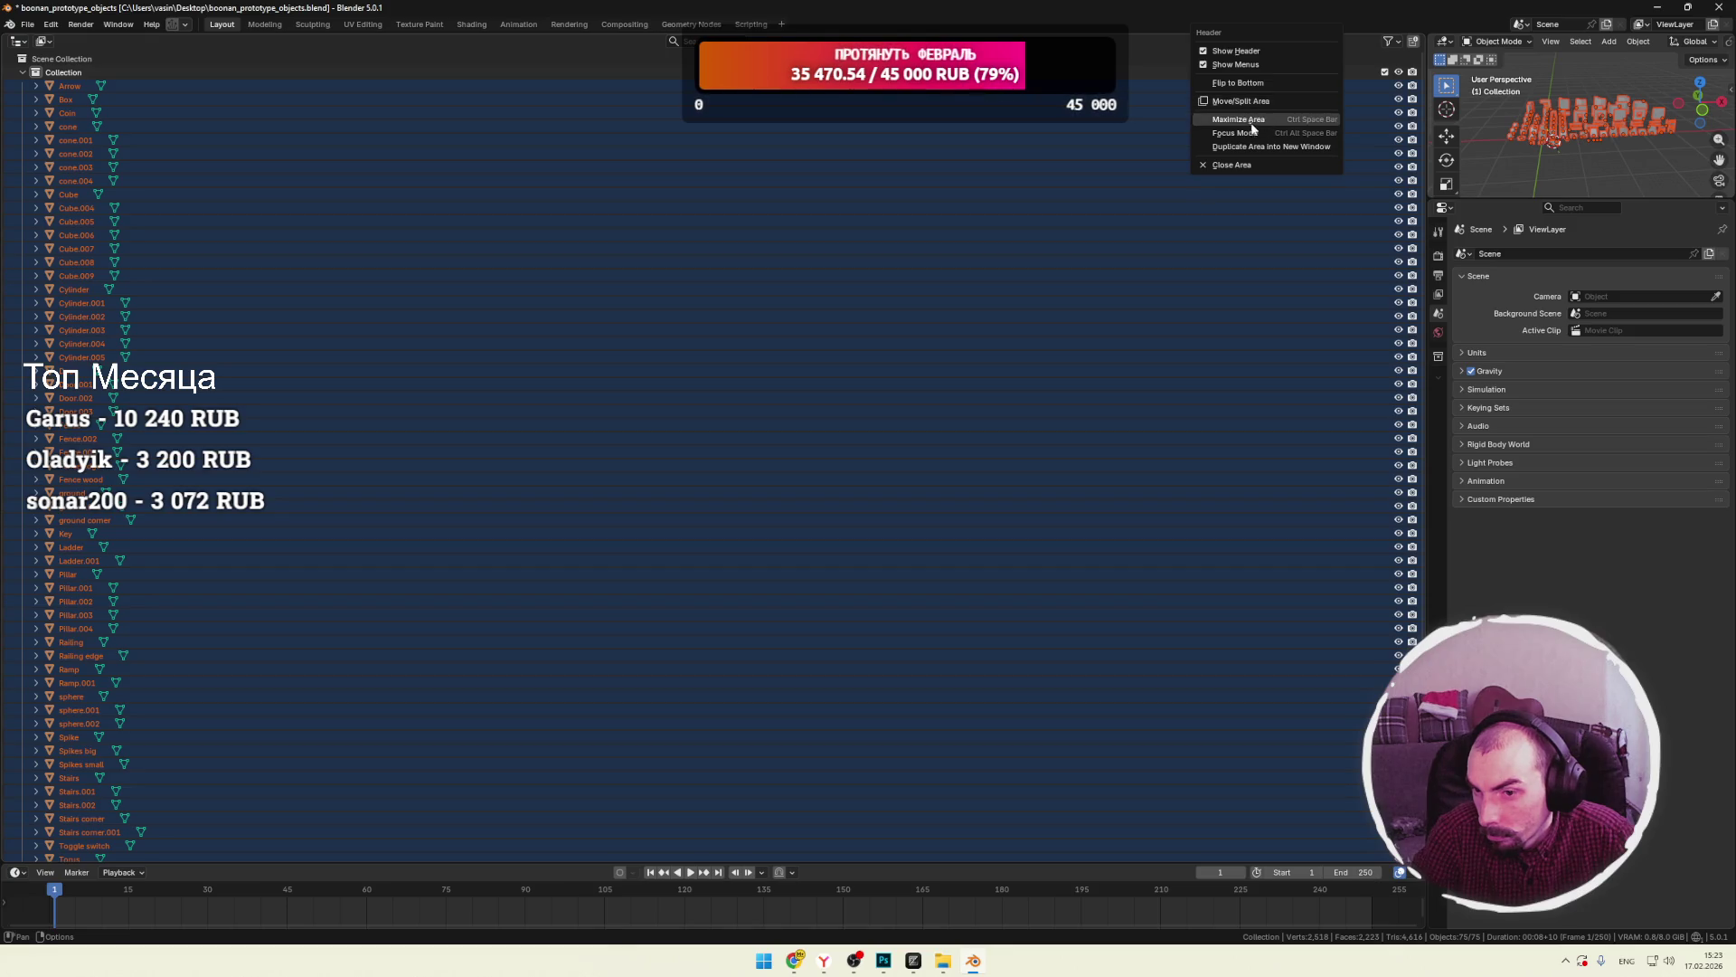
{"action": "left_click", "coordinate": [1244, 84]}
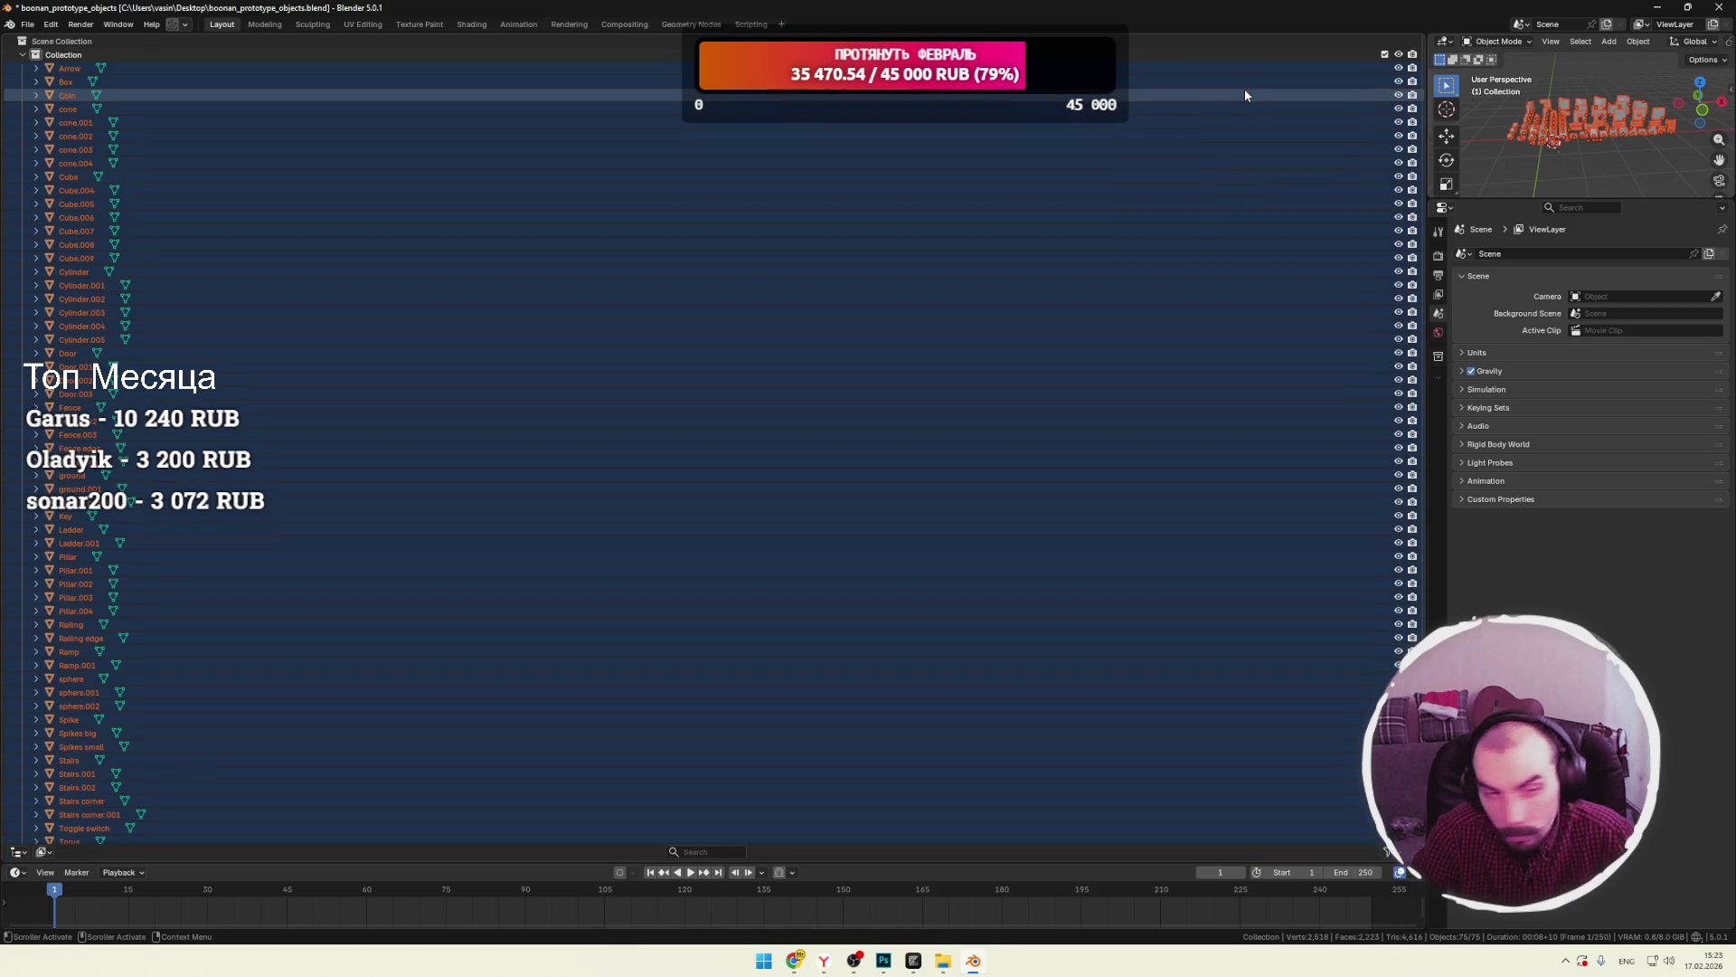
{"action": "left_click", "coordinate": [1237, 39]}
{"action": "left_click", "coordinate": [65, 40]}
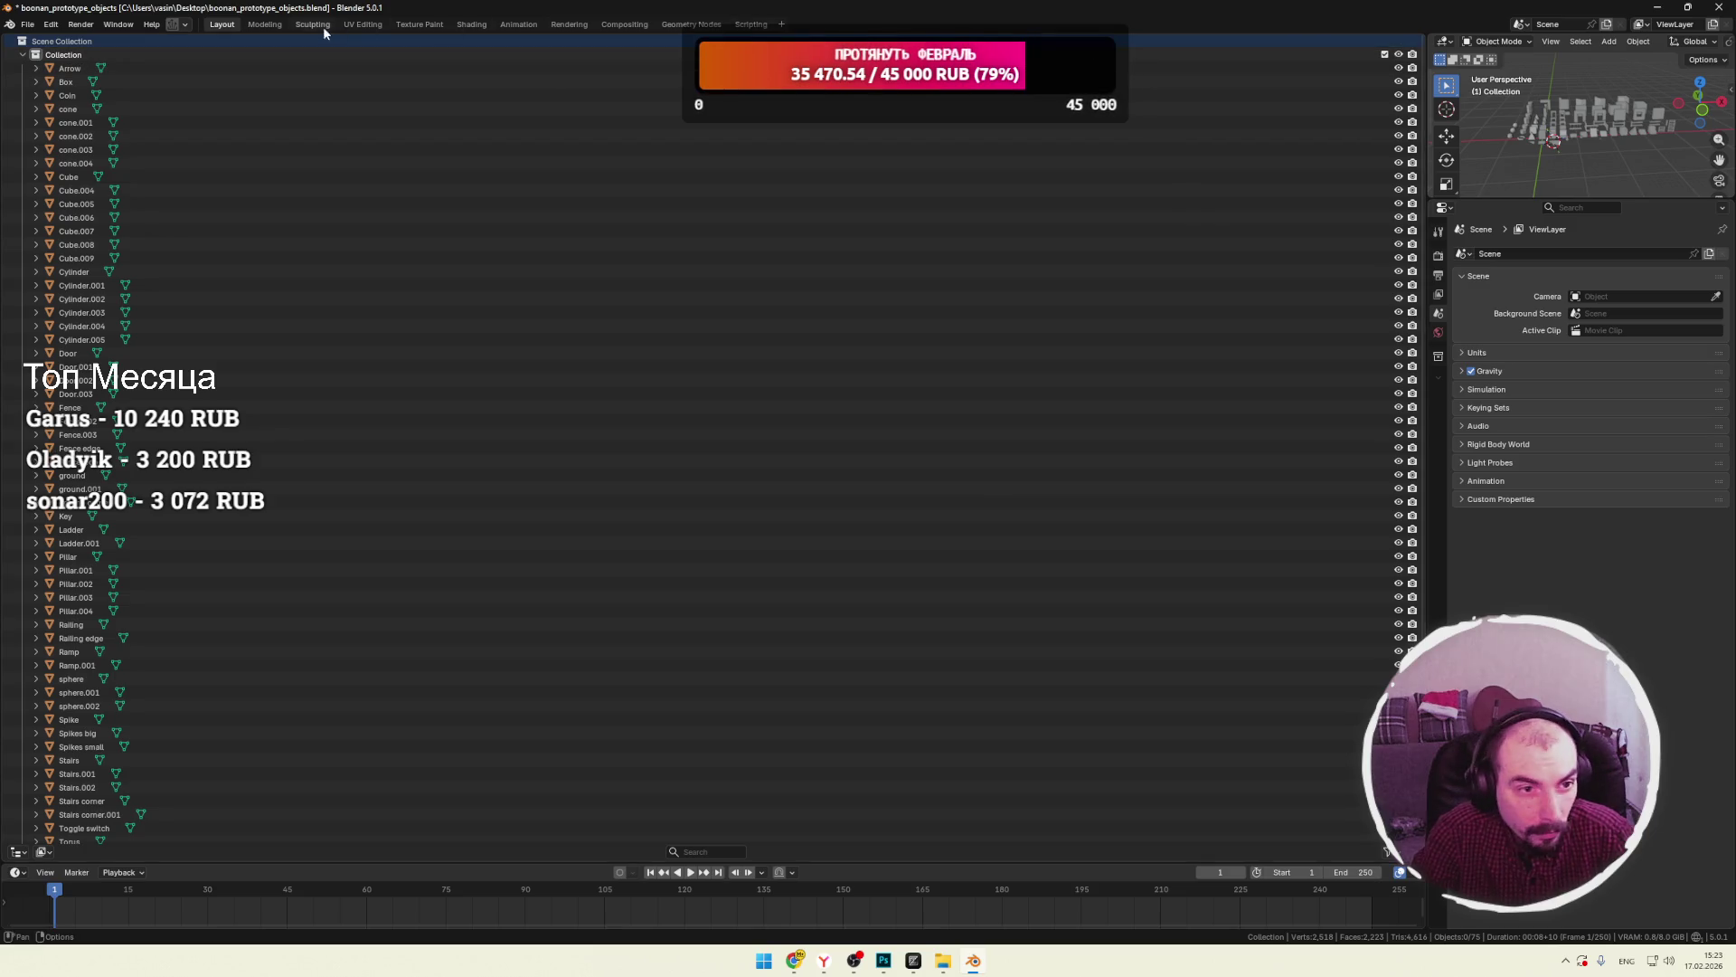
{"action": "left_click", "coordinate": [265, 25]}
{"action": "left_click", "coordinate": [232, 26]}
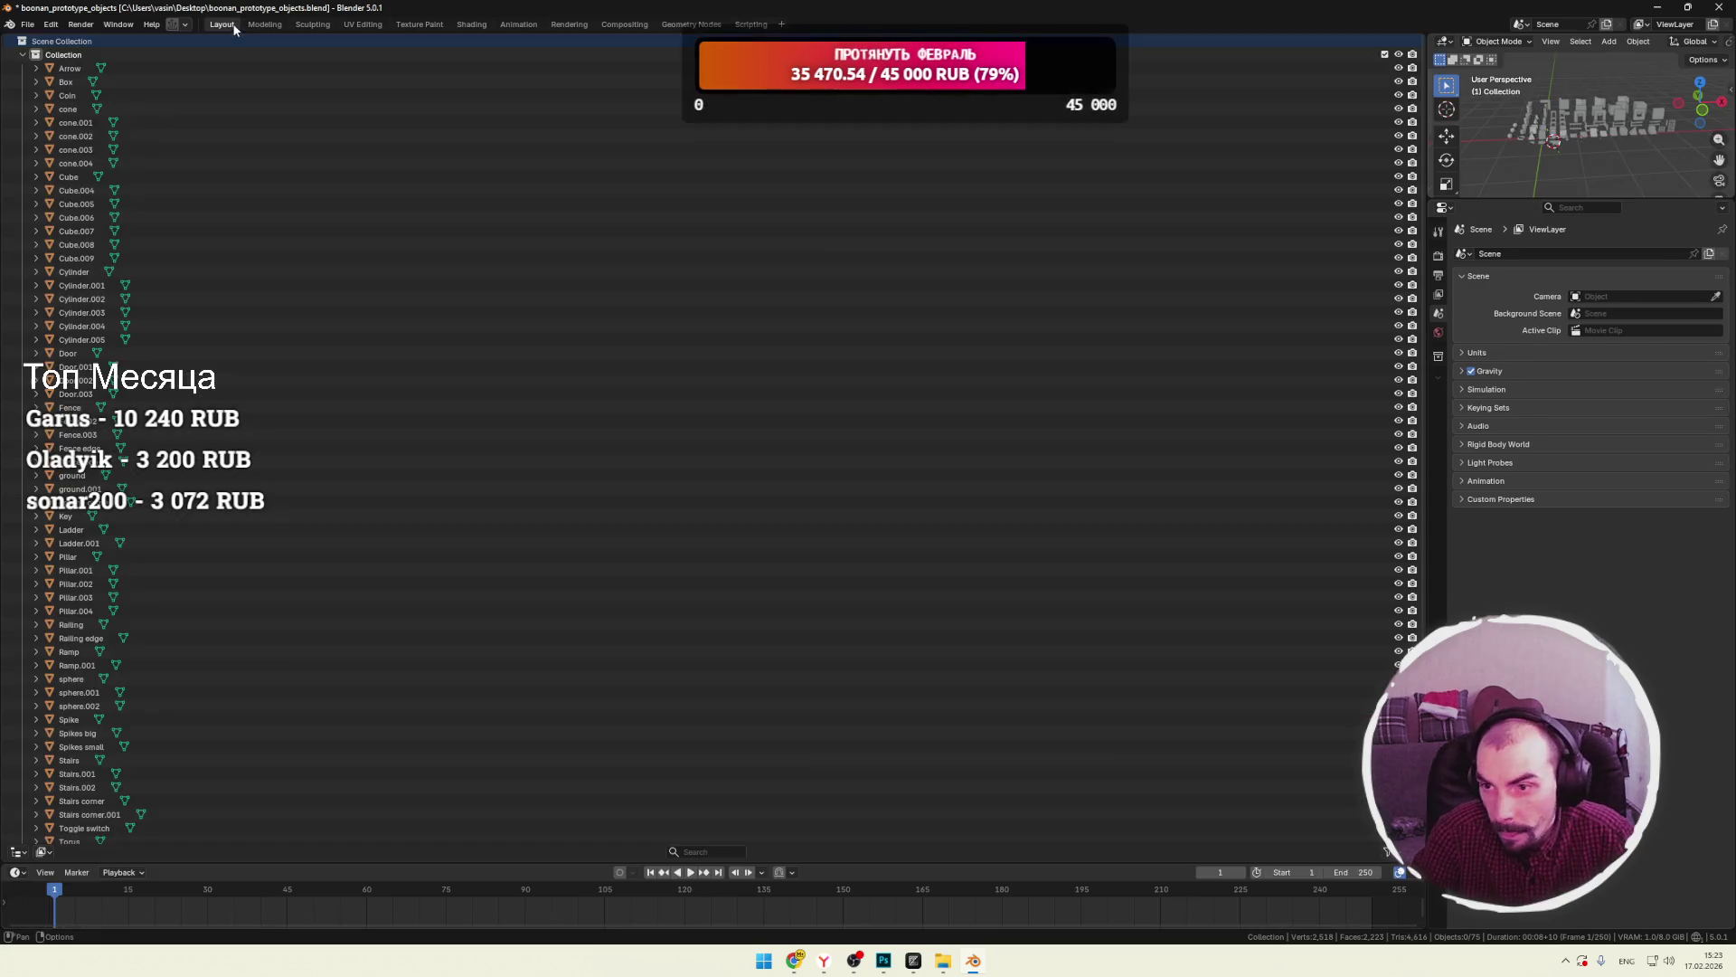
{"action": "right_click", "coordinate": [1067, 43]}
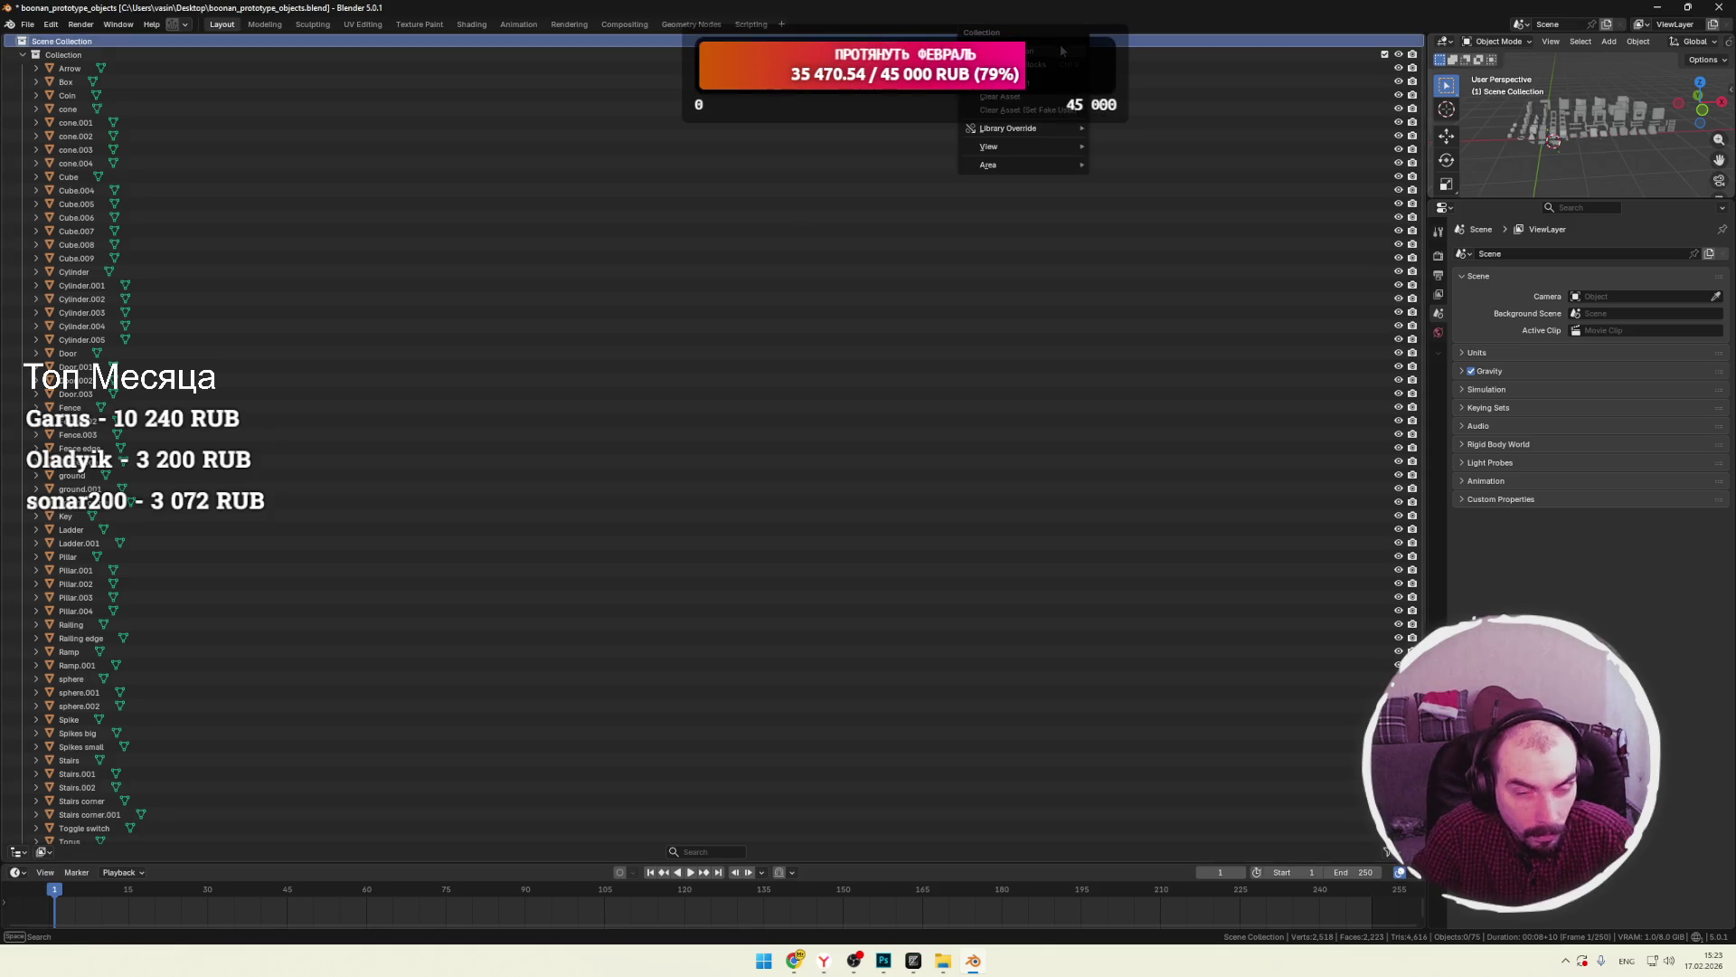
{"action": "right_click", "coordinate": [1424, 41]}
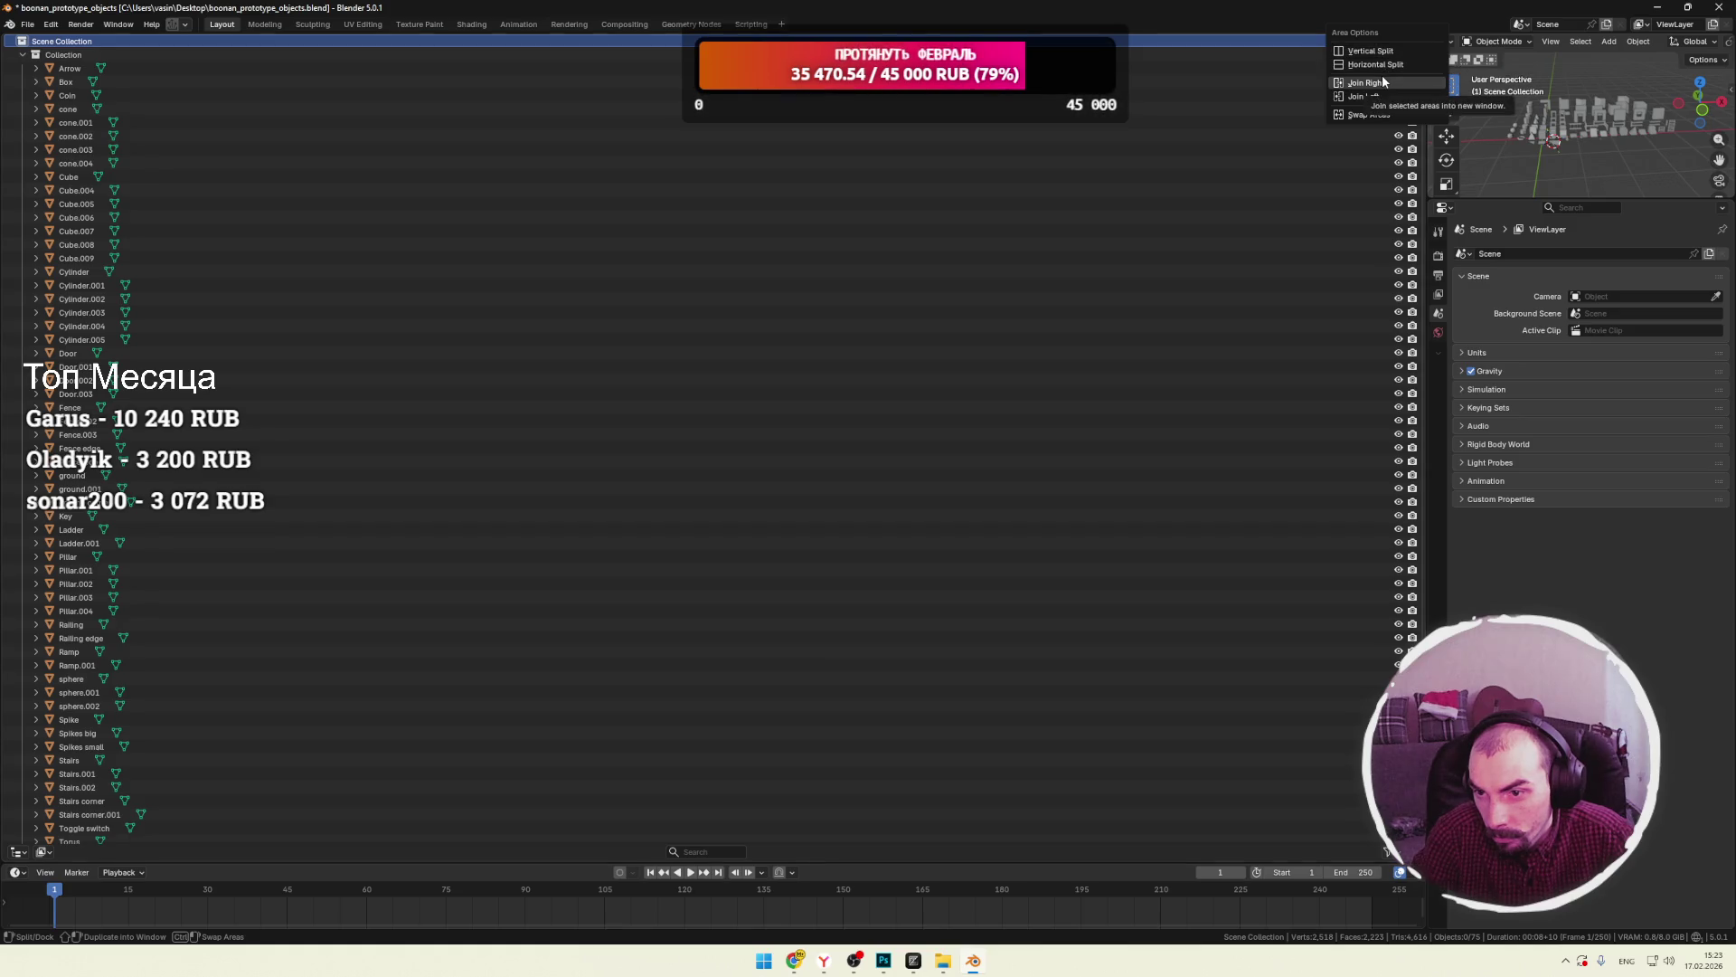
{"action": "left_click", "coordinate": [1351, 115]}
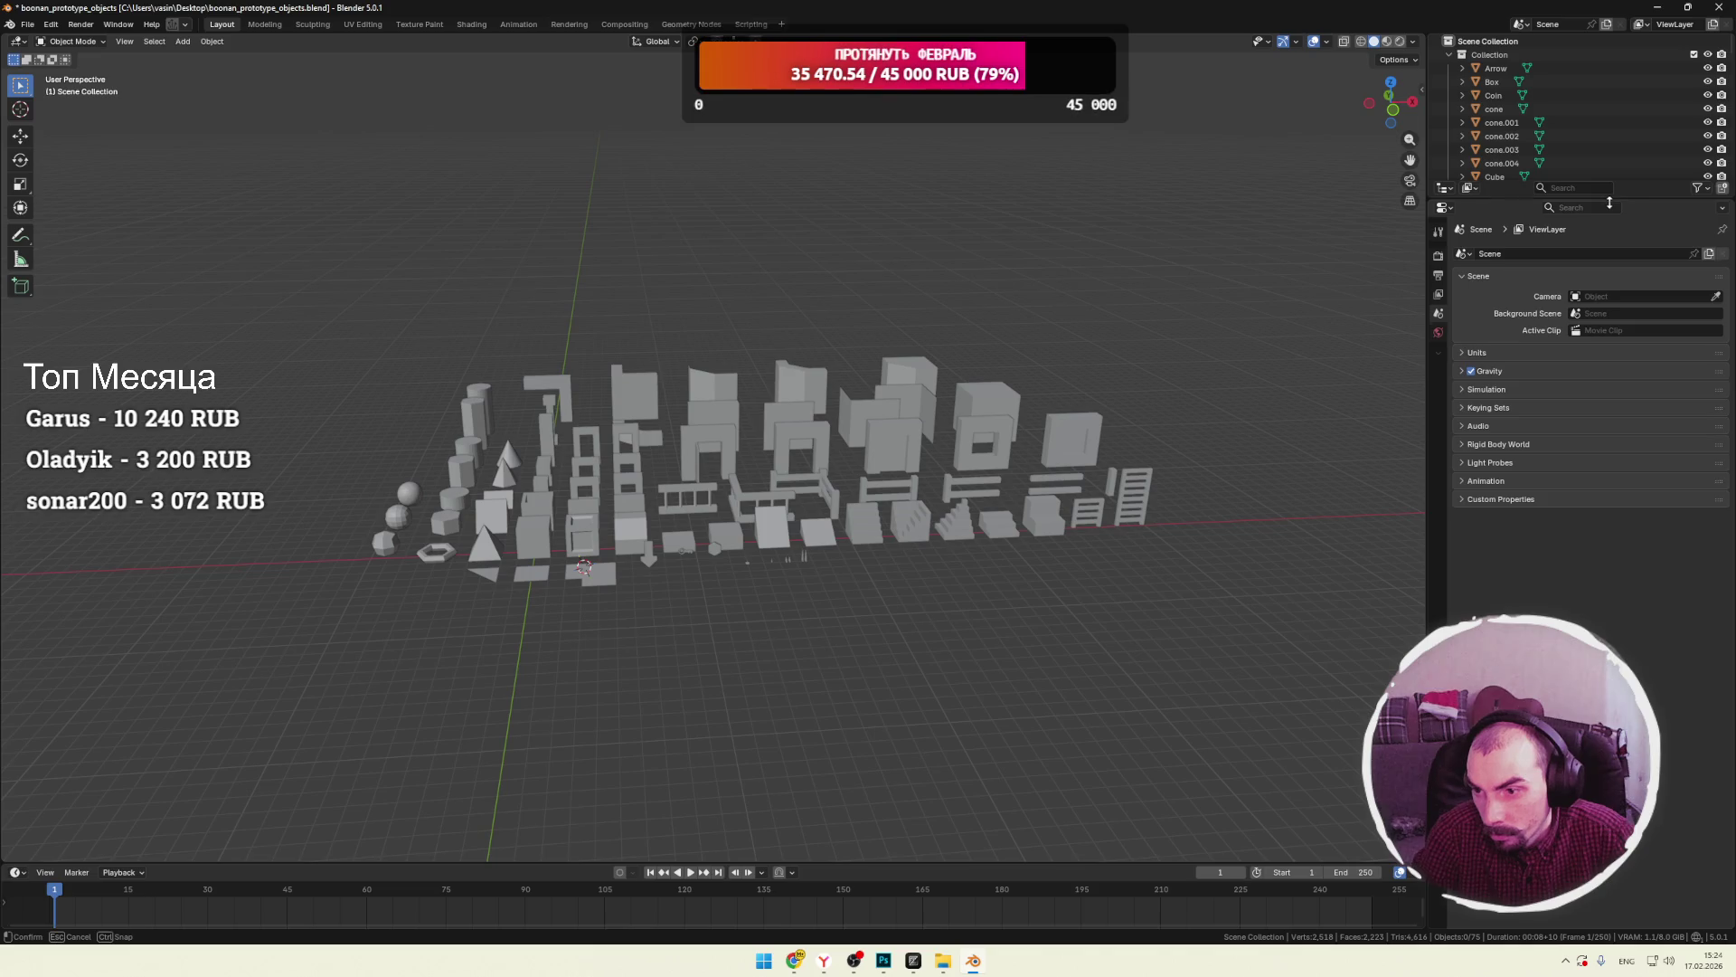
Drag the Outliner–Properties border down to show more objects, then open the Outliner's Editor Type menu.
{"action": "left_click_drag", "start_coordinate": [1610, 201], "coordinate": [1609, 333]}
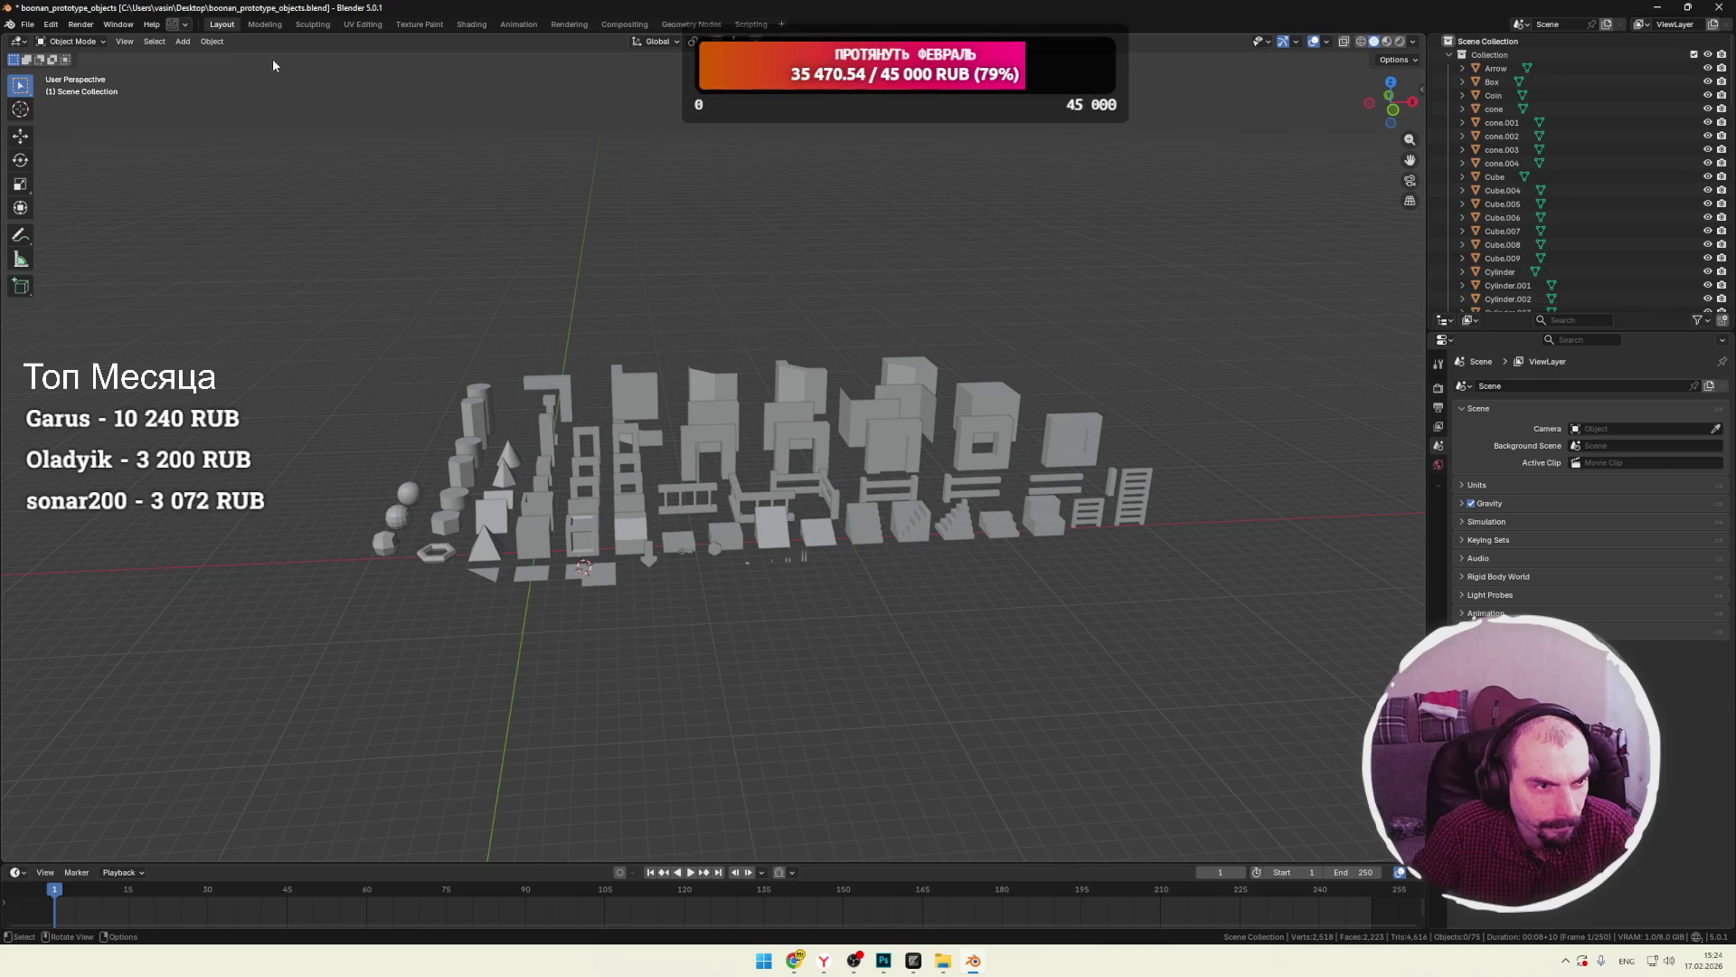
{"action": "left_click", "coordinate": [117, 25]}
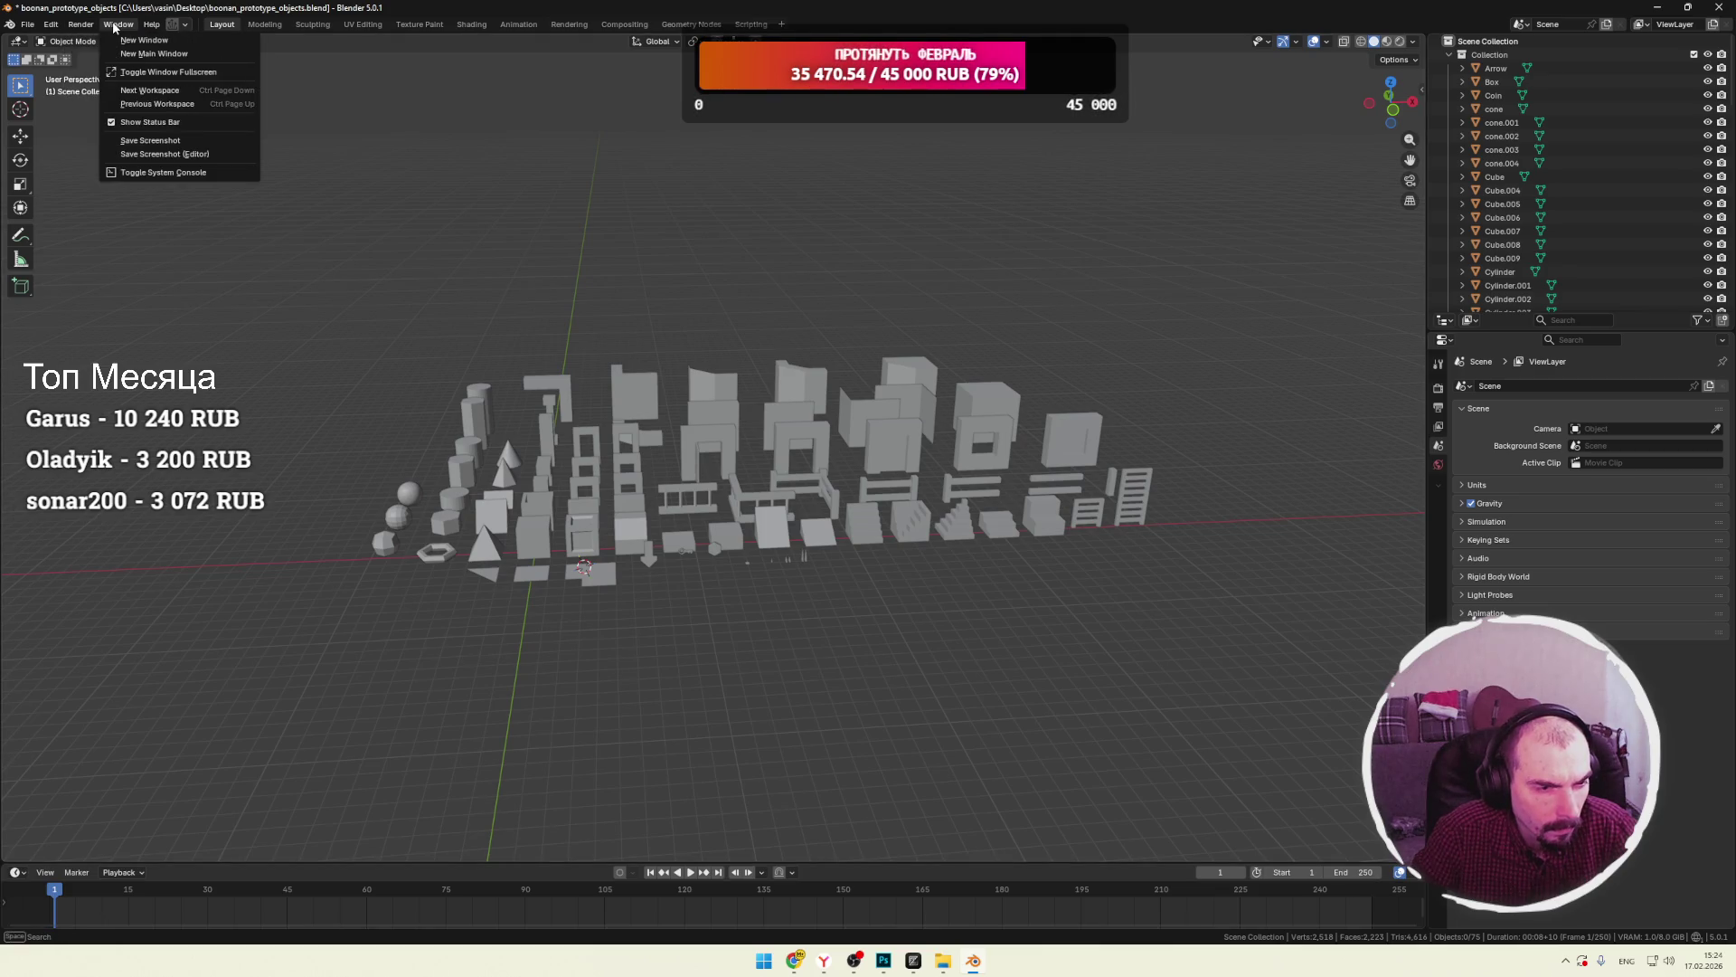
{"action": "mouse_move", "coordinate": [92, 26]}
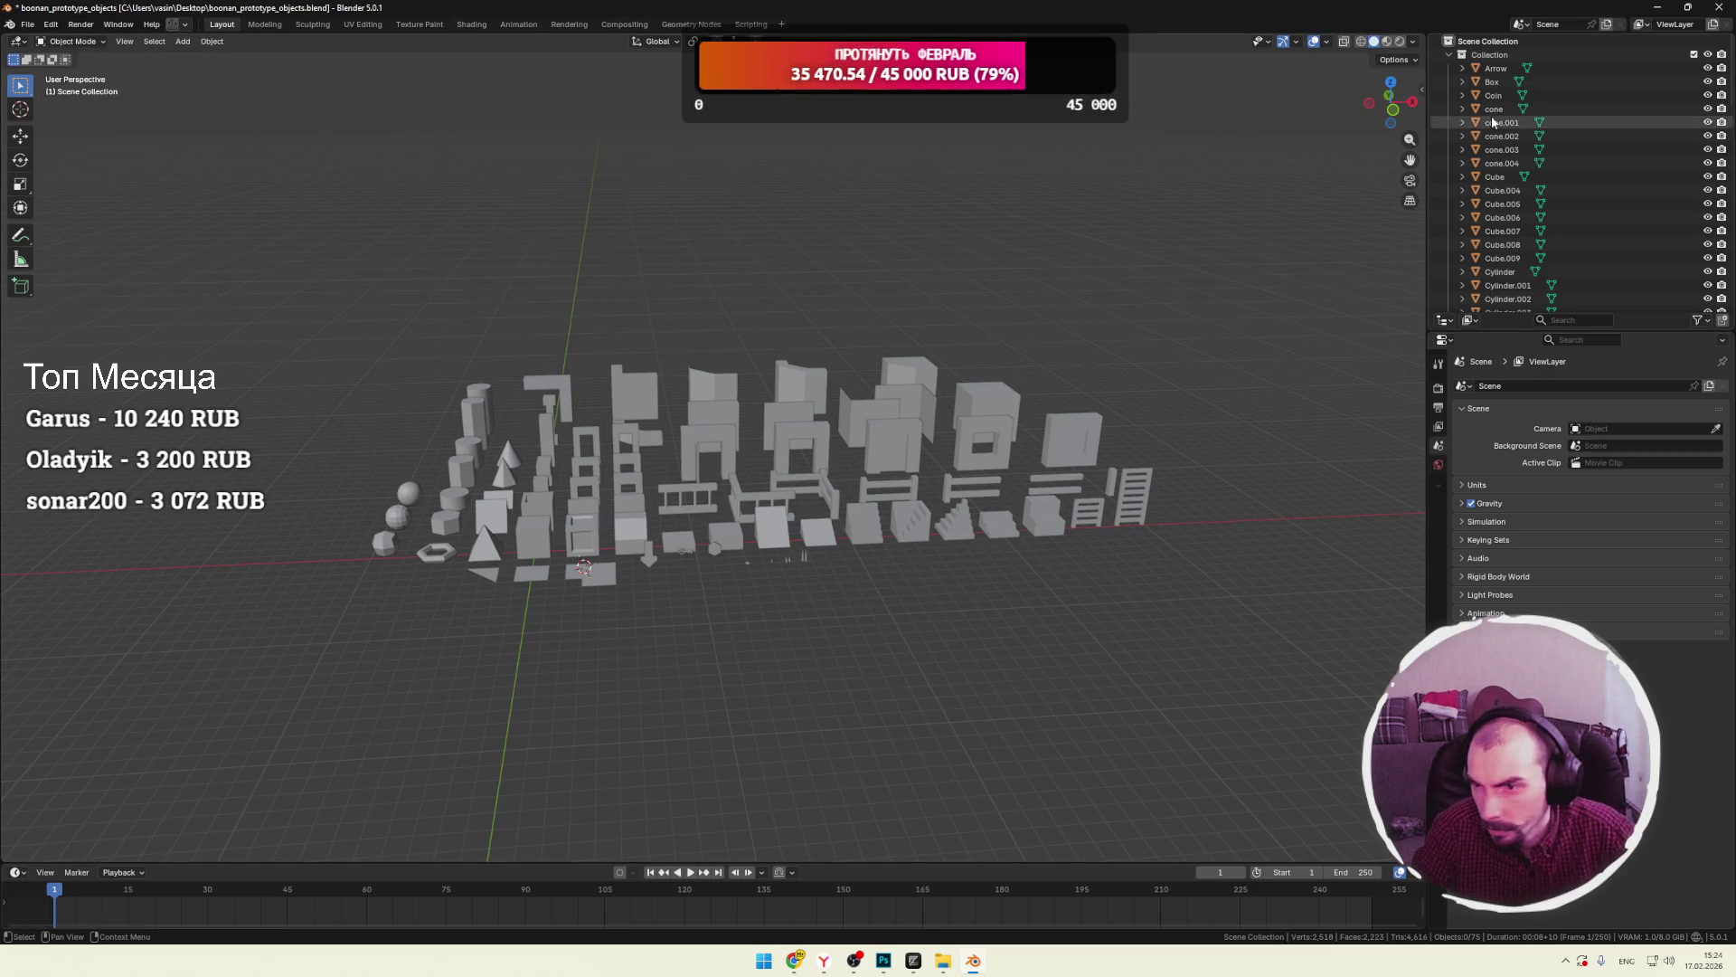
{"action": "left_click", "coordinate": [1450, 54]}
{"action": "left_click", "coordinate": [1450, 55]}
{"action": "left_click", "coordinate": [1486, 42]}
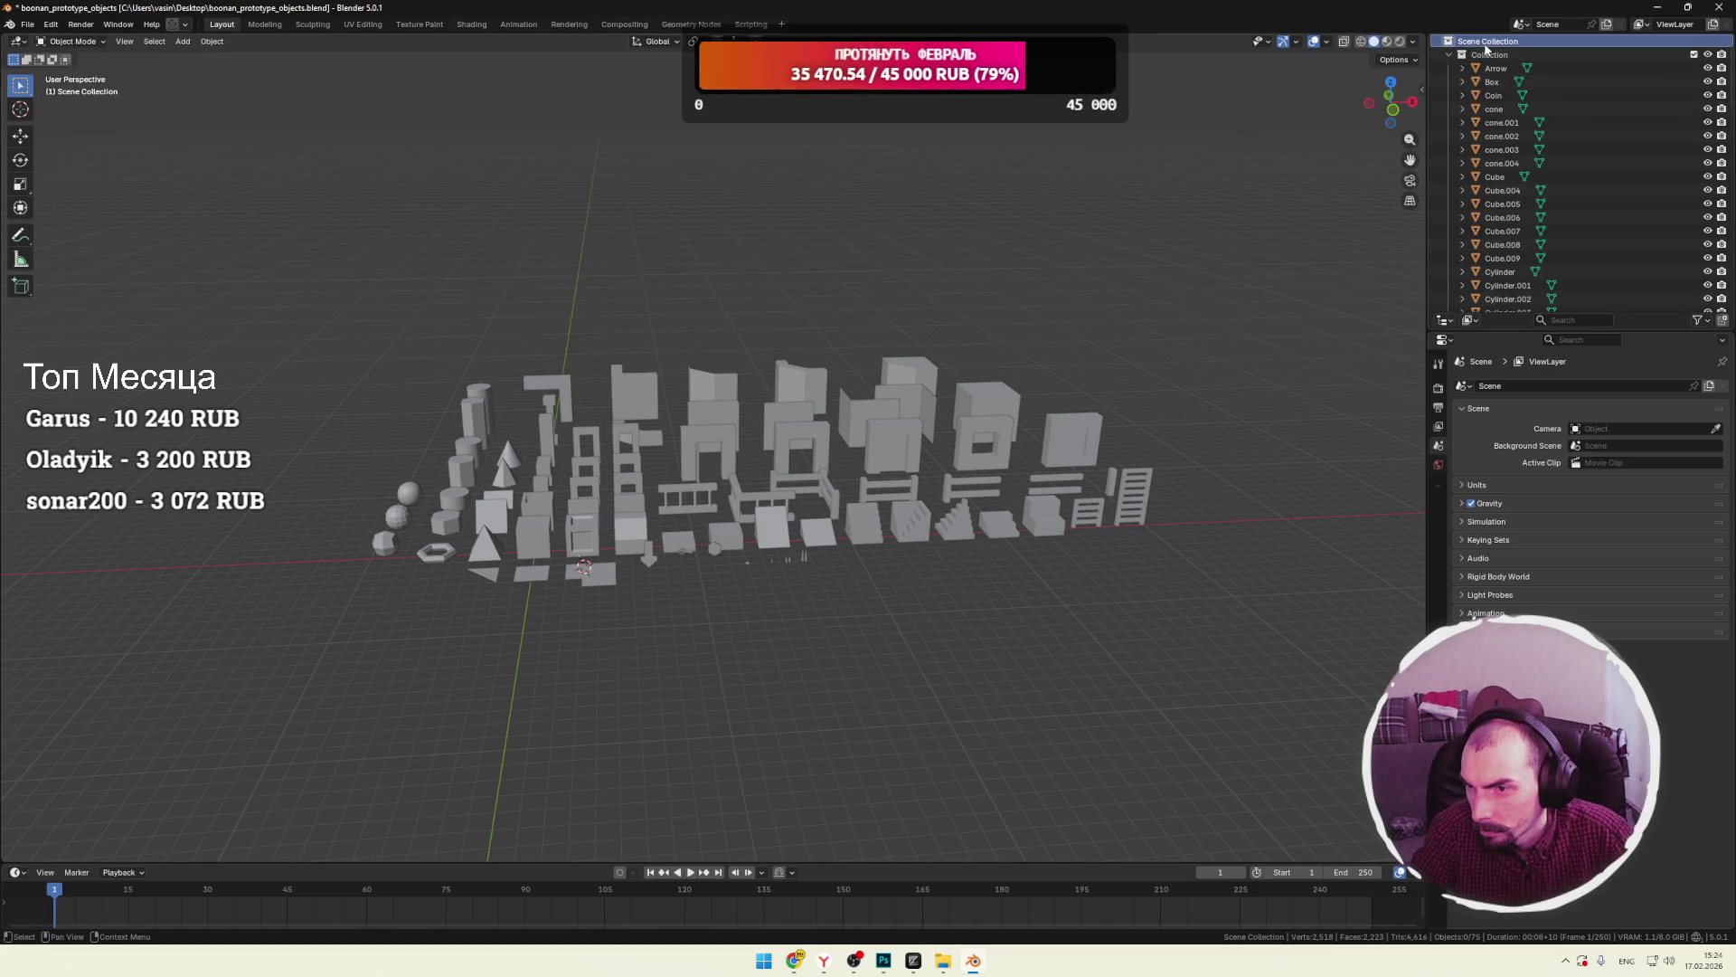
{"action": "right_click", "coordinate": [1461, 48]}
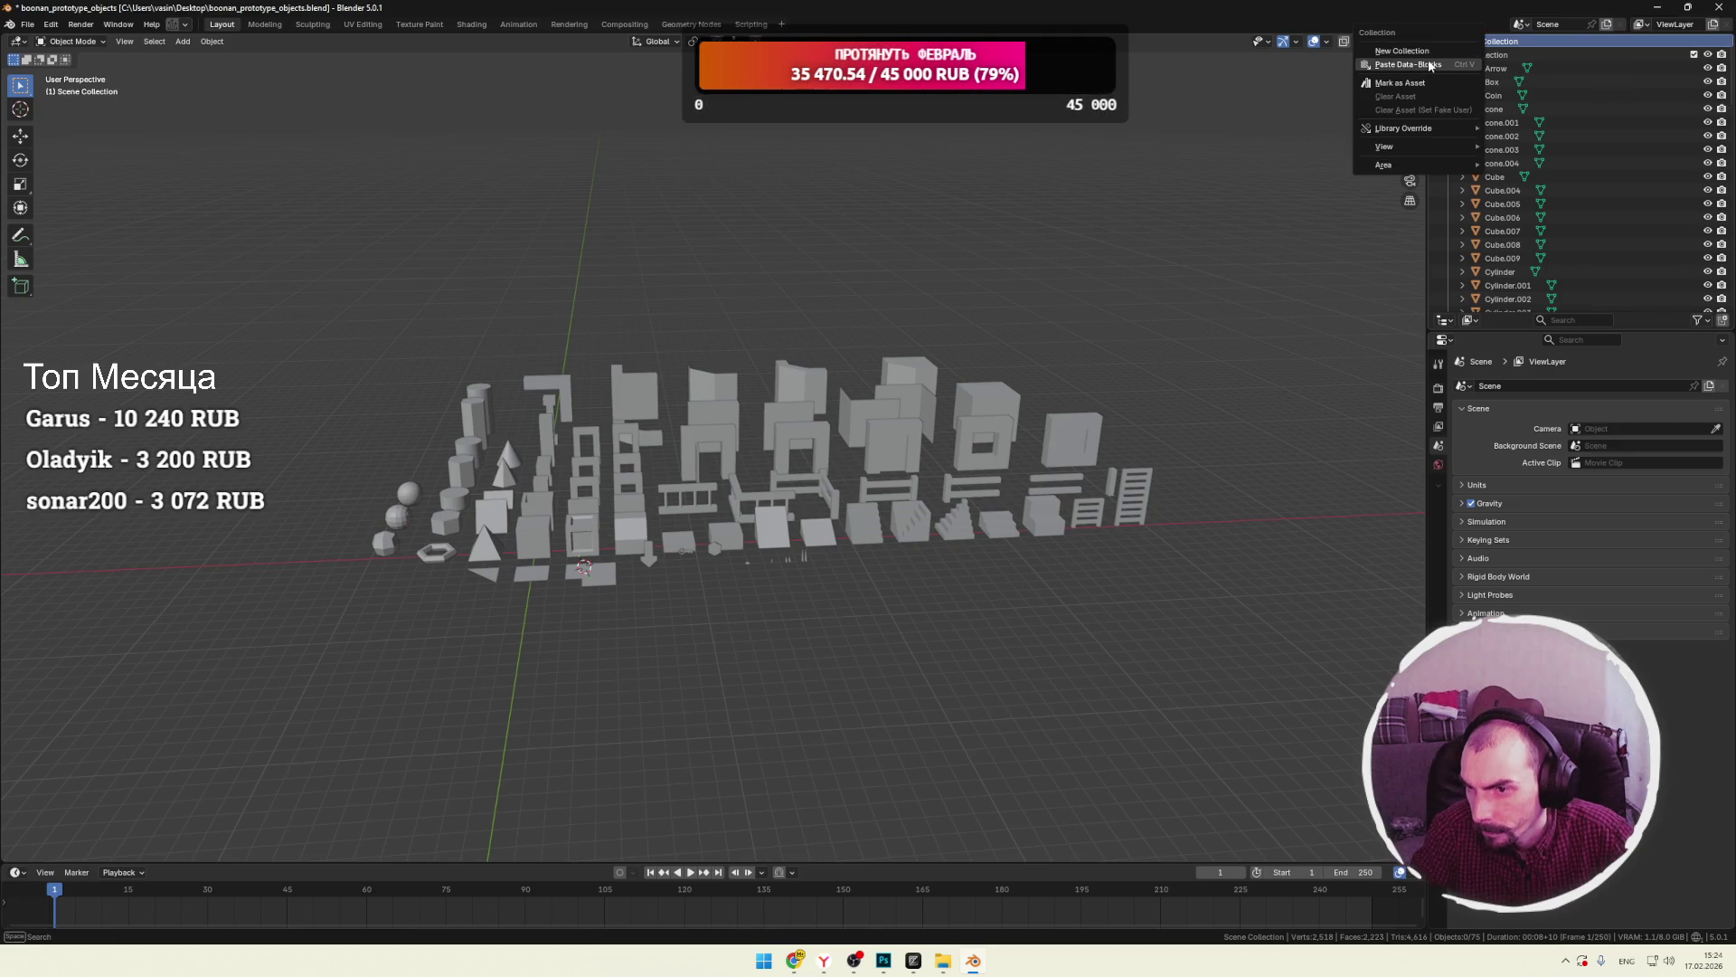
{"action": "left_click", "coordinate": [1522, 24]}
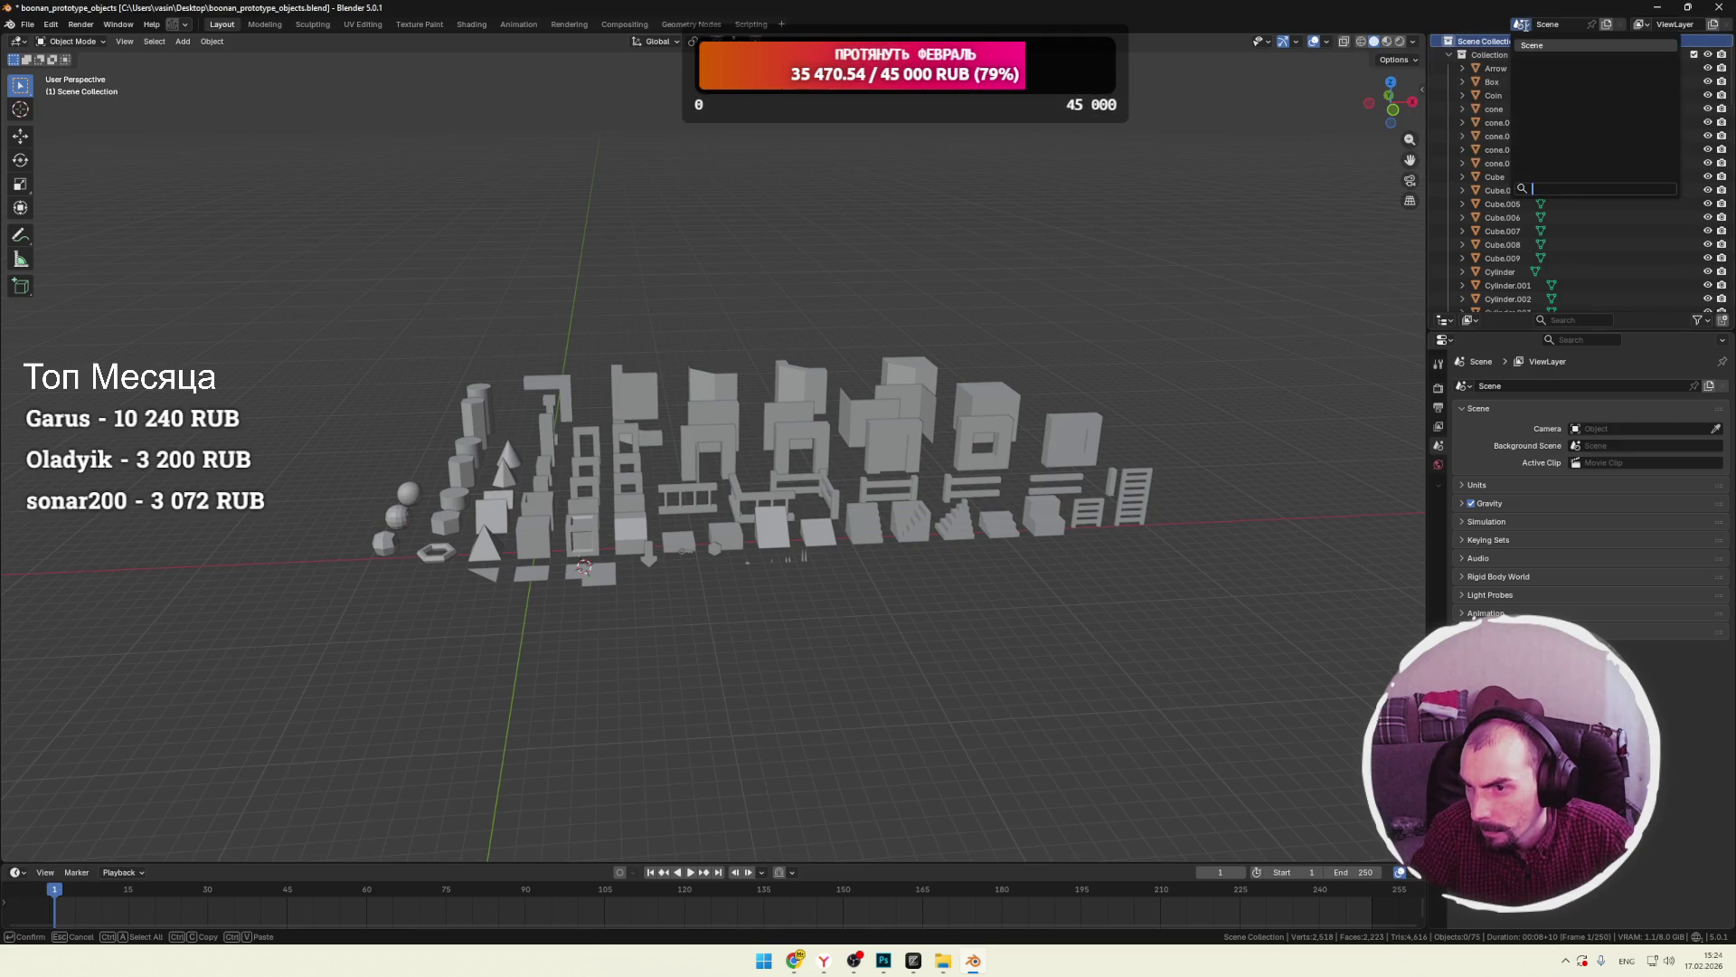
{"action": "left_click", "coordinate": [1526, 27]}
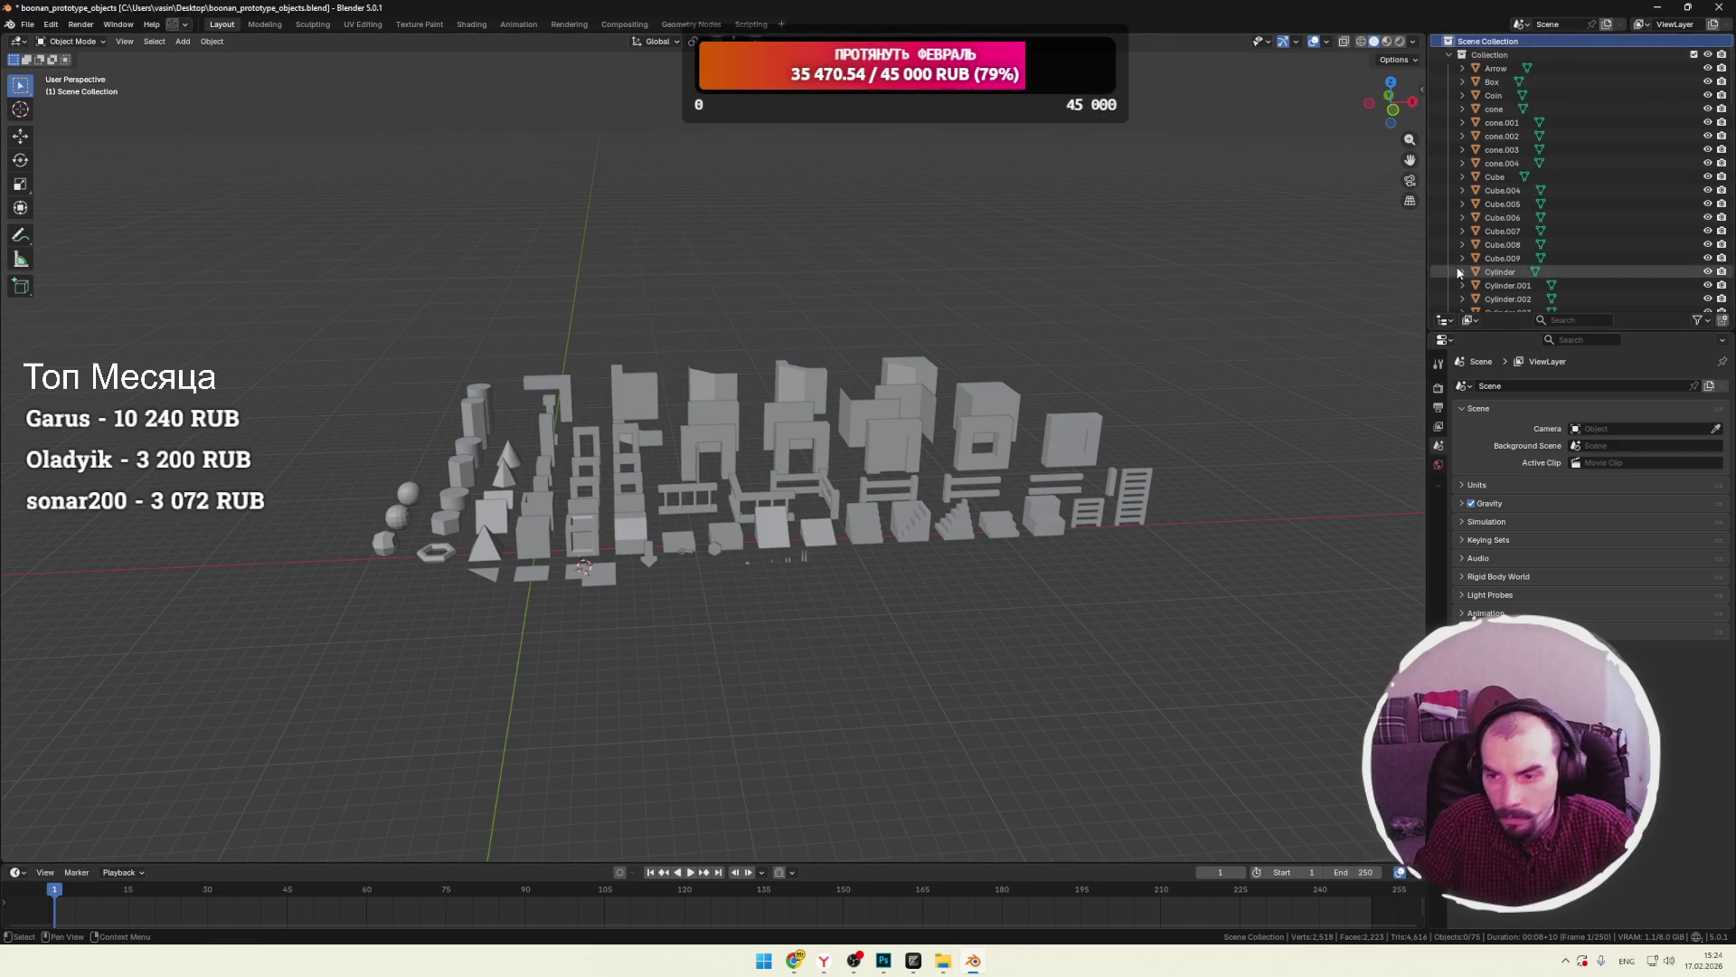
{"action": "left_click", "coordinate": [1447, 321]}
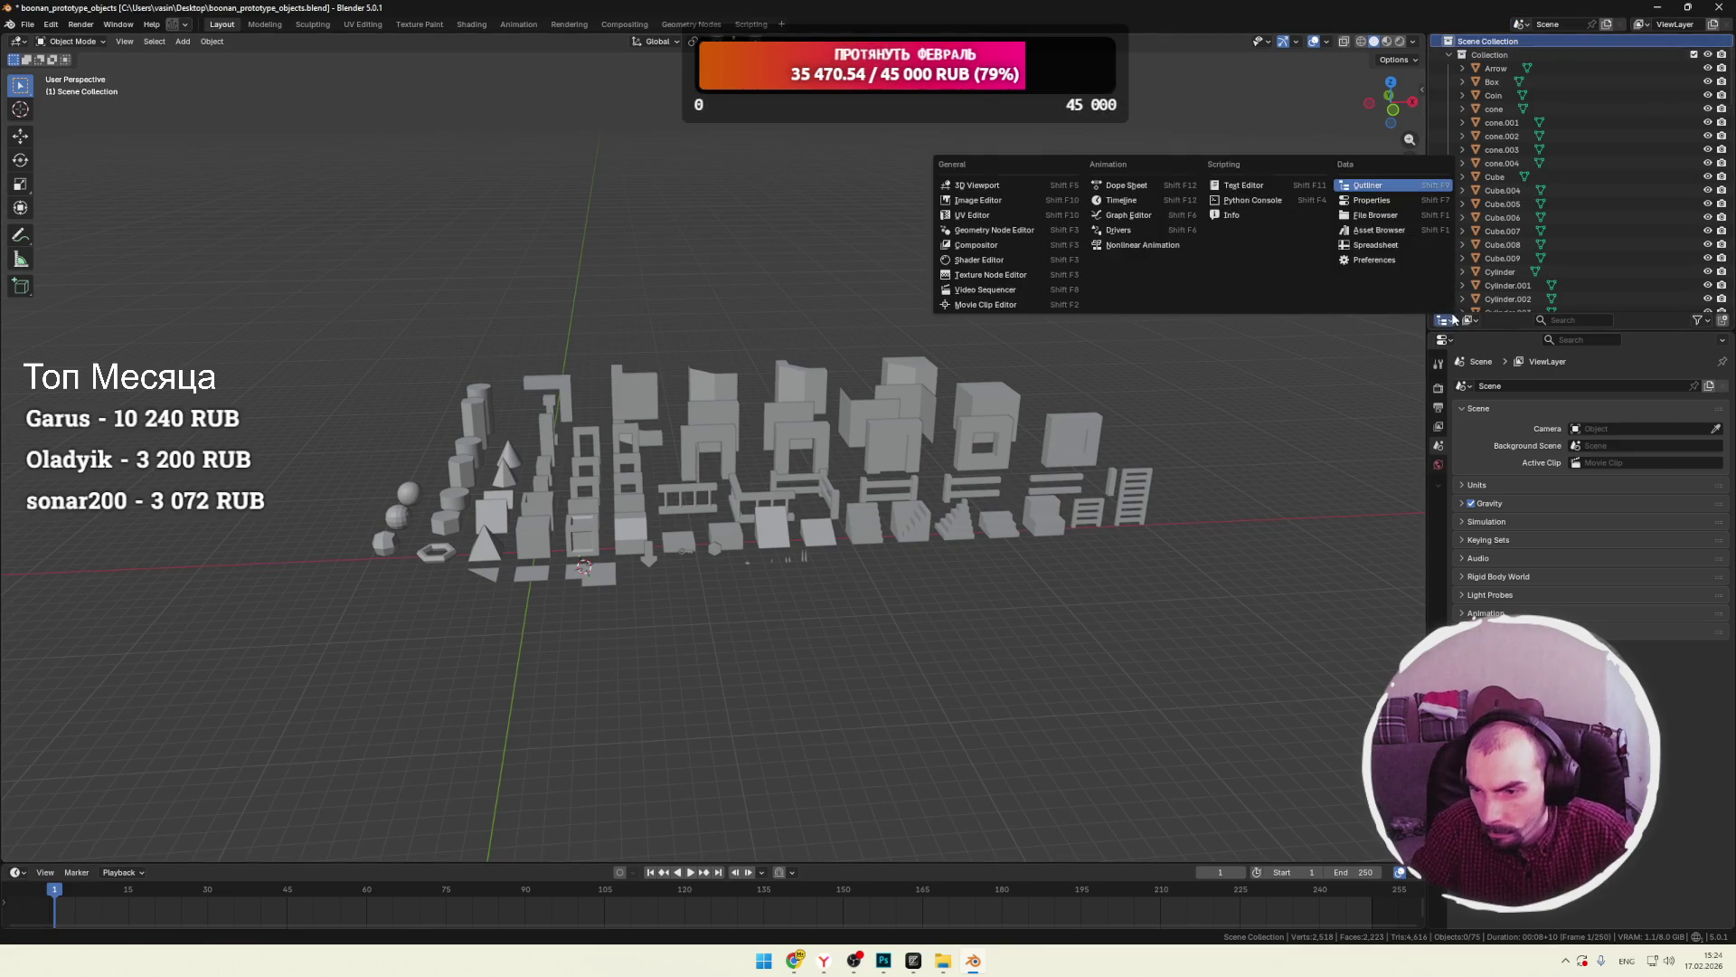
Turn the Outliner into a widened Asset Browser and browse the Mesh, Instances and Generate catalogs.
{"action": "left_click", "coordinate": [1371, 229]}
{"action": "left_click_drag", "start_coordinate": [1424, 232], "coordinate": [1247, 221]}
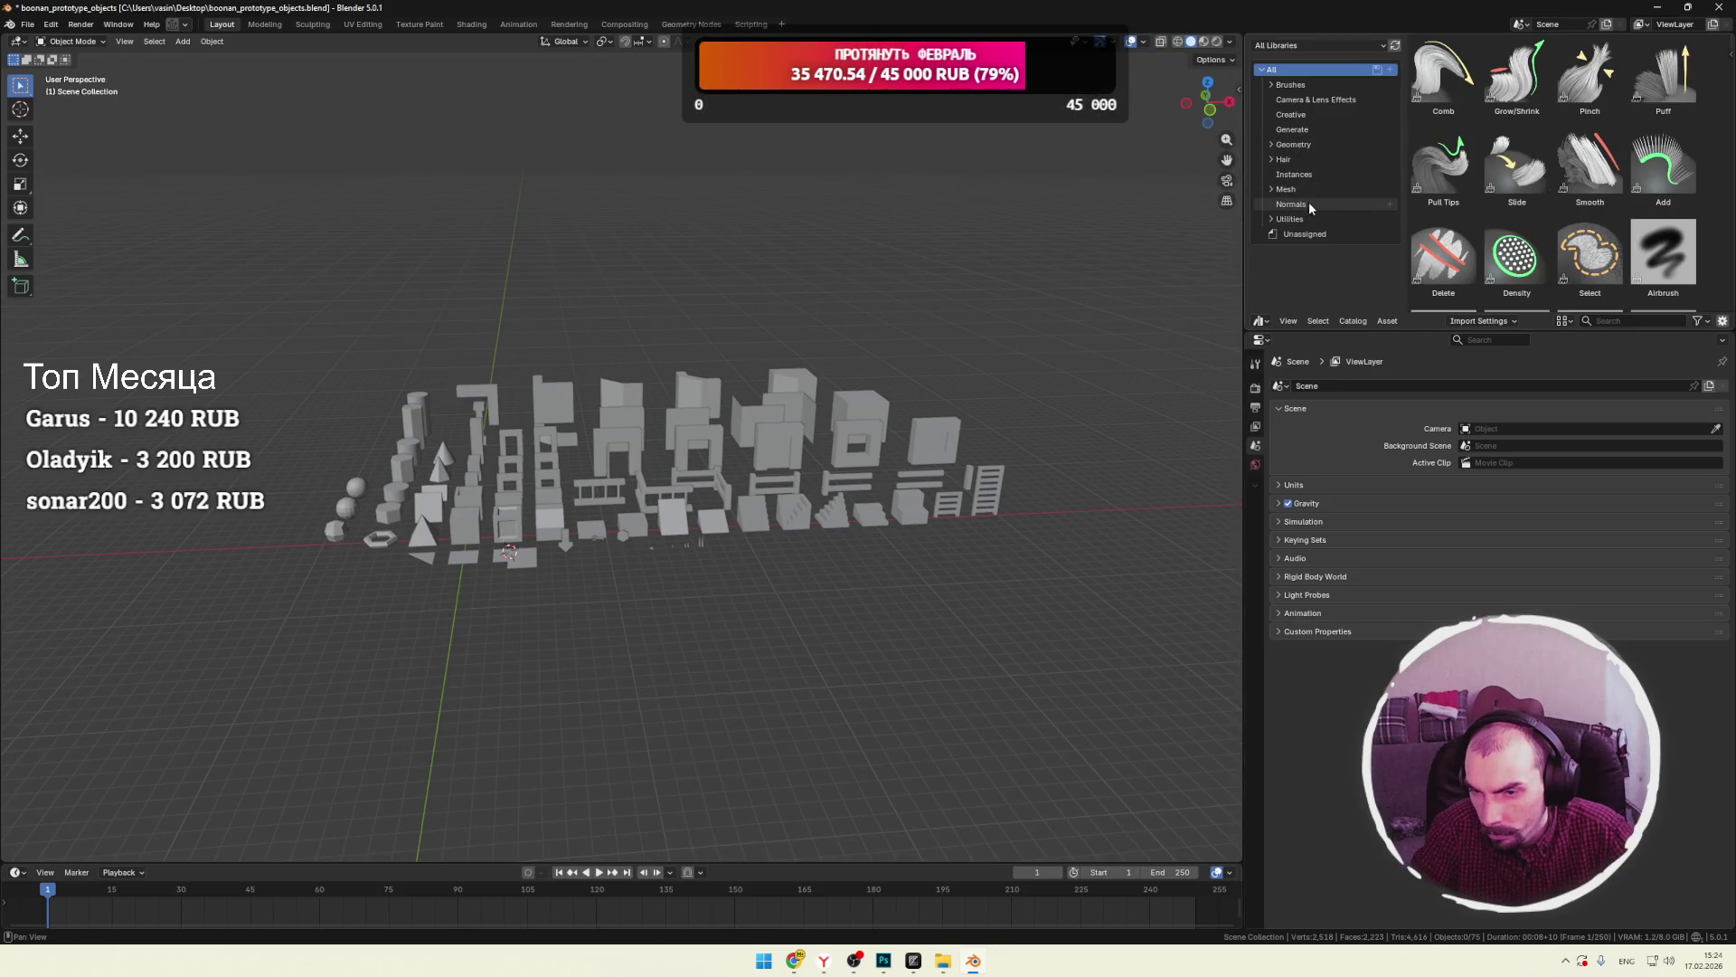
{"action": "left_click", "coordinate": [1297, 191]}
{"action": "left_click", "coordinate": [1291, 203]}
{"action": "left_click", "coordinate": [1290, 218]}
{"action": "left_click", "coordinate": [1286, 189]}
{"action": "left_click", "coordinate": [1295, 175]}
{"action": "left_click", "coordinate": [1284, 160]}
{"action": "left_click", "coordinate": [1293, 144]}
{"action": "left_click", "coordinate": [1304, 132]}
Return to All, view the Unassigned and Utilities catalogs, then collapse the catalog list.
{"action": "left_click", "coordinate": [1293, 114]}
{"action": "left_click", "coordinate": [1300, 99]}
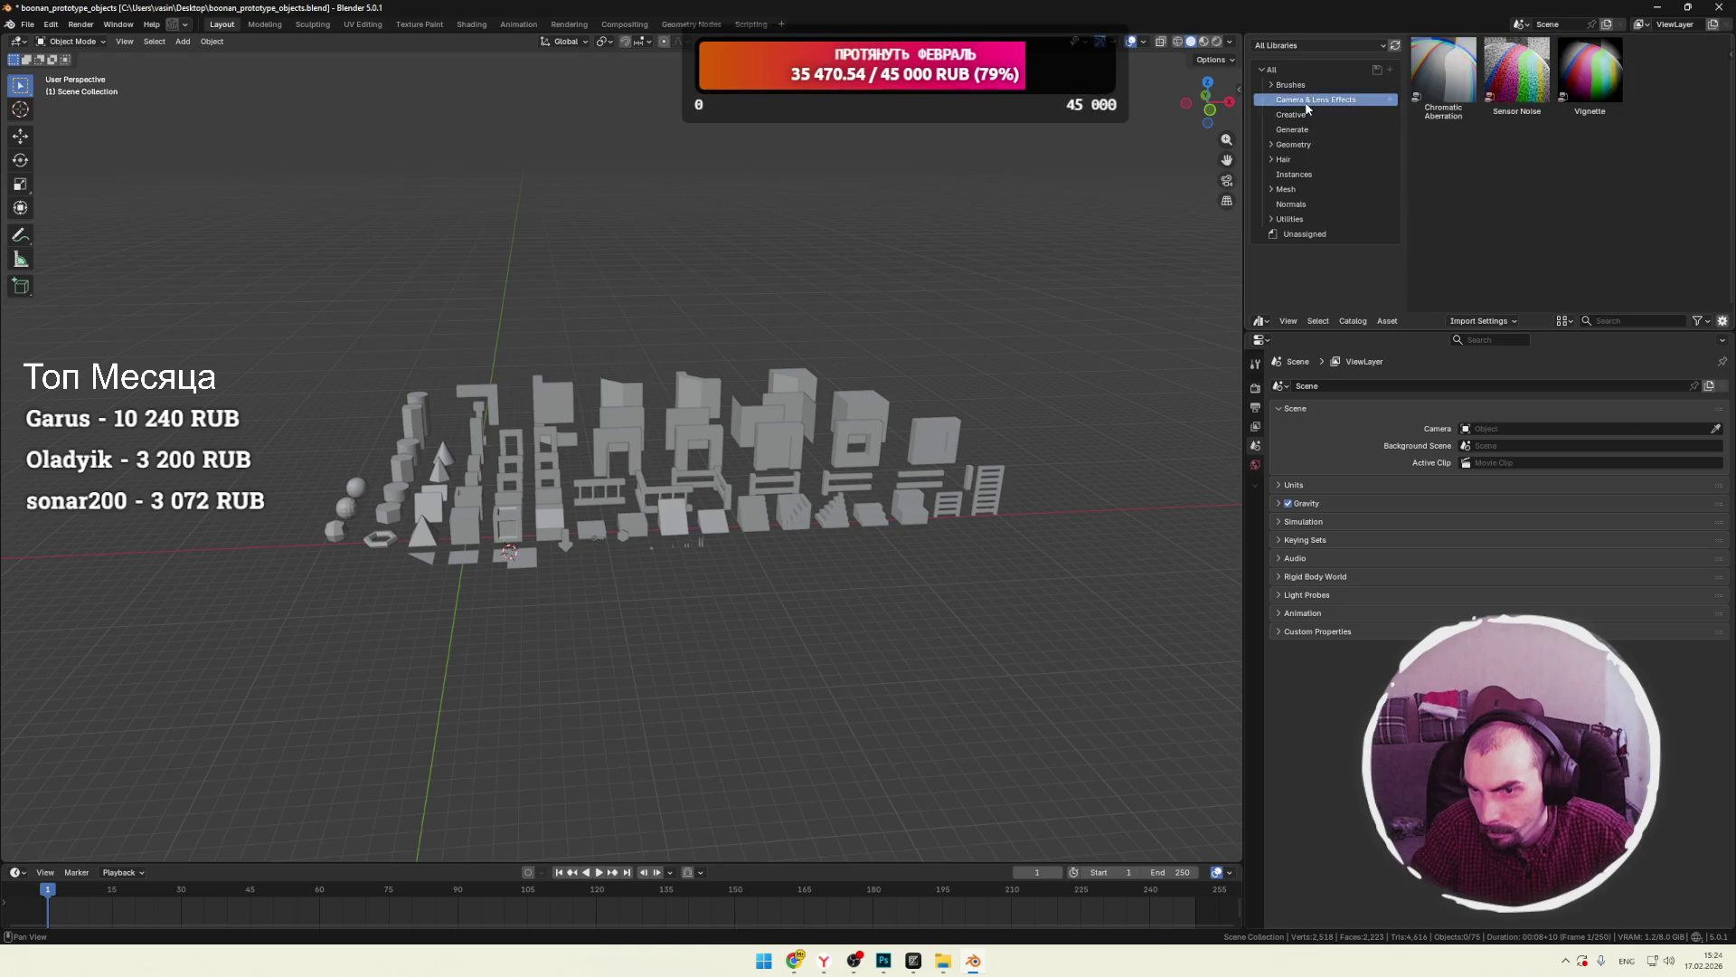
{"action": "left_click", "coordinate": [1290, 84]}
{"action": "left_click", "coordinate": [1262, 70]}
{"action": "left_click", "coordinate": [1288, 85]}
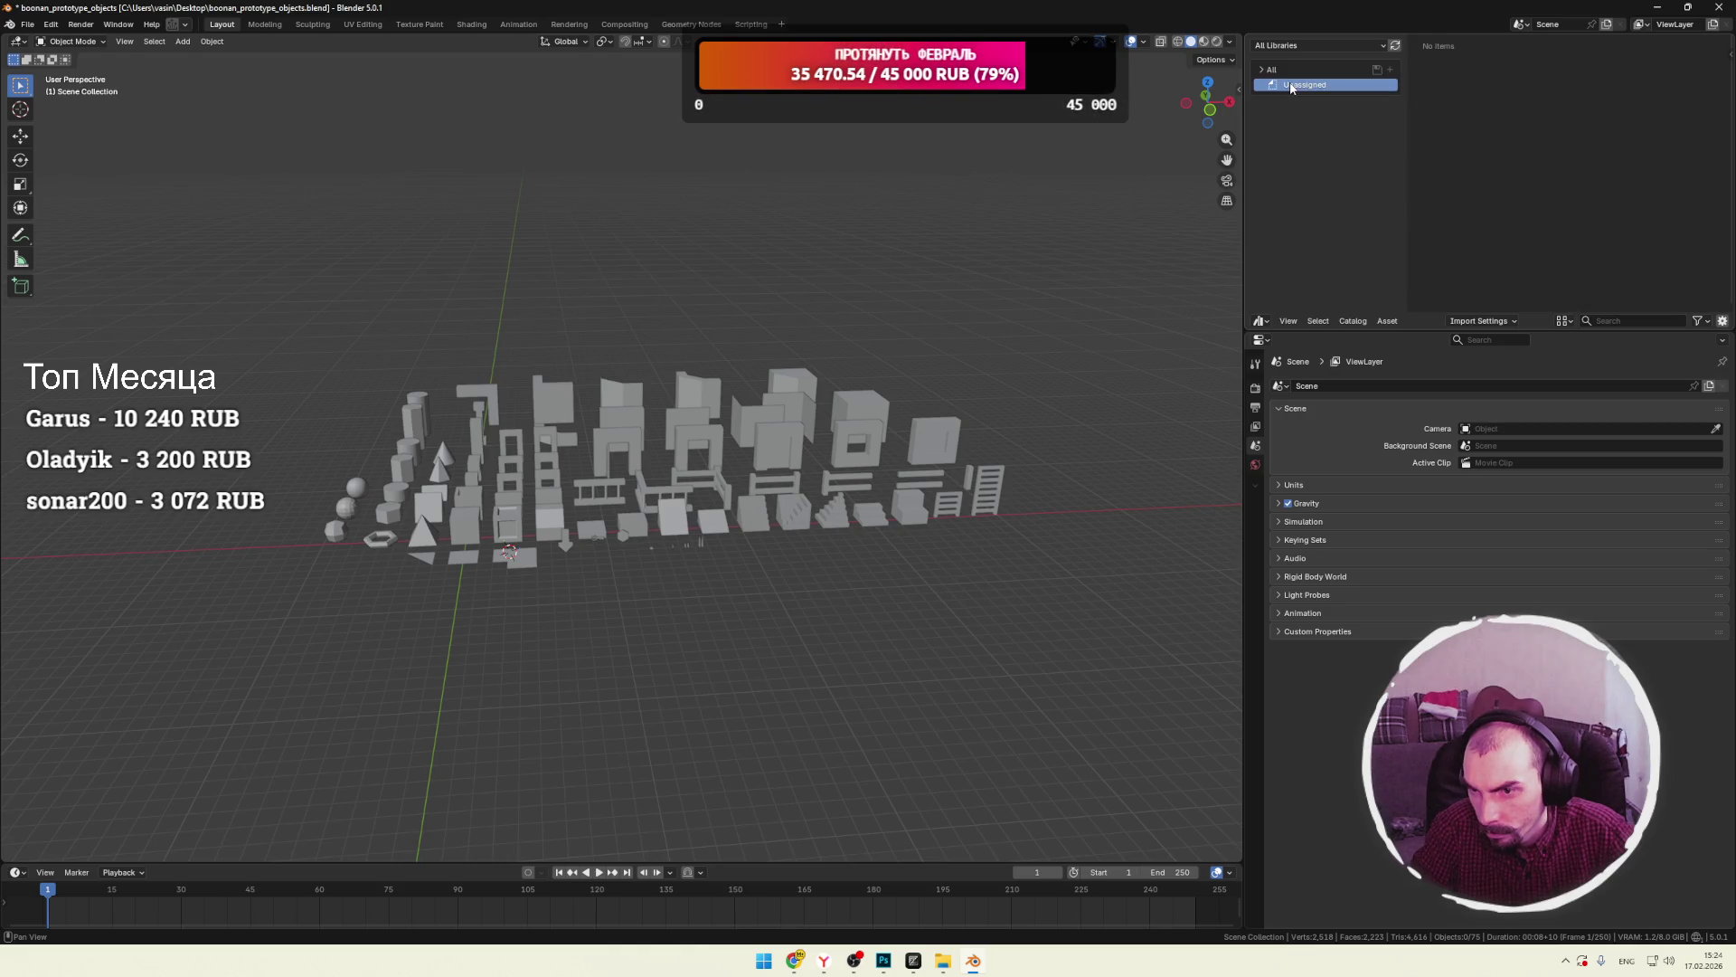
{"action": "left_click", "coordinate": [1261, 70]}
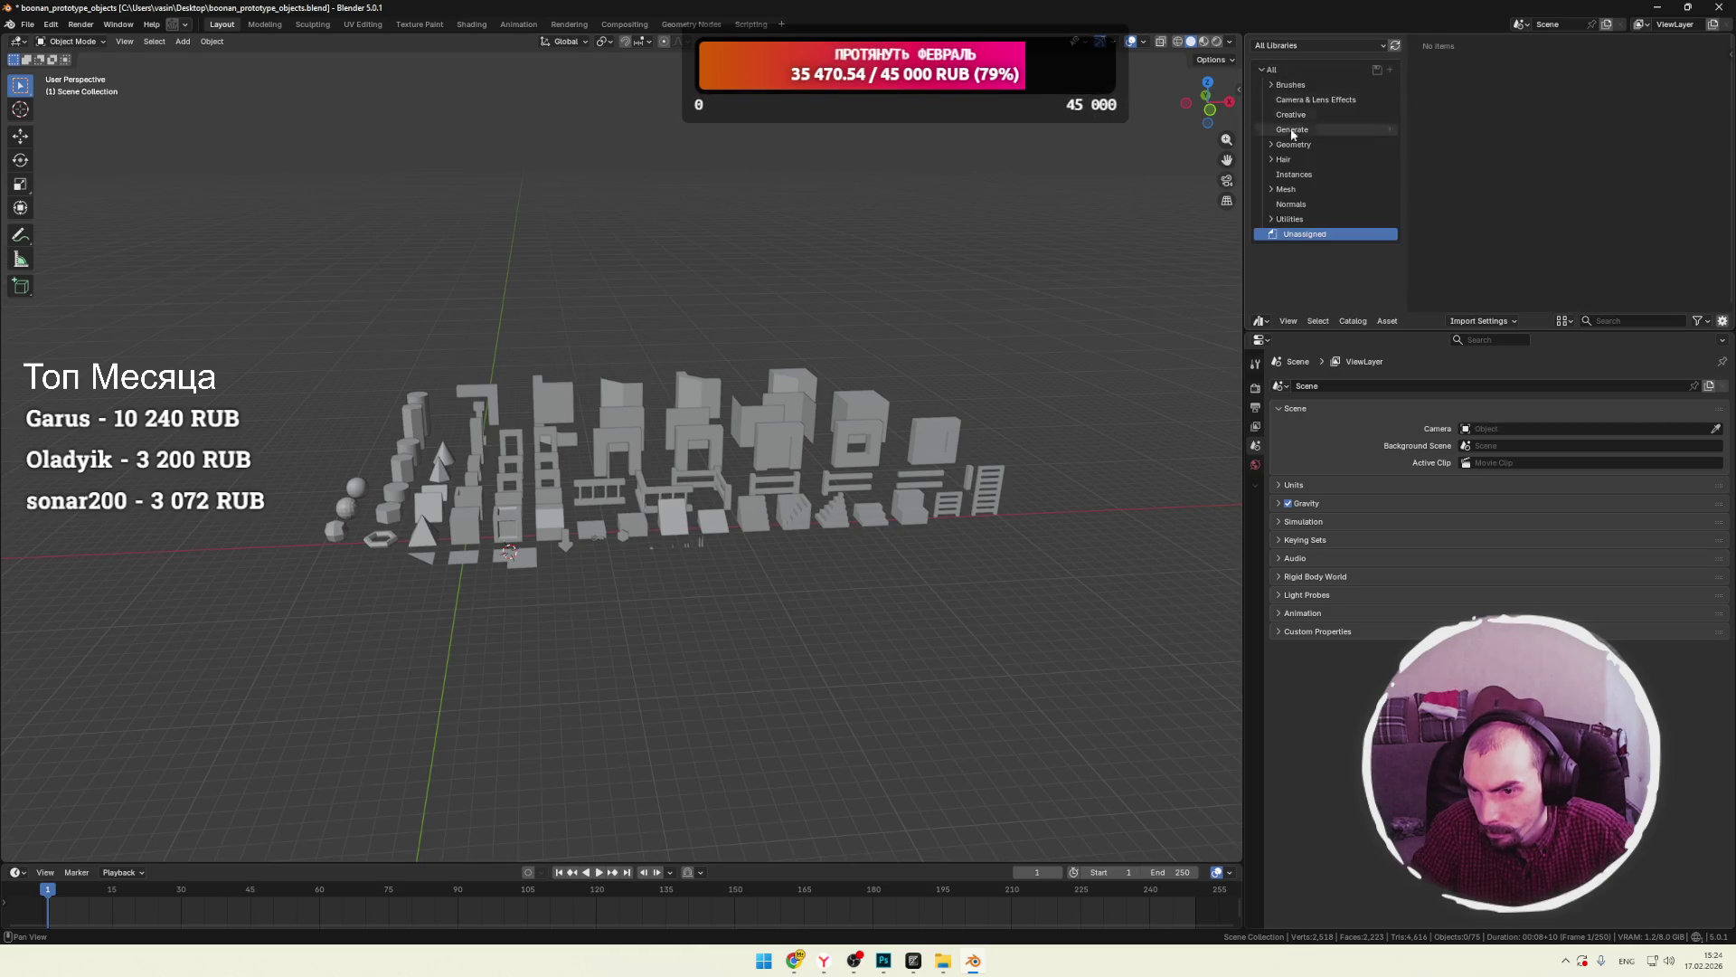
{"action": "left_click", "coordinate": [1295, 219]}
{"action": "left_click", "coordinate": [1263, 70]}
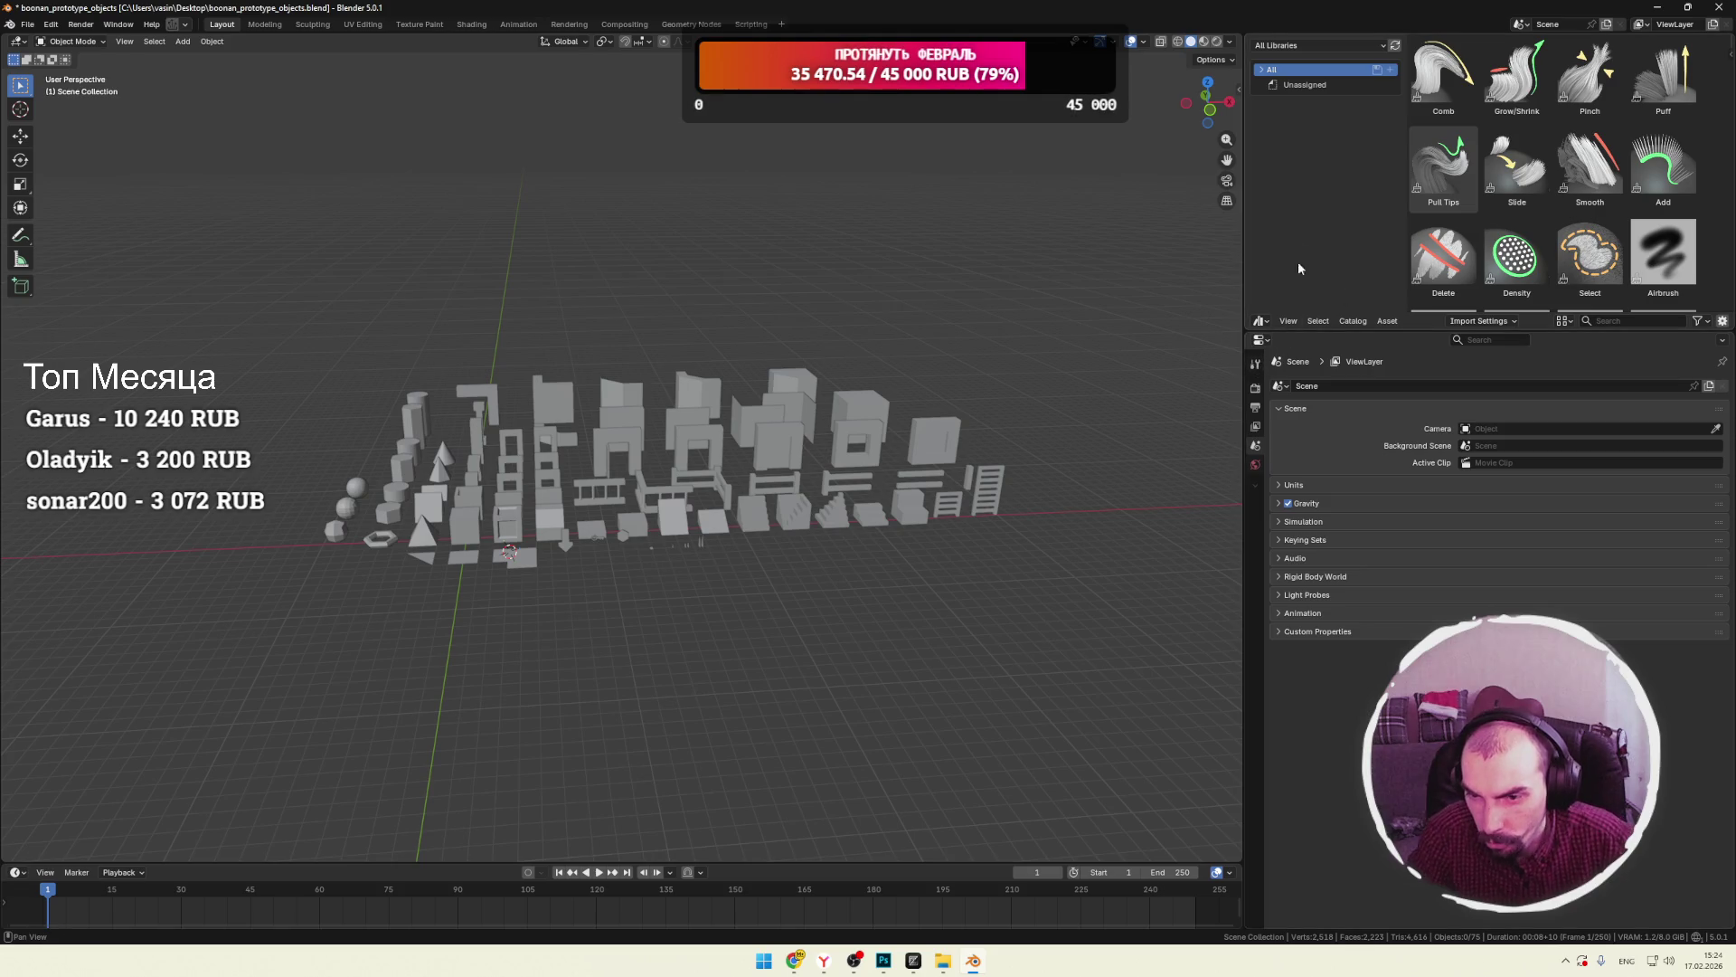
Keep All Libraries as the asset source, then close Blender choosing Don't Save.
{"action": "left_click", "coordinate": [1361, 45]}
{"action": "left_click", "coordinate": [1307, 79]}
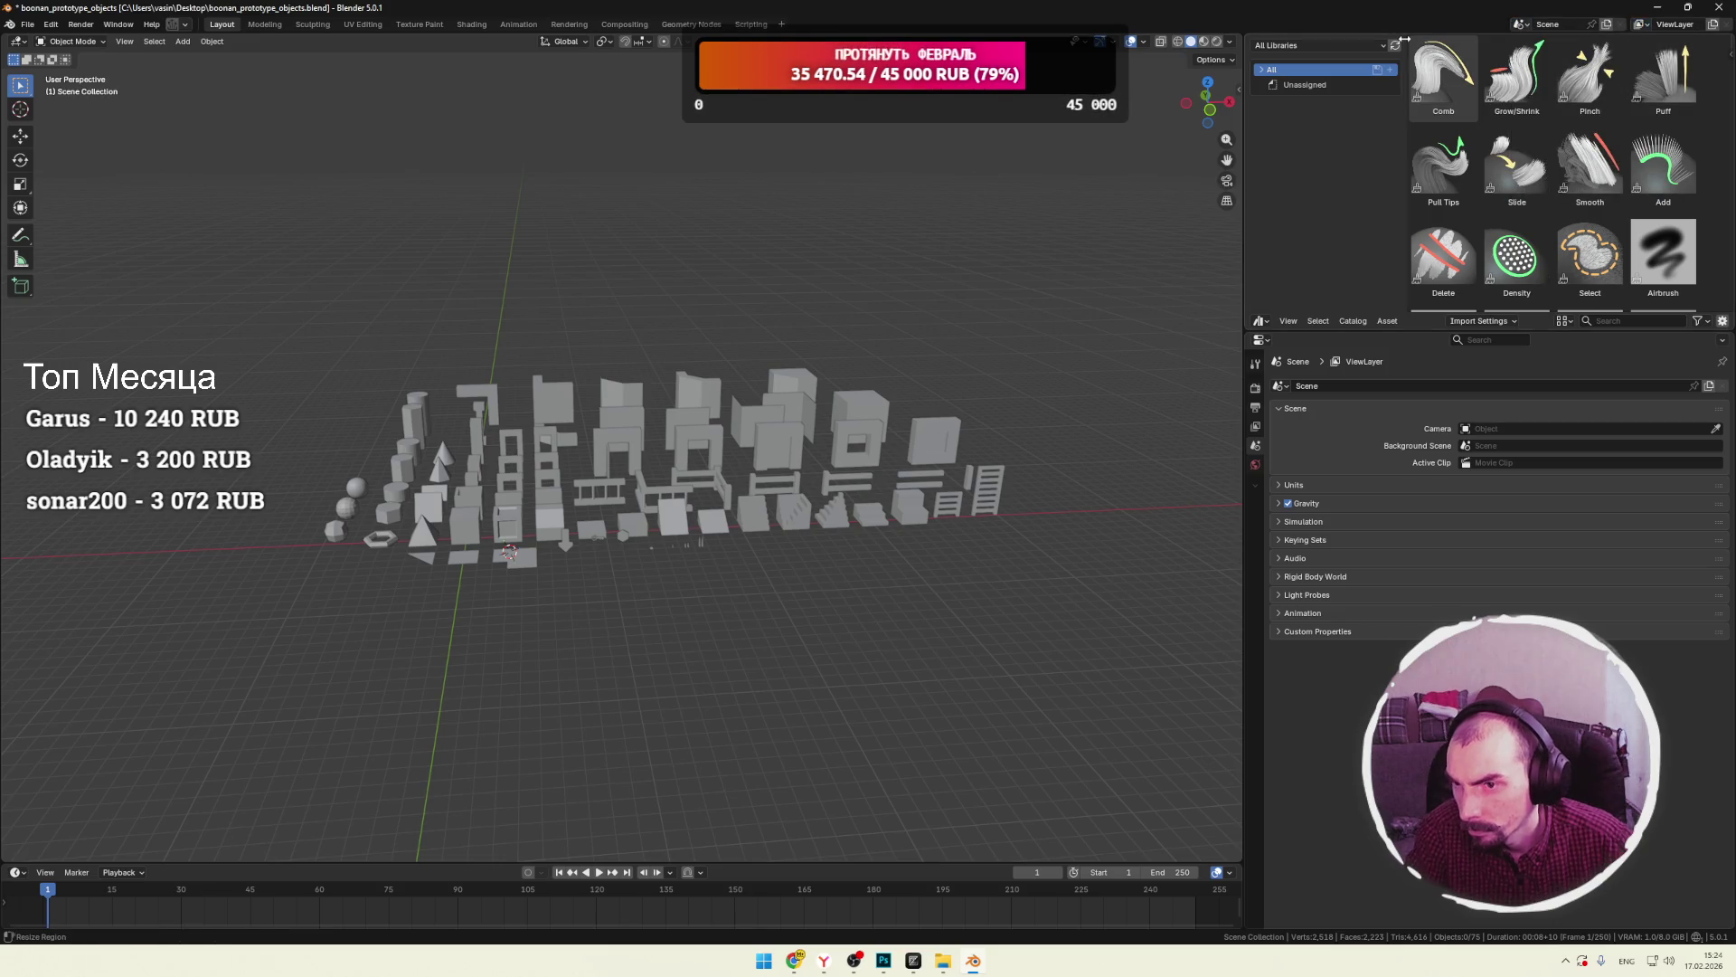
{"action": "right_click", "coordinate": [1360, 41]}
{"action": "left_click", "coordinate": [1256, 111]}
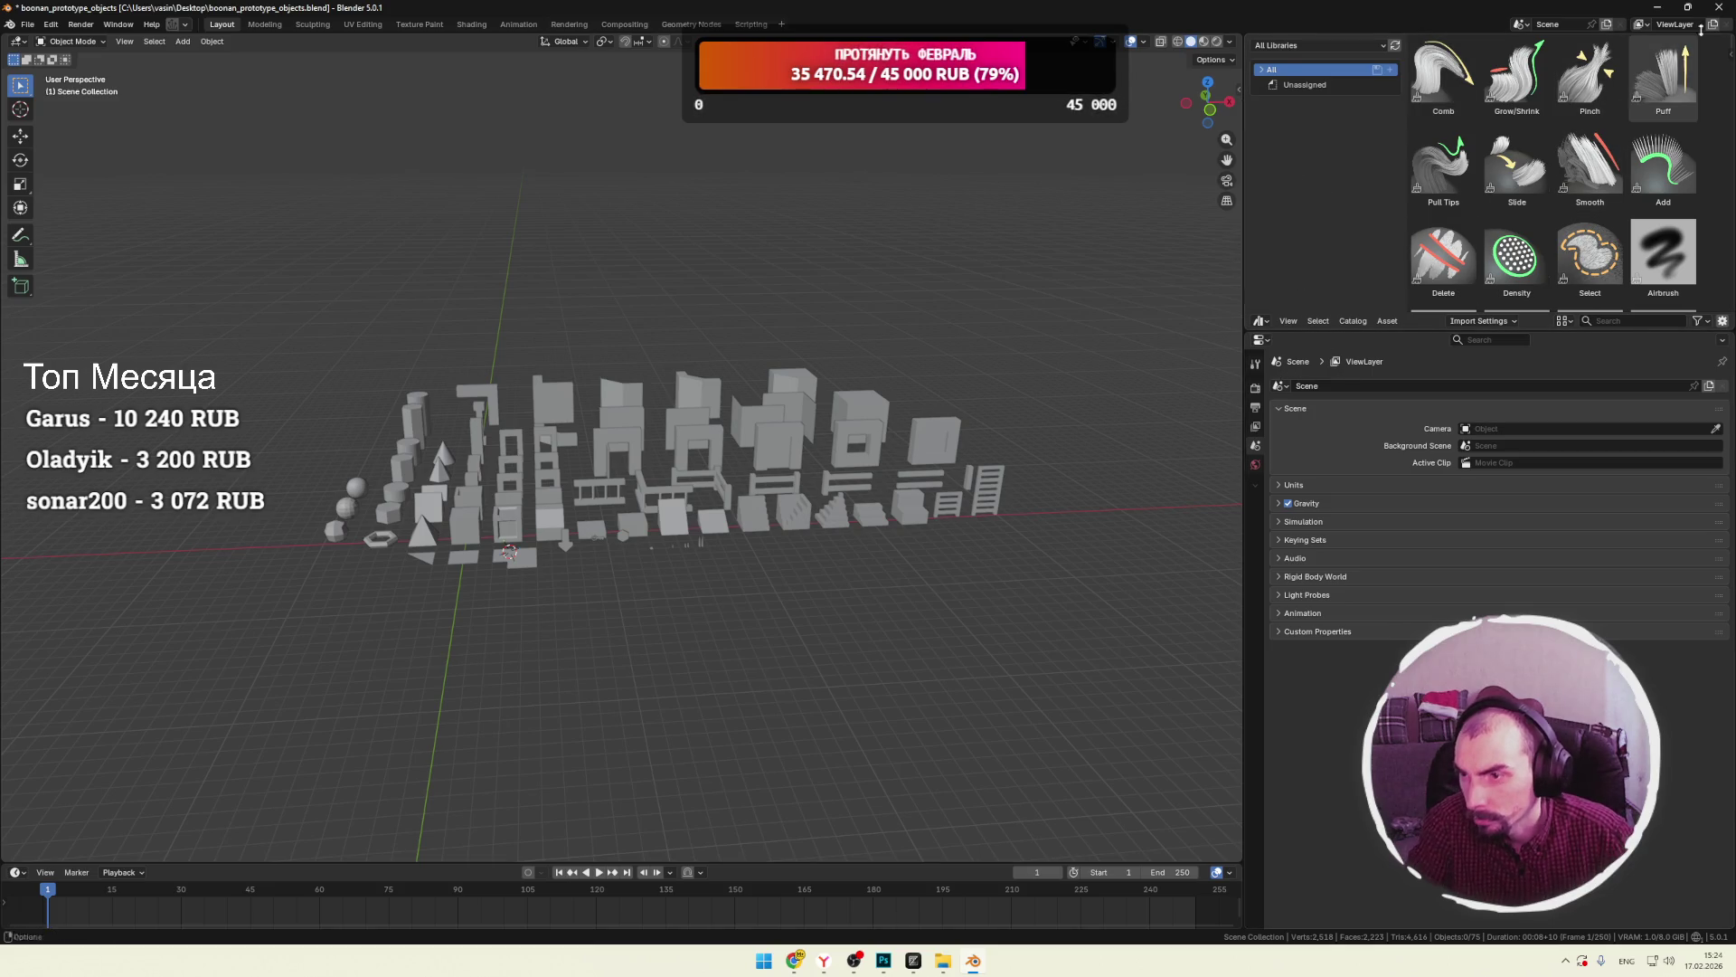
{"action": "left_click", "coordinate": [1729, 9]}
{"action": "left_click", "coordinate": [883, 509]}
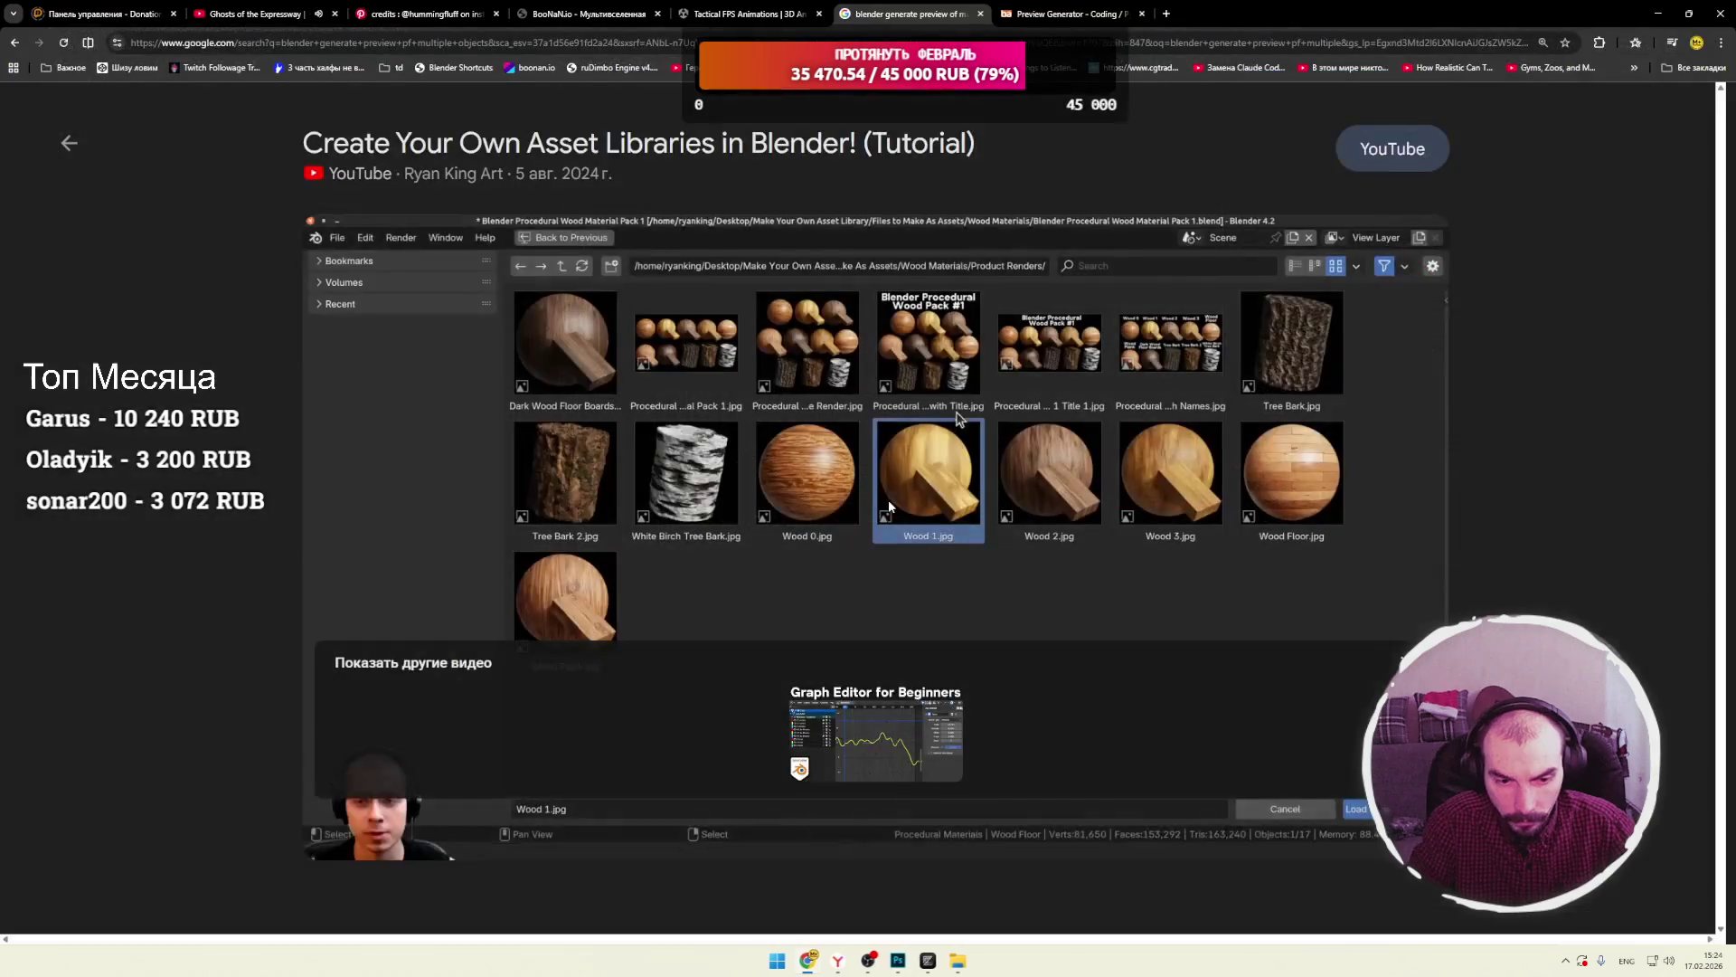
Rewind the asset-library tutorial to about 16:35, pause it, and switch to another window.
{"action": "left_click", "coordinate": [1034, 818]}
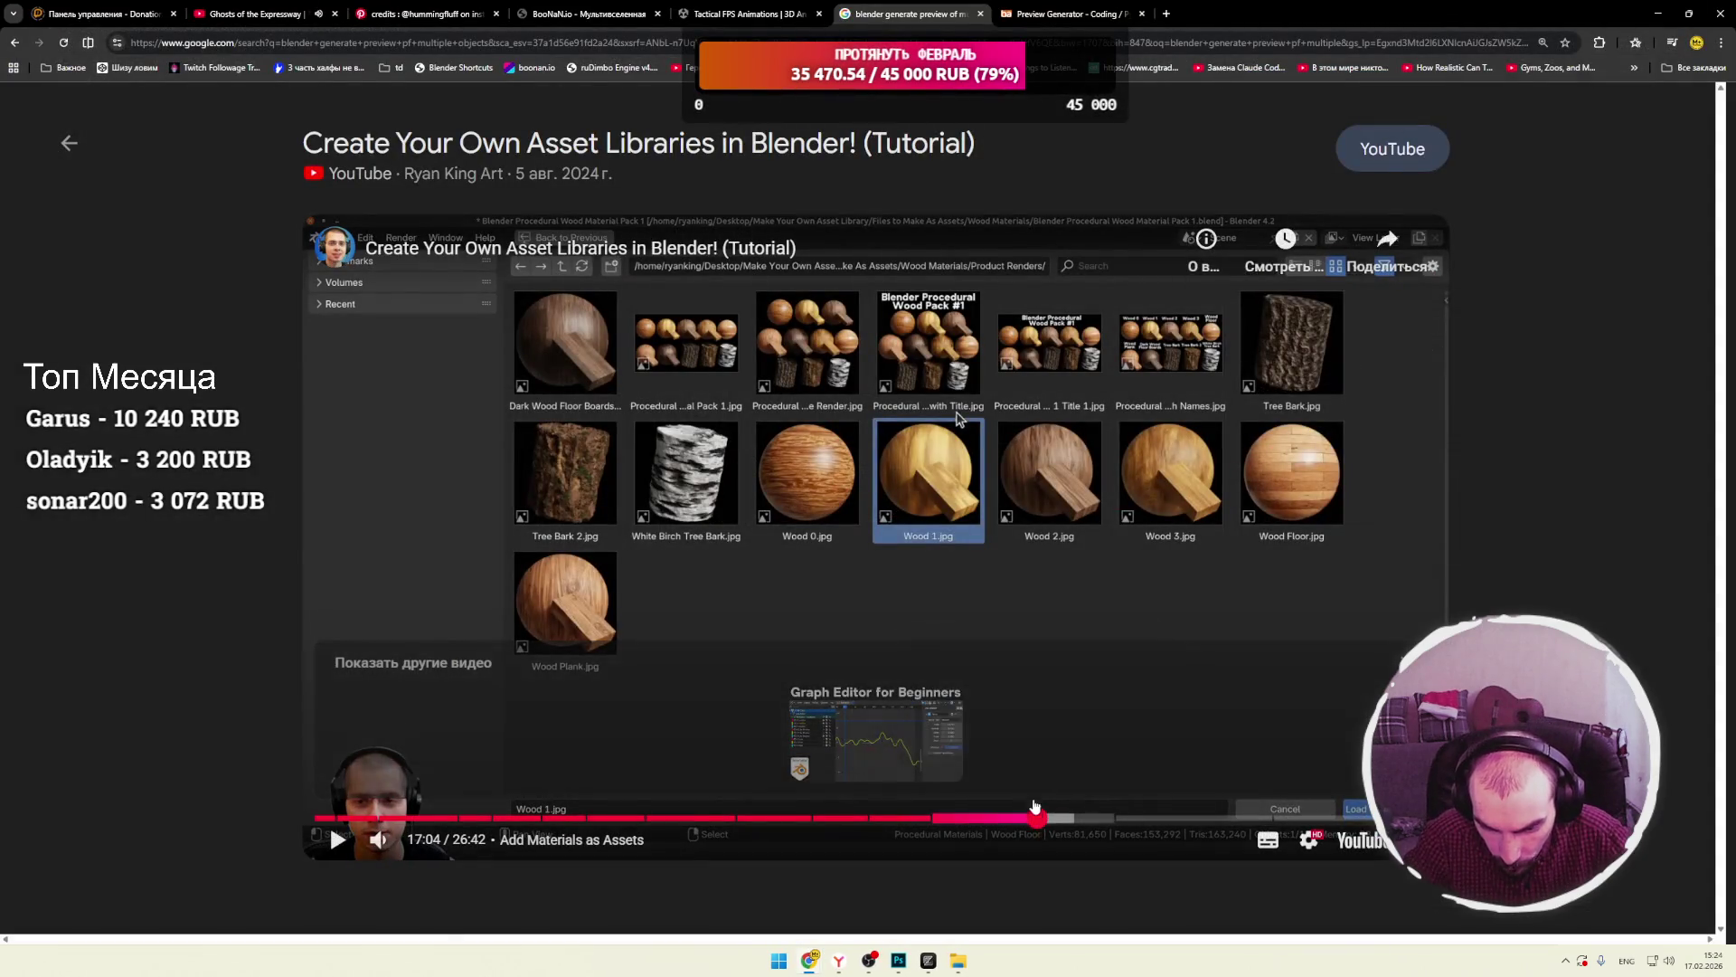
{"action": "left_click", "coordinate": [969, 529]}
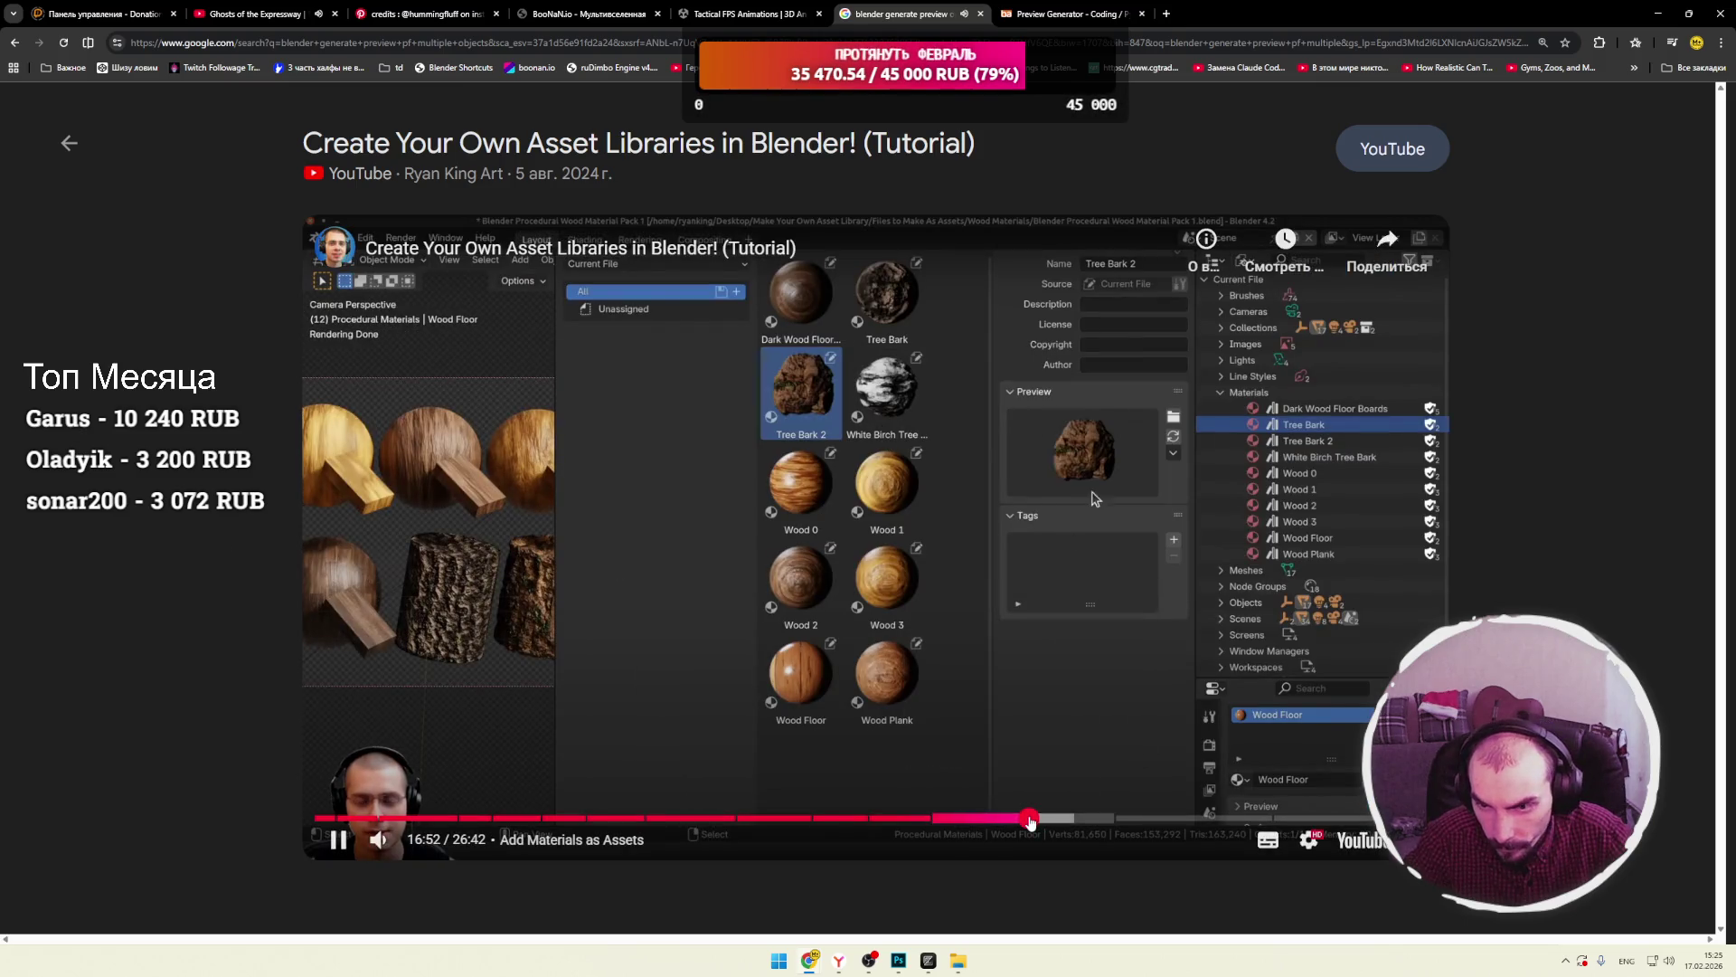
{"action": "left_click", "coordinate": [1009, 821]}
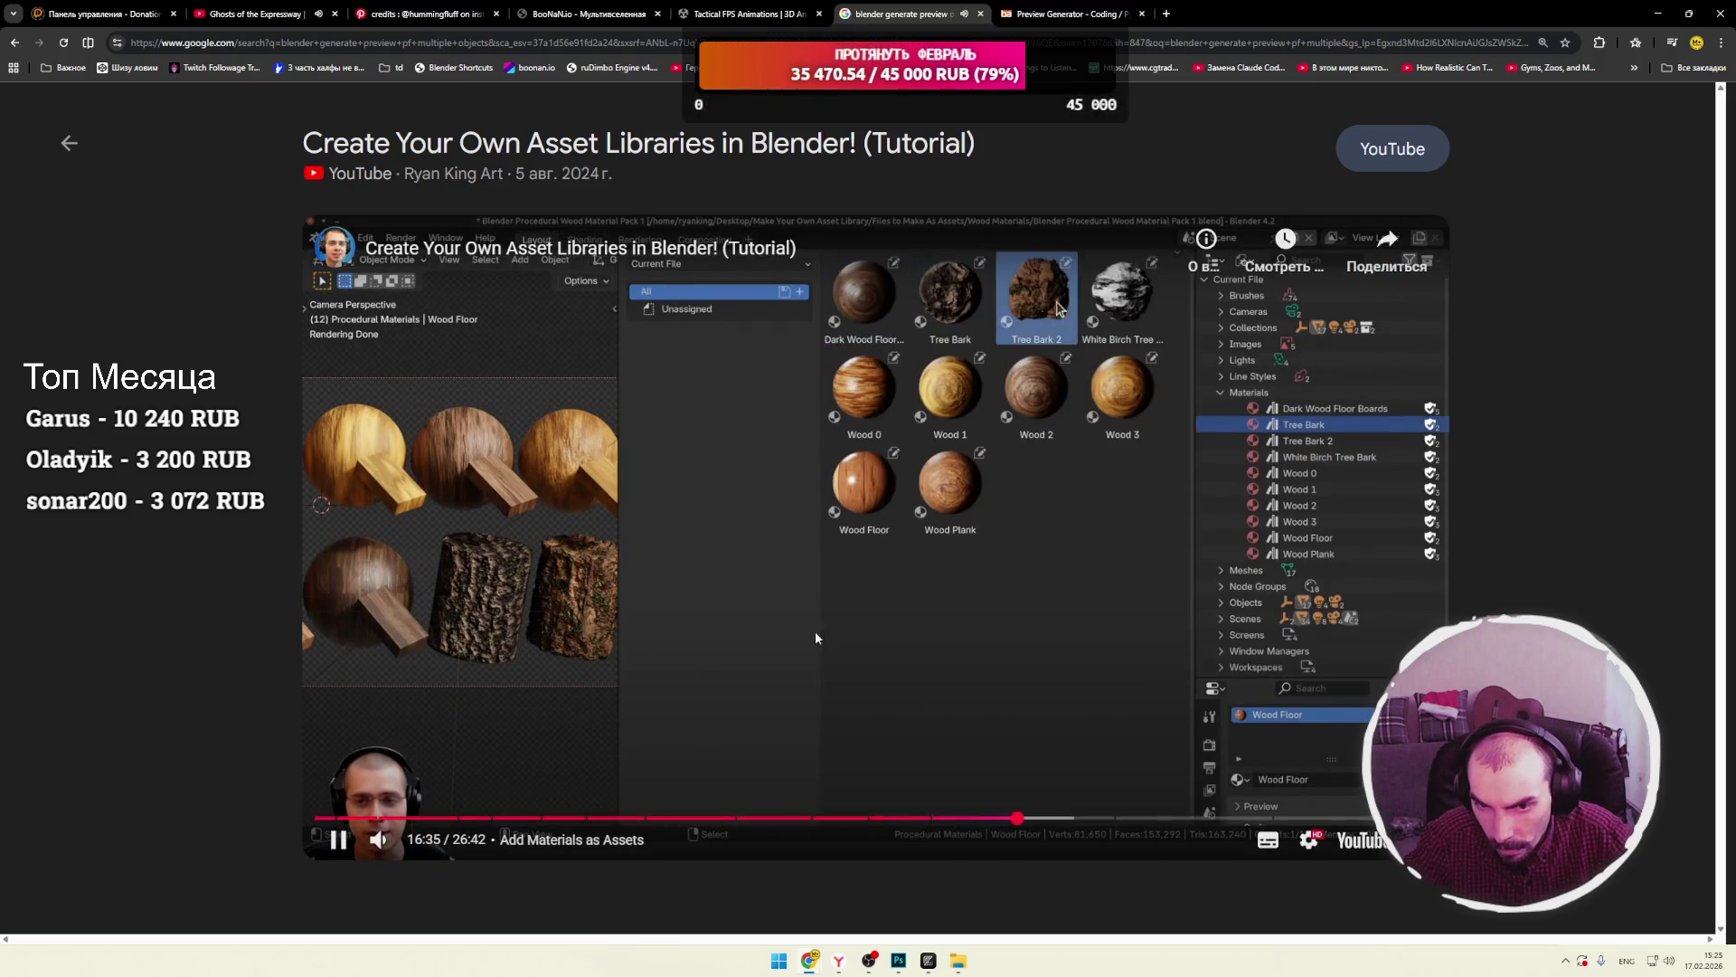
{"action": "left_click", "coordinate": [774, 593]}
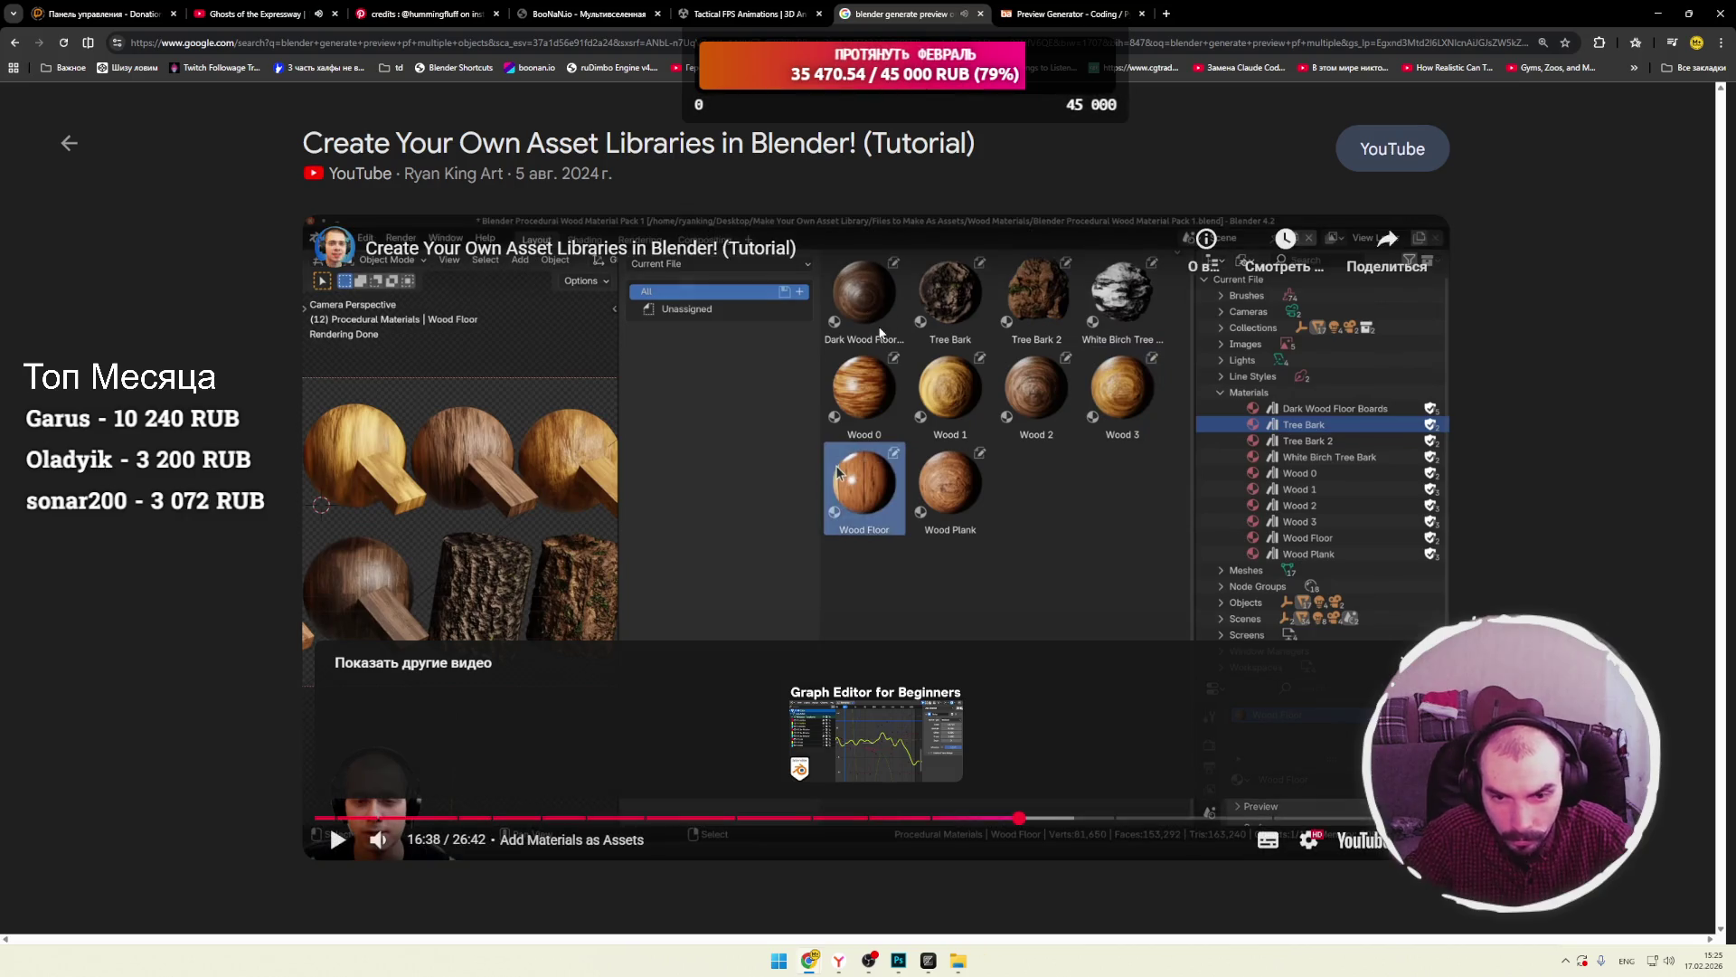
{"action": "key", "text": "alt+Tab"}
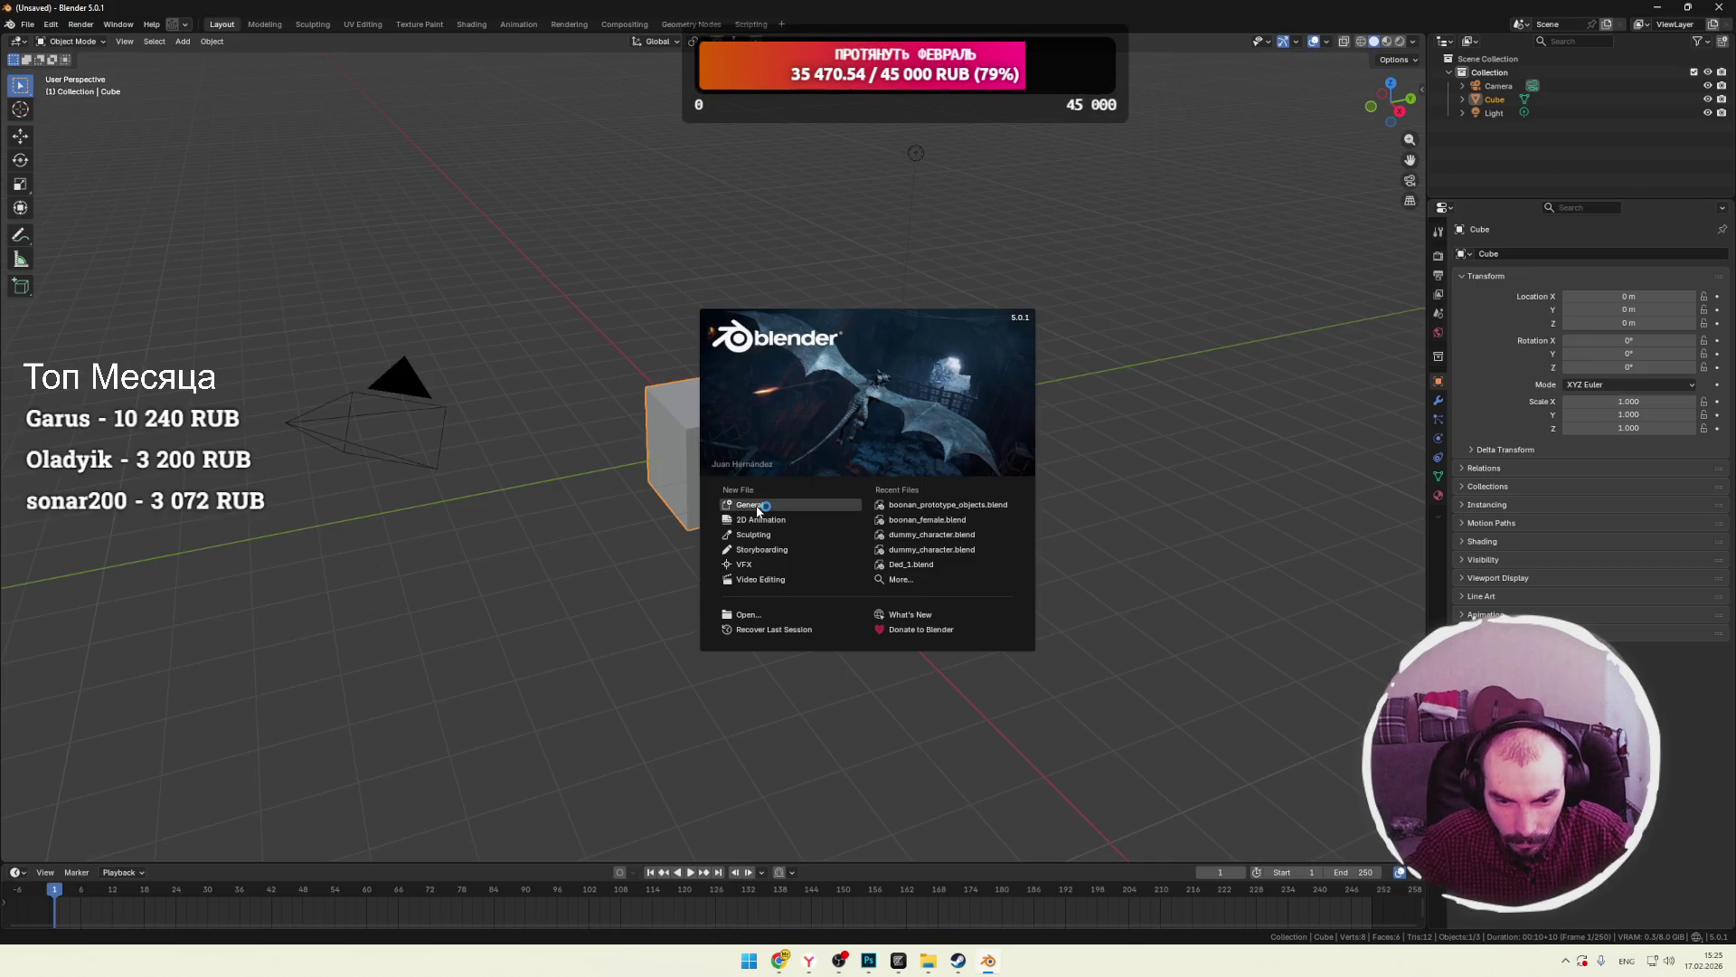
Start a new General scene and delete the default cube, camera and light.
{"action": "left_click", "coordinate": [758, 511]}
{"action": "key", "text": "a"}
{"action": "key", "text": "Delete"}
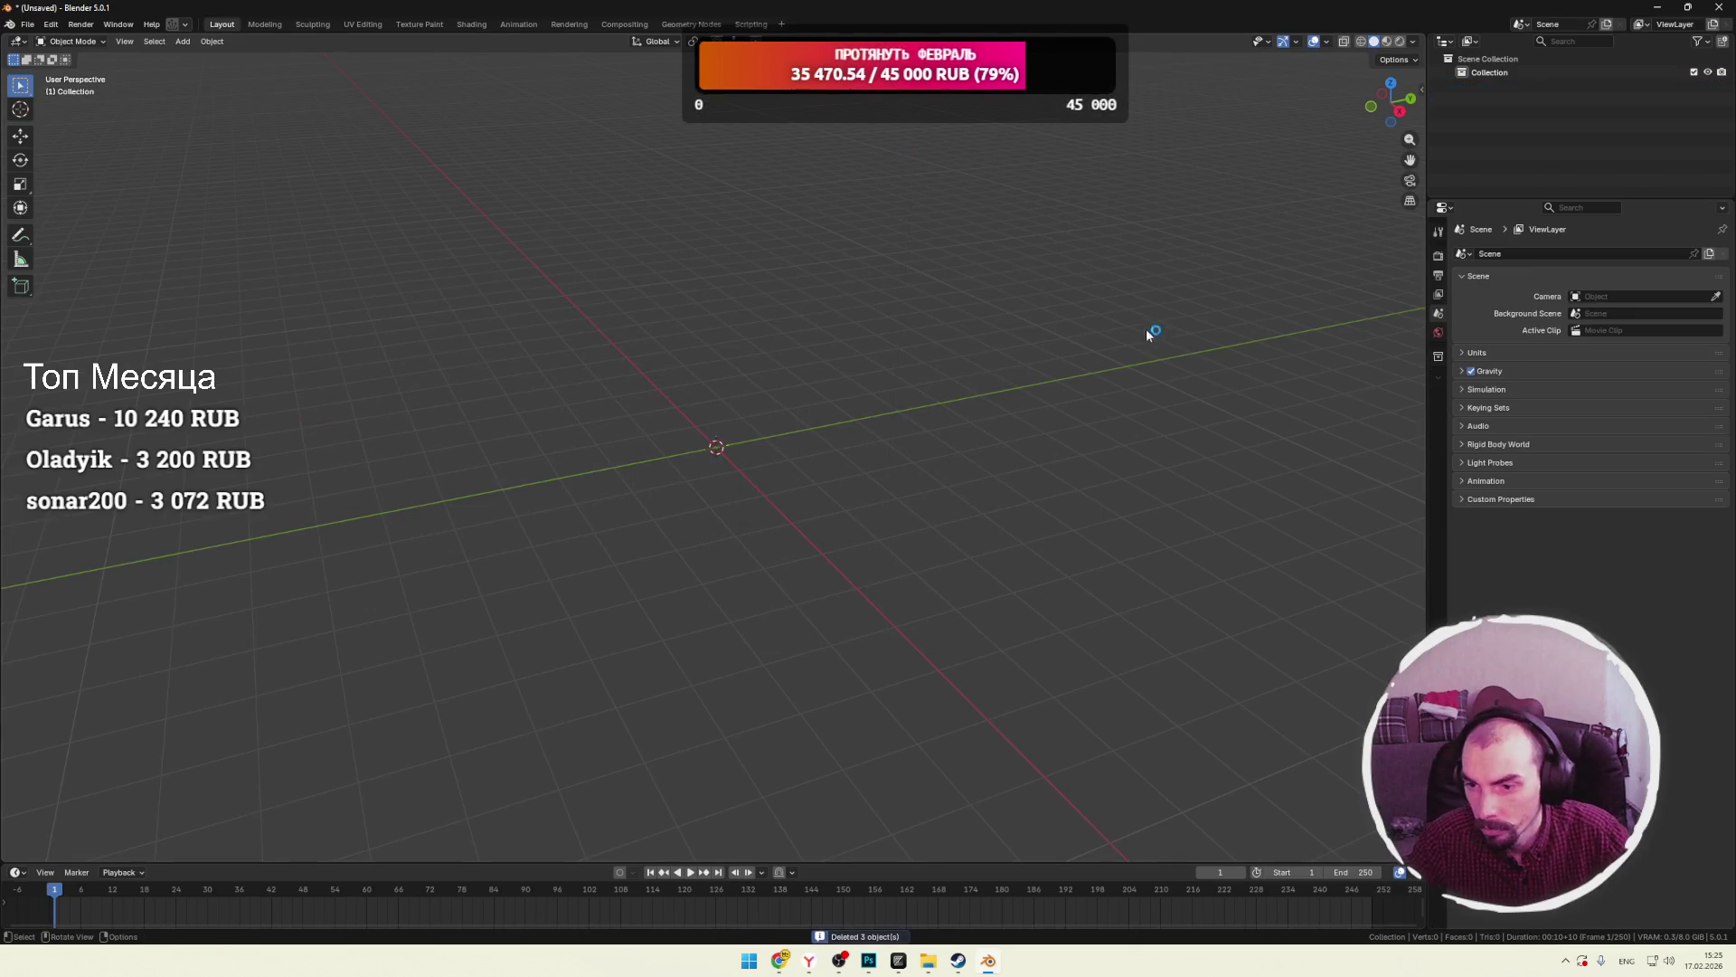
{"action": "left_click", "coordinate": [1437, 356]}
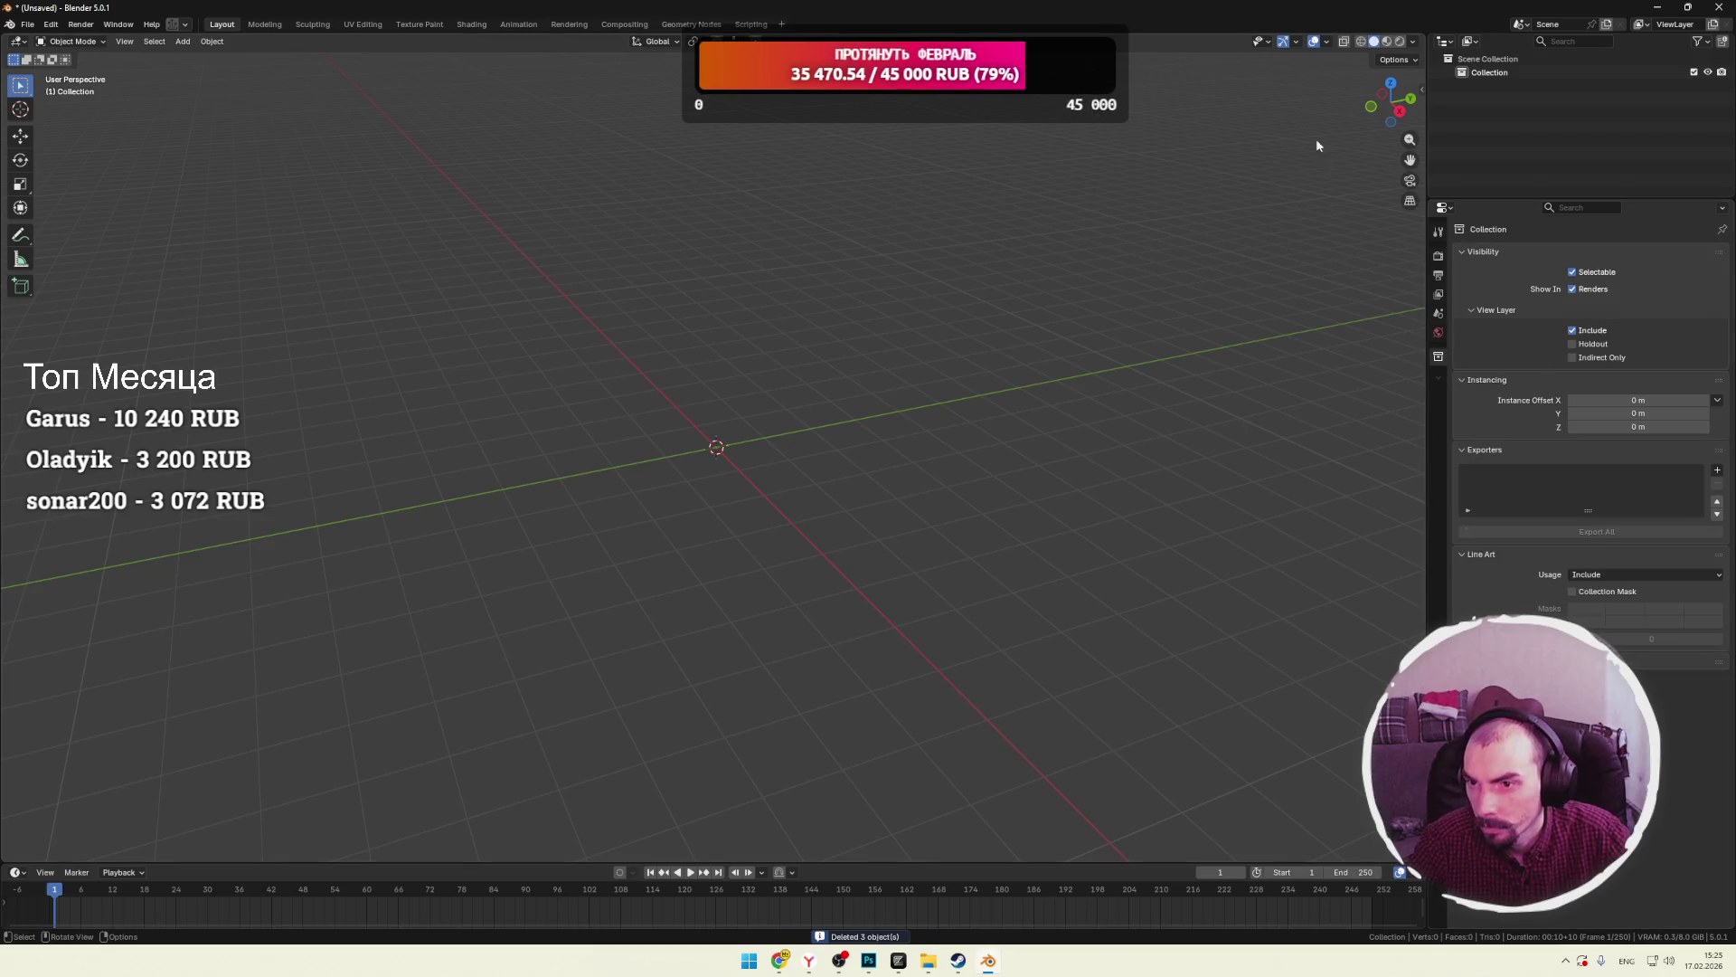
Turn the Outliner into an Asset Browser and browse the Geometry and Mesh catalogs.
{"action": "left_click", "coordinate": [1446, 42]}
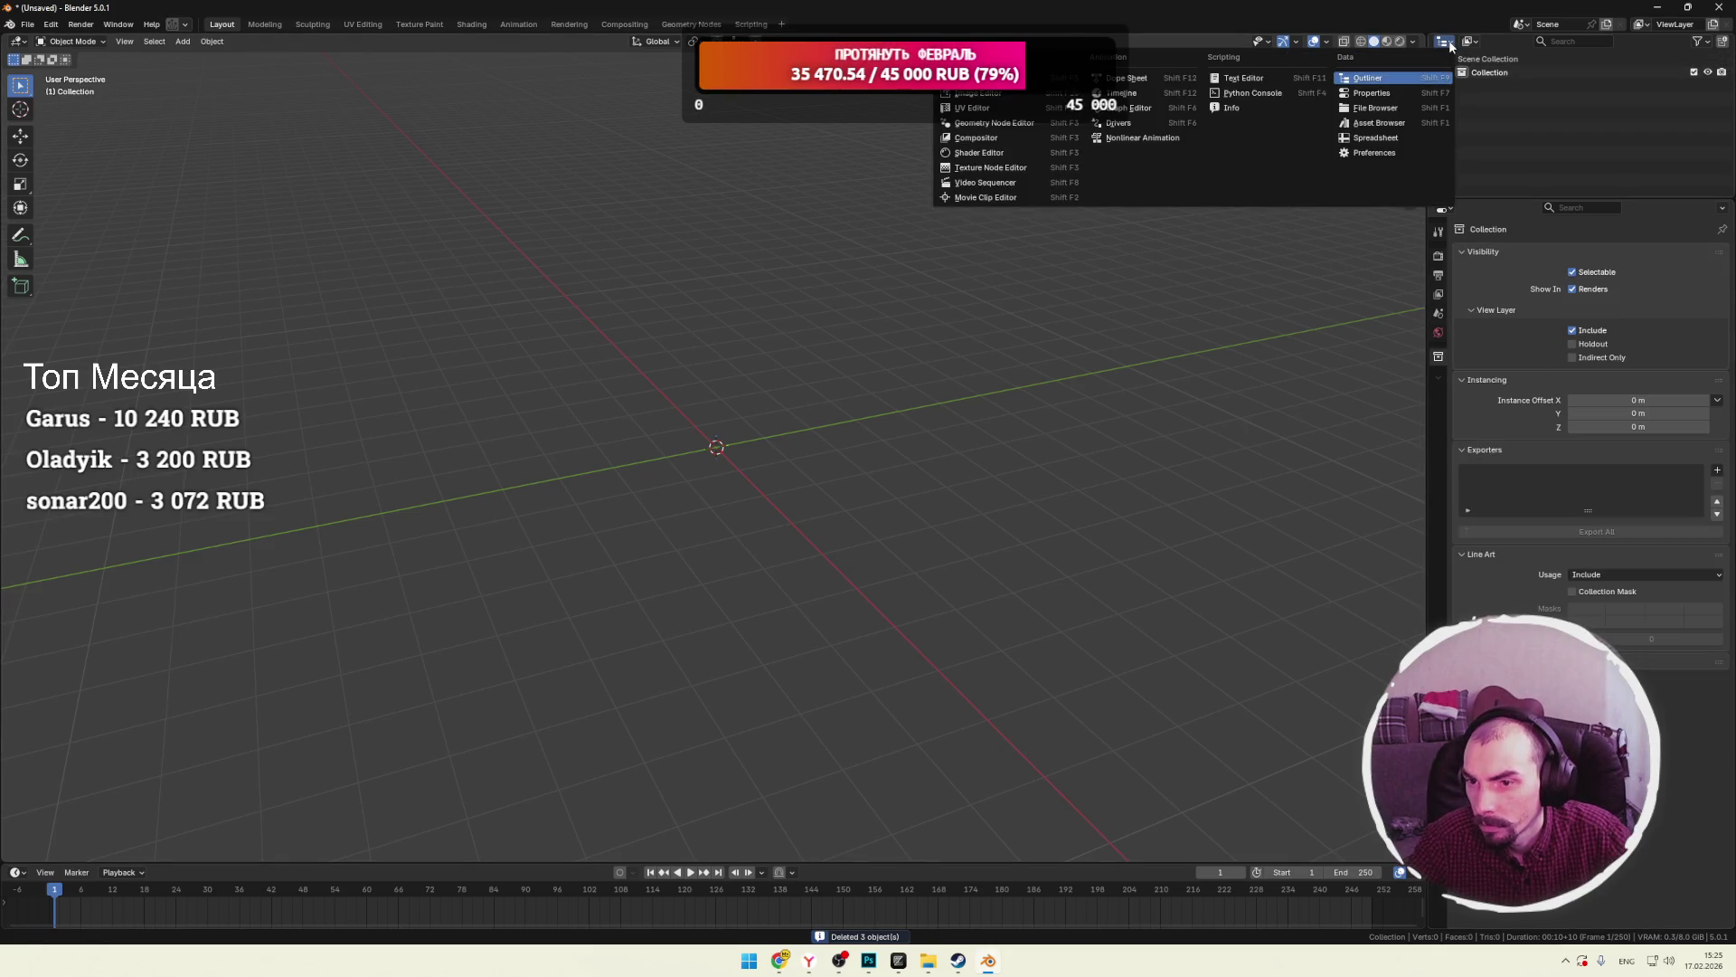
{"action": "left_click", "coordinate": [1379, 123]}
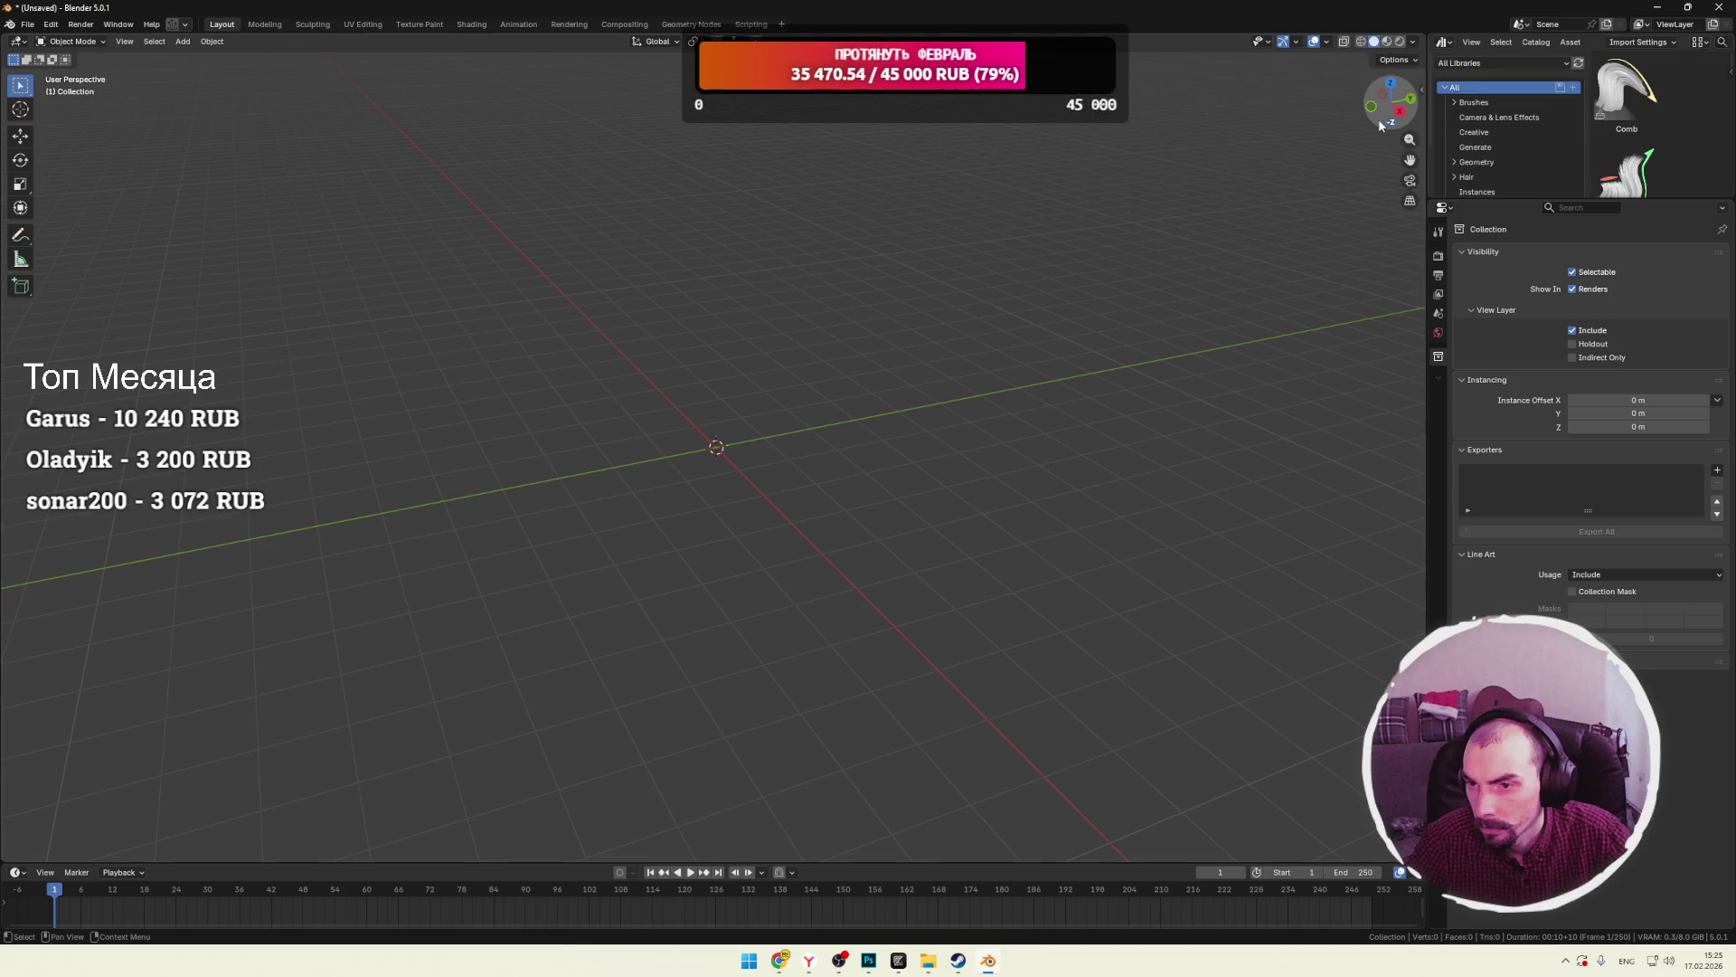
{"action": "left_click", "coordinate": [1474, 117]}
{"action": "left_click", "coordinate": [1474, 132]}
{"action": "left_click", "coordinate": [1476, 146]}
{"action": "left_click", "coordinate": [1478, 161]}
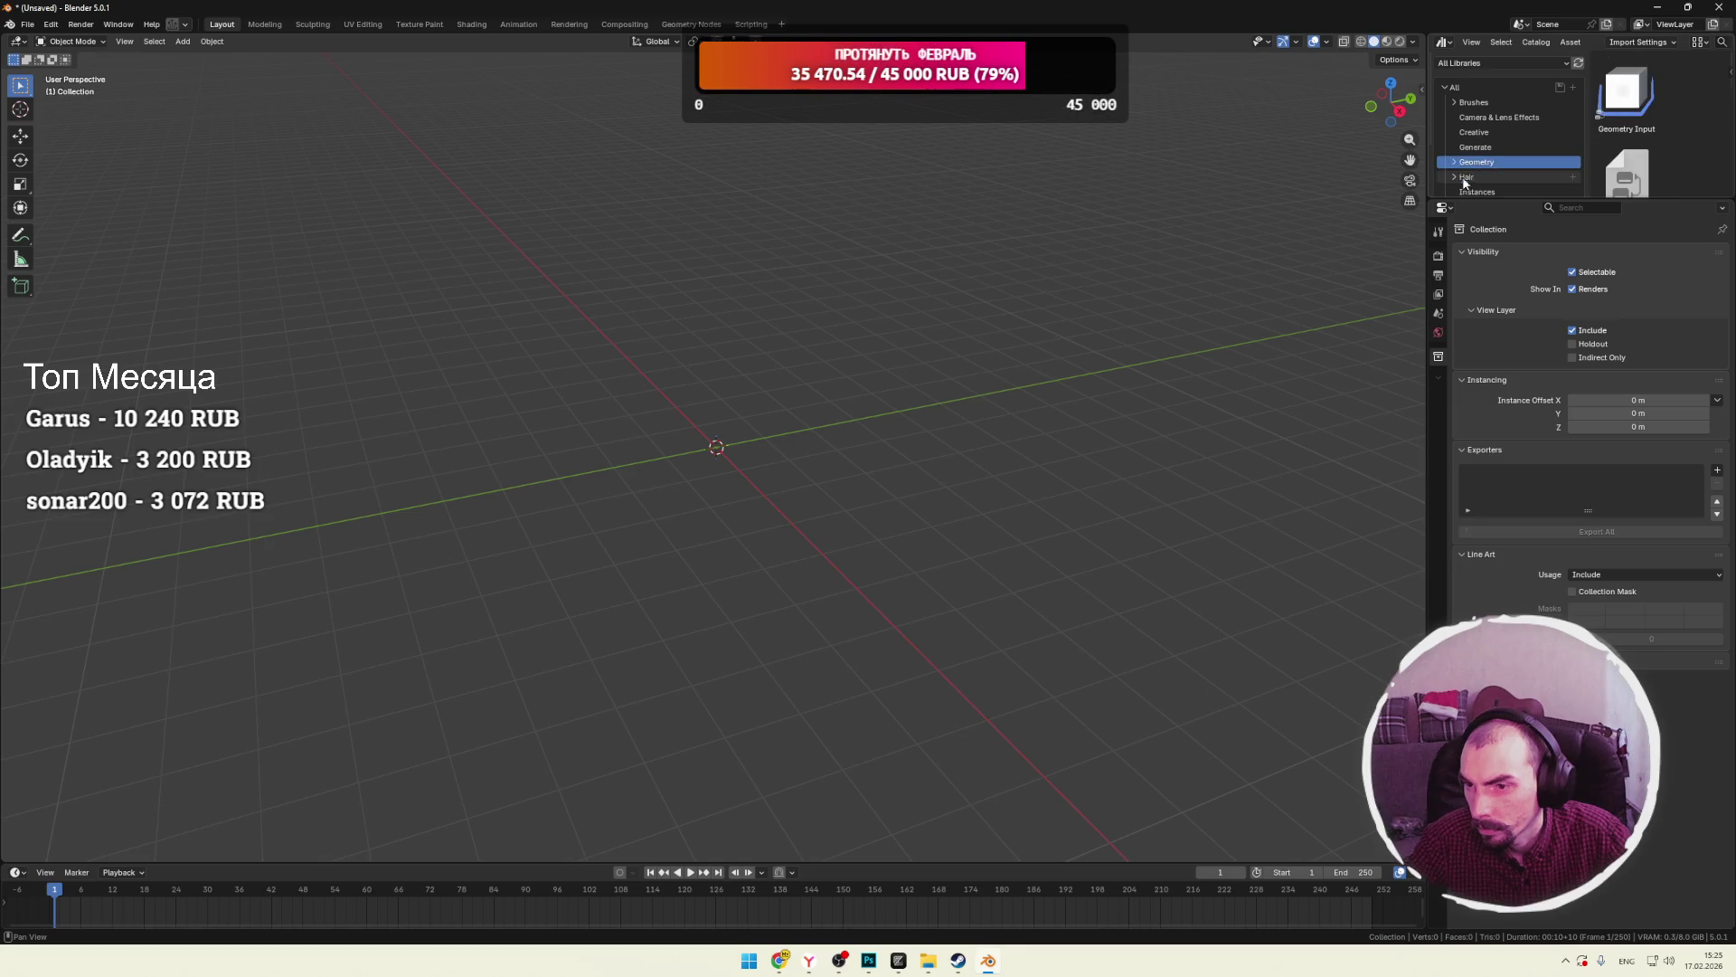
{"action": "left_click", "coordinate": [1466, 177]}
{"action": "scroll", "coordinate": [1483, 172], "scroll_direction": "down", "scroll_amount": 3}
{"action": "left_click", "coordinate": [1470, 136]}
{"action": "left_click", "coordinate": [1455, 137]}
{"action": "left_click", "coordinate": [1455, 137]}
Browse the Normals, Utilities and unassigned catalogs and check the asset browser's view options.
{"action": "left_click", "coordinate": [1472, 151]}
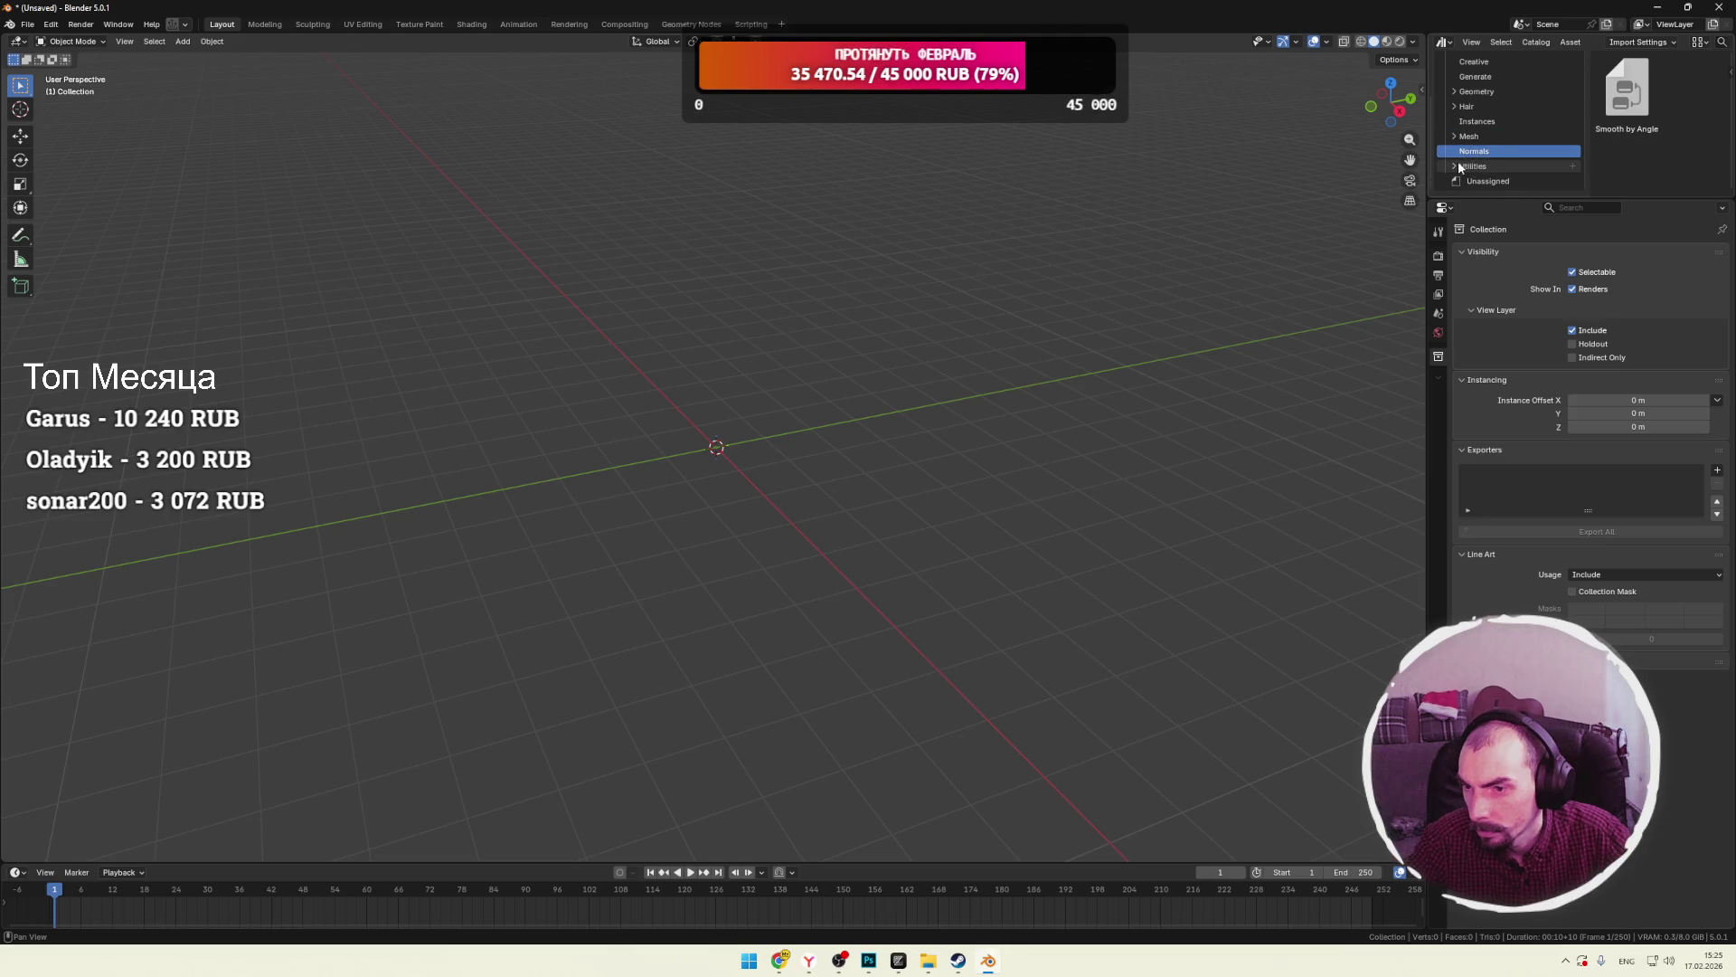
{"action": "left_click", "coordinate": [1488, 166]}
{"action": "left_click", "coordinate": [1488, 181]}
{"action": "left_click", "coordinate": [1455, 167]}
{"action": "scroll", "coordinate": [1474, 103], "scroll_direction": "down", "scroll_amount": 1}
{"action": "scroll", "coordinate": [1475, 103], "scroll_direction": "up", "scroll_amount": 5}
{"action": "left_click", "coordinate": [1473, 42]}
{"action": "key", "text": "Escape"}
{"action": "left_click", "coordinate": [1471, 42]}
{"action": "key", "text": "Escape"}
{"action": "left_click", "coordinate": [1471, 41]}
{"action": "key", "text": "Escape"}
Try the area as a File Browser, then return to Asset Browser set to Current File.
{"action": "left_click", "coordinate": [1444, 43]}
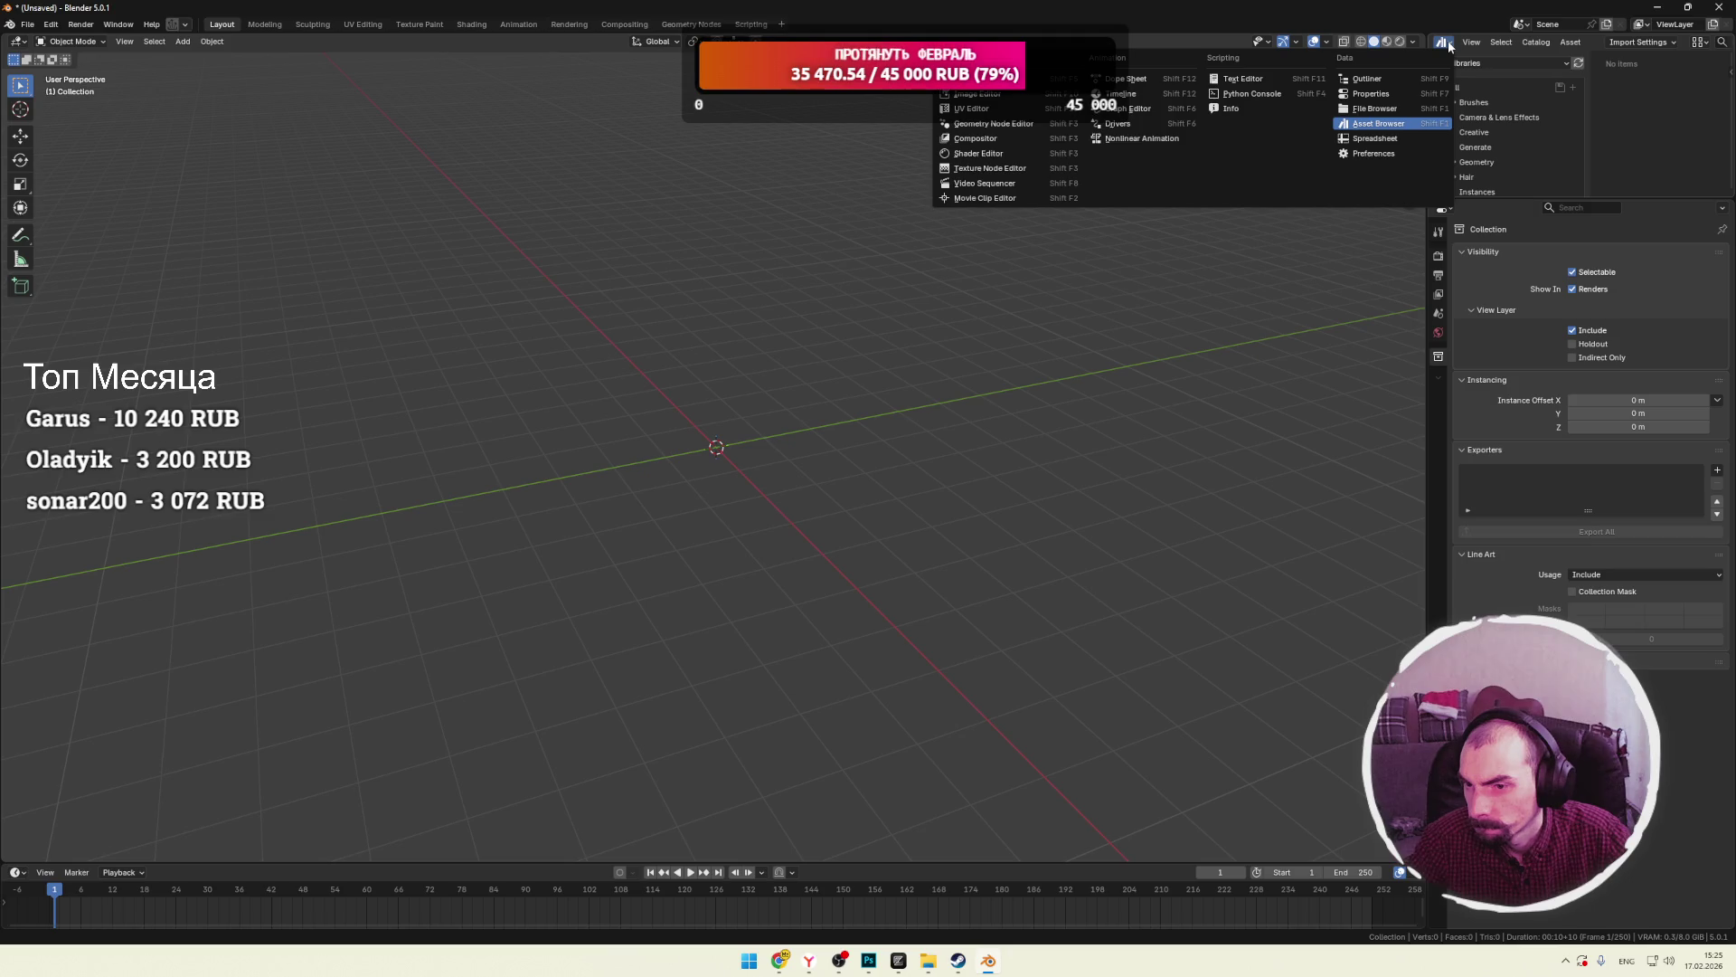
{"action": "left_click", "coordinate": [1366, 108]}
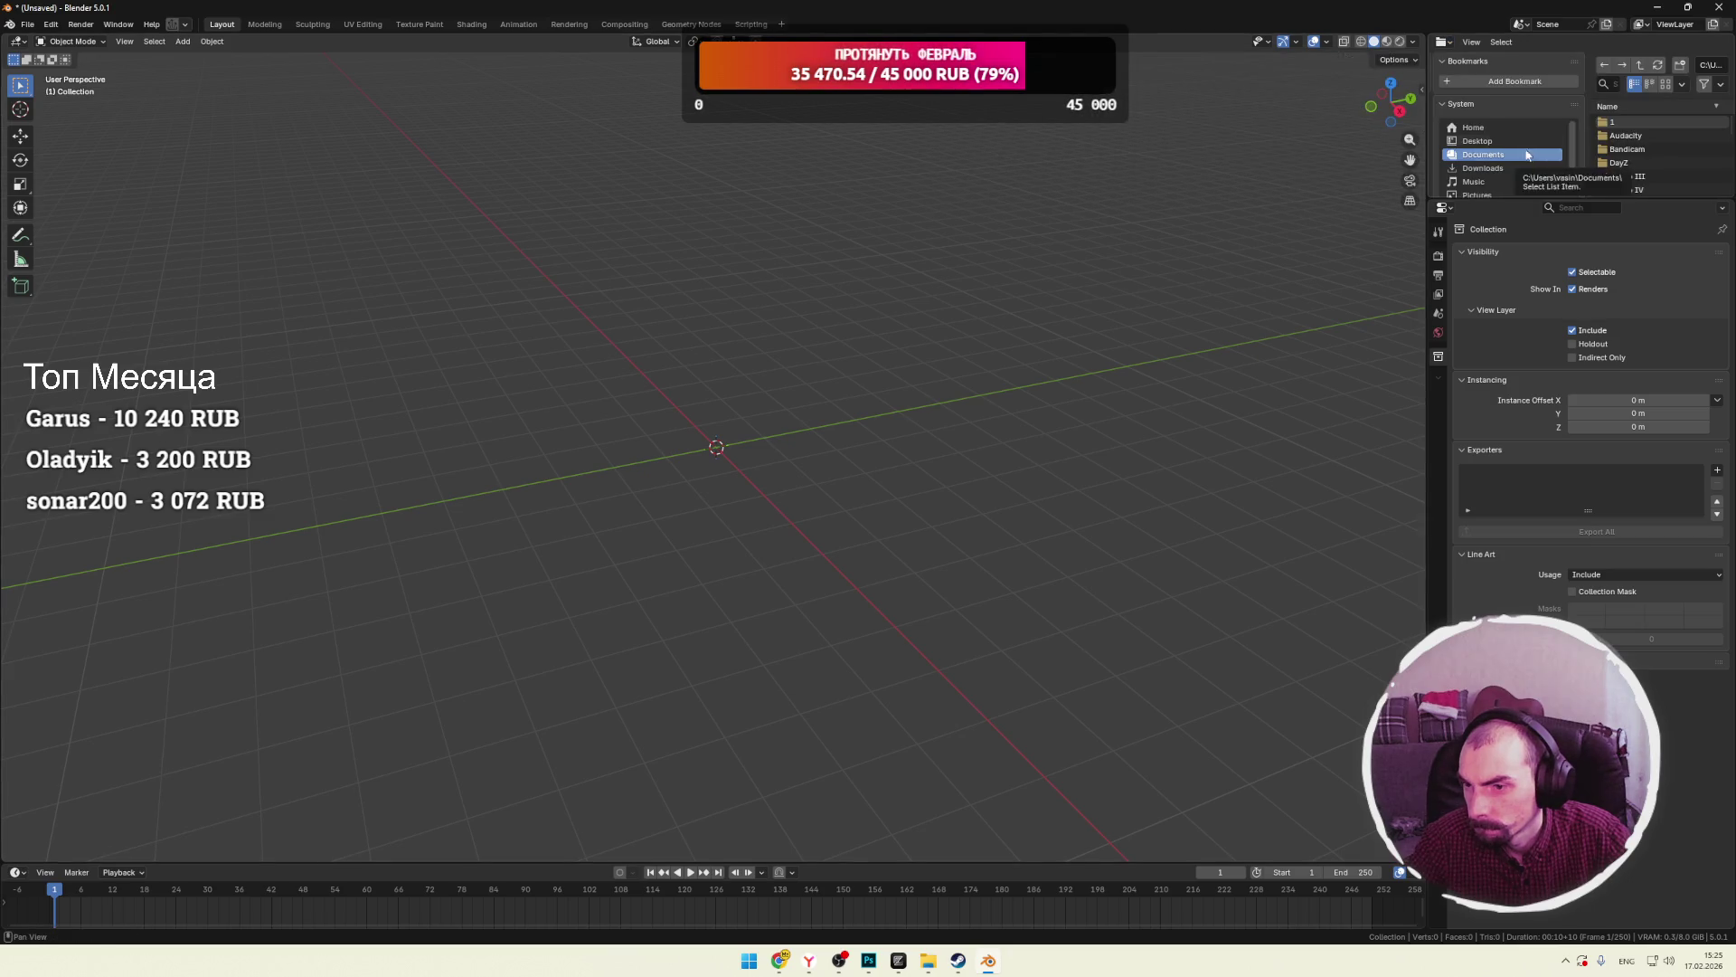
{"action": "left_click", "coordinate": [1444, 42]}
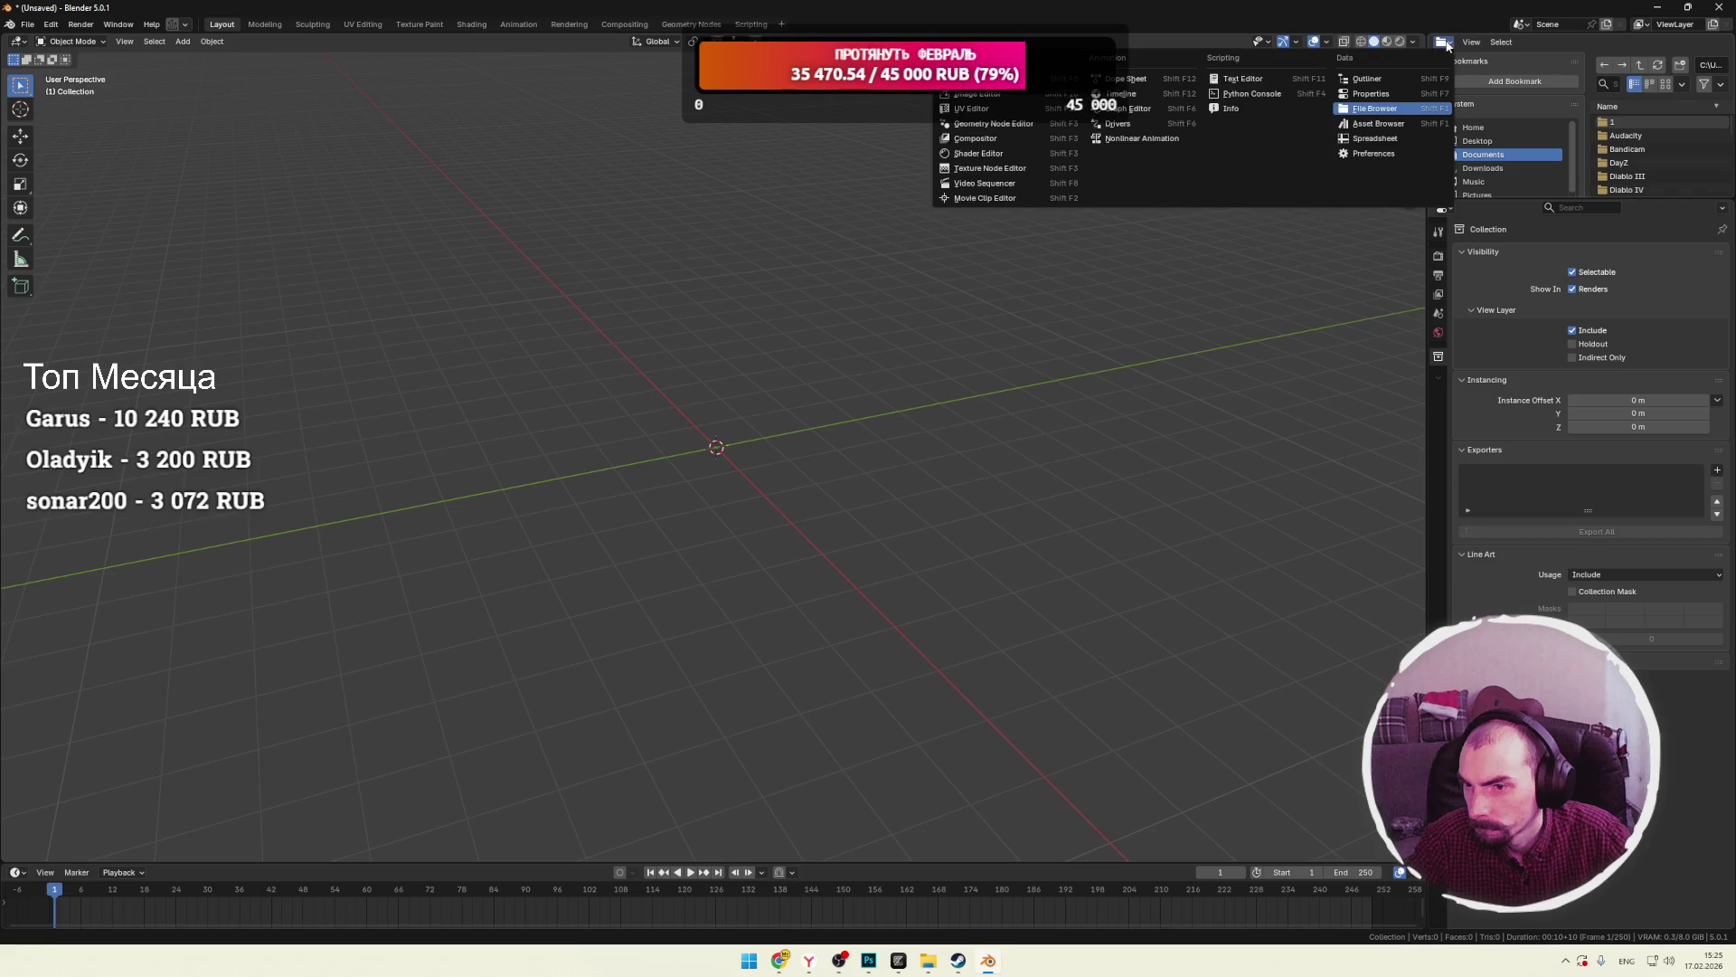
{"action": "left_click", "coordinate": [1389, 125]}
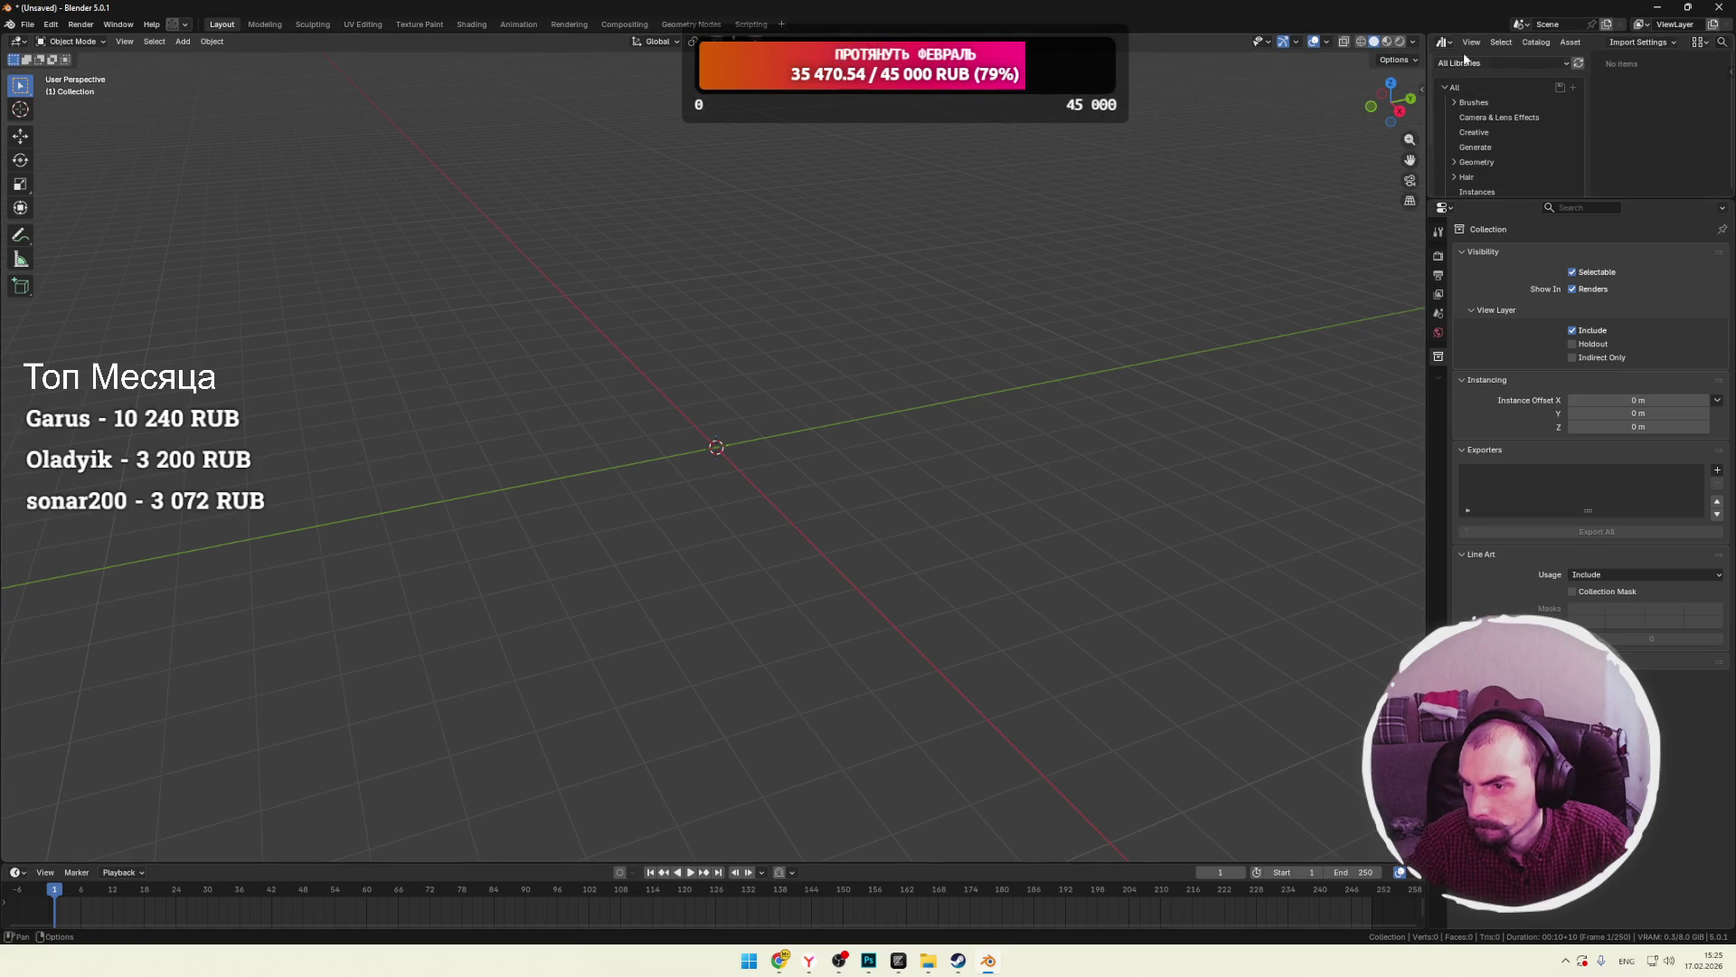
{"action": "left_click", "coordinate": [1528, 65]}
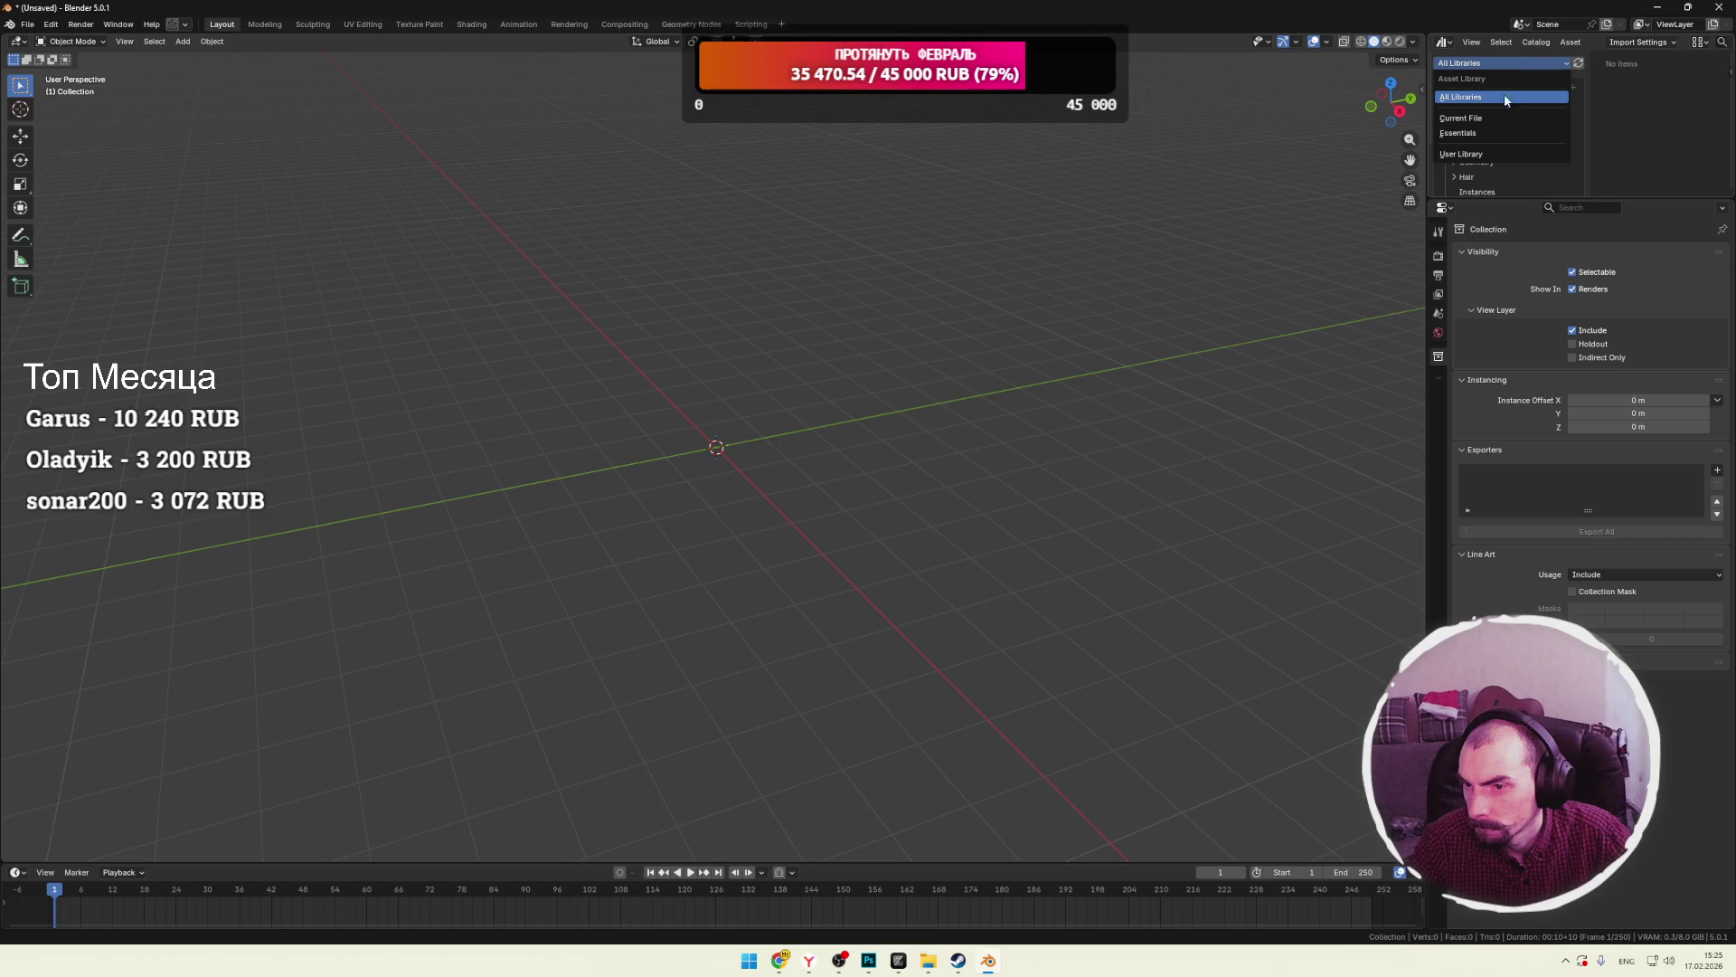
{"action": "left_click", "coordinate": [1469, 118]}
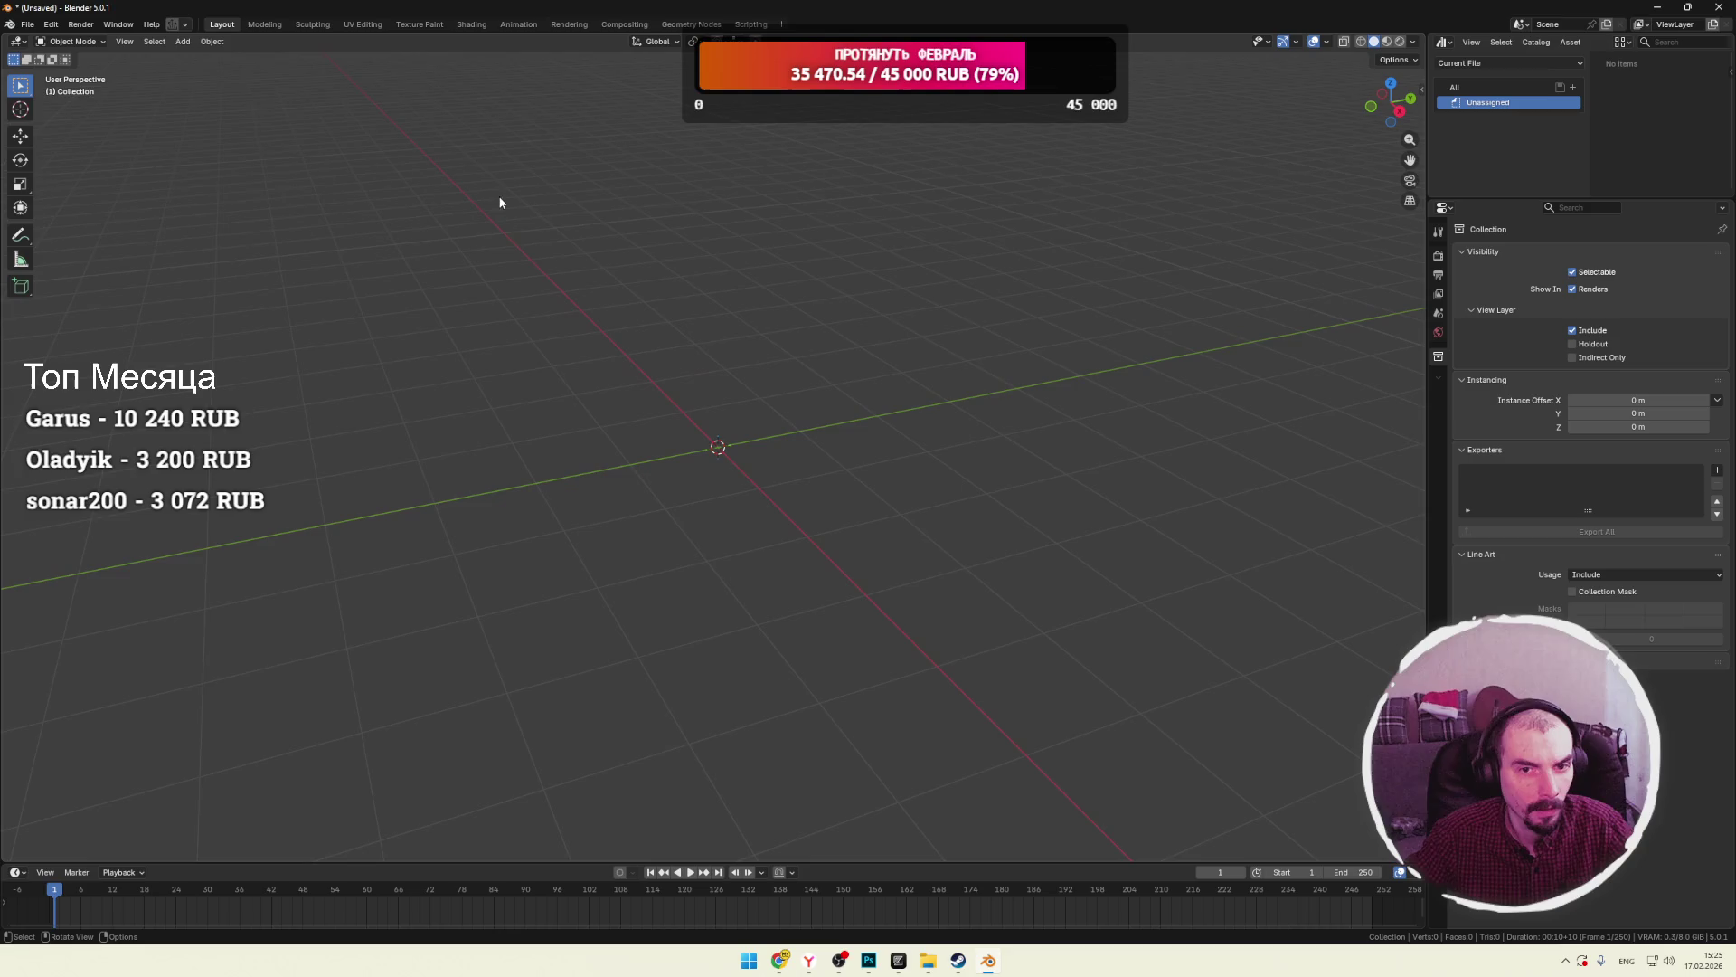
Close Blender, discarding the unsaved empty scene.
{"action": "left_click", "coordinate": [27, 25]}
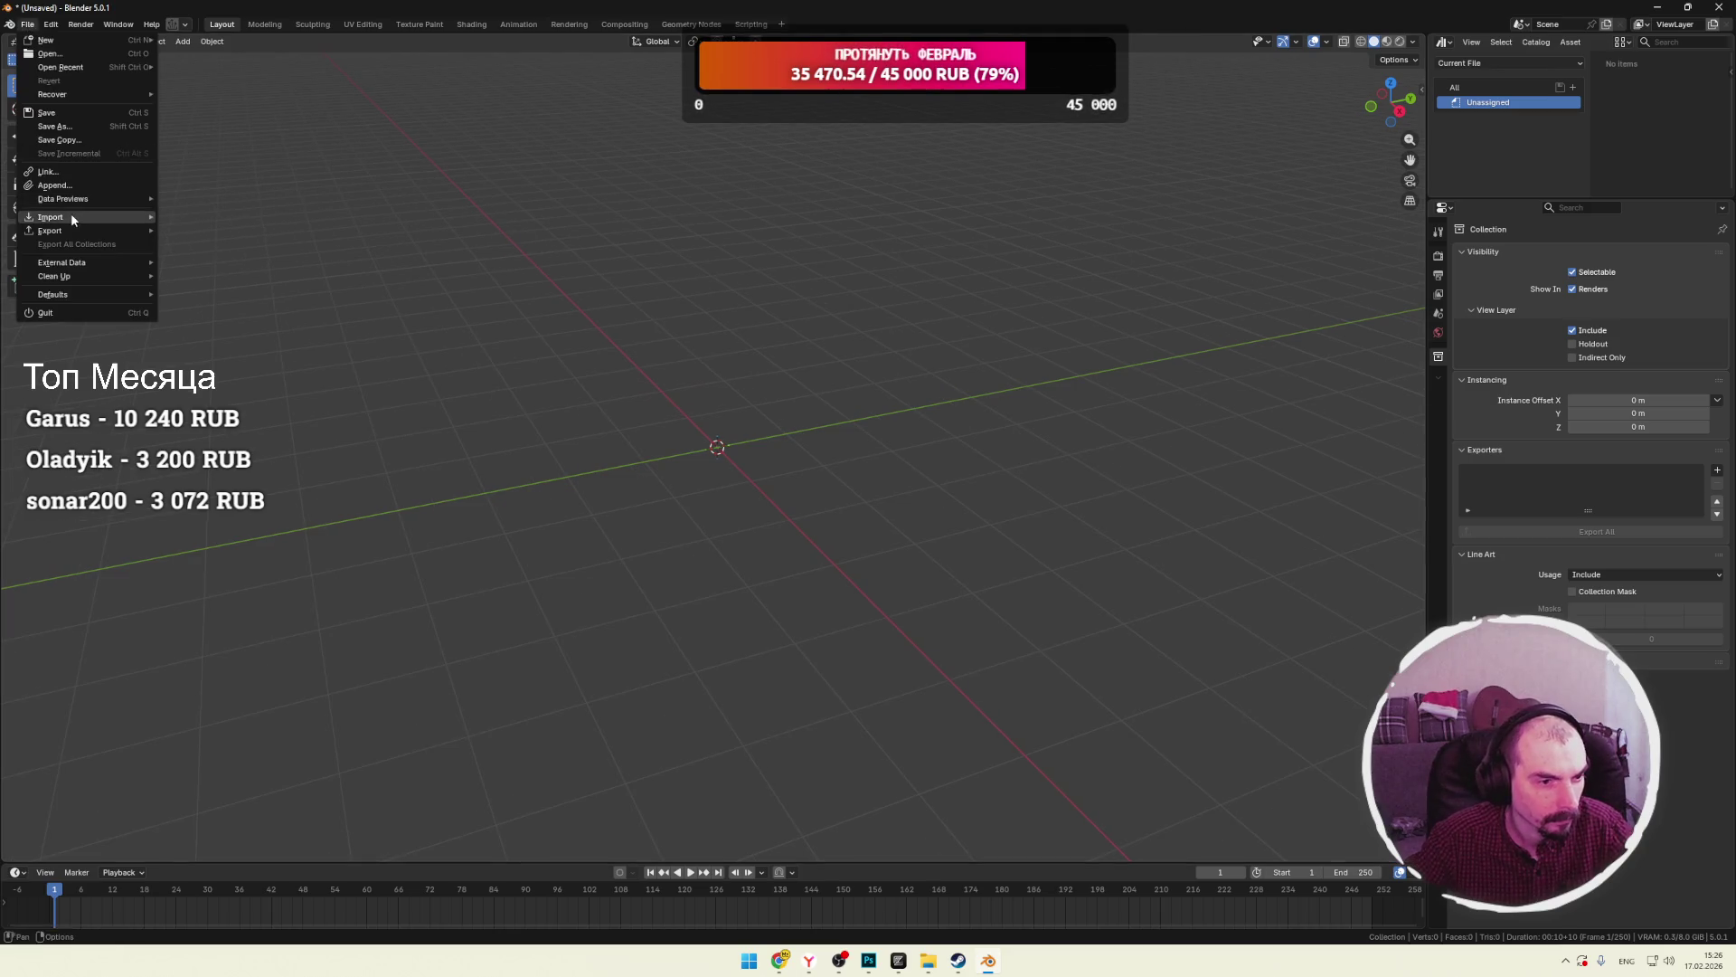
{"action": "mouse_move", "coordinate": [67, 234]}
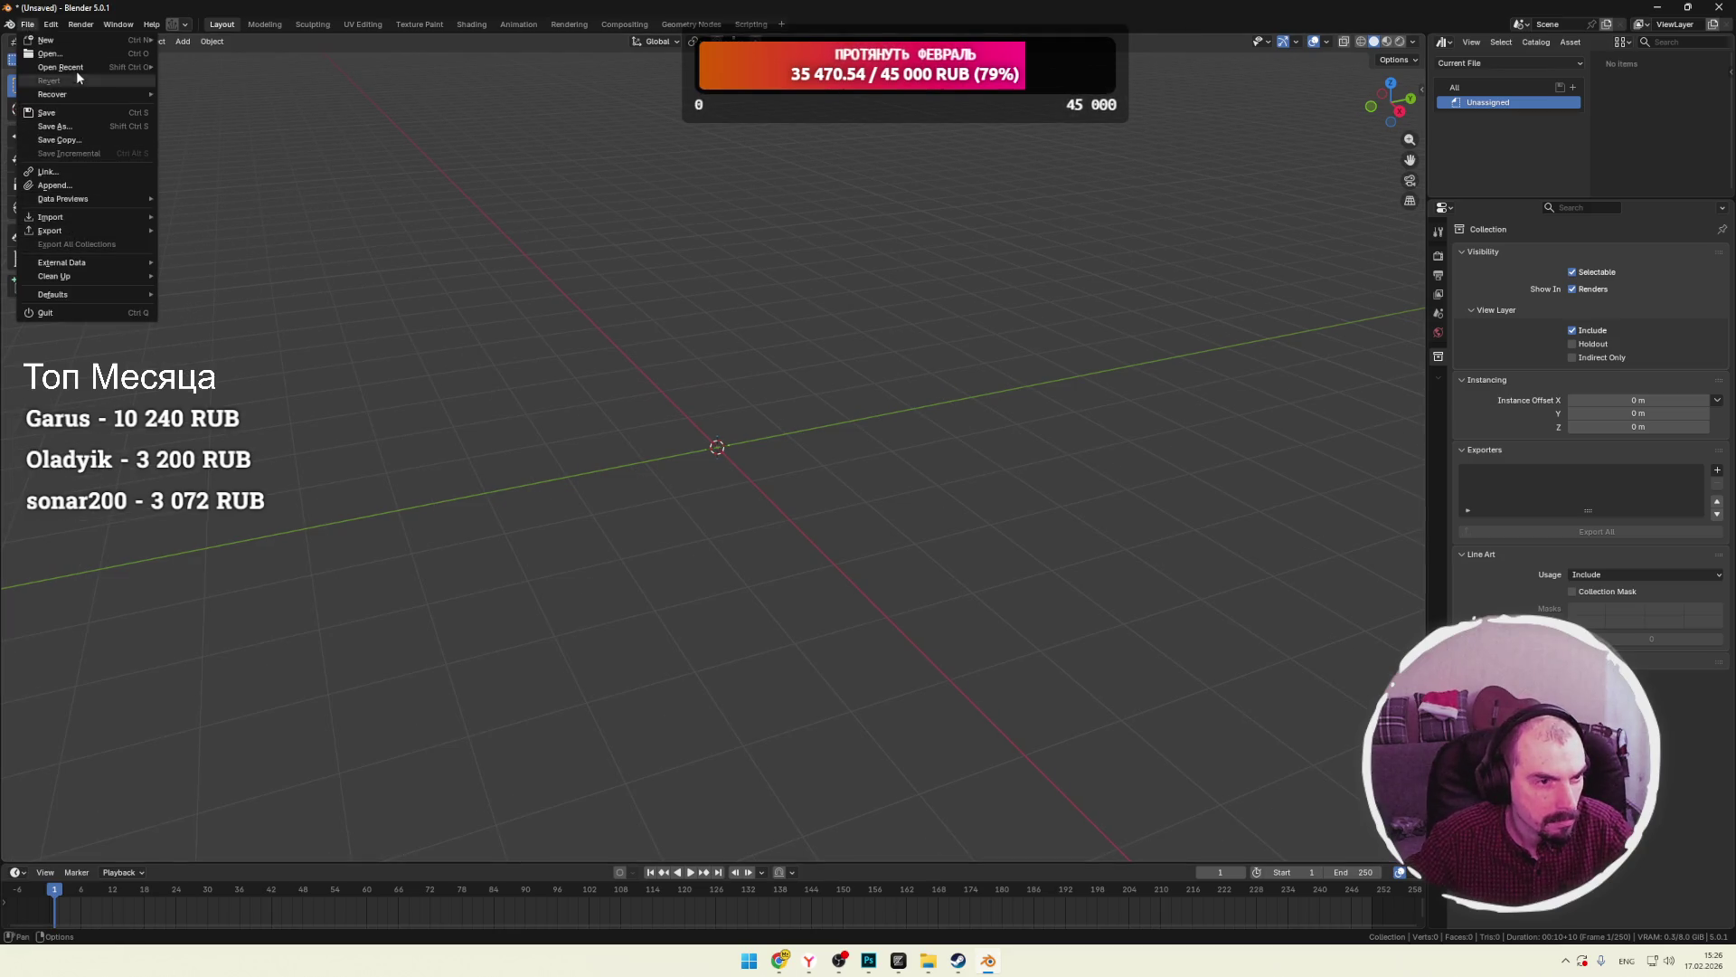
{"action": "left_click", "coordinate": [1715, 13]}
{"action": "left_click", "coordinate": [904, 500]}
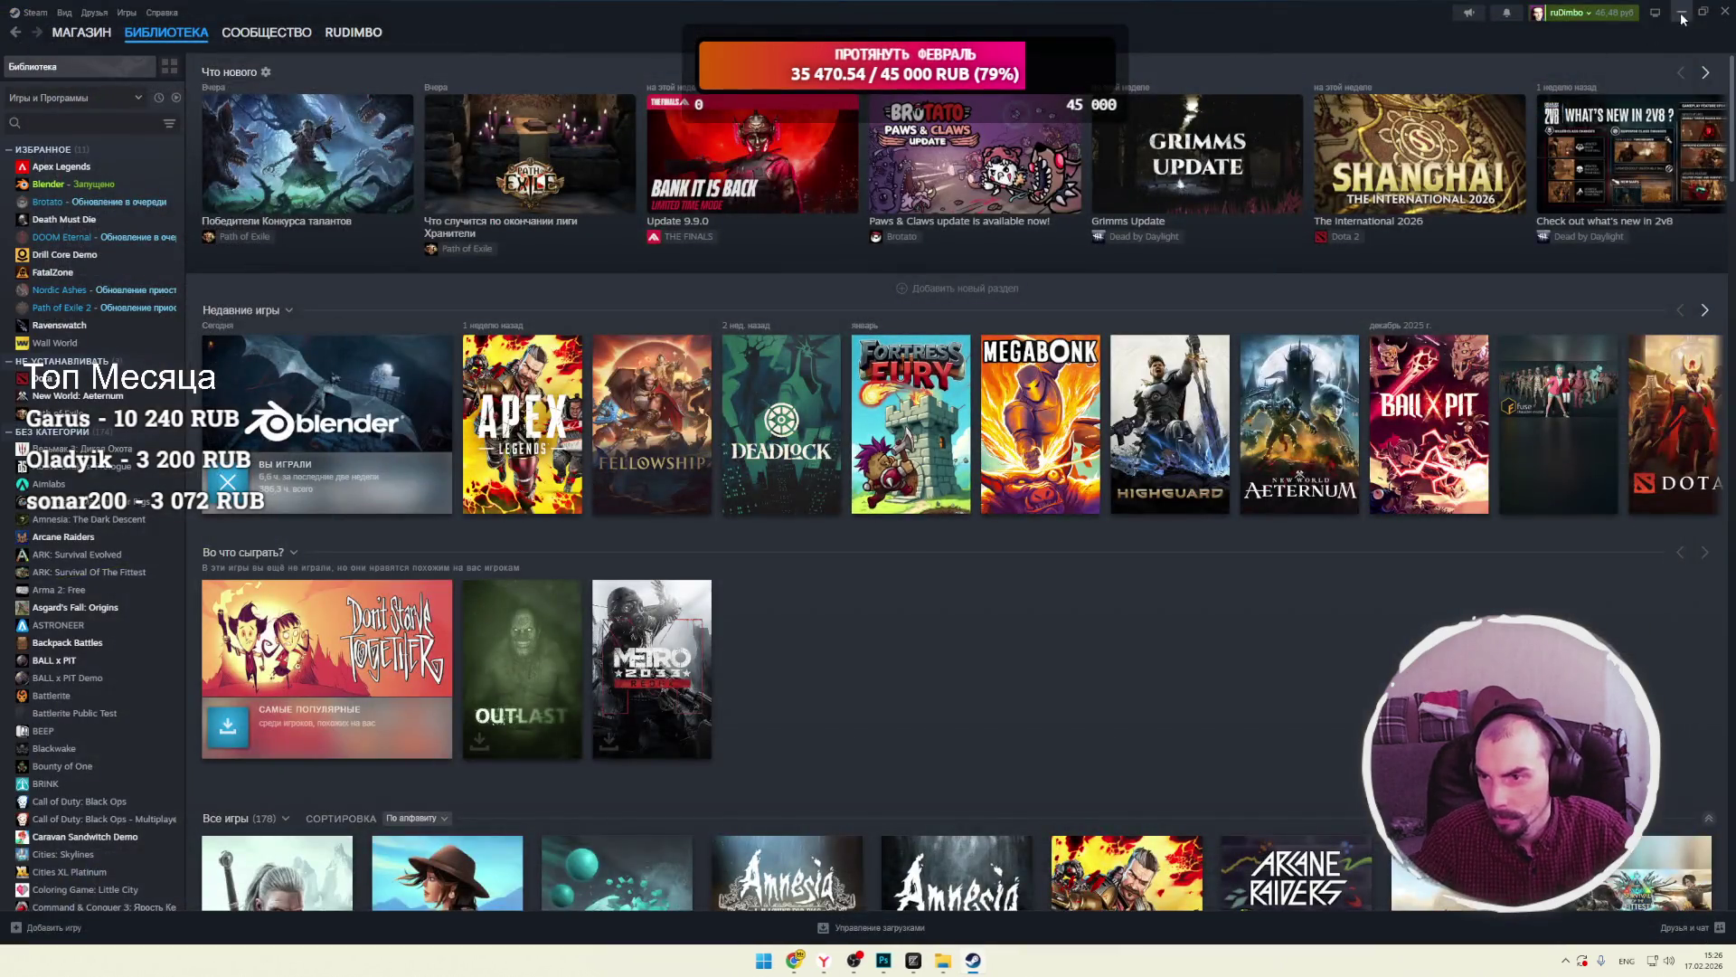
Minimize Steam and Photoshop and reopen boonan_prototype_objects.blend from the desktop.
{"action": "left_click", "coordinate": [1682, 16]}
{"action": "left_click", "coordinate": [1390, 66]}
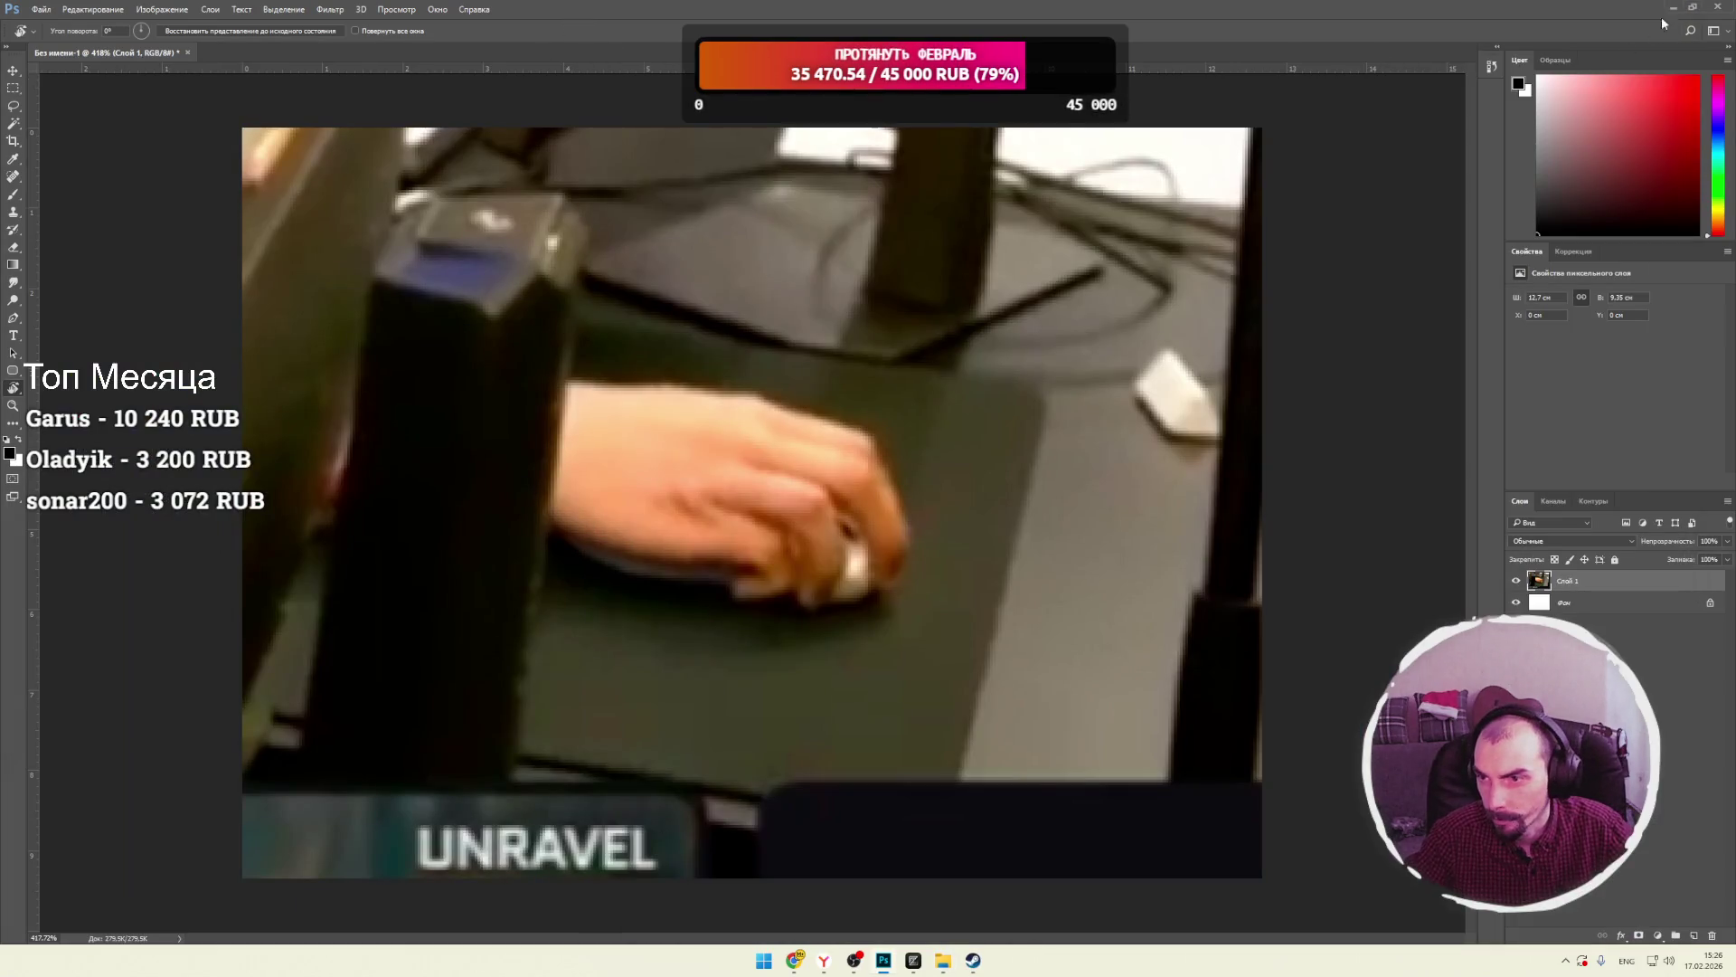
{"action": "left_click", "coordinate": [1674, 8]}
{"action": "double_click", "coordinate": [381, 819]}
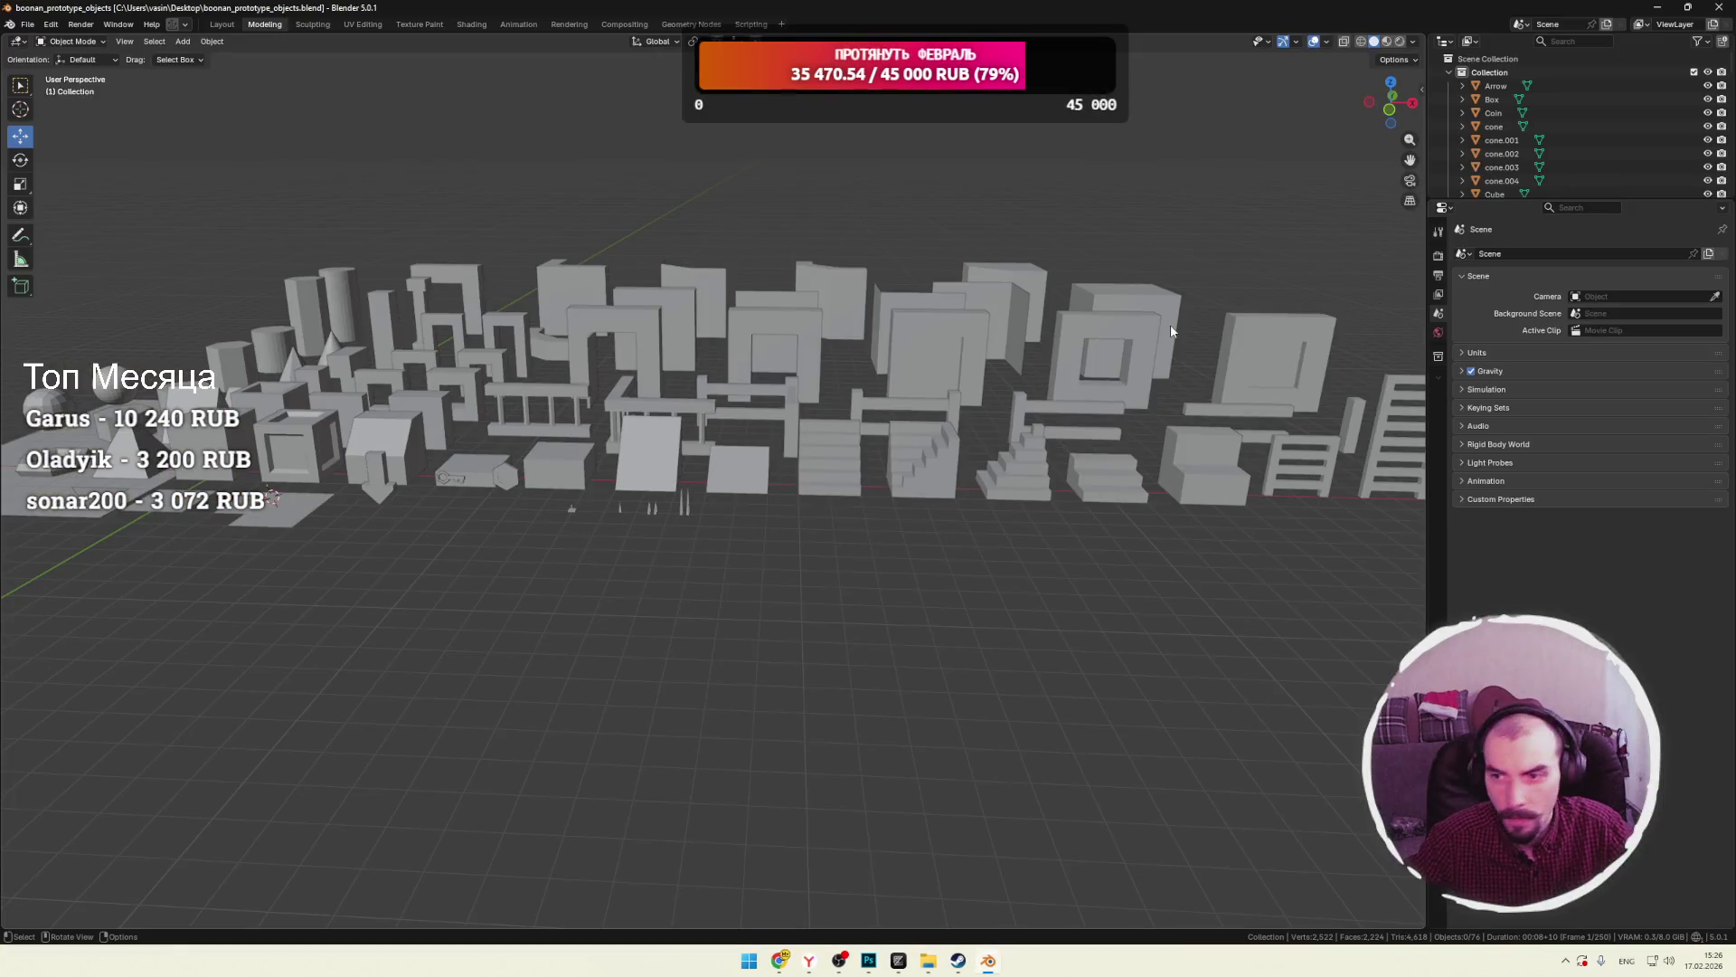
Turn the Outliner into an Asset Browser showing the Current File's Unassigned catalog.
{"action": "left_click", "coordinate": [1444, 42]}
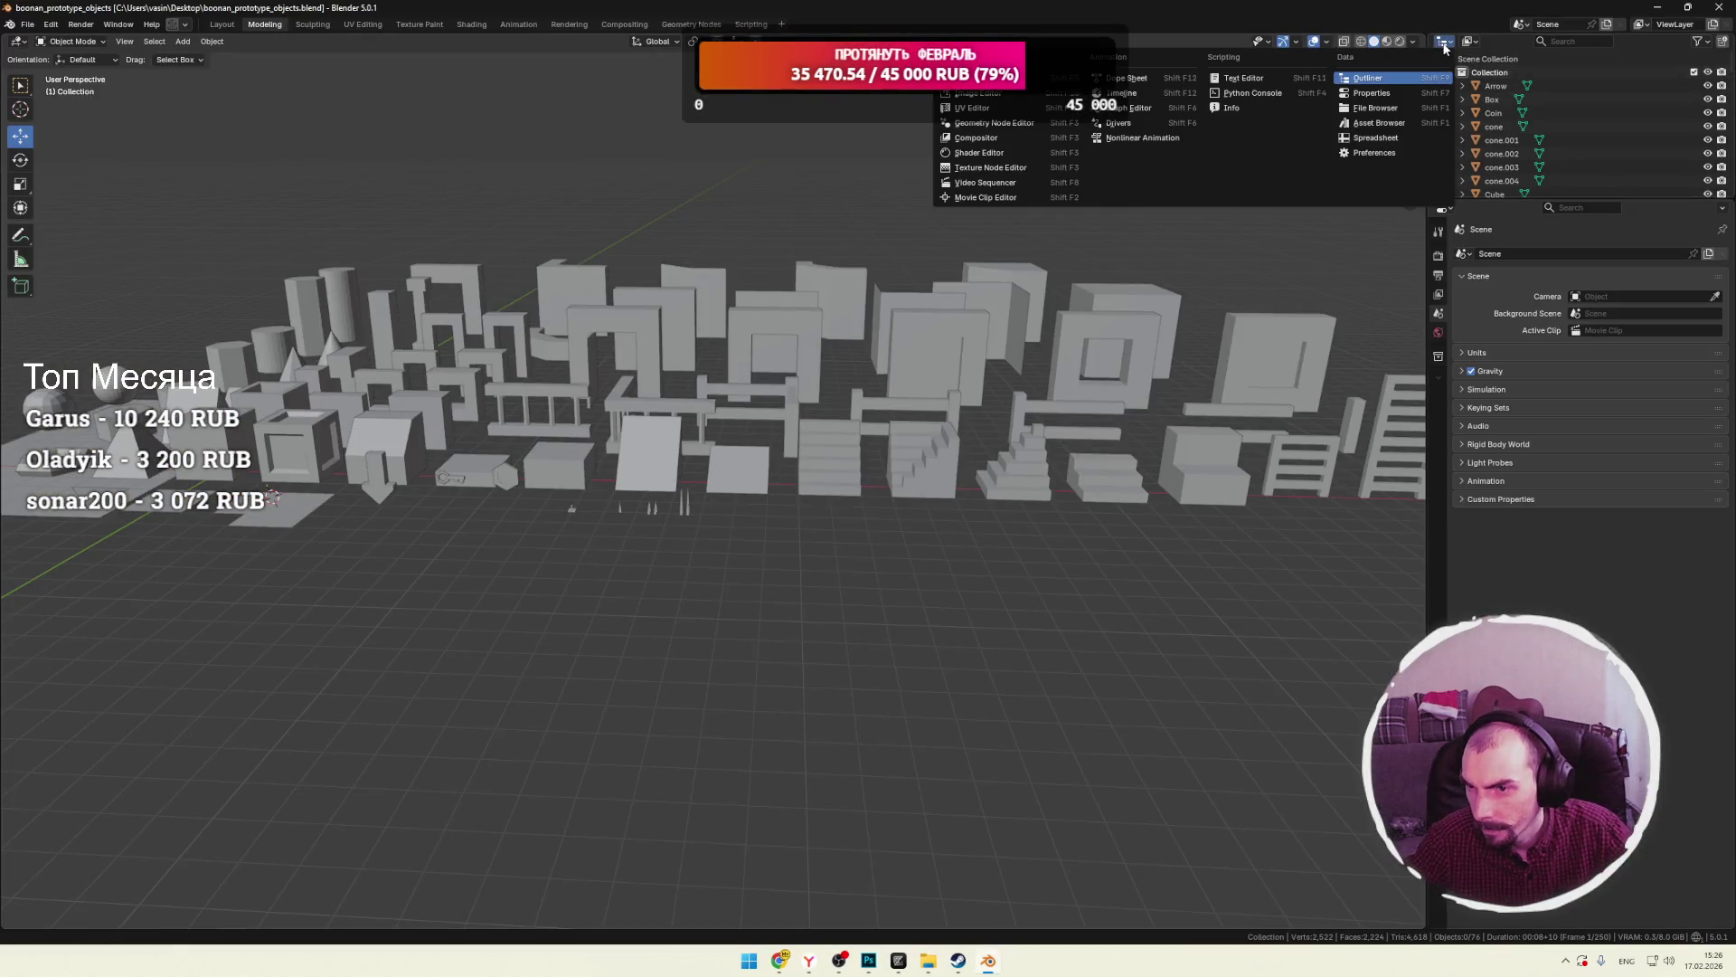
{"action": "left_click", "coordinate": [1378, 123]}
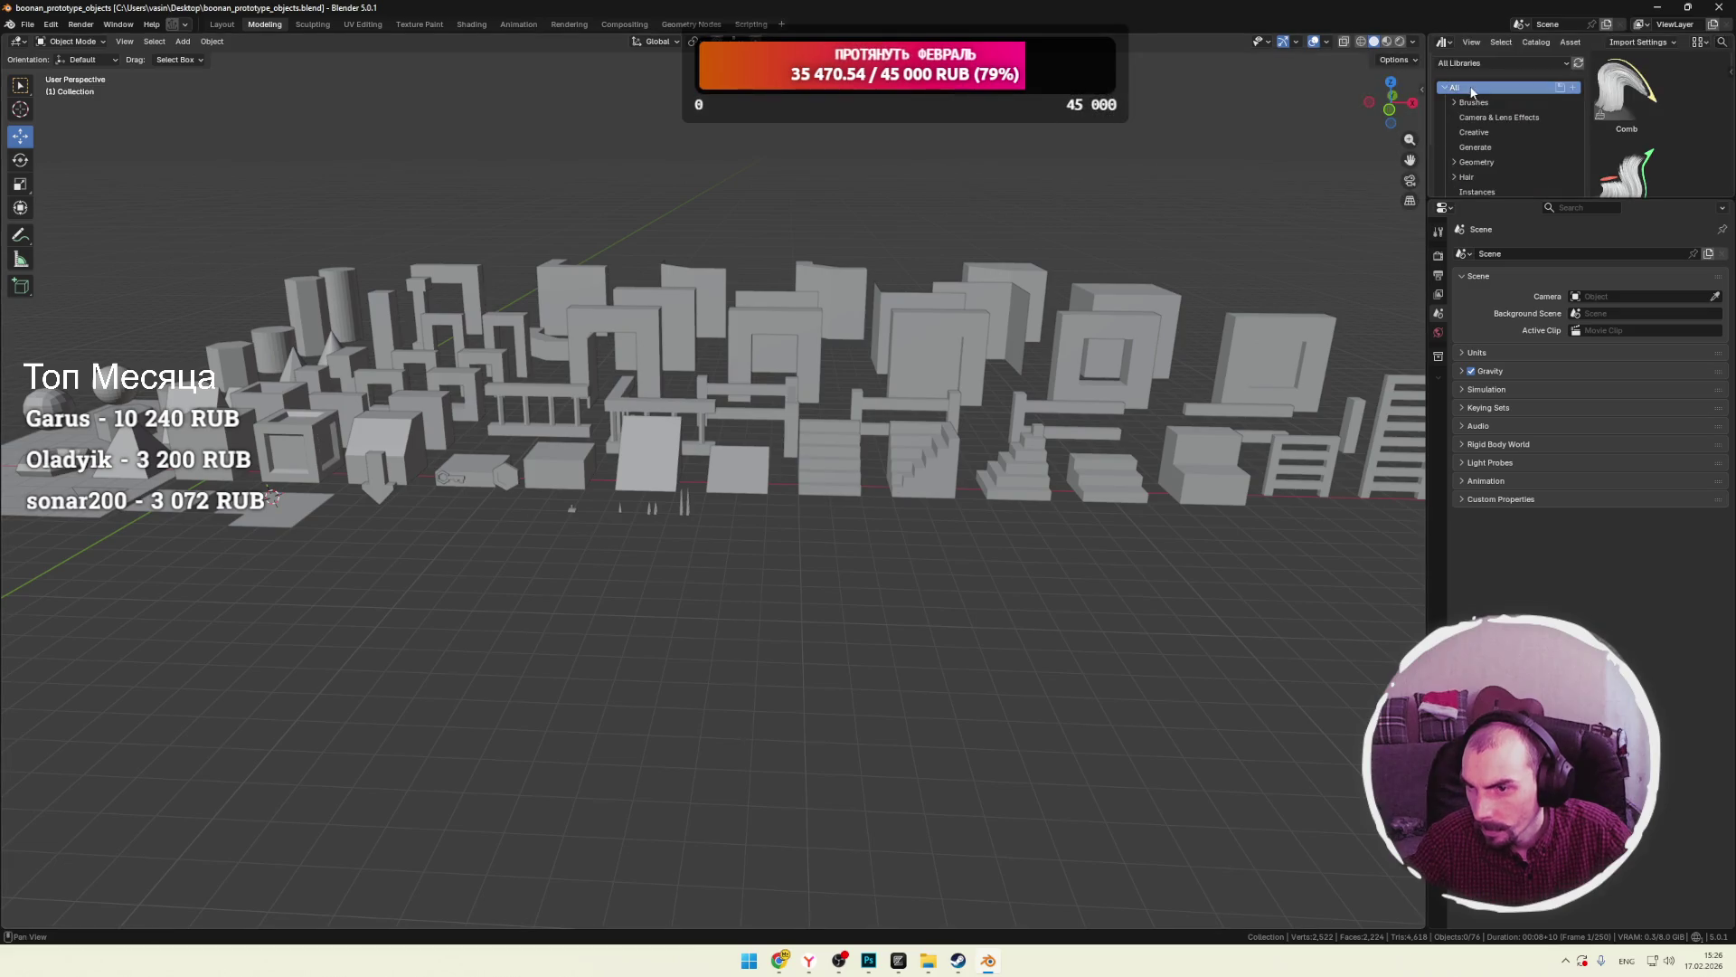
{"action": "left_click", "coordinate": [1537, 62]}
{"action": "left_click", "coordinate": [1486, 116]}
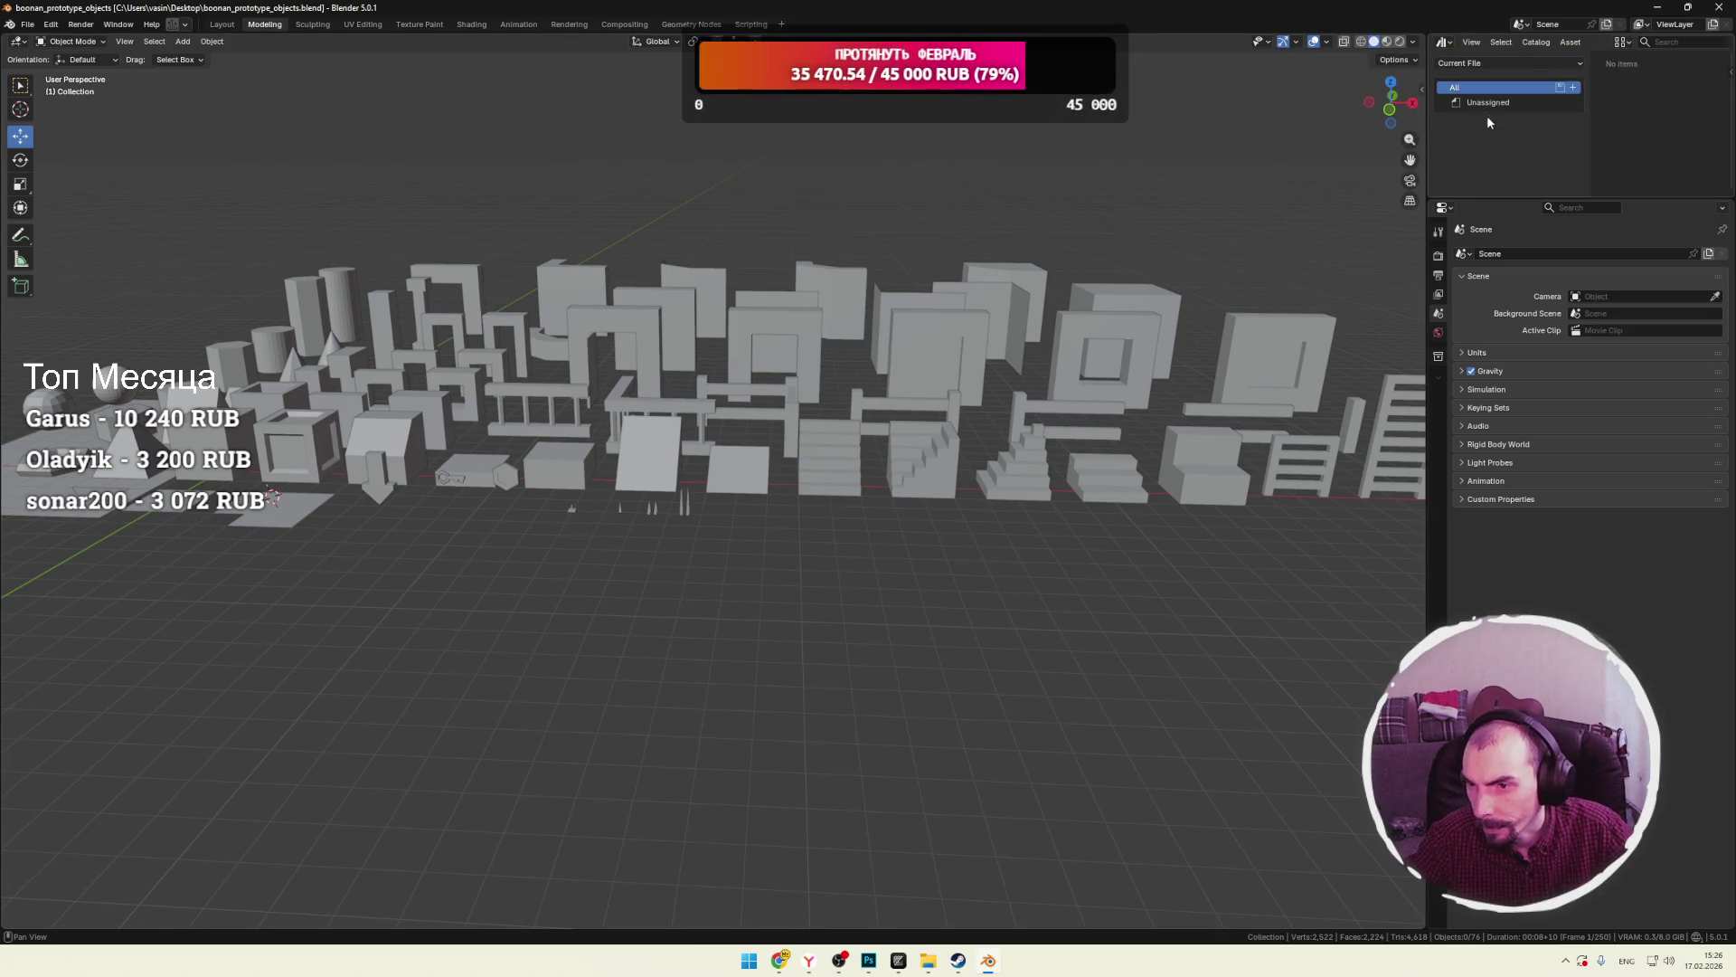
{"action": "left_click", "coordinate": [1483, 105]}
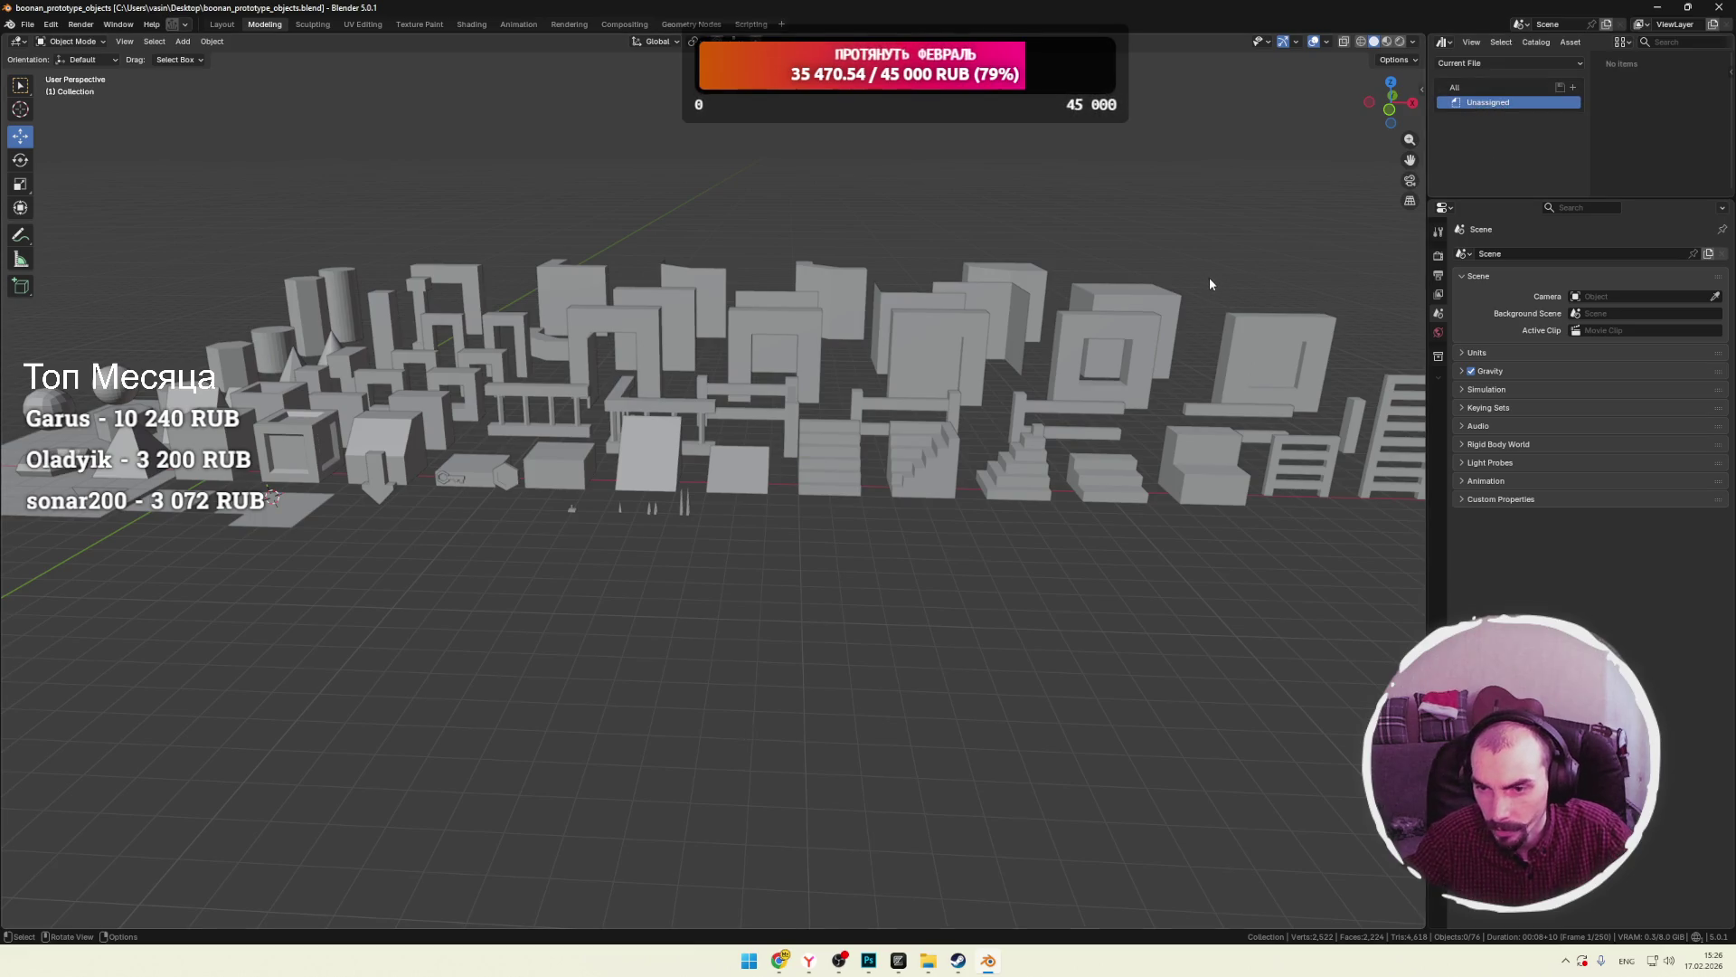
Delete the unwanted object from the scene and save the blend file.
{"action": "scroll", "coordinate": [1208, 281], "scroll_direction": "down", "scroll_amount": 3}
{"action": "mouse_move", "coordinate": [1239, 237]}
{"action": "left_mouse_down"}
{"action": "mouse_move", "coordinate": [583, 559]}
{"action": "mouse_move", "coordinate": [317, 543]}
{"action": "left_mouse_up"}
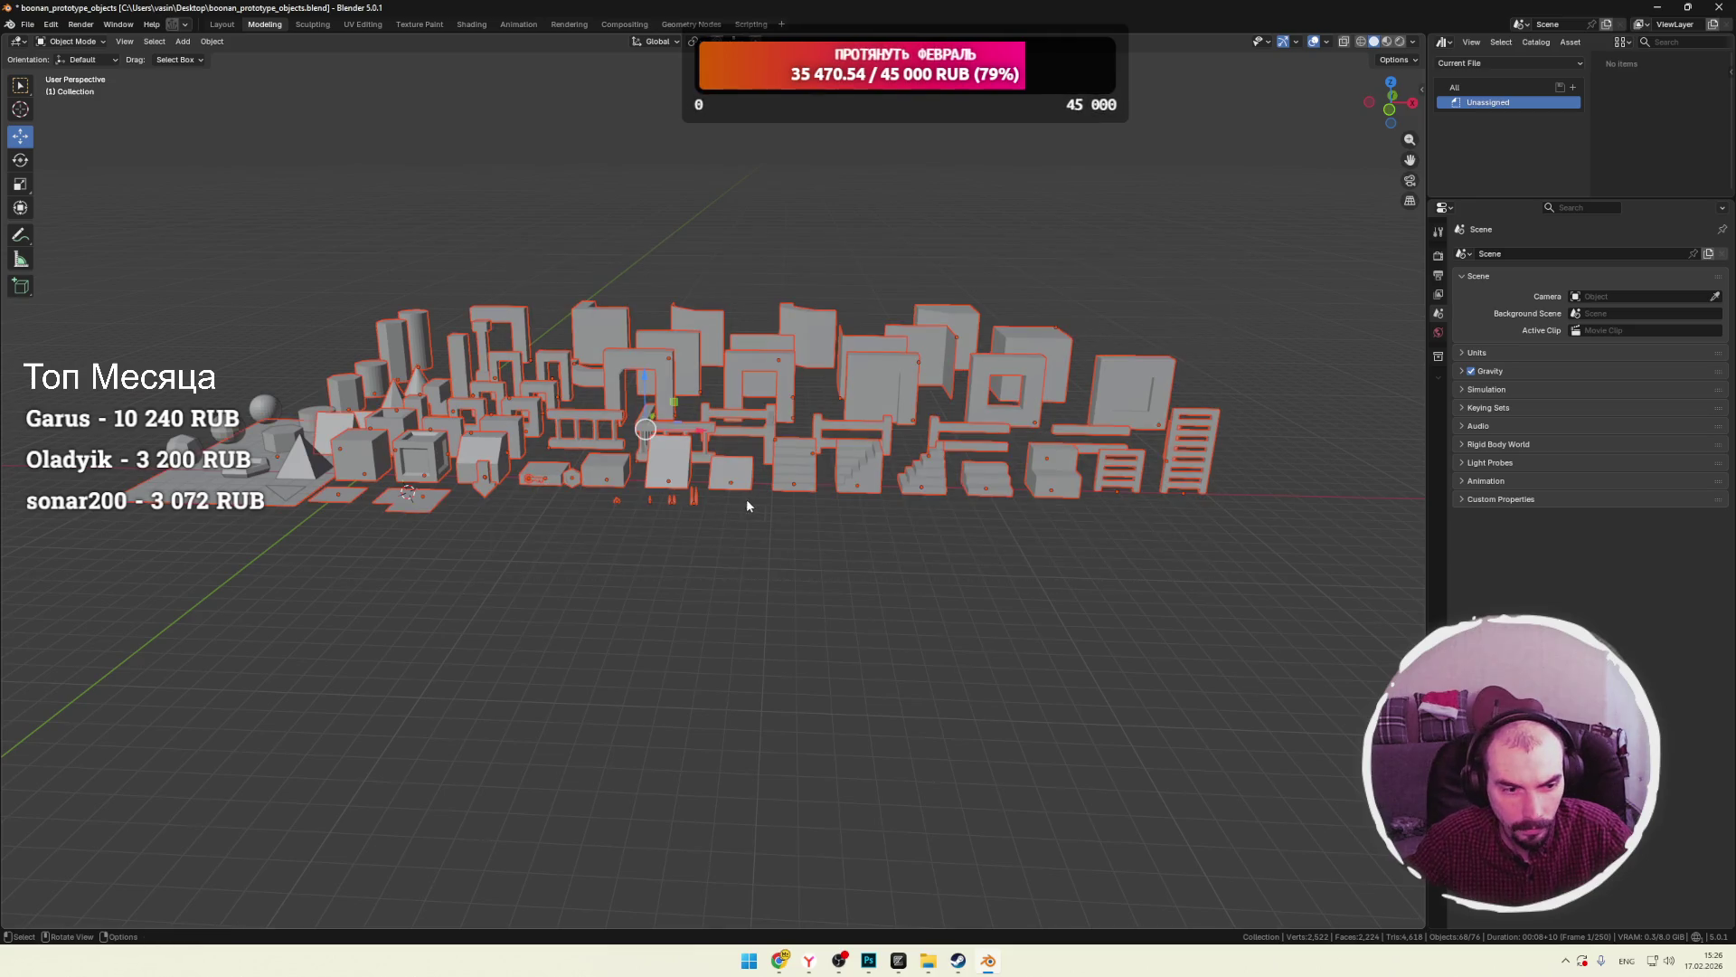
{"action": "key", "text": "a"}
{"action": "left_click", "coordinate": [441, 478], "text": "shift"}
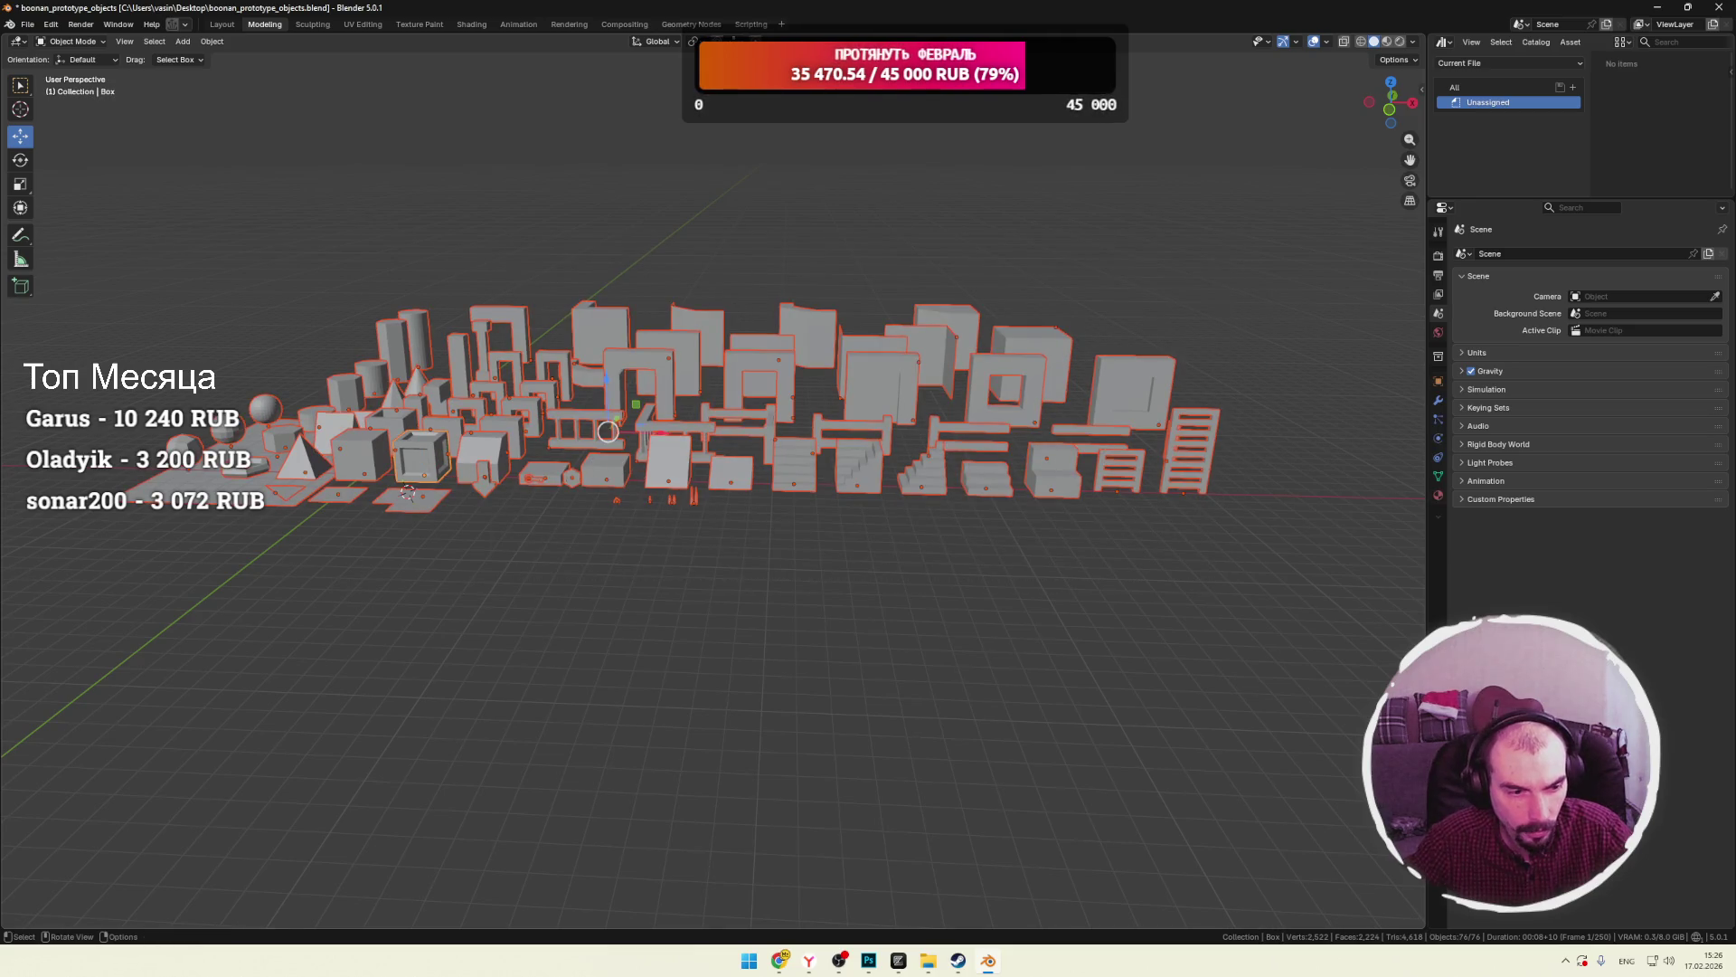
{"action": "left_click", "coordinate": [607, 430]}
{"action": "key", "text": "Delete"}
{"action": "key", "text": "ctrl+s"}
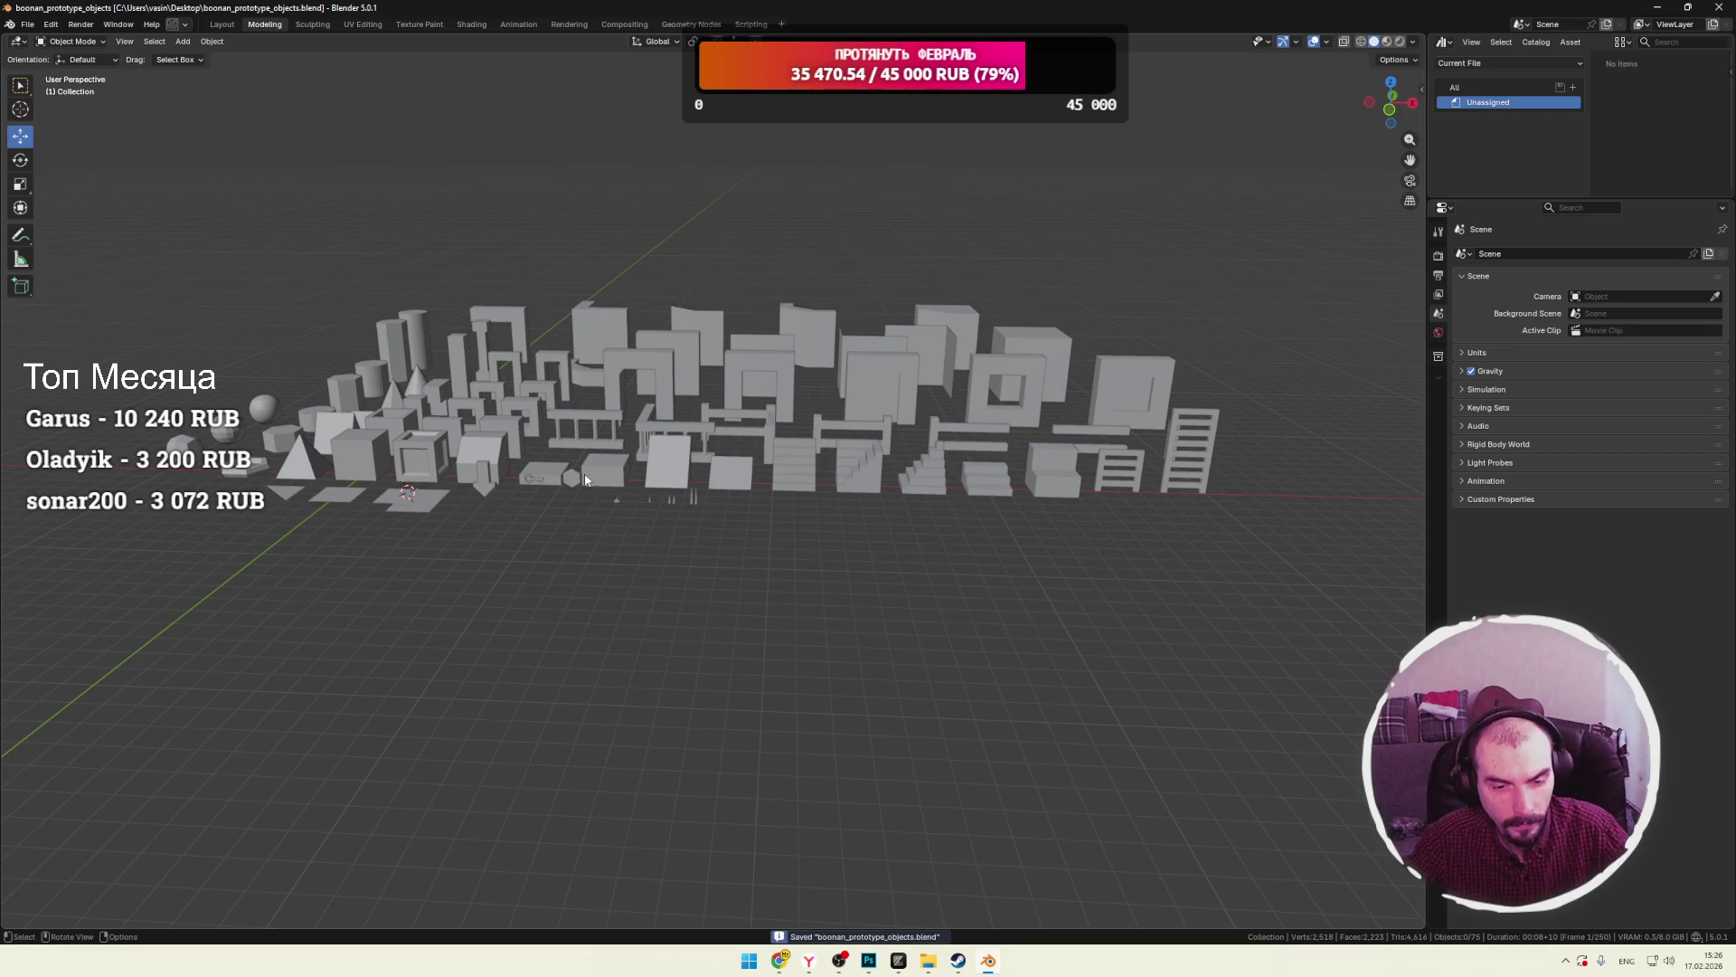
Select all objects with the ramp active and bring up their context menu.
{"action": "left_click", "coordinate": [677, 474]}
{"action": "key", "text": "a"}
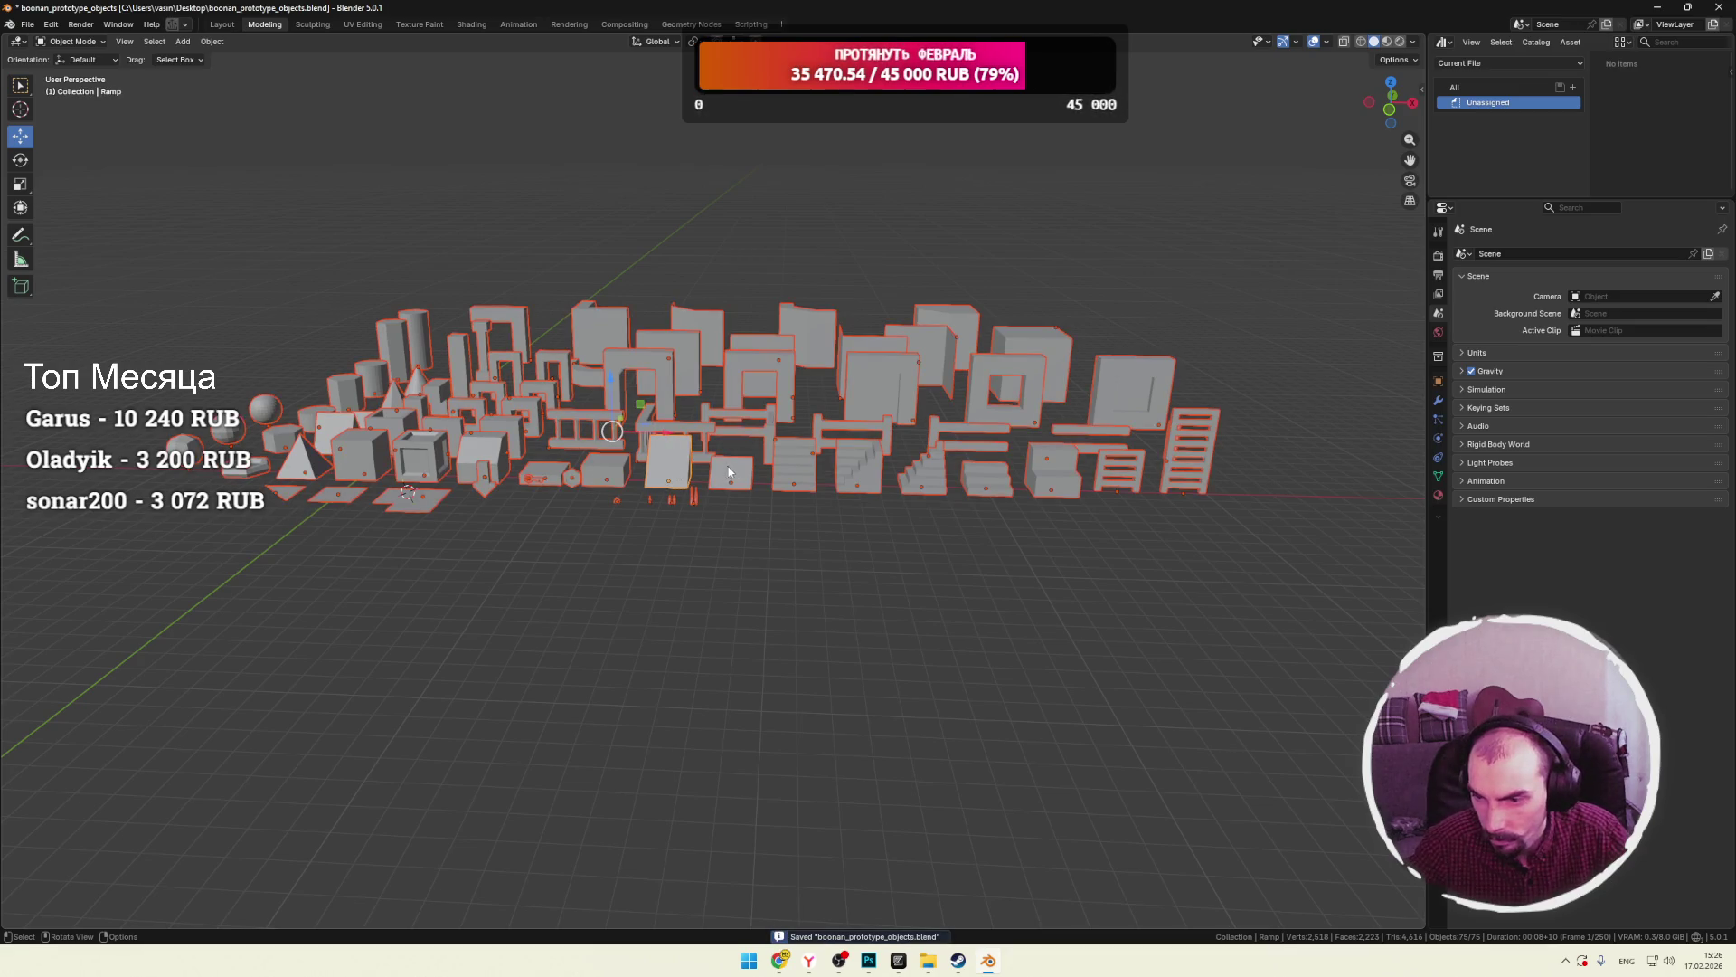
{"action": "right_click", "coordinate": [727, 470]}
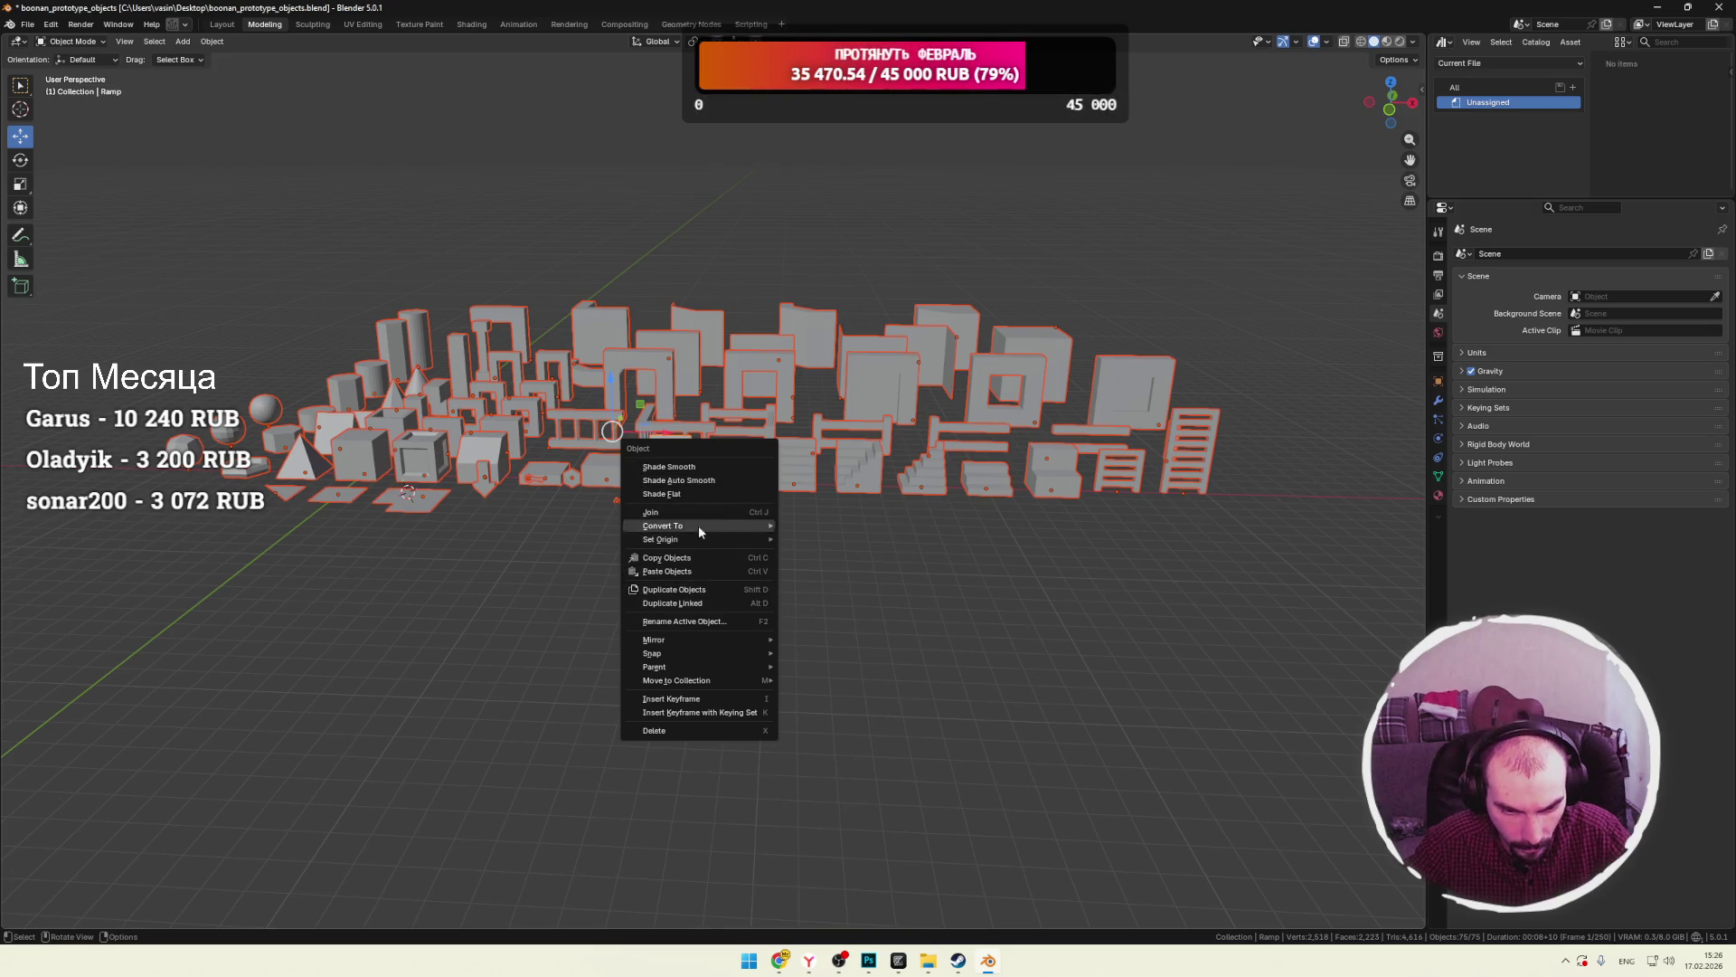
{"action": "mouse_move", "coordinate": [688, 680]}
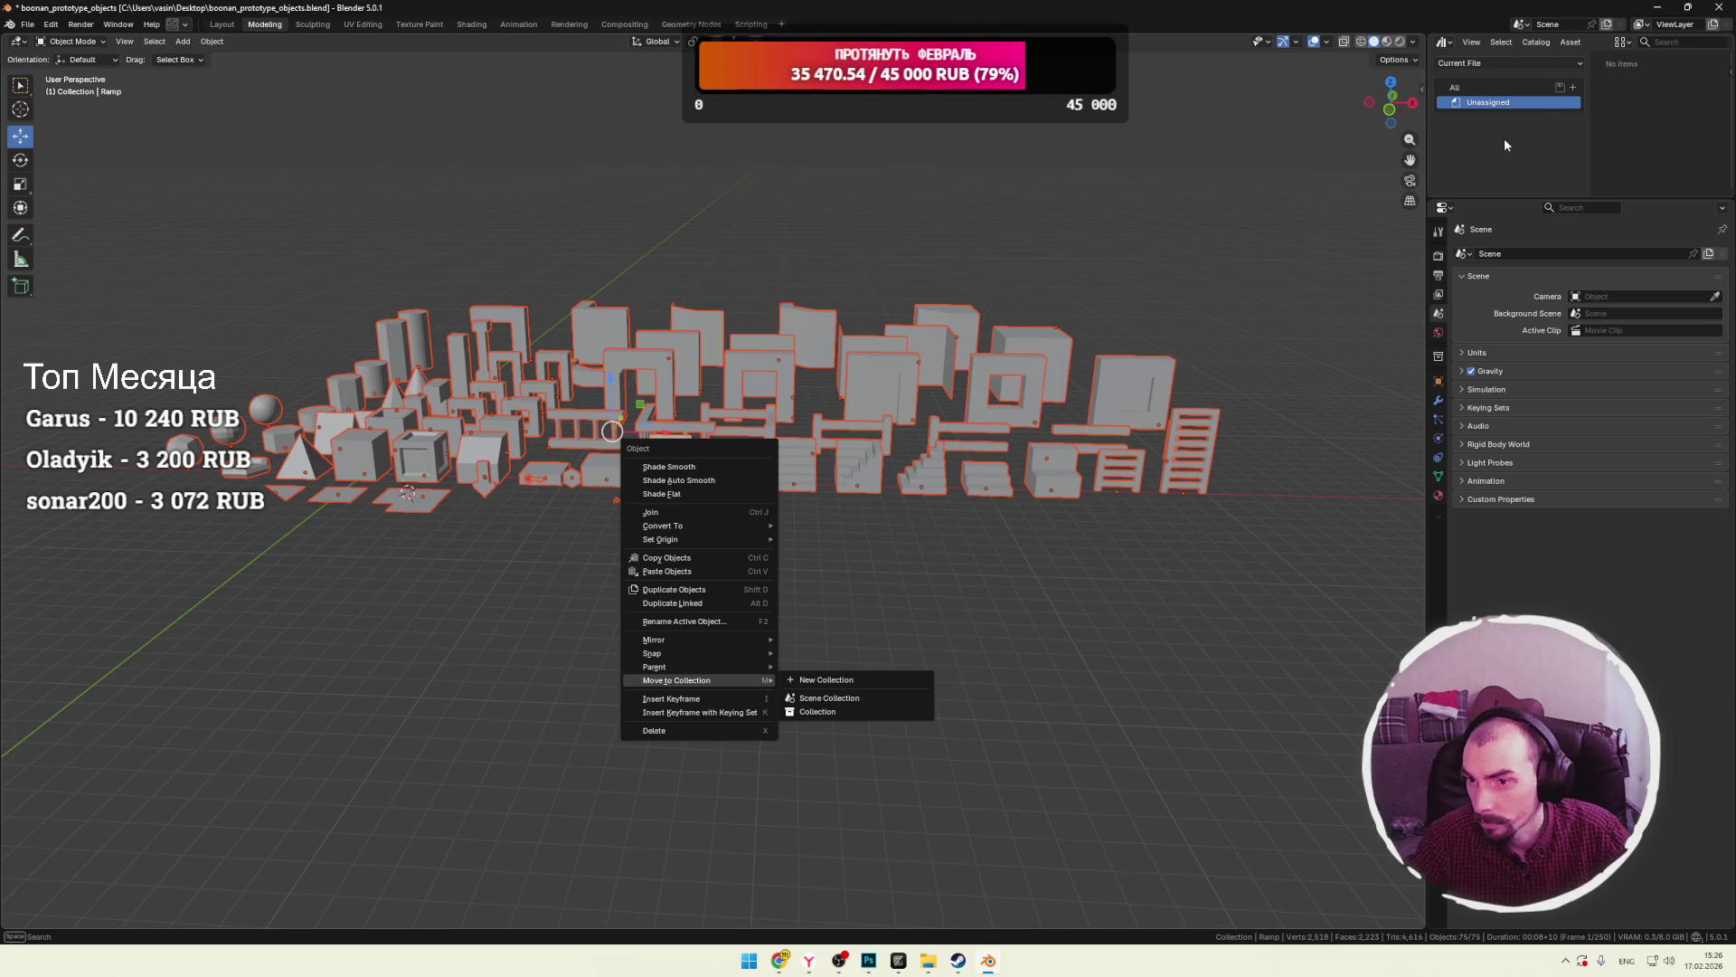
{"action": "left_click", "coordinate": [1444, 42]}
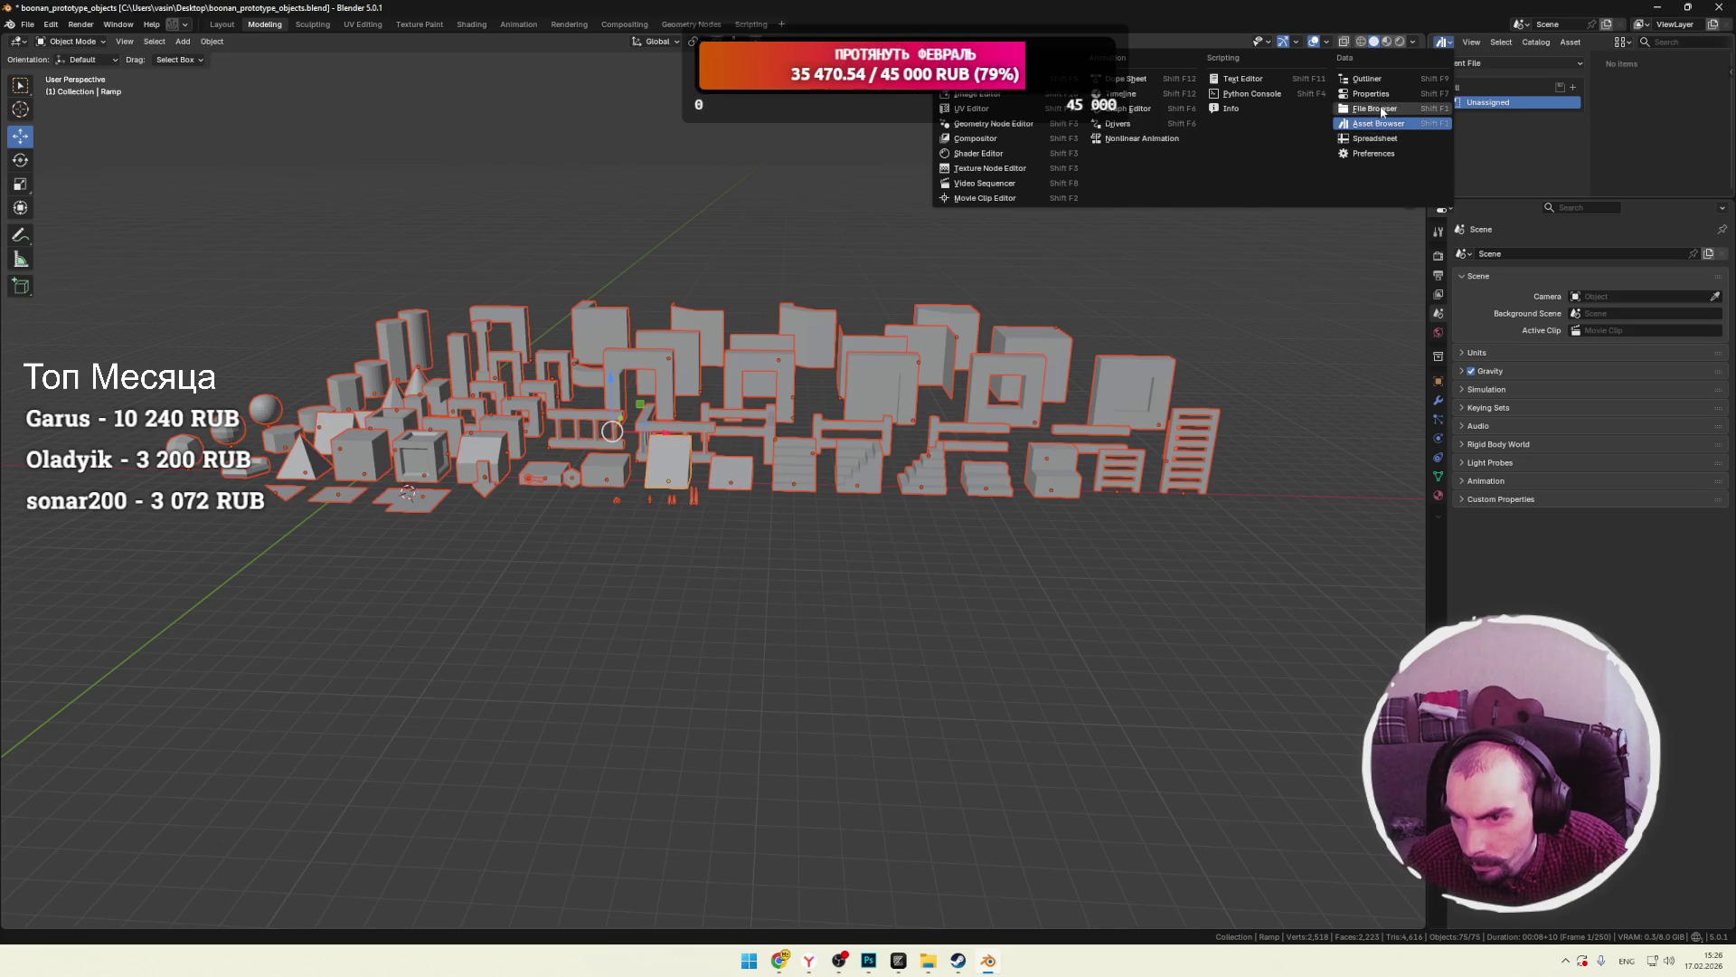
Switch the asset browser area back to the Outliner listing Arrow, Box, Coin and other objects.
{"action": "left_click", "coordinate": [1375, 79]}
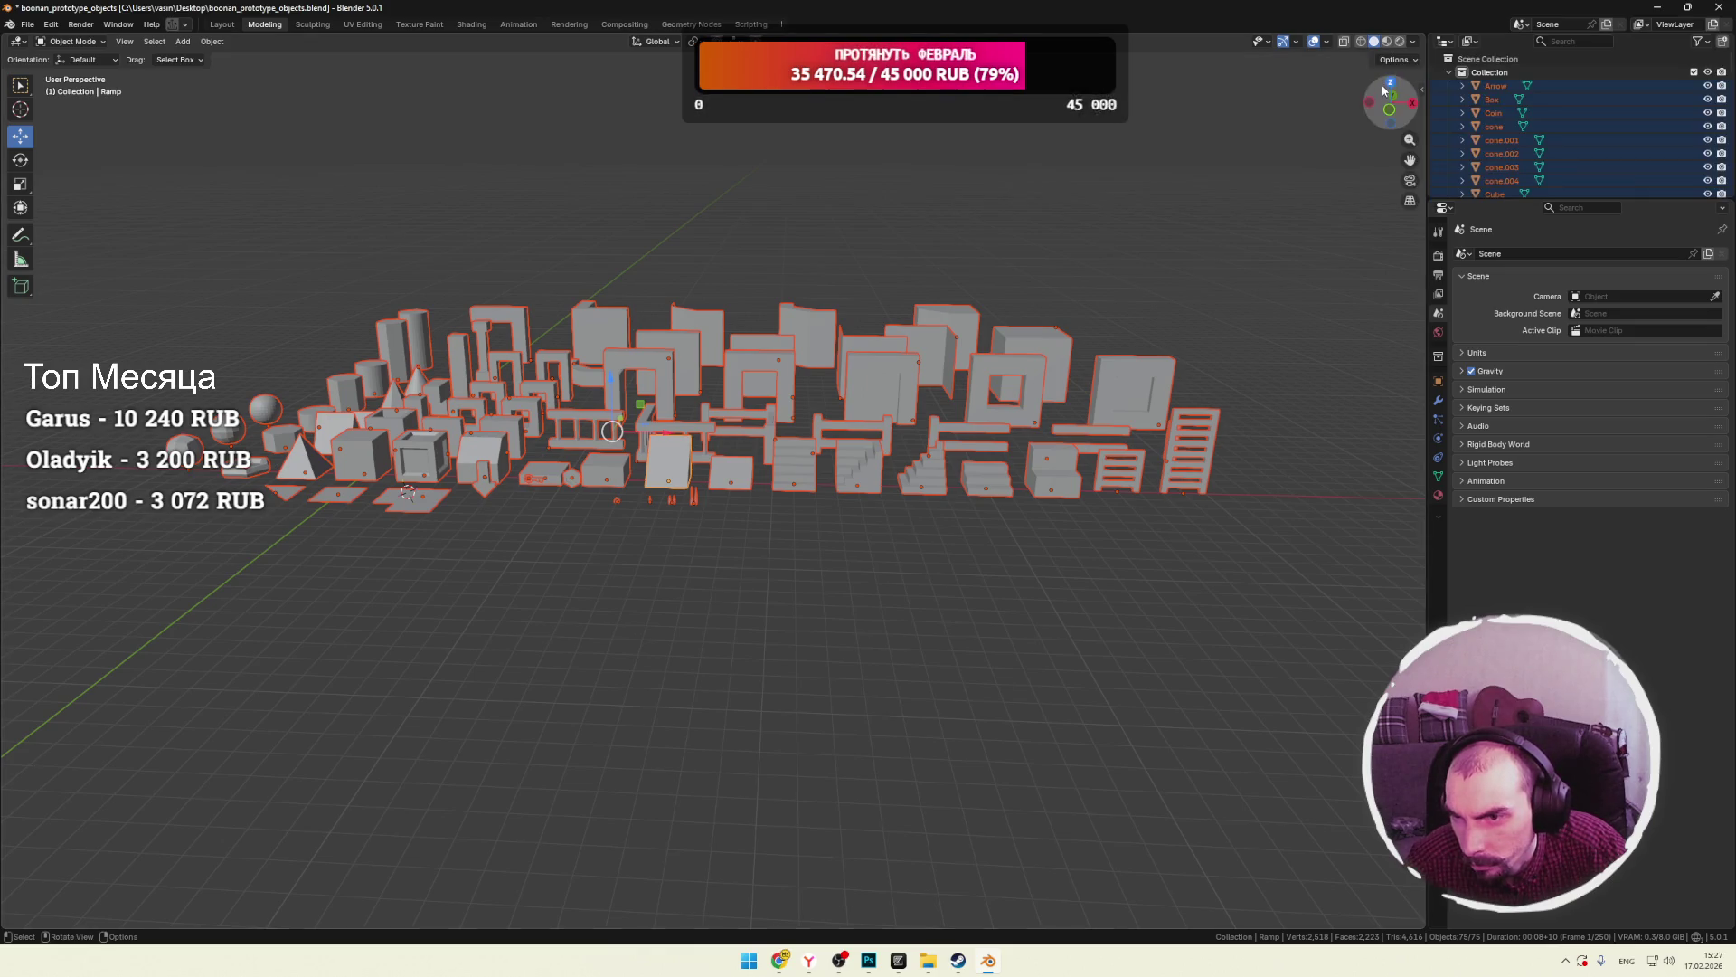
Select all 75 objects in the Outliner and mark them as assets.
{"action": "right_click", "coordinate": [1489, 76]}
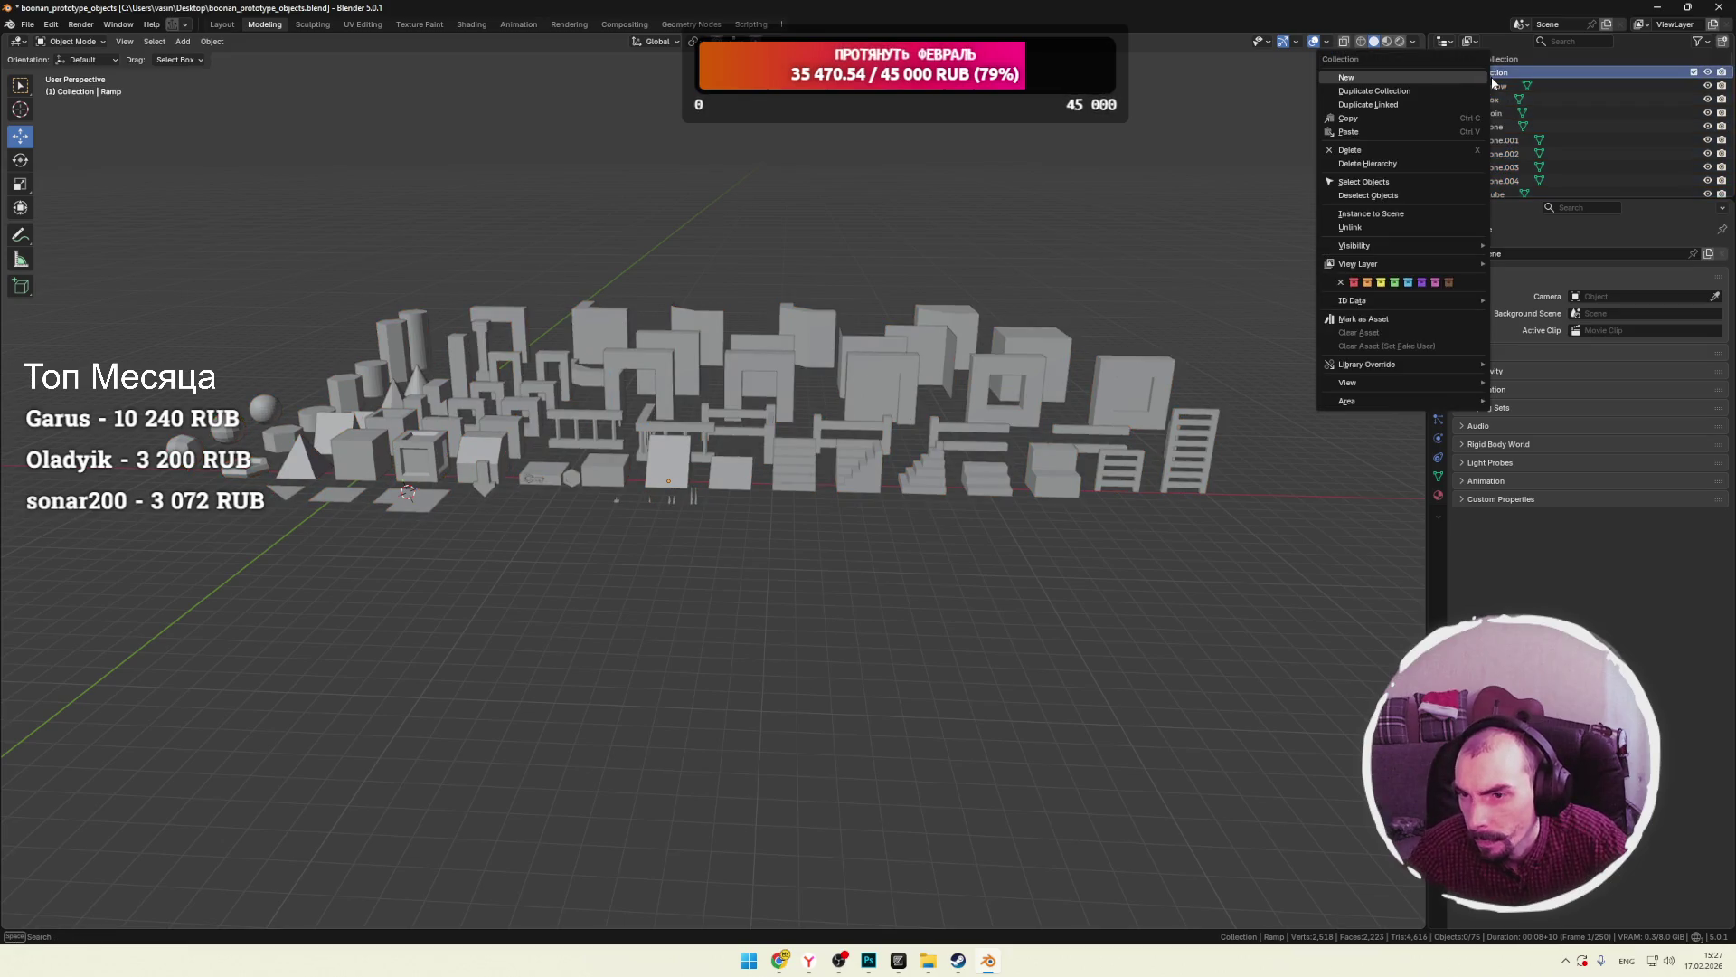
{"action": "left_click", "coordinate": [1492, 98]}
{"action": "key", "text": "a"}
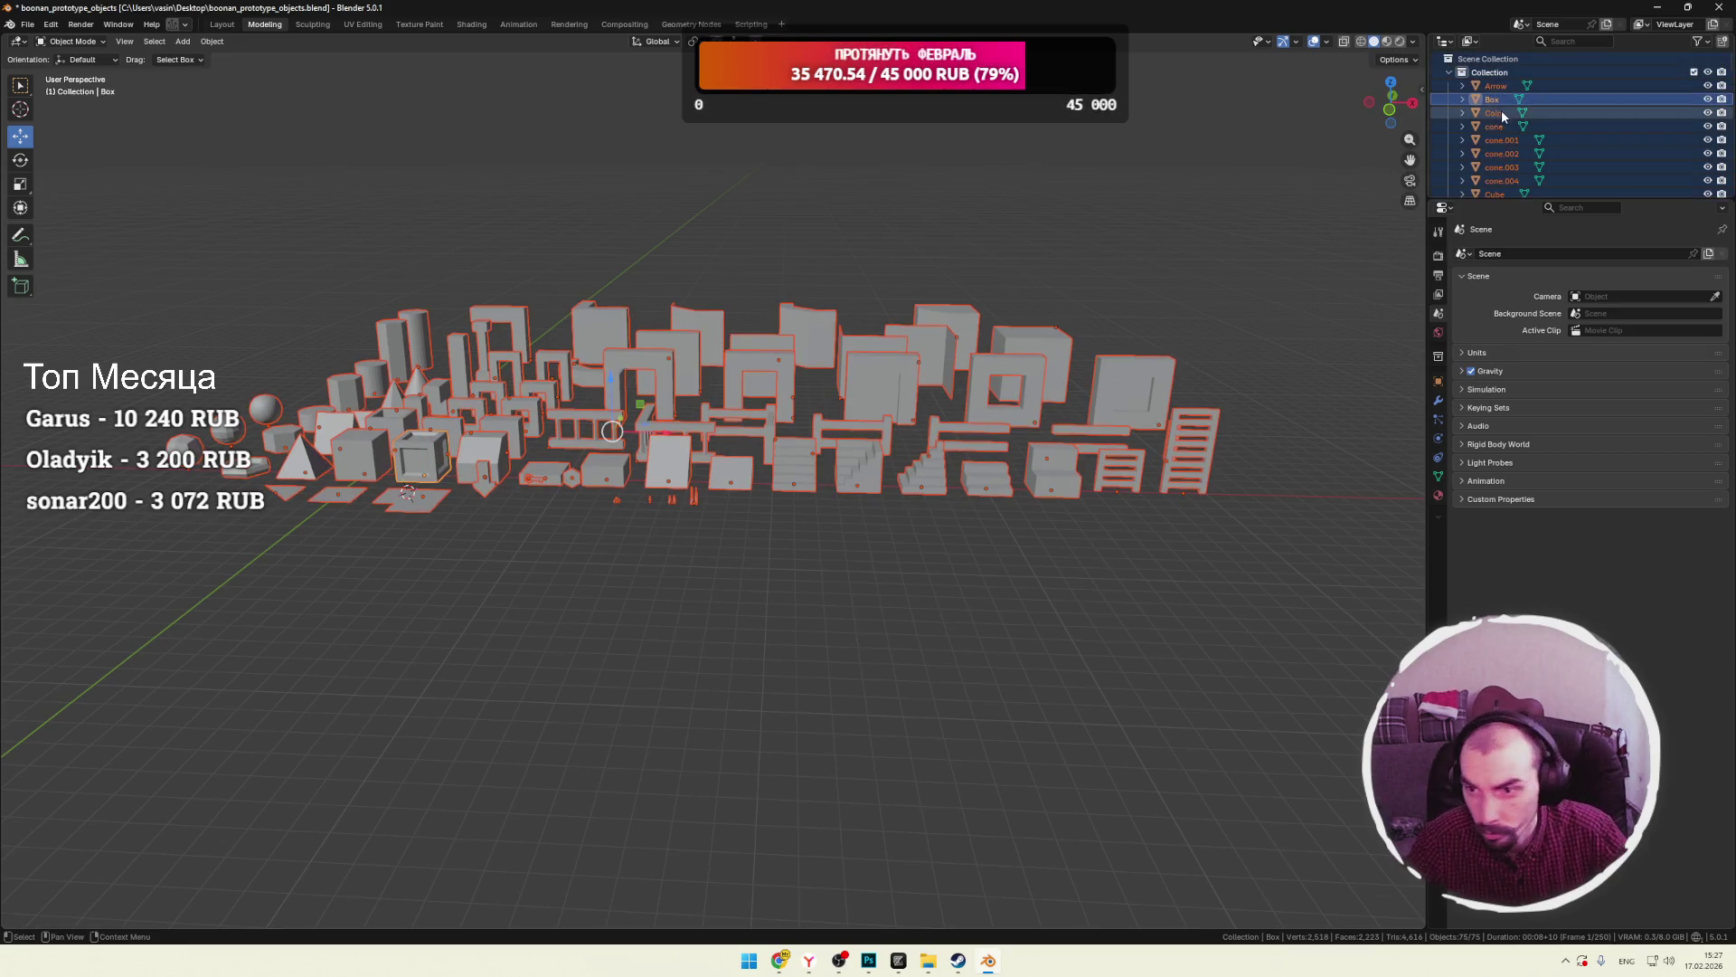
{"action": "right_click", "coordinate": [1496, 88]}
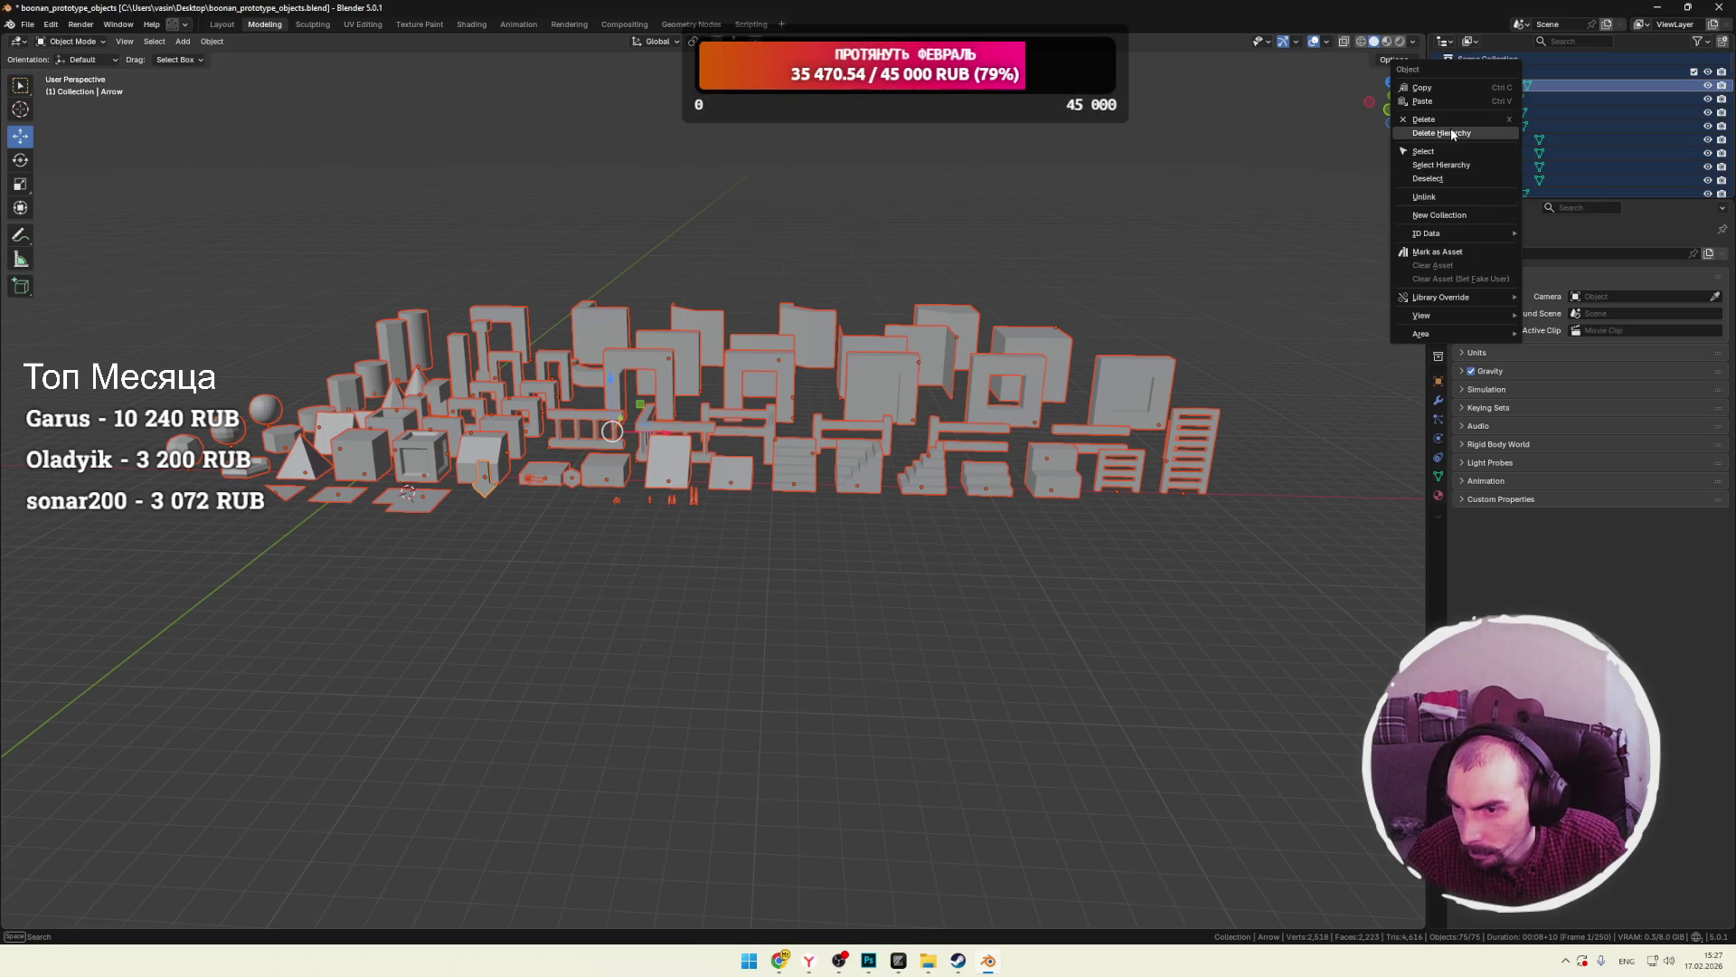
{"action": "left_click", "coordinate": [1463, 255]}
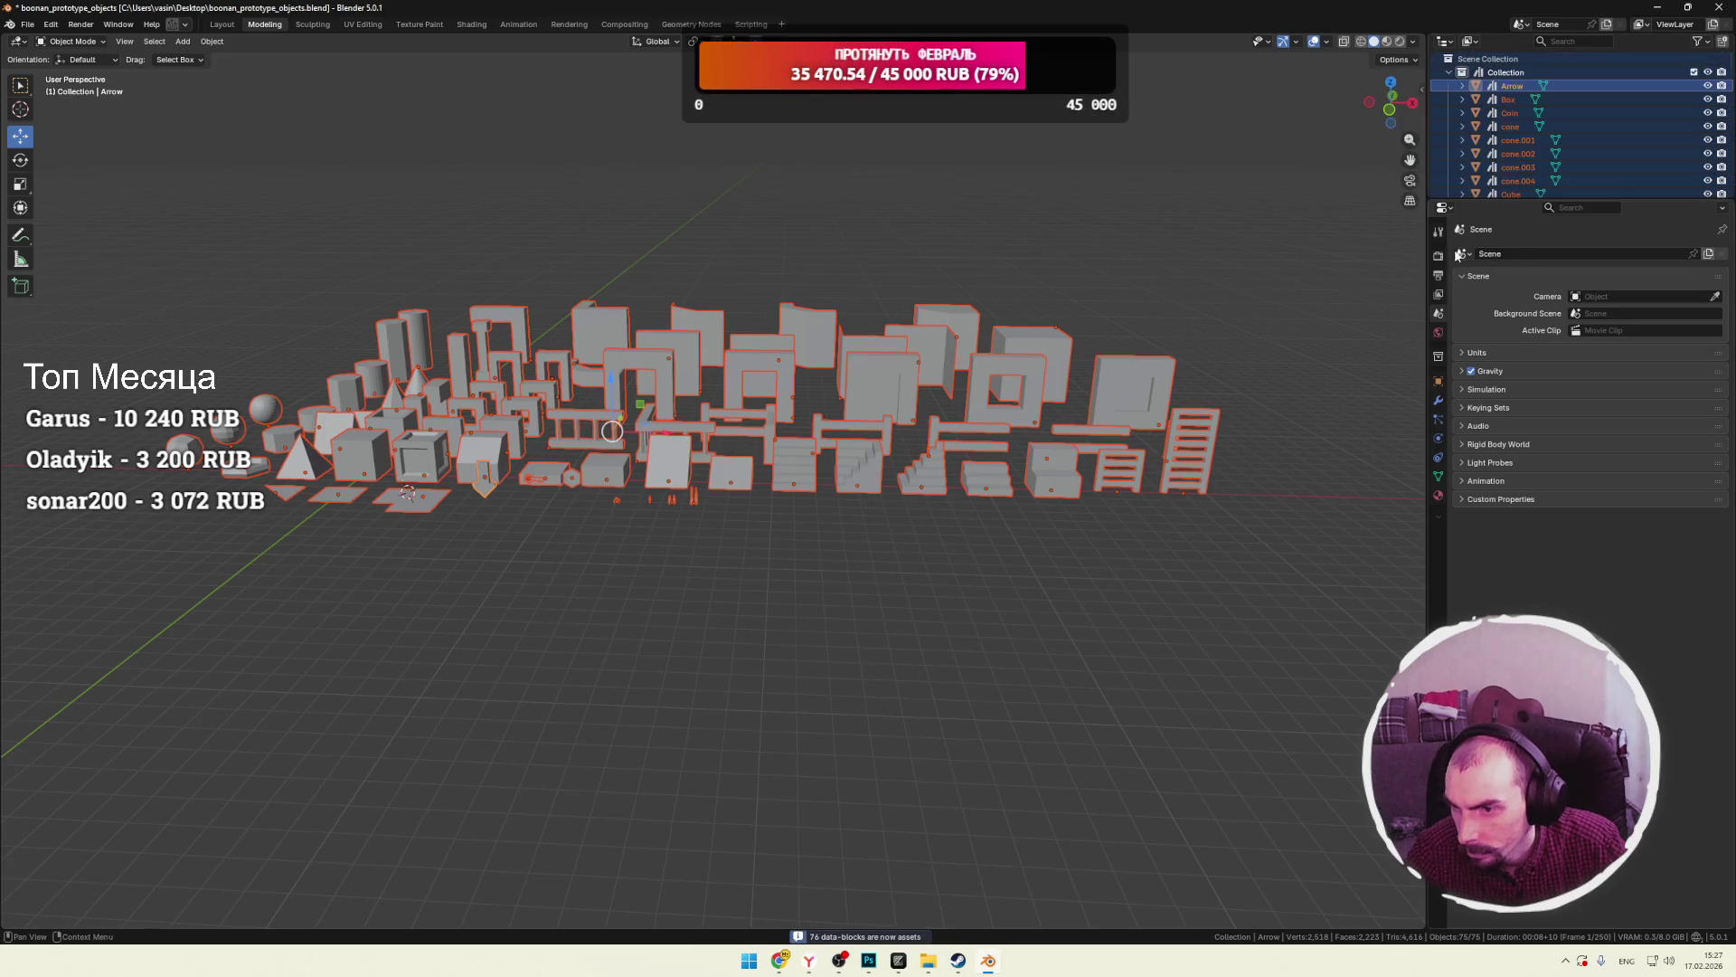
{"action": "left_click_drag", "start_coordinate": [1646, 200], "coordinate": [1651, 398]}
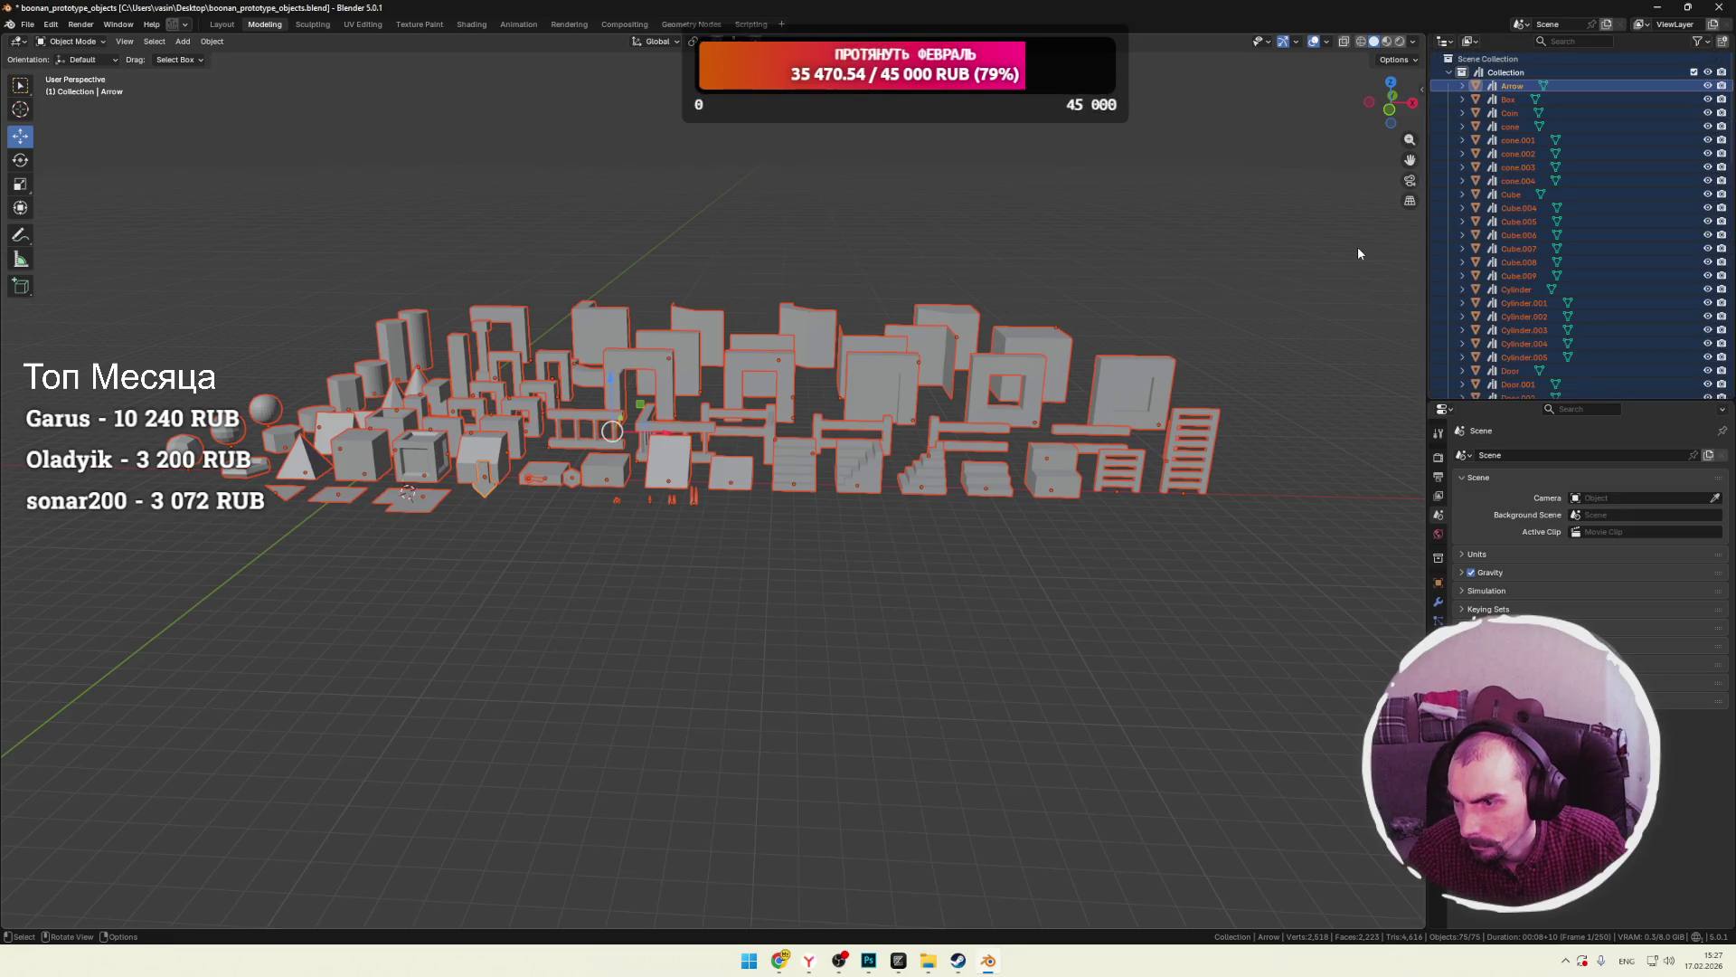
{"action": "scroll", "coordinate": [1559, 260], "scroll_direction": "down", "scroll_amount": 15}
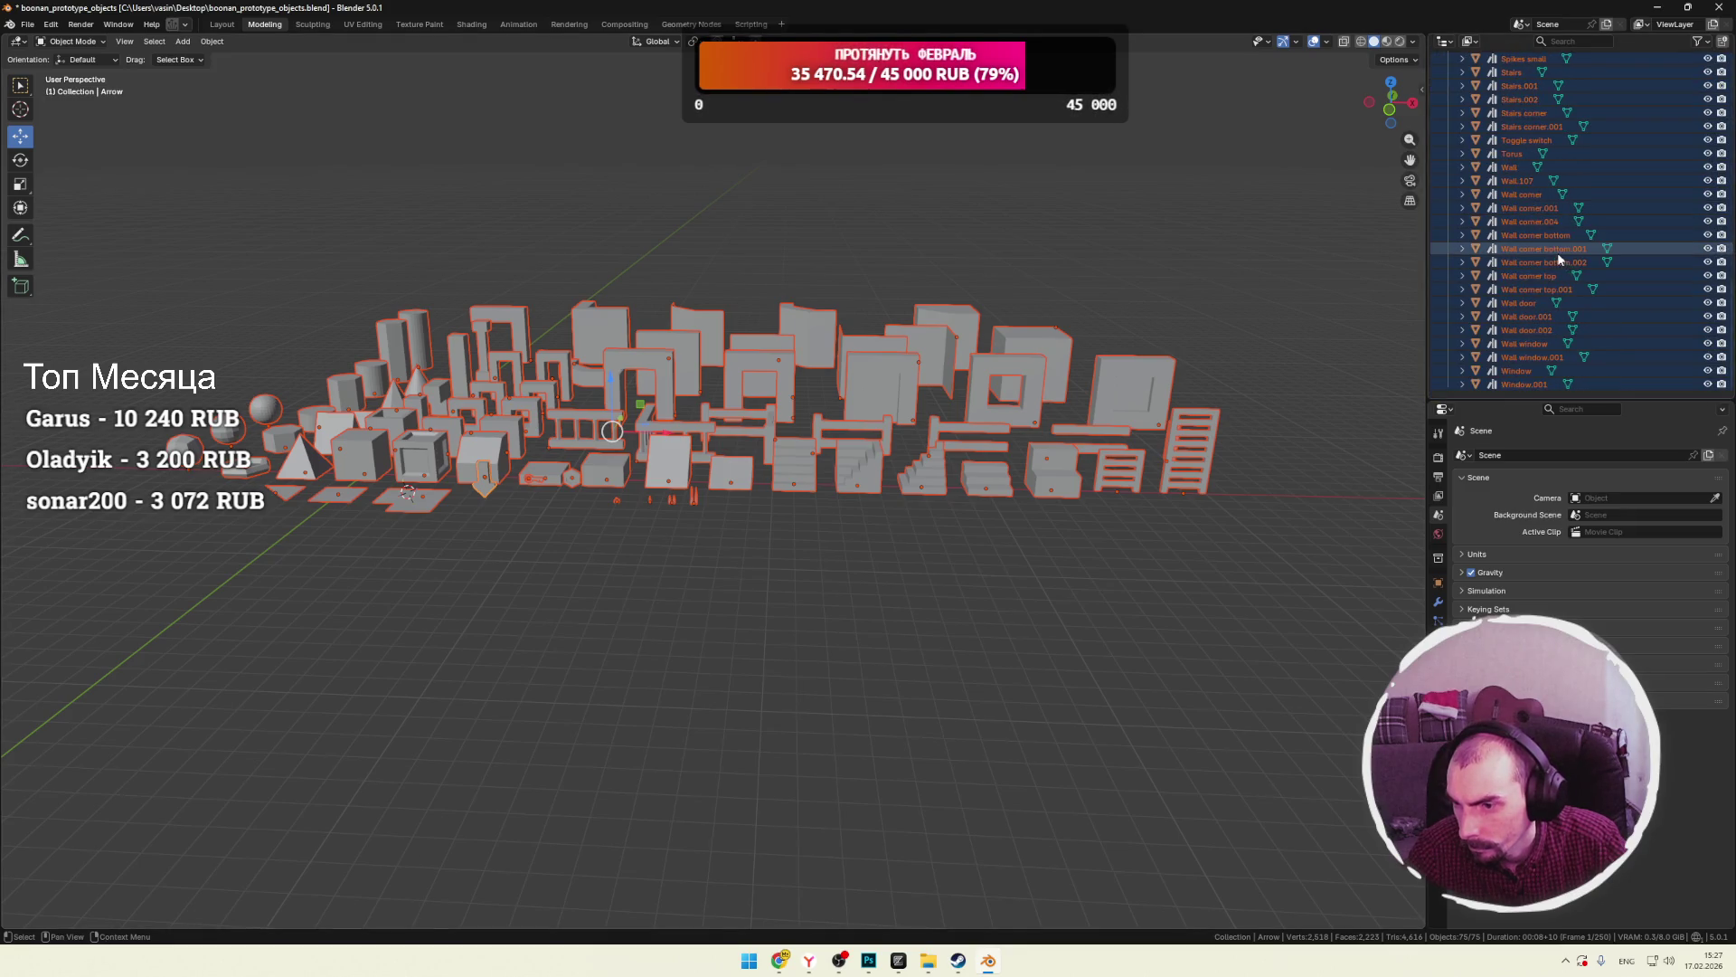
{"action": "scroll", "coordinate": [1559, 259], "scroll_direction": "up", "scroll_amount": 15}
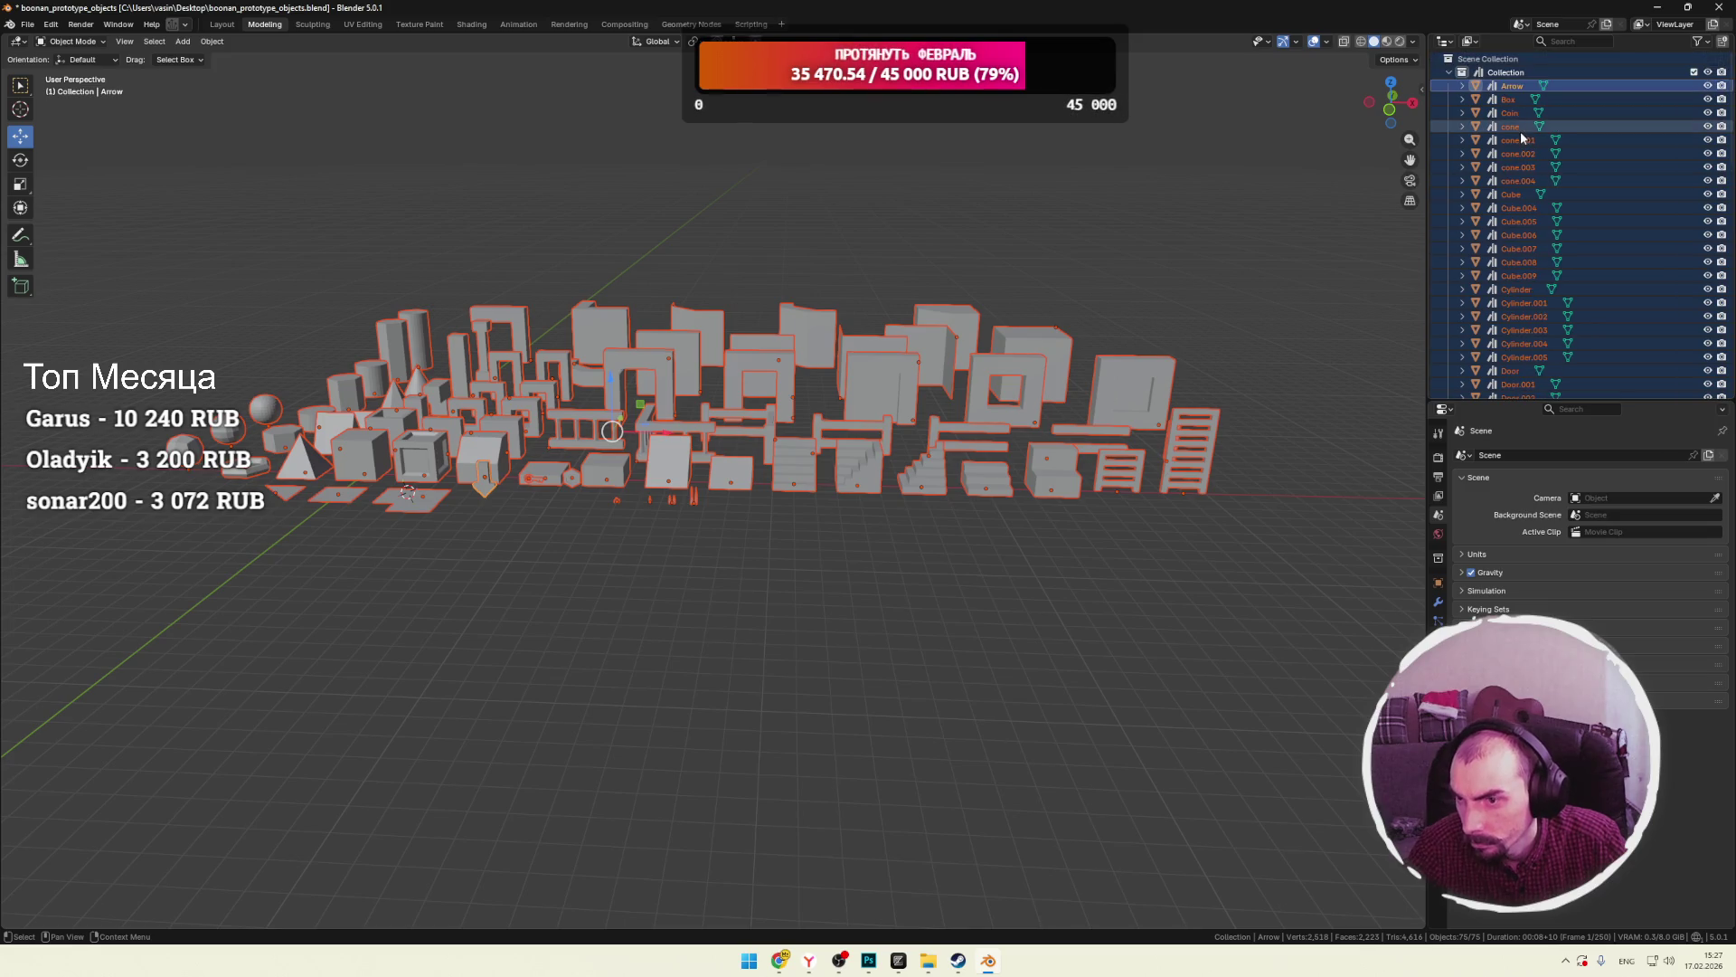
Add and save a new asset catalog named Catalog, then open Shading on Wall door.001.
{"action": "left_click", "coordinate": [1444, 40]}
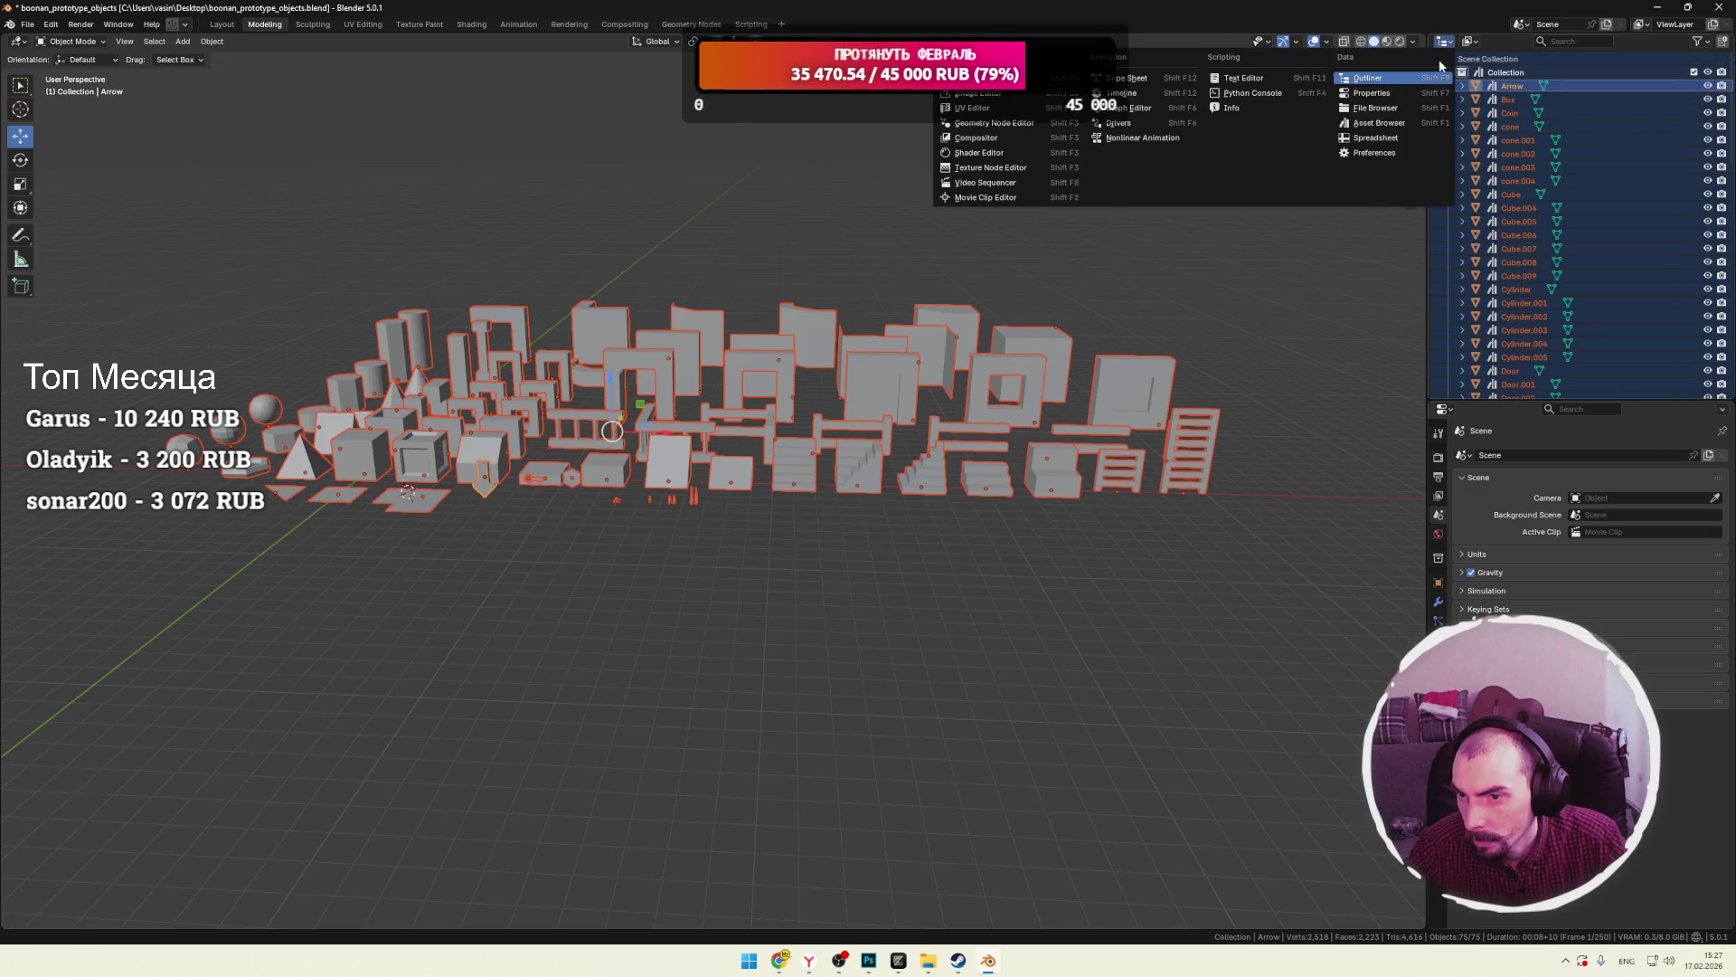
{"action": "left_click", "coordinate": [1374, 126]}
{"action": "left_click", "coordinate": [1480, 105]}
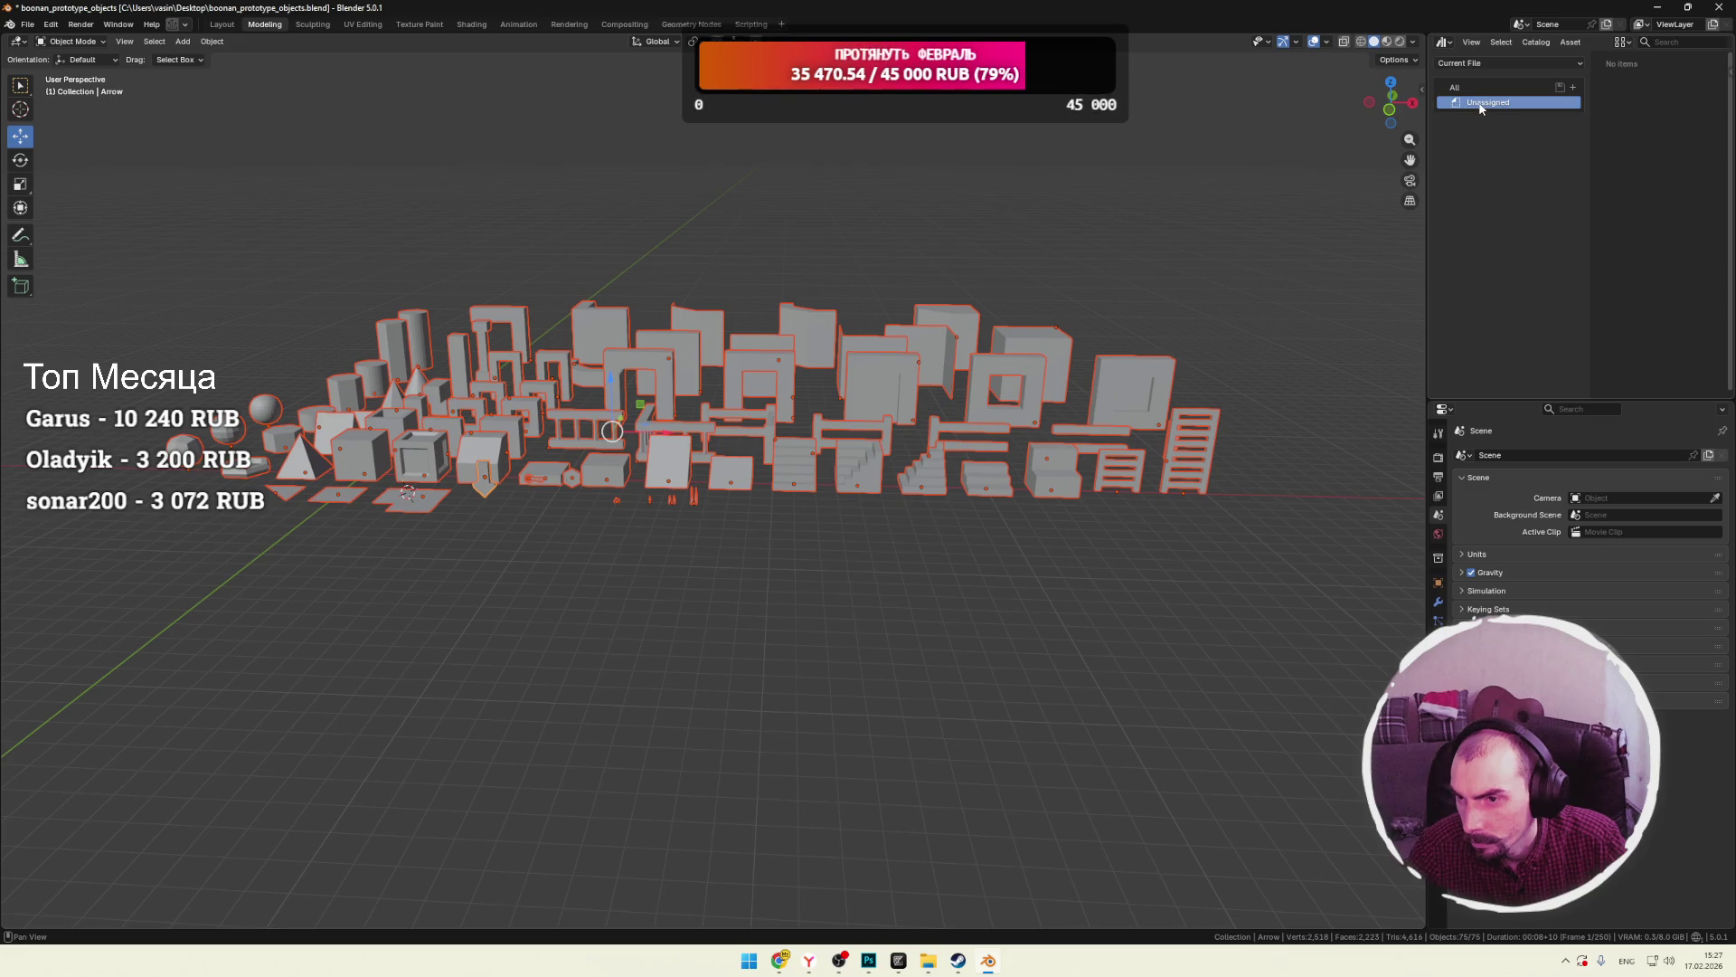
{"action": "left_click", "coordinate": [1573, 87]}
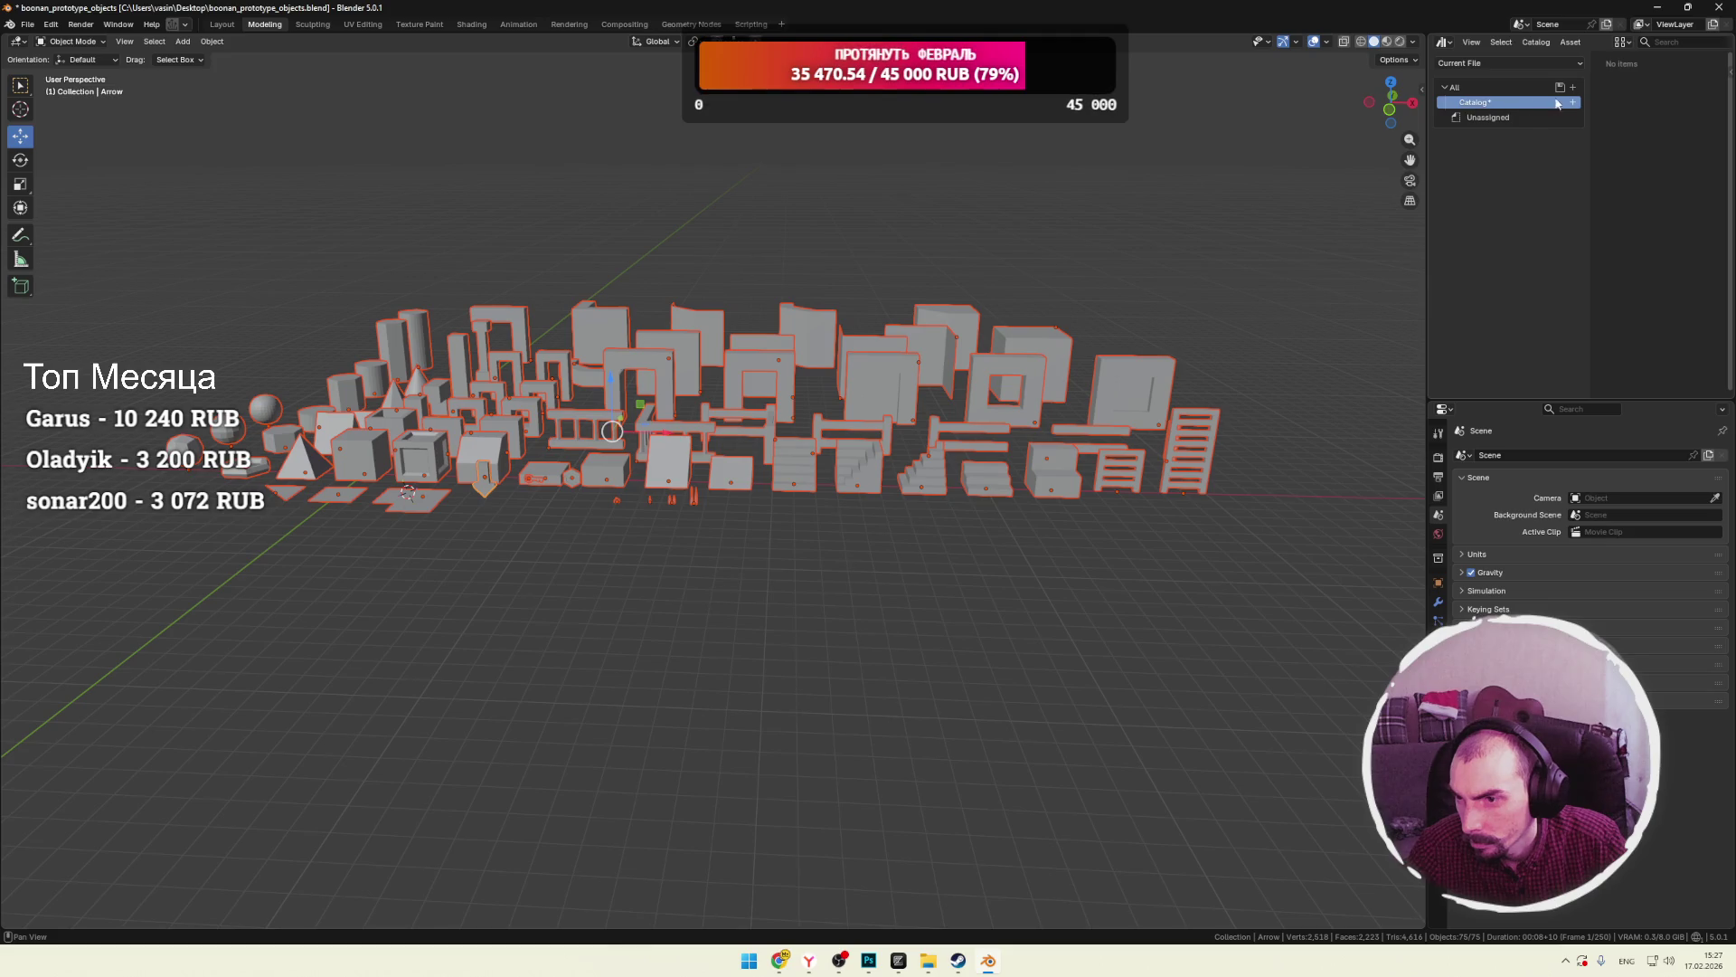
{"action": "left_click", "coordinate": [1560, 87]}
{"action": "left_click", "coordinate": [1471, 120]}
{"action": "left_click_drag", "start_coordinate": [1430, 144], "coordinate": [1397, 148]}
{"action": "left_click", "coordinate": [871, 402]}
{"action": "left_click", "coordinate": [472, 26]}
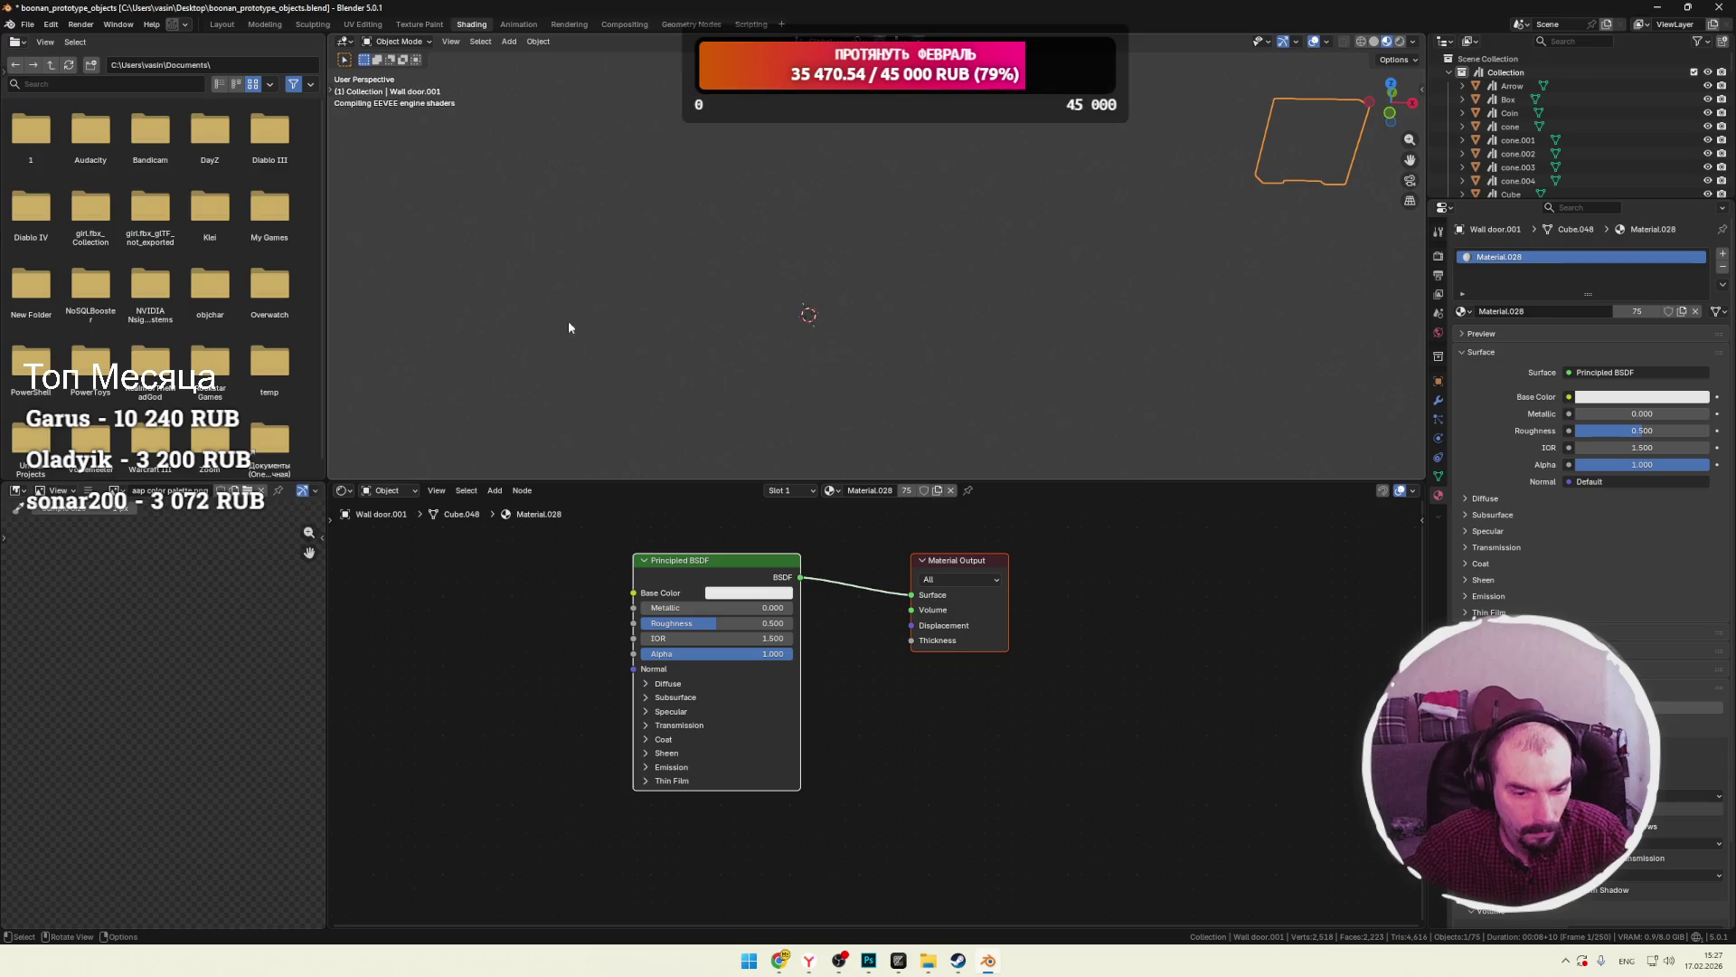
Mark the Cube.353 mesh of Wall corner bottom.002 as an asset.
{"action": "mouse_move", "coordinate": [993, 420]}
{"action": "middle_mouse_down"}
{"action": "mouse_move", "coordinate": [1025, 340]}
{"action": "mouse_move", "coordinate": [982, 380]}
{"action": "mouse_move", "coordinate": [1032, 334]}
{"action": "middle_mouse_up"}
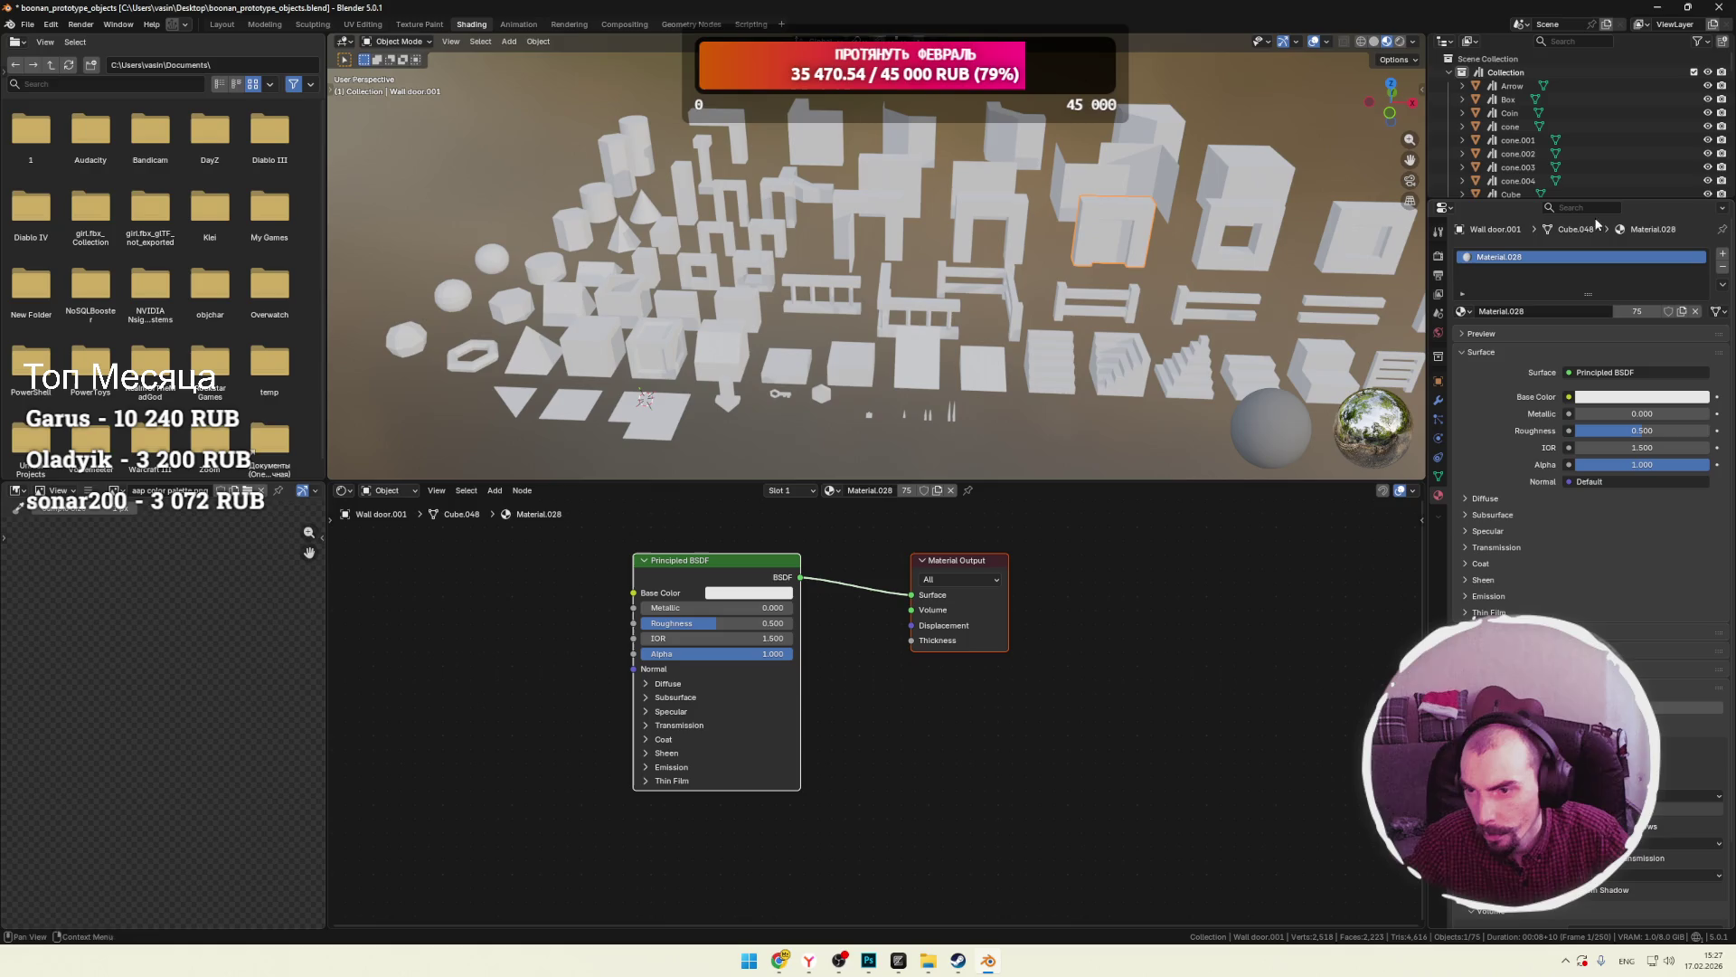
{"action": "left_click_drag", "start_coordinate": [1657, 203], "coordinate": [1596, 458]}
{"action": "scroll", "coordinate": [1594, 329], "scroll_direction": "down", "scroll_amount": 5}
{"action": "scroll", "coordinate": [1593, 330], "scroll_direction": "down", "scroll_amount": 10}
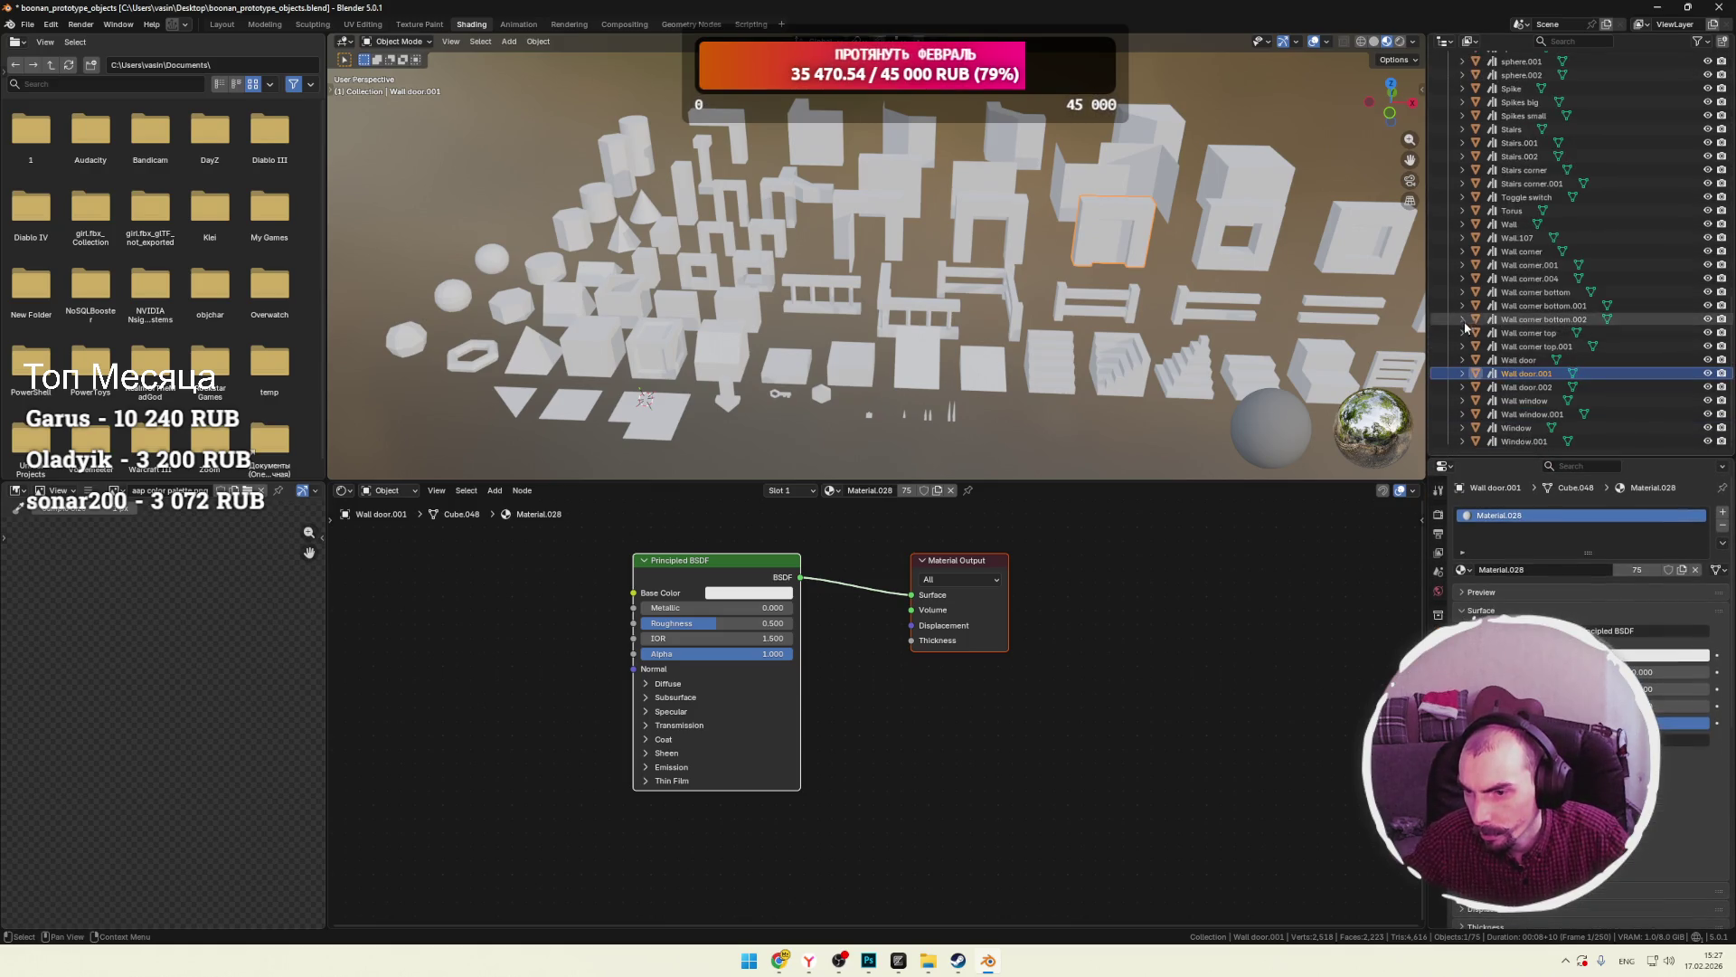
{"action": "left_click", "coordinate": [1462, 319]}
{"action": "left_click", "coordinate": [1510, 333]}
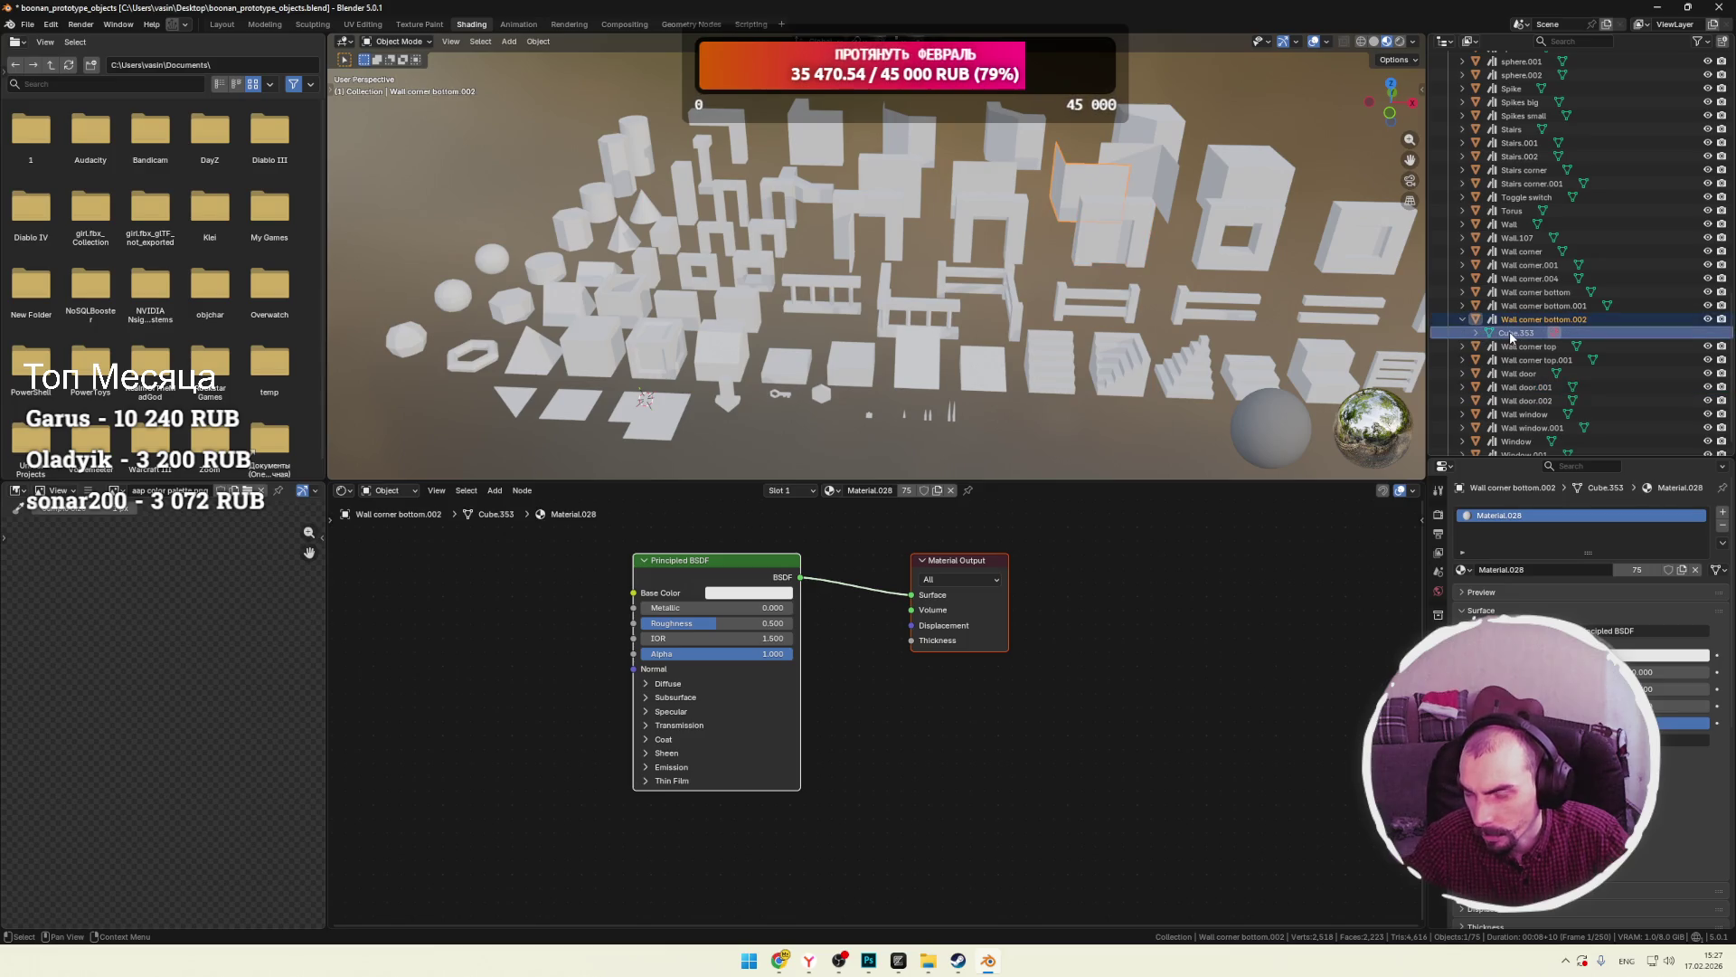
{"action": "key", "text": "a"}
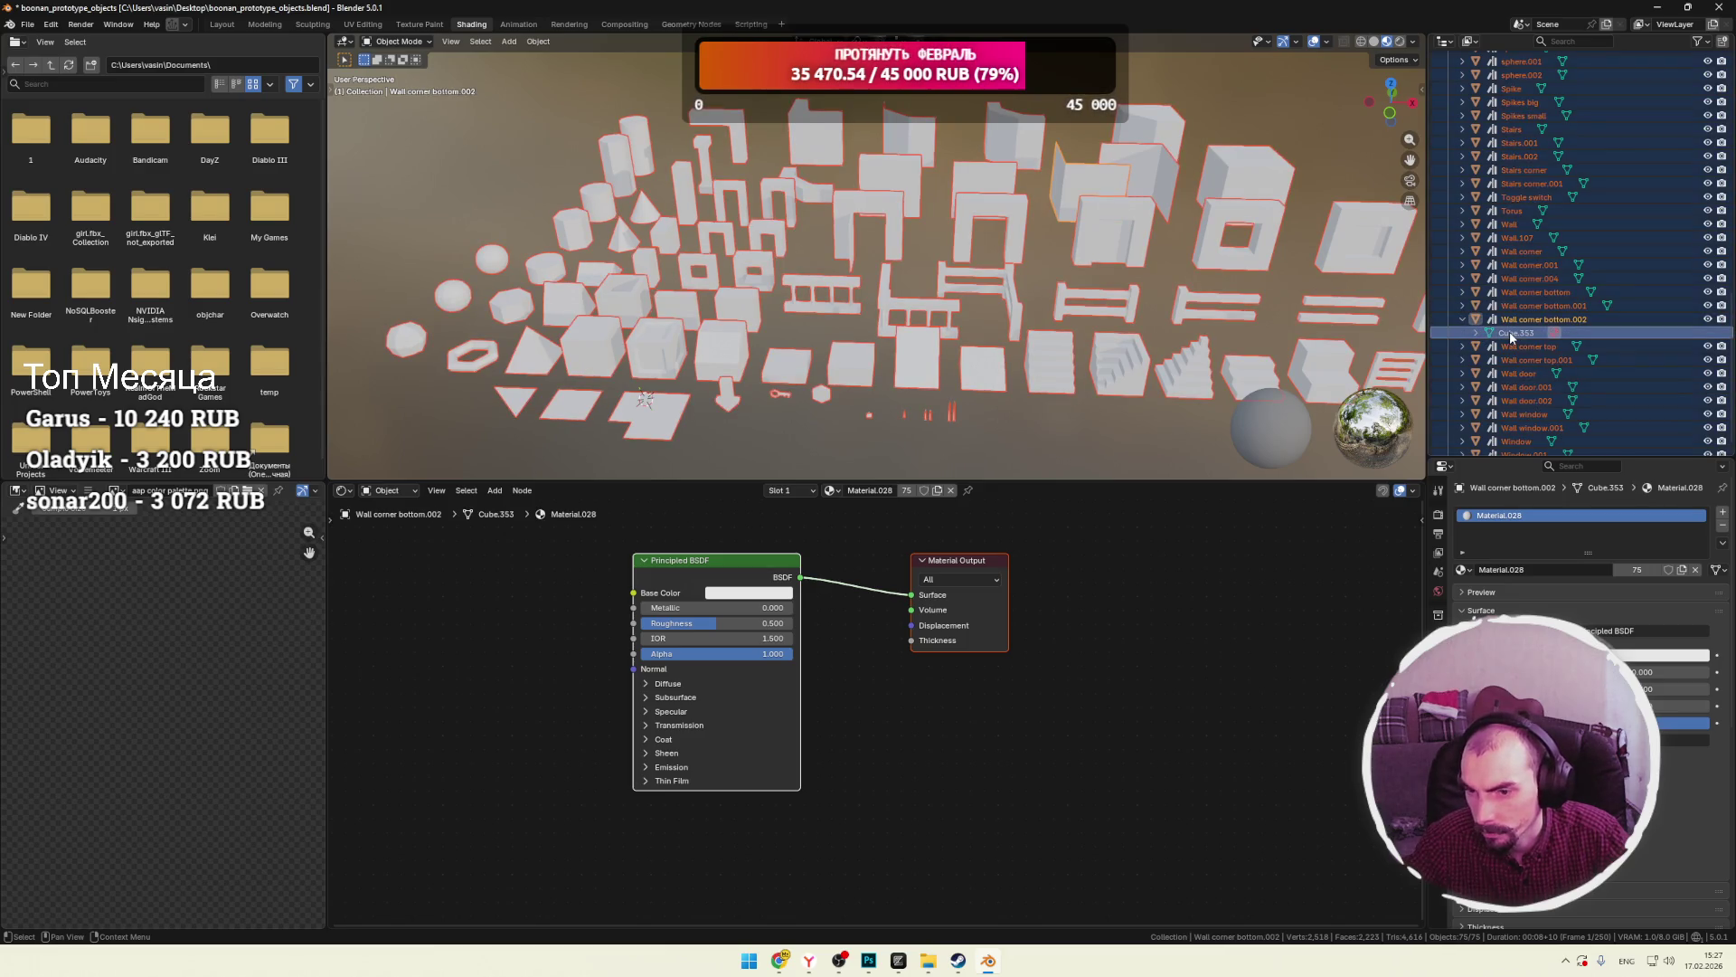
{"action": "right_click", "coordinate": [1510, 331]}
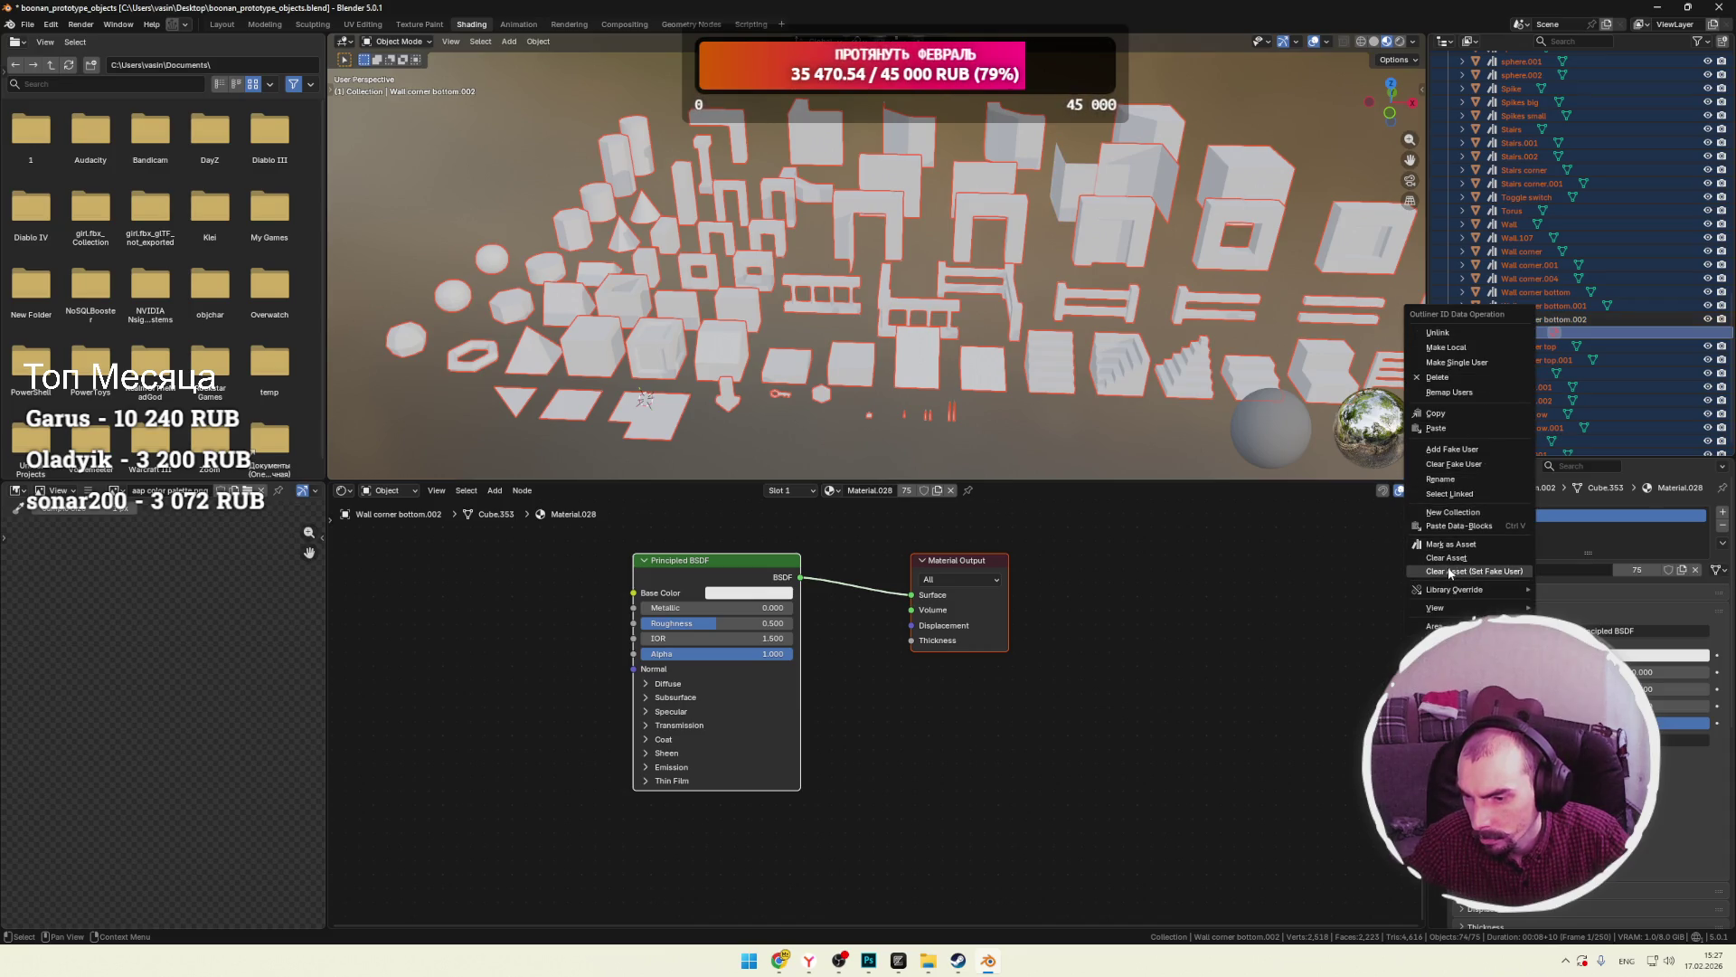
{"action": "left_click", "coordinate": [1452, 543]}
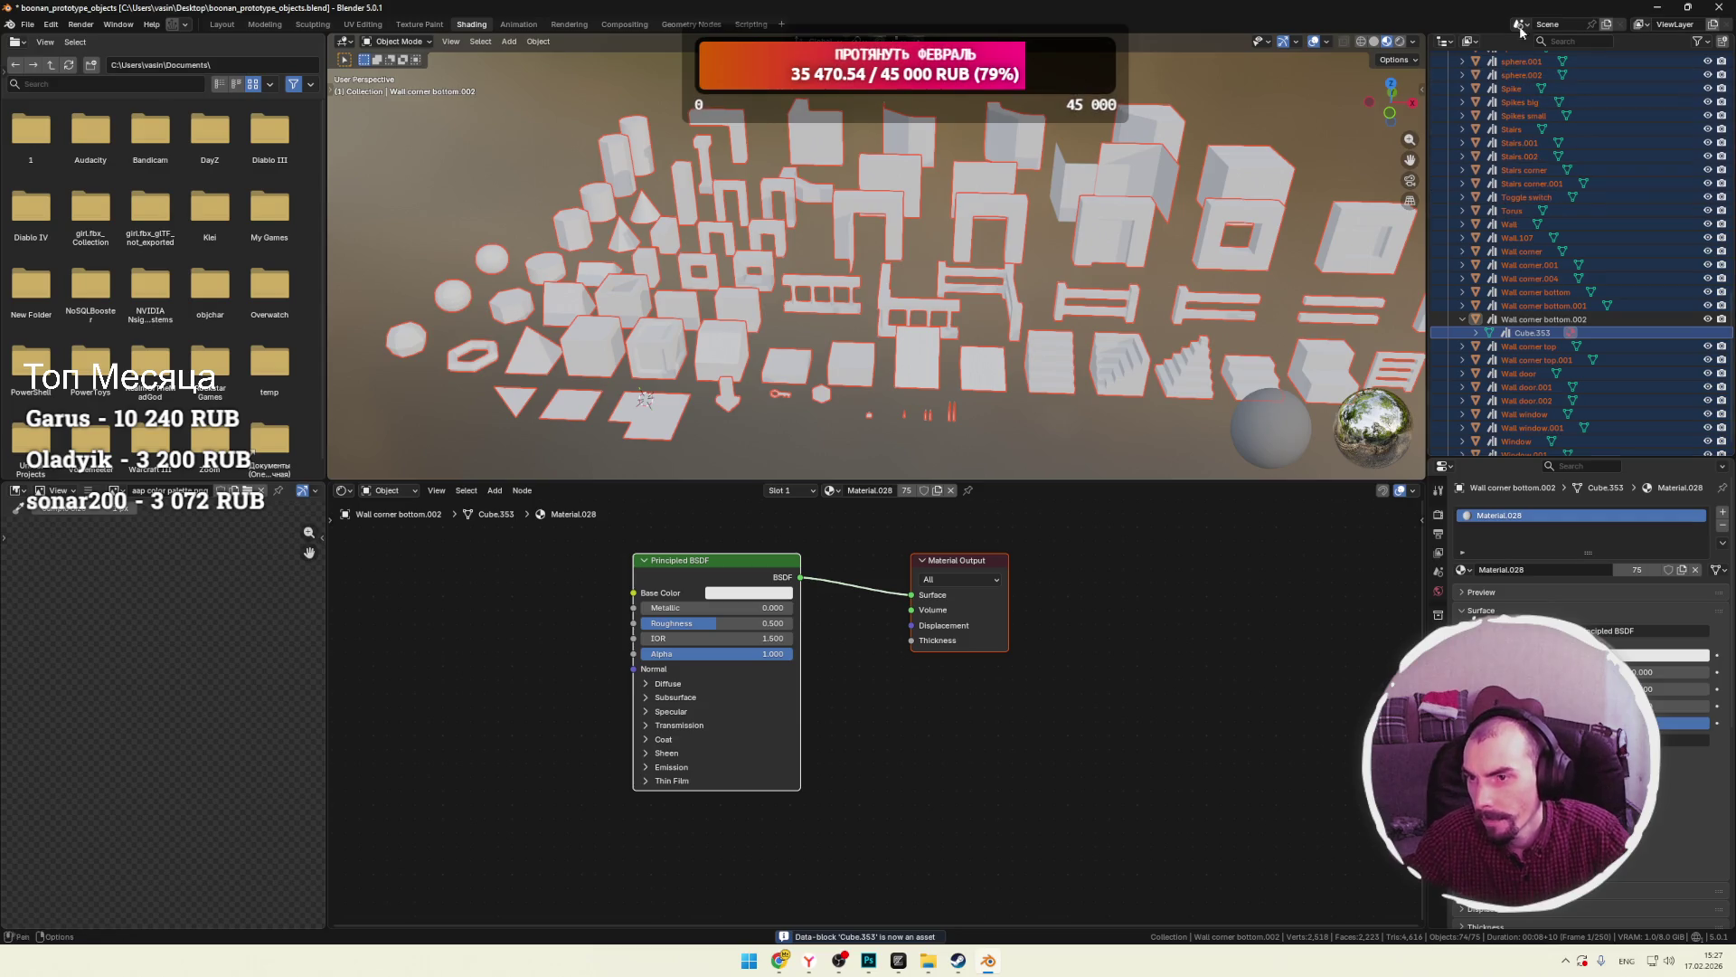
Turn the Outliner into a wider Asset Browser and refresh the asset library.
{"action": "left_click", "coordinate": [1446, 42]}
{"action": "left_click", "coordinate": [1381, 134]}
{"action": "scroll", "coordinate": [1666, 183], "scroll_direction": "down", "scroll_amount": 10}
{"action": "scroll", "coordinate": [1686, 181], "scroll_direction": "down", "scroll_amount": 10}
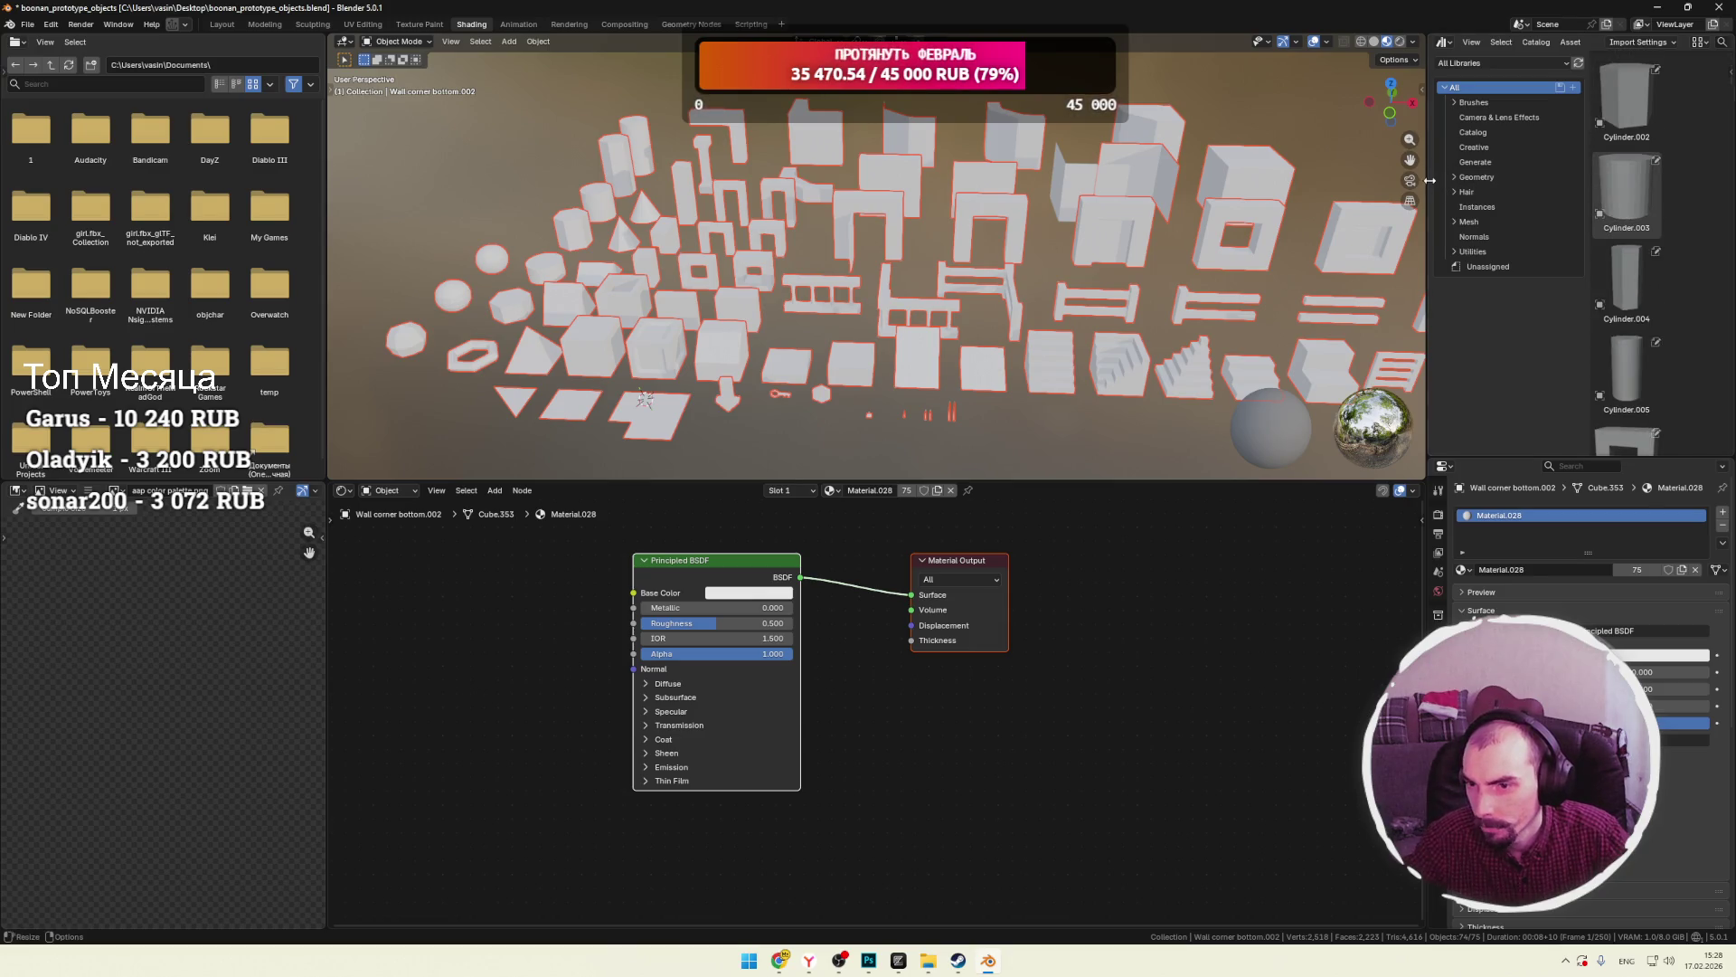
{"action": "left_click_drag", "start_coordinate": [1430, 186], "coordinate": [1225, 186]}
{"action": "right_click", "coordinate": [1418, 96]}
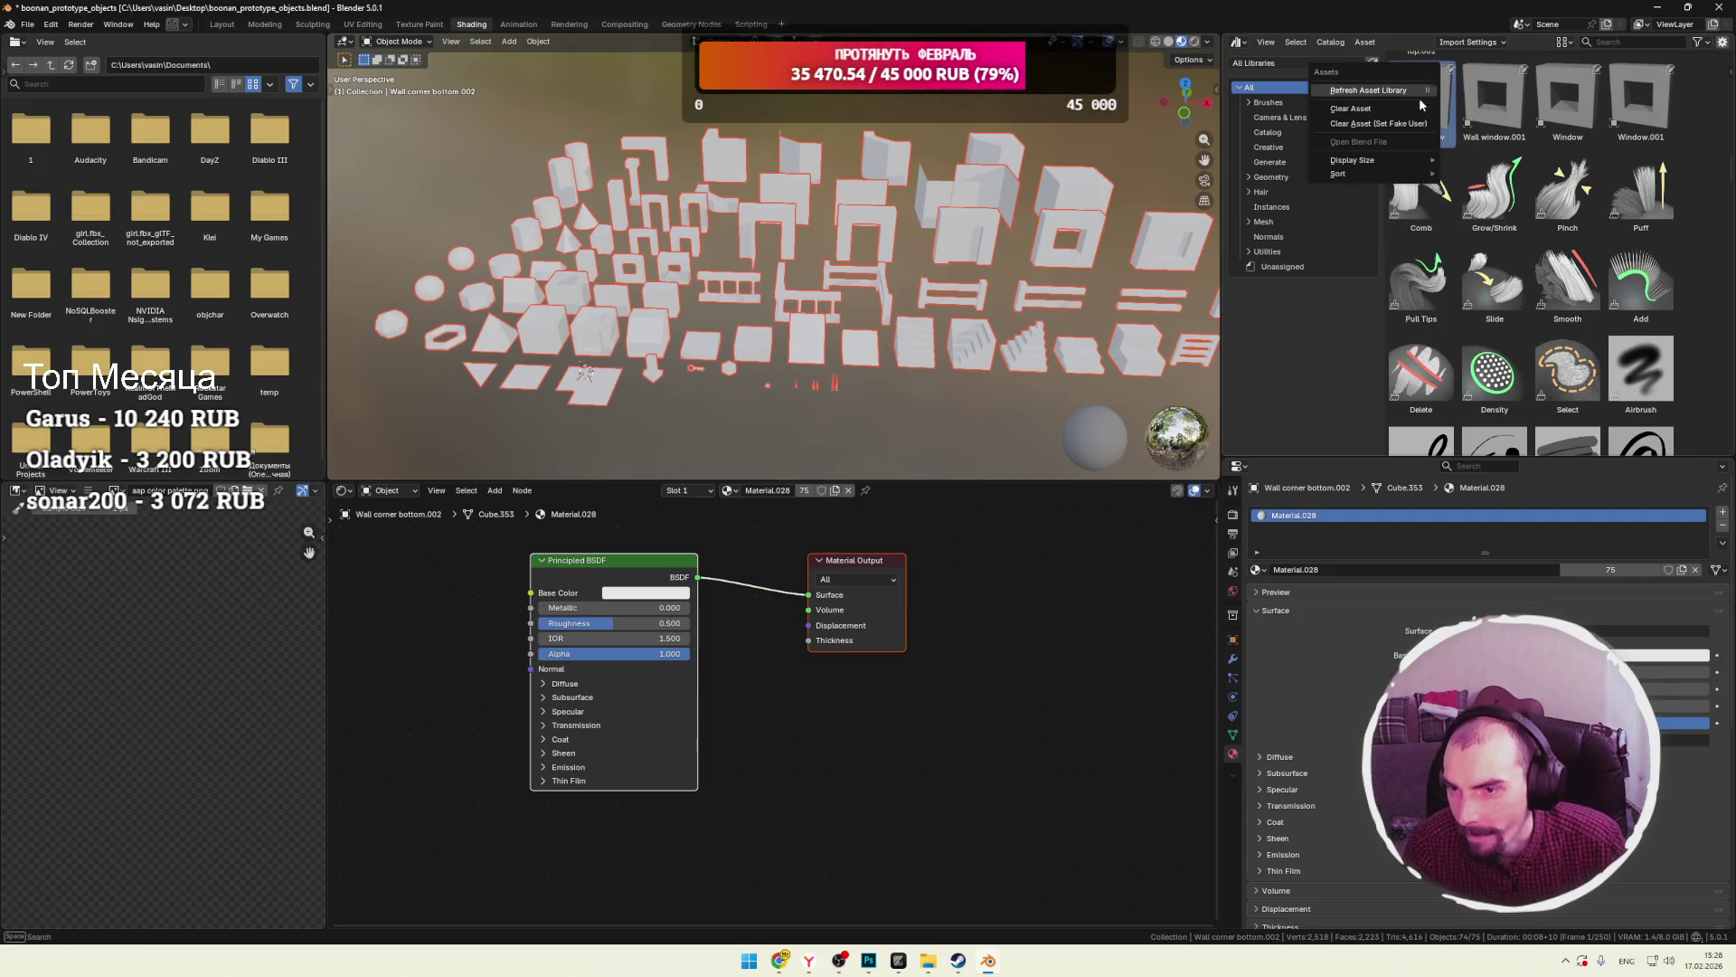
{"action": "left_click", "coordinate": [1418, 94]}
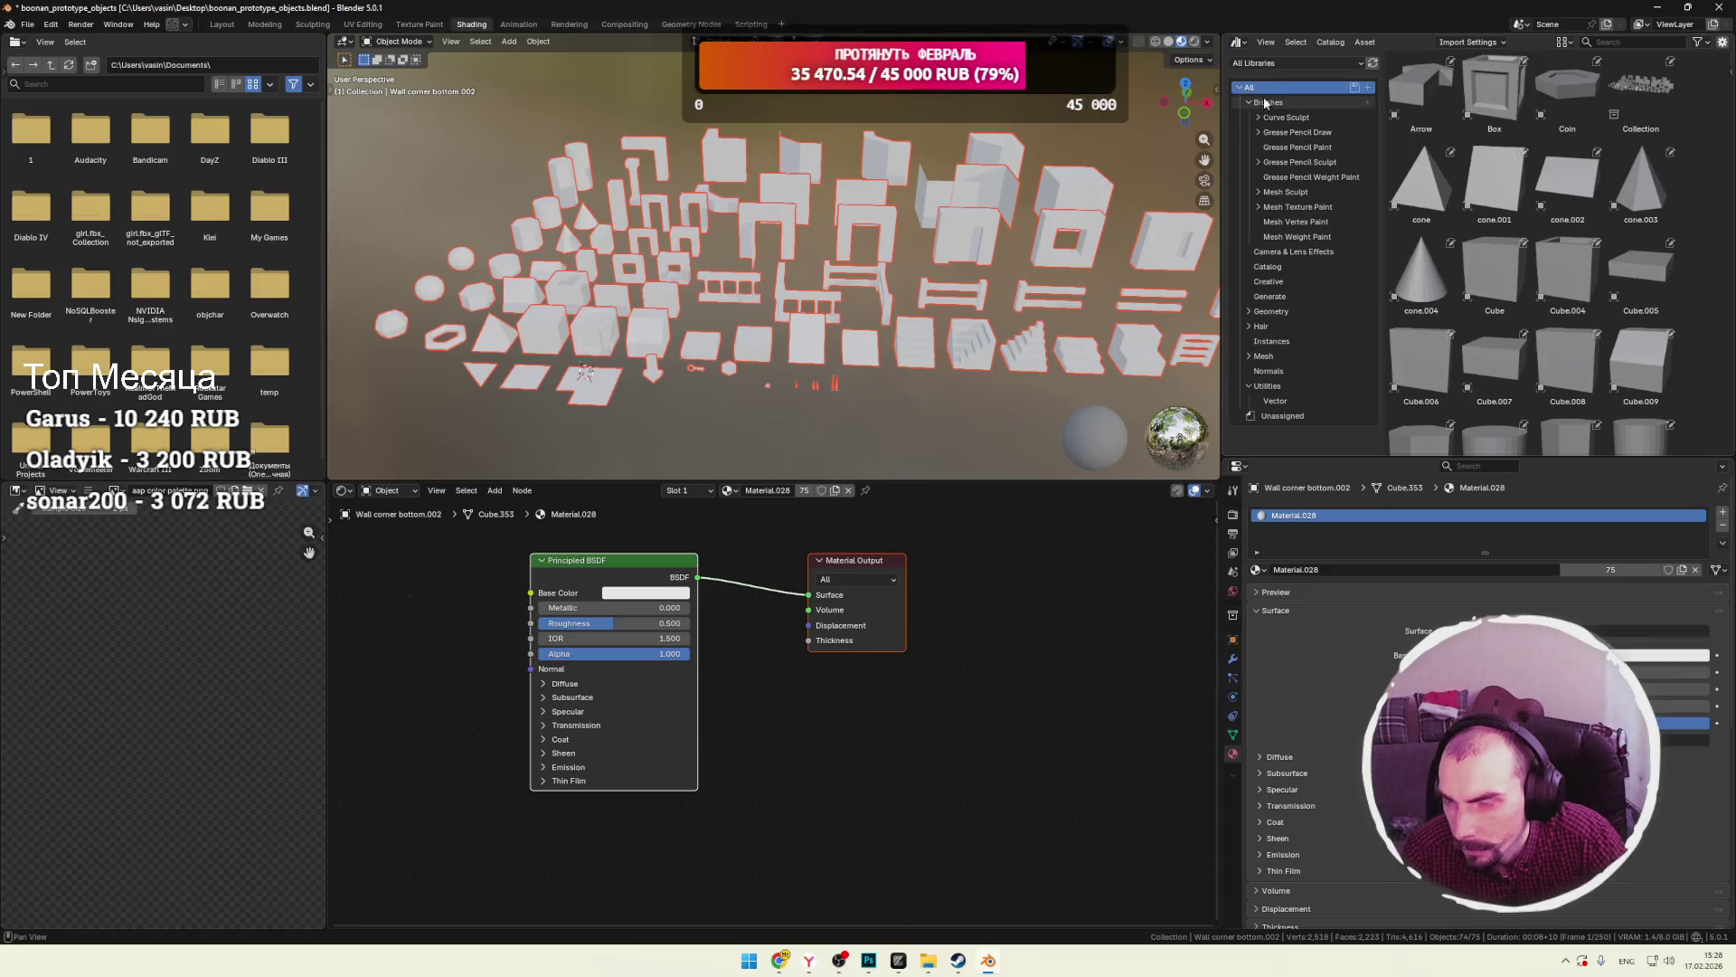
{"action": "scroll", "coordinate": [1501, 271], "scroll_direction": "down", "scroll_amount": 12}
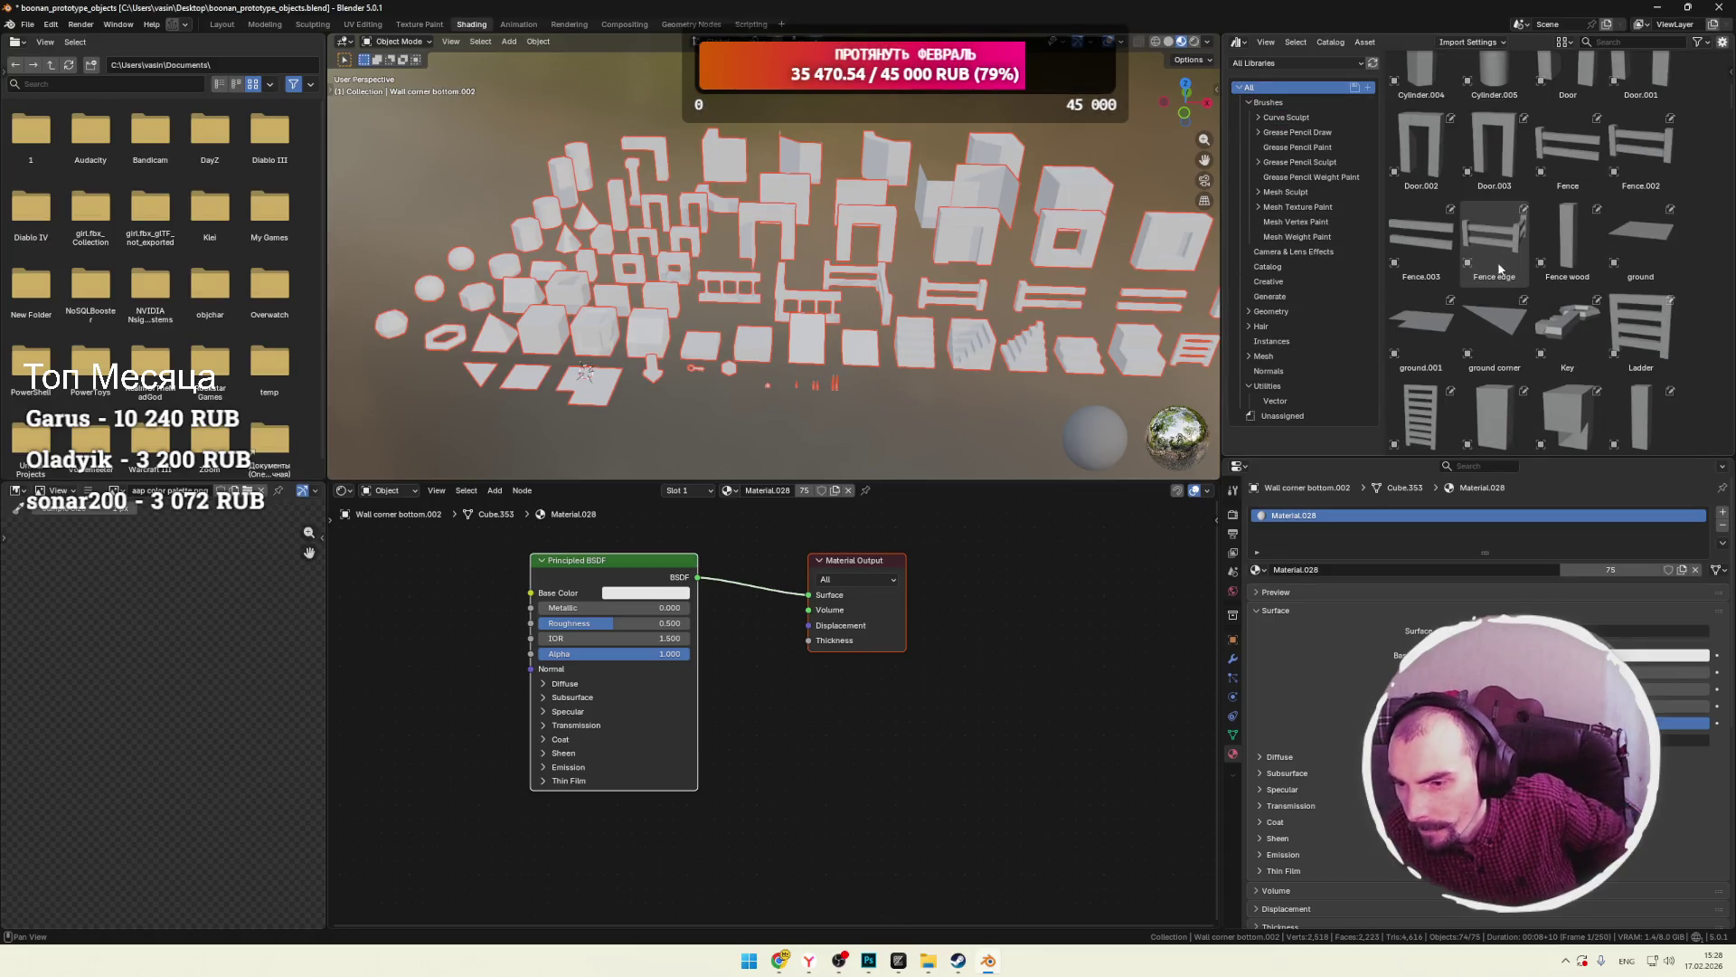
{"action": "right_click", "coordinate": [1471, 267]}
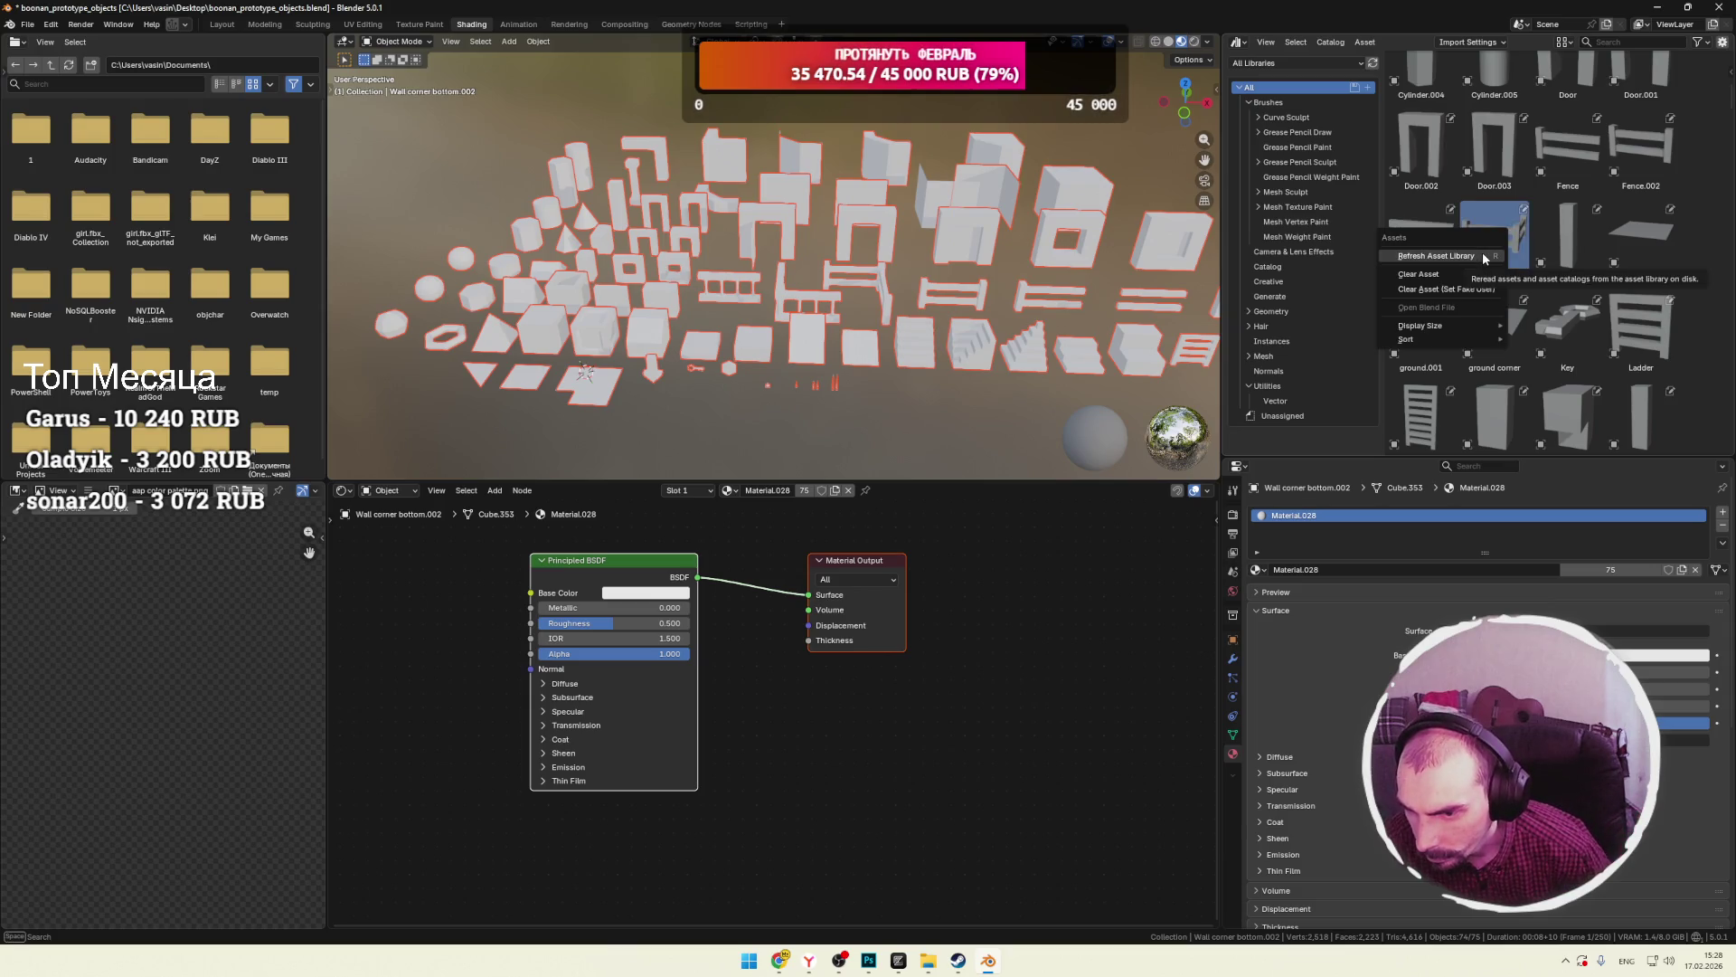
{"action": "key", "text": "Escape"}
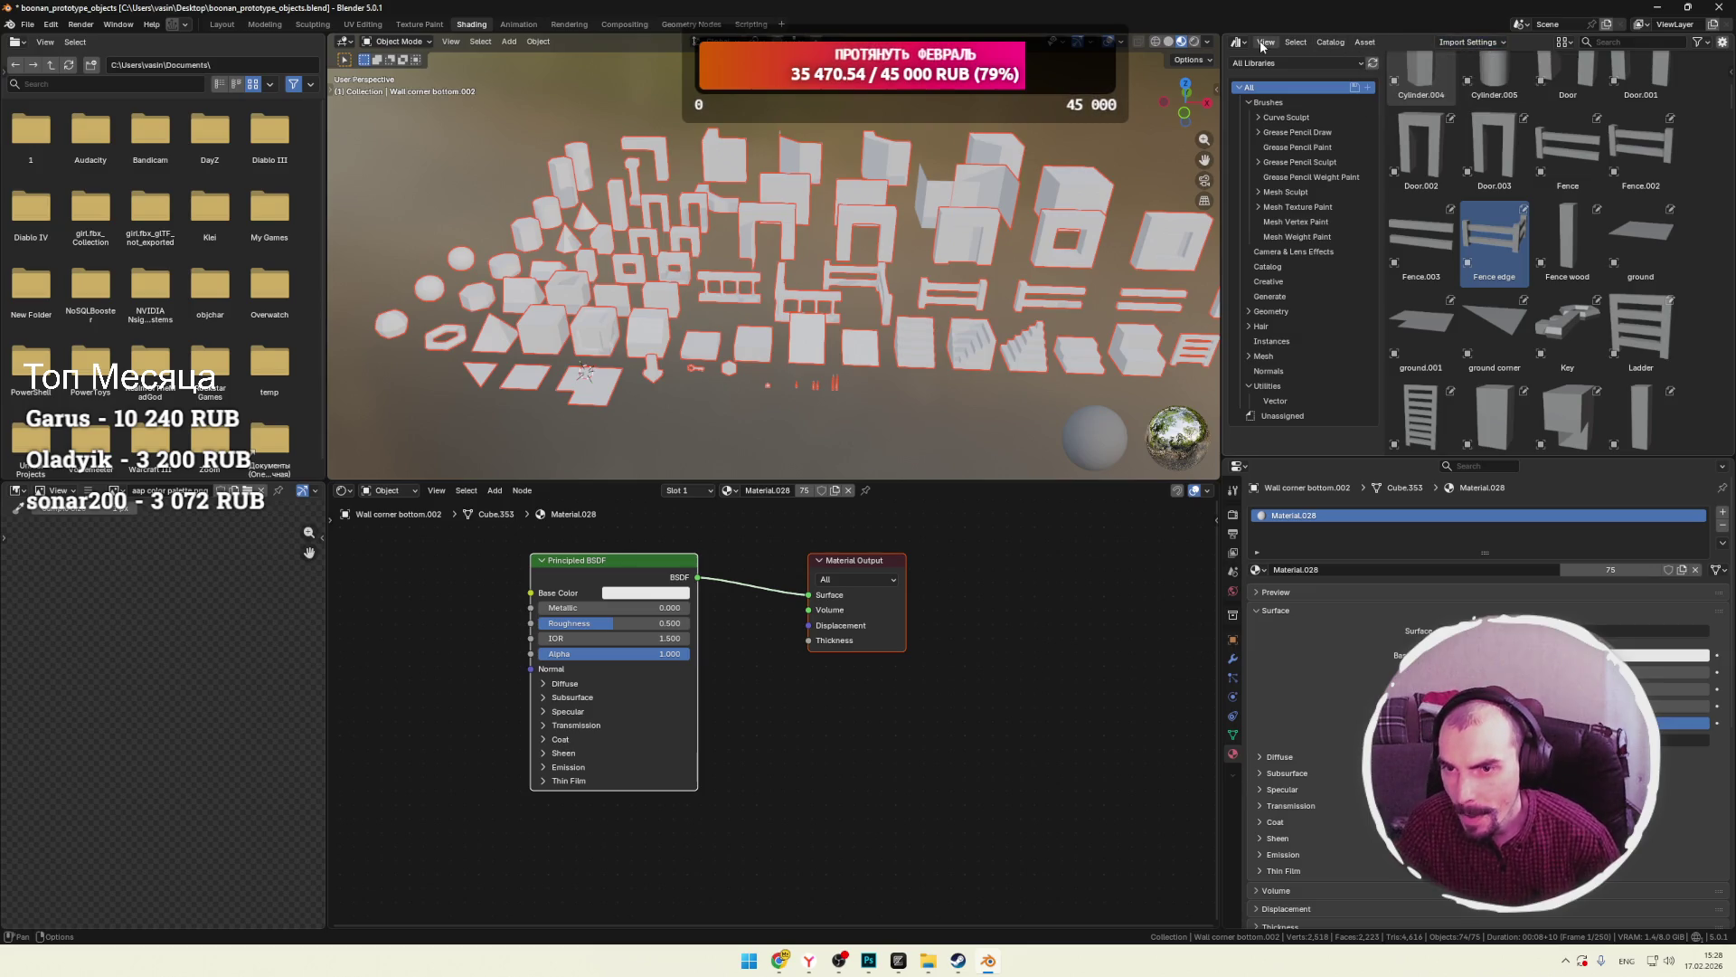
Show the Desktop in a File Browser briefly, then restore the Asset Browser.
{"action": "left_click", "coordinate": [1330, 43]}
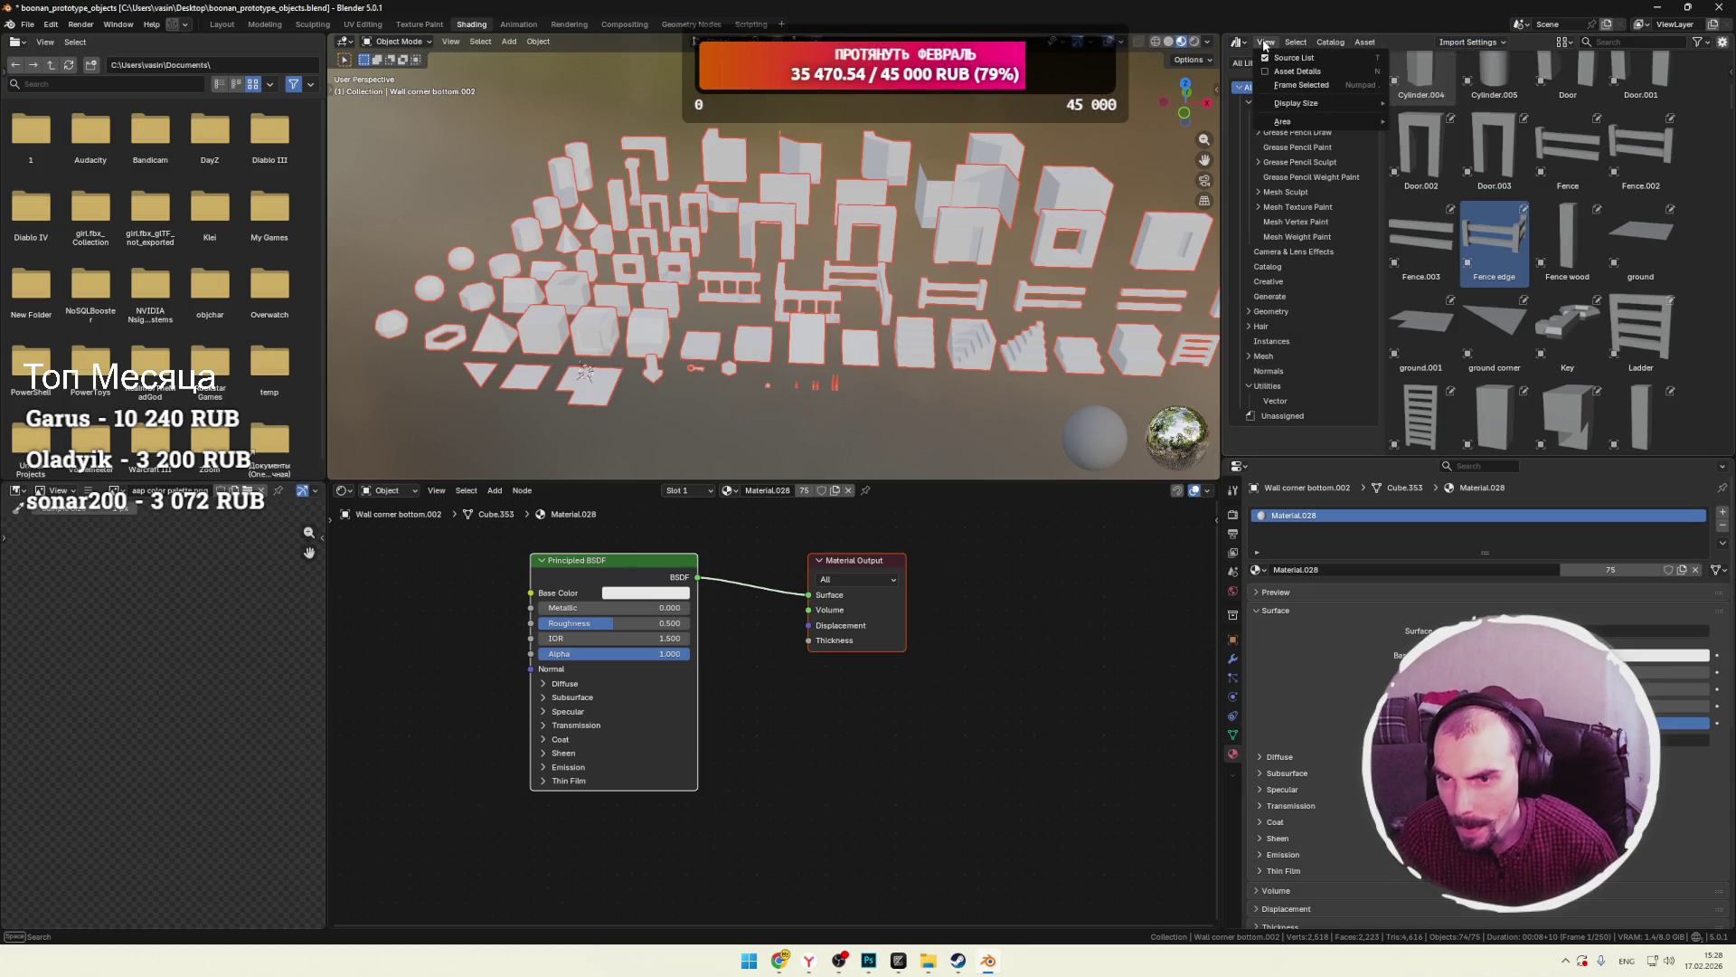
{"action": "left_click", "coordinate": [1275, 43]}
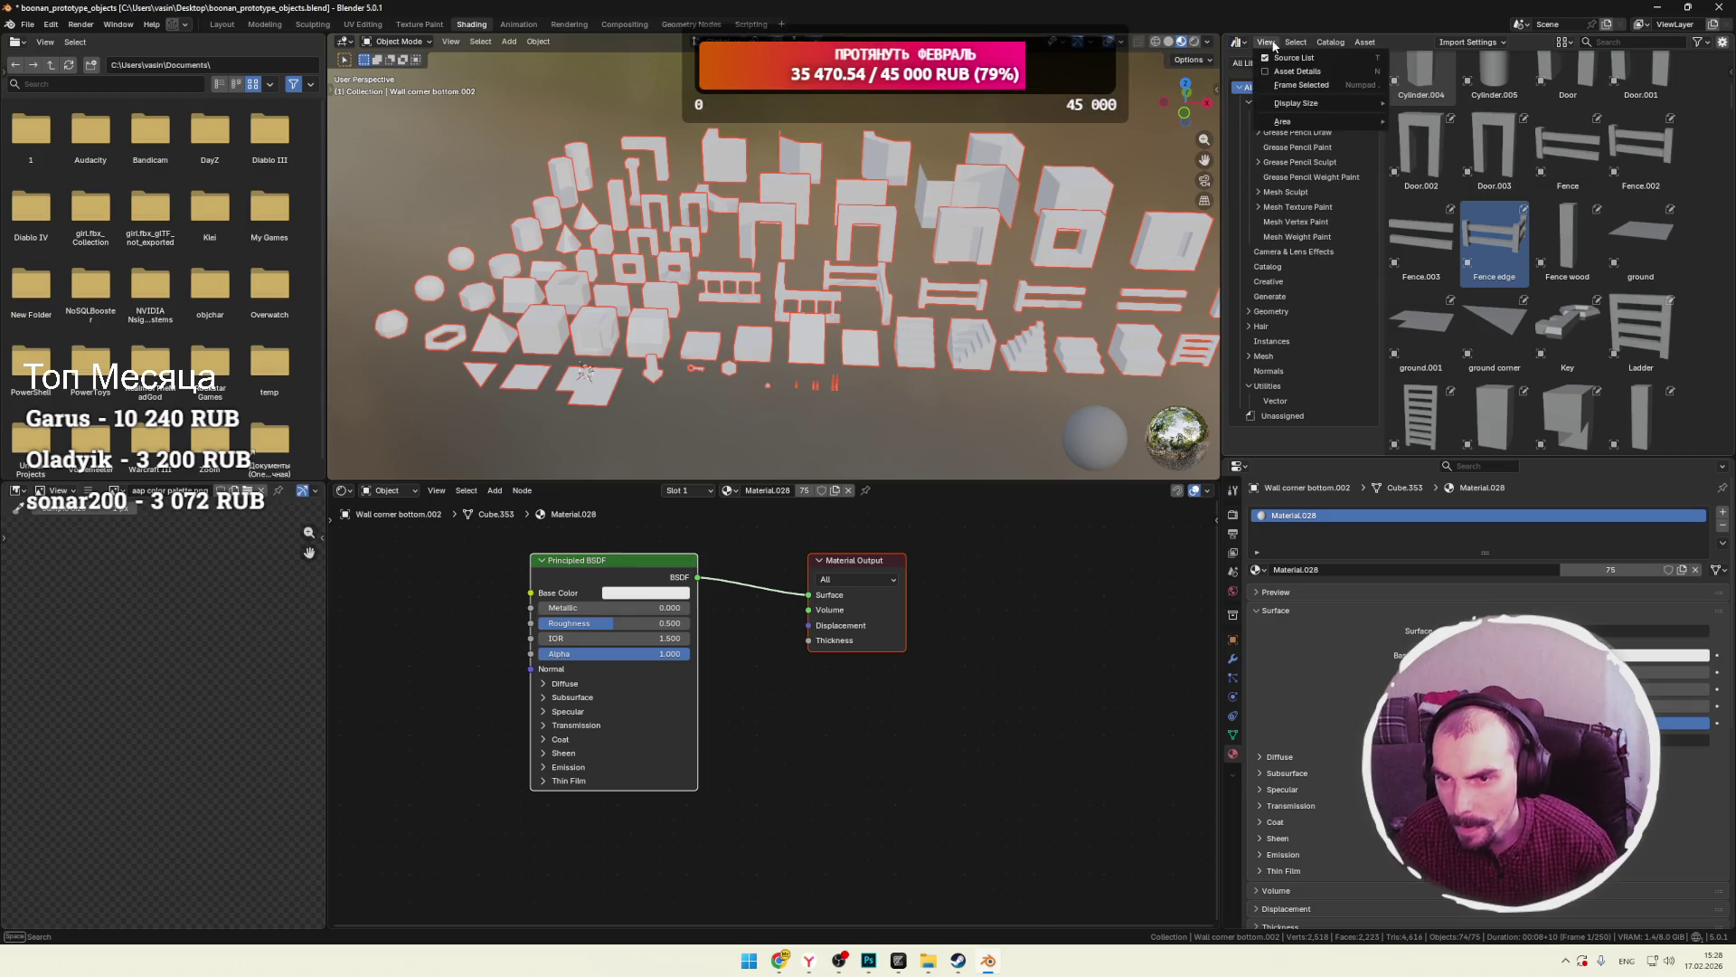
{"action": "mouse_move", "coordinate": [1235, 46]}
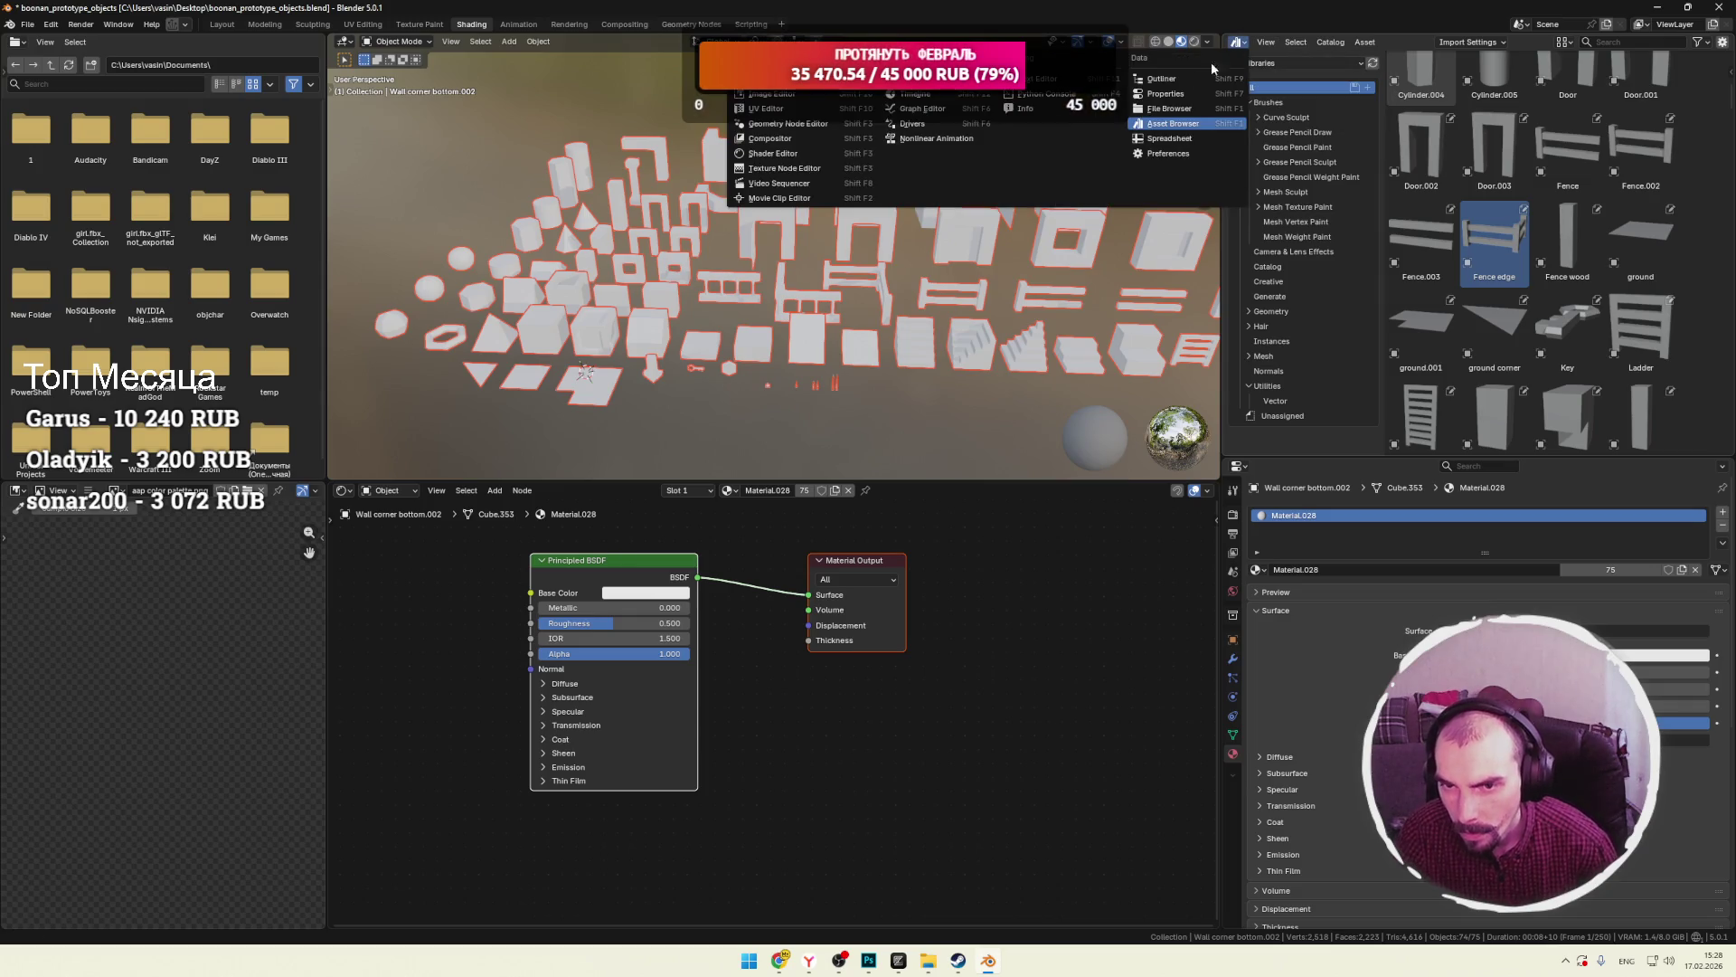
{"action": "left_click", "coordinate": [1170, 109]}
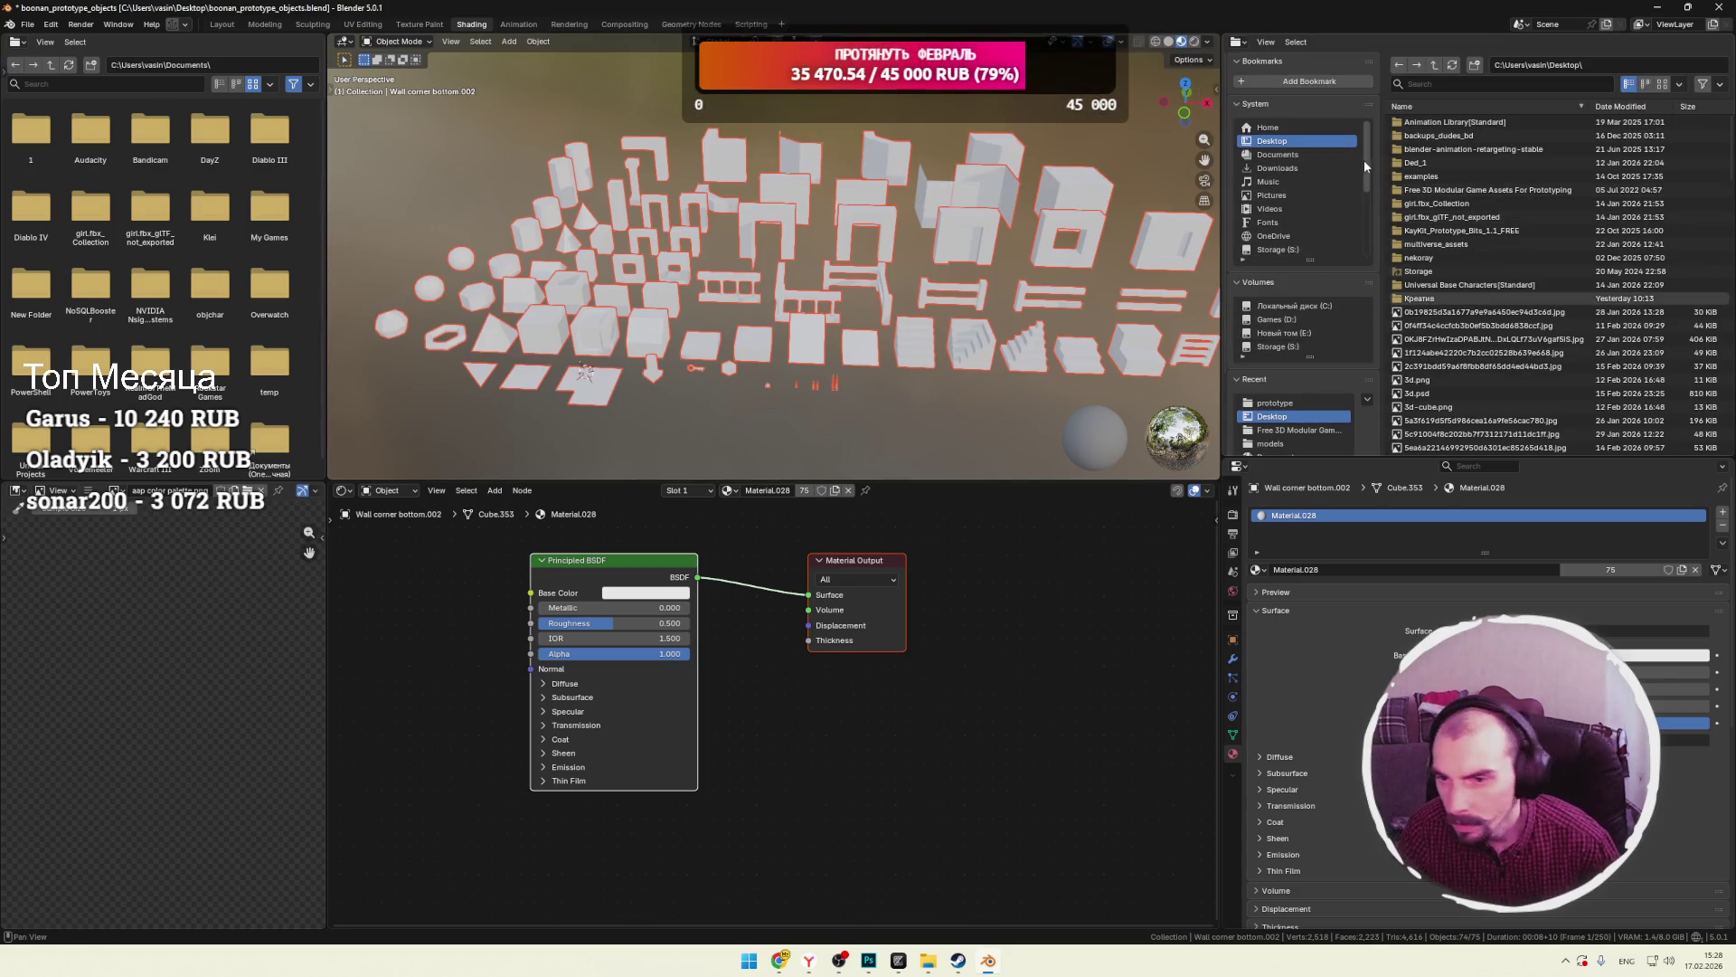
{"action": "left_click", "coordinate": [1239, 42]}
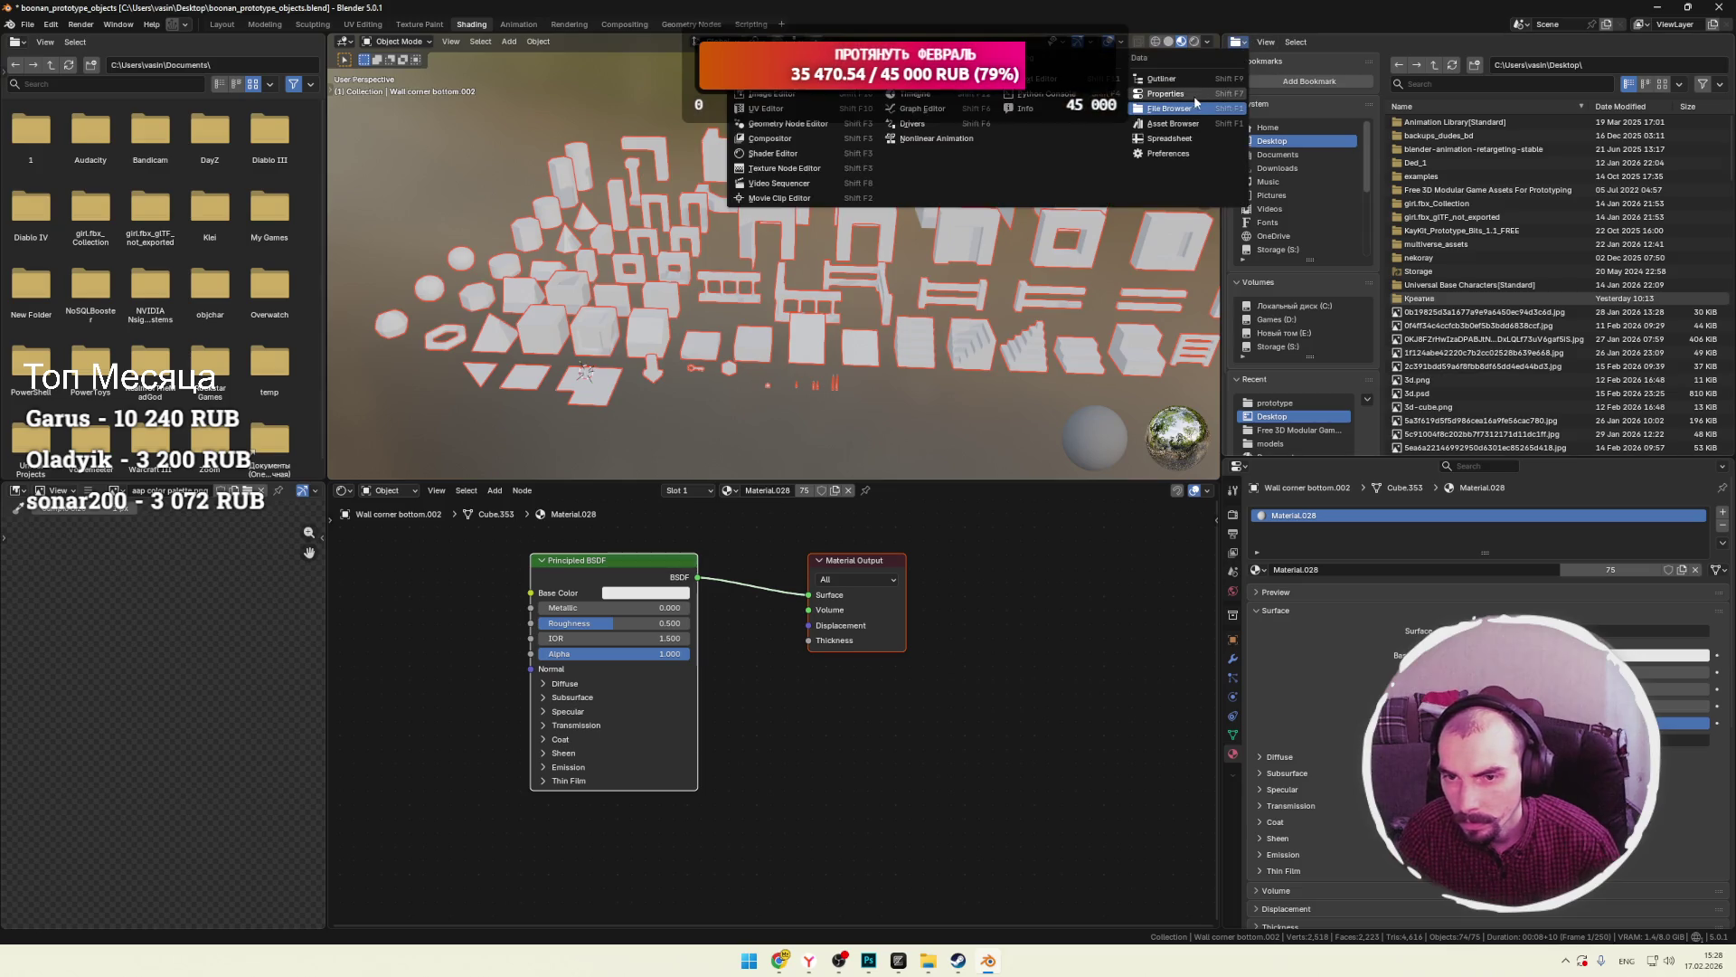
{"action": "left_click", "coordinate": [1176, 125]}
Switch to Chrome with the asset-library tutorial paused at 16:38.
{"action": "key", "text": "alt+Tab"}
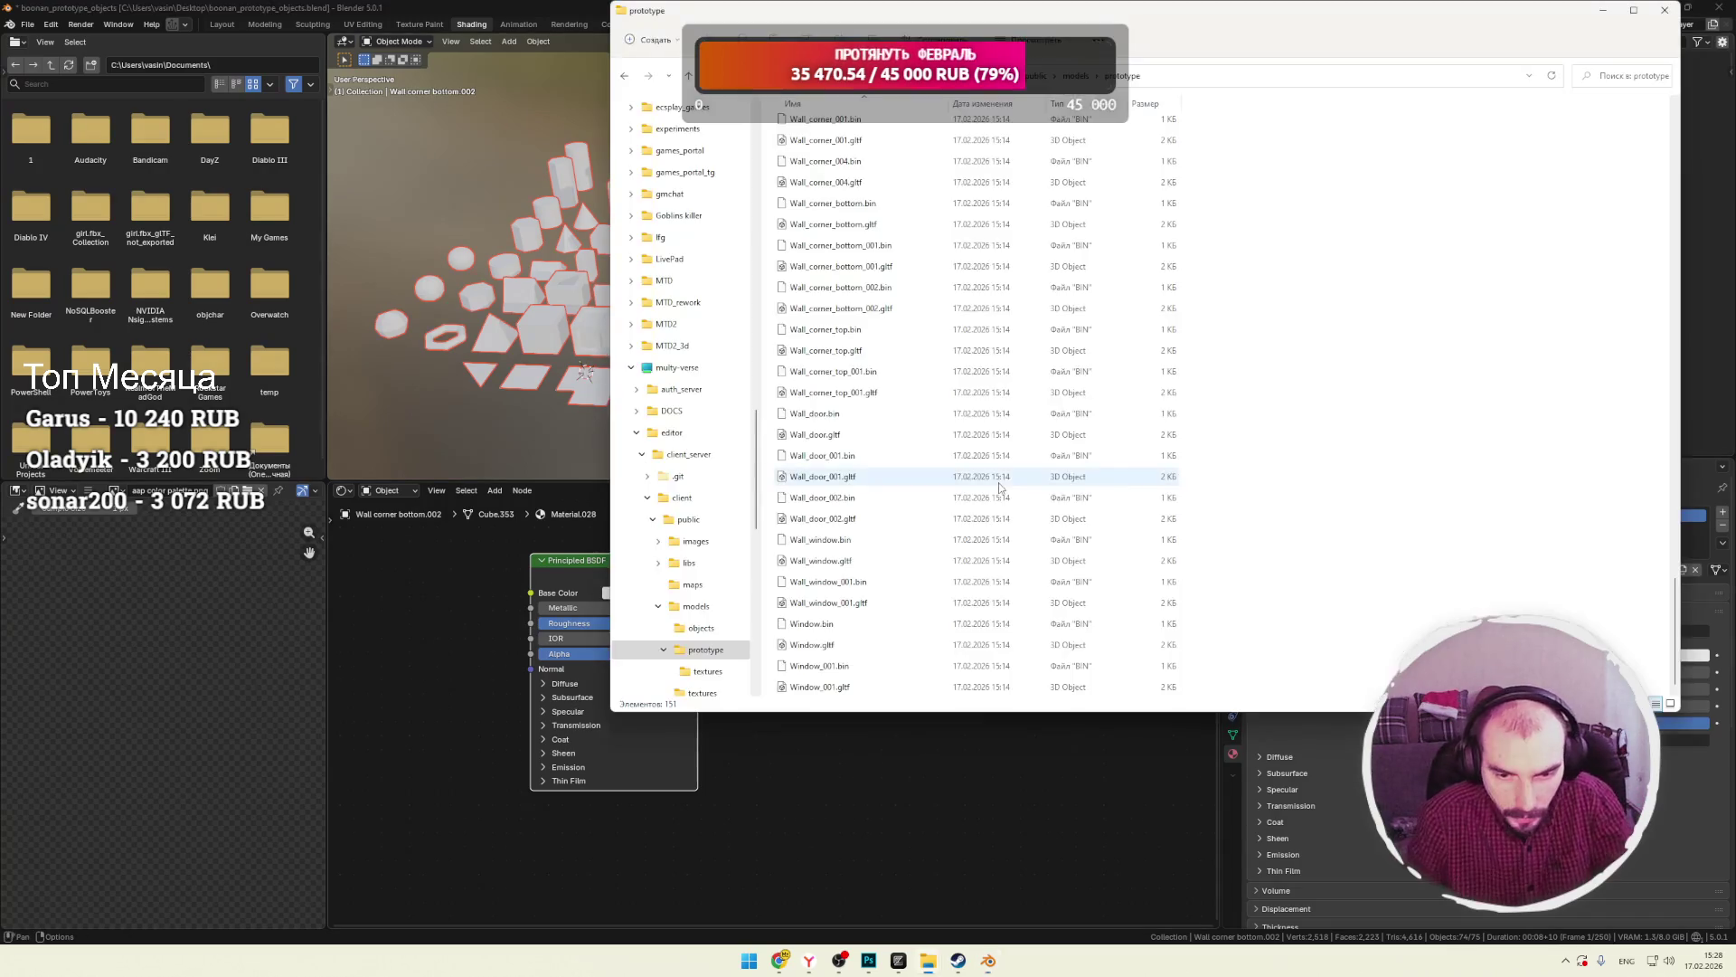
{"action": "key", "text": "alt+Tab"}
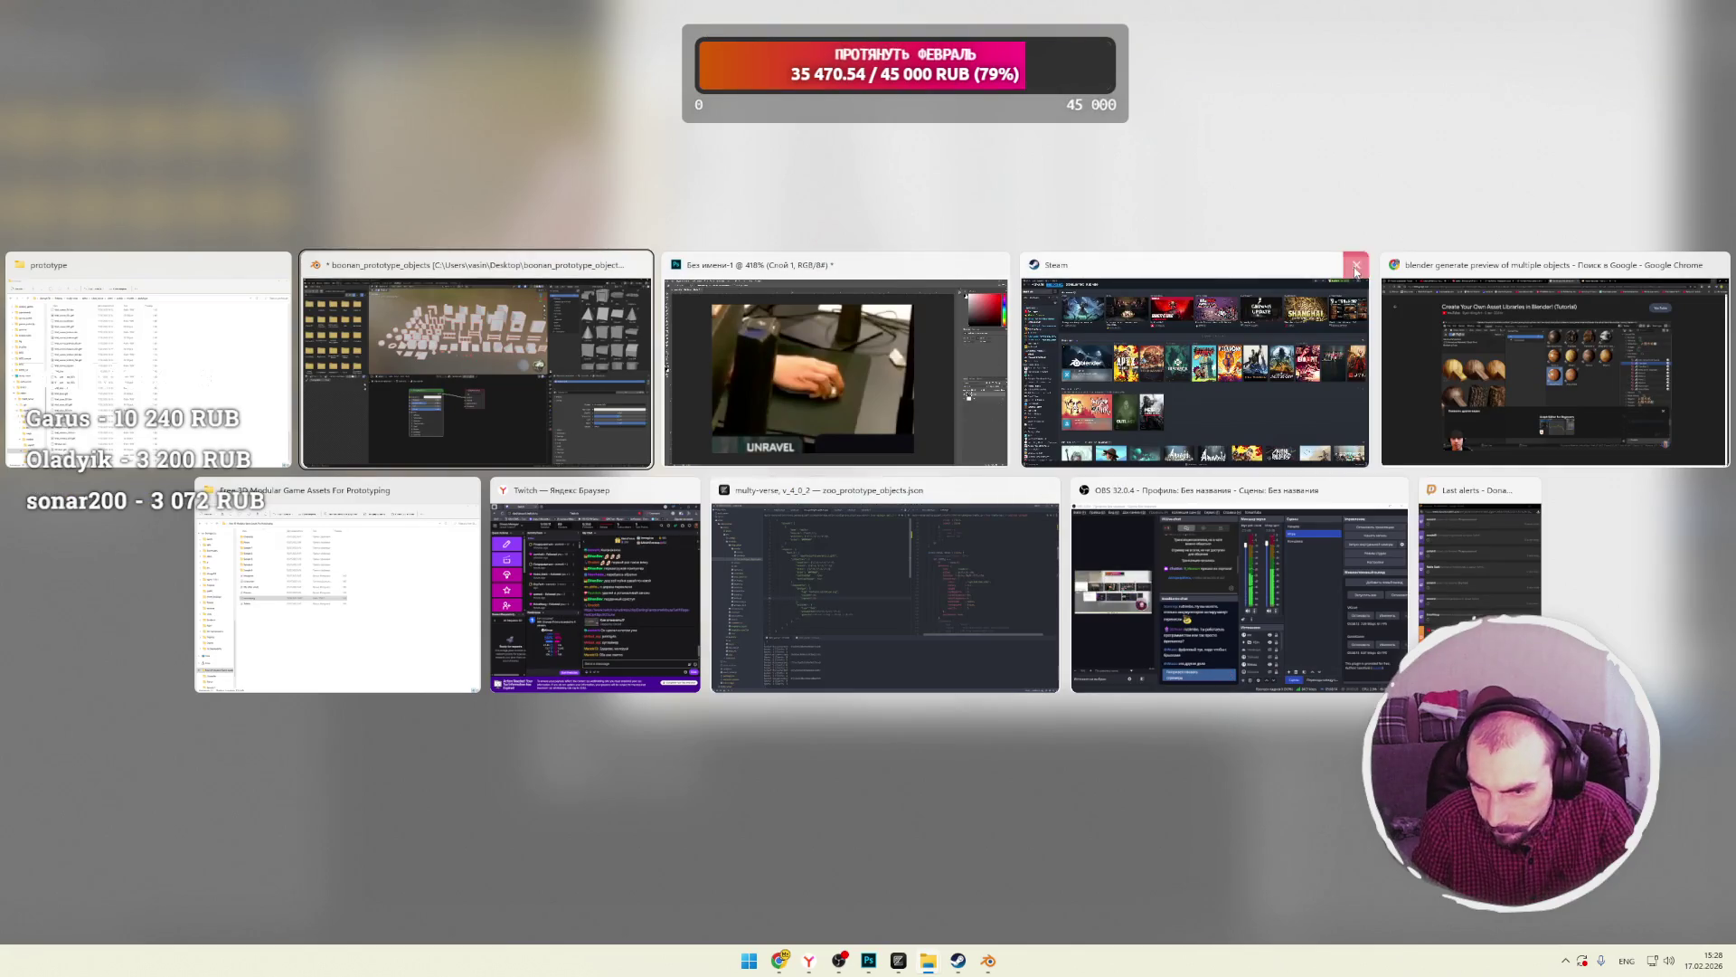
{"action": "left_click", "coordinate": [1336, 351]}
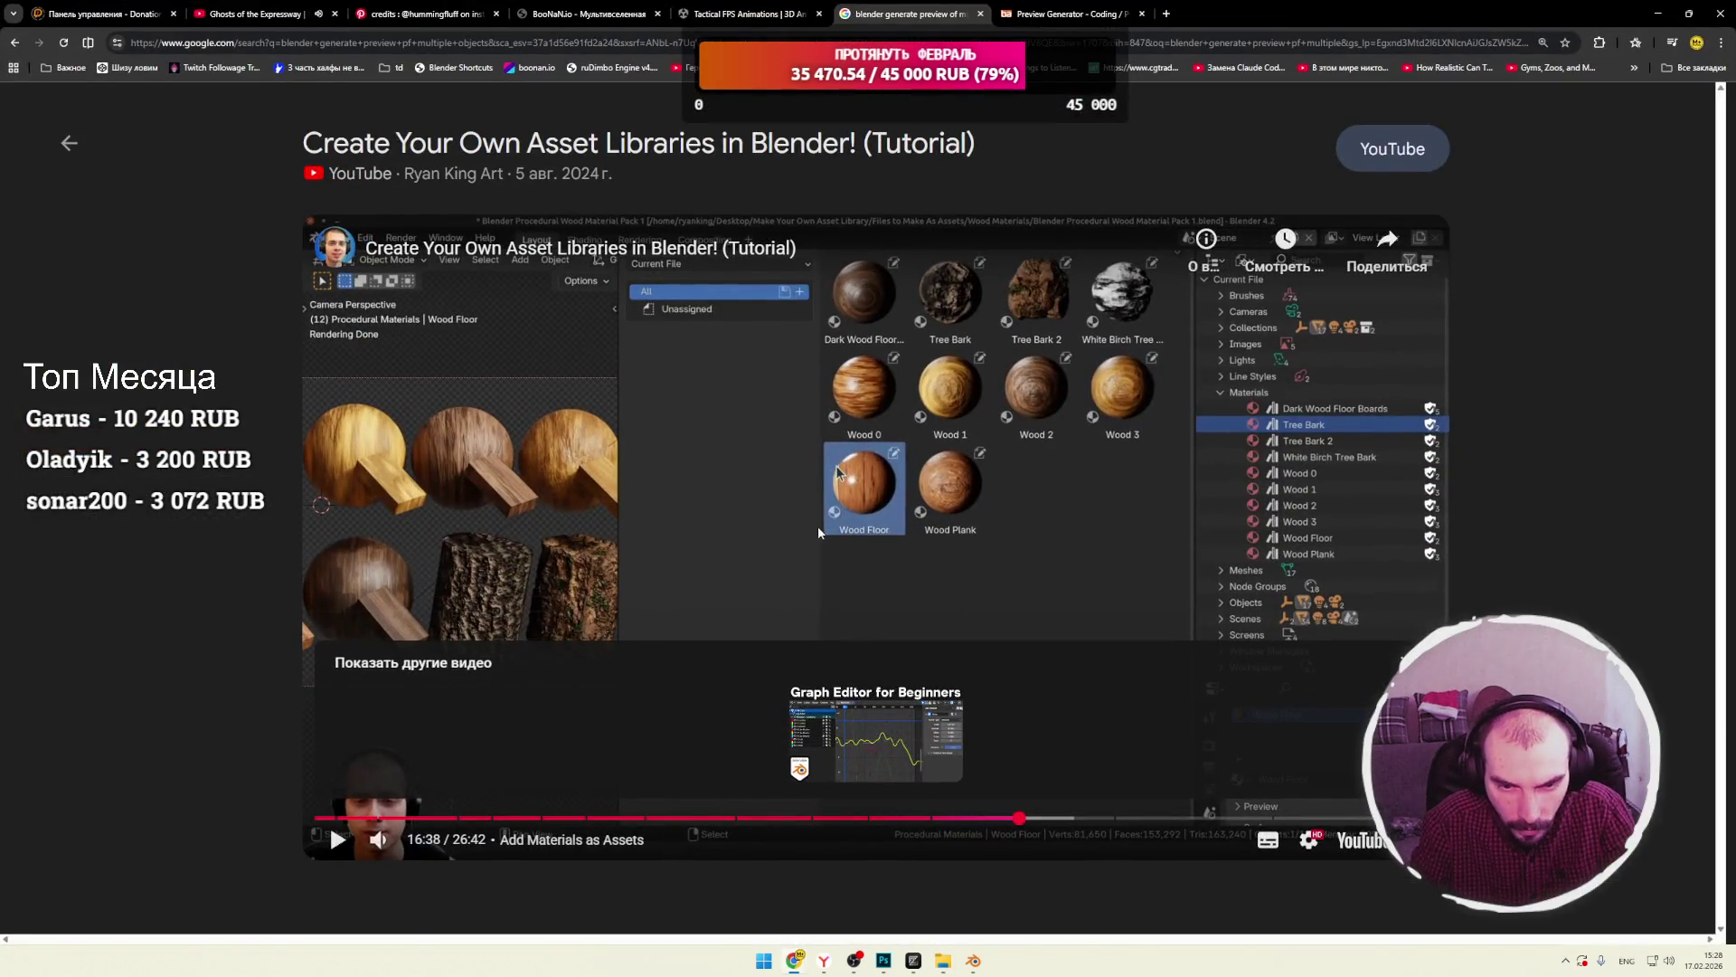
Play the tutorial to 16:50 showing Tree Bark 2's preview panel, pause, and return to Blender.
{"action": "left_click", "coordinate": [836, 465]}
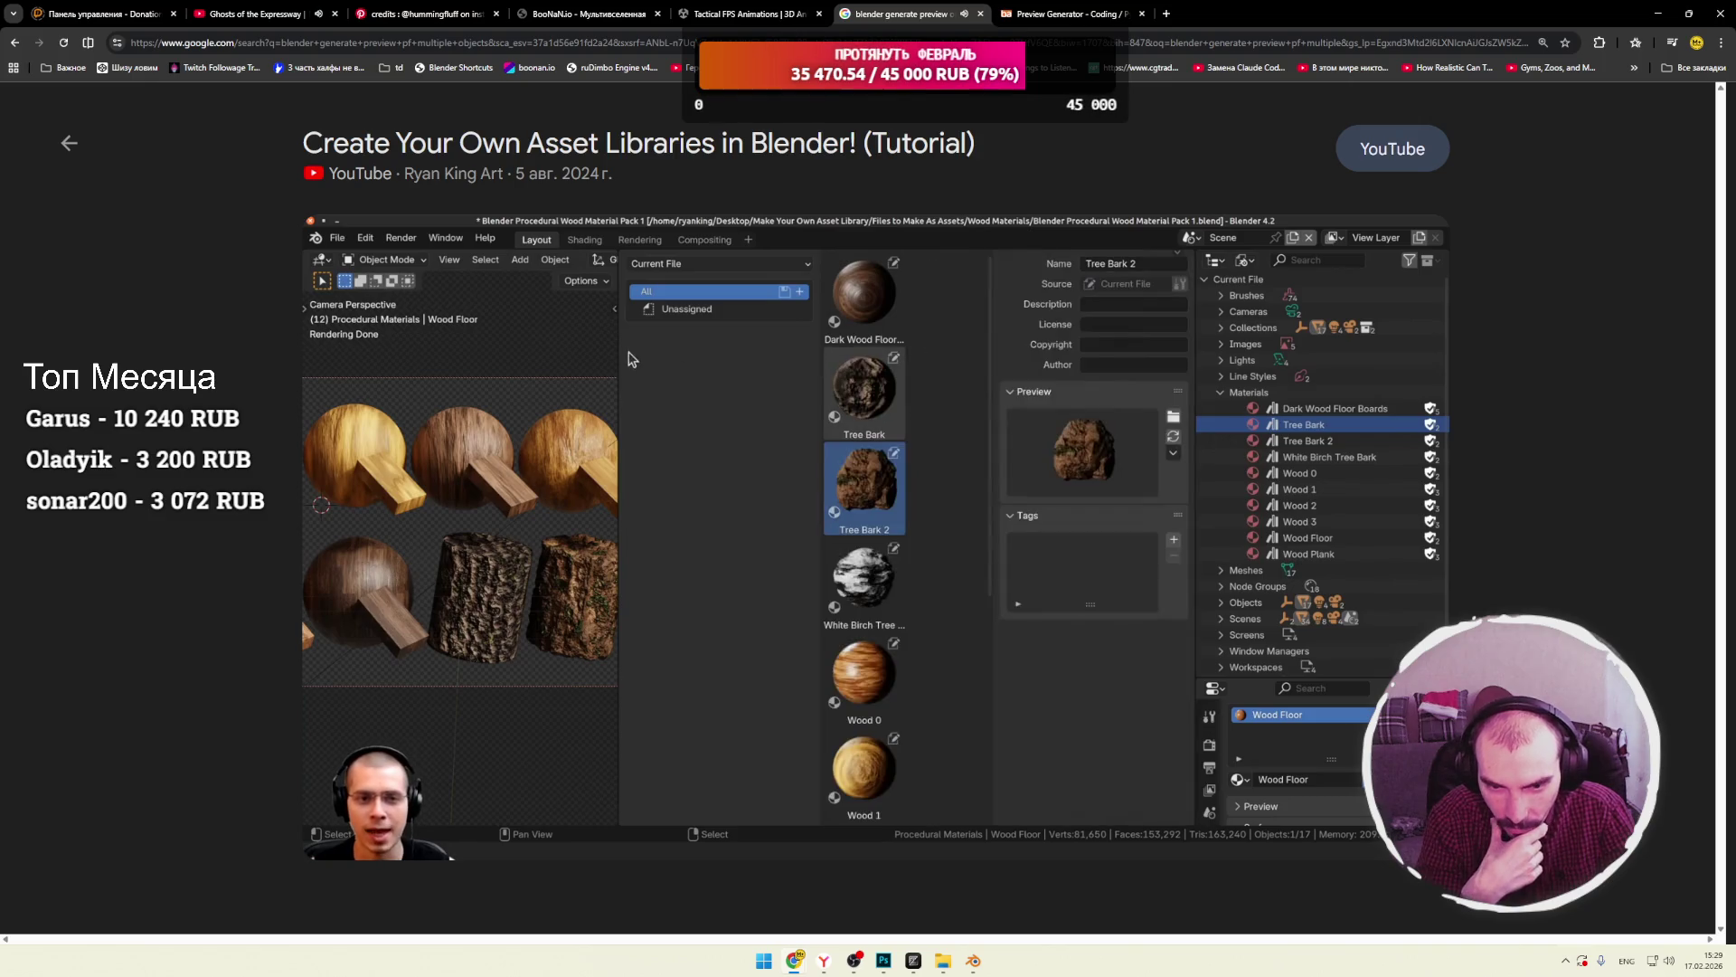
{"action": "left_click", "coordinate": [736, 488]}
{"action": "key", "text": "alt+Tab"}
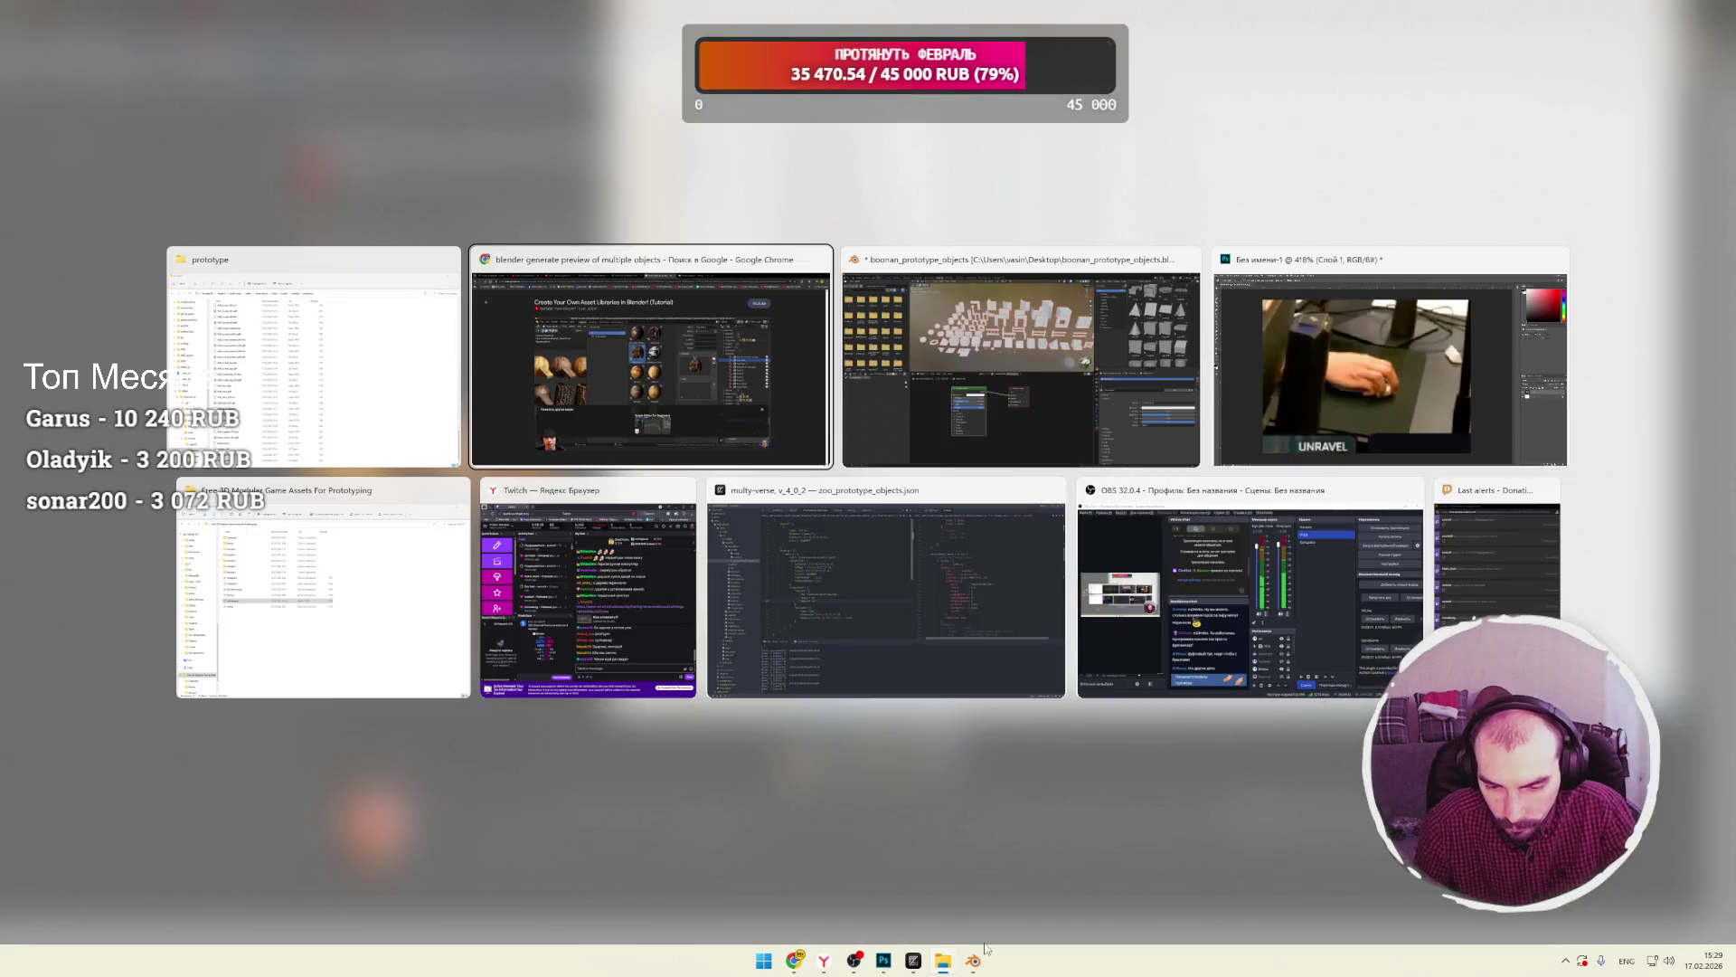
Open the cone asset's sidebar and browse preview images as thumbnails, cancelling without loading one.
{"action": "left_click", "coordinate": [1422, 197]}
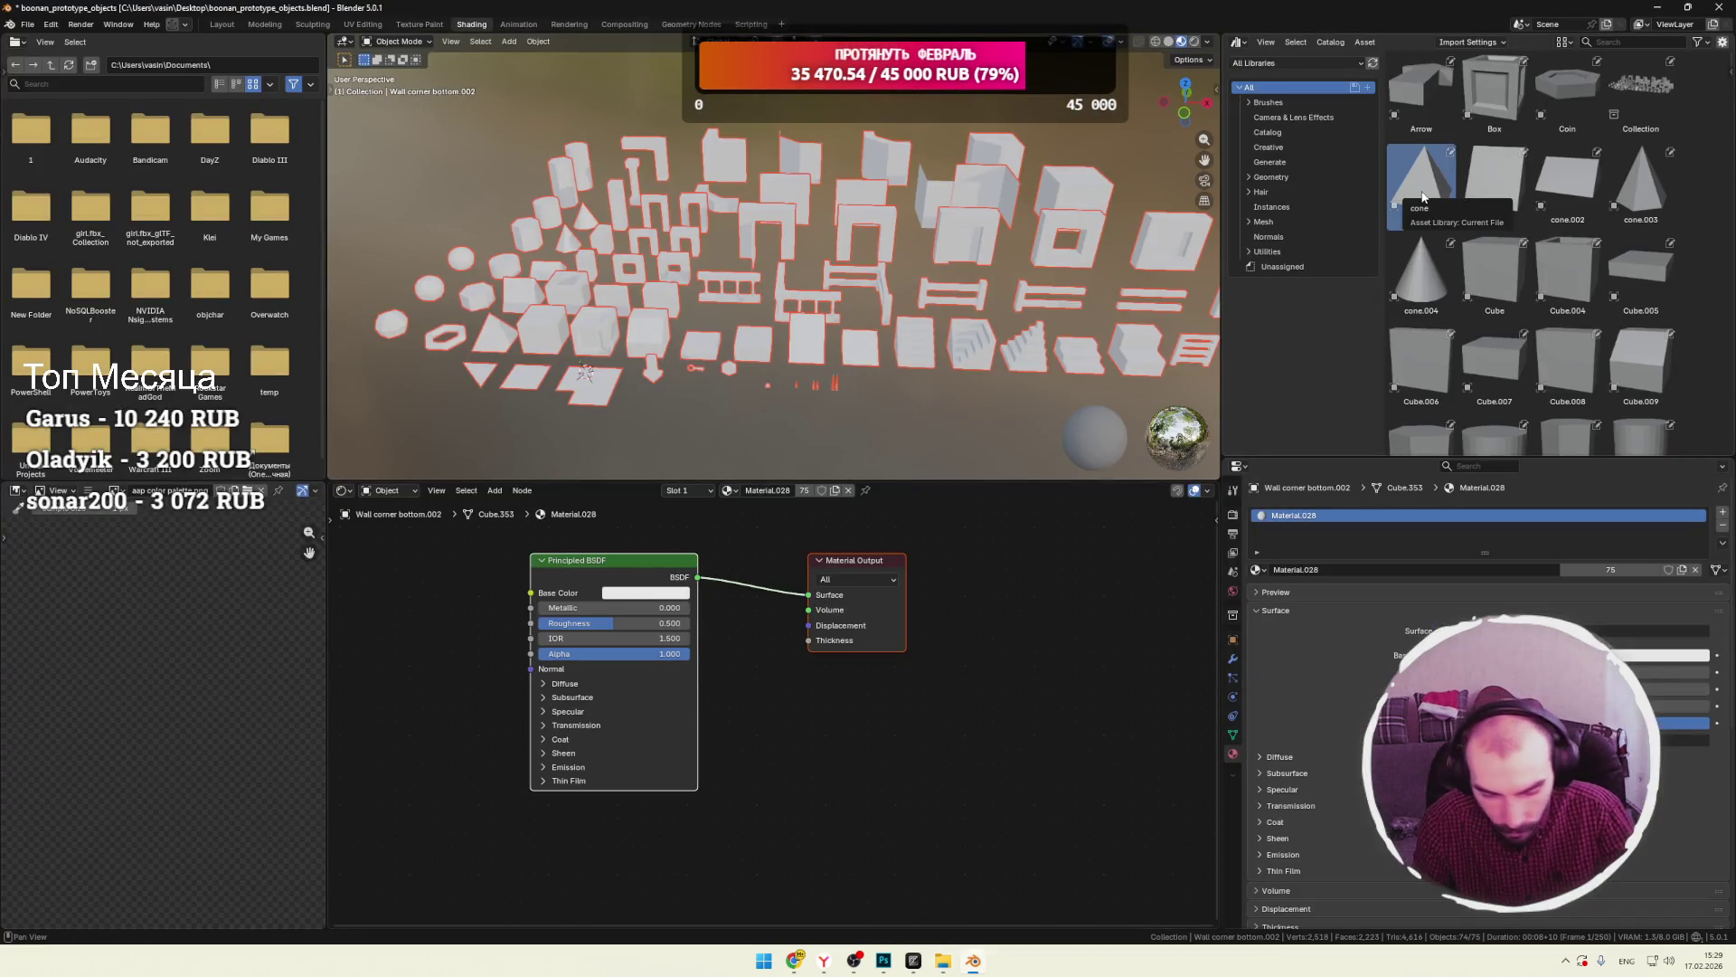
{"action": "key", "text": "n"}
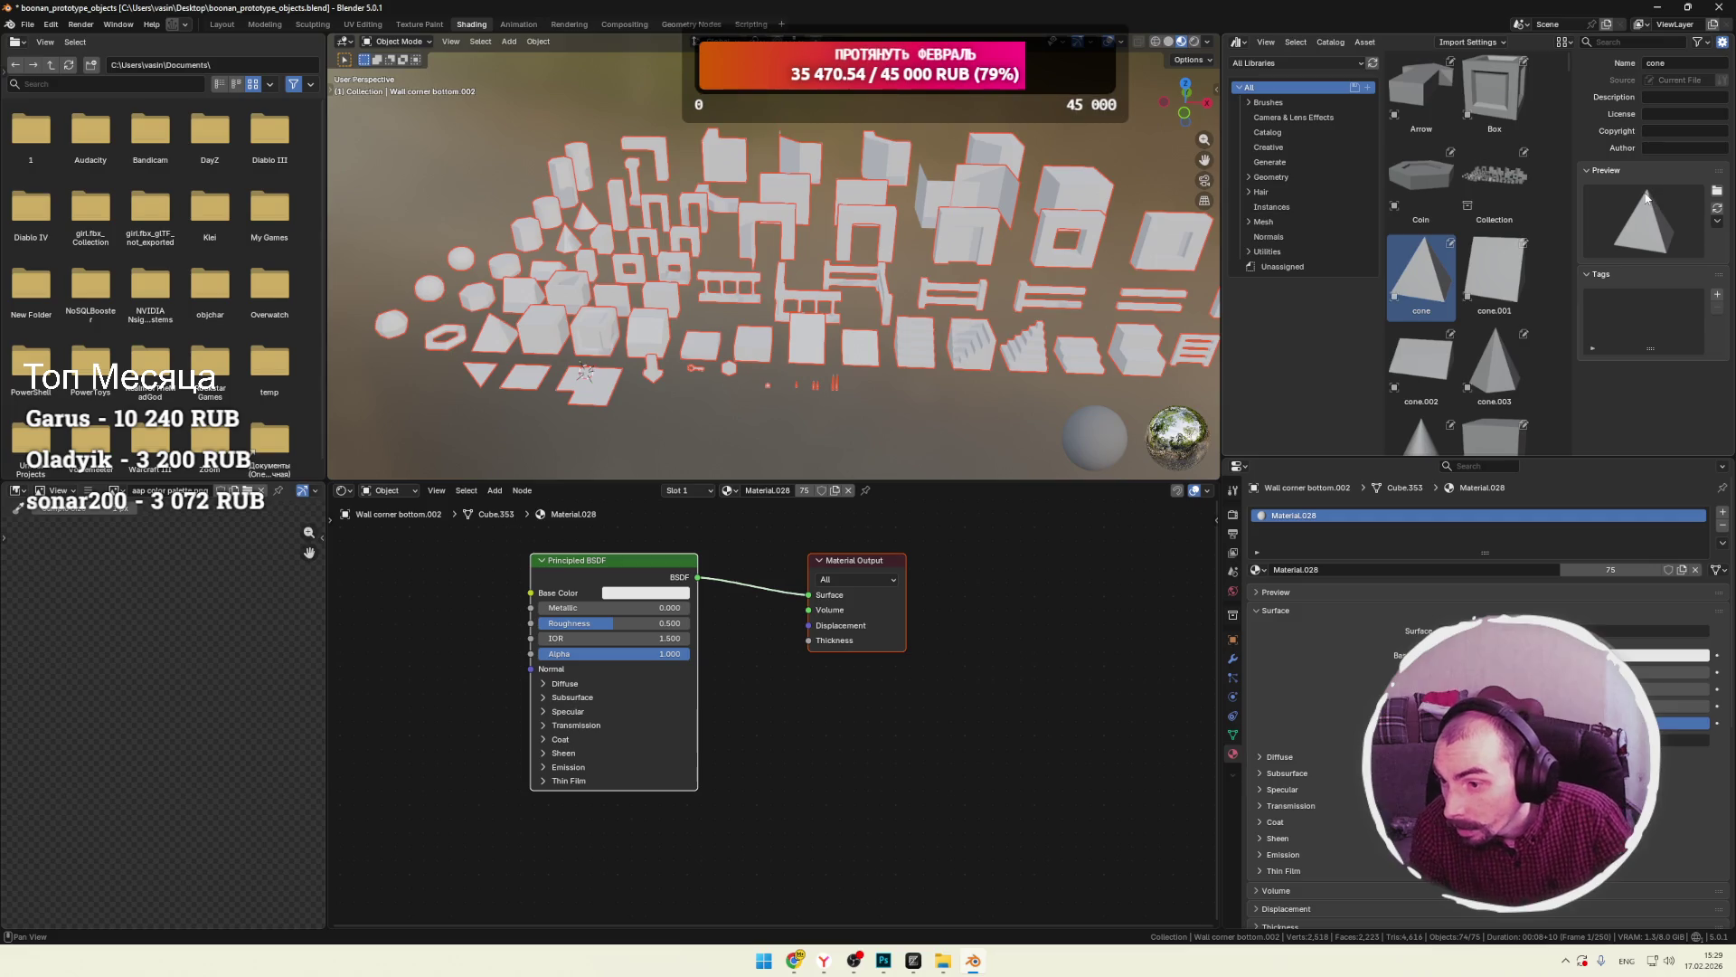
{"action": "left_click", "coordinate": [1717, 191]}
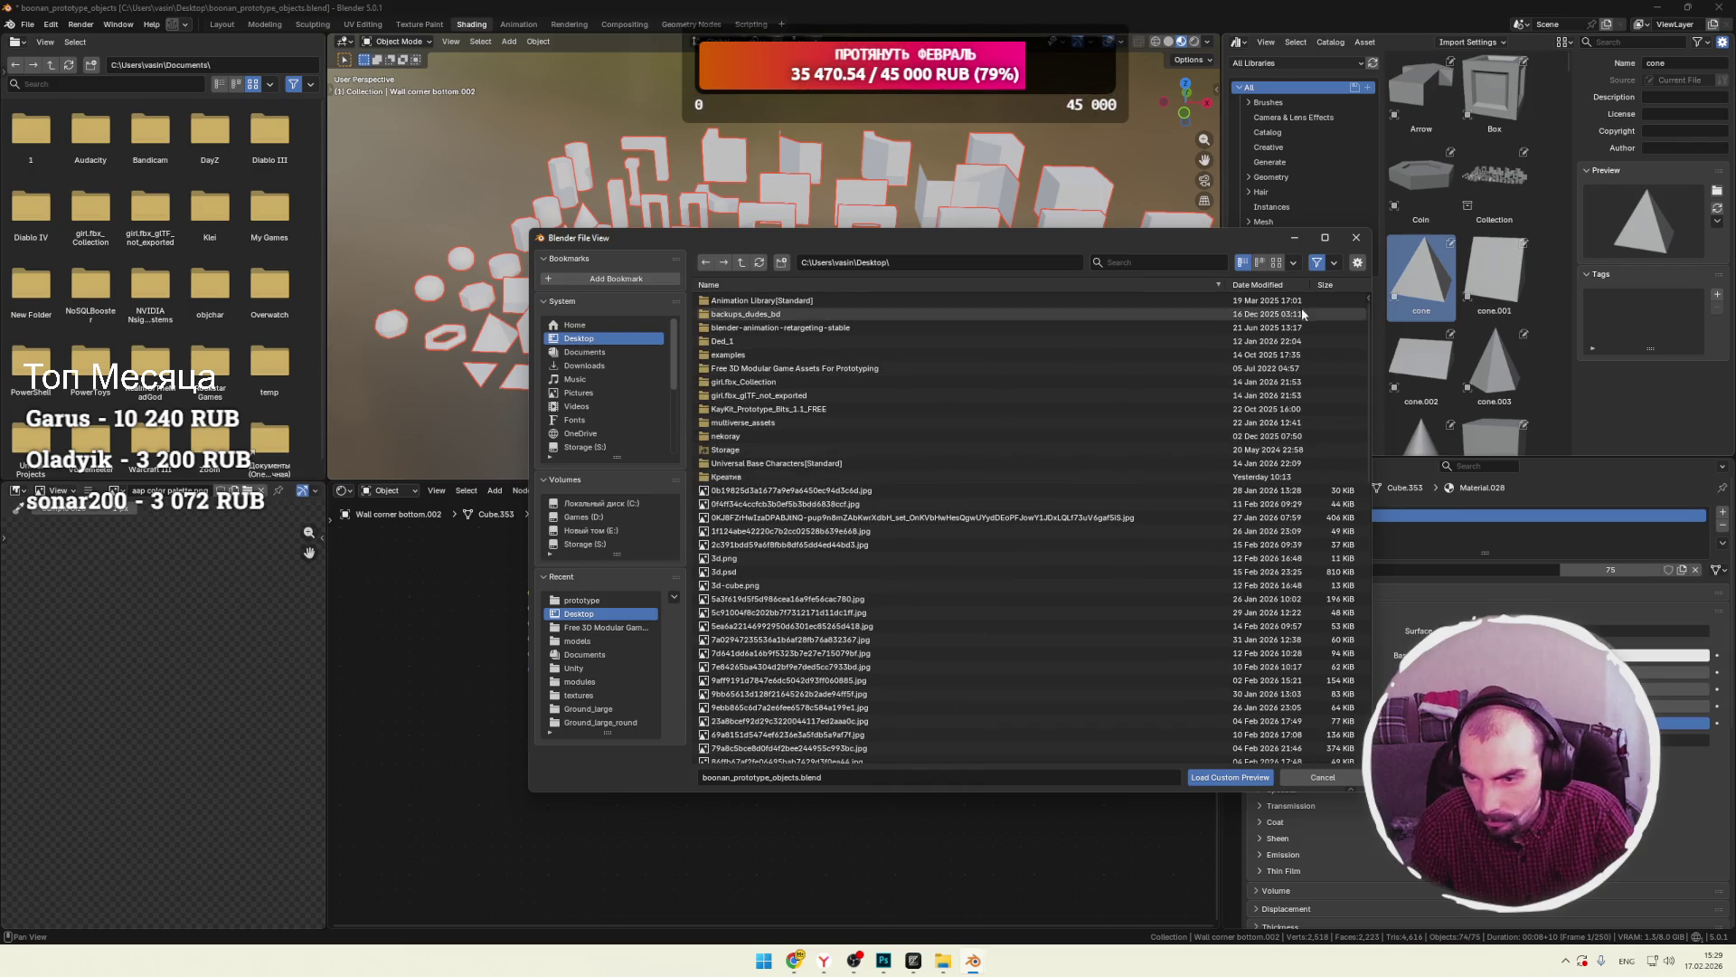
{"action": "left_click", "coordinate": [1276, 263]}
{"action": "scroll", "coordinate": [1158, 371], "scroll_direction": "down", "scroll_amount": 10}
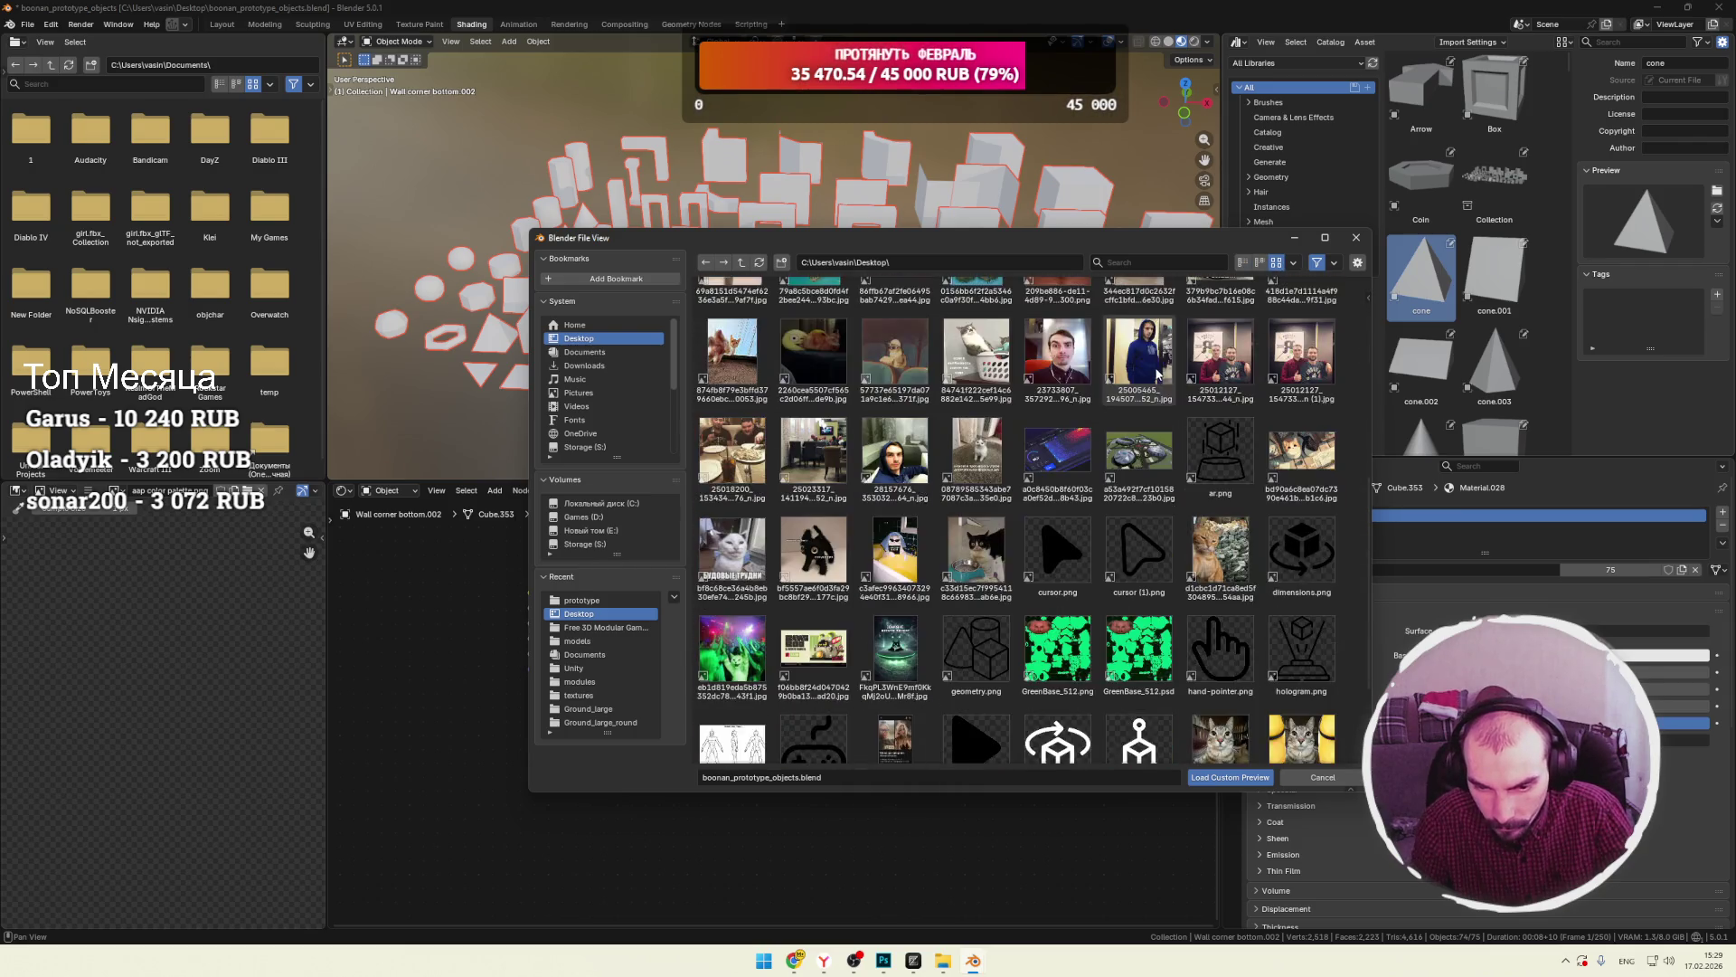
{"action": "scroll", "coordinate": [1157, 366], "scroll_direction": "up", "scroll_amount": 10}
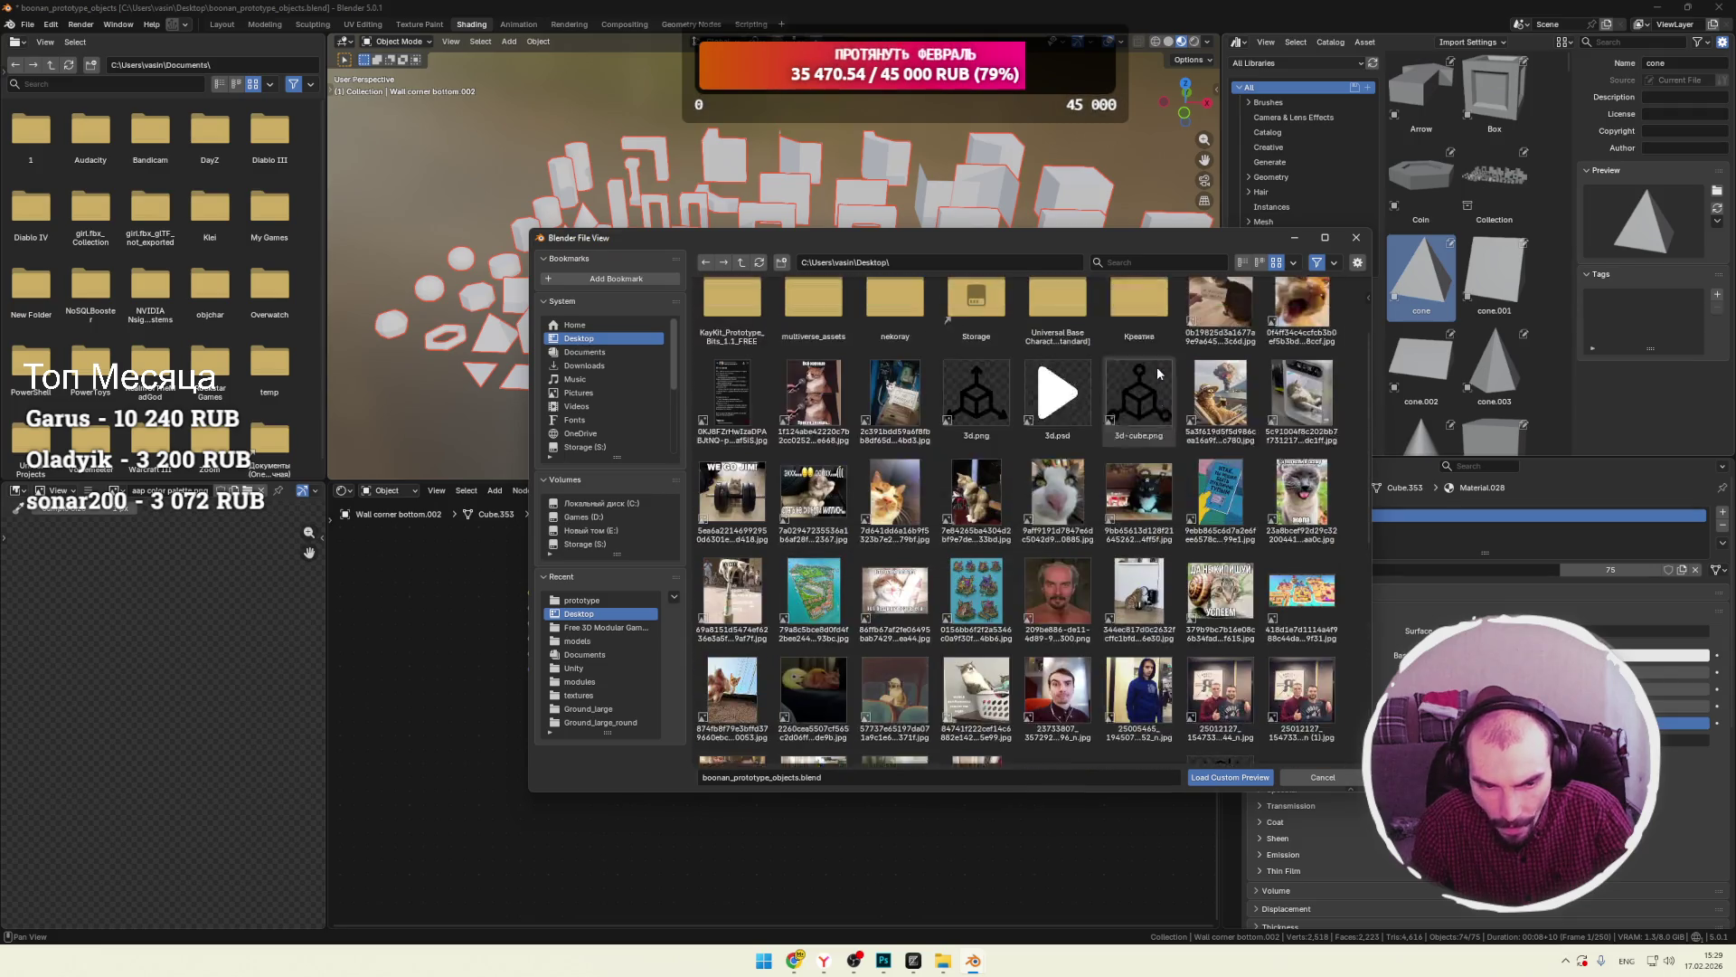
{"action": "left_click", "coordinate": [1322, 777]}
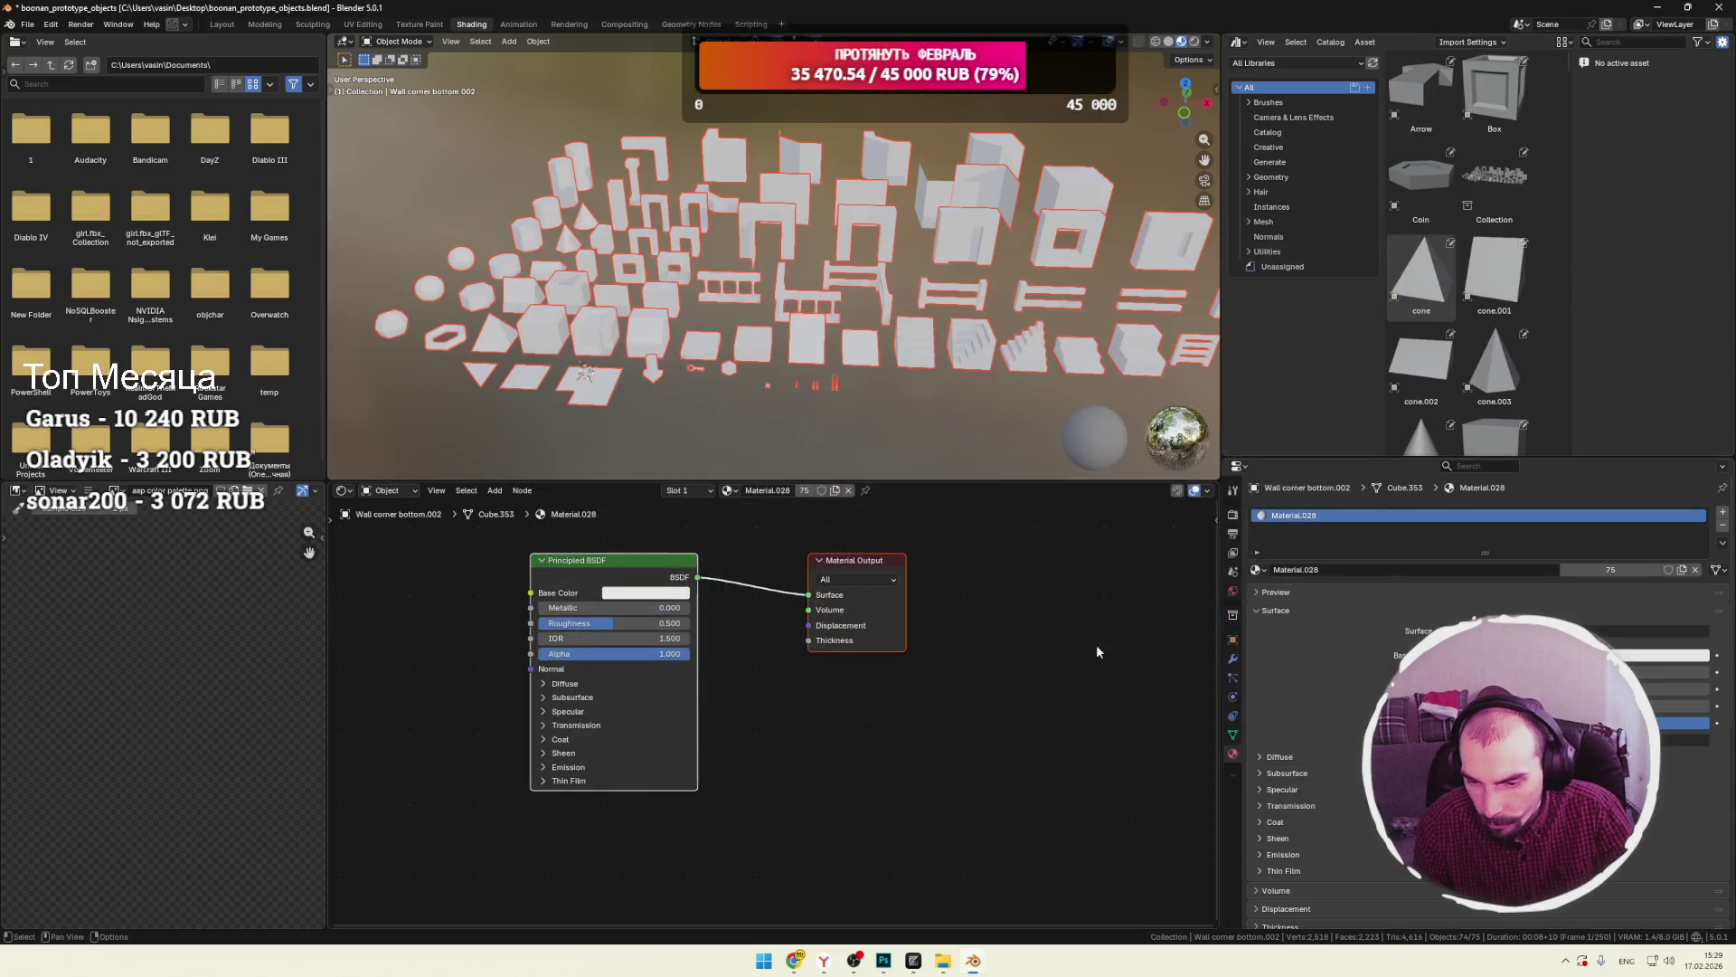
Watch the tutorial in Chrome to about 17:18, pause it, and open a new tab.
{"action": "key", "text": "alt+Tab"}
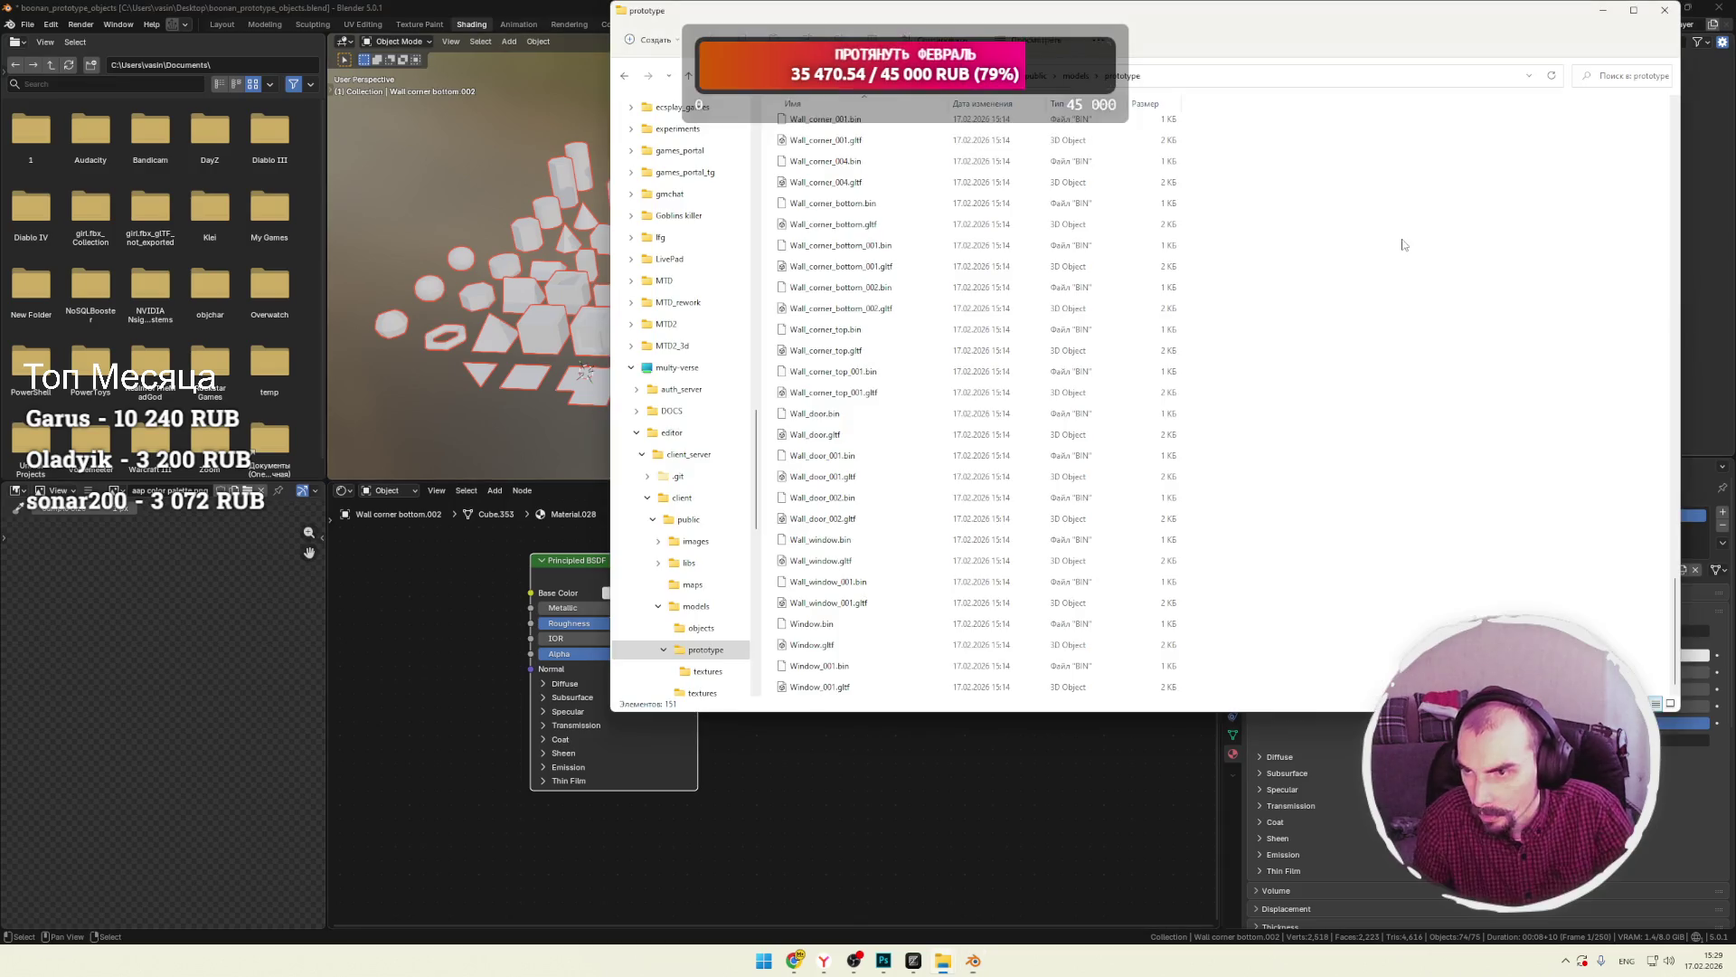
{"action": "key", "text": "alt+Tab"}
{"action": "key", "text": "alt+Tab"}
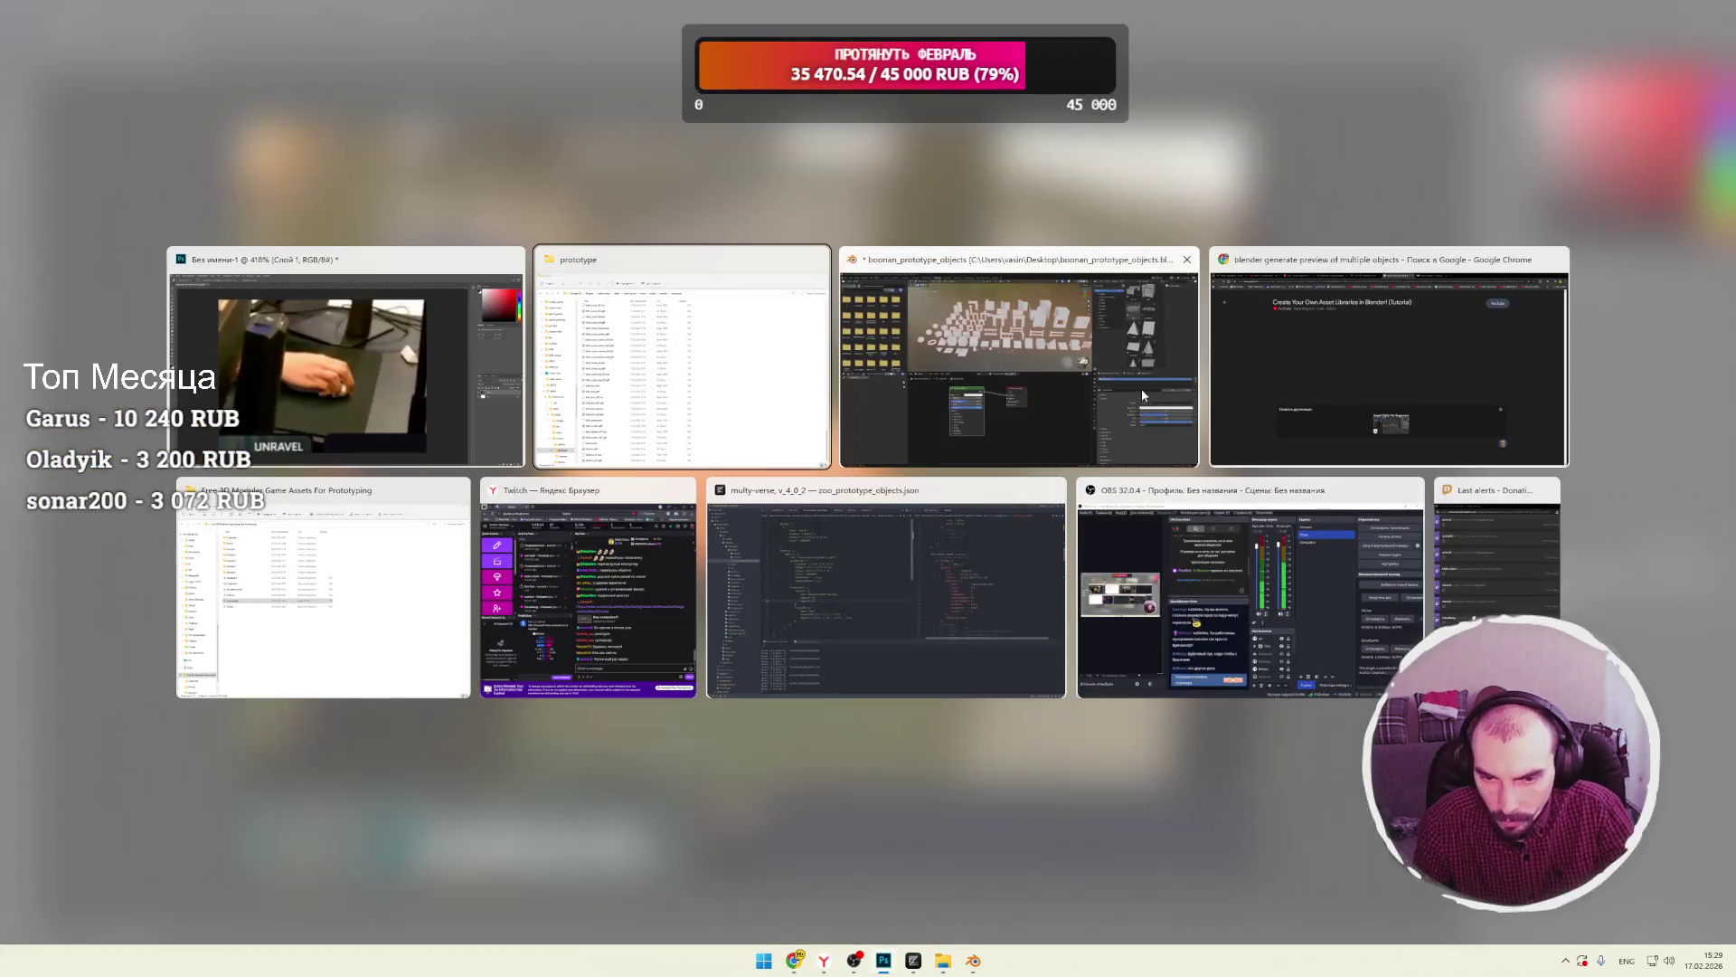
{"action": "left_click", "coordinate": [1317, 371]}
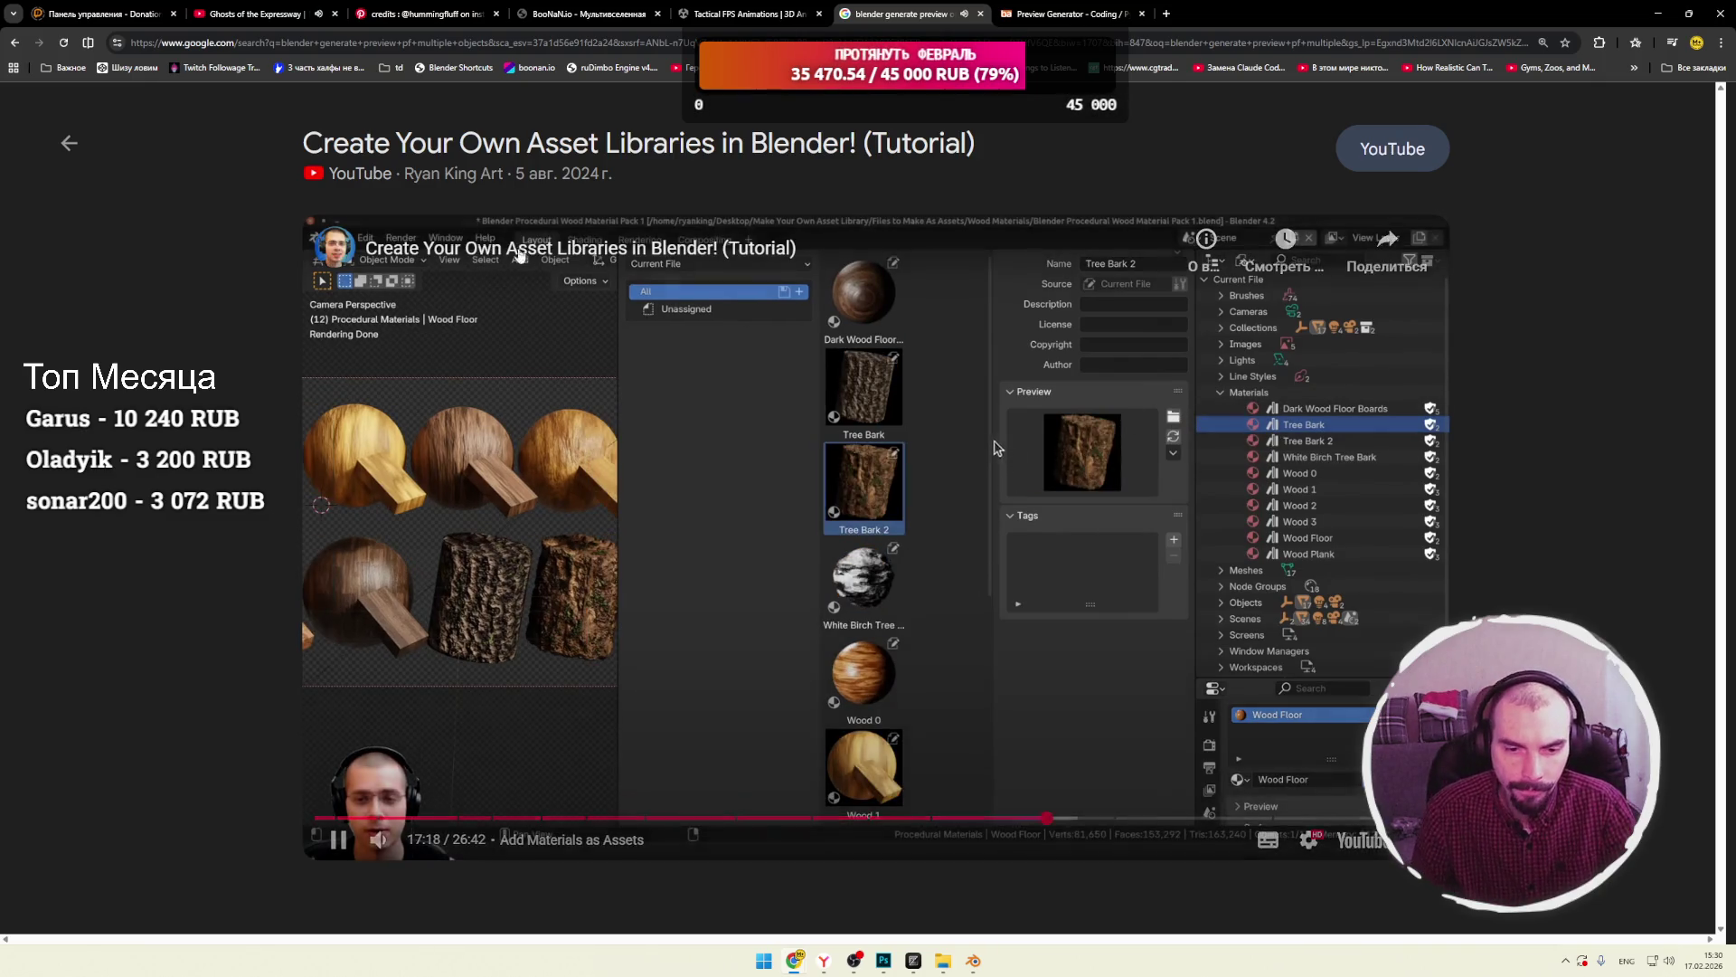
{"action": "left_click", "coordinate": [675, 482]}
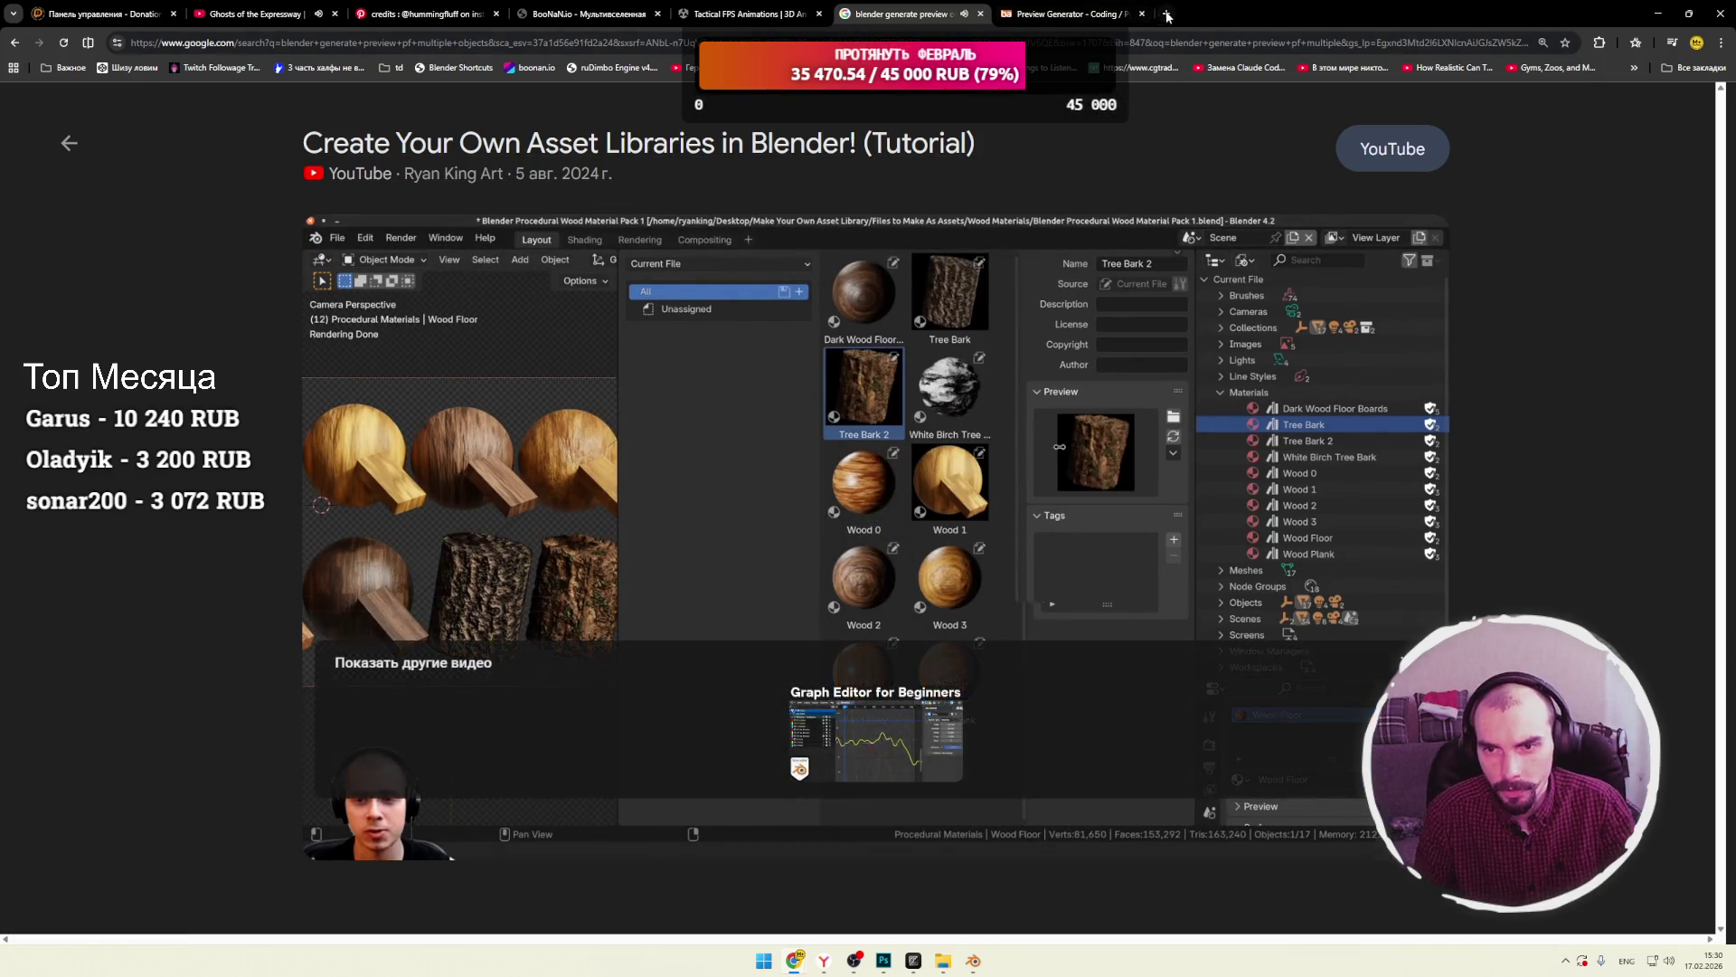
{"action": "left_click", "coordinate": [1166, 14]}
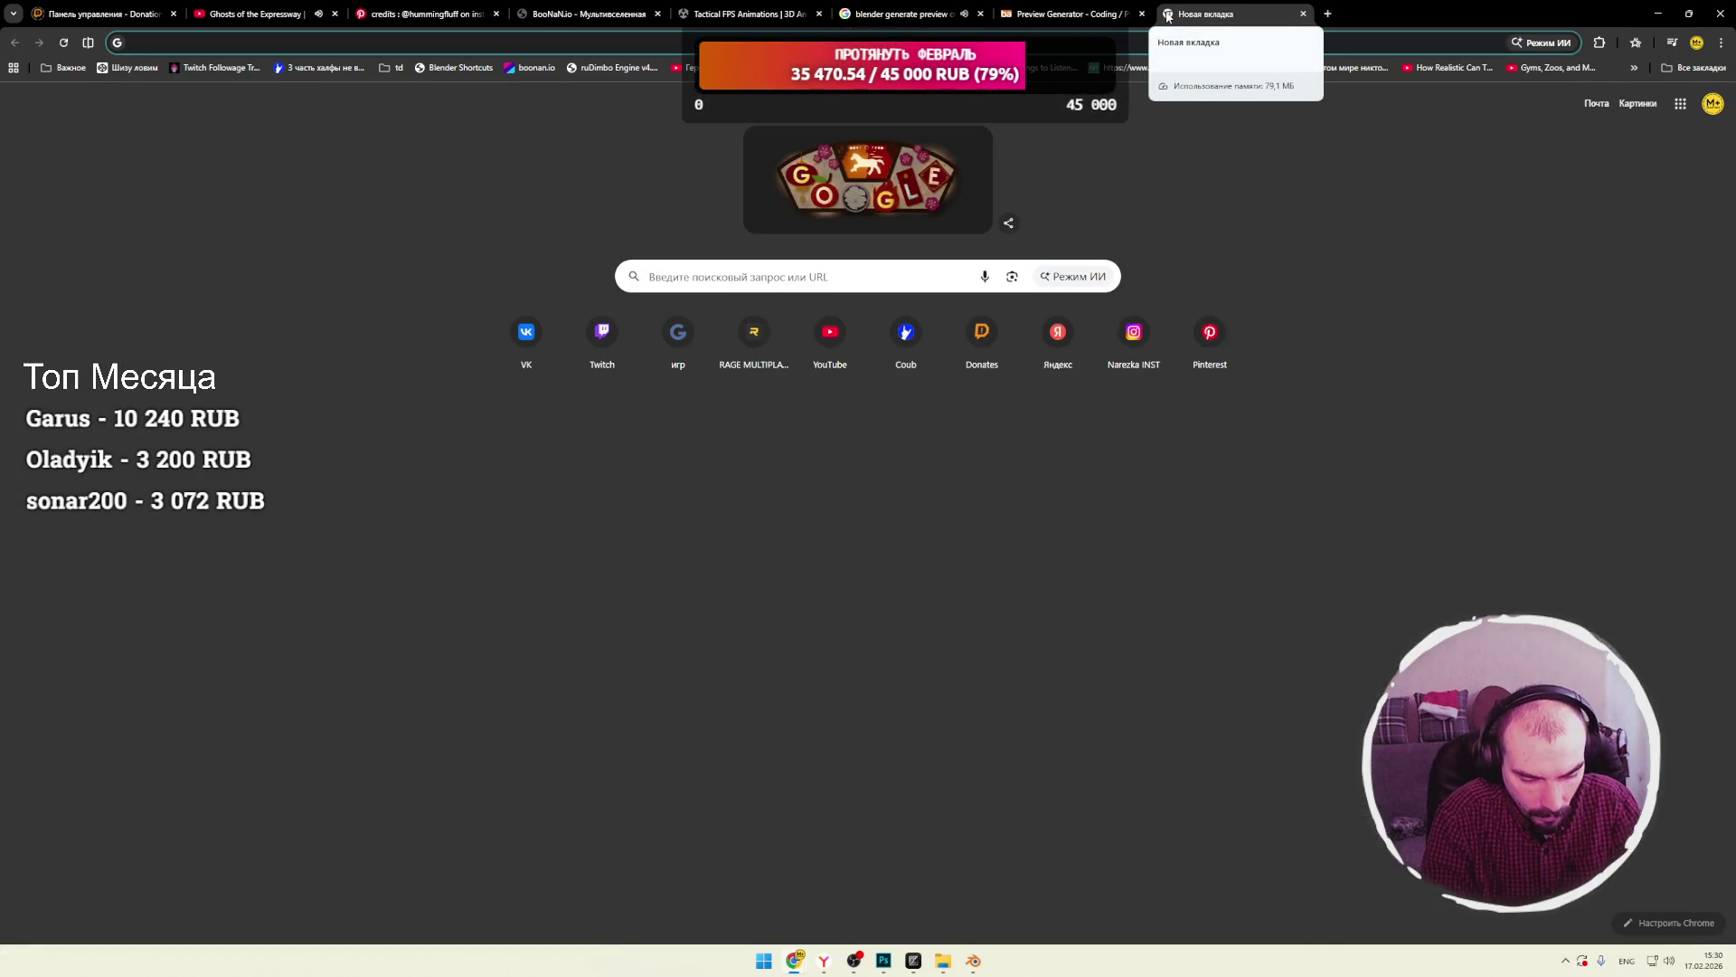
Search 'blender assets previews folder' and open the 'Getting the Preview Images from New Asset Tools' thread.
{"action": "type", "text": "blender generate preview pf multiple objects"}
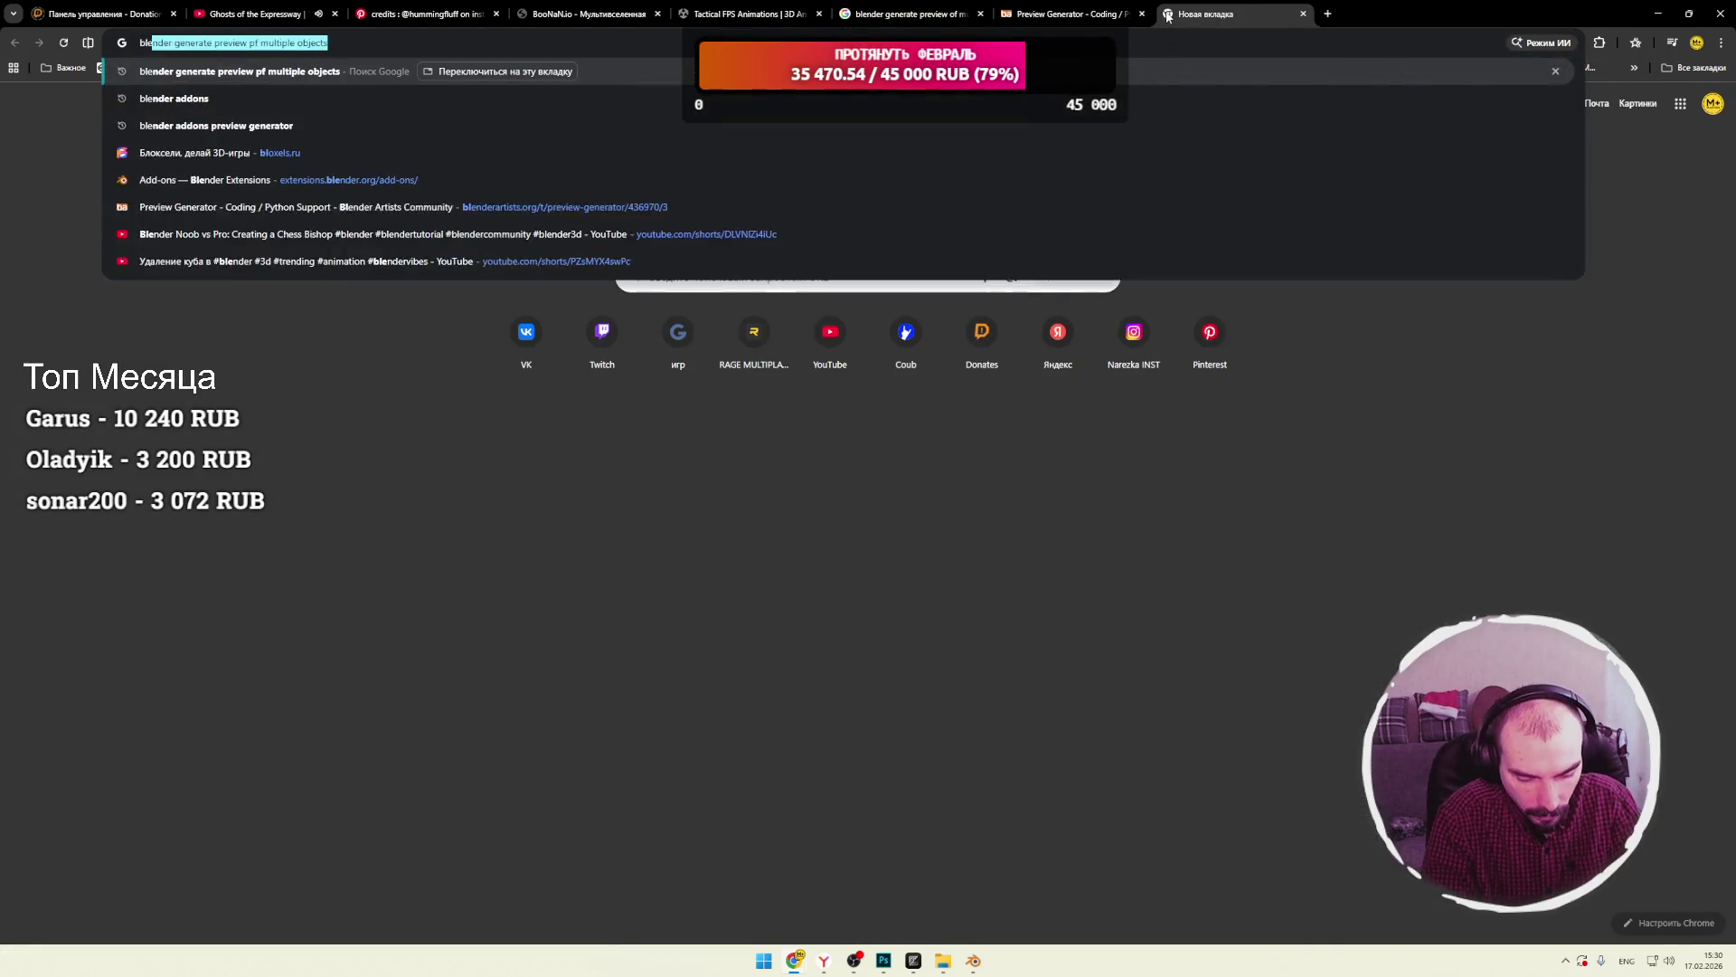
{"action": "type", "text": " ass"}
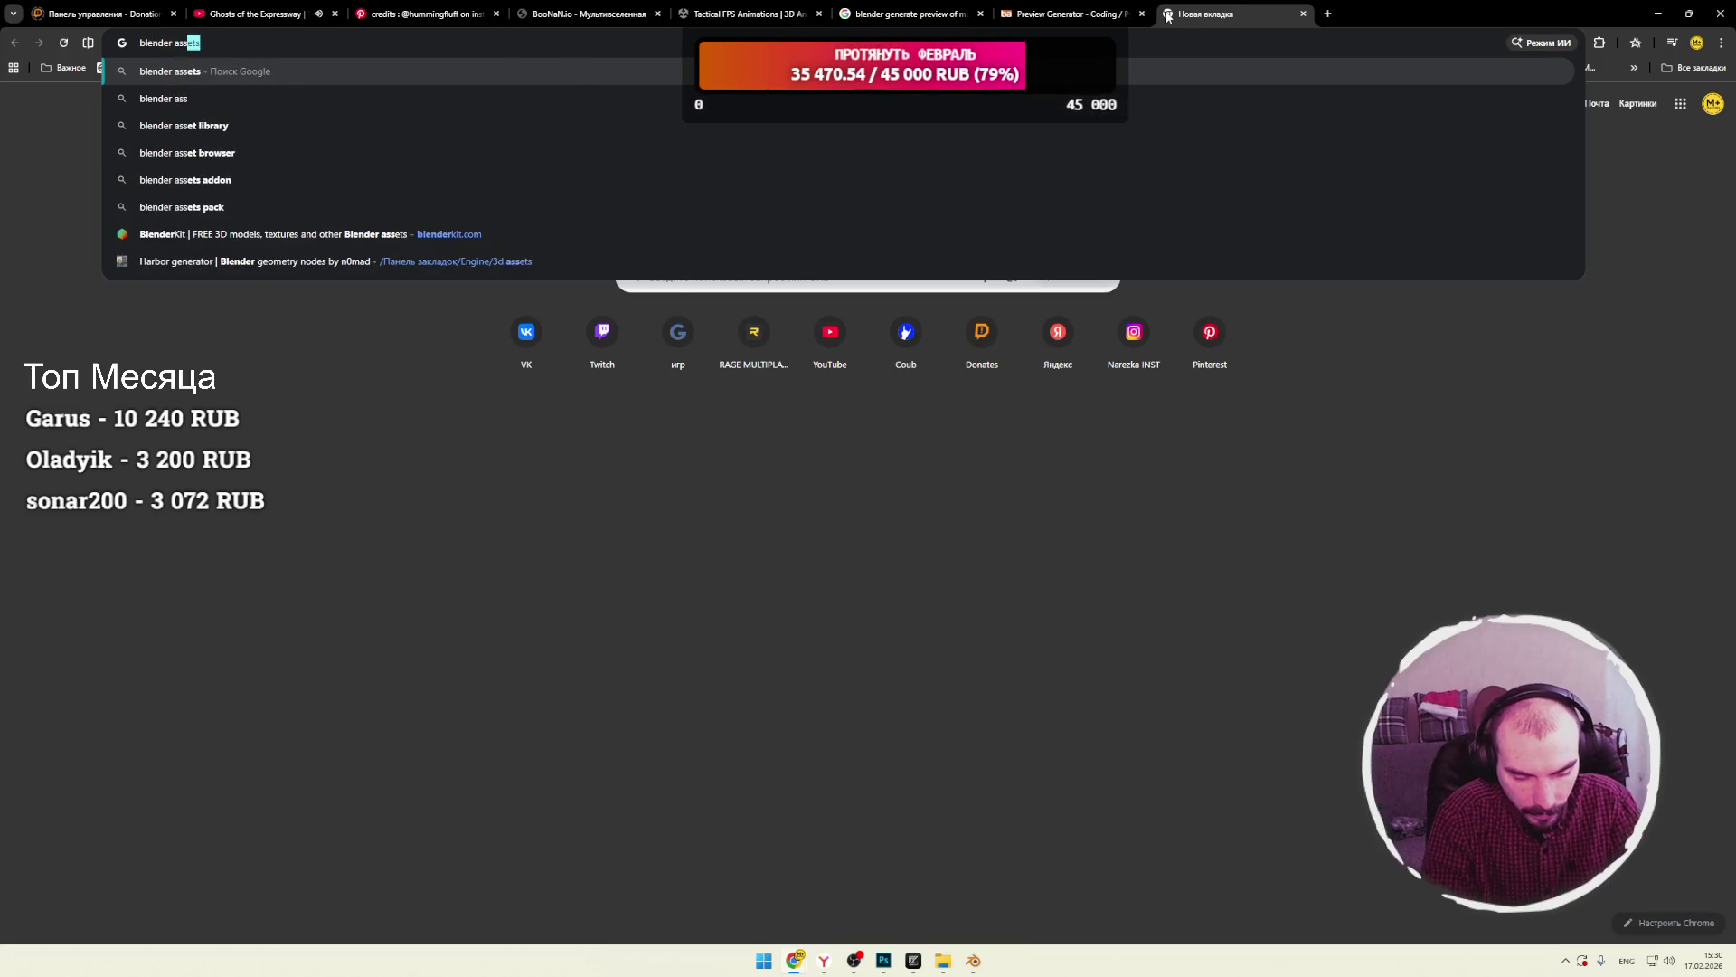
{"action": "type", "text": "ets previ"}
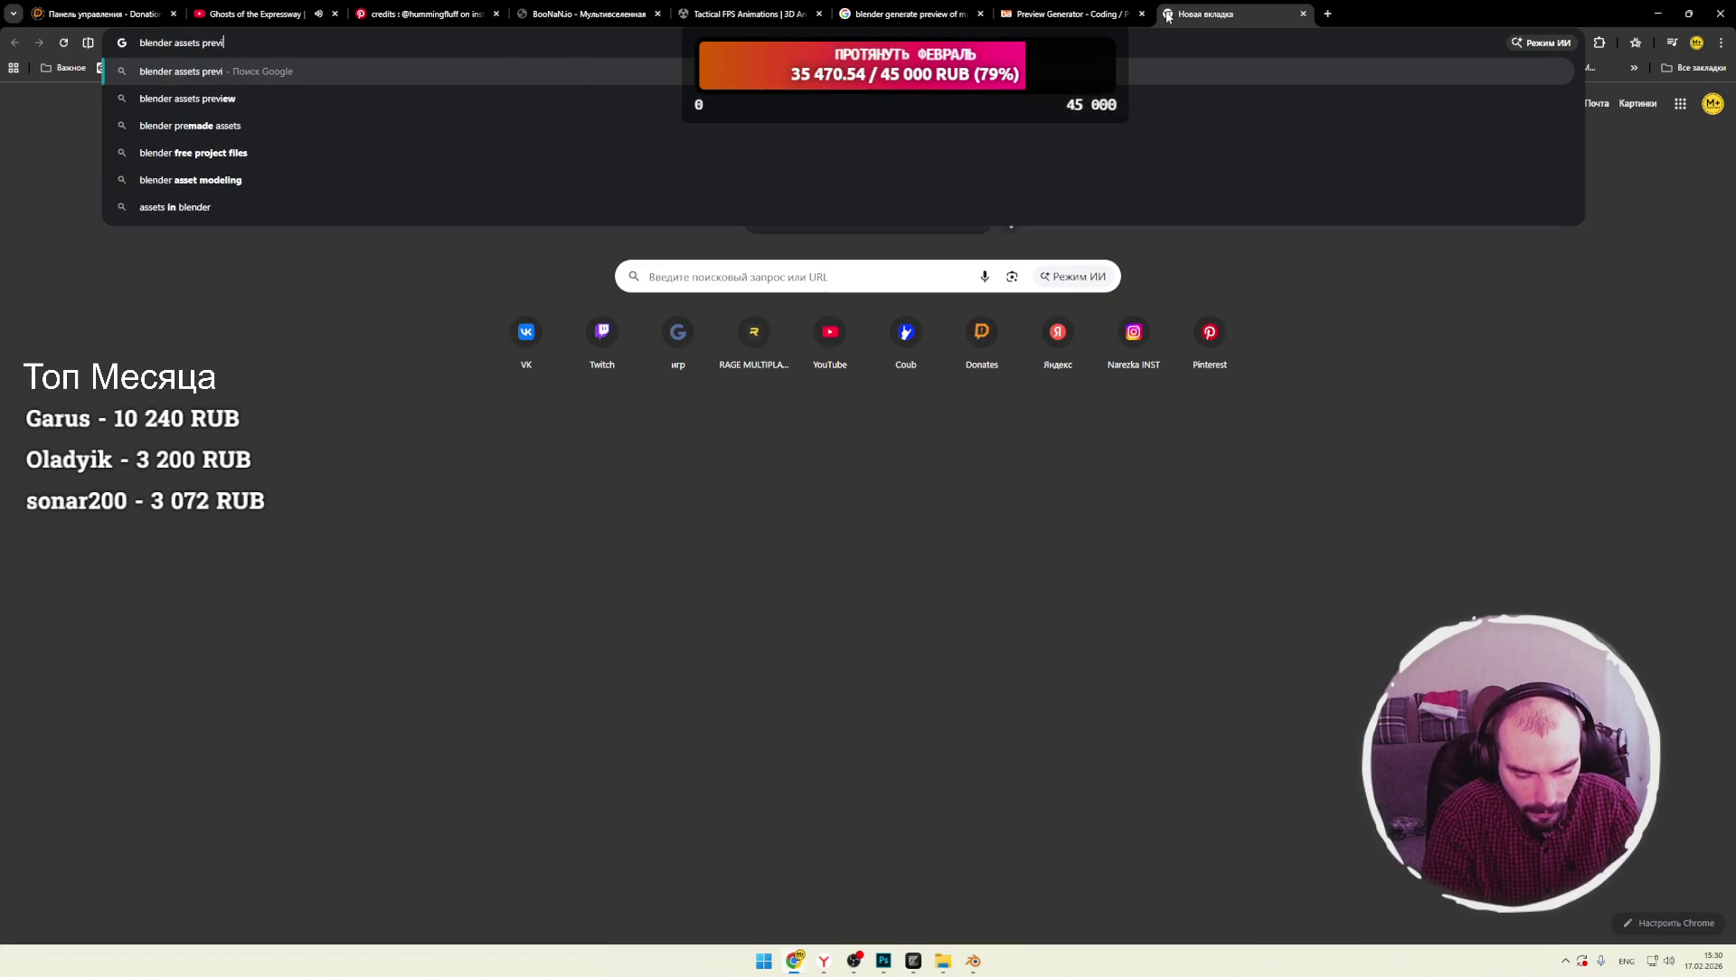
{"action": "type", "text": "ews"}
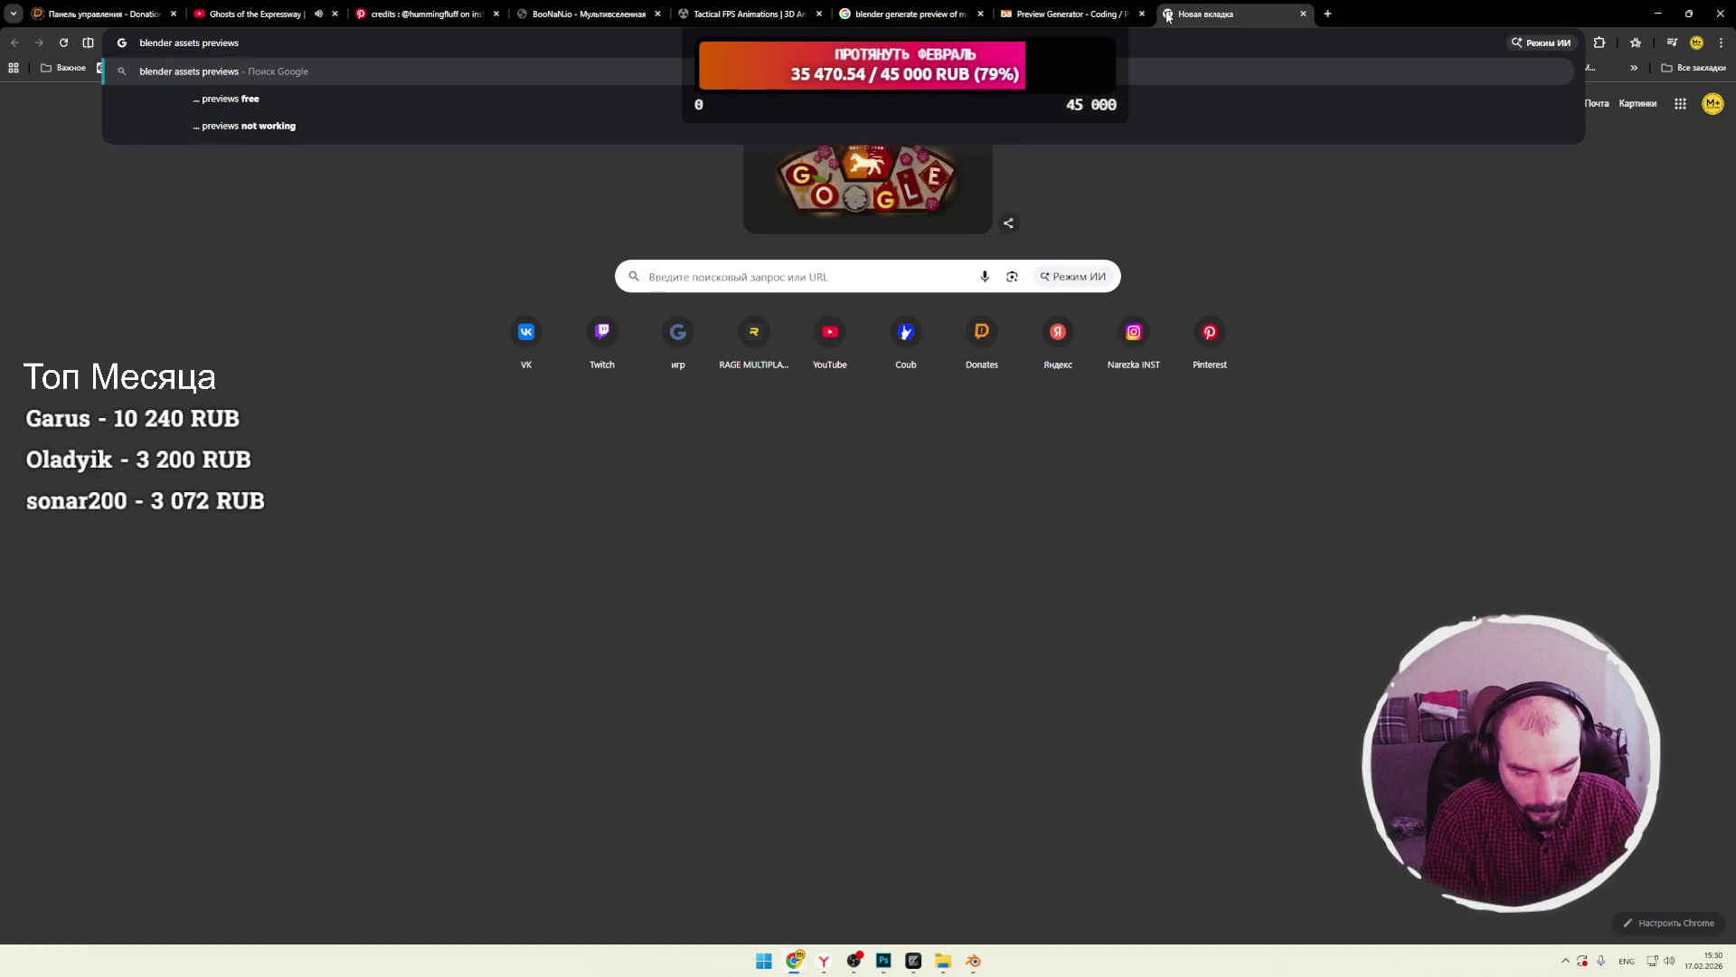
{"action": "type", "text": " folder"}
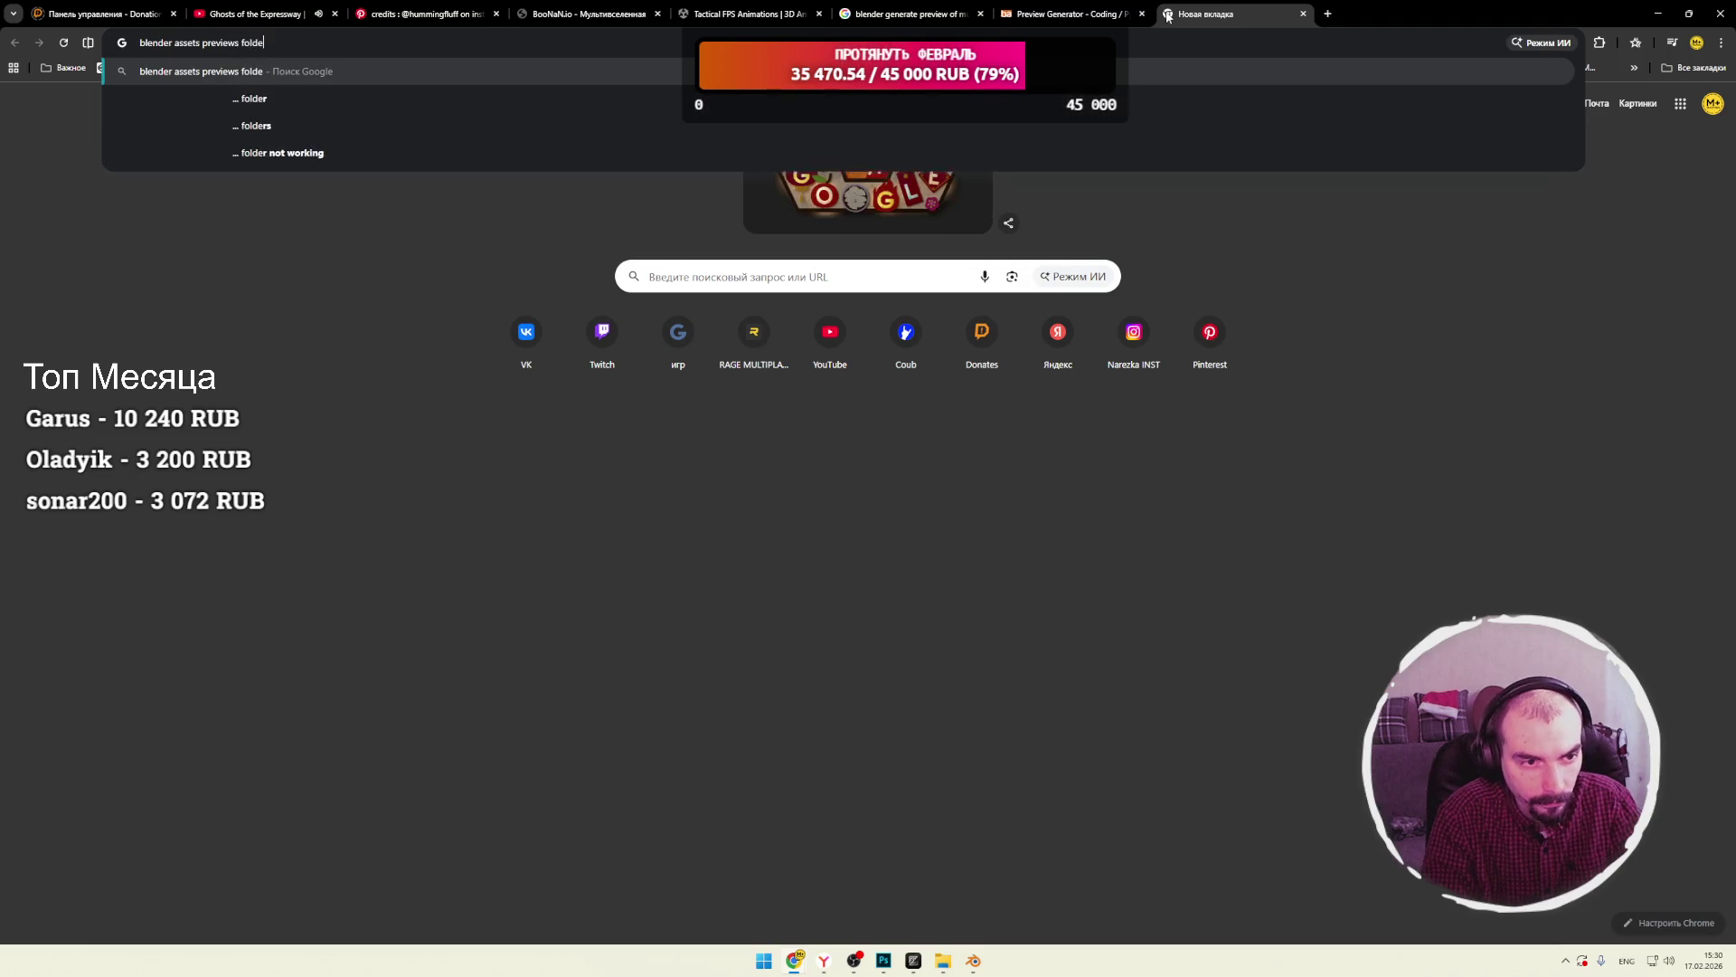
{"action": "key", "text": "Return"}
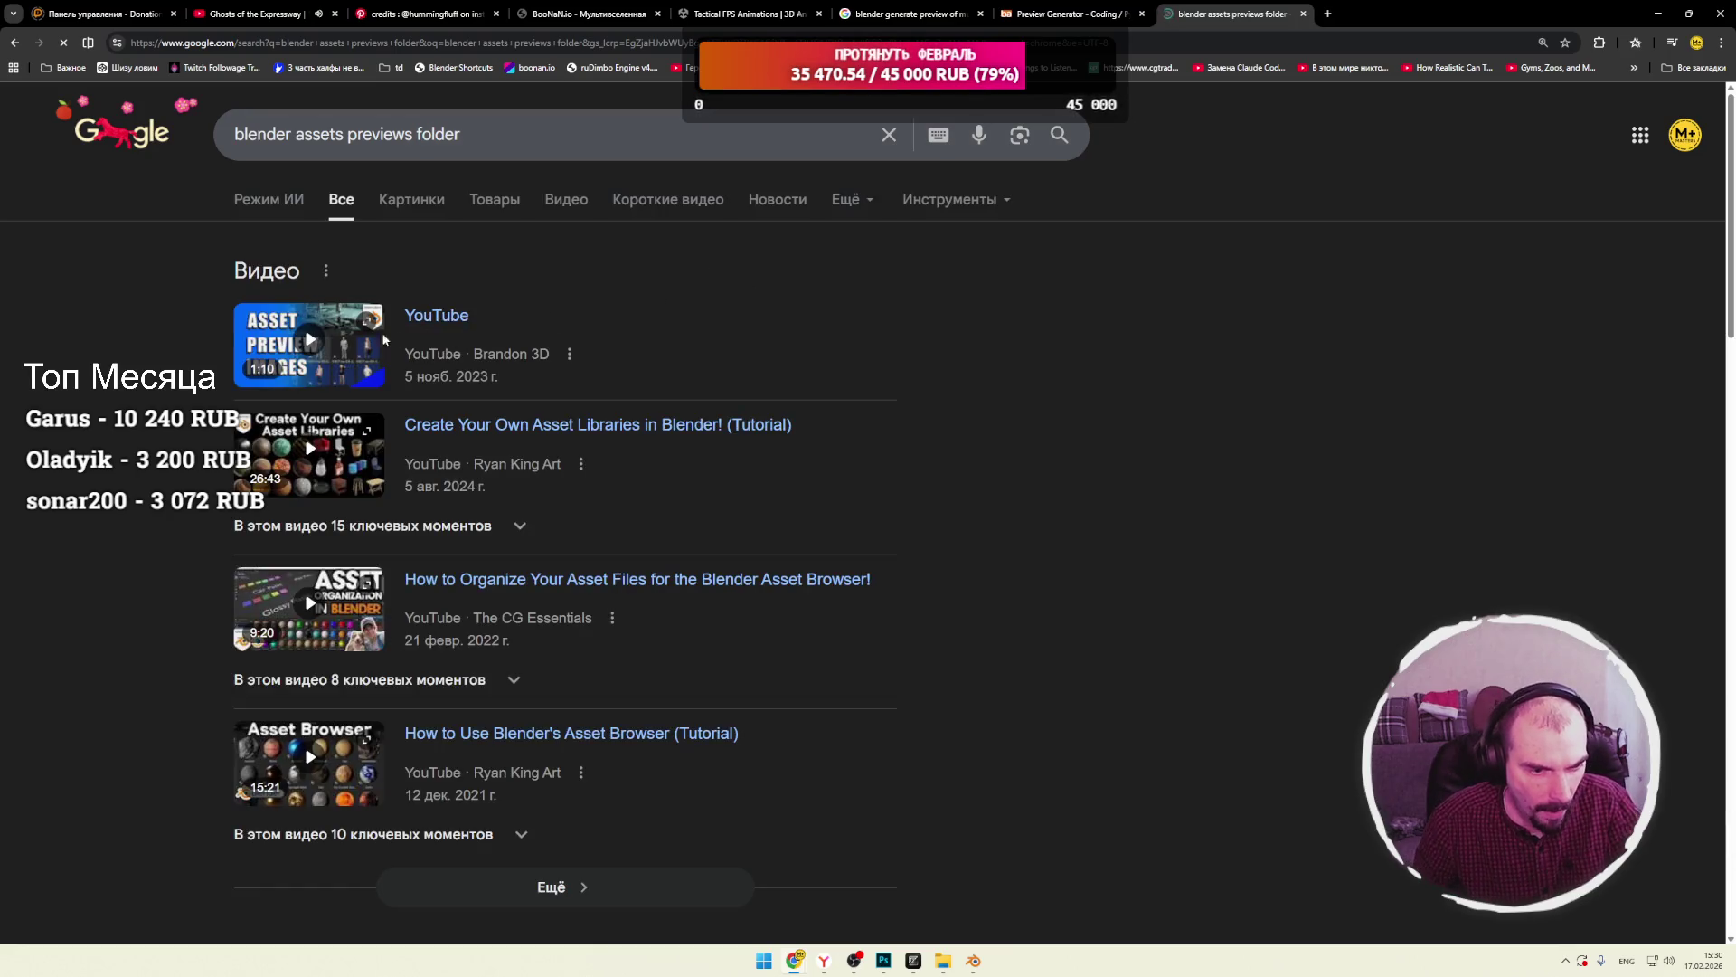
{"action": "scroll", "coordinate": [189, 352], "scroll_direction": "down", "scroll_amount": 3}
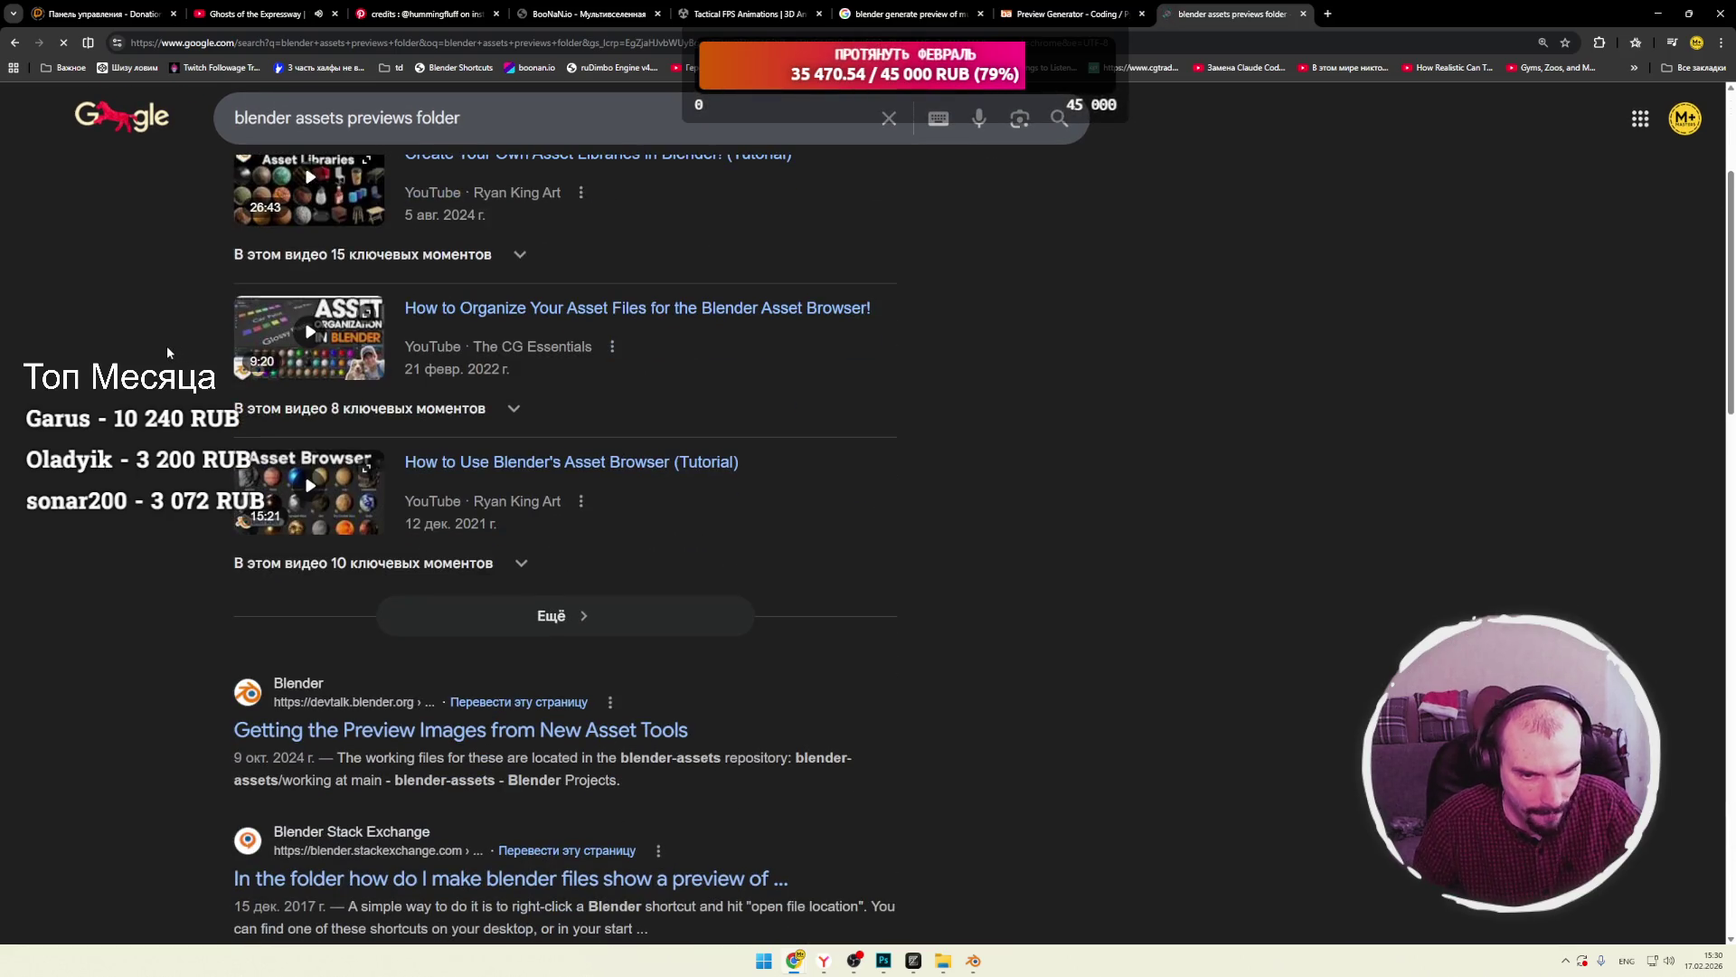
{"action": "scroll", "coordinate": [168, 352], "scroll_direction": "down", "scroll_amount": 5}
{"action": "middle_click", "coordinate": [380, 324]}
{"action": "left_click", "coordinate": [1348, 15]}
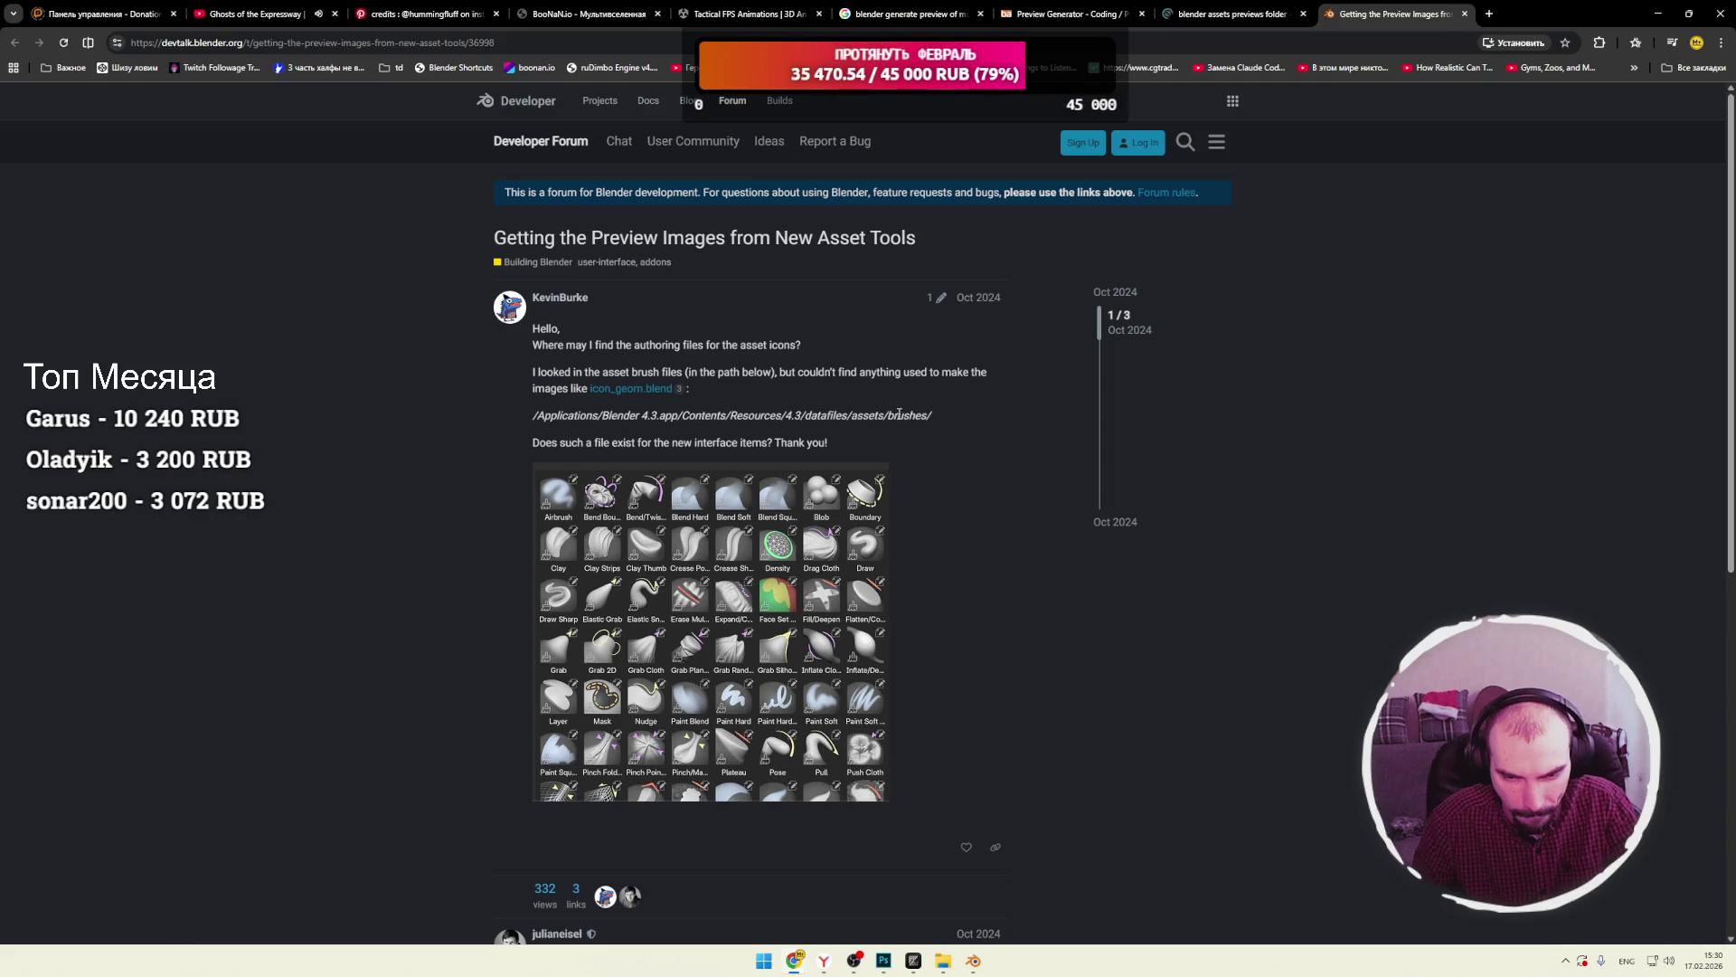
Read down the Blender Developer Forum thread that points to blender-assets.
{"action": "left_click_drag", "start_coordinate": [931, 421], "coordinate": [587, 391]}
{"action": "left_click", "coordinate": [507, 404]}
{"action": "scroll", "coordinate": [508, 403], "scroll_direction": "down", "scroll_amount": 7}
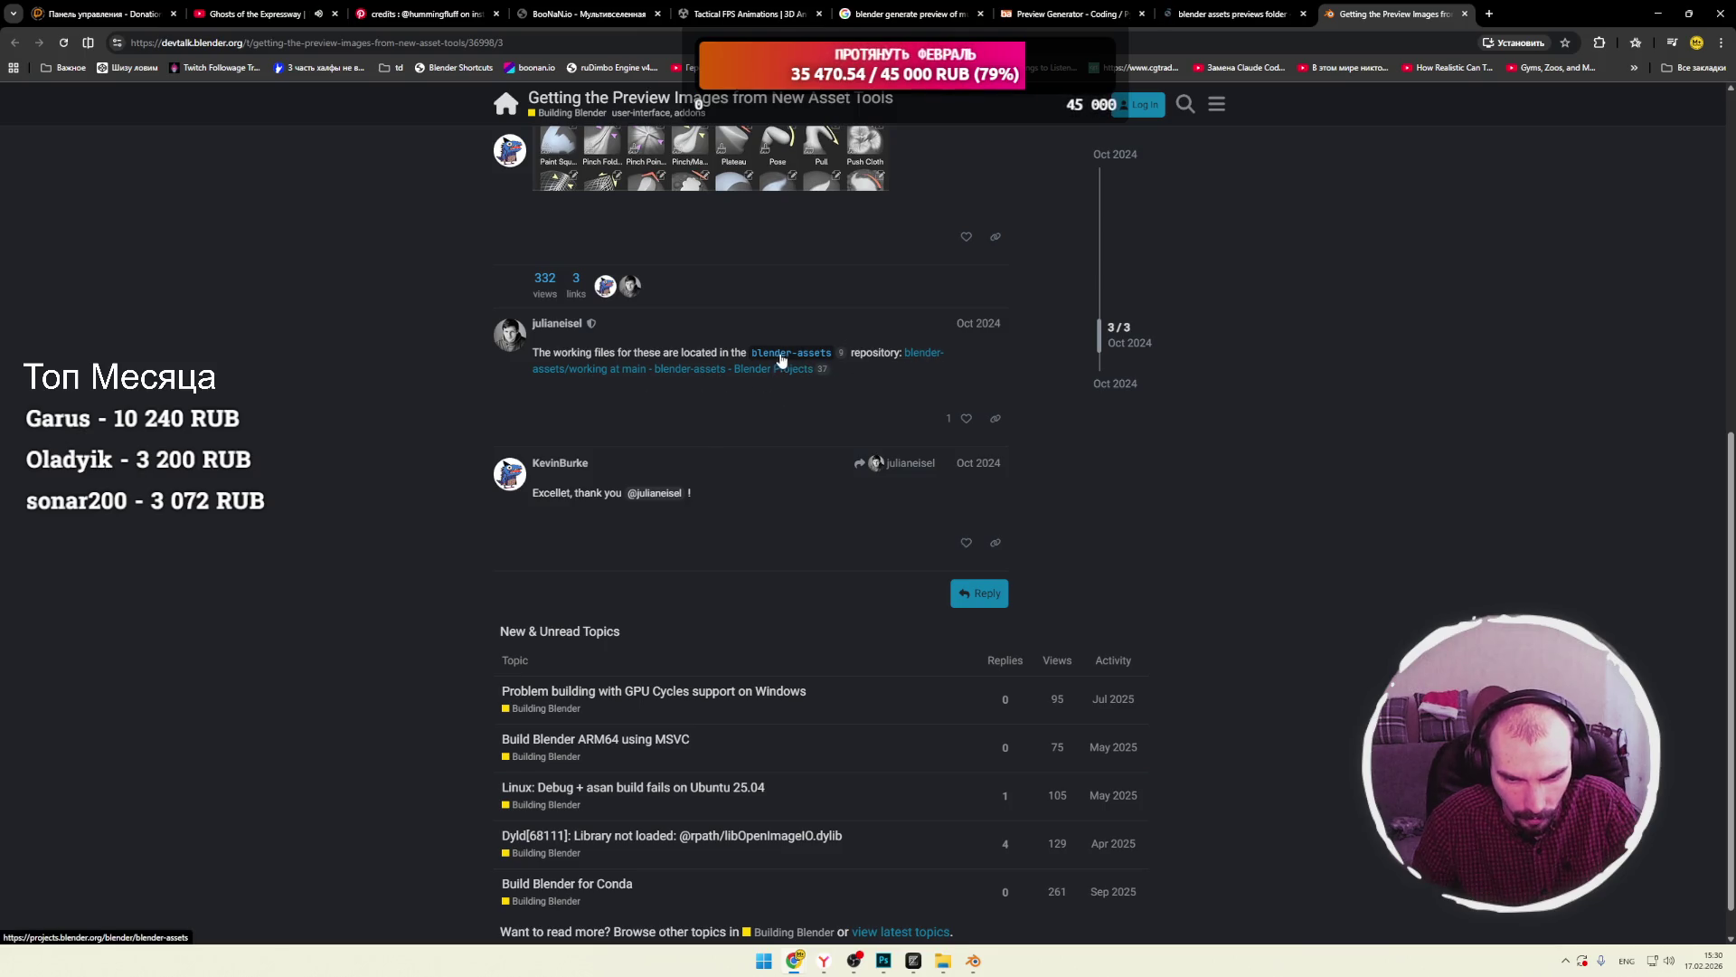
{"action": "scroll", "coordinate": [637, 397], "scroll_direction": "down", "scroll_amount": 1}
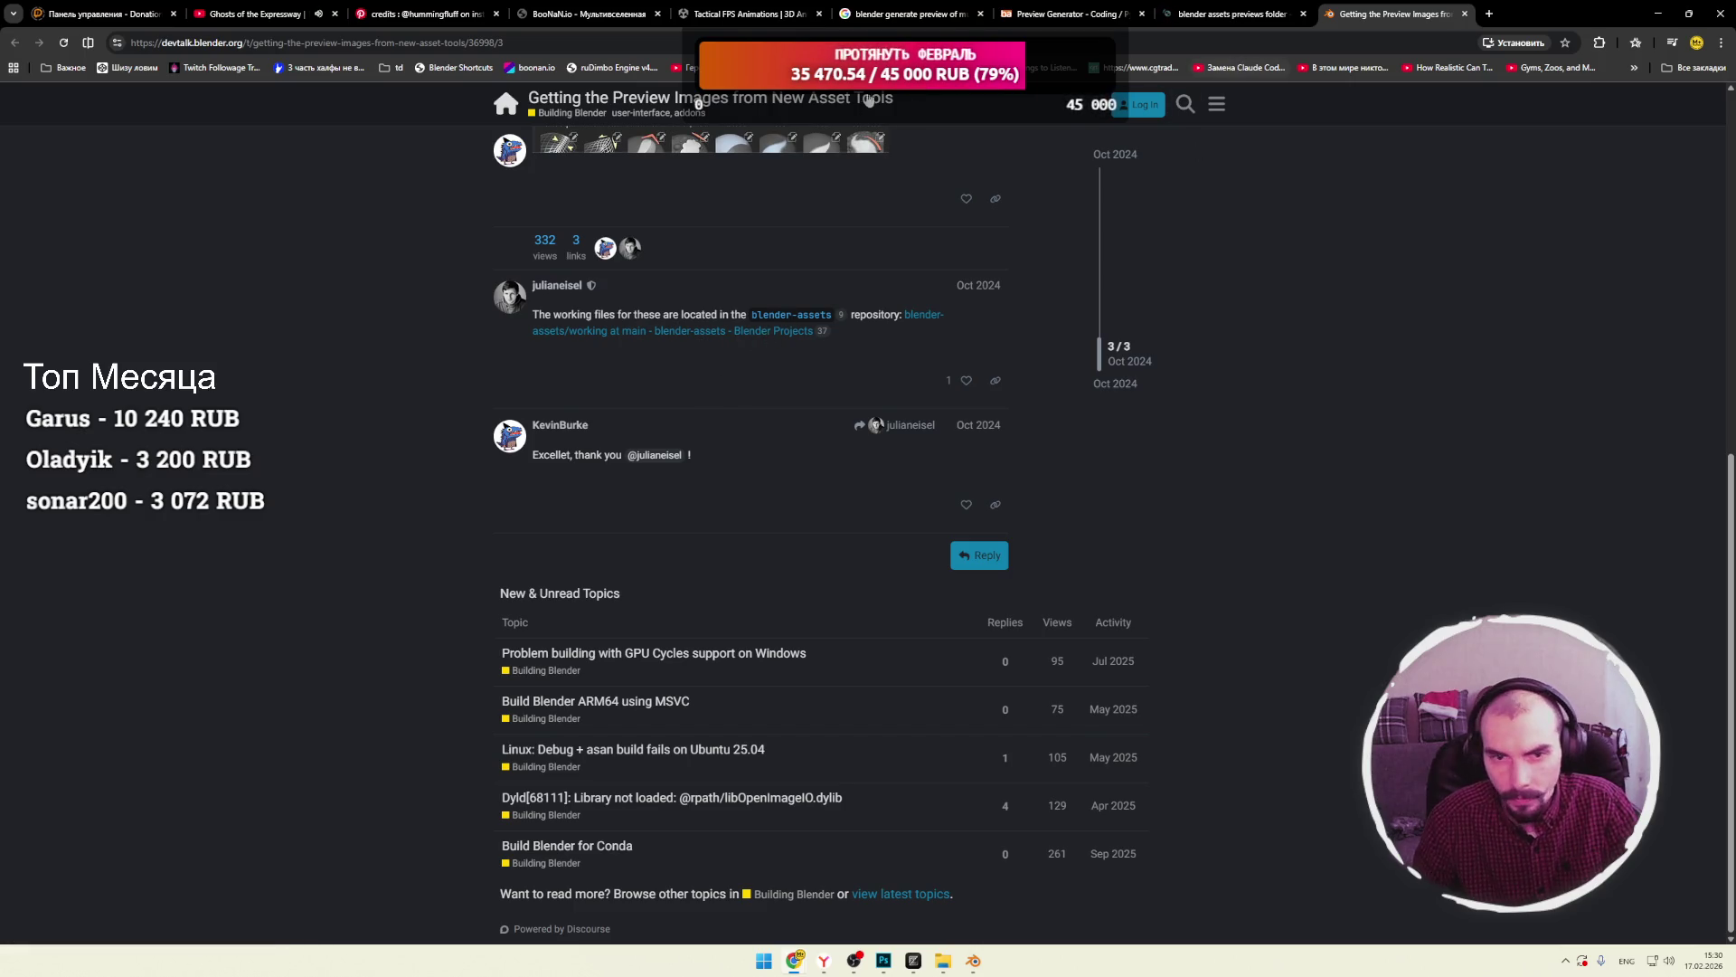
Close the Tactical FPS Animations store tab and open a new empty tab.
{"action": "left_click", "coordinate": [595, 20]}
{"action": "left_click", "coordinate": [737, 15]}
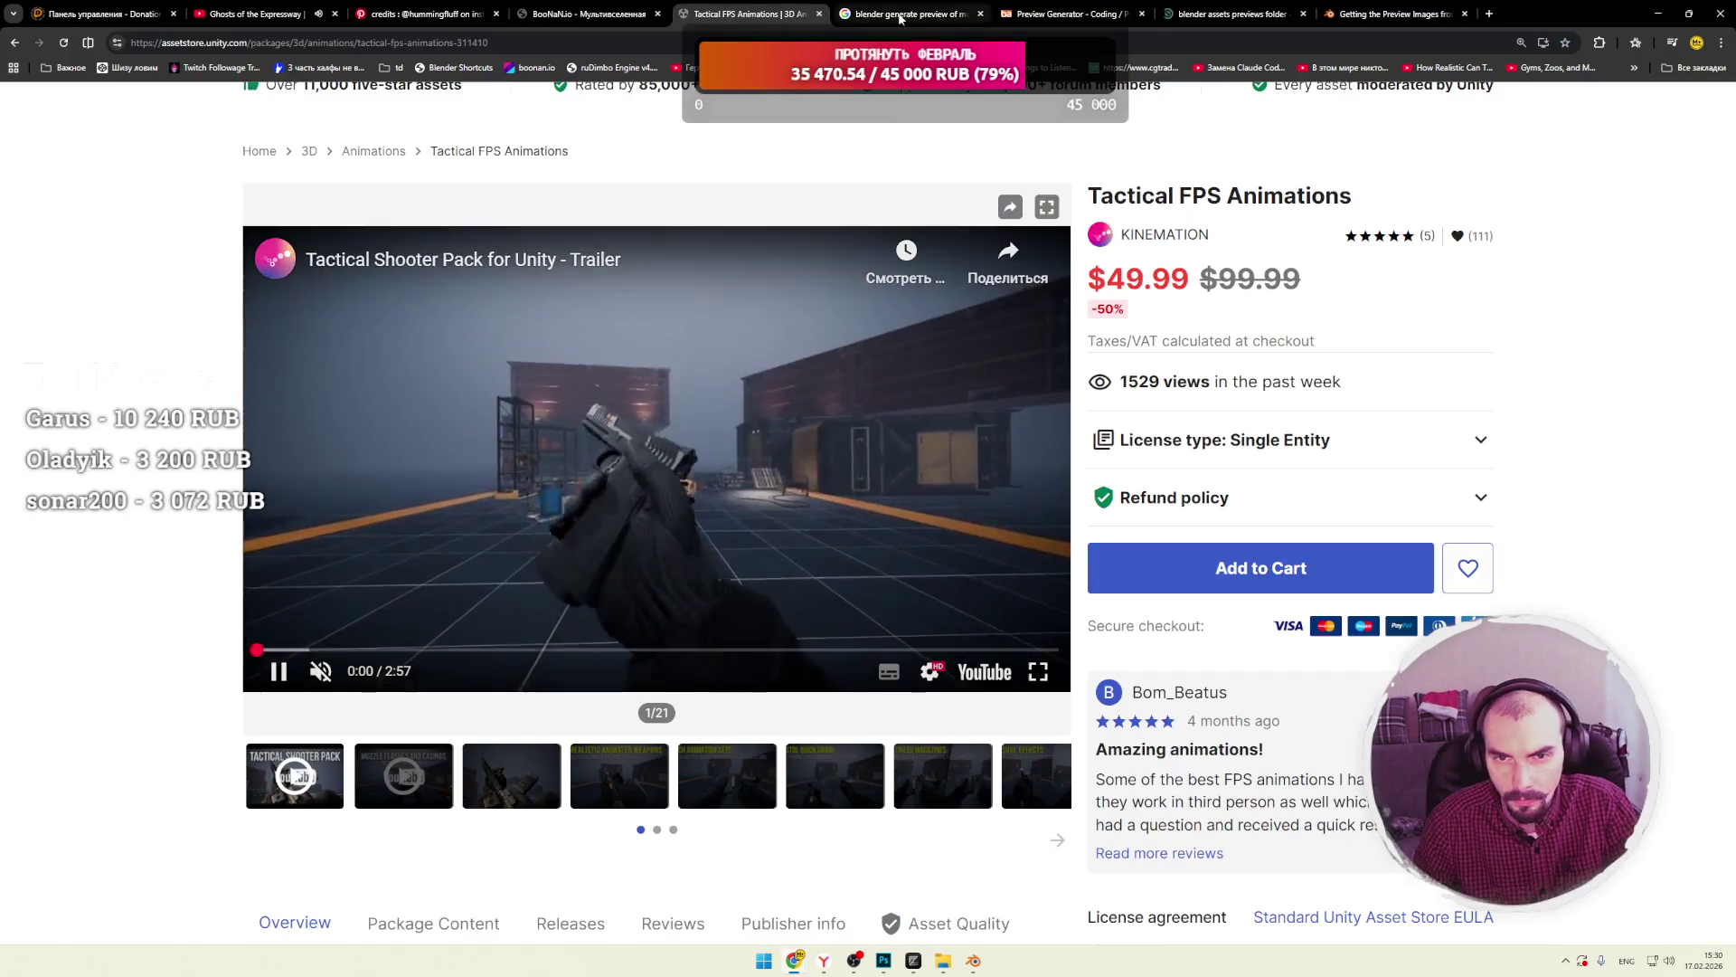
{"action": "key", "text": "ctrl+Tab"}
{"action": "left_click", "coordinate": [737, 14]}
{"action": "key", "text": "ctrl+w"}
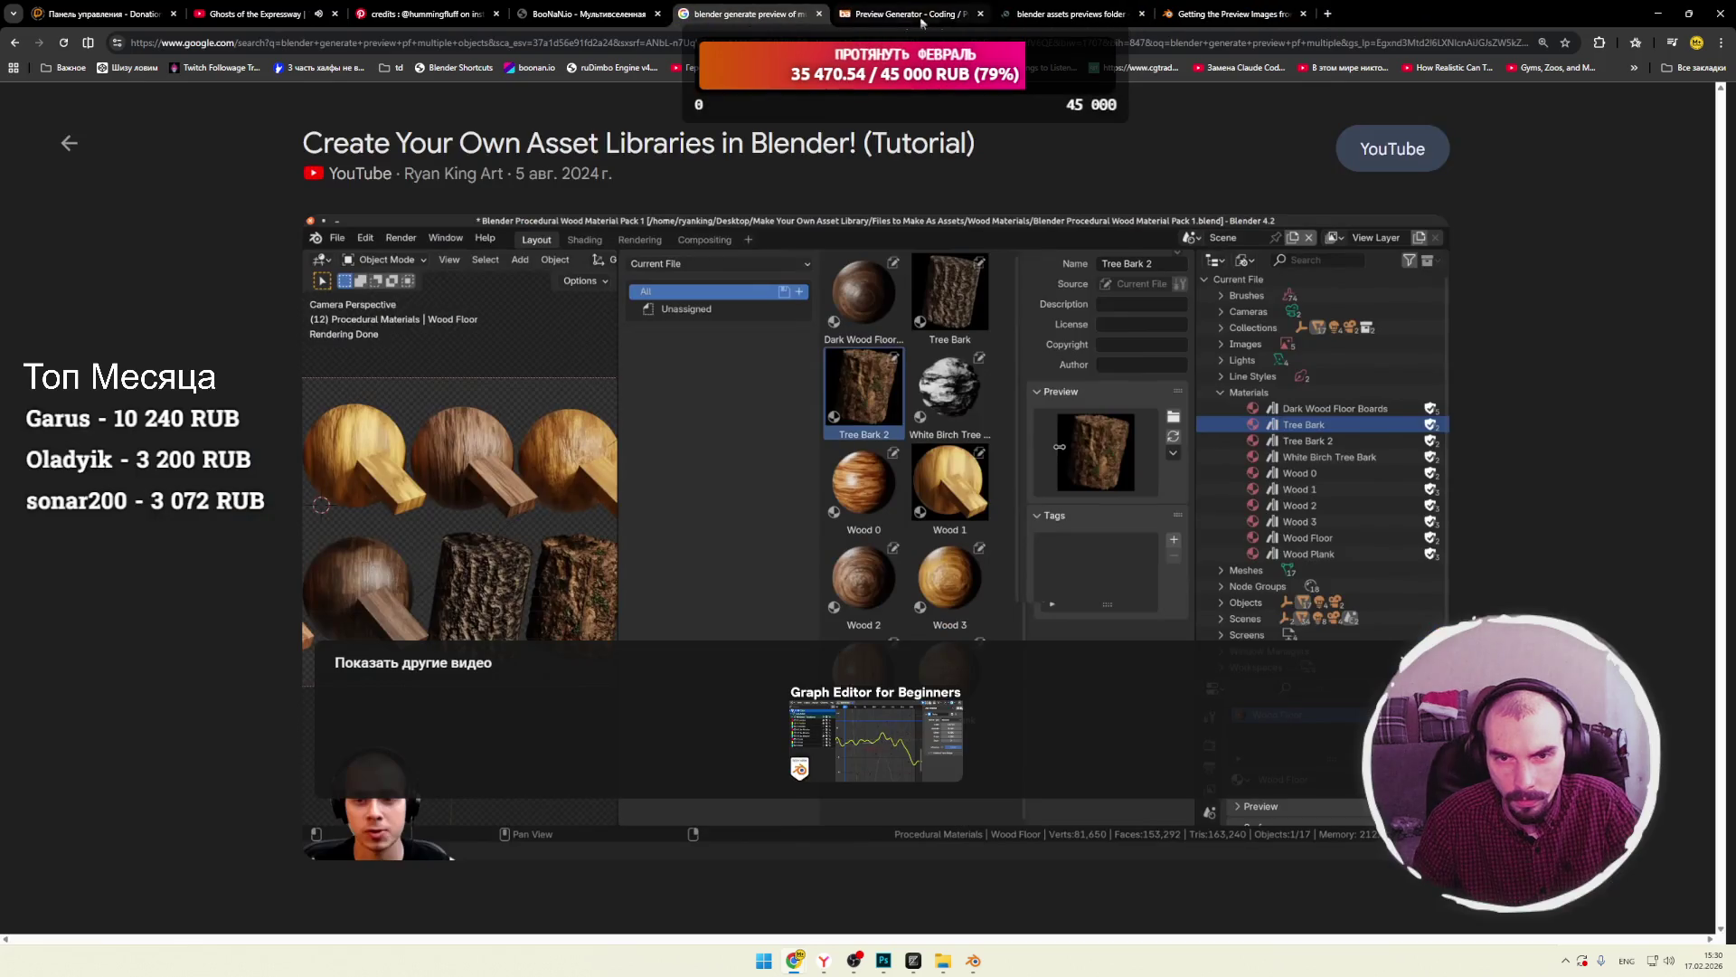
{"action": "left_click", "coordinate": [1334, 14]}
Search Google for 'blender add' and open the Blender Extensions add-ons listing.
{"action": "type", "text": "blend"}
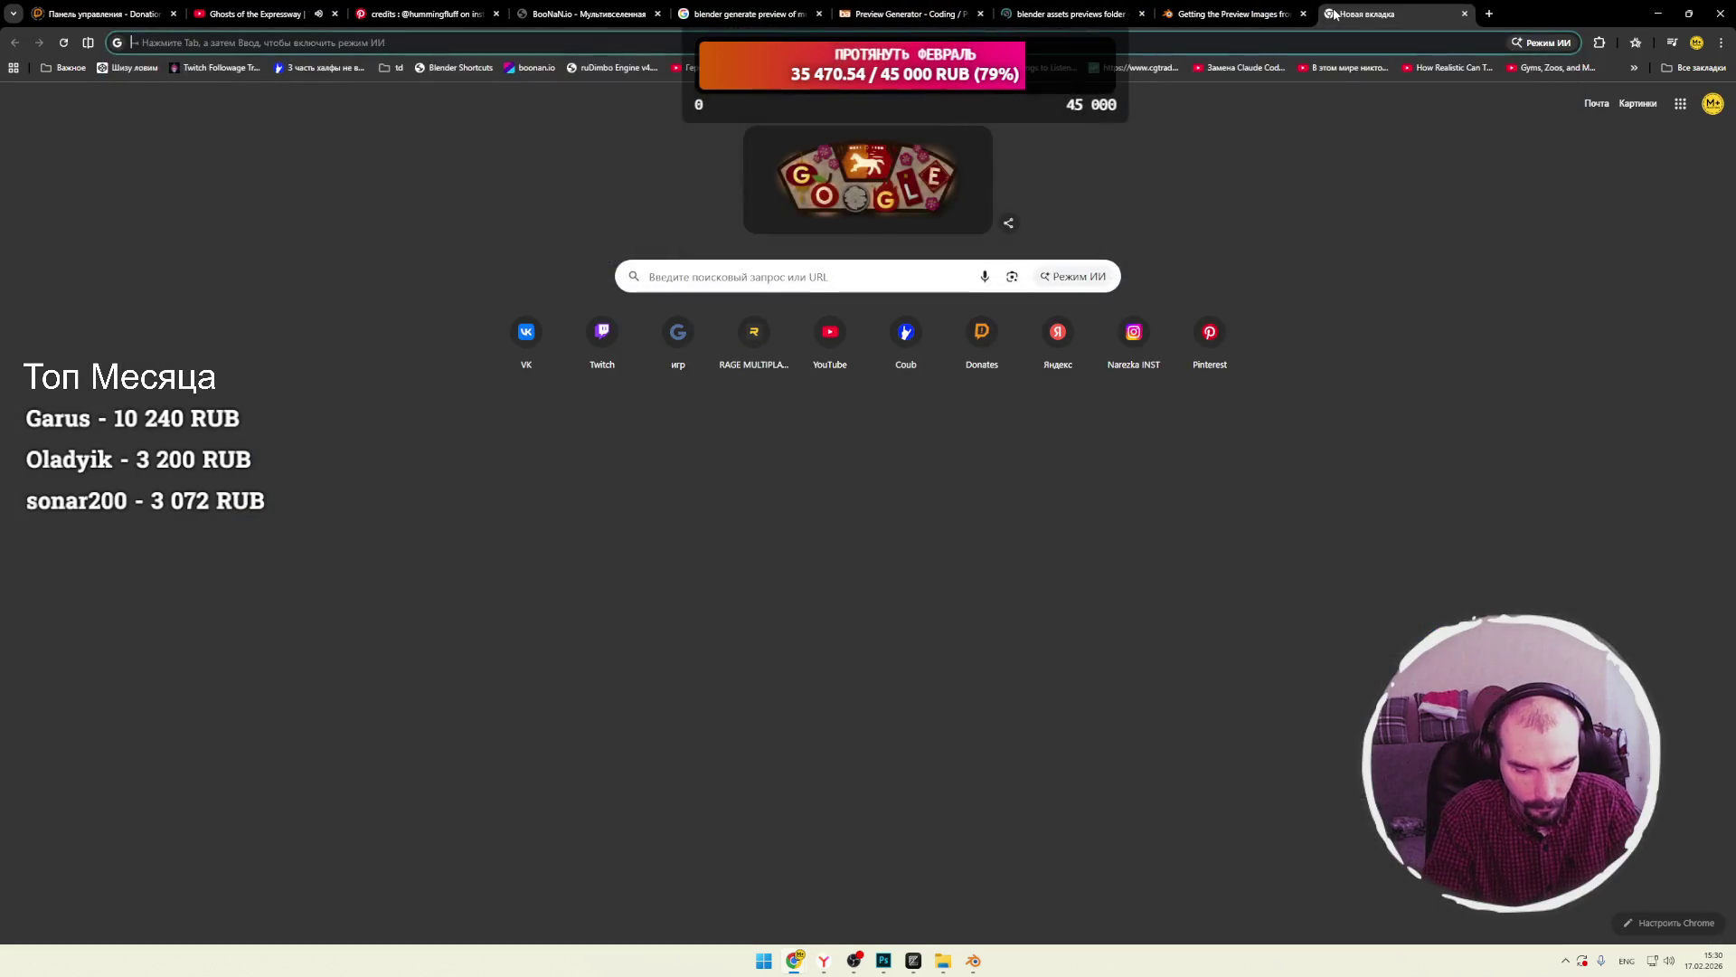
{"action": "type", "text": "er add"}
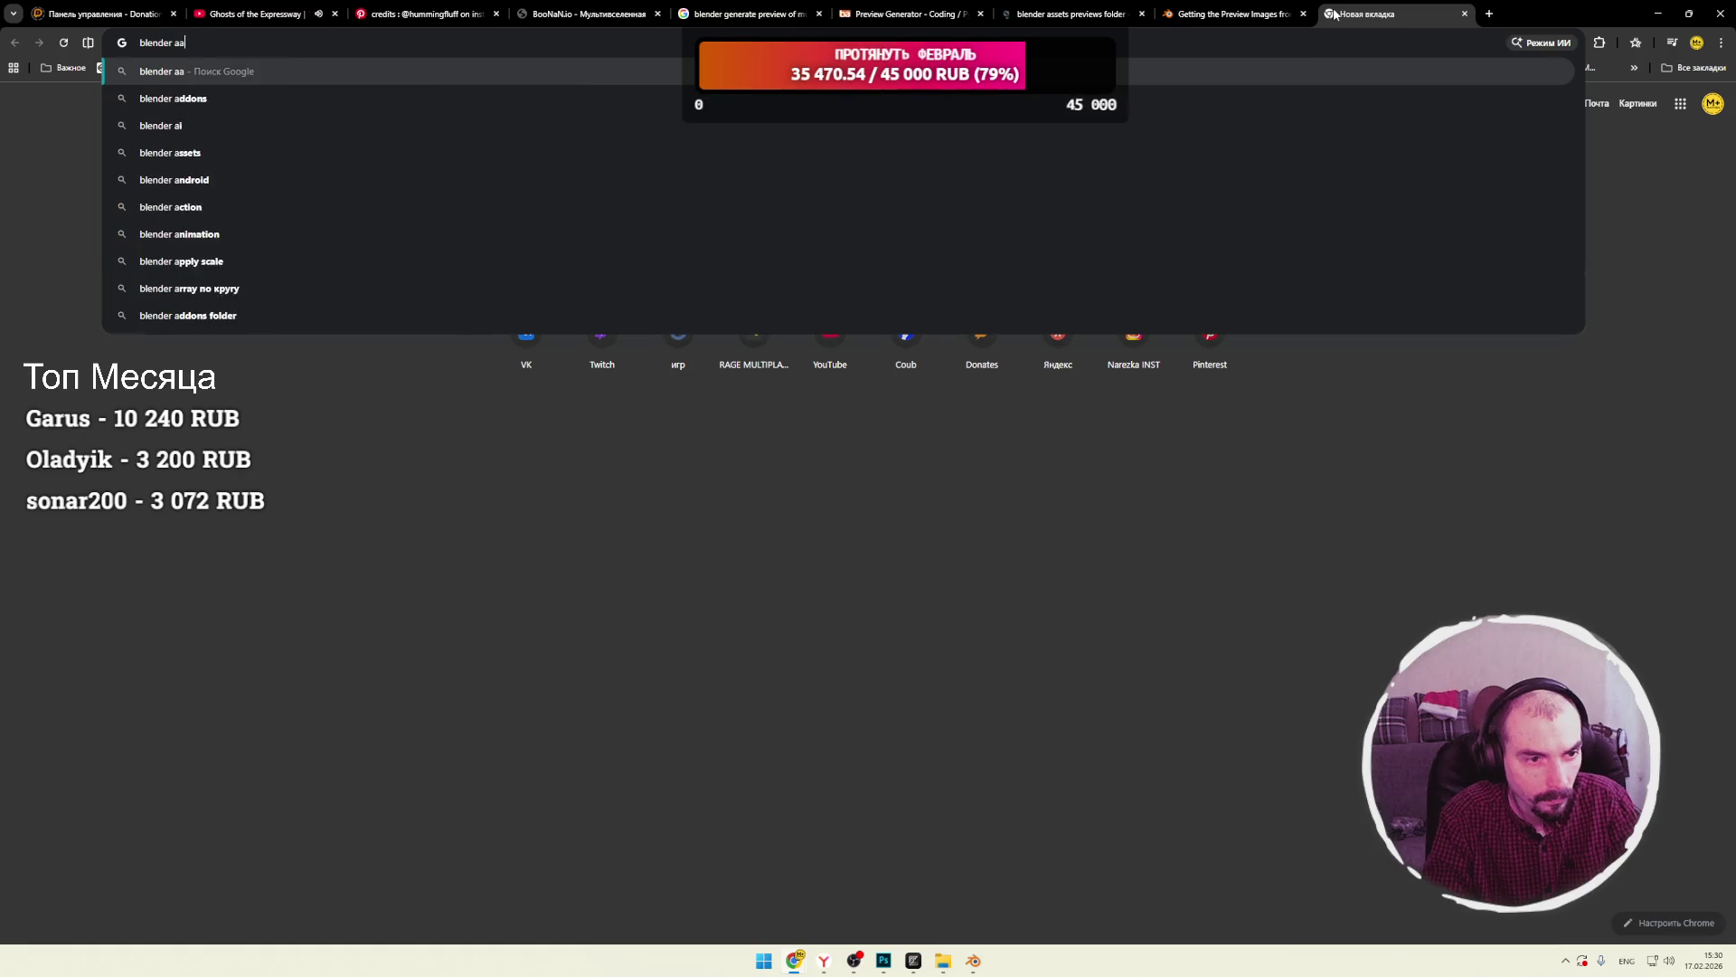
{"action": "key", "text": "Return"}
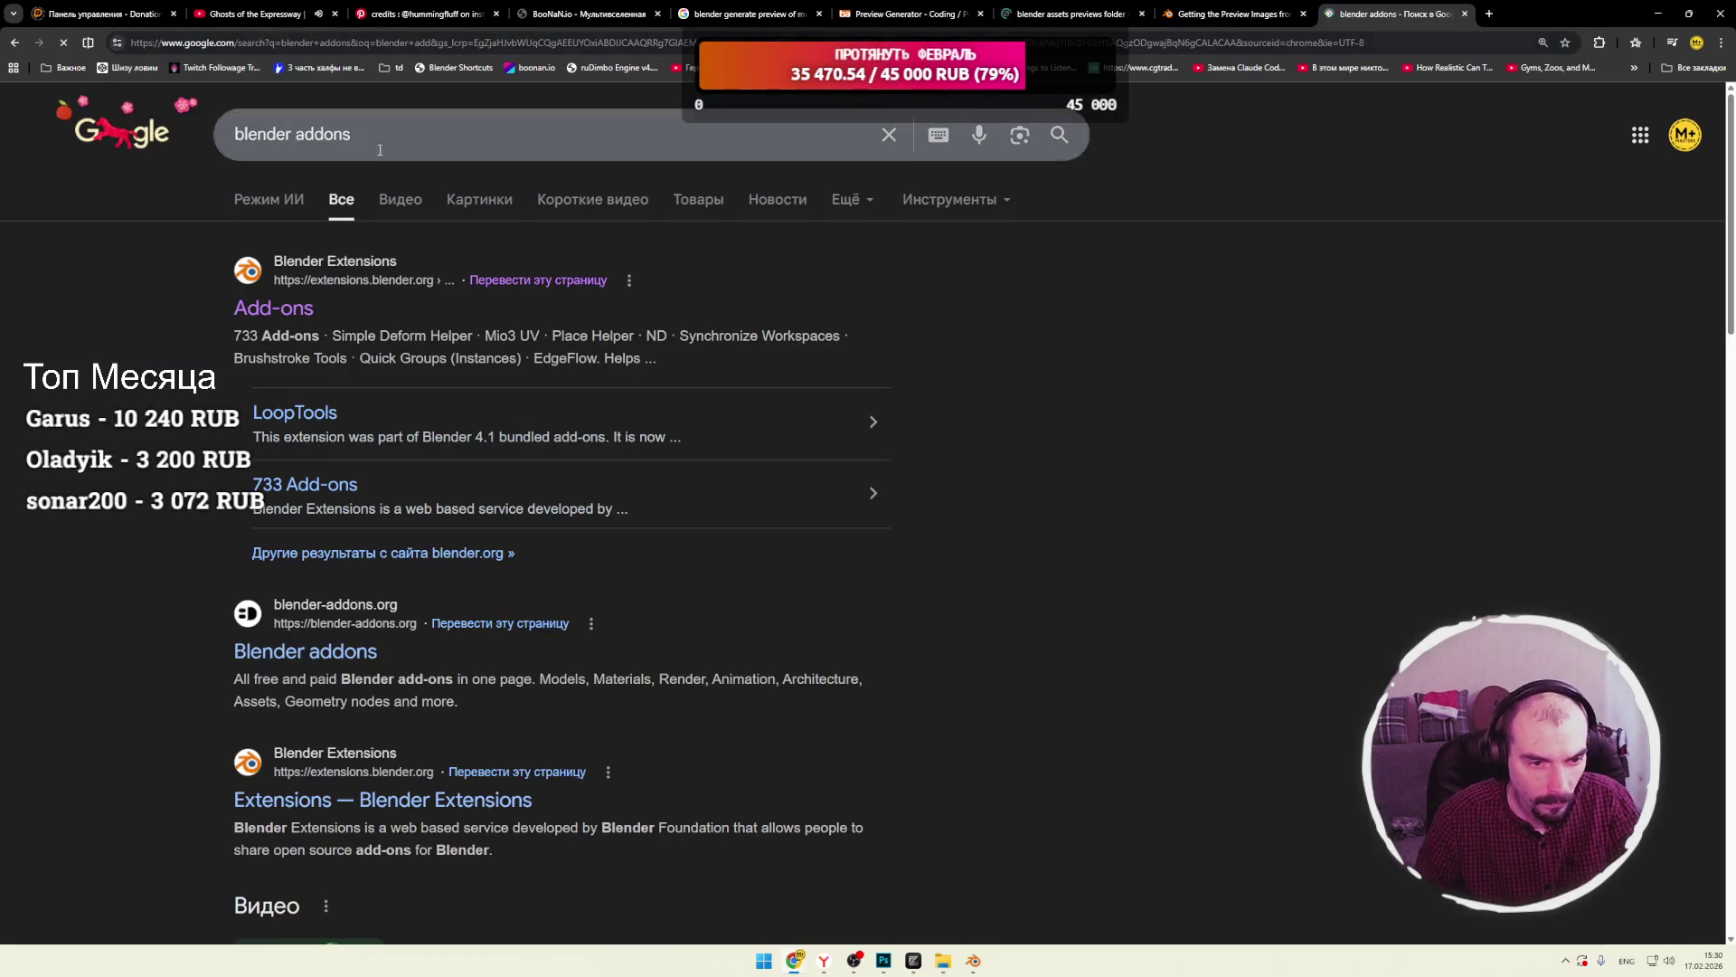
{"action": "left_click", "coordinate": [437, 288]}
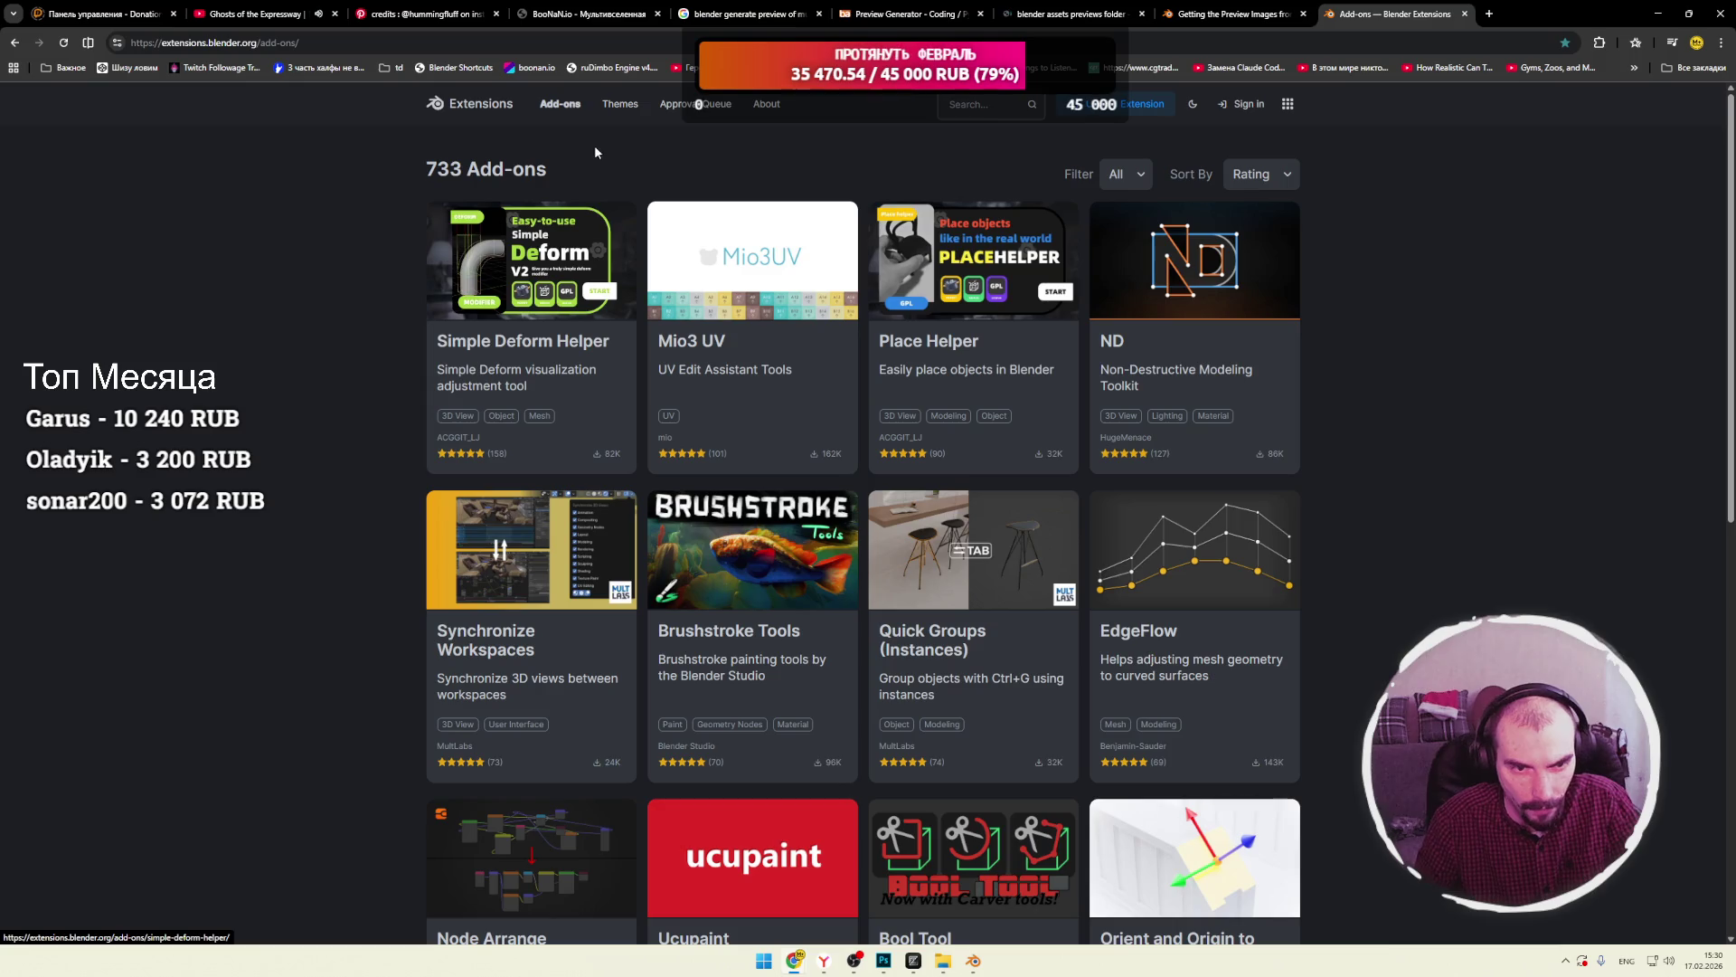
Search the extensions site for assets and scroll through the results.
{"action": "left_click", "coordinate": [968, 105]}
{"action": "type", "text": "assets"}
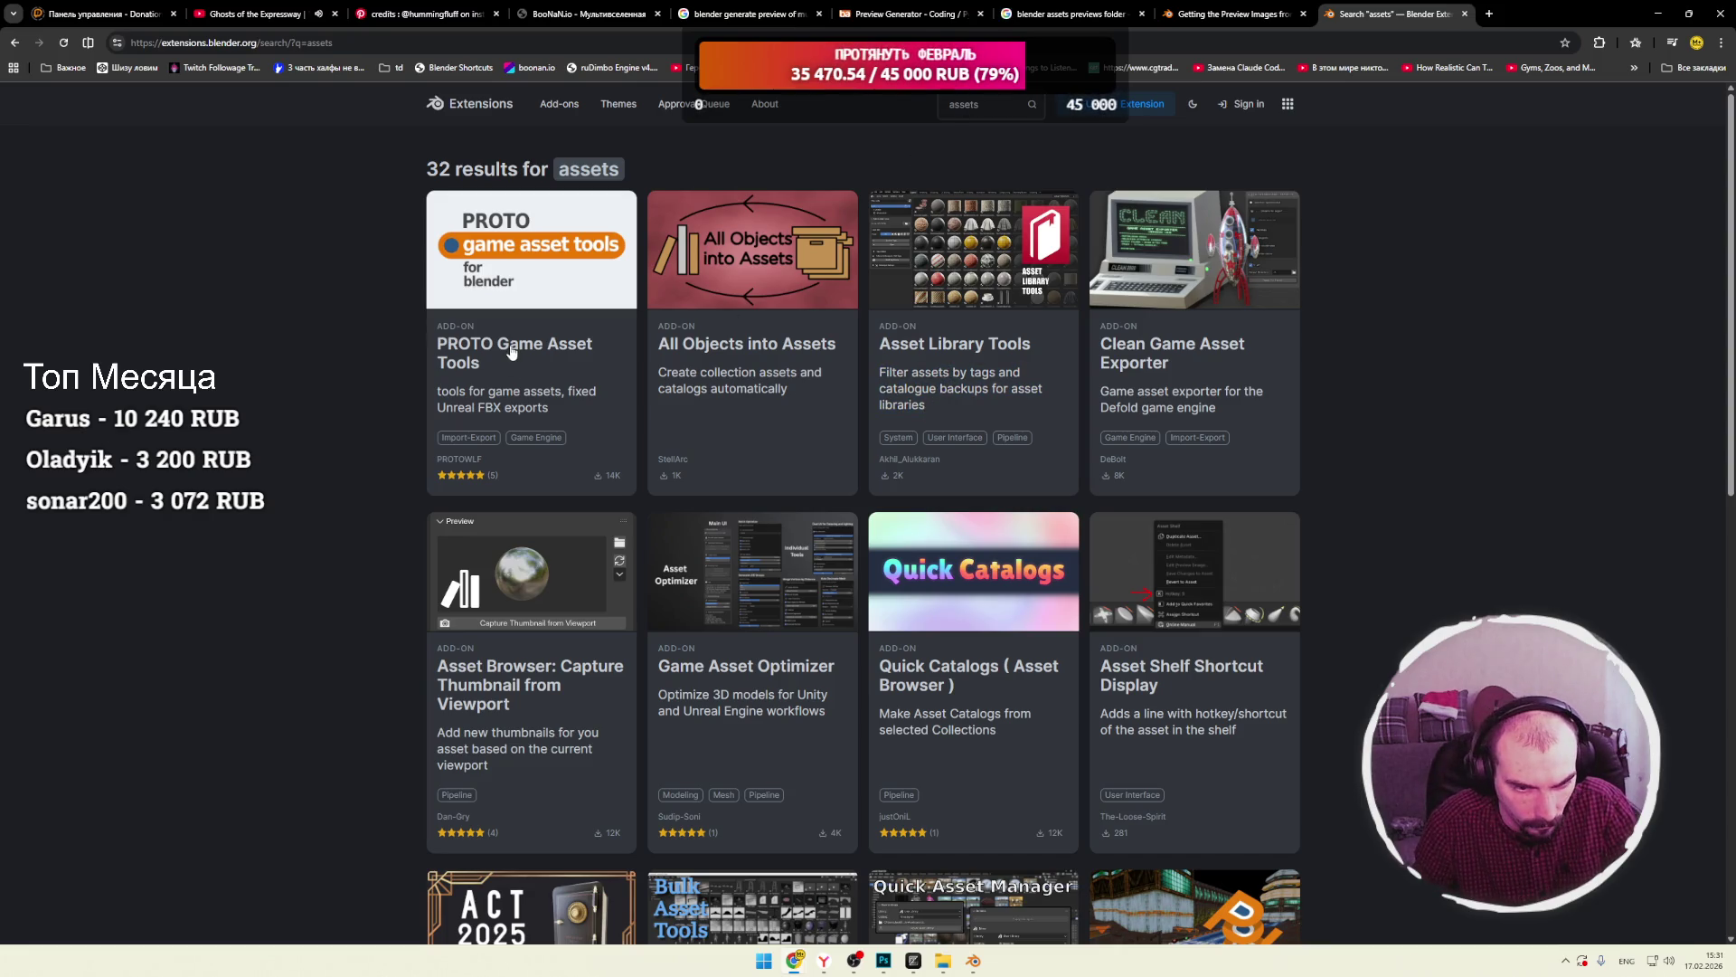
{"action": "left_click_drag", "start_coordinate": [512, 395], "coordinate": [592, 395]}
{"action": "left_click", "coordinate": [511, 405]}
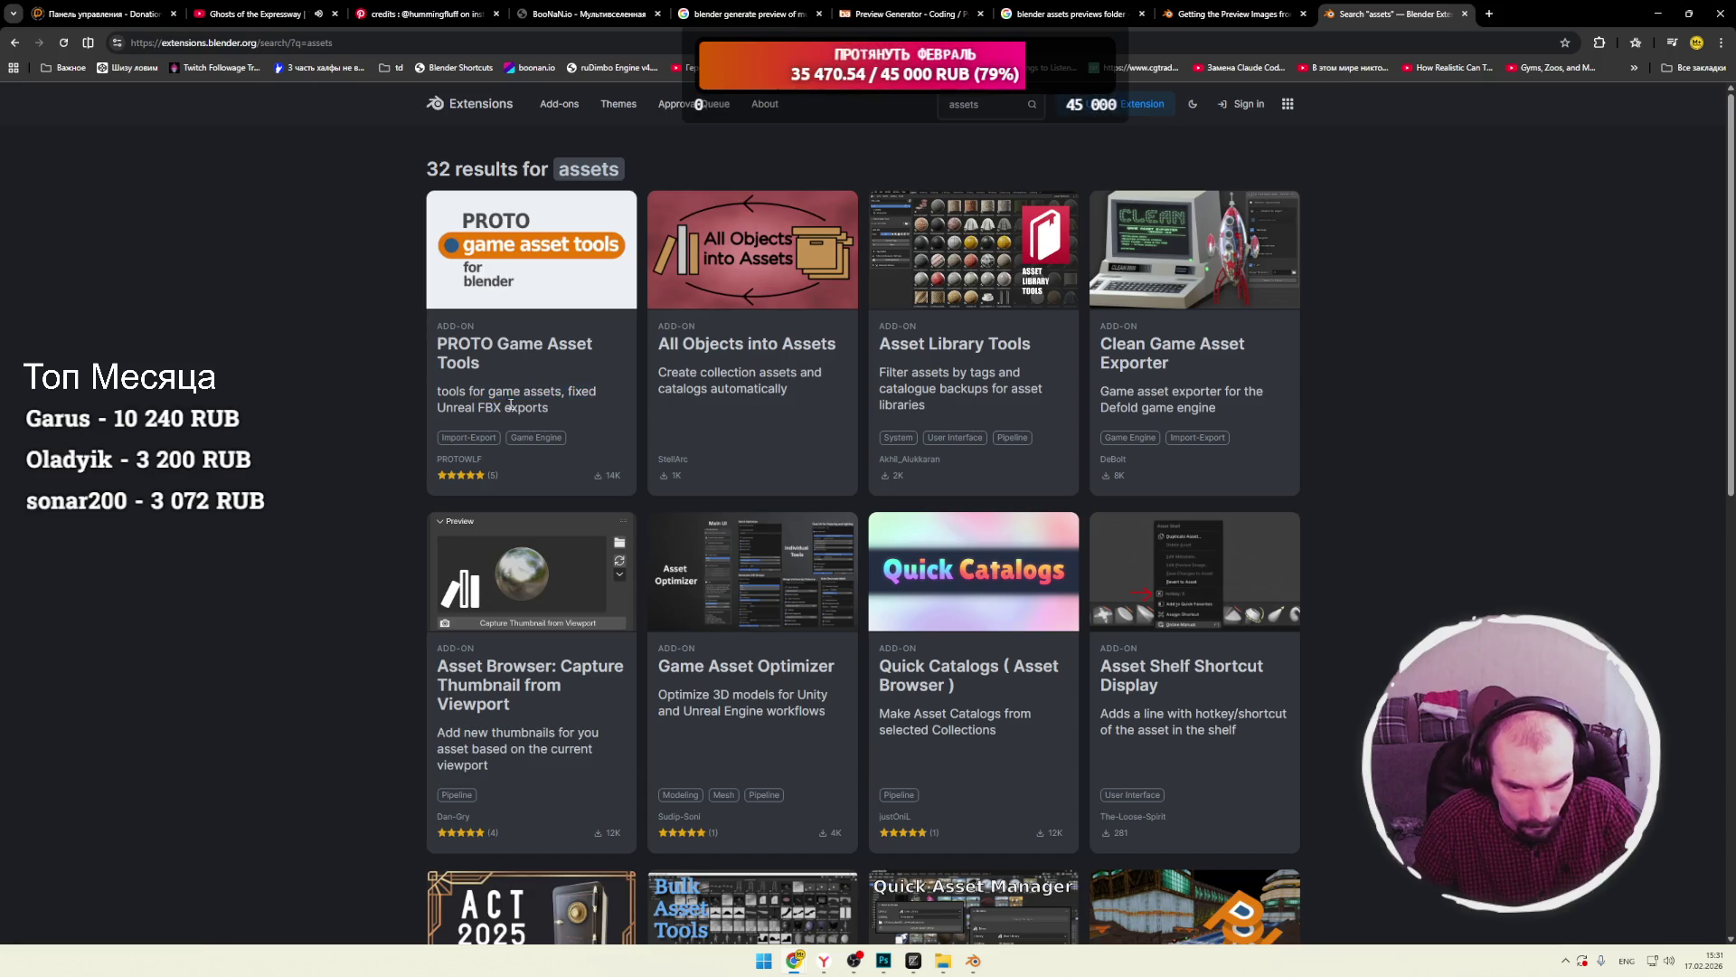
{"action": "left_click_drag", "start_coordinate": [1173, 390], "coordinate": [1221, 390]}
{"action": "left_click", "coordinate": [1178, 389]}
{"action": "scroll", "coordinate": [1178, 389], "scroll_direction": "down", "scroll_amount": 1}
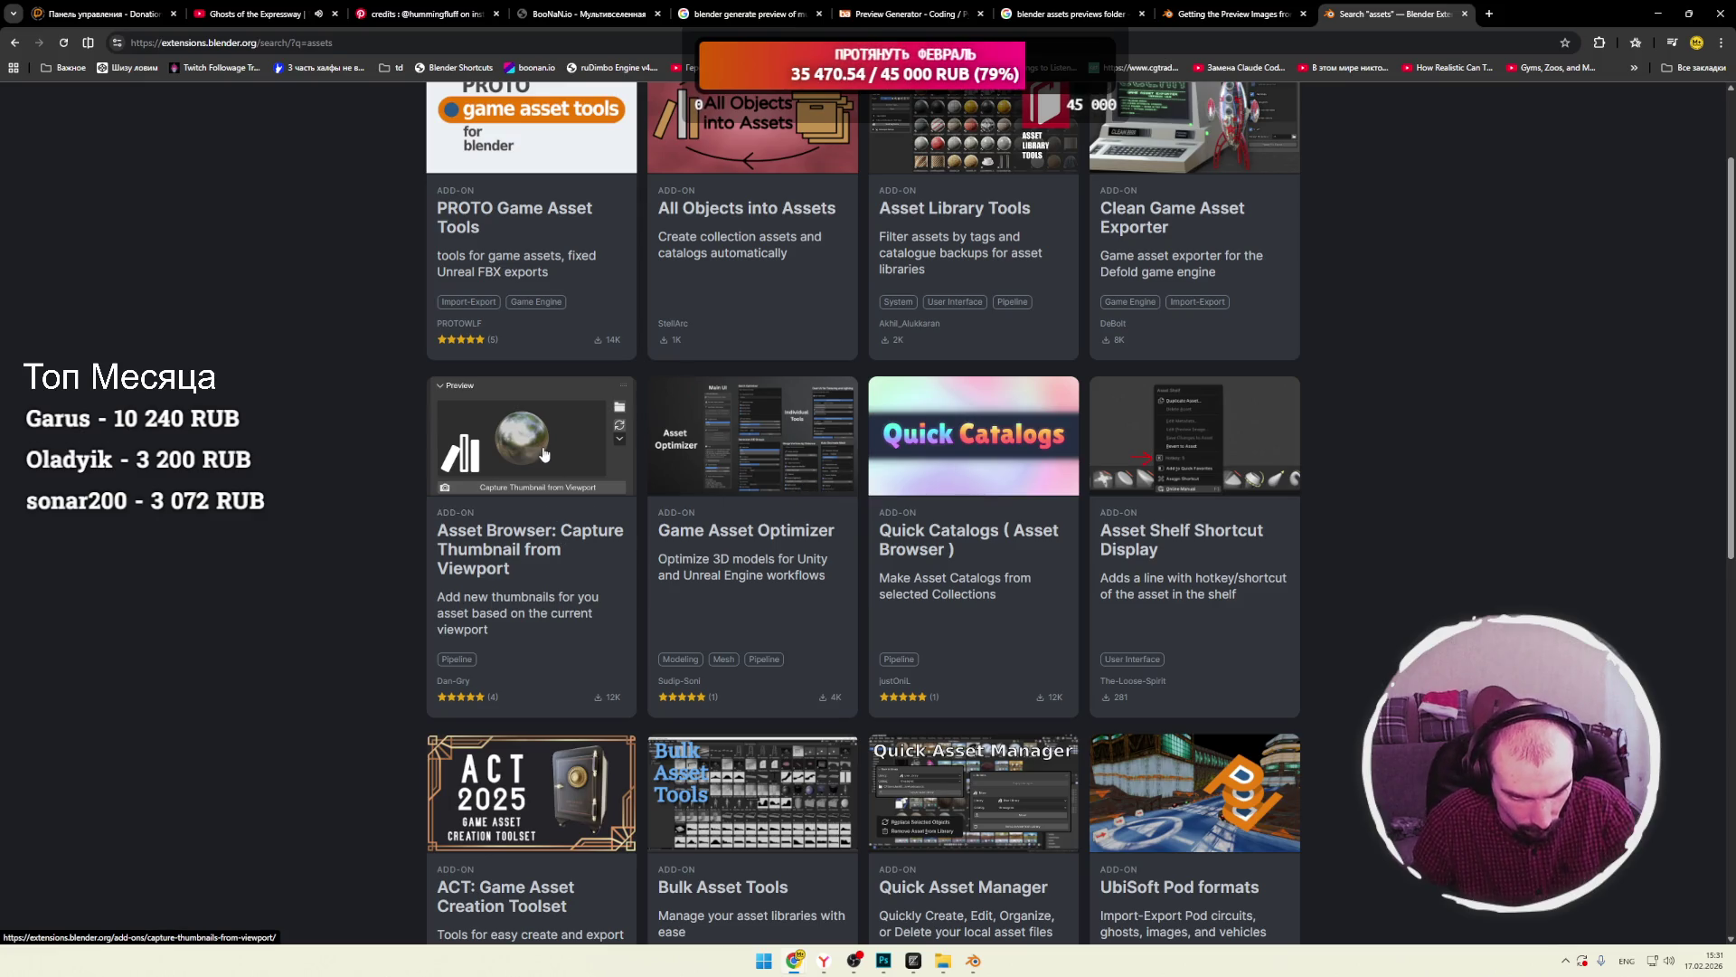
Open the Capture Thumbnail from Viewport add-on in its own tab and view its gallery screenshots.
{"action": "middle_click", "coordinate": [520, 541]}
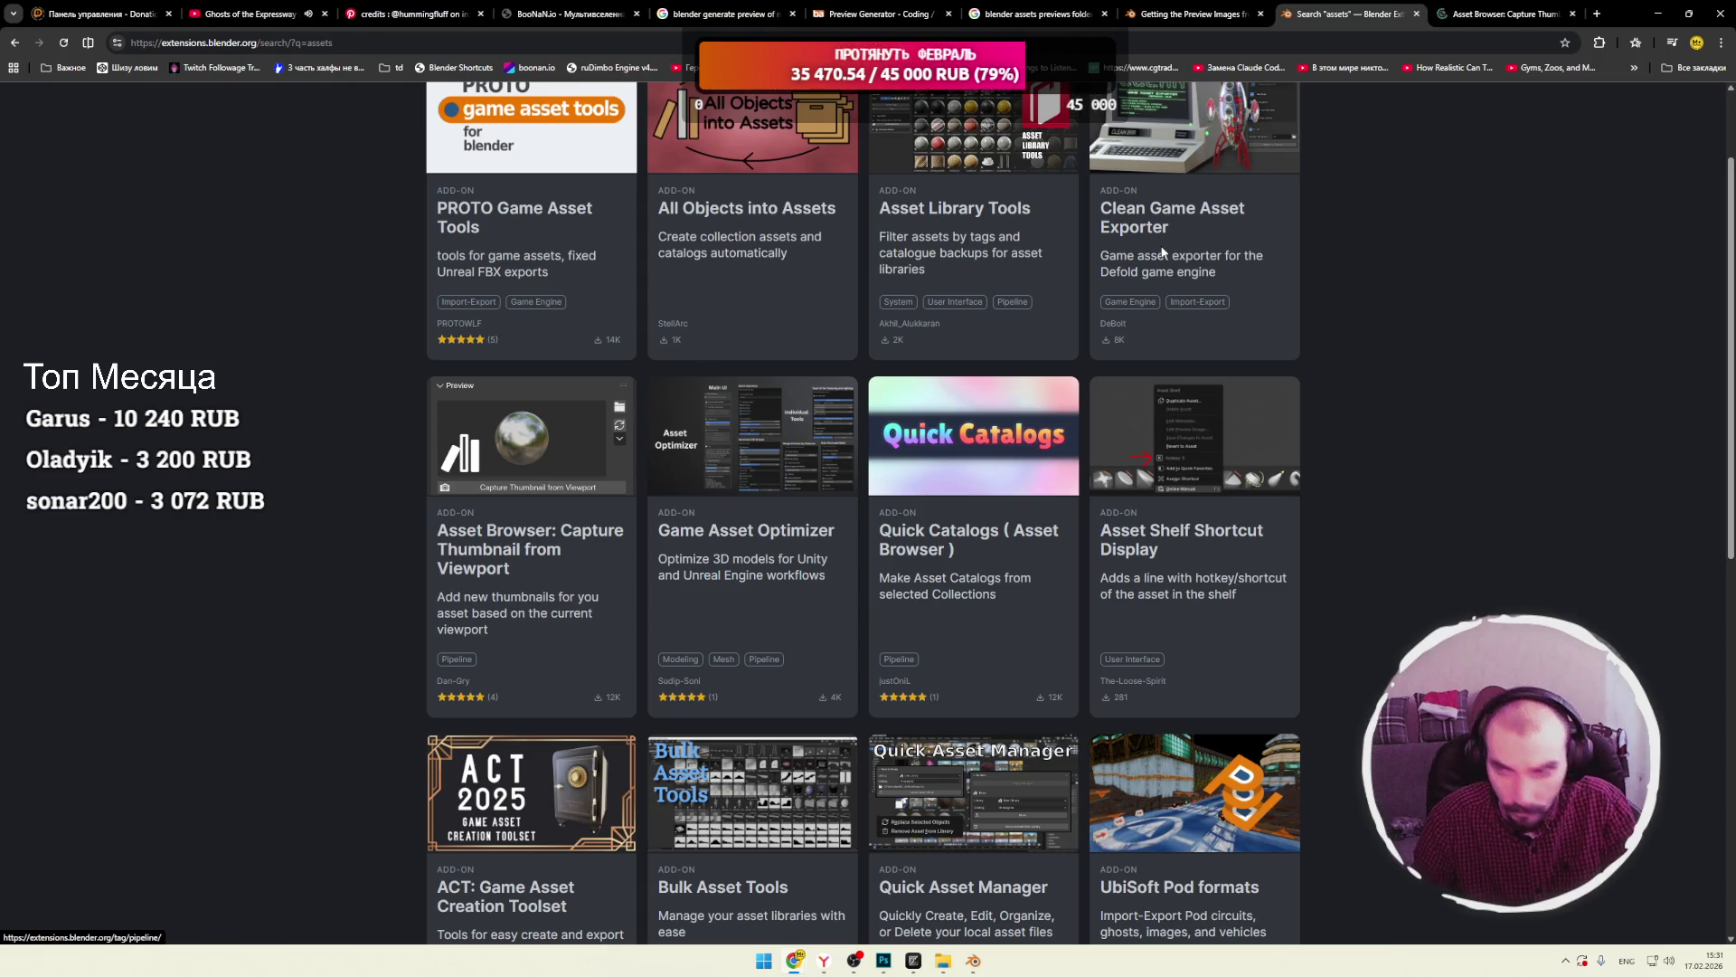
{"action": "left_click", "coordinate": [1492, 18]}
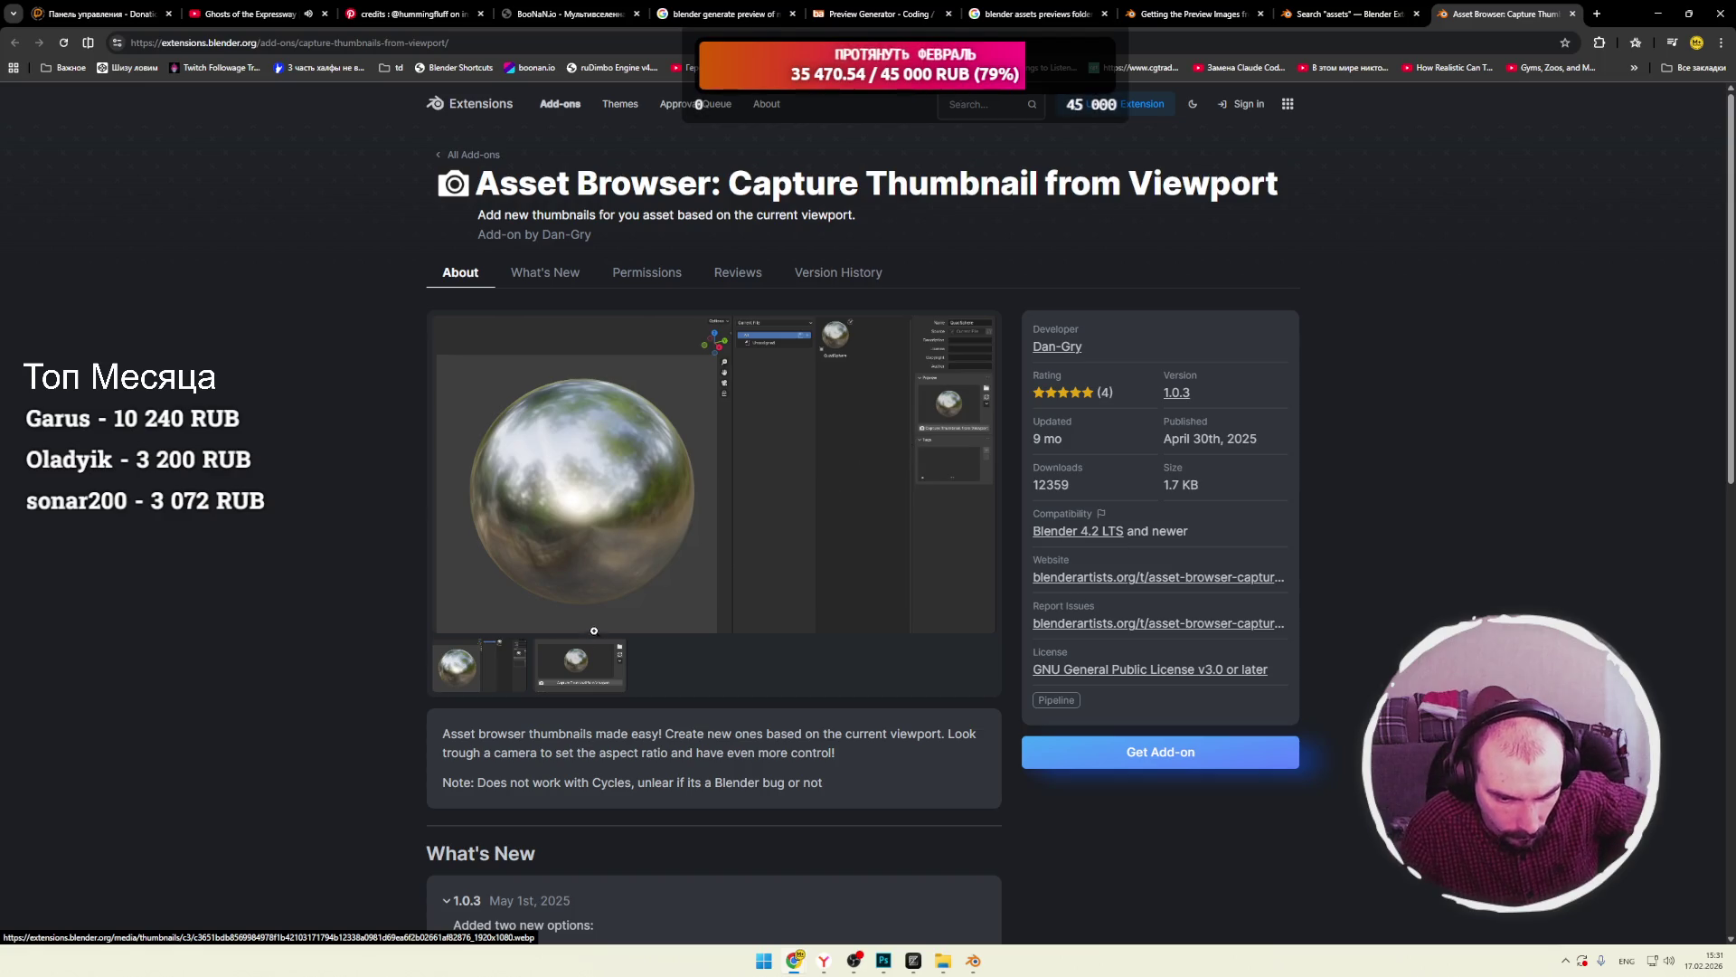
{"action": "left_click", "coordinate": [575, 680]}
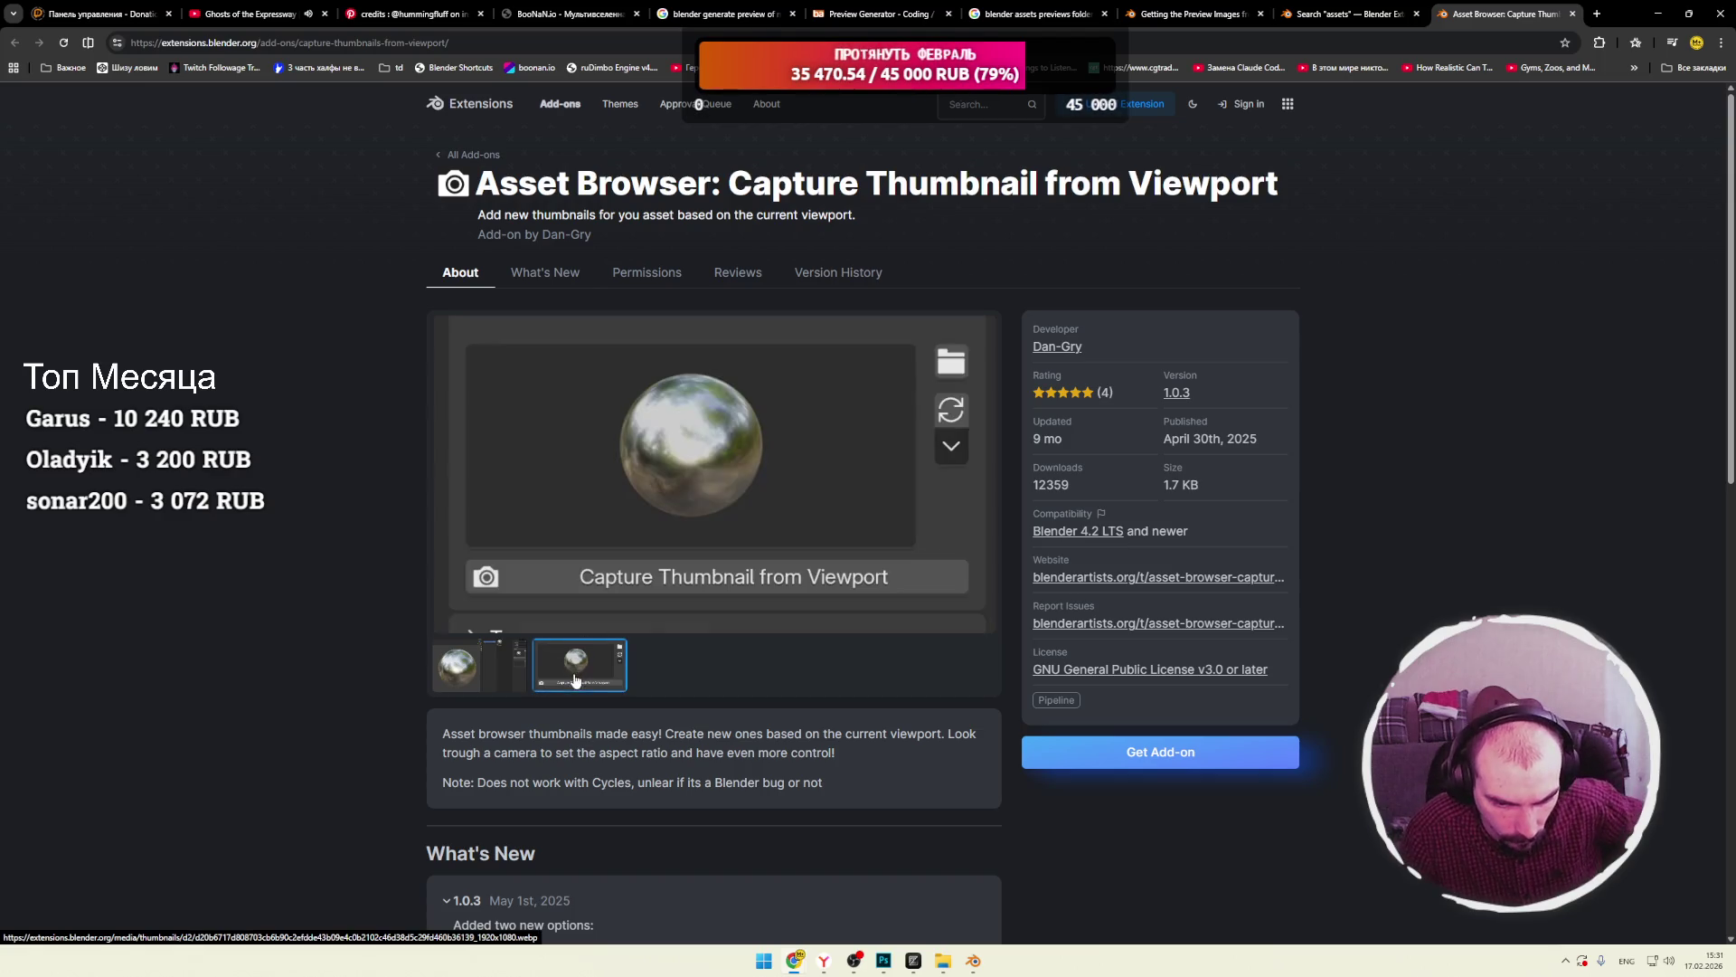
{"action": "left_click", "coordinate": [484, 678]}
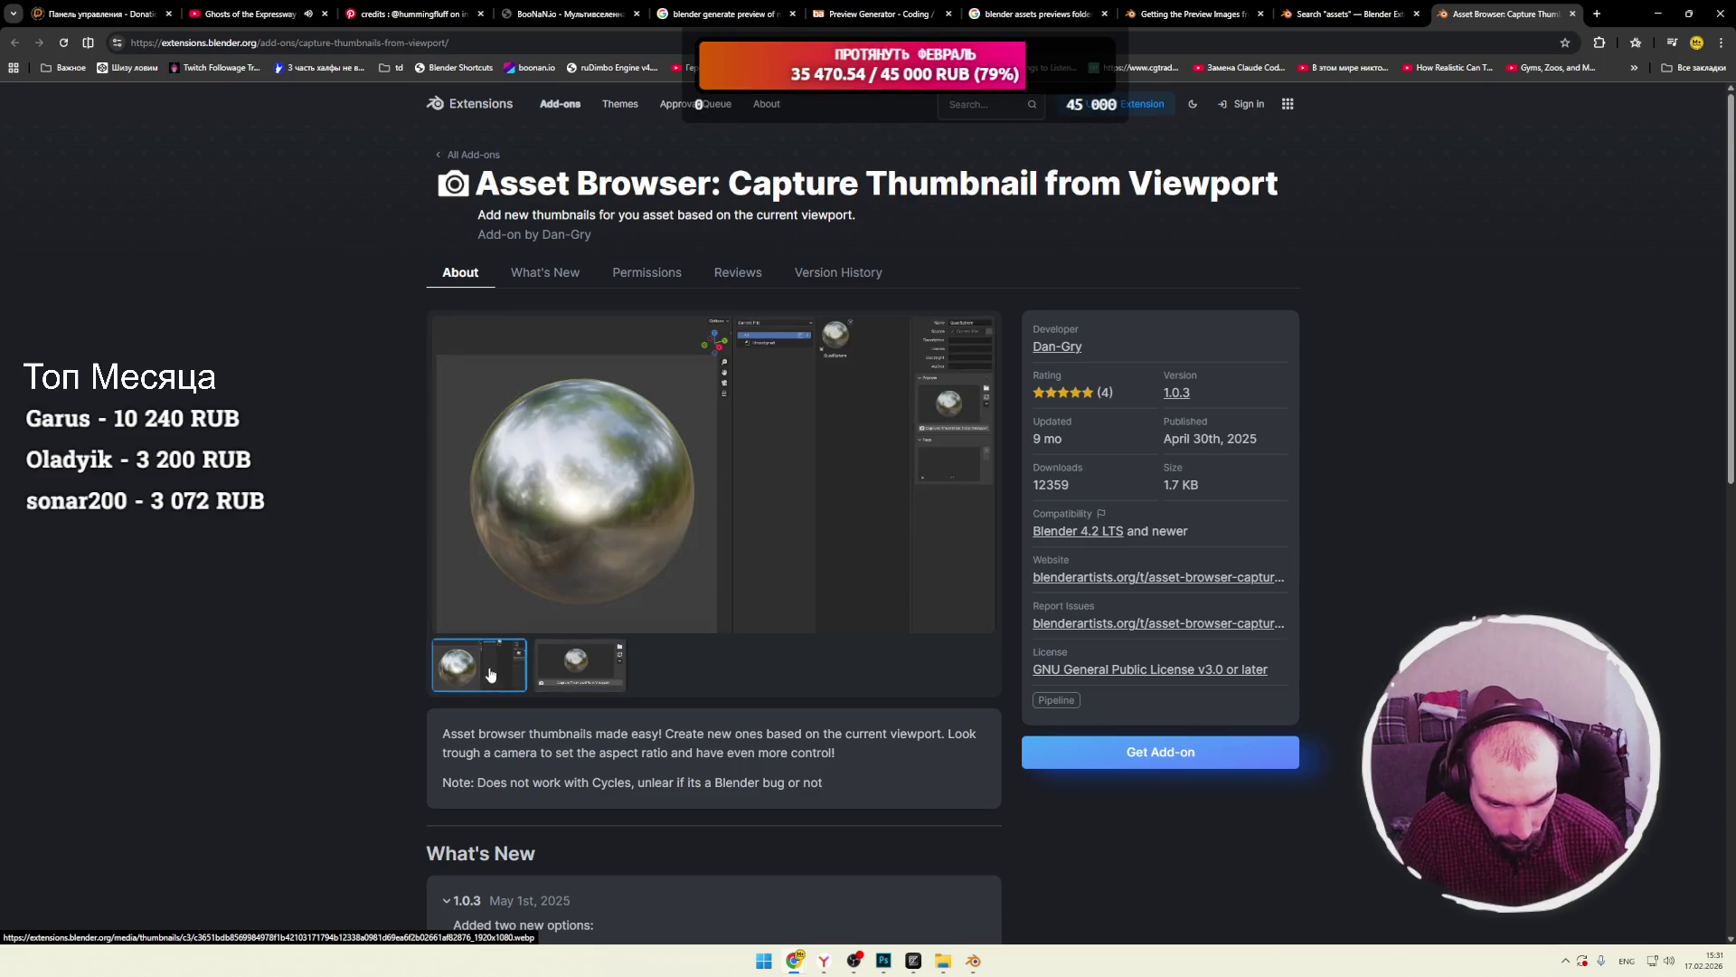
{"action": "left_click", "coordinate": [577, 673]}
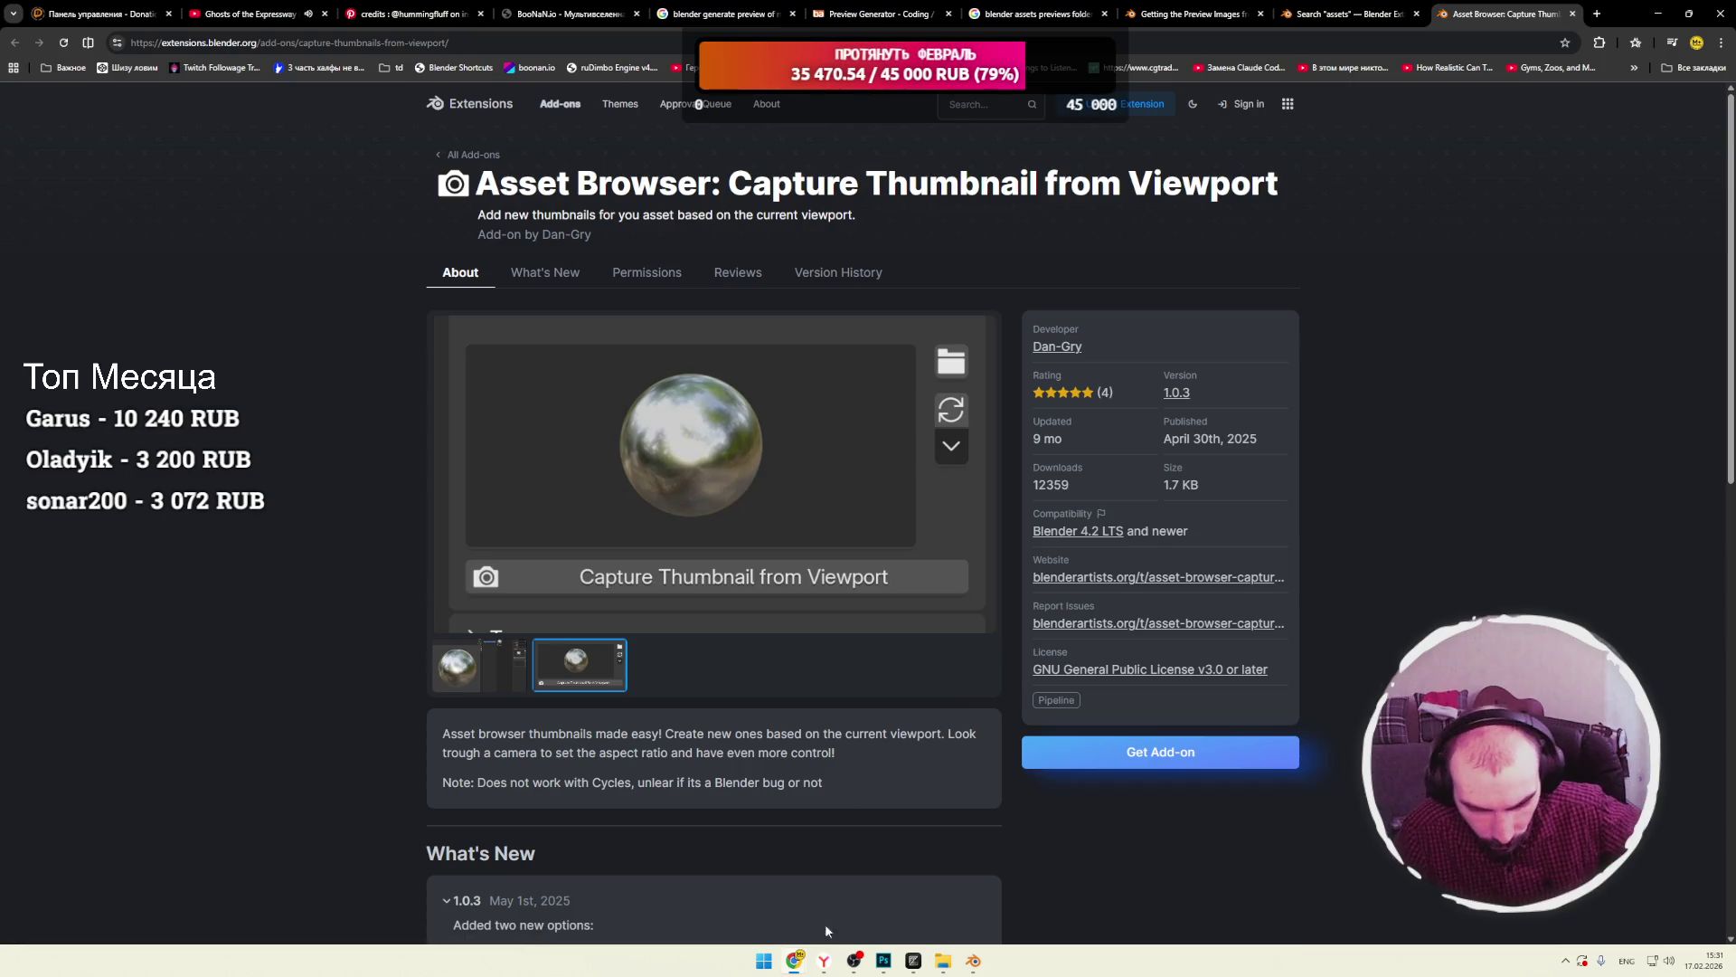
Restore File Explorer and browse via the Storage (S:) and C: drives to Program Files.
{"action": "mouse_move", "coordinate": [943, 960]}
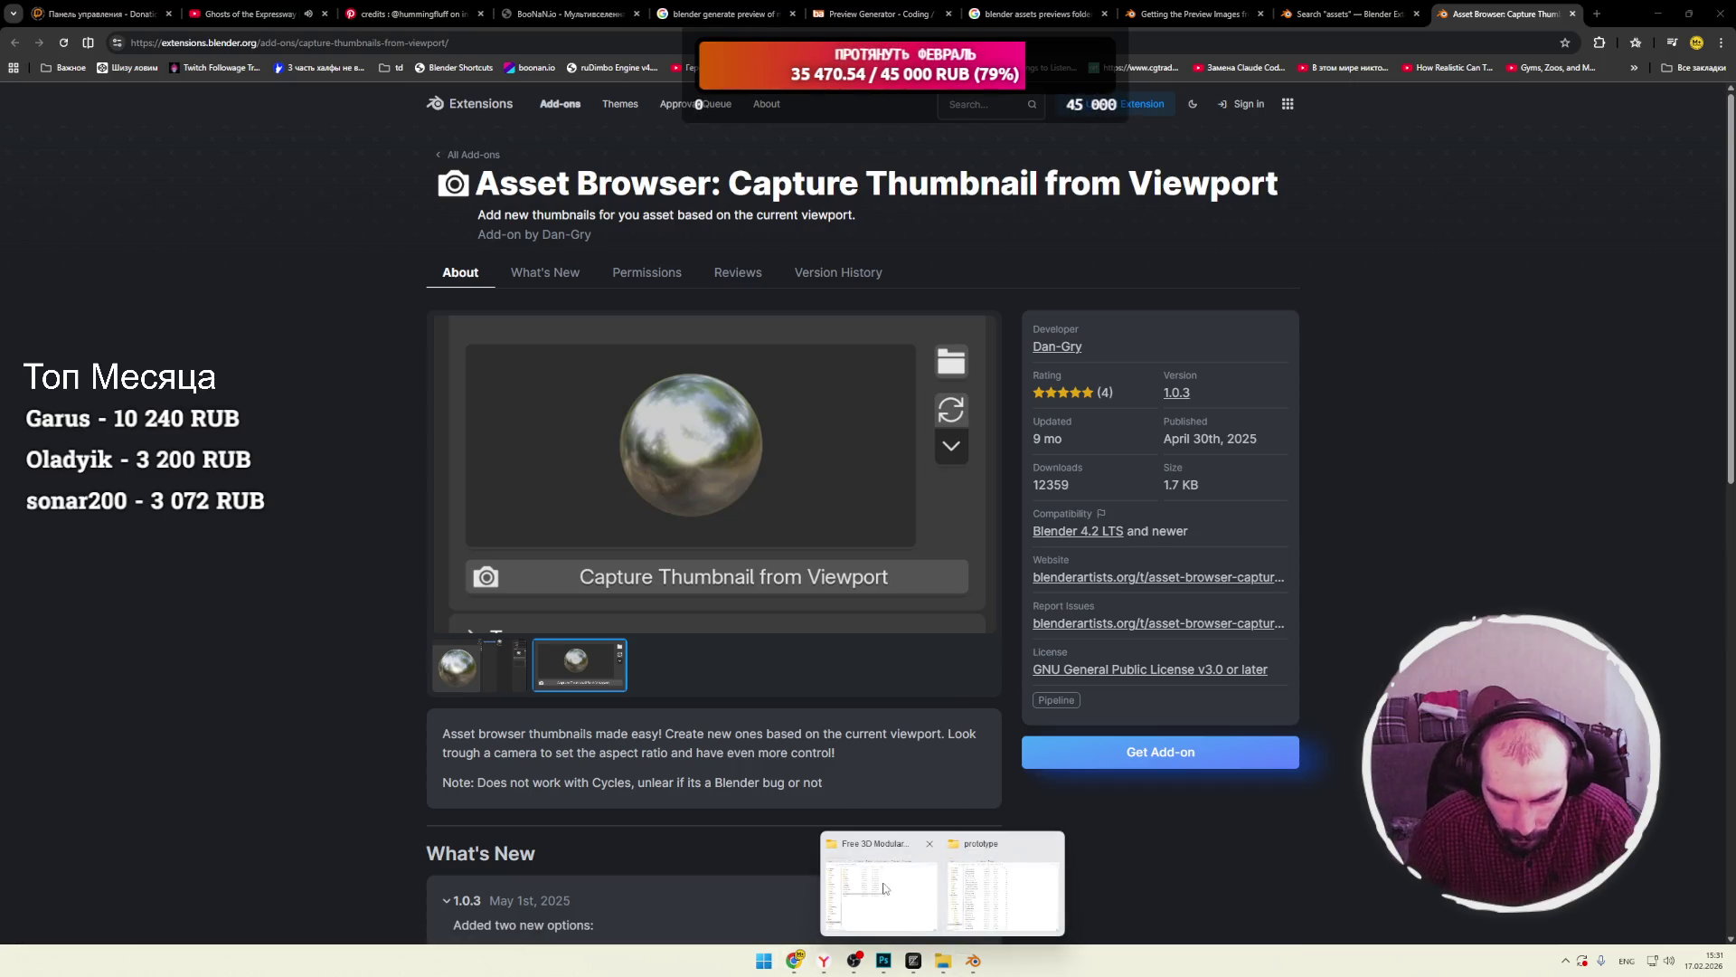
{"action": "left_click", "coordinate": [887, 888]}
{"action": "left_click", "coordinate": [647, 333]}
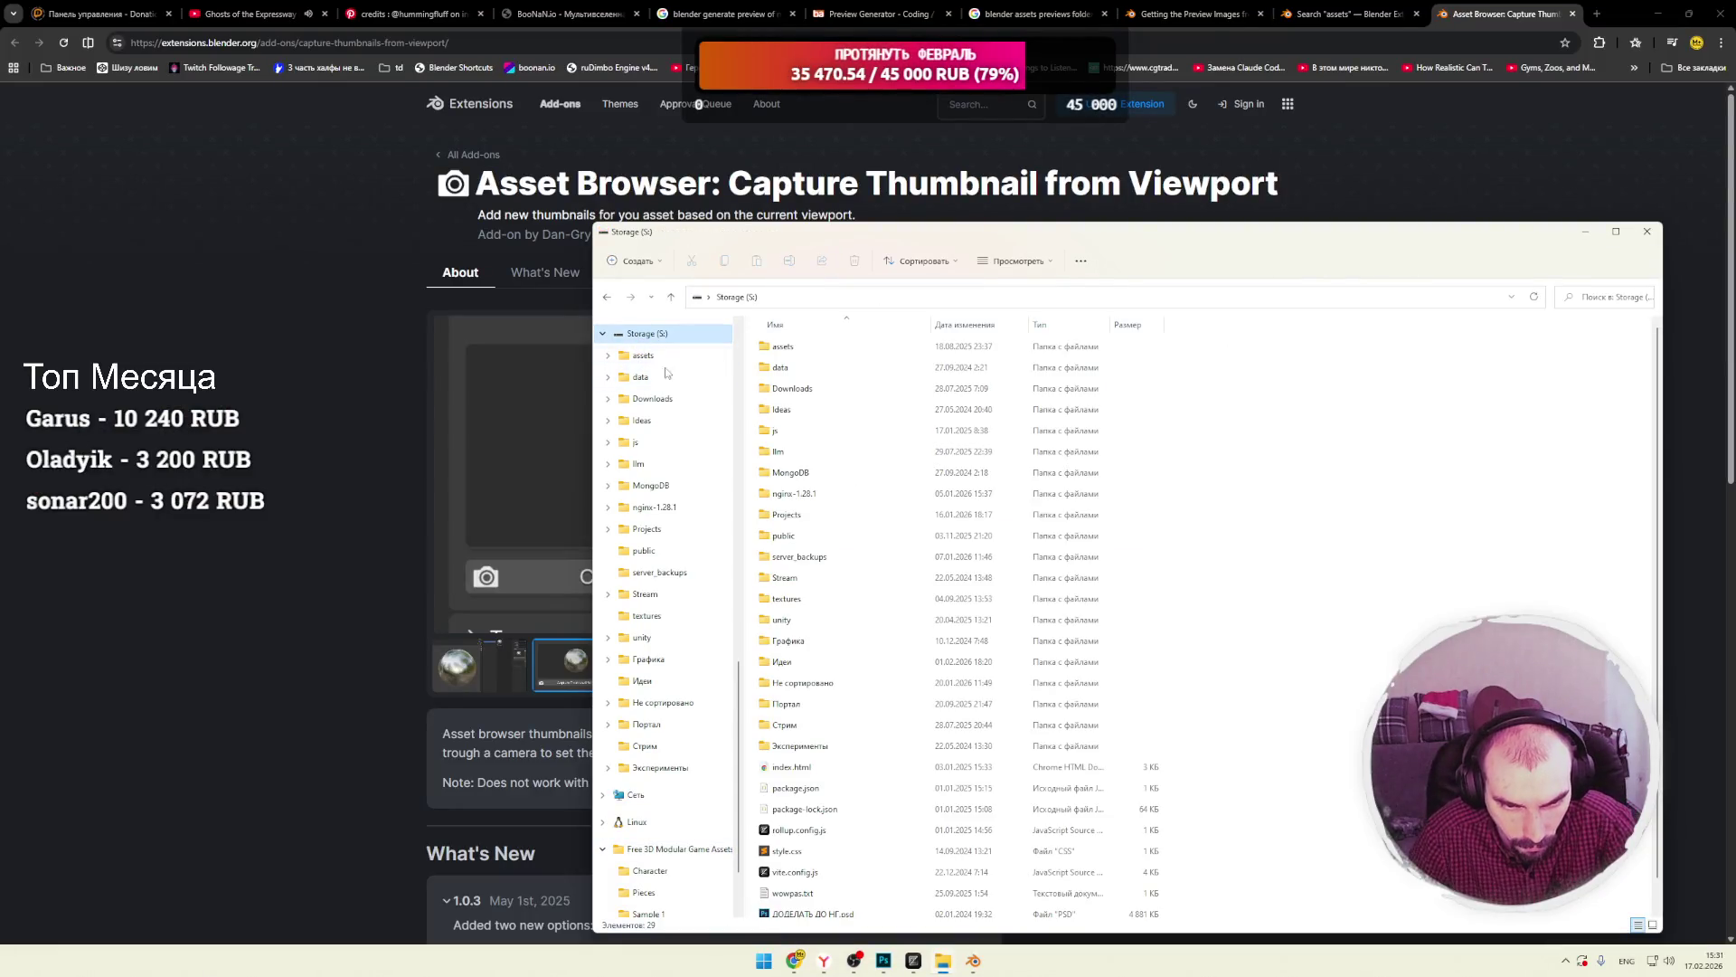
{"action": "scroll", "coordinate": [740, 649], "scroll_direction": "up", "scroll_amount": 3}
{"action": "scroll", "coordinate": [740, 650], "scroll_direction": "up", "scroll_amount": 7}
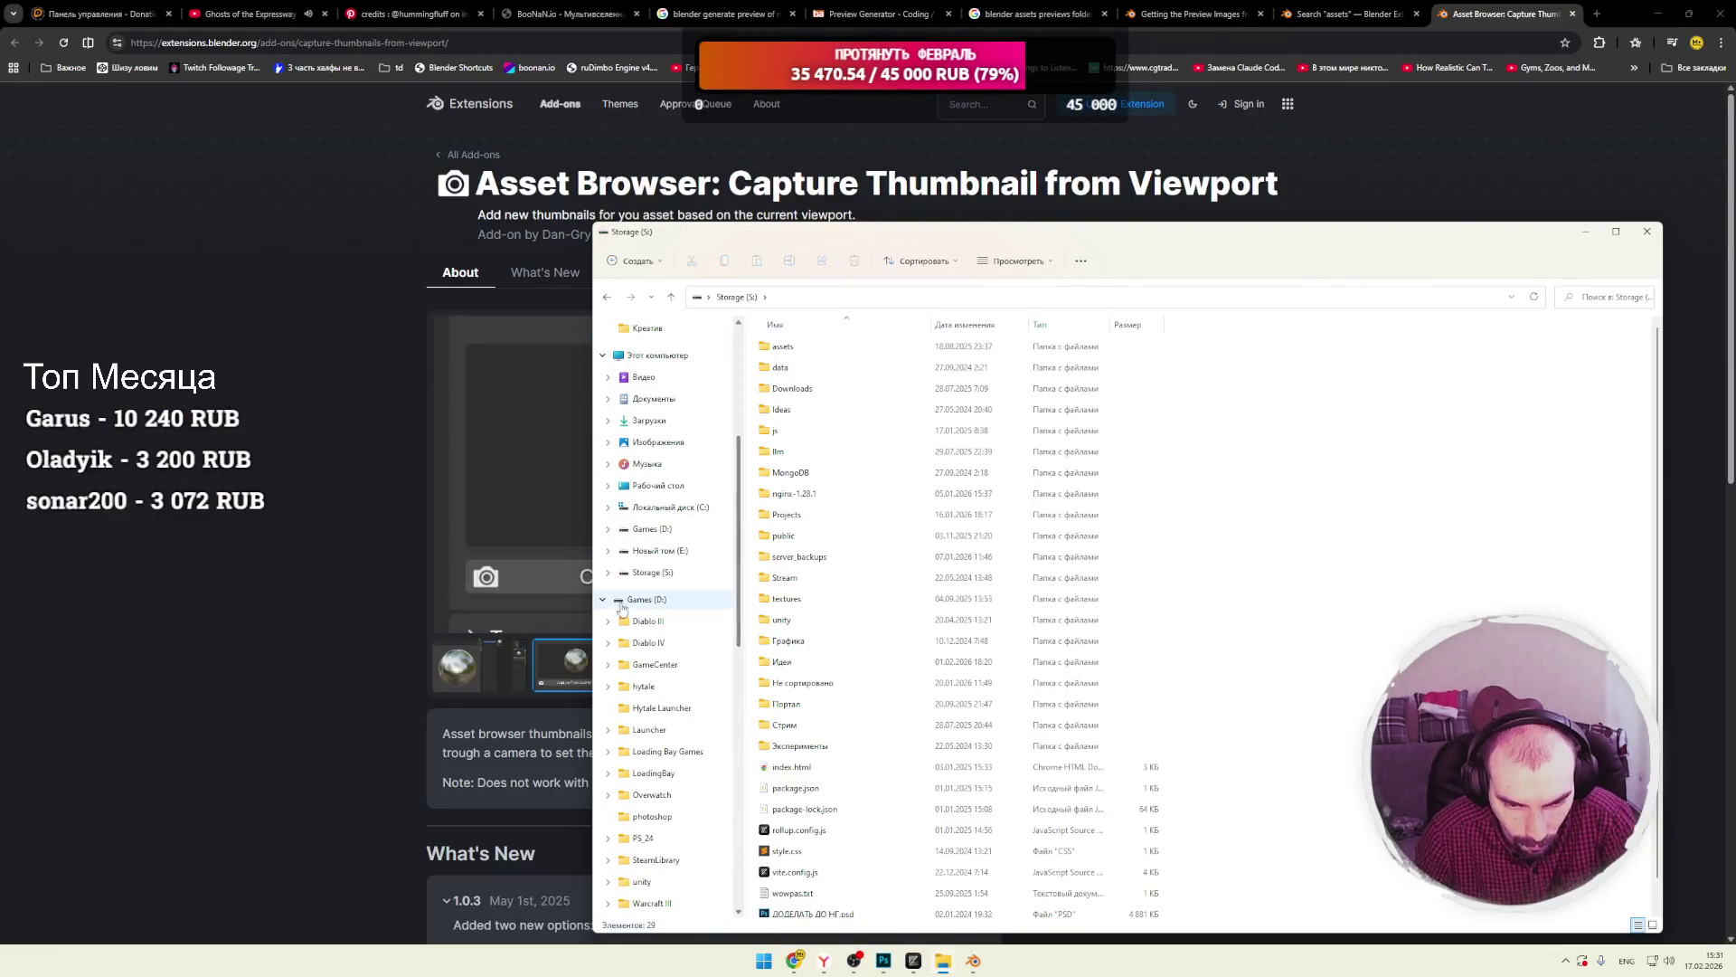
{"action": "left_click", "coordinate": [669, 507]}
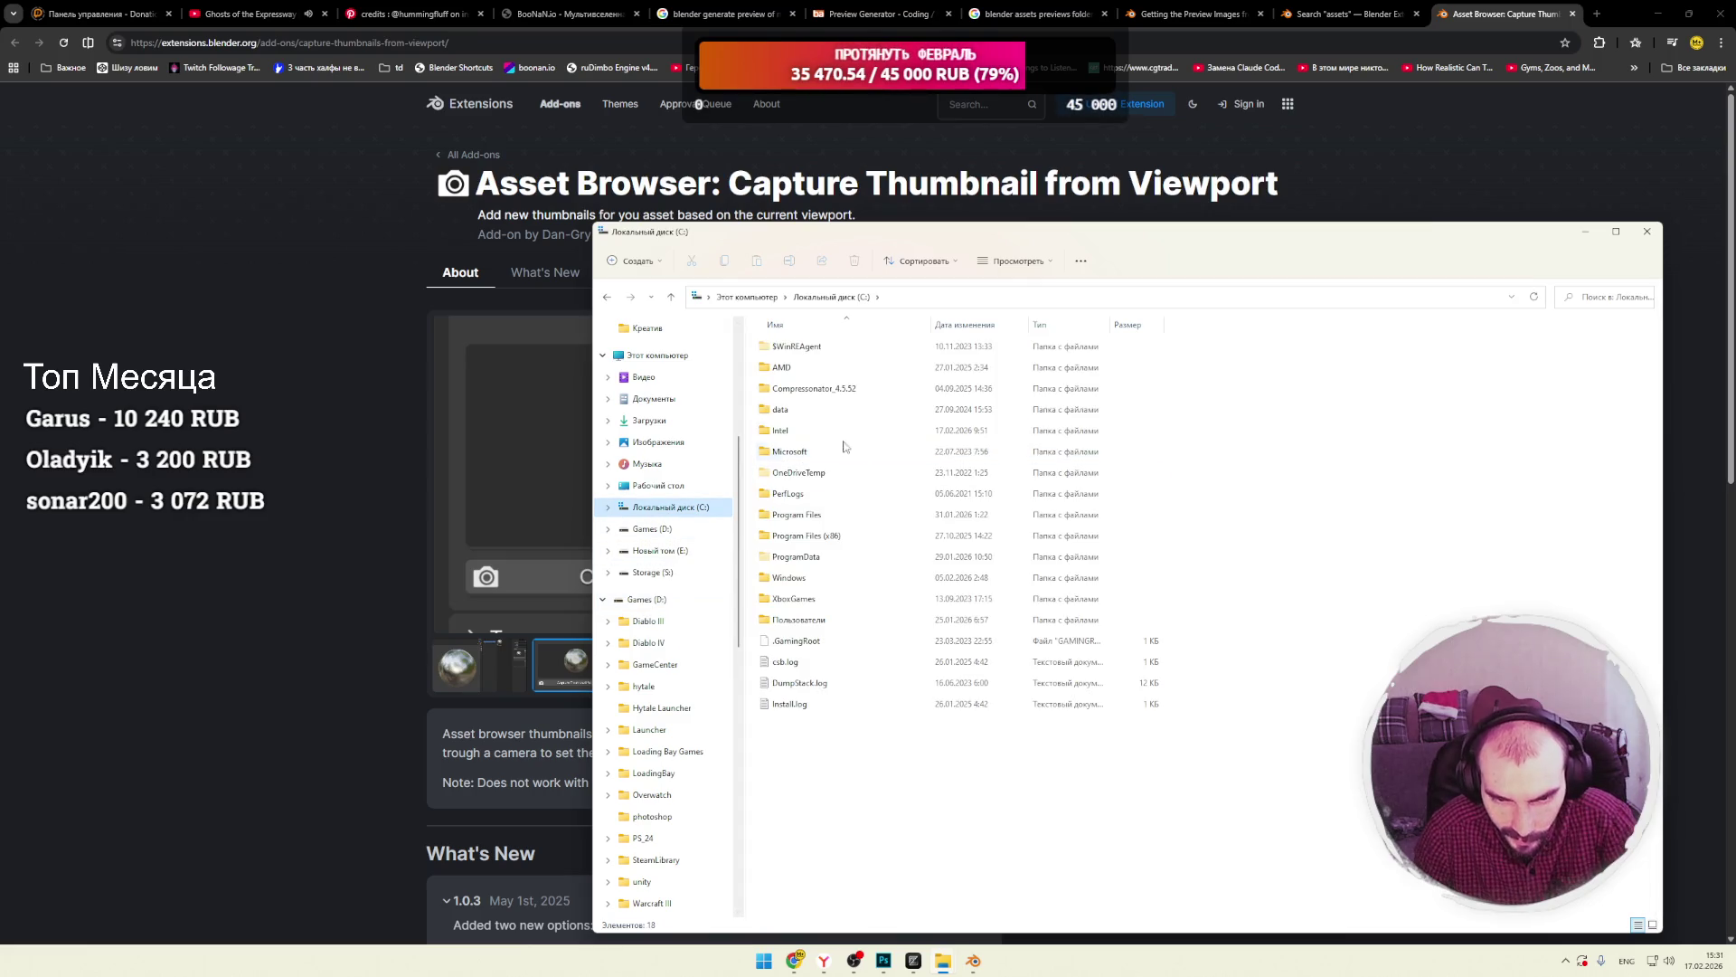
{"action": "double_click", "coordinate": [813, 516]}
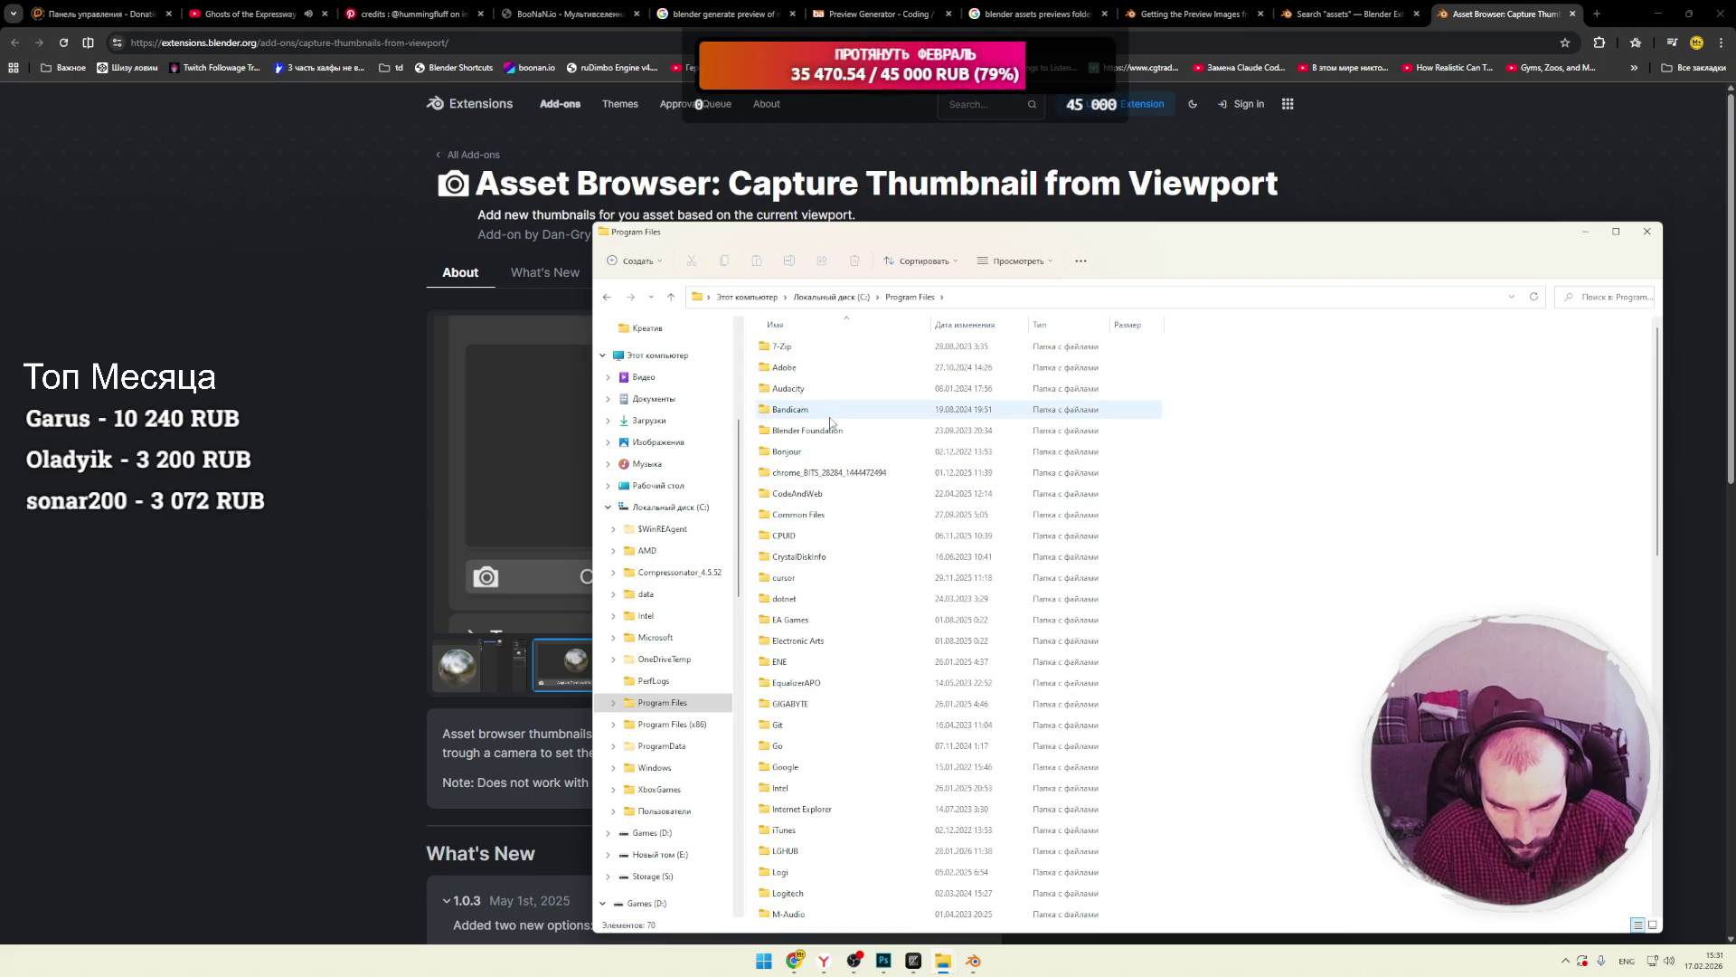
Enter %appdata% in the address bar to reach the AppData Roaming folder.
{"action": "left_click", "coordinate": [972, 302]}
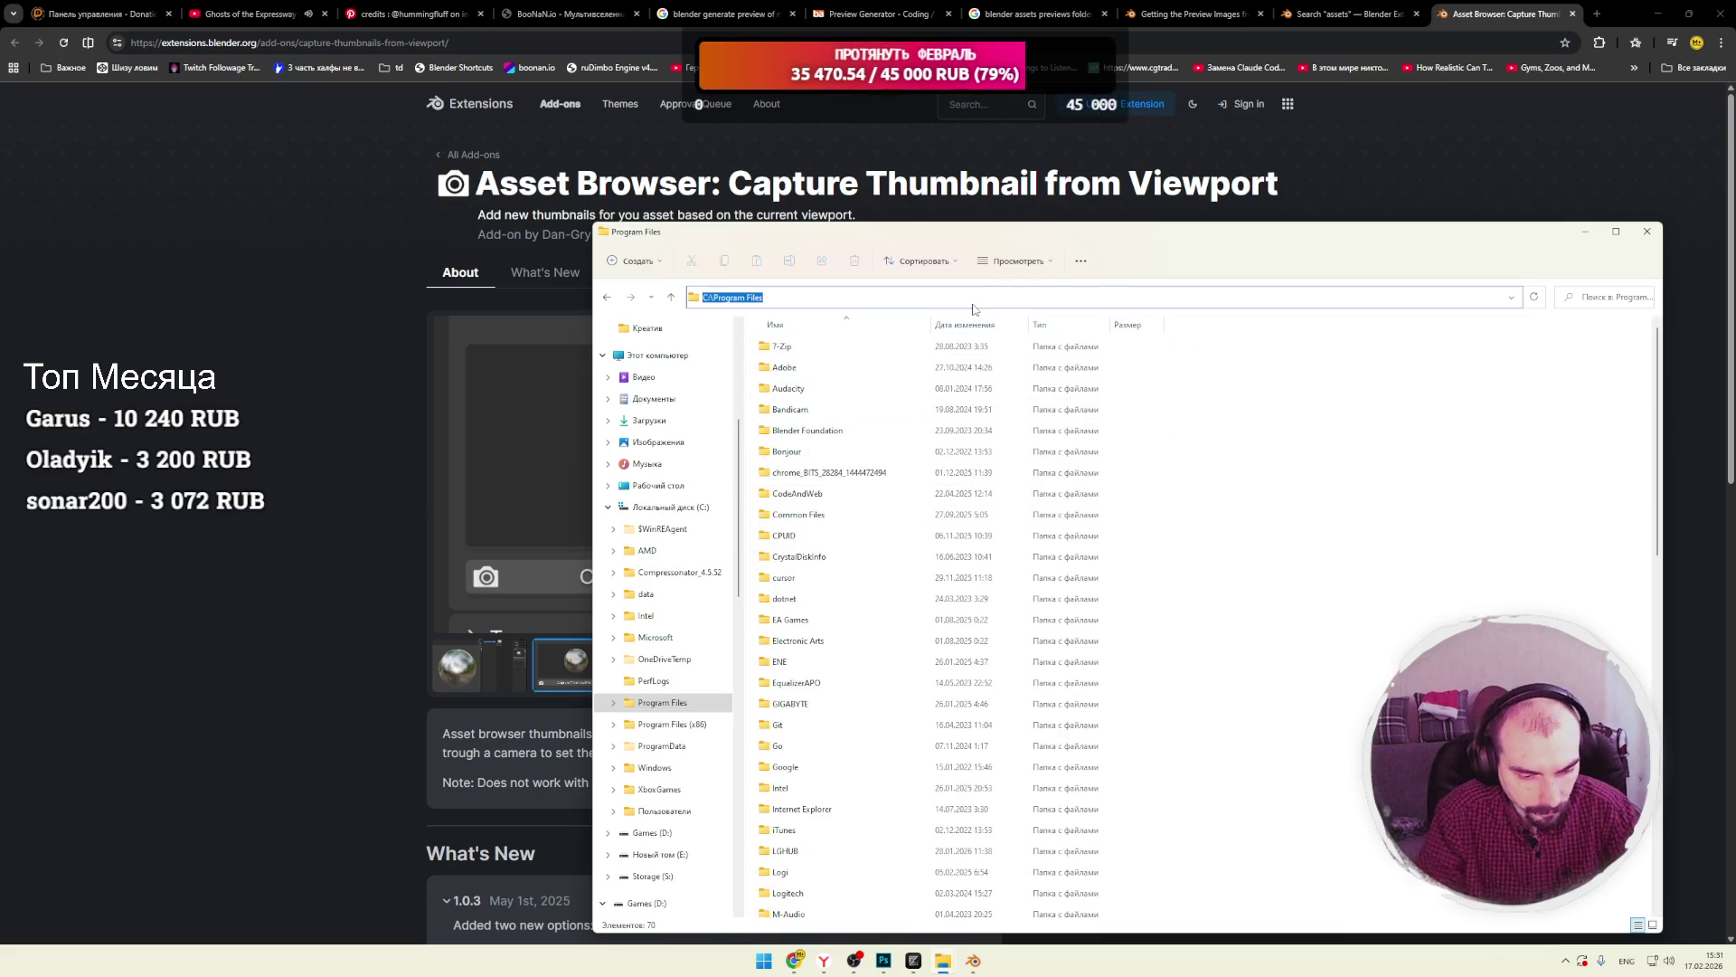
{"action": "type", "text": "%"}
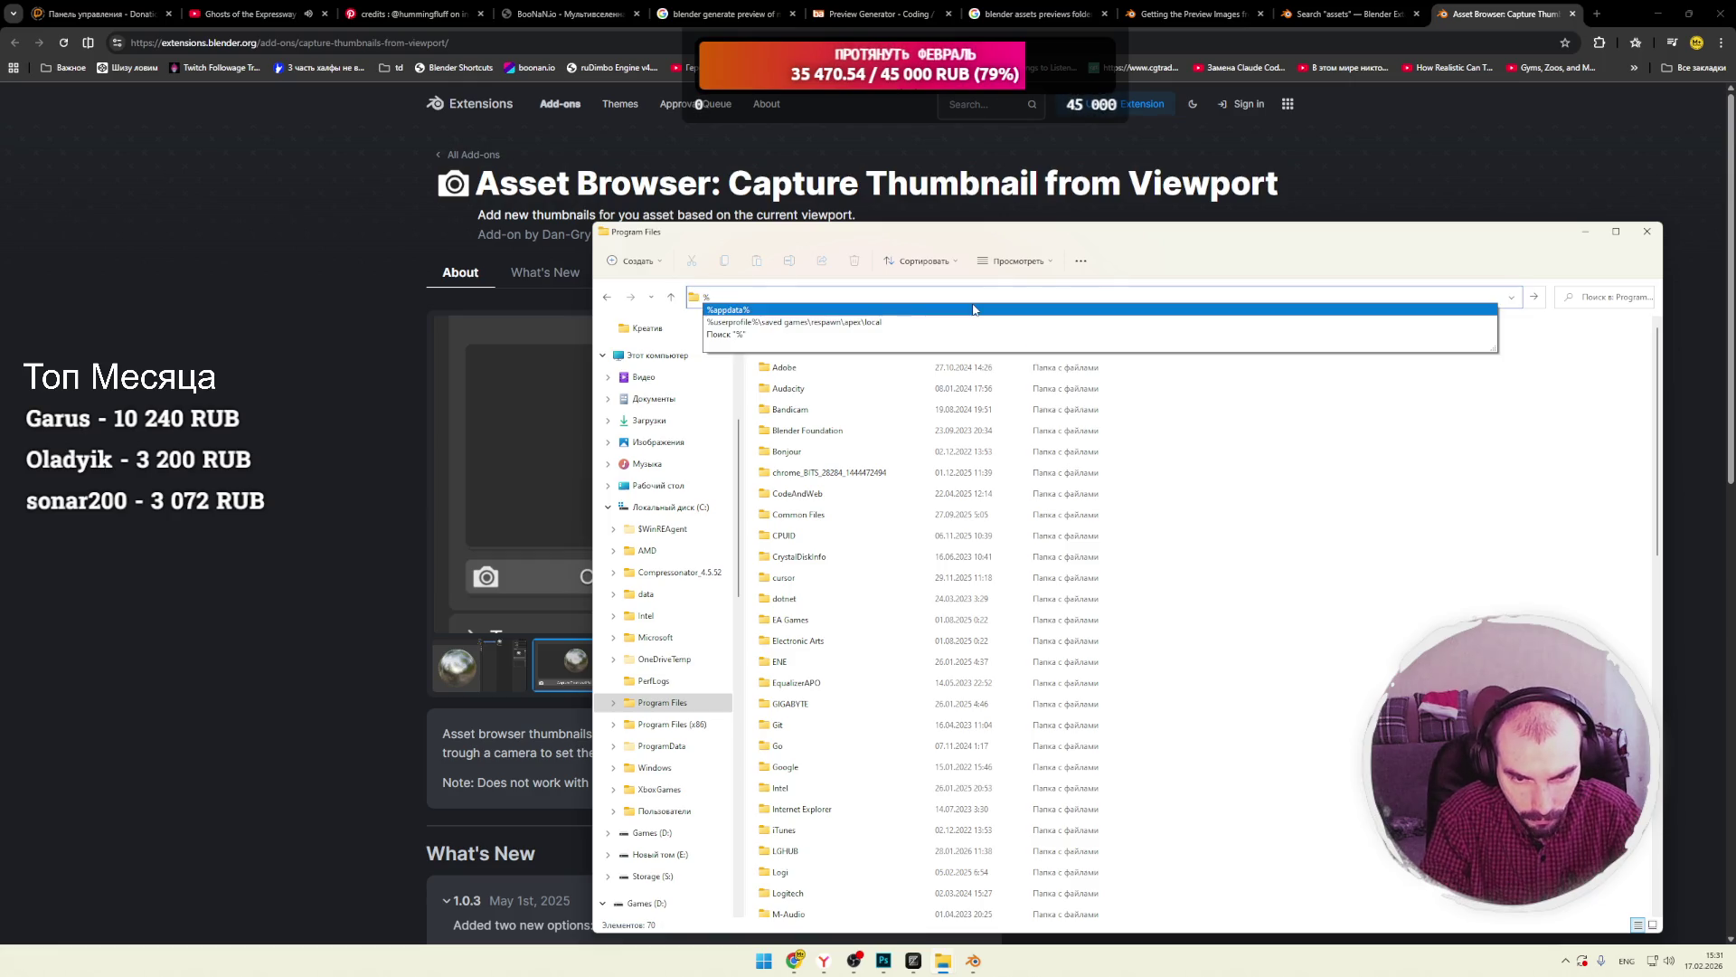
{"action": "key", "text": "Escape"}
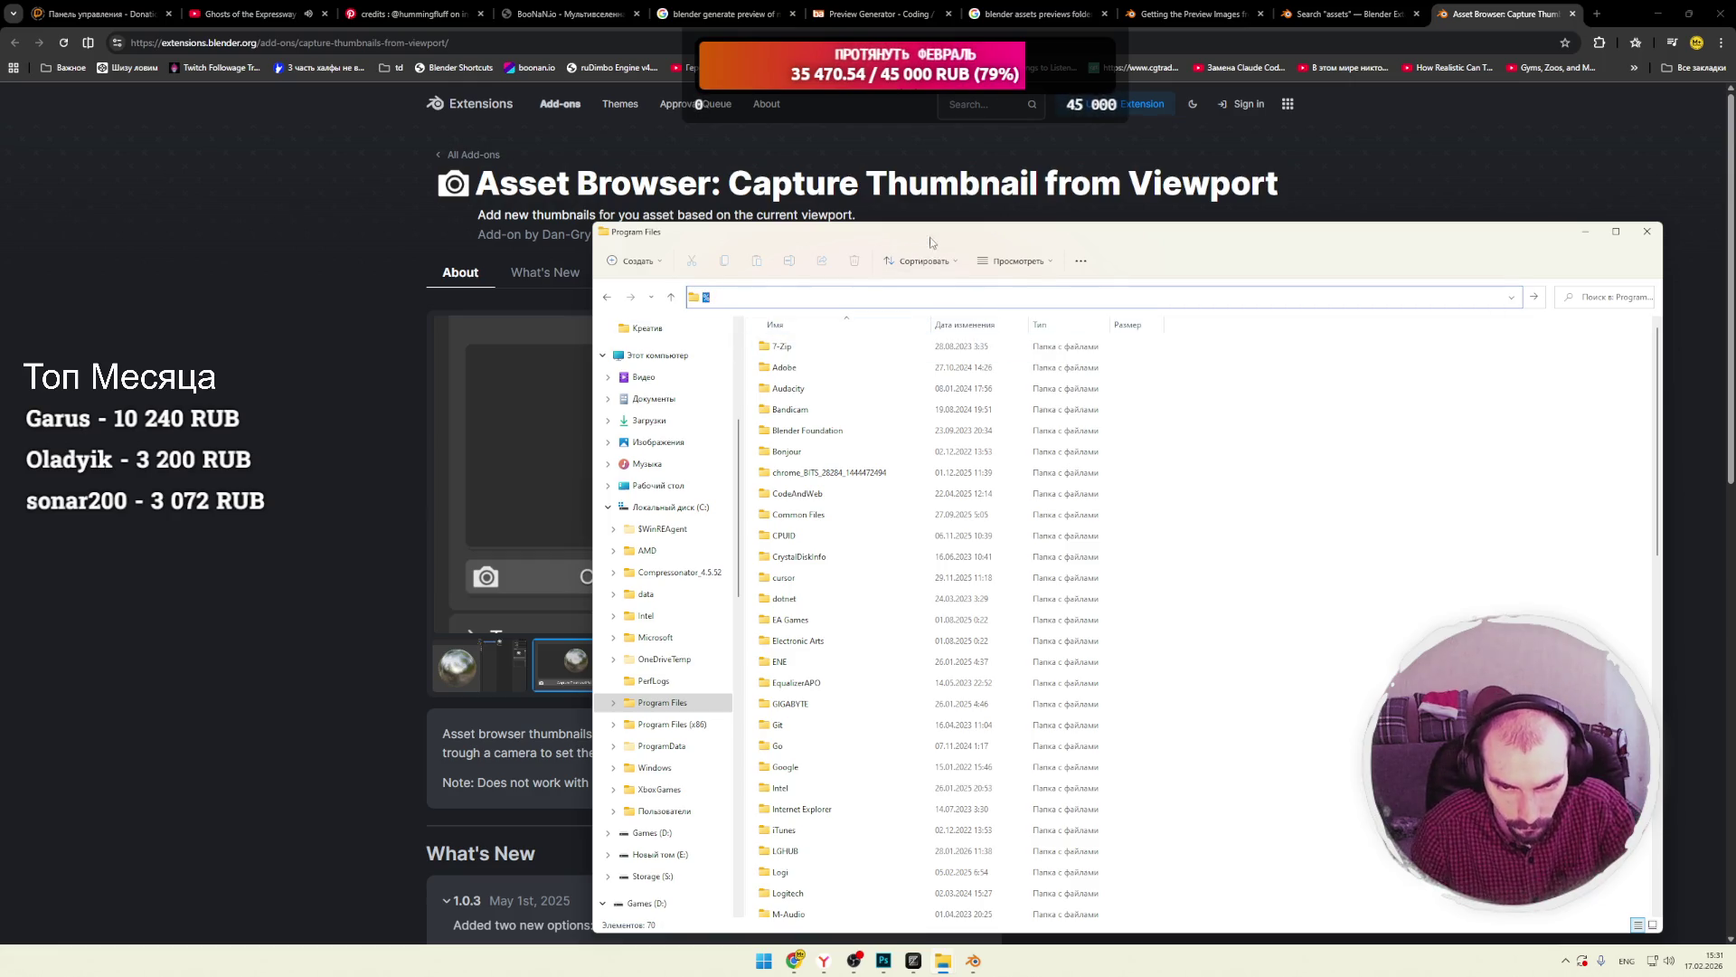
{"action": "key", "text": "Return"}
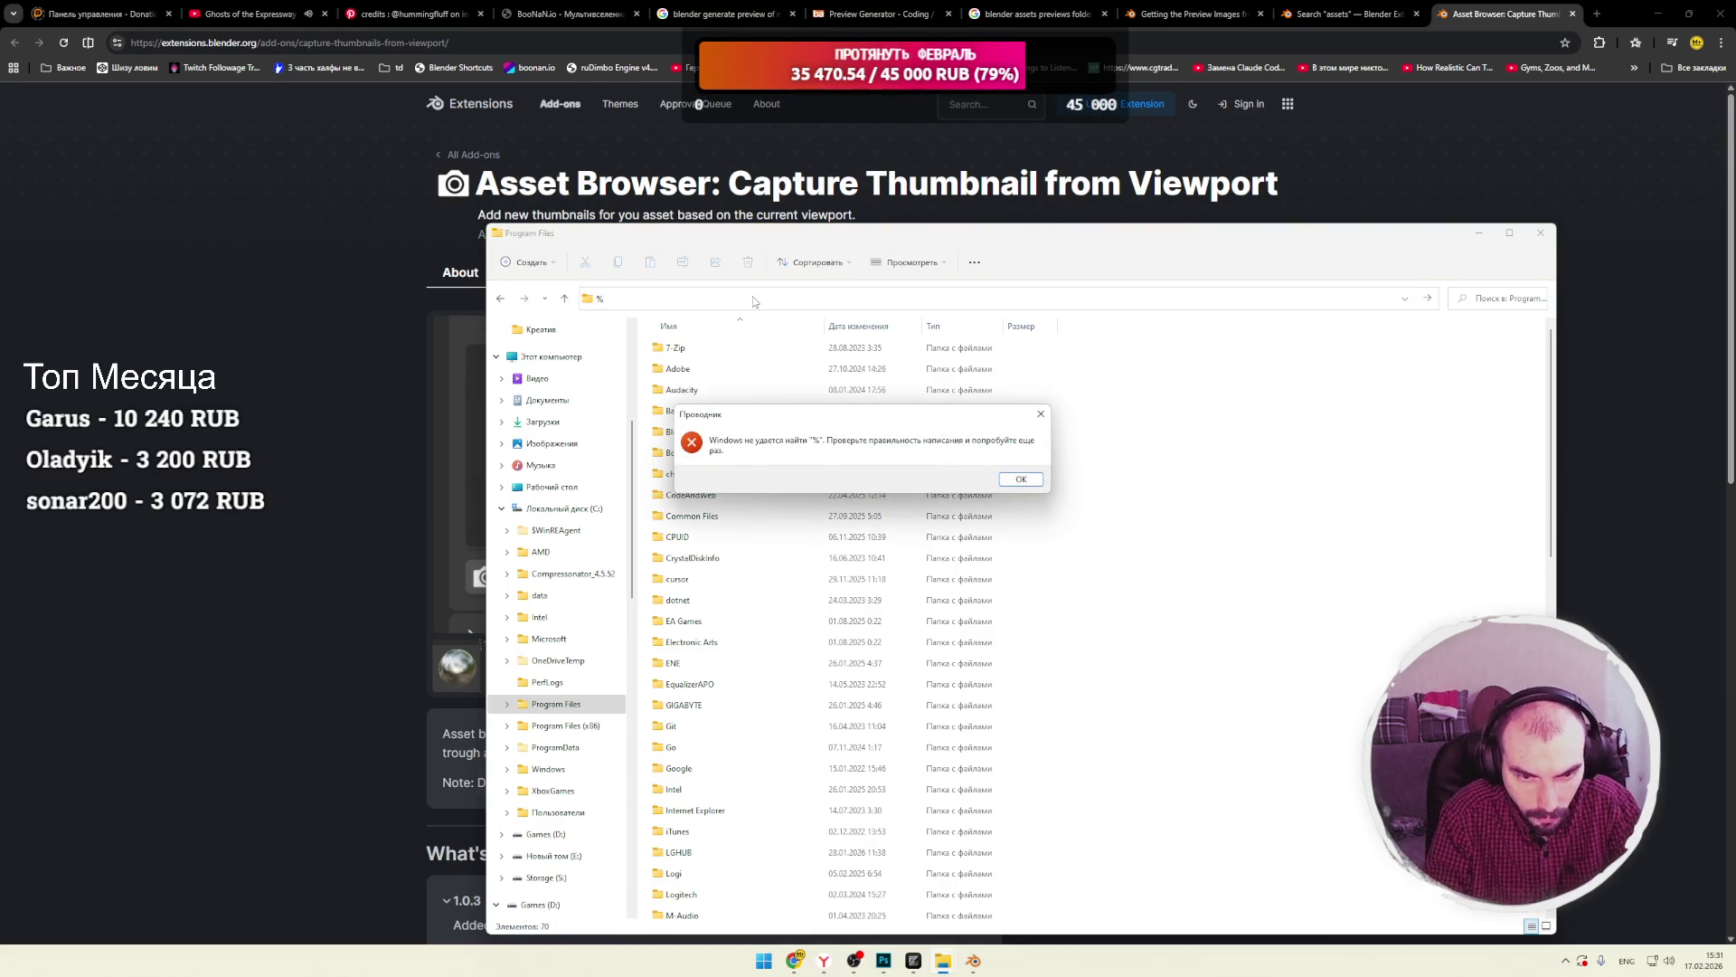
{"action": "left_click", "coordinate": [1031, 480]}
{"action": "type", "text": "%ap"}
{"action": "key", "text": "Down"}
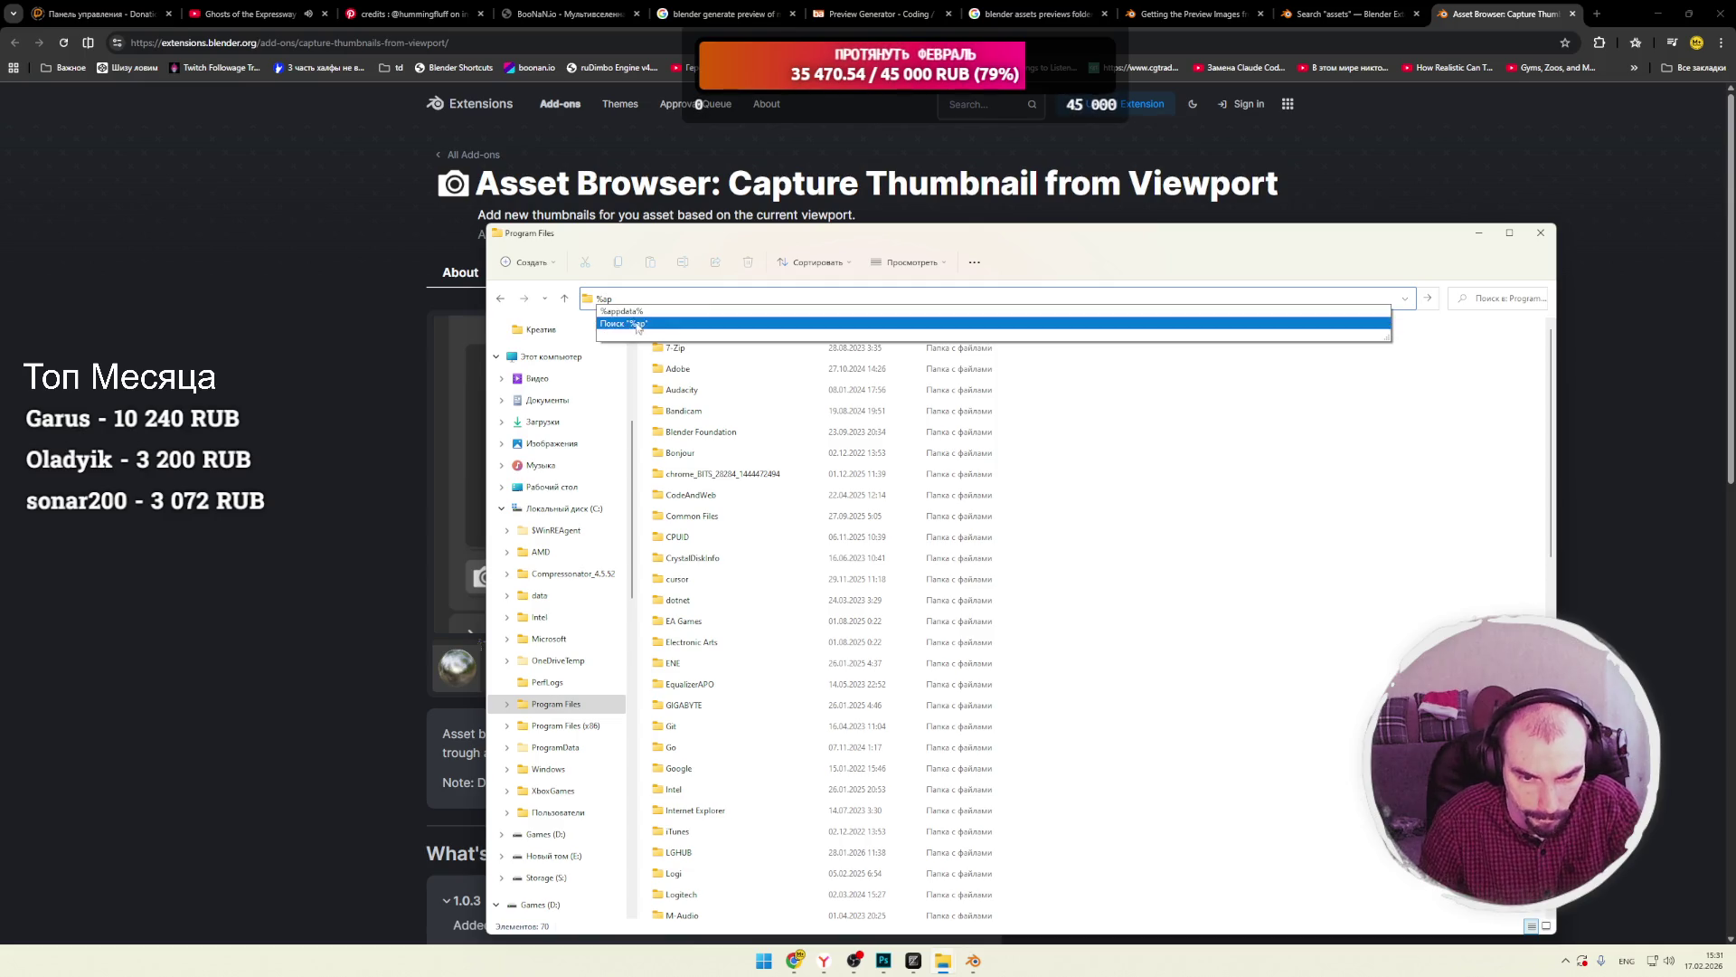
{"action": "key", "text": "Return"}
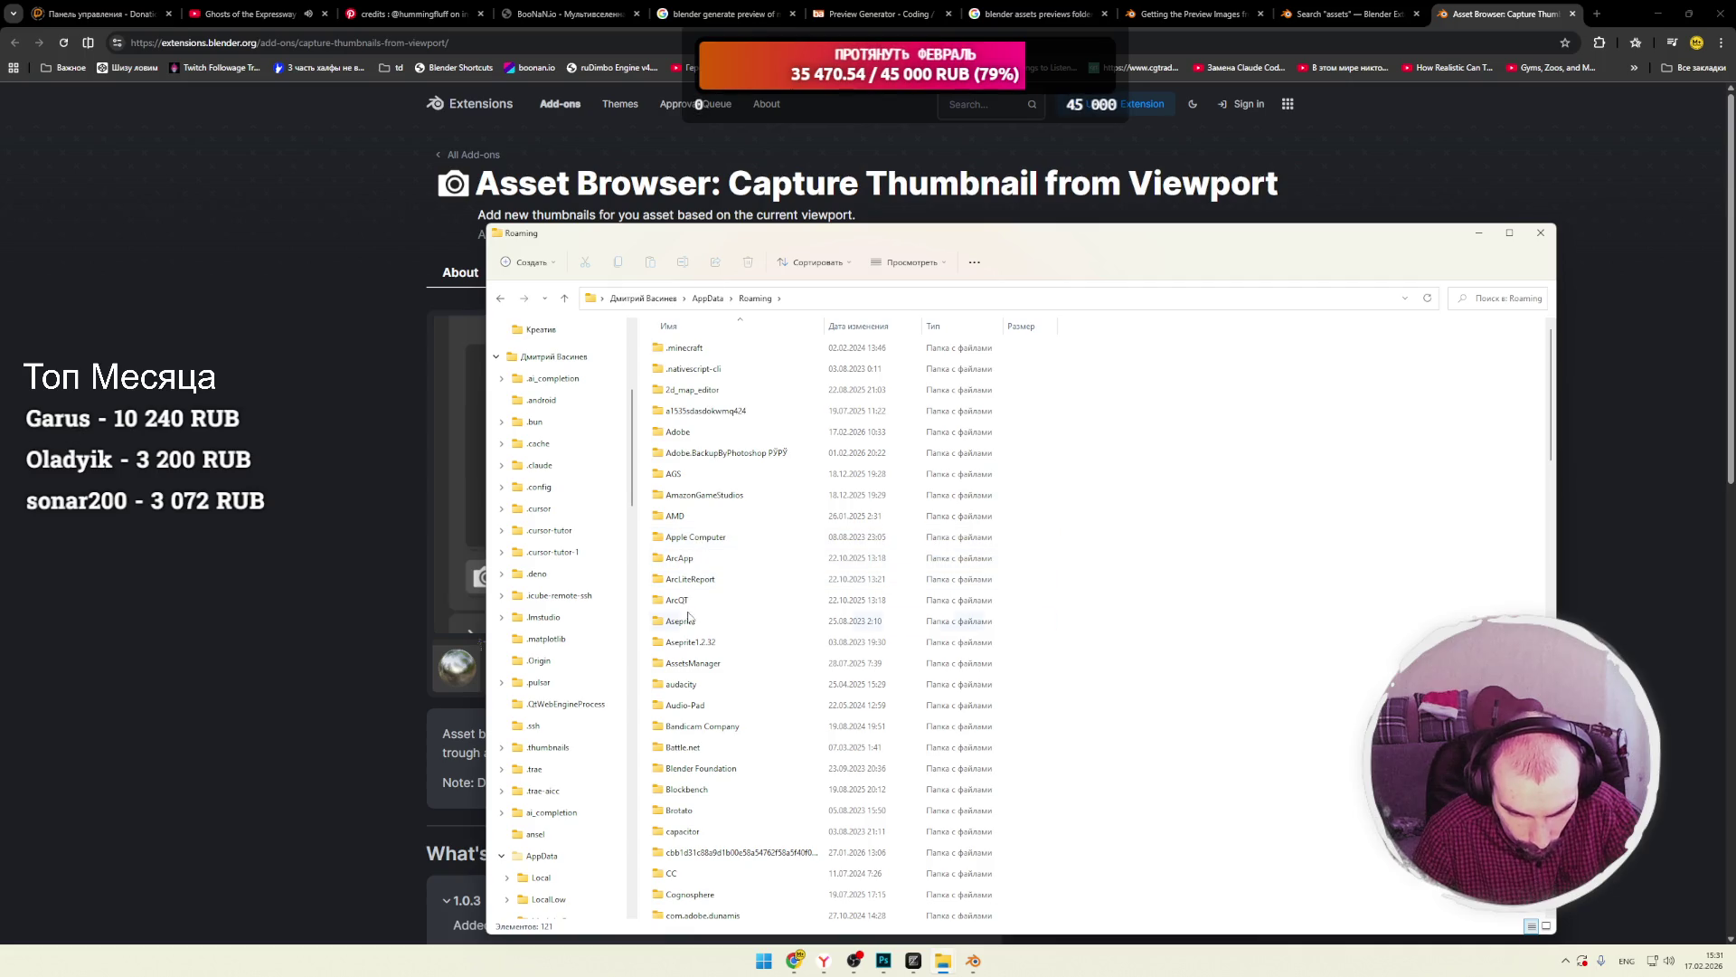
Open Blender Foundation\Blender\5.0, look in config, then open extensions\user_default.
{"action": "double_click", "coordinate": [685, 769]}
{"action": "double_click", "coordinate": [678, 347]}
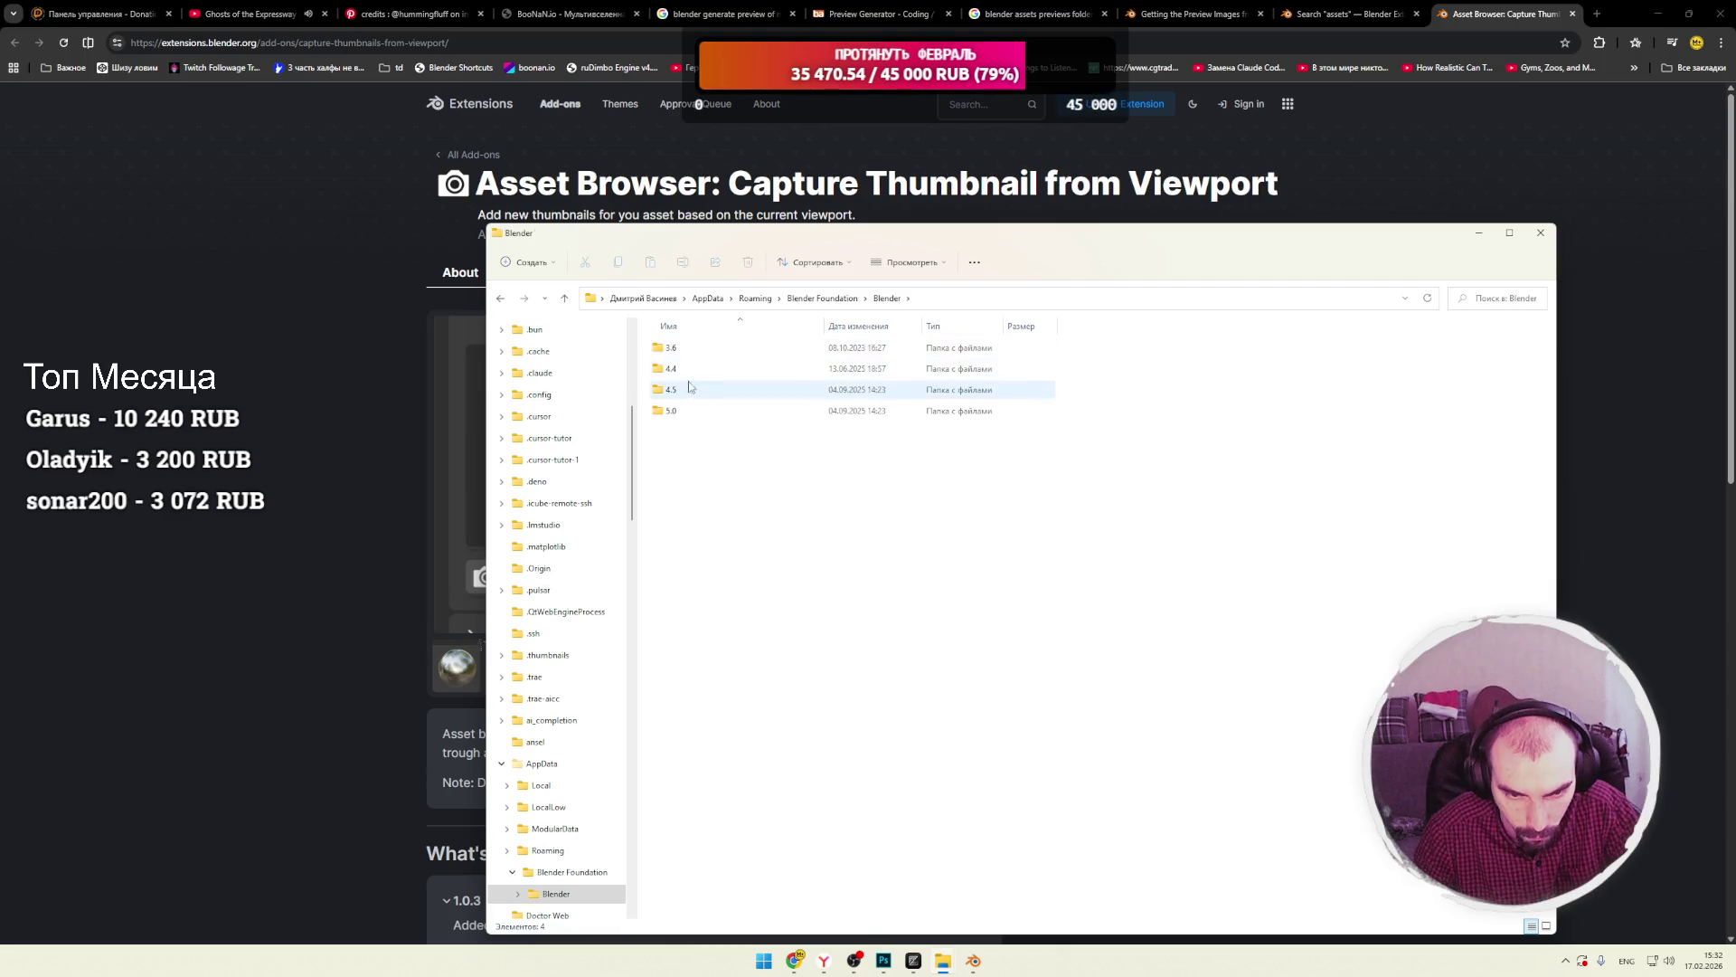
{"action": "double_click", "coordinate": [692, 410]}
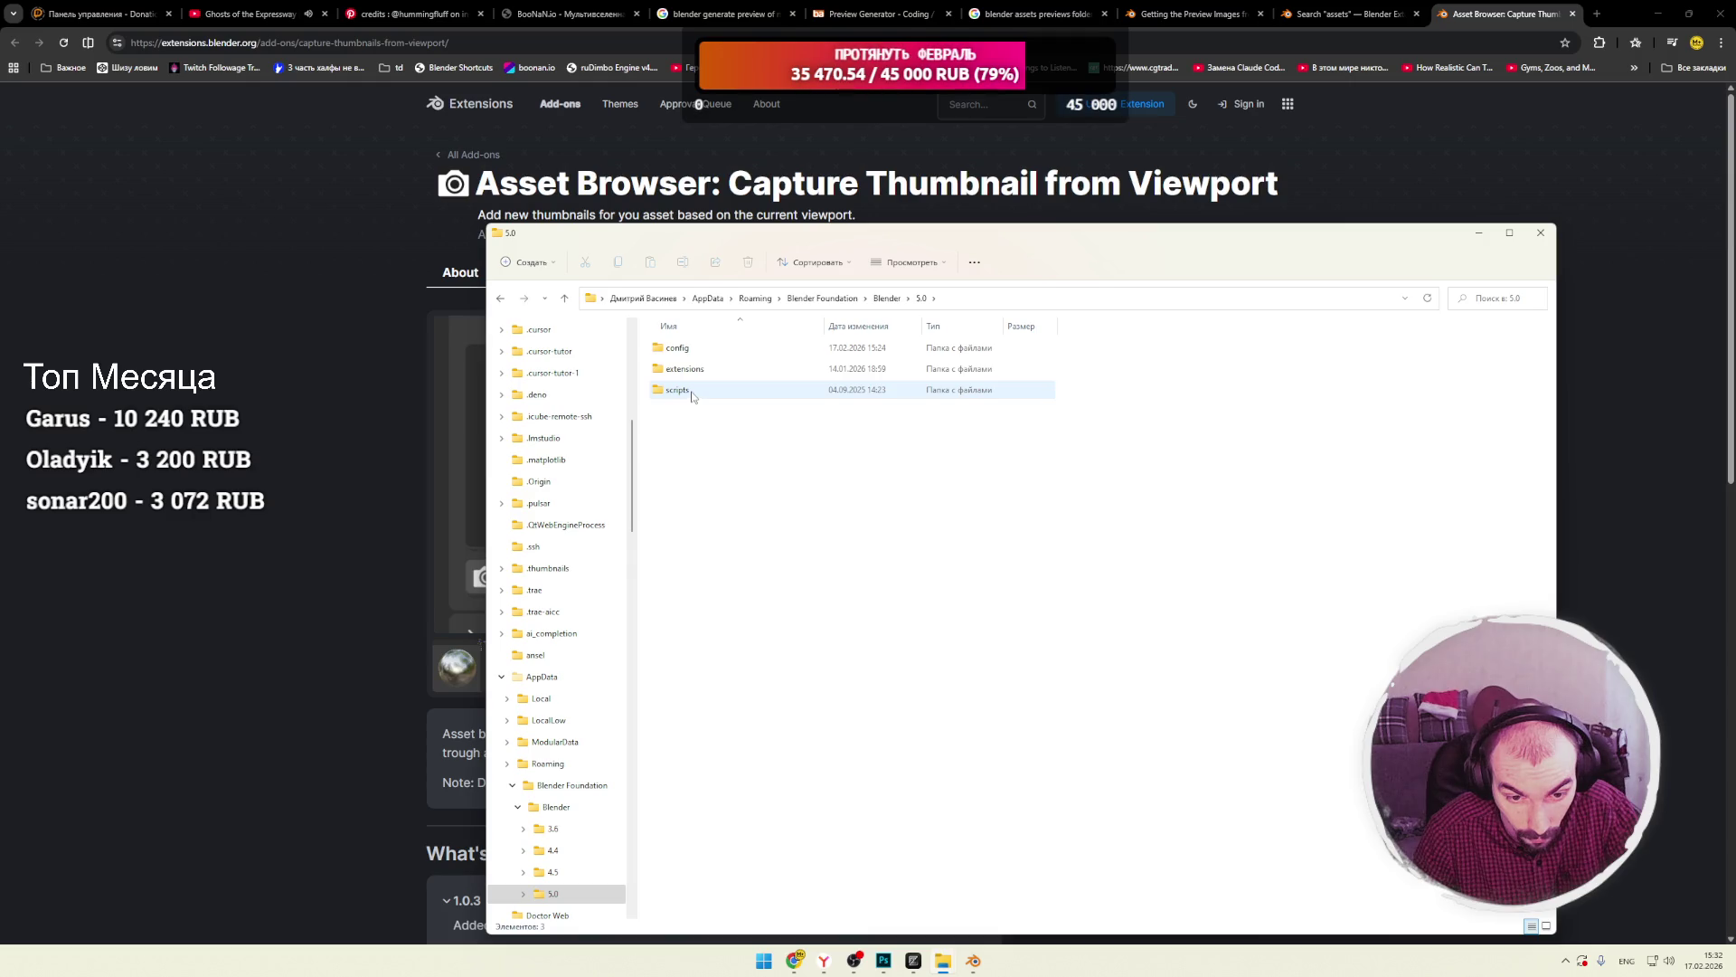
{"action": "double_click", "coordinate": [678, 347]}
{"action": "left_click", "coordinate": [920, 298]}
{"action": "double_click", "coordinate": [687, 369]}
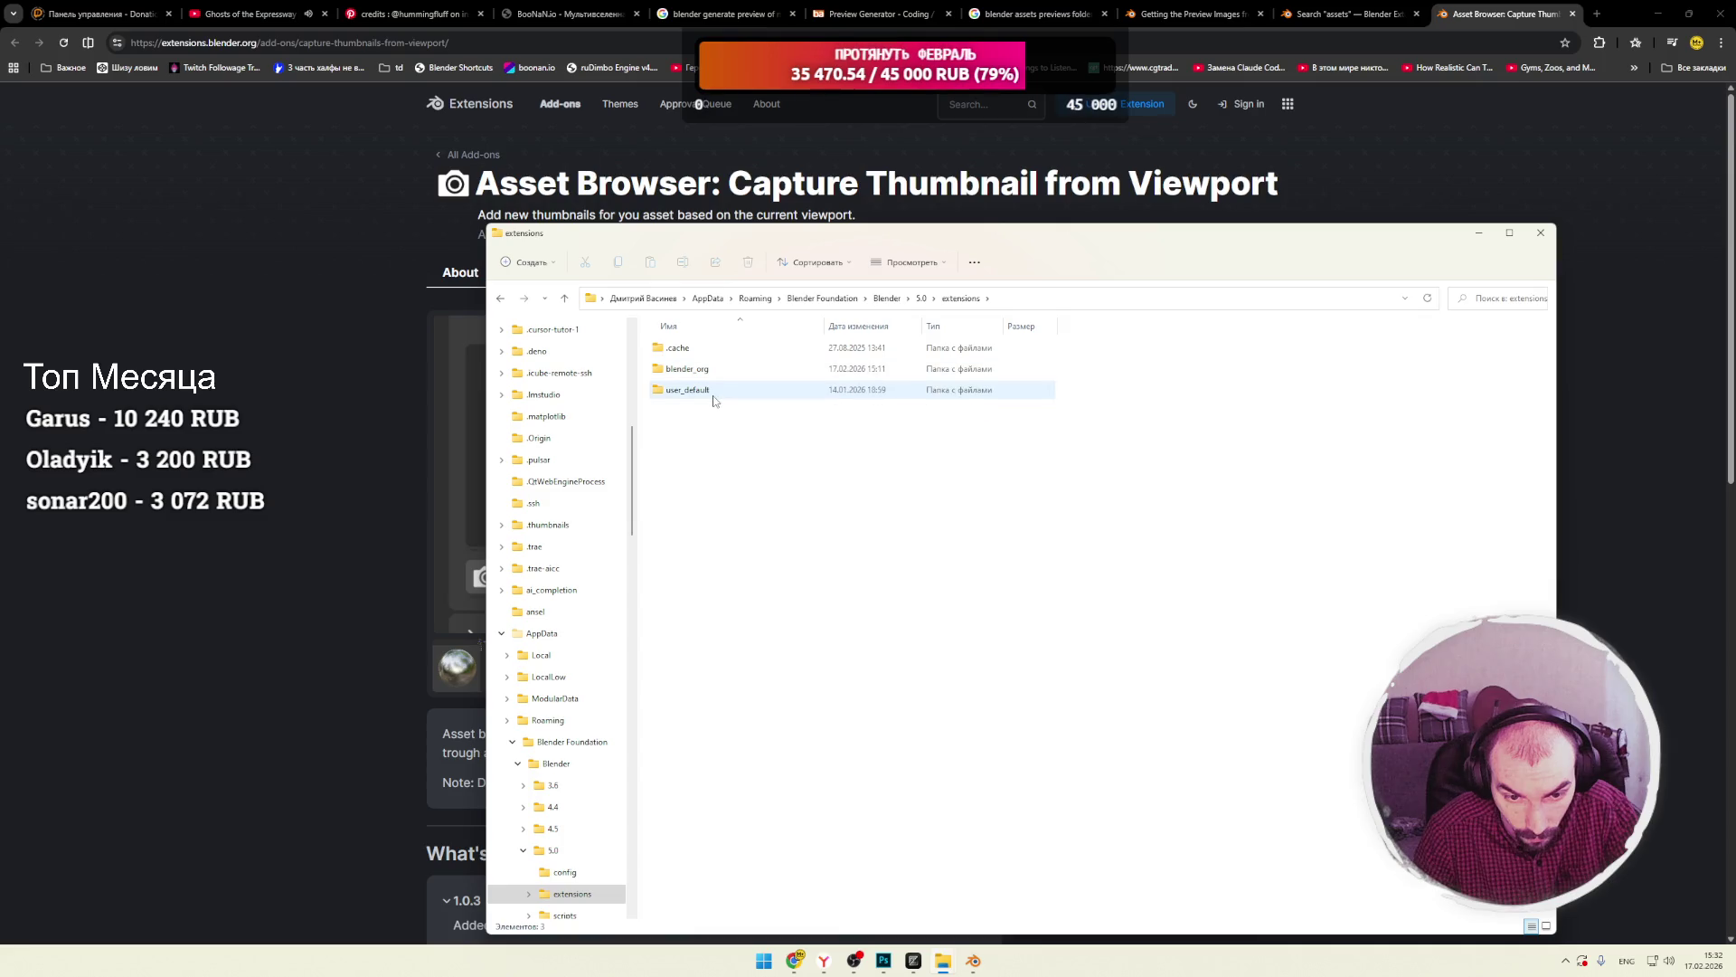
{"action": "double_click", "coordinate": [712, 395]}
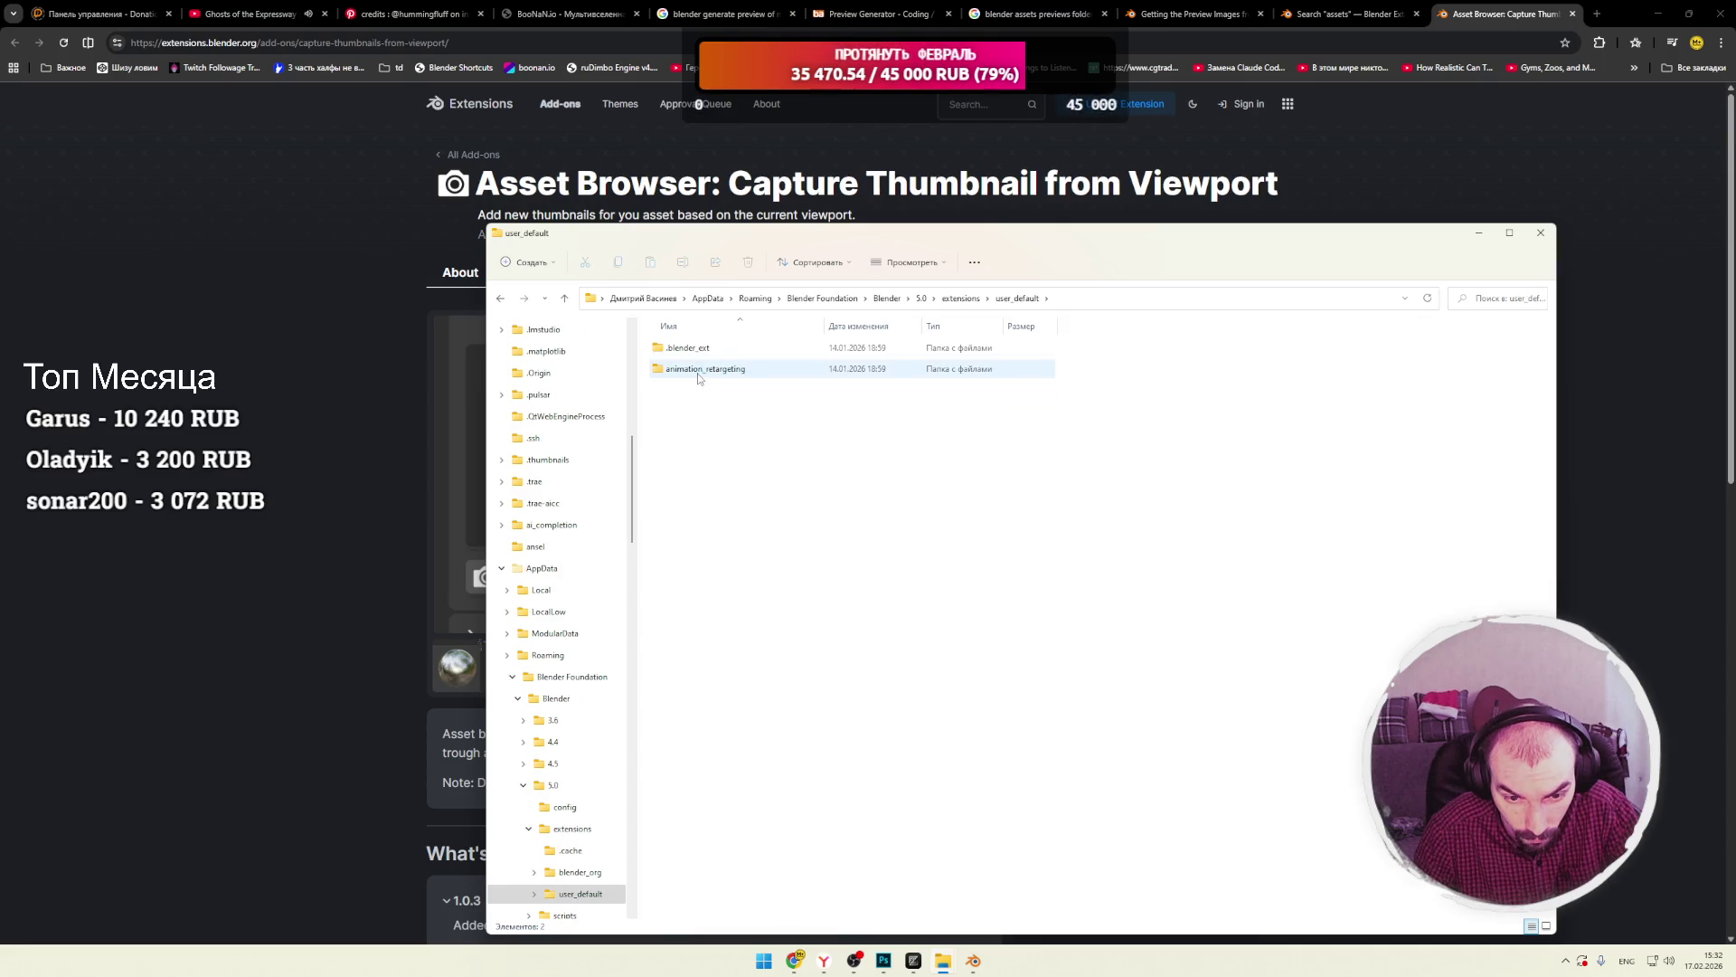
Check animation_retargeting and .blender_ext, then open scripts\presets\operator and select export_scene.gltf.
{"action": "double_click", "coordinate": [699, 369]}
{"action": "key", "text": "alt+Left"}
{"action": "double_click", "coordinate": [699, 349]}
{"action": "key", "text": "alt+Left"}
{"action": "key", "text": "alt+Left"}
{"action": "key", "text": "alt+Left"}
{"action": "left_click", "coordinate": [708, 390]}
{"action": "double_click", "coordinate": [708, 390]}
{"action": "double_click", "coordinate": [694, 356]}
{"action": "double_click", "coordinate": [693, 355]}
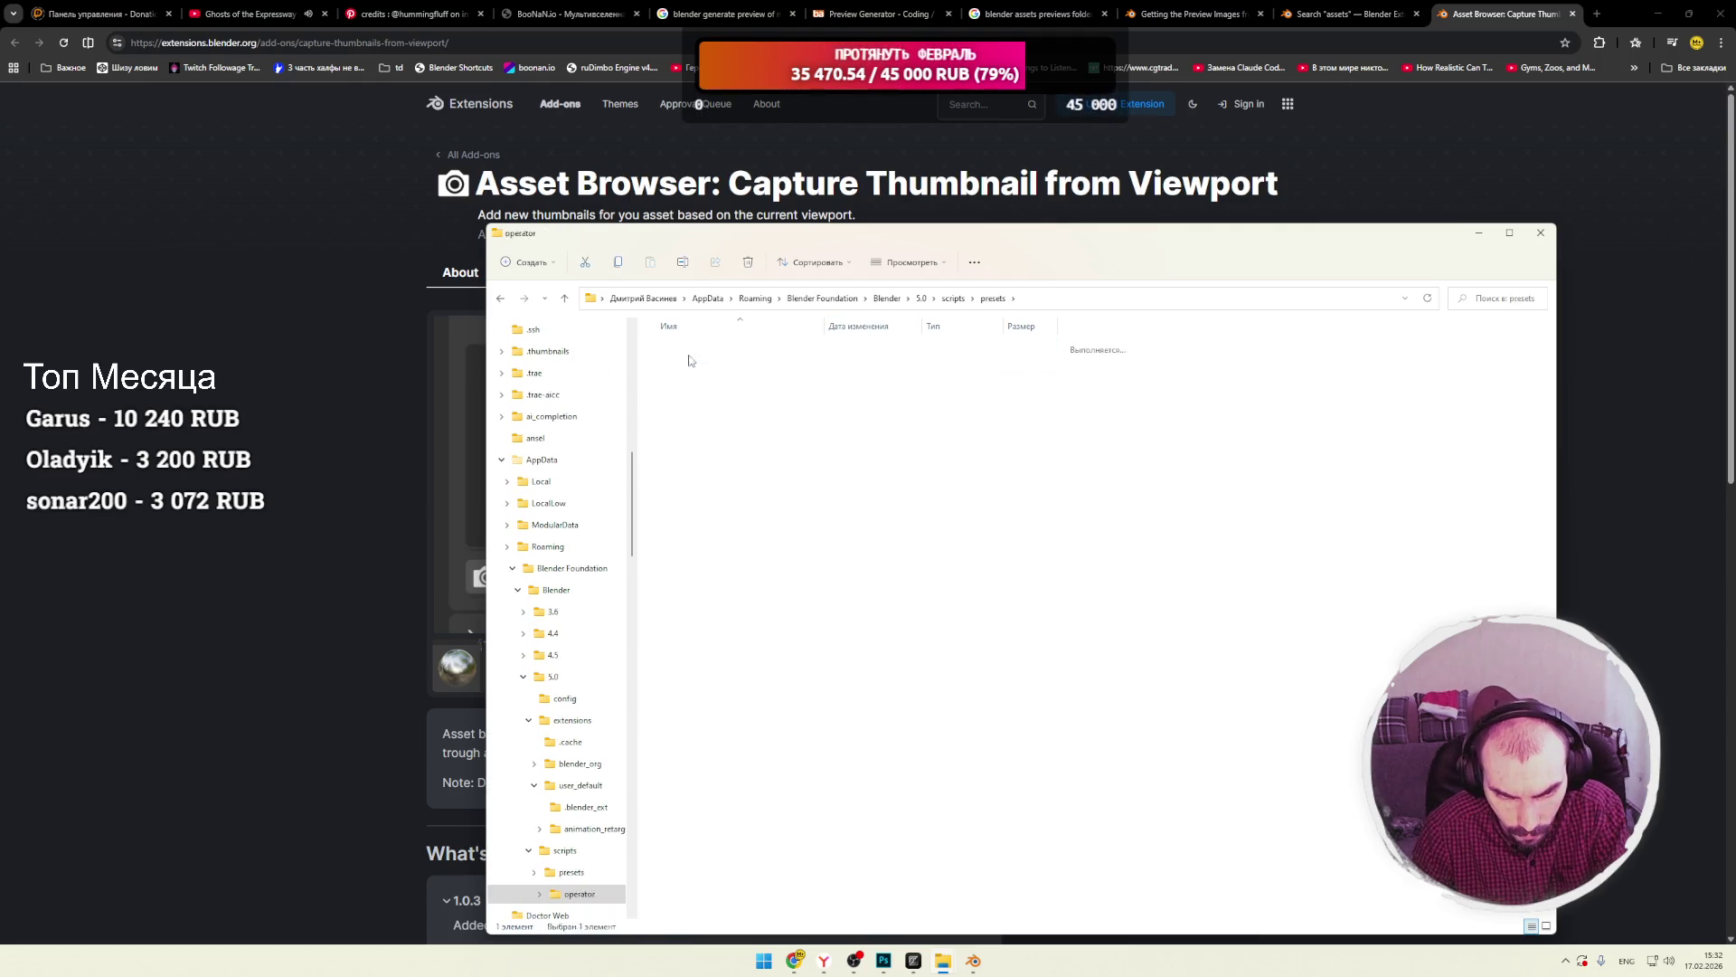
{"action": "left_click", "coordinate": [693, 355]}
Climb back up the address-bar breadcrumbs to AppData\Roaming.
{"action": "key", "text": "alt+Left"}
{"action": "key", "text": "alt+Left"}
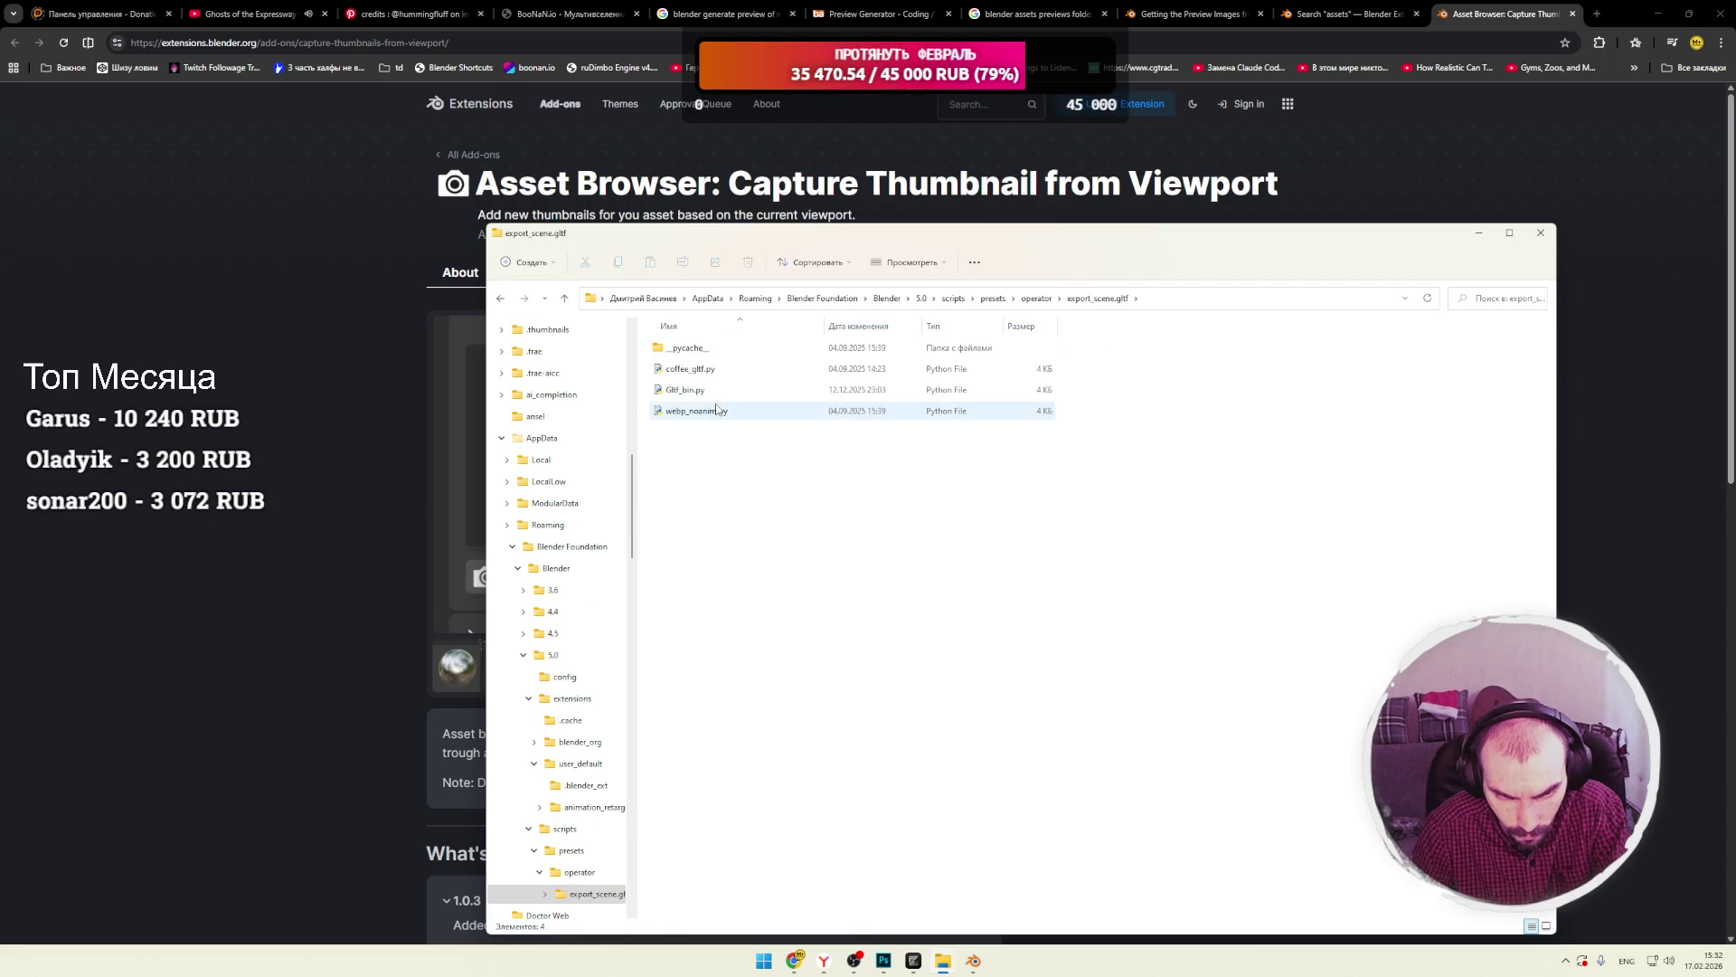
{"action": "left_click", "coordinate": [919, 299]}
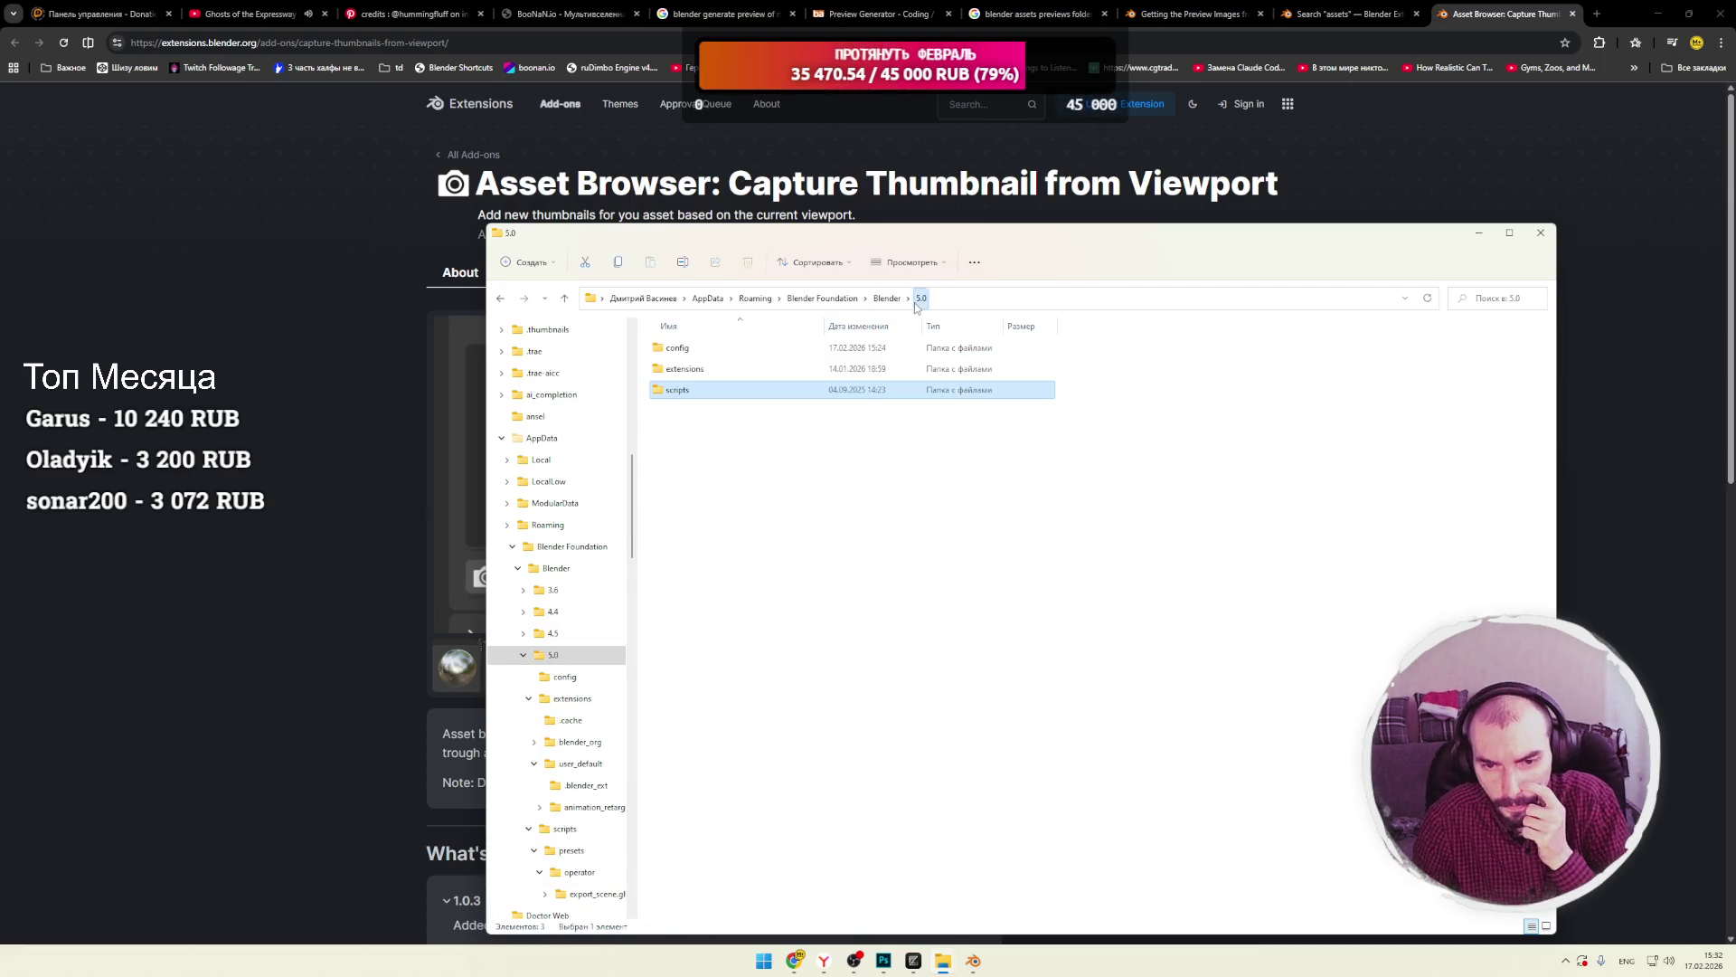
{"action": "left_click", "coordinate": [888, 298]}
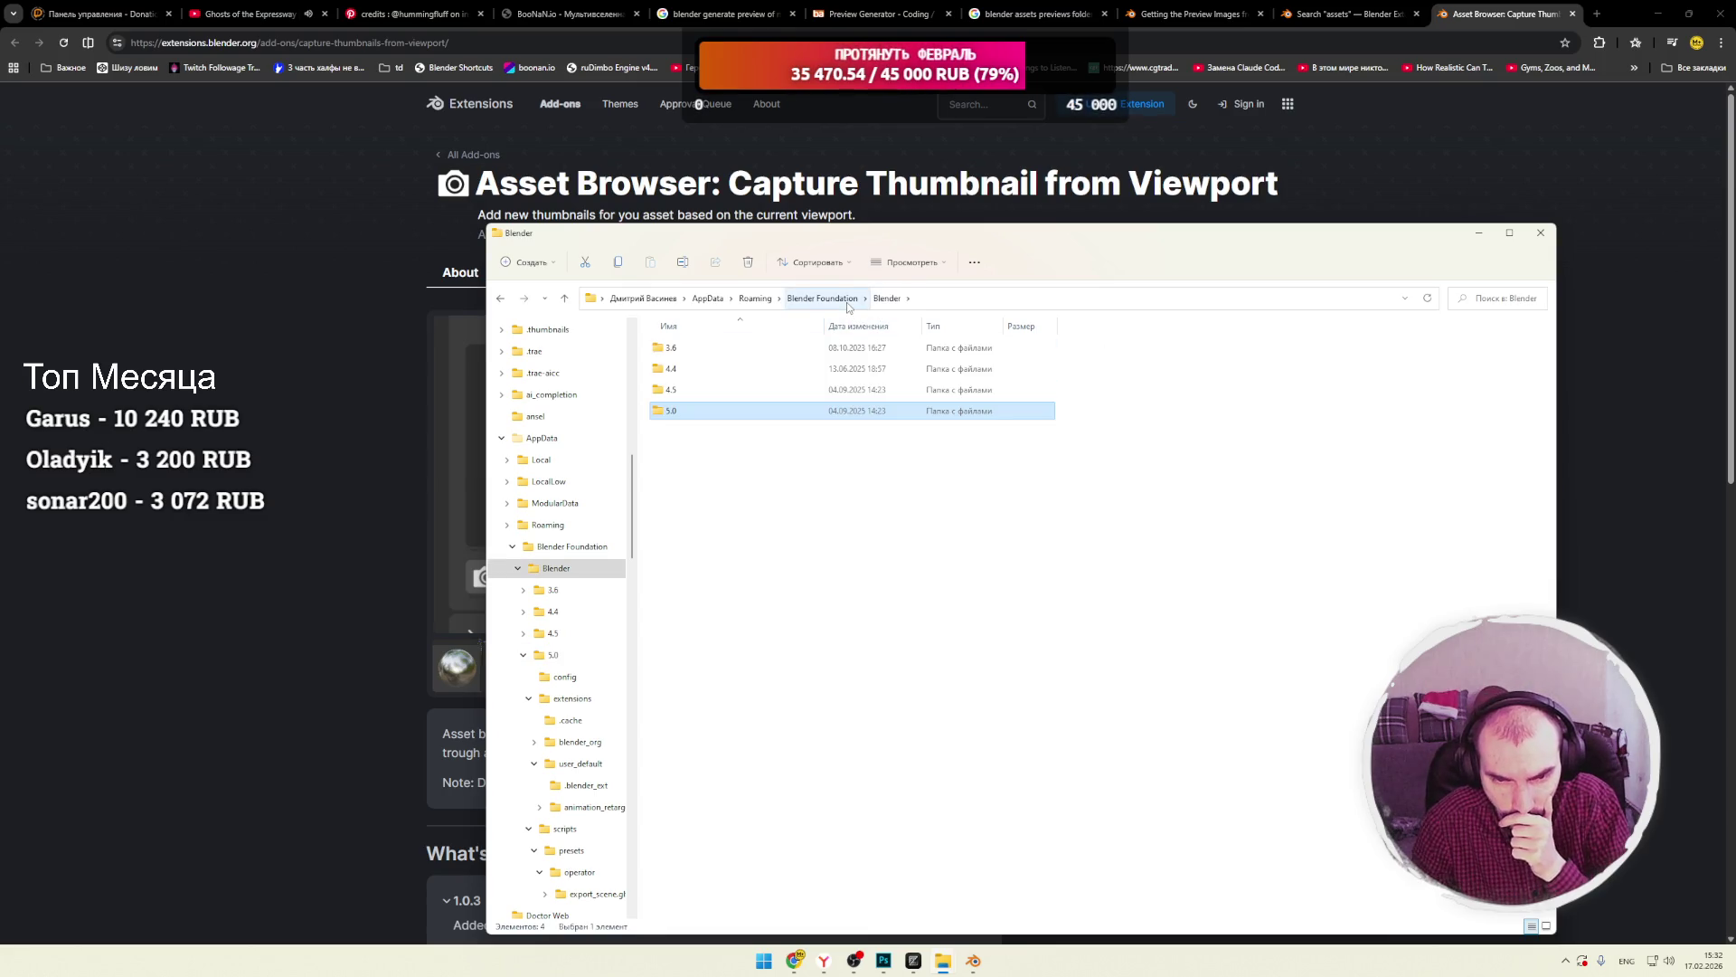
{"action": "left_click", "coordinate": [825, 299]}
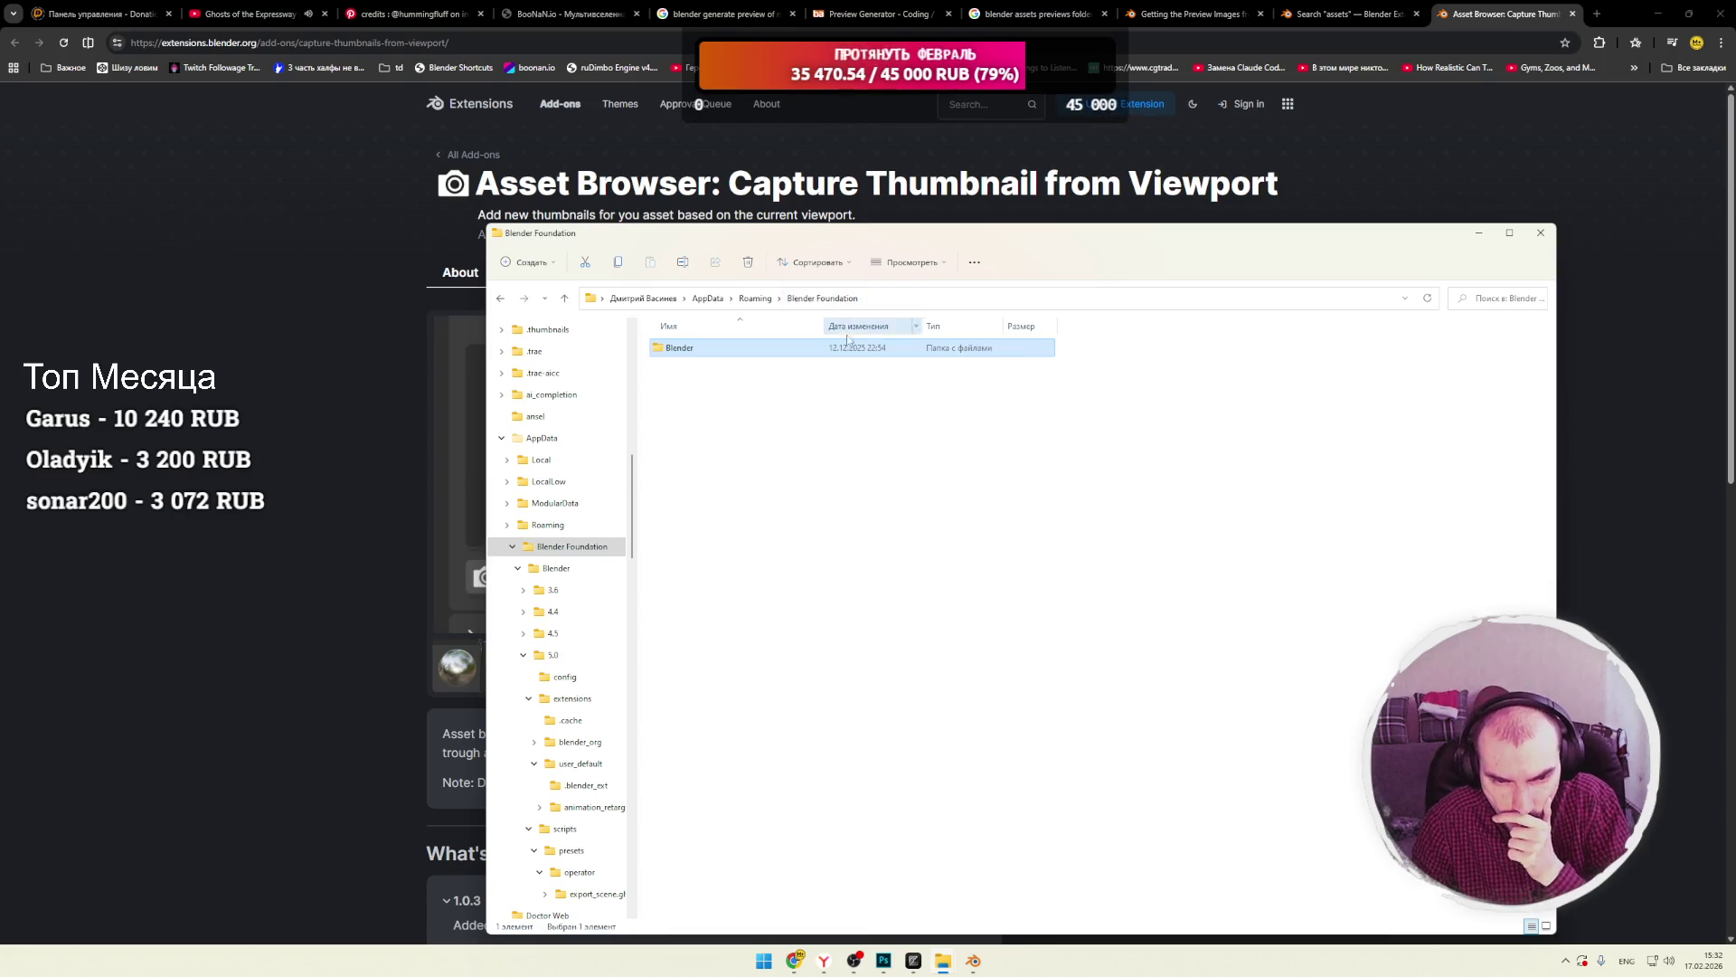
{"action": "left_click", "coordinate": [756, 299]}
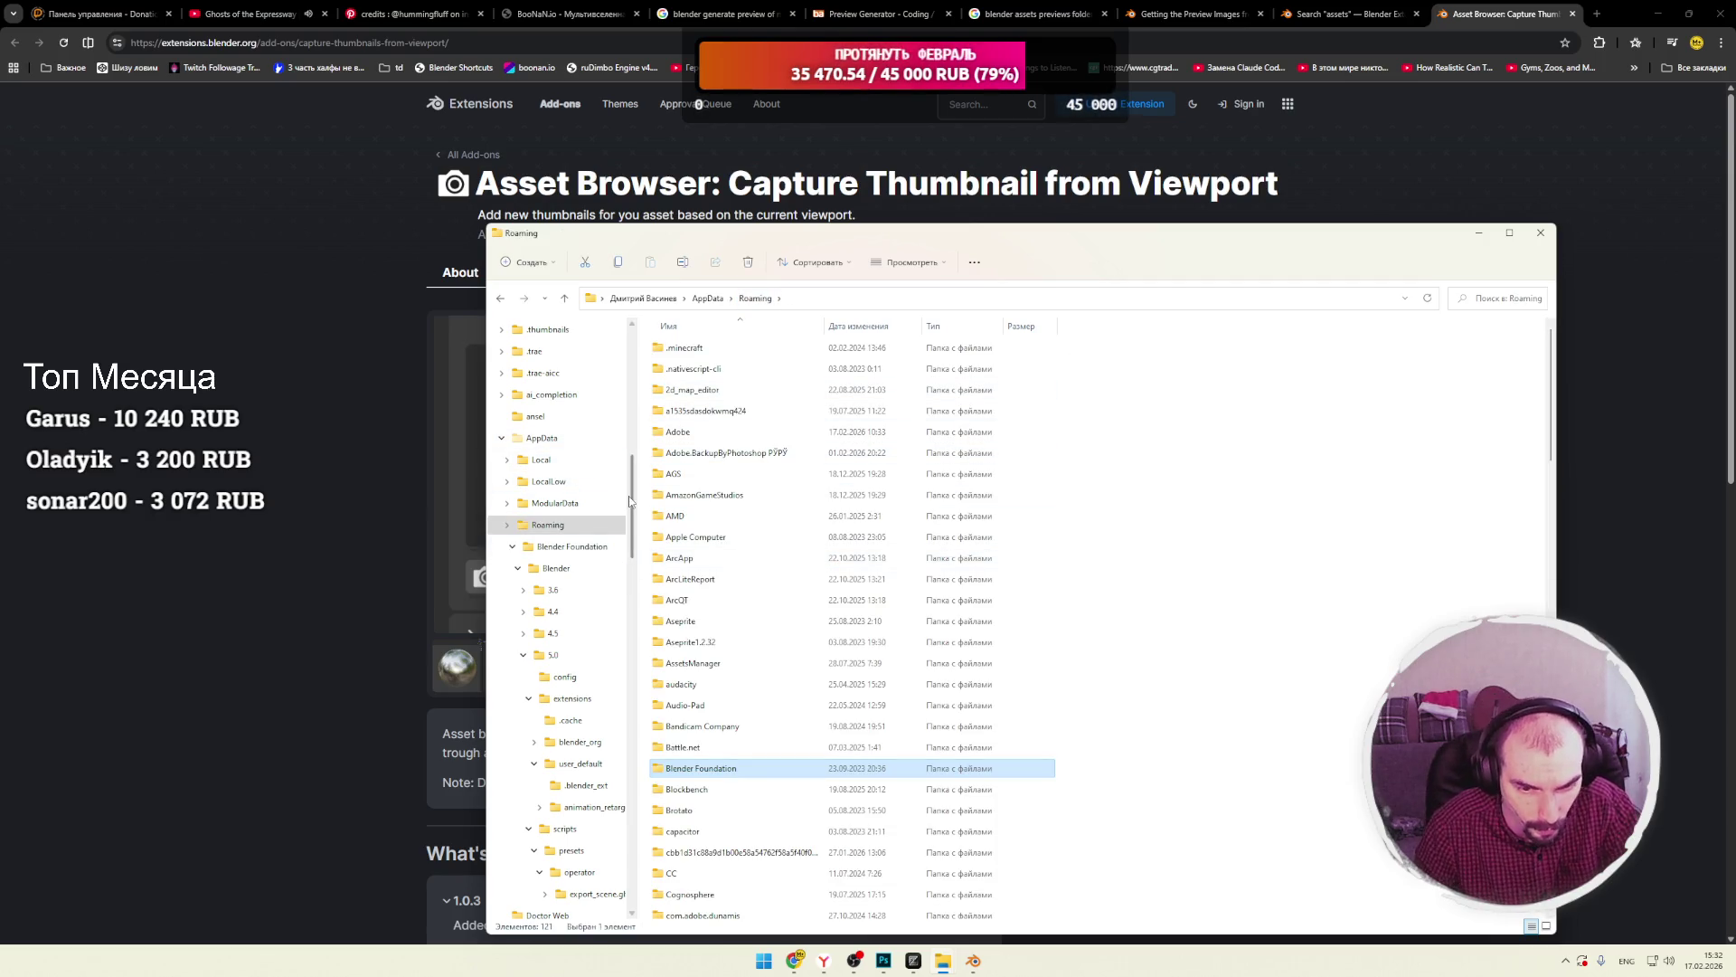
Browse from the home folder and Storage (S:) drive to C:\Program Files.
{"action": "left_click_drag", "start_coordinate": [631, 507], "coordinate": [630, 410]}
{"action": "scroll", "coordinate": [560, 407], "scroll_direction": "up", "scroll_amount": 2}
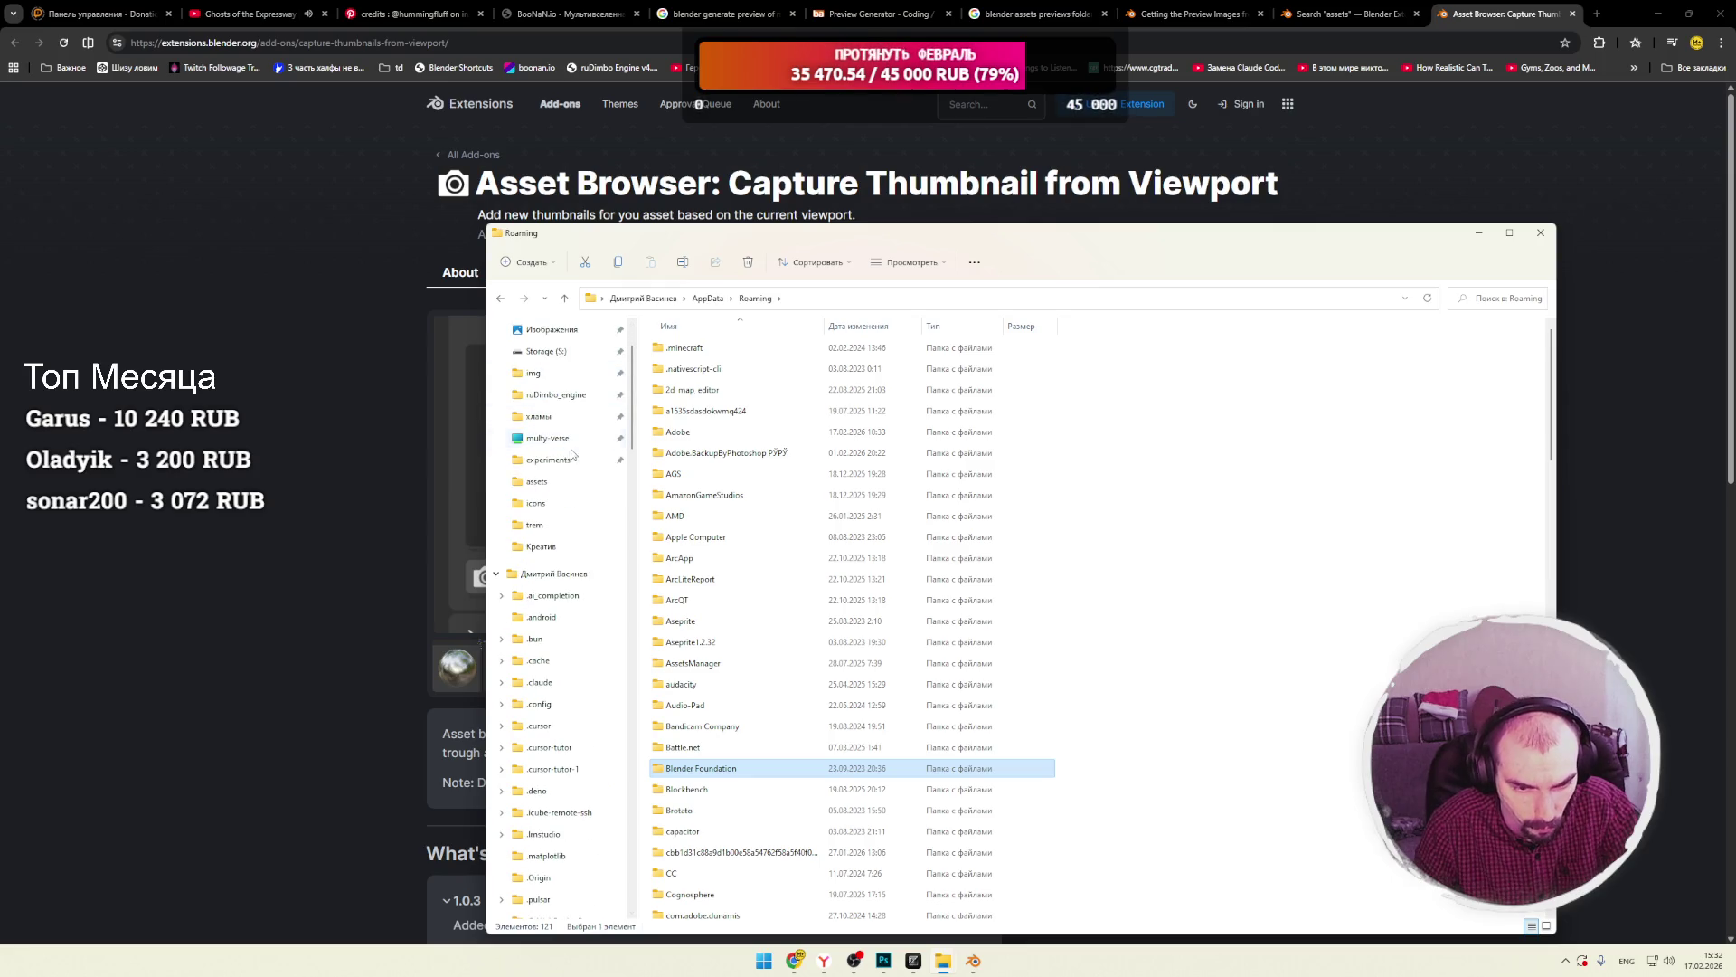
{"action": "key", "text": "alt+Up"}
{"action": "key", "text": "alt+Up"}
{"action": "scroll", "coordinate": [553, 480], "scroll_direction": "up", "scroll_amount": 1}
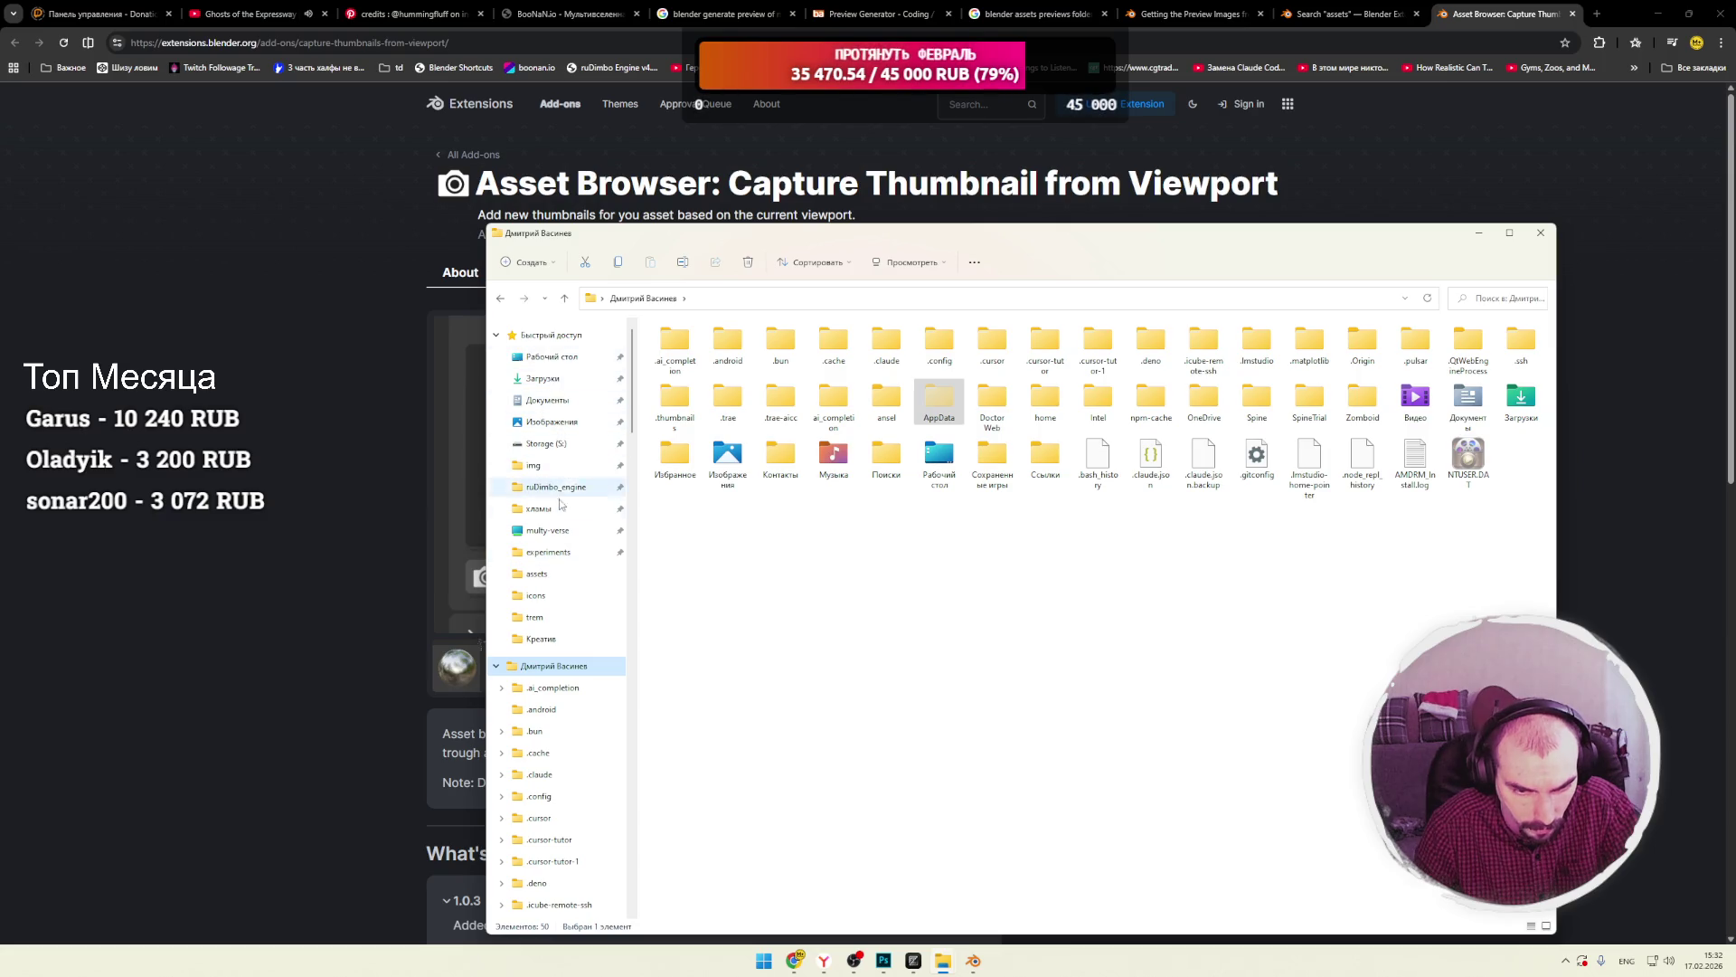
{"action": "left_click", "coordinate": [547, 444]}
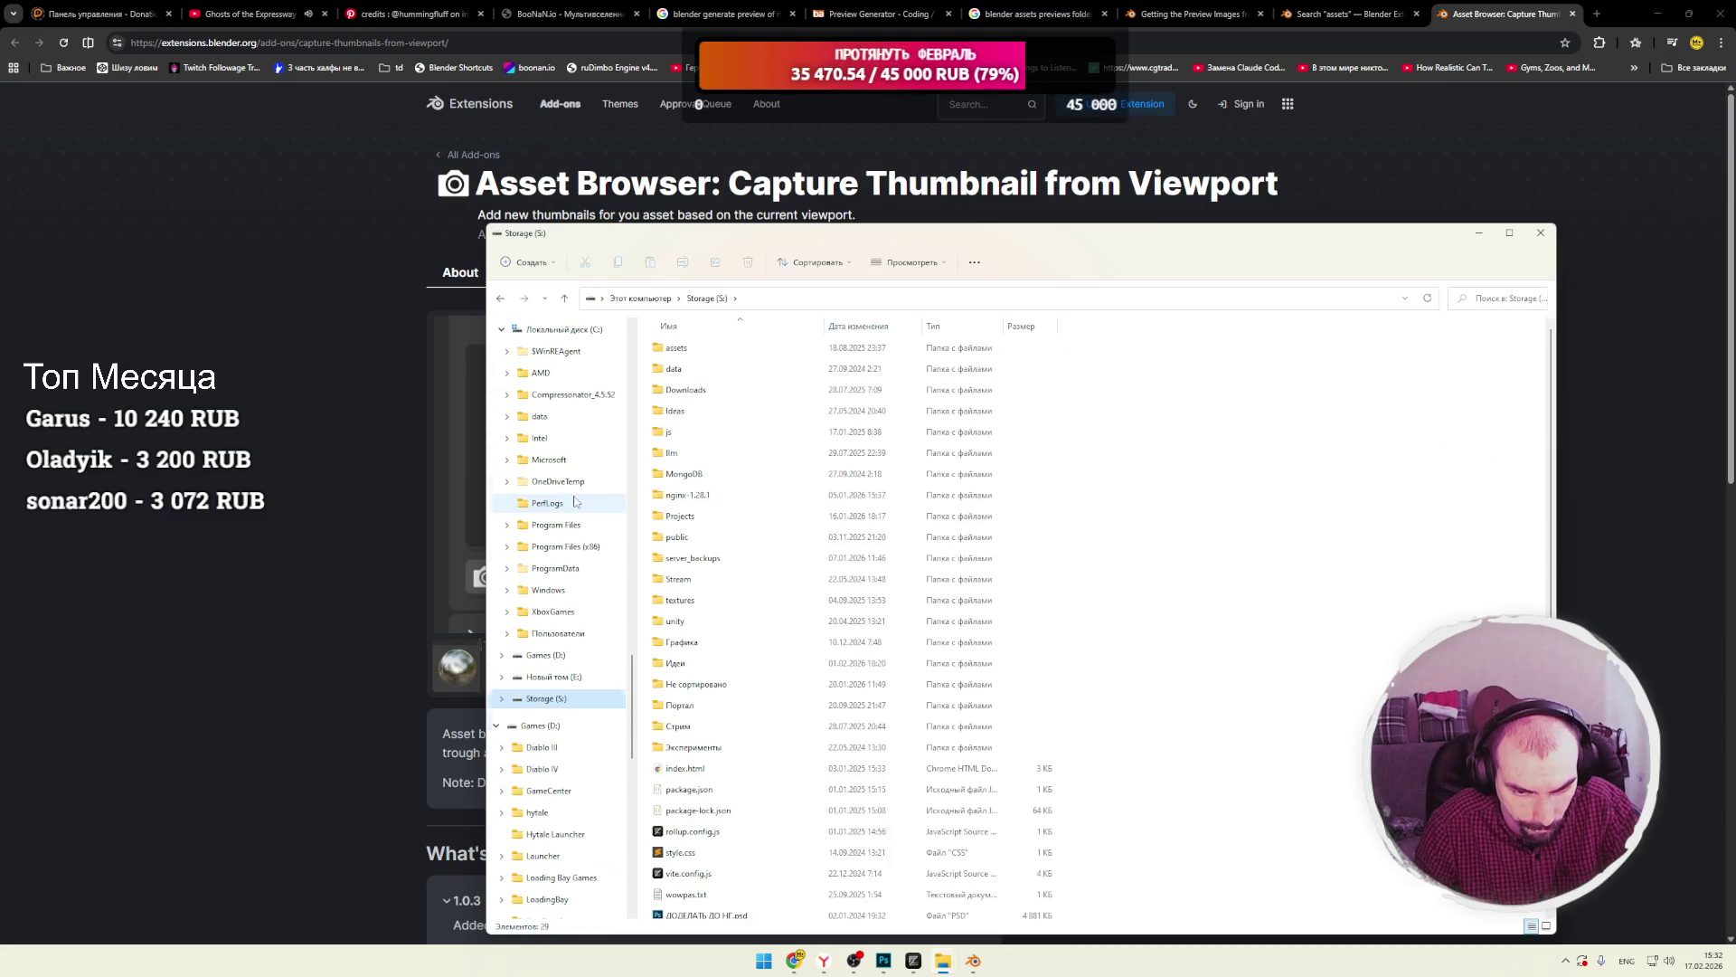
{"action": "scroll", "coordinate": [565, 534], "scroll_direction": "down", "scroll_amount": 2}
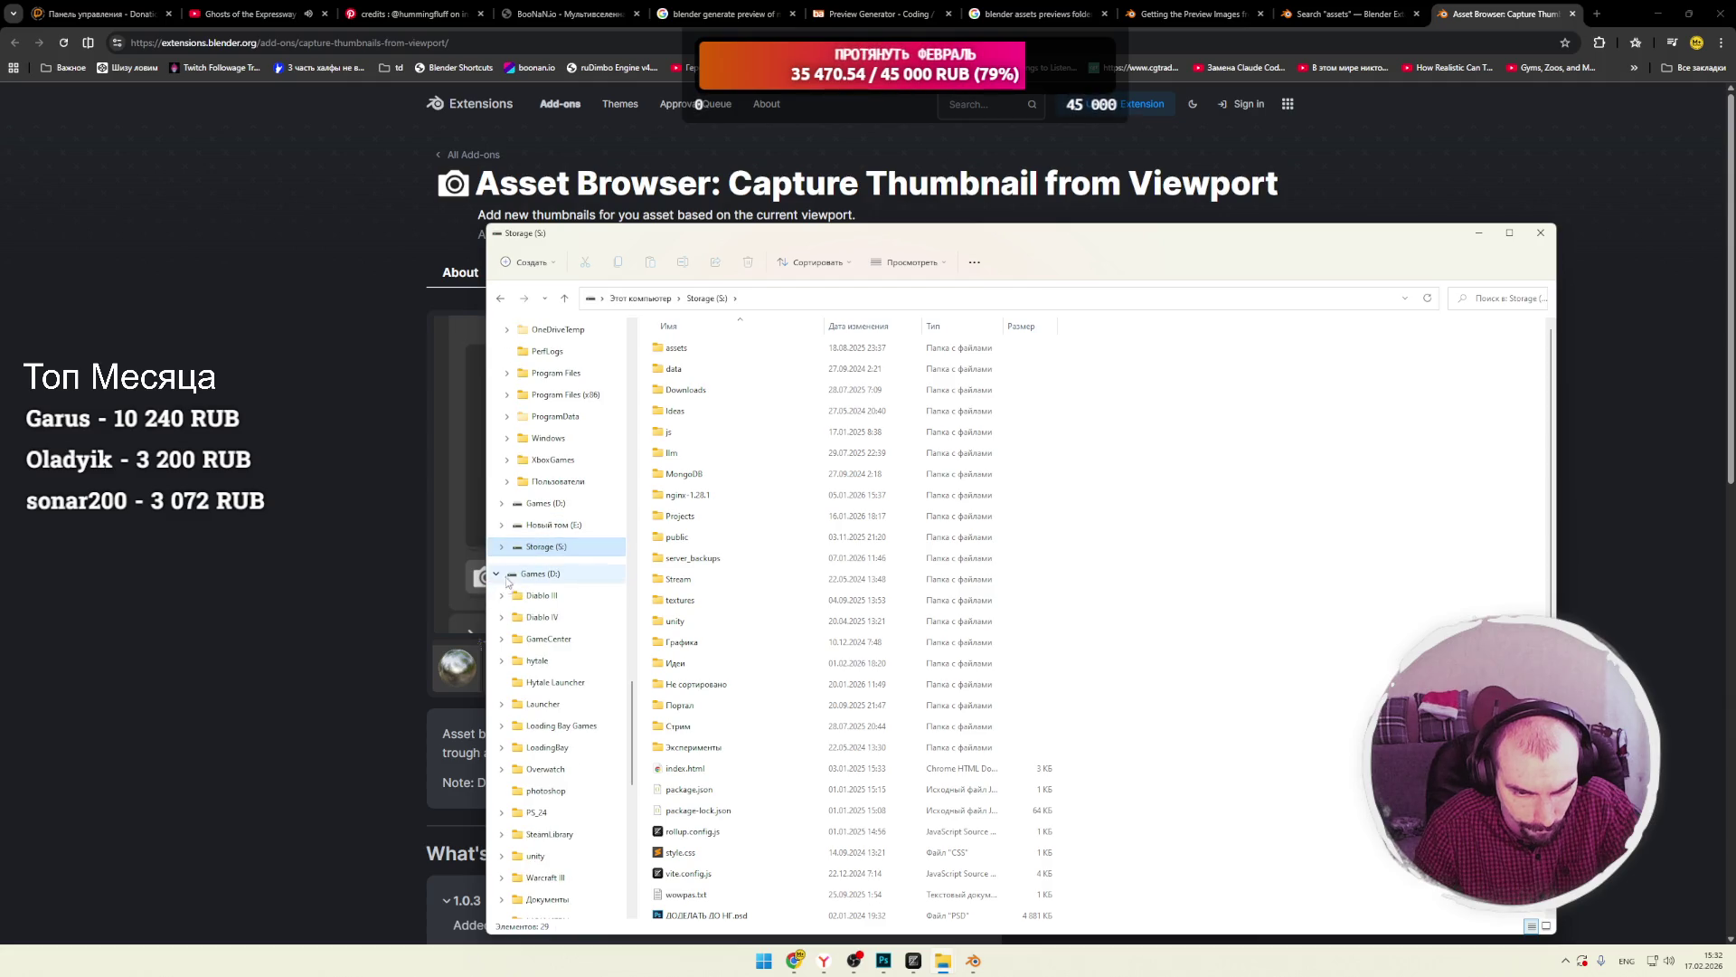
{"action": "scroll", "coordinate": [534, 573], "scroll_direction": "up", "scroll_amount": 5}
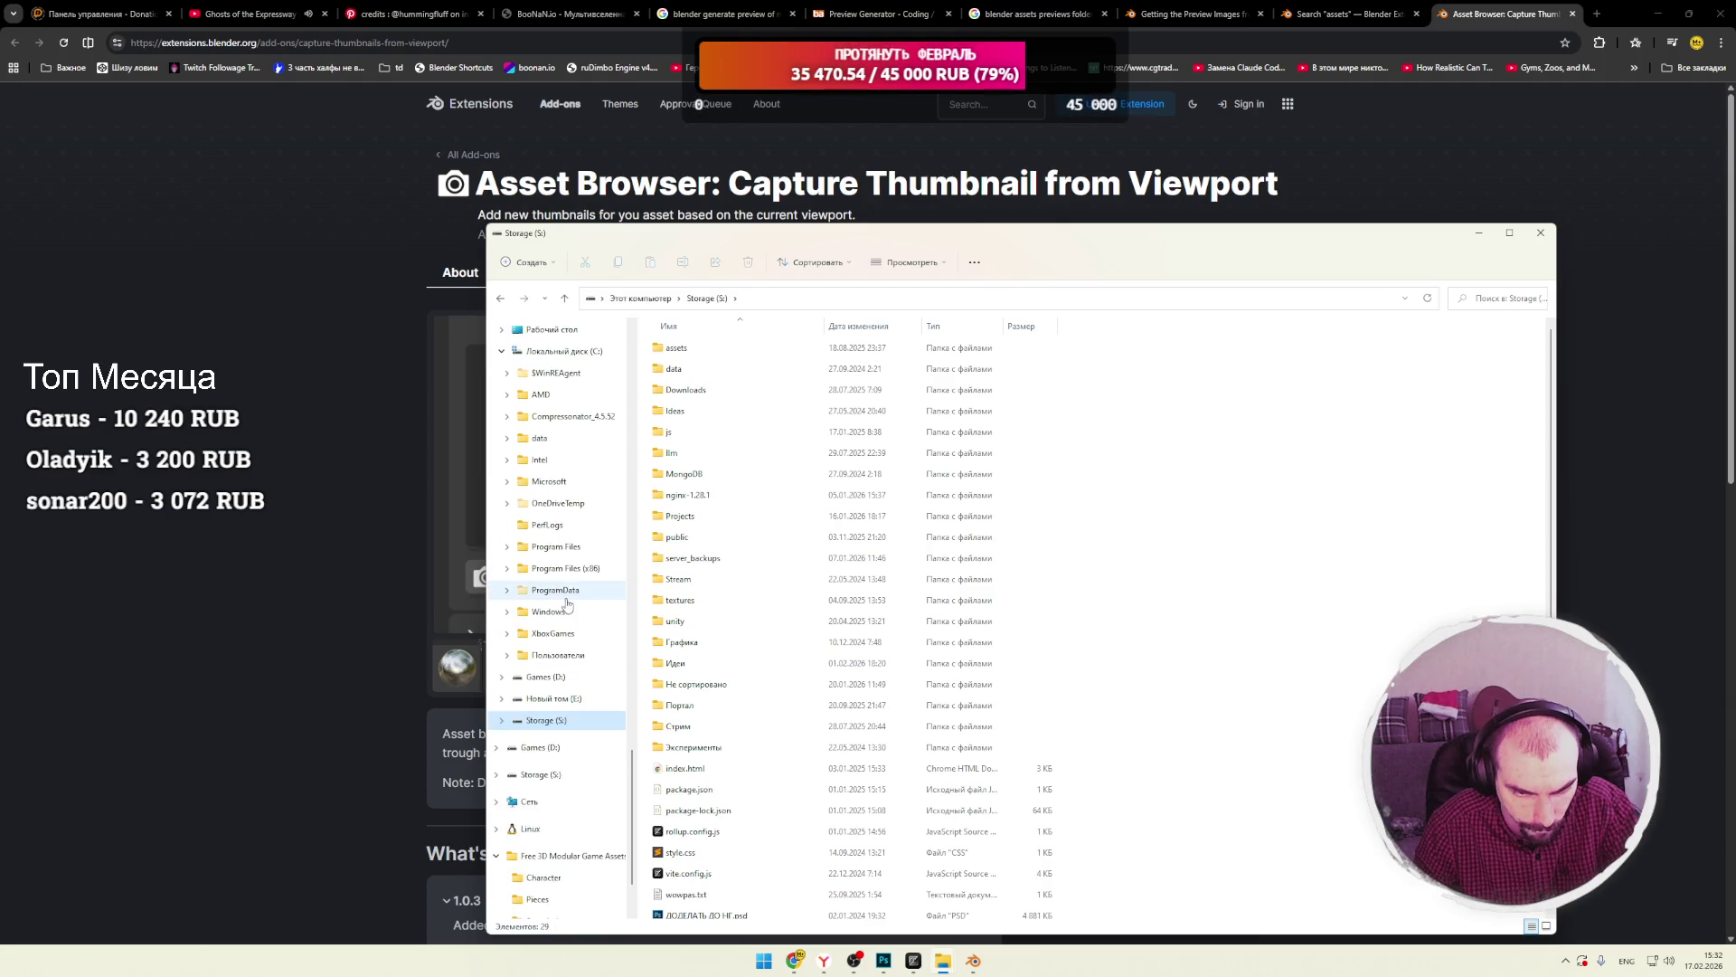
{"action": "left_click", "coordinate": [554, 486]}
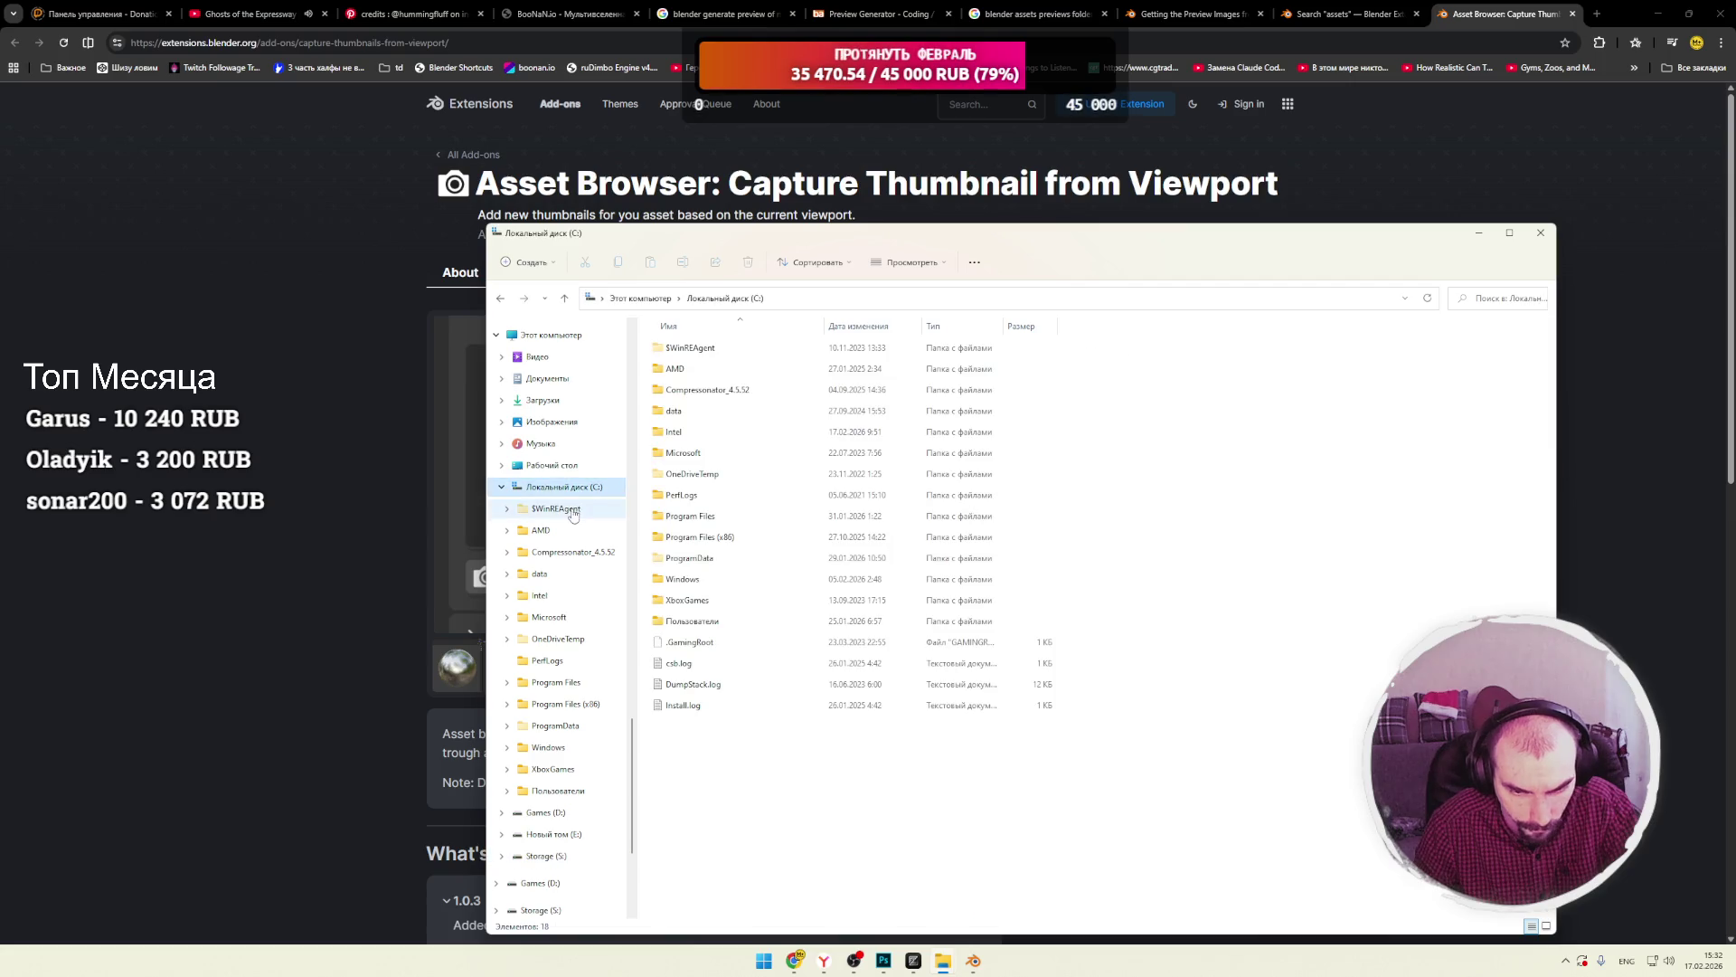
{"action": "double_click", "coordinate": [712, 517]}
Explore Blender Foundation\Blender 3.6 and its textures and 3.6 subfolders, then return to C:.
{"action": "left_click", "coordinate": [709, 452]}
{"action": "double_click", "coordinate": [708, 441]}
{"action": "double_click", "coordinate": [677, 349]}
{"action": "left_click", "coordinate": [684, 373]}
{"action": "double_click", "coordinate": [684, 371]}
{"action": "left_click_drag", "start_coordinate": [825, 473], "coordinate": [740, 463]}
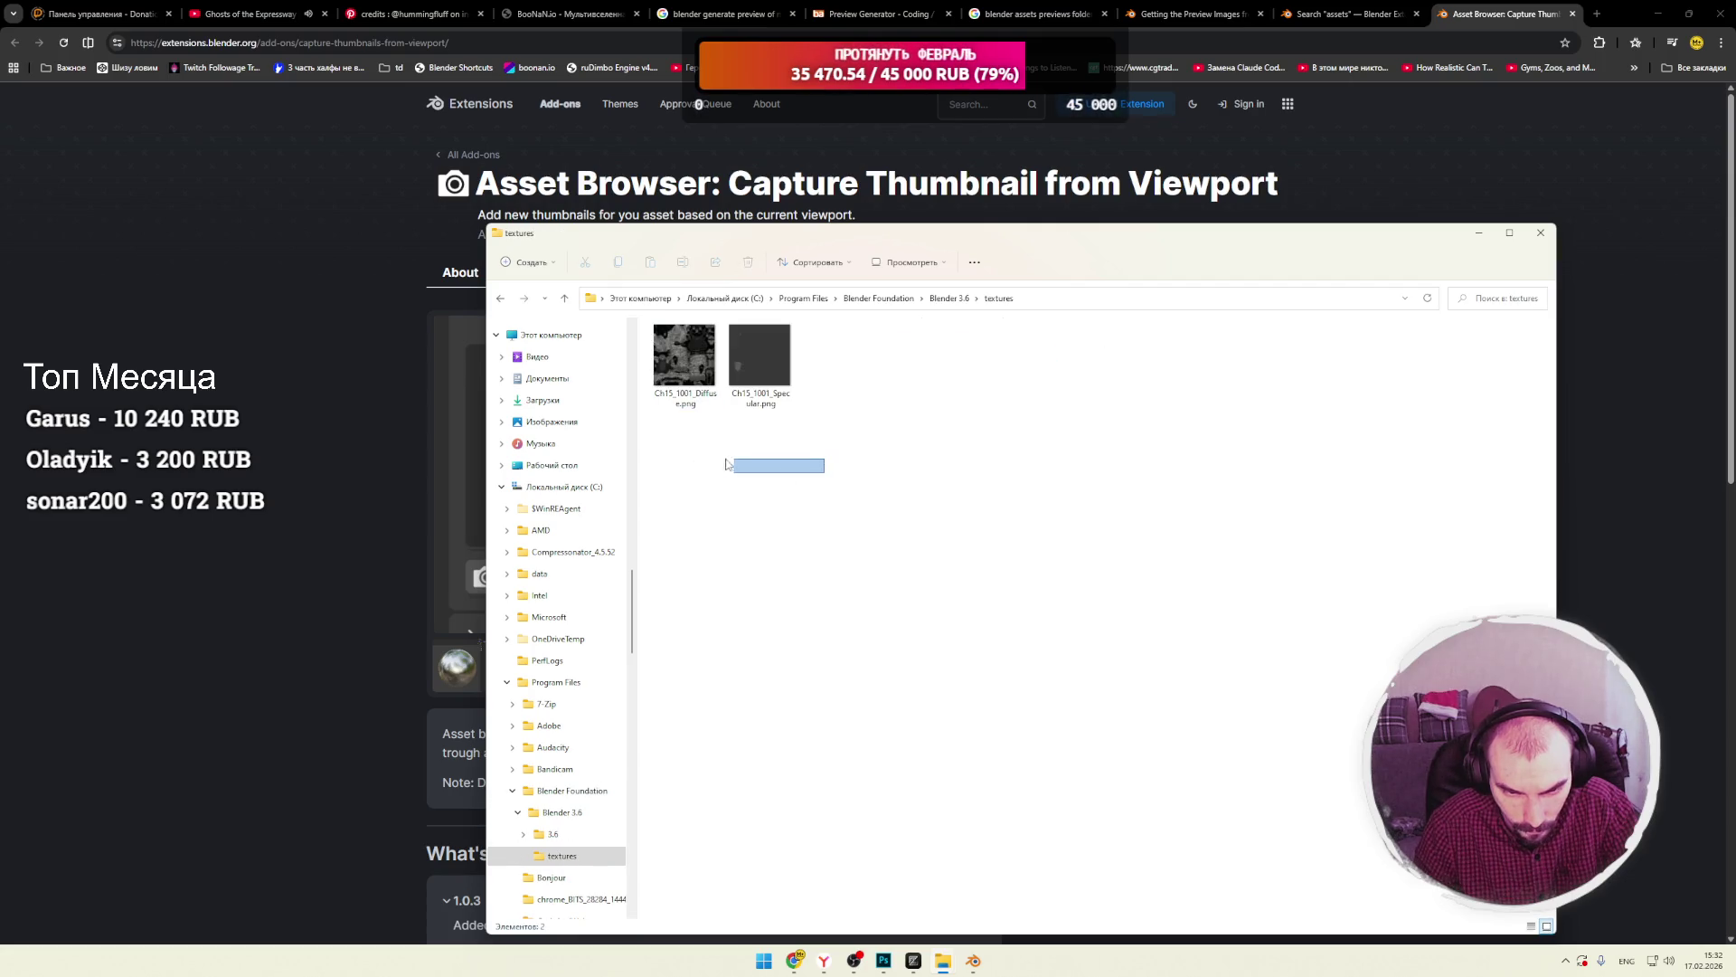
{"action": "left_click", "coordinate": [949, 298]}
{"action": "double_click", "coordinate": [674, 351]}
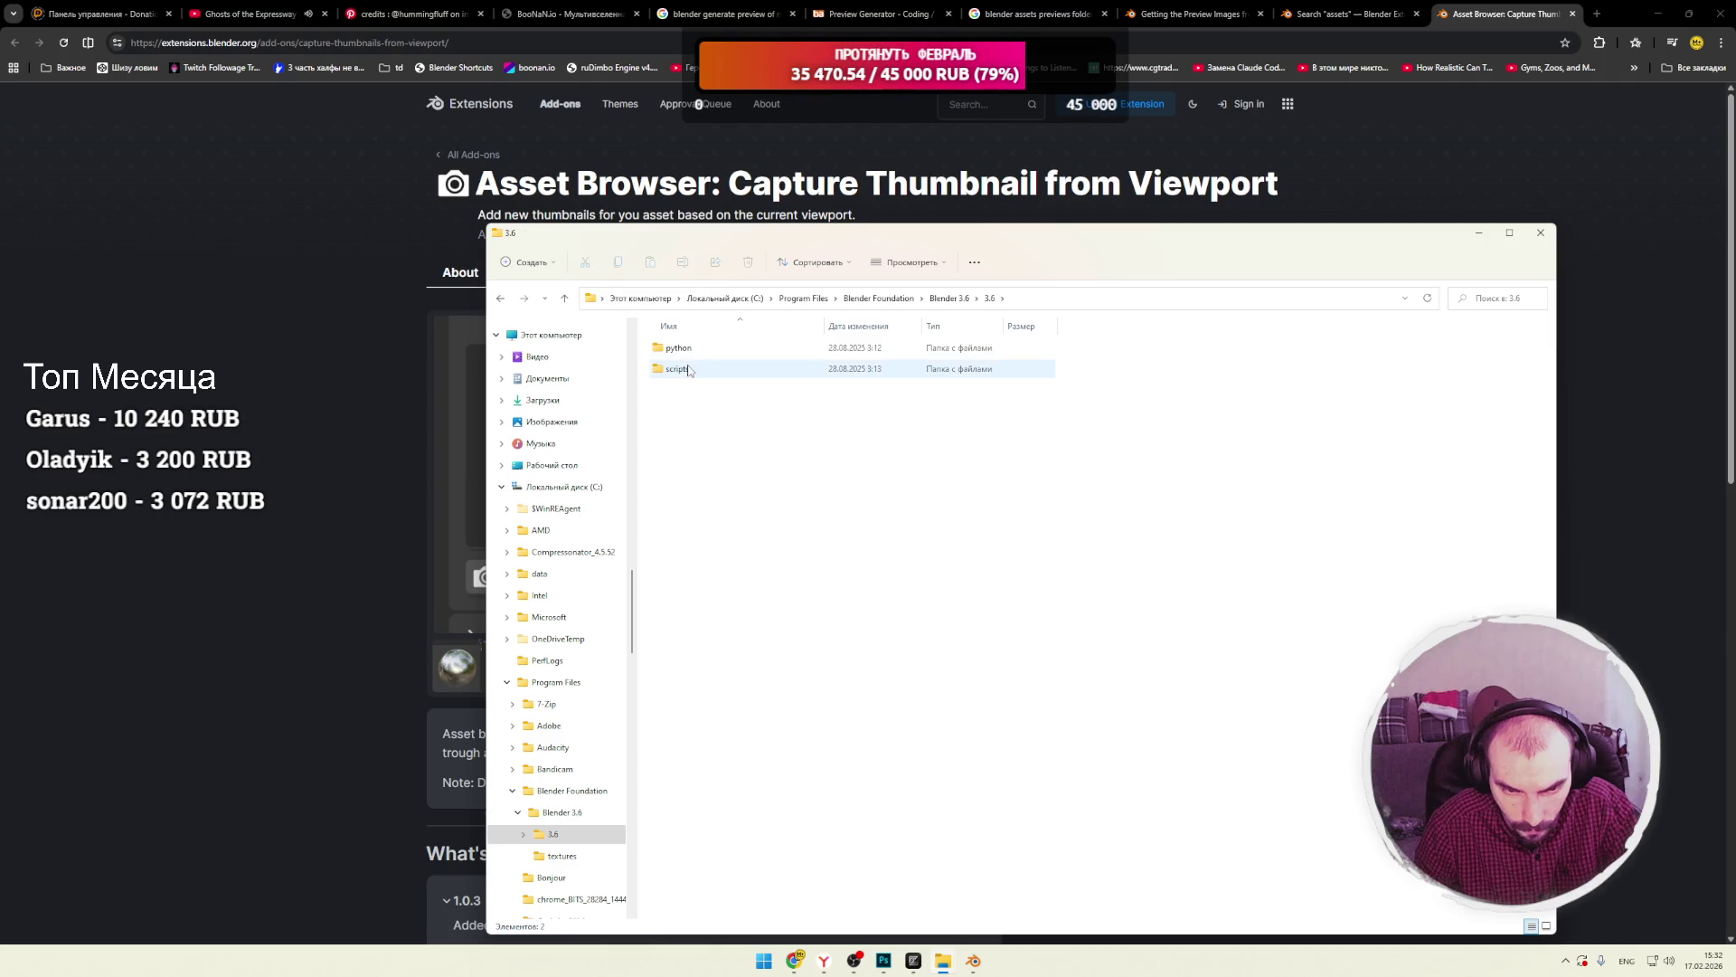
{"action": "key", "text": "alt+Up"}
{"action": "key", "text": "alt+Up"}
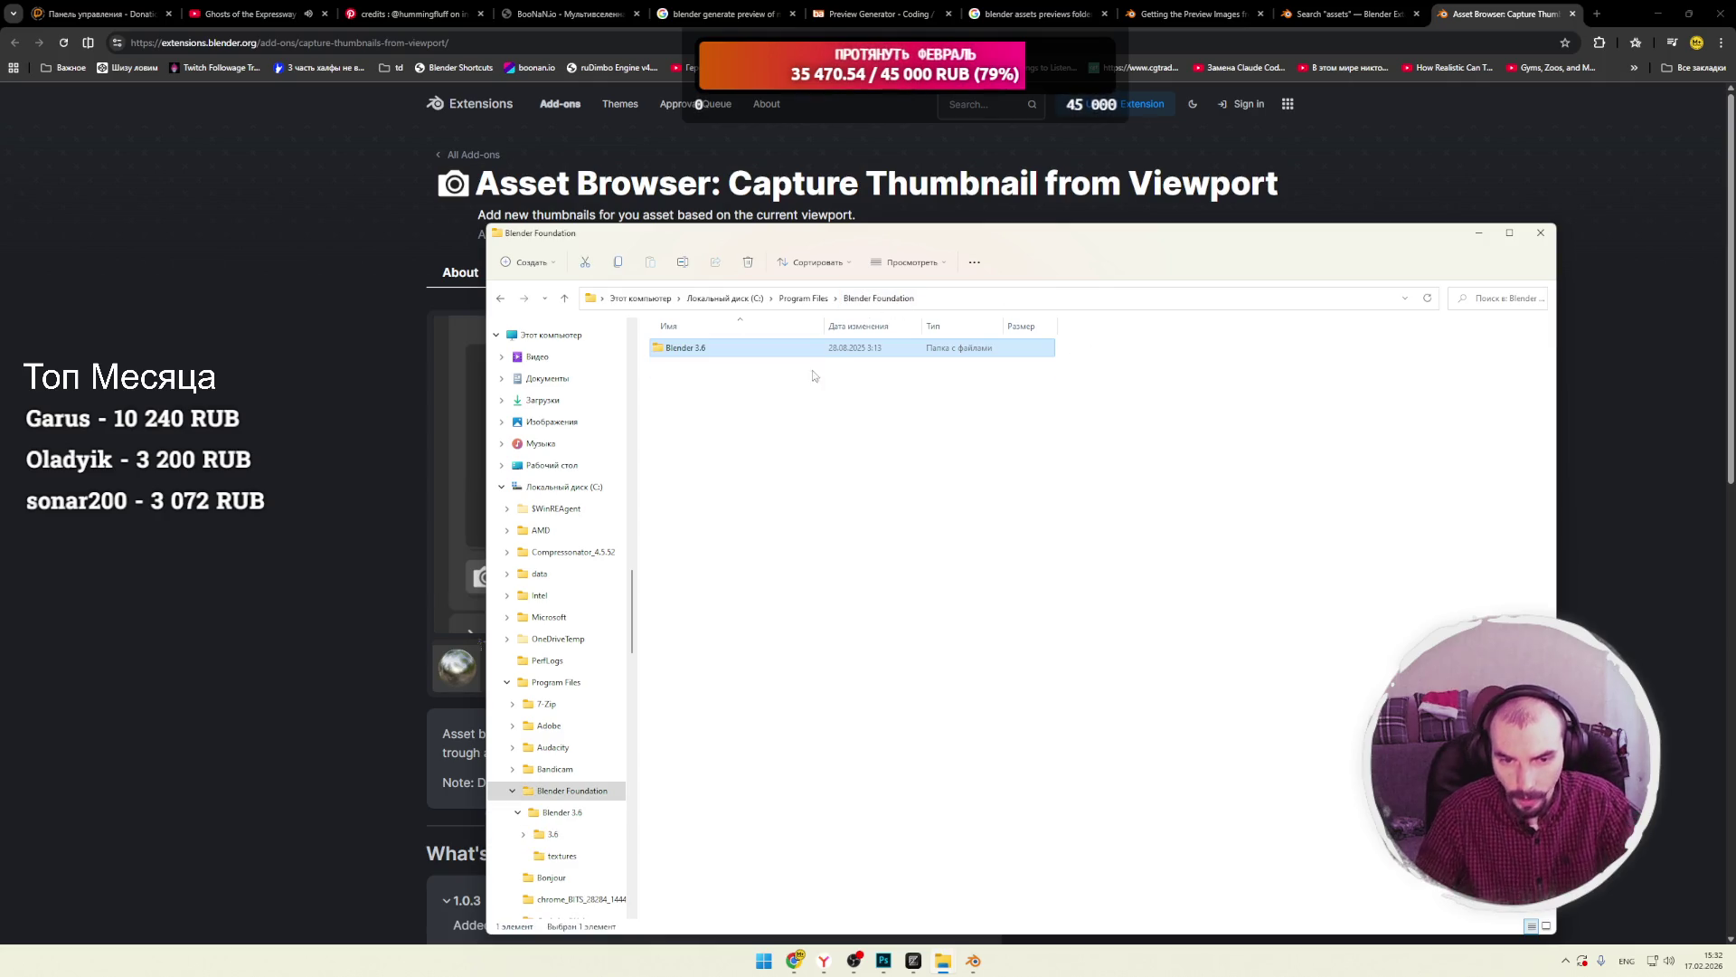
{"action": "left_click", "coordinate": [814, 301]}
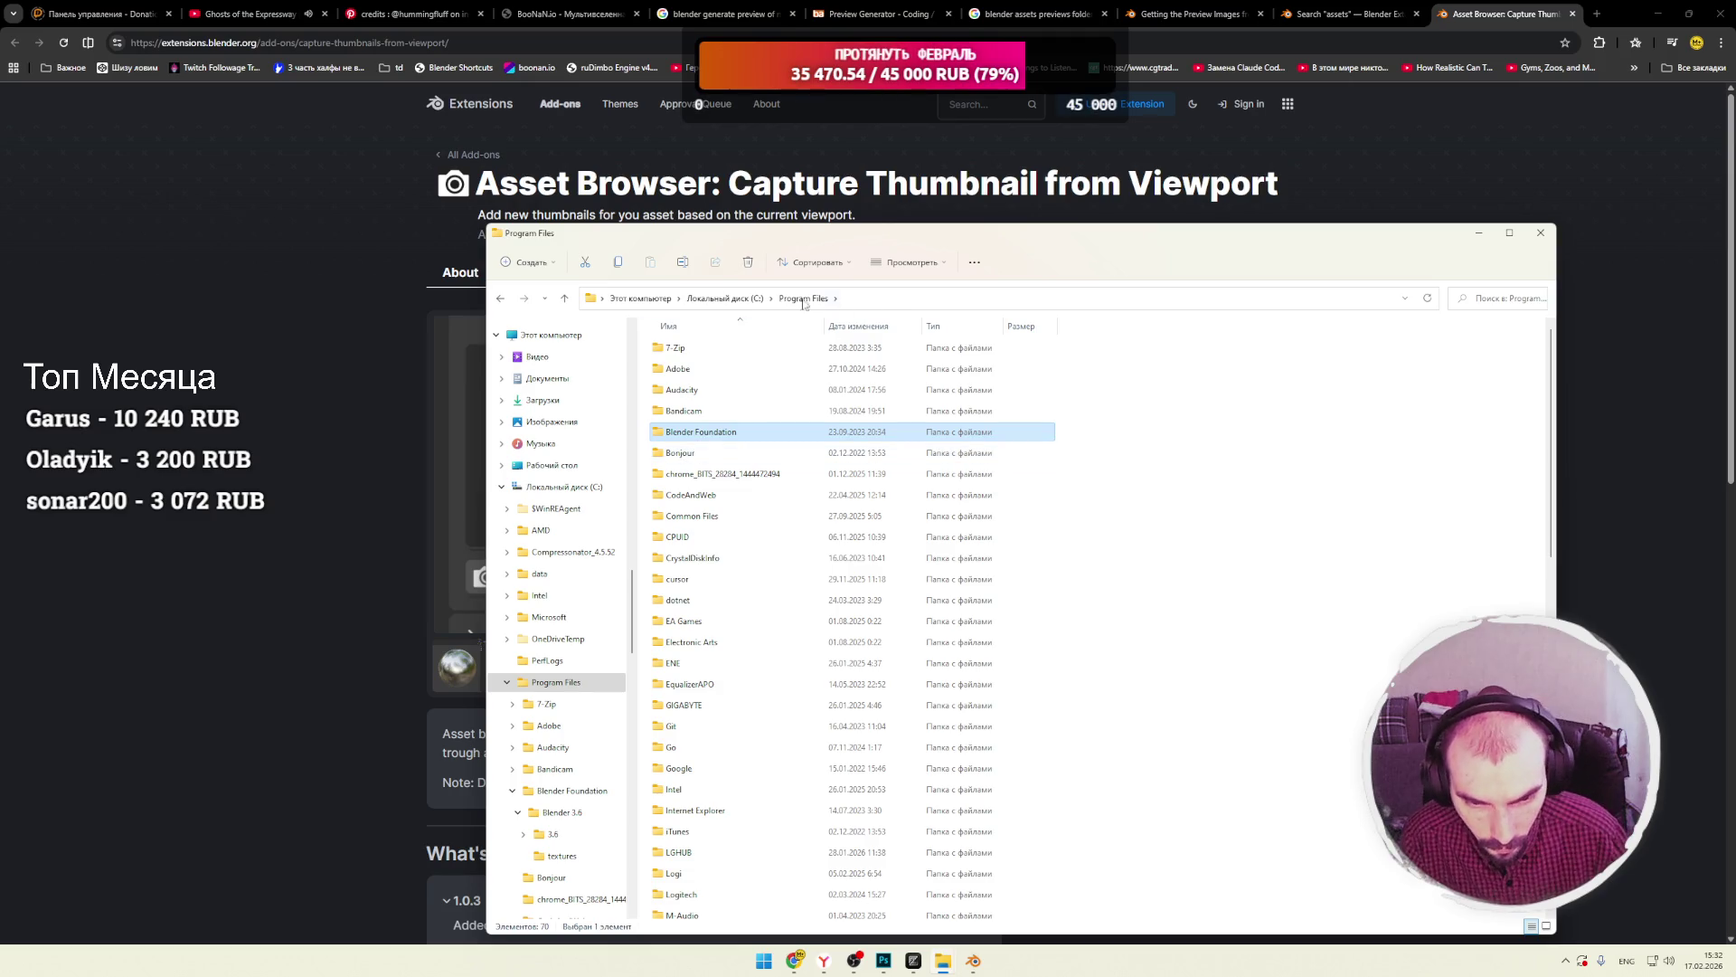
{"action": "left_click", "coordinate": [741, 304]}
Browse Program Files (x86), then go back up to the C: drive root.
{"action": "double_click", "coordinate": [691, 537]}
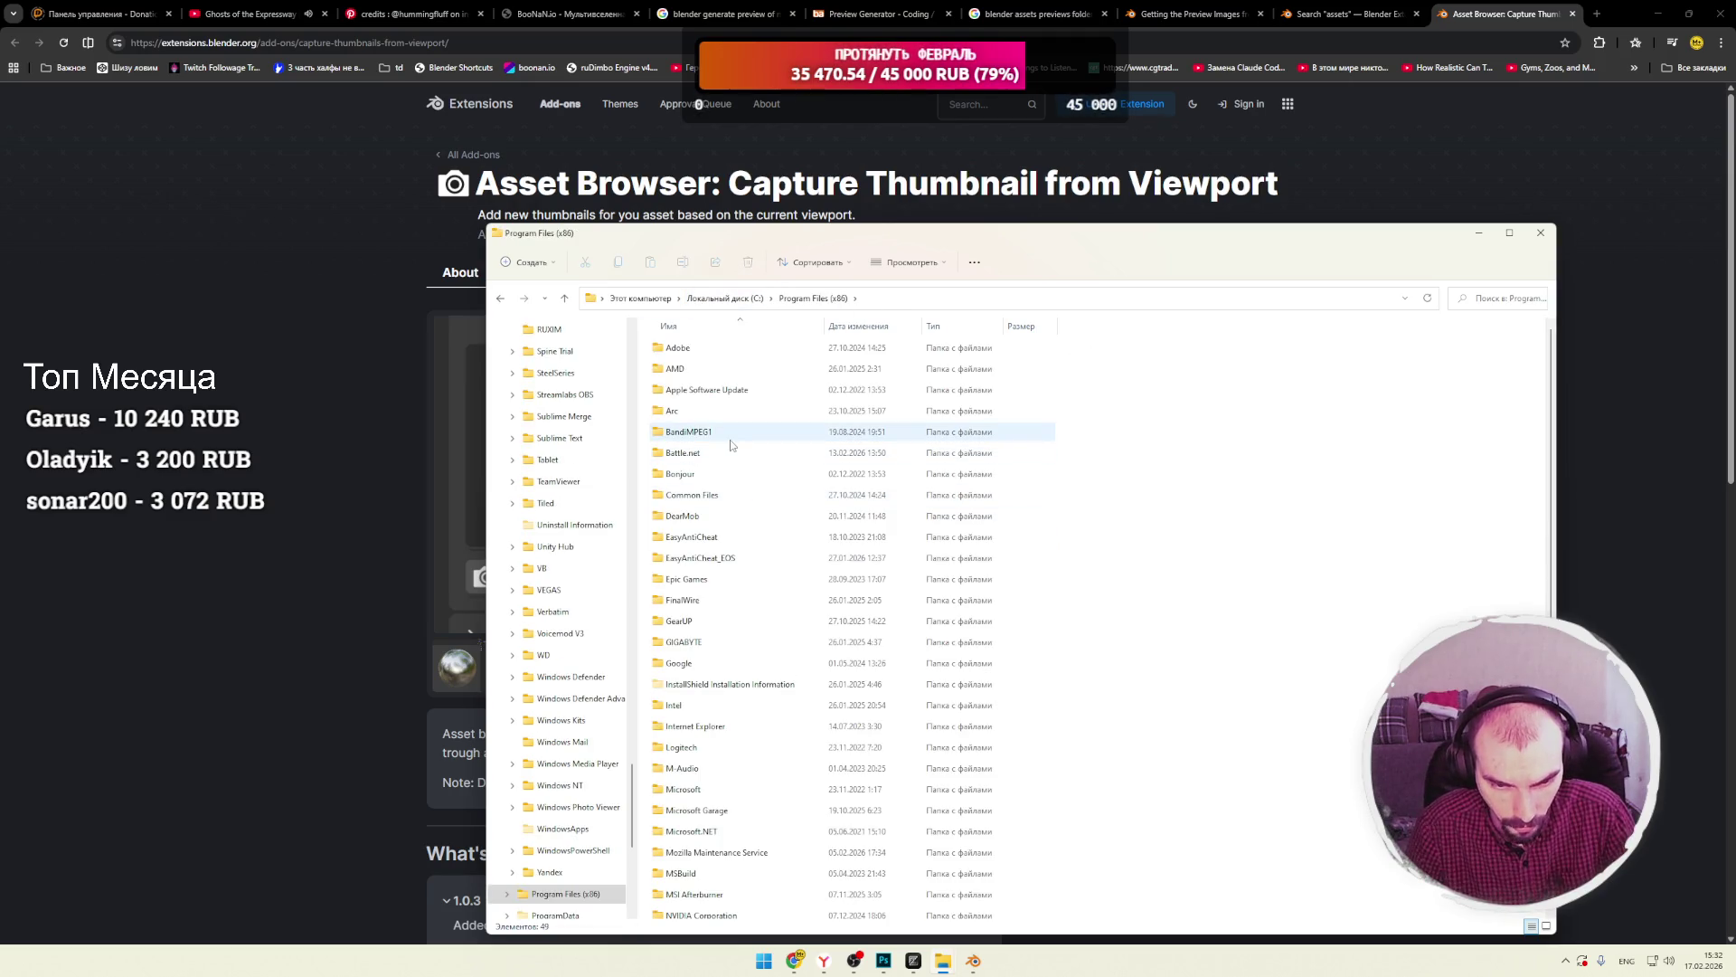
{"action": "left_click", "coordinate": [704, 600]}
{"action": "scroll", "coordinate": [728, 592], "scroll_direction": "down", "scroll_amount": 5}
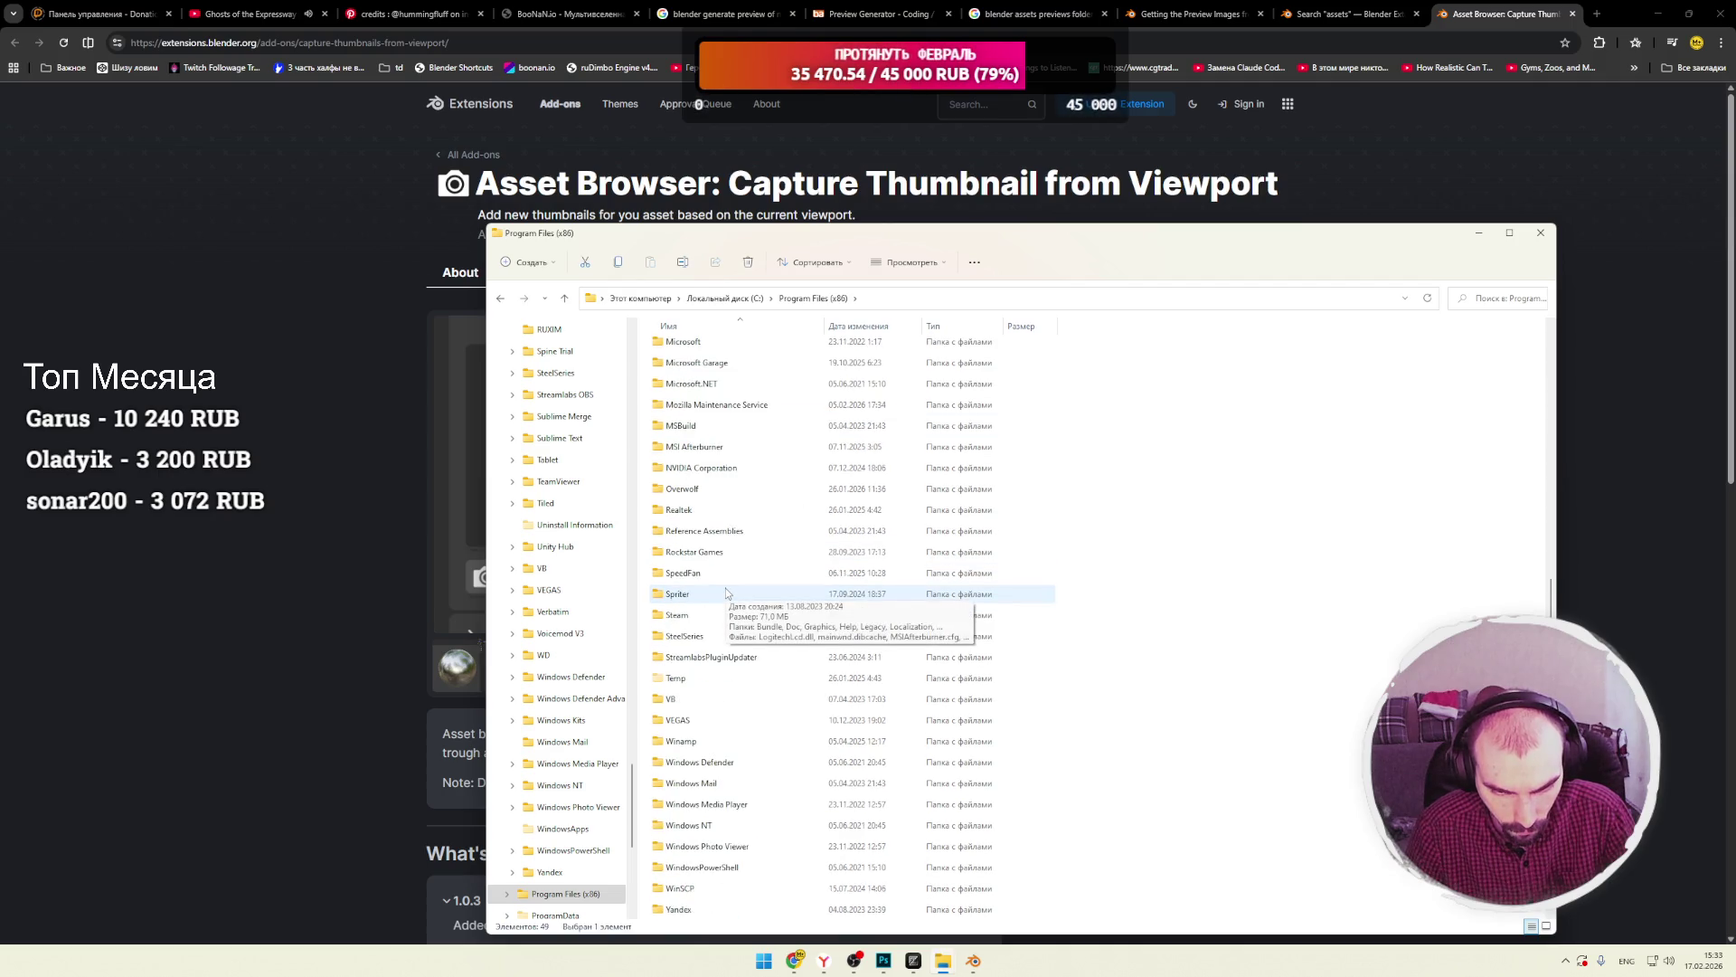
{"action": "scroll", "coordinate": [727, 588], "scroll_direction": "down", "scroll_amount": 3}
{"action": "scroll", "coordinate": [726, 586], "scroll_direction": "up", "scroll_amount": 9}
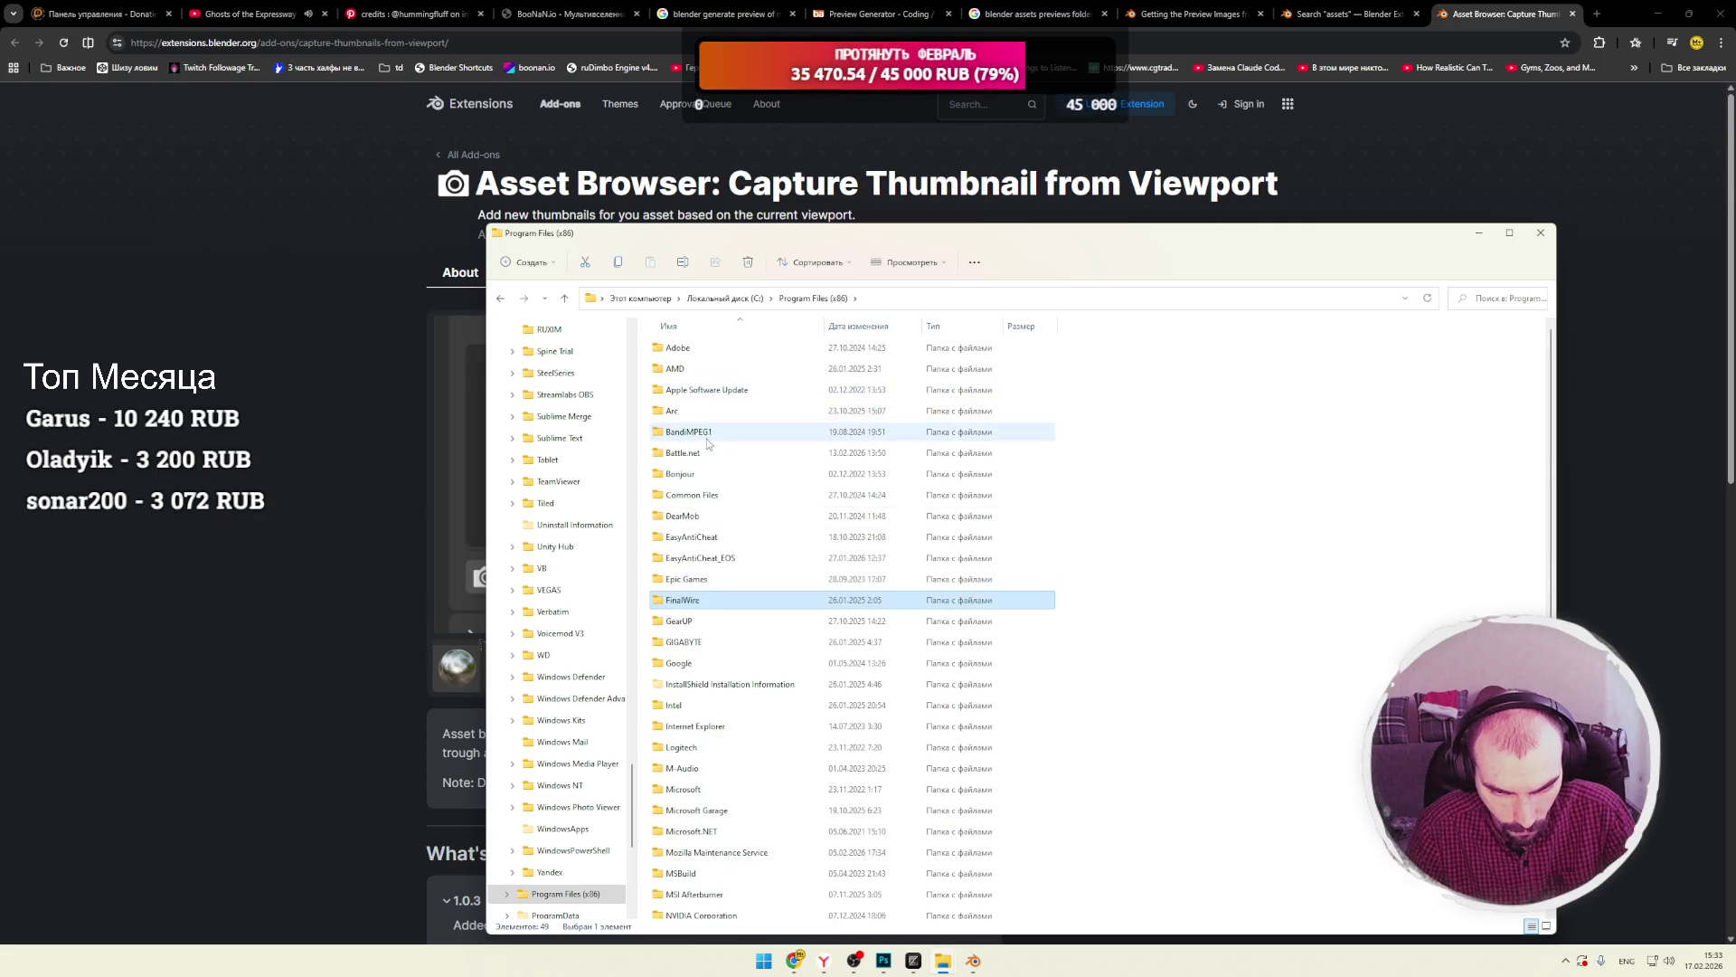
{"action": "left_click", "coordinate": [759, 298]}
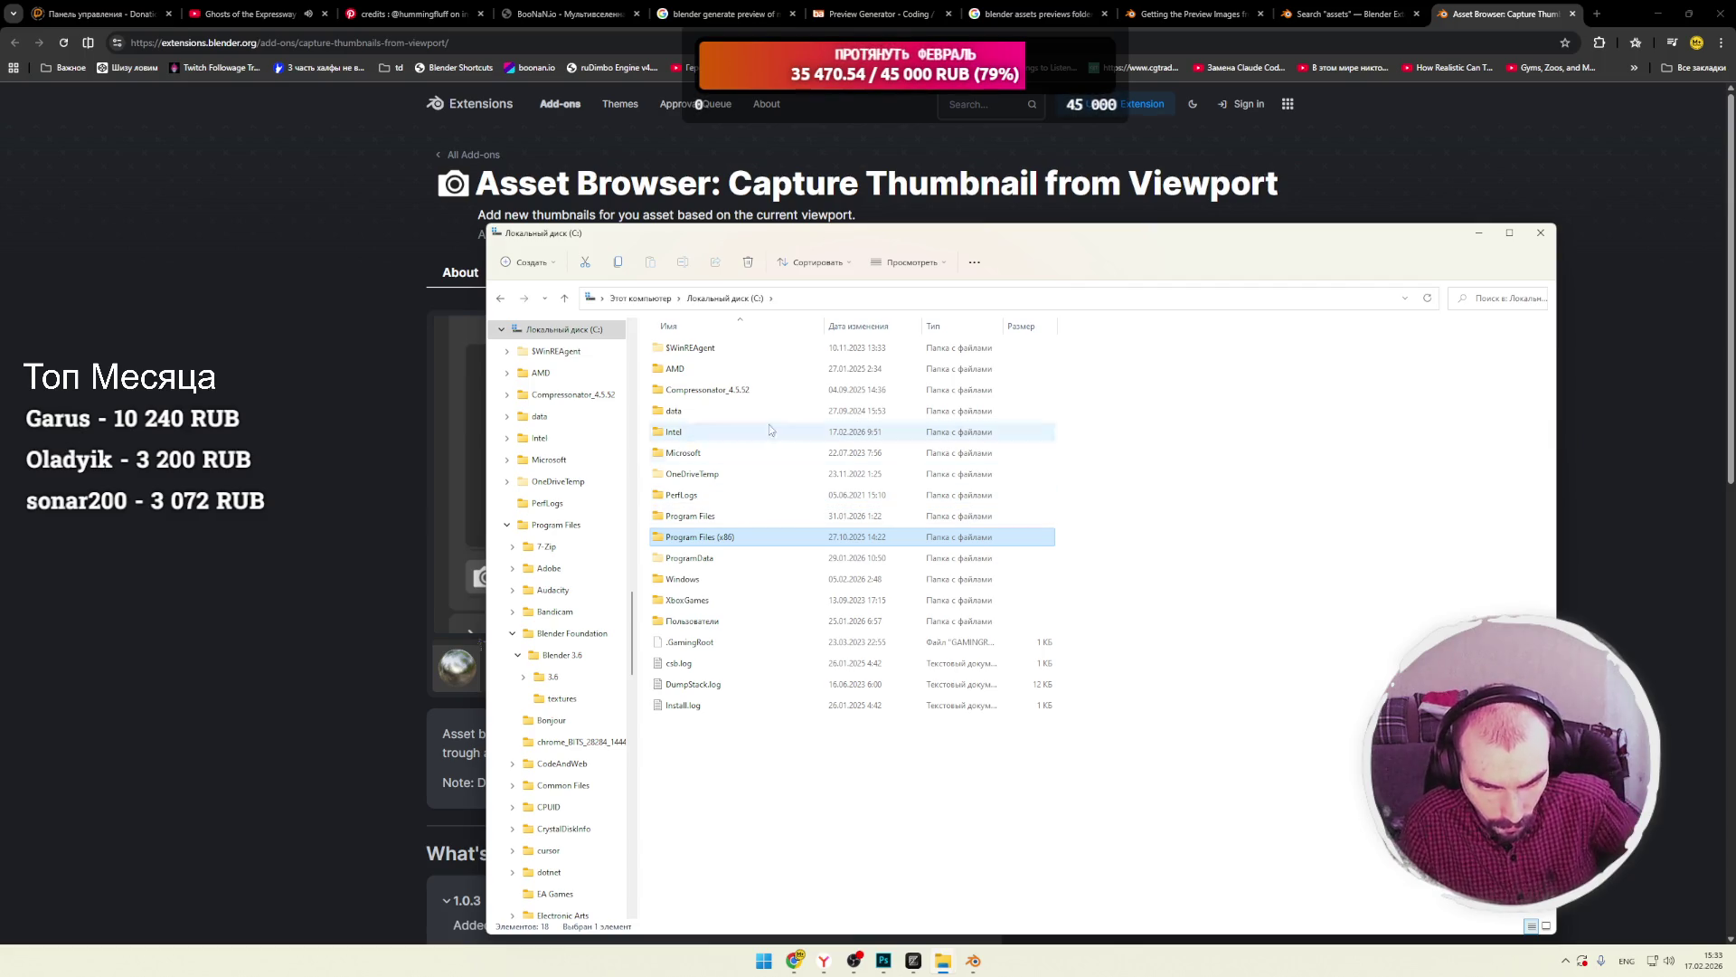
{"action": "left_click", "coordinate": [840, 304]}
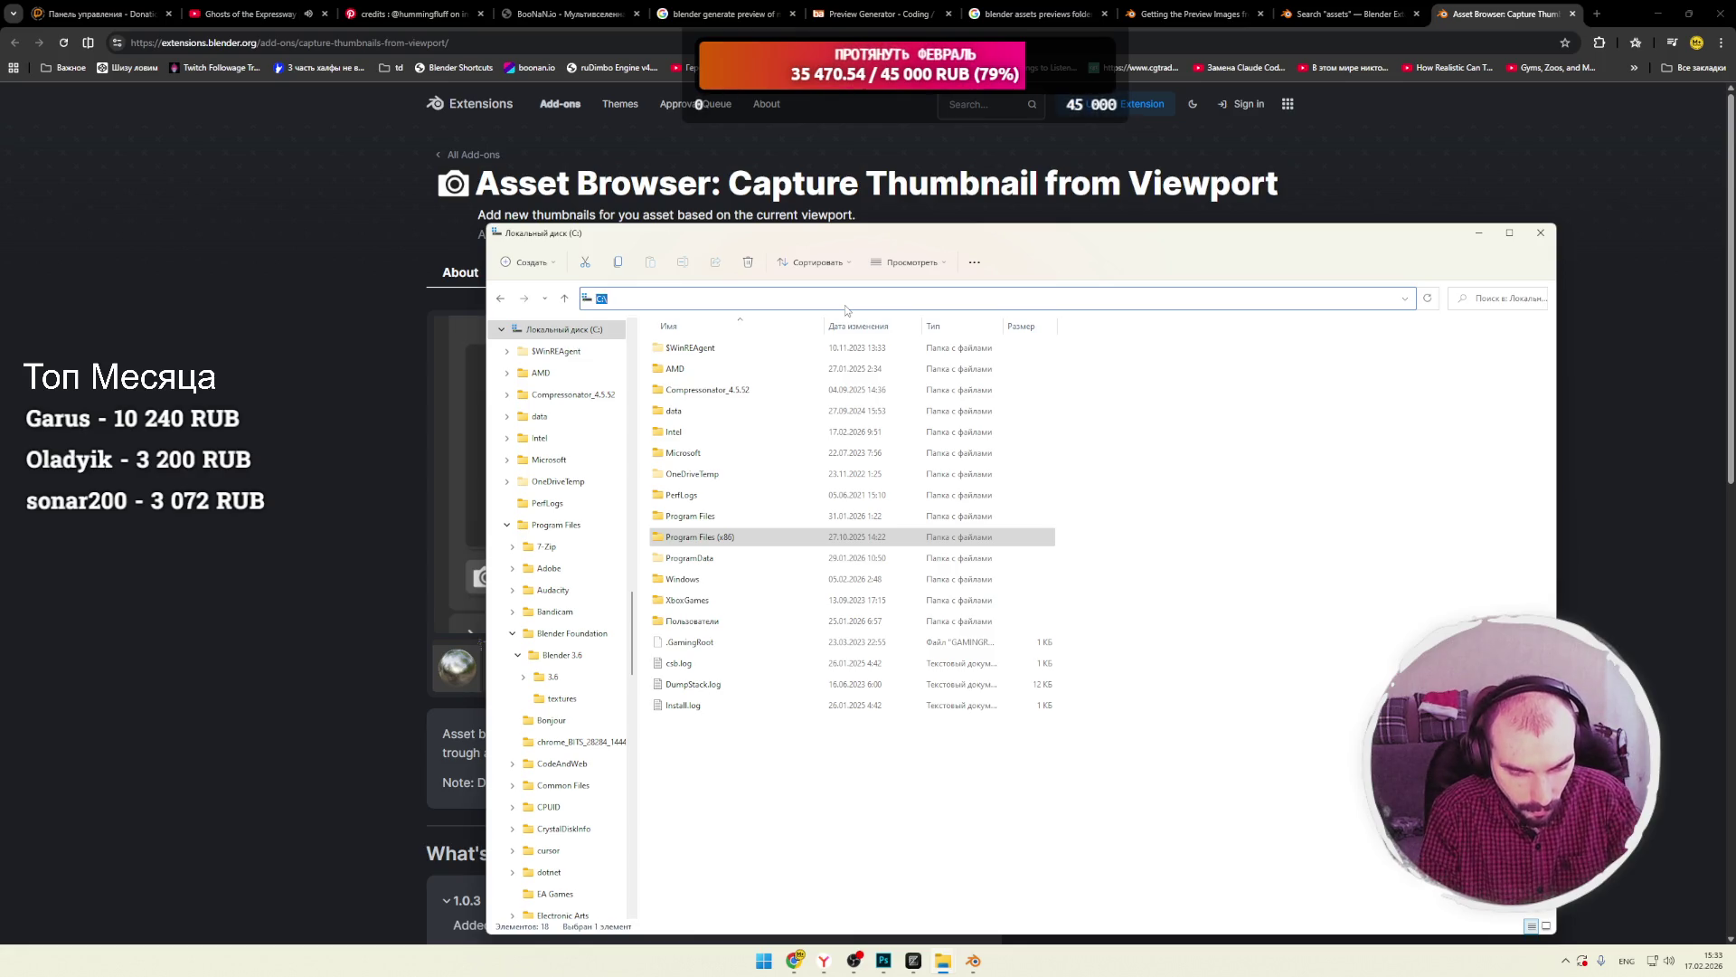
Go to the %userprofile% folder, scroll its contents, then switch back to the add-on page.
{"action": "type", "text": "%"}
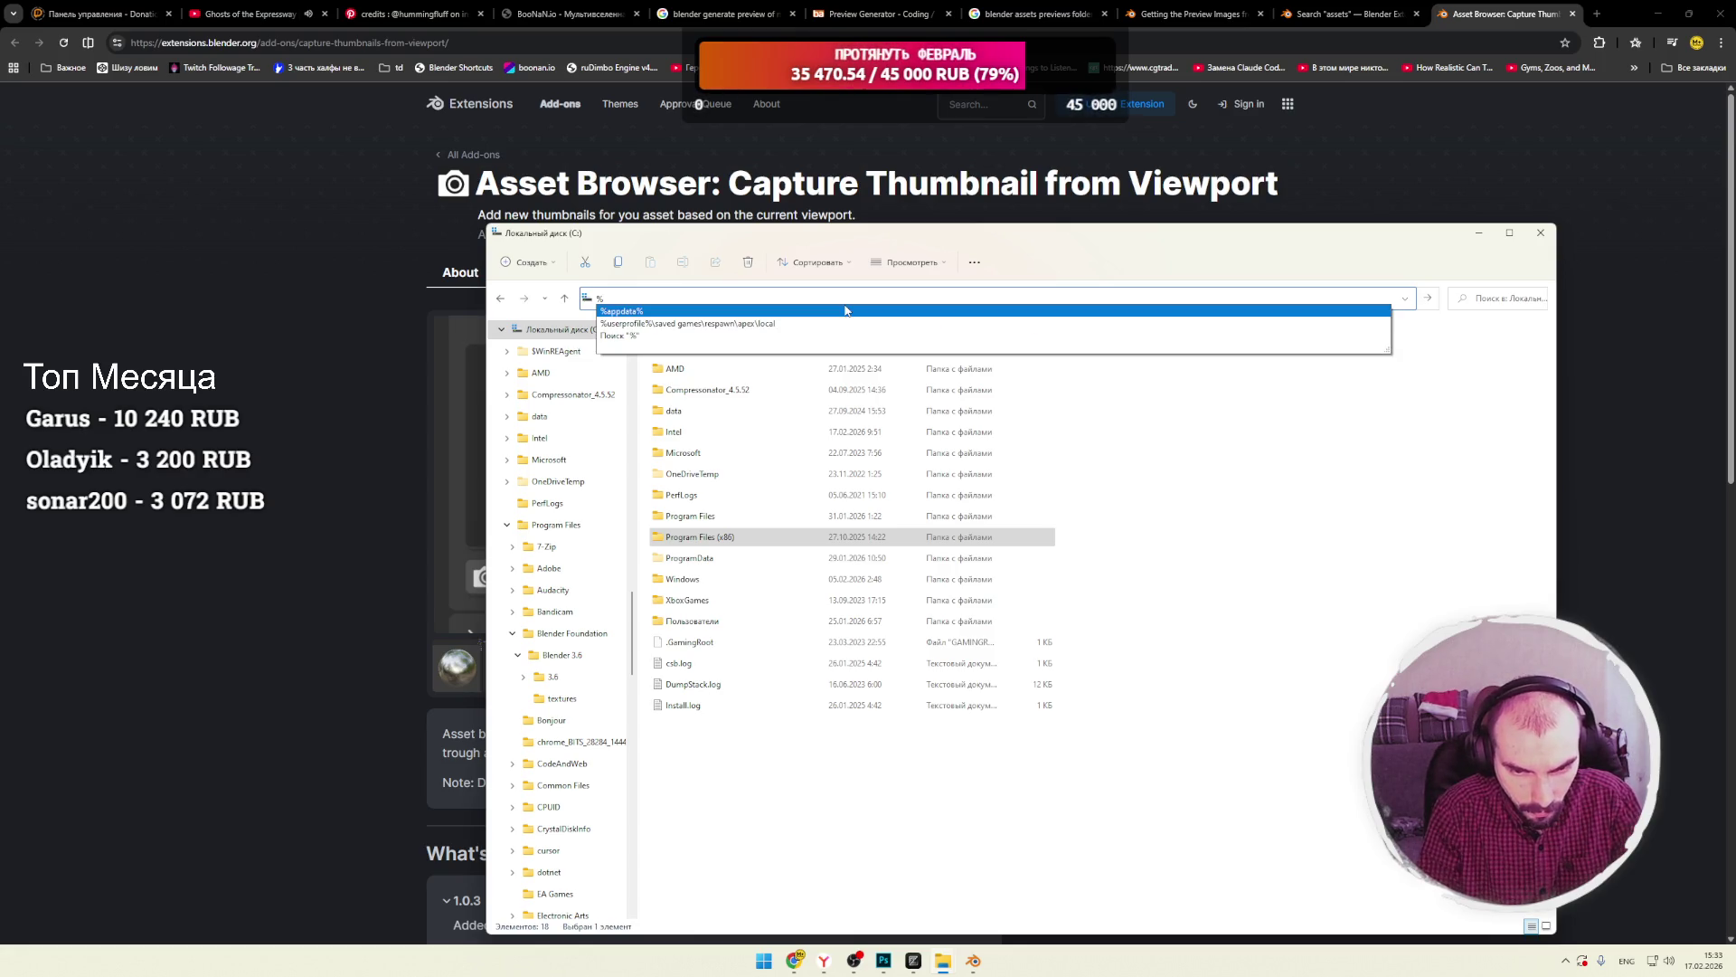
{"action": "type", "text": "userprofile%\\saved games"}
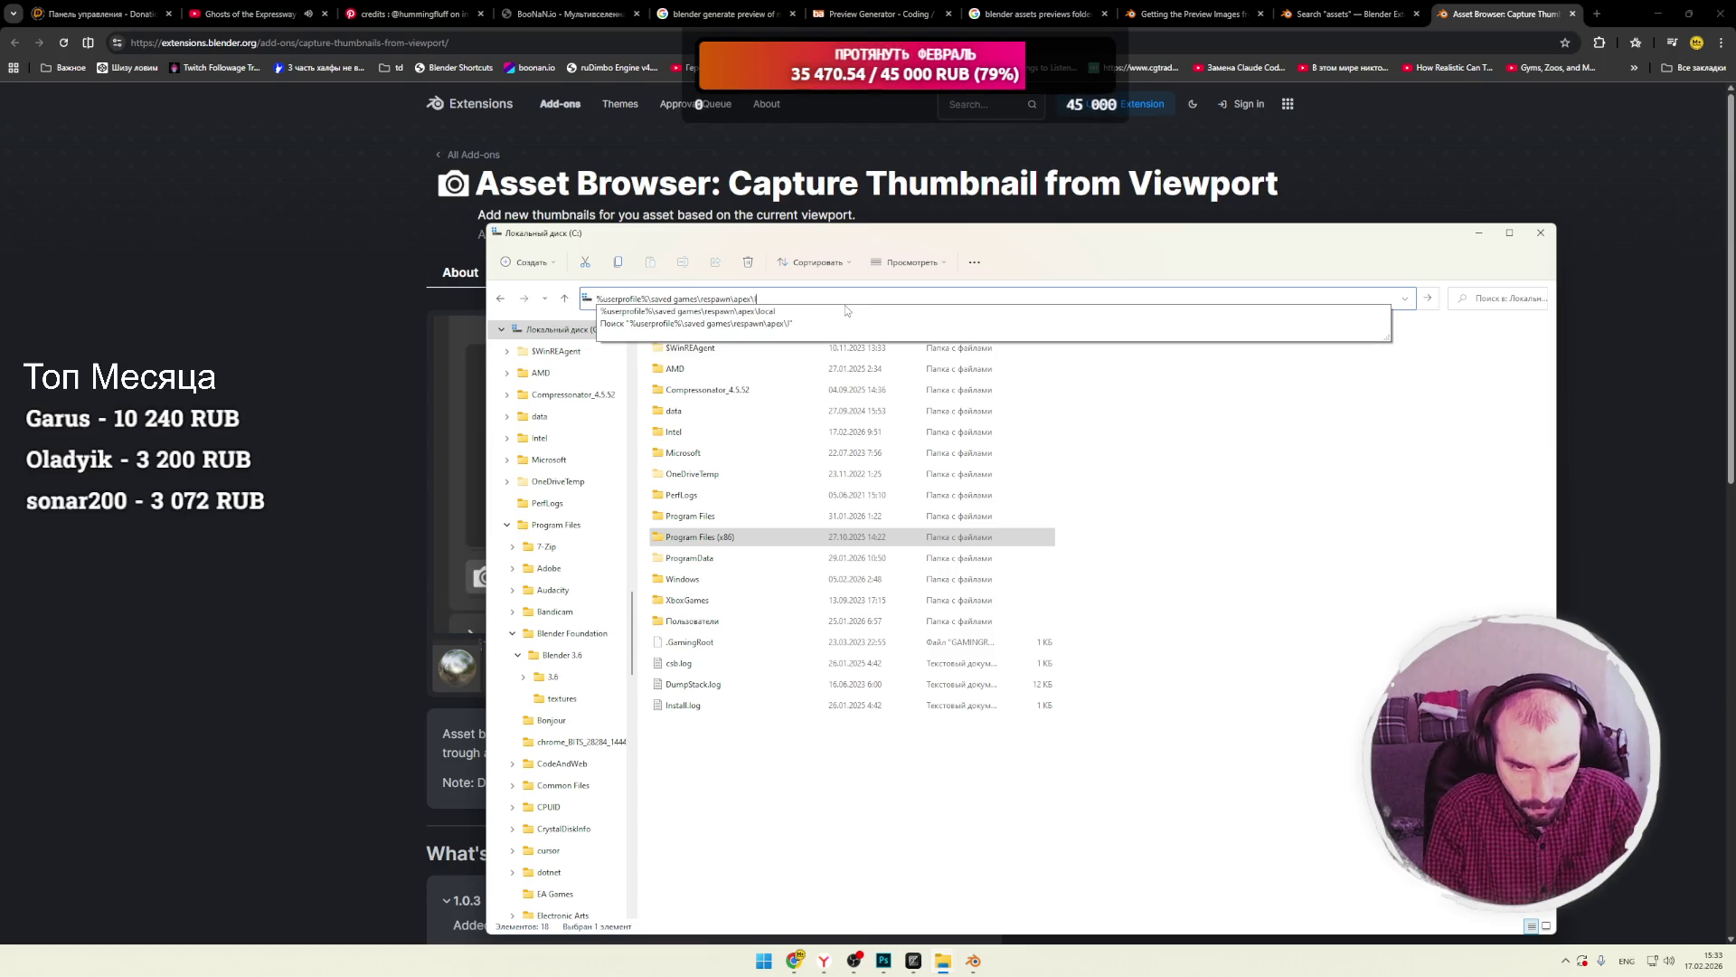
{"action": "key", "text": "BackSpace"}
{"action": "key", "text": "BackSpace"}
{"action": "key", "text": "BackSpace"}
{"action": "key", "text": "Return"}
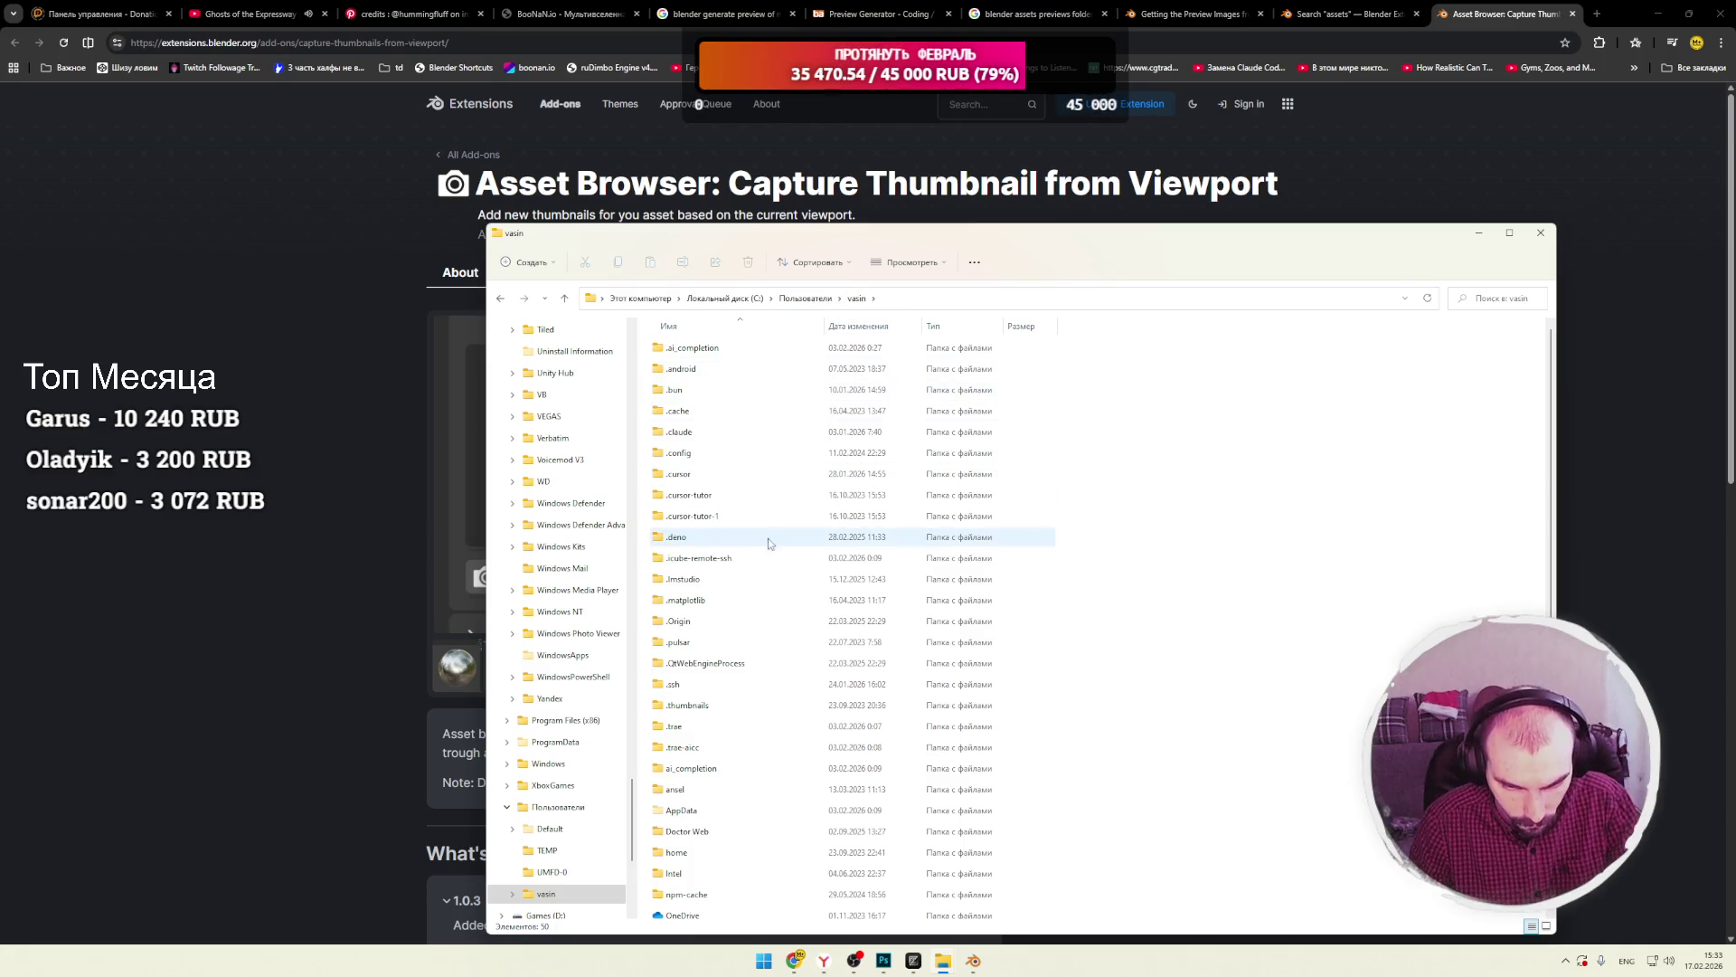
{"action": "scroll", "coordinate": [762, 566], "scroll_direction": "down", "scroll_amount": 2}
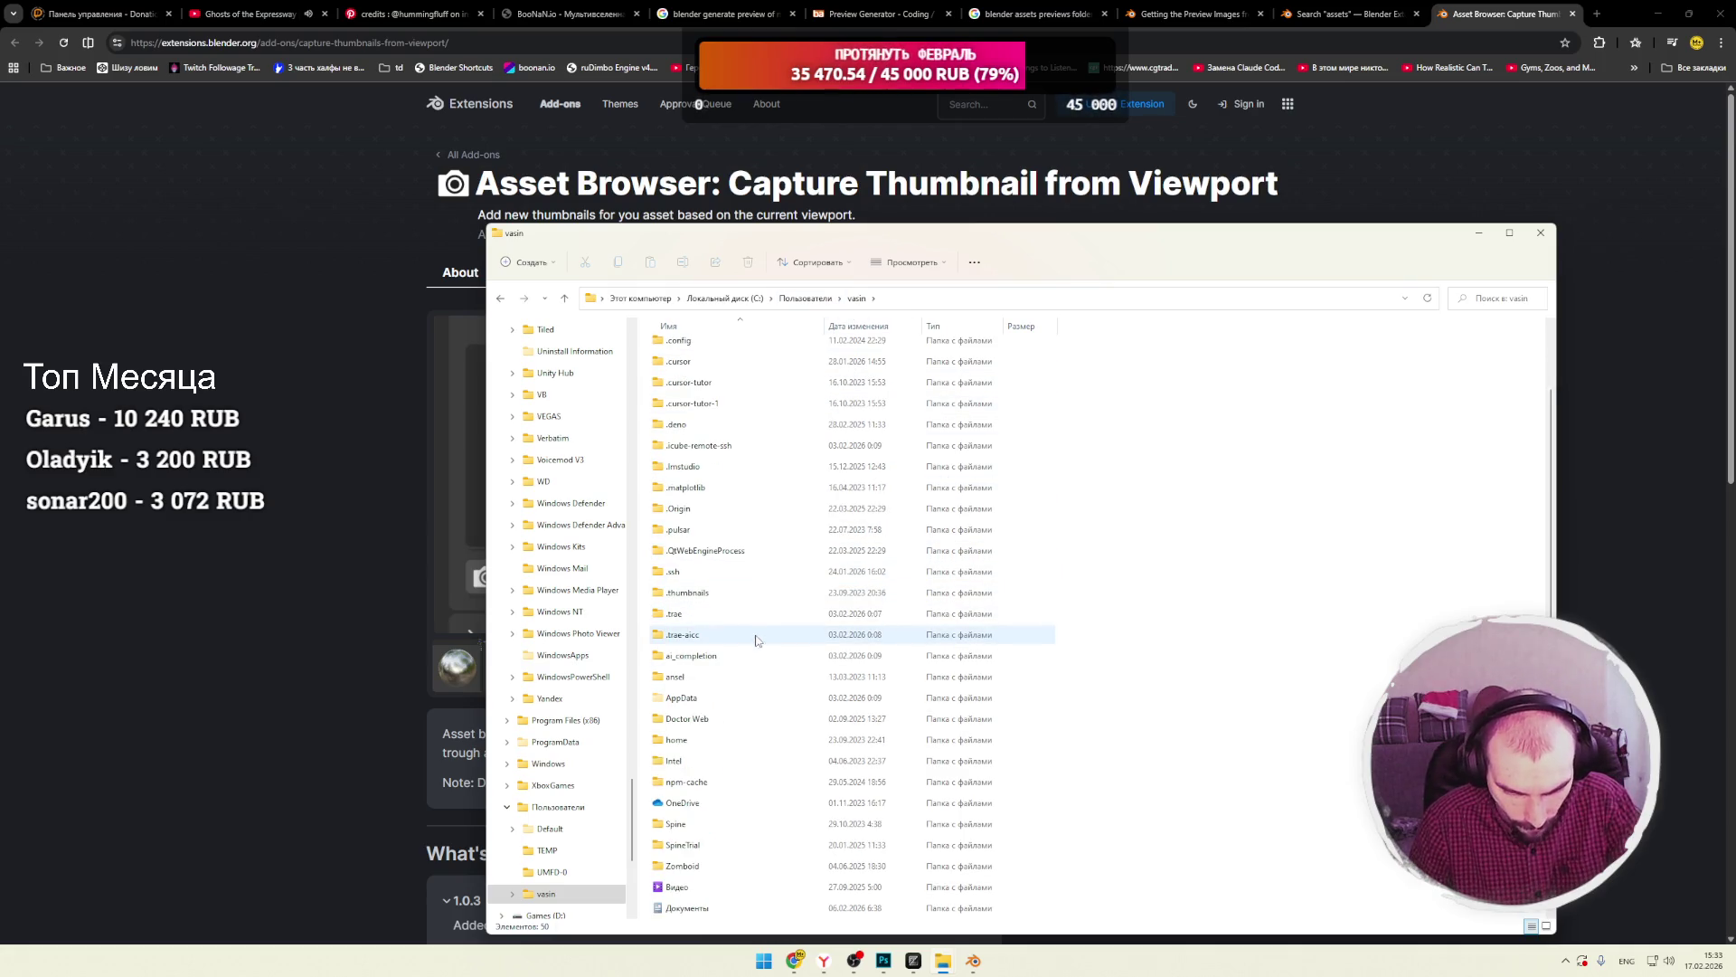
{"action": "scroll", "coordinate": [740, 717], "scroll_direction": "down", "scroll_amount": 3}
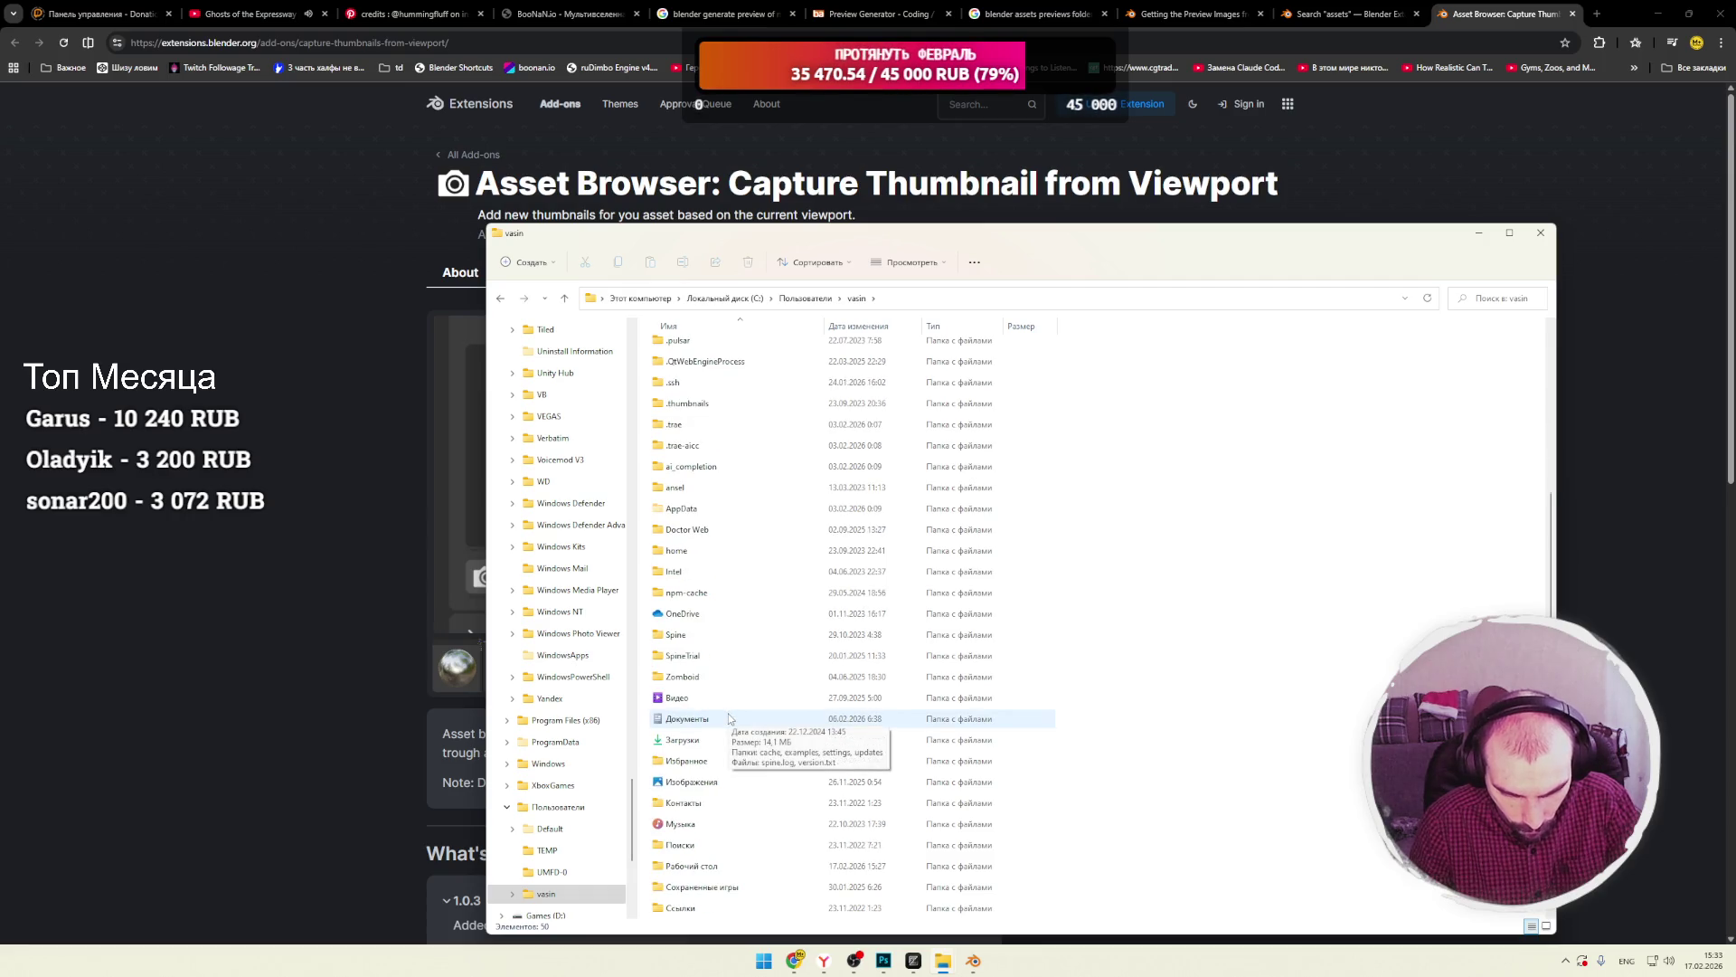
{"action": "scroll", "coordinate": [740, 717], "scroll_direction": "down", "scroll_amount": 3}
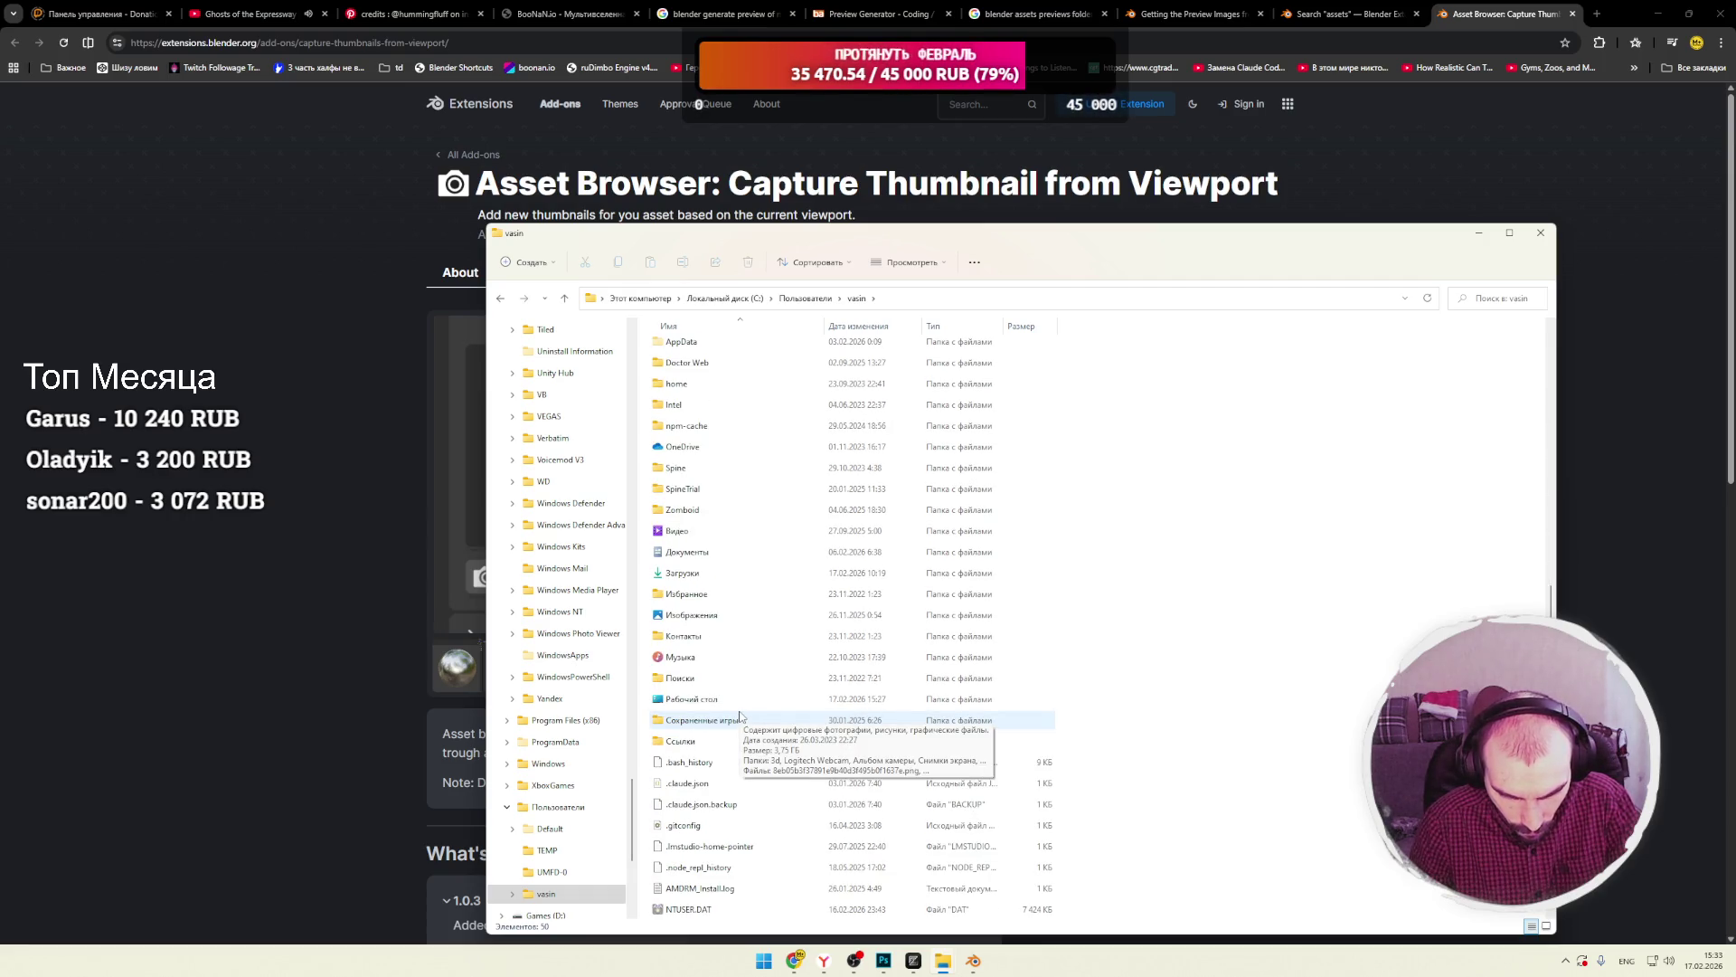
{"action": "scroll", "coordinate": [773, 719], "scroll_direction": "up", "scroll_amount": 8}
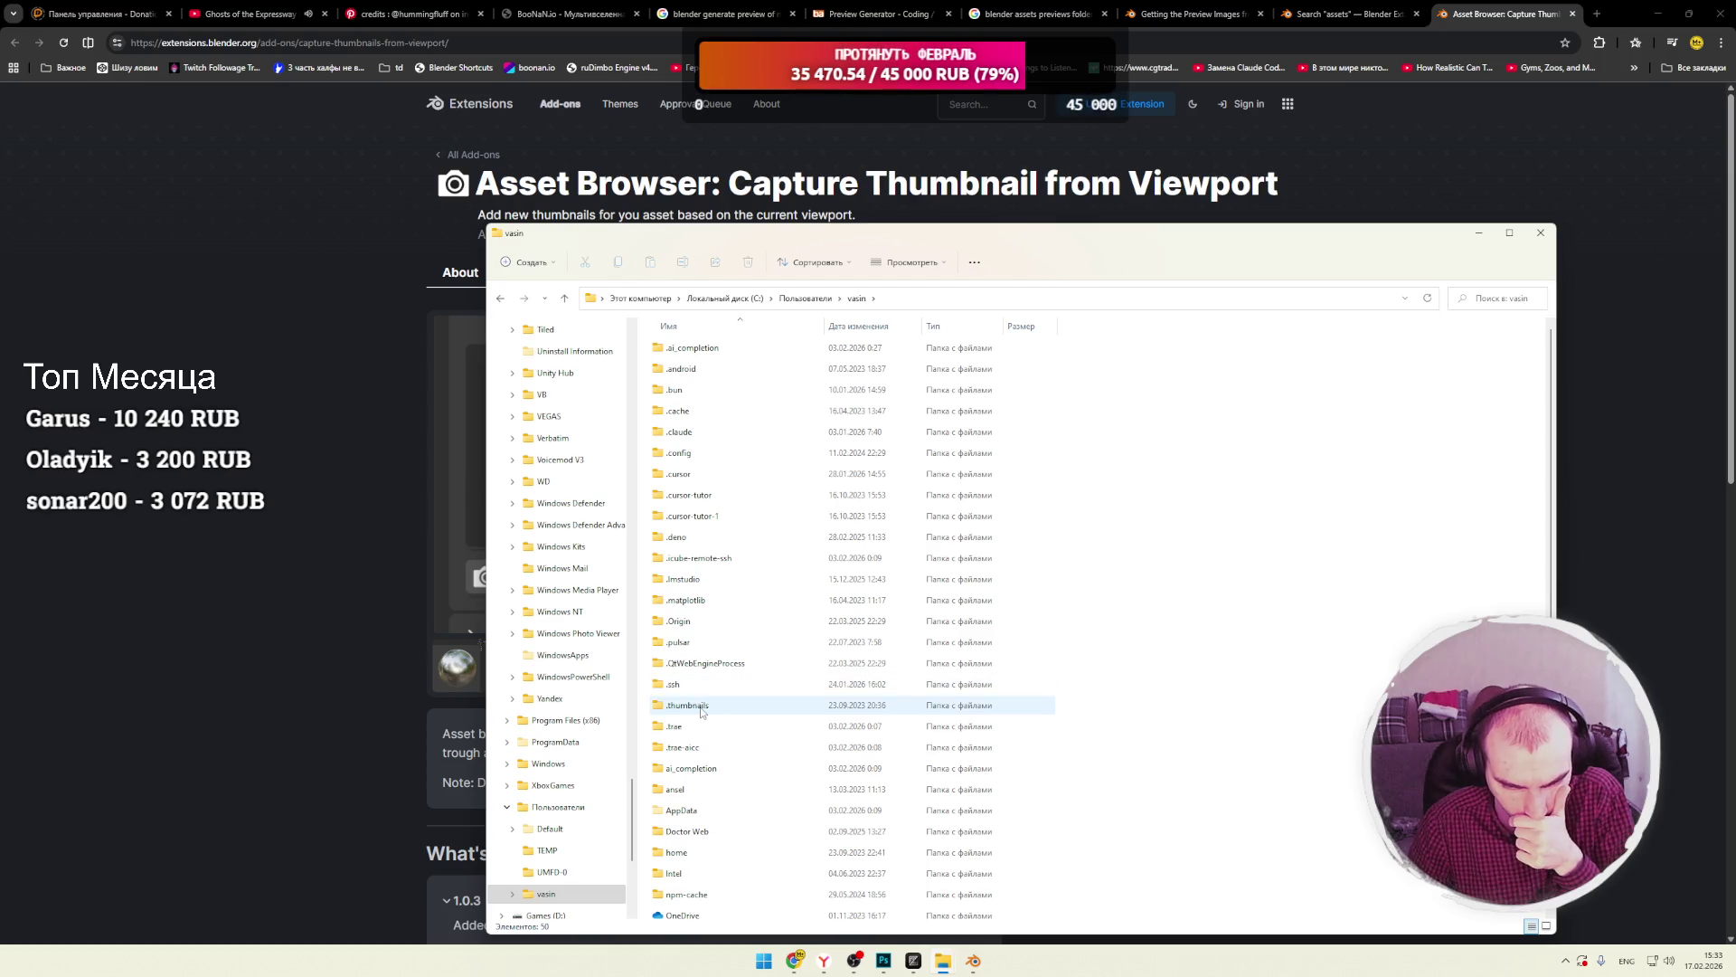
{"action": "key", "text": "alt+Tab"}
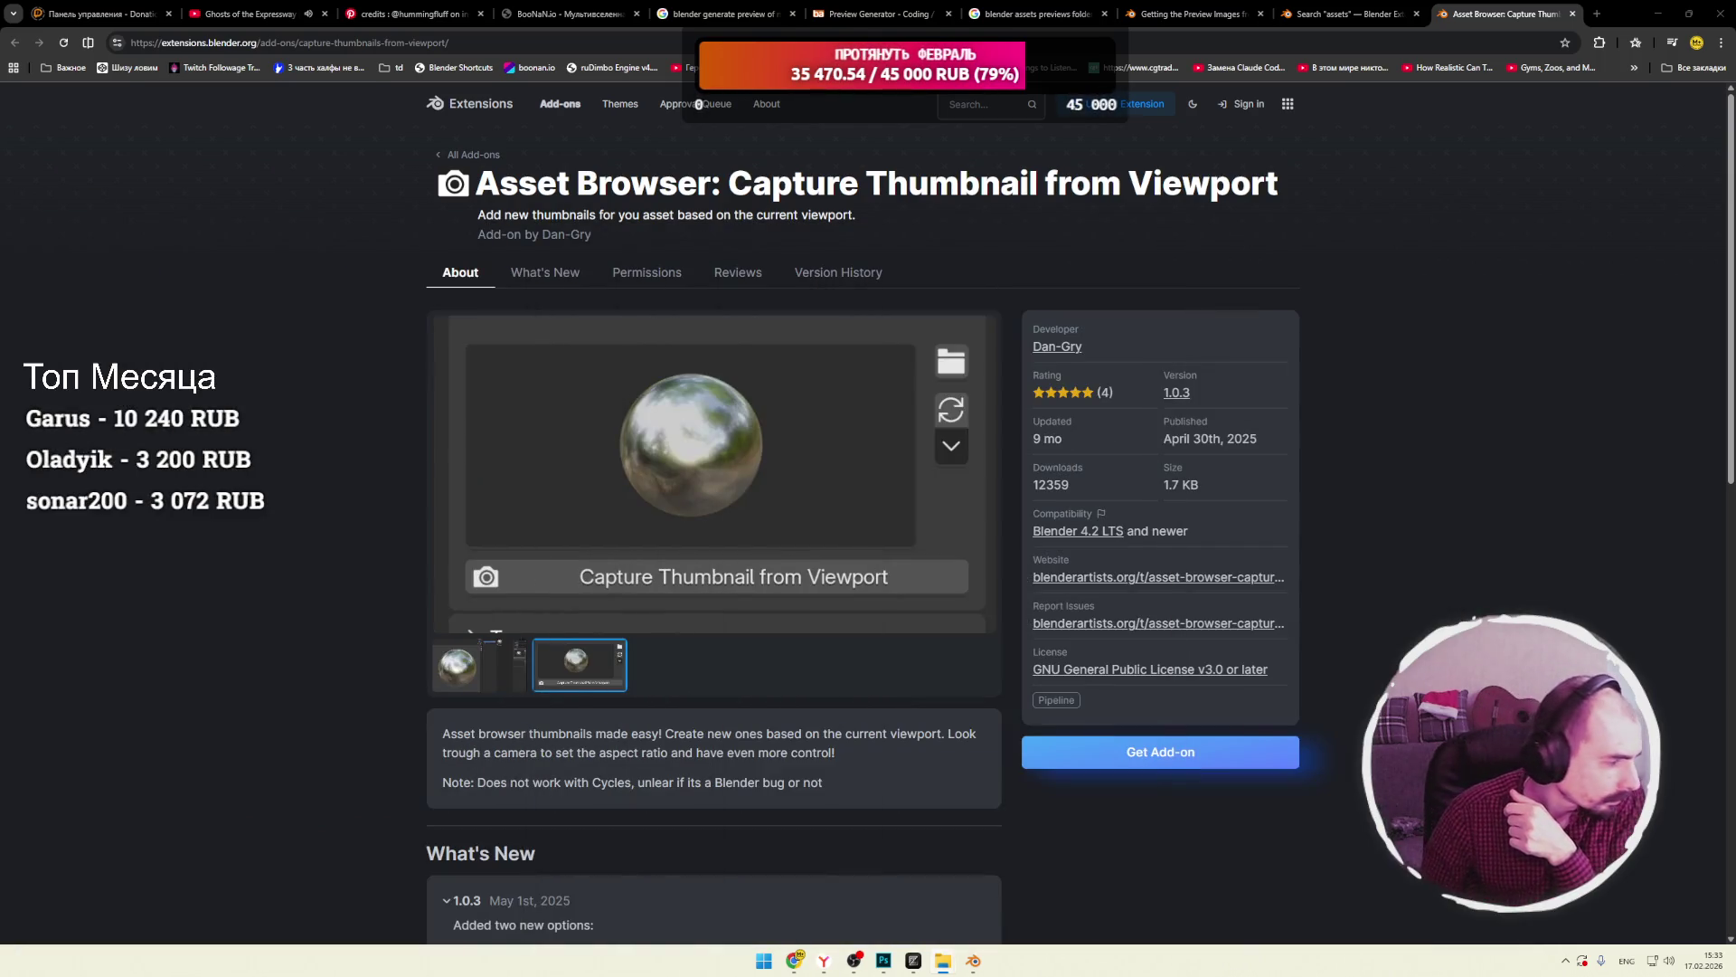
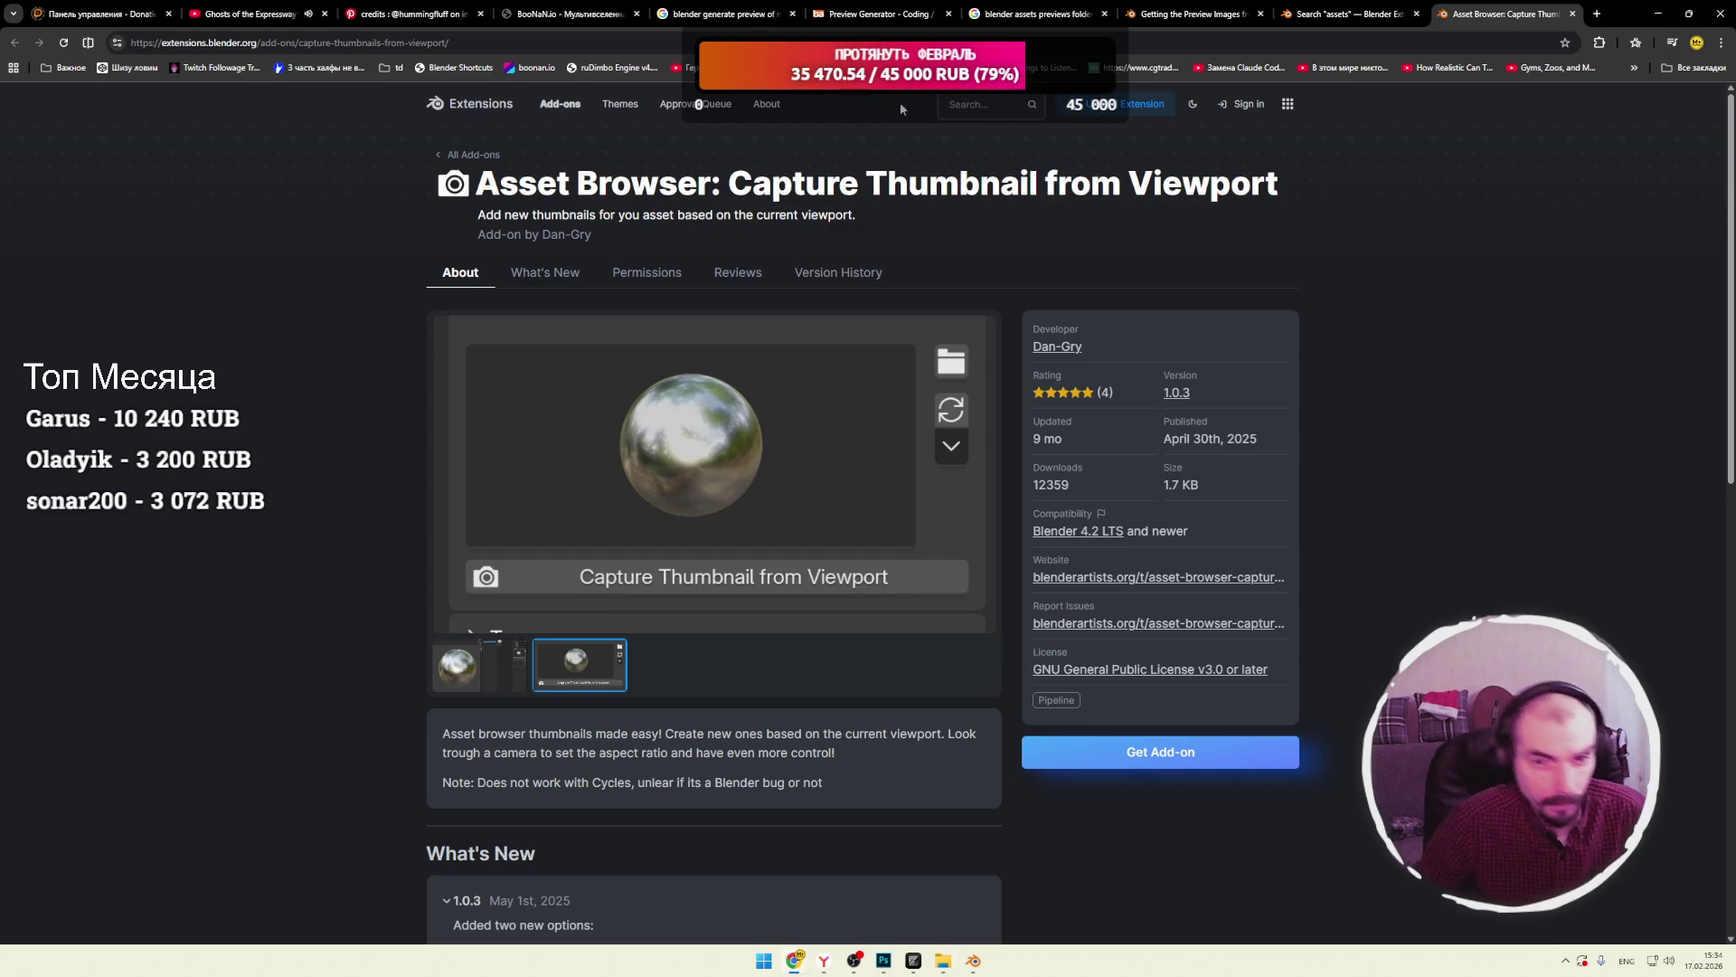
Open the DeepSeek chat site from the bookmarks in a new Chrome tab.
{"action": "left_click", "coordinate": [1597, 13]}
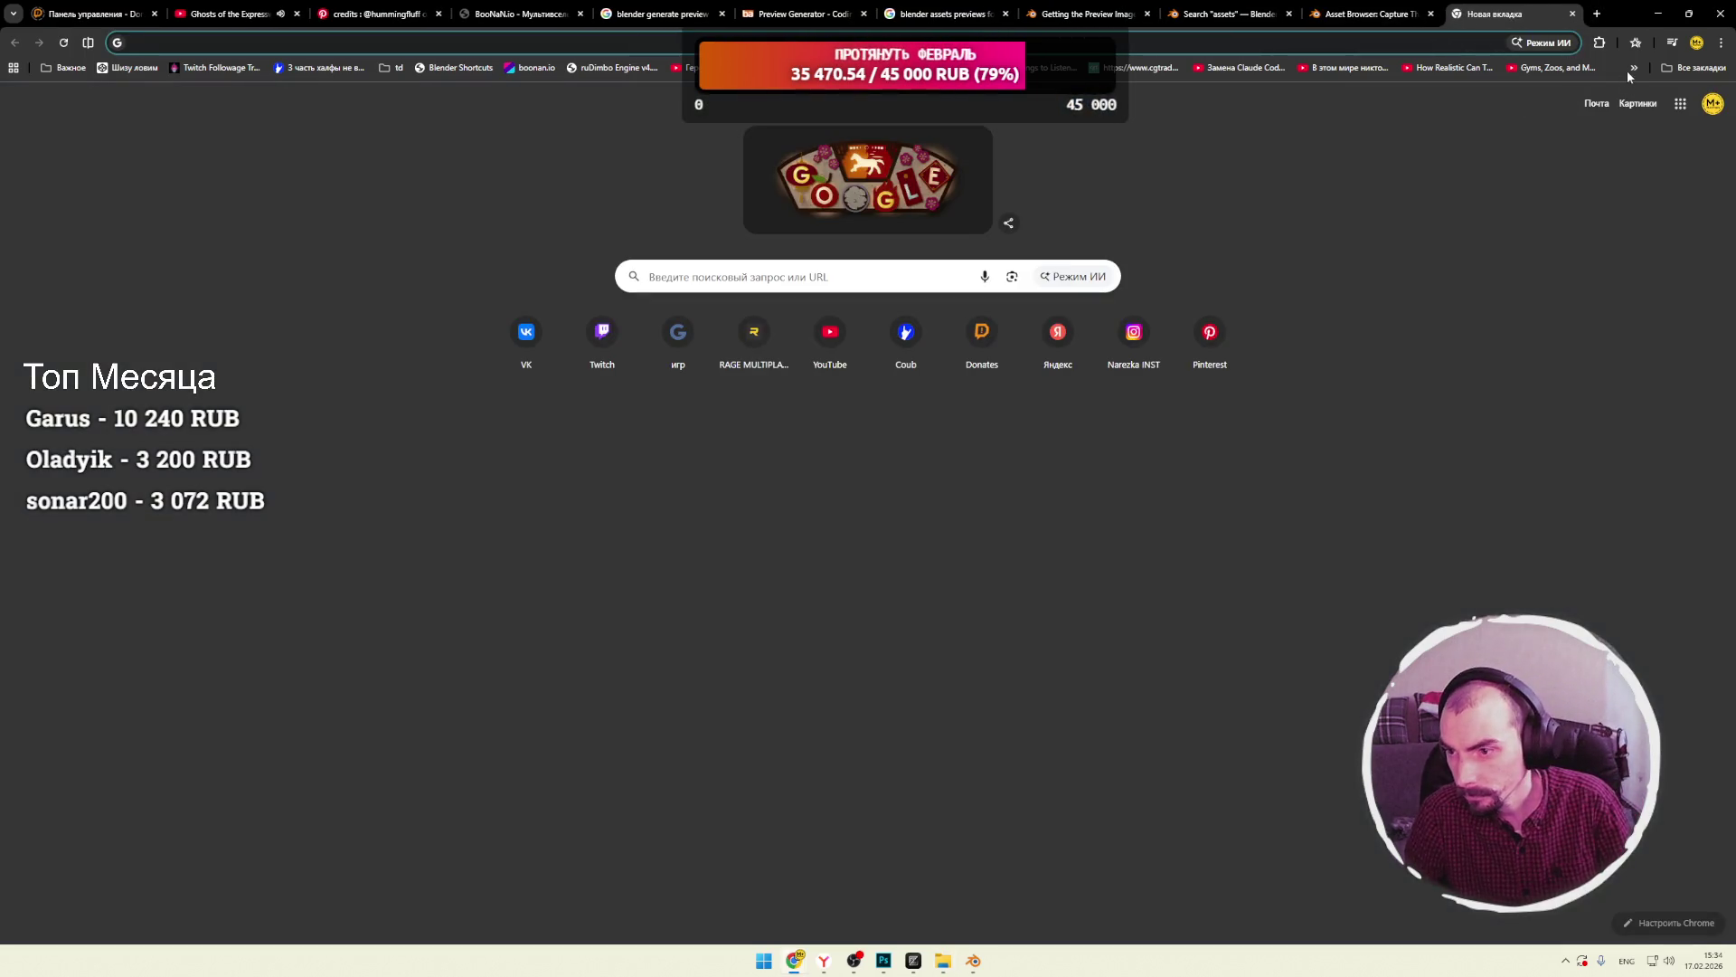
{"action": "left_click", "coordinate": [1634, 68]}
{"action": "left_click", "coordinate": [1458, 343]}
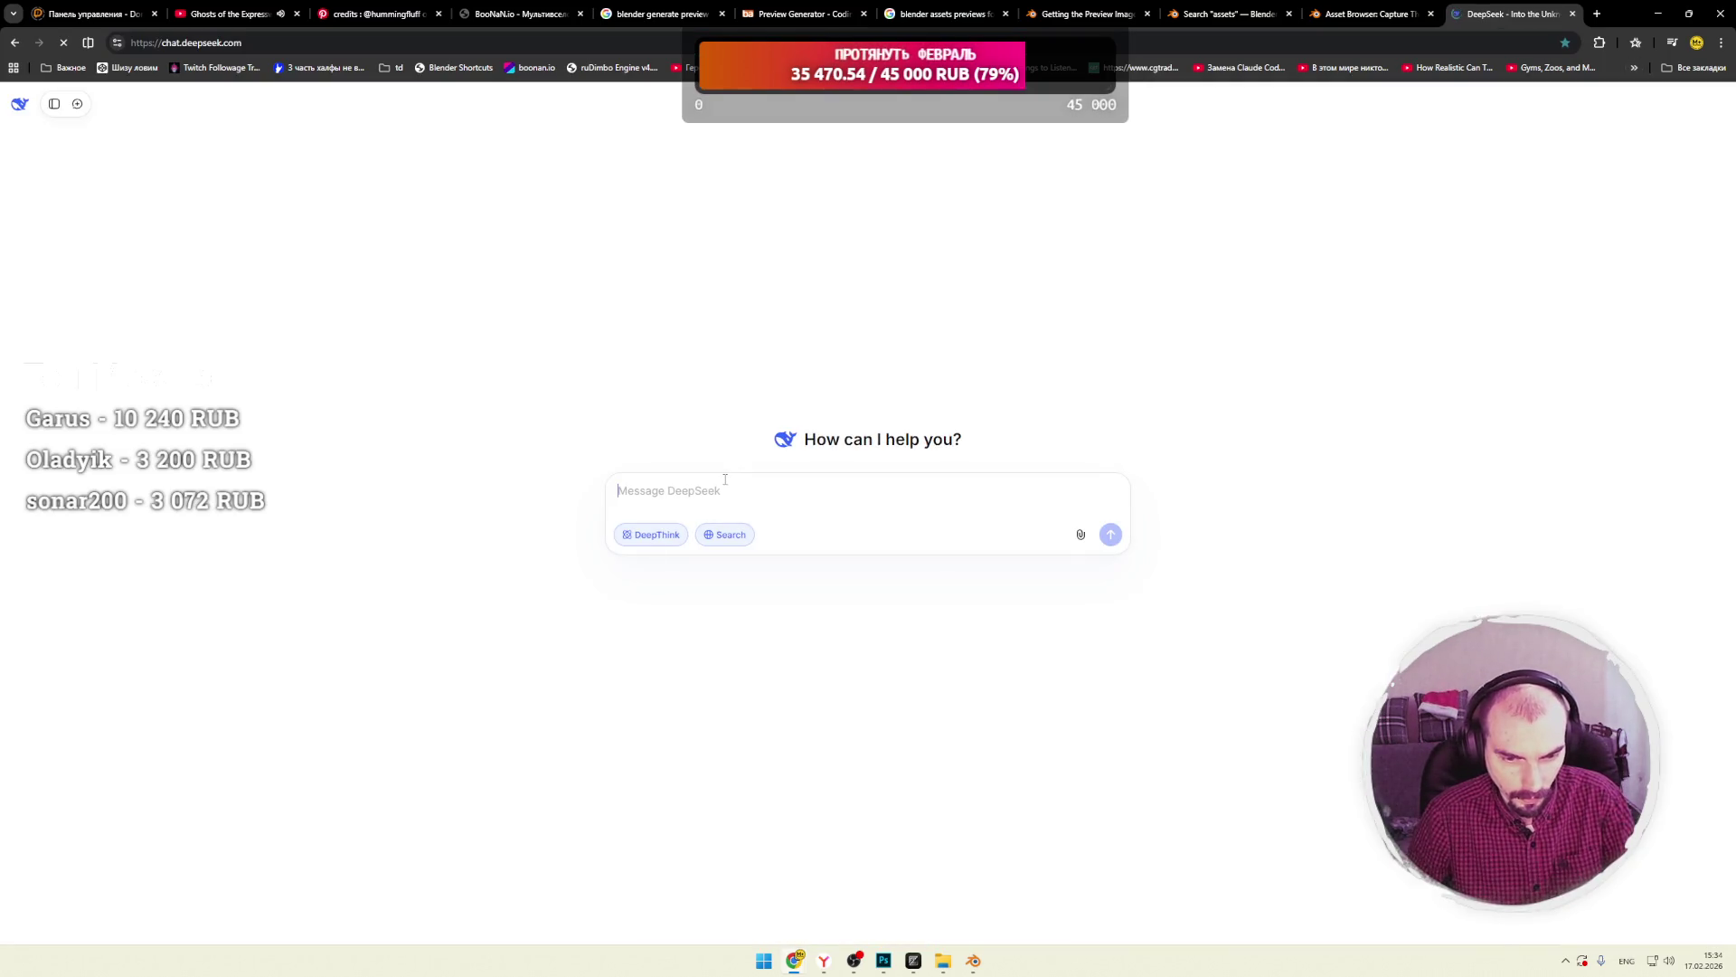
Type the Russian question asking which folder holds Blender-generated previews of assets, followed by 'blender, assets'.
{"action": "key", "text": "super+space"}
{"action": "type", "text": "в какой папке "}
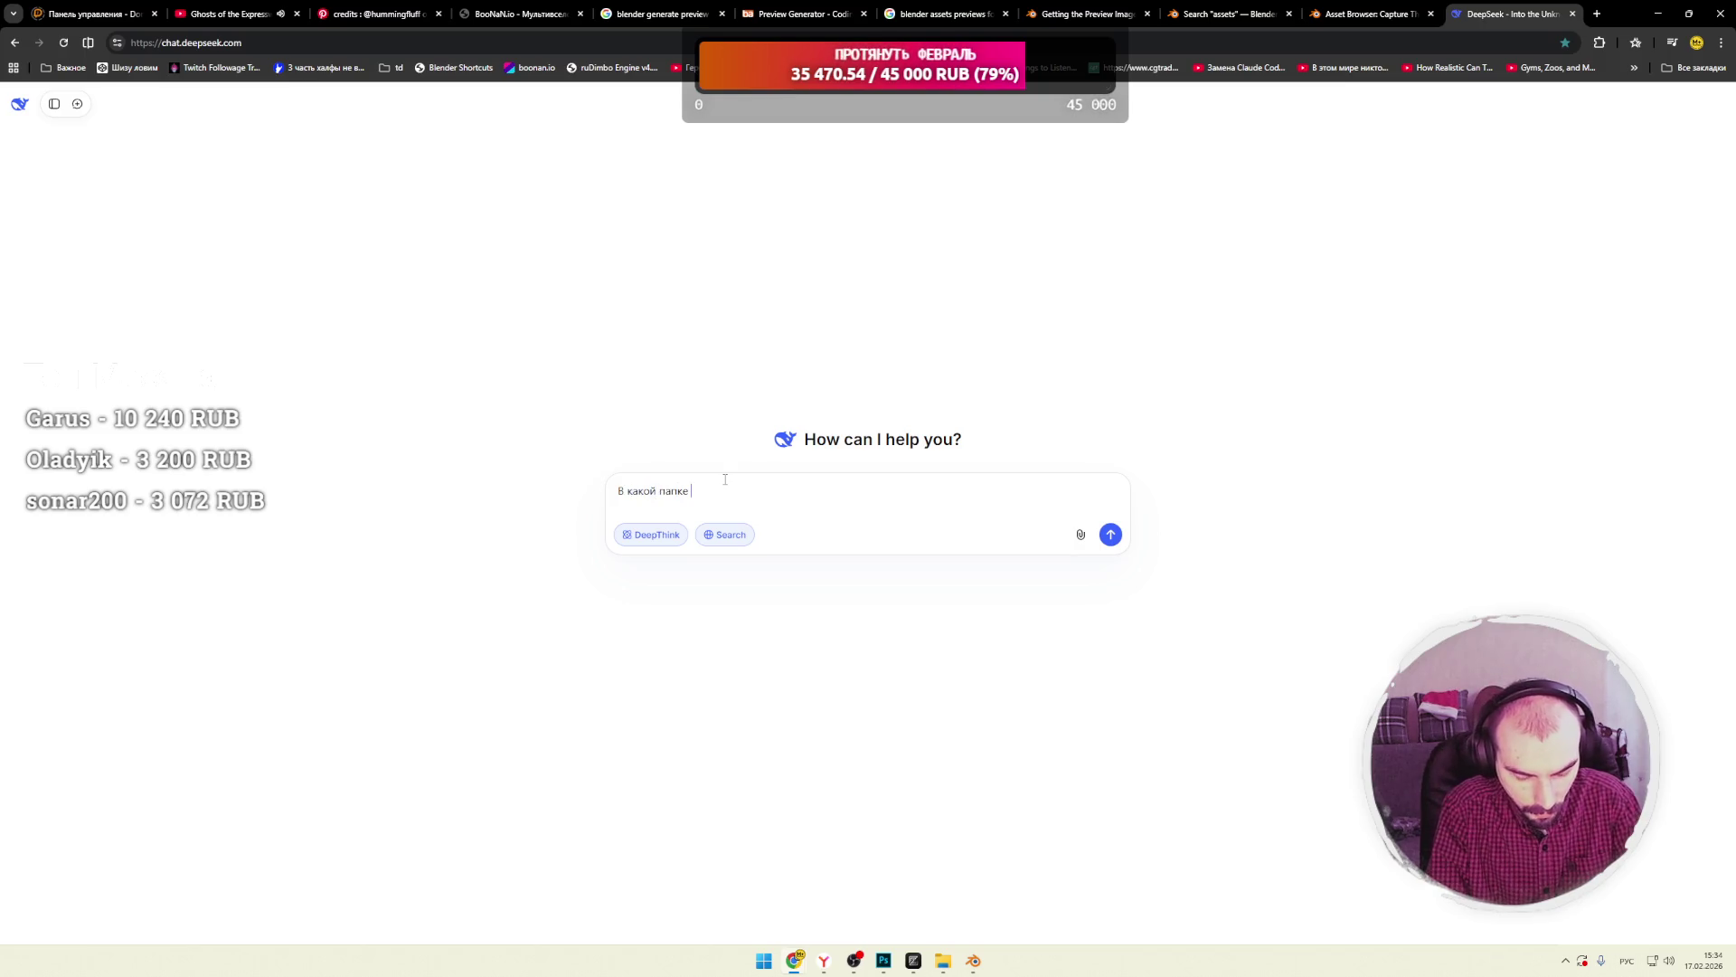
{"action": "type", "text": "лежа"}
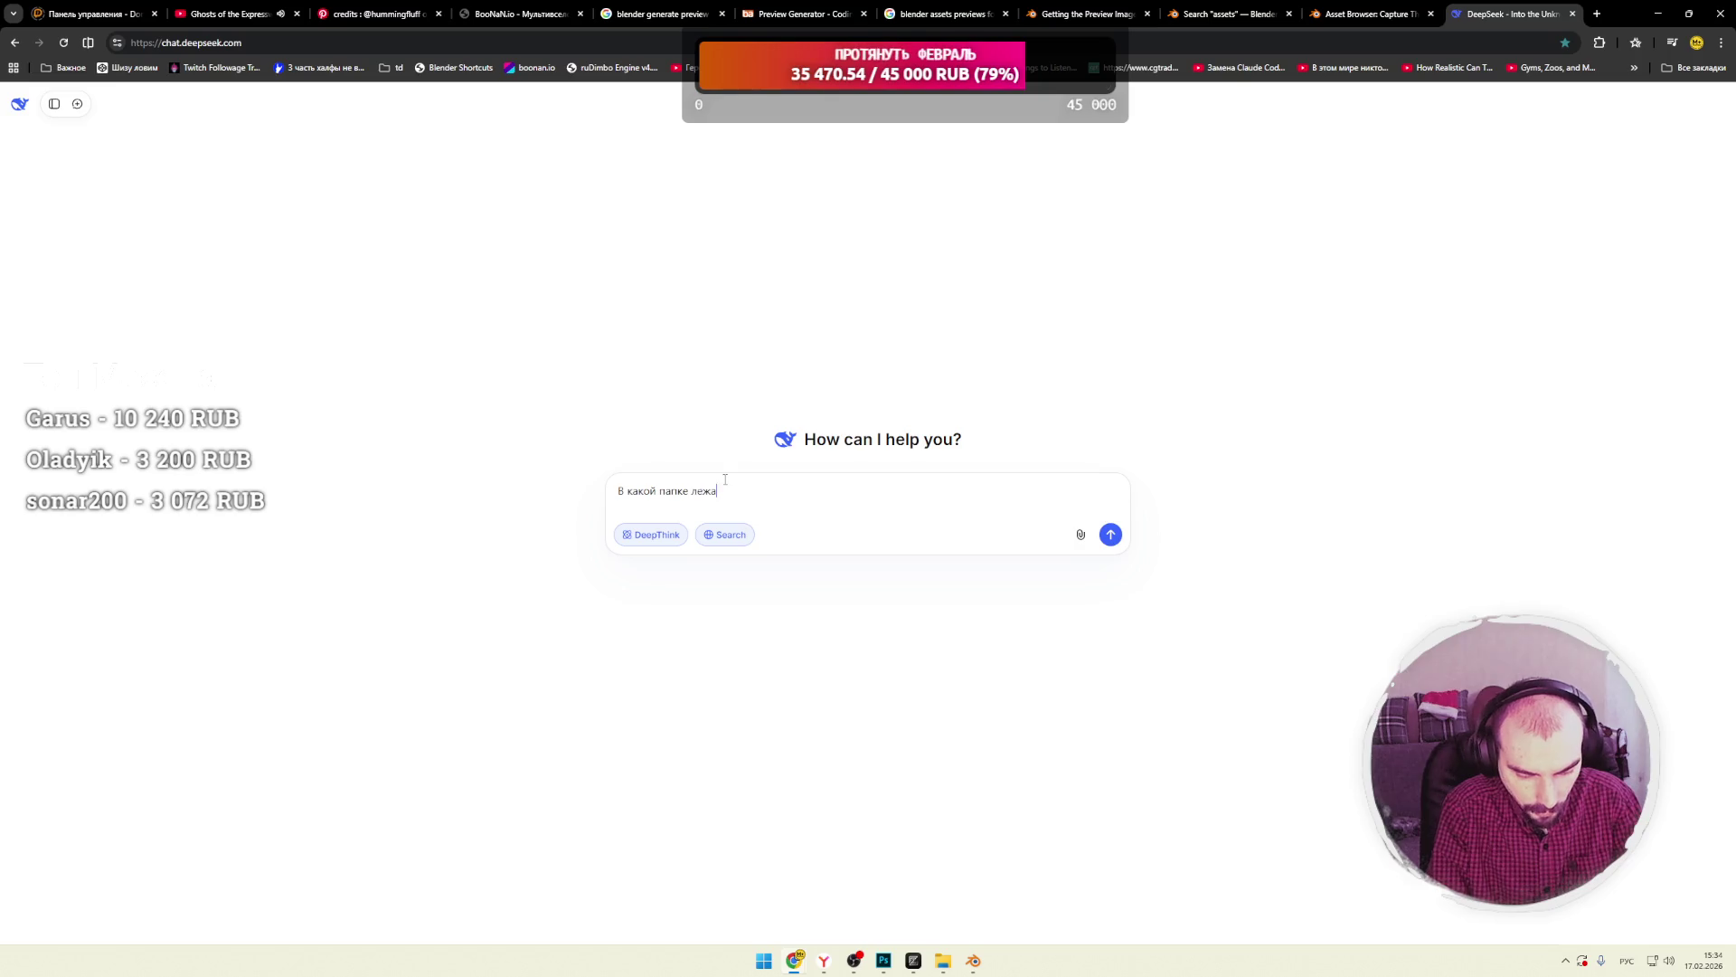
{"action": "type", "text": "т превью."}
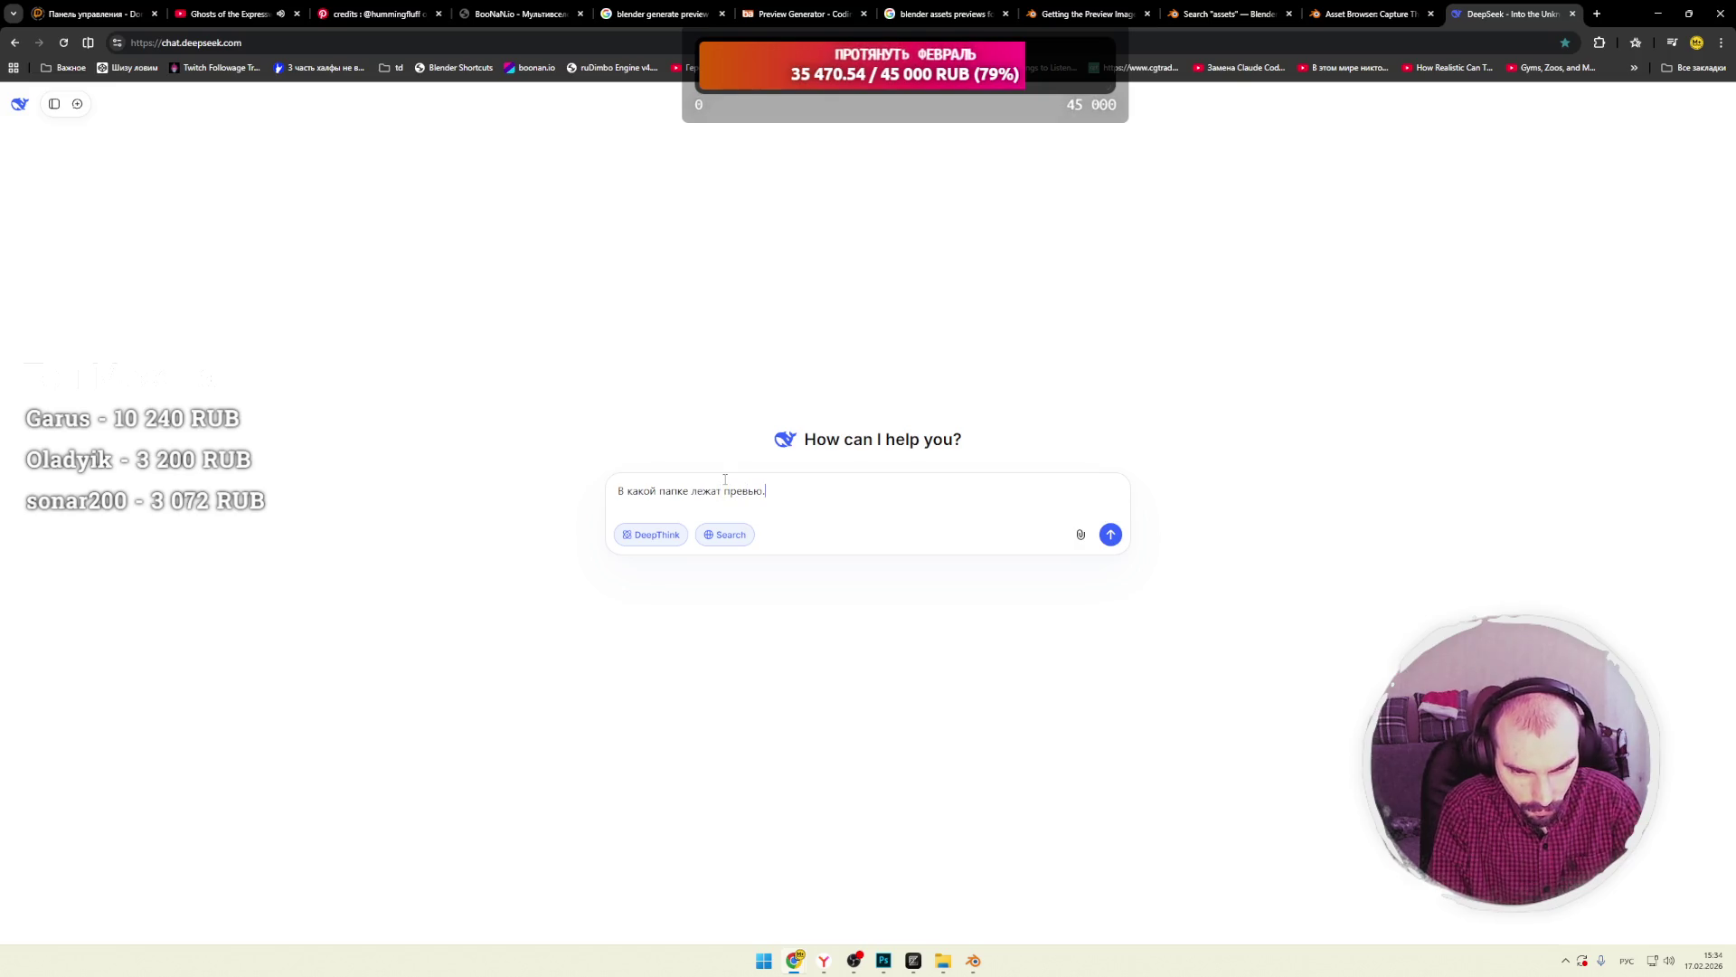
{"action": "key", "text": "BackSpace"}
{"action": "type", "text": " асс"}
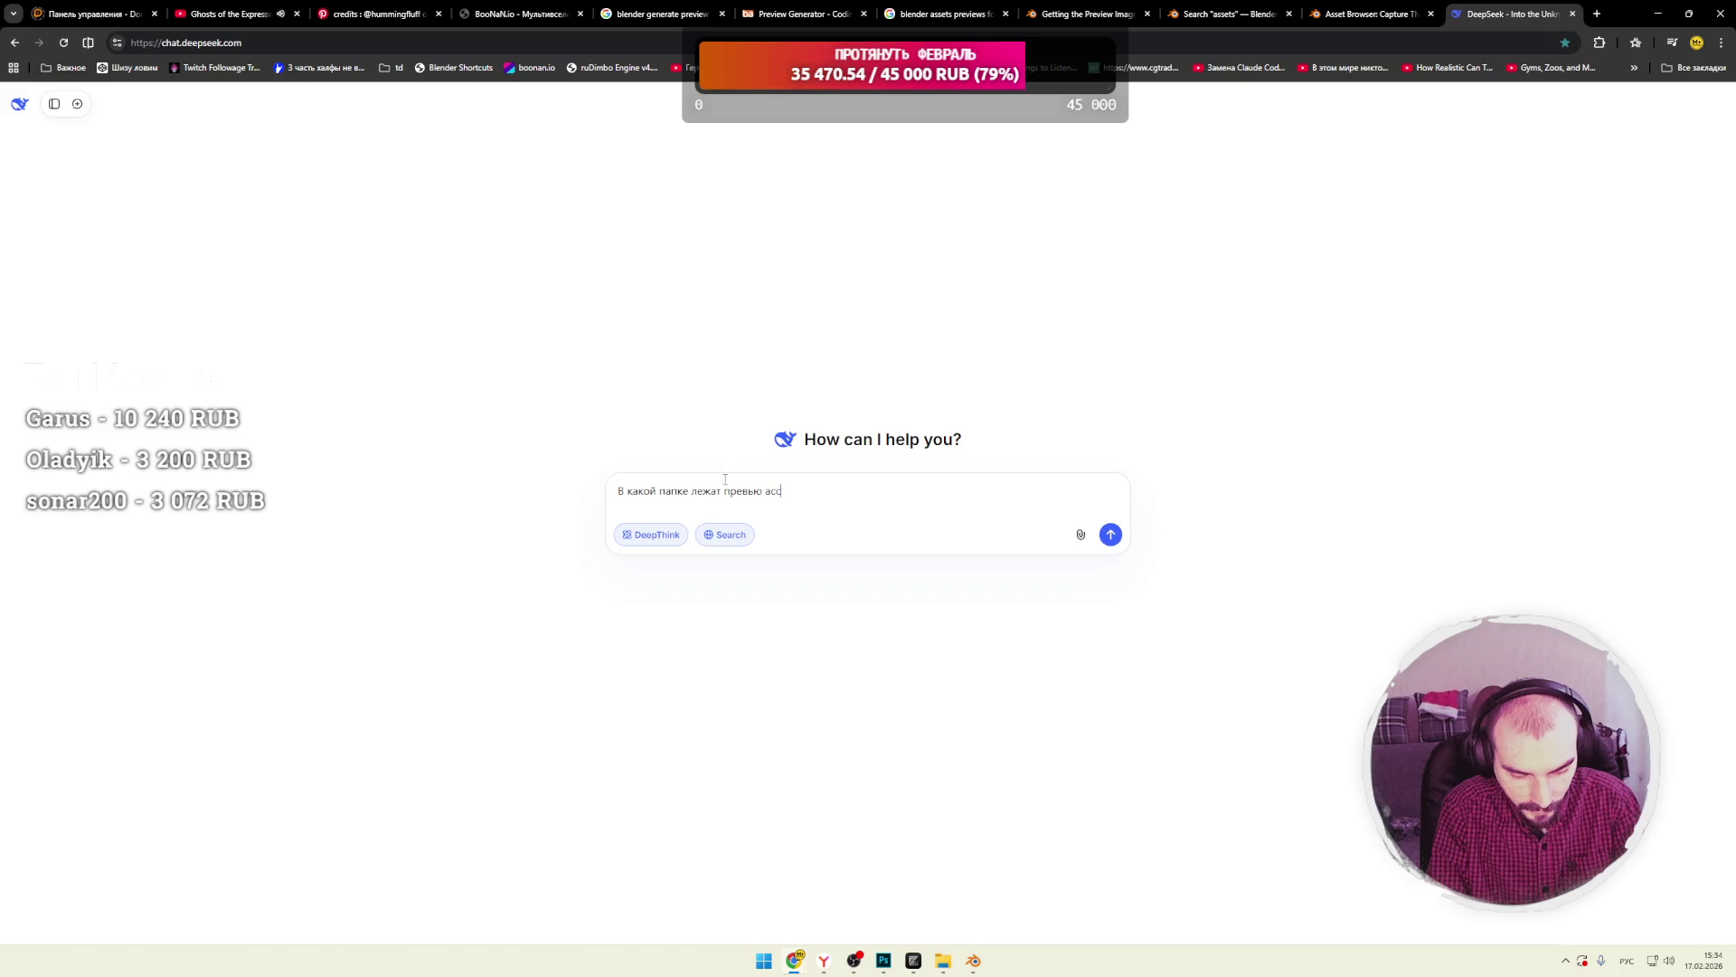
{"action": "type", "text": "етов сгер"}
{"action": "key", "text": "BackSpace"}
{"action": "type", "text": "не"}
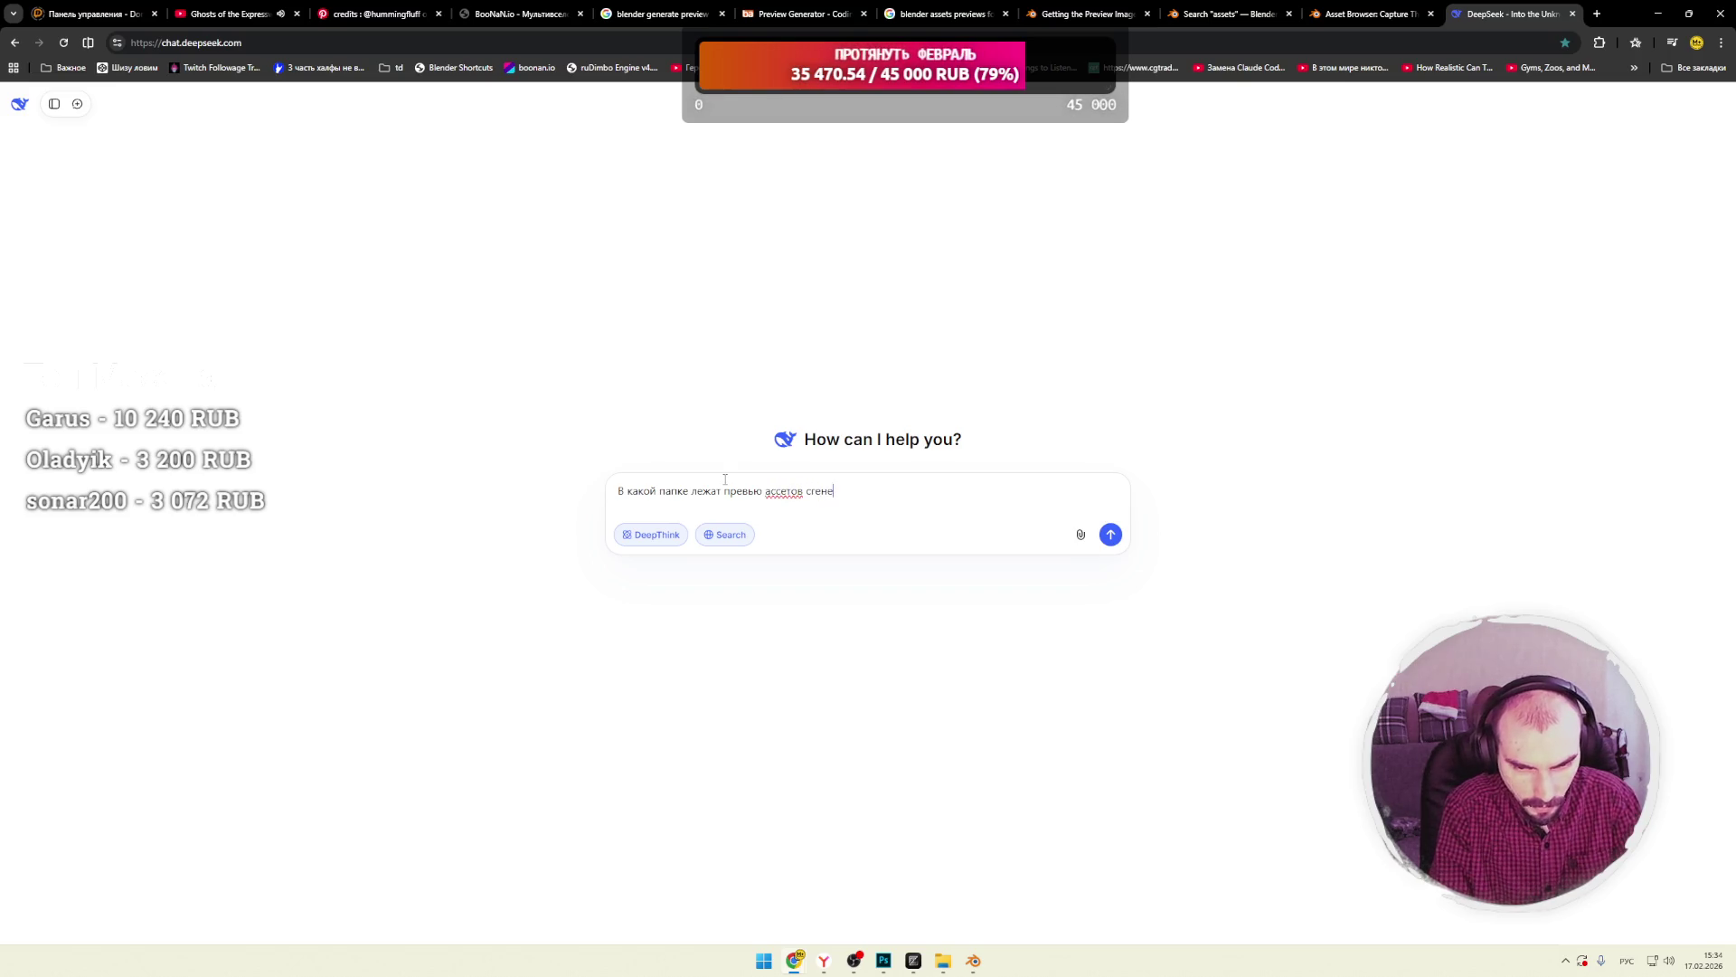
{"action": "type", "text": "рерованных"}
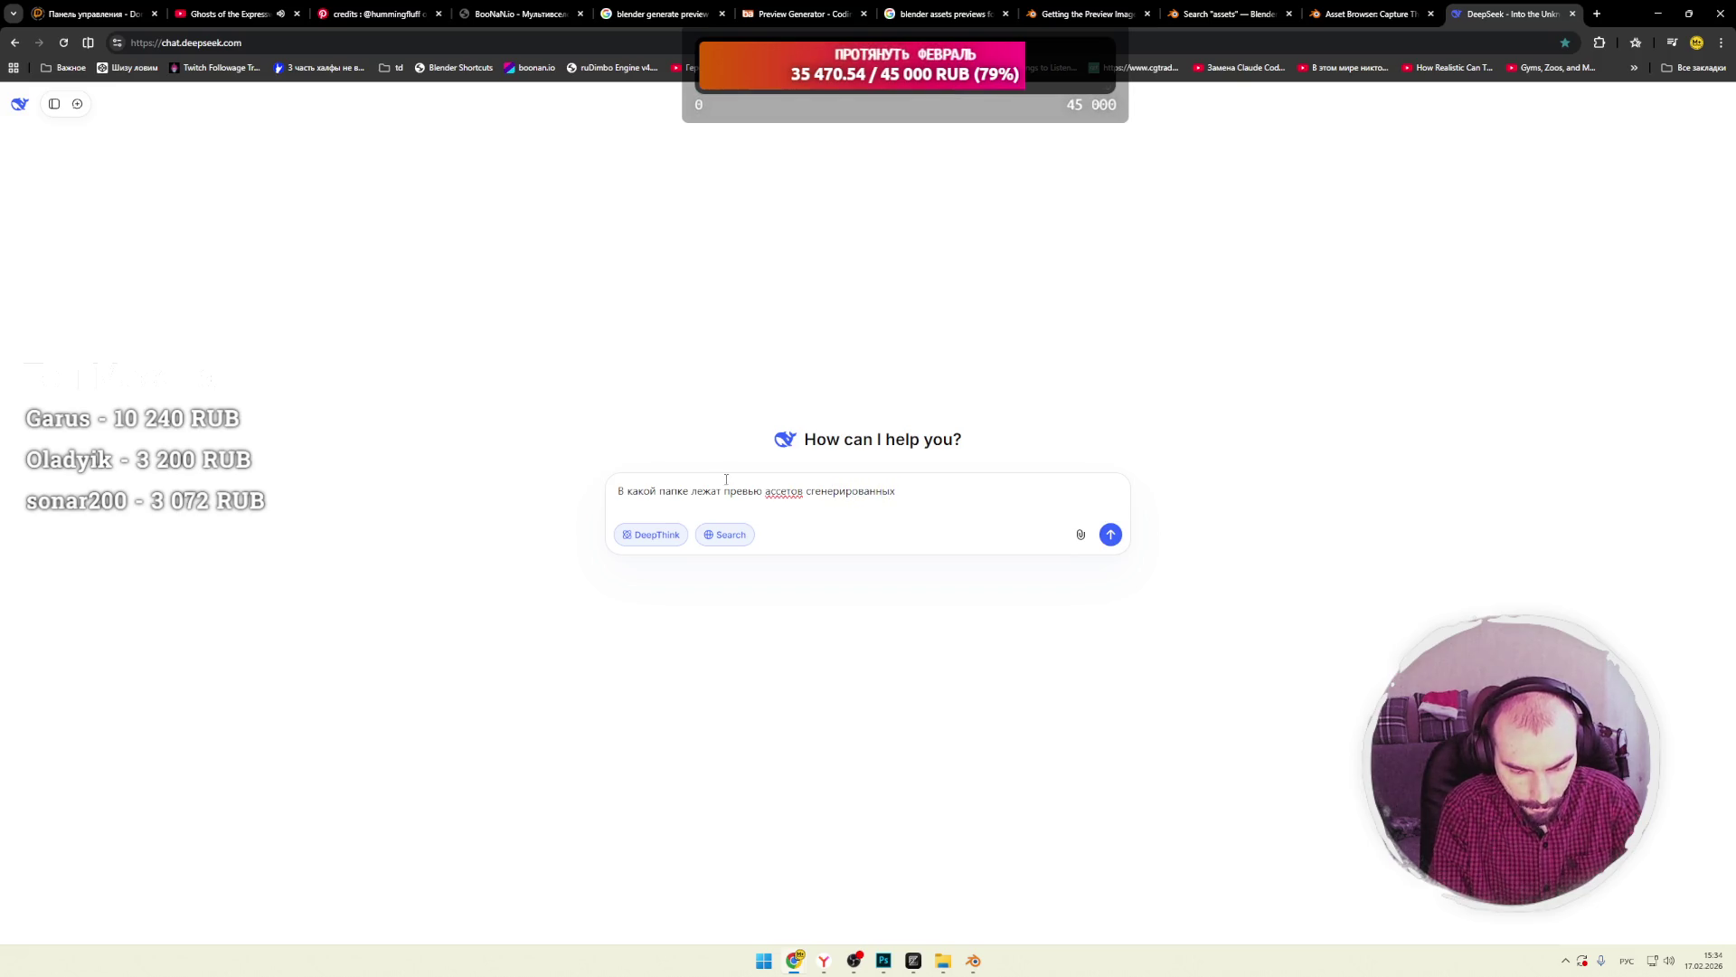
{"action": "type", "text": "блендером?"}
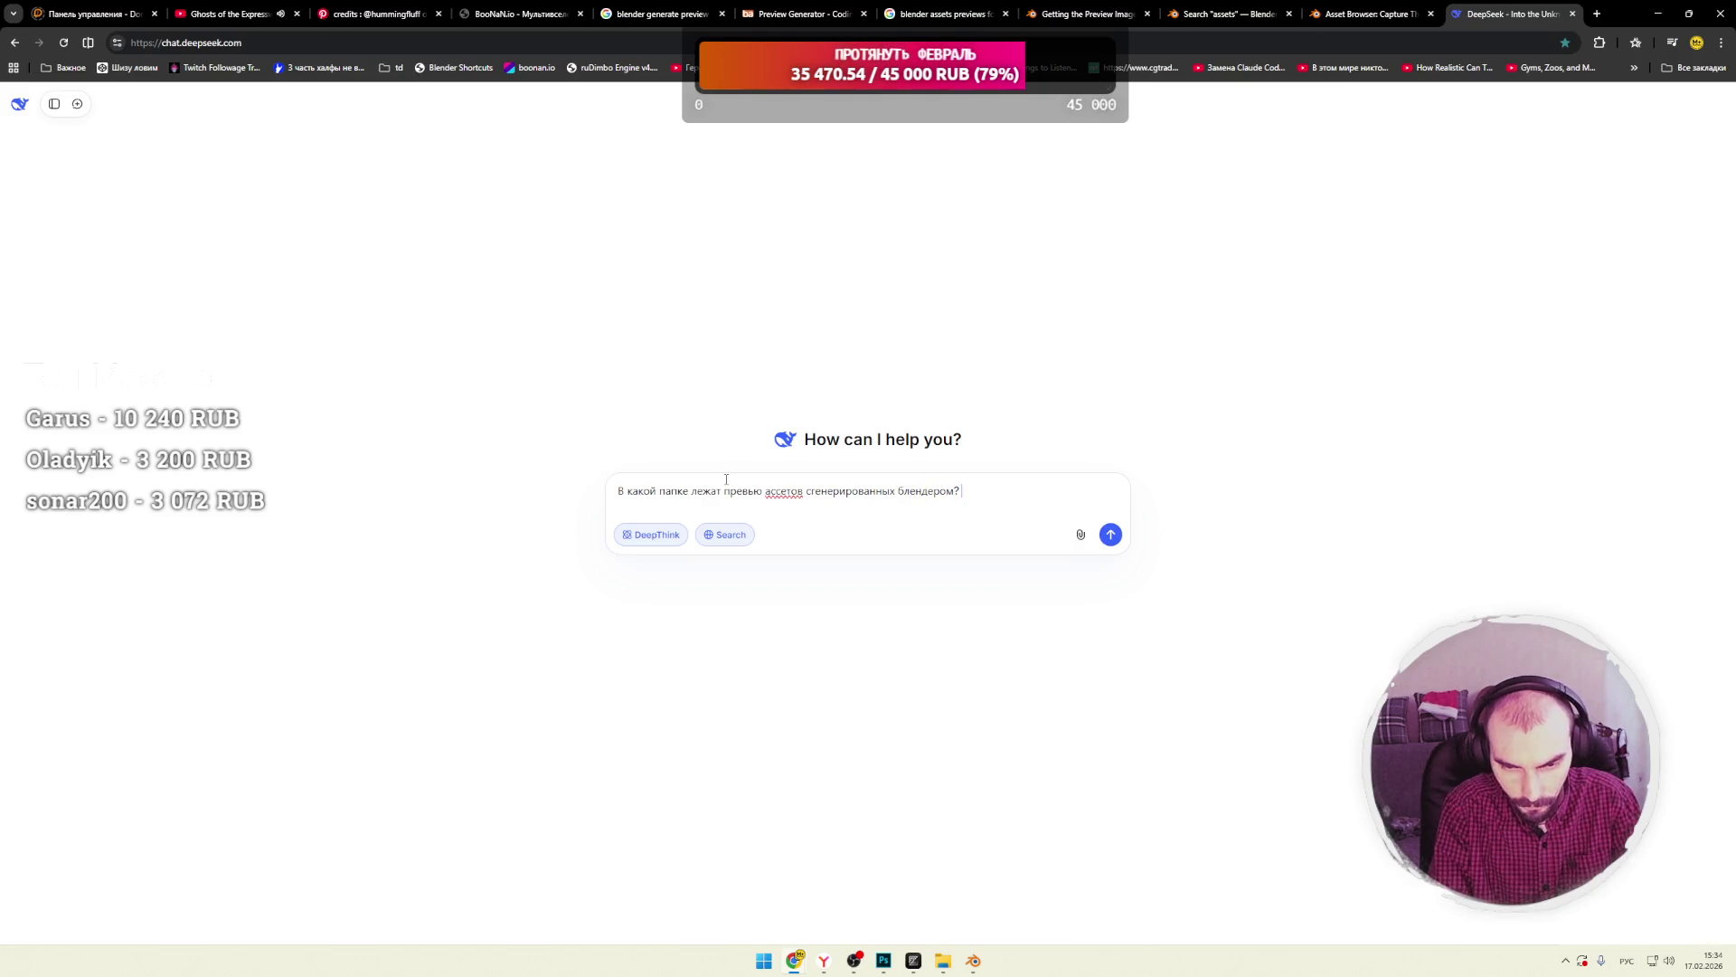
{"action": "key", "text": "alt+shift"}
{"action": "type", "text": "blender"}
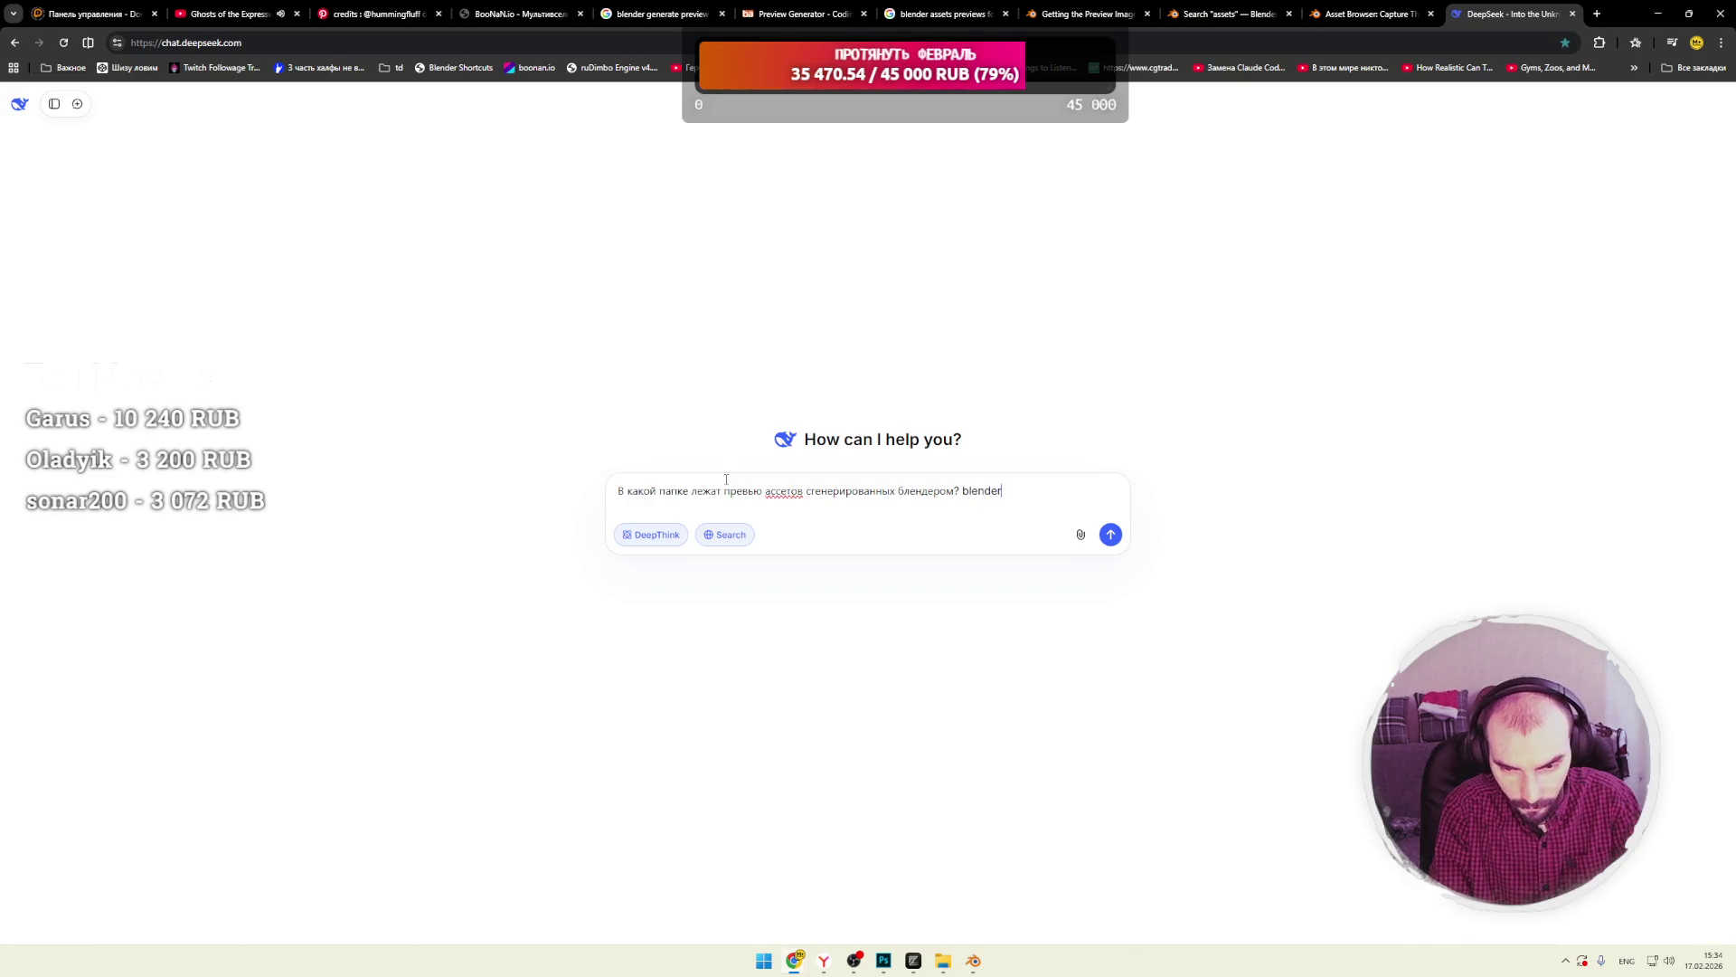
{"action": "type", "text": ", assets"}
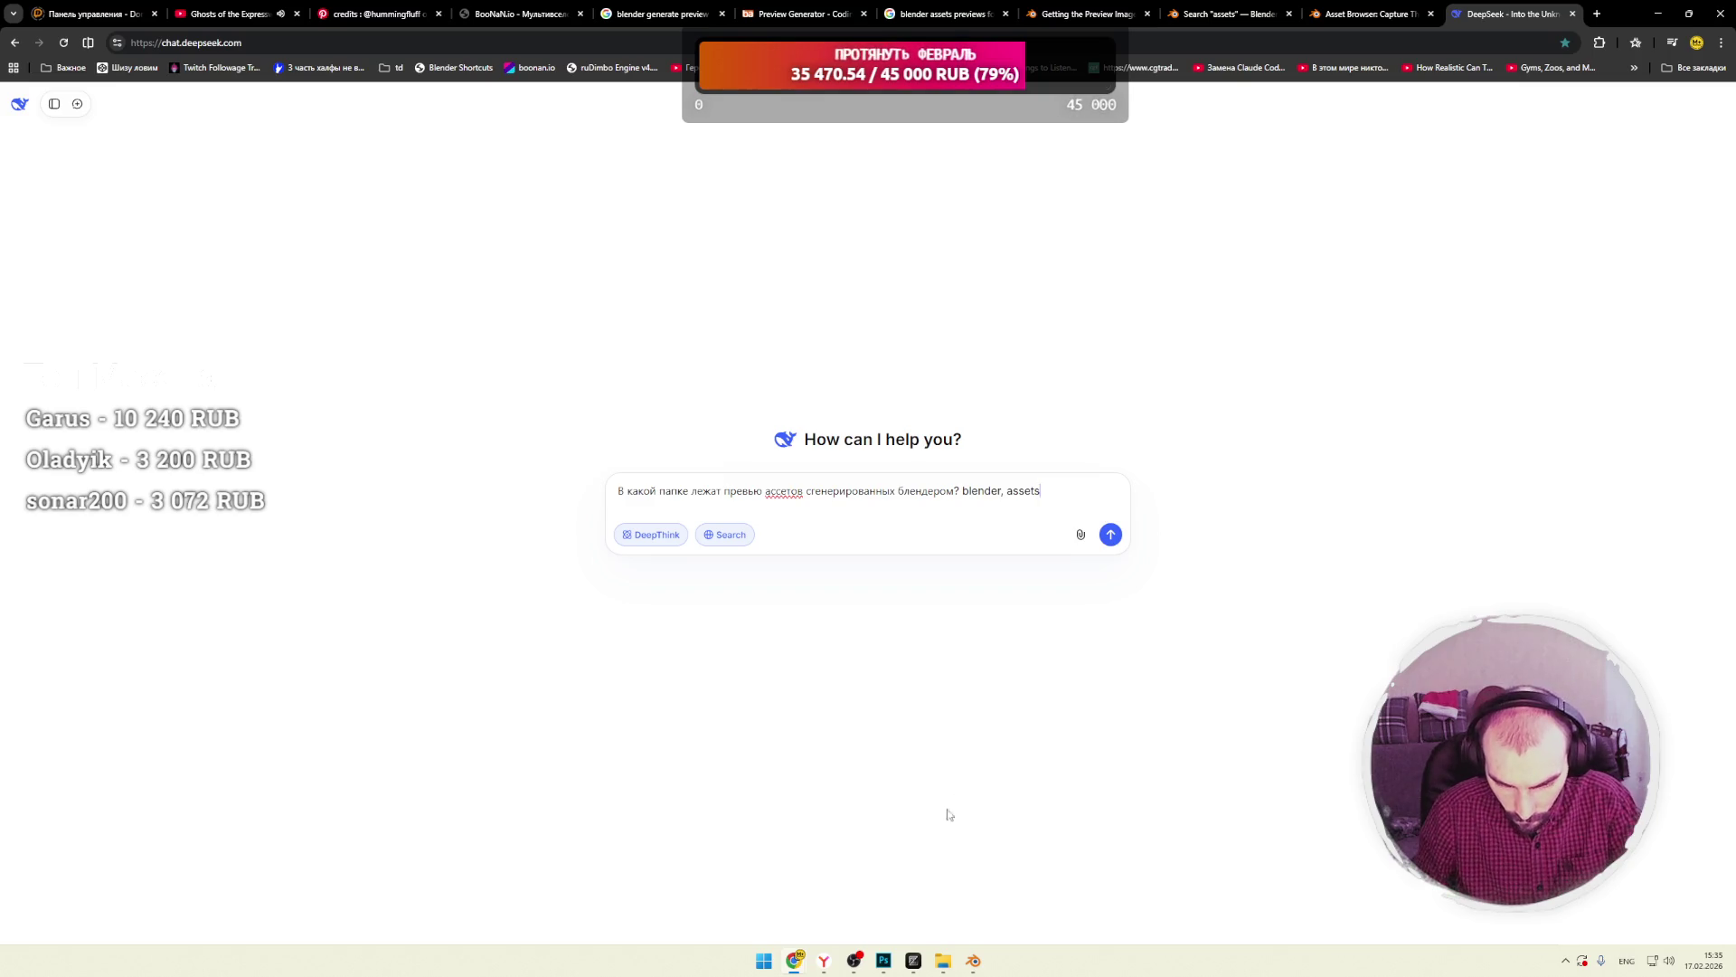
Check the Asset Browser editor's name in Blender and add 'browse' to the prompt.
{"action": "mouse_move", "coordinate": [917, 966]}
{"action": "left_click", "coordinate": [973, 960]}
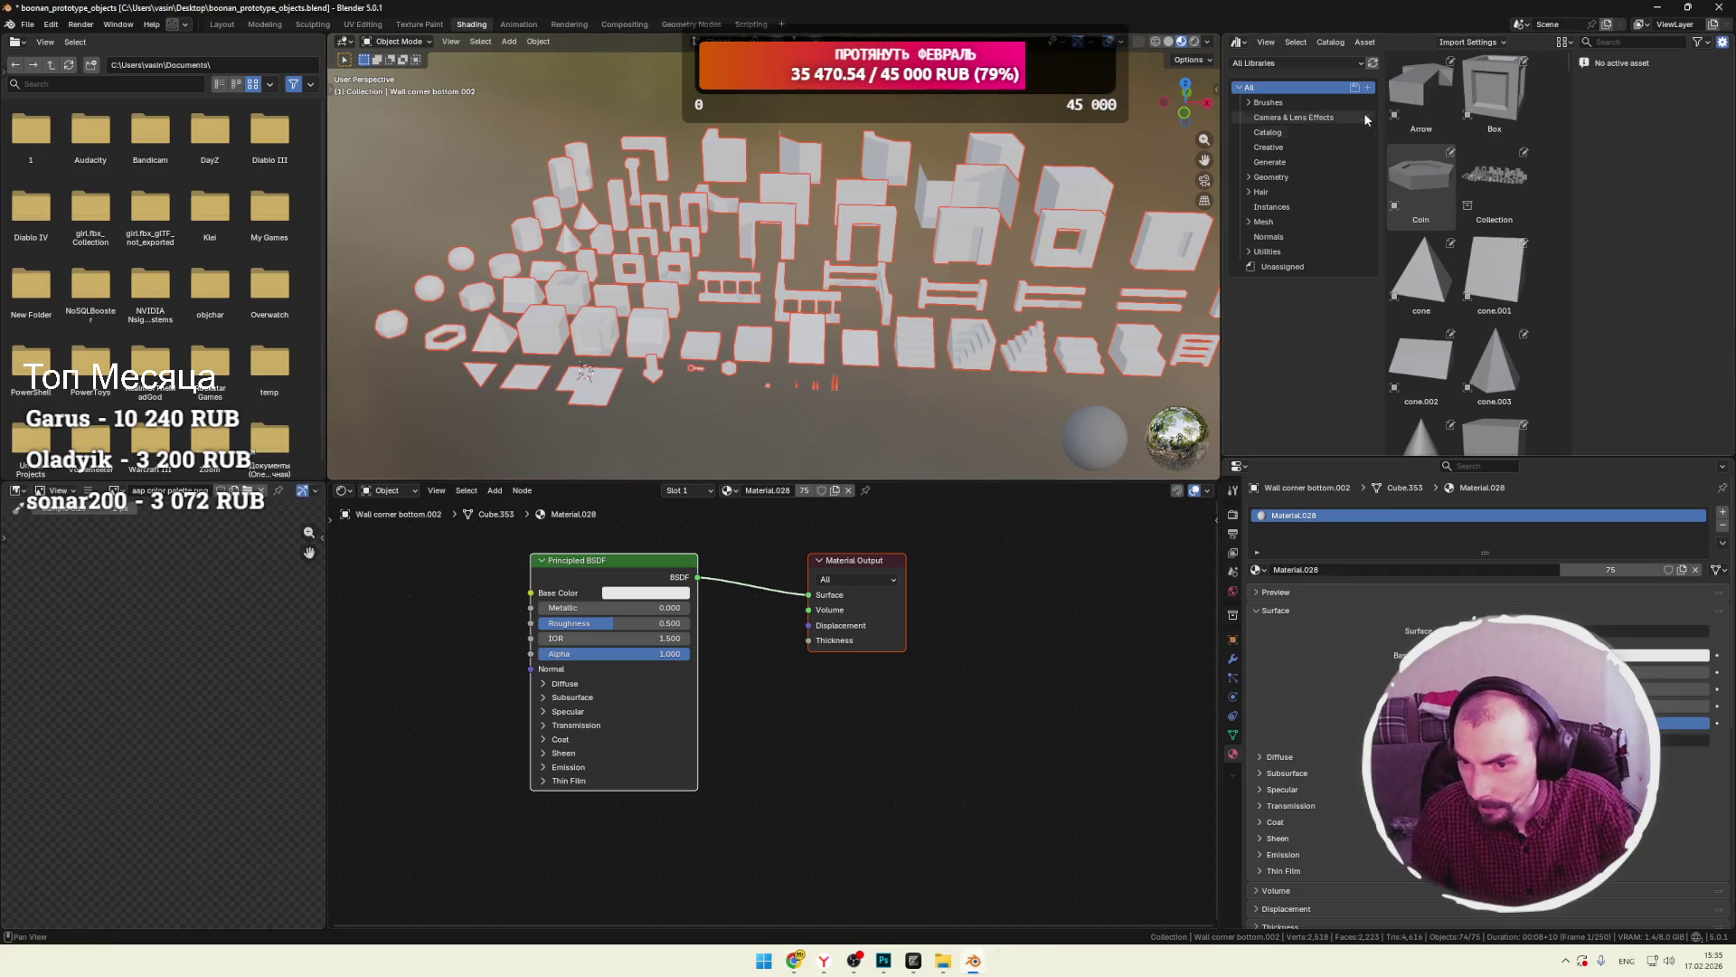
{"action": "left_click", "coordinate": [1237, 44]}
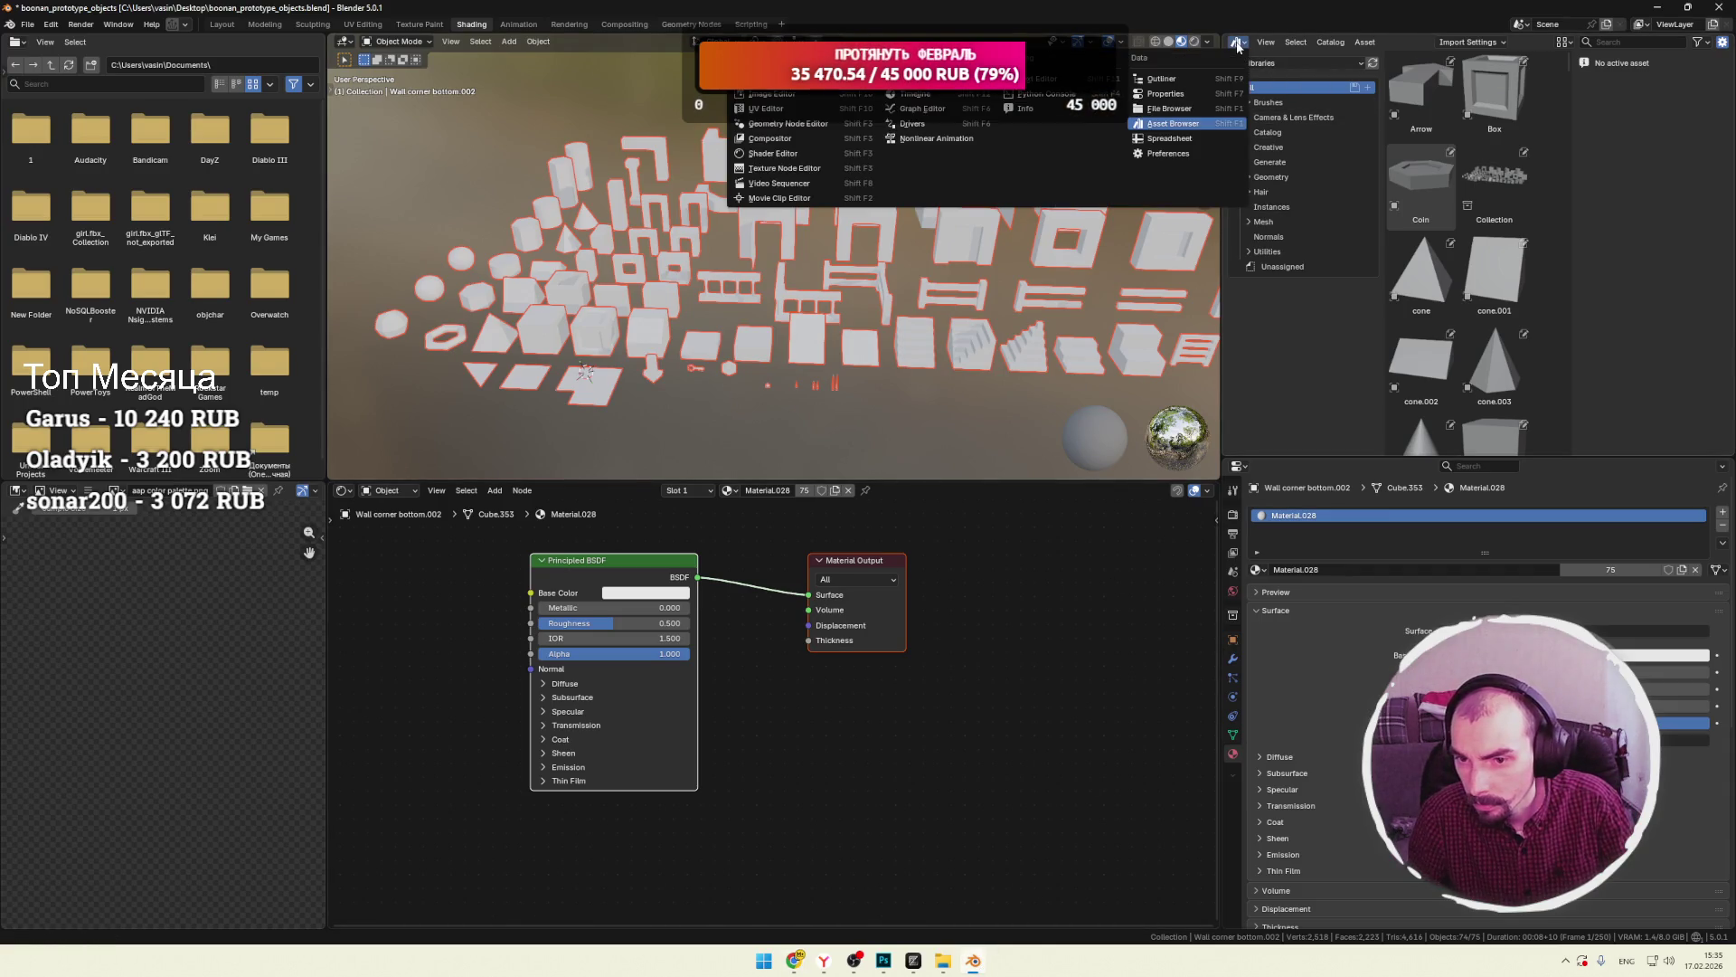
{"action": "key", "text": "alt+Tab"}
{"action": "type", "text": "browse"}
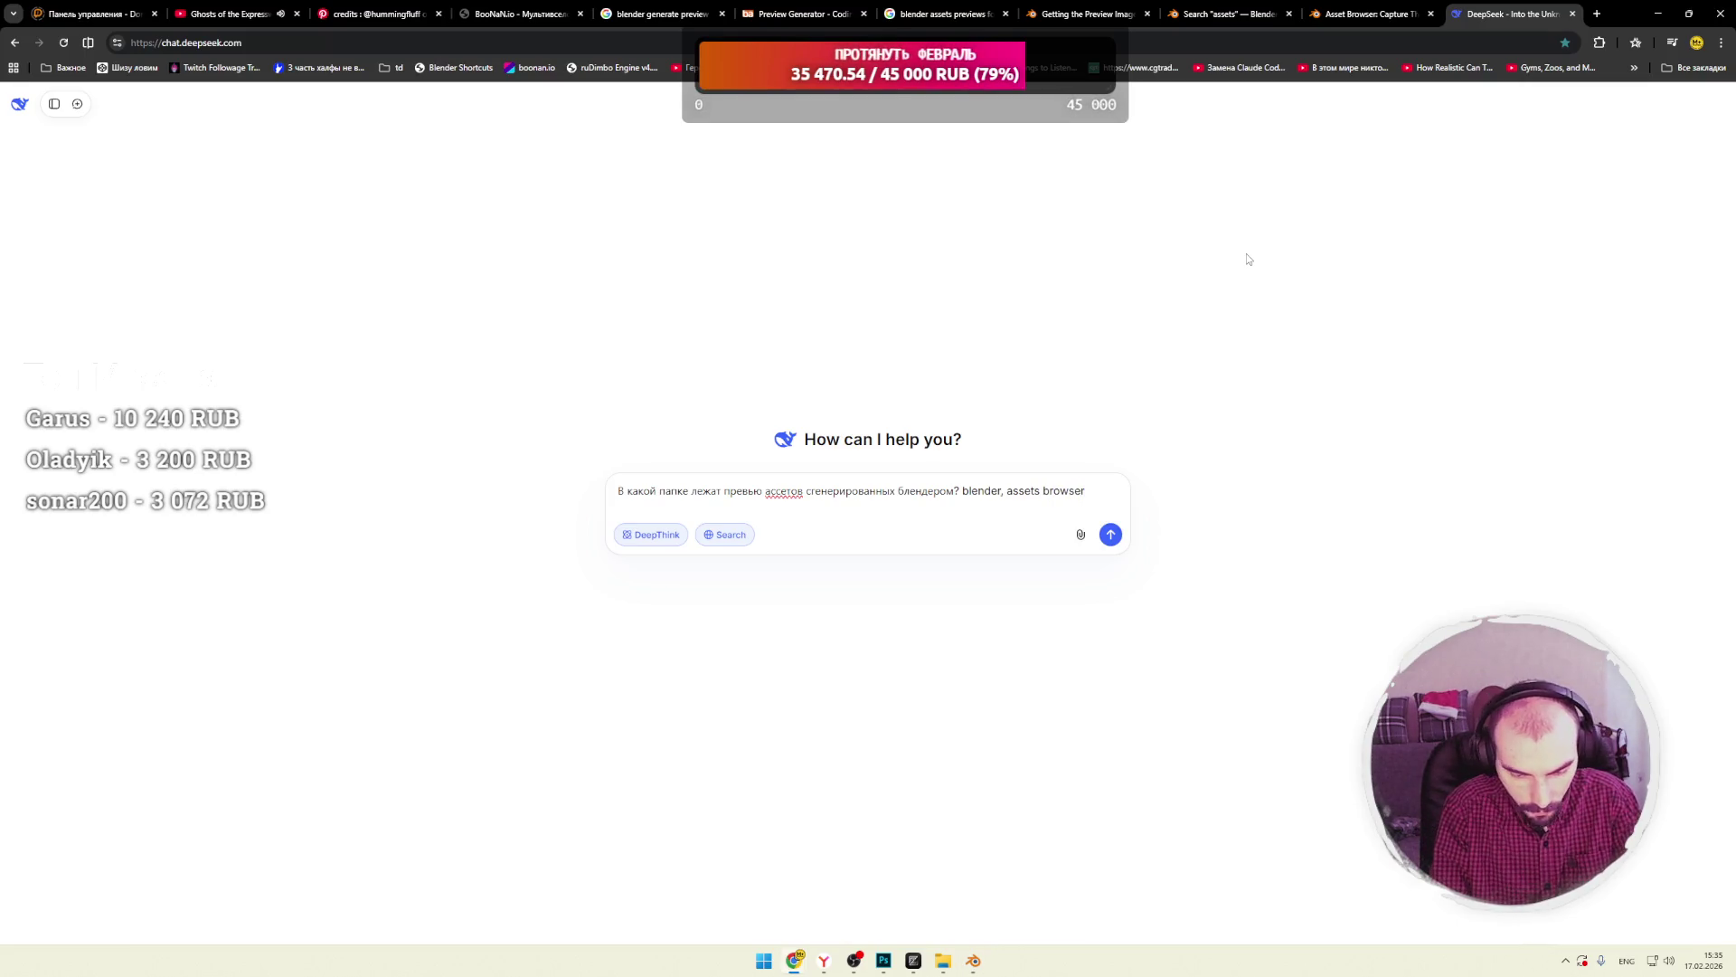
Send the question and read the reply, highlighting the AppData\Local cache path and asset-library-indices folder.
{"action": "key", "text": "Return"}
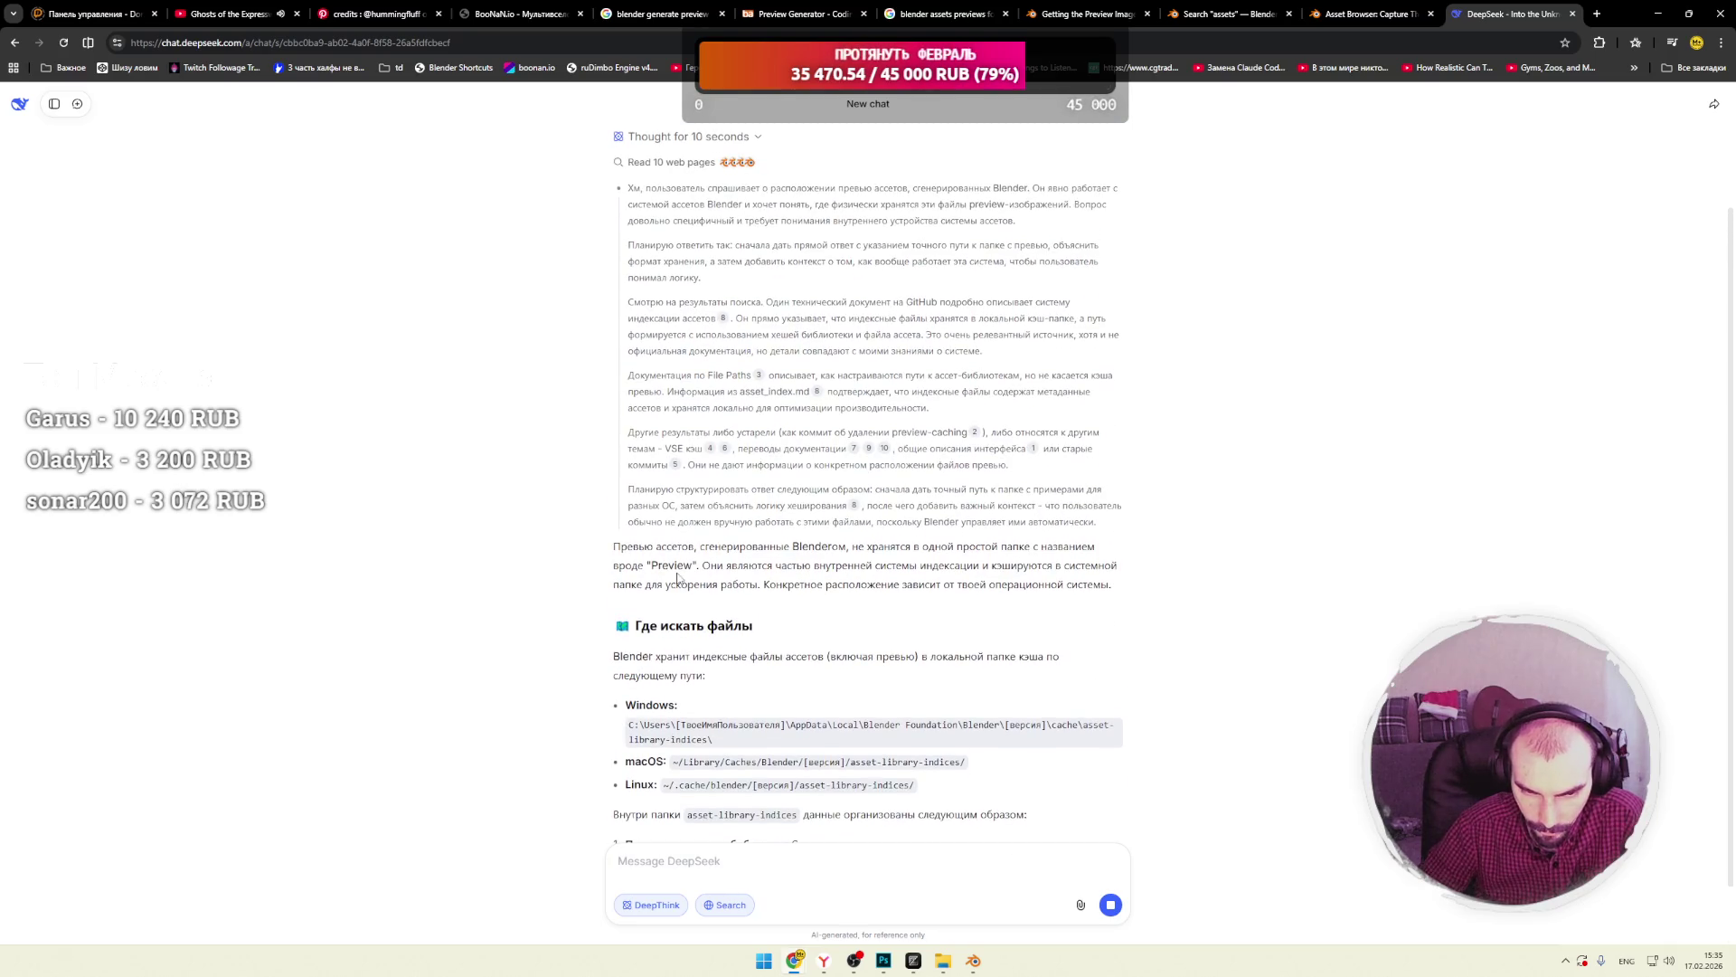
{"action": "left_click_drag", "start_coordinate": [955, 546], "coordinate": [1030, 546]}
{"action": "left_click_drag", "start_coordinate": [662, 565], "coordinate": [1029, 566]}
{"action": "left_click_drag", "start_coordinate": [691, 521], "coordinate": [1067, 518]}
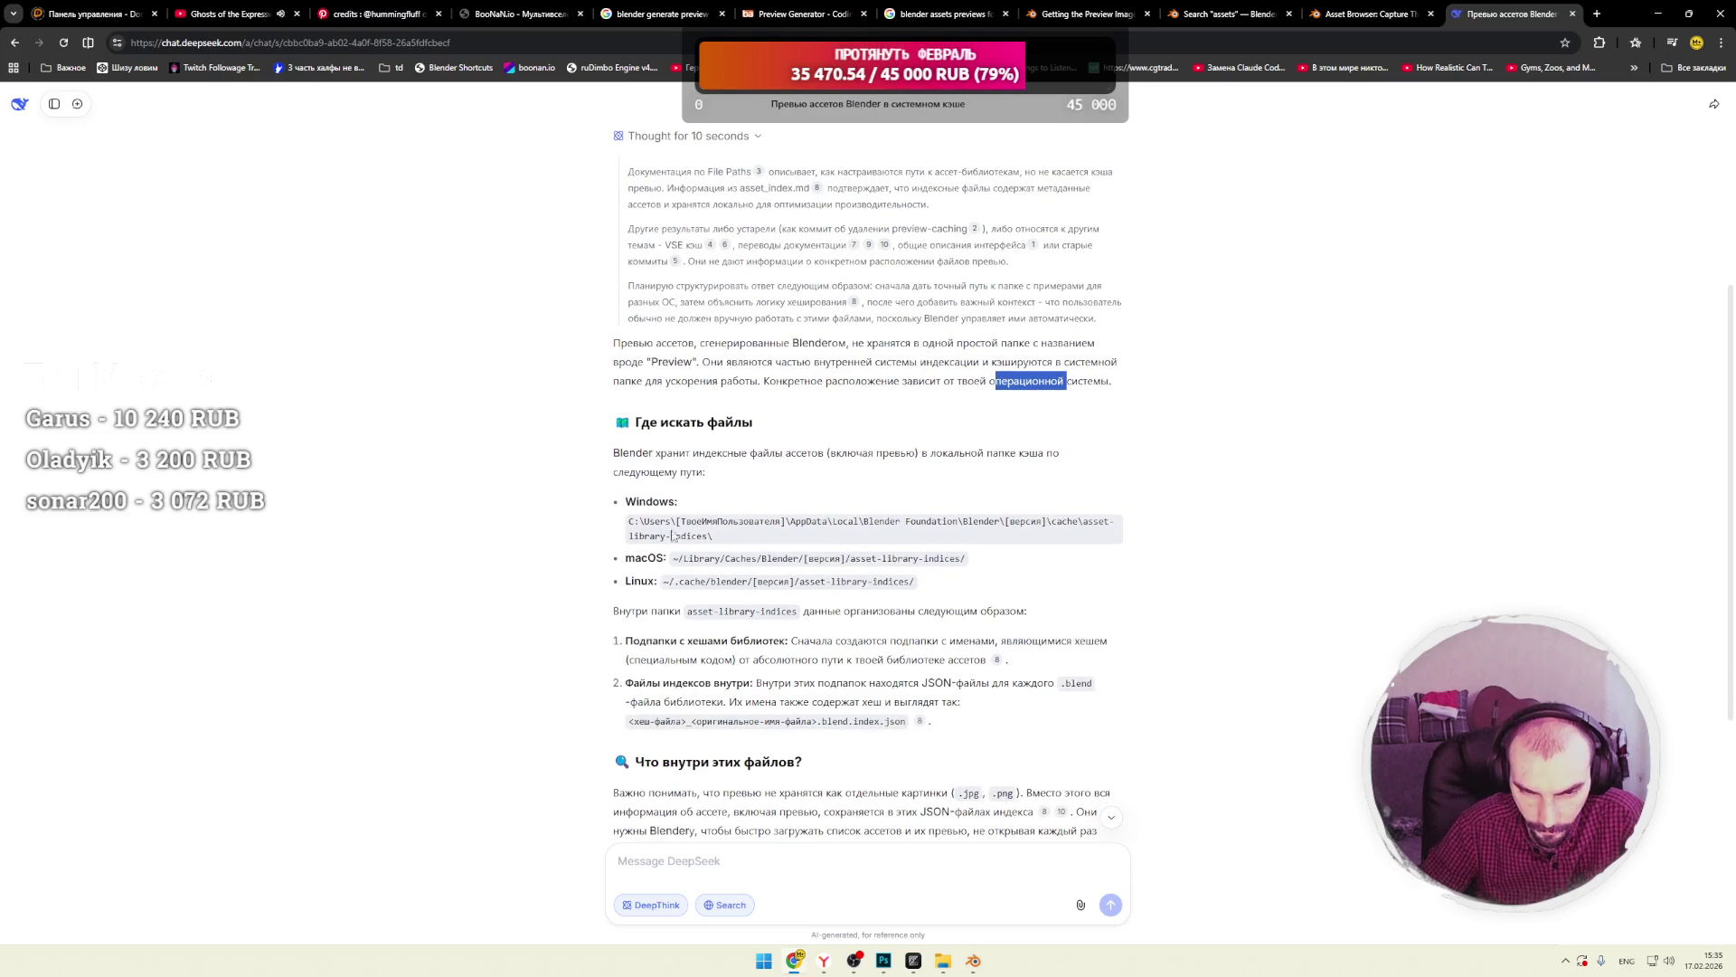
{"action": "left_click_drag", "start_coordinate": [690, 522], "coordinate": [1063, 522]}
{"action": "left_click", "coordinate": [855, 540]}
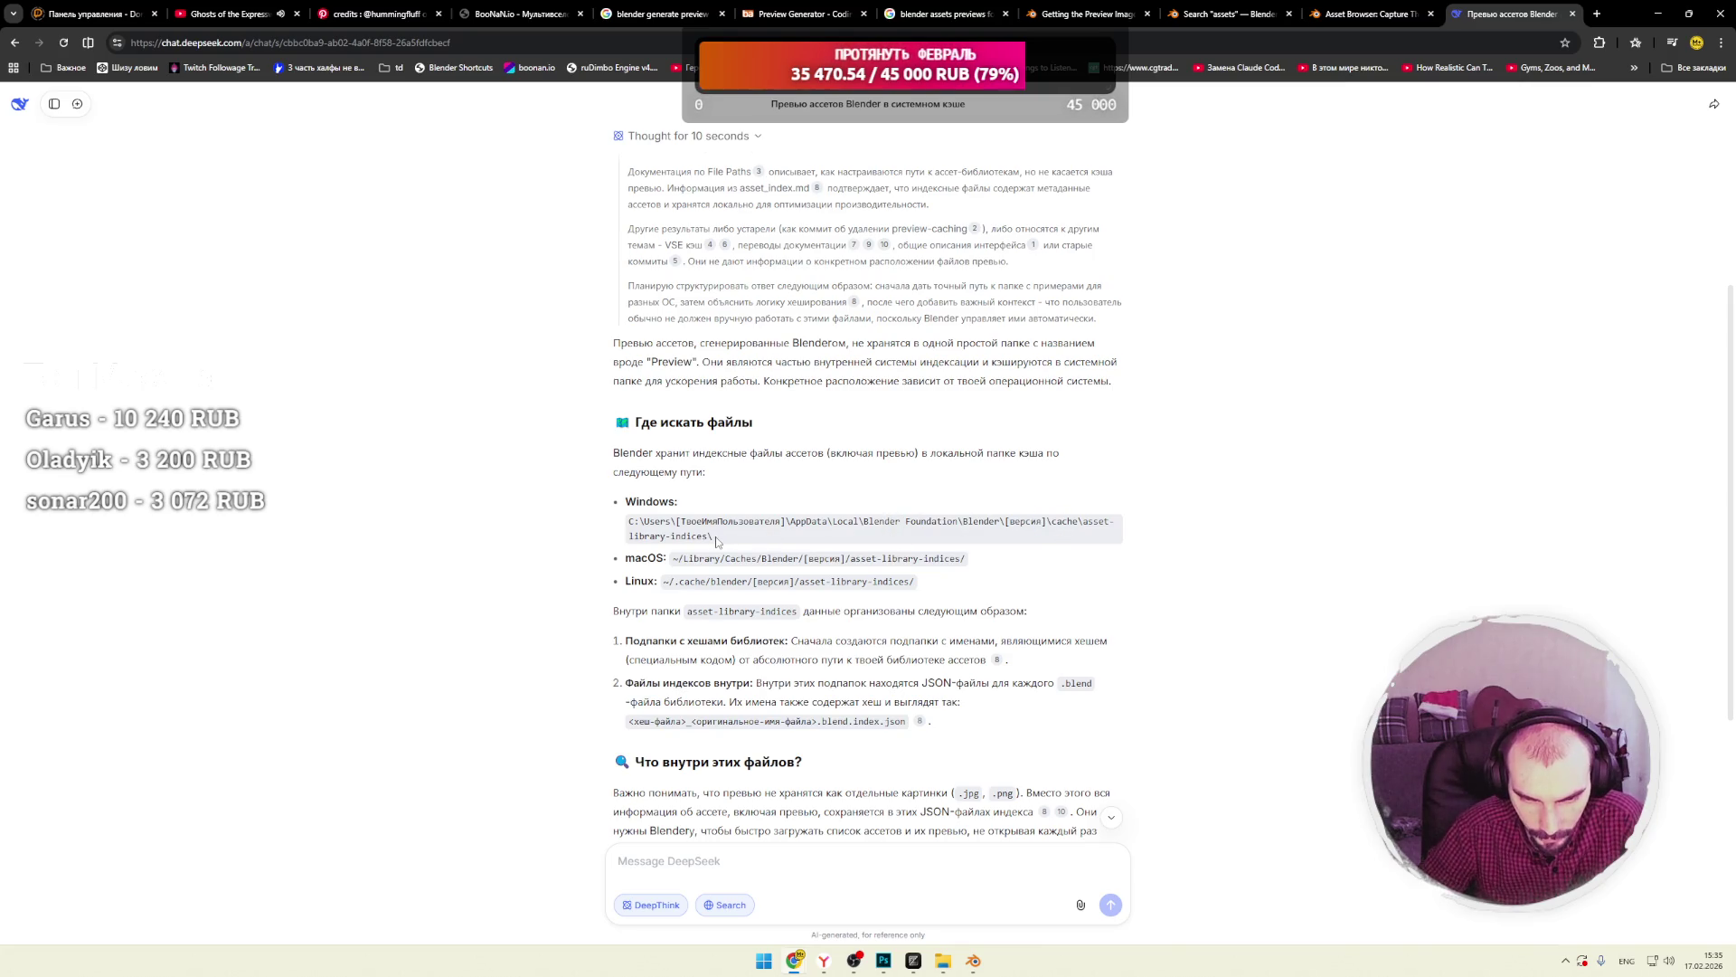
{"action": "scroll", "coordinate": [819, 722], "scroll_direction": "down", "scroll_amount": 1}
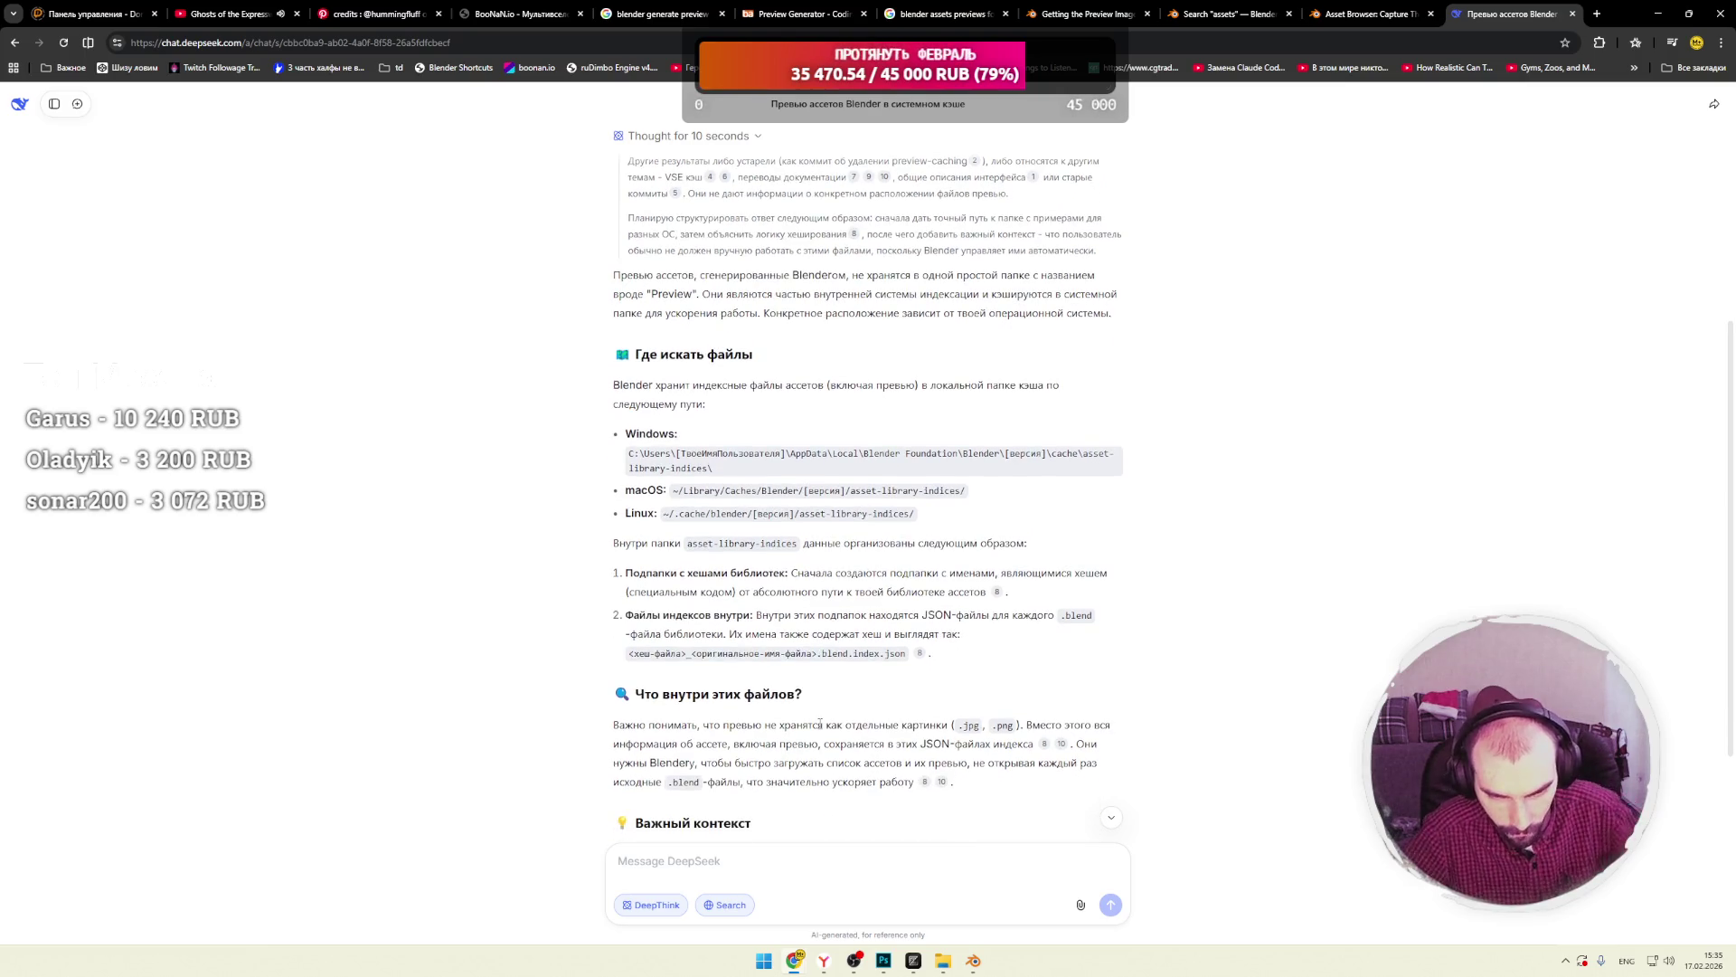
{"action": "left_click_drag", "start_coordinate": [689, 543], "coordinate": [984, 545]}
{"action": "left_click", "coordinate": [874, 569]}
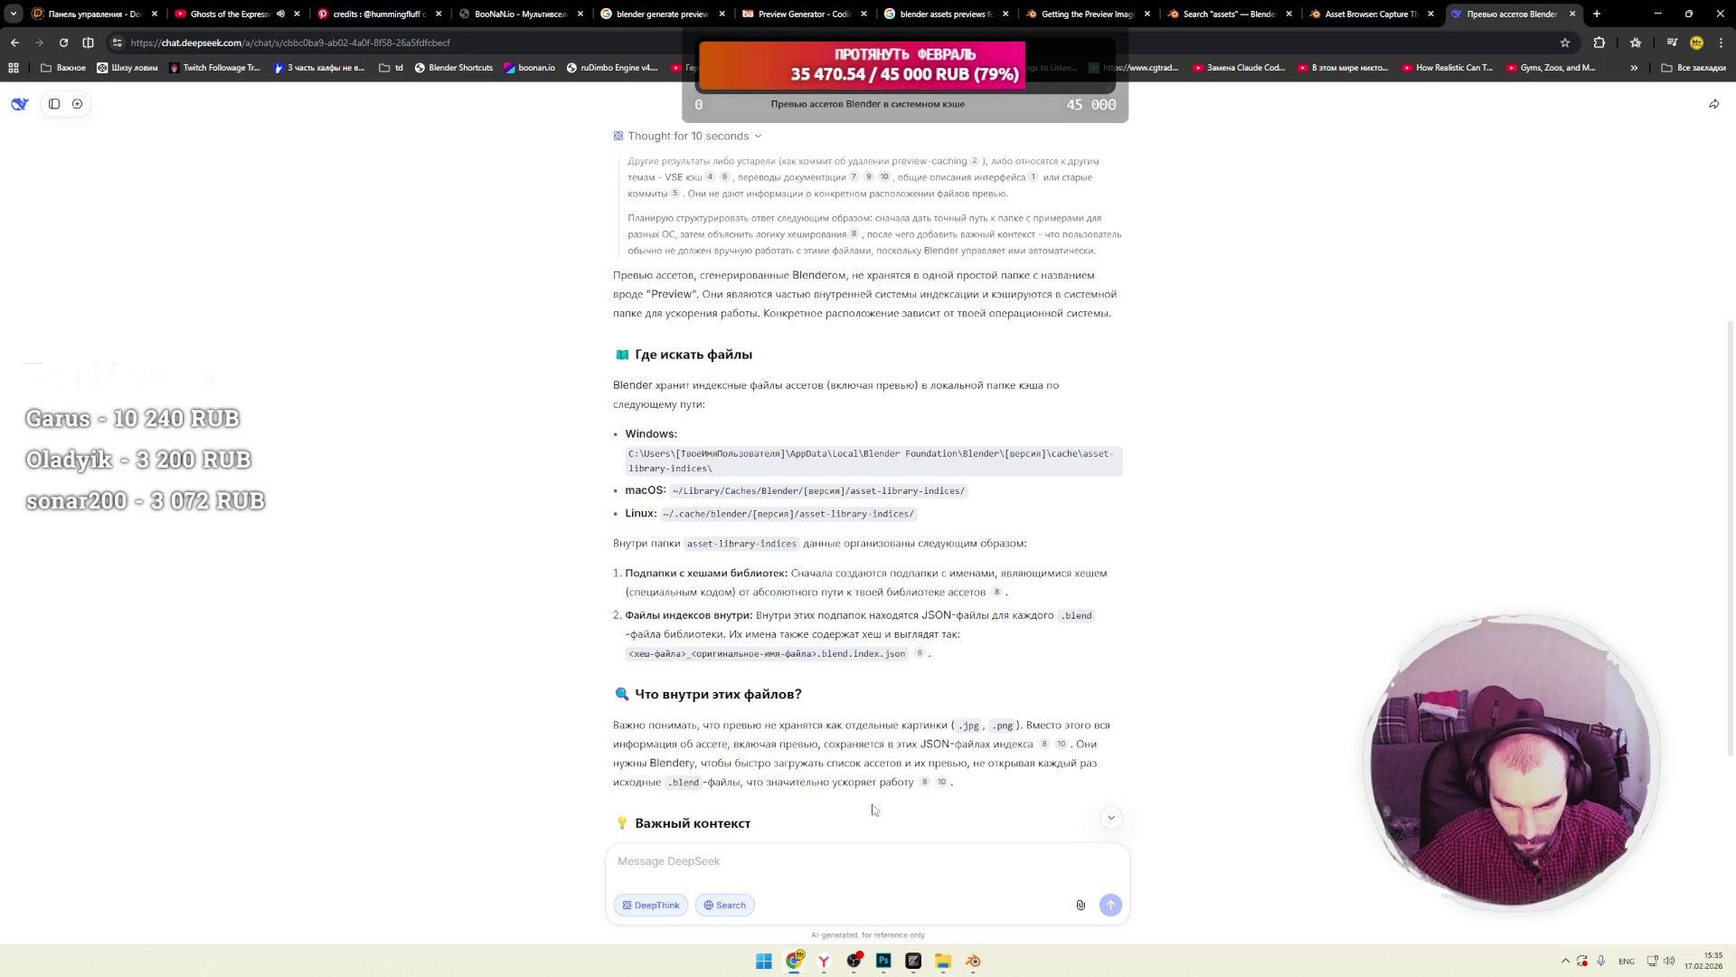
{"action": "left_click", "coordinate": [942, 964]}
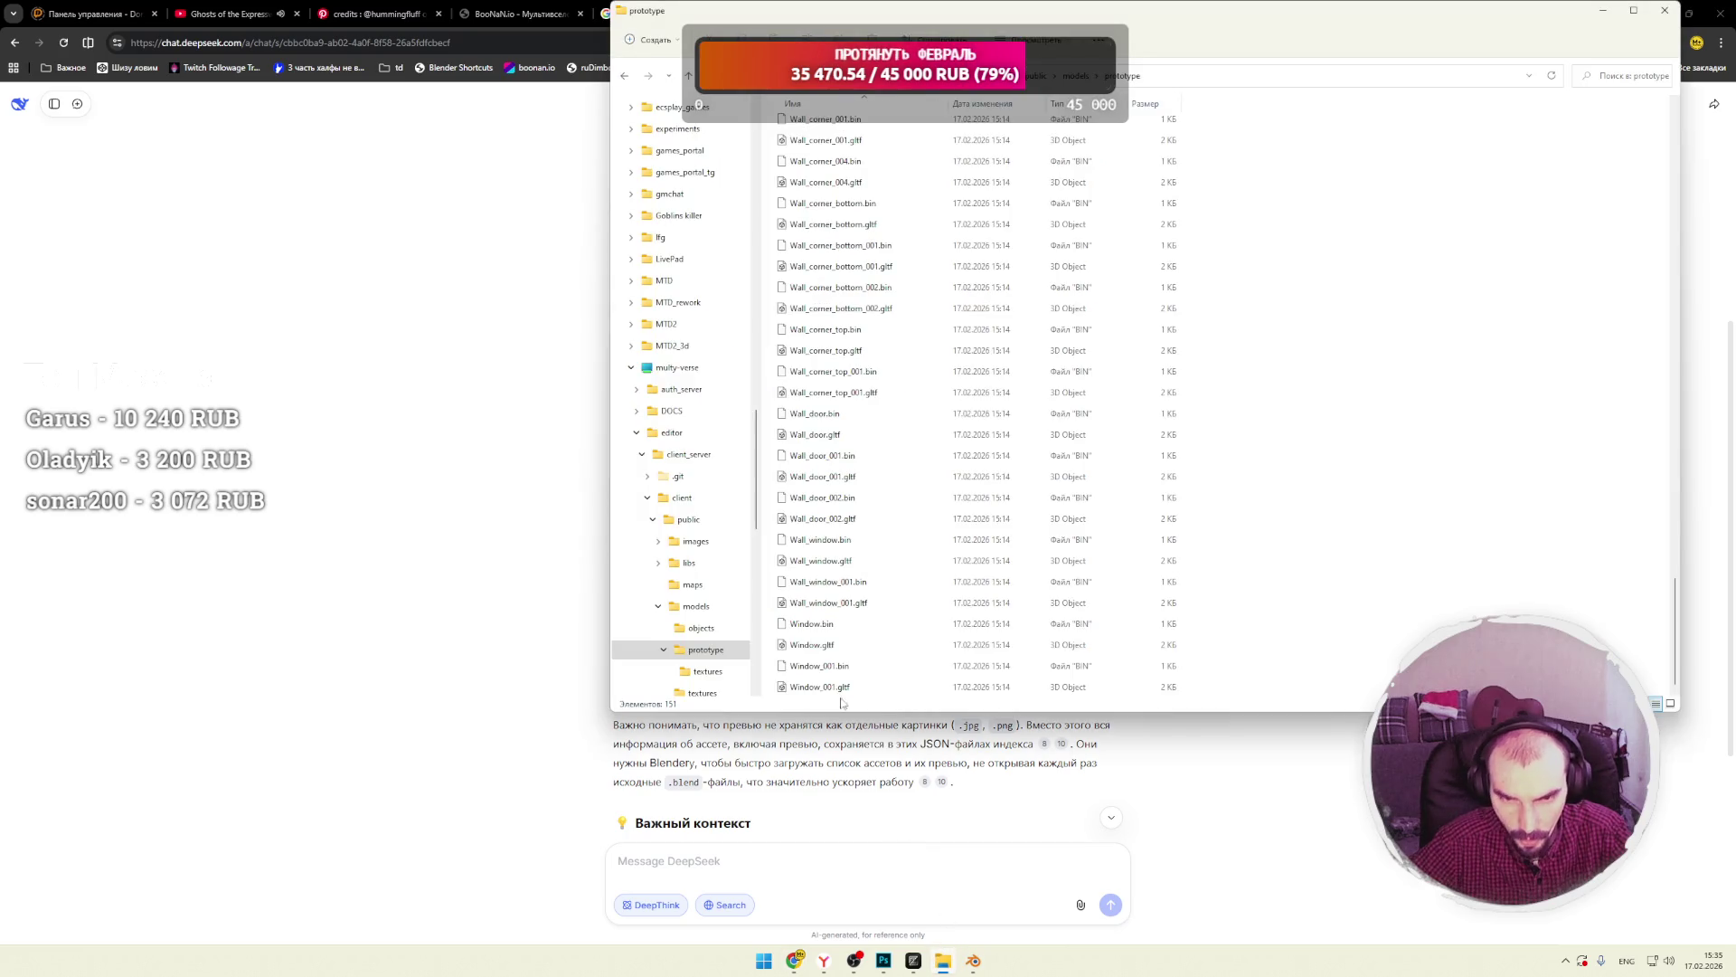
Bring File Explorer back and navigate to the %appdata% Roaming folder.
{"action": "left_click", "coordinate": [939, 956]}
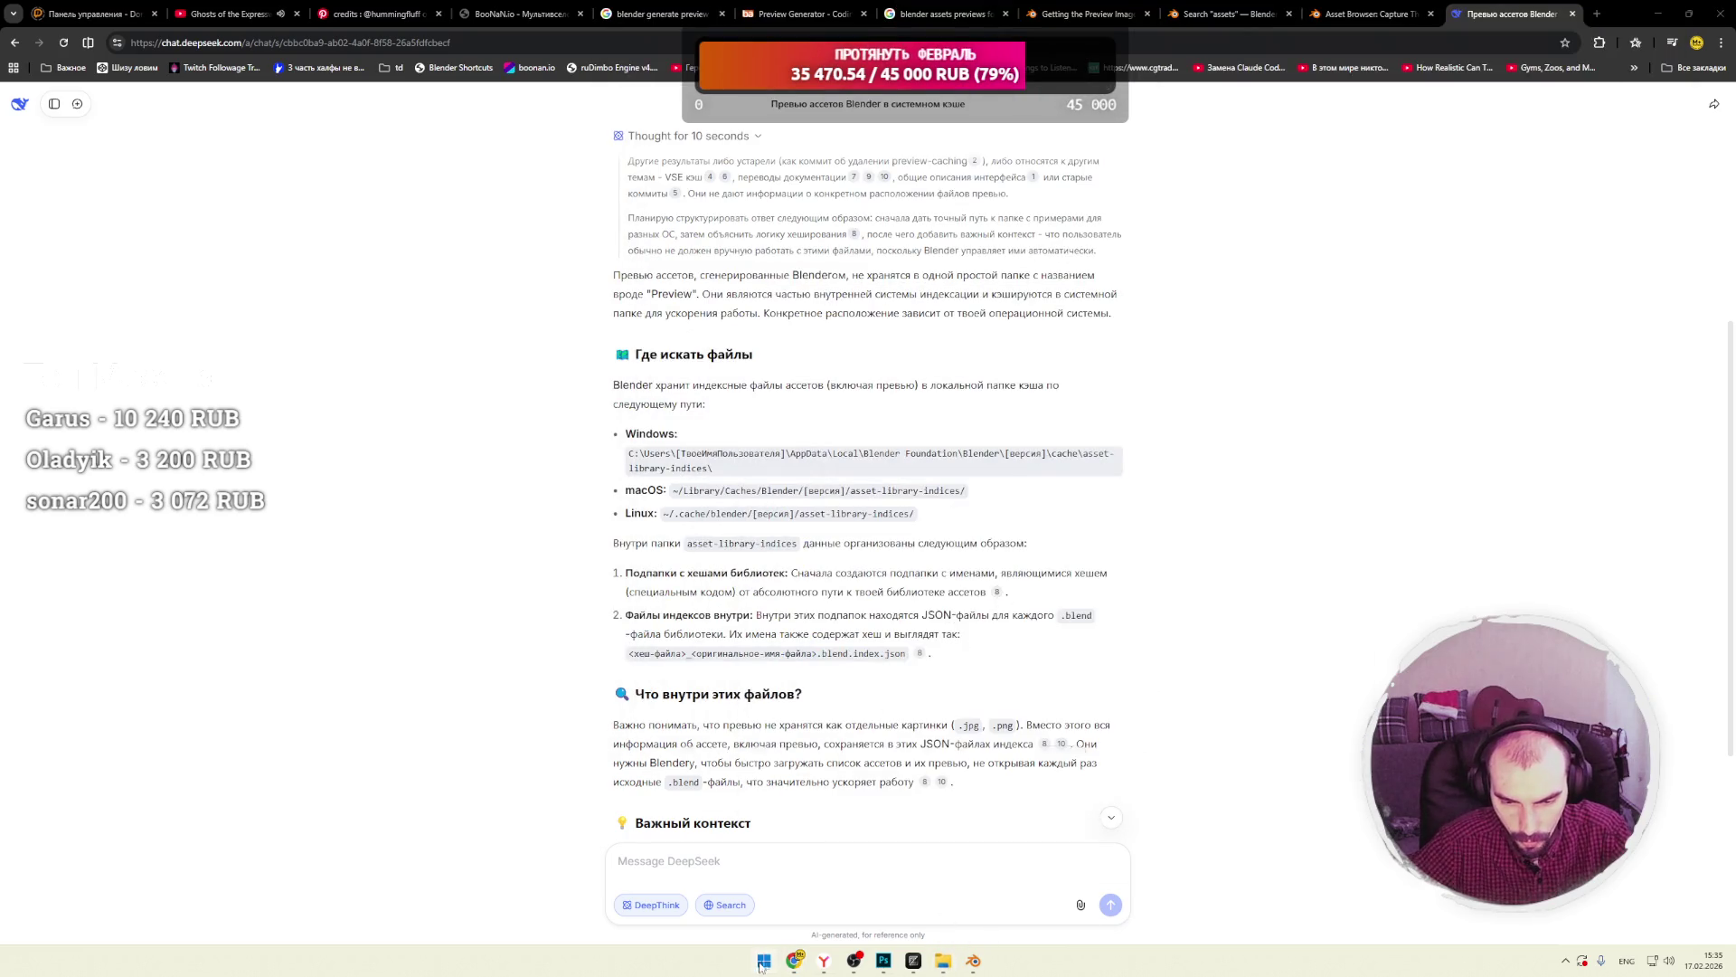
{"action": "left_click", "coordinate": [764, 960]}
{"action": "key", "text": "Escape"}
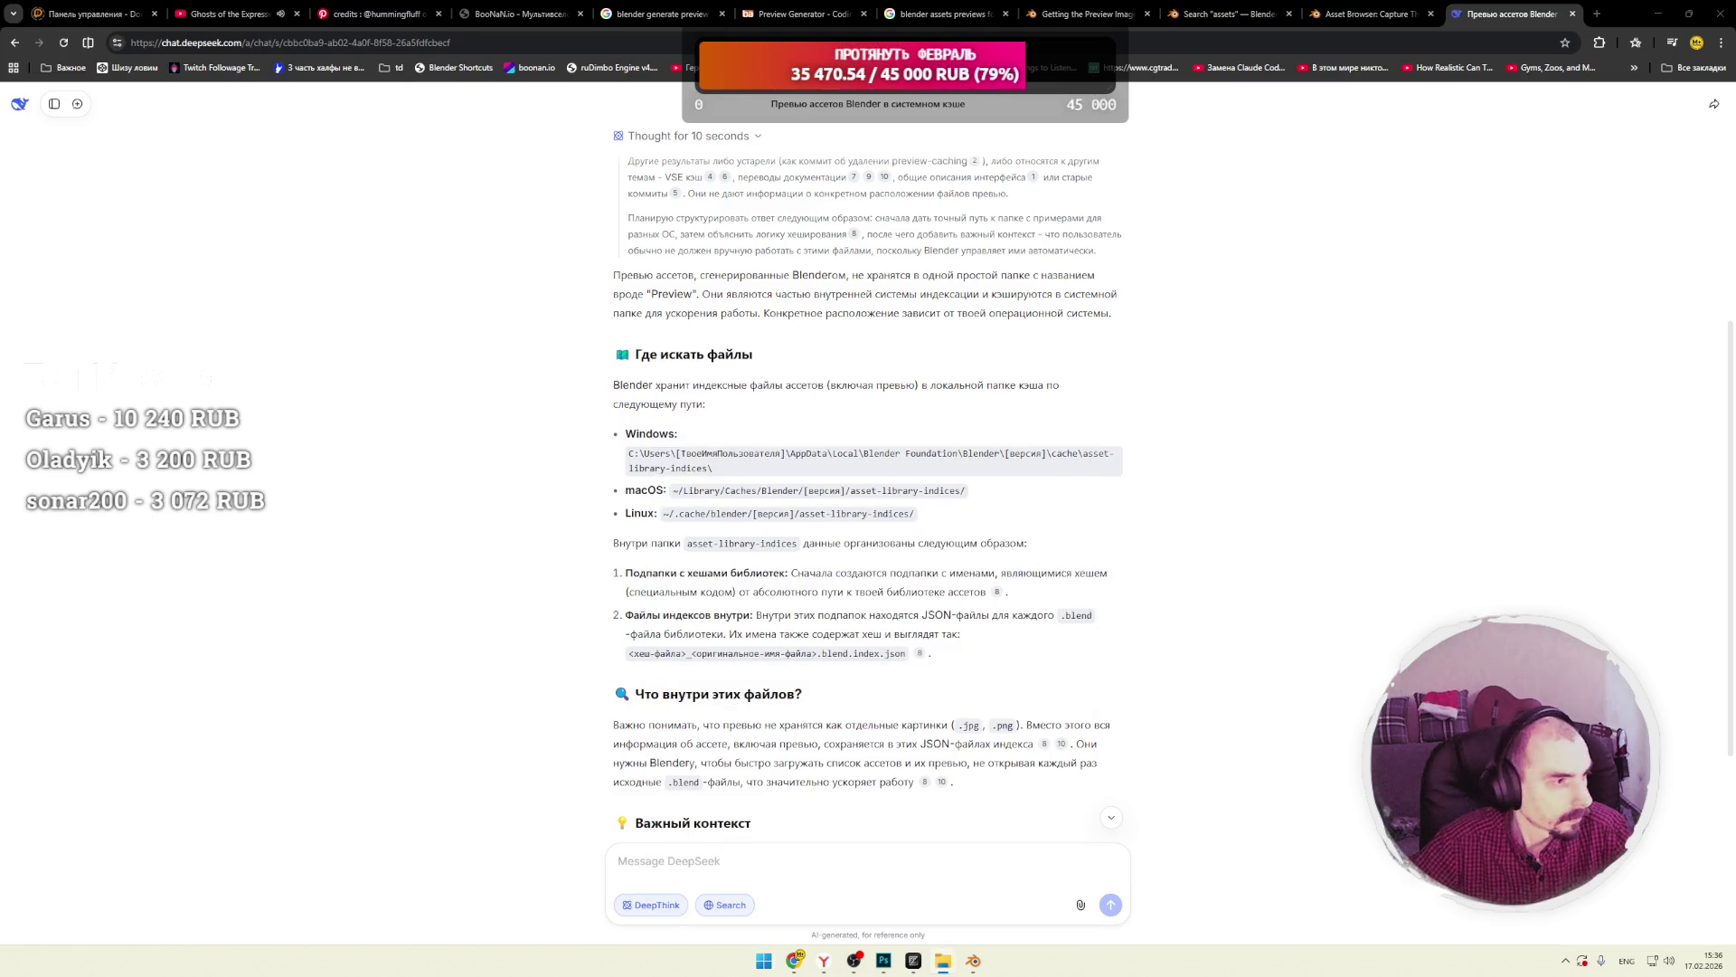
{"action": "left_click", "coordinate": [943, 960]}
{"action": "left_click", "coordinate": [740, 248]}
{"action": "type", "text": "%"}
{"action": "key", "text": "alt+shift"}
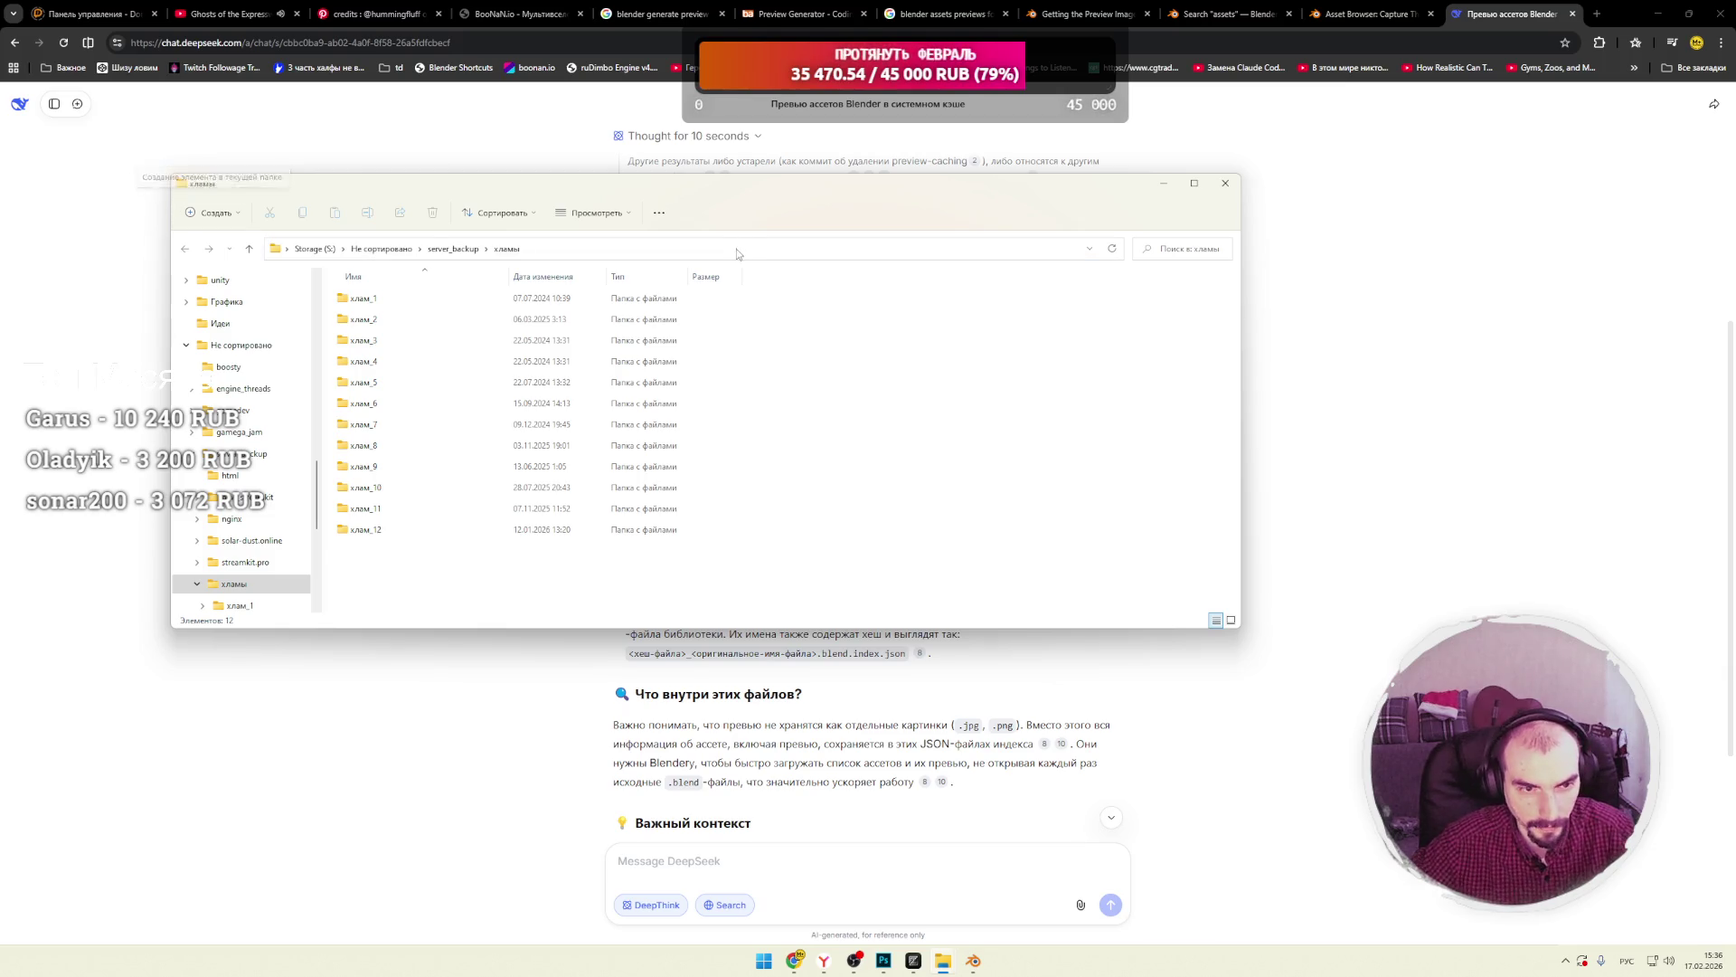
{"action": "left_click", "coordinate": [737, 248]}
{"action": "type", "text": "%"}
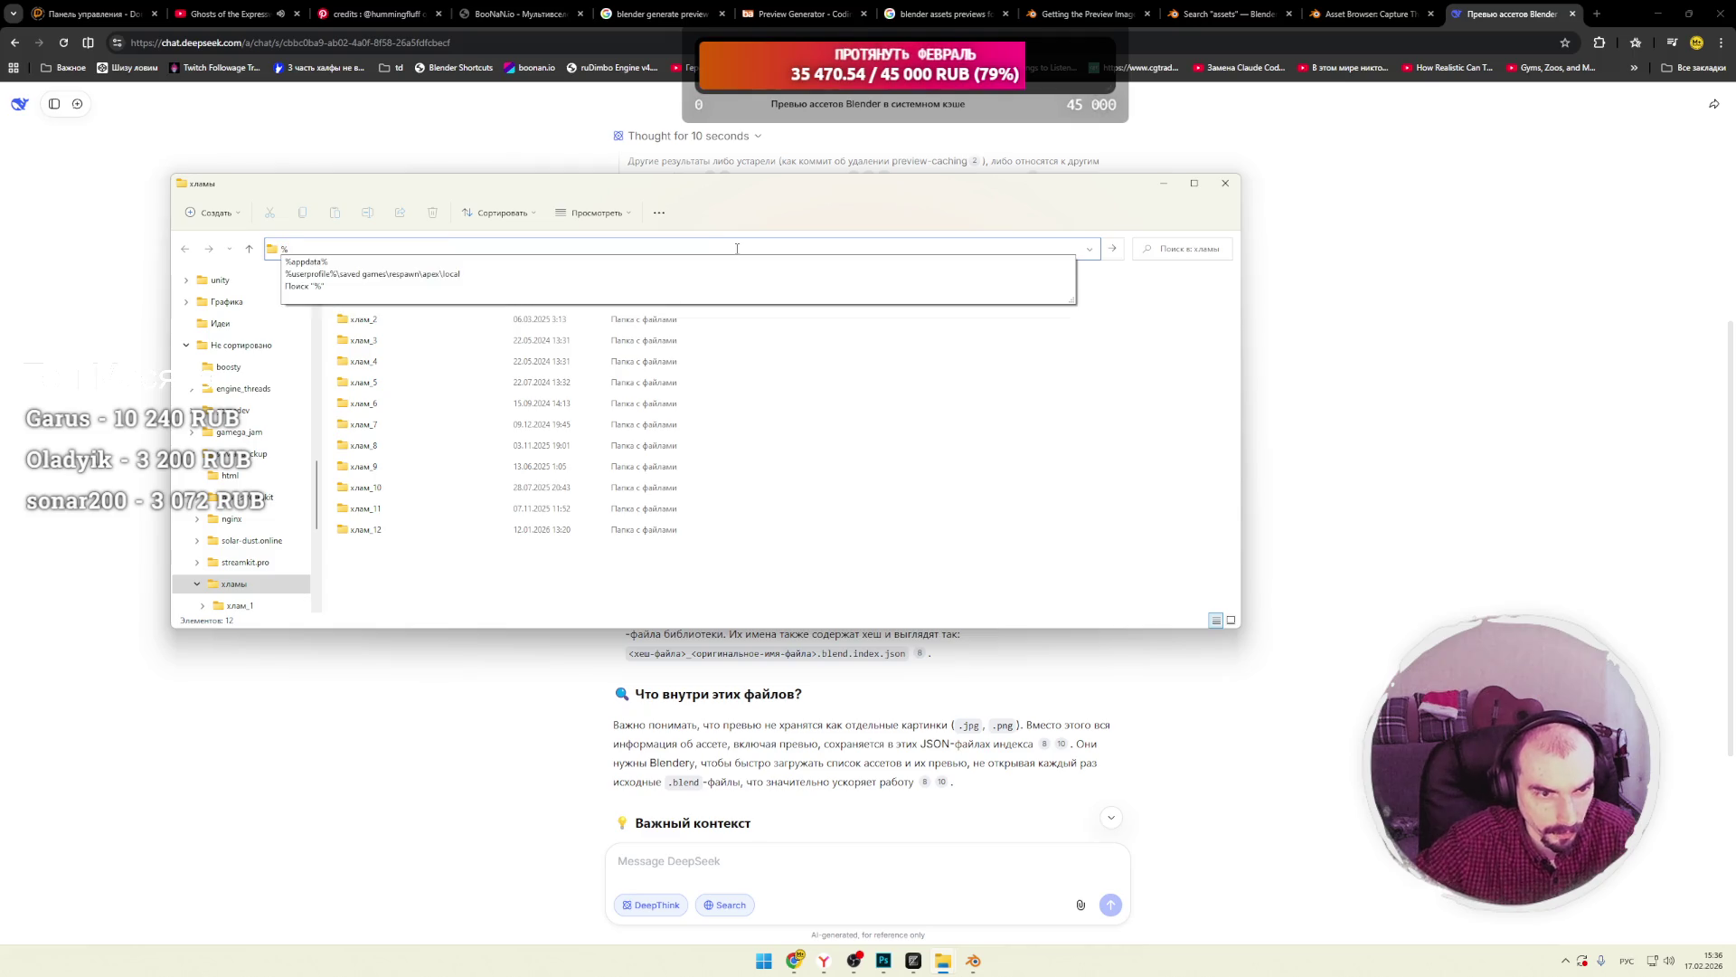
{"action": "left_click", "coordinate": [322, 264]}
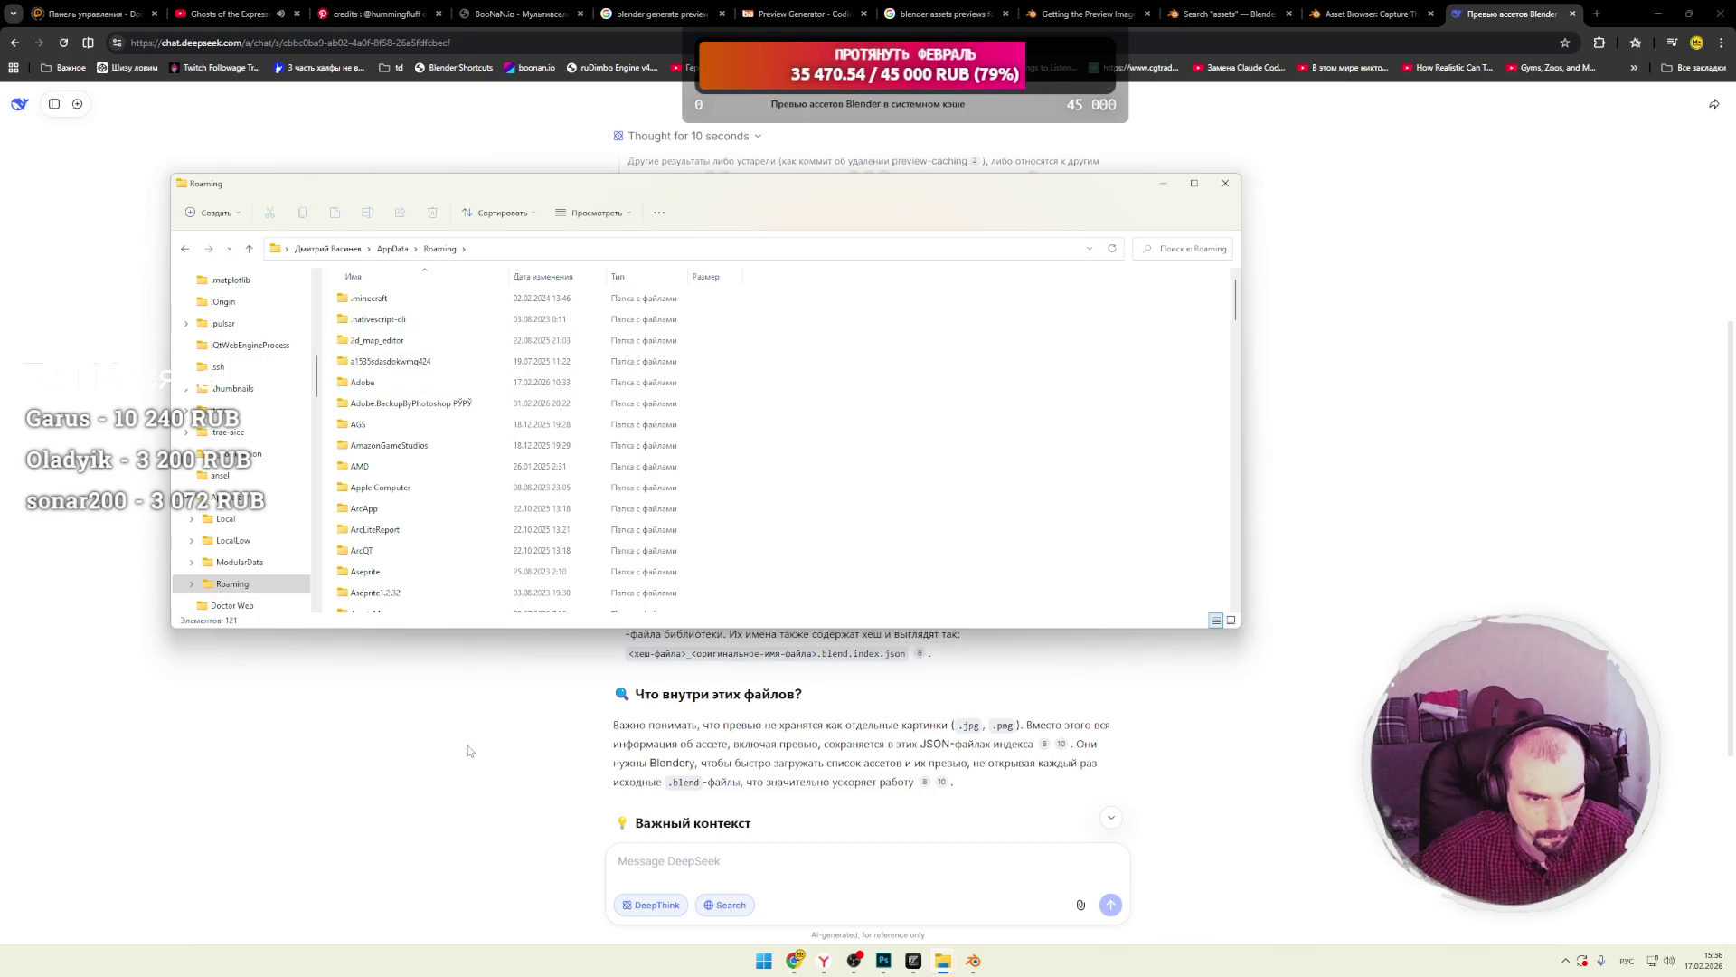
Recheck the path in DeepSeek's reply and remove Roaming from the address to reach AppData.
{"action": "left_click", "coordinate": [437, 253]}
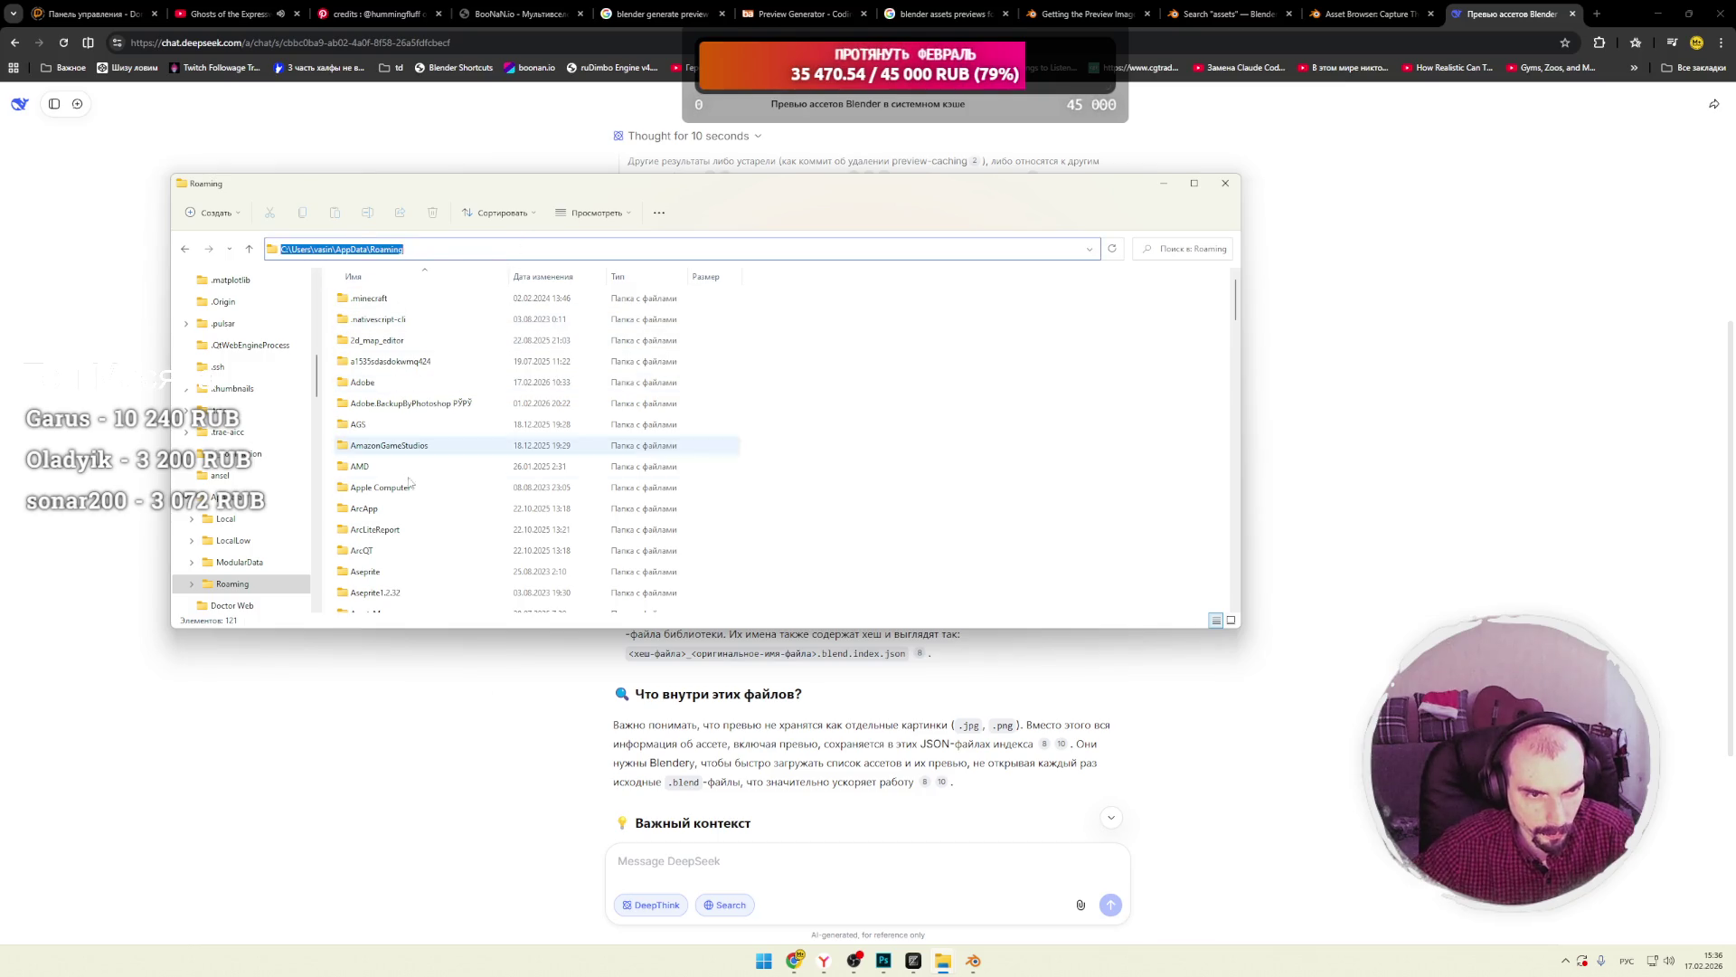
{"action": "key", "text": "alt+Tab"}
{"action": "double_click", "coordinate": [807, 453]}
{"action": "double_click", "coordinate": [850, 453]}
{"action": "key", "text": "alt+Tab"}
{"action": "left_click", "coordinate": [376, 250]}
{"action": "key", "text": "shift+End"}
{"action": "key", "text": "Delete"}
{"action": "key", "text": "Return"}
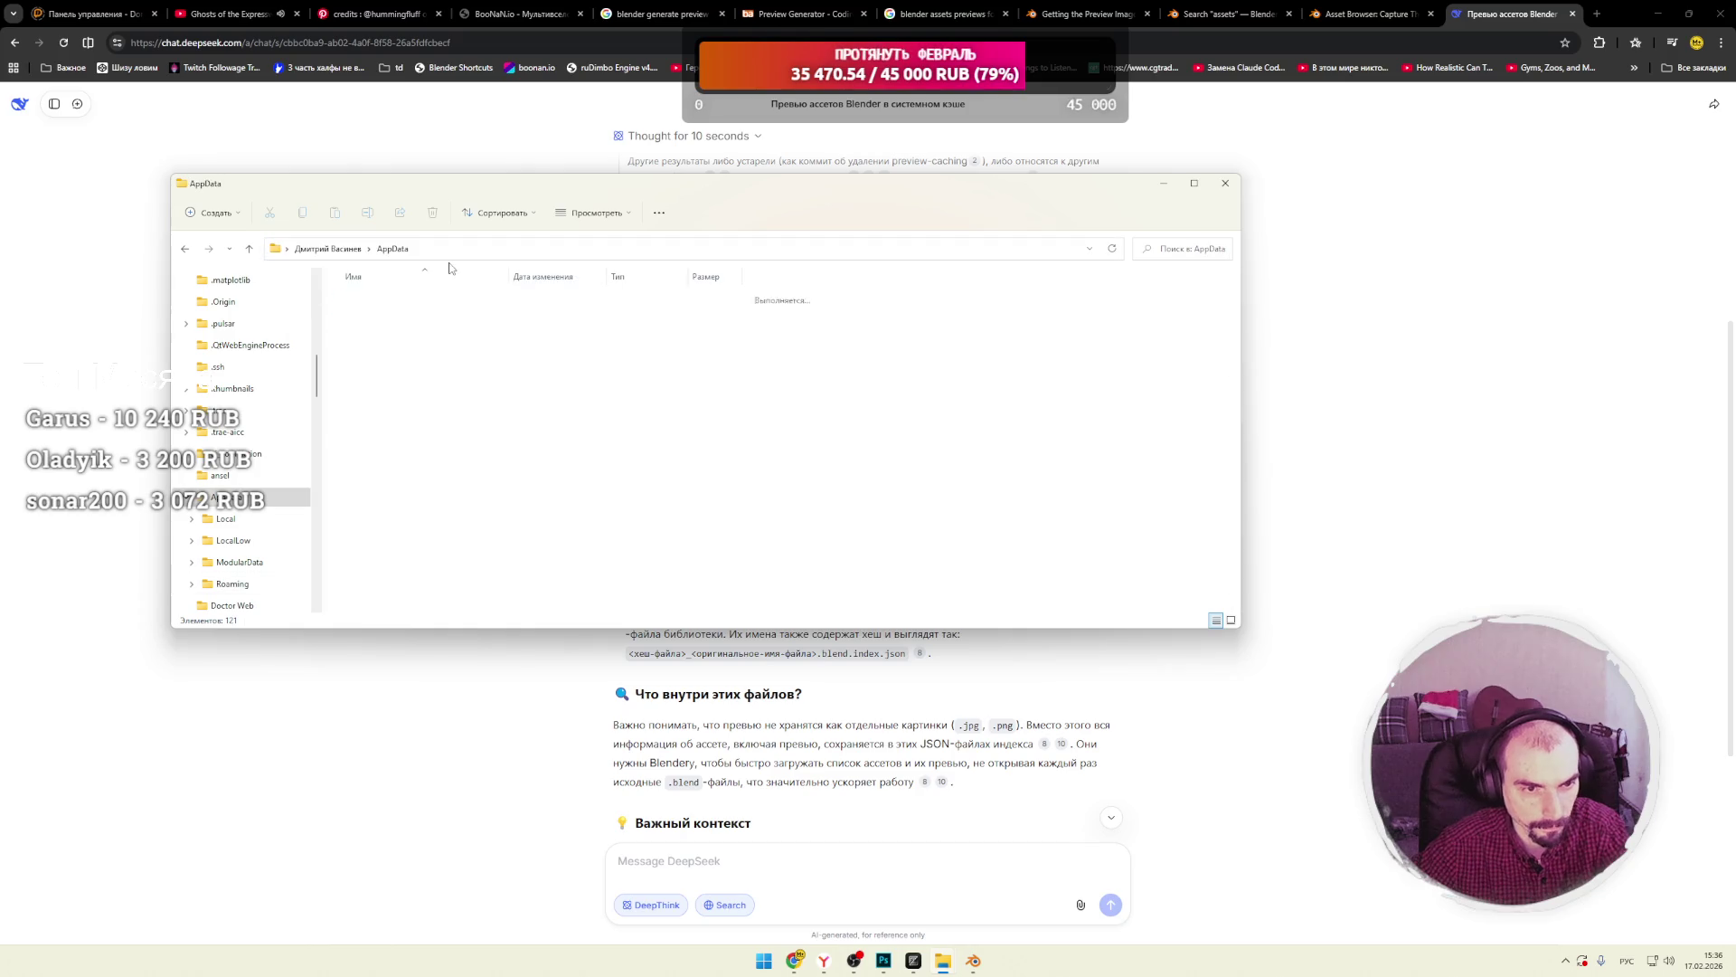
Open Local\Blender Foundation\Blender\Cache\asset-library-indices and view the procedural hair index.json in Sublime Text.
{"action": "double_click", "coordinate": [371, 300]}
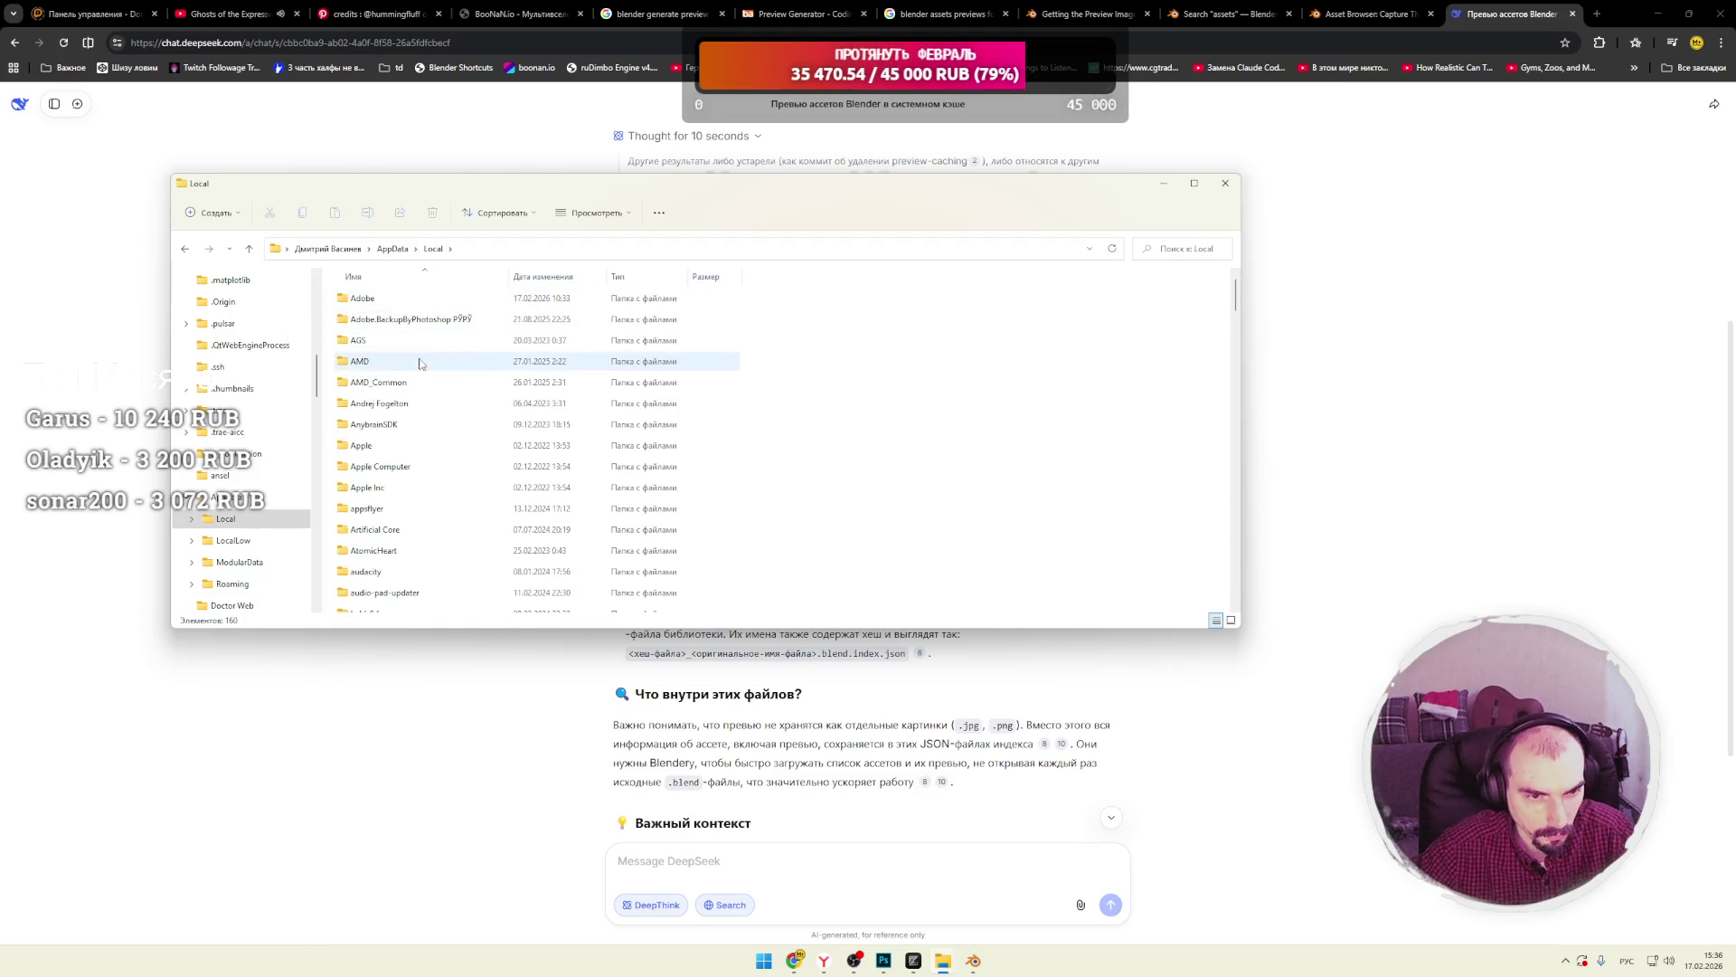
{"action": "scroll", "coordinate": [423, 505], "scroll_direction": "down", "scroll_amount": 2}
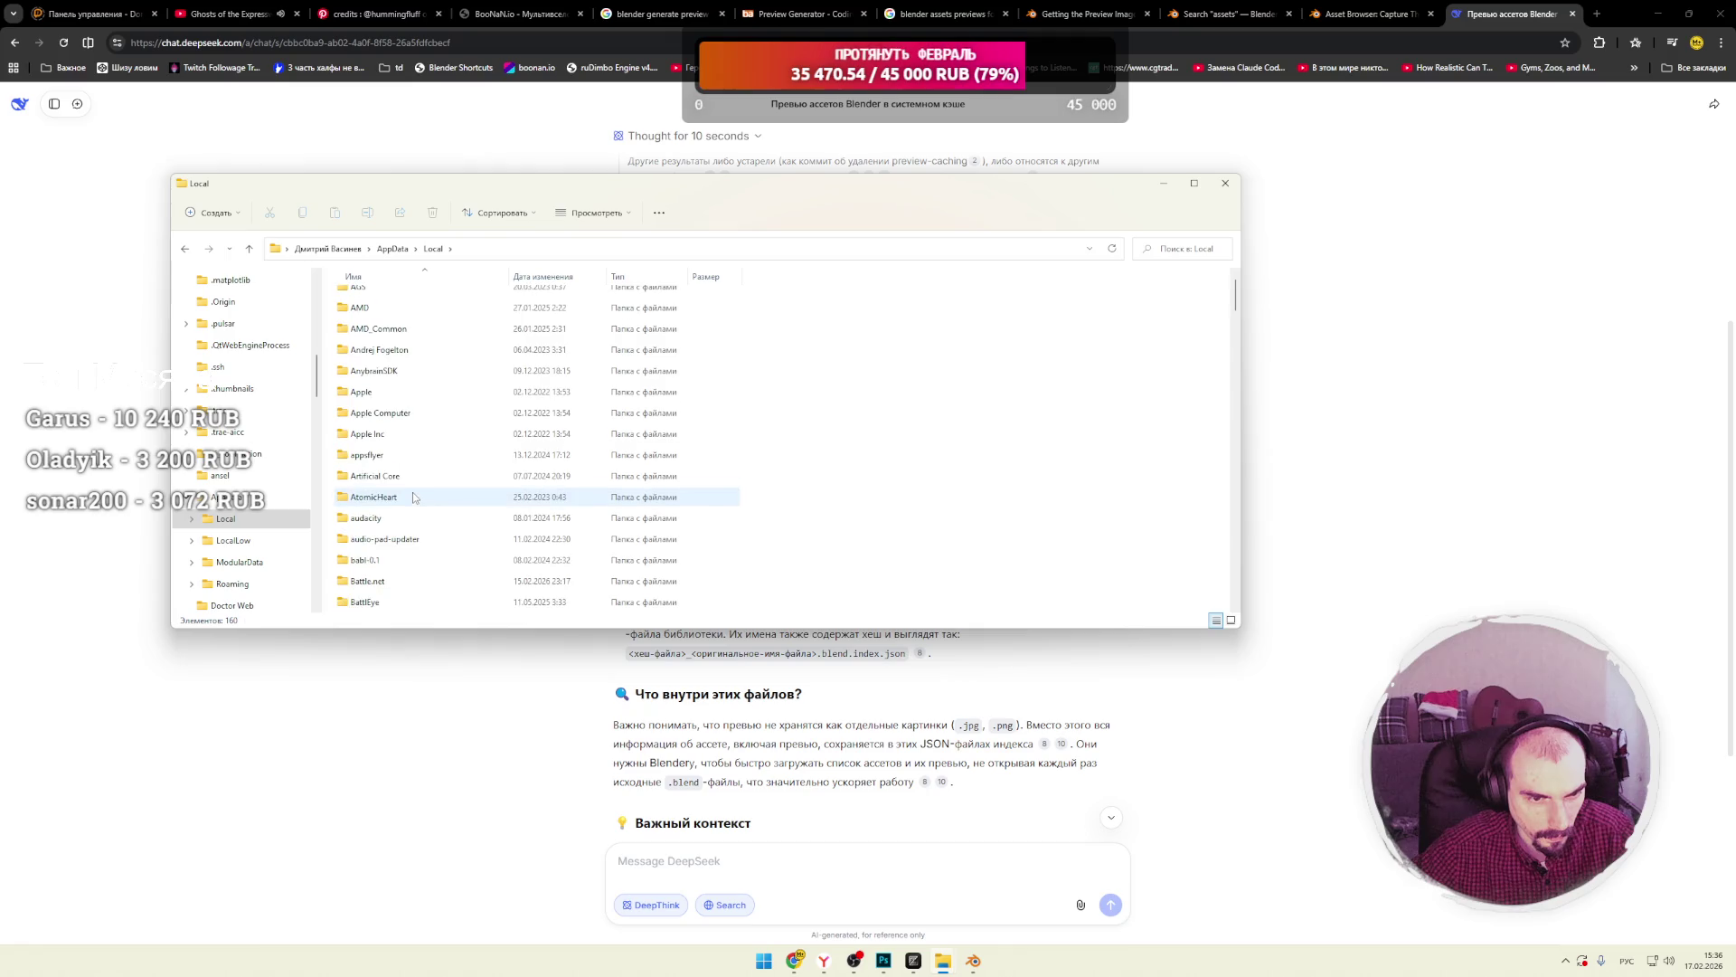
{"action": "scroll", "coordinate": [430, 511], "scroll_direction": "down", "scroll_amount": 1}
{"action": "double_click", "coordinate": [432, 500]}
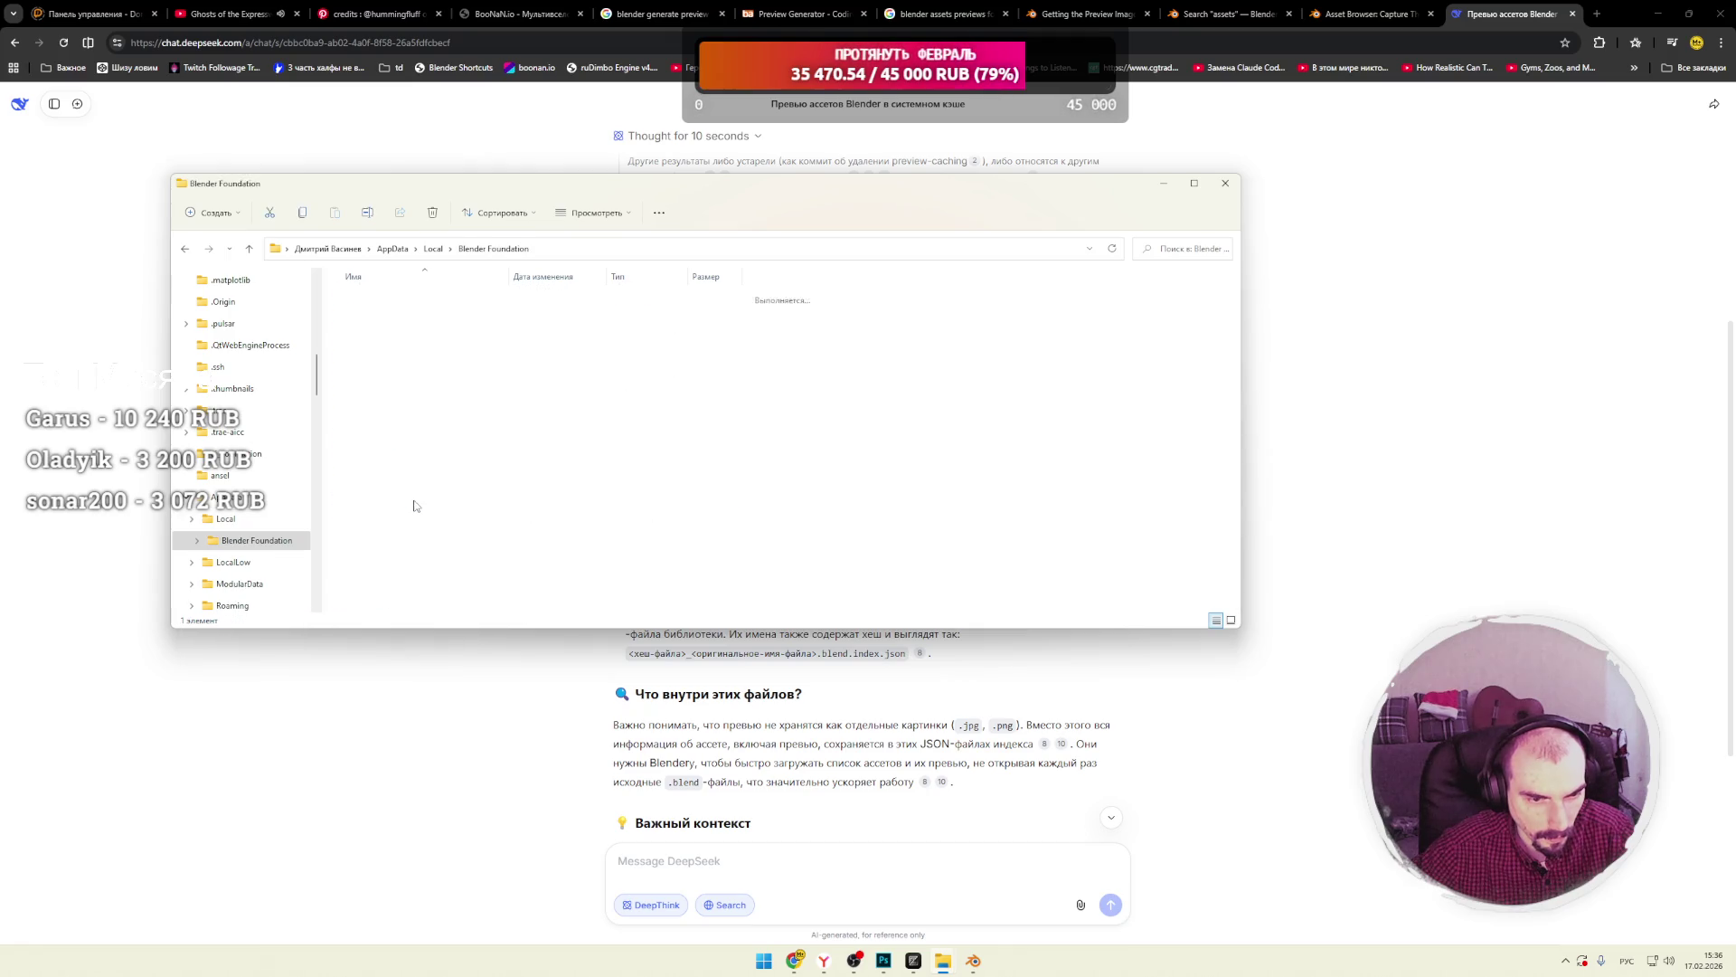
{"action": "double_click", "coordinate": [371, 300]}
{"action": "double_click", "coordinate": [370, 299]}
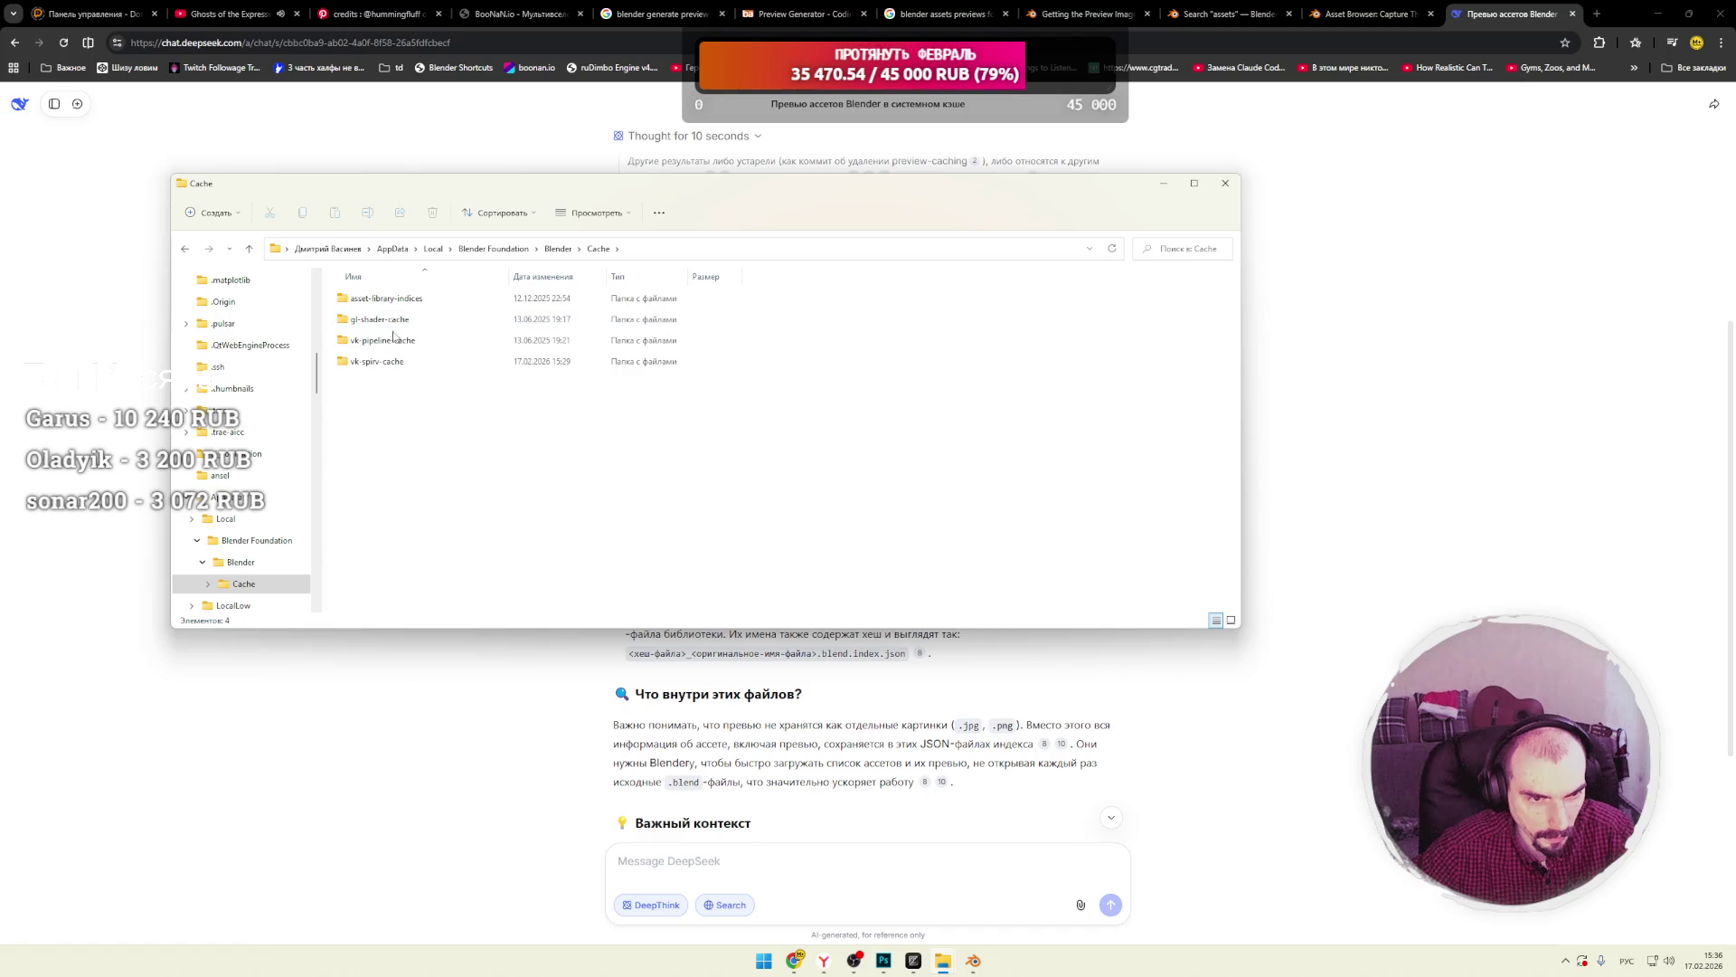
{"action": "double_click", "coordinate": [387, 299]}
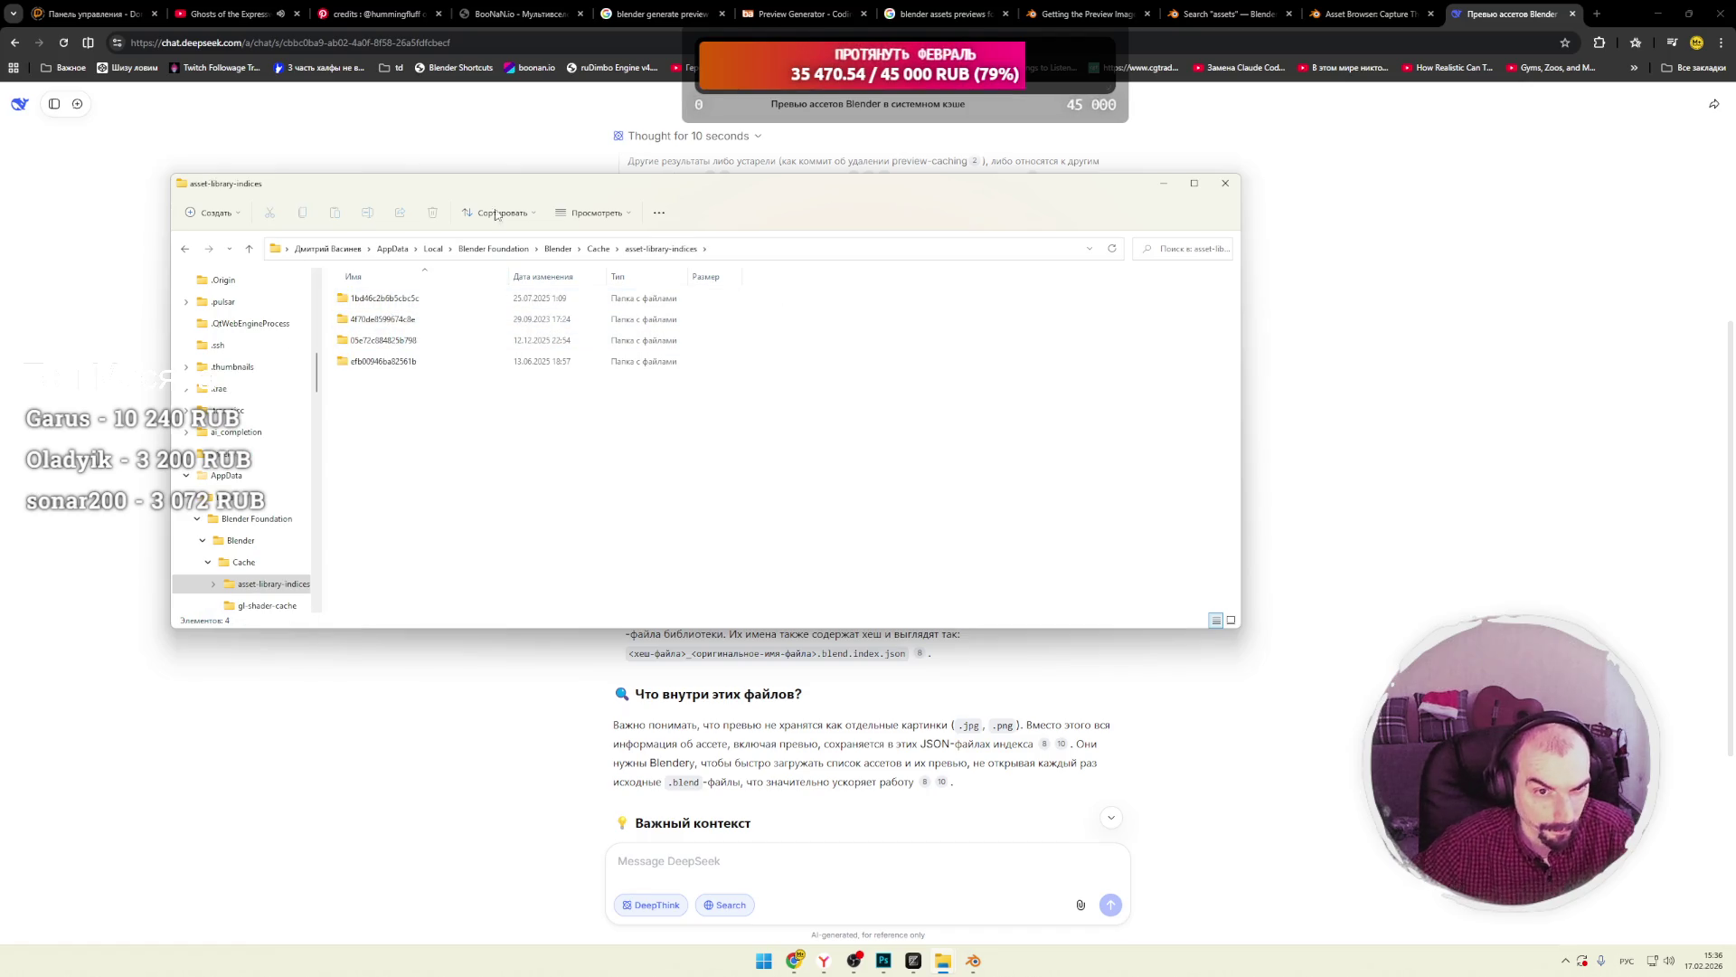
{"action": "left_click", "coordinate": [847, 453]}
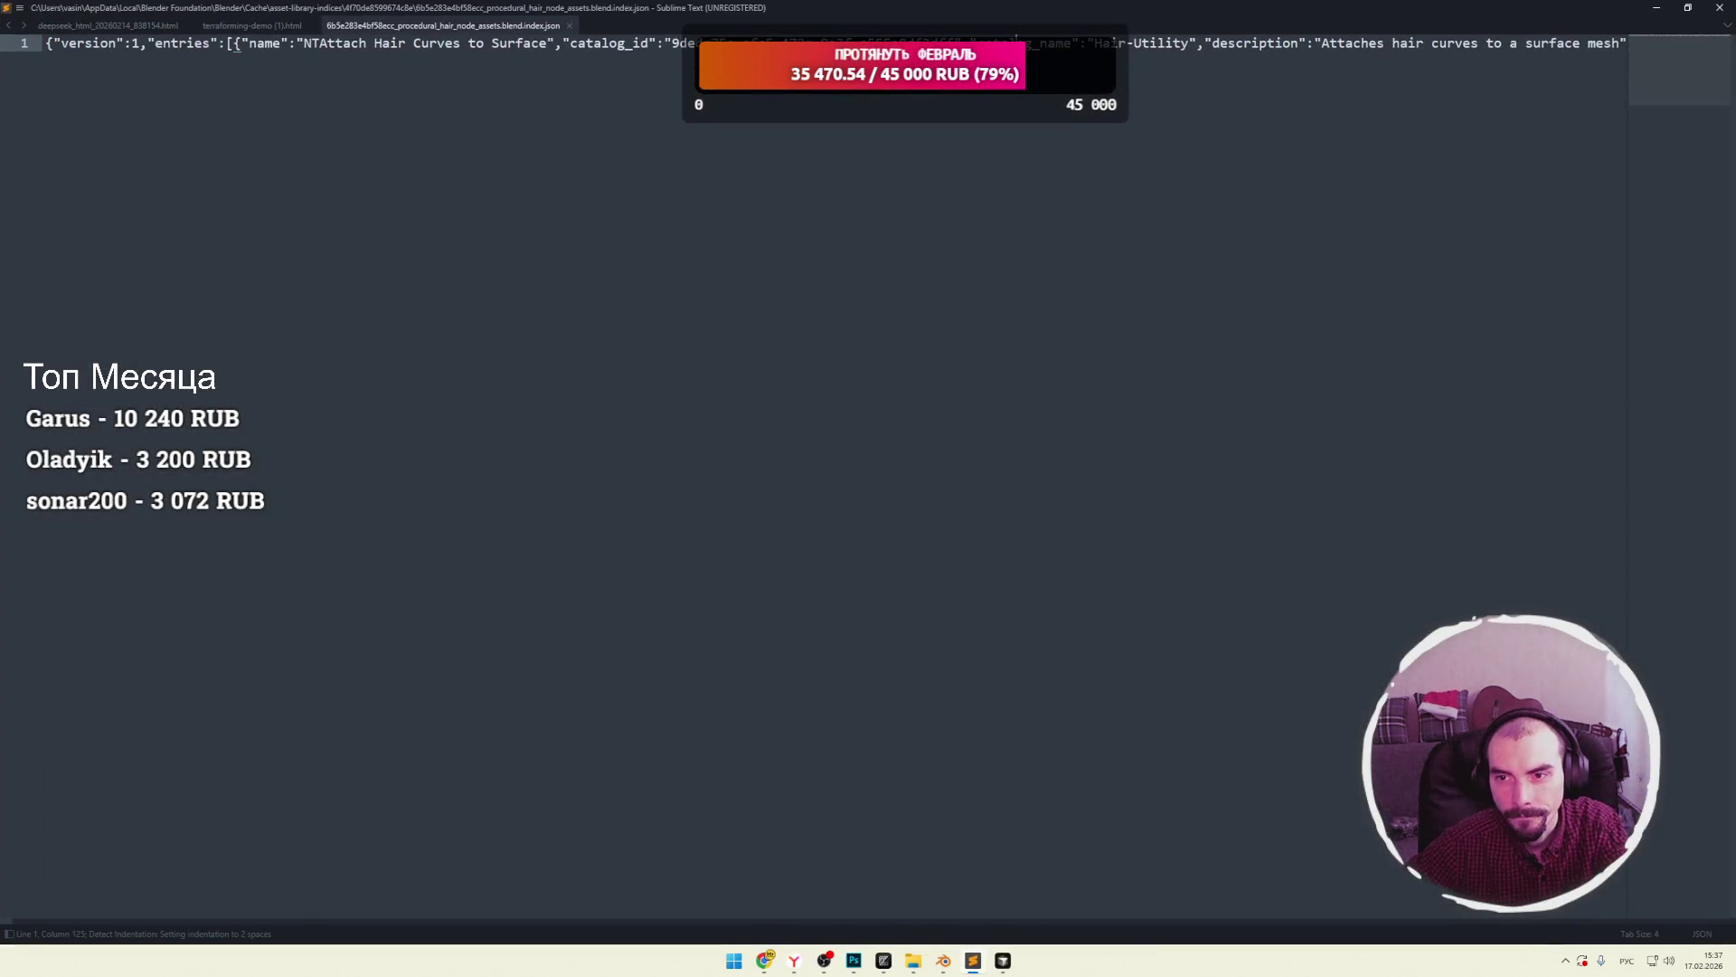
{"action": "left_click", "coordinate": [1111, 42]}
Try converting the selected index JSON to XML, then undo the conversion.
{"action": "right_click", "coordinate": [663, 41]}
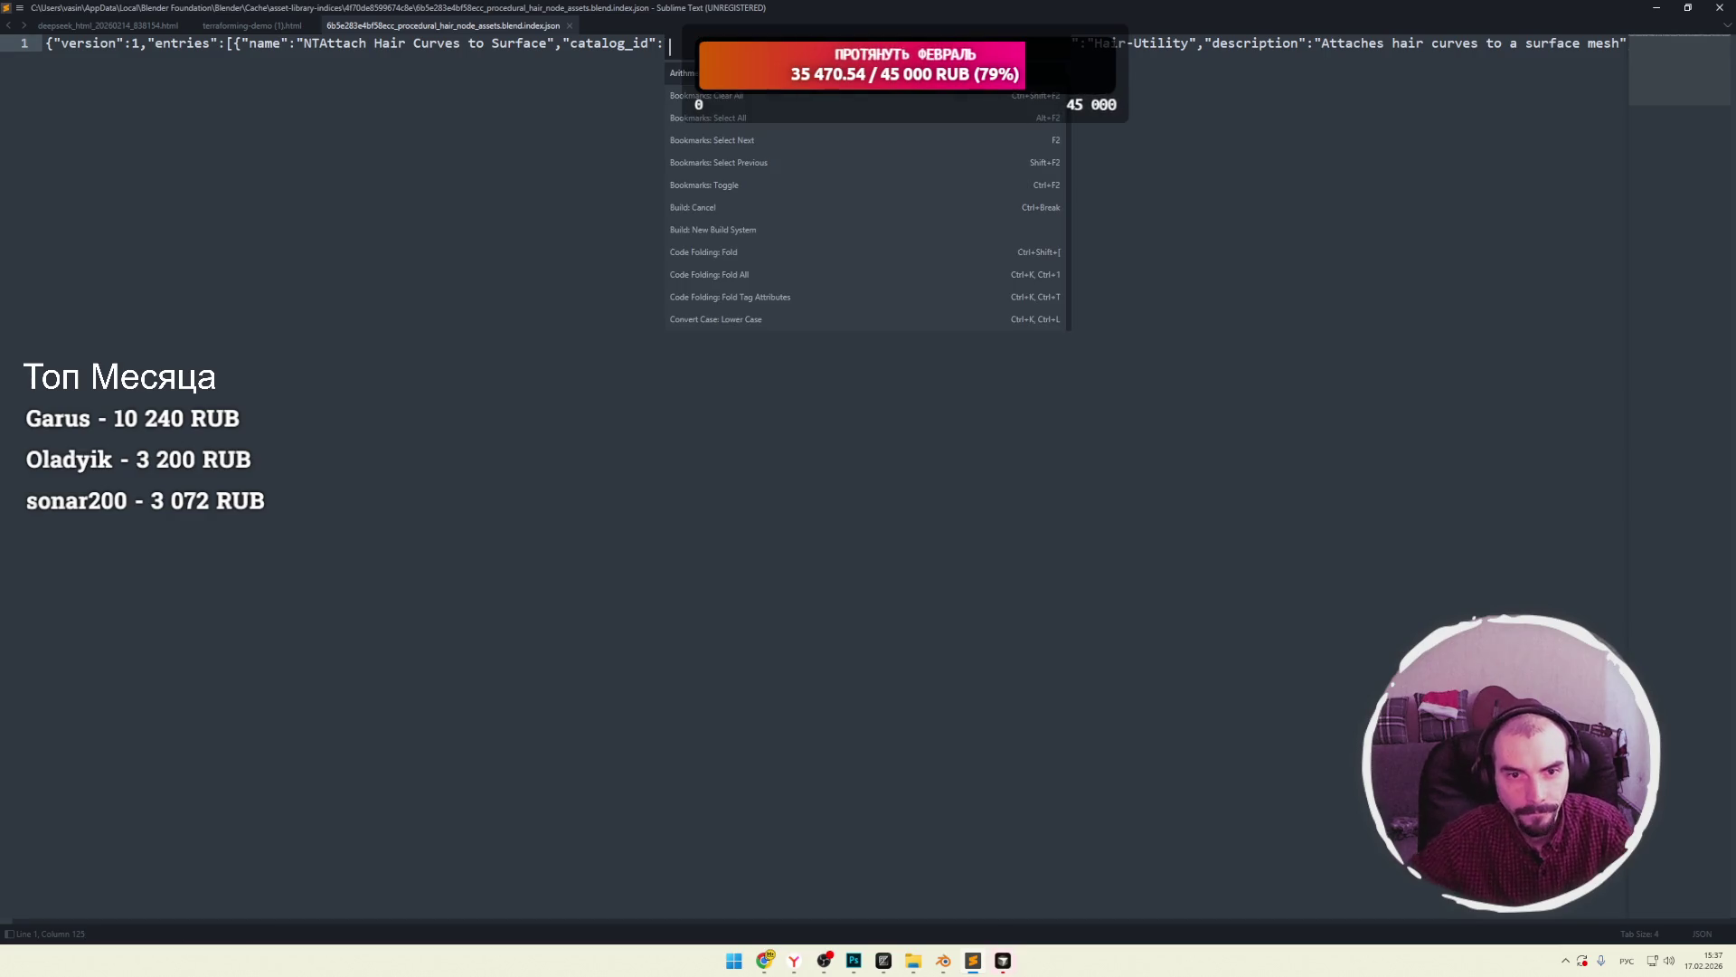
{"action": "key", "text": "Escape"}
{"action": "key", "text": "ctrl+a"}
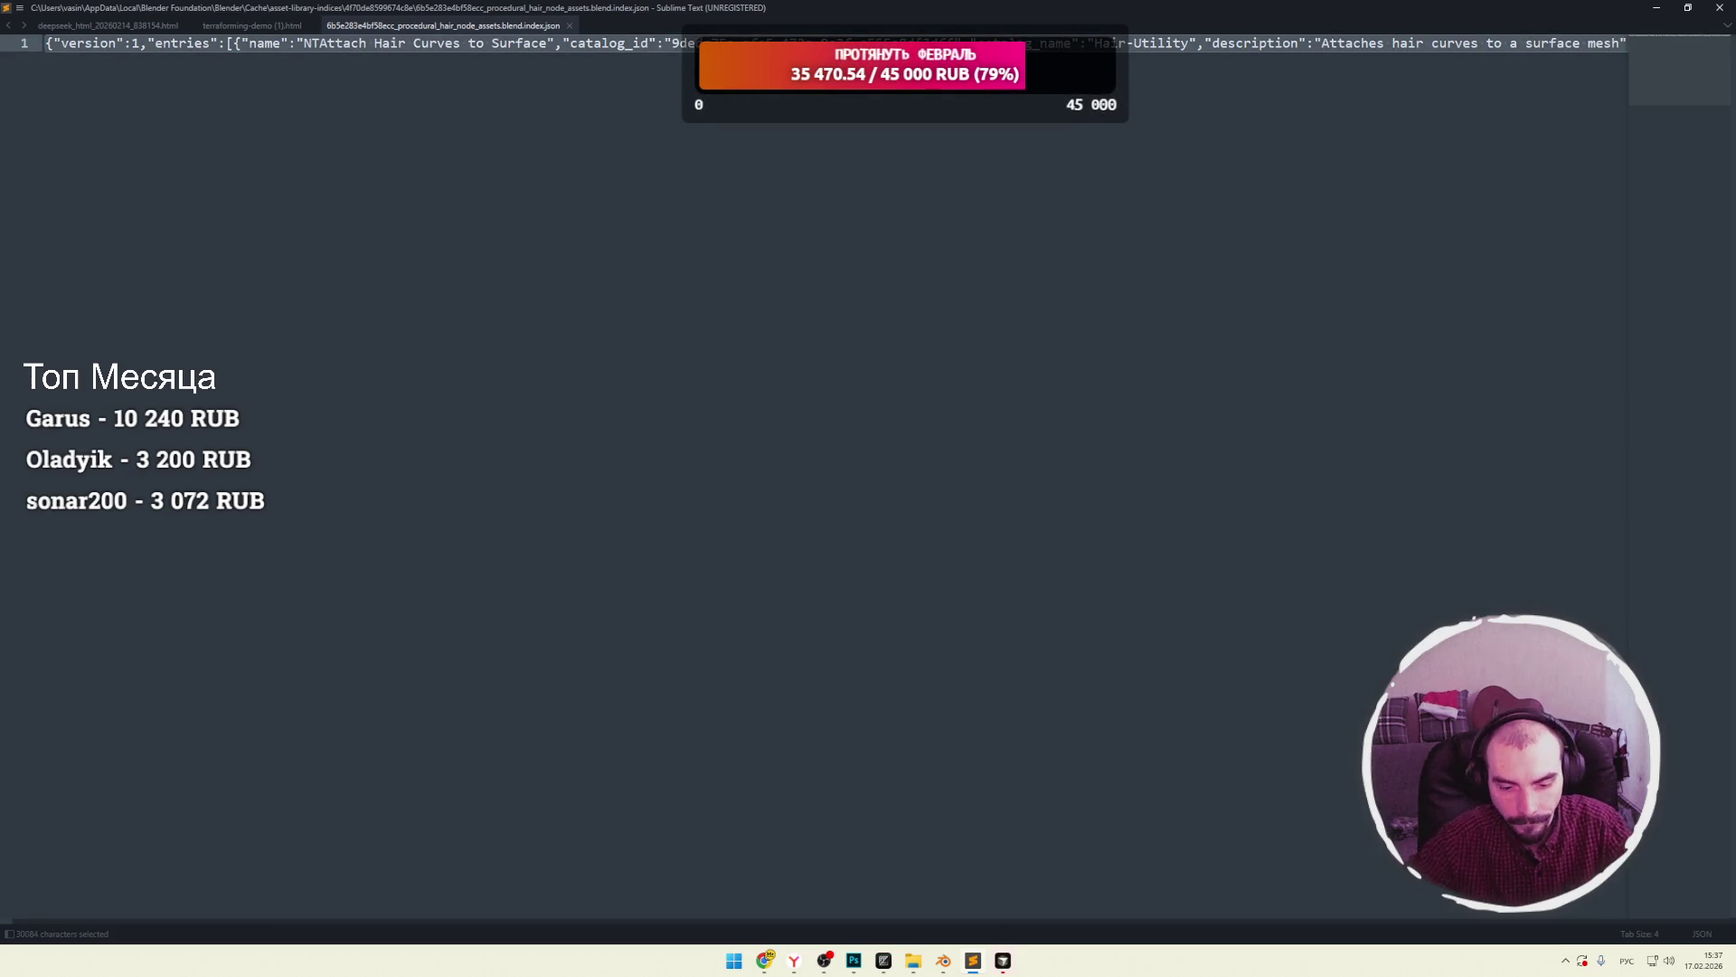
{"action": "key", "text": "ctrl+shift+p"}
{"action": "type", "text": "оыщ"}
{"action": "key", "text": "alt+shift"}
{"action": "key", "text": "BackSpace"}
{"action": "key", "text": "BackSpace"}
{"action": "key", "text": "BackSpace"}
{"action": "type", "text": "js"}
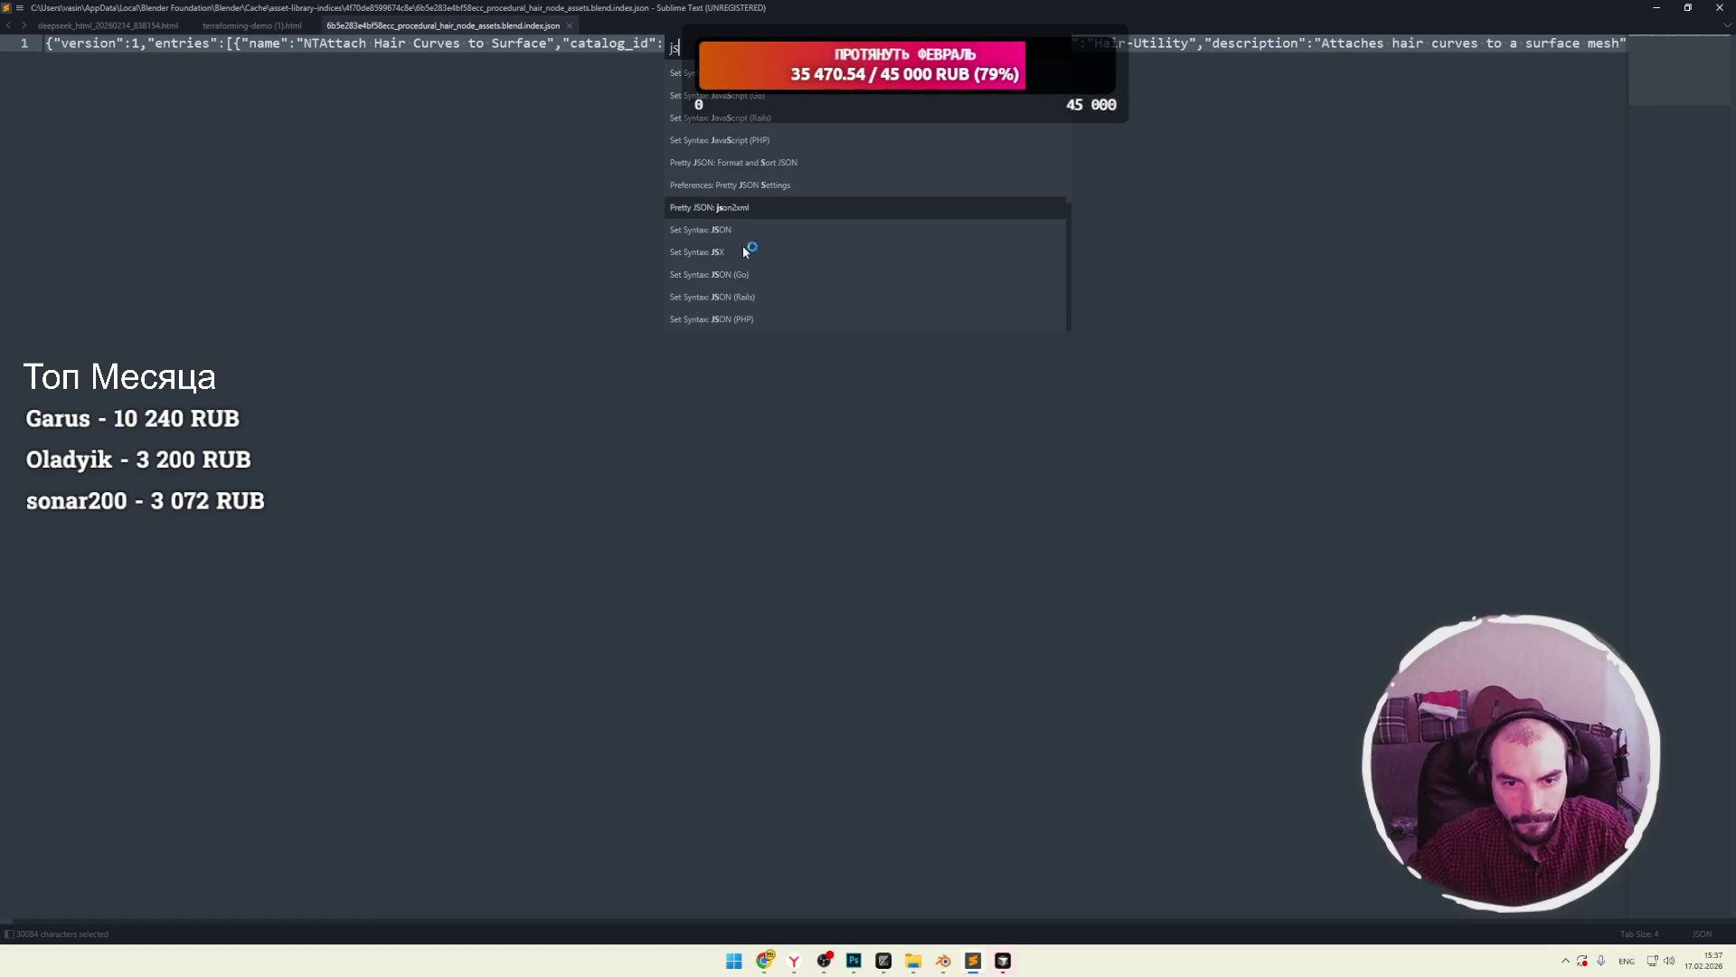
{"action": "left_click", "coordinate": [735, 210]}
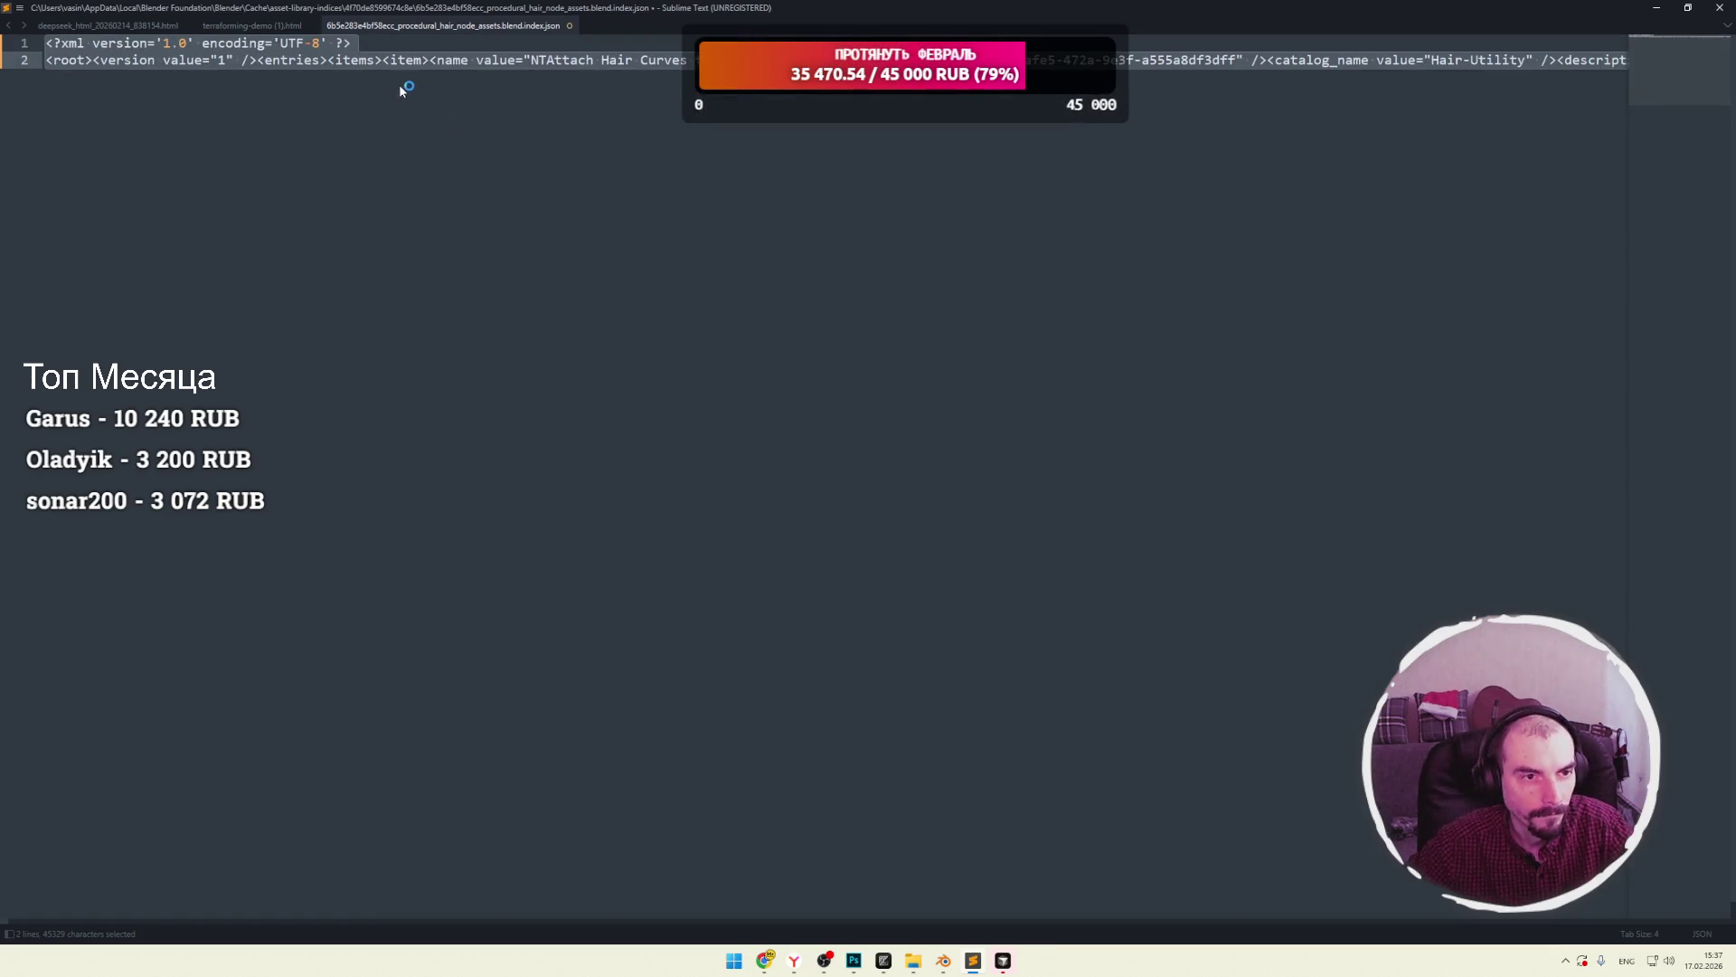
{"action": "key", "text": "ctrl+z"}
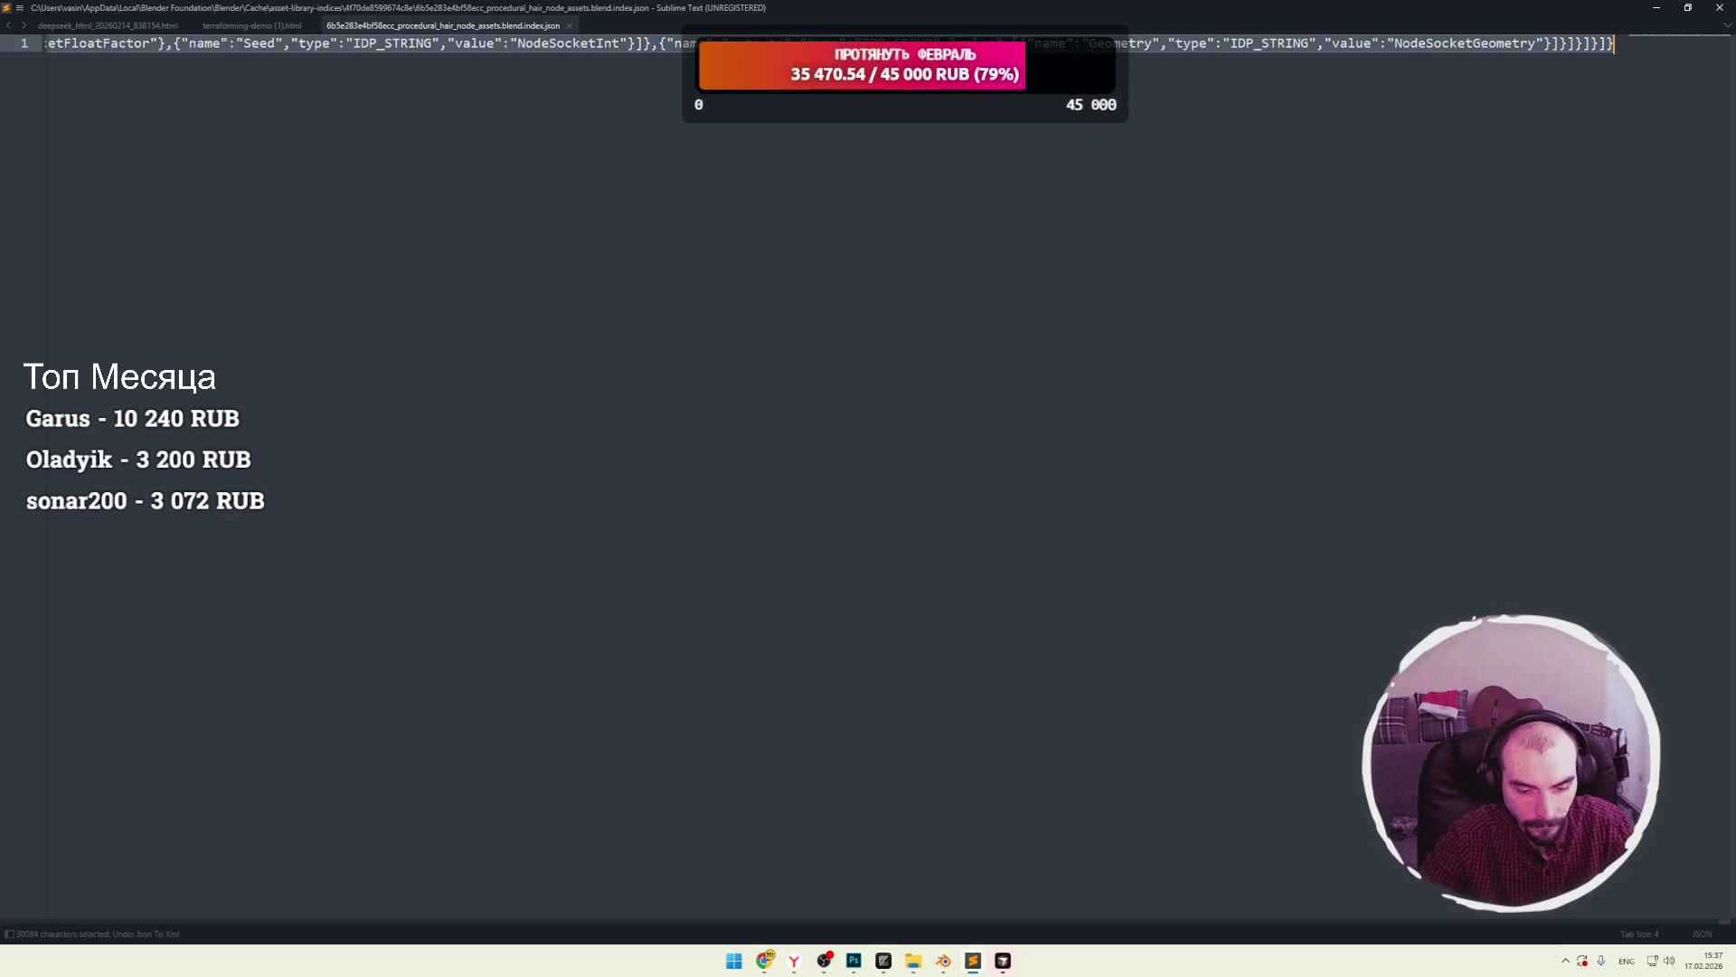
Open the Pretty JSON settings and look through its syntaxes options.
{"action": "key", "text": "ctrl+shift+p"}
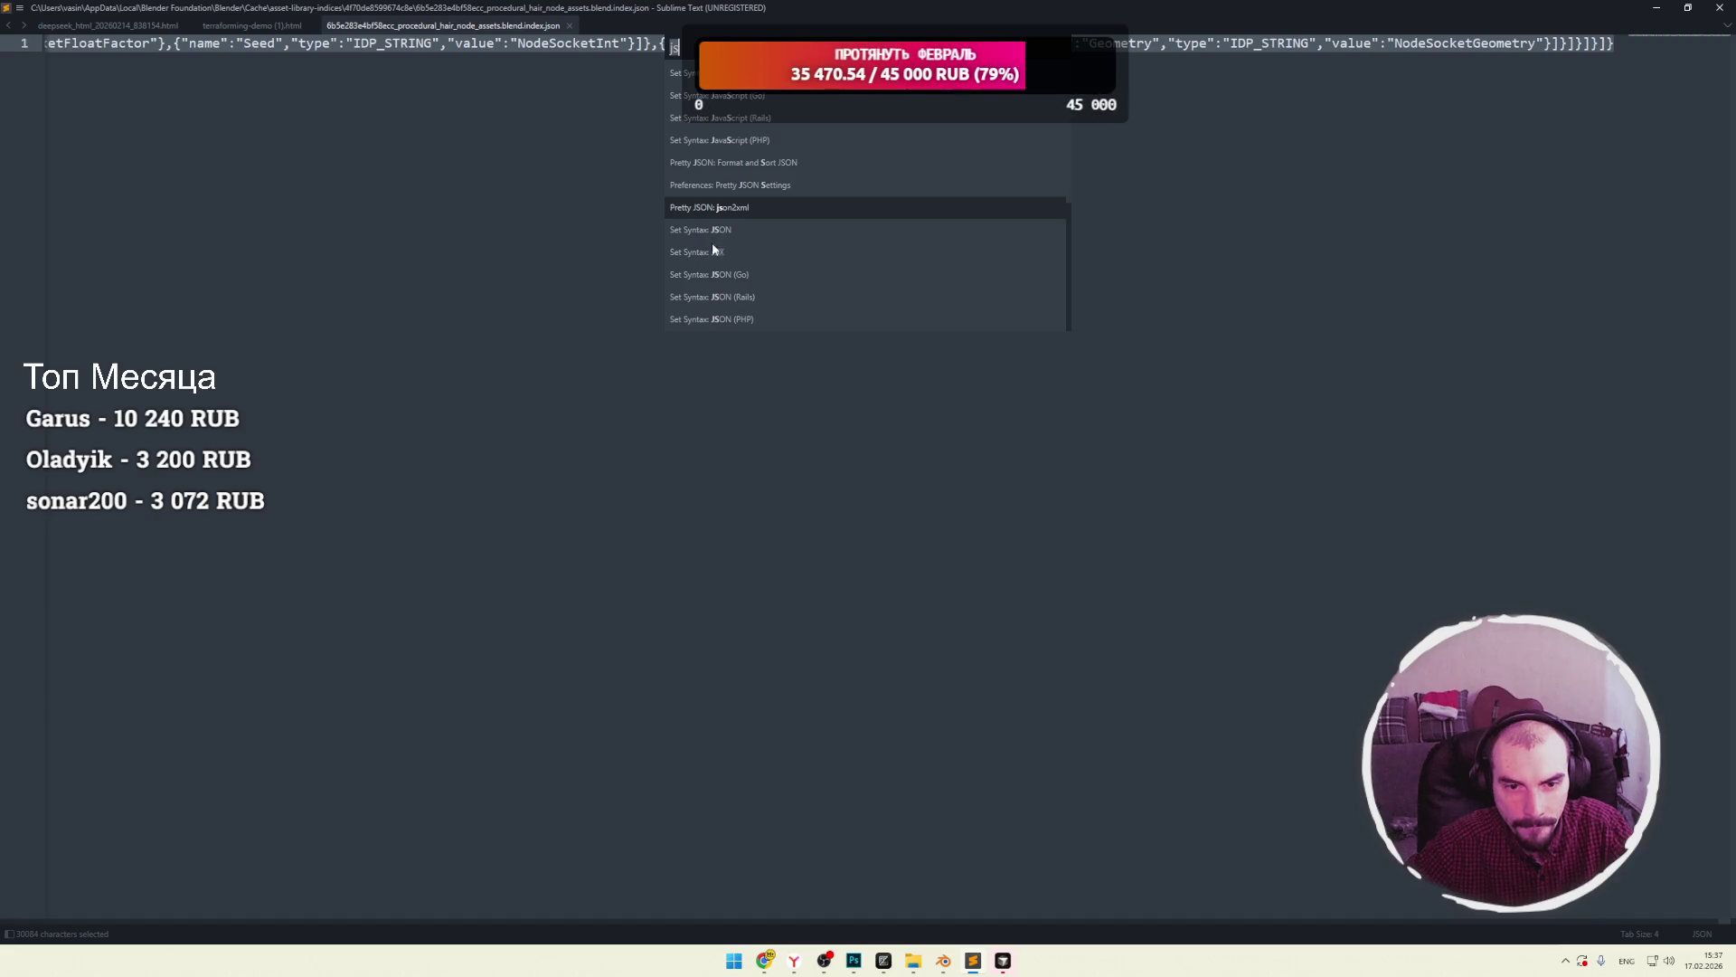
{"action": "left_click", "coordinate": [720, 186]}
{"action": "left_click", "coordinate": [584, 206]}
{"action": "left_click", "coordinate": [365, 408]}
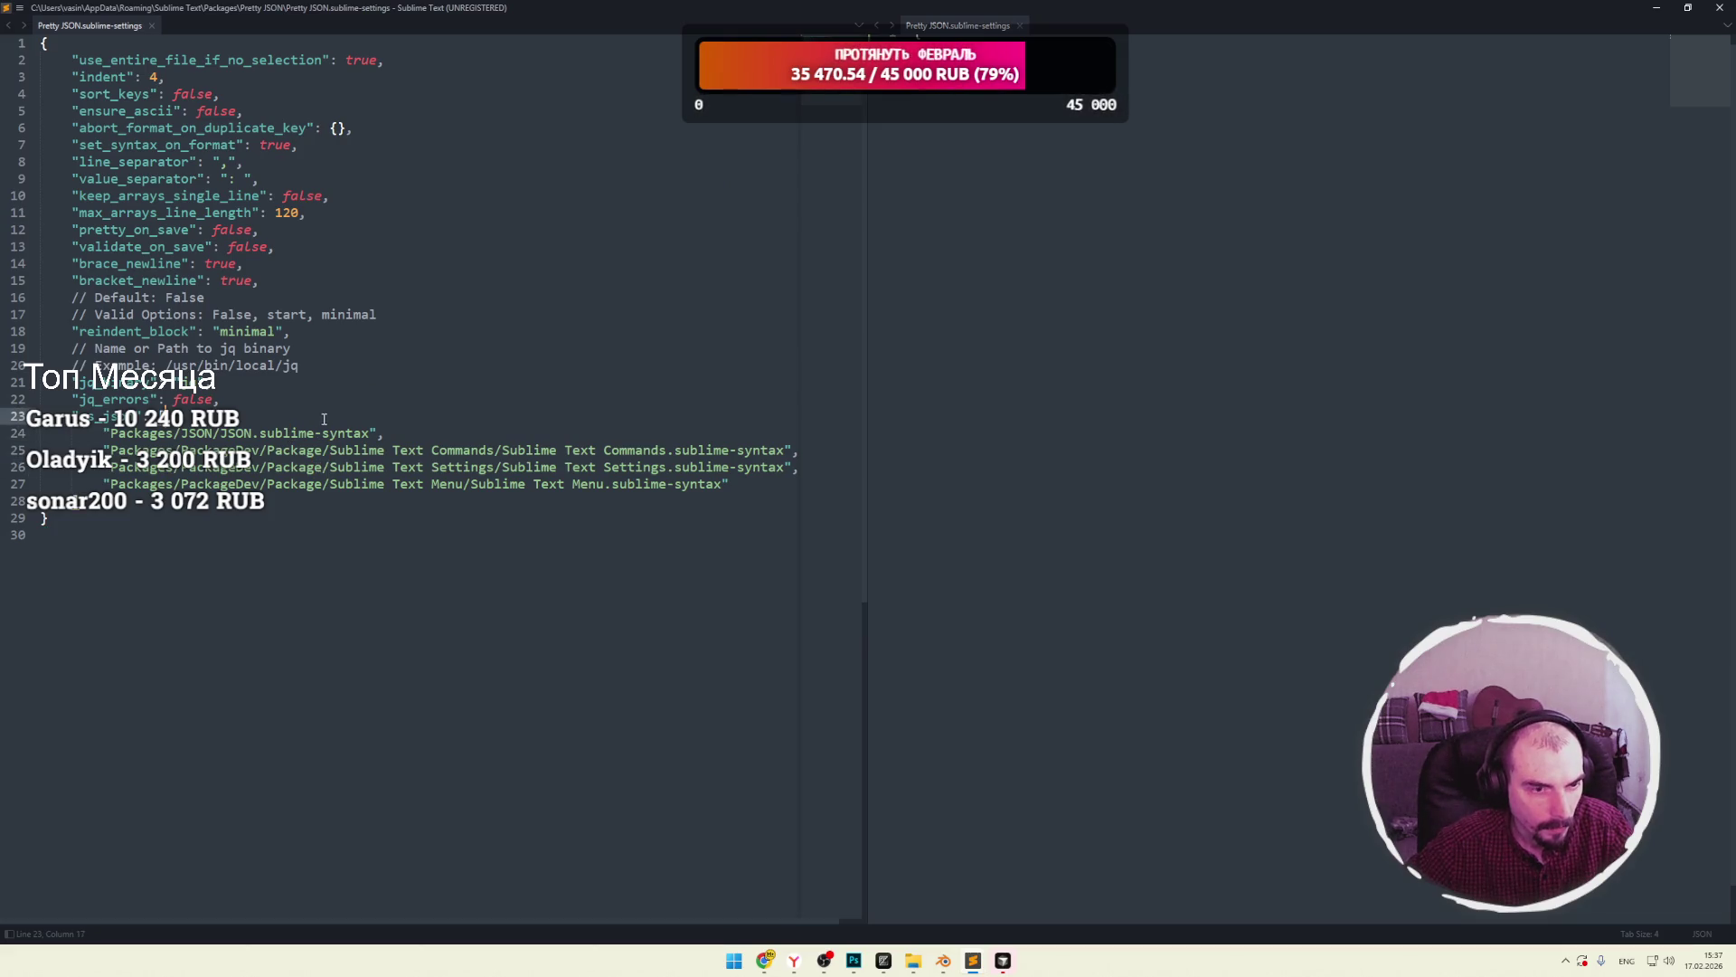
{"action": "scroll", "coordinate": [334, 404], "scroll_direction": "down", "scroll_amount": 1}
{"action": "scroll", "coordinate": [334, 404], "scroll_direction": "down", "scroll_amount": 3}
{"action": "scroll", "coordinate": [461, 407], "scroll_direction": "up", "scroll_amount": 3}
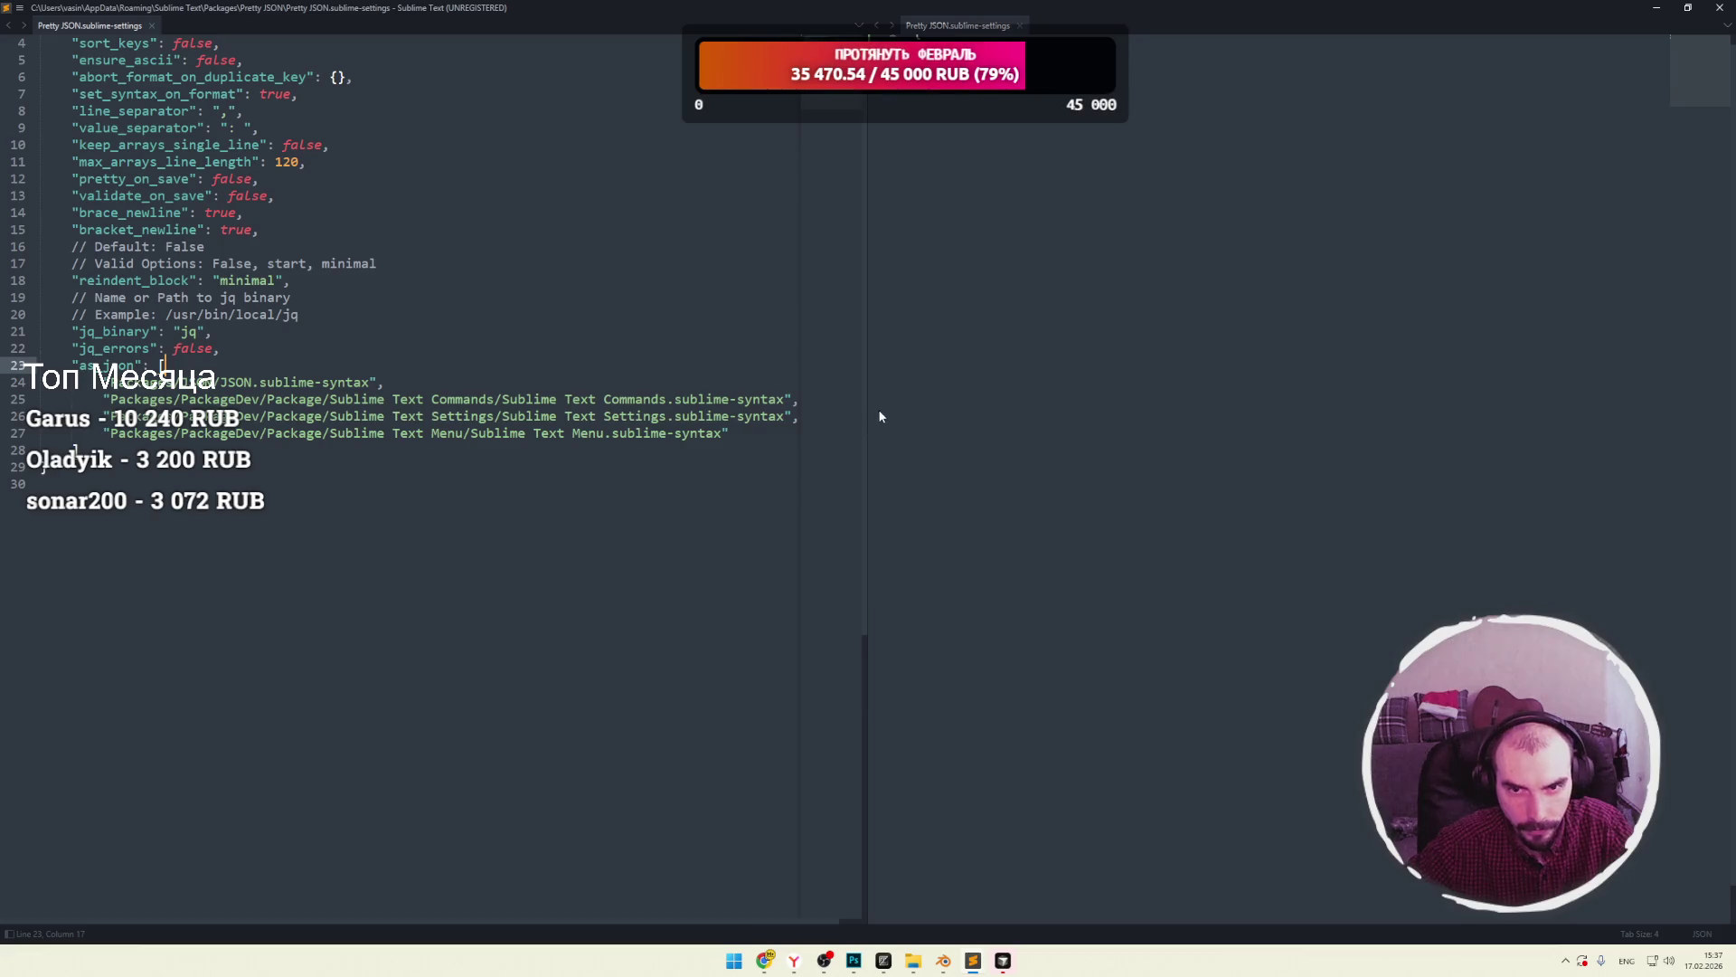
{"action": "mouse_move", "coordinate": [867, 220]}
{"action": "left_mouse_down"}
{"action": "mouse_move", "coordinate": [1130, 221]}
{"action": "mouse_move", "coordinate": [992, 224]}
{"action": "left_mouse_up"}
{"action": "left_click", "coordinate": [744, 232]}
{"action": "scroll", "coordinate": [489, 302], "scroll_direction": "up", "scroll_amount": 1}
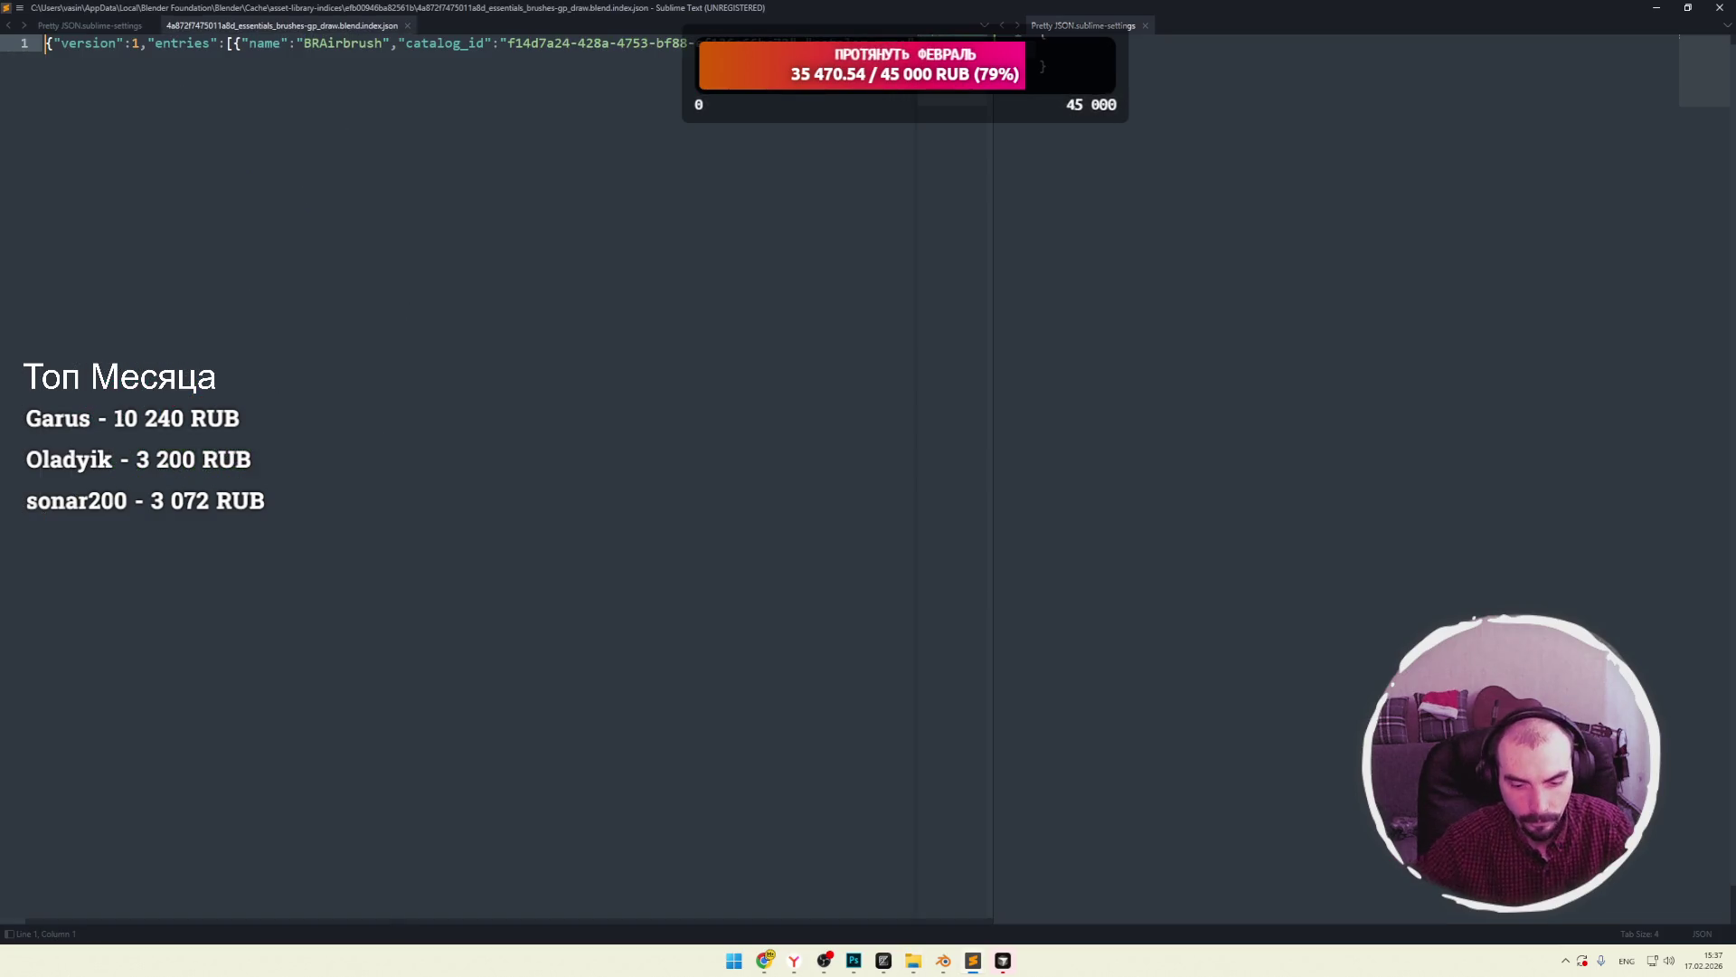
Select all of the brushes gp_draw index.json and run Pretty JSON: Format and Sort JSON.
{"action": "key", "text": "ctrl+a"}
{"action": "key", "text": "ctrl+shift+p"}
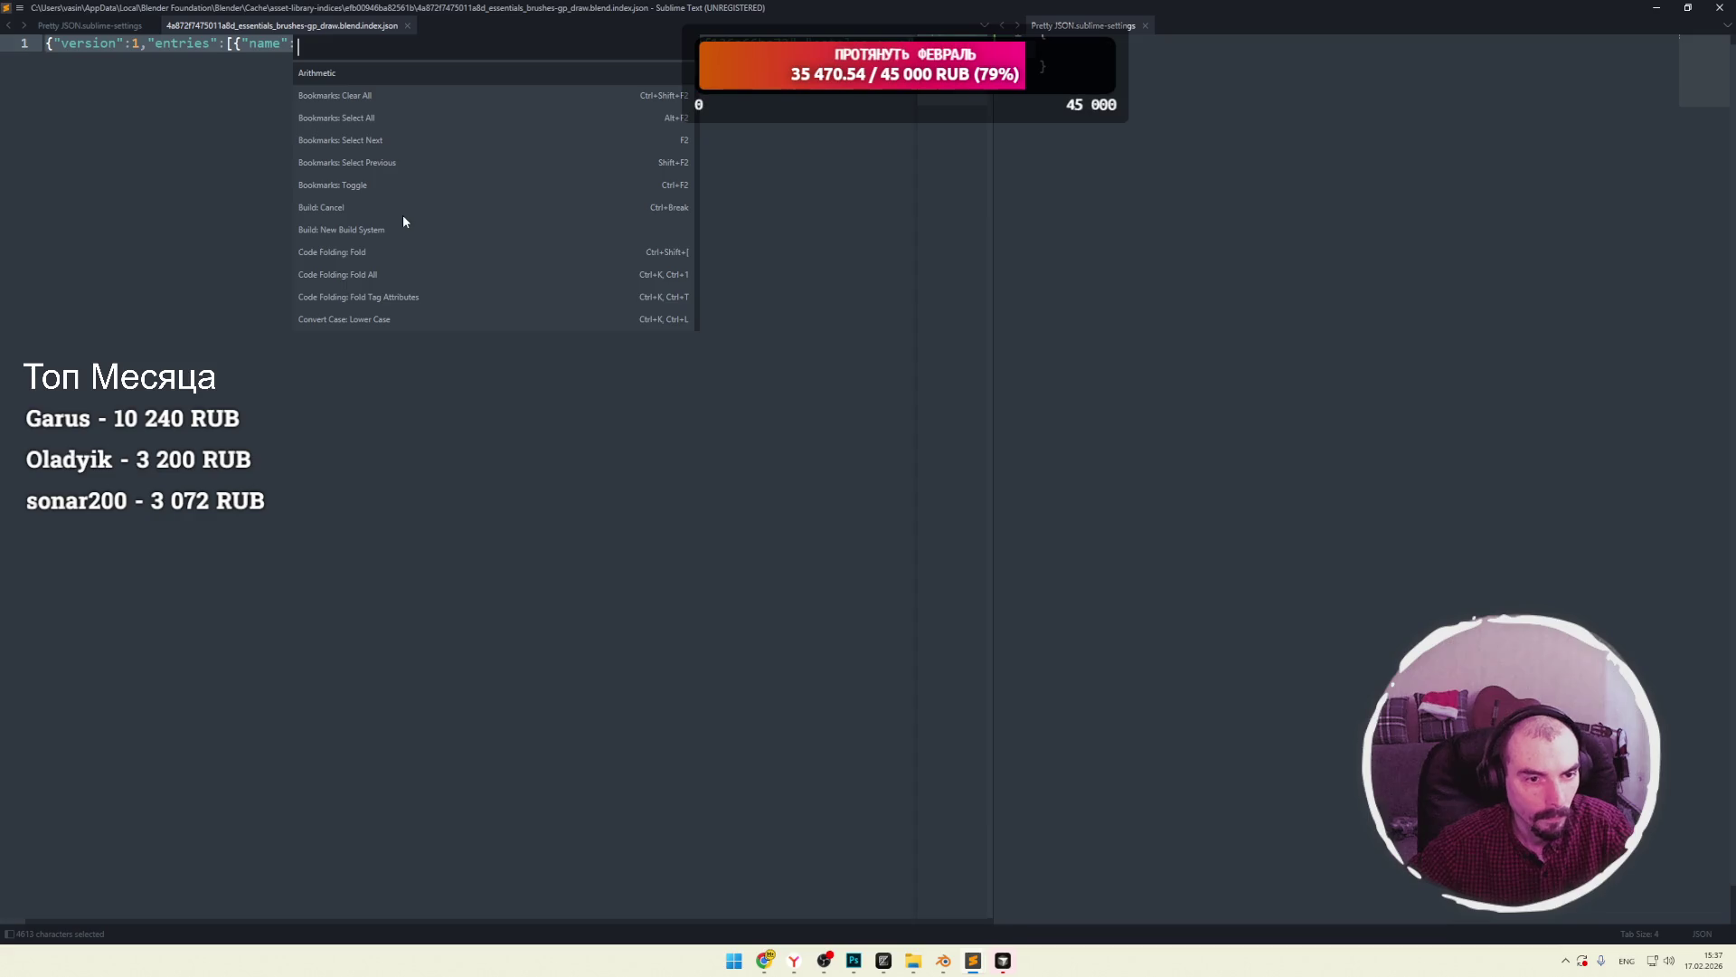
{"action": "type", "text": "js"}
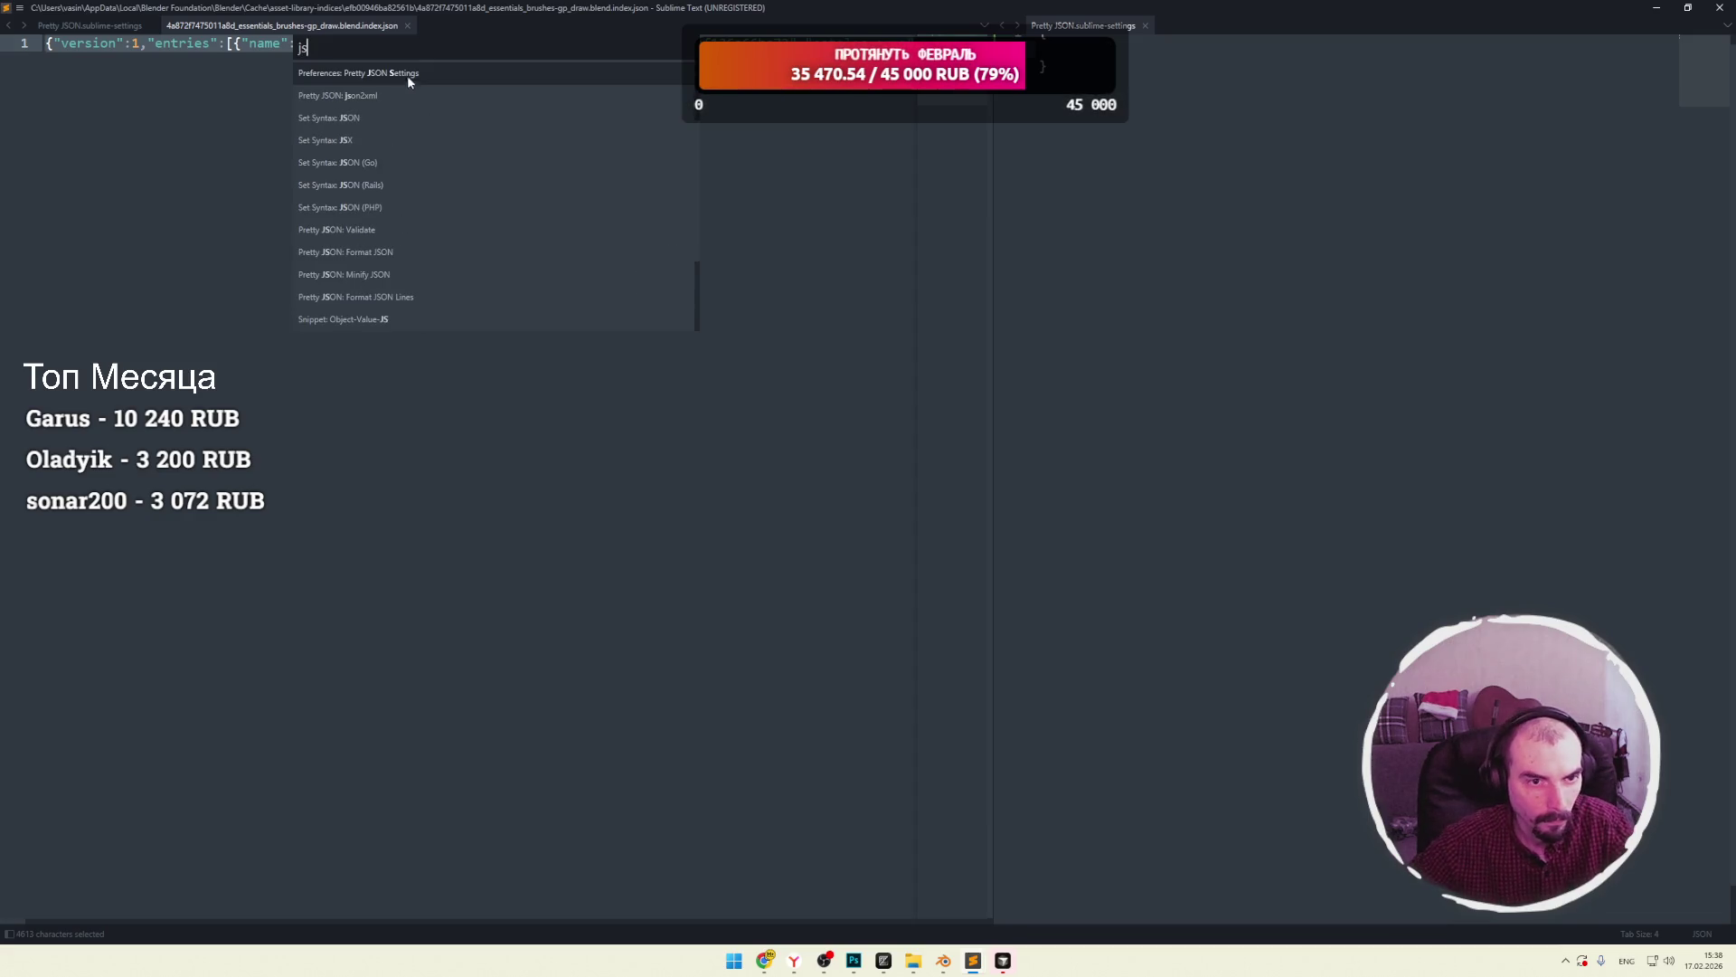
{"action": "left_click", "coordinate": [409, 80]}
{"action": "scroll", "coordinate": [1038, 201], "scroll_direction": "up", "scroll_amount": 1}
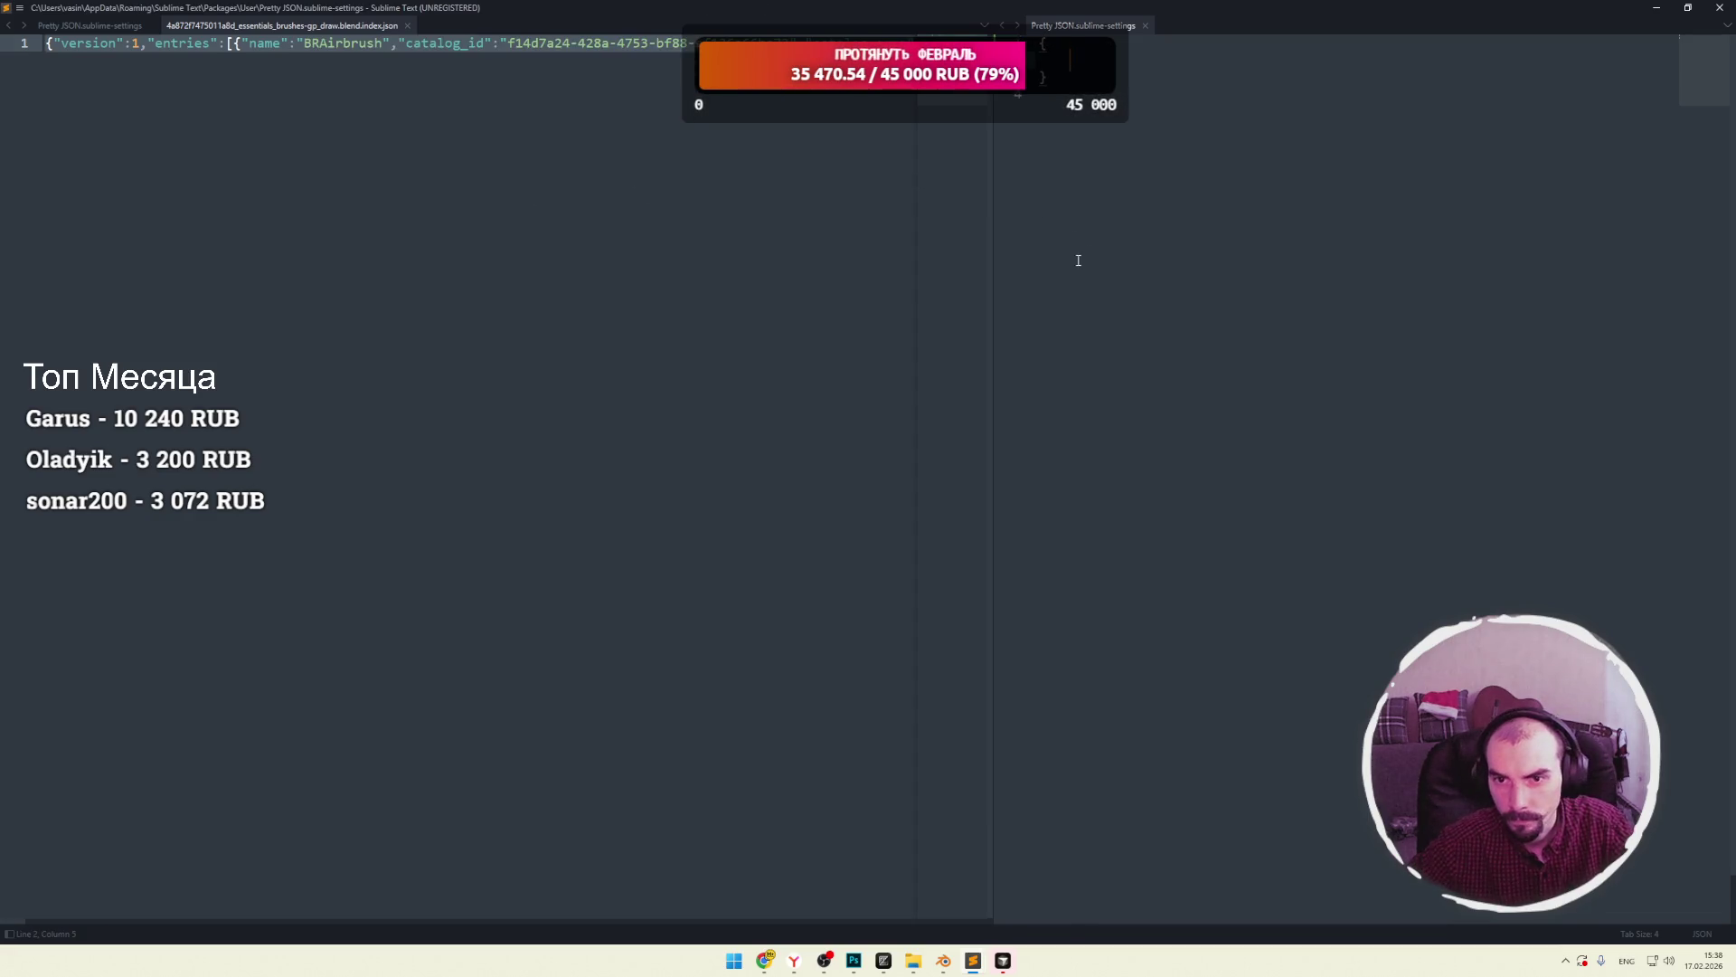
{"action": "left_click", "coordinate": [658, 76]}
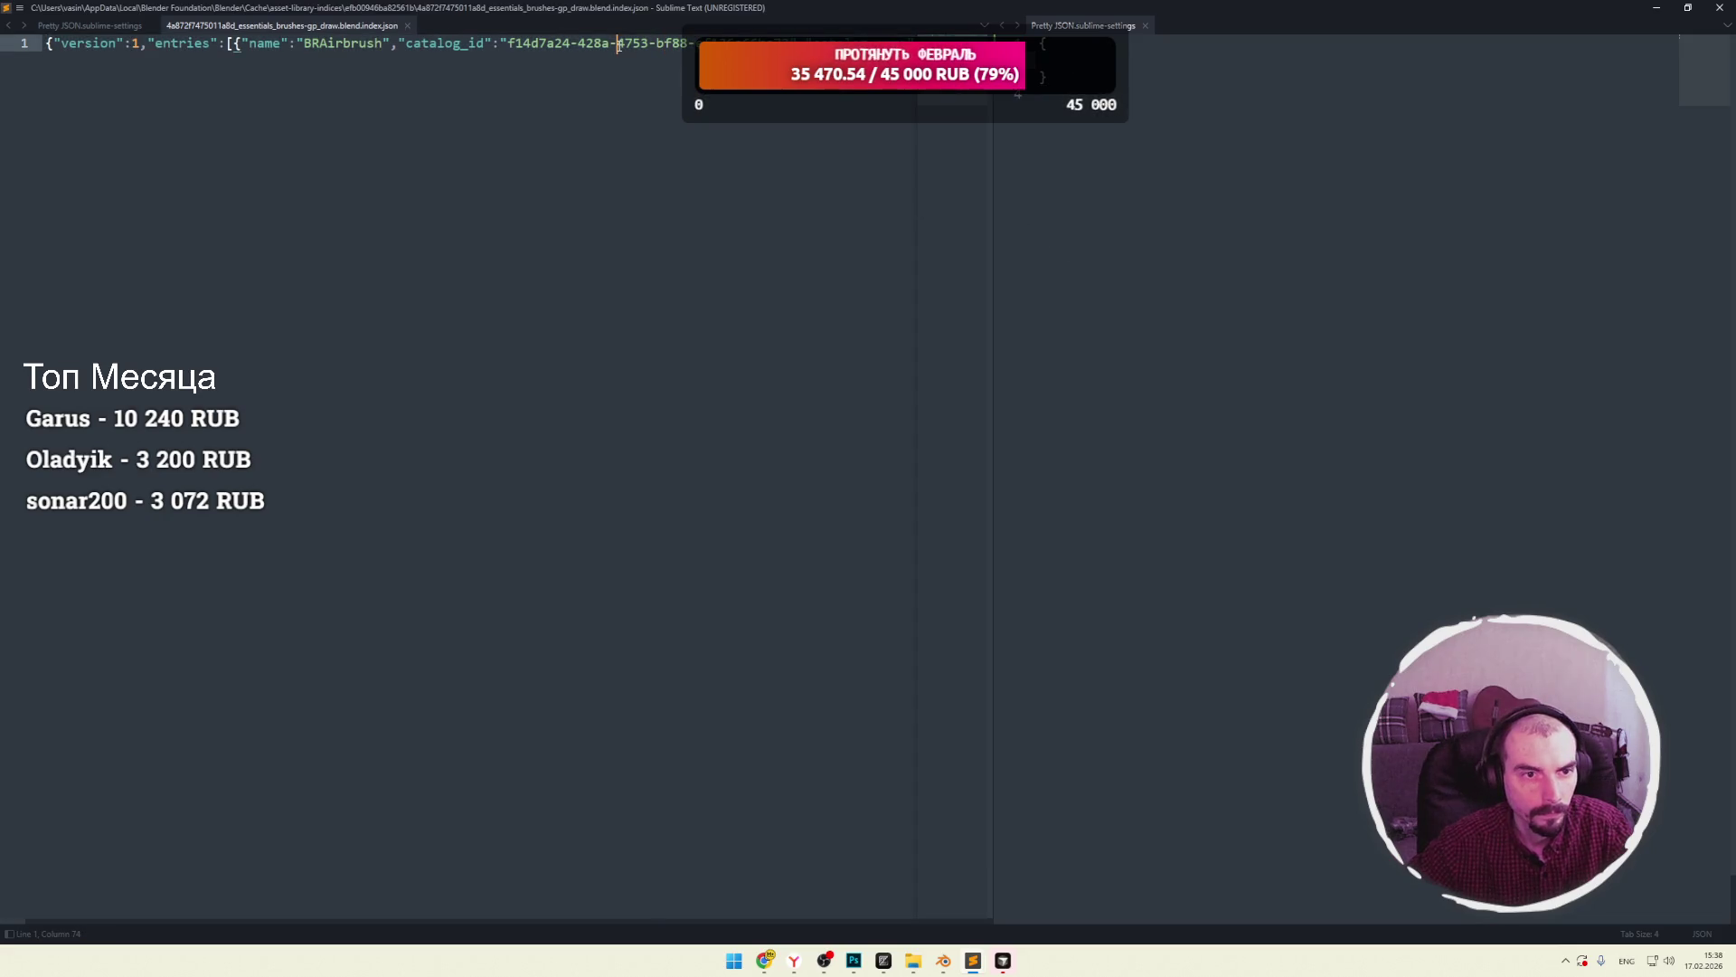
{"action": "key", "text": "ctrl+a"}
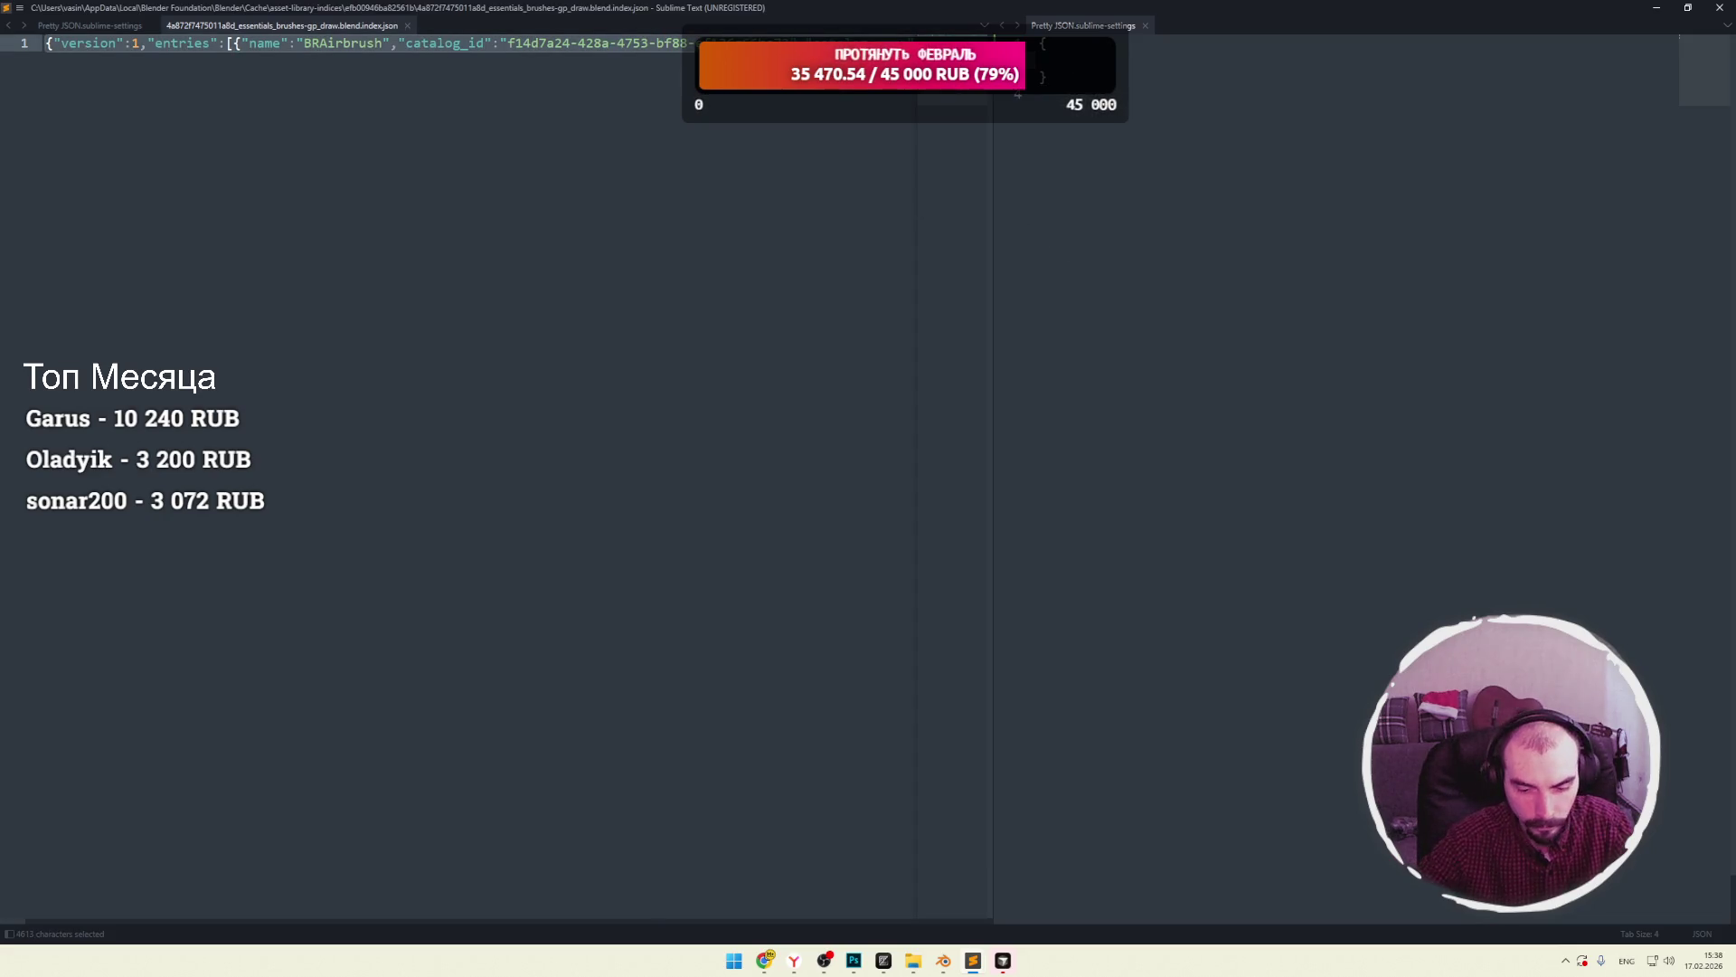
{"action": "key", "text": "ctrl+shift+p"}
{"action": "type", "text": "js"}
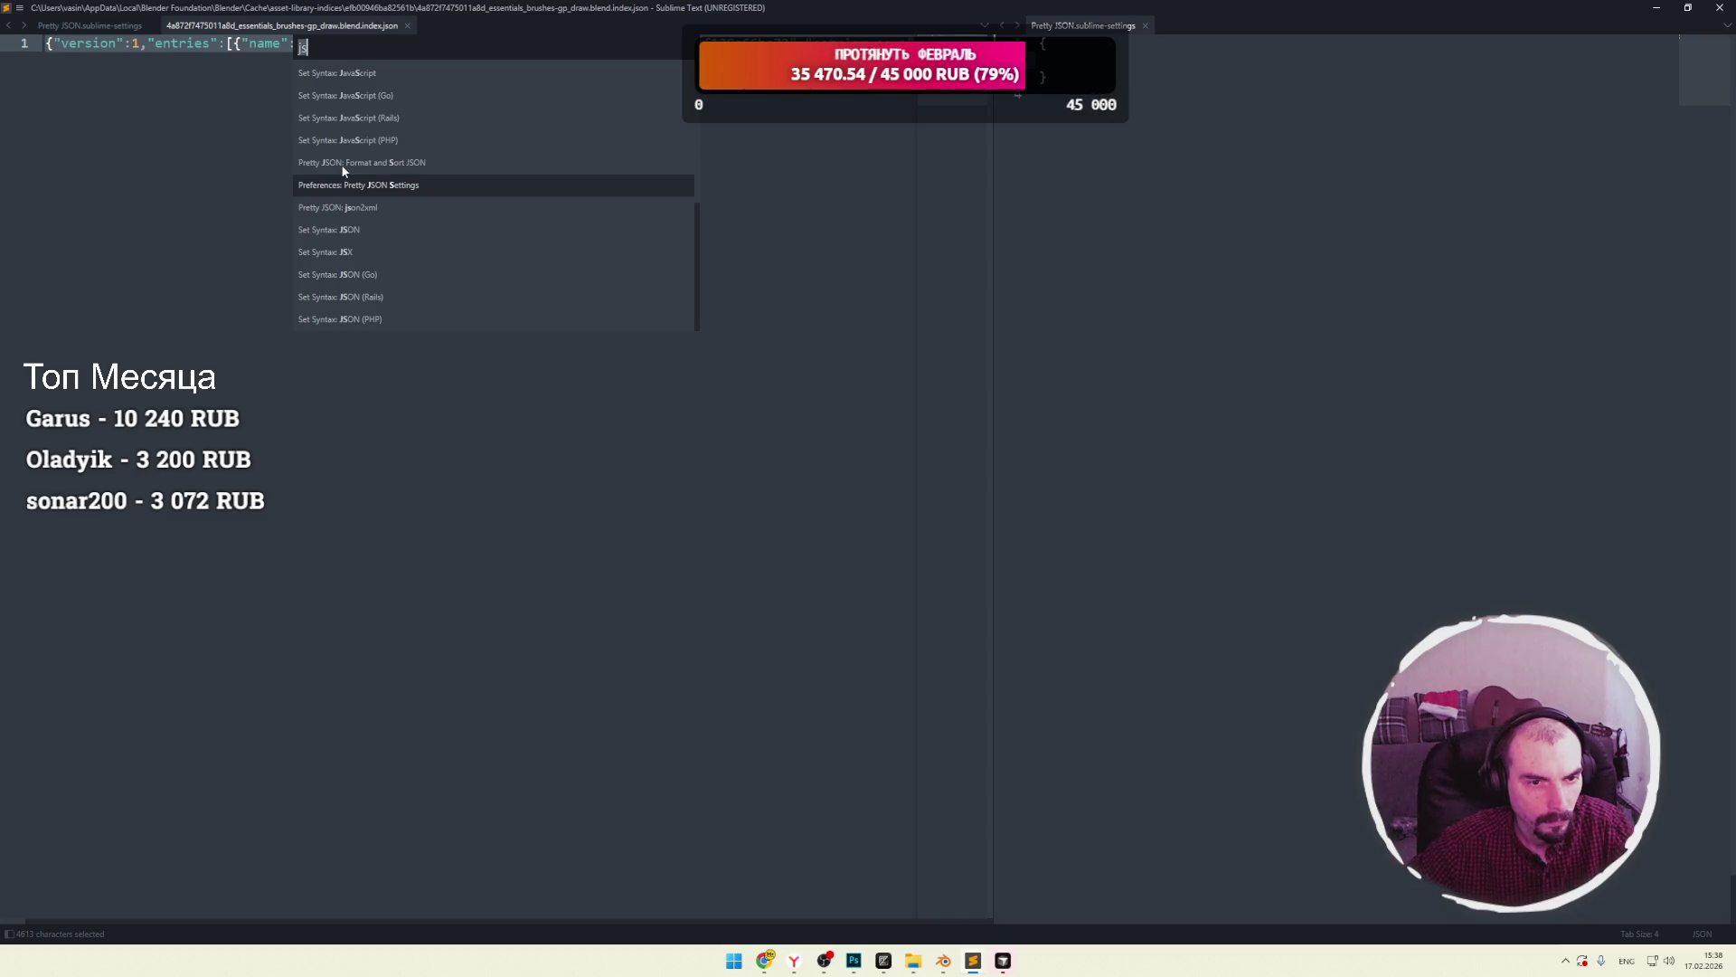
{"action": "left_click", "coordinate": [344, 166]}
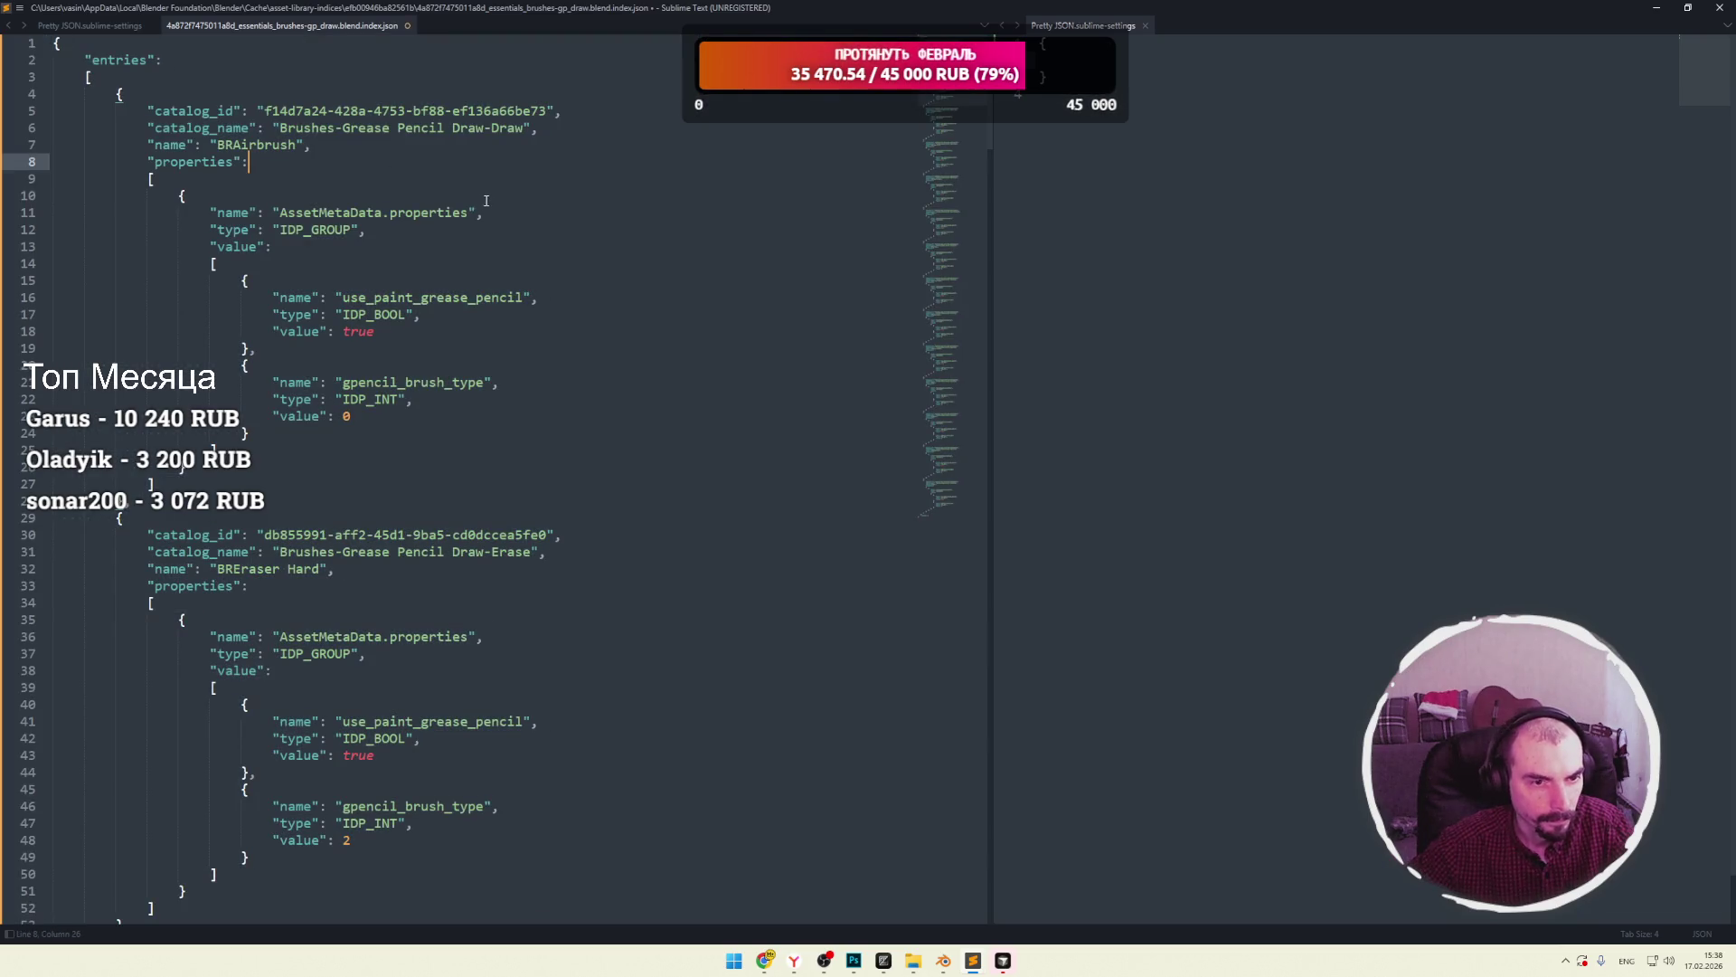
{"action": "left_click", "coordinate": [948, 153]}
{"action": "scroll", "coordinate": [948, 158], "scroll_direction": "down", "scroll_amount": 6}
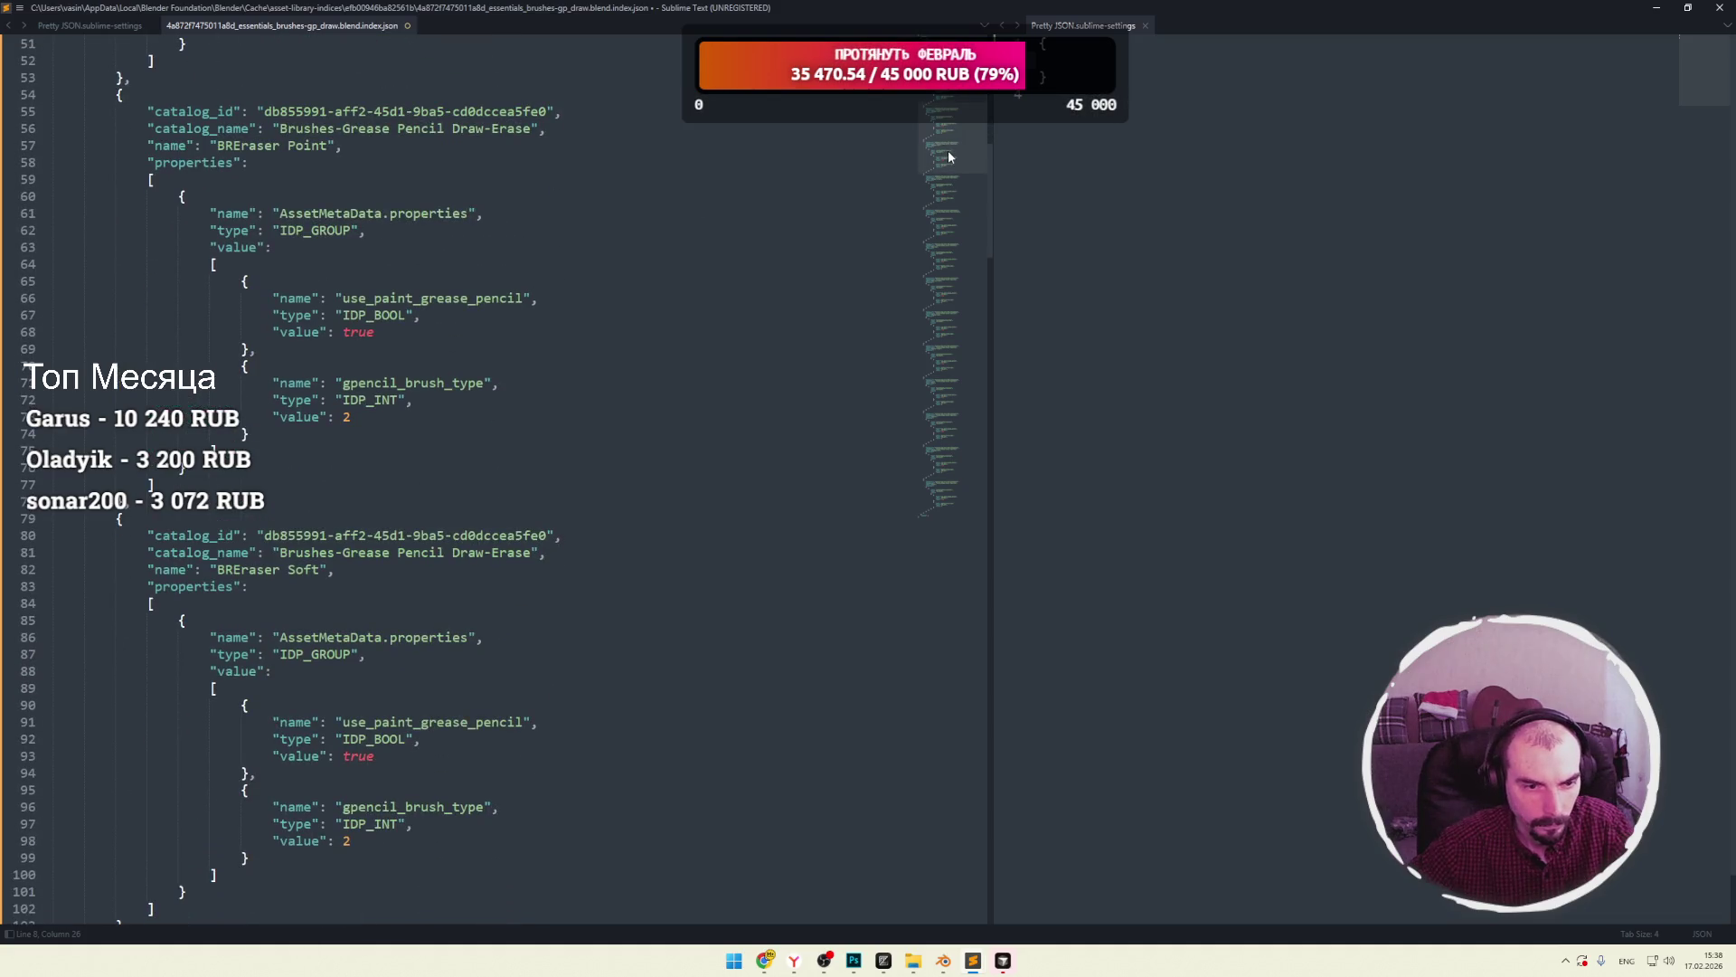
{"action": "mouse_move", "coordinate": [946, 165]}
{"action": "left_mouse_down"}
{"action": "mouse_move", "coordinate": [891, 553]}
{"action": "mouse_move", "coordinate": [924, 402]}
{"action": "left_mouse_up"}
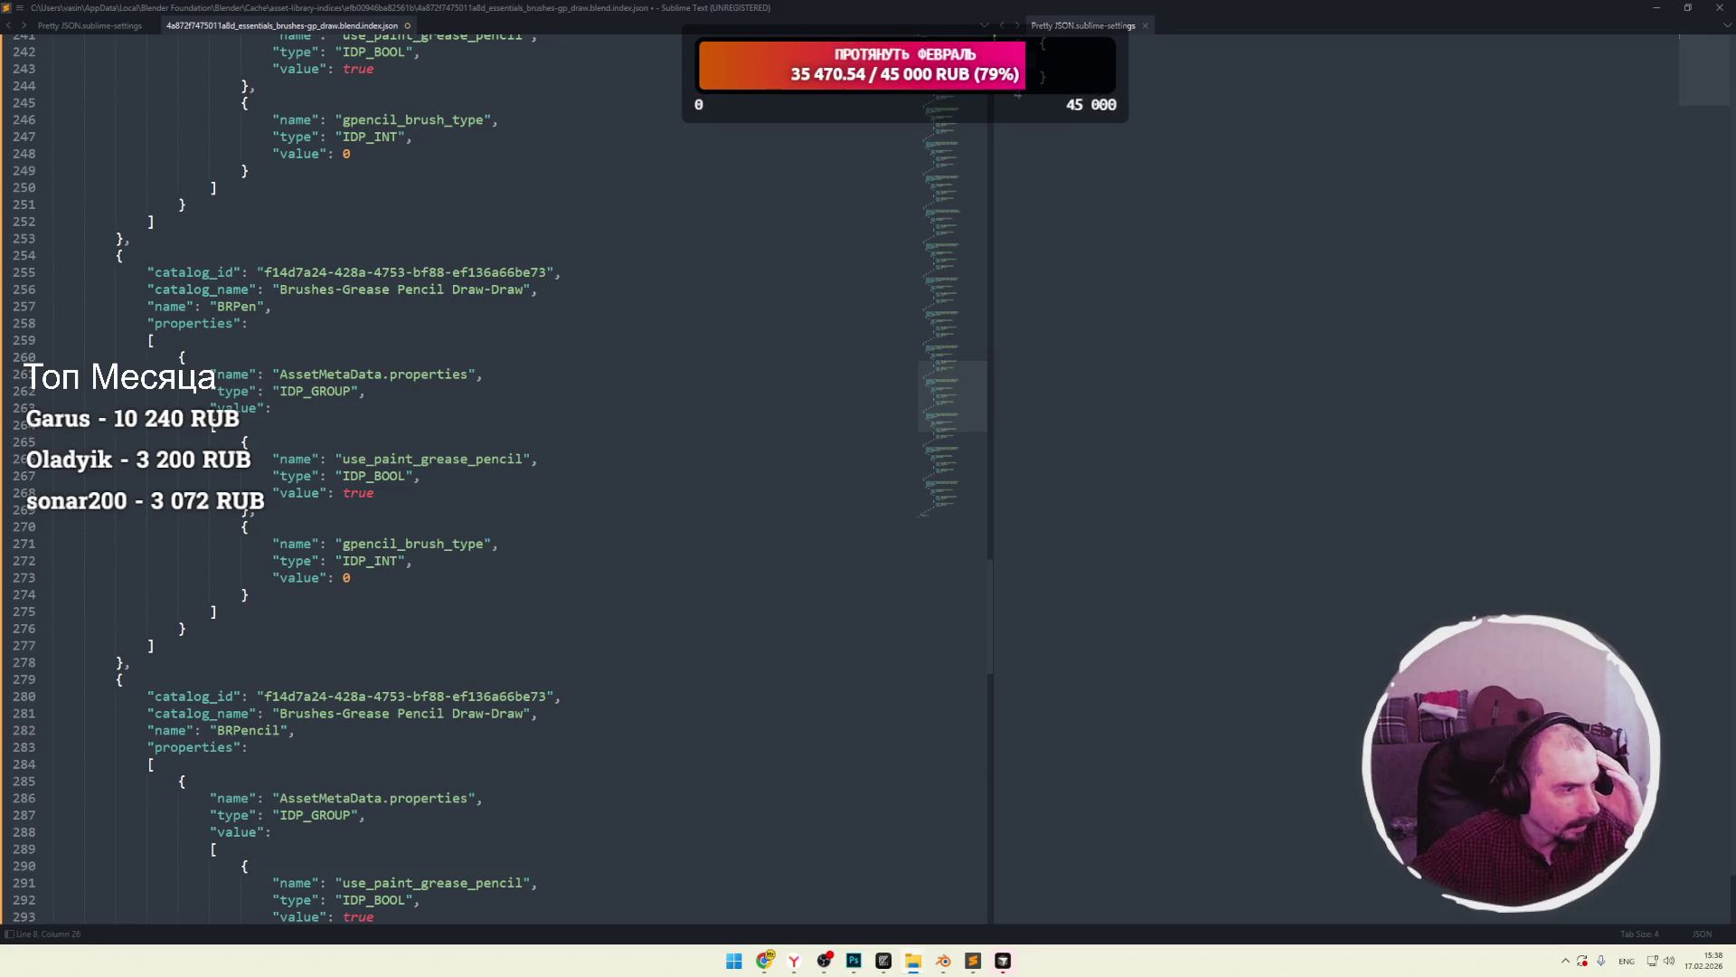
{"action": "key", "text": "alt+Tab"}
{"action": "left_click_drag", "start_coordinate": [599, 221], "coordinate": [1120, 206]}
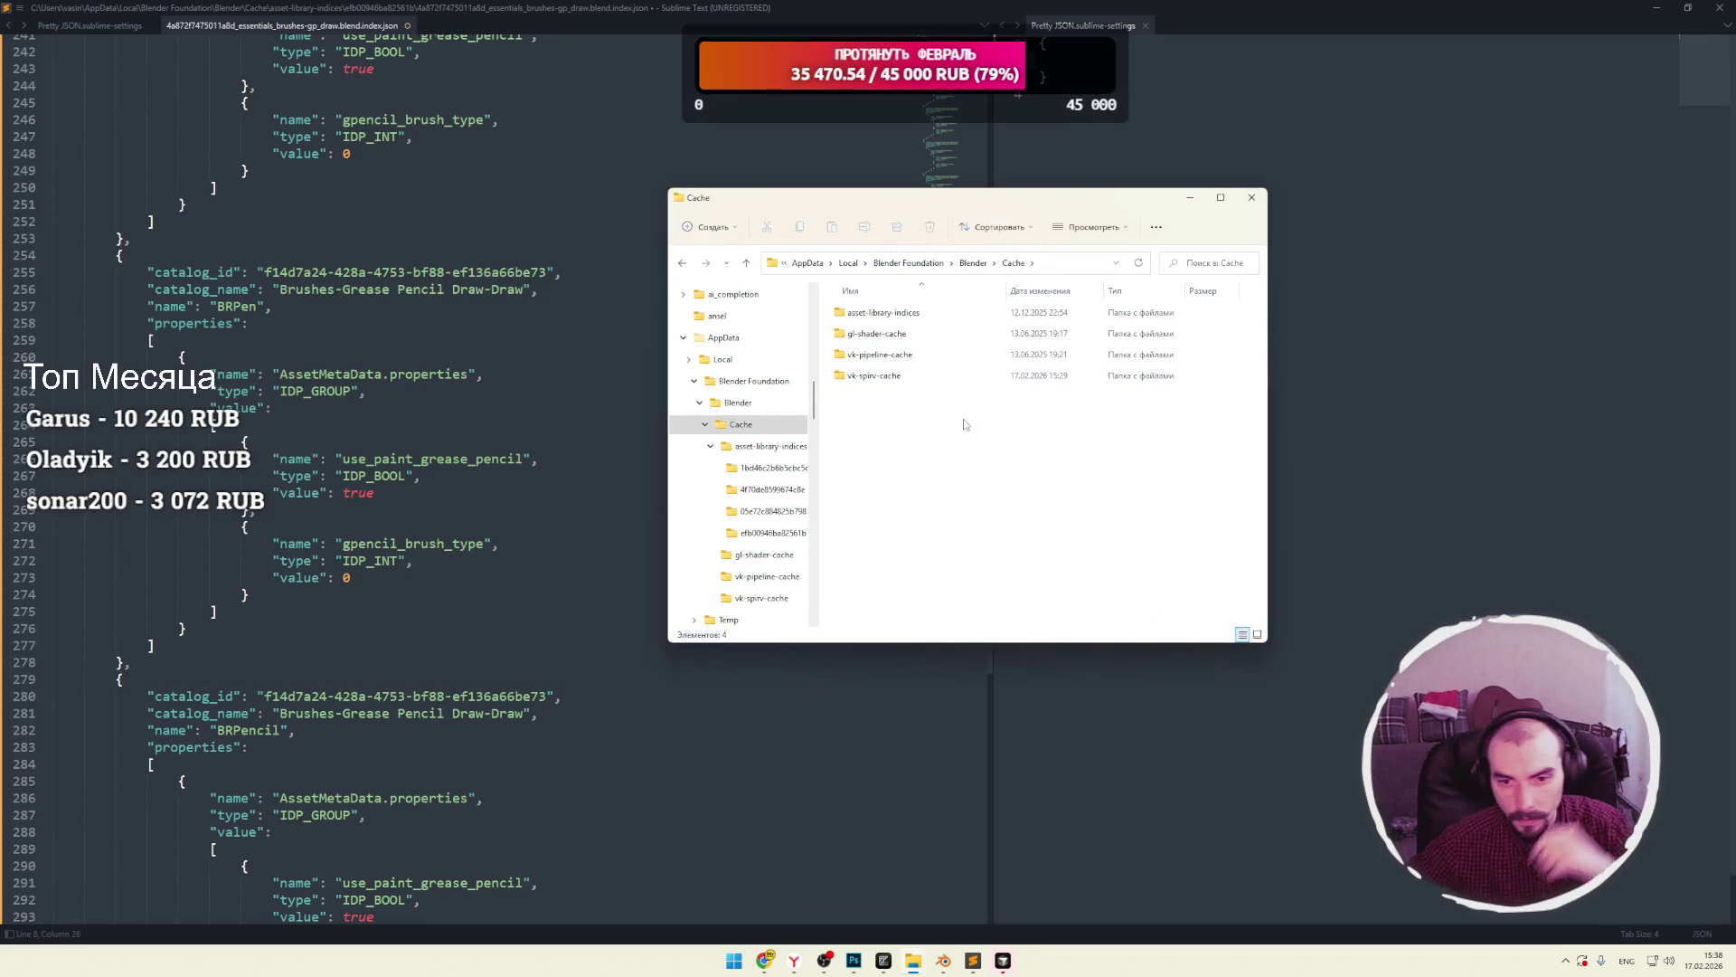
{"action": "key", "text": "alt+Tab"}
{"action": "scroll", "coordinate": [579, 352], "scroll_direction": "down", "scroll_amount": 10}
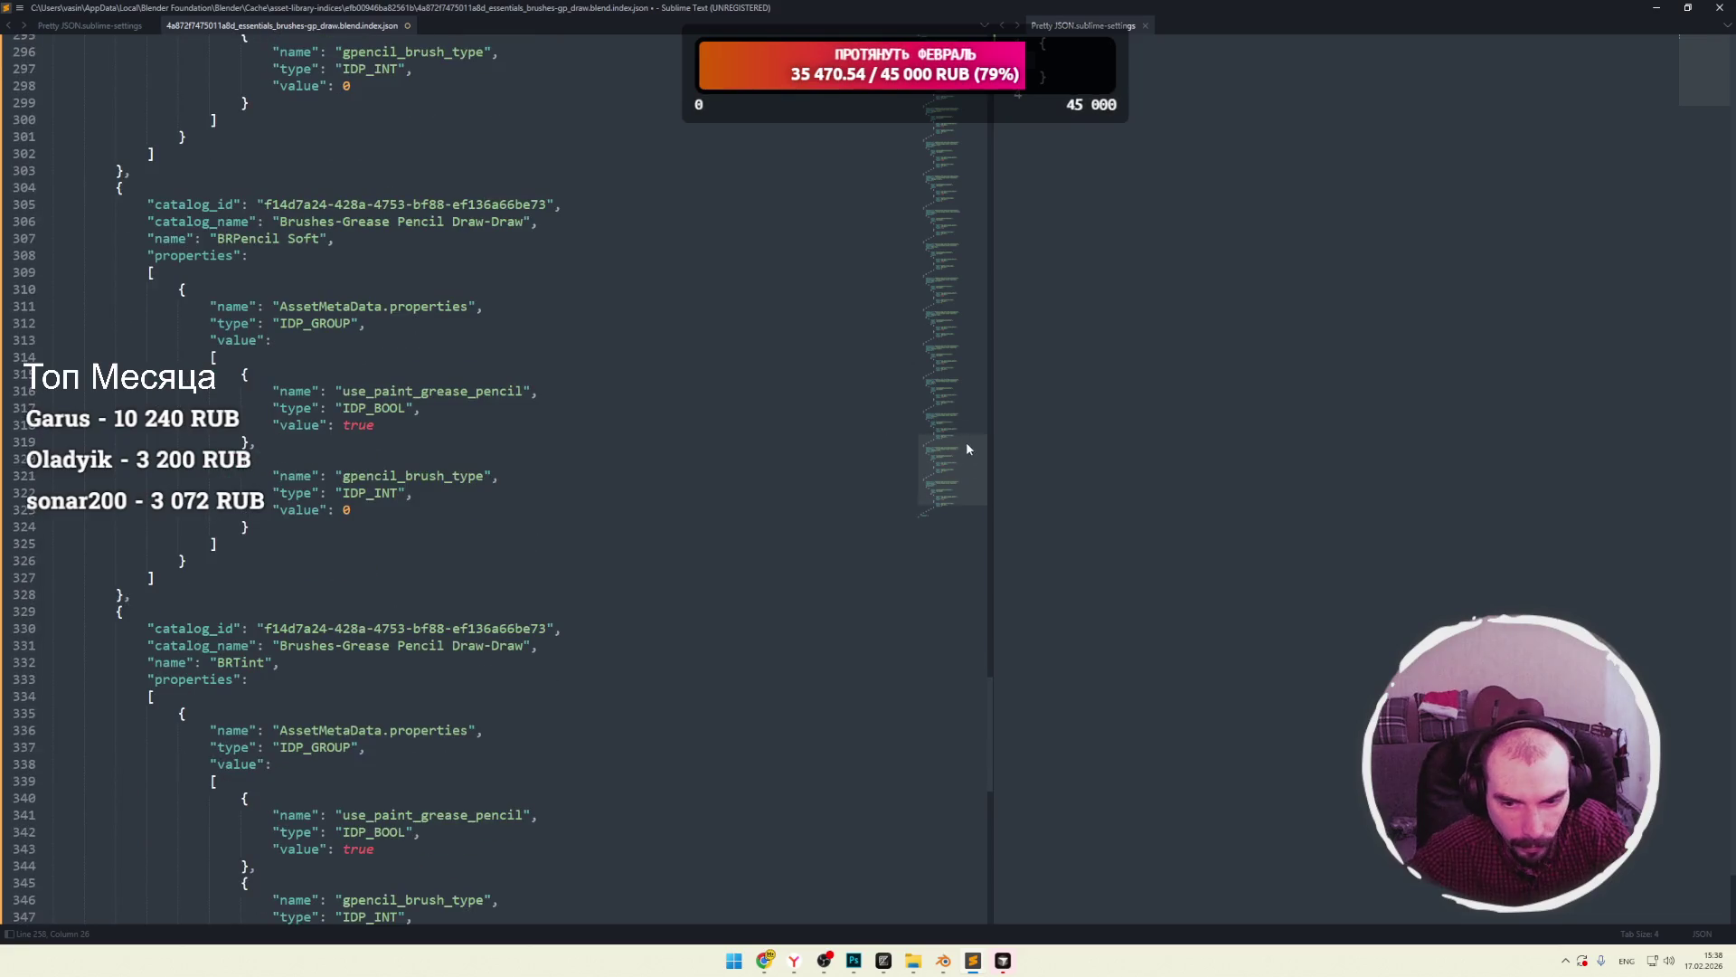
{"action": "scroll", "coordinate": [964, 443], "scroll_direction": "up", "scroll_amount": 5}
{"action": "left_click", "coordinate": [1004, 962]}
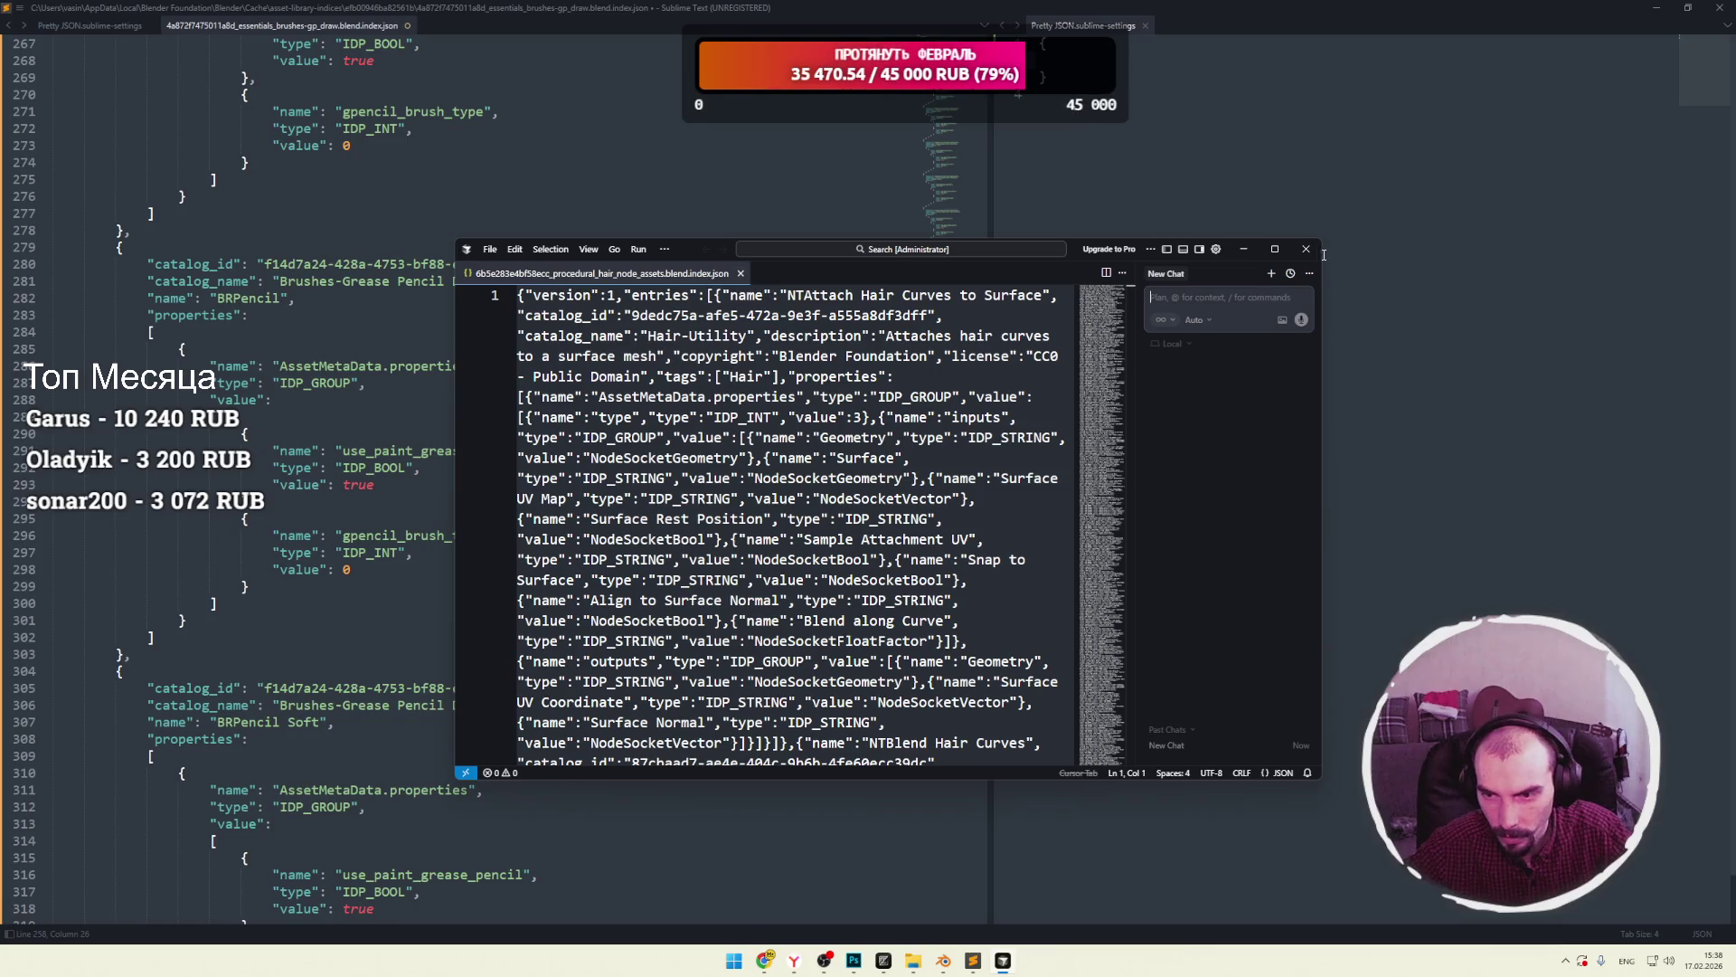
{"action": "left_click", "coordinate": [741, 273]}
{"action": "left_click", "coordinate": [1306, 250]}
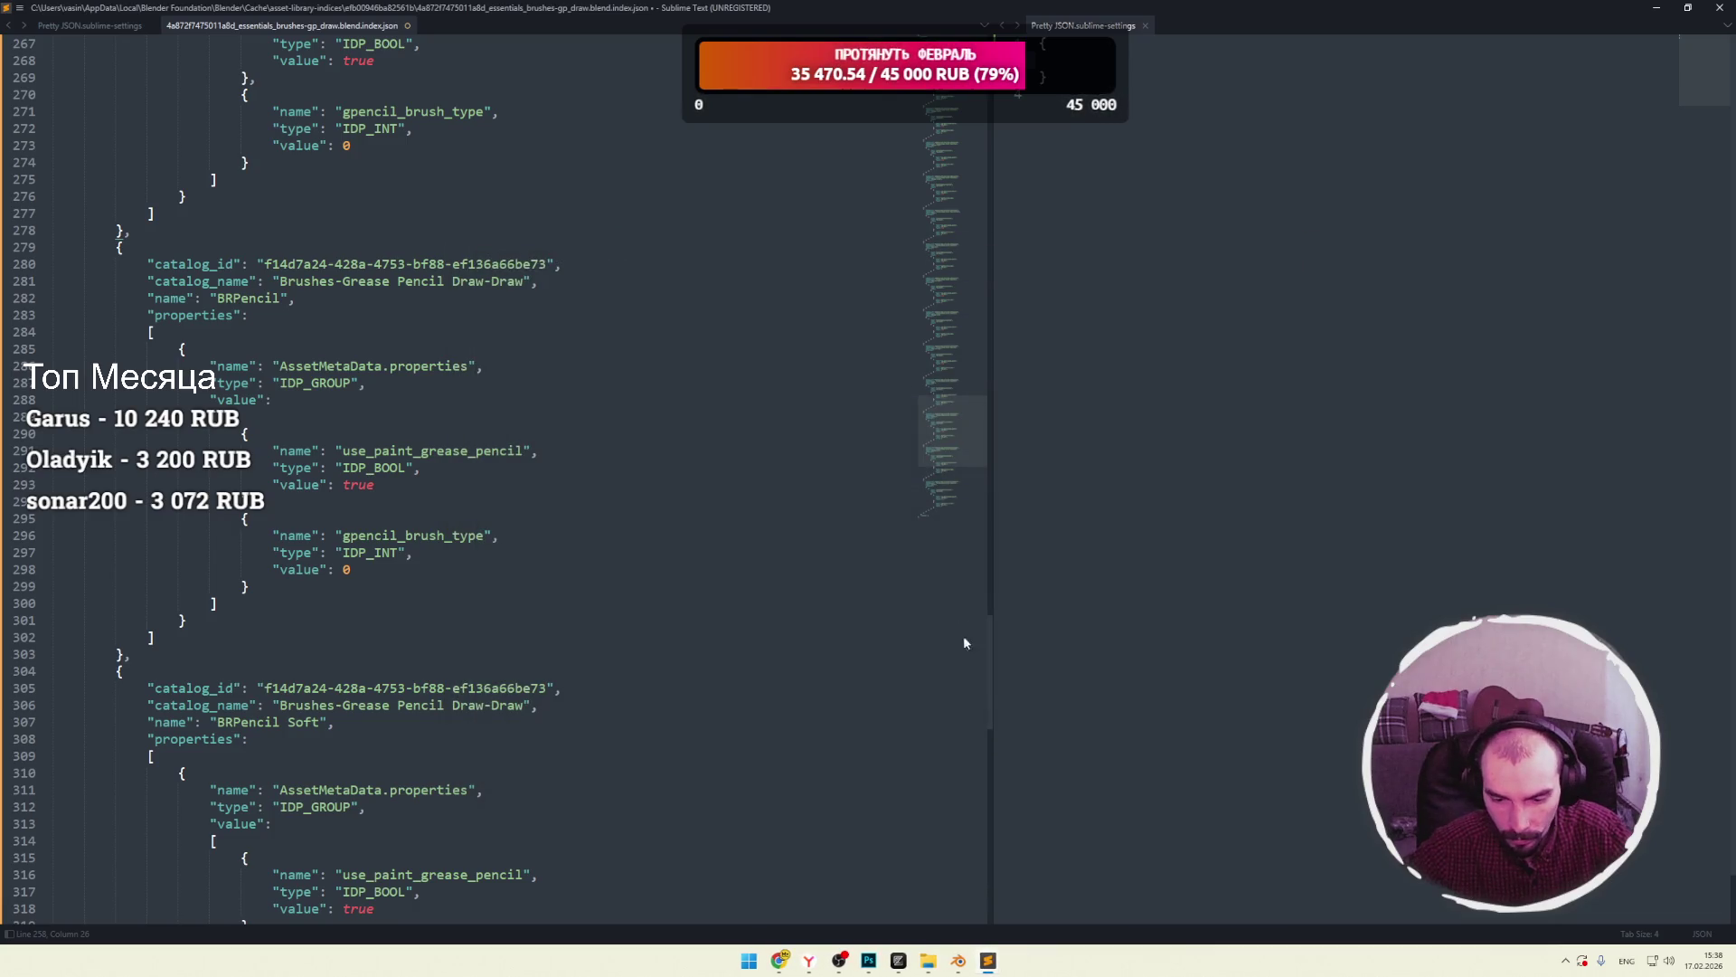
{"action": "left_click", "coordinate": [959, 960]}
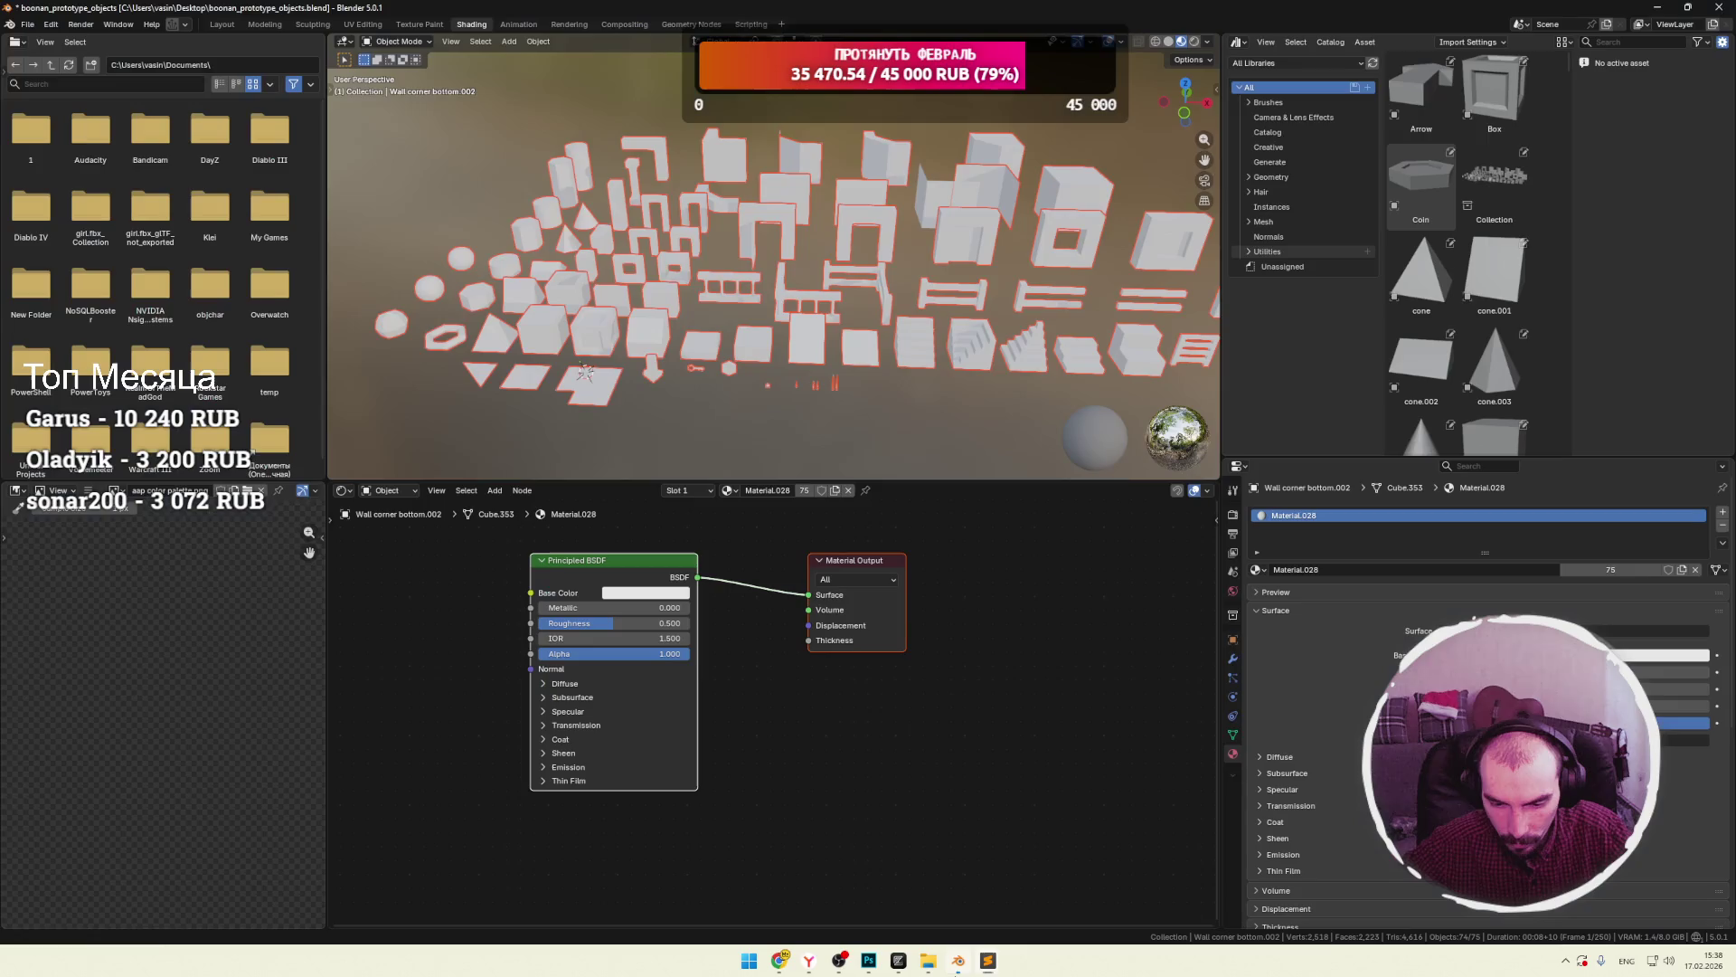
Browse the asset browser's assets, checking the Arrow asset's context options.
{"action": "right_click", "coordinate": [1425, 96]}
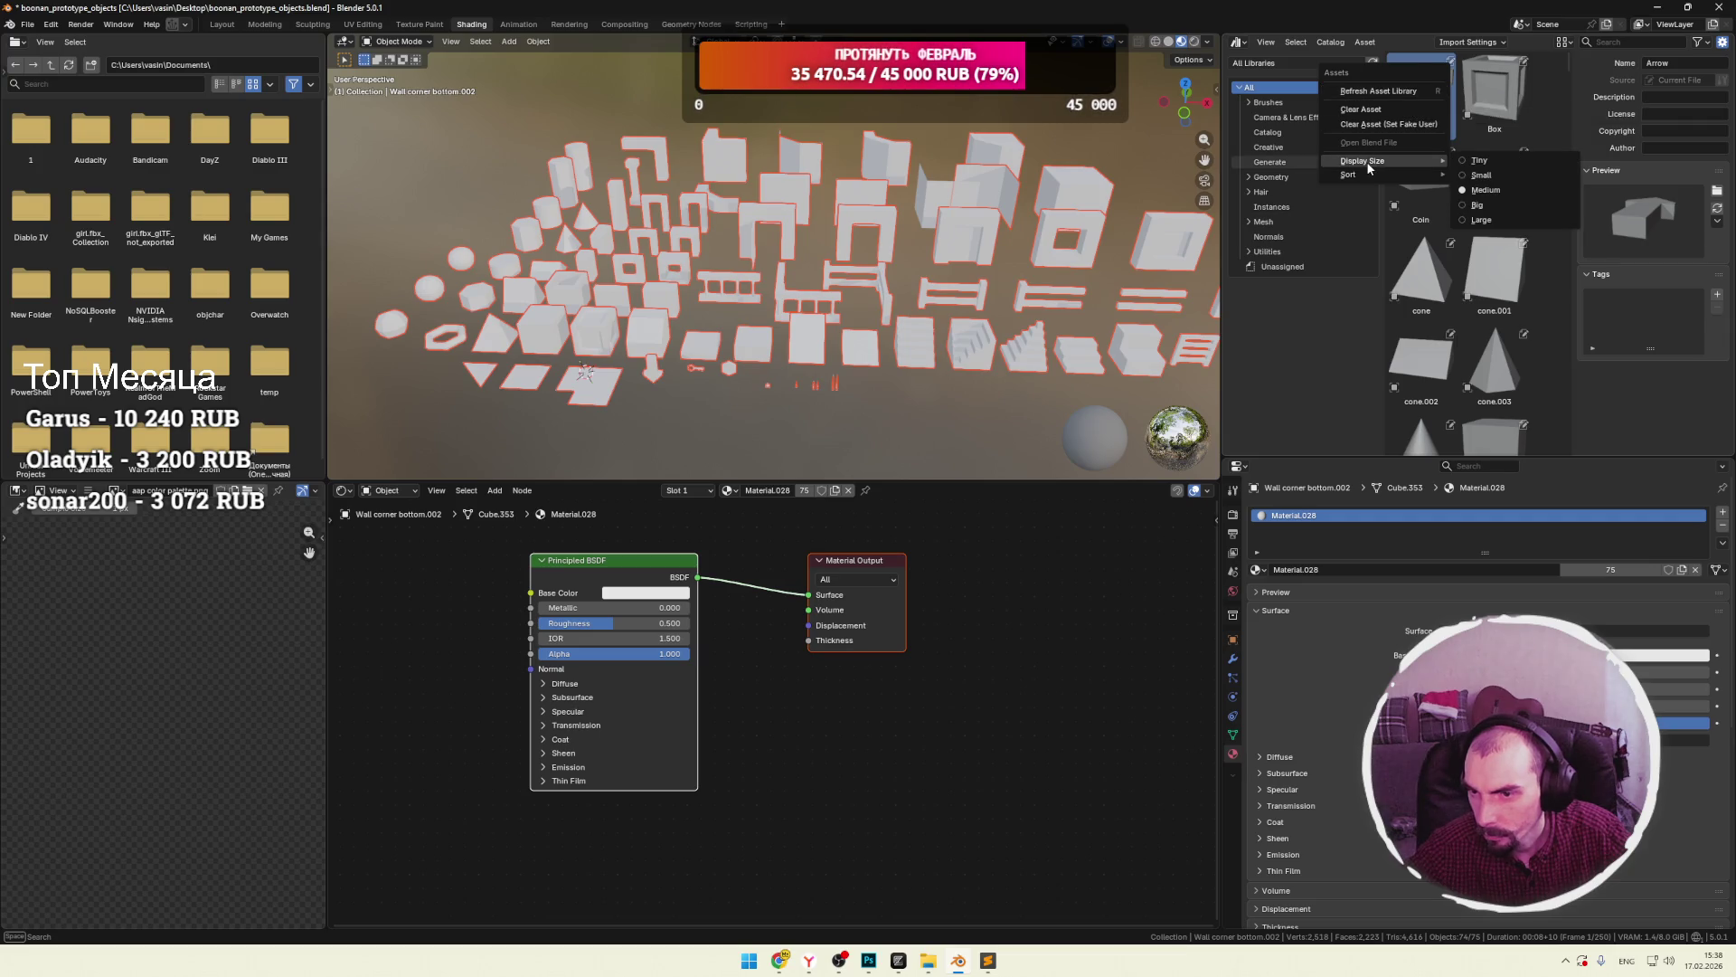
{"action": "left_click", "coordinate": [1311, 336]}
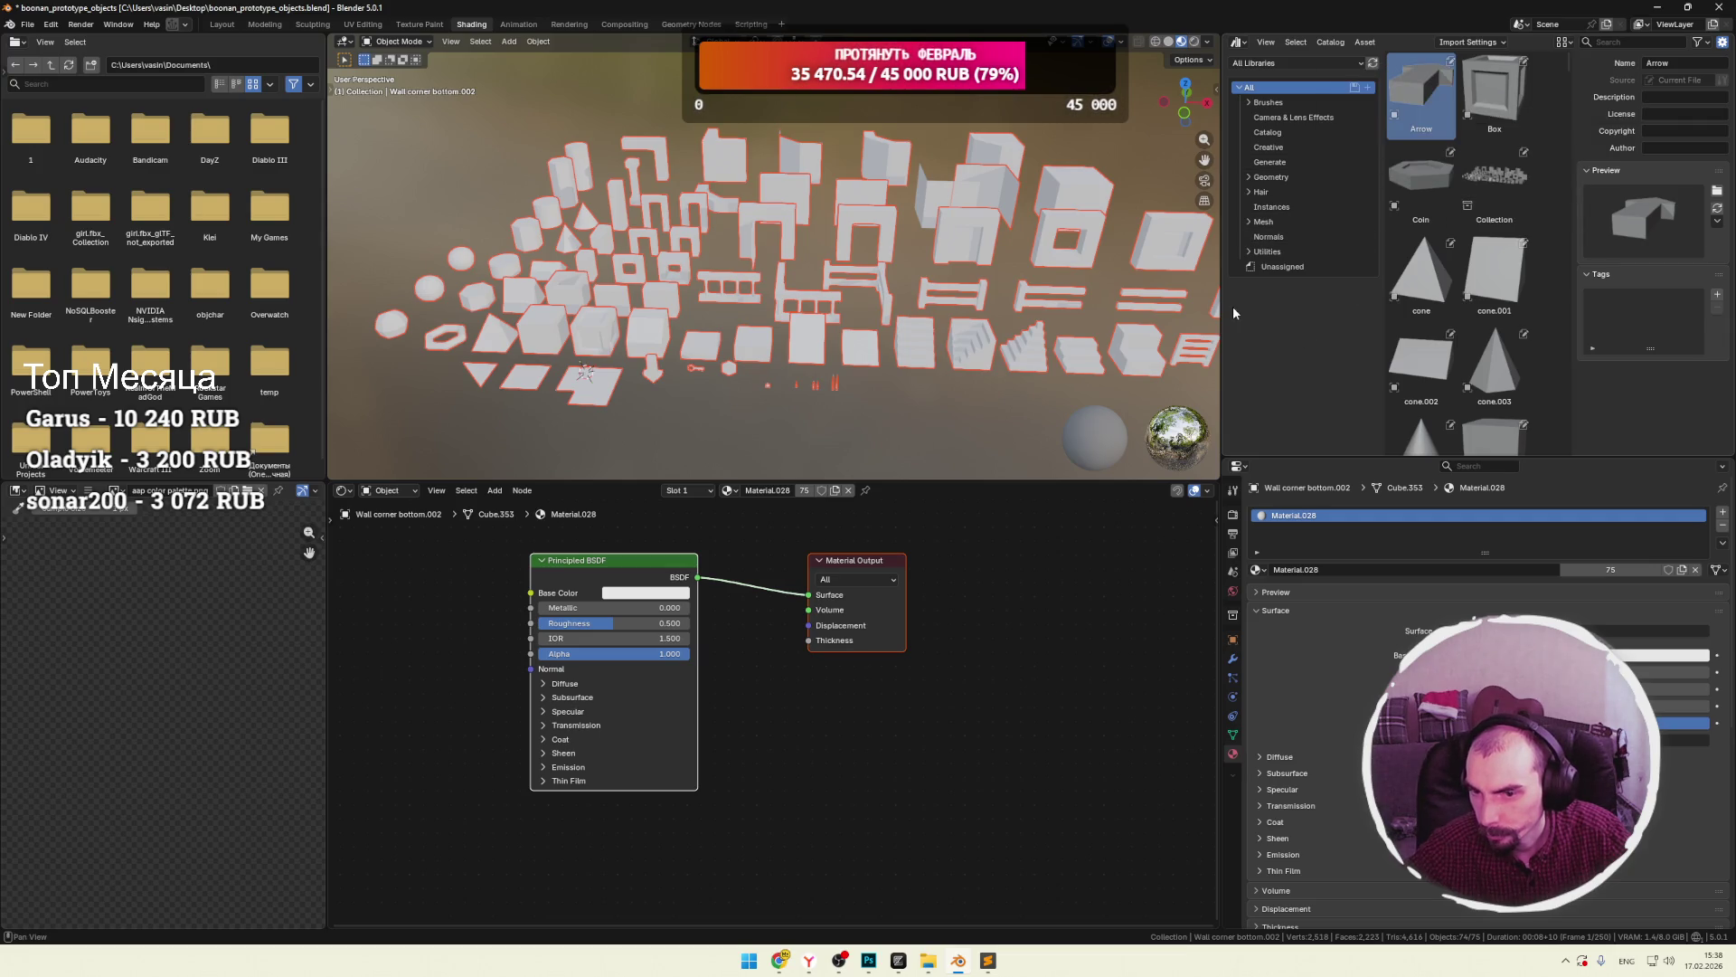
{"action": "left_click_drag", "start_coordinate": [1224, 312], "coordinate": [869, 312]}
{"action": "scroll", "coordinate": [1303, 295], "scroll_direction": "down", "scroll_amount": 3}
{"action": "scroll", "coordinate": [1303, 295], "scroll_direction": "down", "scroll_amount": 15}
{"action": "scroll", "coordinate": [1325, 314], "scroll_direction": "down", "scroll_amount": 10}
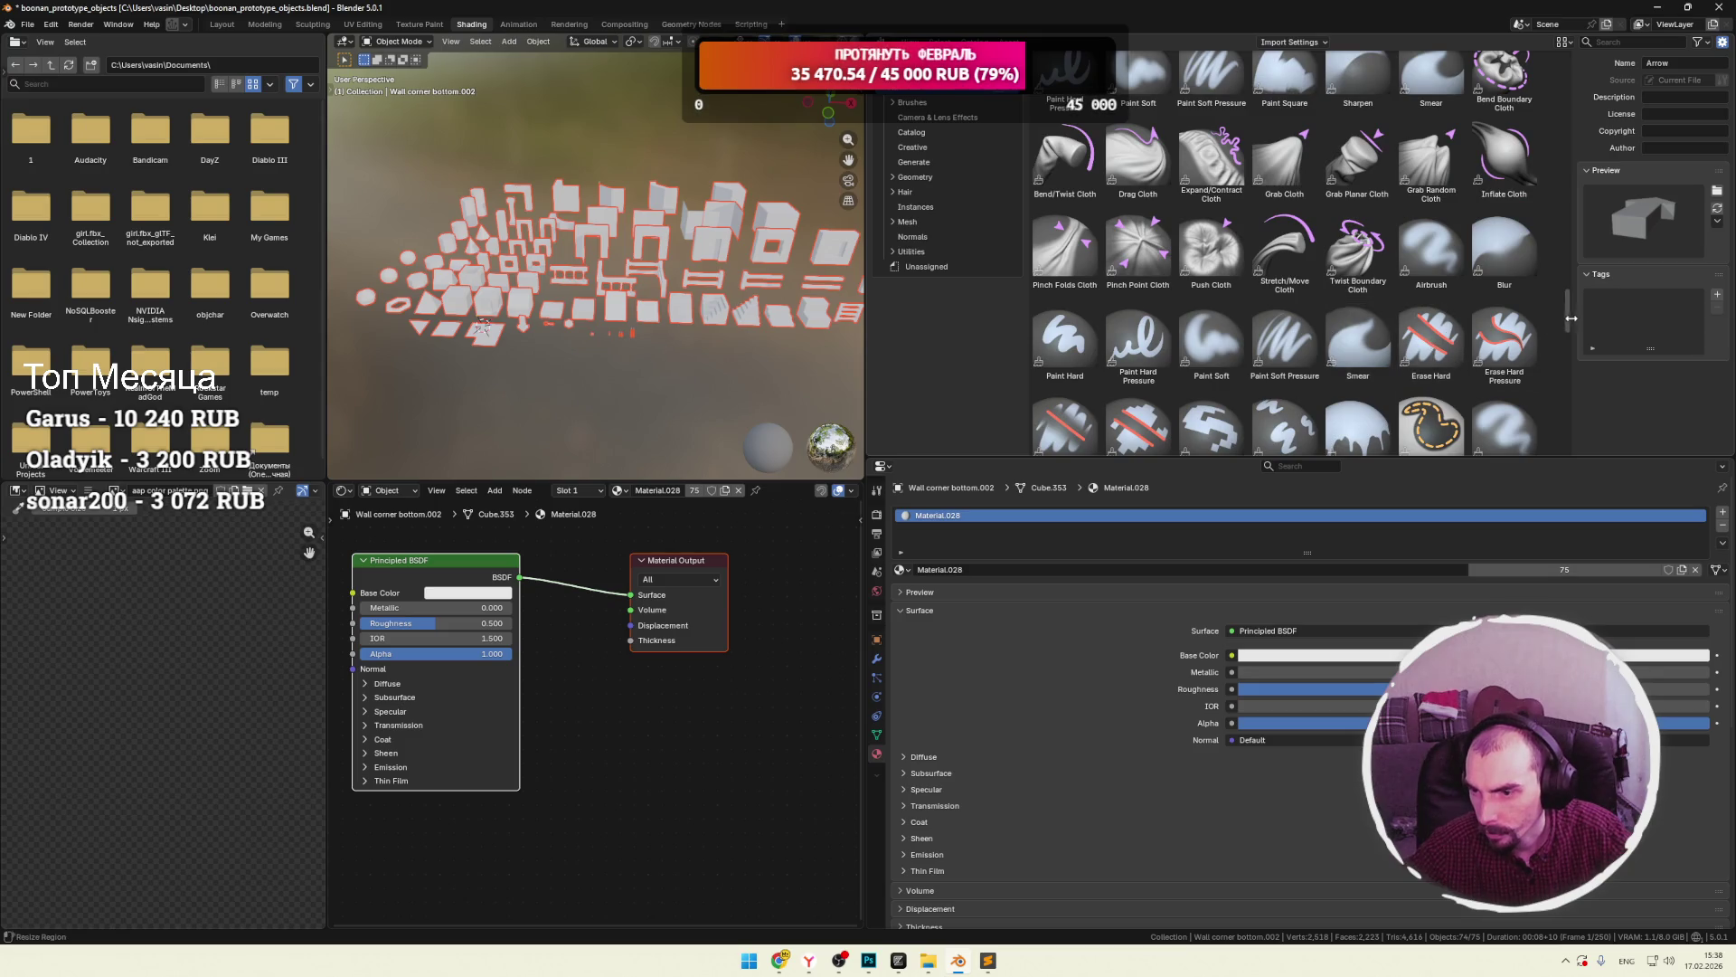
{"action": "left_click_drag", "start_coordinate": [1570, 323], "coordinate": [1571, 360]}
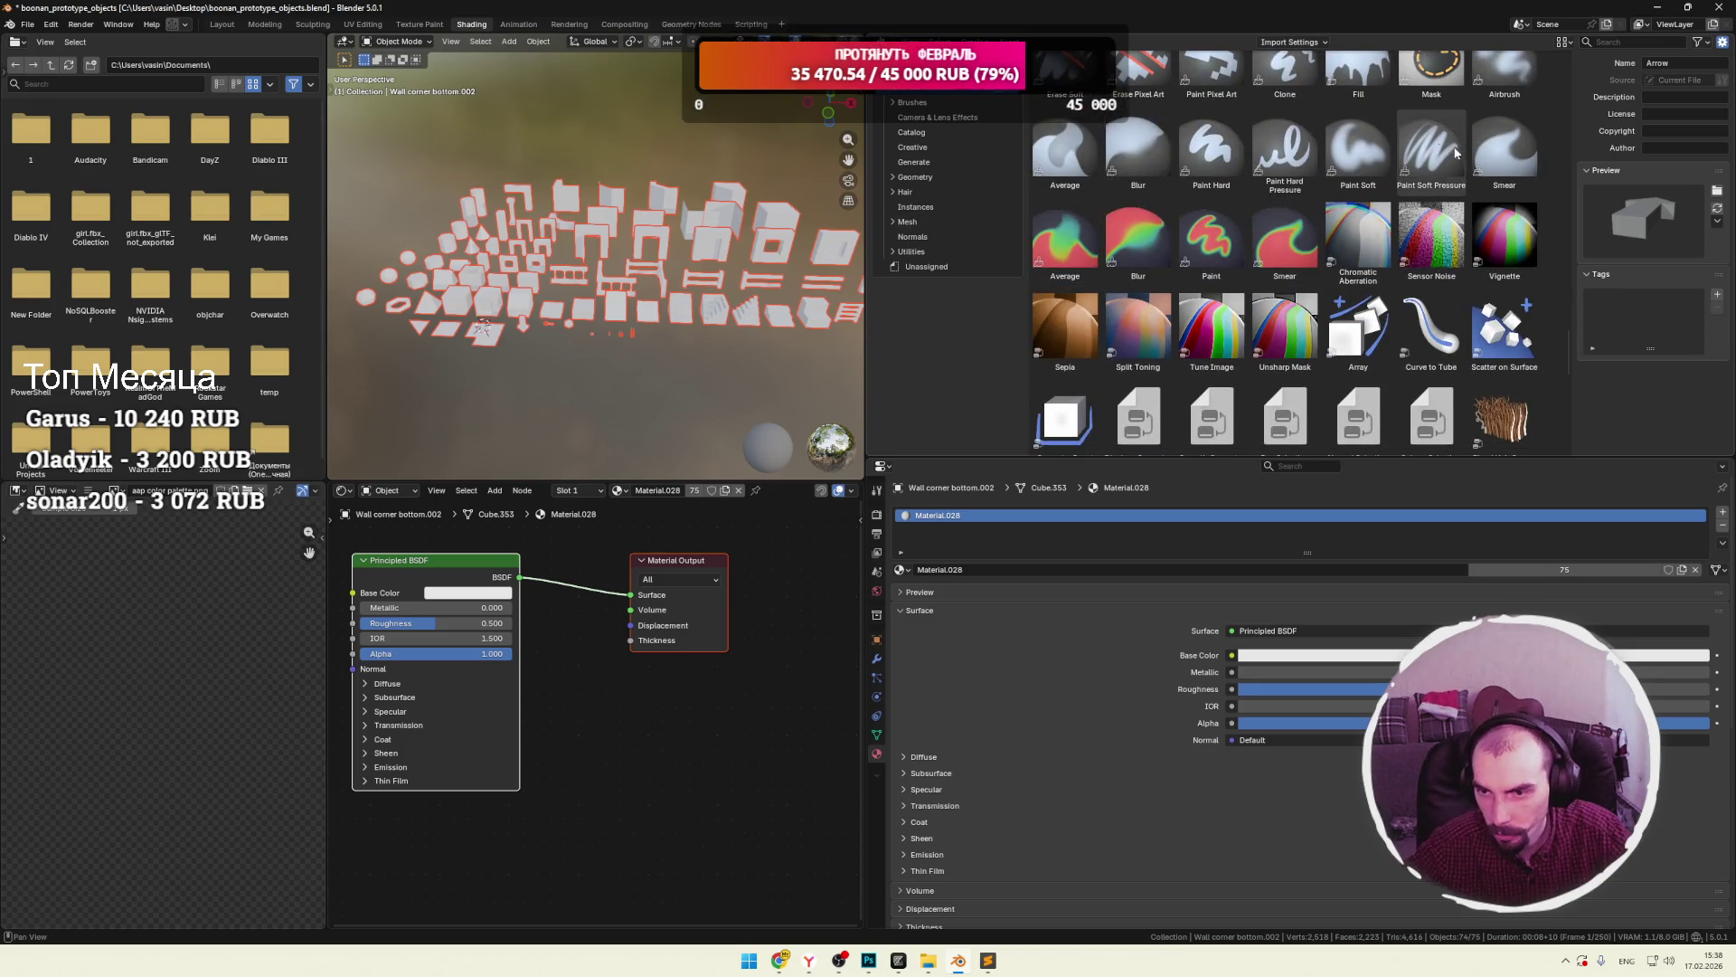
{"action": "scroll", "coordinate": [1369, 340], "scroll_direction": "down", "scroll_amount": 3}
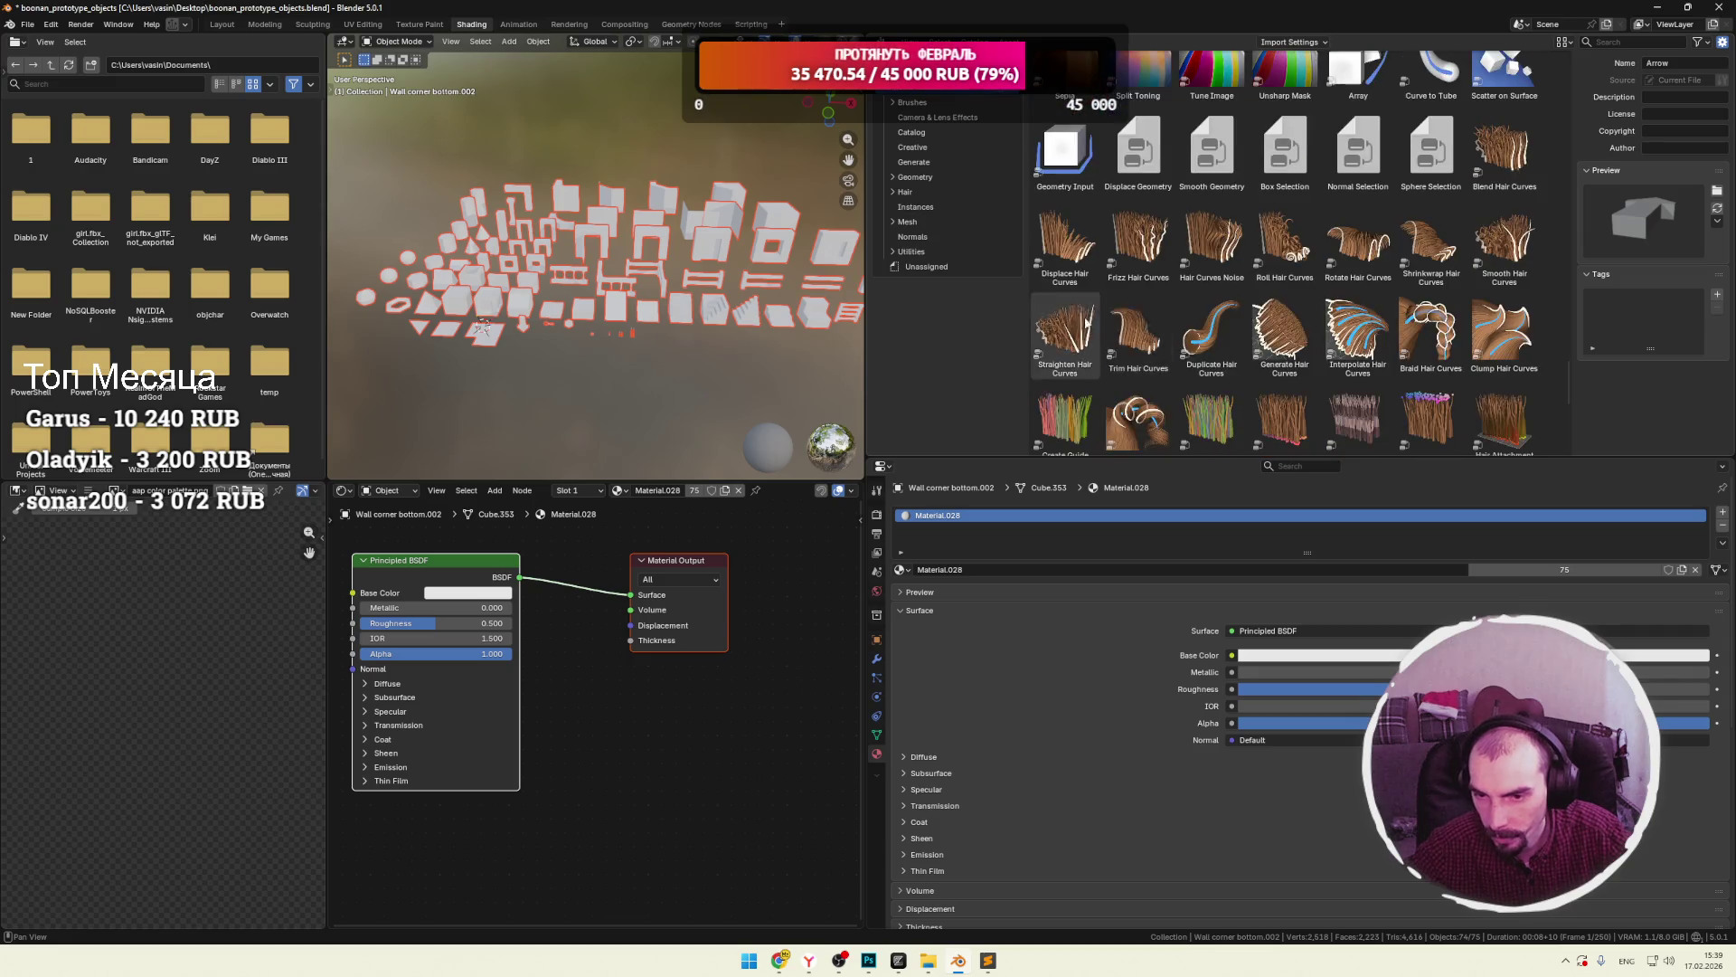
{"action": "scroll", "coordinate": [1369, 340], "scroll_direction": "up", "scroll_amount": 20}
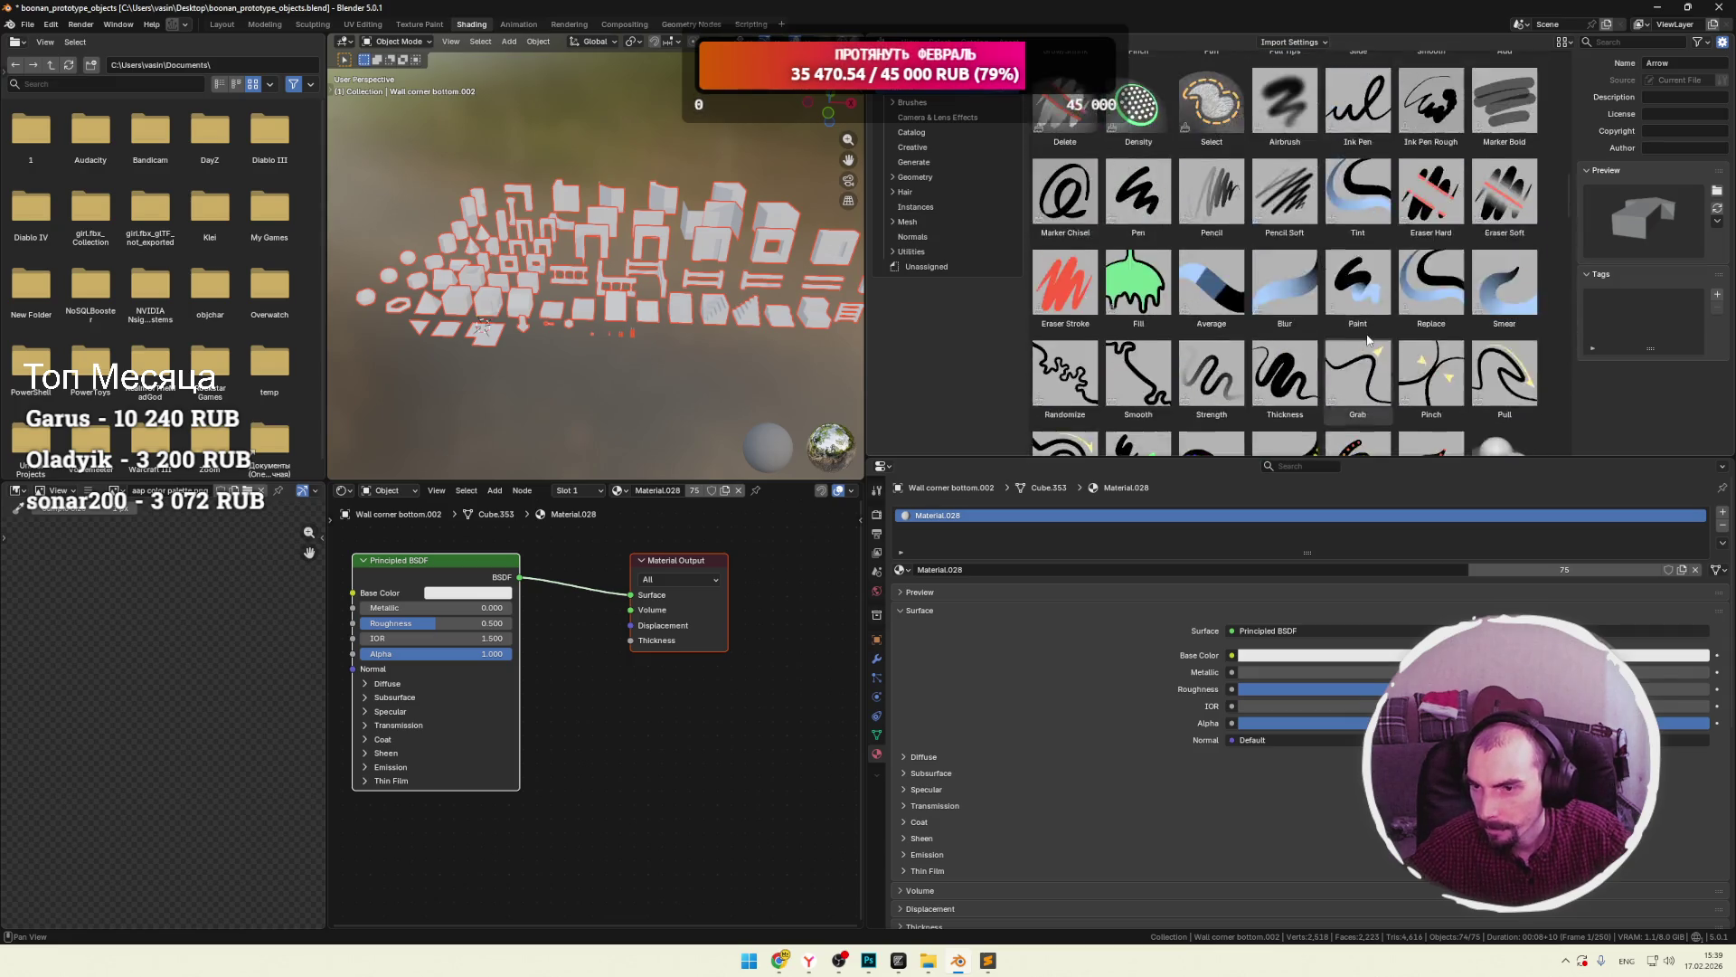
{"action": "scroll", "coordinate": [1275, 262], "scroll_direction": "up", "scroll_amount": 3}
Select the Wall window asset and regenerate its preview image.
{"action": "left_click", "coordinate": [1210, 246]}
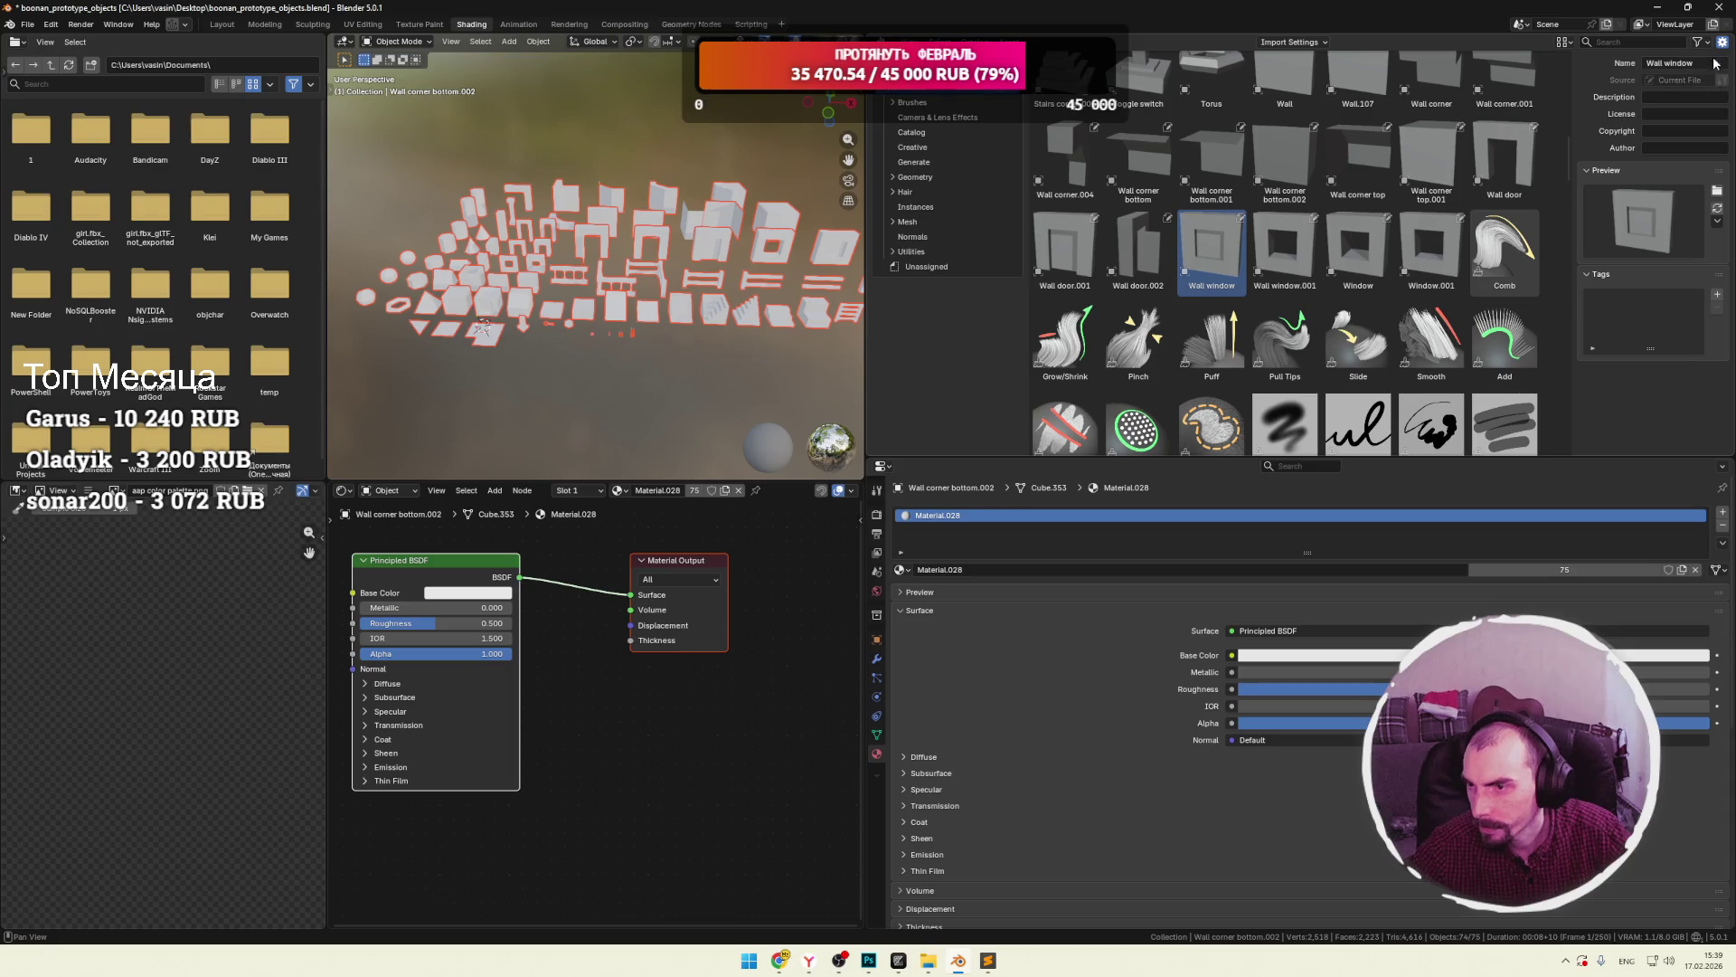
{"action": "left_click", "coordinate": [1648, 148]}
{"action": "left_click", "coordinate": [1717, 222]}
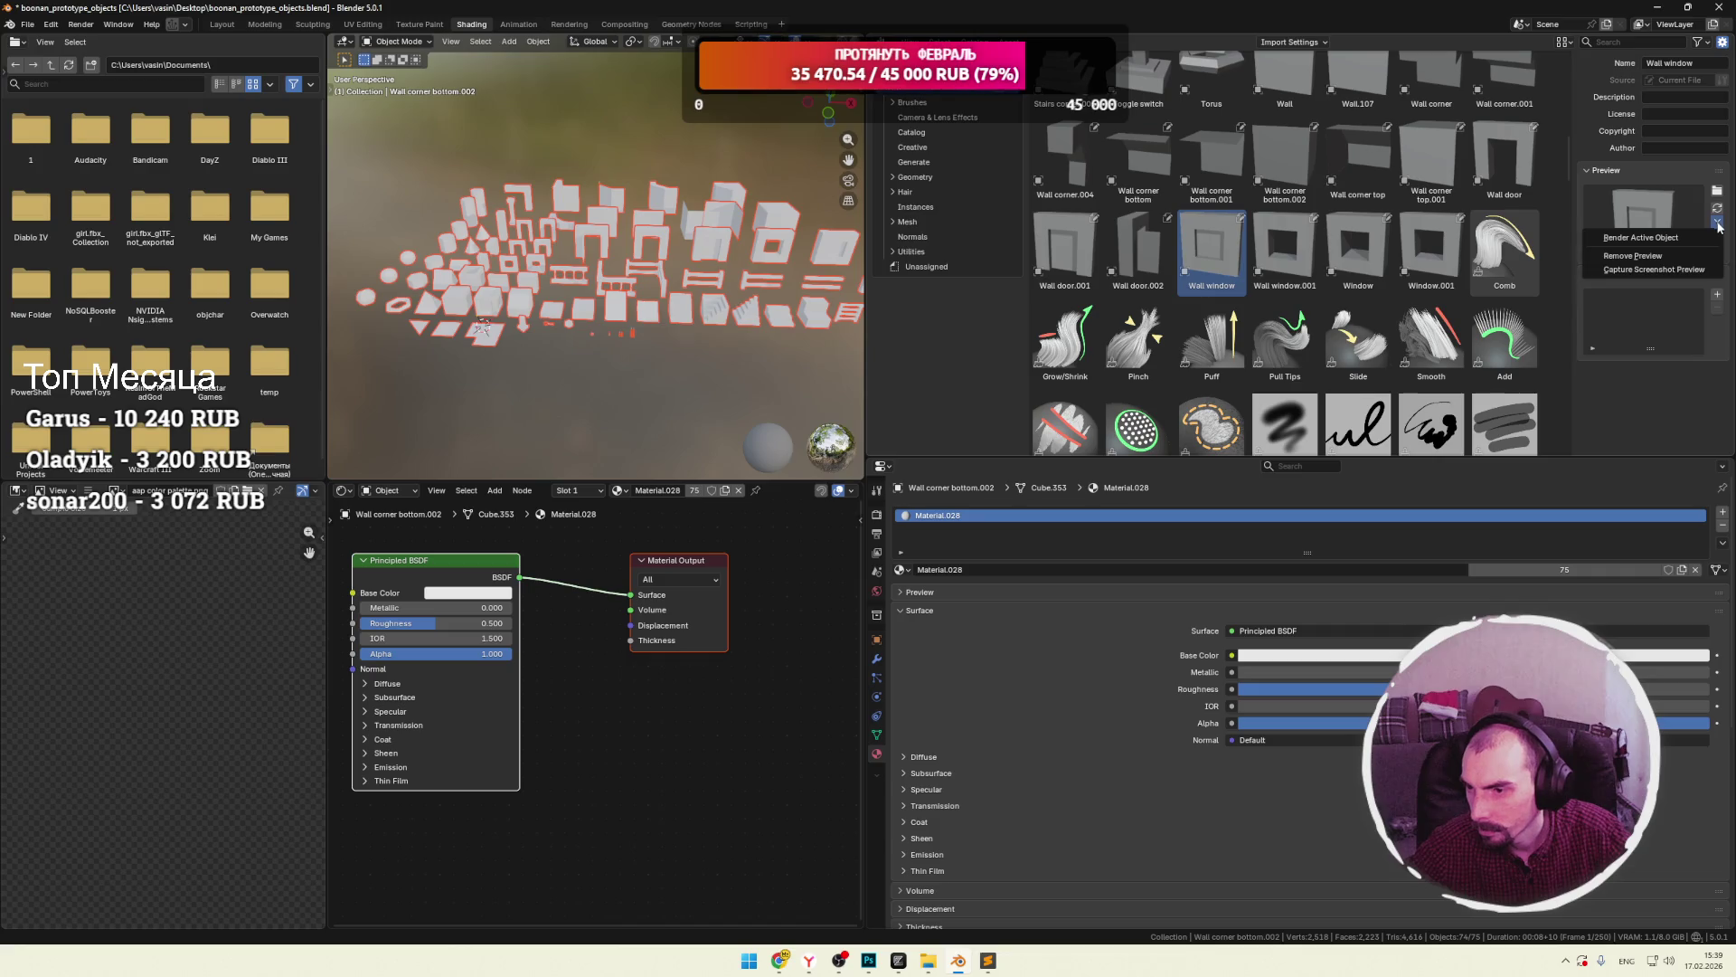
{"action": "left_click", "coordinate": [1659, 271]}
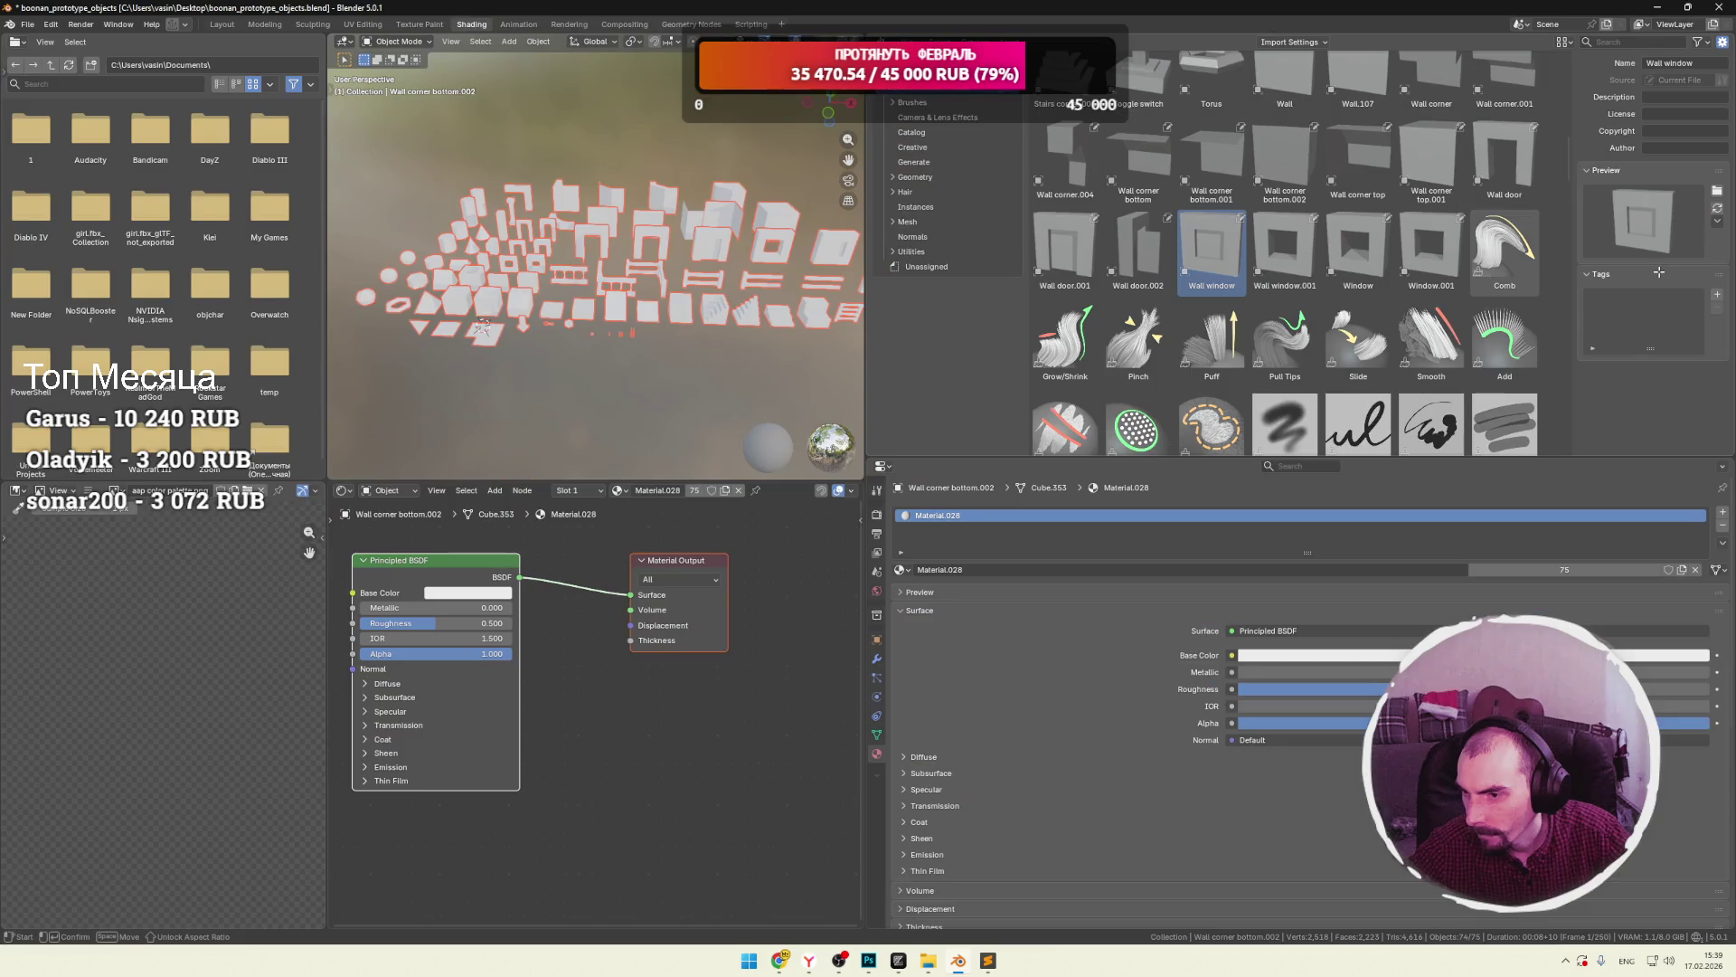
{"action": "key", "text": "Escape"}
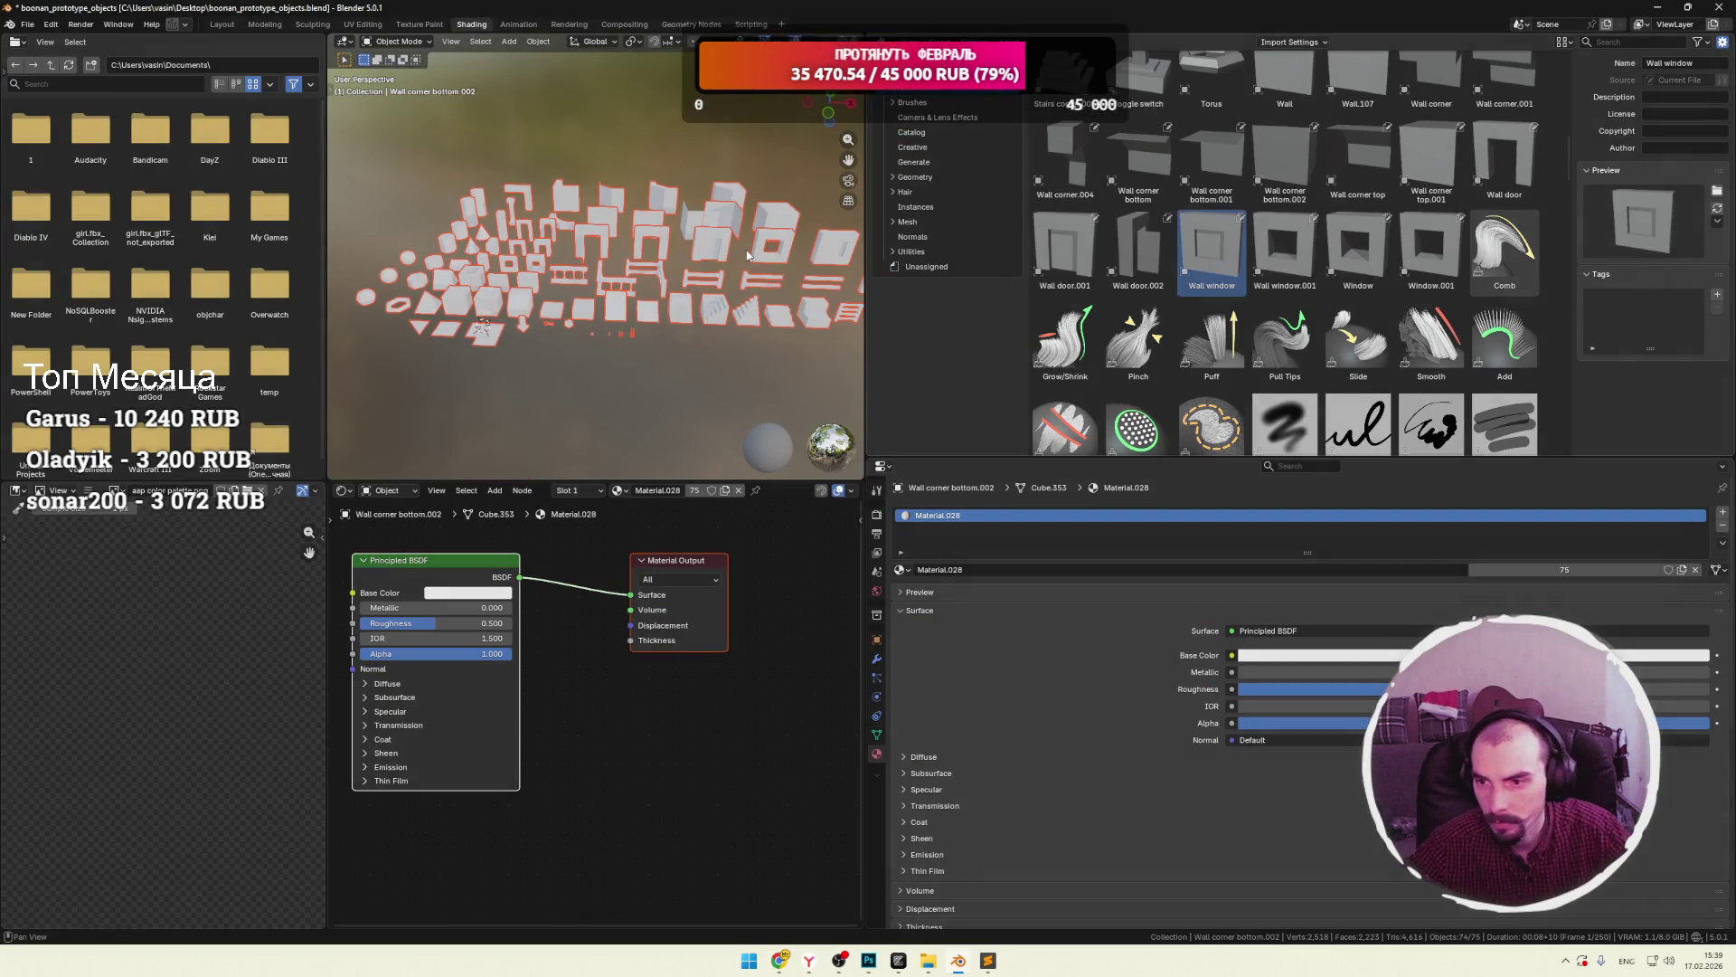
{"action": "left_click", "coordinate": [1717, 208]}
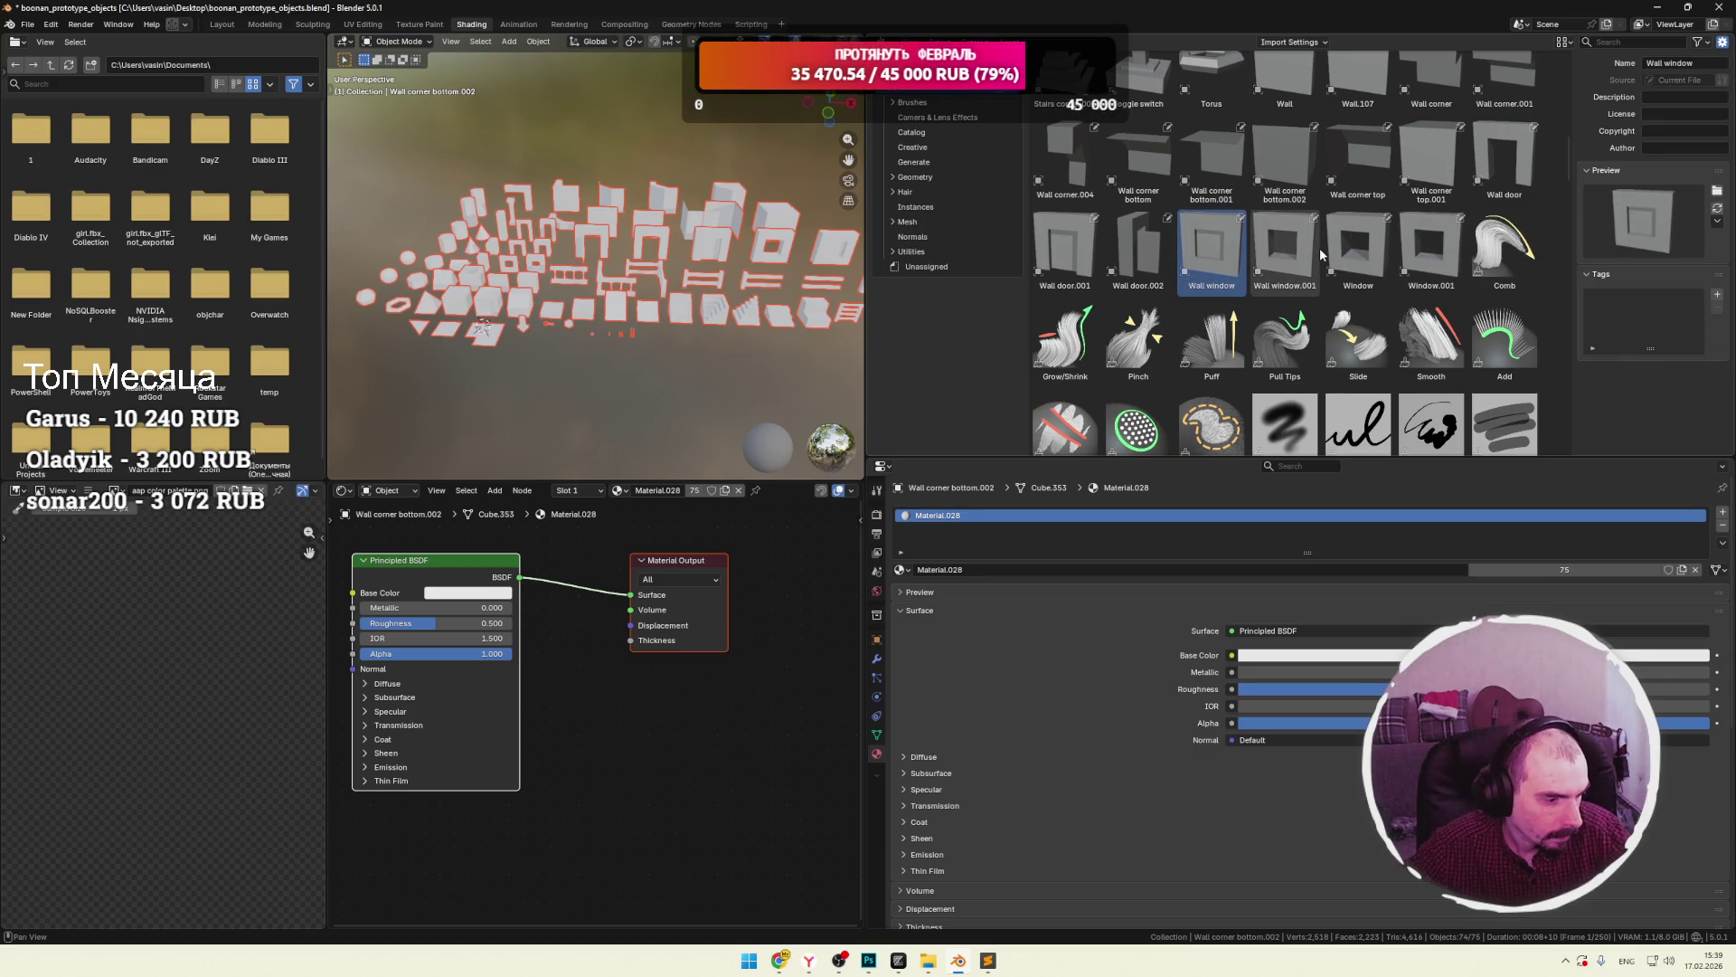
Deselect all scene objects and save the blend file.
{"action": "left_click", "coordinate": [648, 112]}
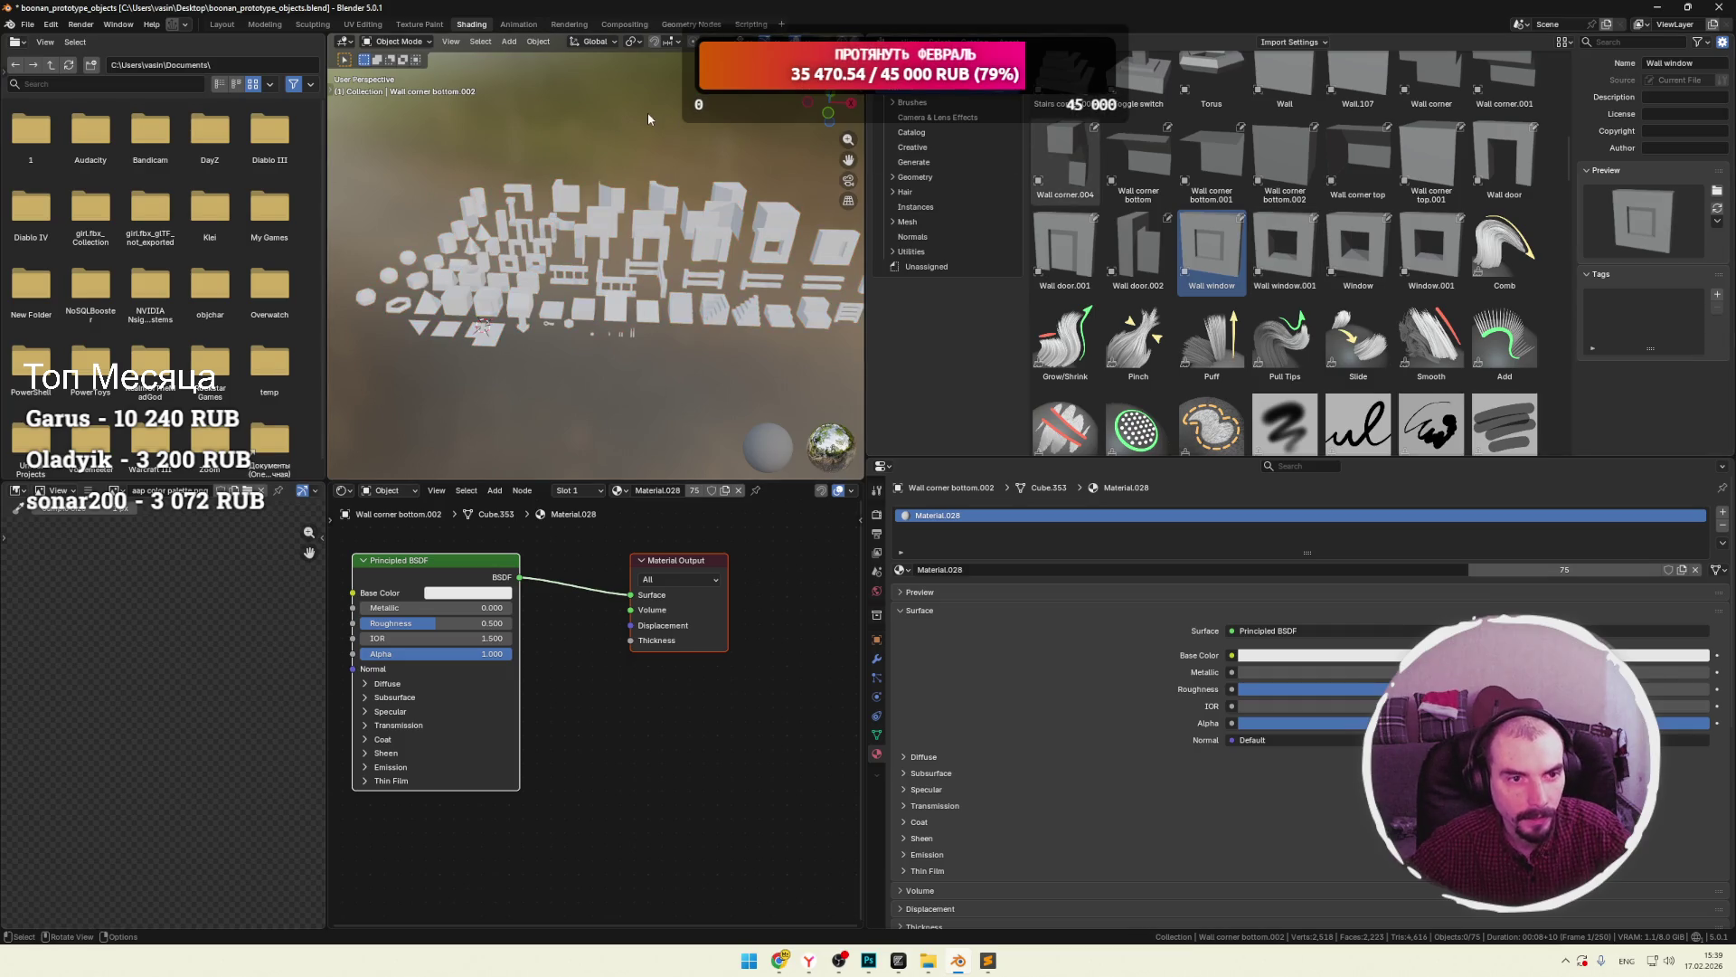
{"action": "key", "text": "ctrl+s"}
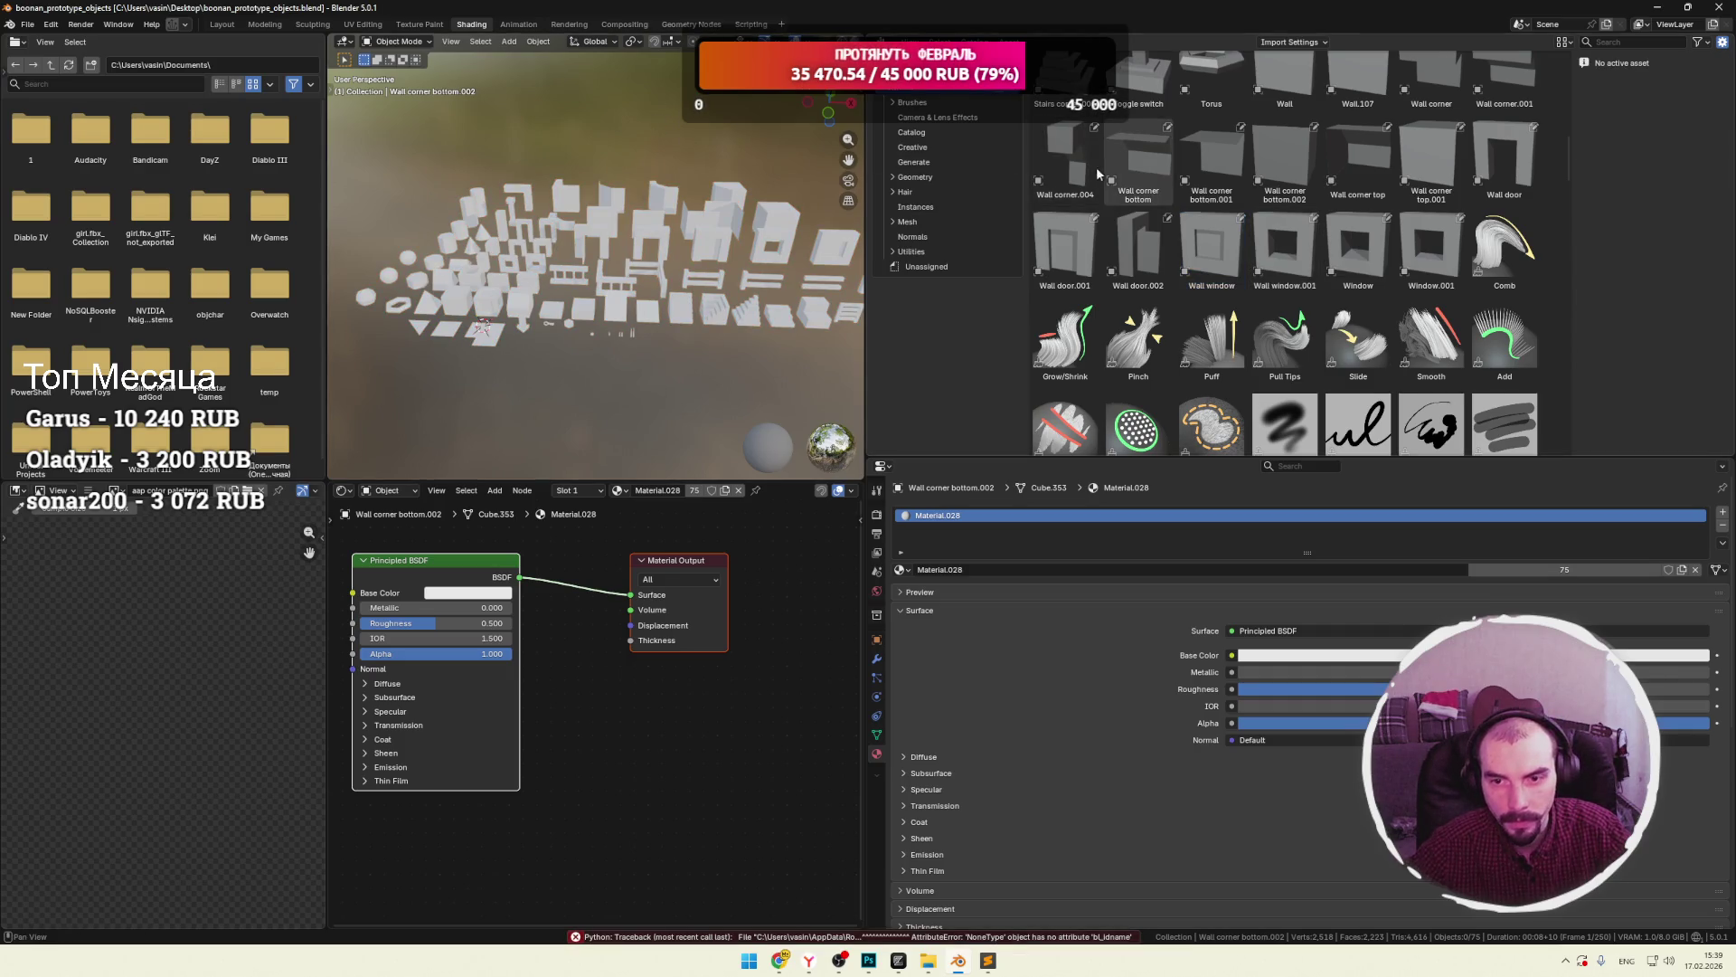
{"action": "left_click", "coordinate": [1658, 7]}
Browse the efb00946ba82561b, 1bd46c2b6b5cbc5c and 4f70de8599674c8e index folders and their JSON files.
{"action": "left_click", "coordinate": [1658, 8]}
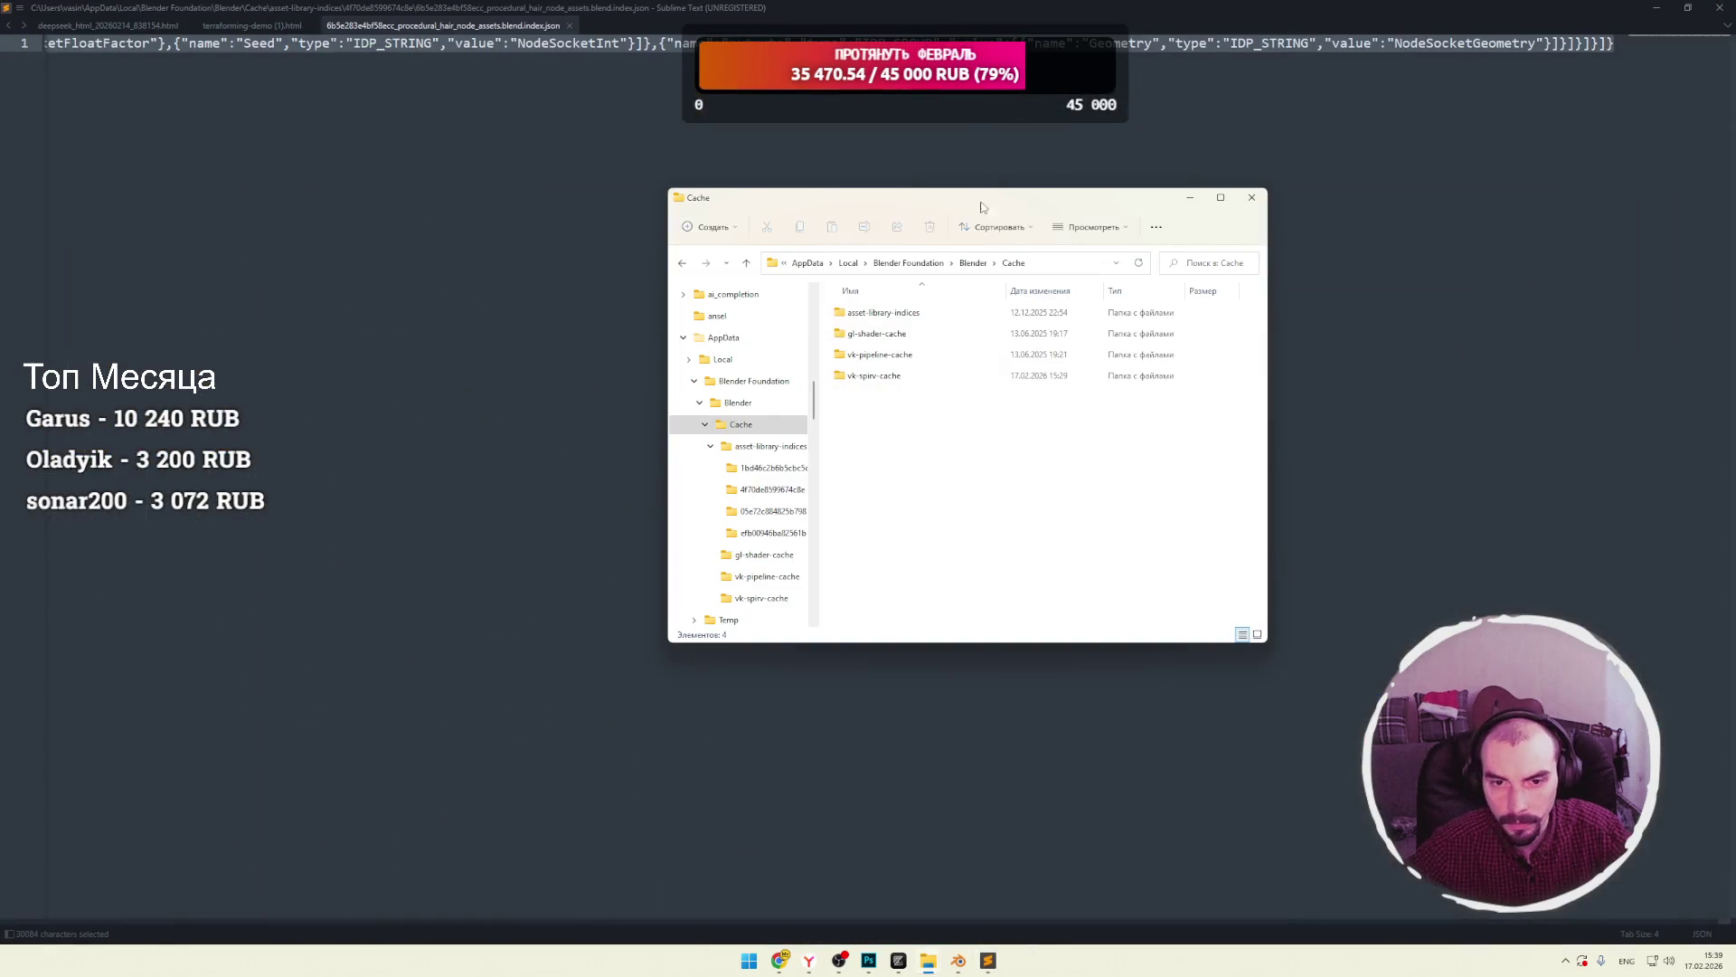
{"action": "double_click", "coordinate": [883, 312]}
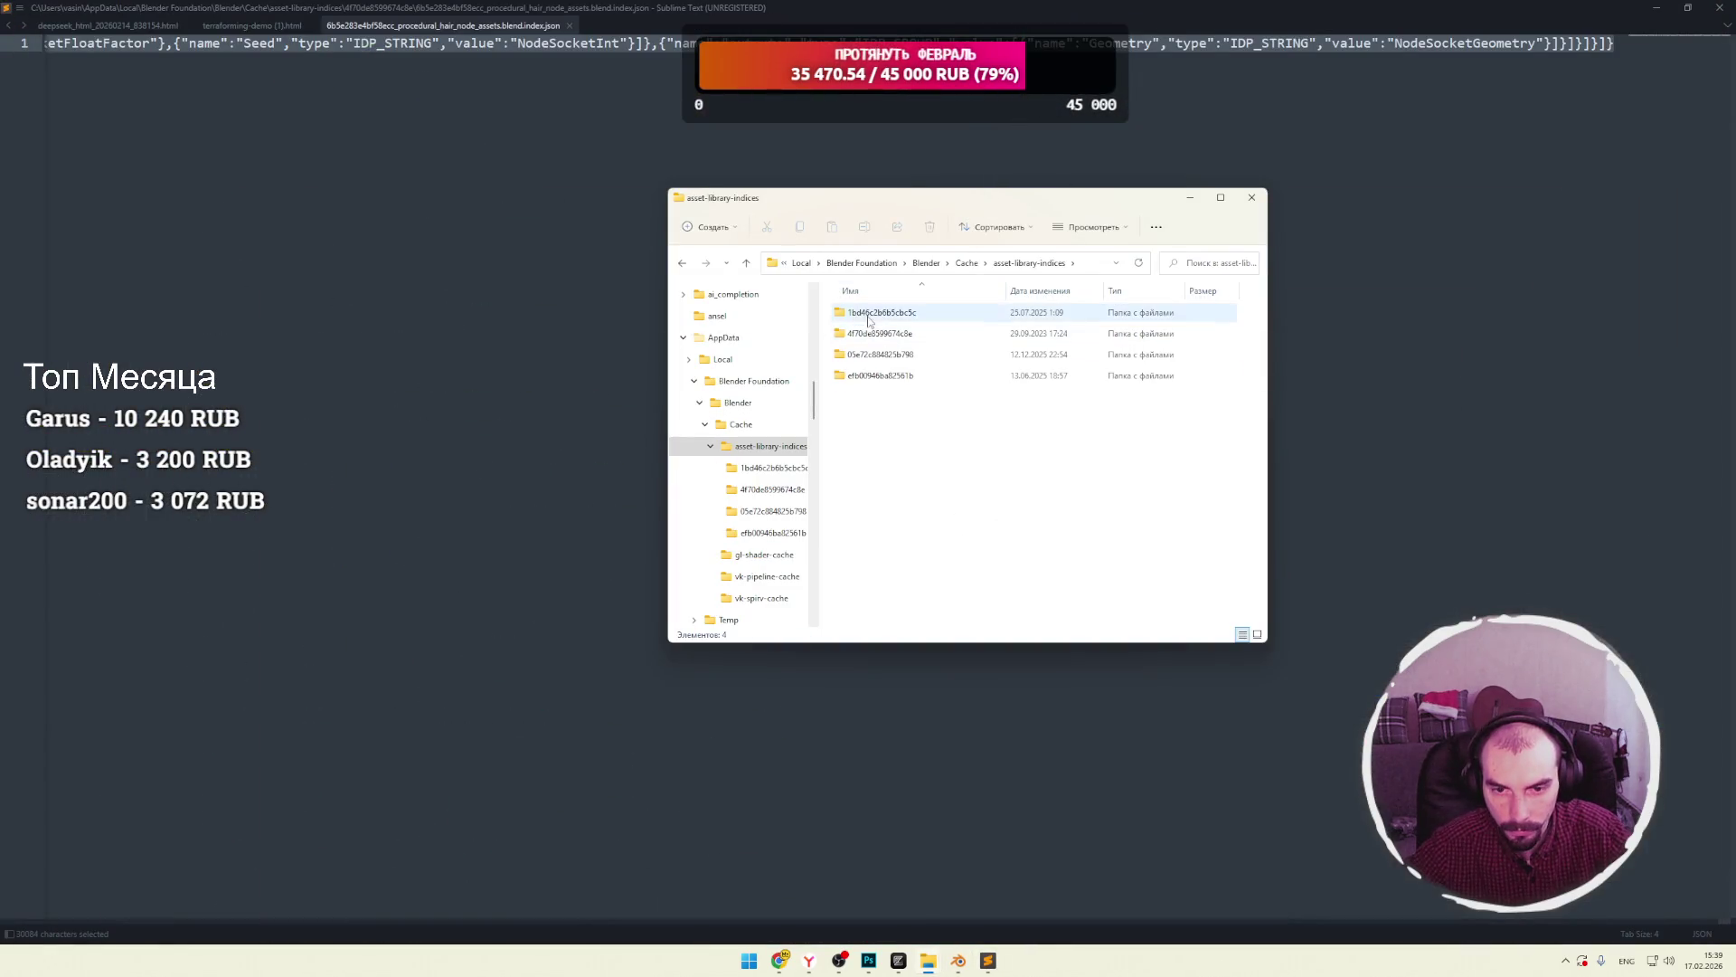
{"action": "double_click", "coordinate": [882, 375]}
{"action": "left_click", "coordinate": [909, 263]}
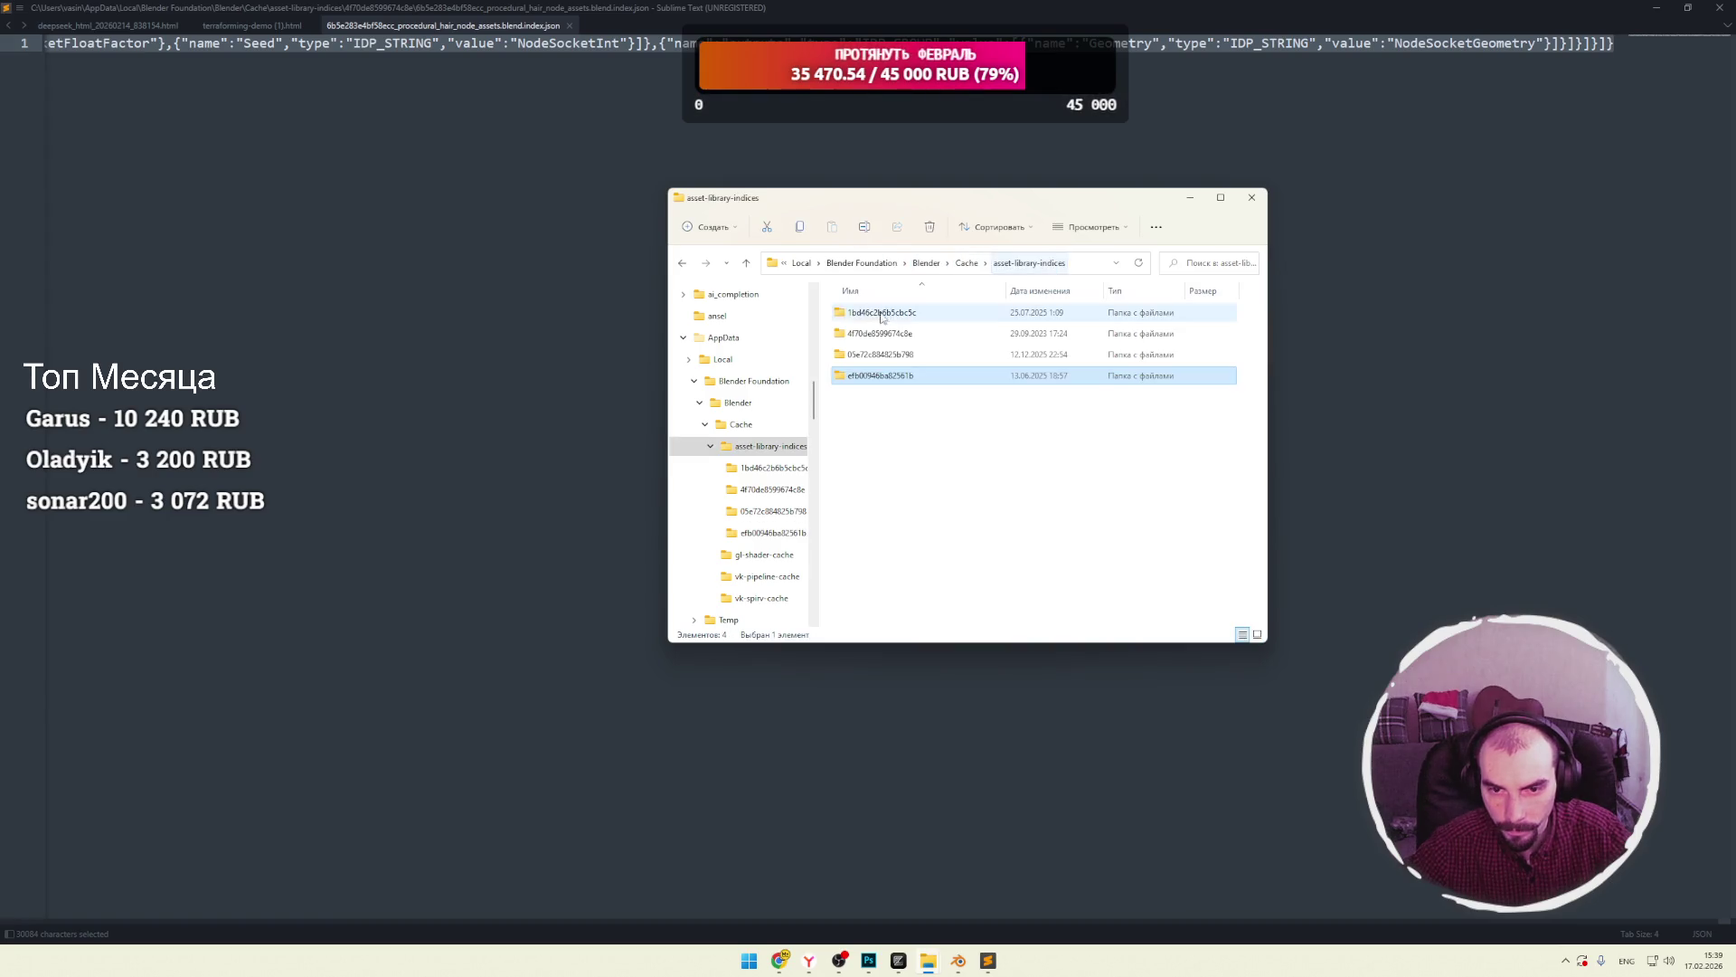
{"action": "double_click", "coordinate": [877, 311]}
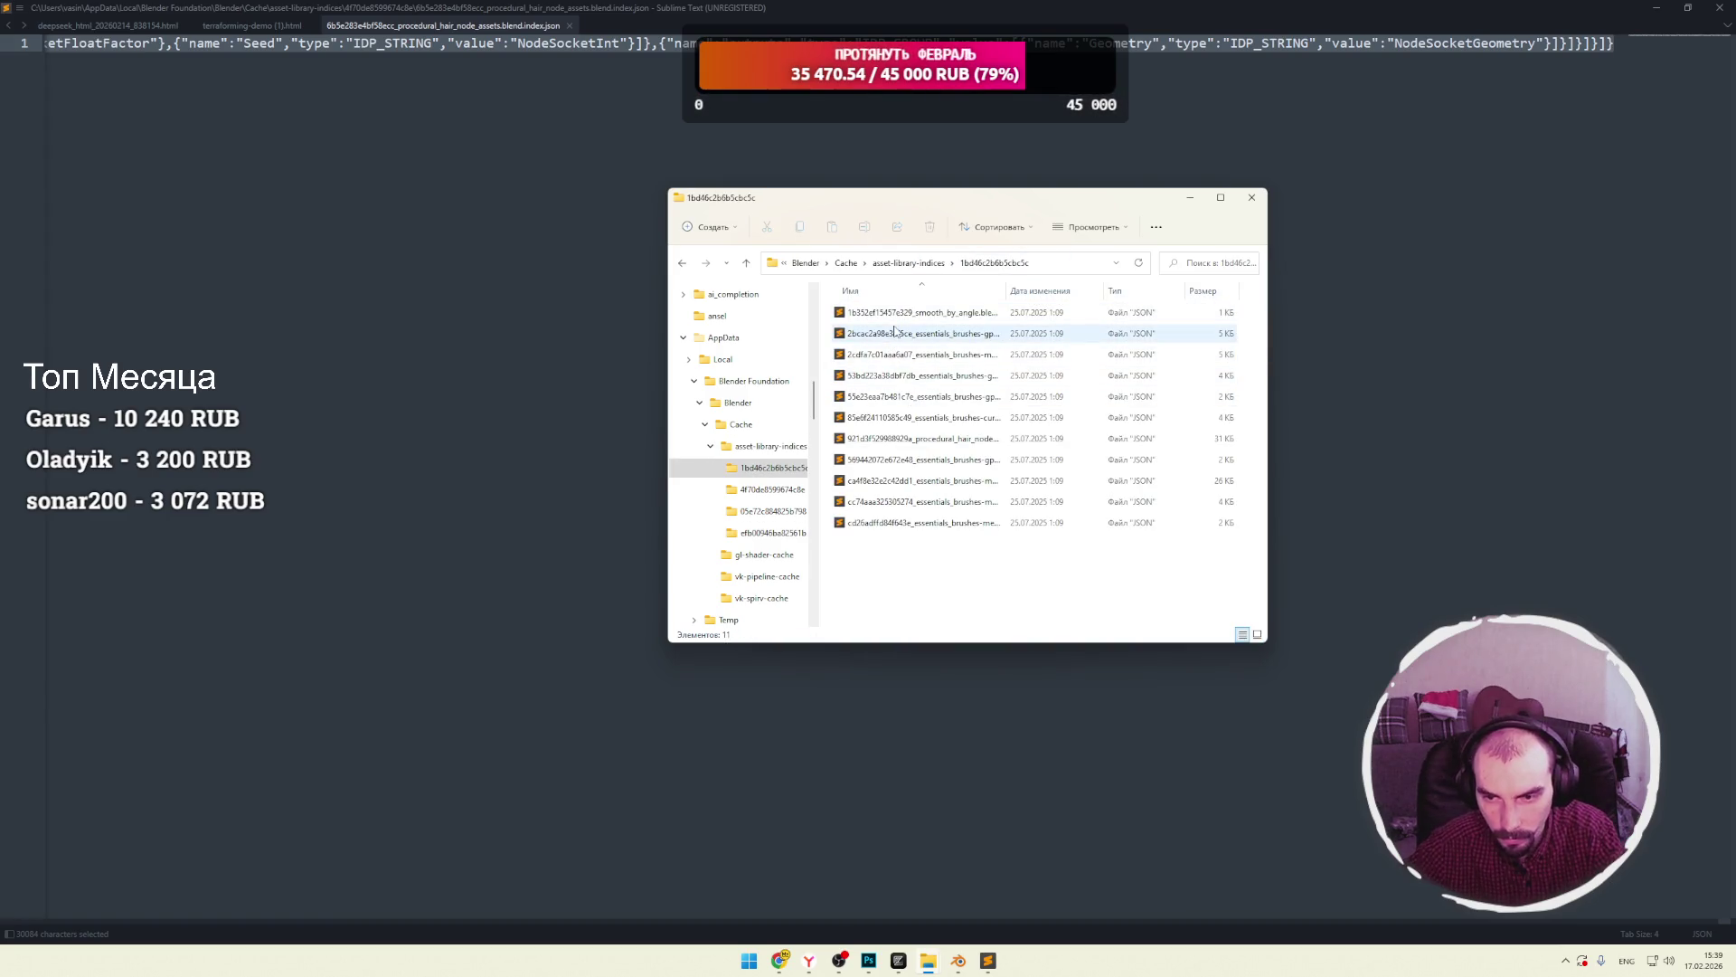
{"action": "mouse_move", "coordinate": [953, 588]}
{"action": "left_mouse_down"}
{"action": "mouse_move", "coordinate": [884, 496]}
{"action": "mouse_move", "coordinate": [891, 332]}
{"action": "left_mouse_up"}
{"action": "left_click", "coordinate": [893, 336]}
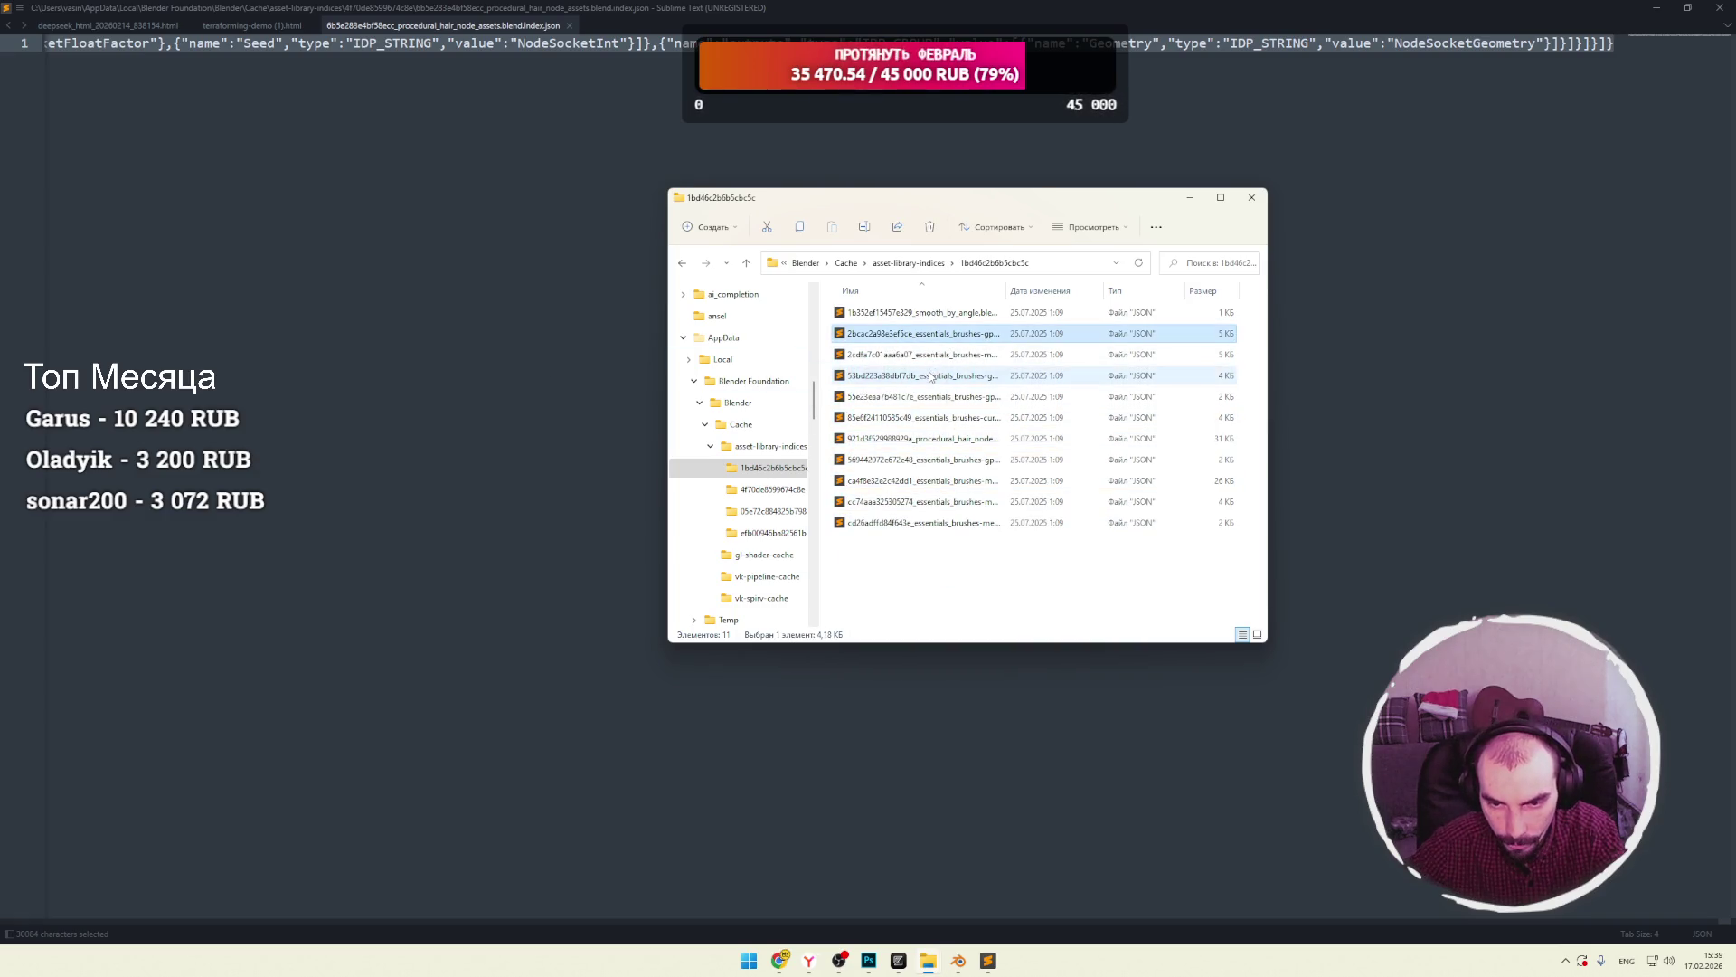
{"action": "left_click", "coordinate": [926, 442]}
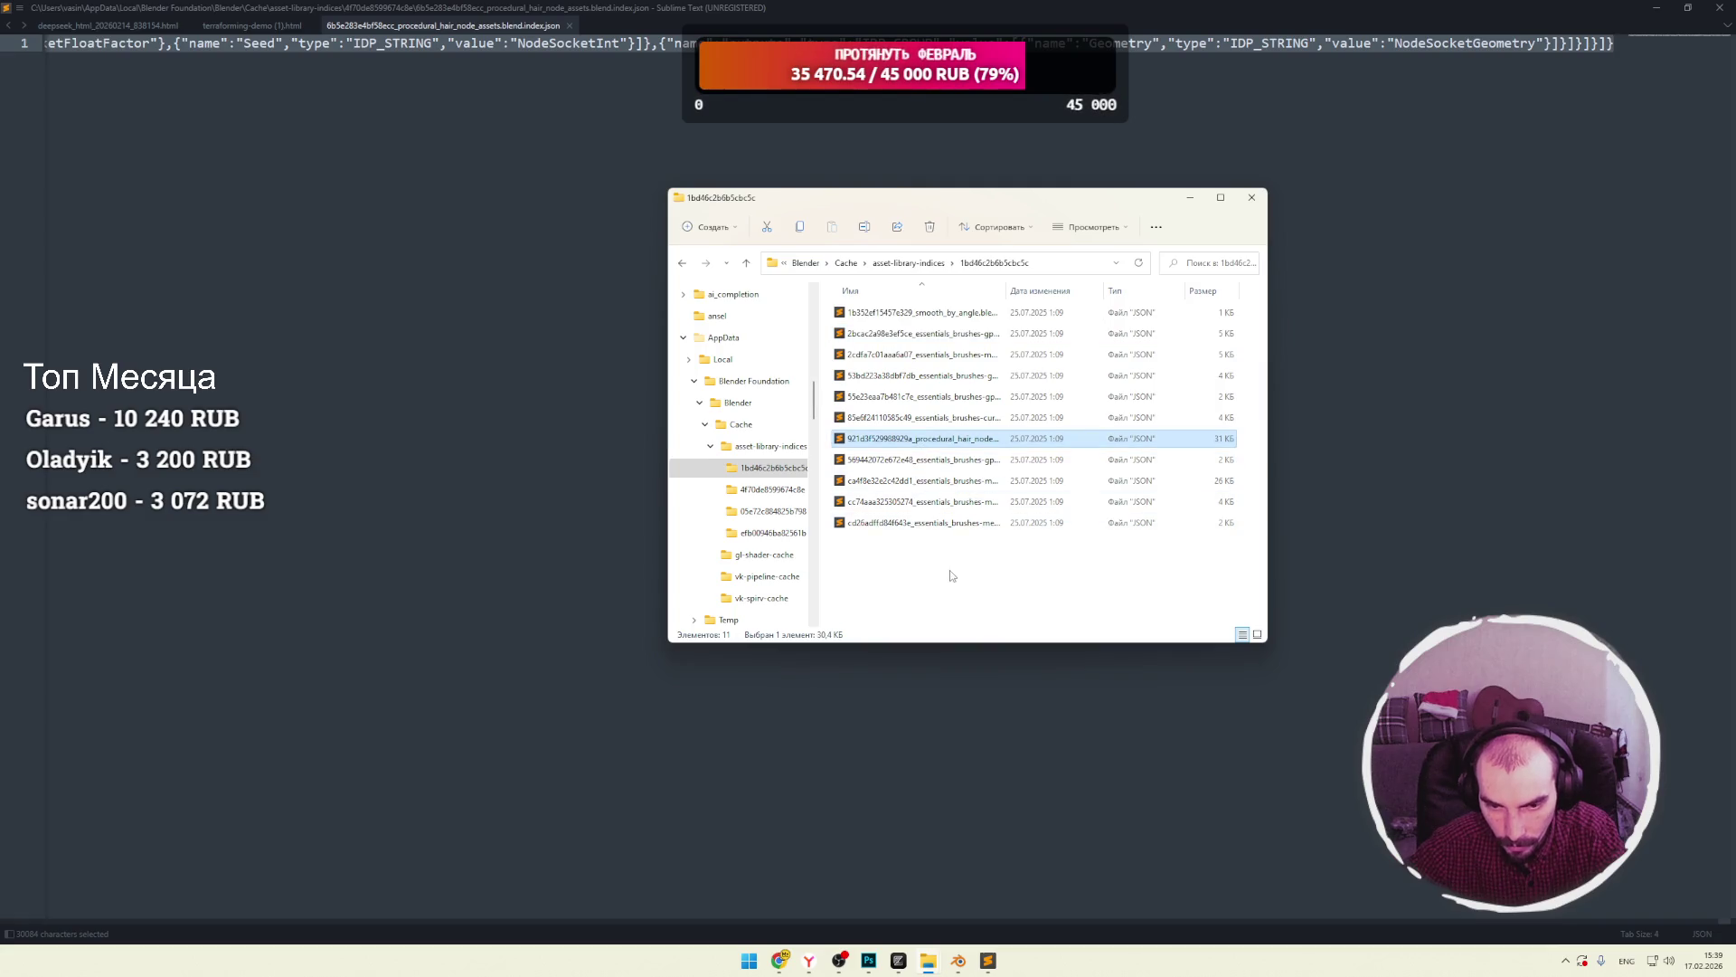
{"action": "left_click", "coordinate": [955, 262]}
{"action": "left_click", "coordinate": [908, 262]}
{"action": "double_click", "coordinate": [874, 333]}
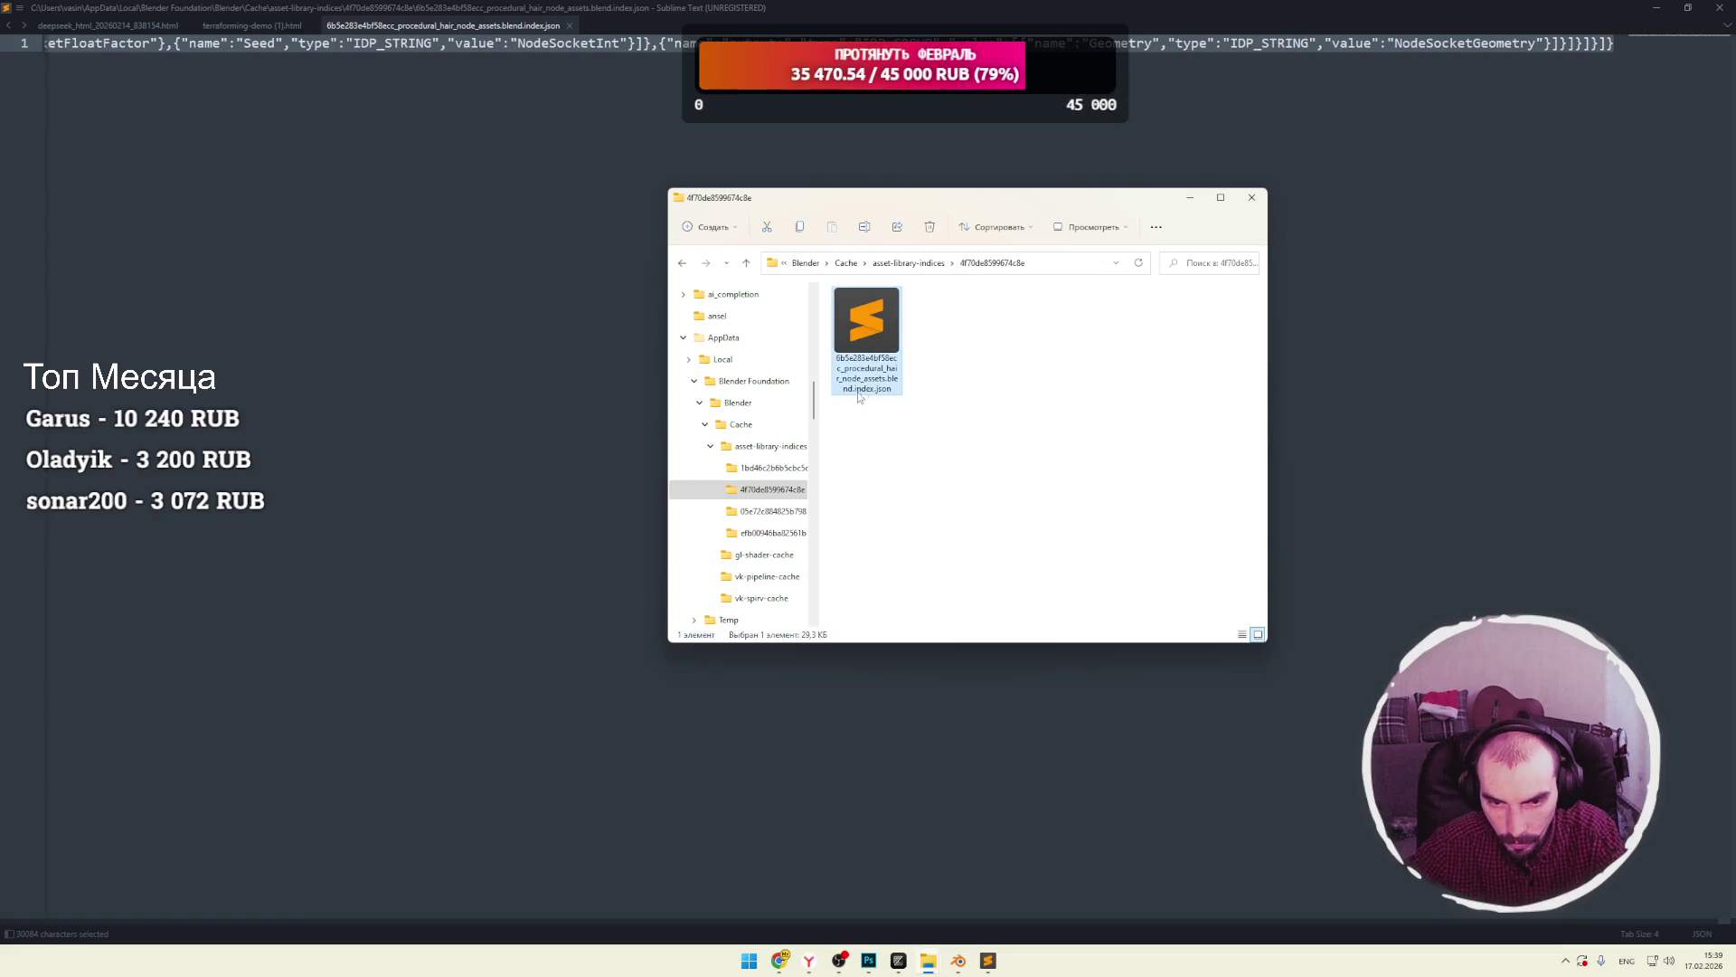
{"action": "left_click", "coordinate": [908, 262]}
Open the mesh vertex brushes index.json from the 05e72c884825b798 folder.
{"action": "double_click", "coordinate": [882, 356]}
{"action": "left_click", "coordinate": [868, 342]}
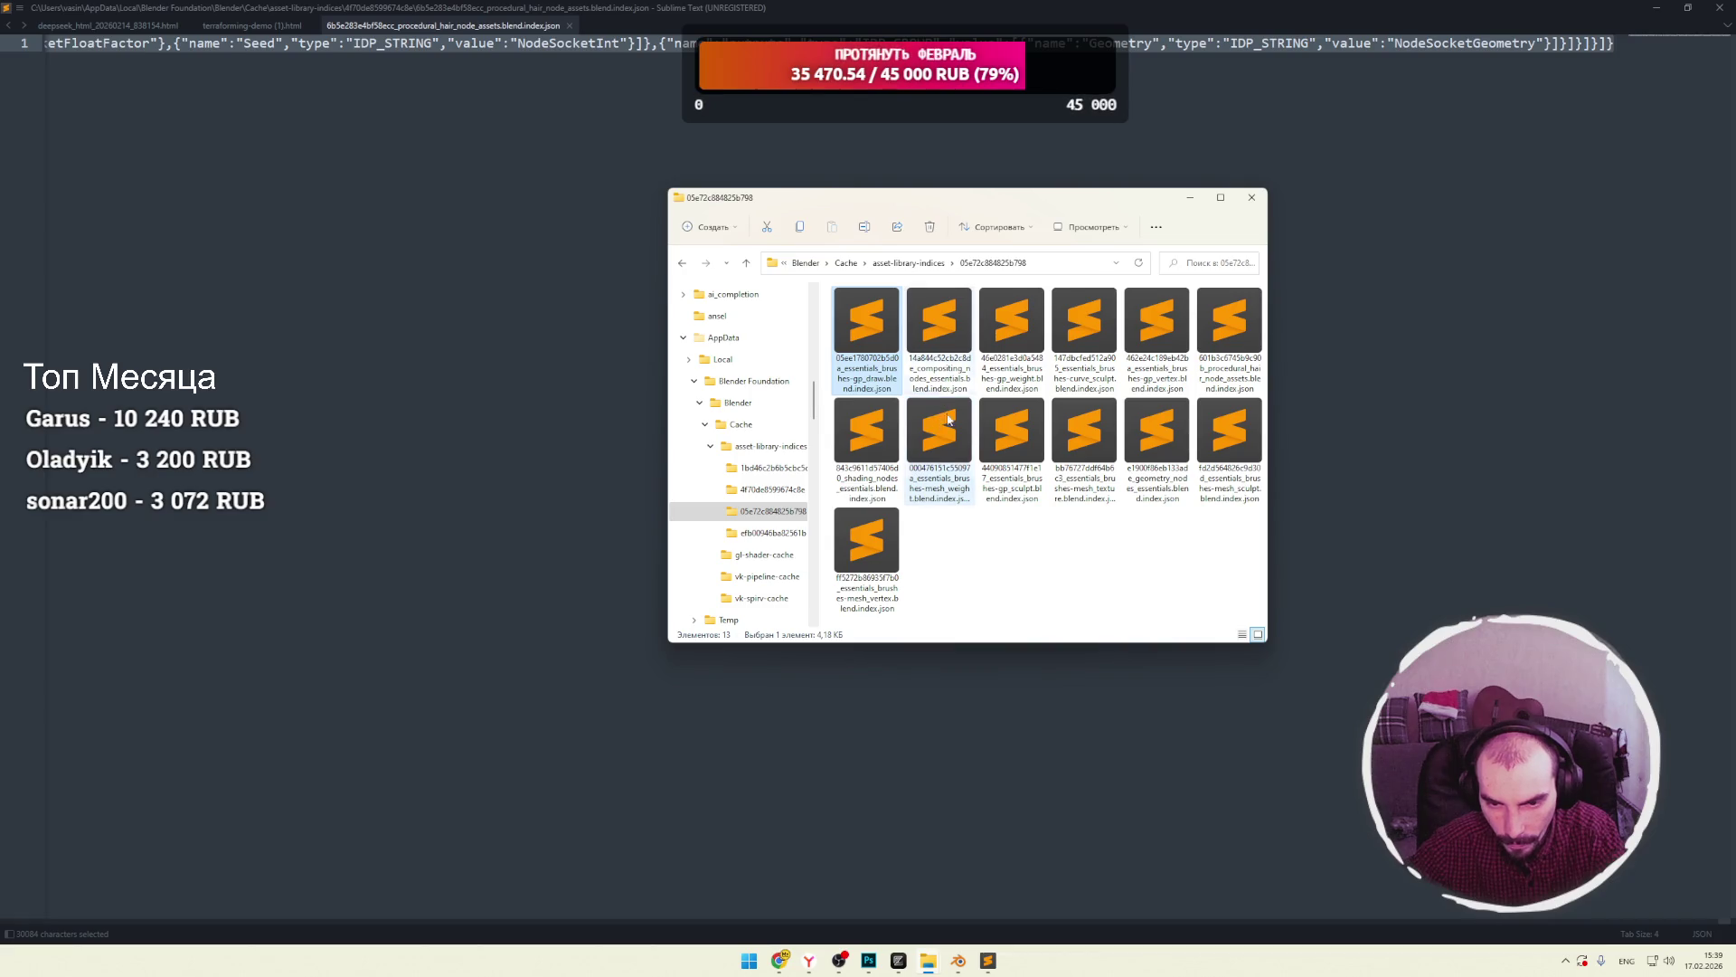
{"action": "left_click", "coordinate": [874, 558]}
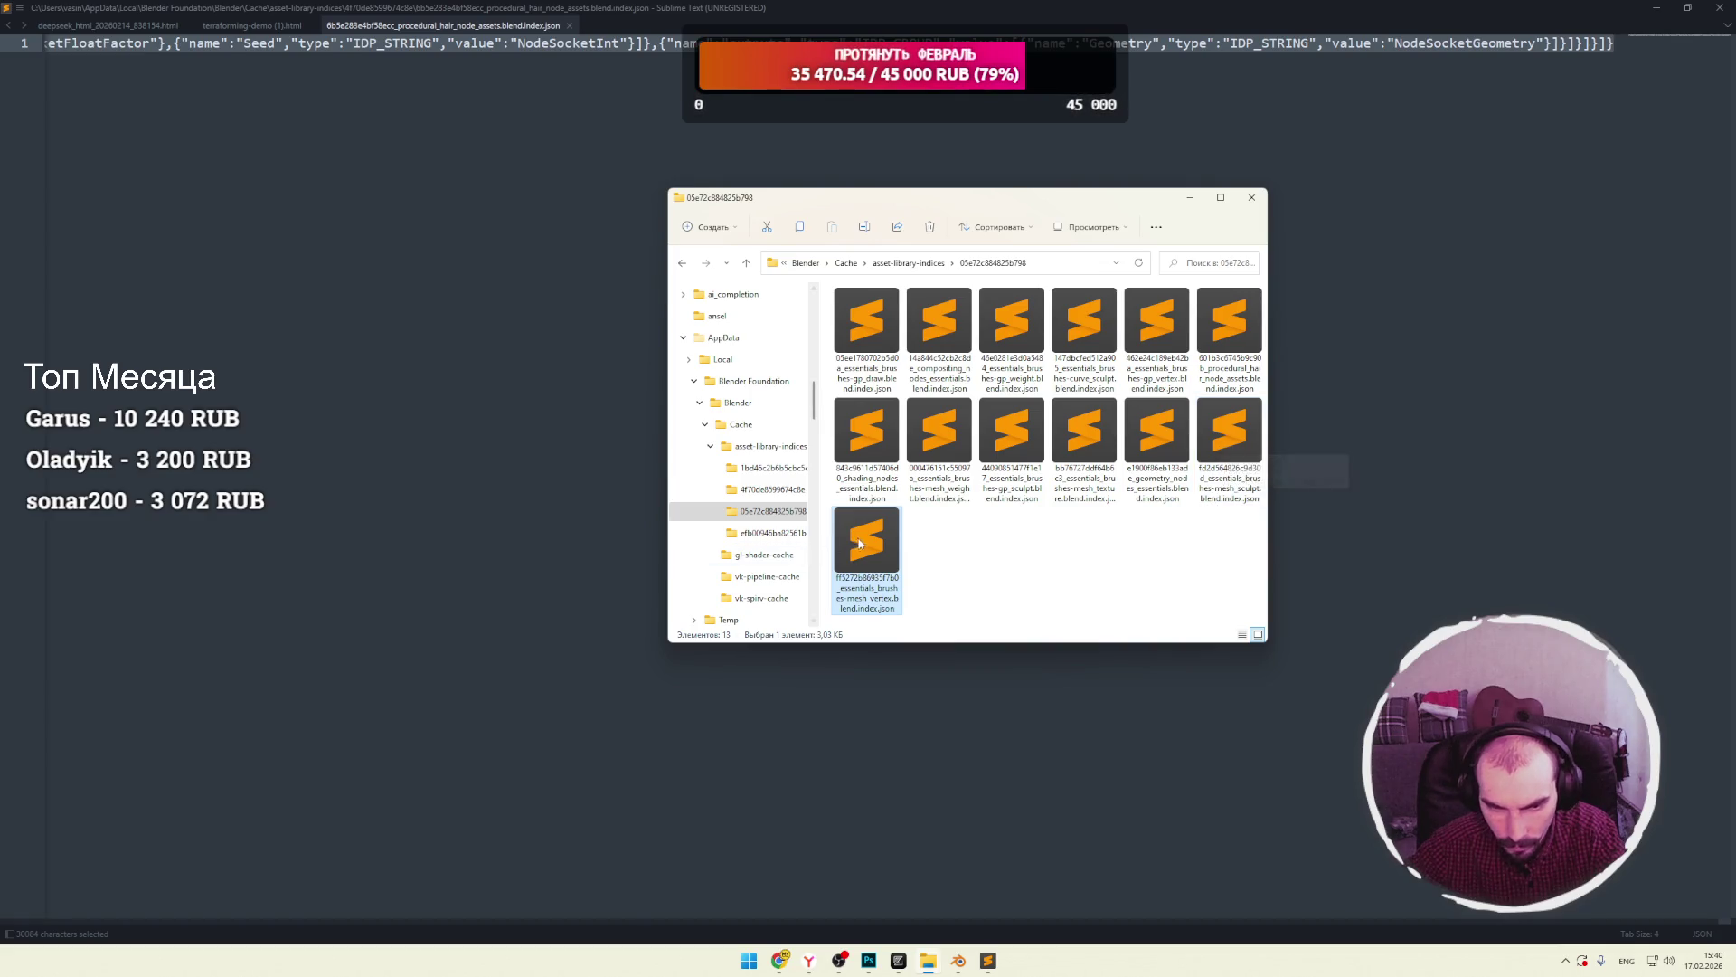
{"action": "key", "text": "Return"}
Pretty-print the mesh vertex brushes index JSON and inspect its Brushes-Mesh-Vertex Paint catalog entry.
{"action": "type", "text": "A"}
{"action": "key", "text": "ctrl+z"}
{"action": "key", "text": "ctrl+a"}
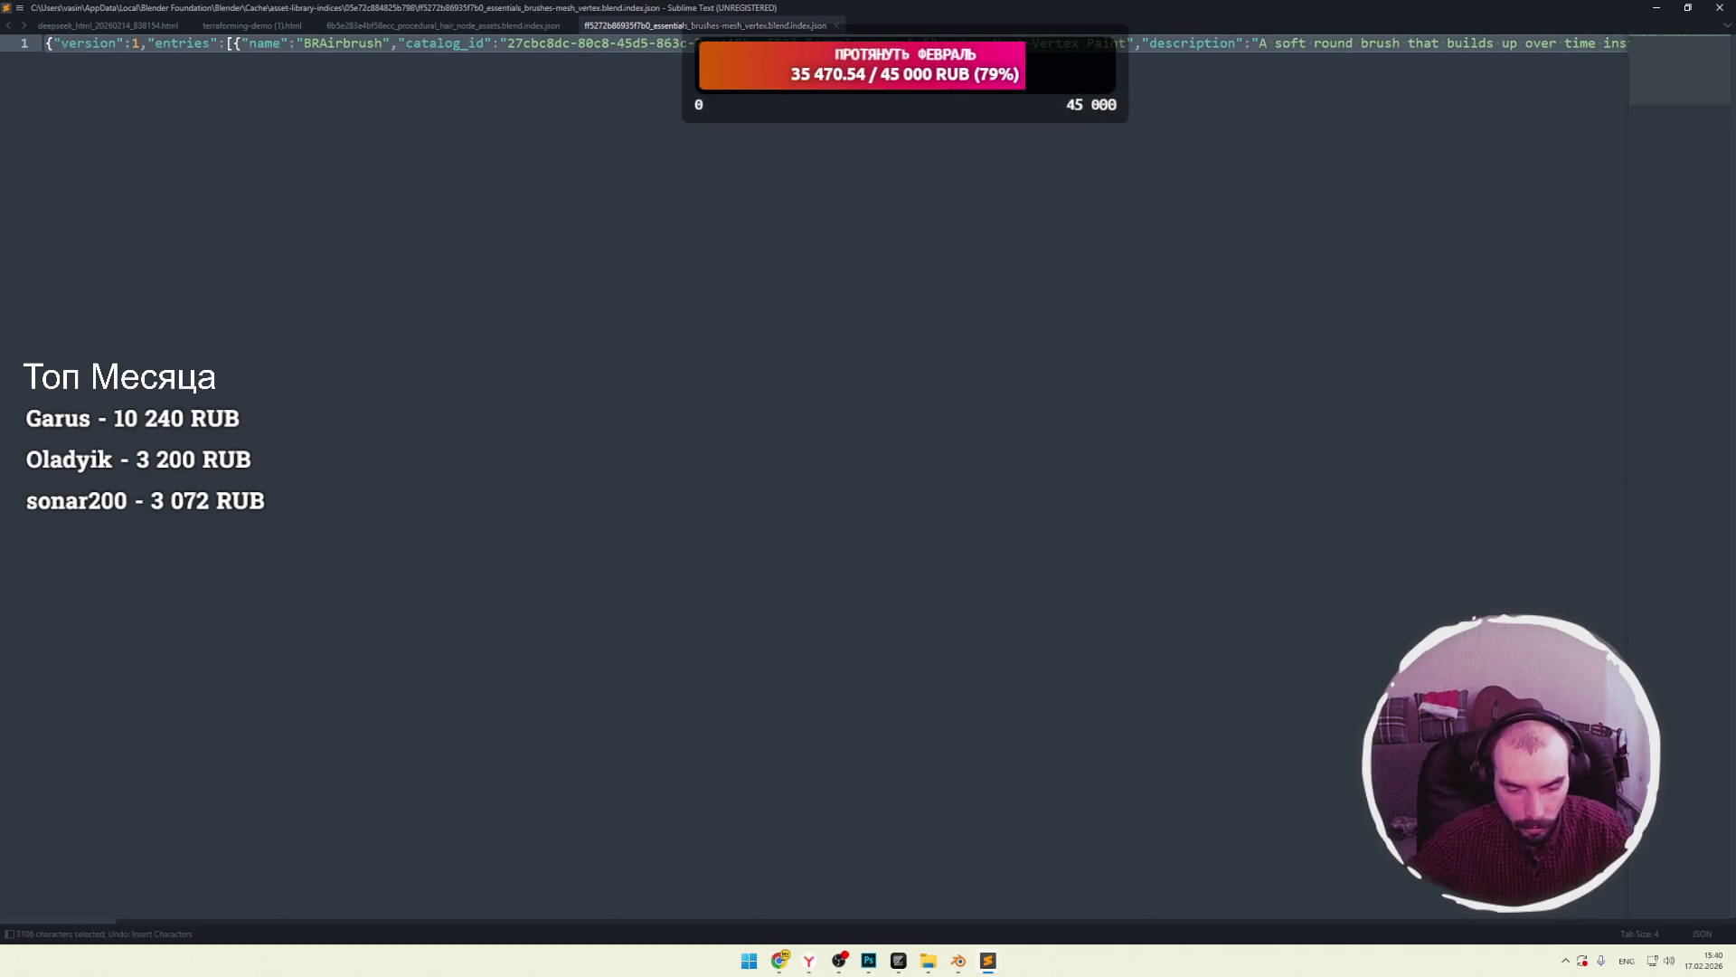
{"action": "key", "text": "ctrl+shift+p"}
{"action": "left_click", "coordinate": [729, 190]}
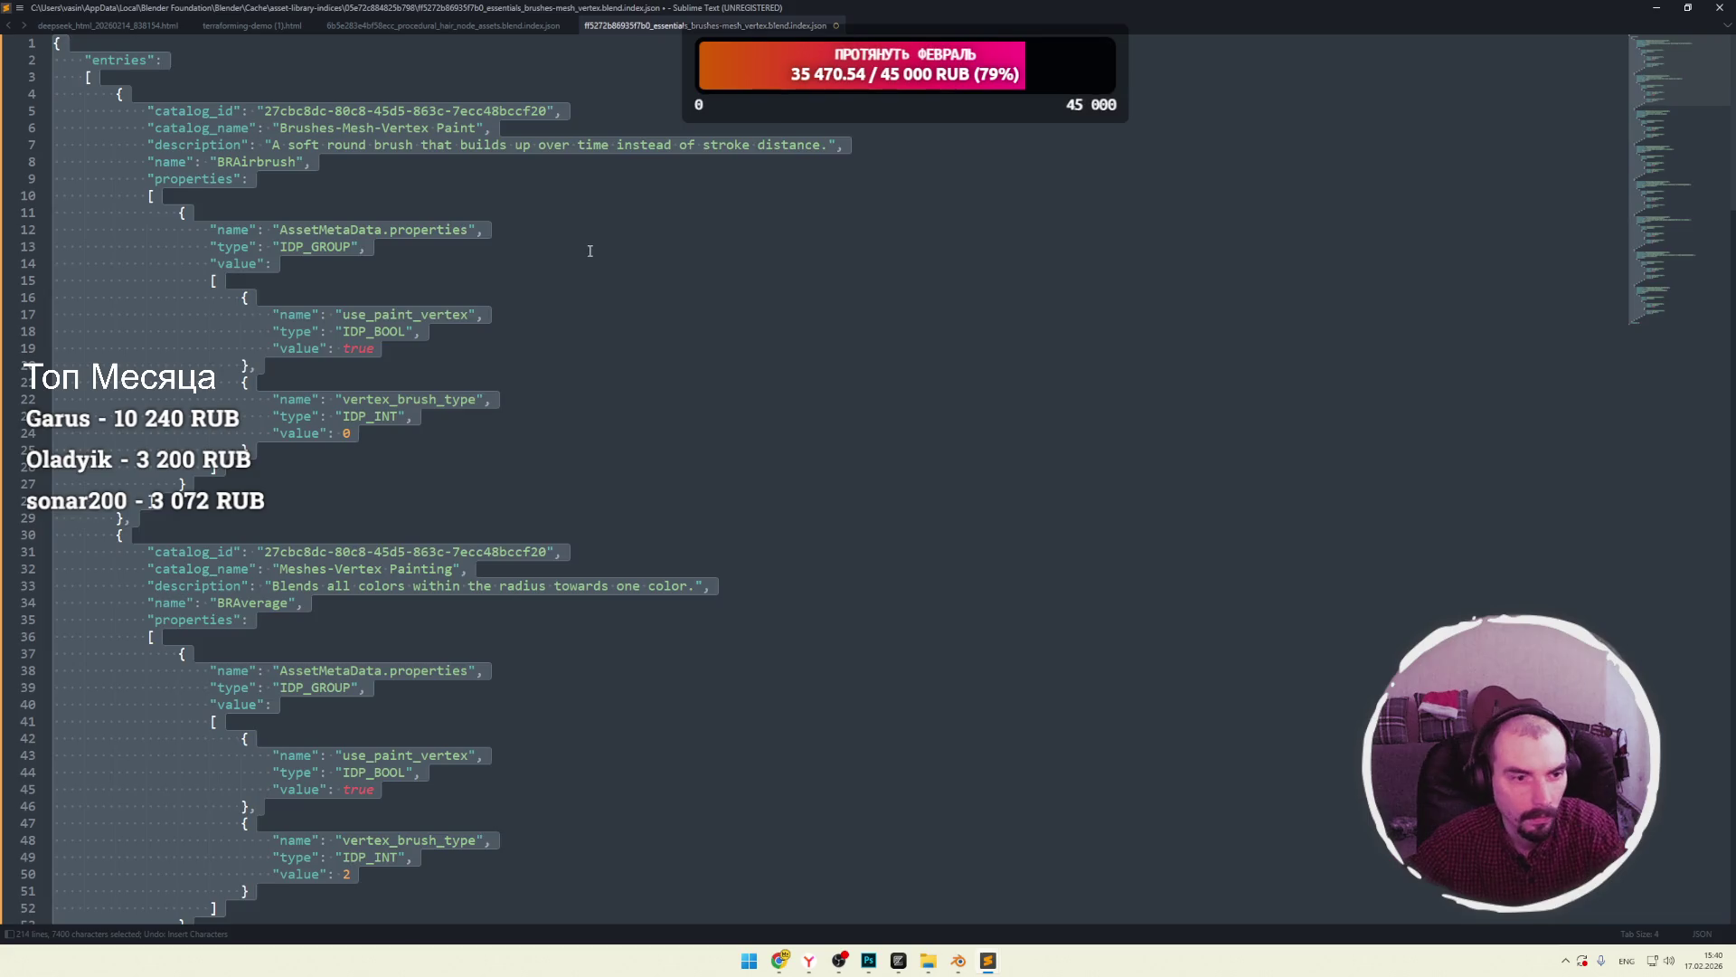
{"action": "left_click", "coordinate": [590, 251]}
{"action": "left_click", "coordinate": [357, 231]}
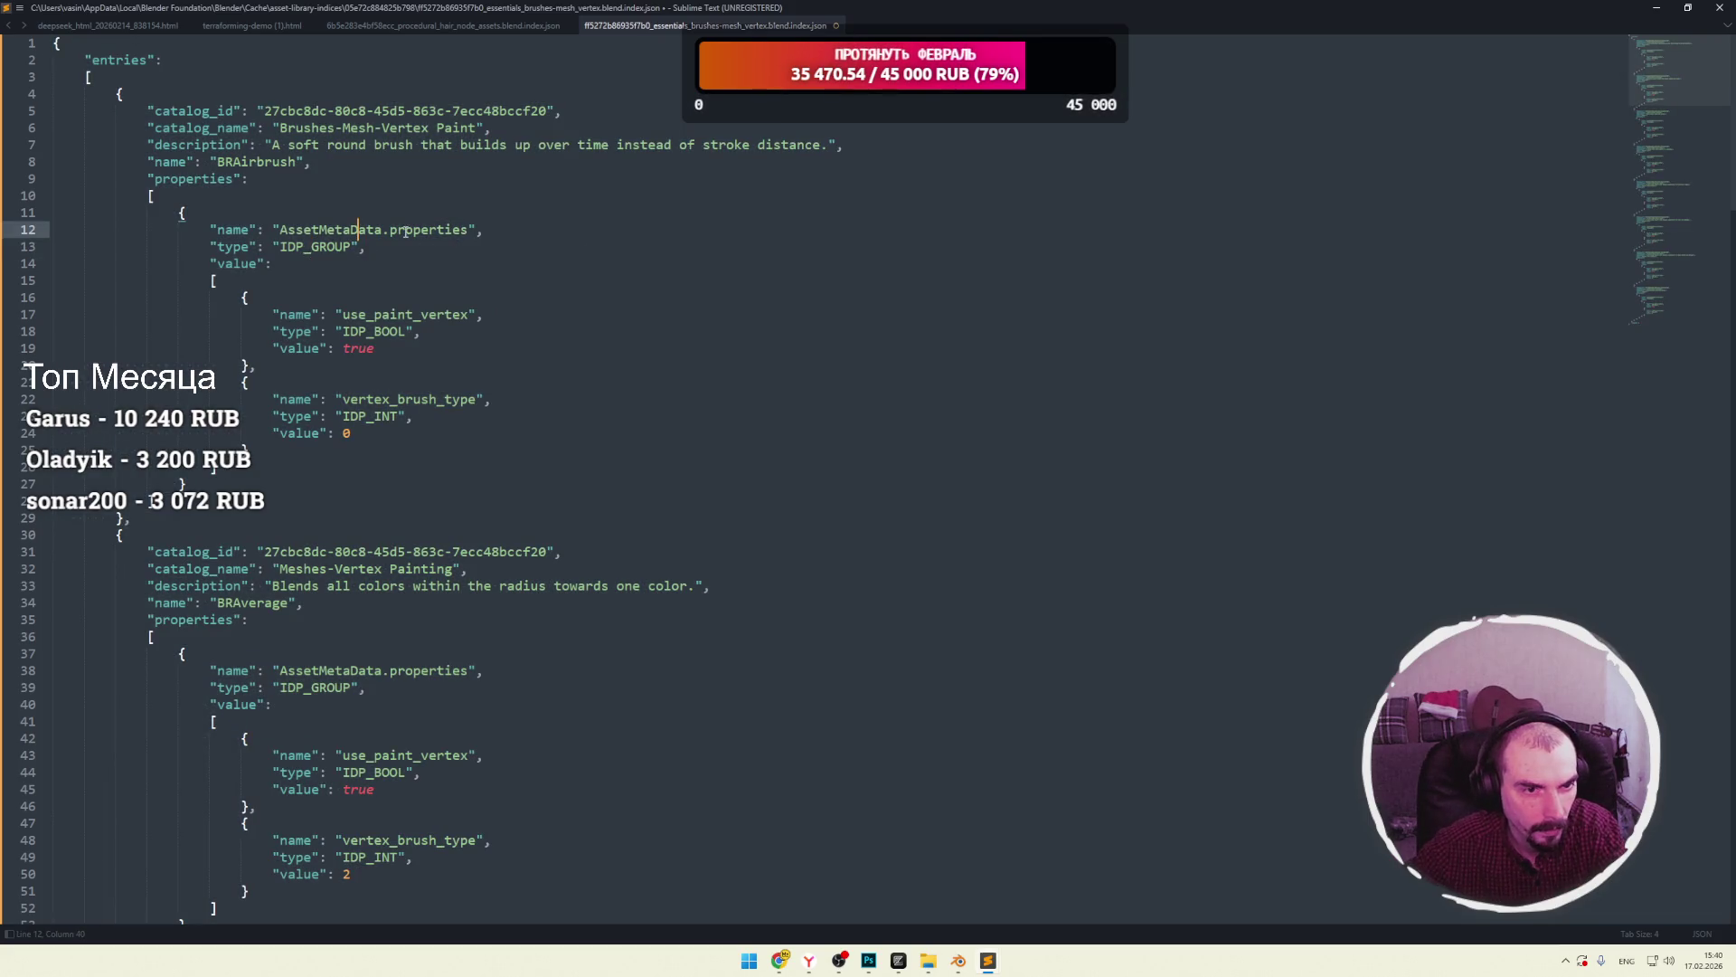
{"action": "left_click_drag", "start_coordinate": [310, 127], "coordinate": [429, 129]}
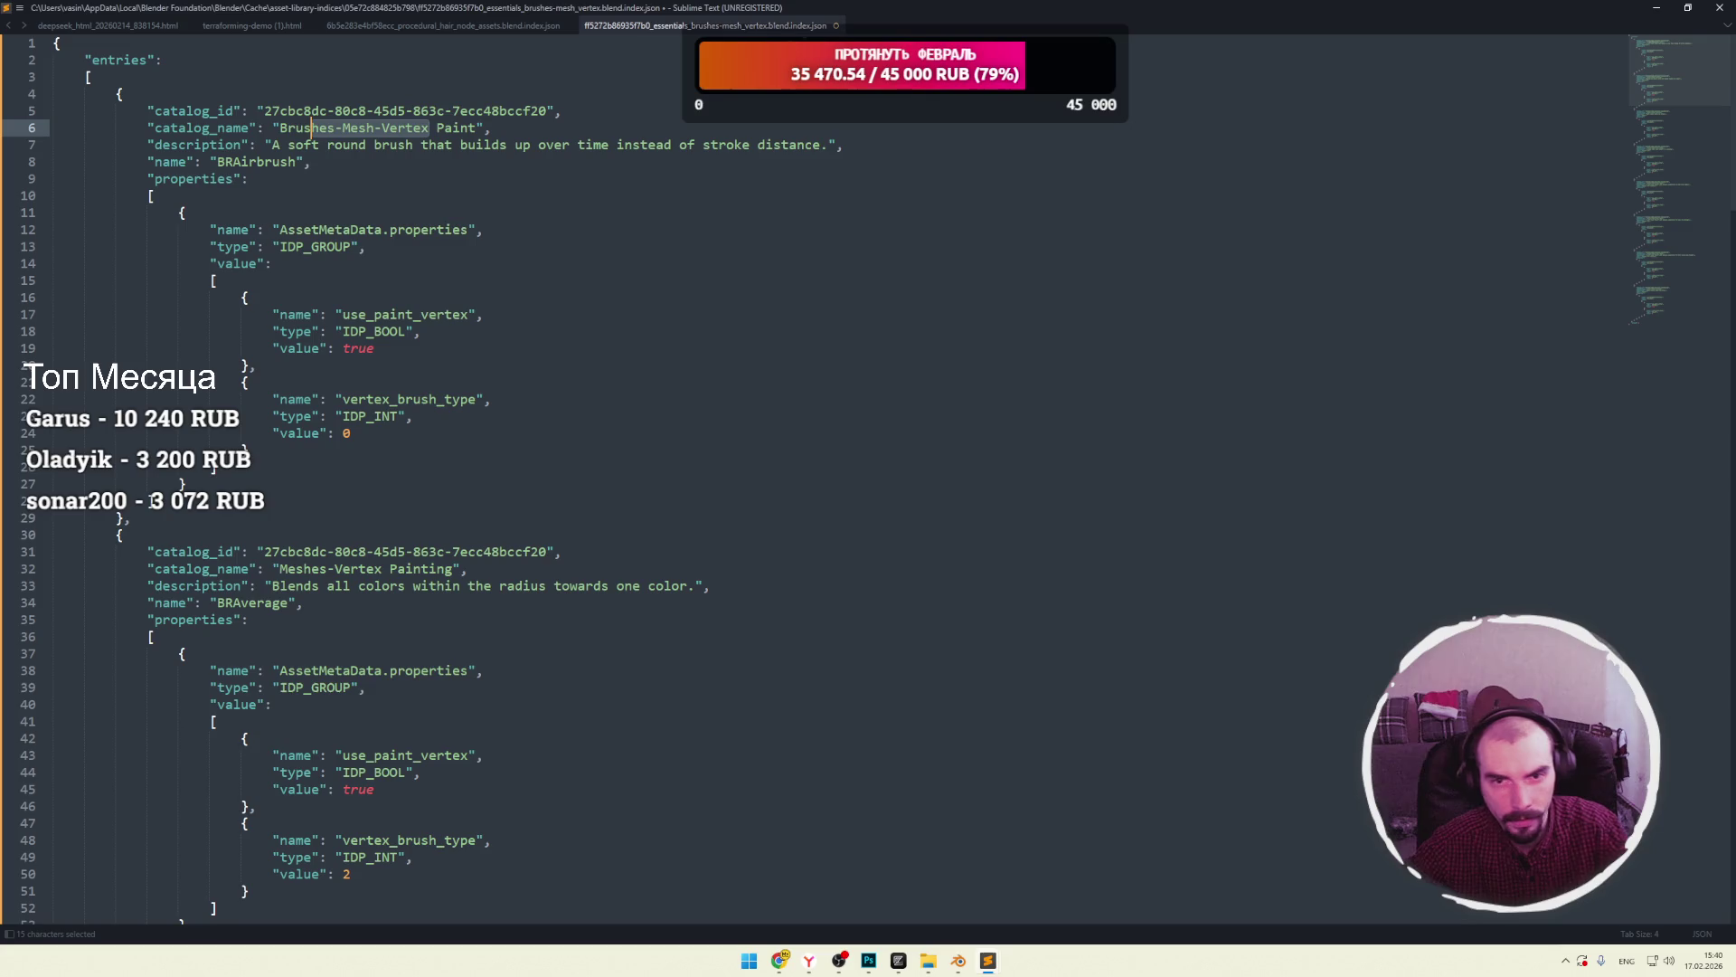
Close the index JSON tabs, discarding the unsaved changes.
{"action": "left_click", "coordinate": [837, 25]}
{"action": "left_click", "coordinate": [905, 534]}
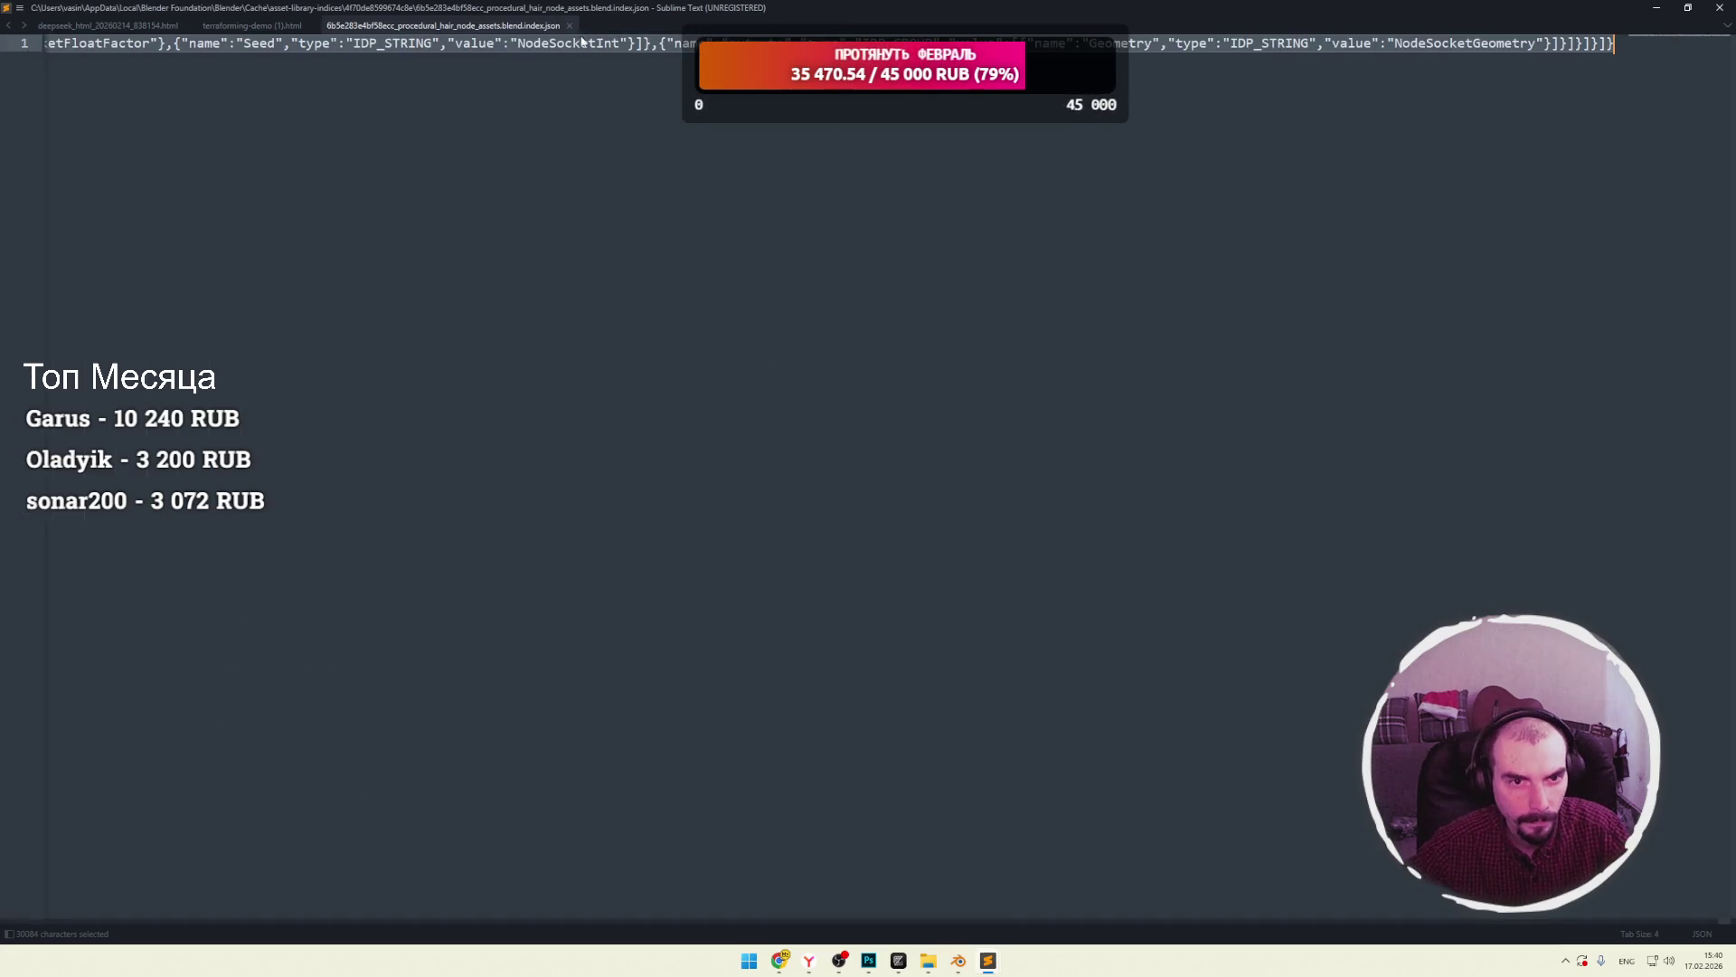
{"action": "left_click", "coordinate": [570, 25]}
{"action": "left_click", "coordinate": [311, 24]}
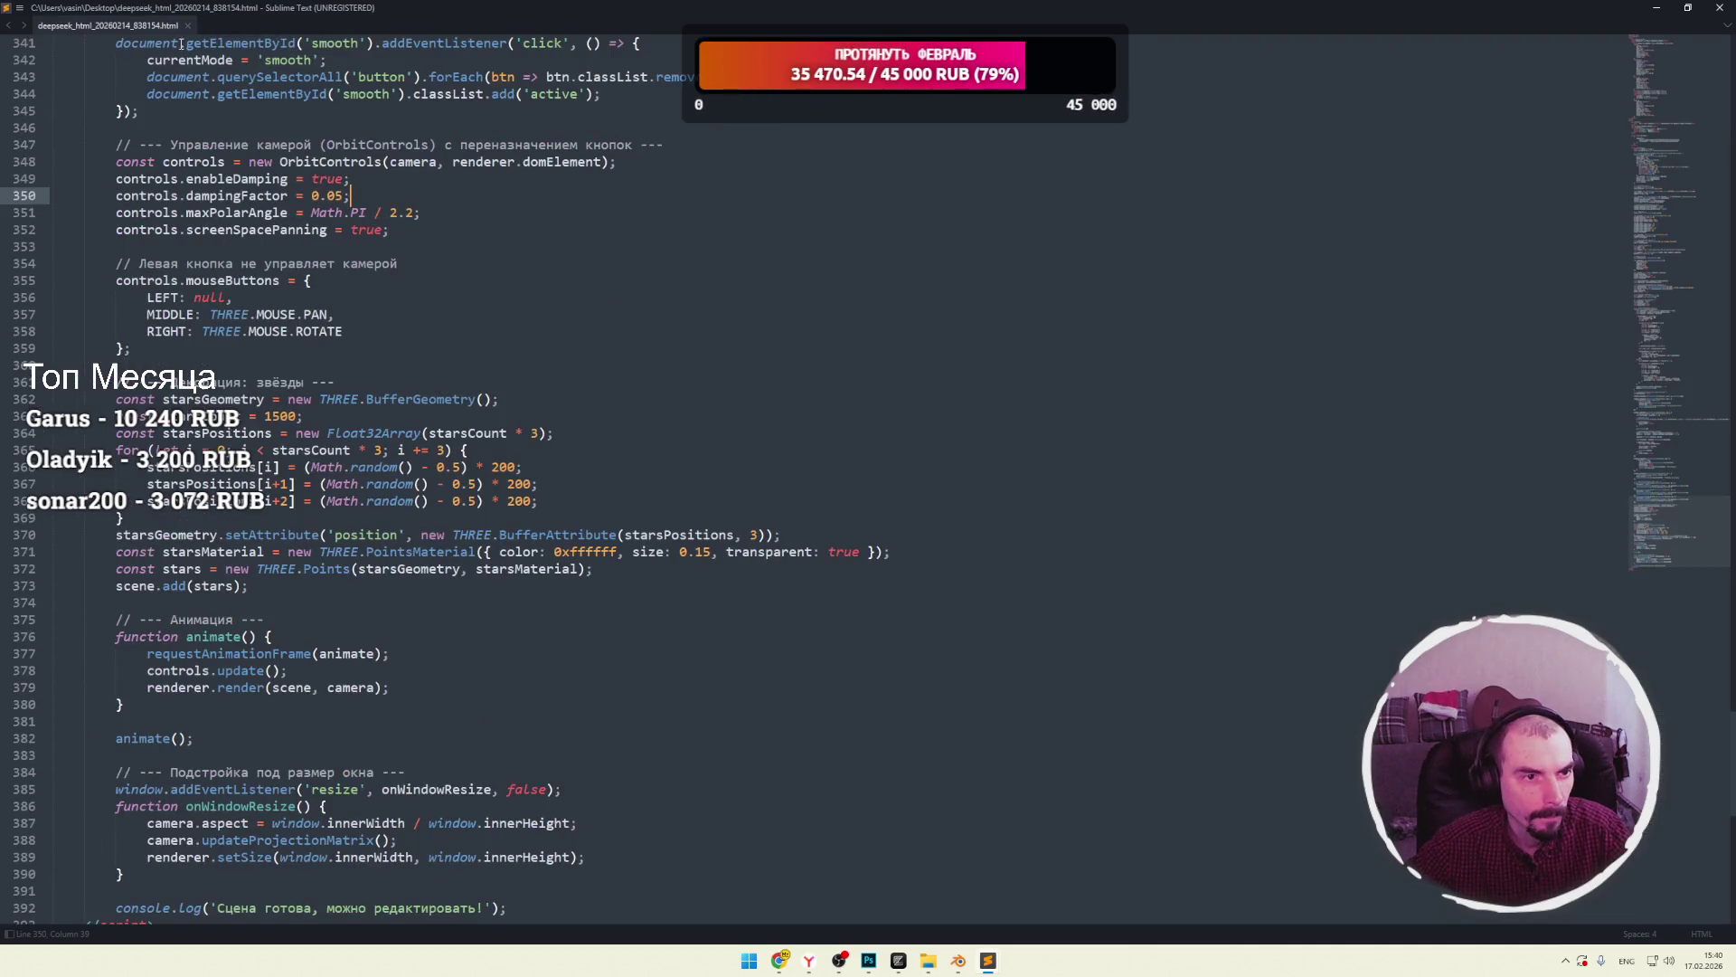
Close the editor file and open the procedural hair node JSON index from the asset-library-indices folder.
{"action": "left_click", "coordinate": [186, 26]}
{"action": "left_click", "coordinate": [928, 961]}
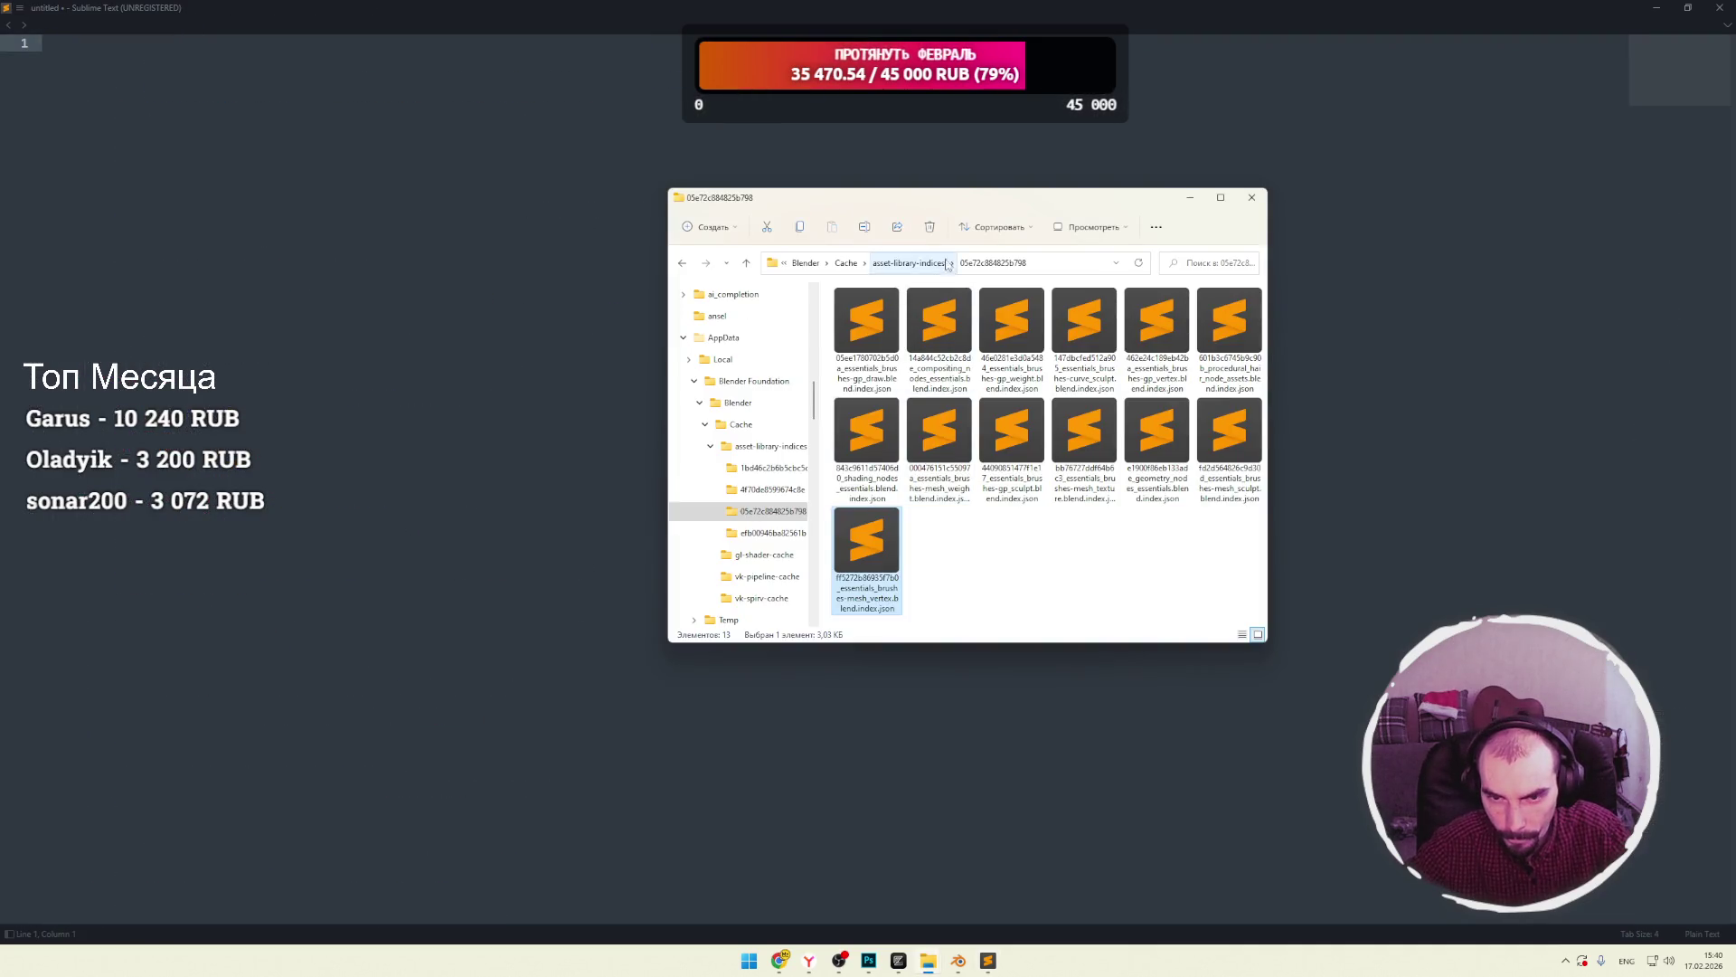
{"action": "key", "text": "alt+Up"}
{"action": "double_click", "coordinate": [895, 378]}
{"action": "left_click", "coordinate": [885, 372]}
{"action": "left_click", "coordinate": [966, 388]}
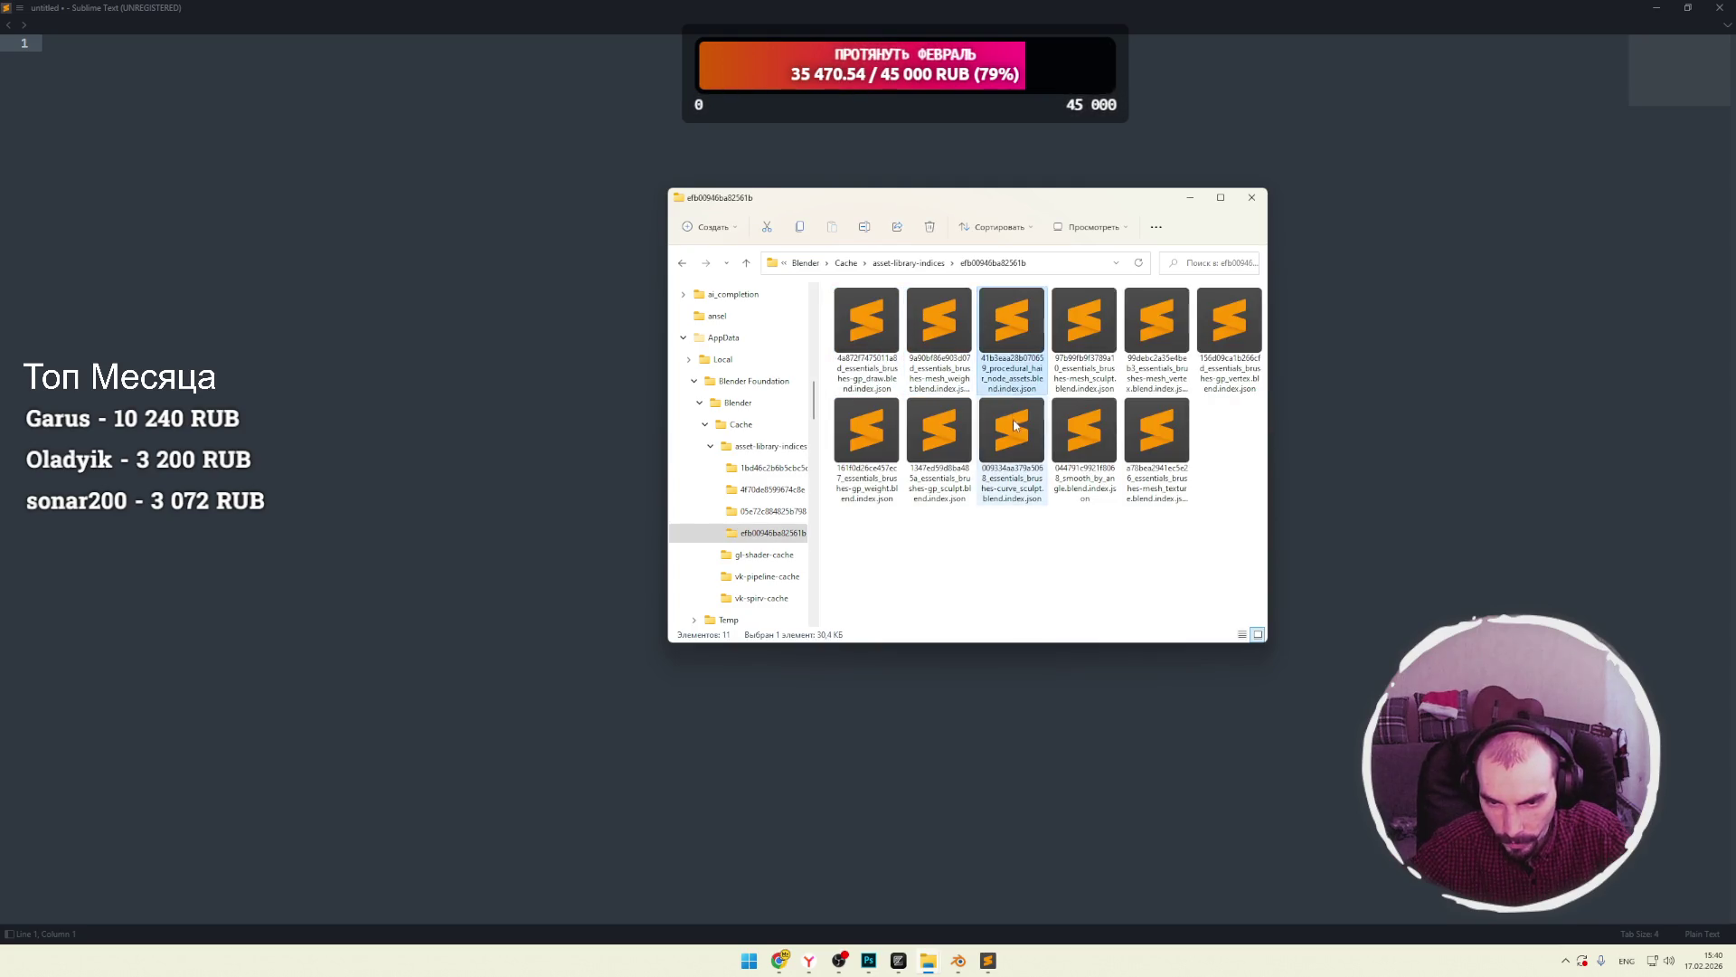
{"action": "left_click", "coordinate": [1024, 355]}
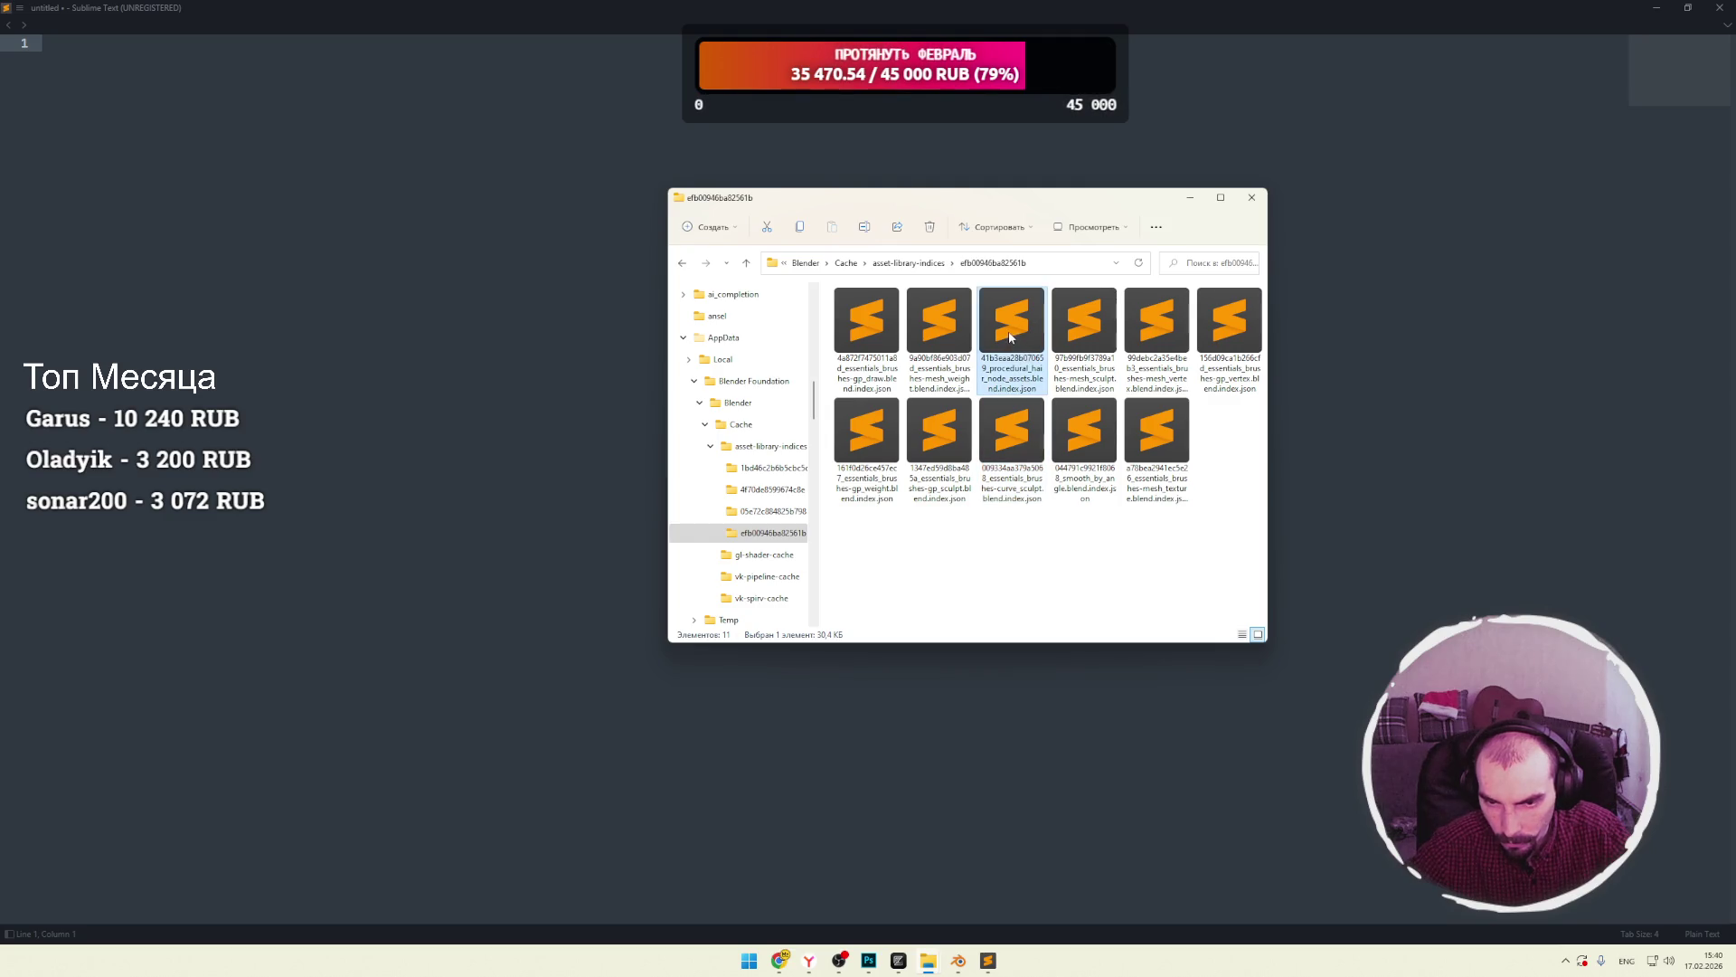
{"action": "double_click", "coordinate": [1010, 337]}
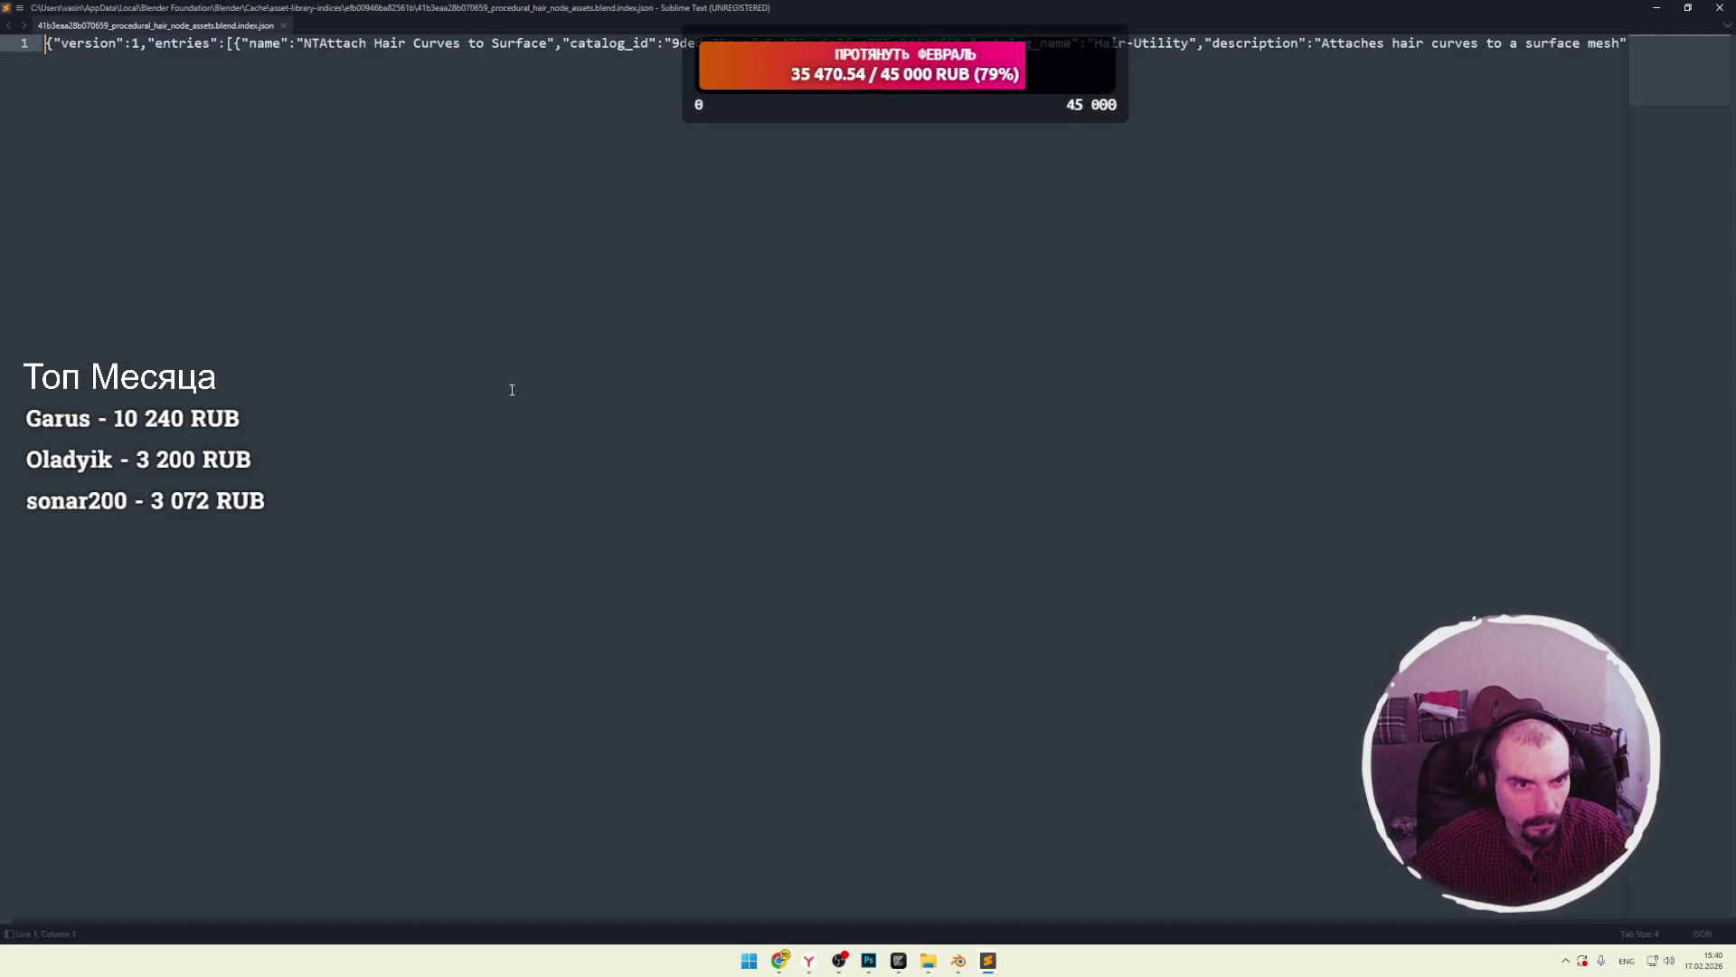
Cut all the JSON text out of the Sublime document and move Explorer up to Blender's Cache folder.
{"action": "key", "text": "ctrl+a"}
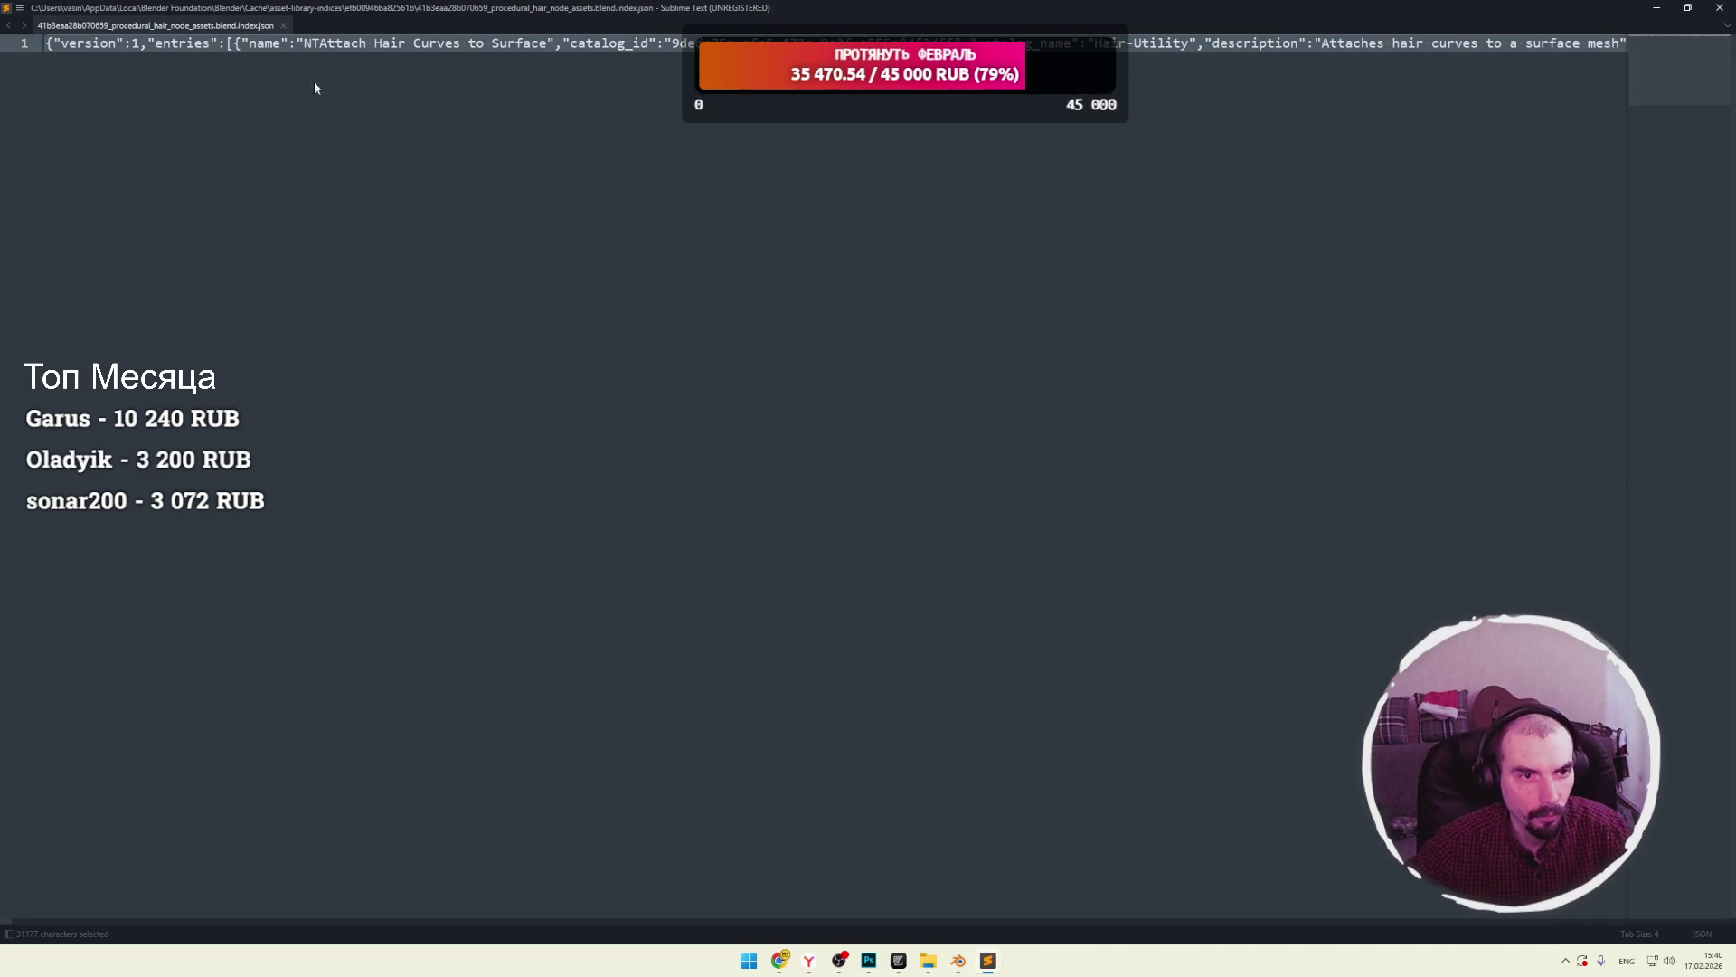
{"action": "key", "text": "ctrl+x"}
{"action": "key", "text": "alt+Tab"}
{"action": "left_click", "coordinate": [910, 267]}
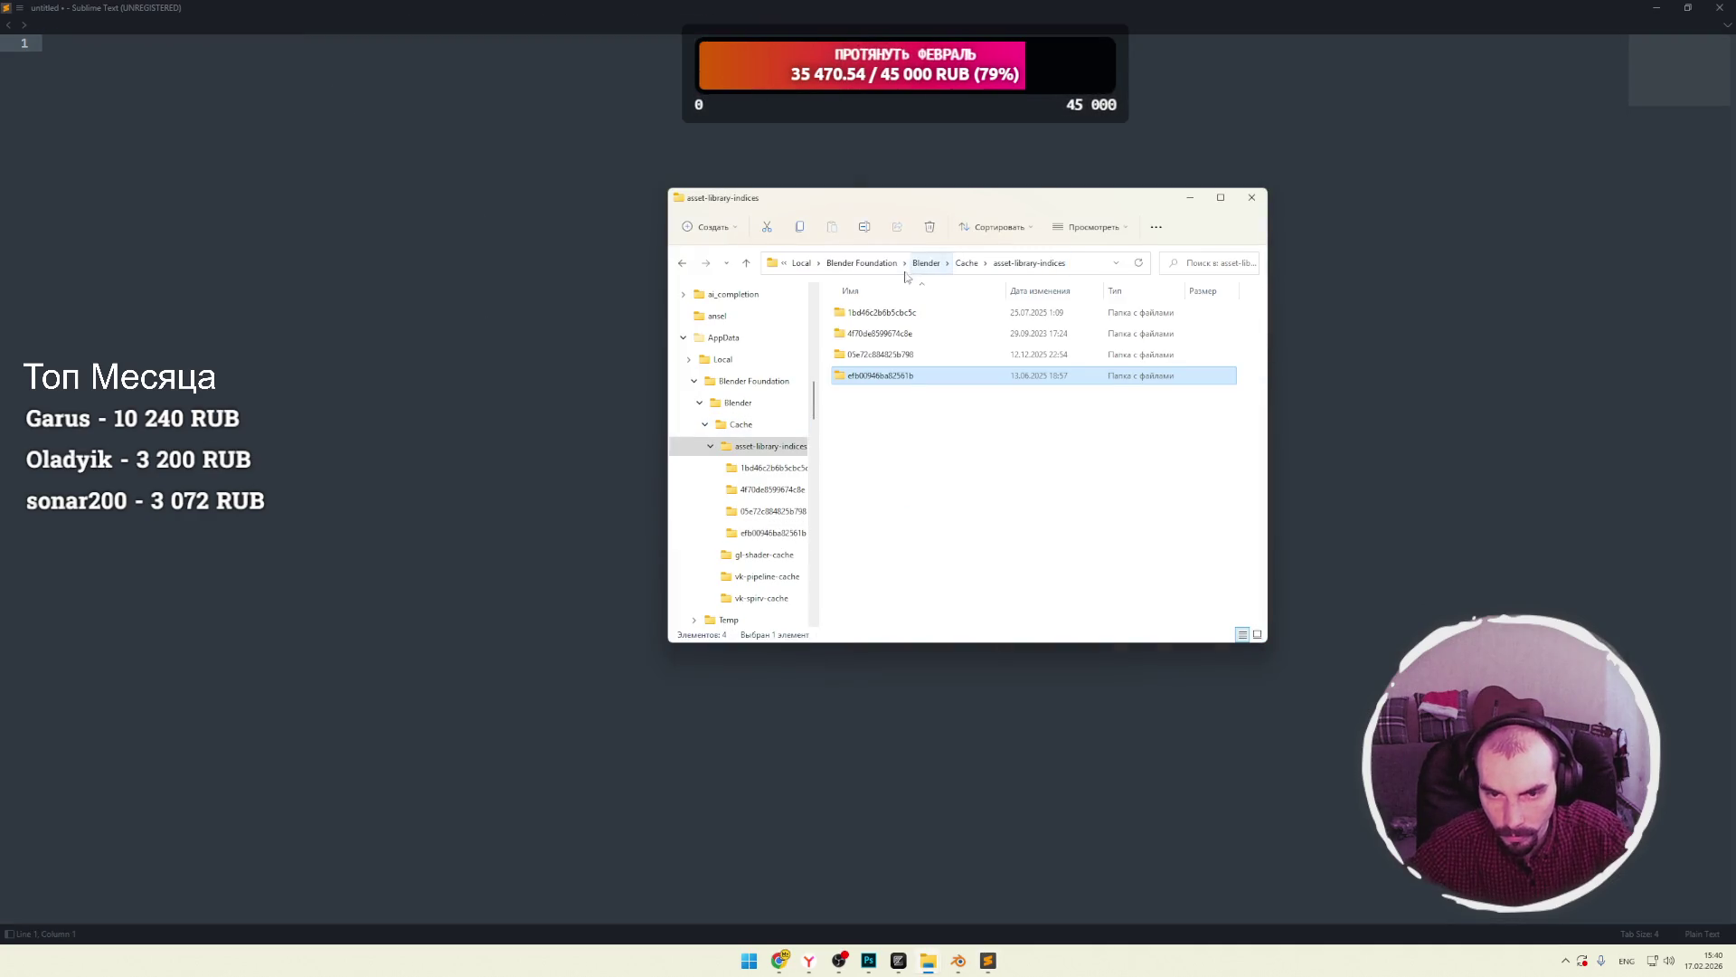
{"action": "left_click", "coordinate": [966, 262]}
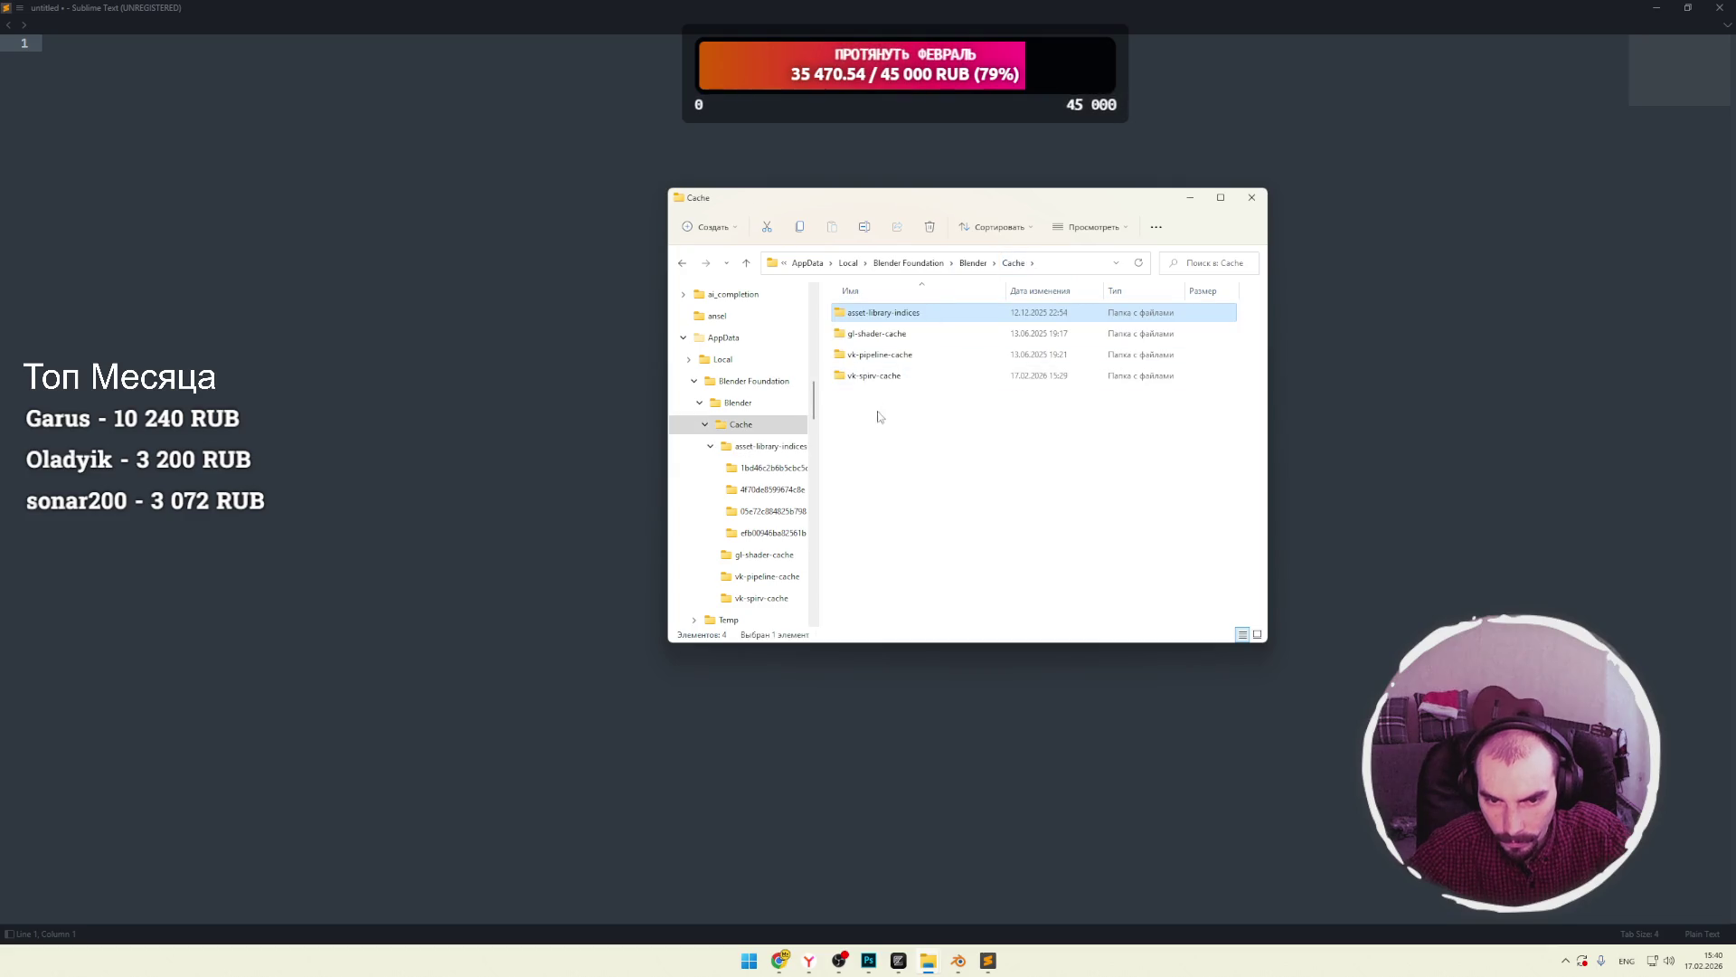
{"action": "key", "text": "alt+Tab"}
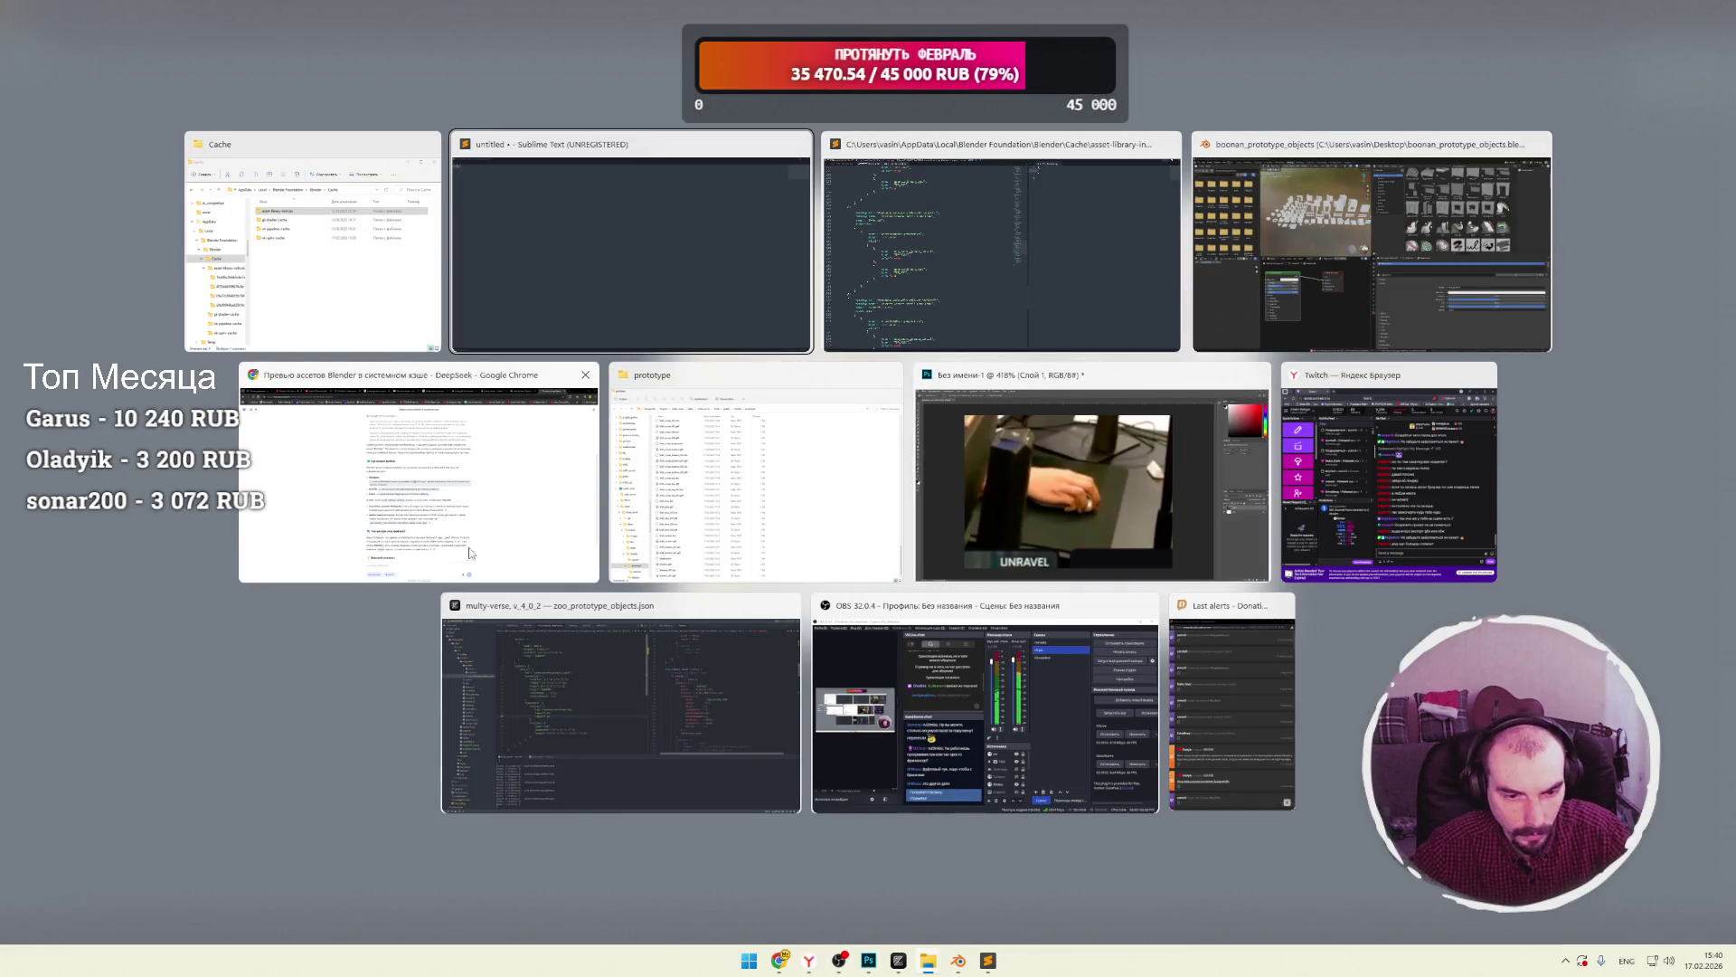
Select the Windows cache path in the DeepSeek answer, then return to Explorer.
{"action": "left_click", "coordinate": [455, 552]}
{"action": "left_click_drag", "start_coordinate": [696, 475], "coordinate": [981, 455]}
{"action": "left_click", "coordinate": [1064, 455]}
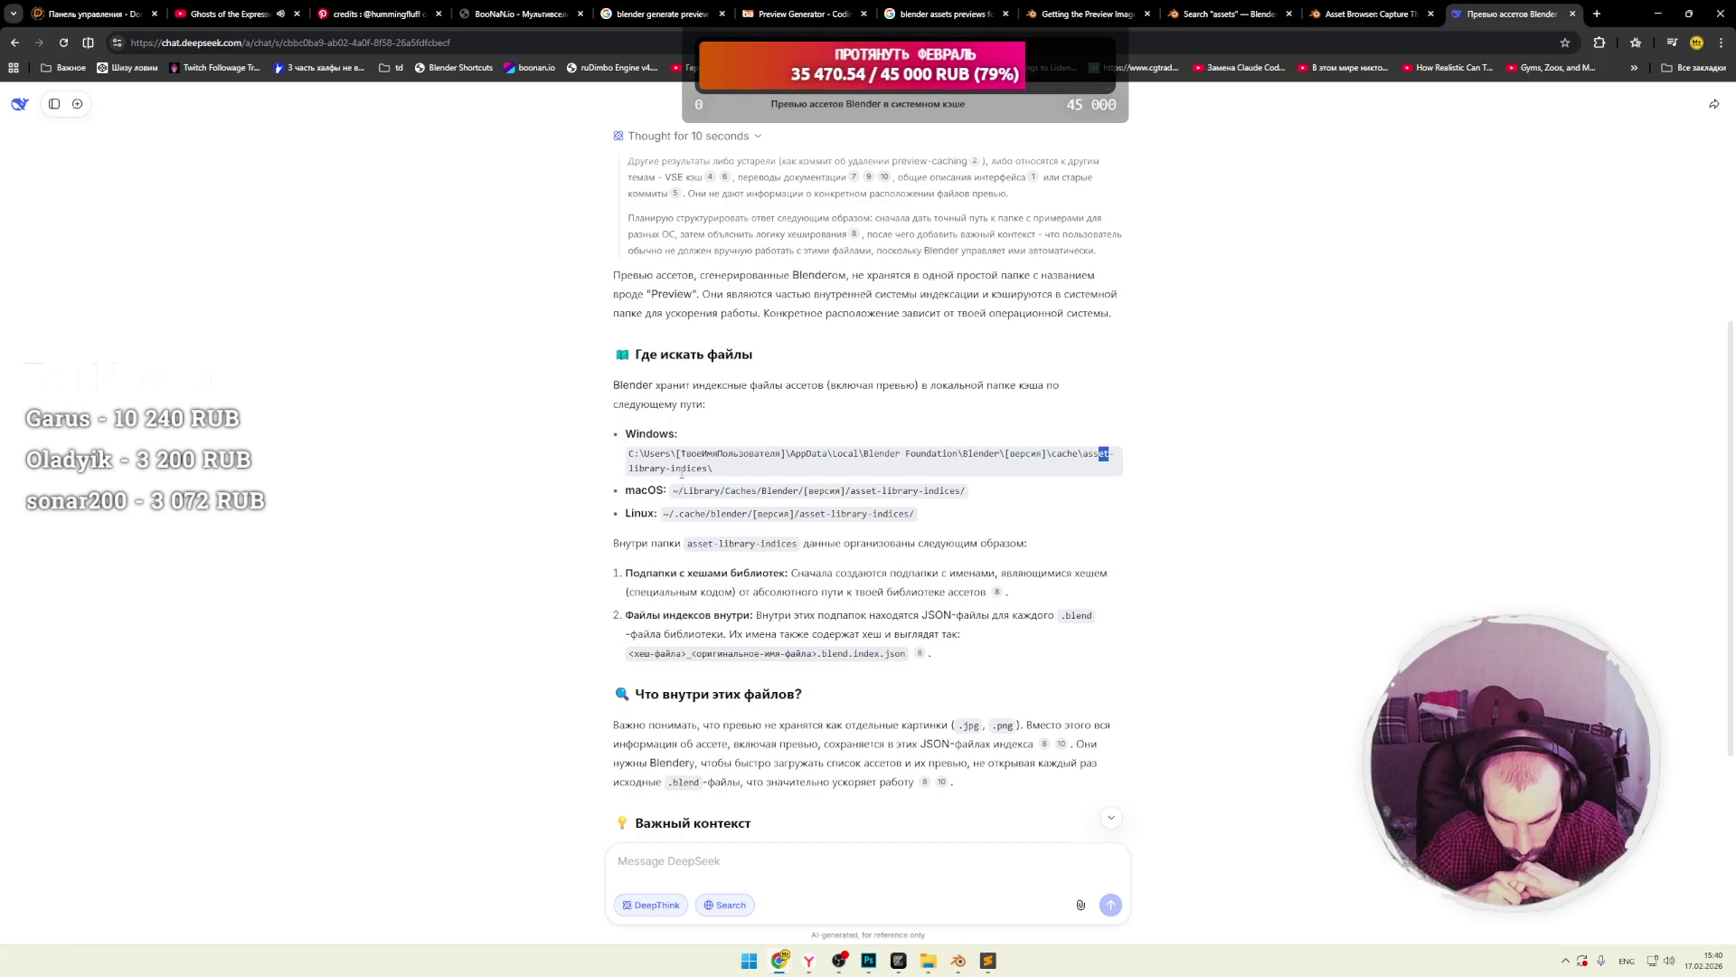
{"action": "key", "text": "alt+Tab"}
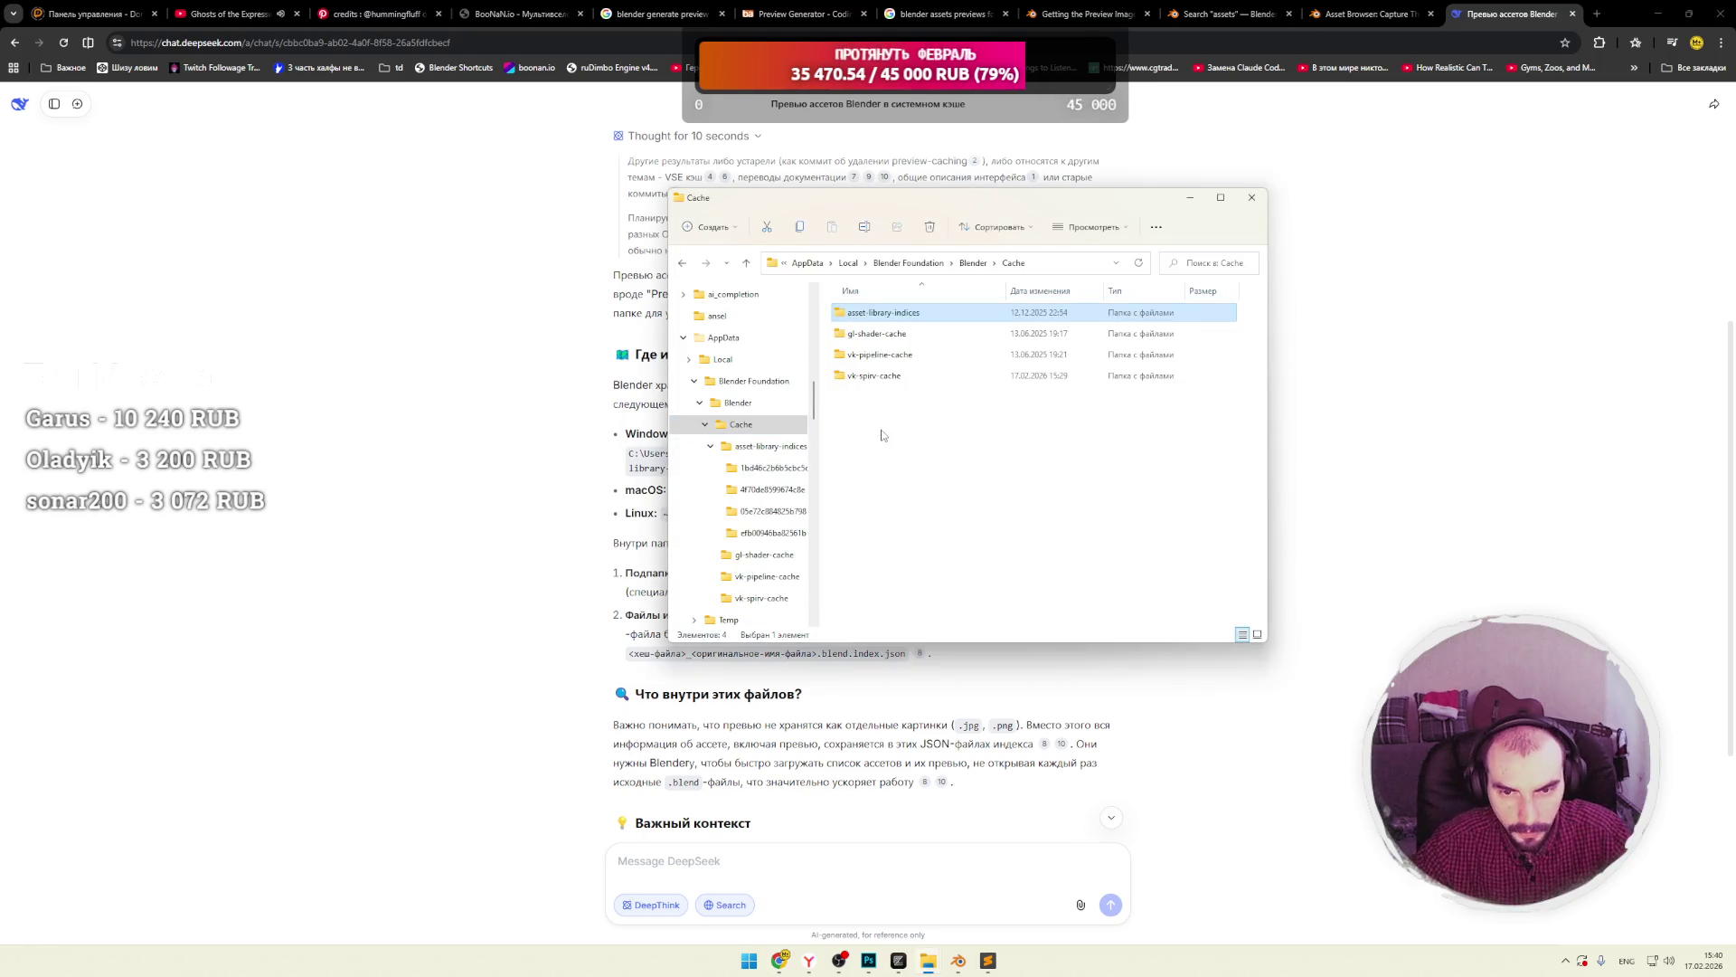
Go up to the Blender folder and check the Cache folder's advanced attributes without changing them.
{"action": "left_click", "coordinate": [973, 263]}
{"action": "right_click", "coordinate": [884, 315]}
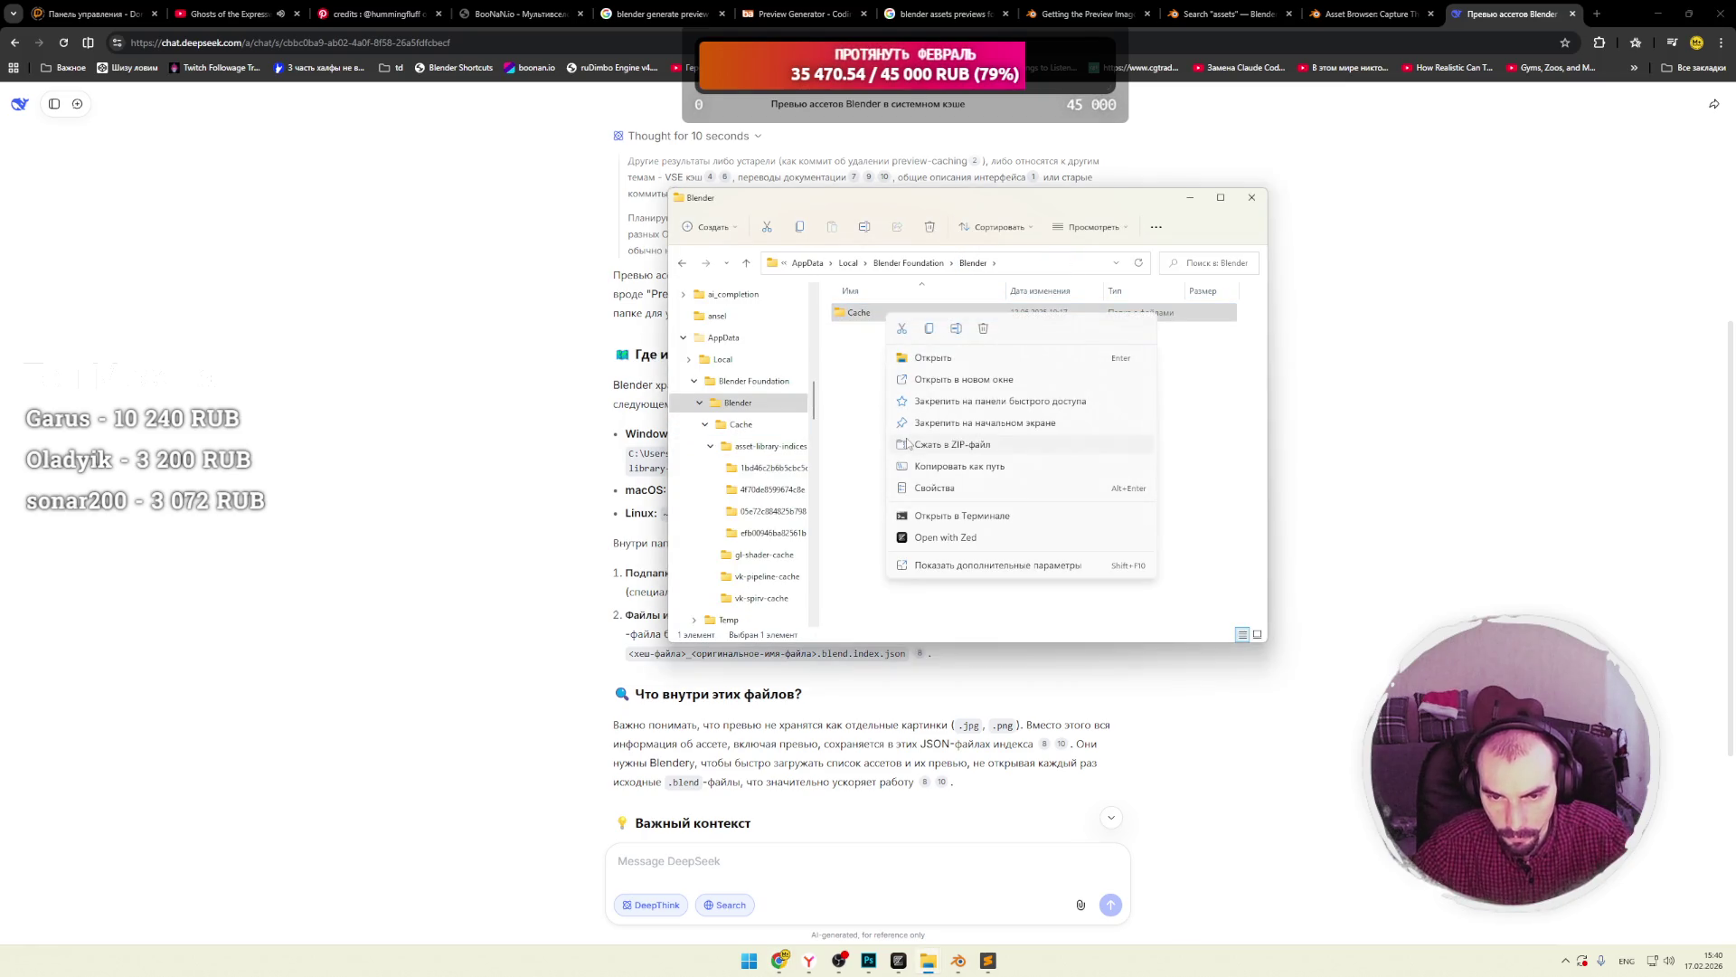
{"action": "left_click", "coordinate": [937, 488]}
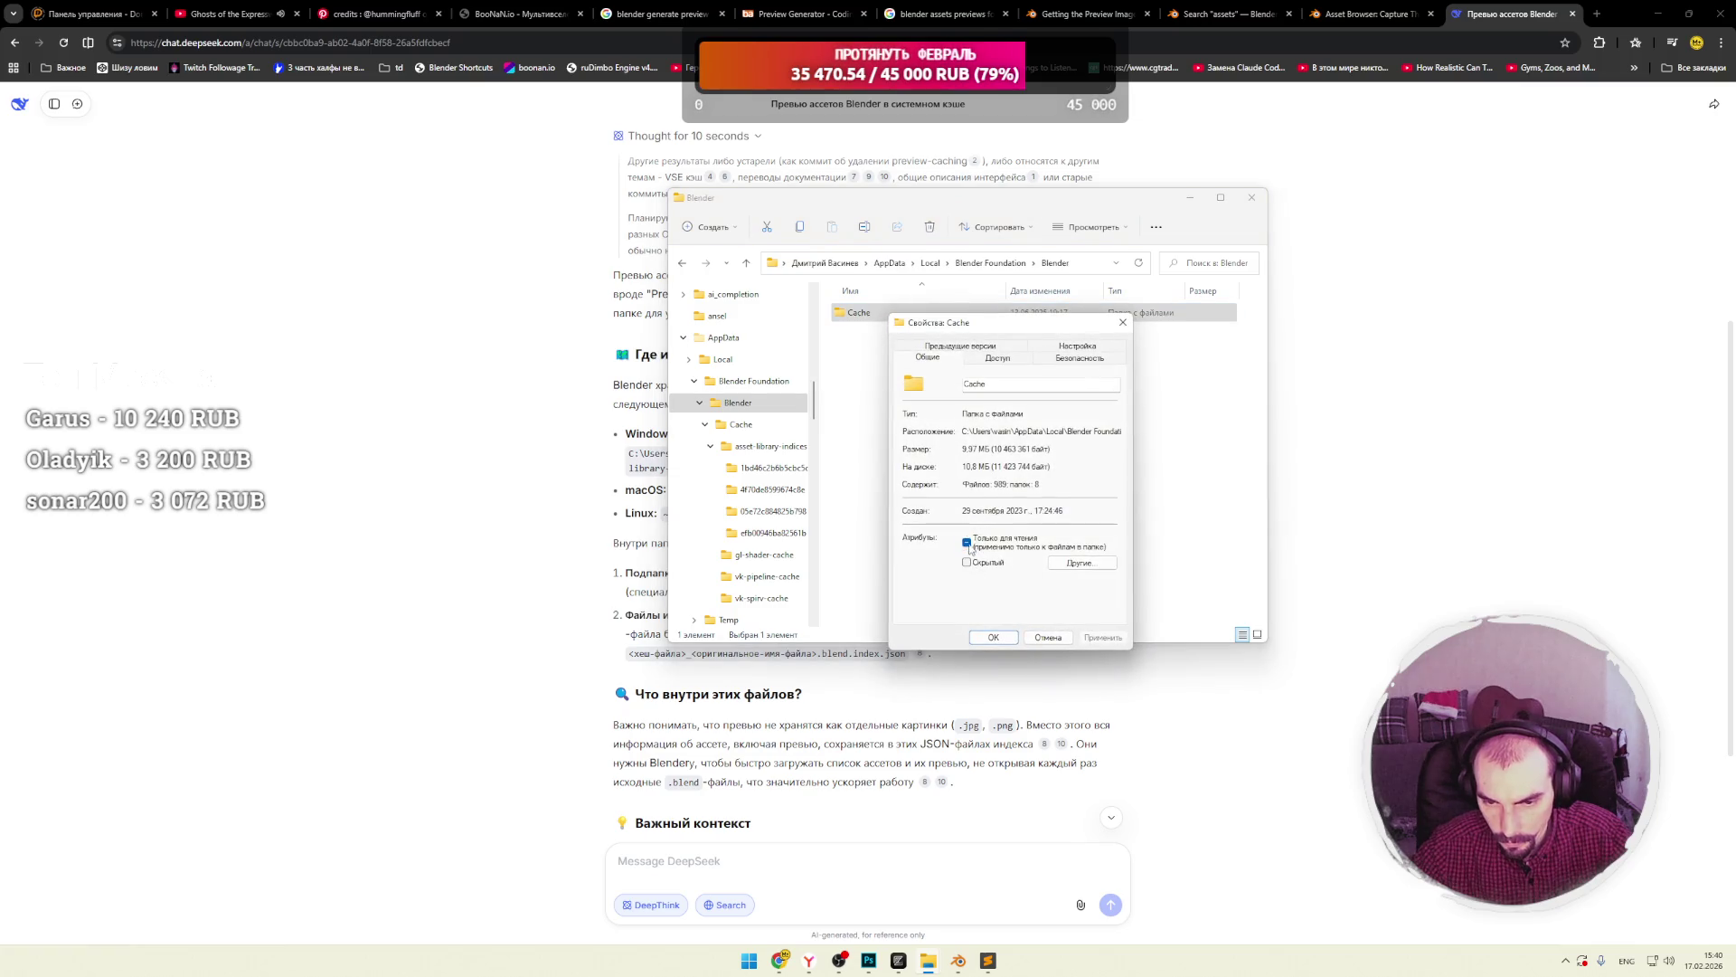
{"action": "left_click", "coordinate": [1082, 563]}
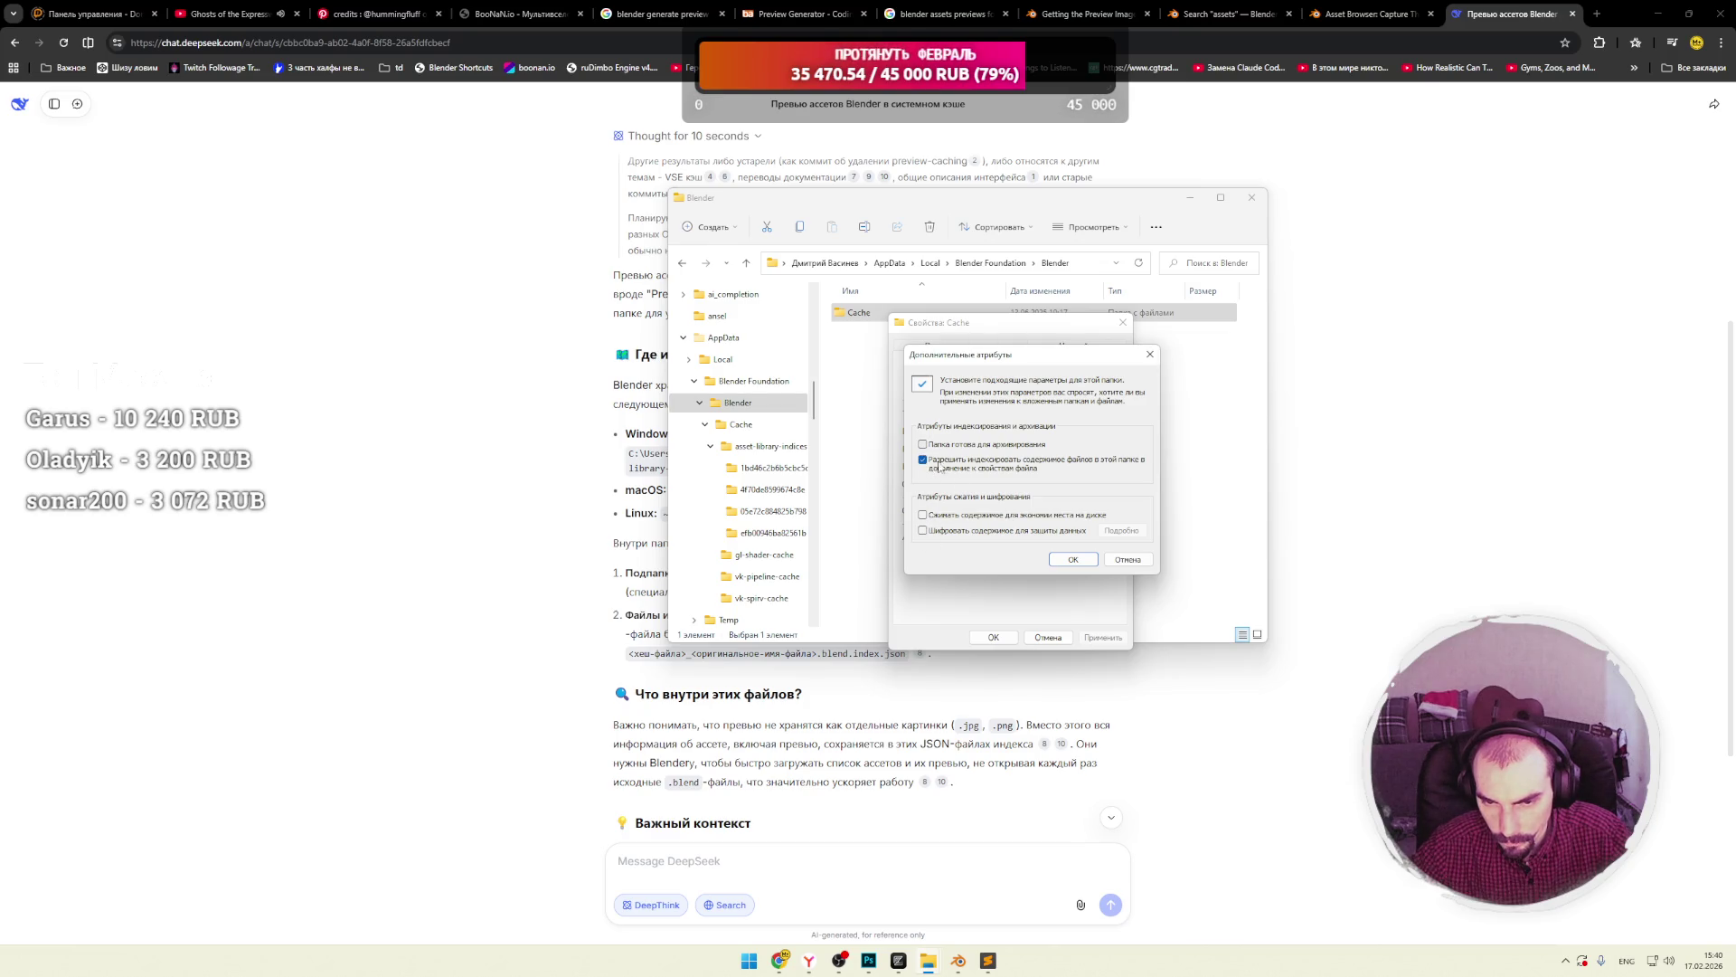
{"action": "left_click", "coordinate": [1126, 560]}
Browse the Cache properties sections, including Previous Versions and the Customize content-type option, then close.
{"action": "left_click", "coordinate": [1056, 362]}
{"action": "left_click", "coordinate": [1004, 362]}
{"action": "left_click", "coordinate": [931, 362]}
{"action": "left_click", "coordinate": [974, 351]}
{"action": "left_click", "coordinate": [1038, 362]}
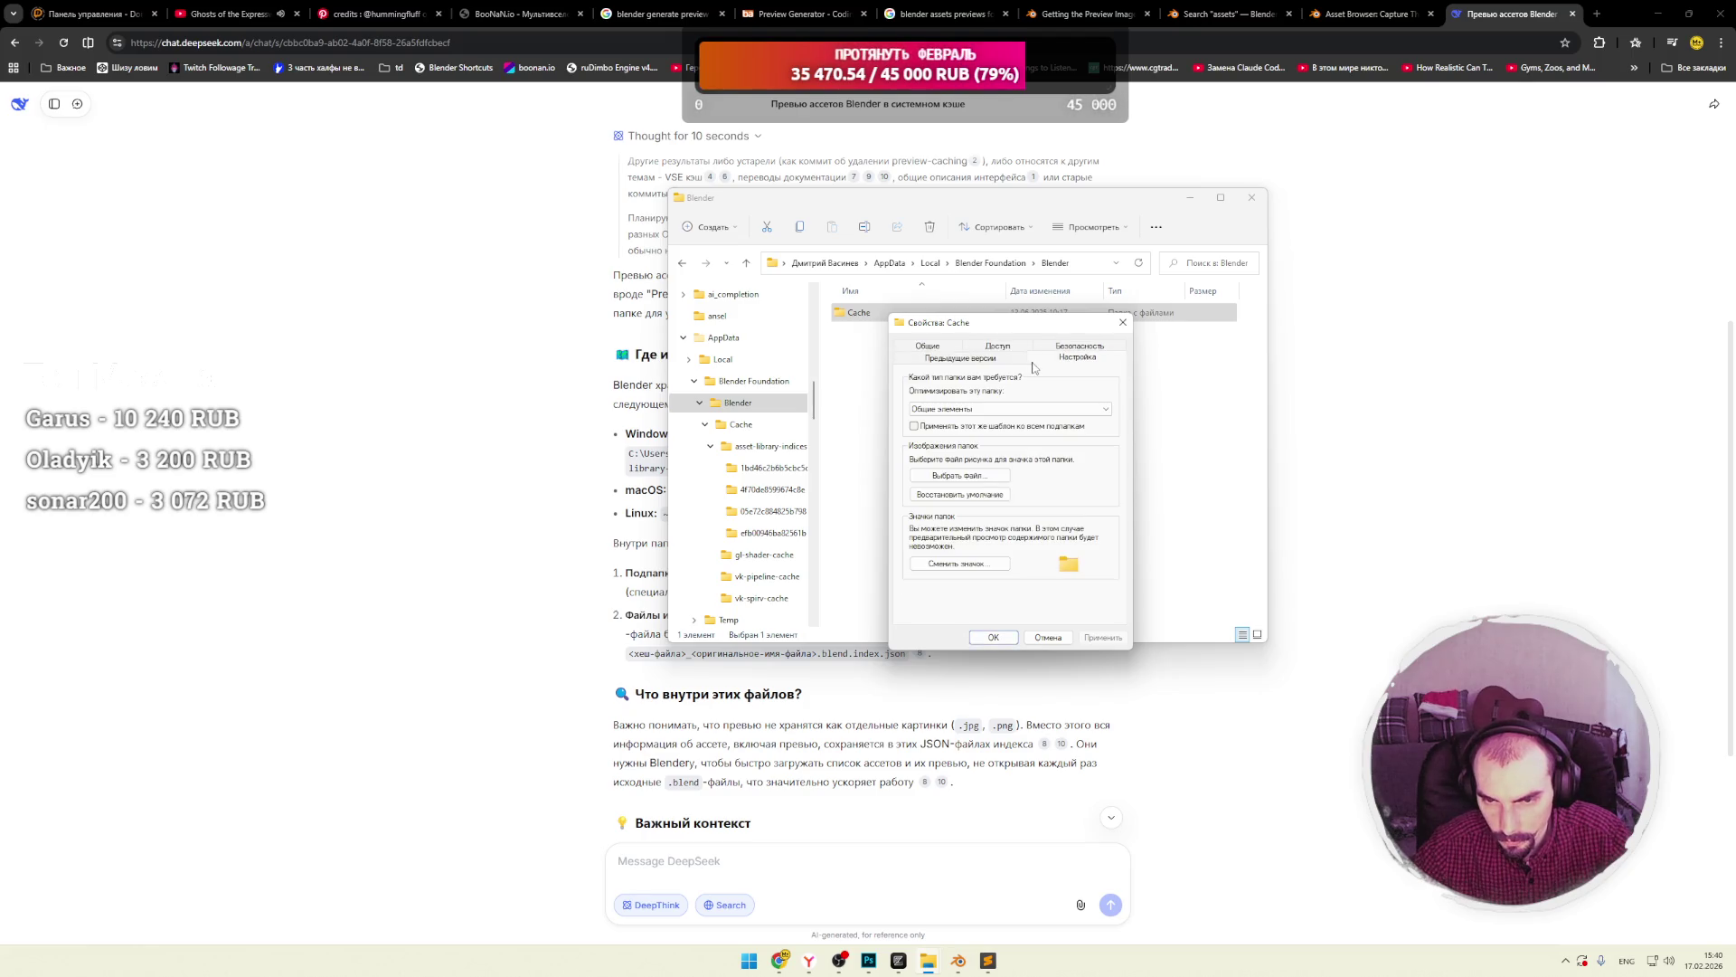
{"action": "left_click", "coordinate": [1009, 409]}
{"action": "left_click", "coordinate": [959, 408]}
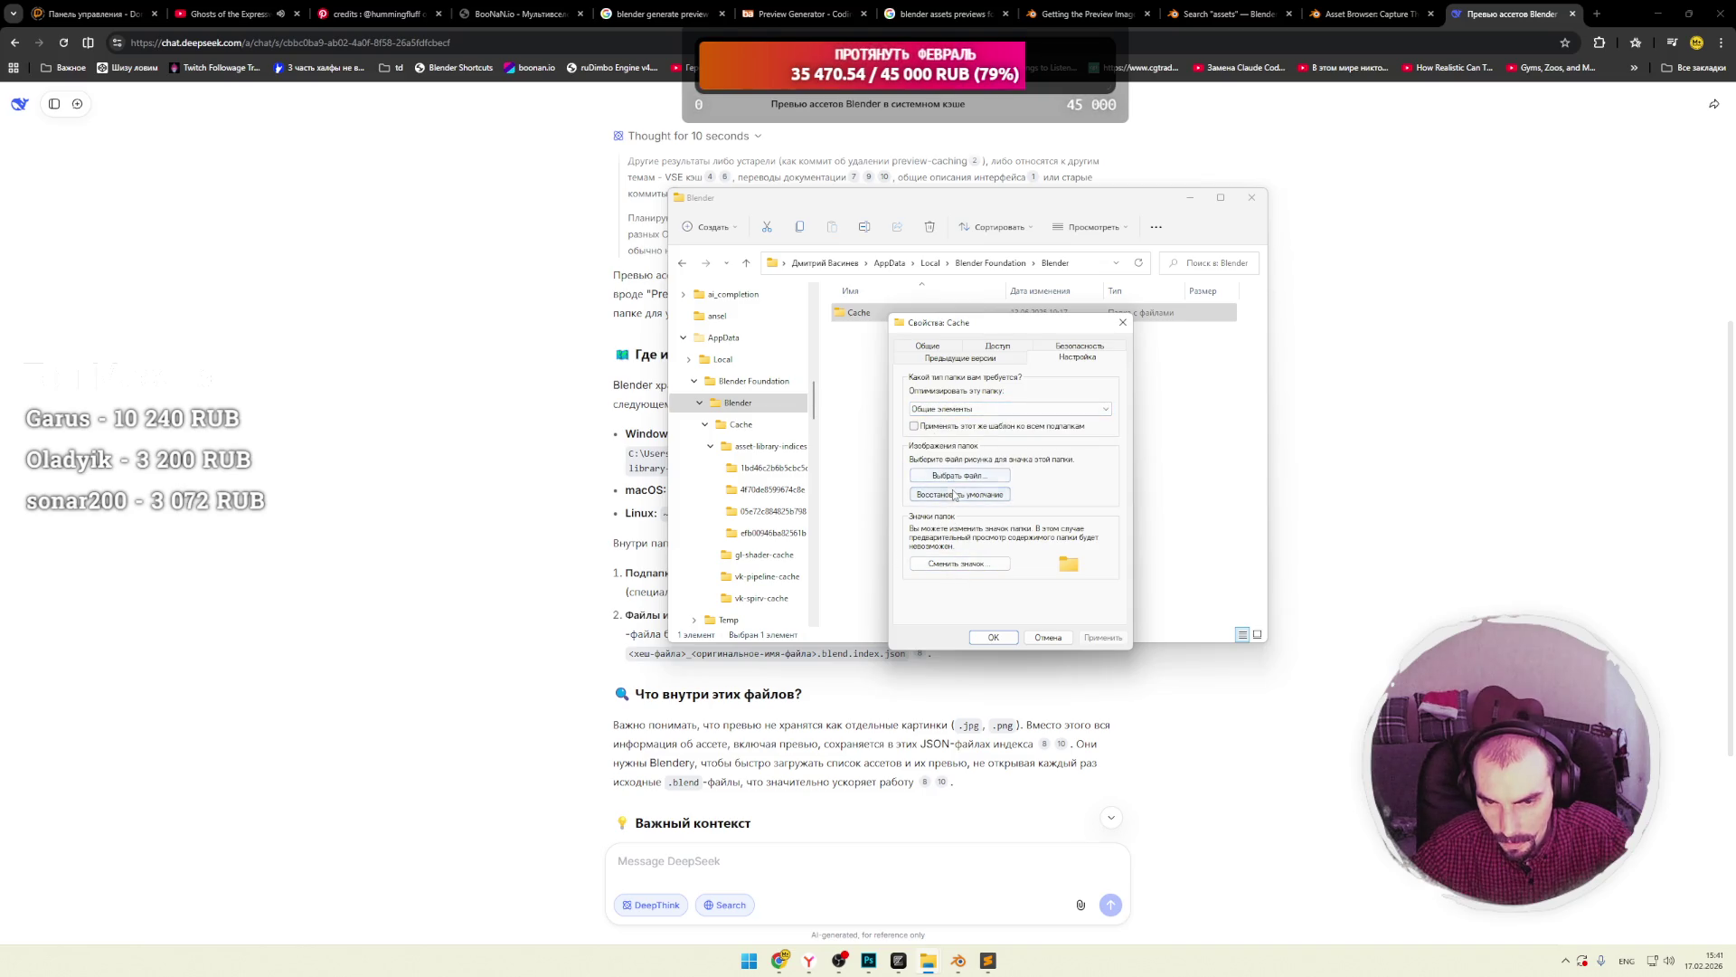
{"action": "left_click", "coordinate": [1048, 637]}
Reopen Cache properties and inspect its Security permissions in the permission editor, closing without changes.
{"action": "right_click", "coordinate": [870, 315]}
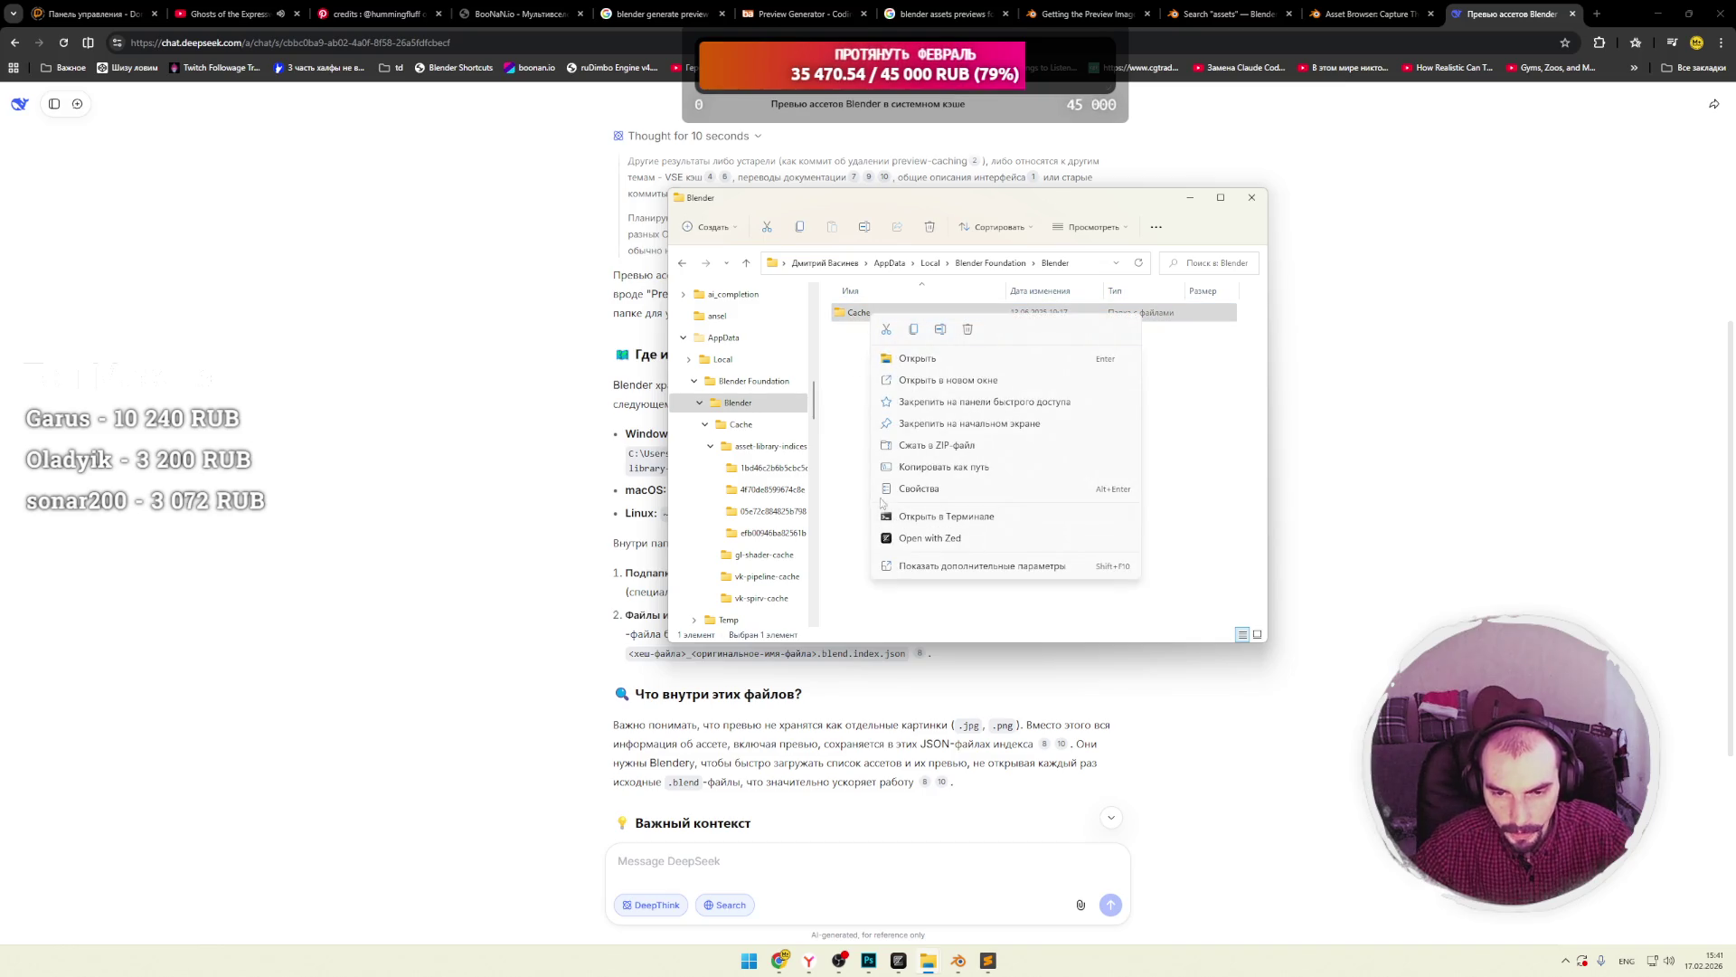
{"action": "left_click", "coordinate": [903, 489]}
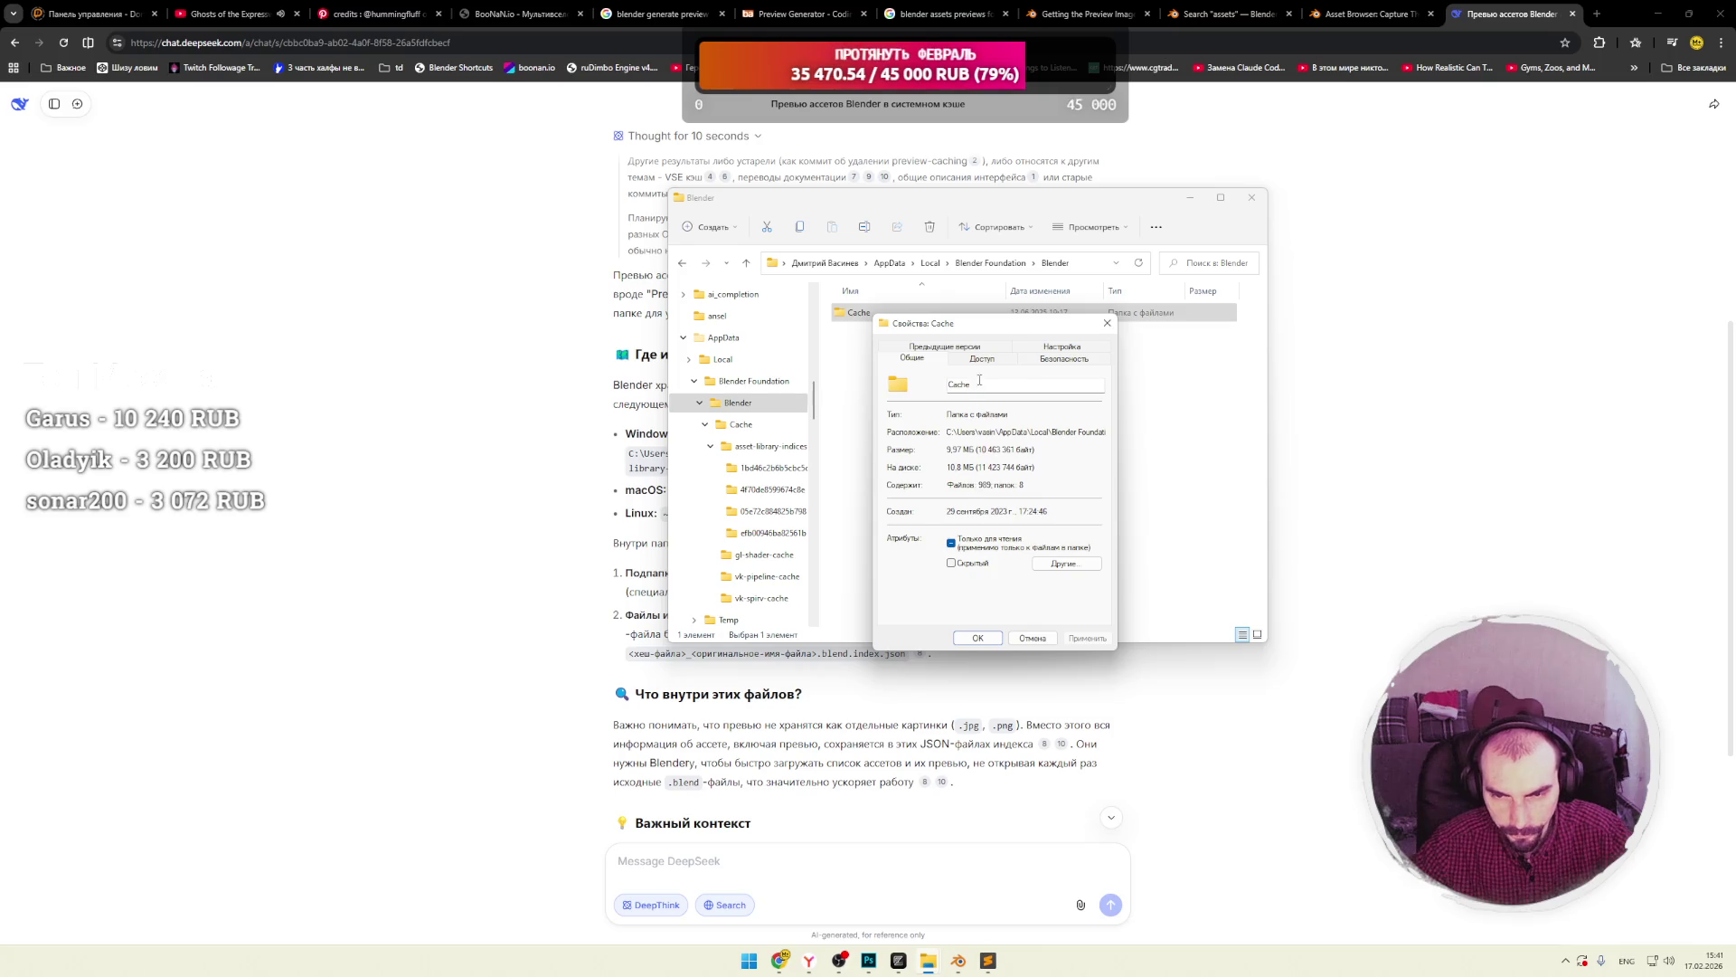
{"action": "left_click", "coordinate": [1047, 362]}
{"action": "left_click", "coordinate": [1069, 471]}
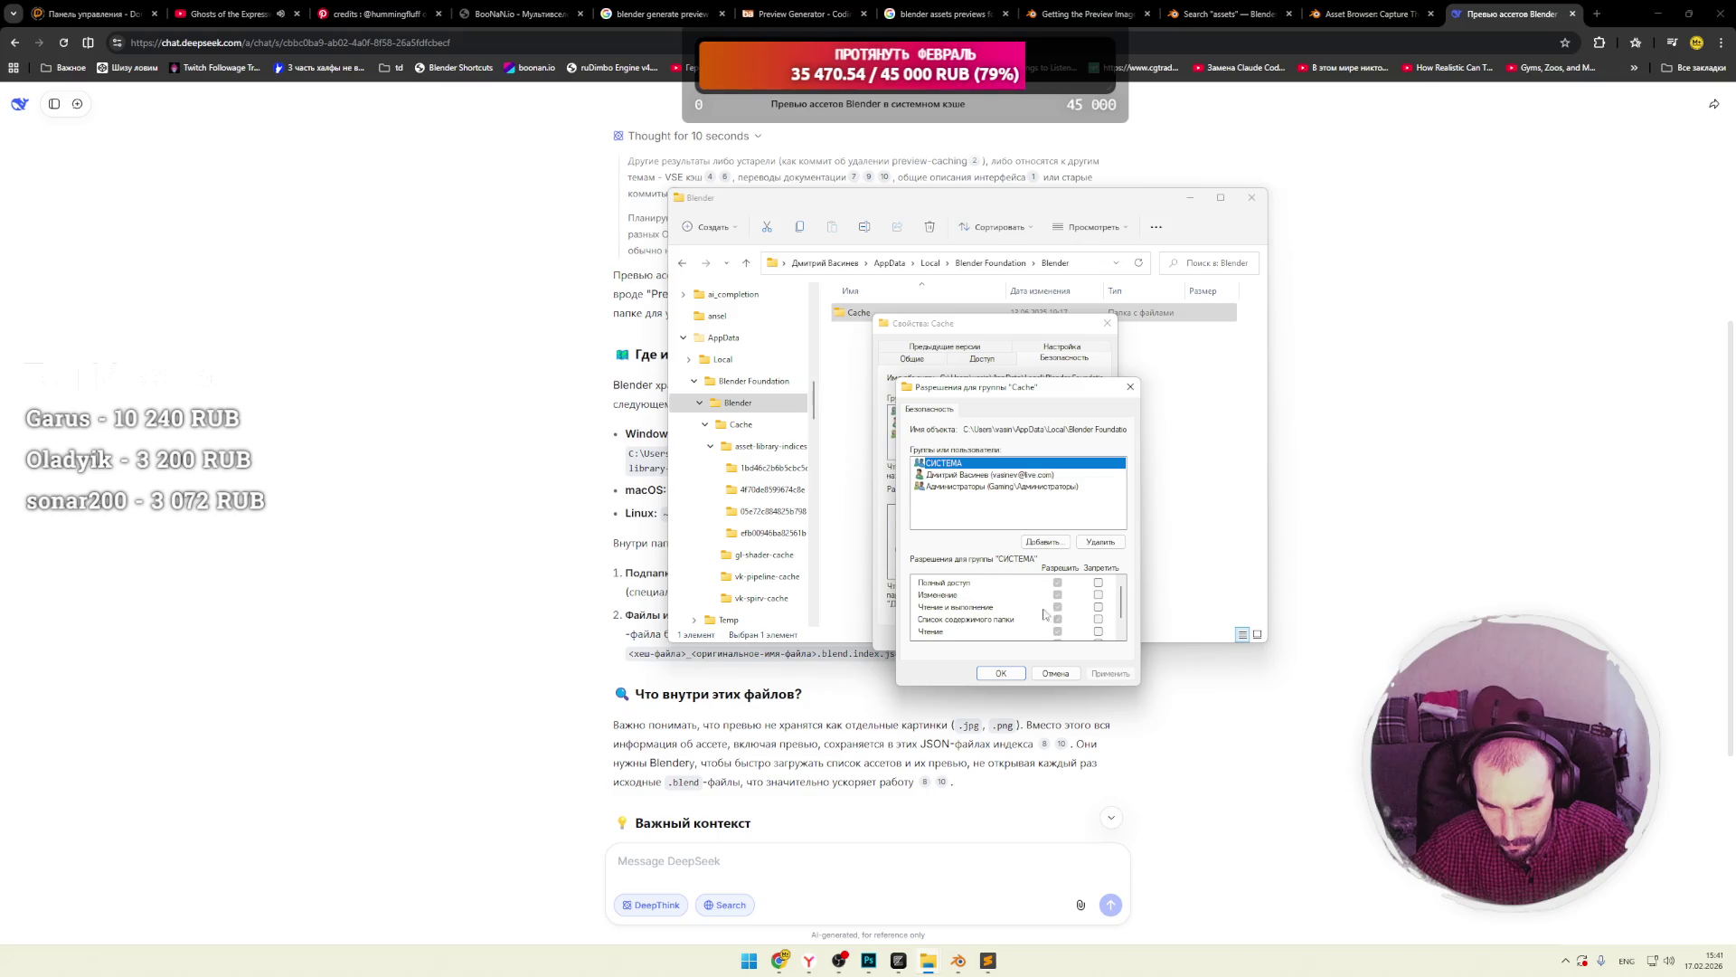
{"action": "scroll", "coordinate": [1039, 613], "scroll_direction": "down", "scroll_amount": 1}
{"action": "scroll", "coordinate": [1004, 615], "scroll_direction": "up", "scroll_amount": 2}
{"action": "left_click", "coordinate": [1129, 387]}
{"action": "left_click", "coordinate": [1107, 324]}
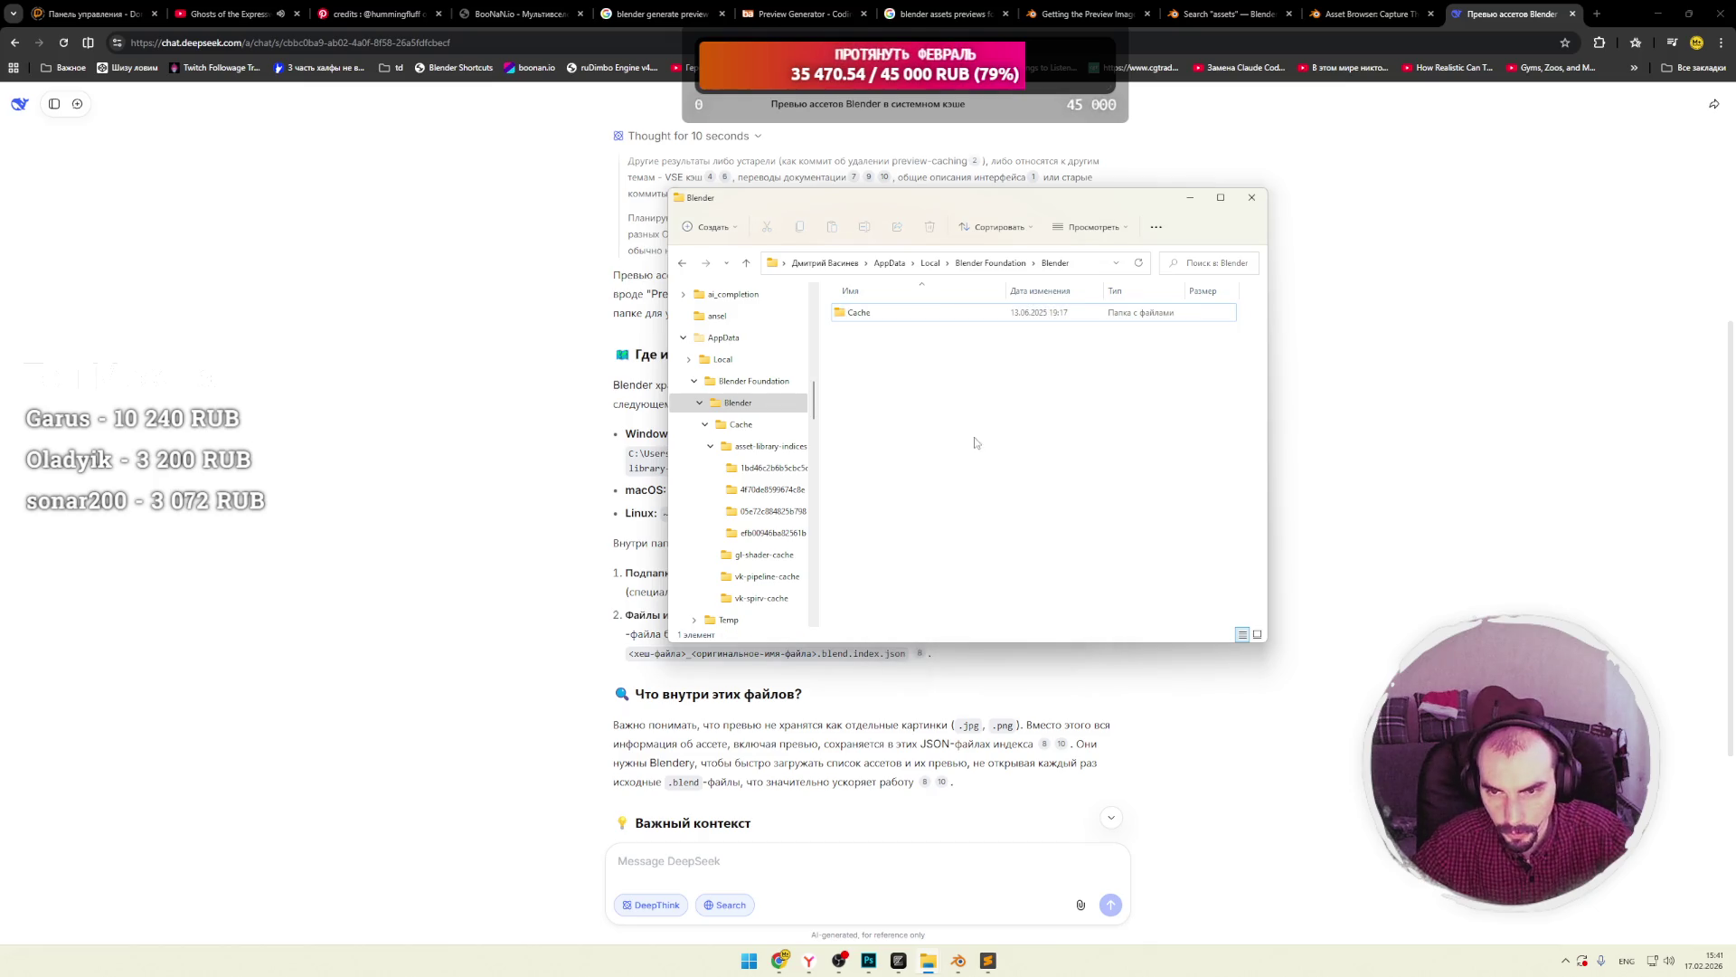
Open the Blender folder's properties and close them again.
{"action": "left_click", "coordinate": [1155, 228]}
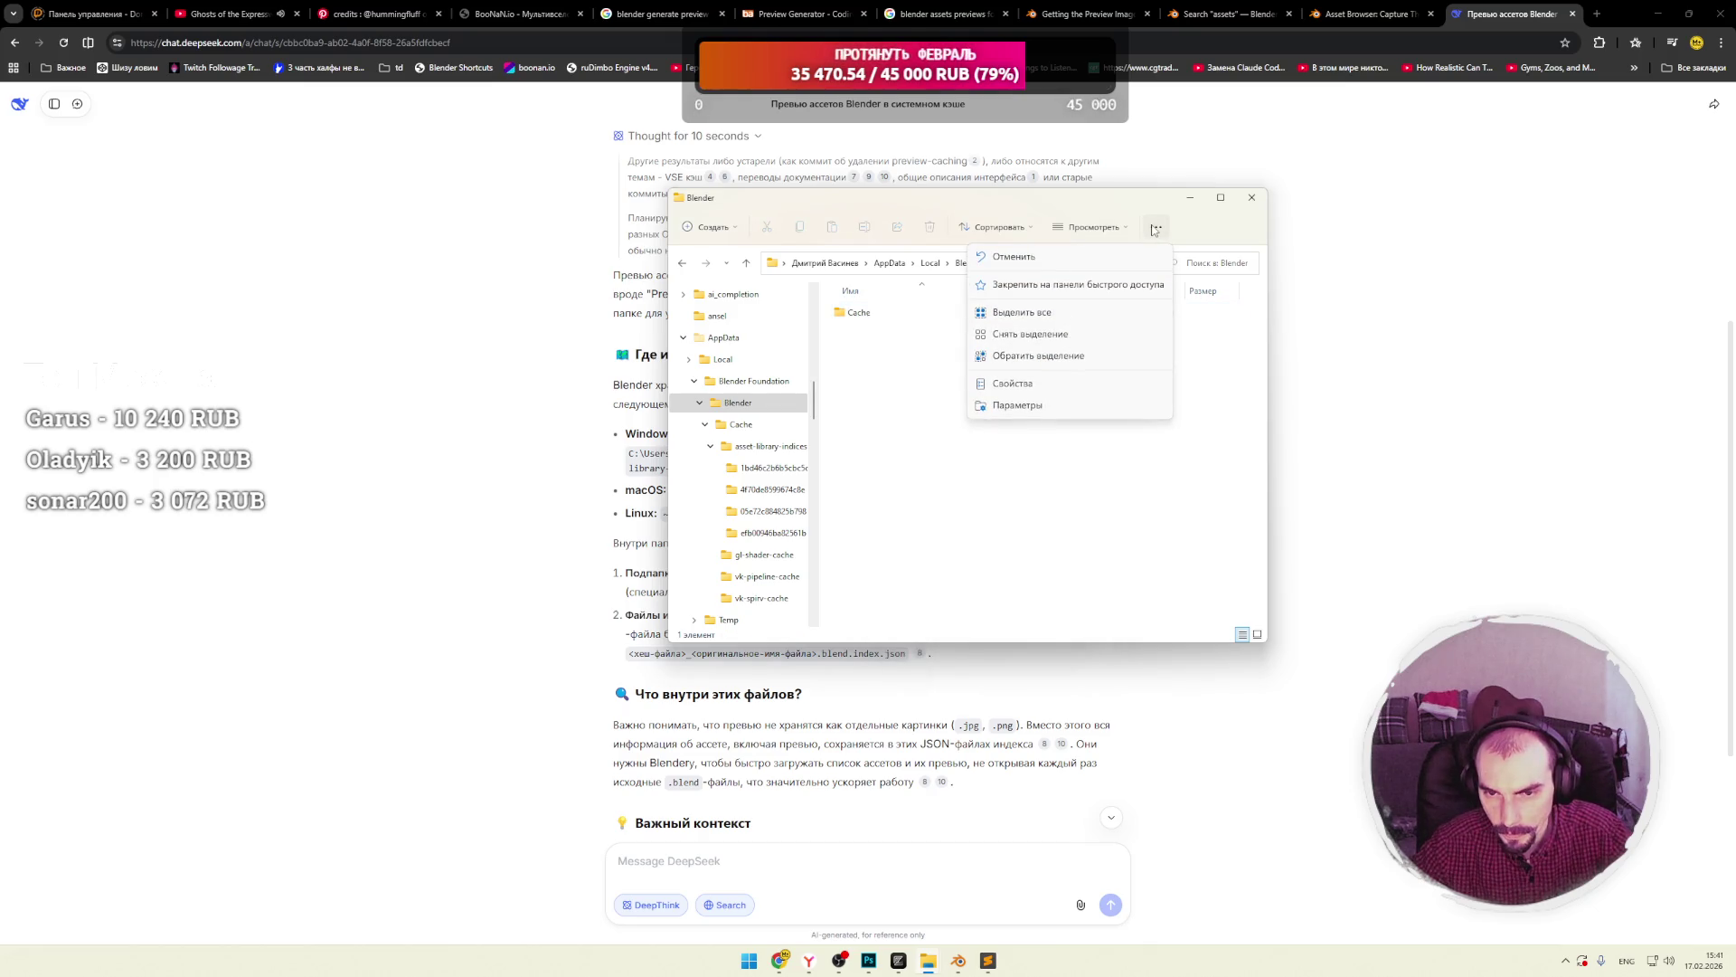
{"action": "left_click", "coordinate": [1011, 383]}
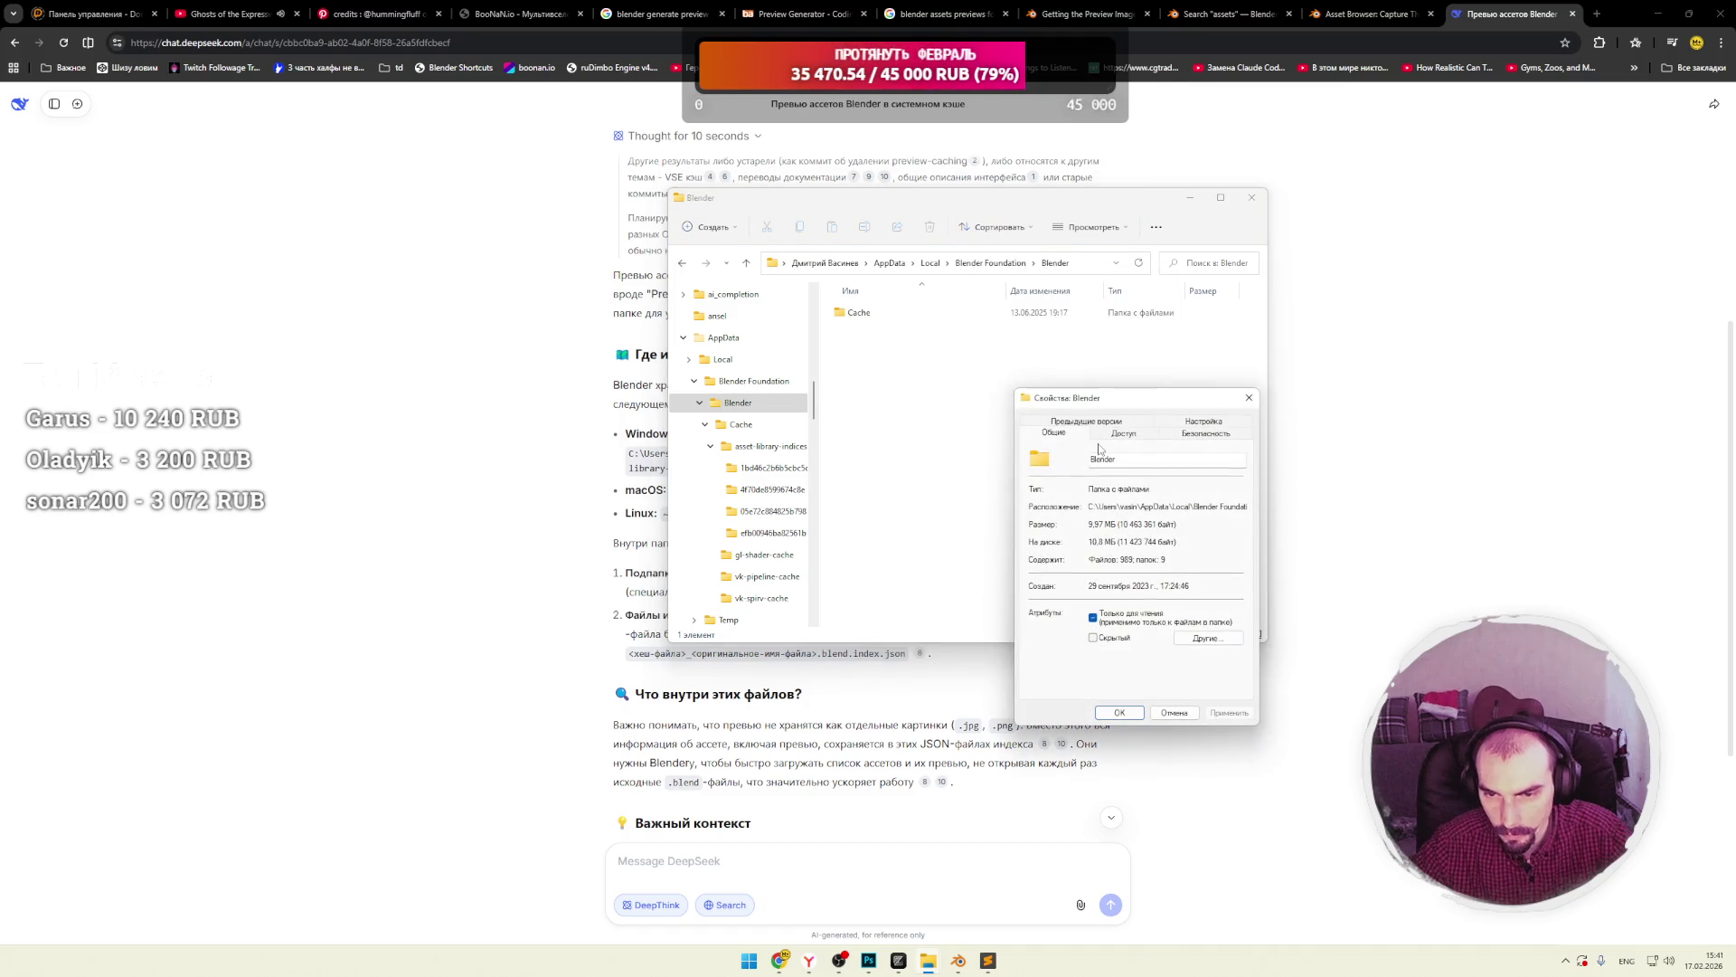
{"action": "left_click", "coordinate": [1249, 399]}
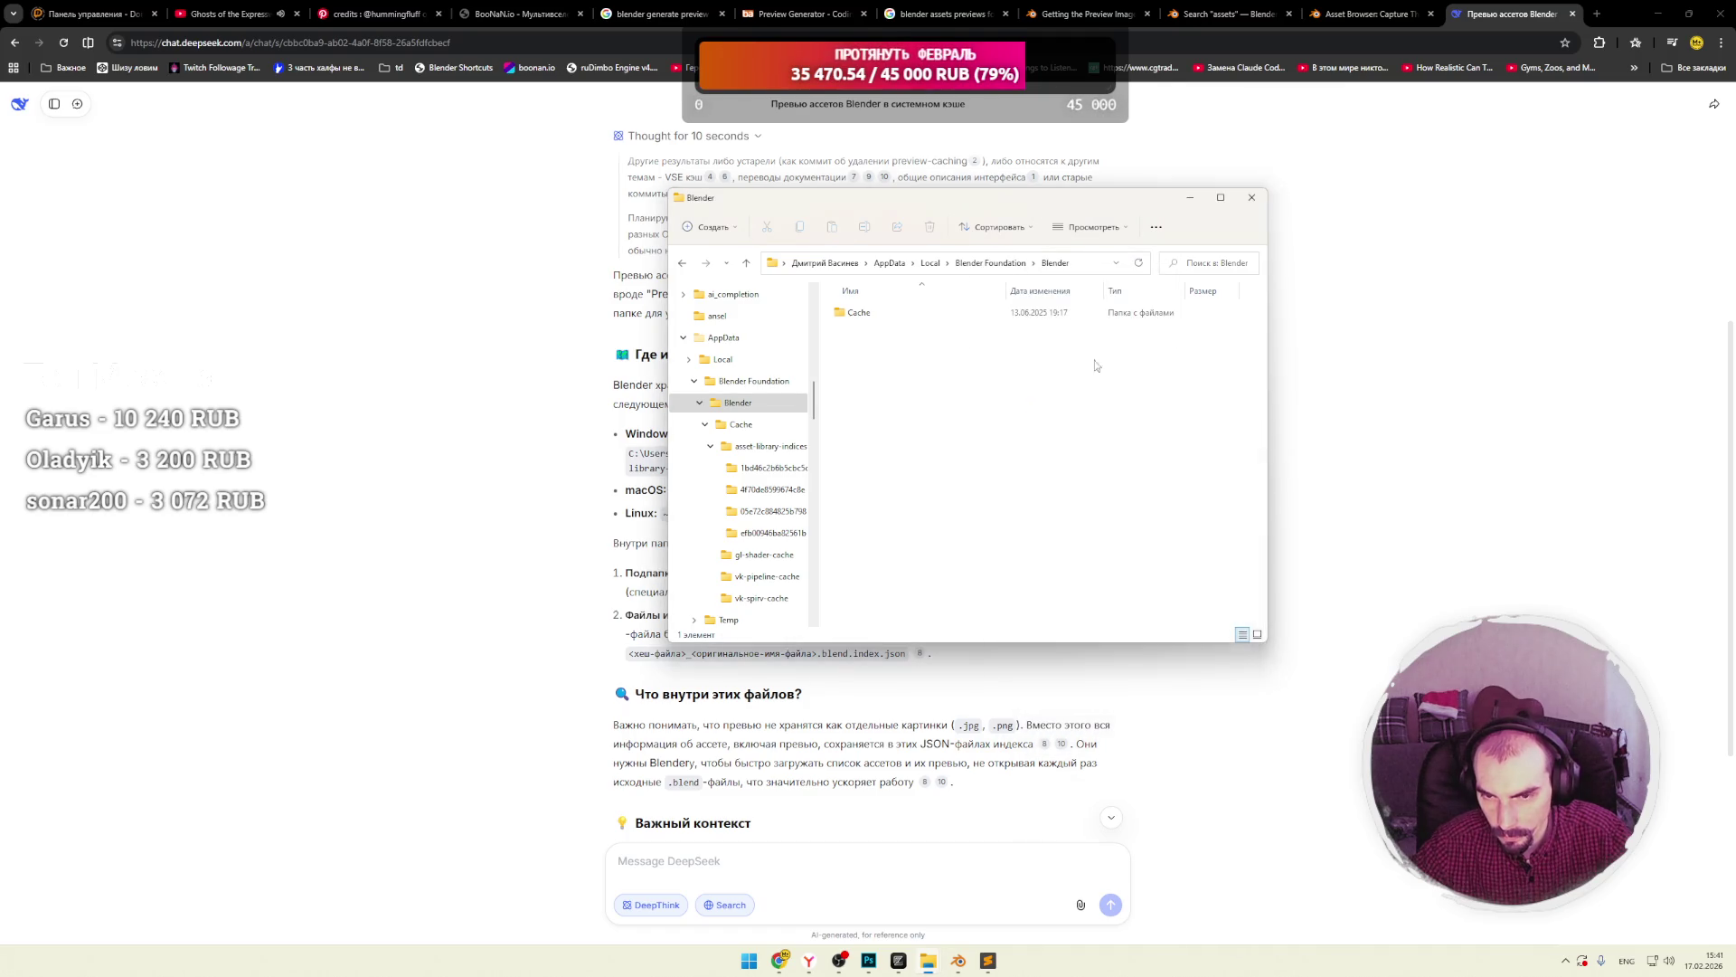
Review the advanced view settings in Folder Options without changes, then open the Cache folder.
{"action": "right_click", "coordinate": [968, 280]}
{"action": "left_click", "coordinate": [1022, 406]}
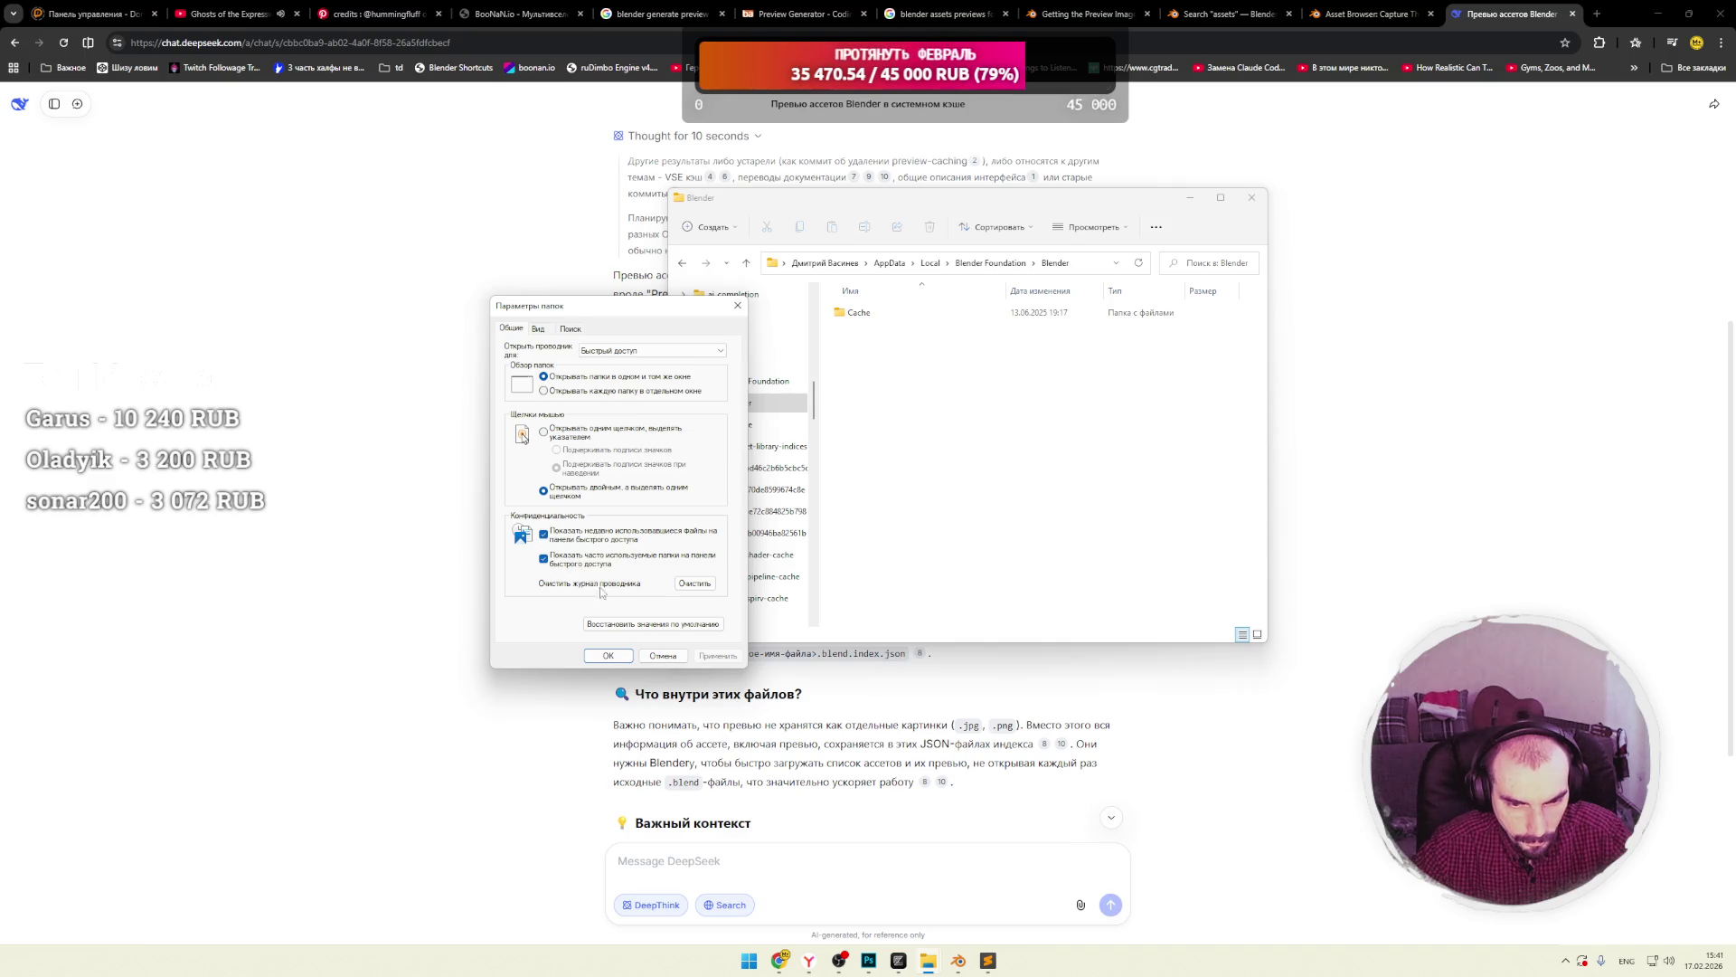
{"action": "left_click", "coordinate": [542, 330]}
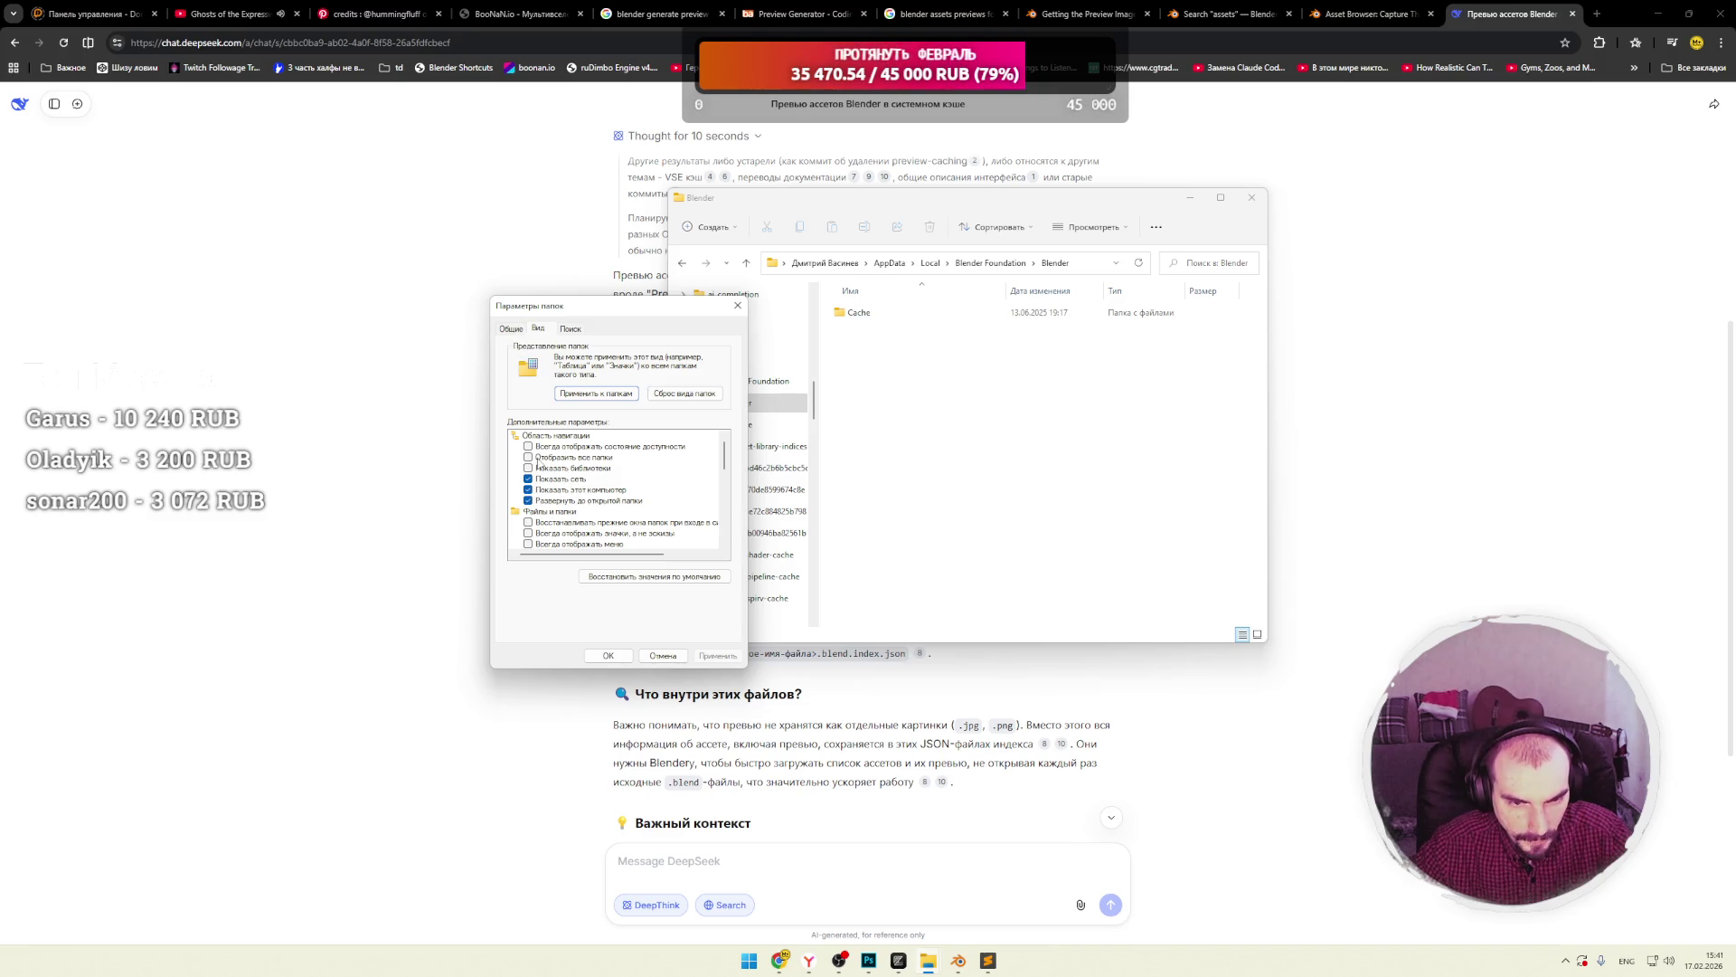
{"action": "left_click_drag", "start_coordinate": [724, 452], "coordinate": [713, 554]}
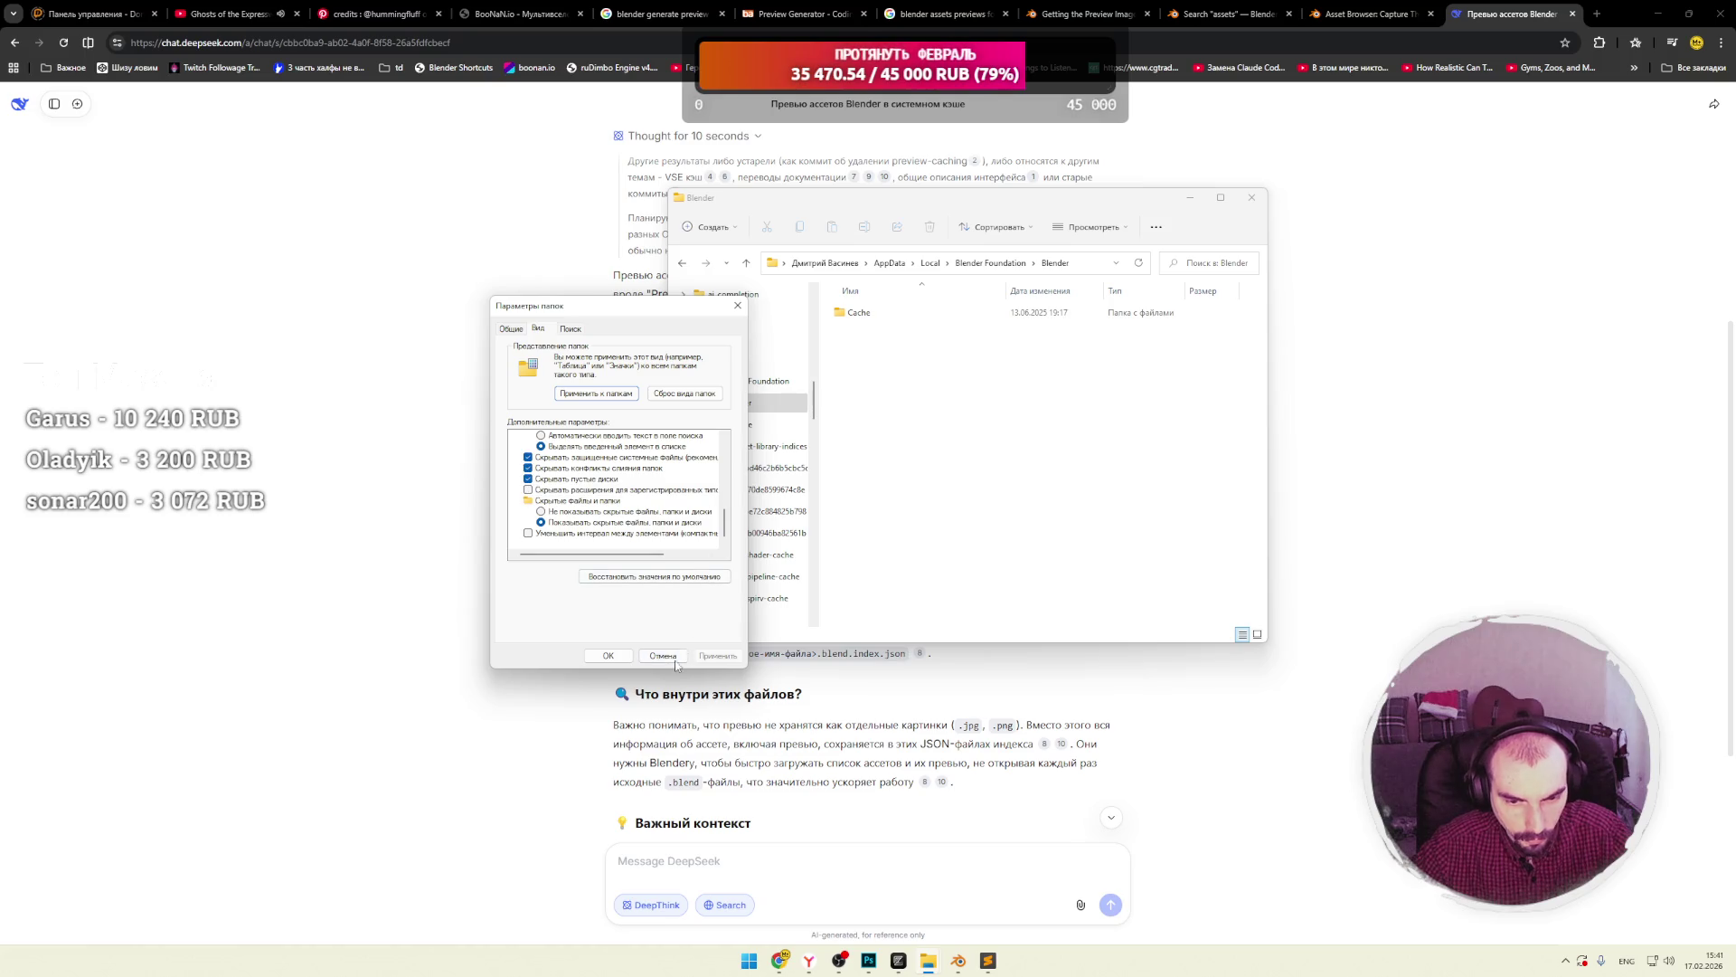
{"action": "key", "text": "Return"}
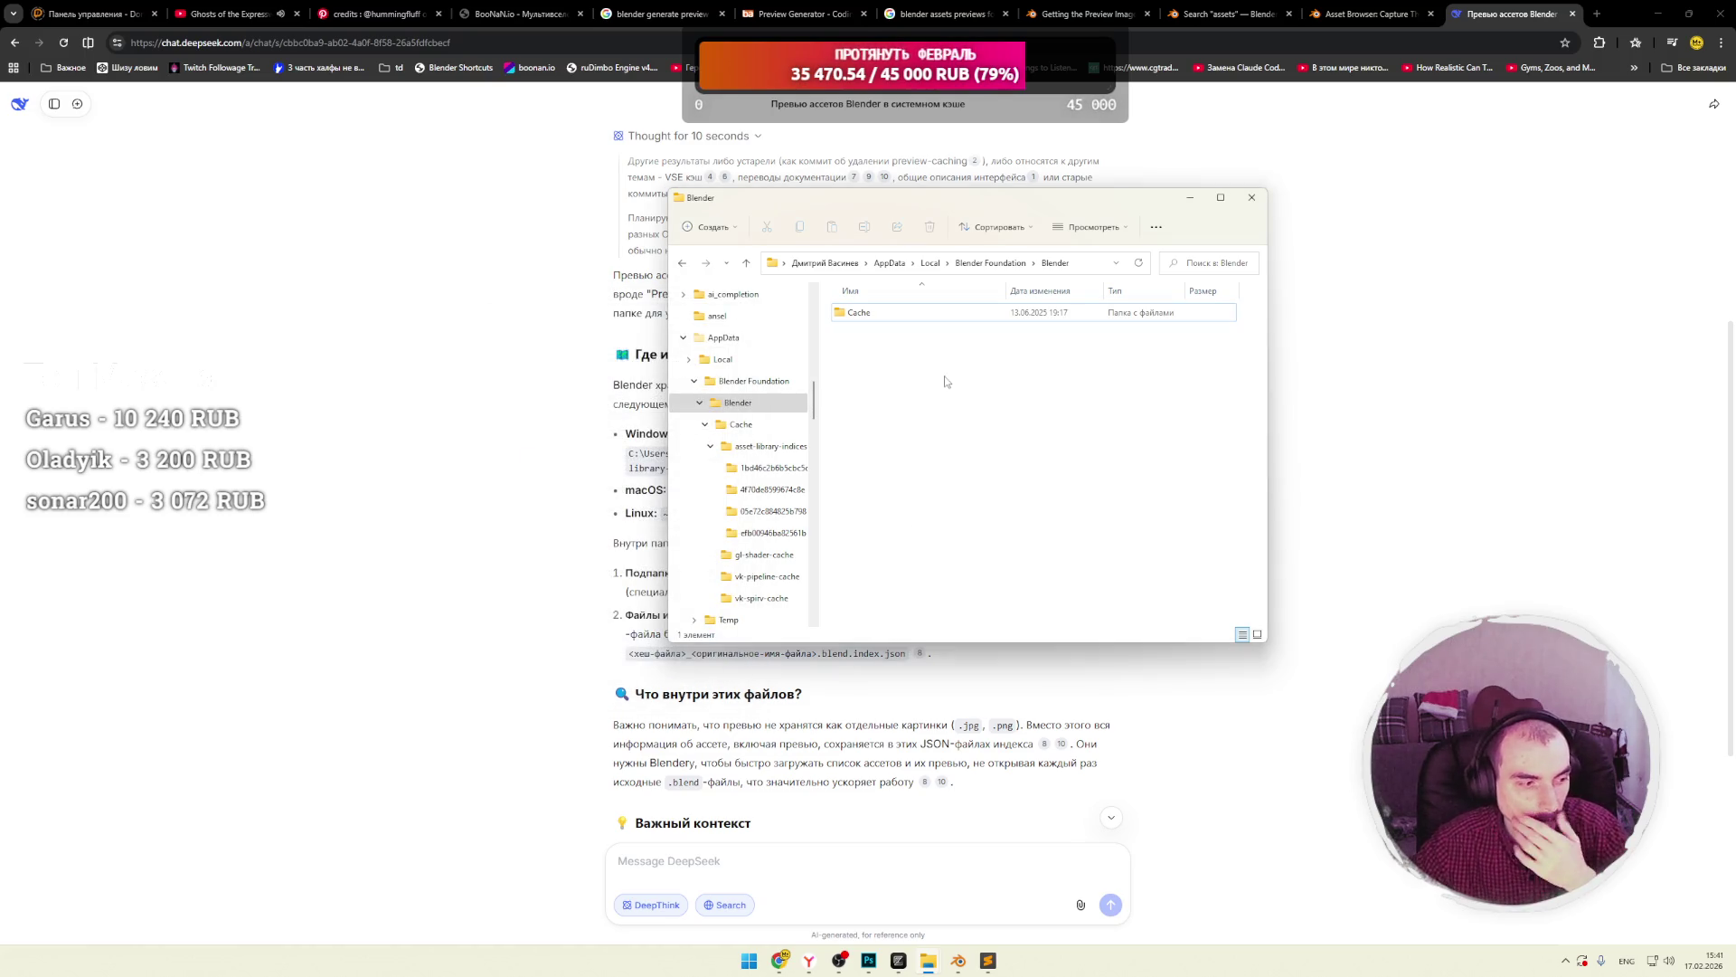
{"action": "double_click", "coordinate": [879, 314]}
{"action": "left_click_drag", "start_coordinate": [907, 443], "coordinate": [959, 465]}
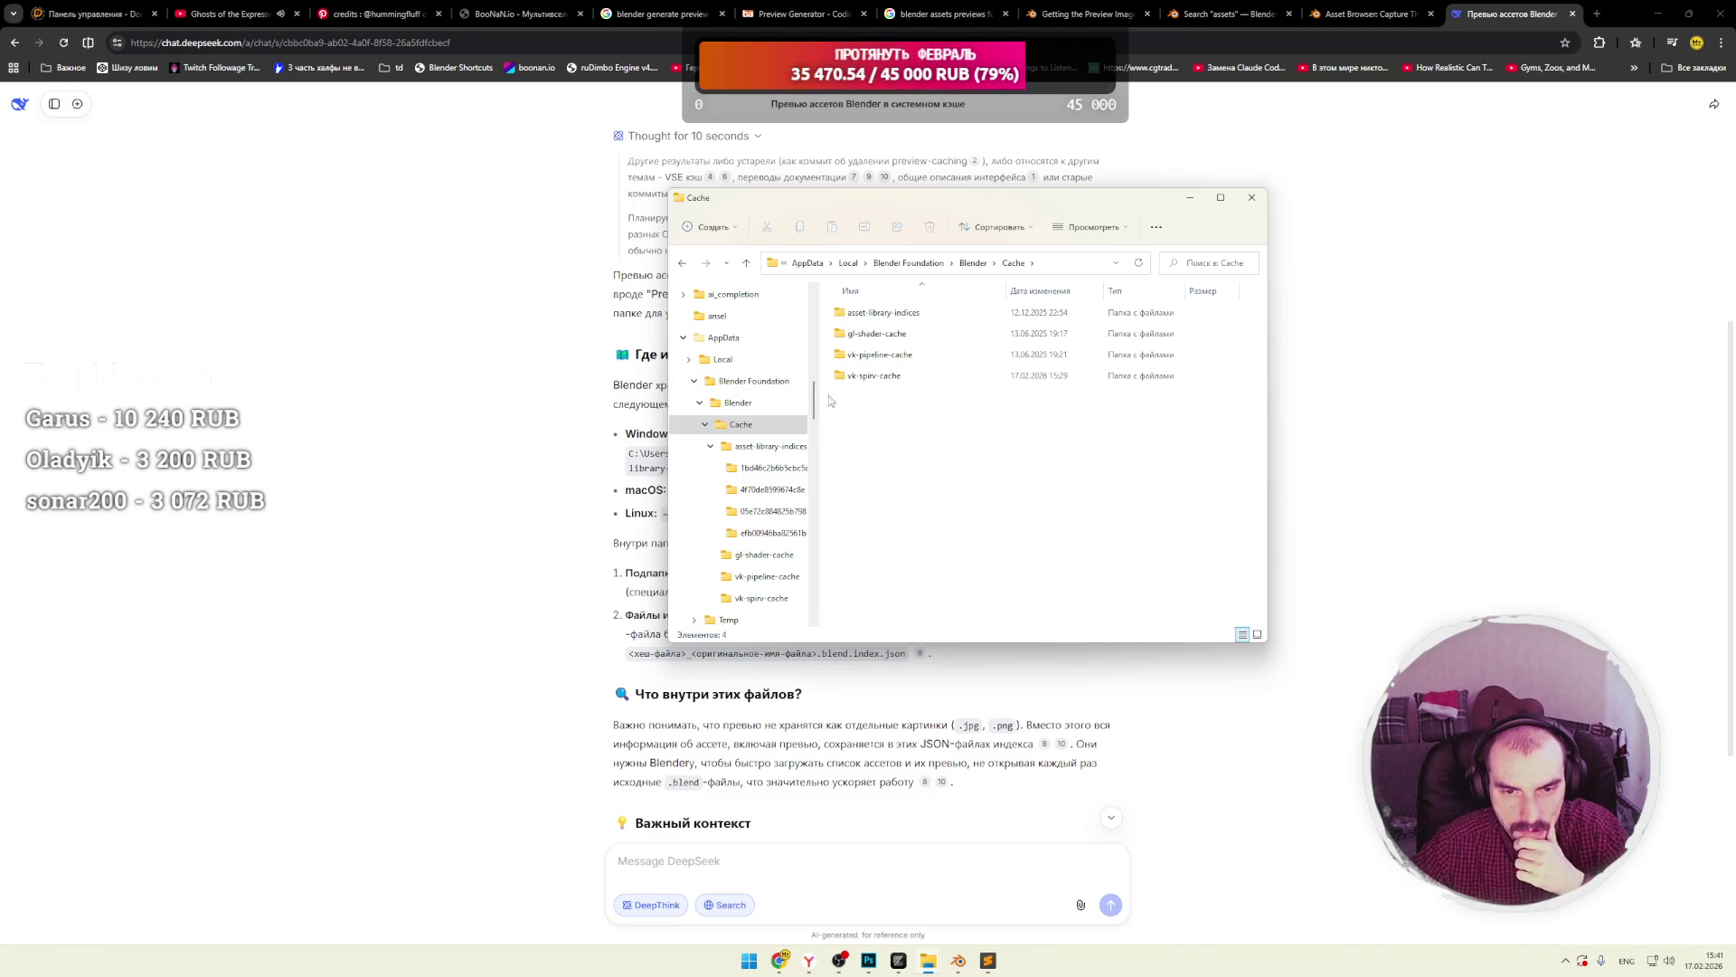
Go up to AppData\Local, scroll through its folders, and open the cache folder there.
{"action": "left_click", "coordinate": [723, 359]}
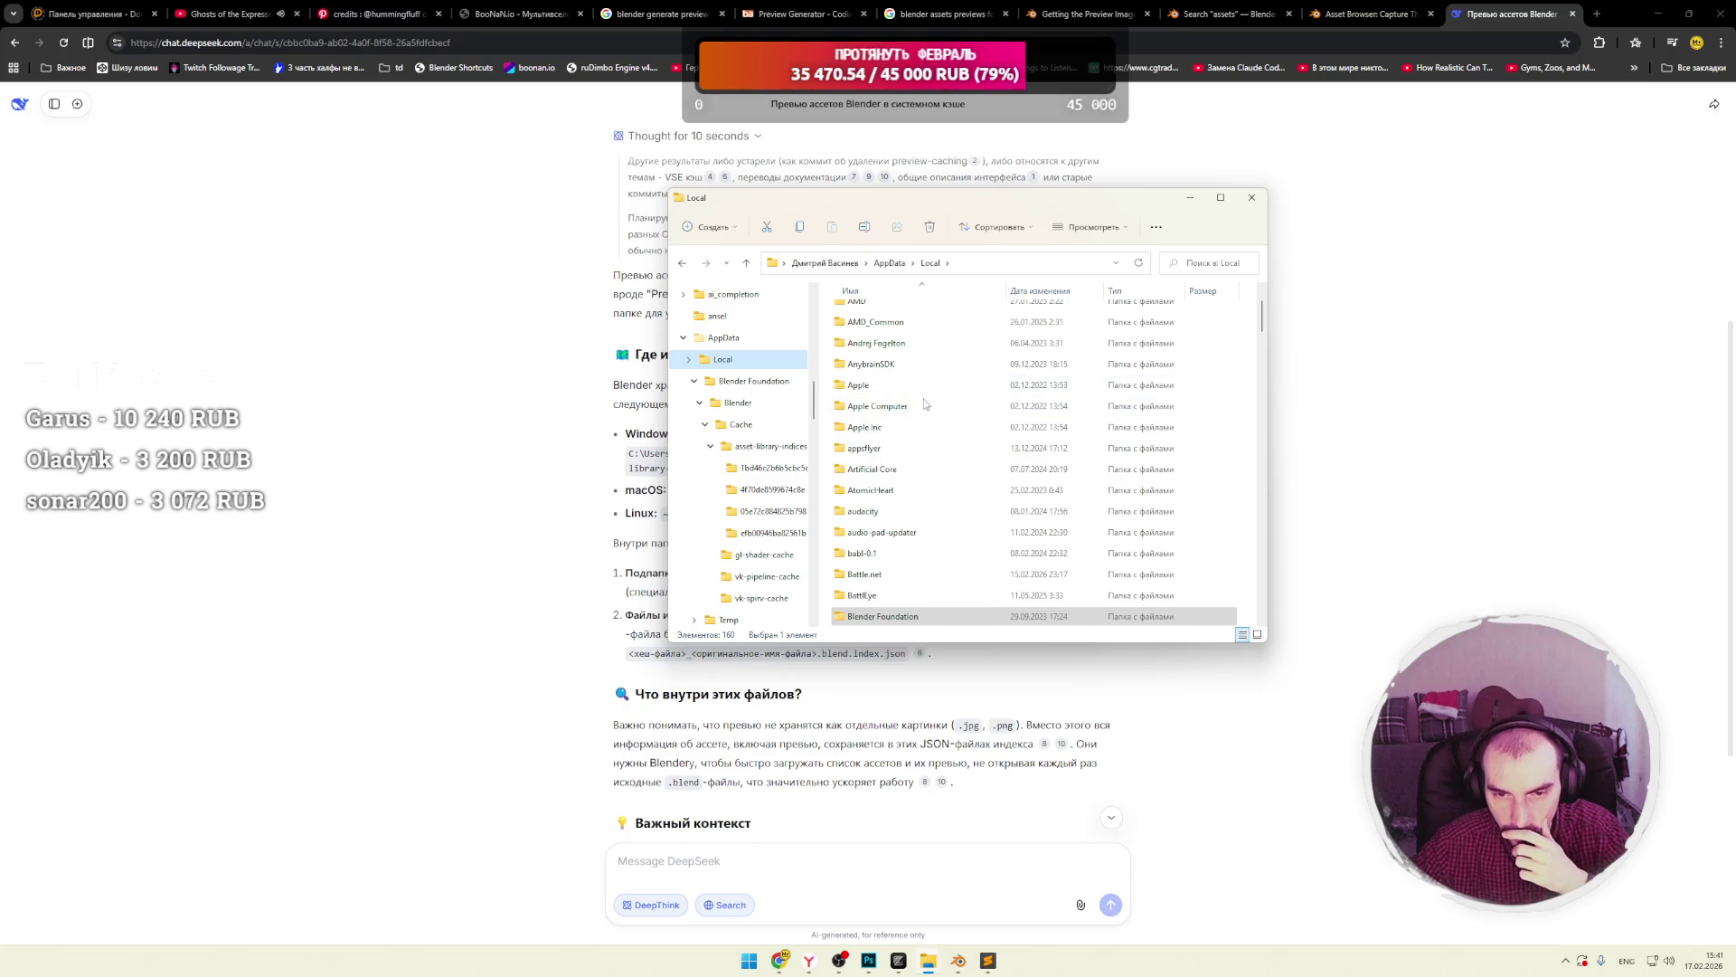
{"action": "scroll", "coordinate": [924, 399], "scroll_direction": "down", "scroll_amount": 10}
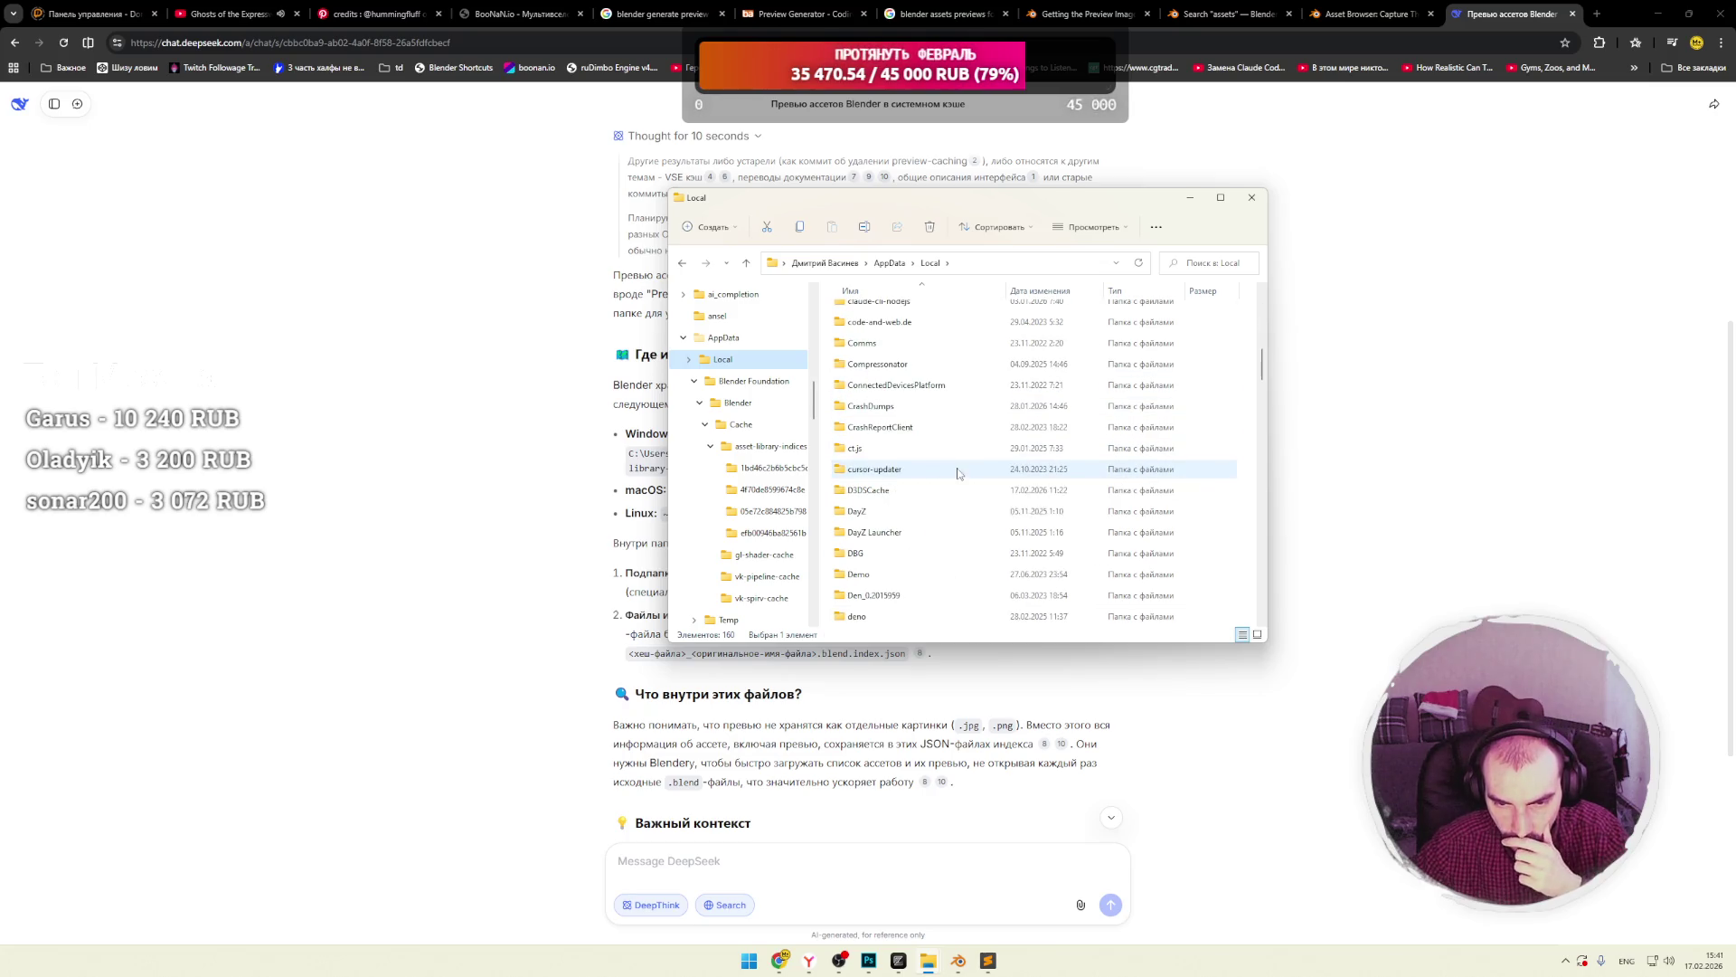
{"action": "scroll", "coordinate": [959, 479], "scroll_direction": "down", "scroll_amount": 5}
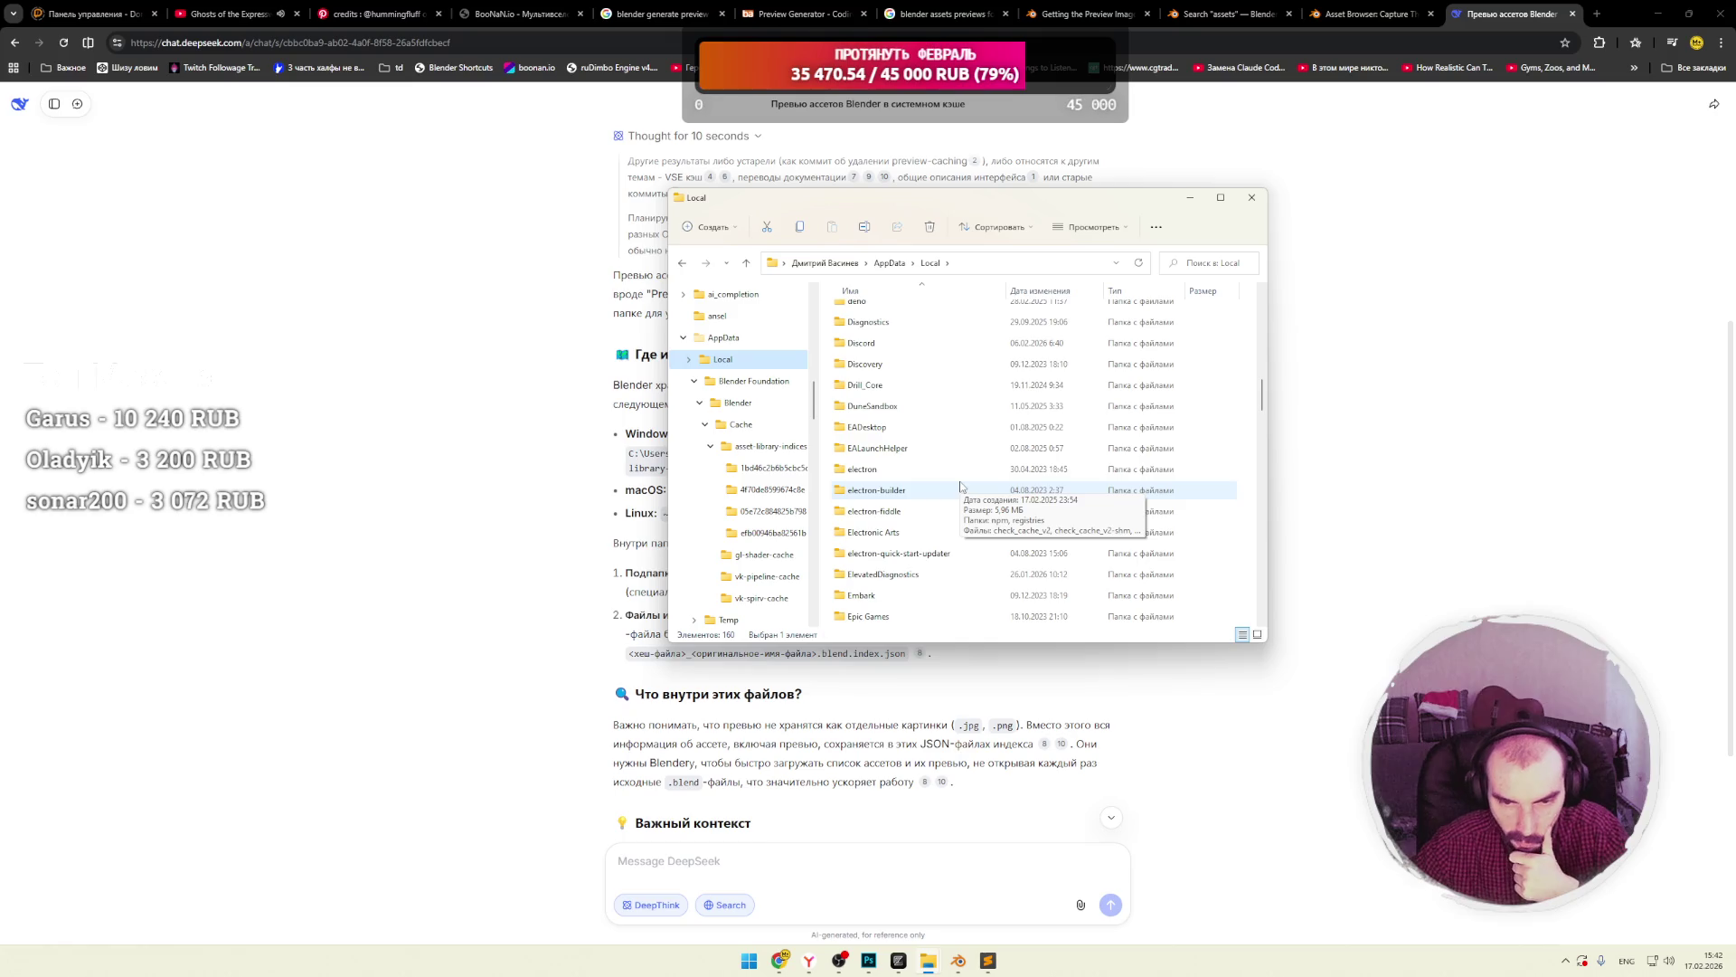
{"action": "scroll", "coordinate": [960, 487], "scroll_direction": "down", "scroll_amount": 6}
{"action": "scroll", "coordinate": [960, 487], "scroll_direction": "down", "scroll_amount": 7}
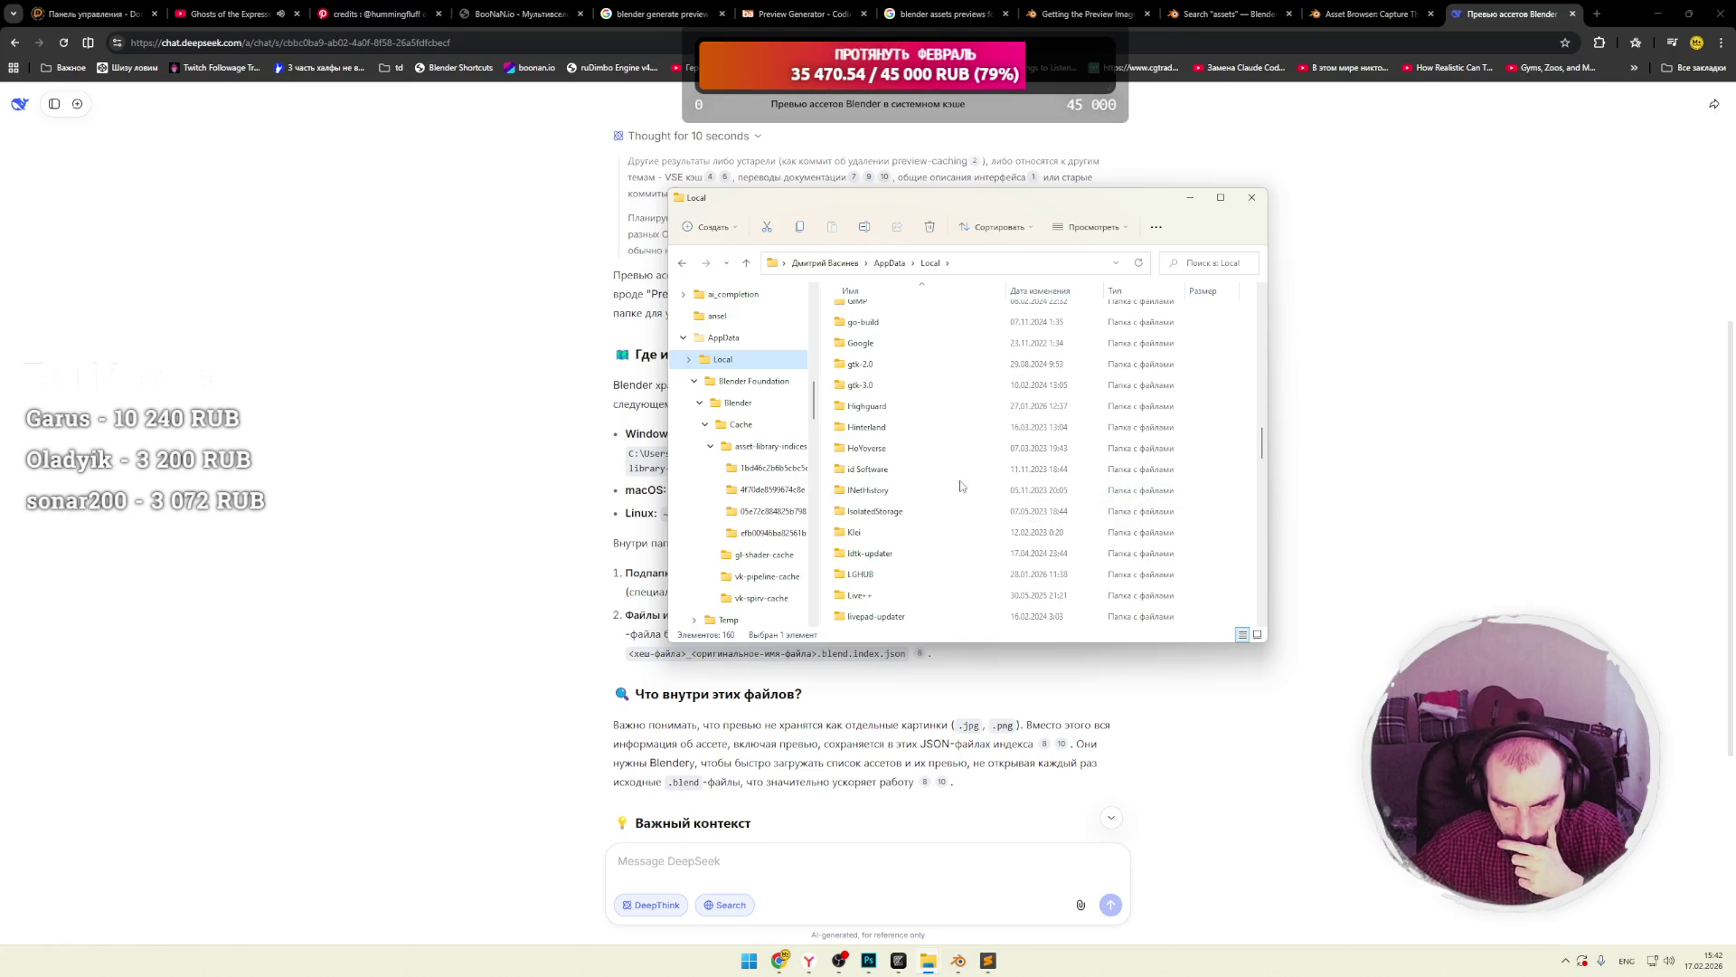
{"action": "scroll", "coordinate": [981, 489], "scroll_direction": "down", "scroll_amount": 2}
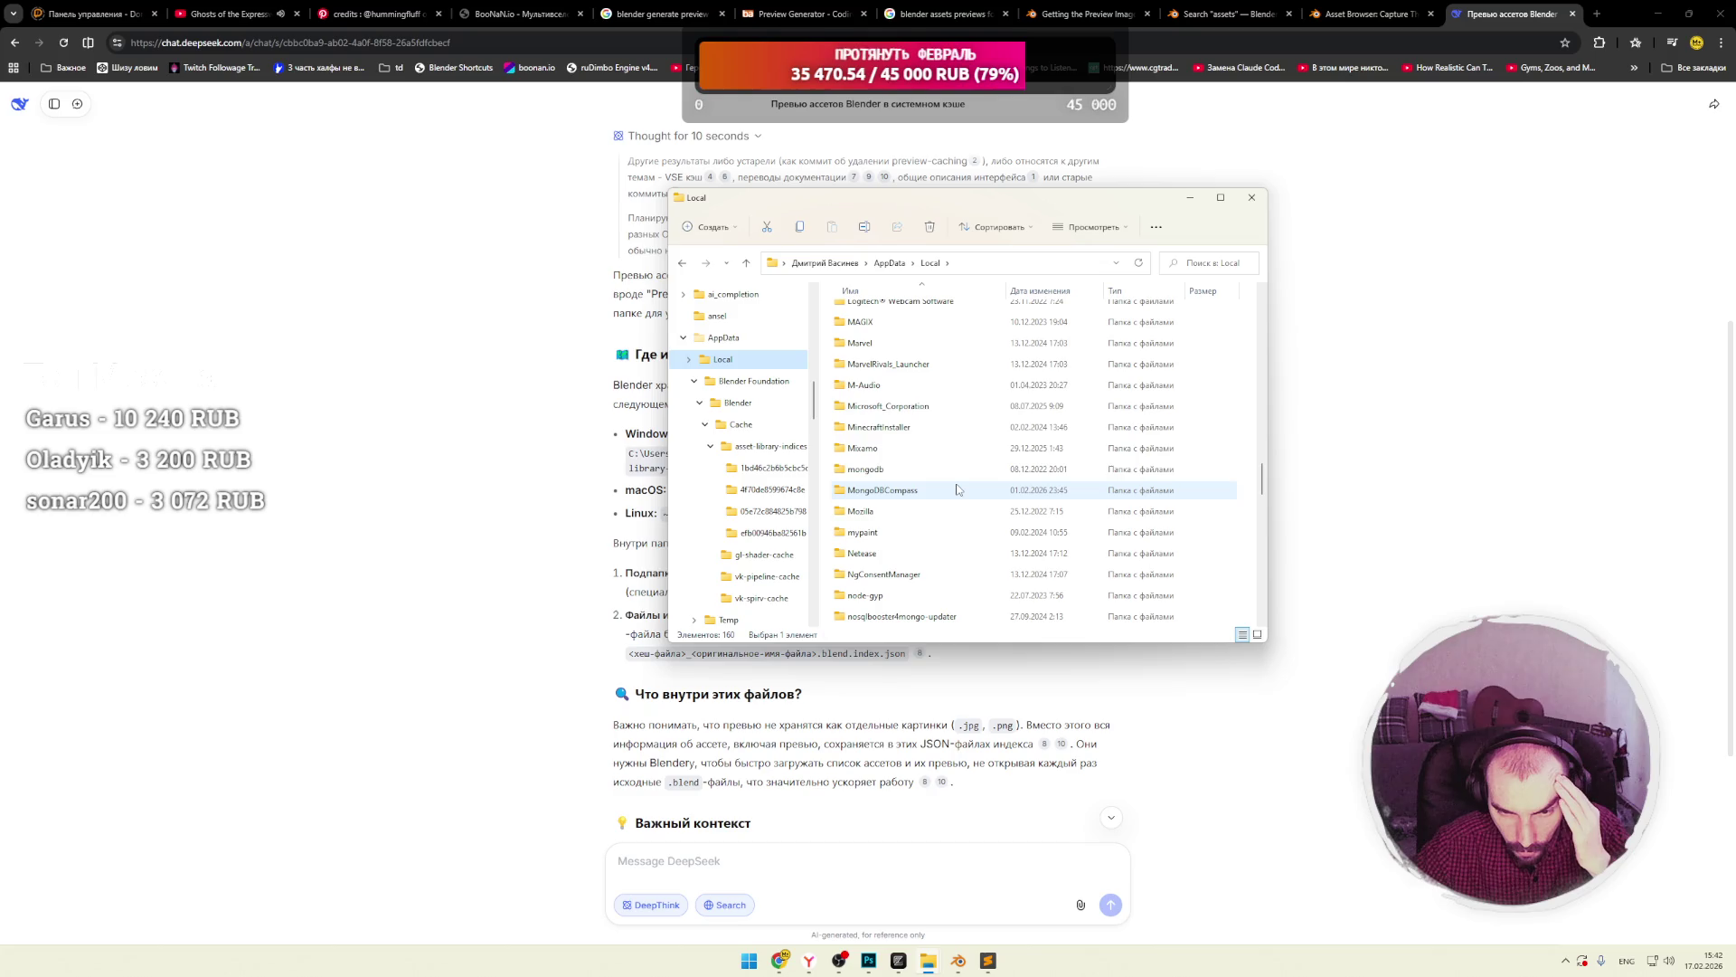
{"action": "scroll", "coordinate": [959, 489], "scroll_direction": "down", "scroll_amount": 5}
{"action": "scroll", "coordinate": [957, 488], "scroll_direction": "down", "scroll_amount": 1}
{"action": "scroll", "coordinate": [958, 488], "scroll_direction": "down", "scroll_amount": 2}
{"action": "scroll", "coordinate": [958, 489], "scroll_direction": "down", "scroll_amount": 3}
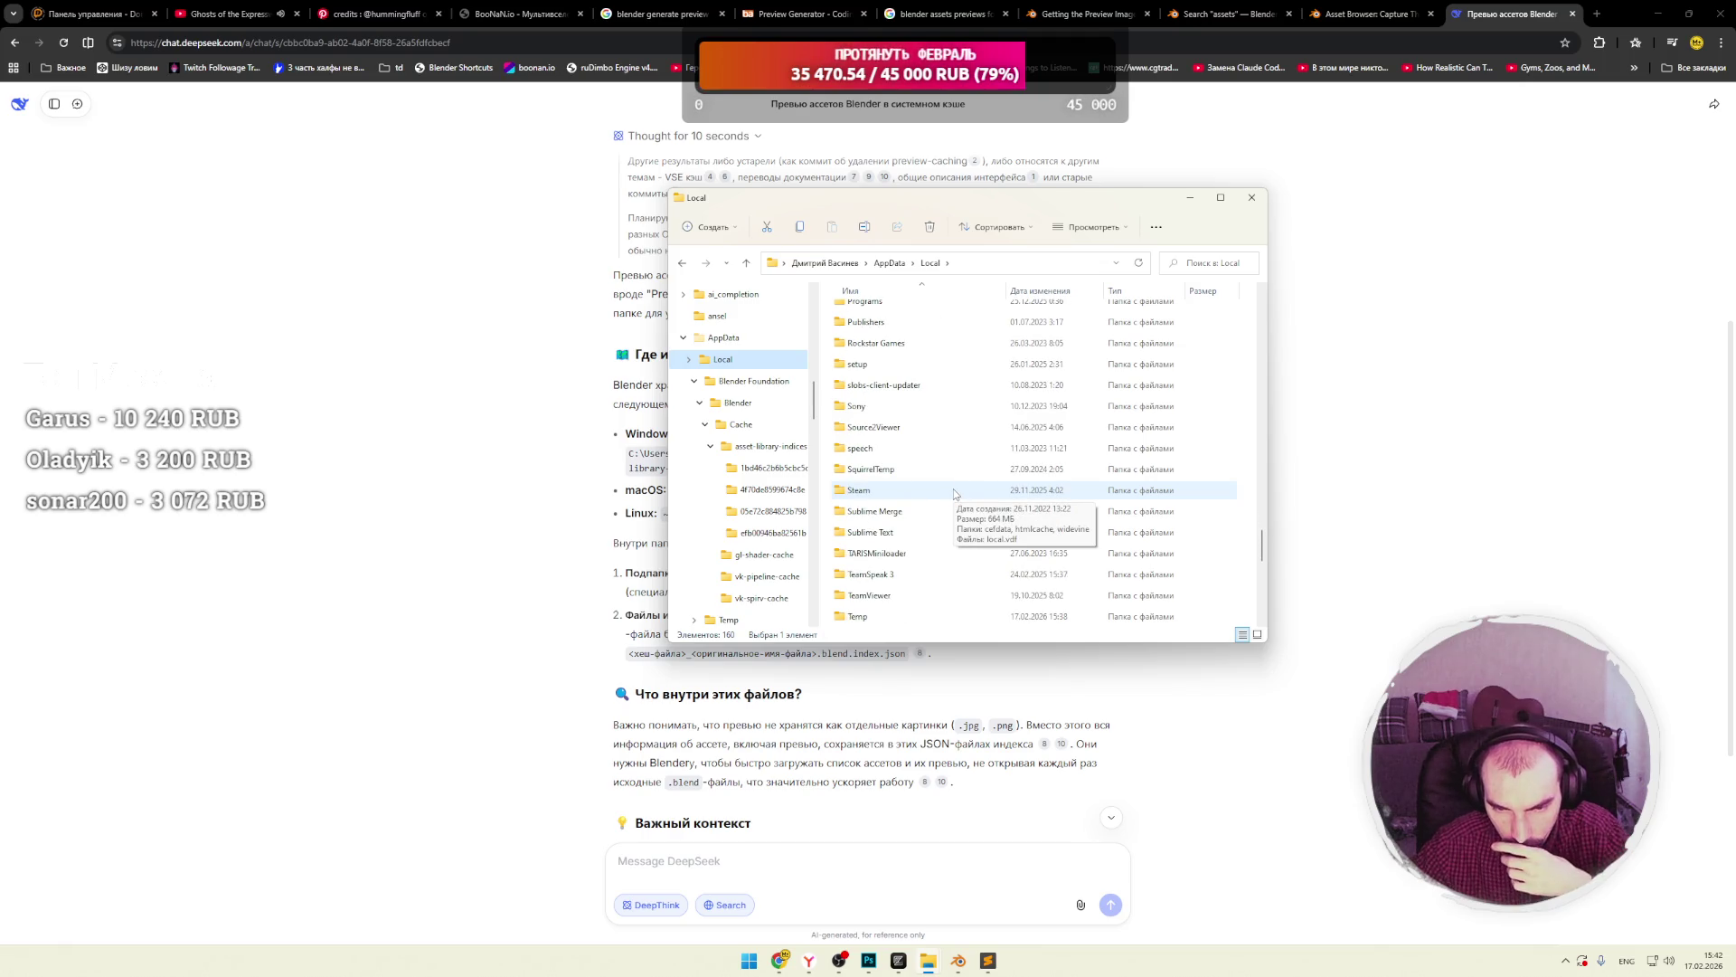
{"action": "scroll", "coordinate": [957, 492], "scroll_direction": "down", "scroll_amount": 4}
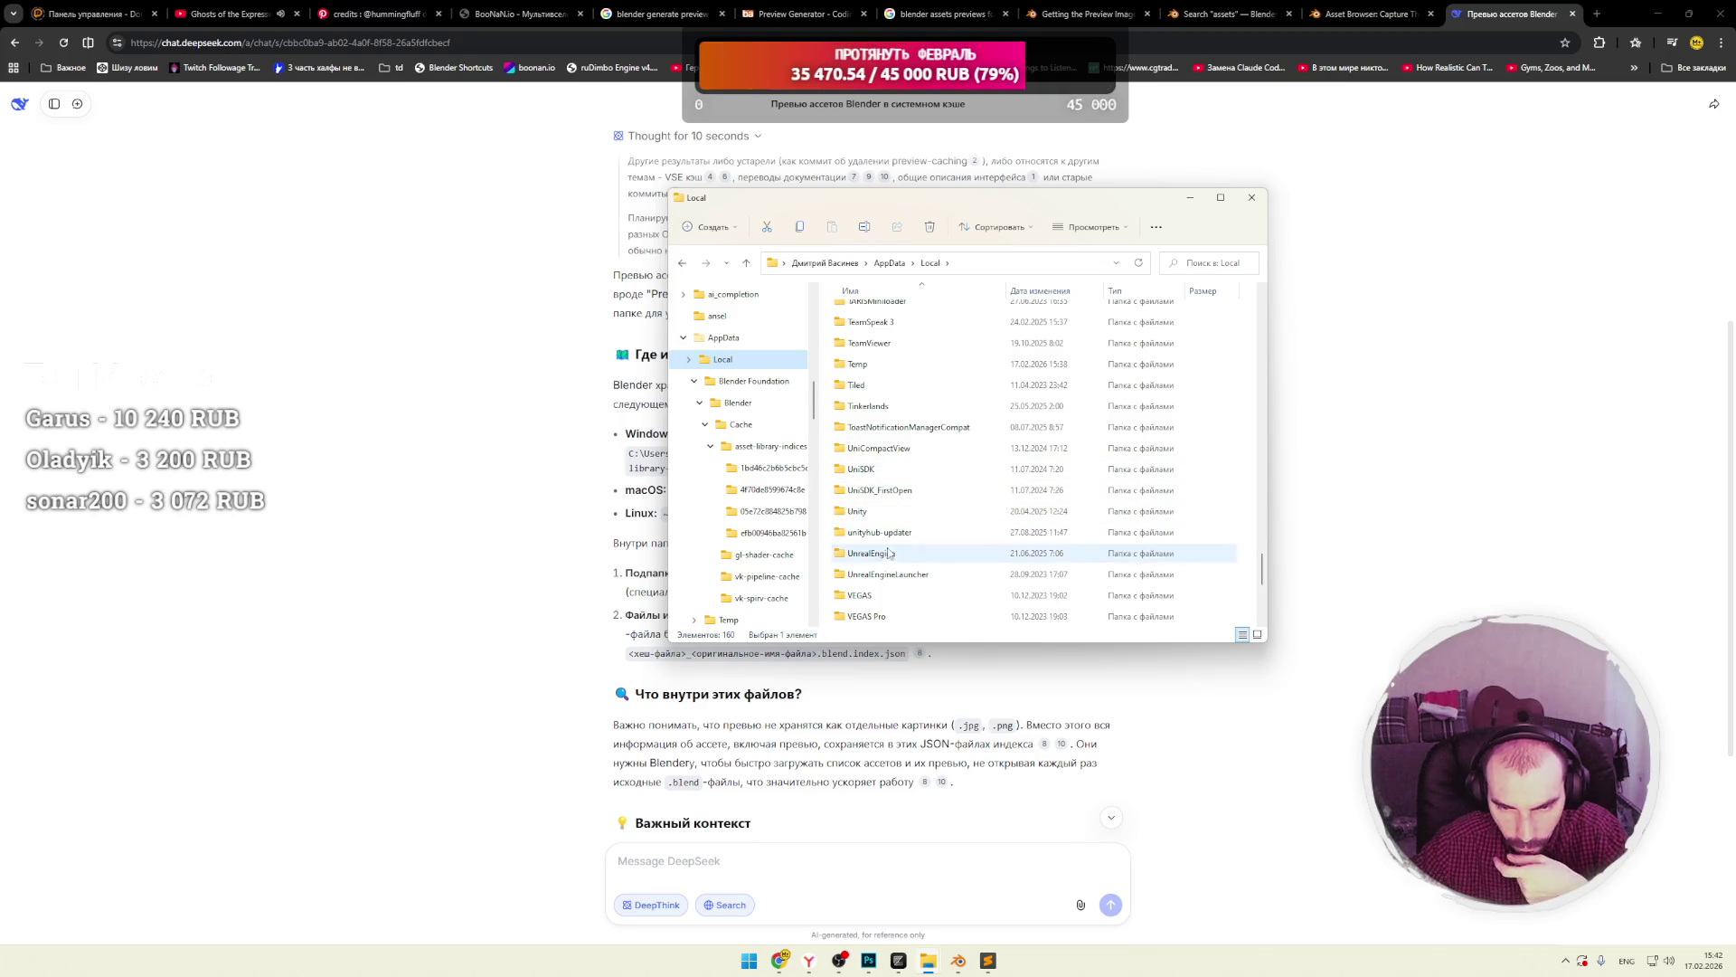
{"action": "scroll", "coordinate": [929, 537], "scroll_direction": "down", "scroll_amount": 1}
{"action": "scroll", "coordinate": [932, 520], "scroll_direction": "down", "scroll_amount": 2}
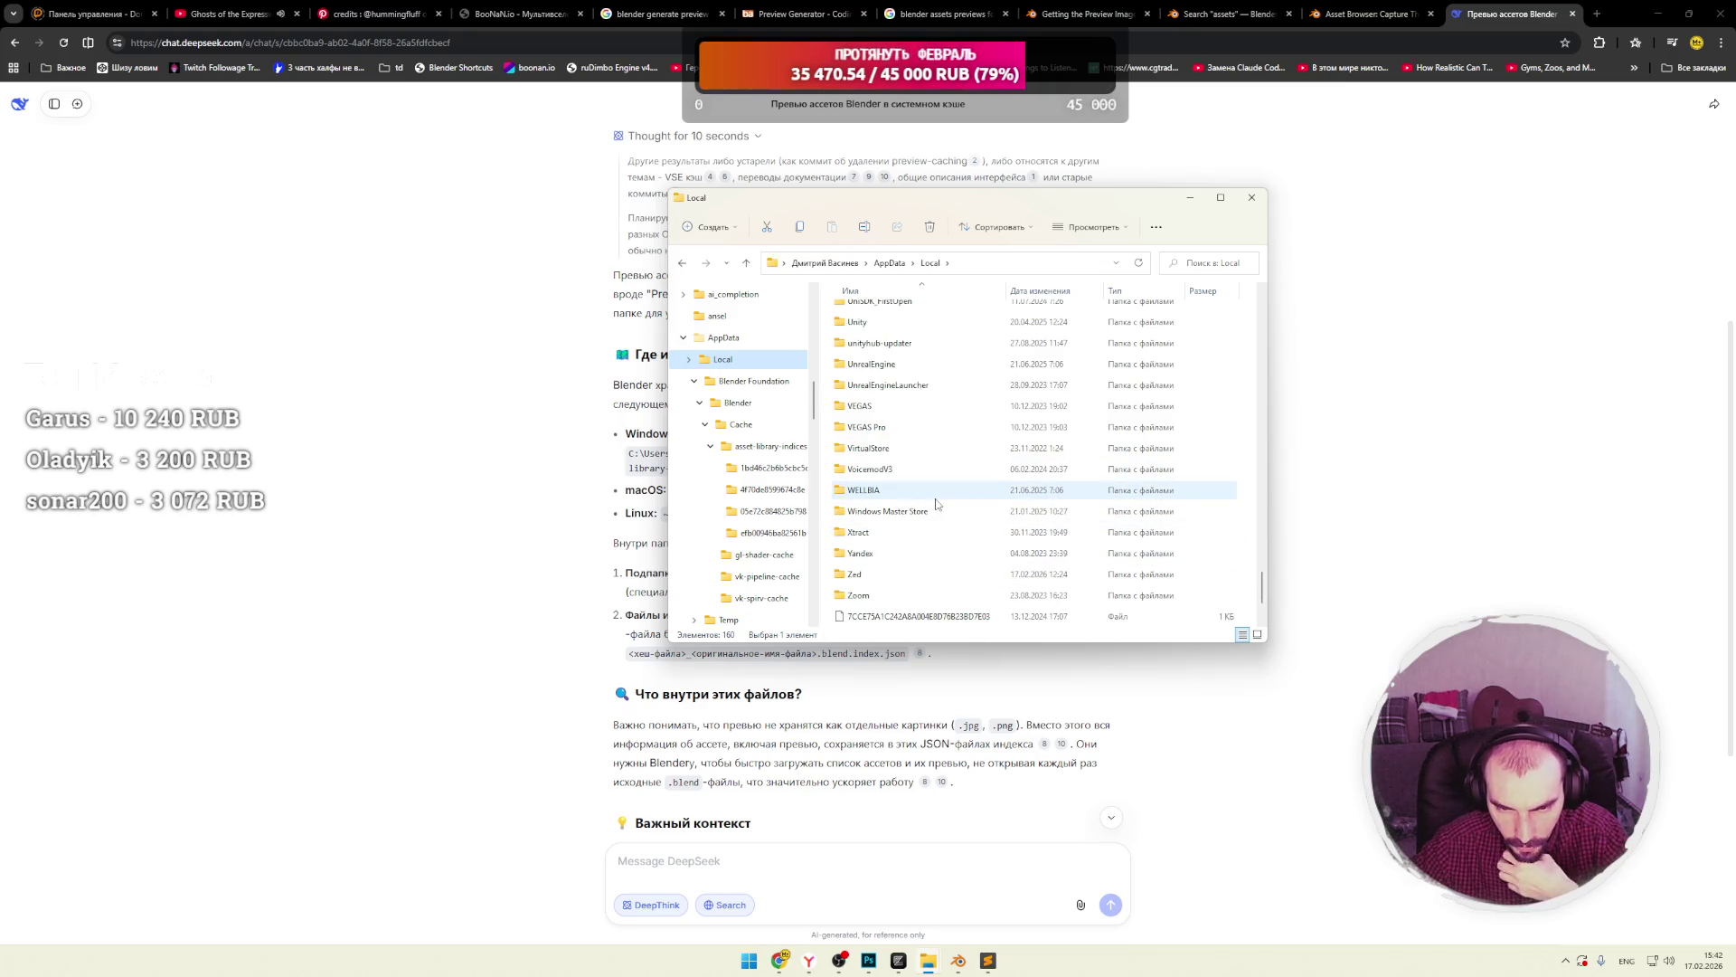
{"action": "scroll", "coordinate": [936, 503], "scroll_direction": "down", "scroll_amount": 1}
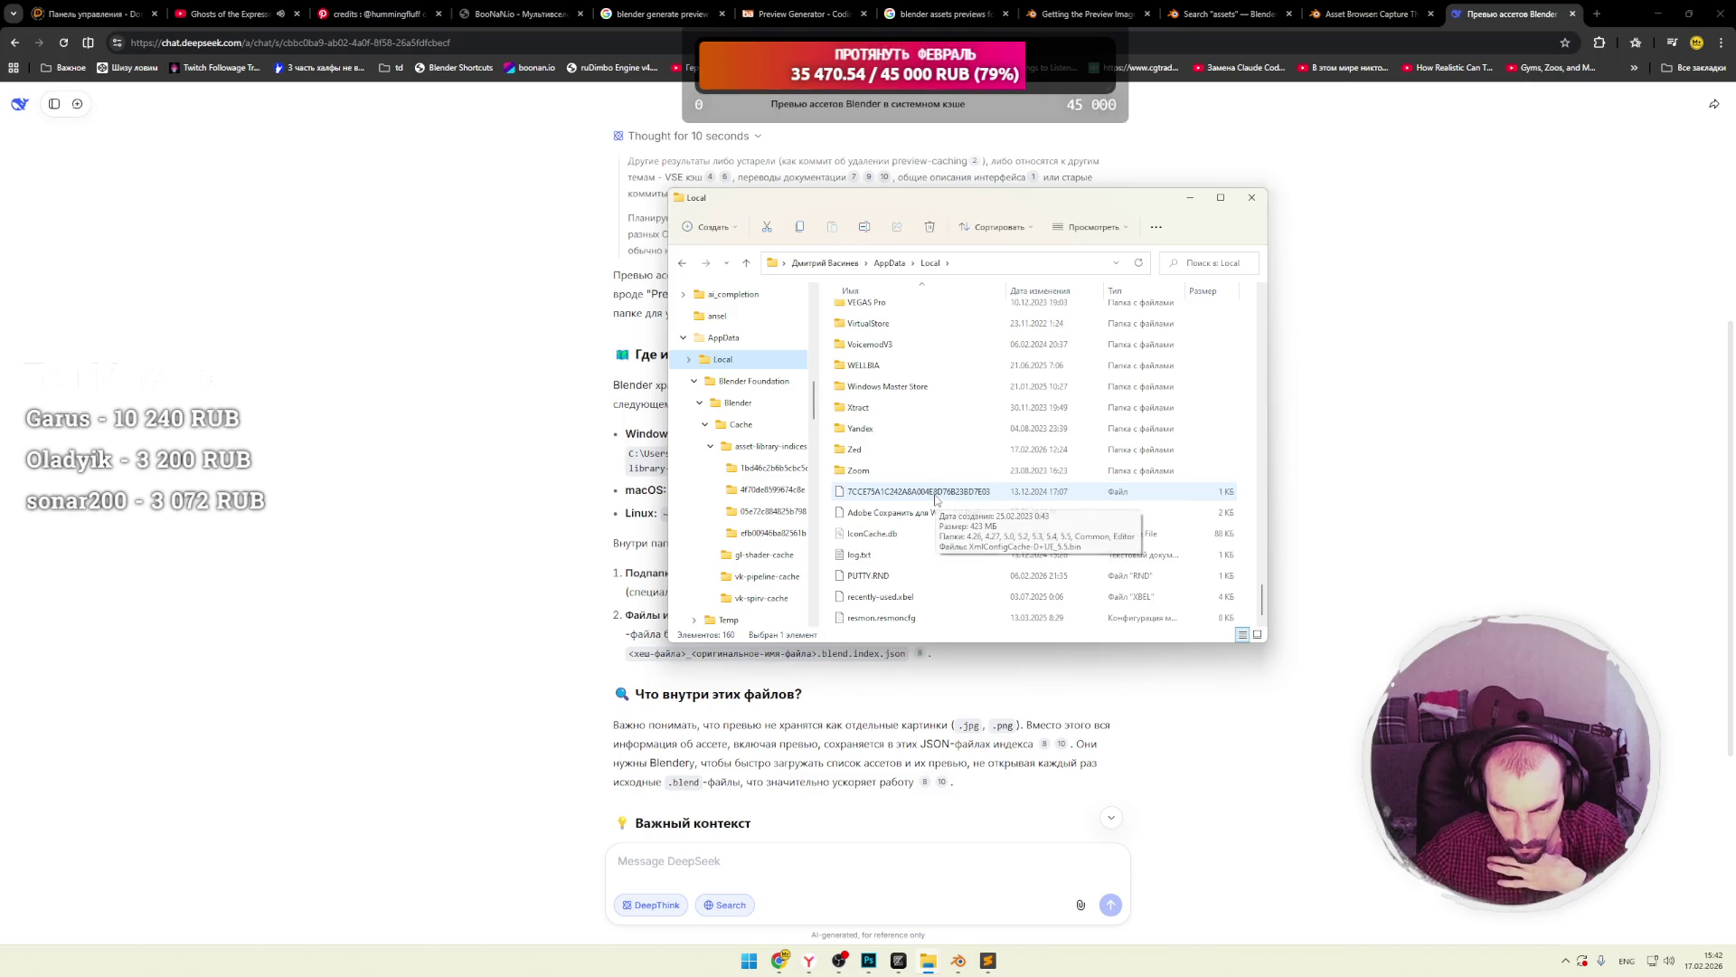
{"action": "scroll", "coordinate": [940, 497], "scroll_direction": "down", "scroll_amount": 1}
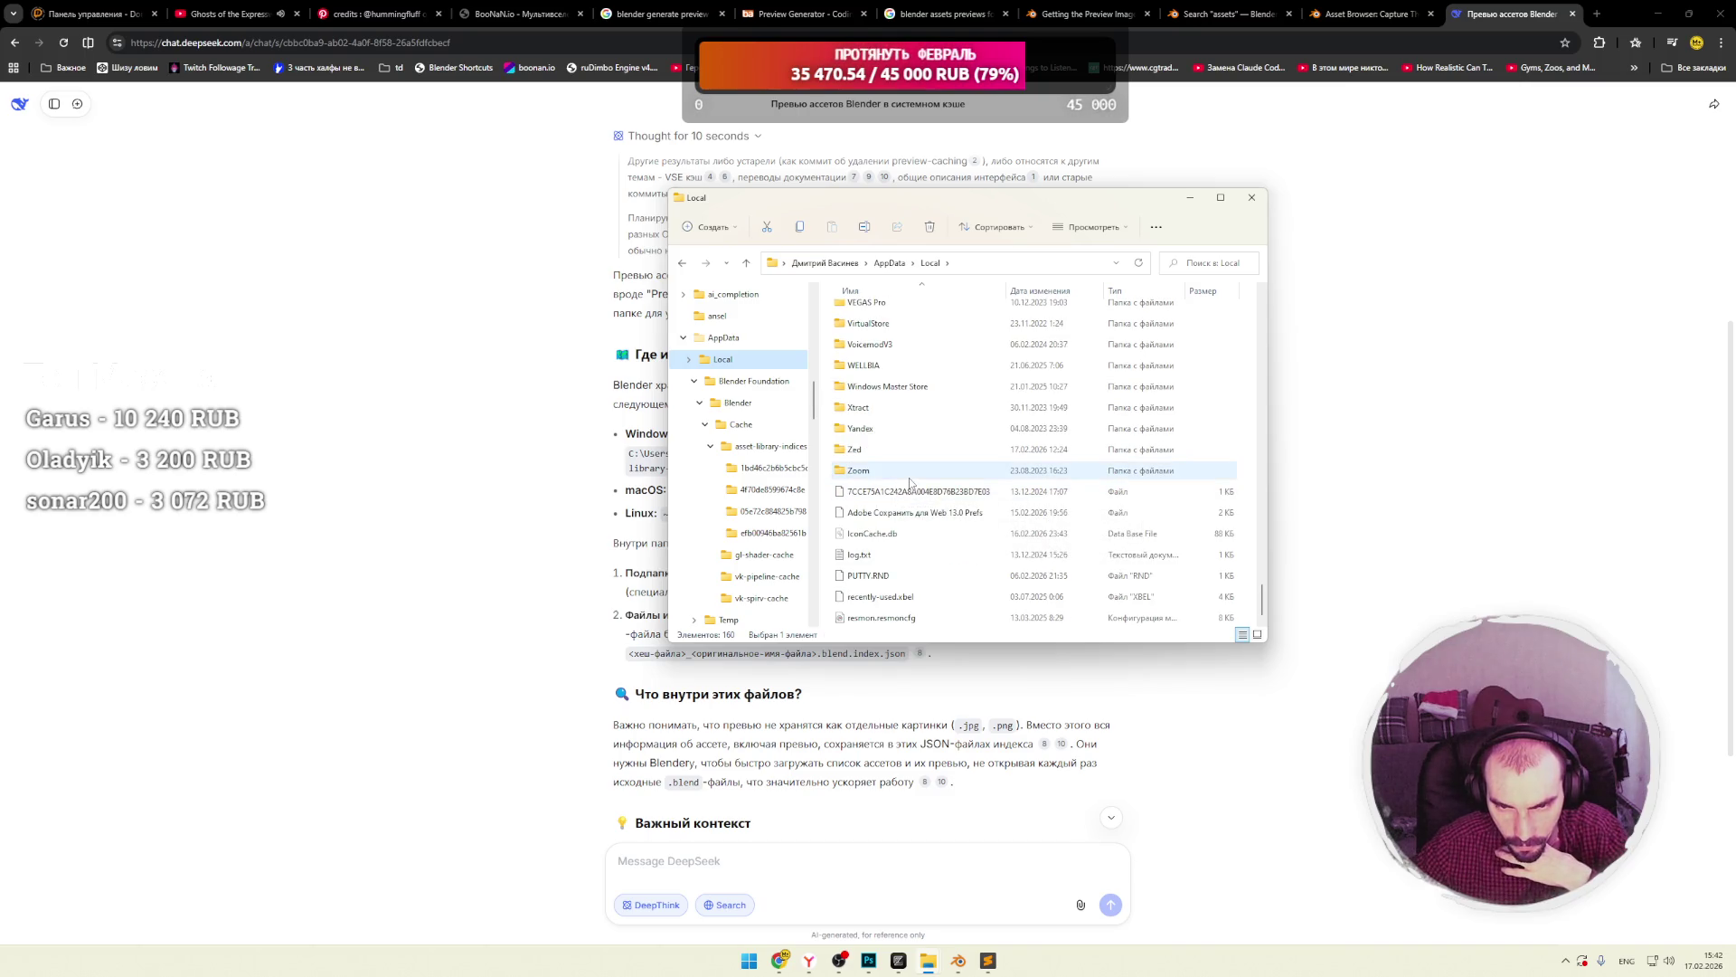
{"action": "scroll", "coordinate": [911, 482], "scroll_direction": "up", "scroll_amount": 20}
{"action": "scroll", "coordinate": [911, 482], "scroll_direction": "up", "scroll_amount": 15}
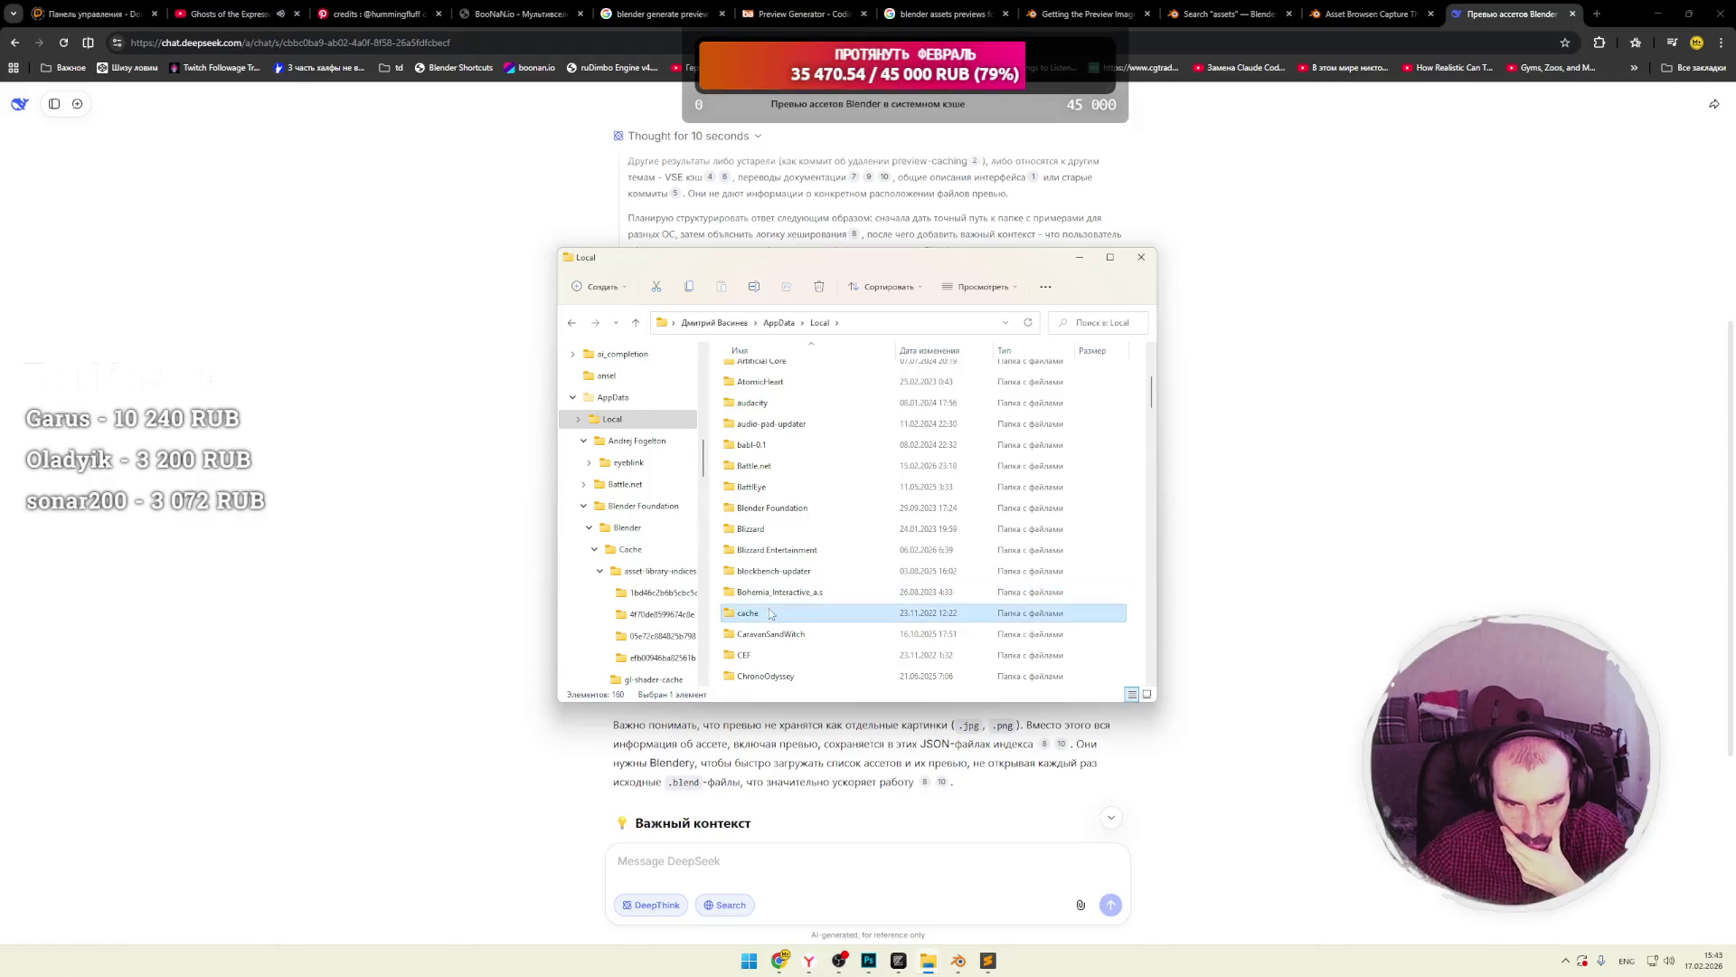
{"action": "double_click", "coordinate": [778, 612]}
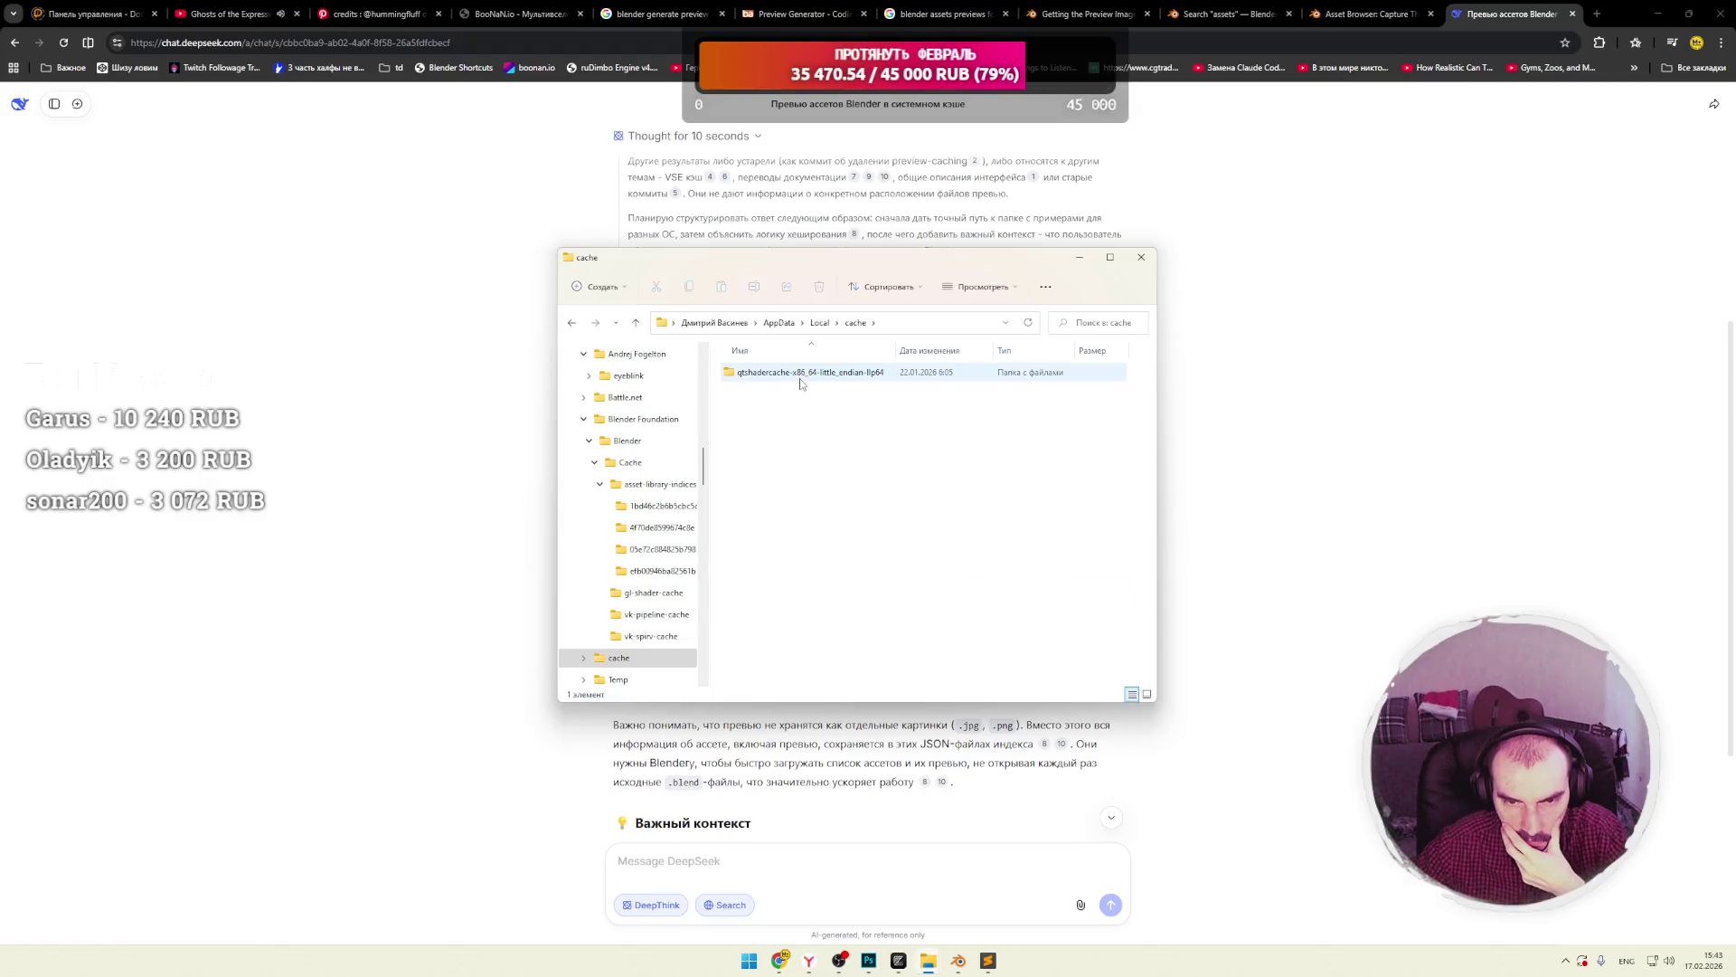
Open AppData's LocalLow folder, look through it, and return to AppData.
{"action": "left_click", "coordinate": [779, 322]}
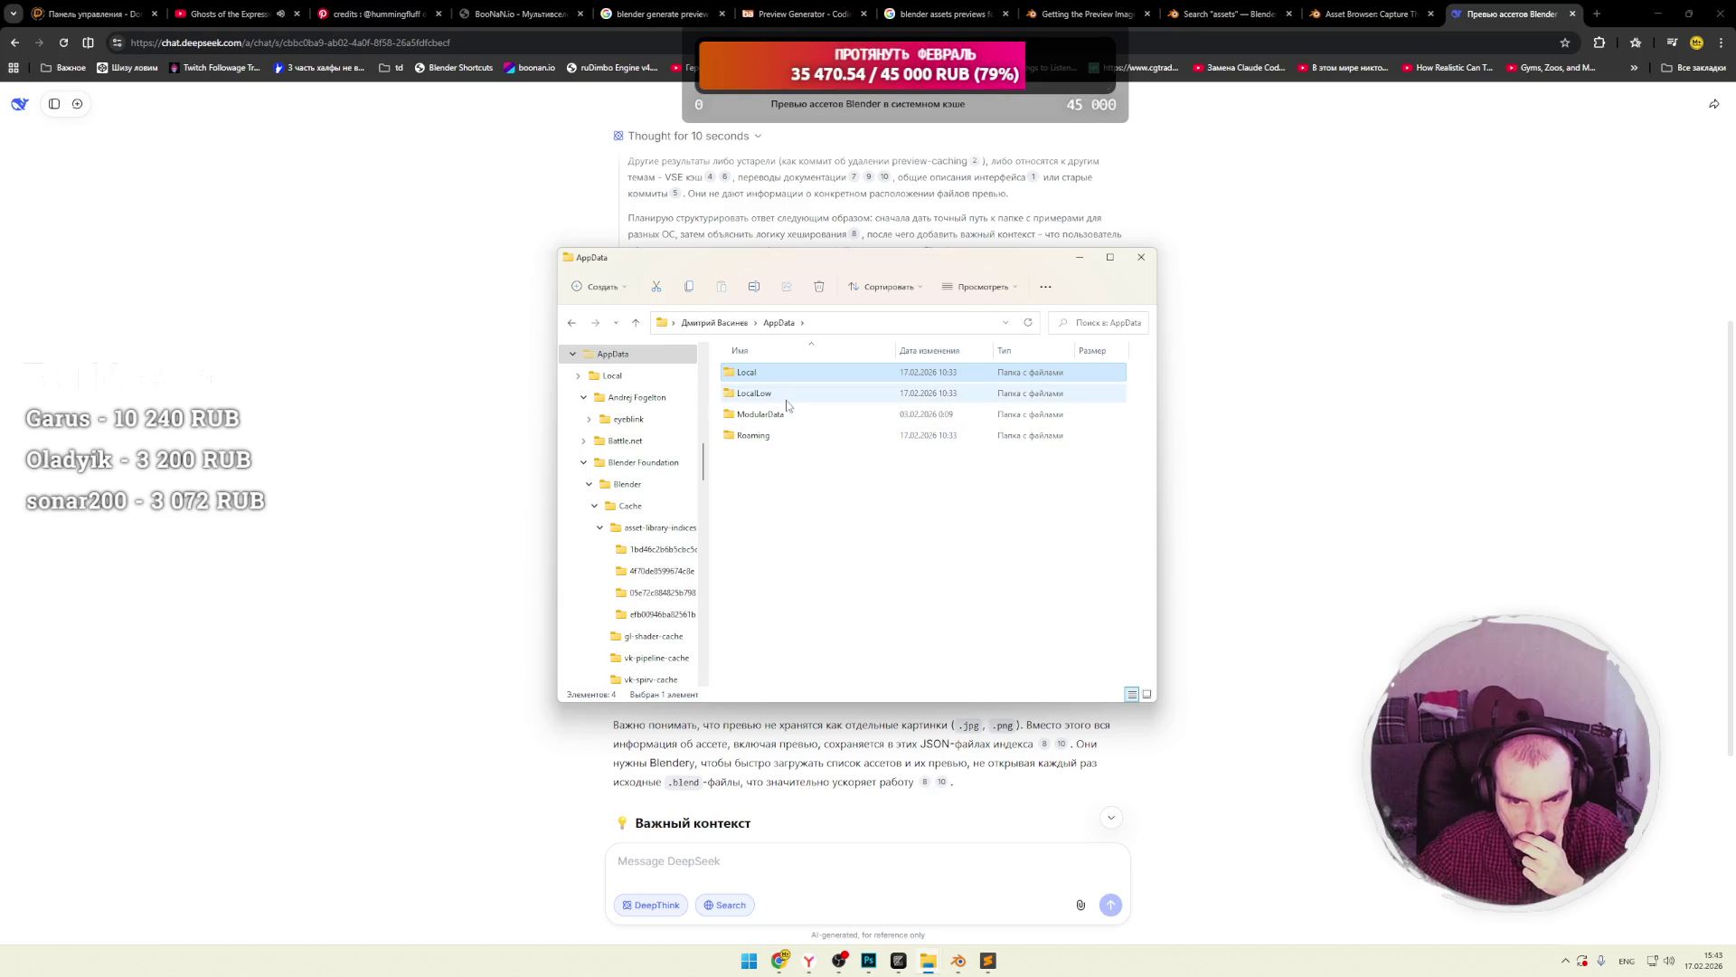
{"action": "double_click", "coordinate": [782, 397]}
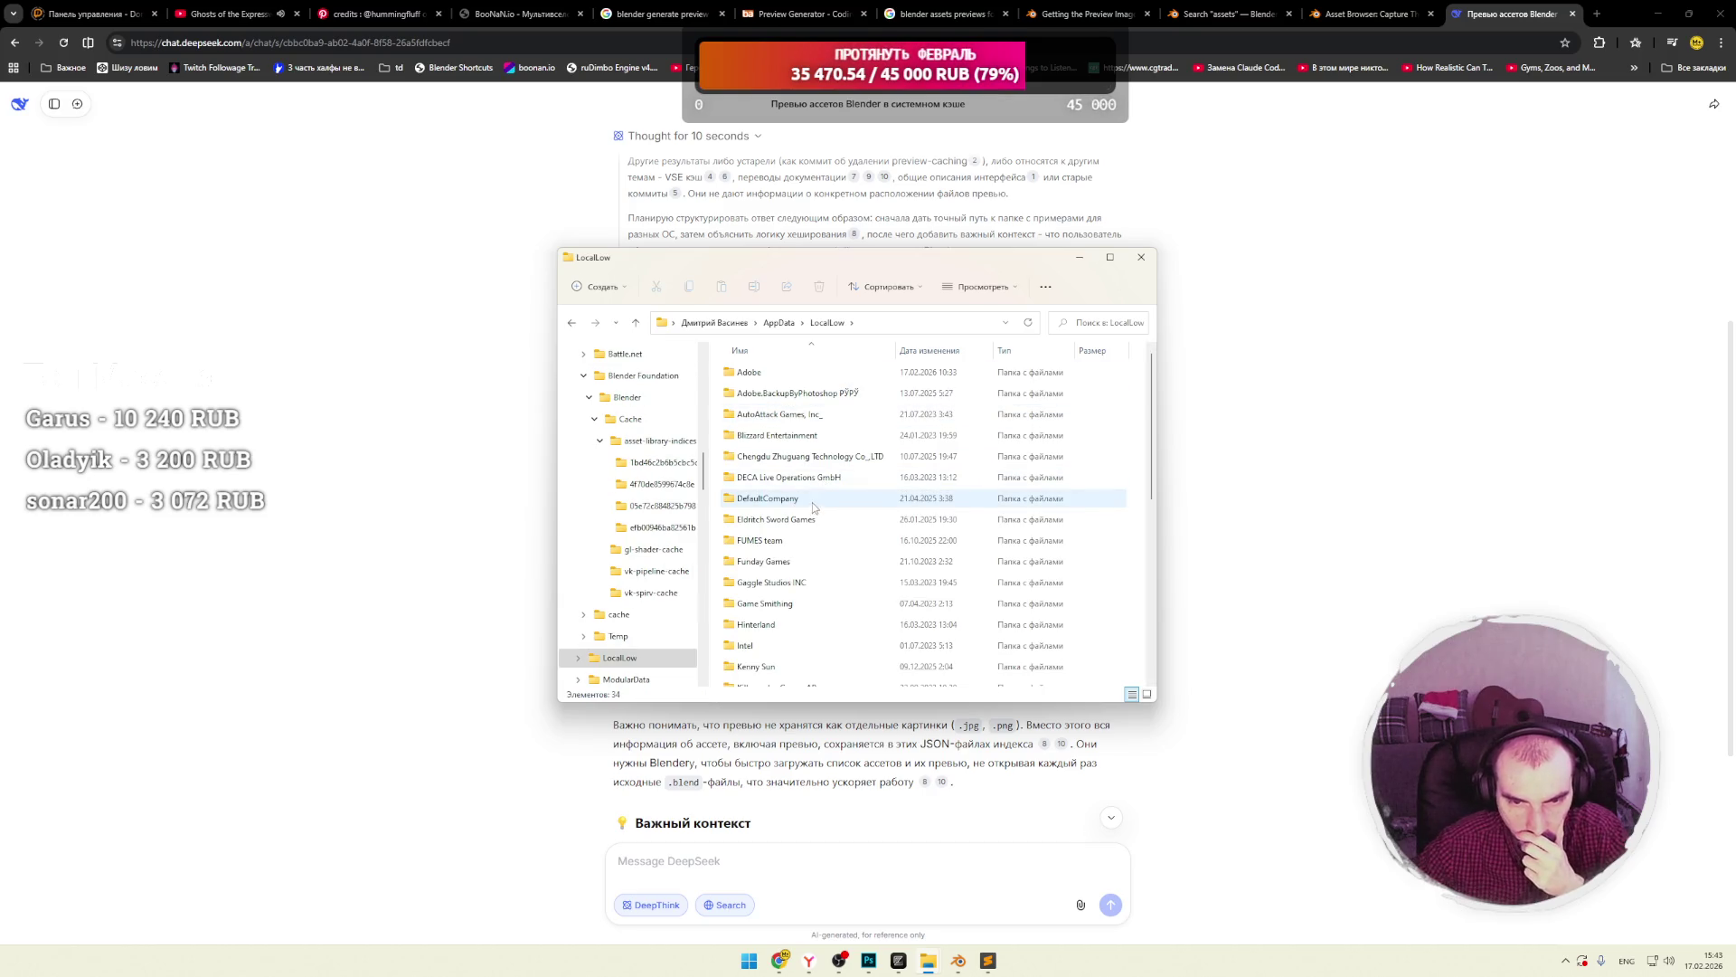
{"action": "scroll", "coordinate": [803, 508], "scroll_direction": "down", "scroll_amount": 5}
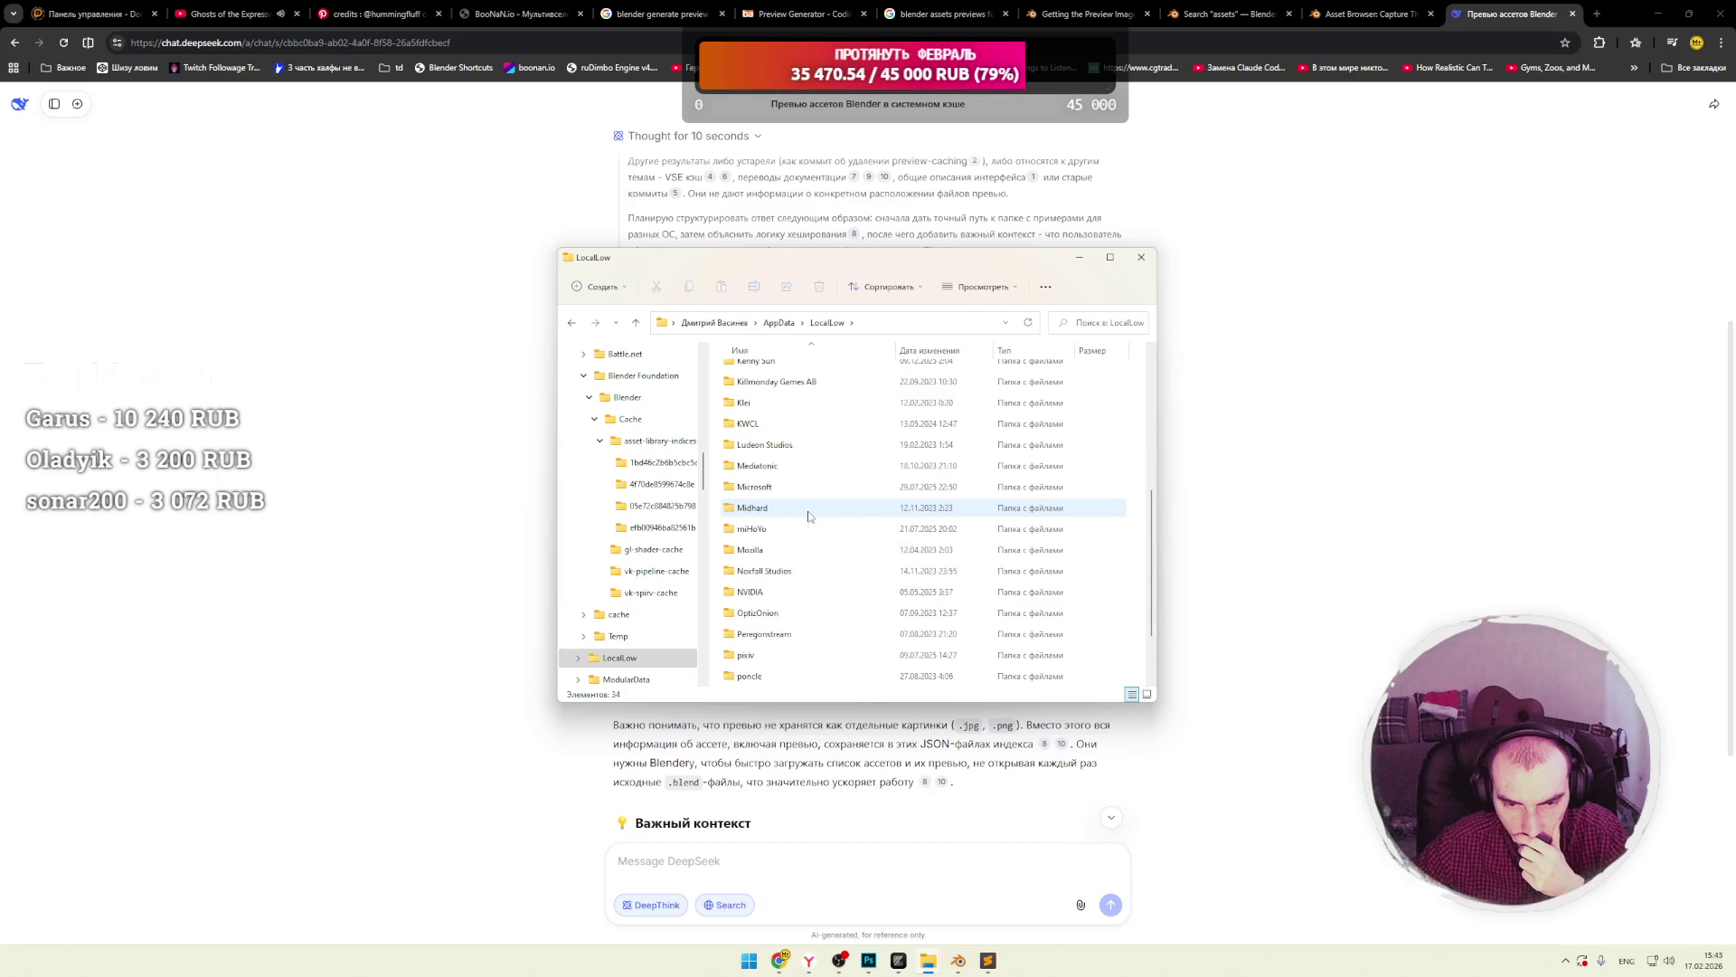
{"action": "scroll", "coordinate": [805, 507], "scroll_direction": "up", "scroll_amount": 5}
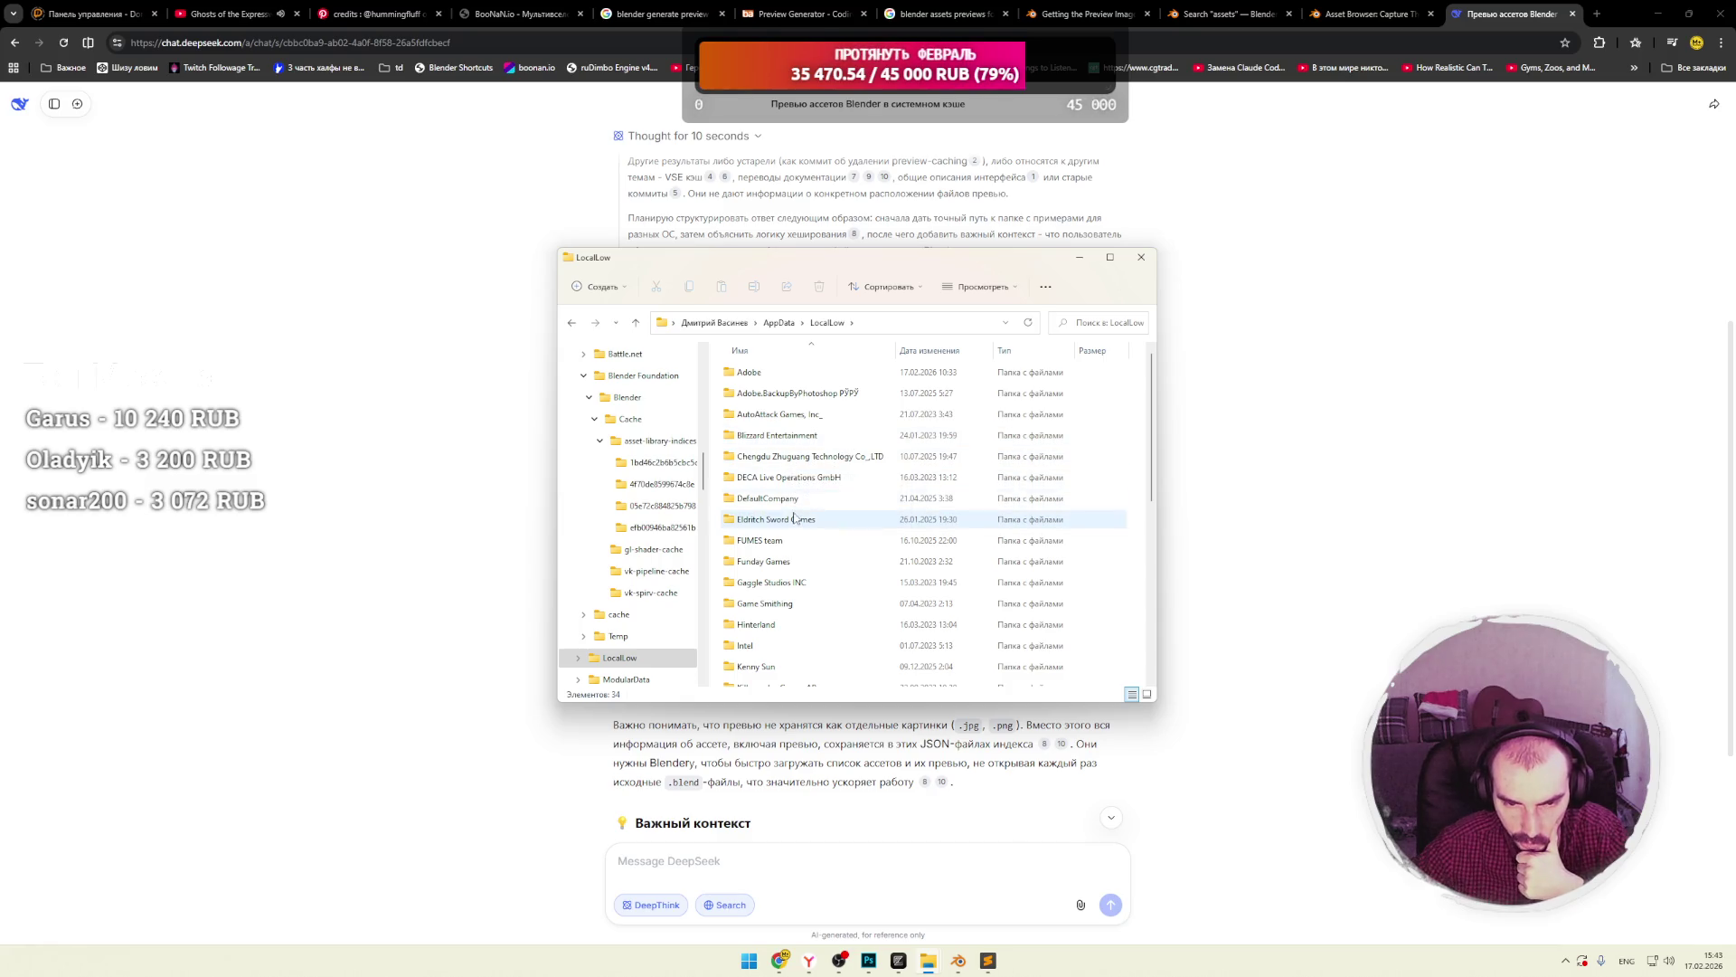
{"action": "left_click", "coordinate": [778, 322]}
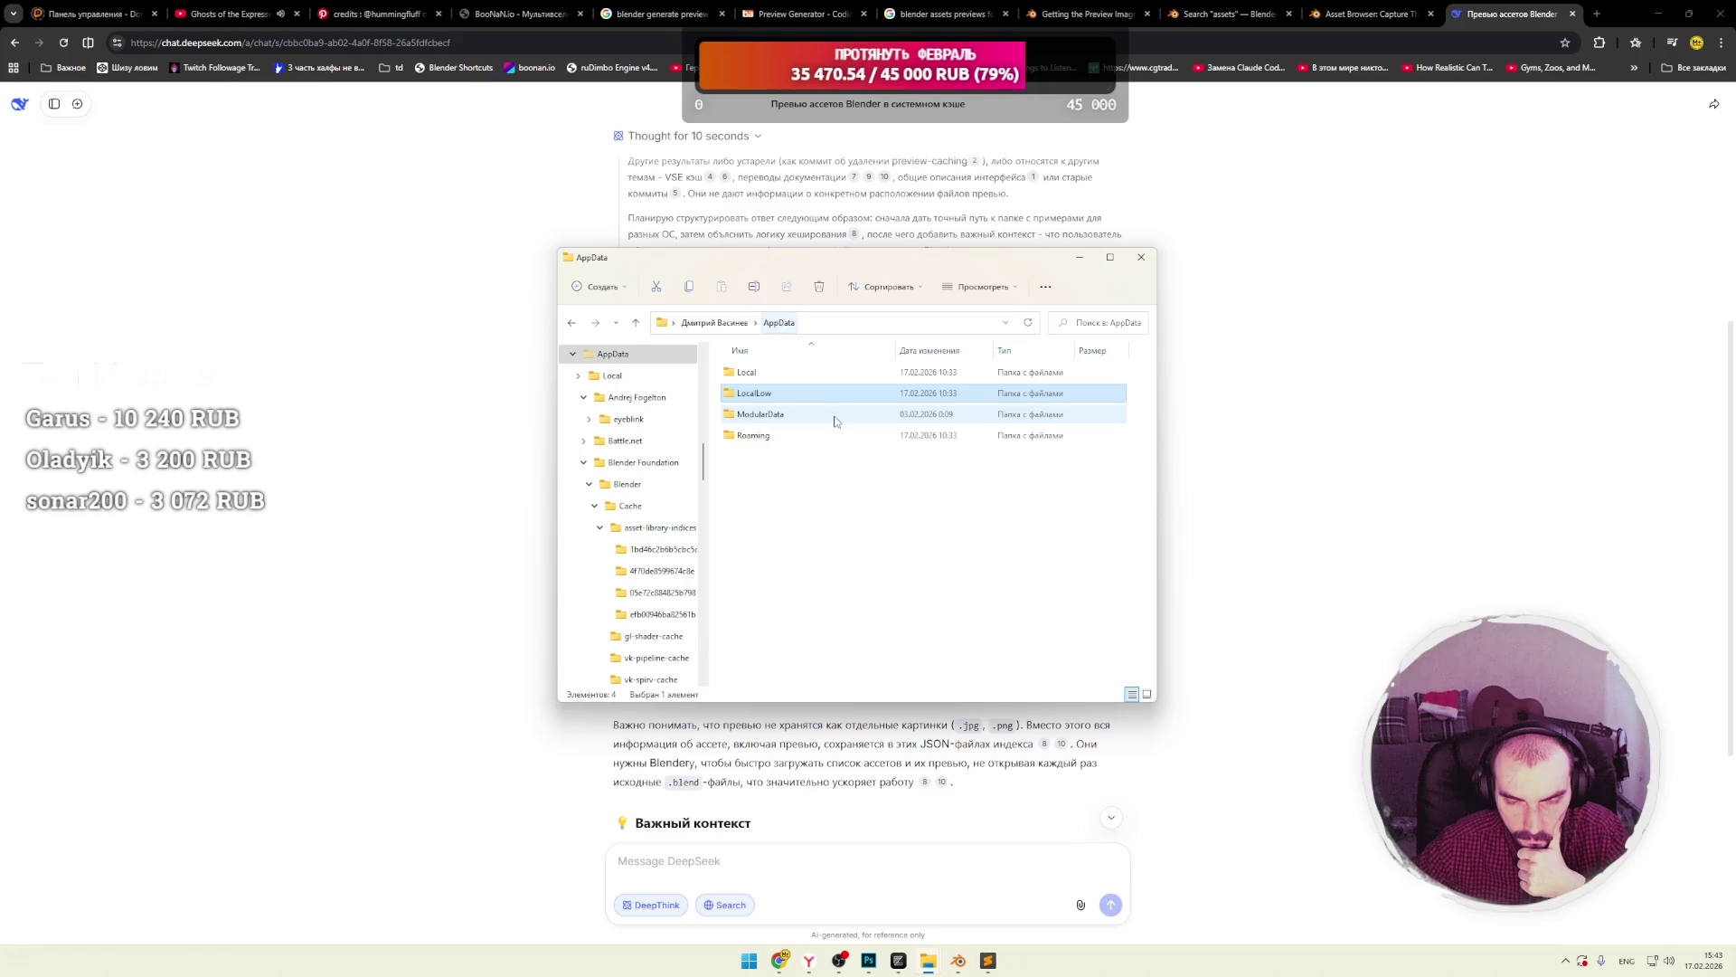
Peek into Roaming and ModularData's ttnet folder, returning to AppData each time.
{"action": "double_click", "coordinate": [781, 441]}
{"action": "left_click", "coordinate": [780, 323]}
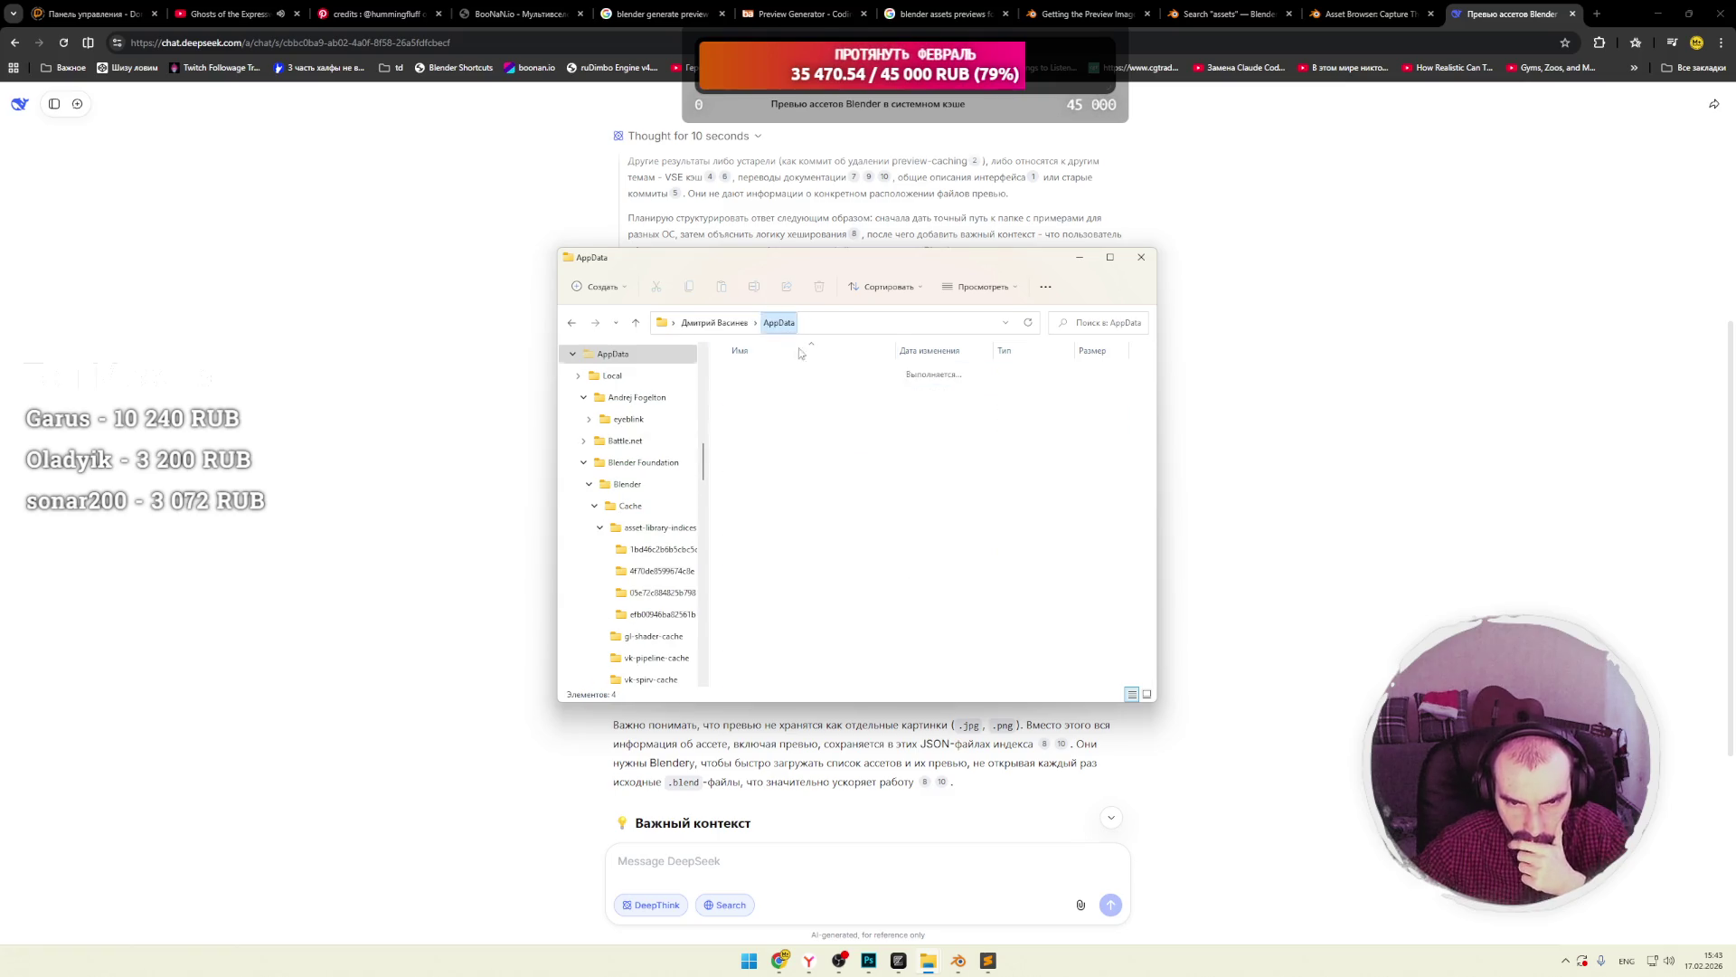
{"action": "left_click", "coordinate": [782, 418]}
{"action": "double_click", "coordinate": [747, 372]}
{"action": "left_click", "coordinate": [786, 325]}
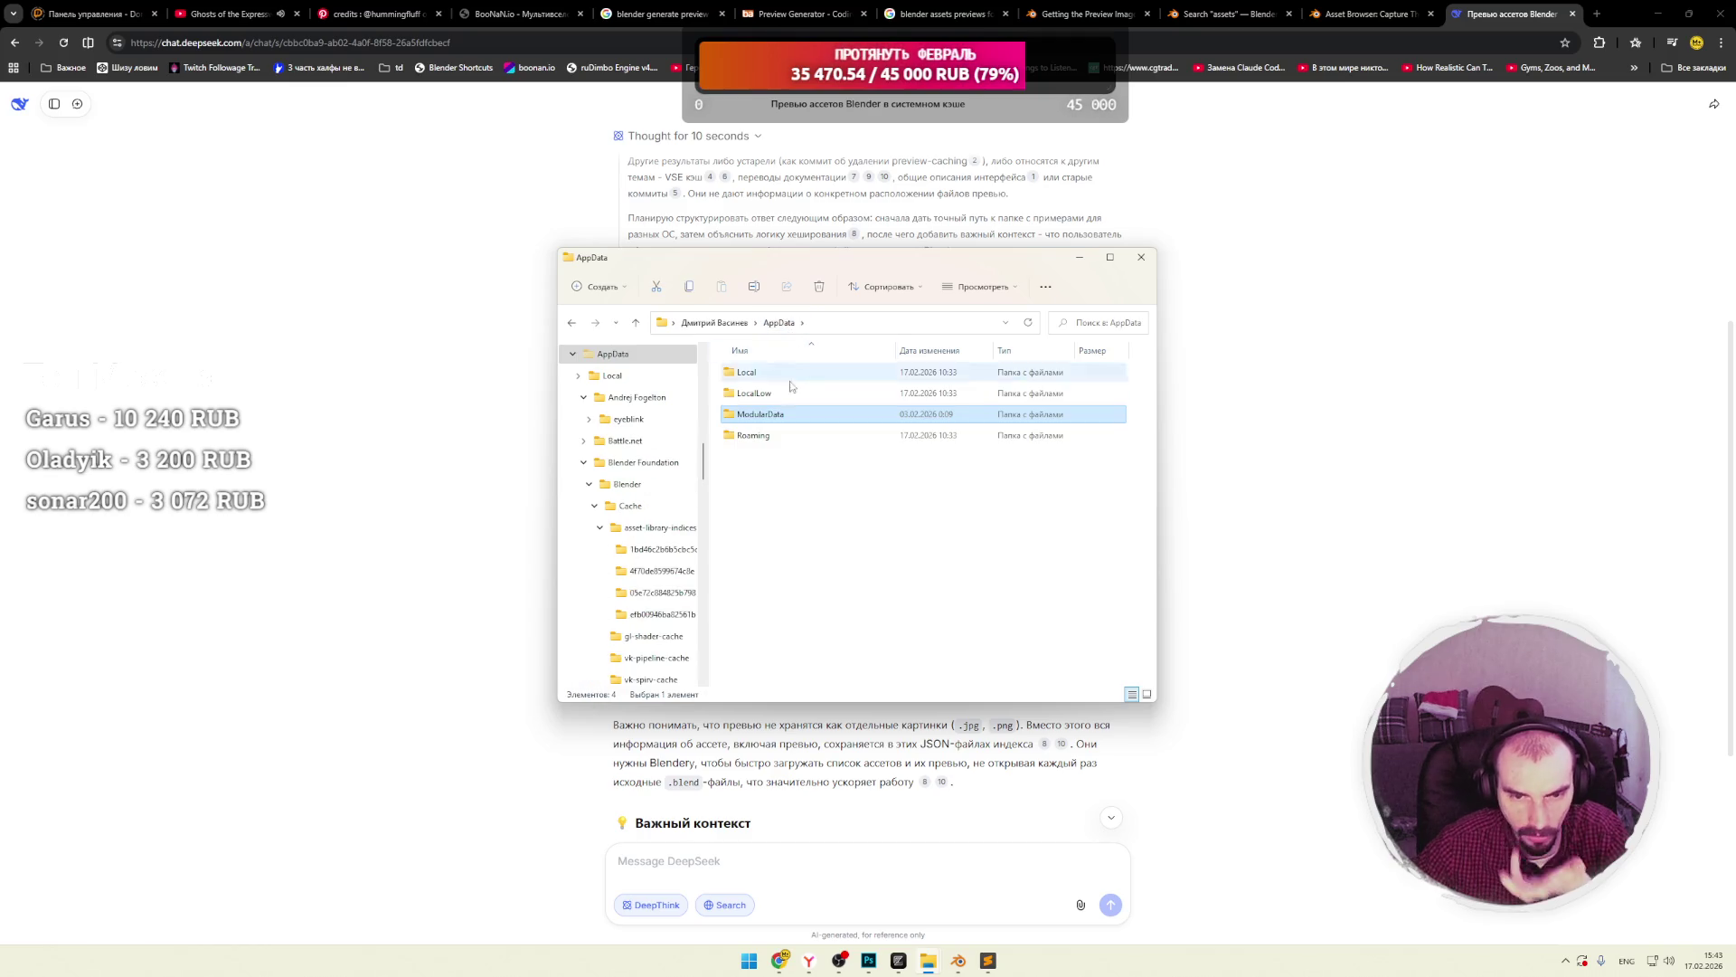
Open Roaming, scroll down, and open the Blender Foundation folder.
{"action": "double_click", "coordinate": [773, 435]}
{"action": "left_click", "coordinate": [796, 436]}
{"action": "scroll", "coordinate": [800, 447], "scroll_direction": "down", "scroll_amount": 1}
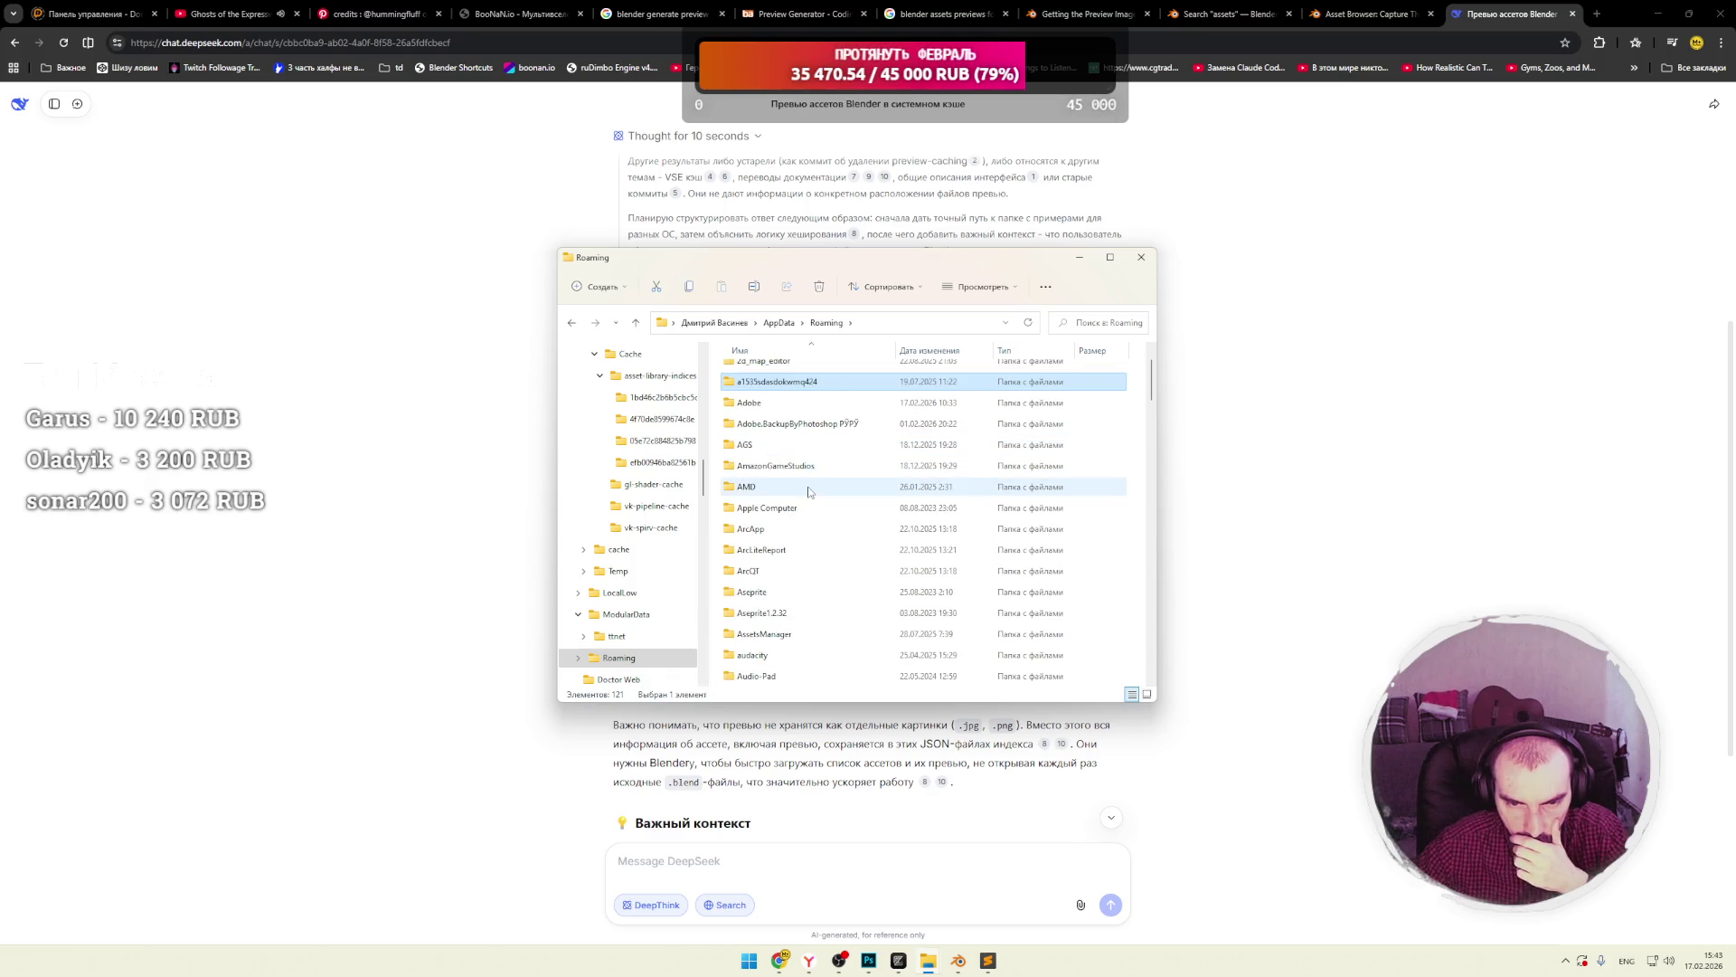
{"action": "scroll", "coordinate": [810, 489], "scroll_direction": "down", "scroll_amount": 1}
{"action": "scroll", "coordinate": [810, 489], "scroll_direction": "down", "scroll_amount": 2}
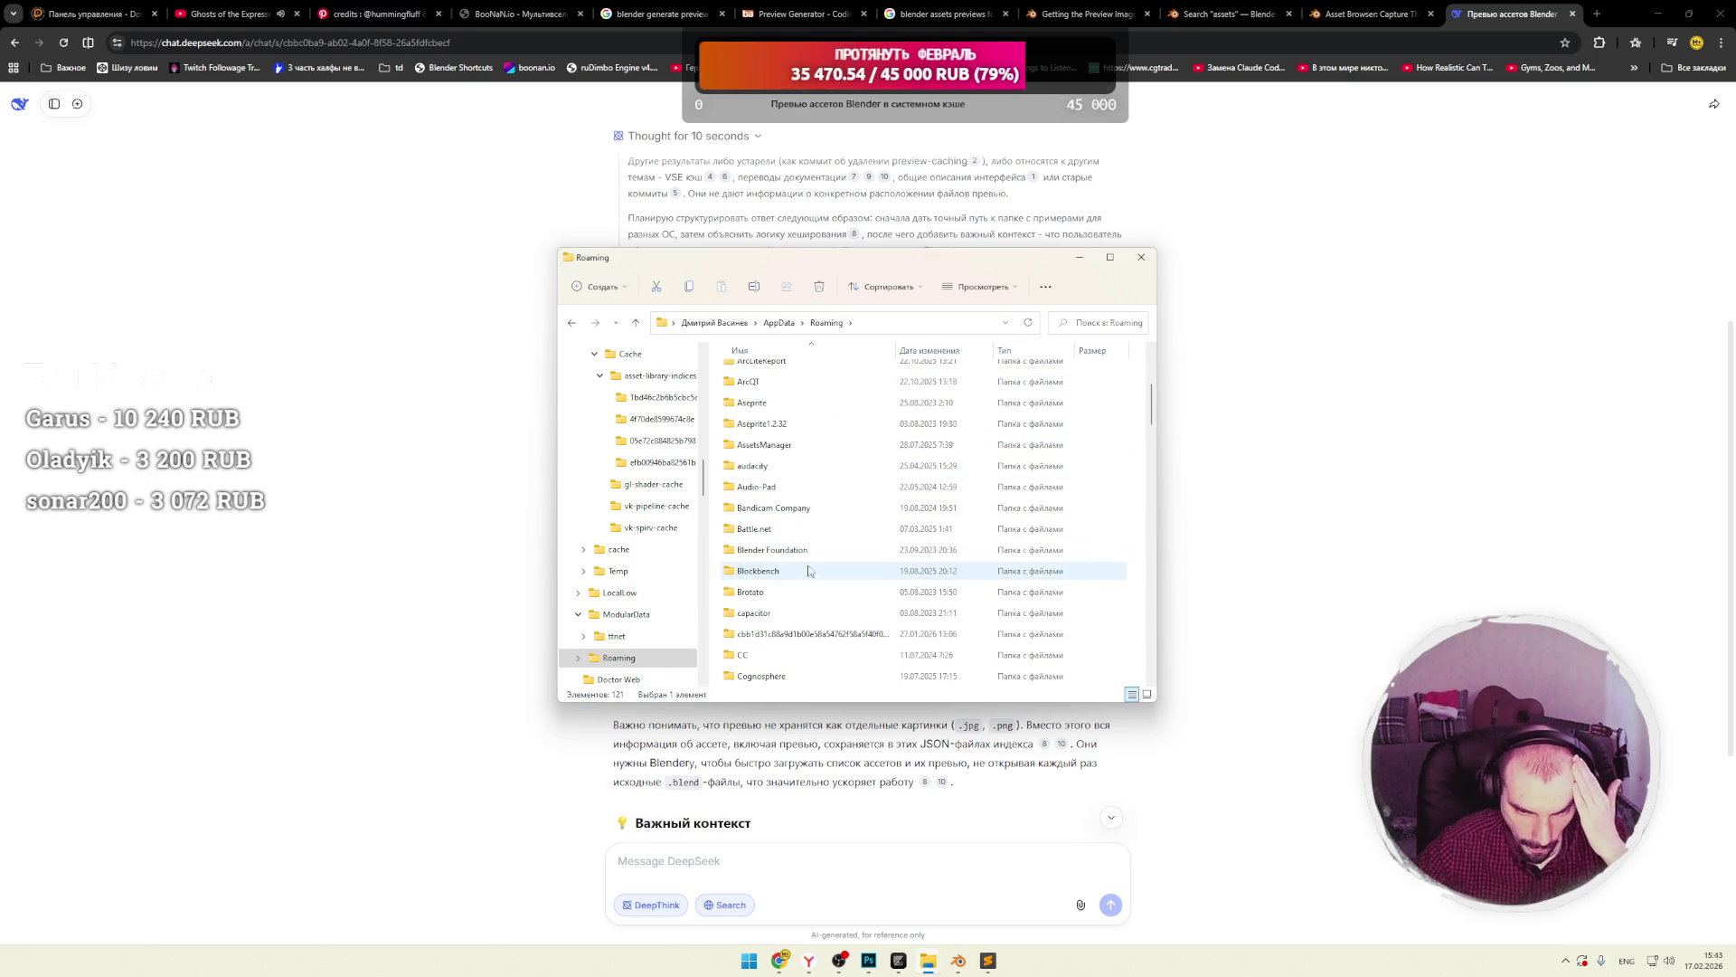
{"action": "double_click", "coordinate": [785, 551]}
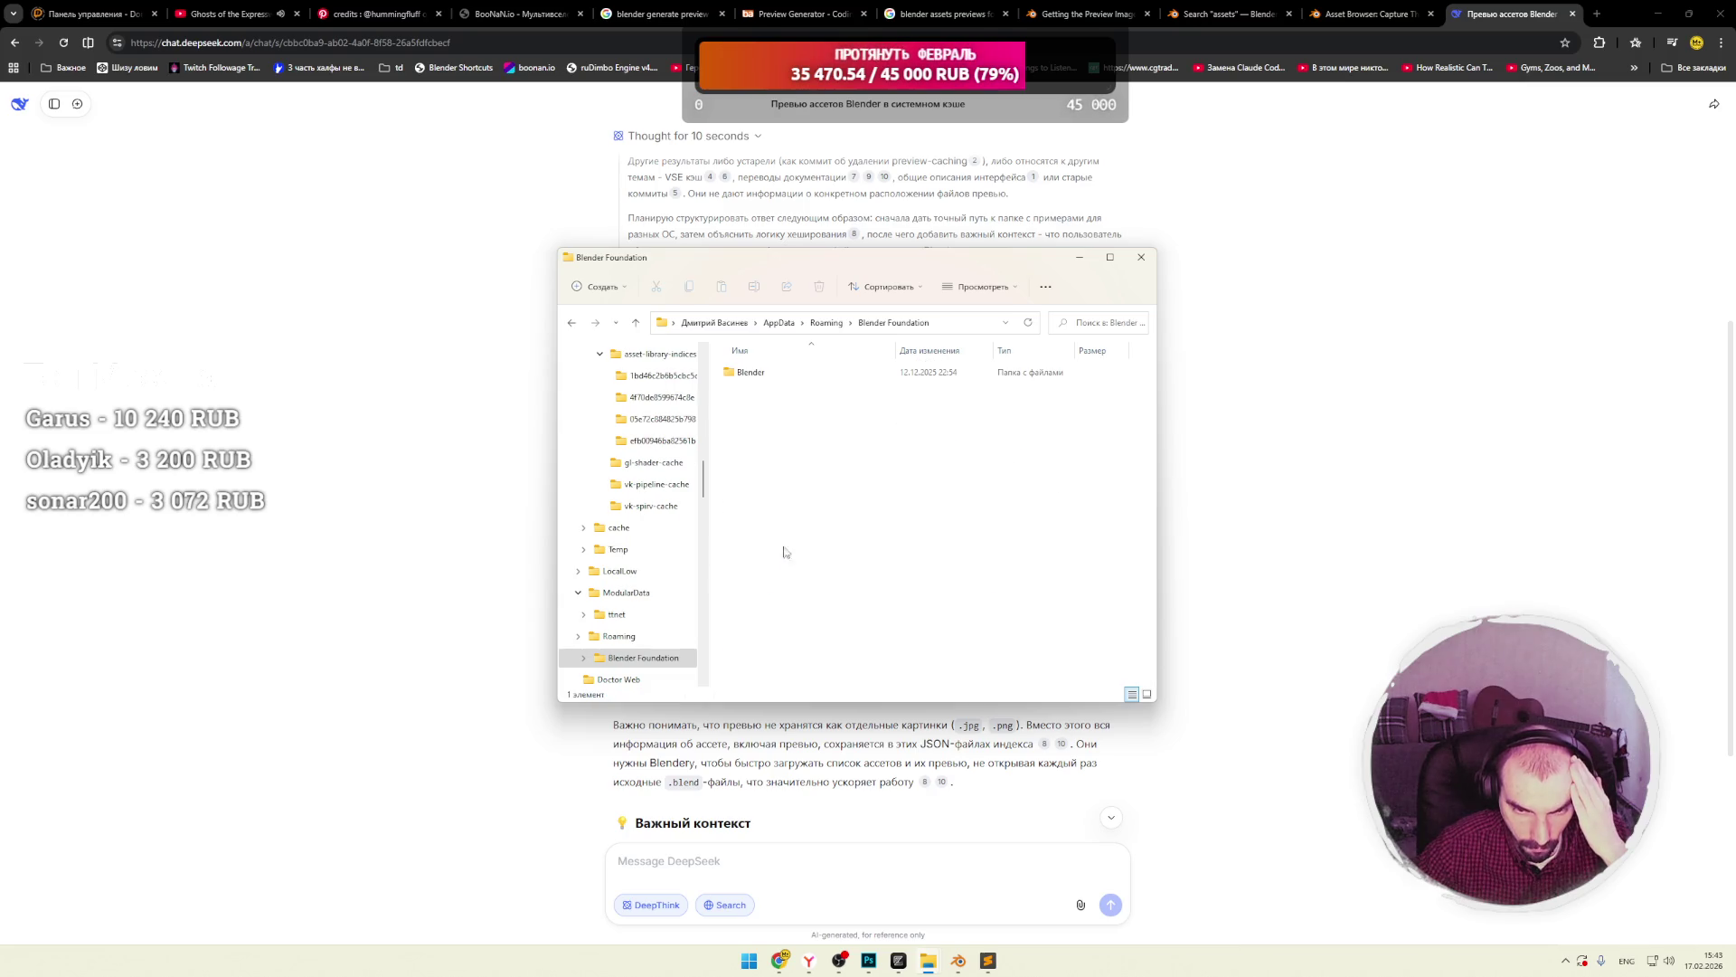
{"action": "double_click", "coordinate": [758, 376]}
{"action": "left_click", "coordinate": [752, 438]}
{"action": "double_click", "coordinate": [752, 438]}
{"action": "double_click", "coordinate": [761, 373]}
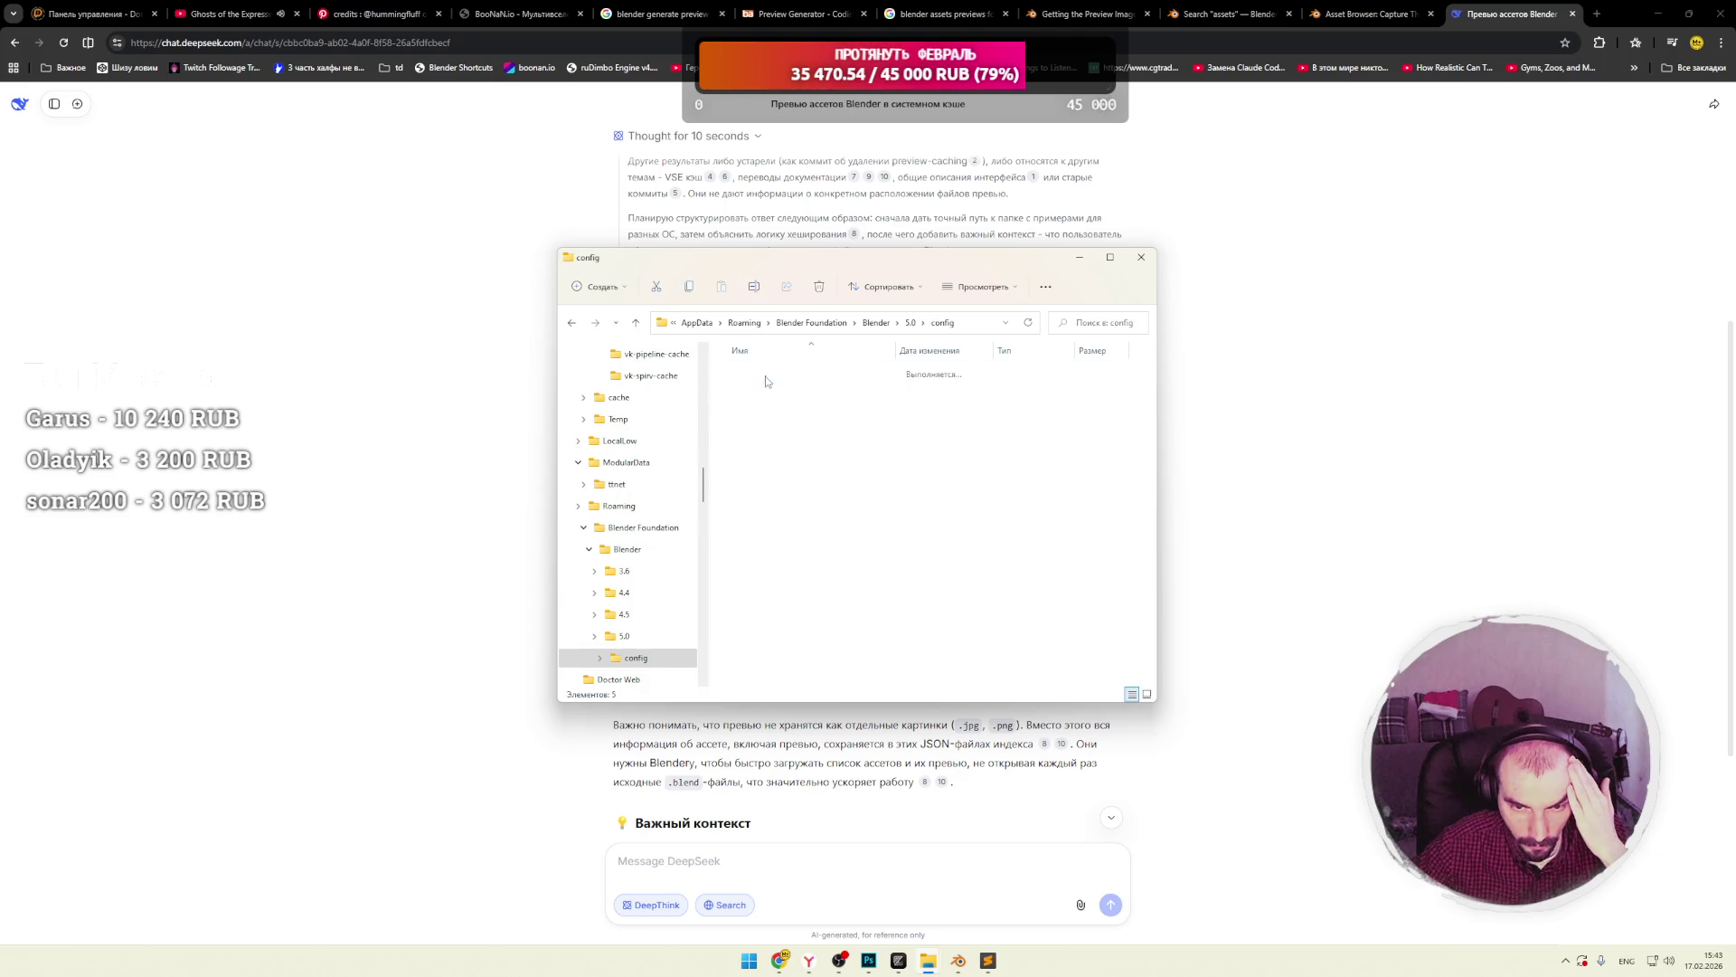
{"action": "left_click_drag", "start_coordinate": [773, 497], "coordinate": [774, 362]}
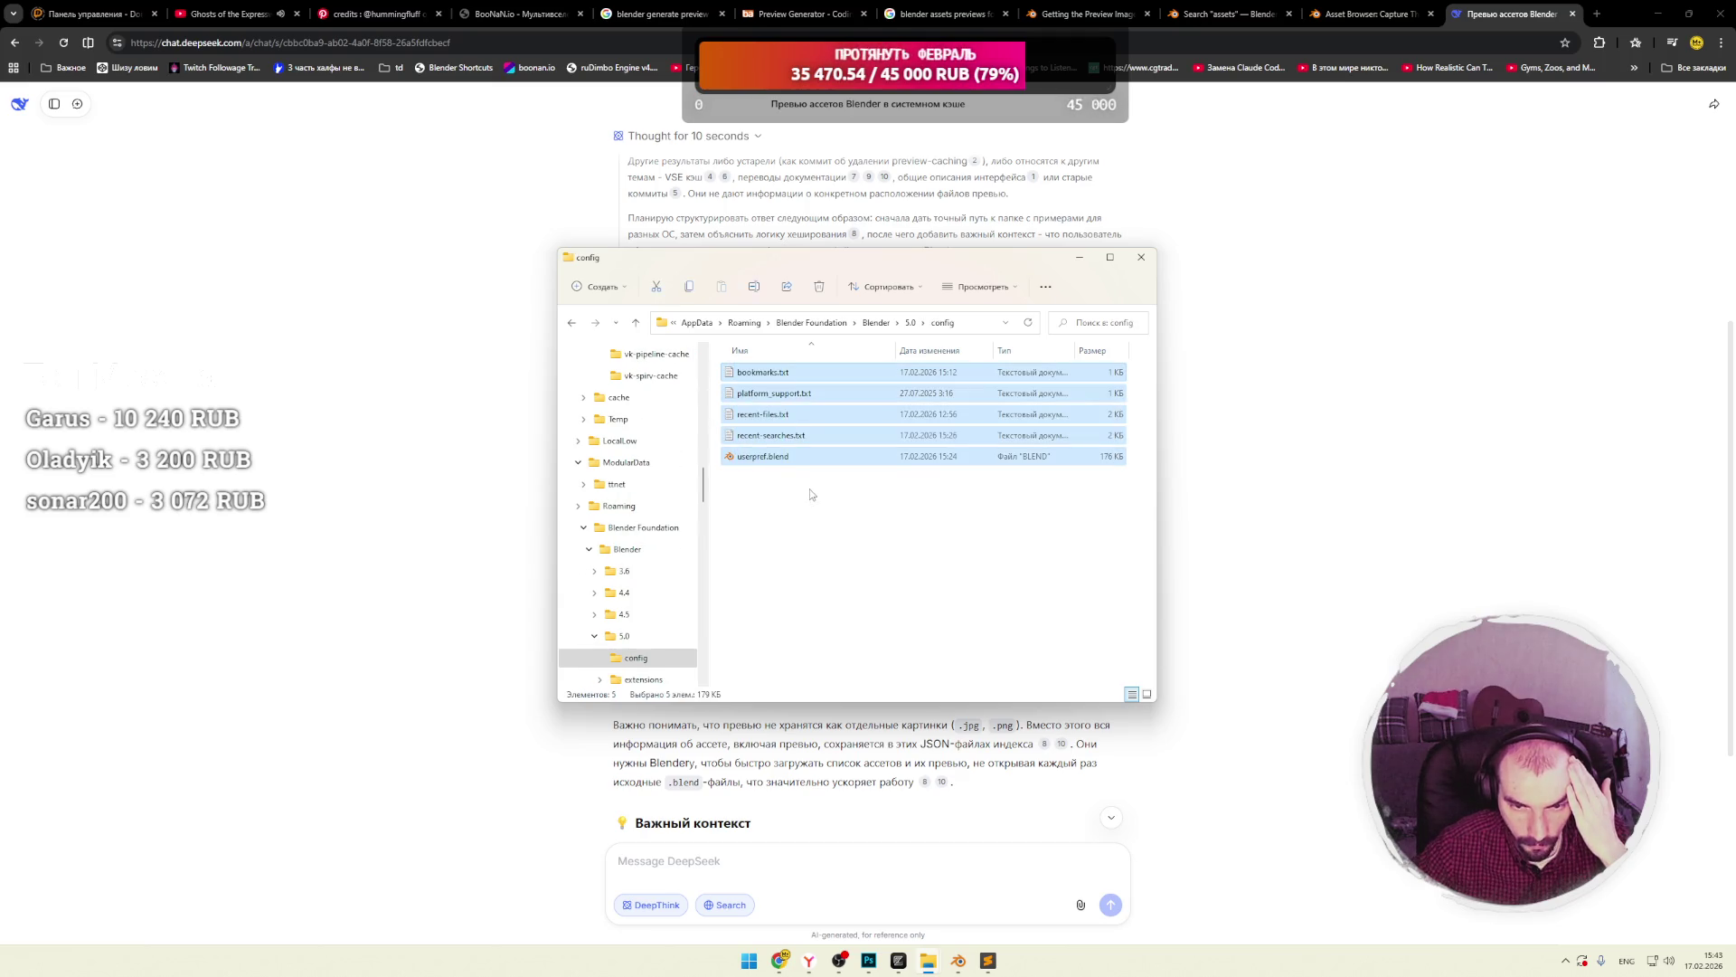
{"action": "left_click", "coordinate": [814, 495]}
{"action": "left_click", "coordinate": [910, 323]}
{"action": "double_click", "coordinate": [756, 394]}
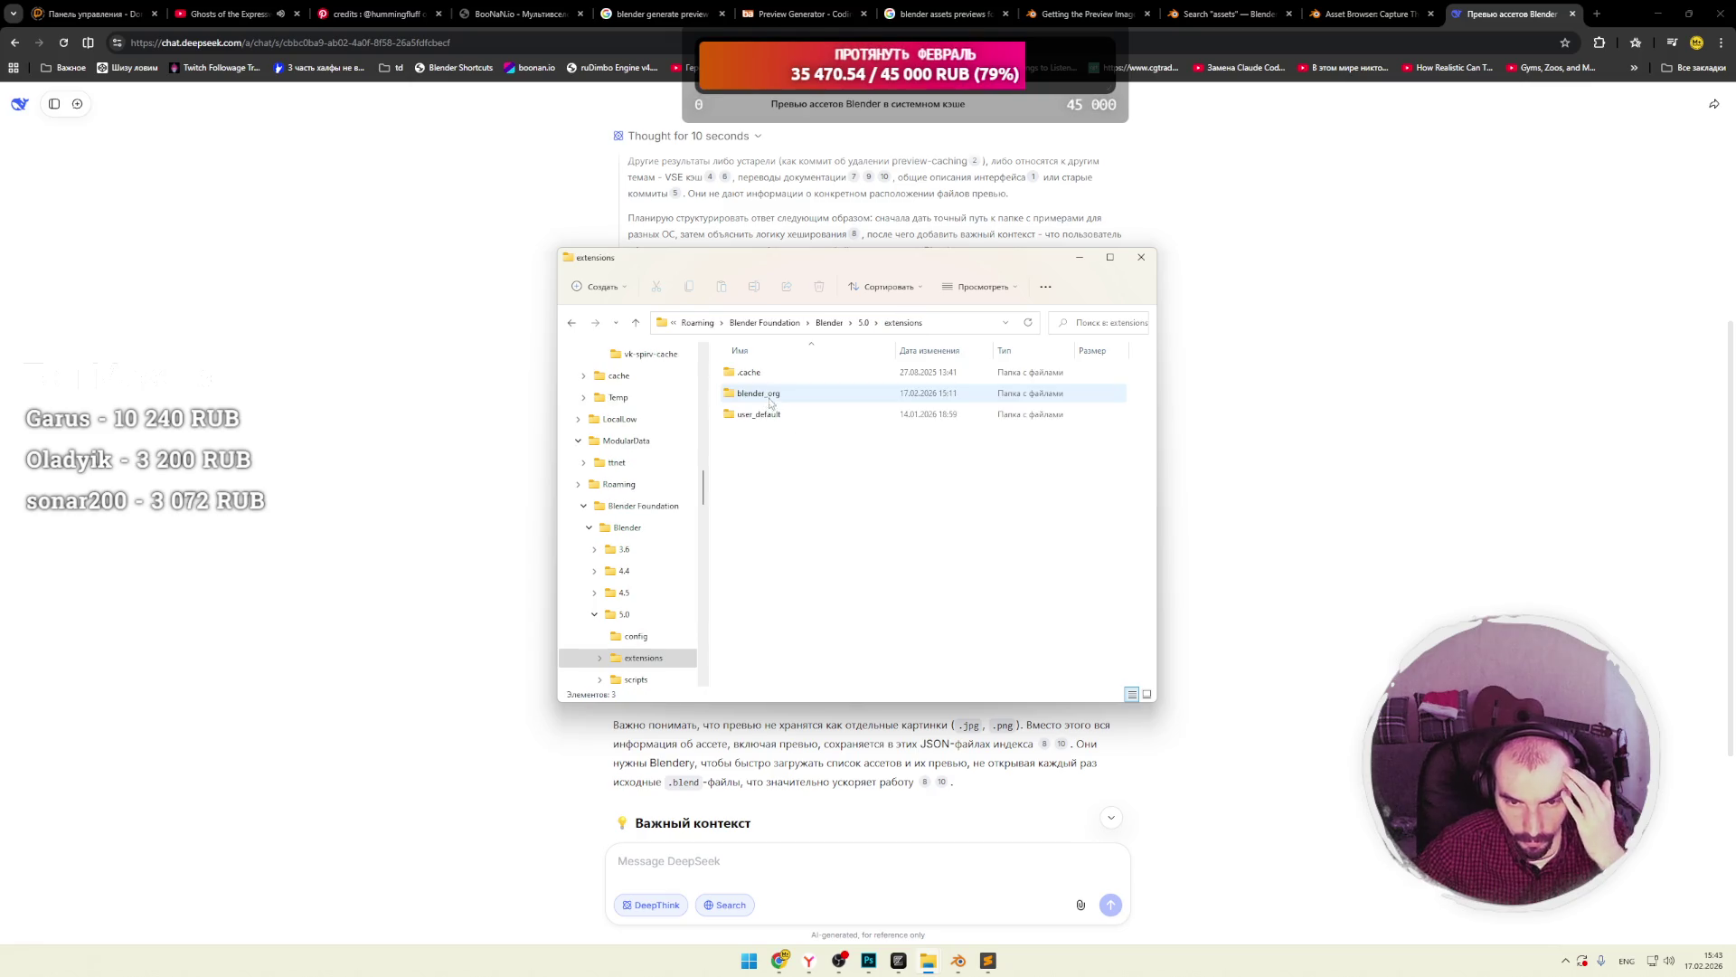
{"action": "double_click", "coordinate": [762, 375]}
{"action": "key", "text": "BackSpace"}
{"action": "double_click", "coordinate": [784, 396]}
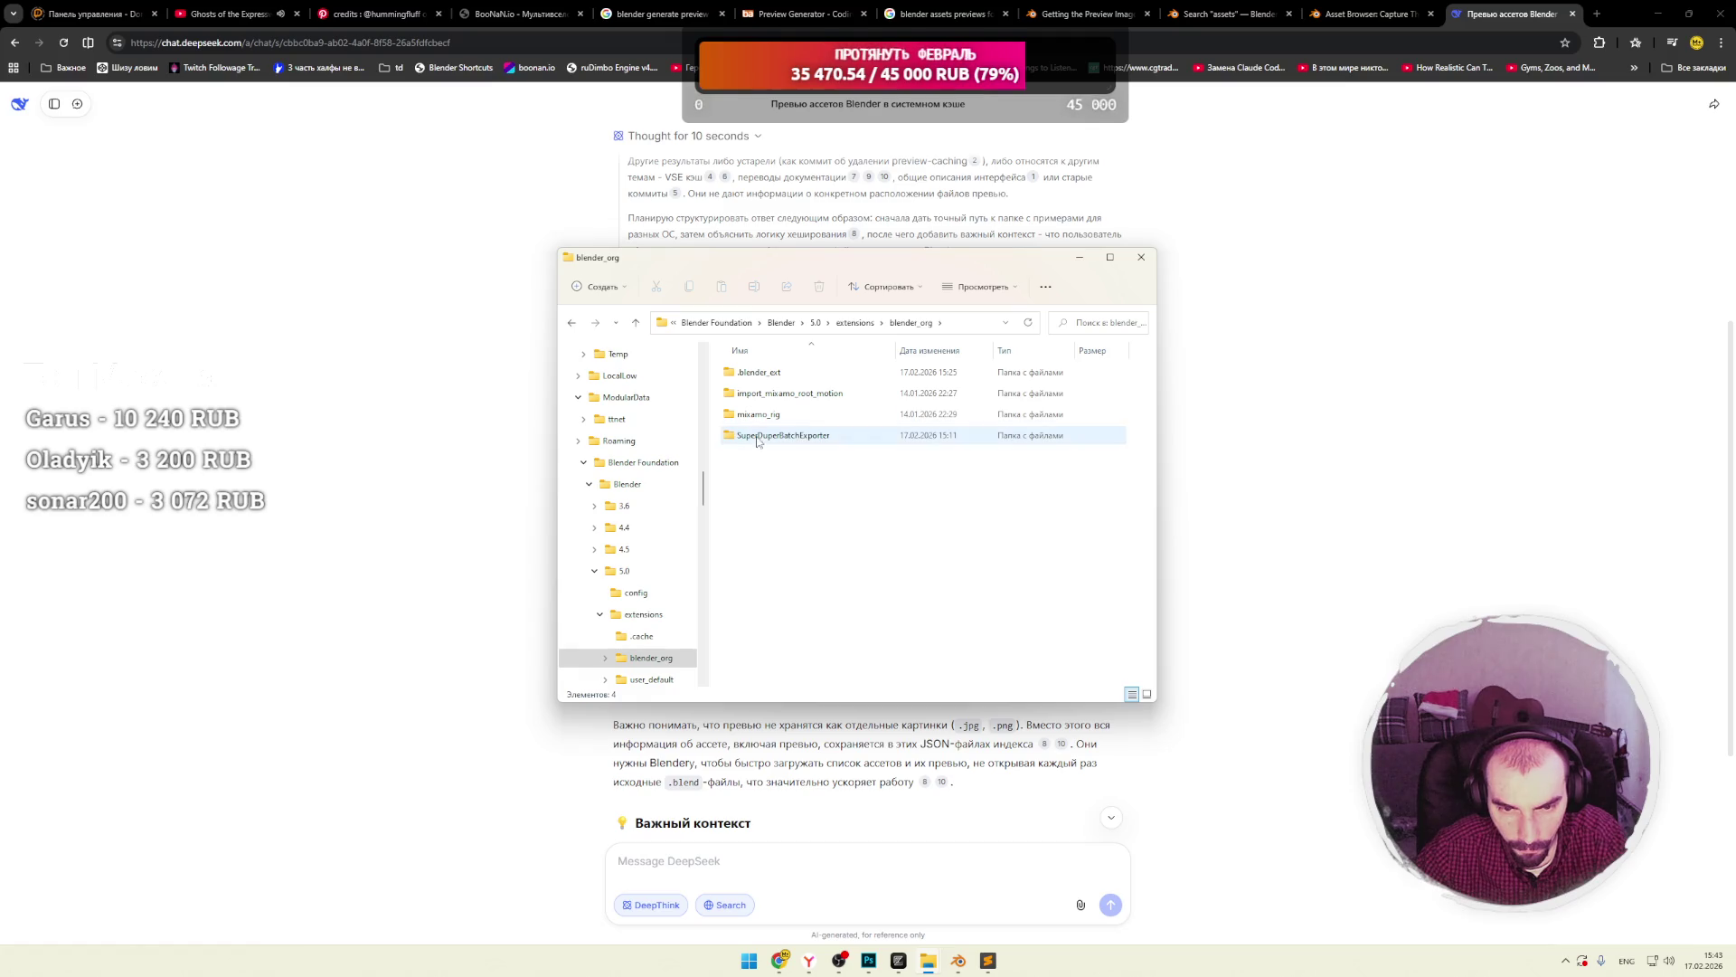
{"action": "double_click", "coordinate": [757, 378]}
{"action": "key", "text": "BackSpace"}
{"action": "double_click", "coordinate": [768, 415]}
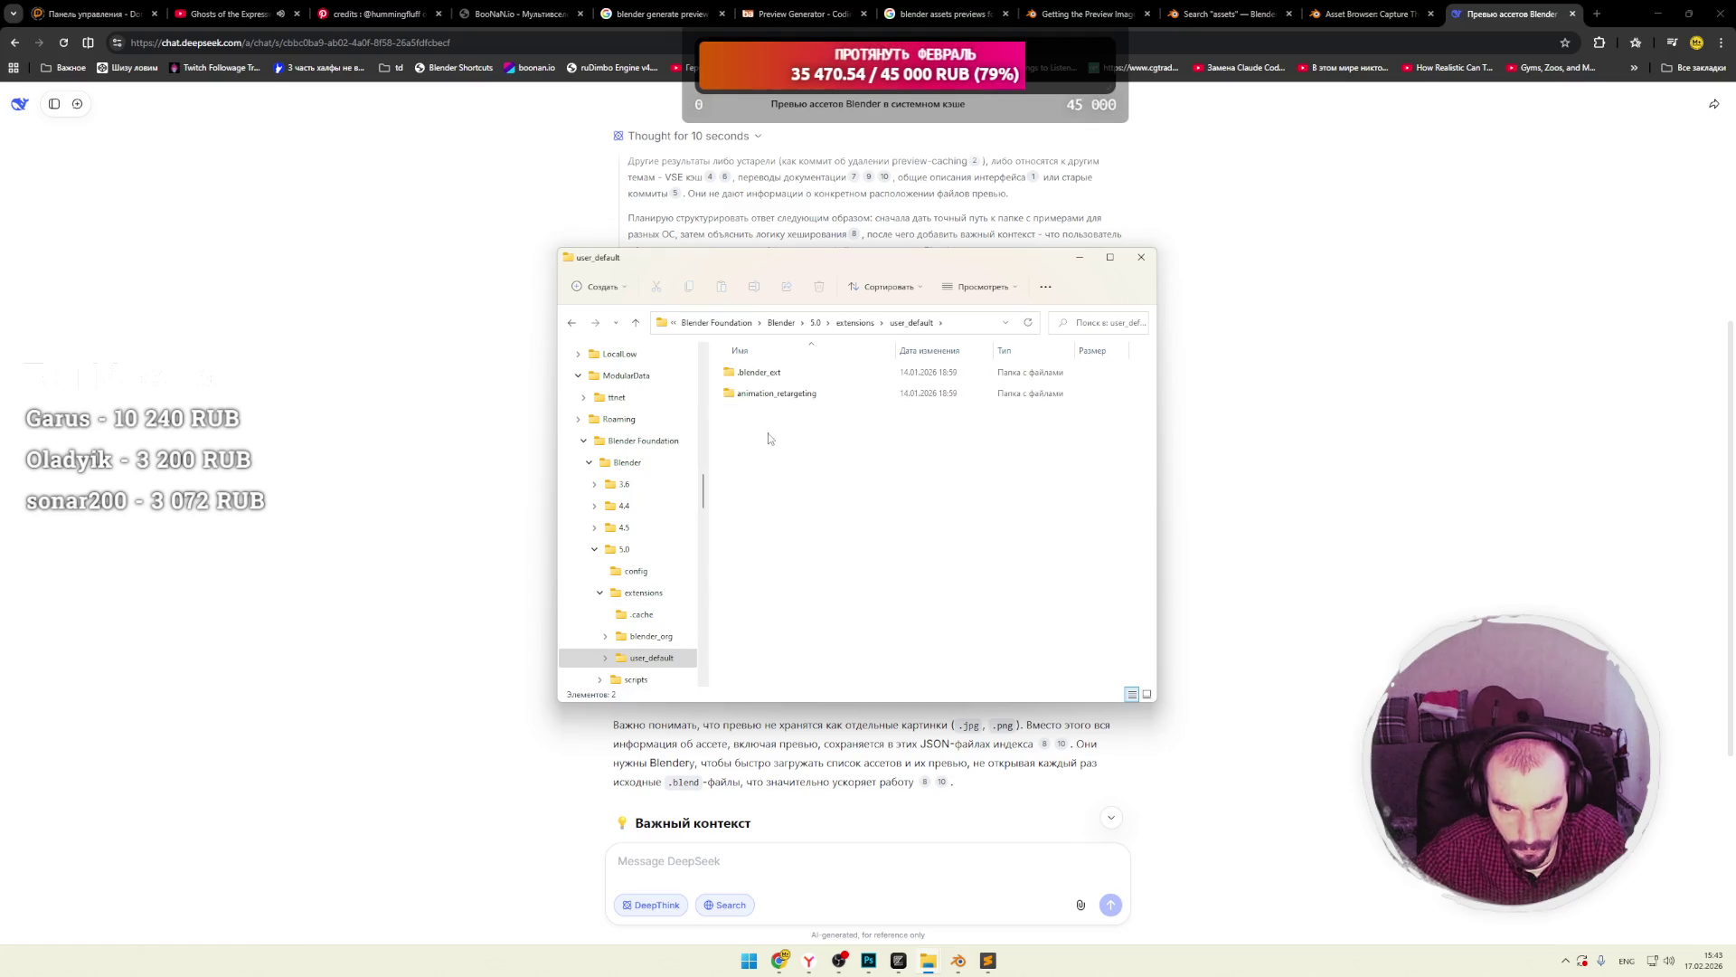
{"action": "double_click", "coordinate": [757, 402]}
{"action": "key", "text": "BackSpace"}
{"action": "key", "text": "BackSpace"}
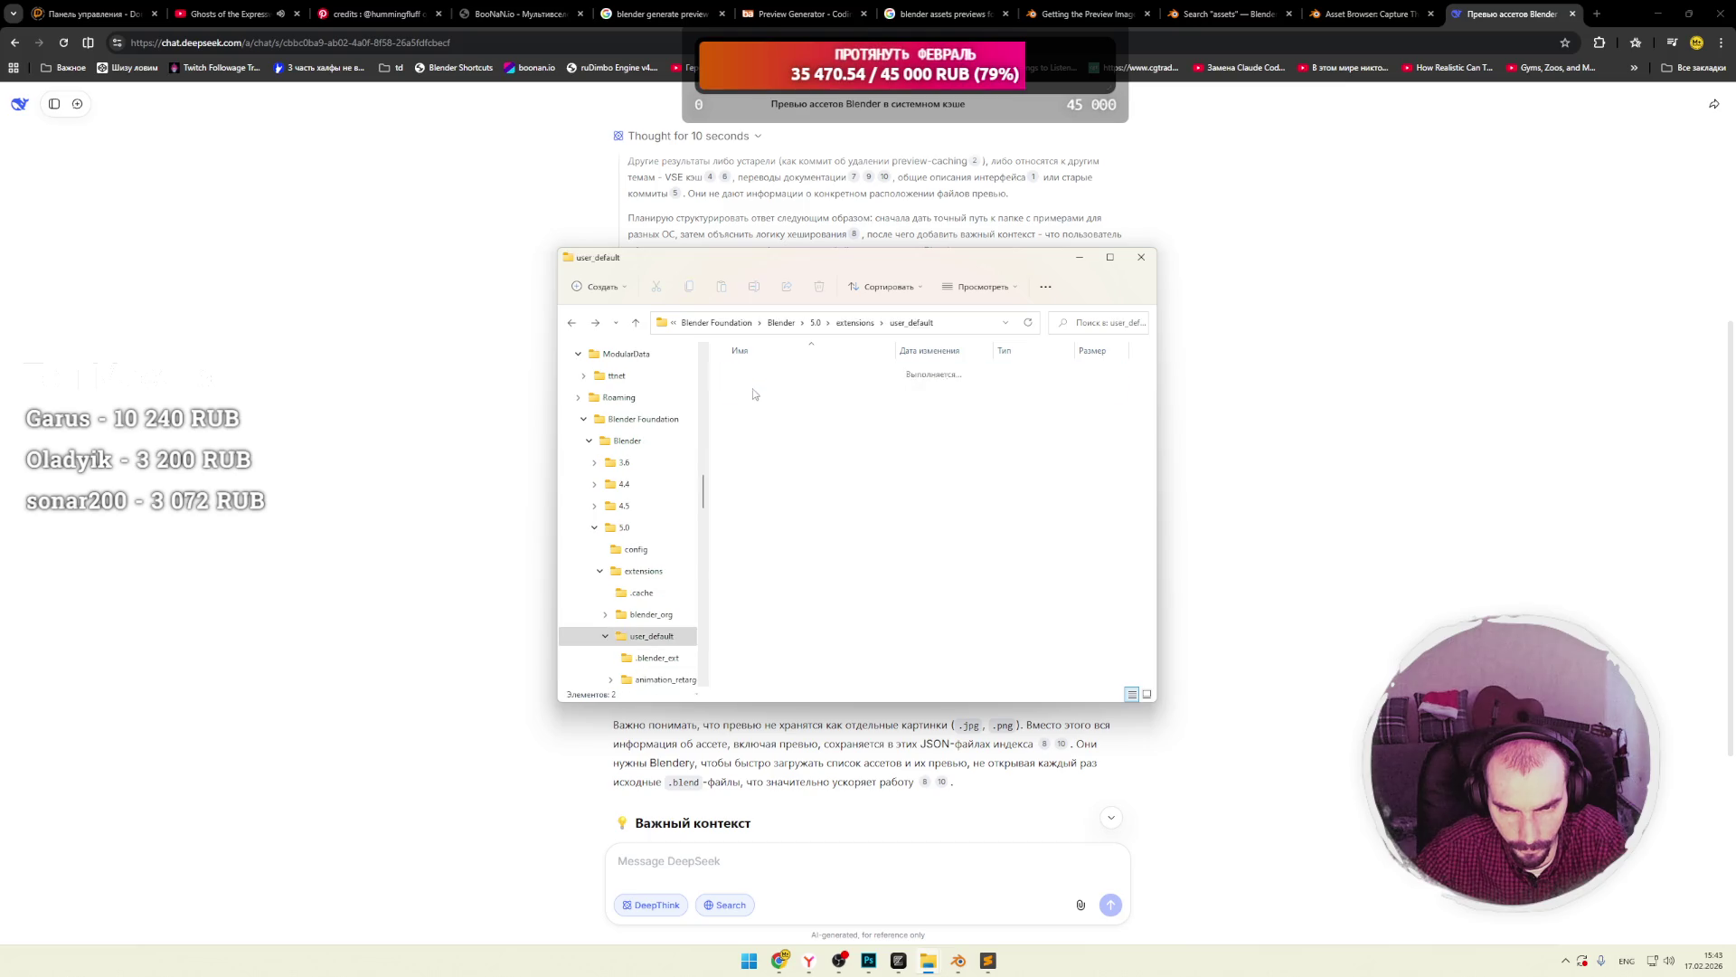
{"action": "left_click", "coordinate": [859, 324]}
{"action": "double_click", "coordinate": [760, 416]}
{"action": "double_click", "coordinate": [755, 372]}
{"action": "double_click", "coordinate": [758, 373]}
{"action": "left_click", "coordinate": [850, 323]}
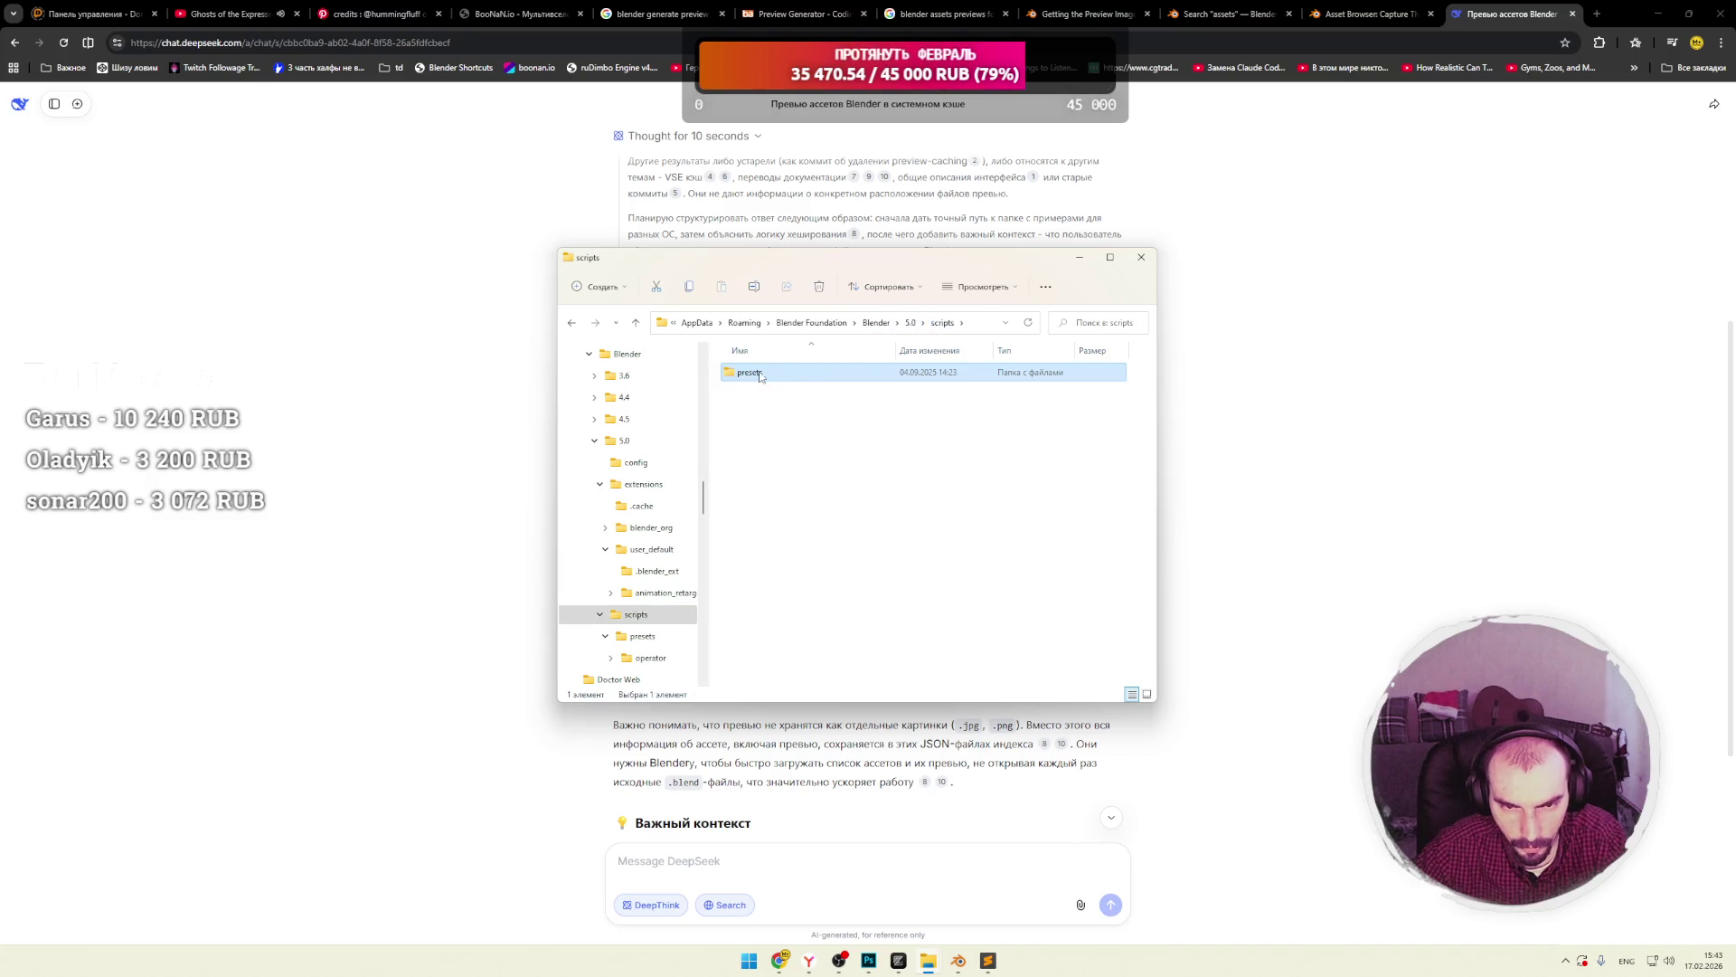
{"action": "left_click", "coordinate": [828, 322]}
{"action": "double_click", "coordinate": [751, 374]}
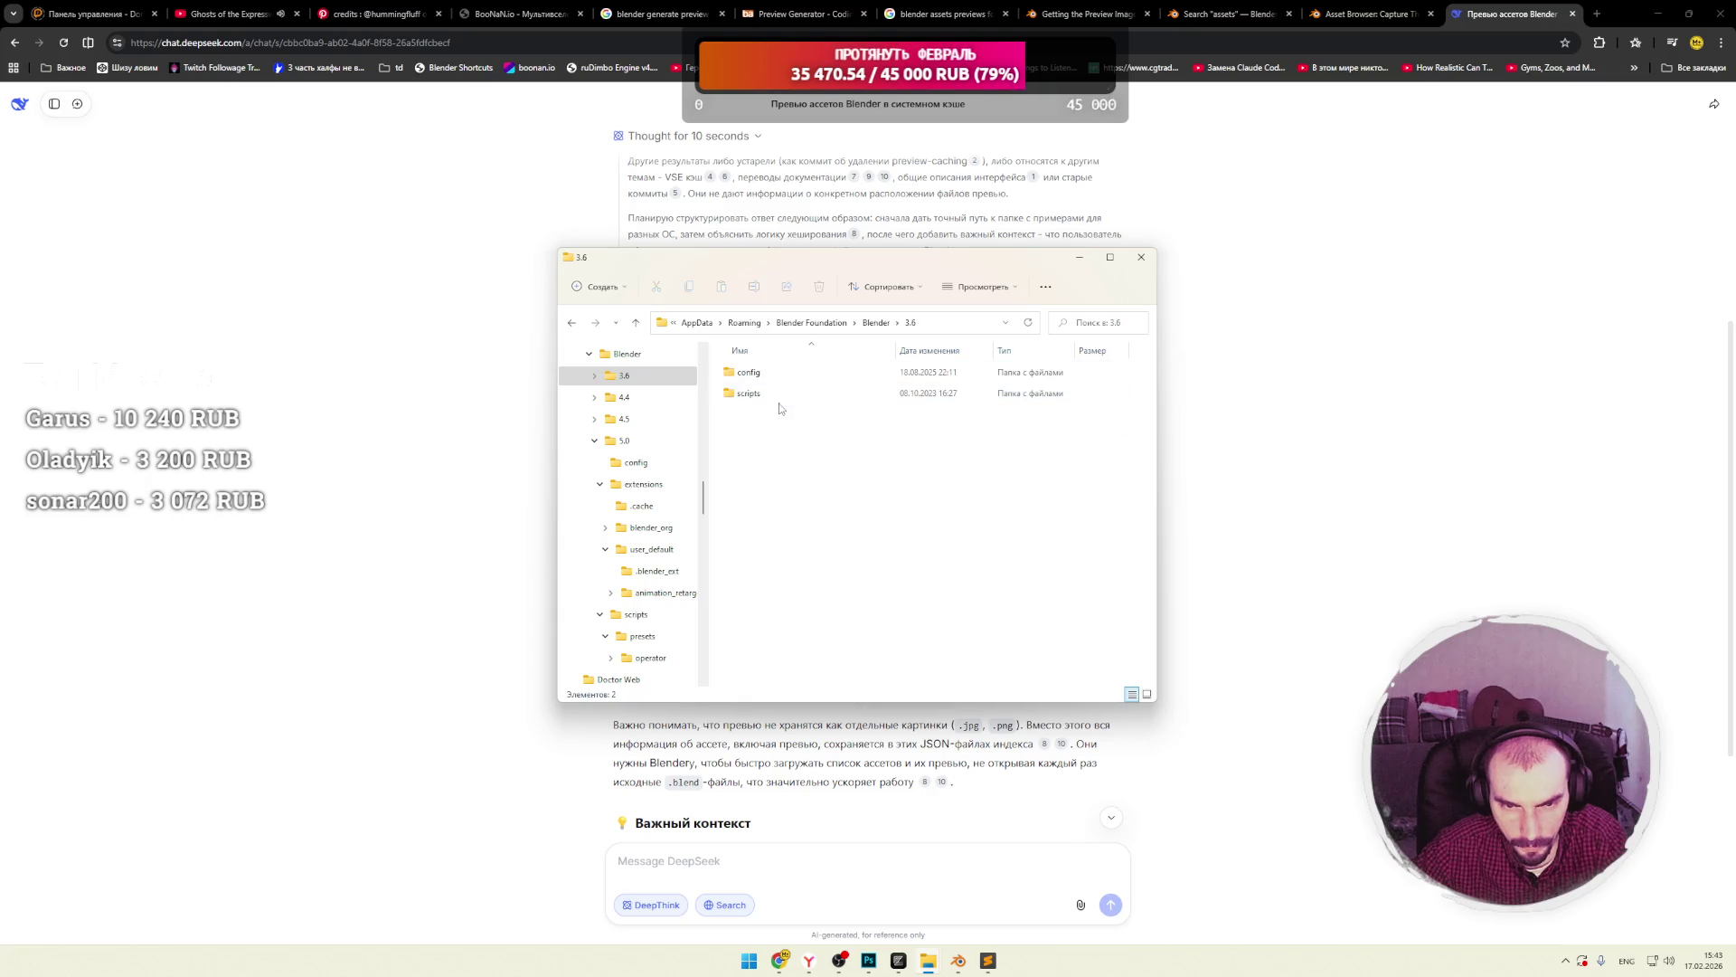
{"action": "key", "text": "BackSpace"}
{"action": "double_click", "coordinate": [767, 414]}
{"action": "left_click", "coordinate": [761, 378]}
{"action": "double_click", "coordinate": [761, 379]}
{"action": "key", "text": "BackSpace"}
{"action": "double_click", "coordinate": [779, 393]}
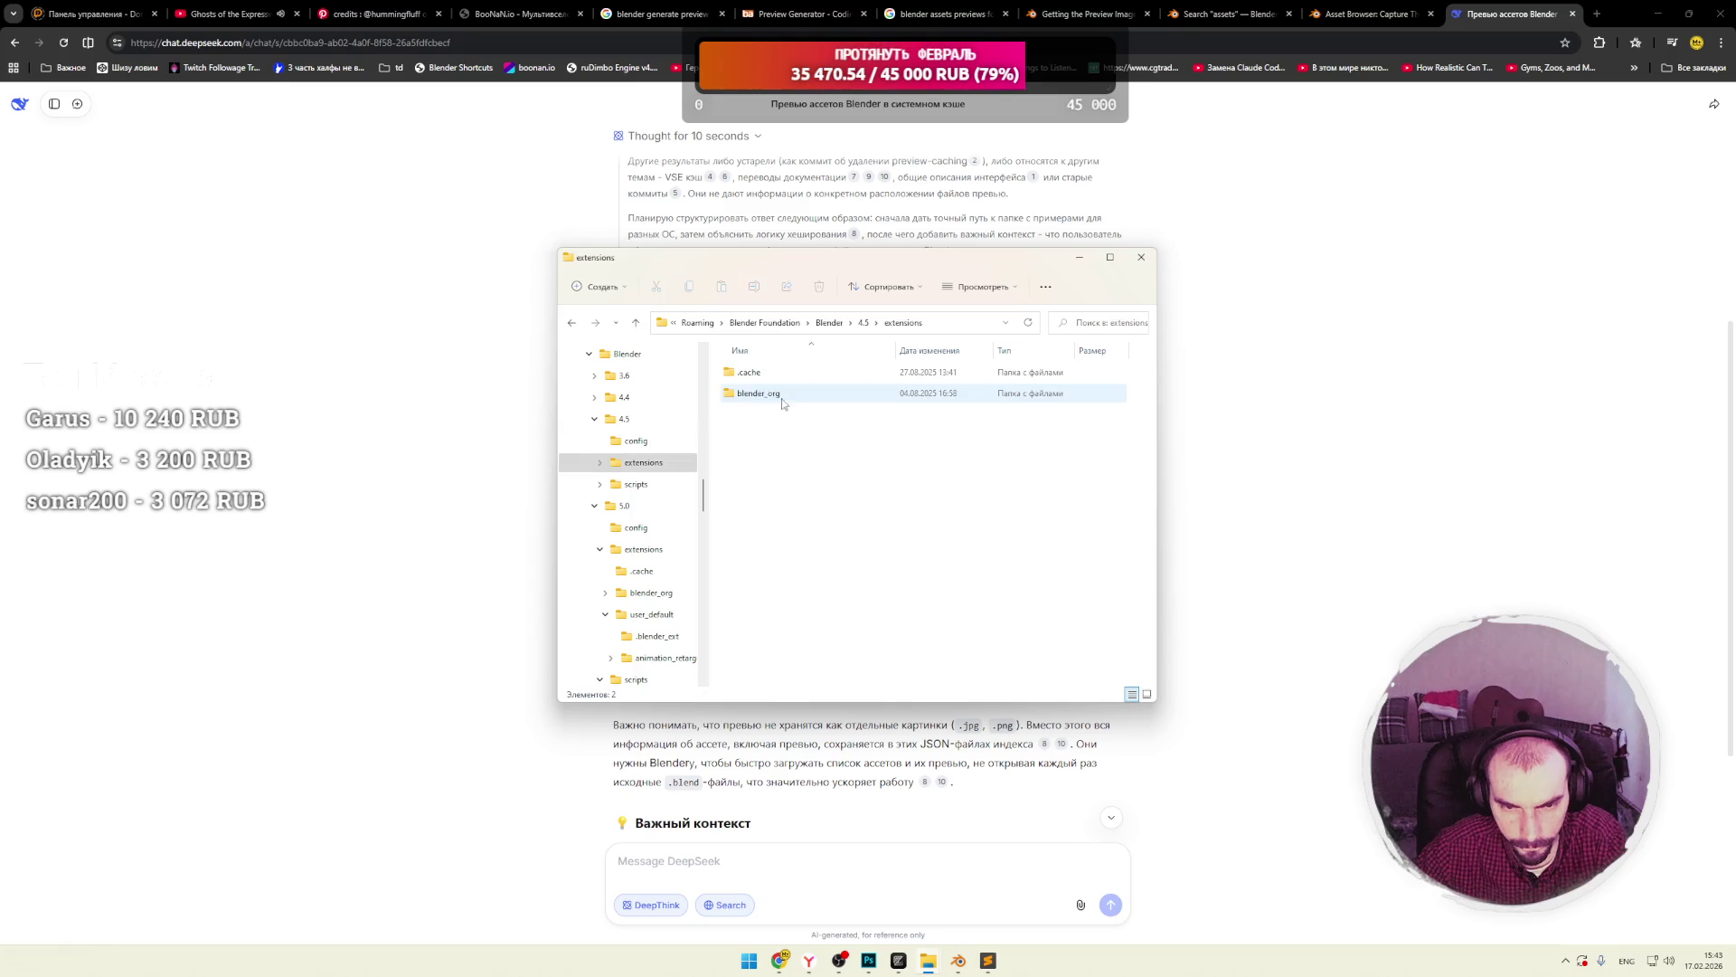
{"action": "double_click", "coordinate": [773, 373]}
{"action": "key", "text": "BackSpace"}
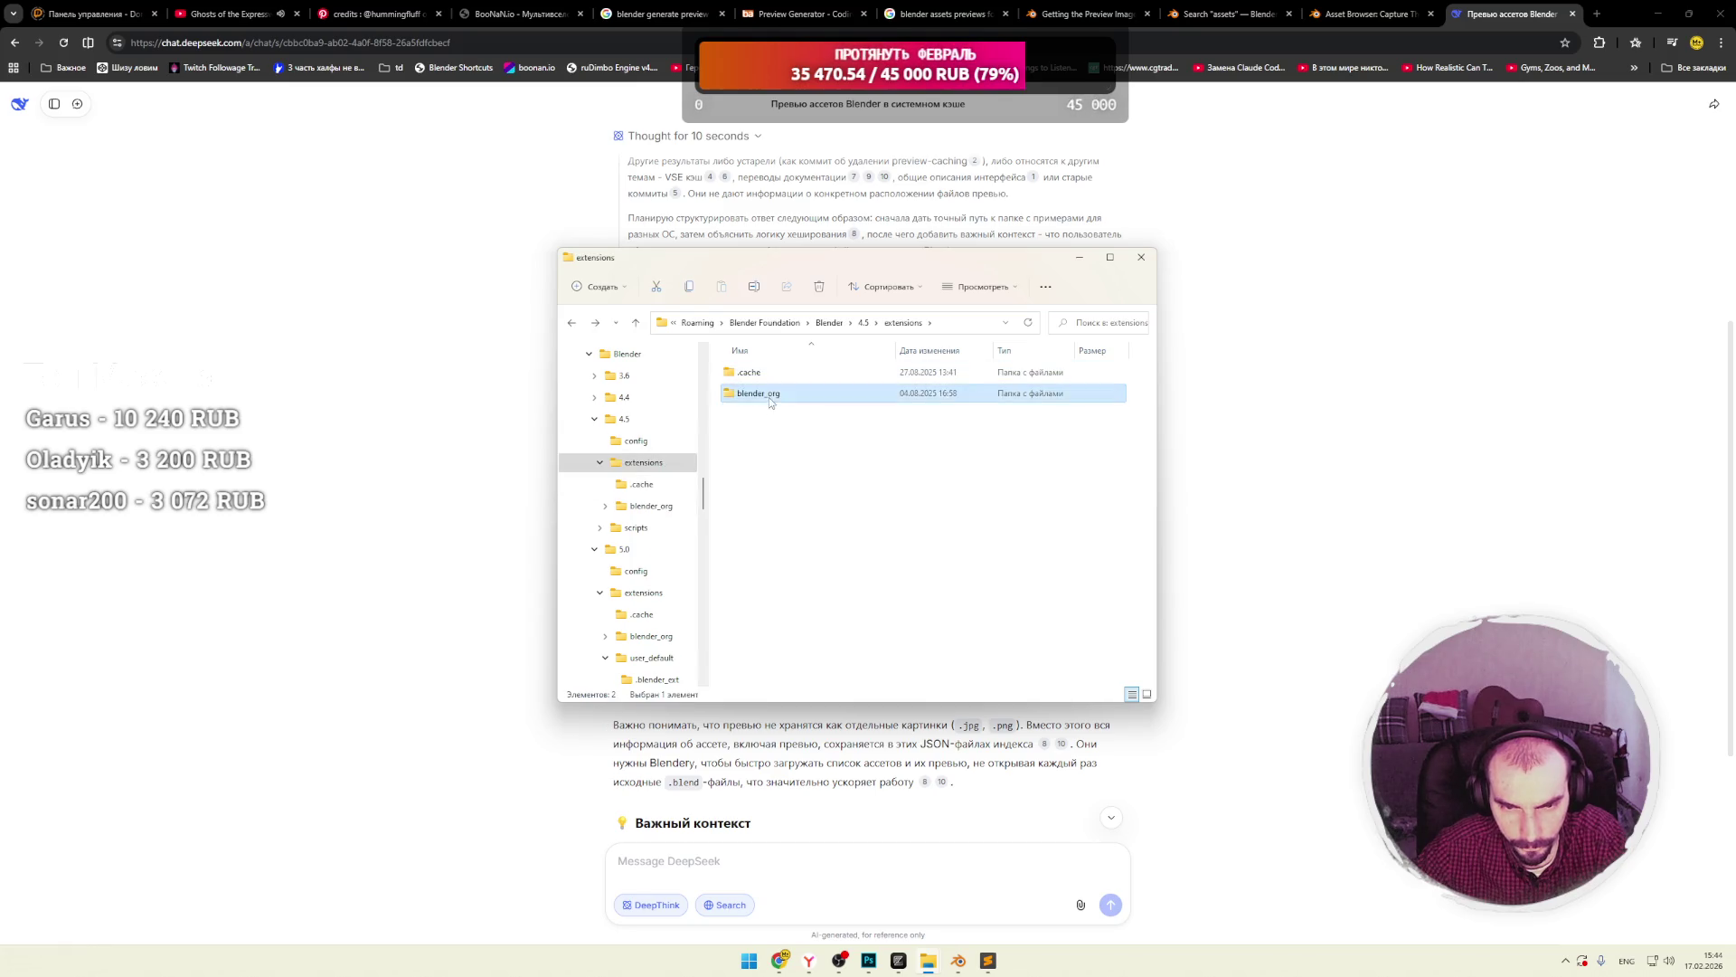
{"action": "double_click", "coordinate": [759, 393]}
{"action": "double_click", "coordinate": [760, 372]}
{"action": "key", "text": "BackSpace"}
{"action": "key", "text": "BackSpace"}
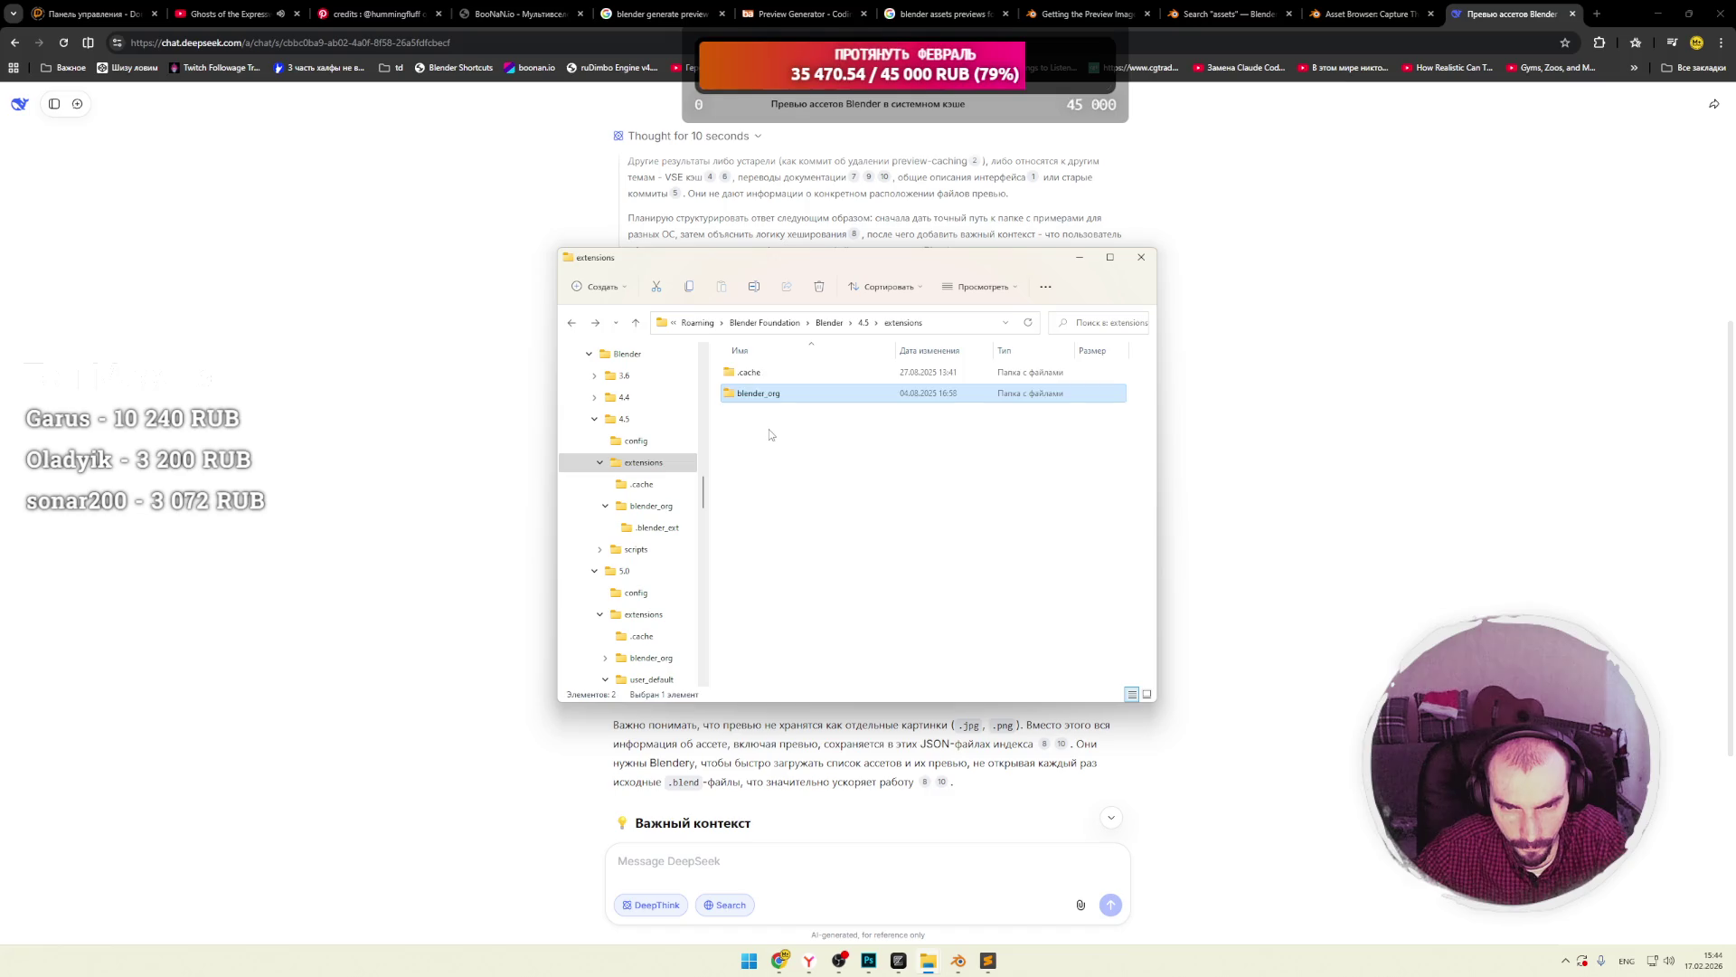
{"action": "double_click", "coordinate": [770, 415]}
{"action": "double_click", "coordinate": [766, 373]}
{"action": "key", "text": "BackSpace"}
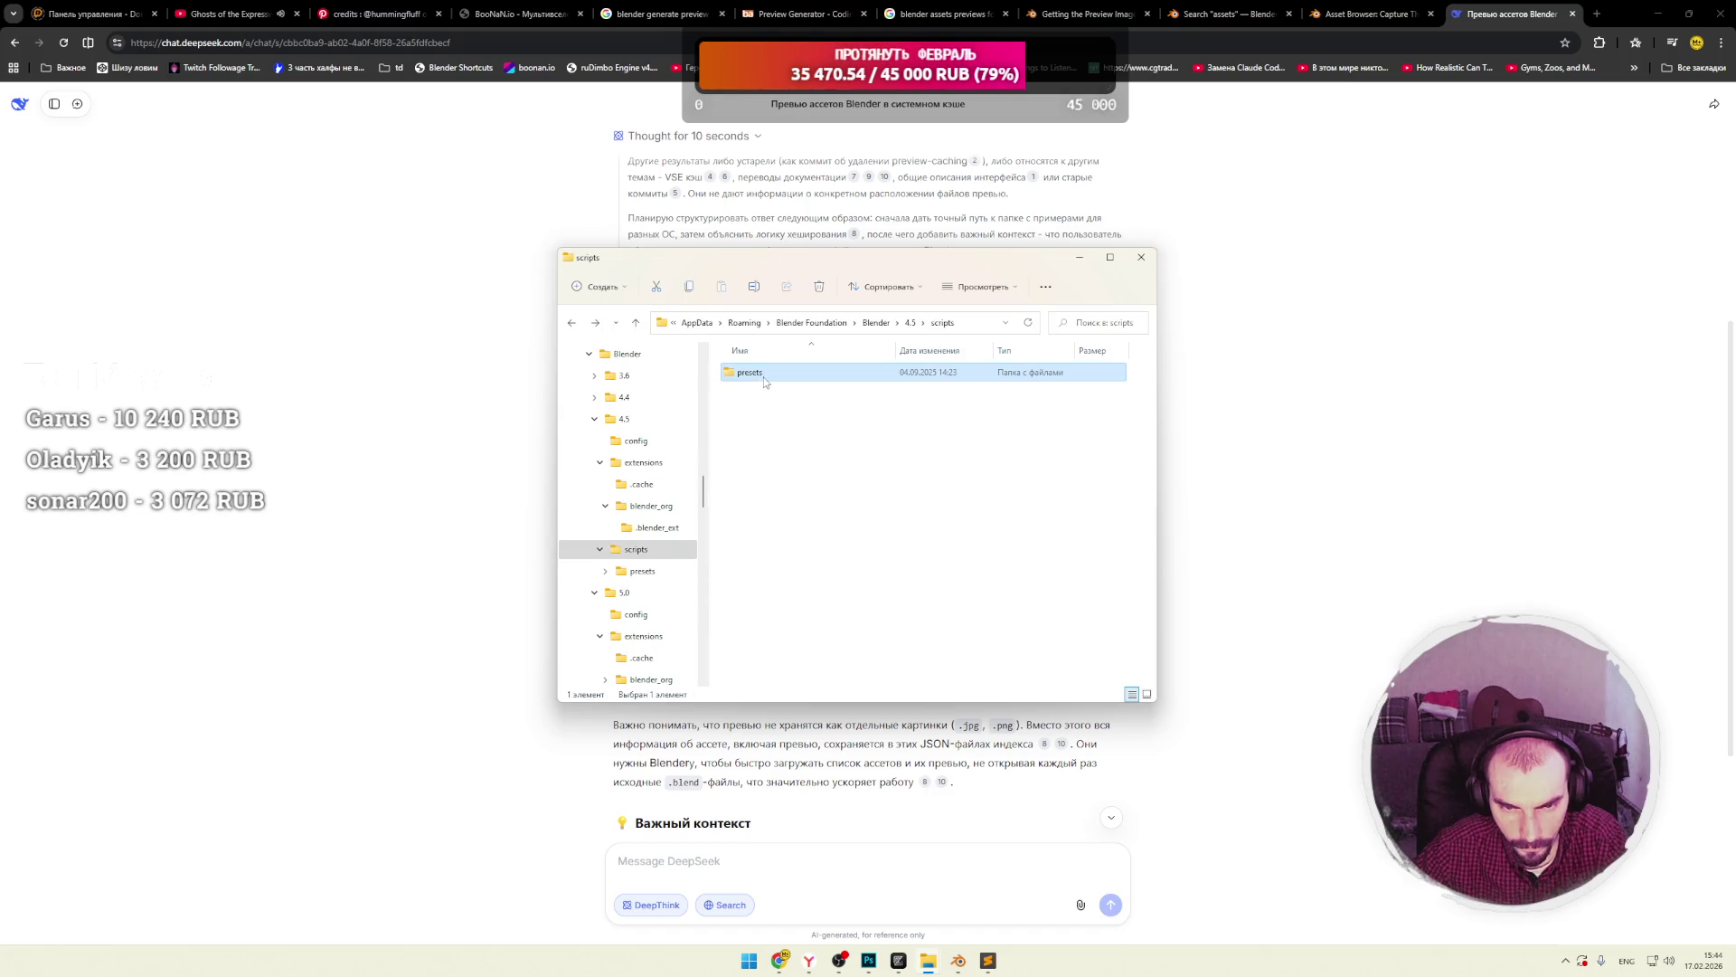
{"action": "key", "text": "BackSpace"}
{"action": "key", "text": "BackSpace"}
{"action": "double_click", "coordinate": [755, 435]}
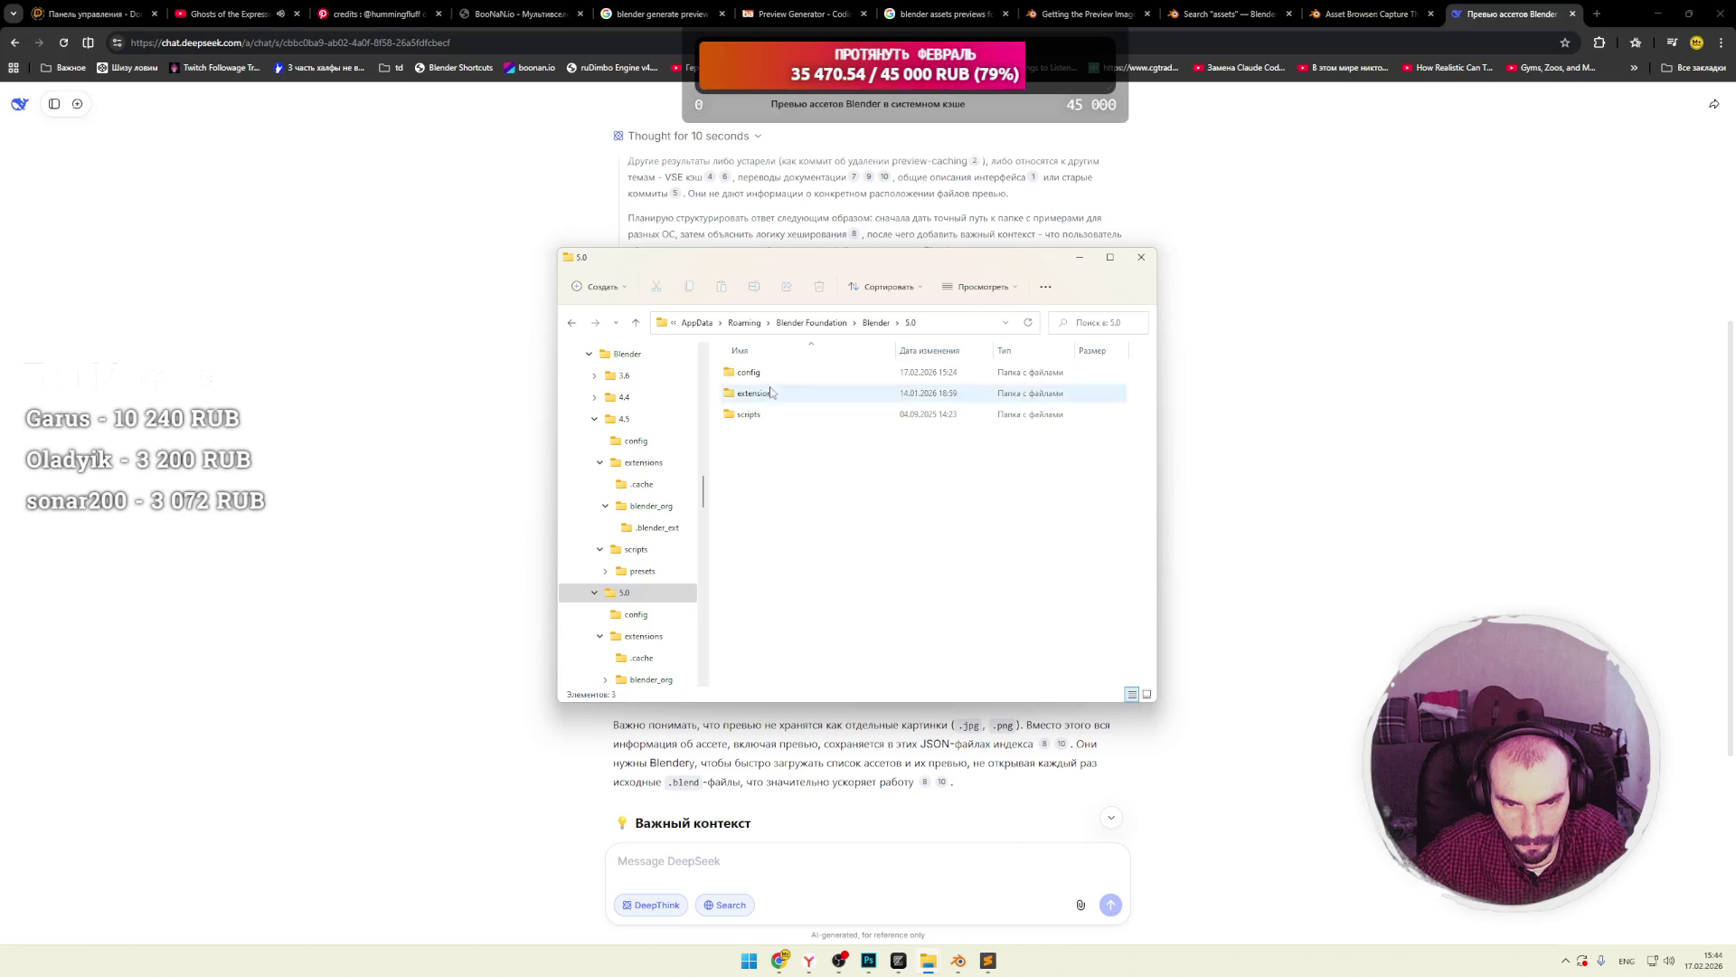
{"action": "key", "text": "BackSpace"}
{"action": "double_click", "coordinate": [762, 391]}
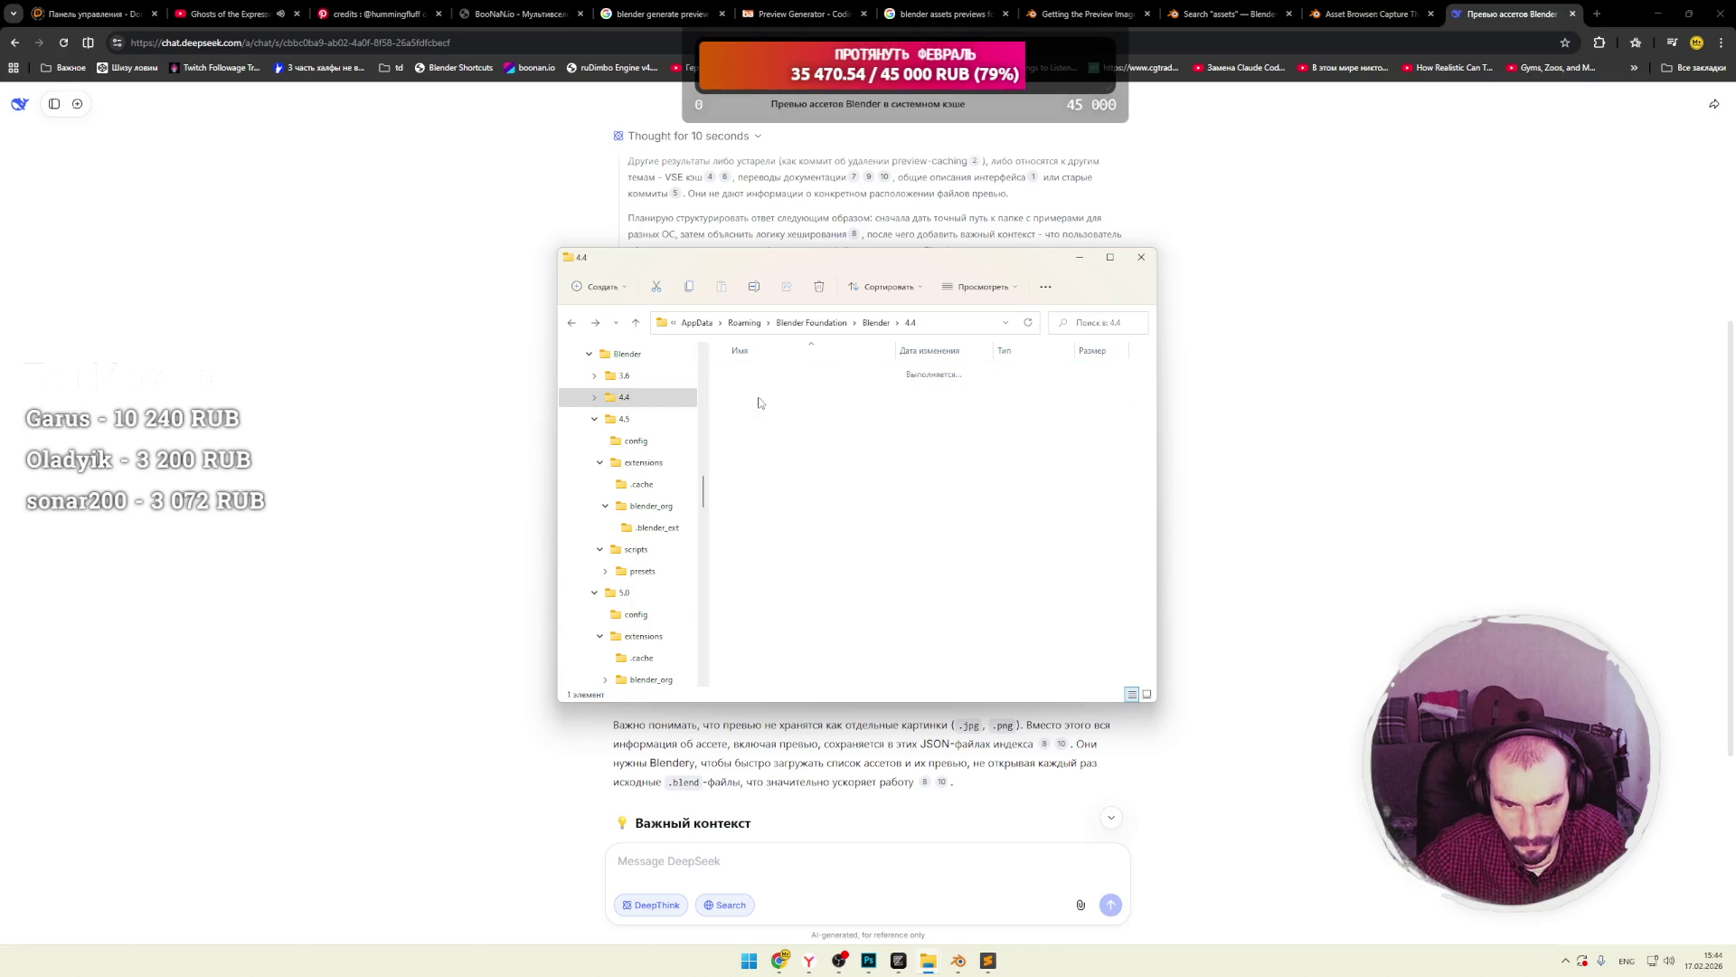
{"action": "double_click", "coordinate": [762, 383]}
{"action": "key", "text": "BackSpace"}
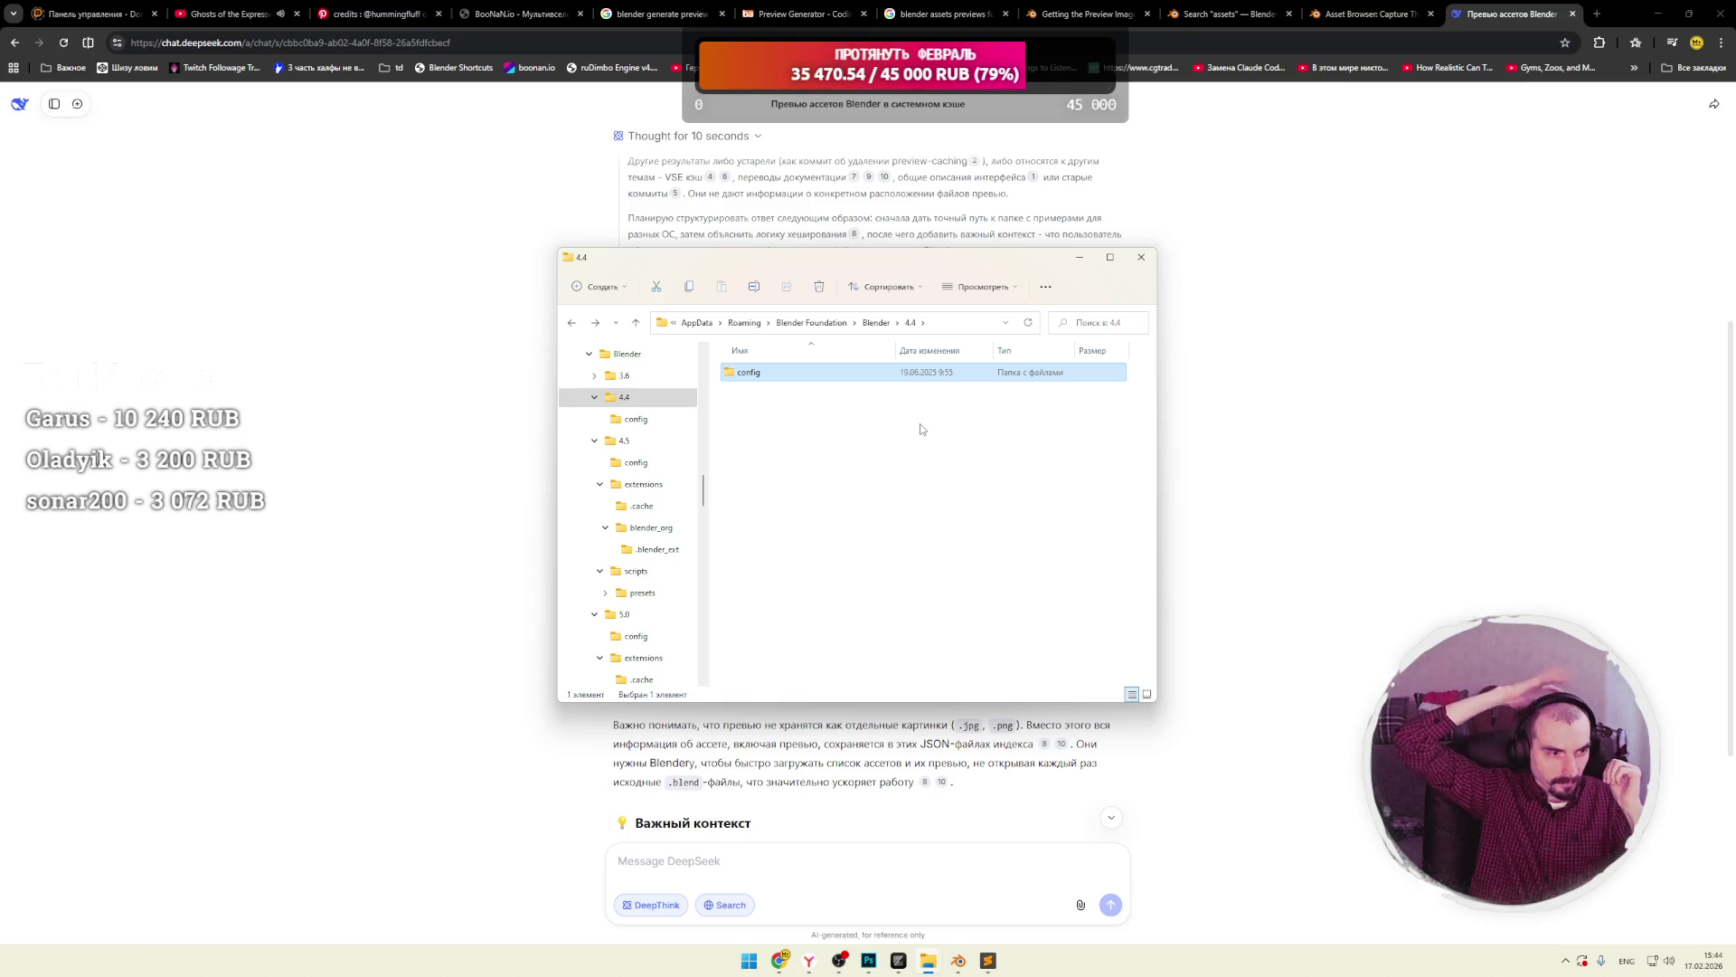
{"action": "left_click", "coordinate": [875, 322]}
{"action": "left_click", "coordinate": [831, 320]}
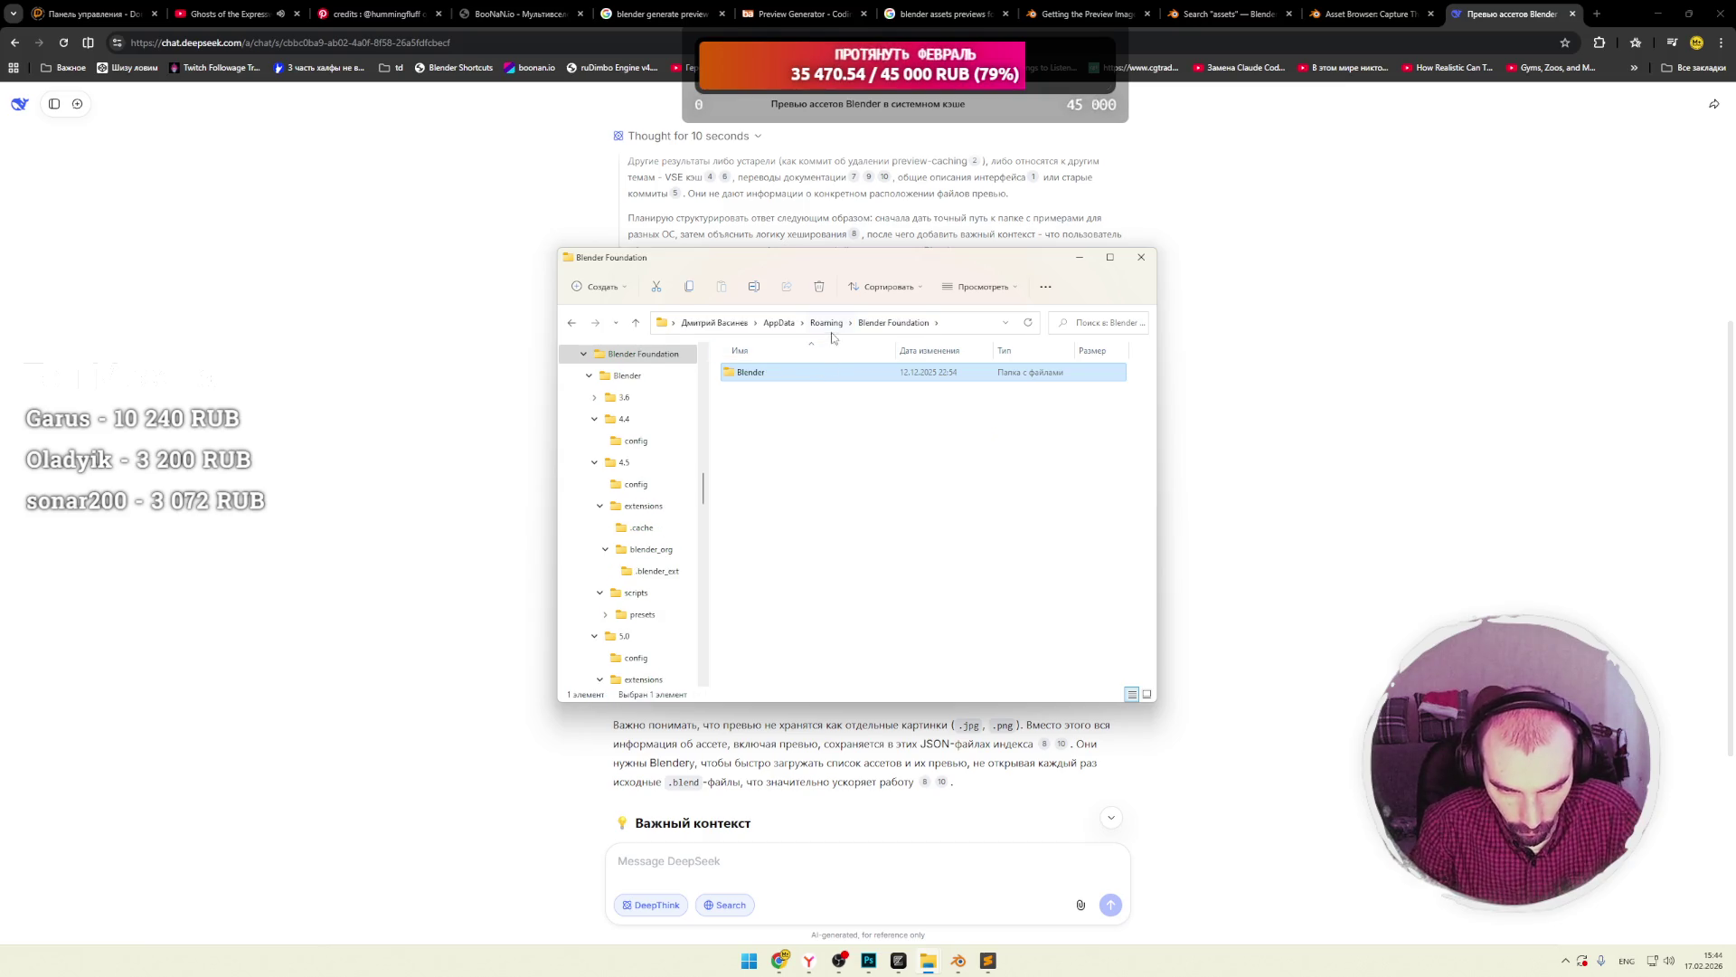
Look inside the AssetsManager folder and return to Roaming.
{"action": "left_click", "coordinate": [832, 322]}
{"action": "scroll", "coordinate": [853, 441], "scroll_direction": "down", "scroll_amount": 2}
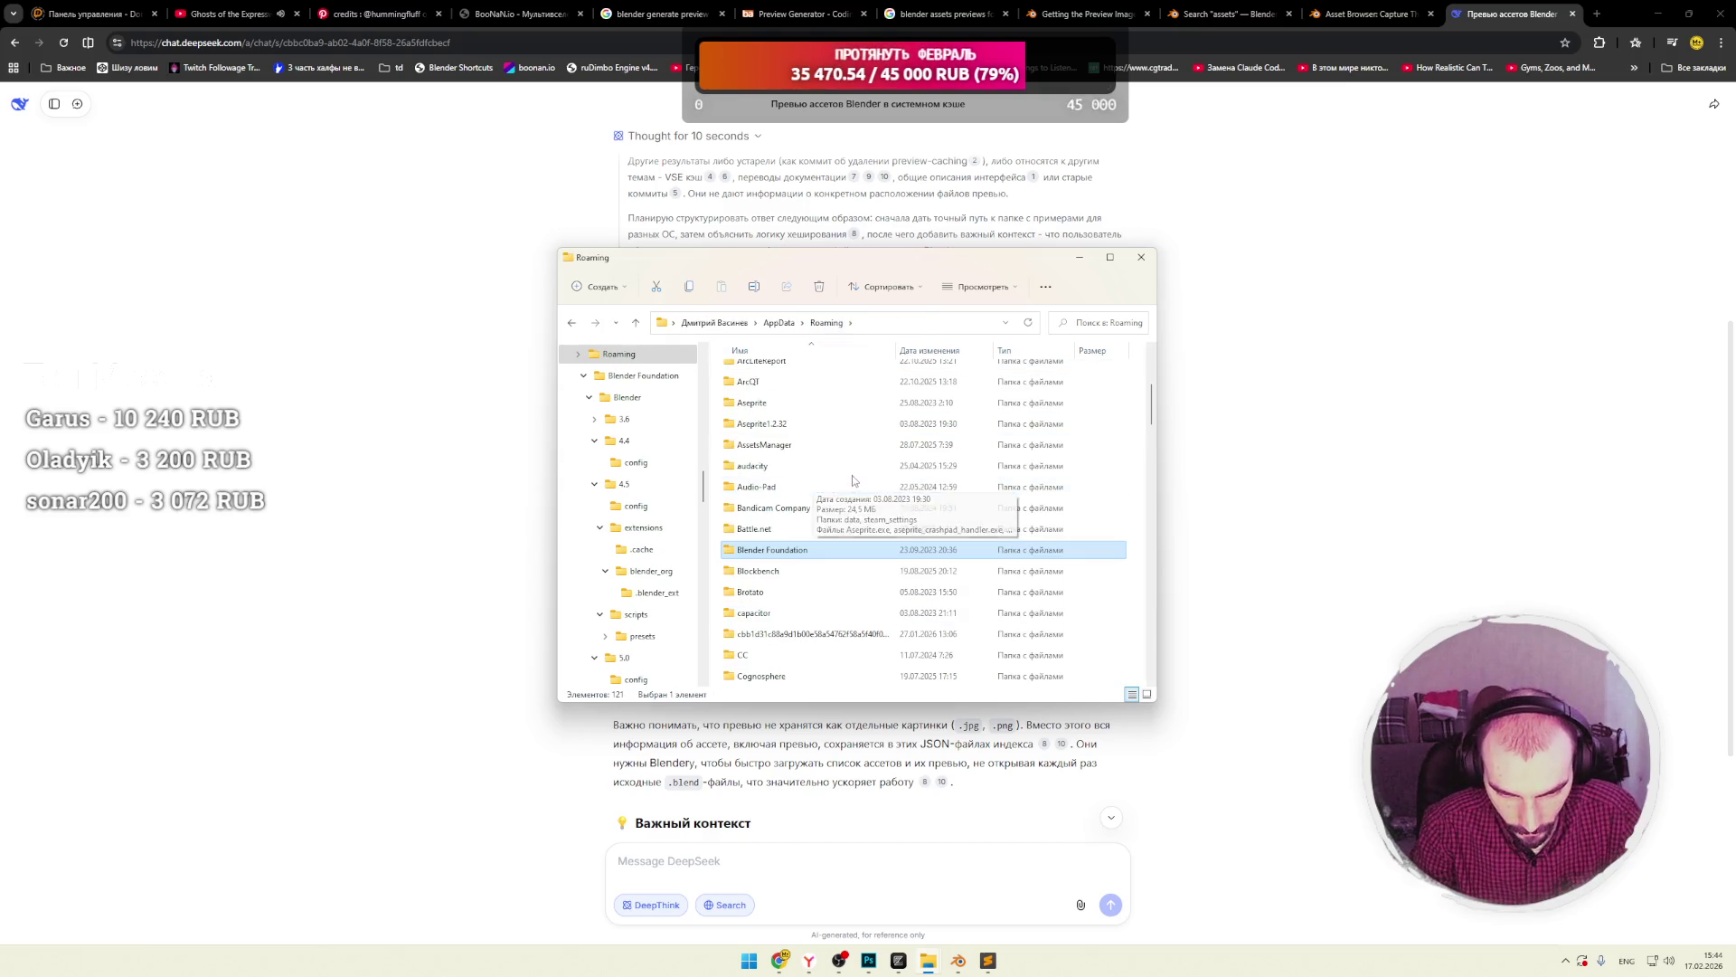
{"action": "double_click", "coordinate": [761, 445]}
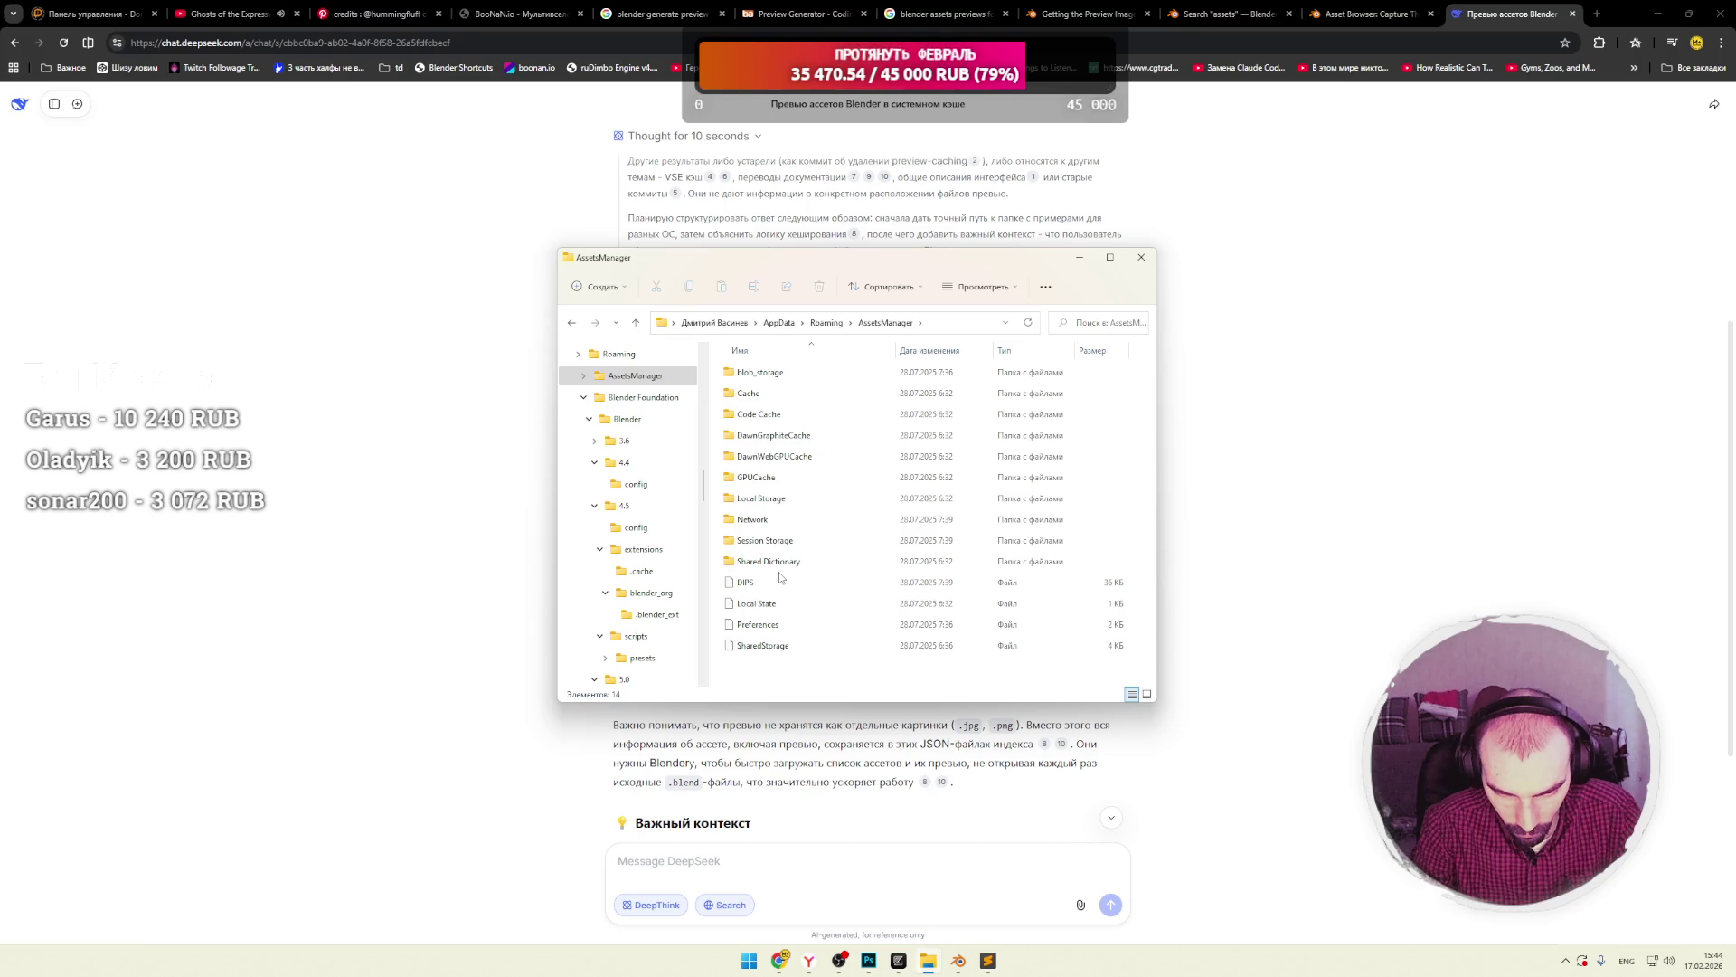
{"action": "left_click", "coordinate": [825, 323]}
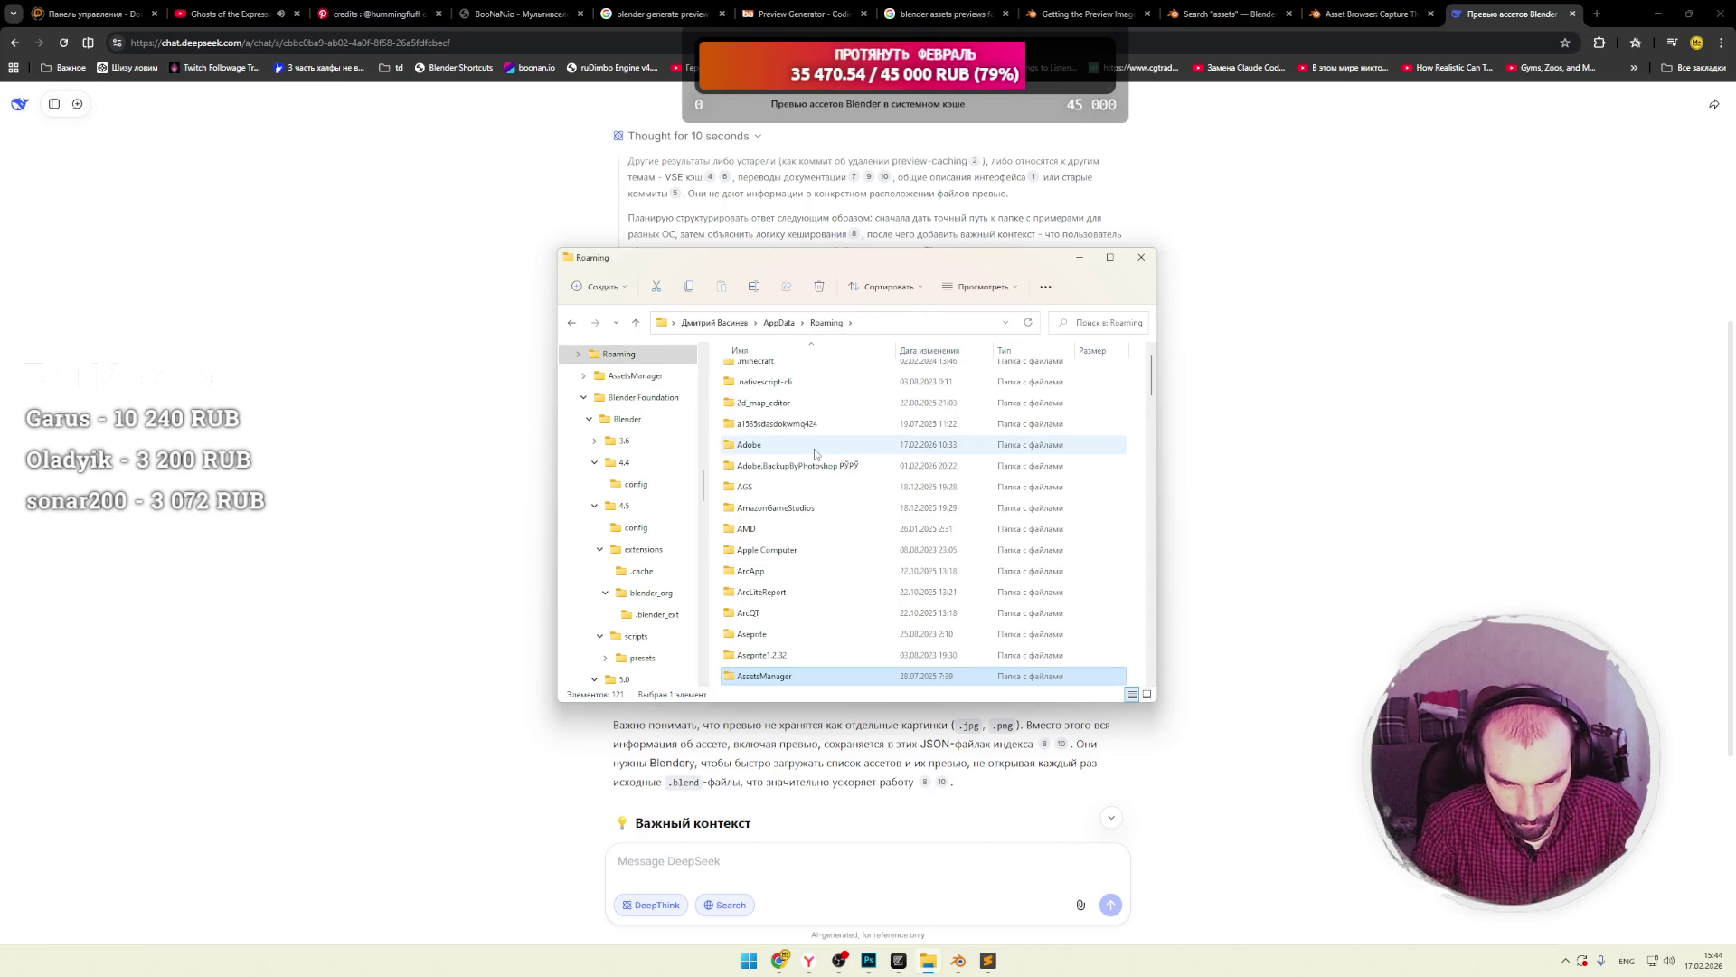
Scroll down through the full list of Roaming folders.
{"action": "scroll", "coordinate": [818, 461], "scroll_direction": "down", "scroll_amount": 4}
{"action": "scroll", "coordinate": [841, 492], "scroll_direction": "down", "scroll_amount": 3}
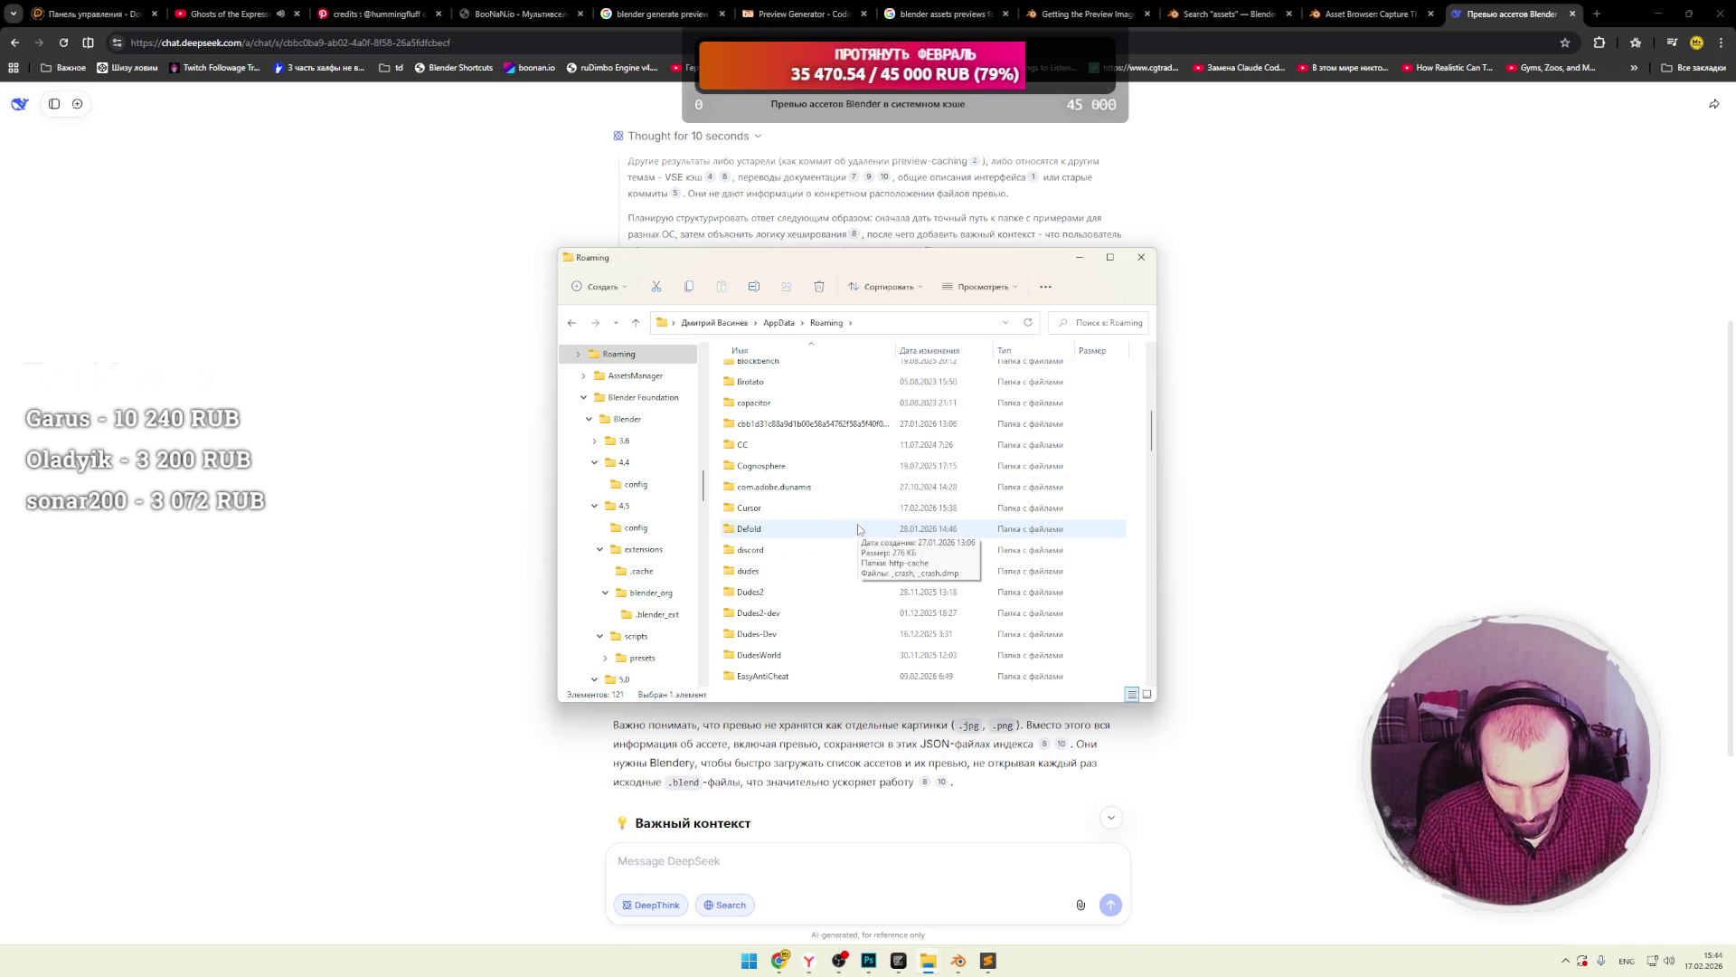
{"action": "scroll", "coordinate": [850, 525], "scroll_direction": "down", "scroll_amount": 2}
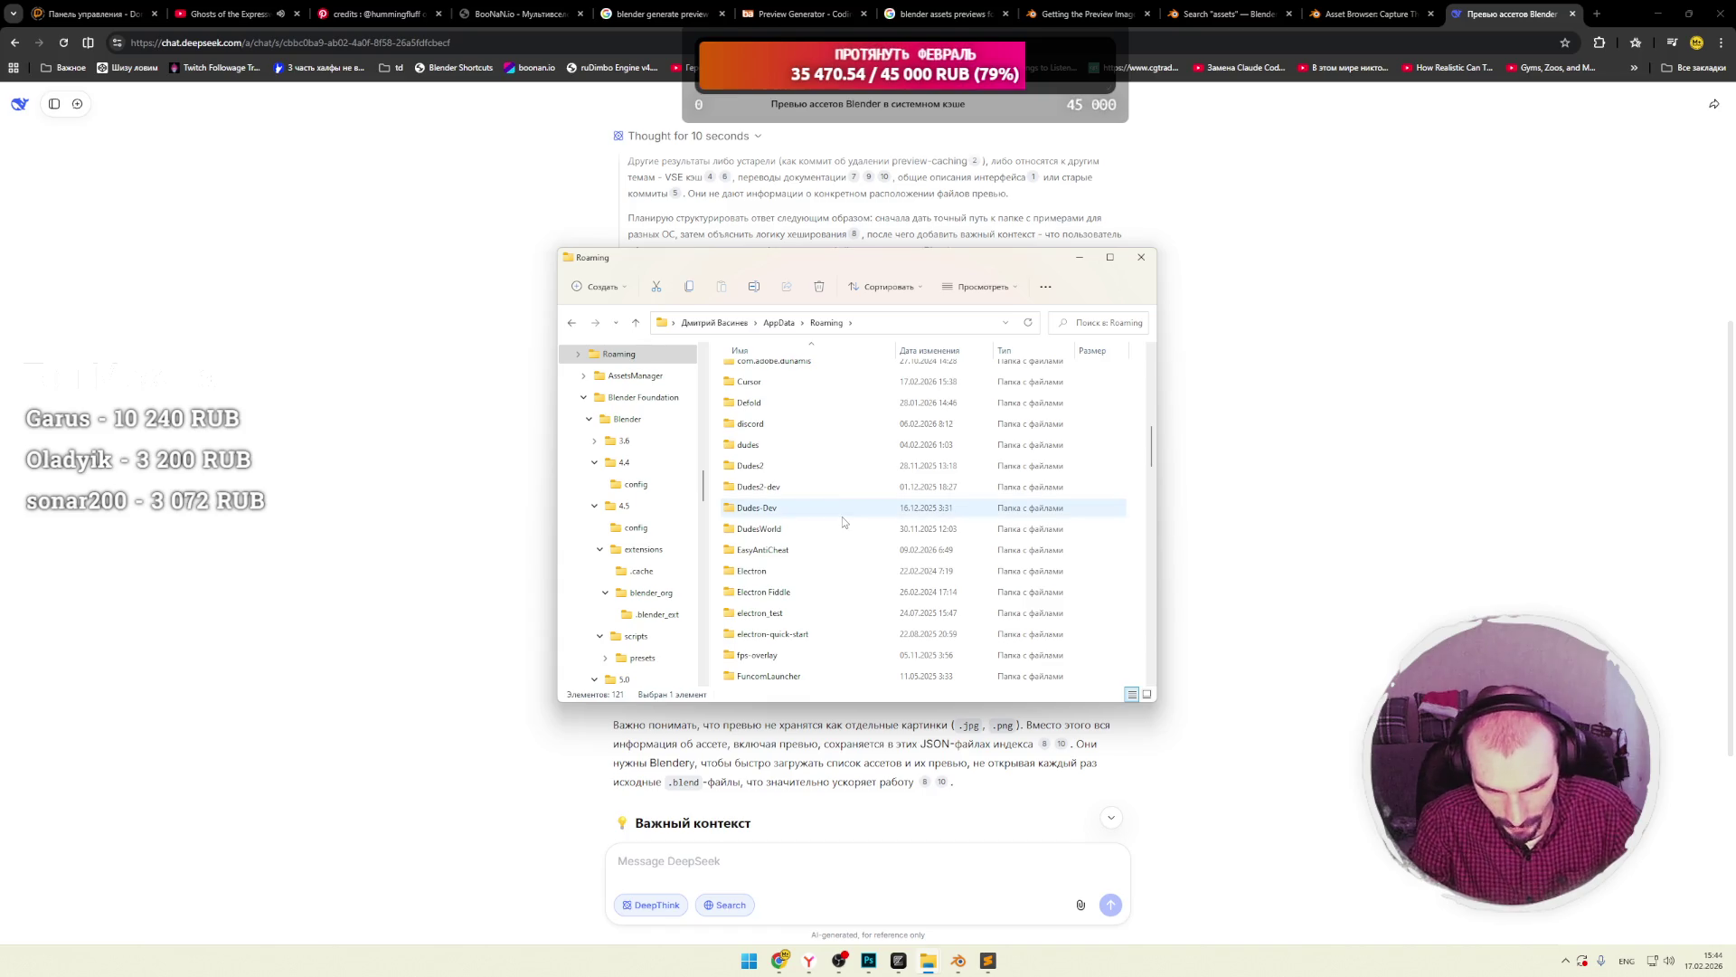
{"action": "scroll", "coordinate": [841, 521], "scroll_direction": "down", "scroll_amount": 3}
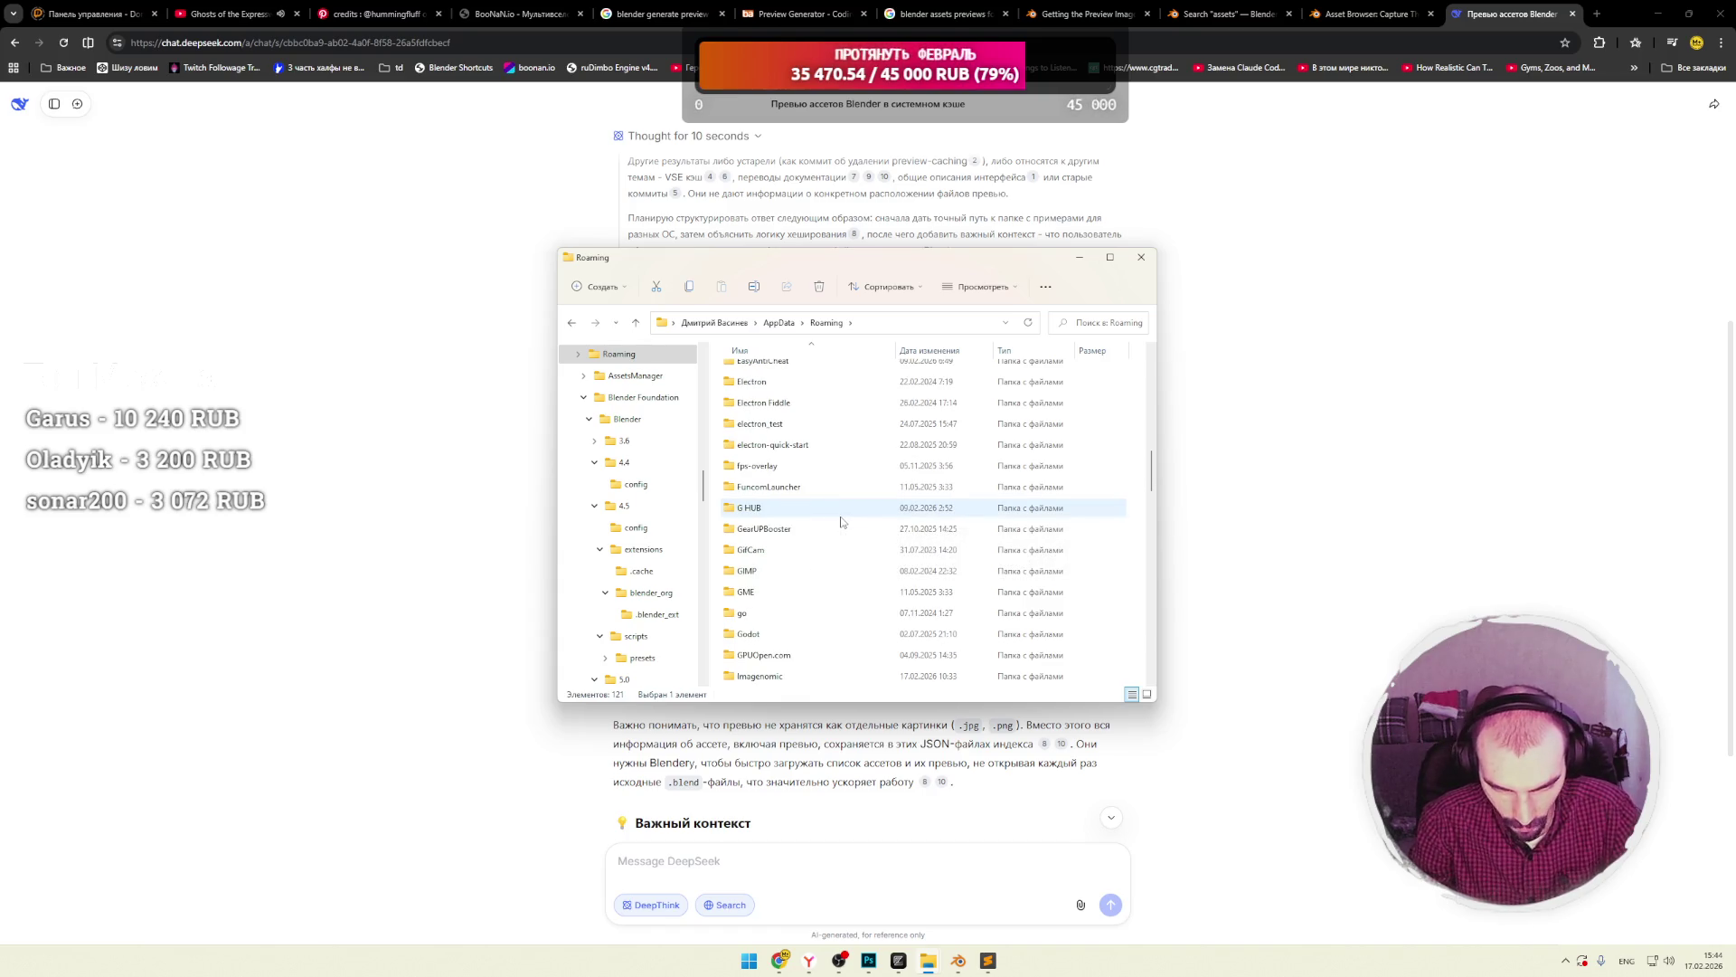
{"action": "scroll", "coordinate": [841, 522], "scroll_direction": "down", "scroll_amount": 2}
{"action": "scroll", "coordinate": [841, 522], "scroll_direction": "down", "scroll_amount": 4}
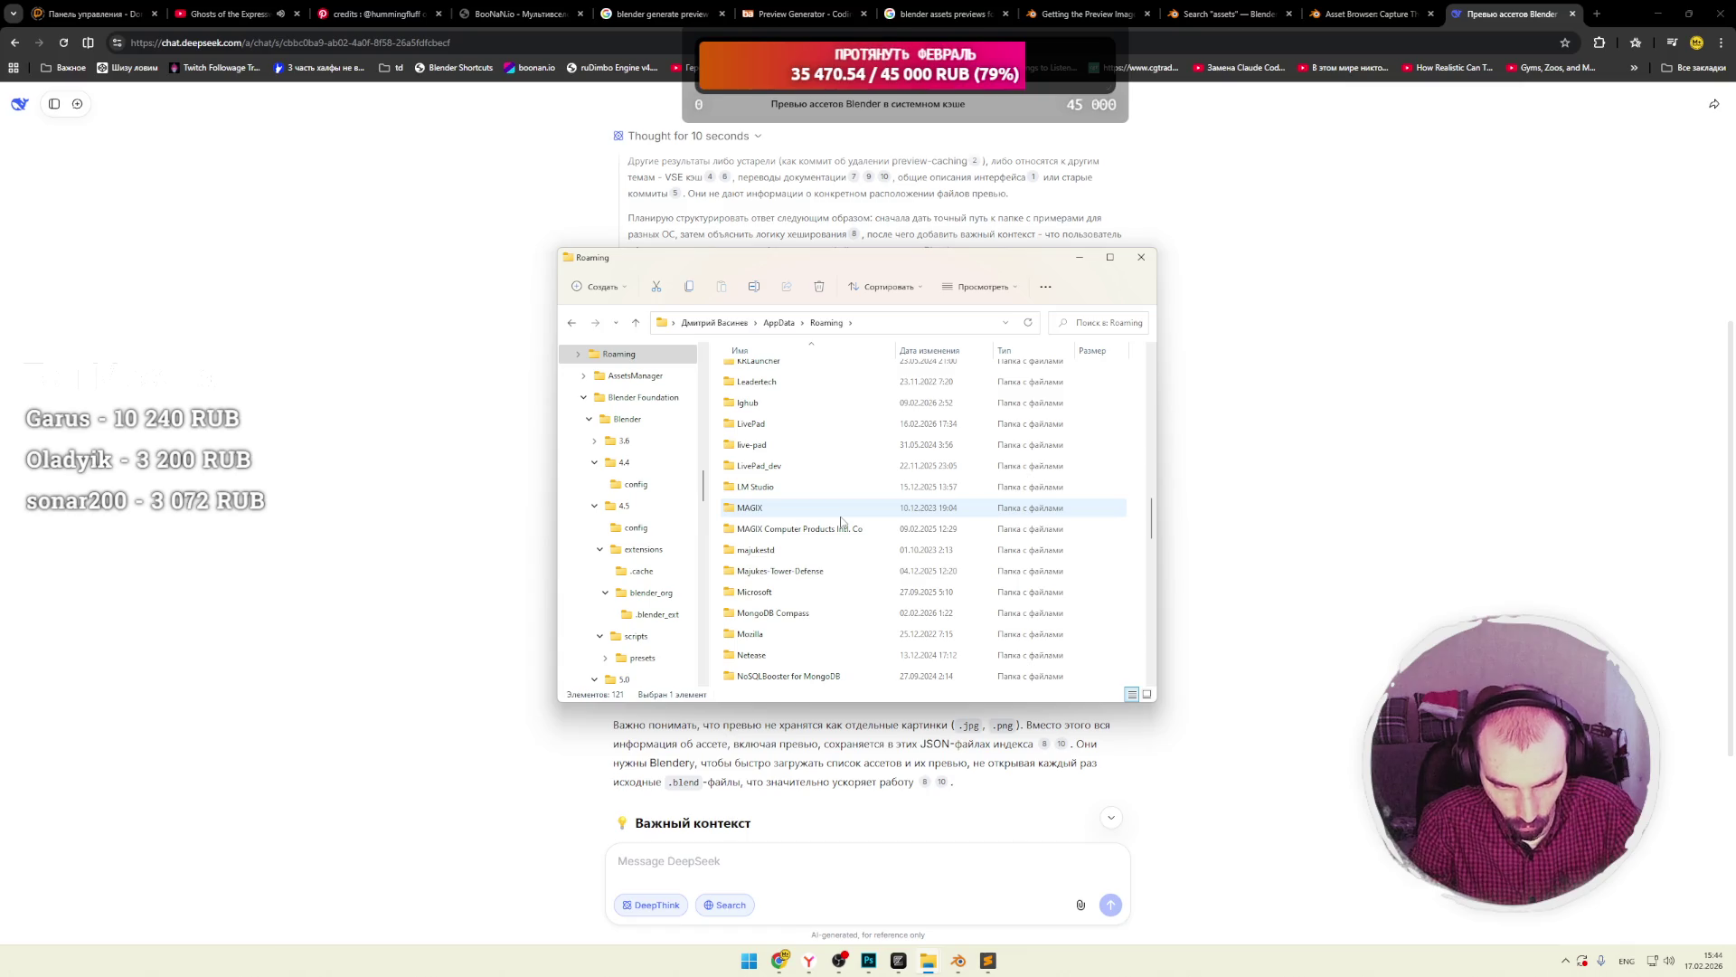
{"action": "scroll", "coordinate": [841, 522], "scroll_direction": "down", "scroll_amount": 1}
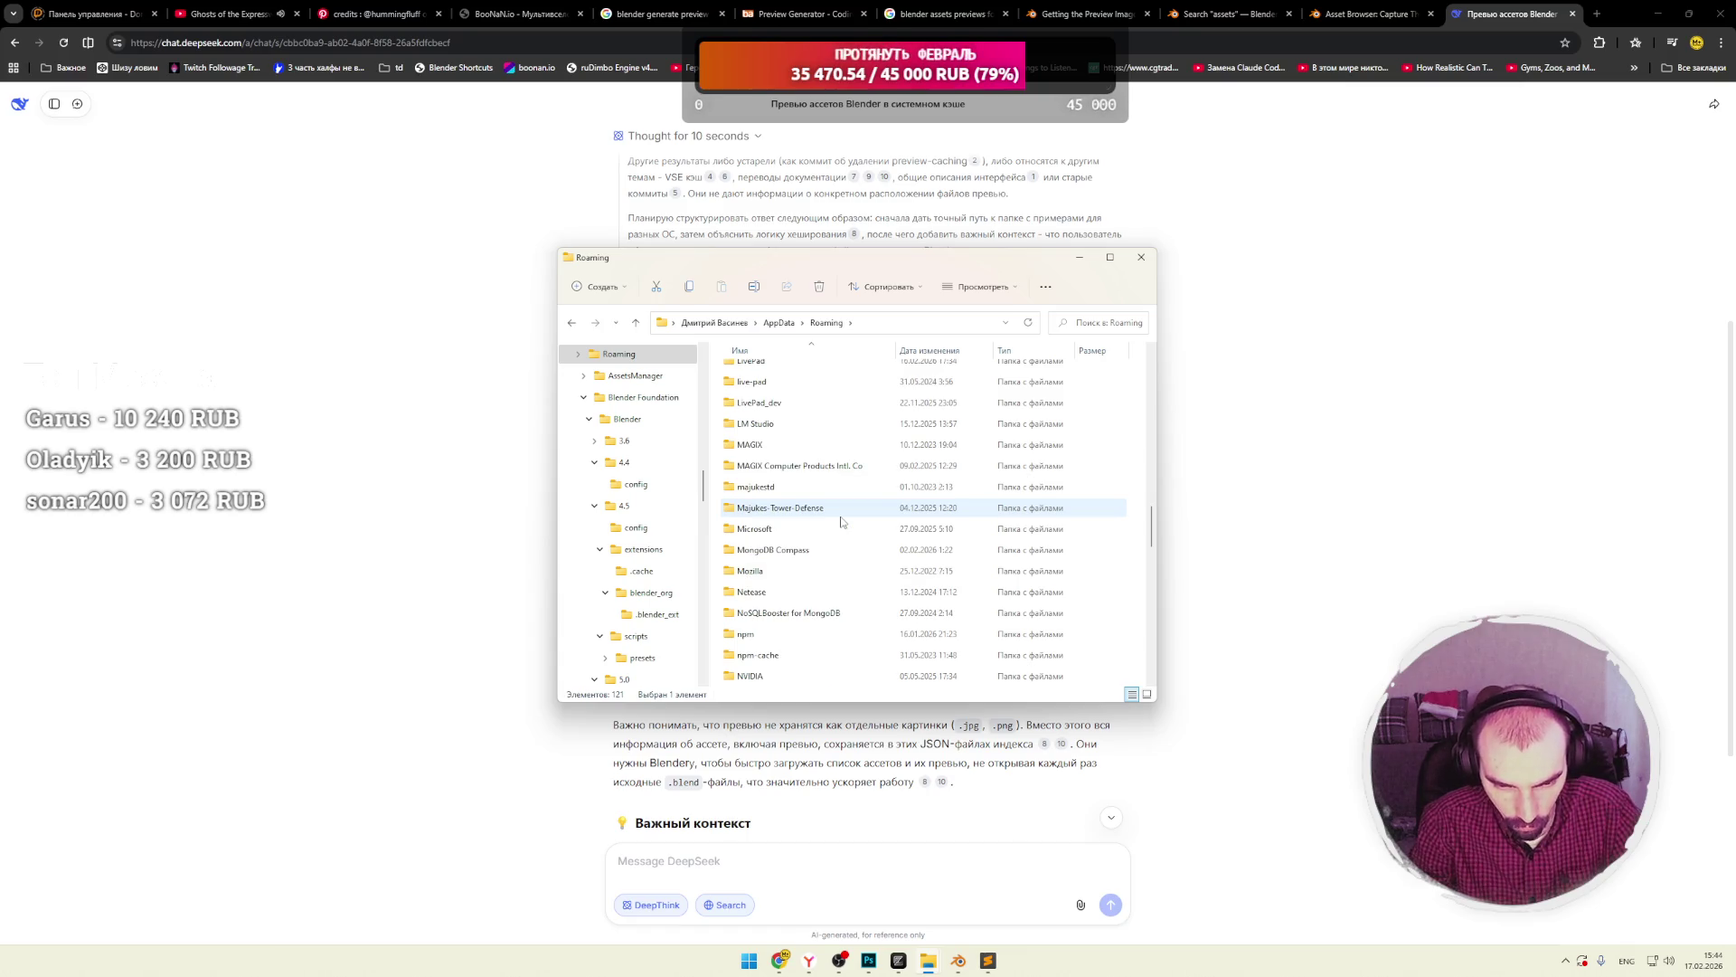
{"action": "scroll", "coordinate": [841, 521], "scroll_direction": "down", "scroll_amount": 1}
{"action": "scroll", "coordinate": [841, 521], "scroll_direction": "down", "scroll_amount": 2}
{"action": "scroll", "coordinate": [841, 522], "scroll_direction": "down", "scroll_amount": 3}
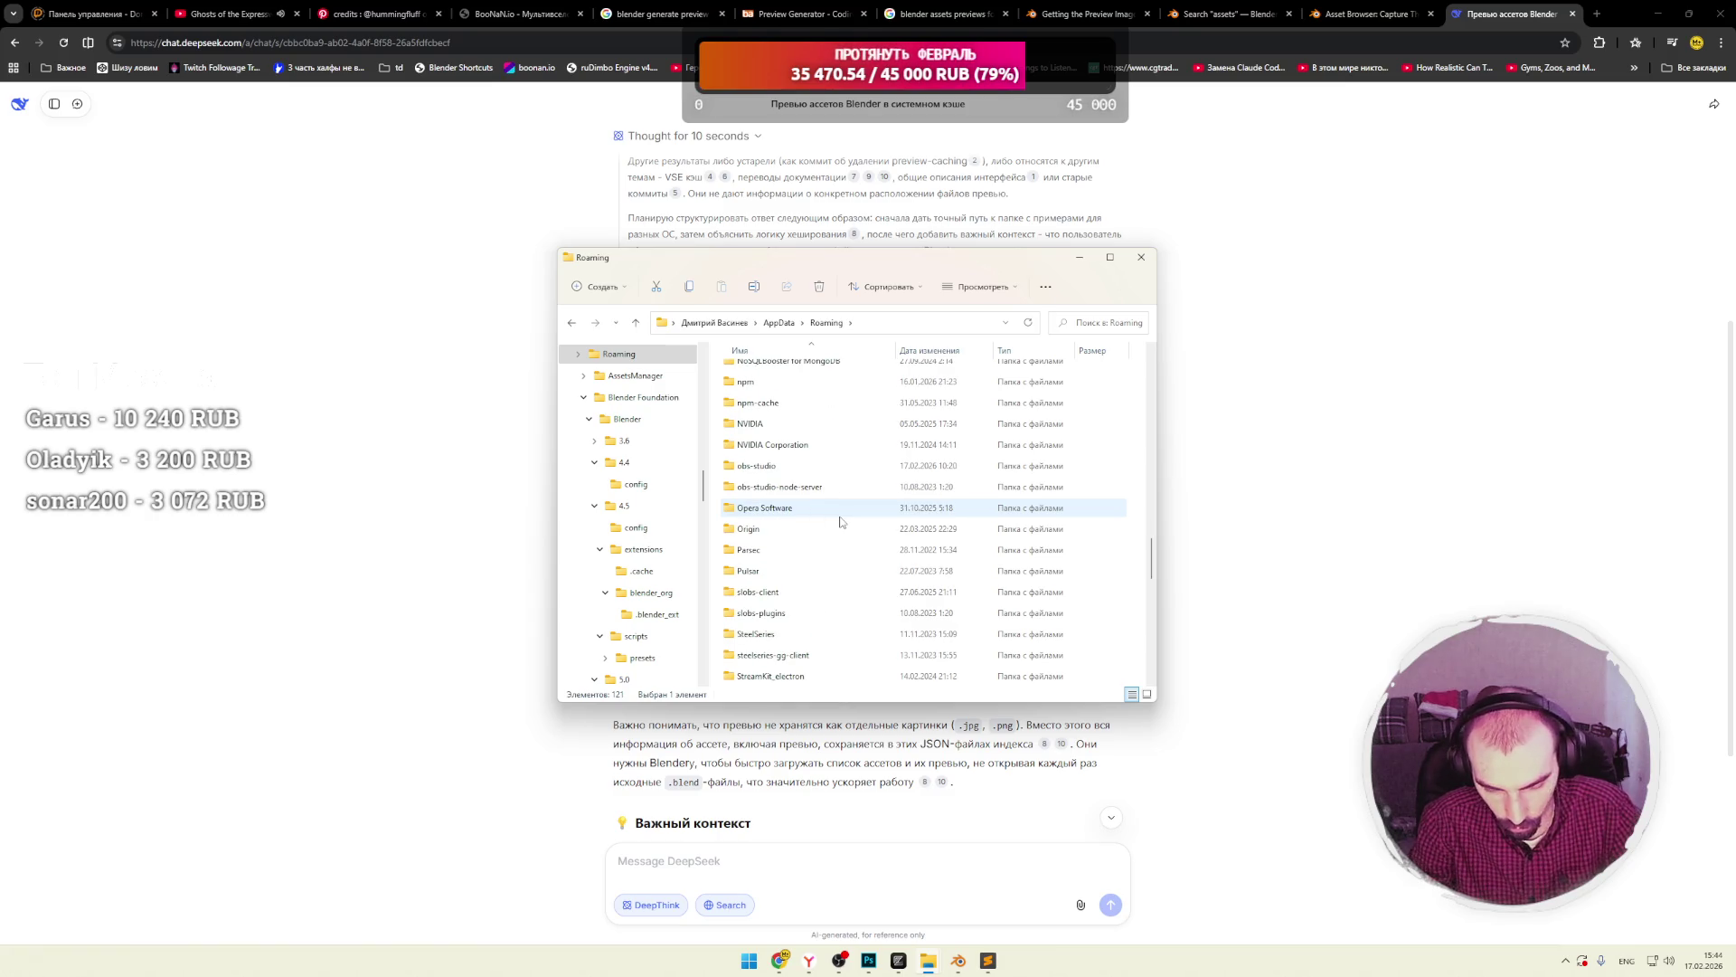
{"action": "scroll", "coordinate": [841, 521], "scroll_direction": "down", "scroll_amount": 1}
{"action": "scroll", "coordinate": [841, 522], "scroll_direction": "down", "scroll_amount": 2}
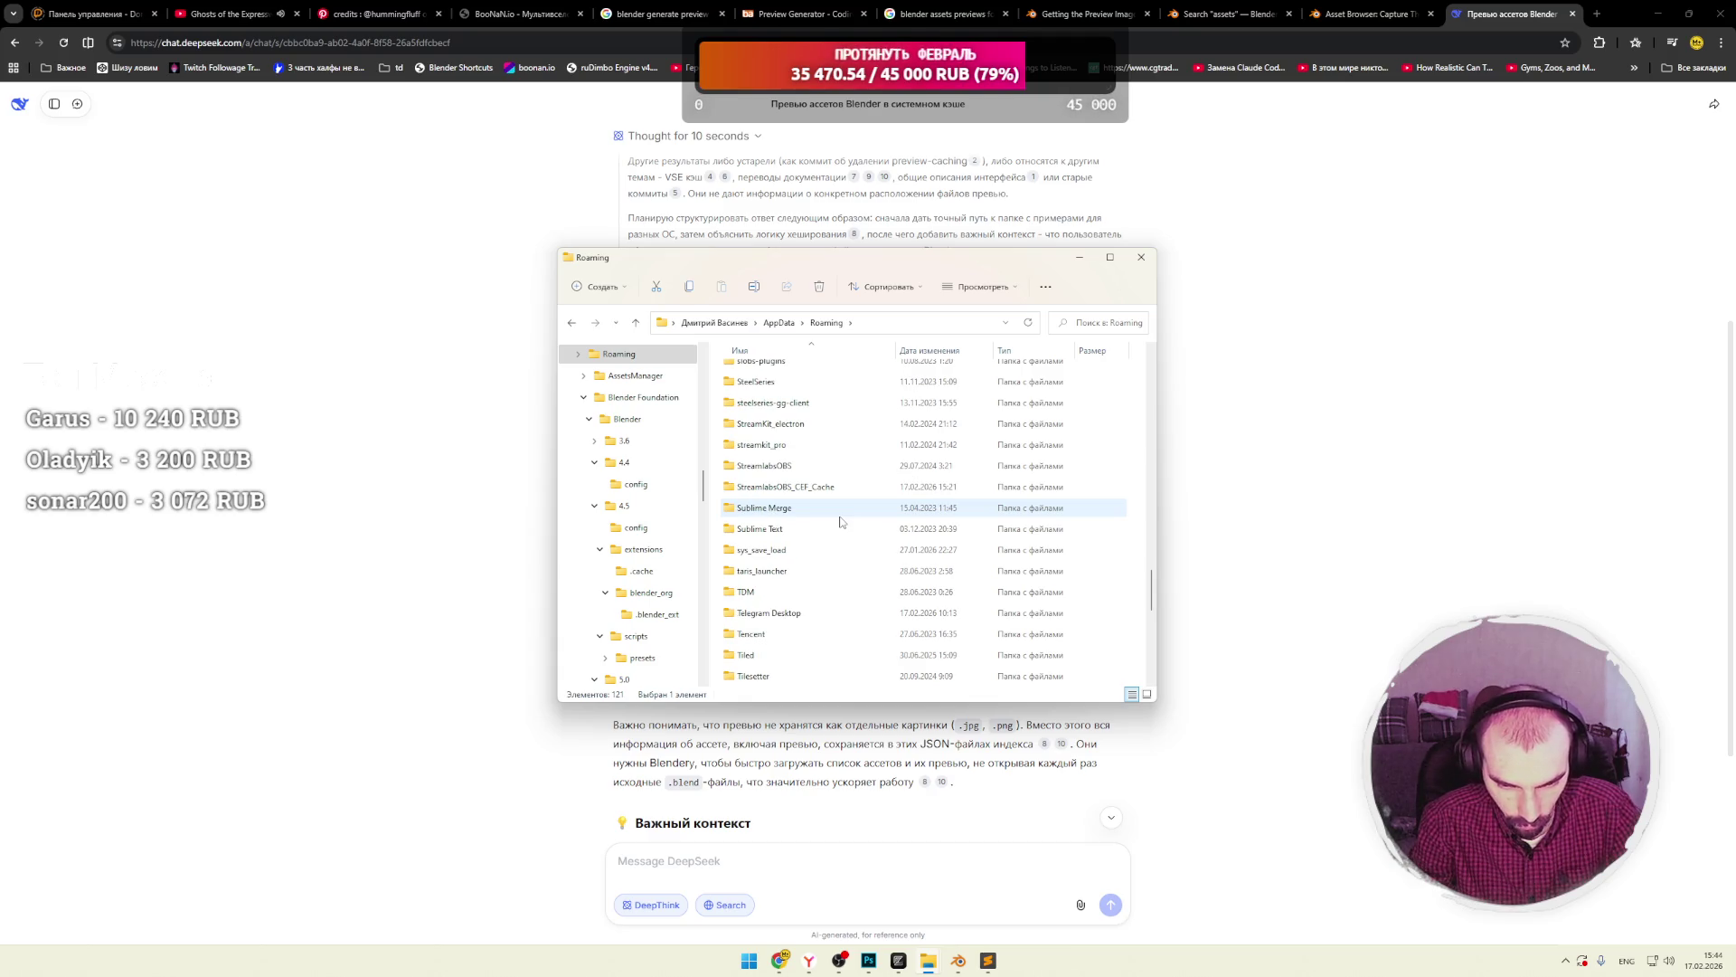
{"action": "scroll", "coordinate": [841, 522], "scroll_direction": "down", "scroll_amount": 2}
{"action": "scroll", "coordinate": [841, 522], "scroll_direction": "down", "scroll_amount": 5}
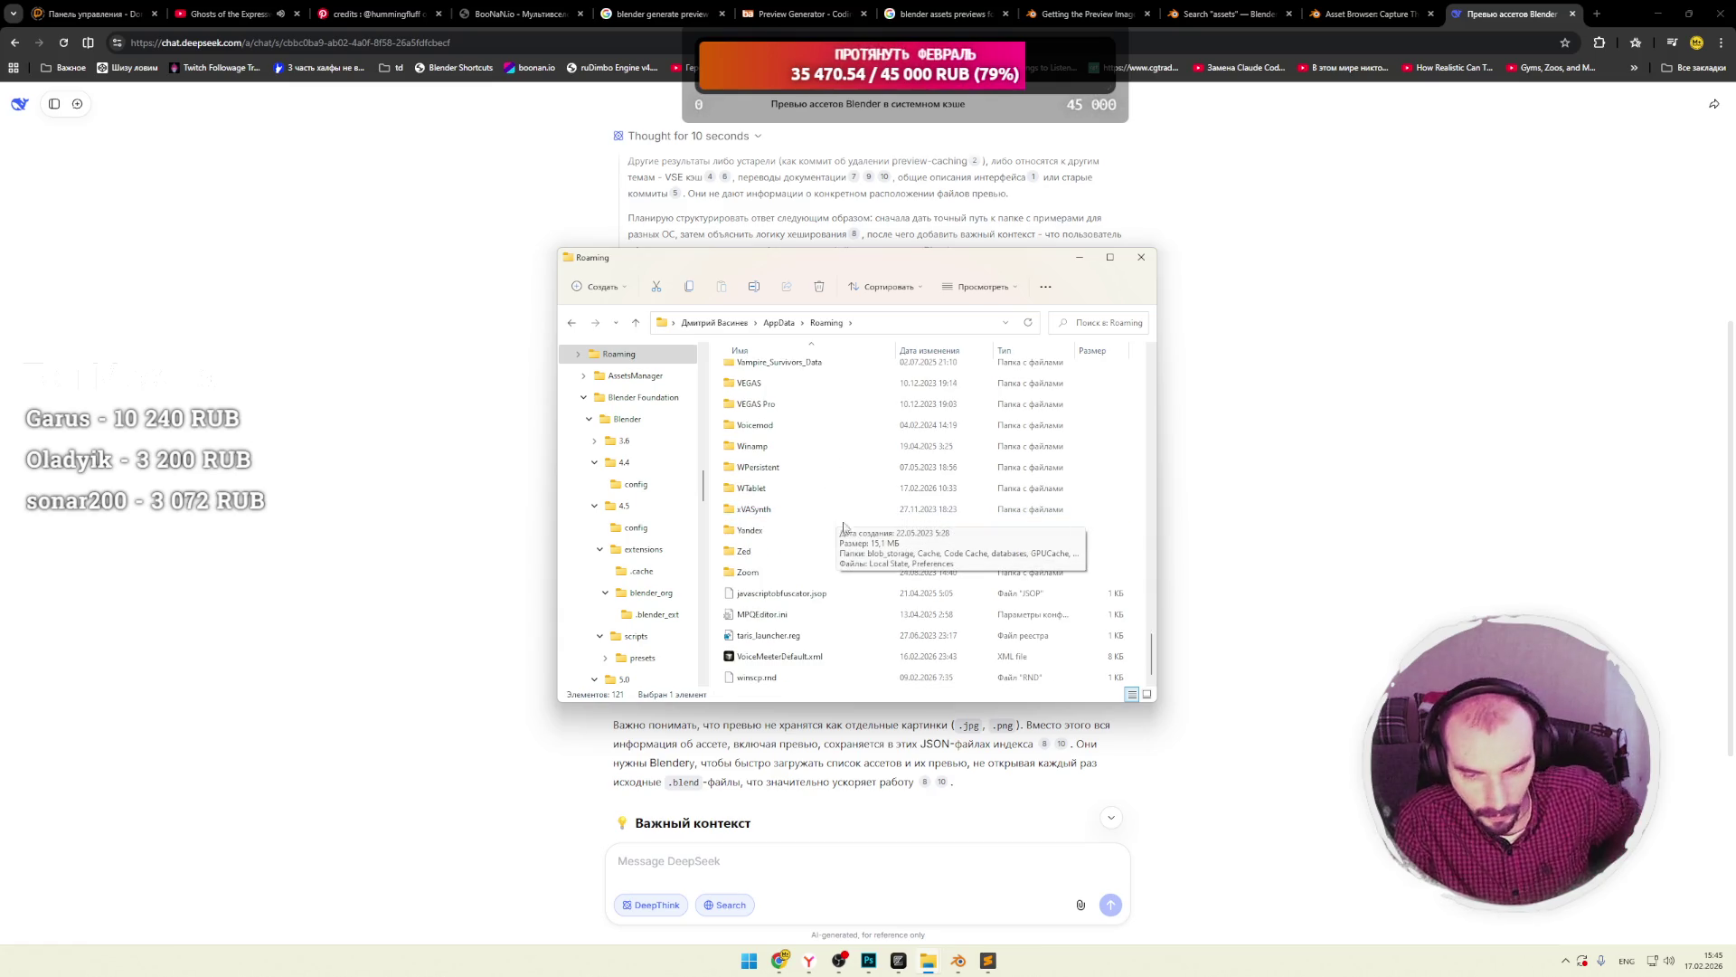
Bring Blender to the front and drag the asset browser border down to enlarge it.
{"action": "left_click", "coordinate": [959, 960]}
{"action": "scroll", "coordinate": [1185, 271], "scroll_direction": "up", "scroll_amount": 5}
{"action": "left_click_drag", "start_coordinate": [1216, 457], "coordinate": [1216, 689]}
{"action": "scroll", "coordinate": [1411, 181], "scroll_direction": "up", "scroll_amount": 3}
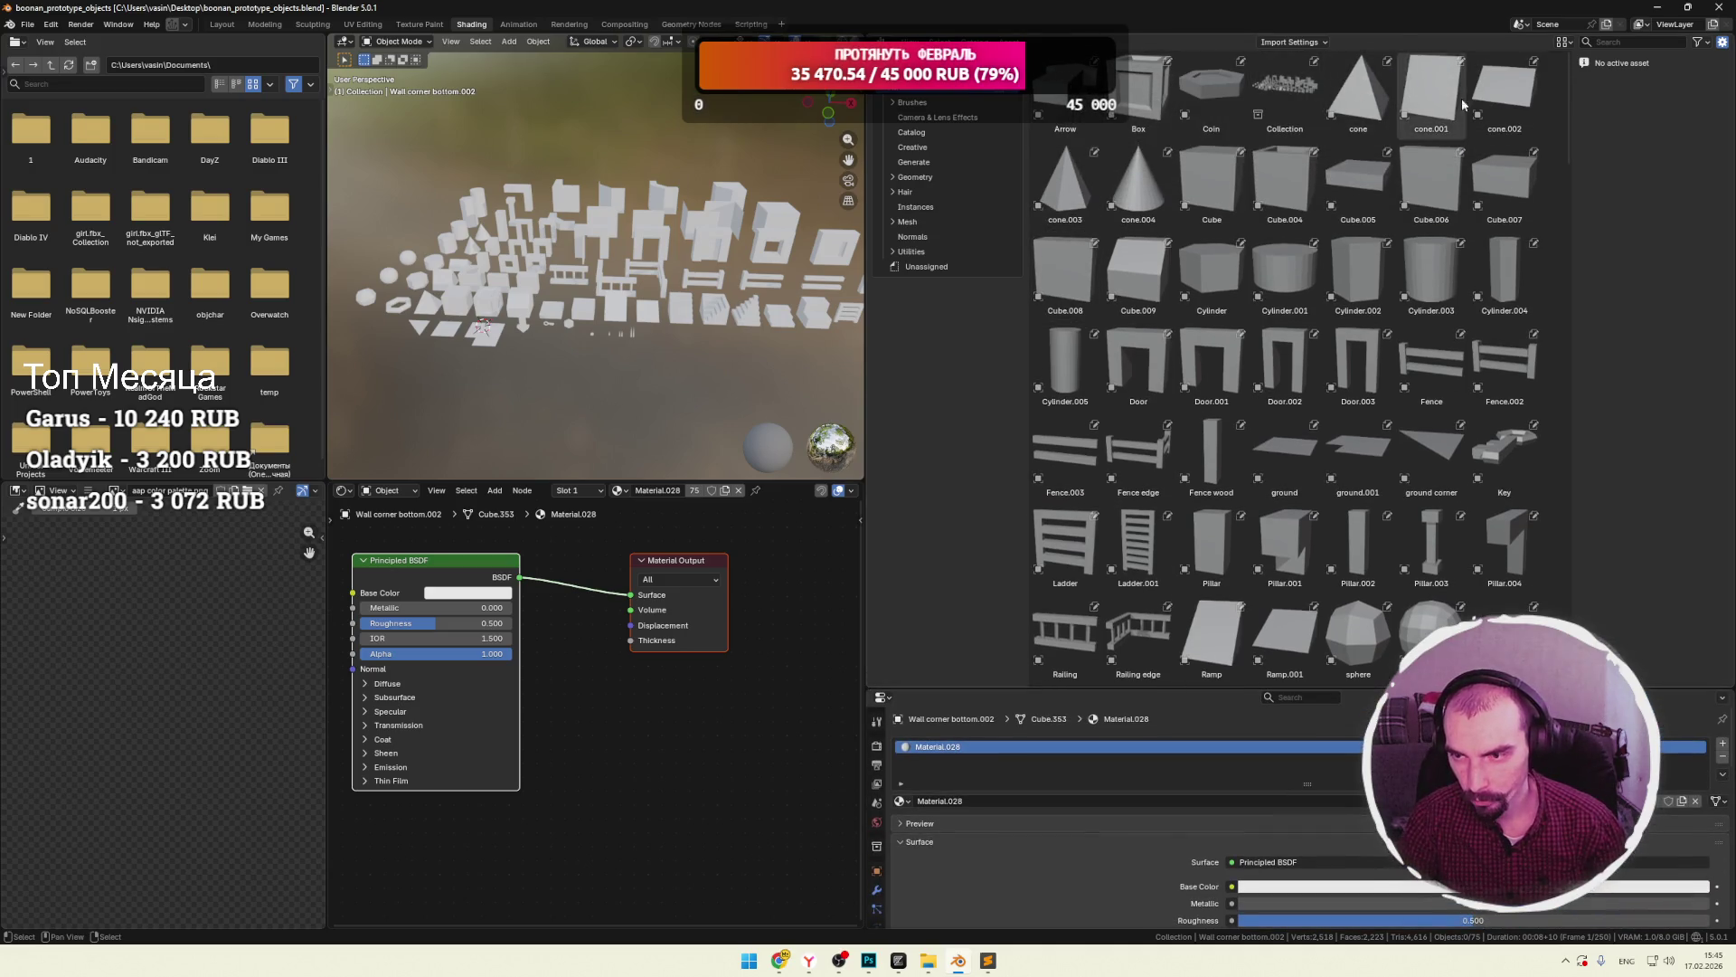
Inspect the Collection and Box assets, view Arrow's context menu, then select cone.004.
{"action": "left_click", "coordinate": [1316, 63]}
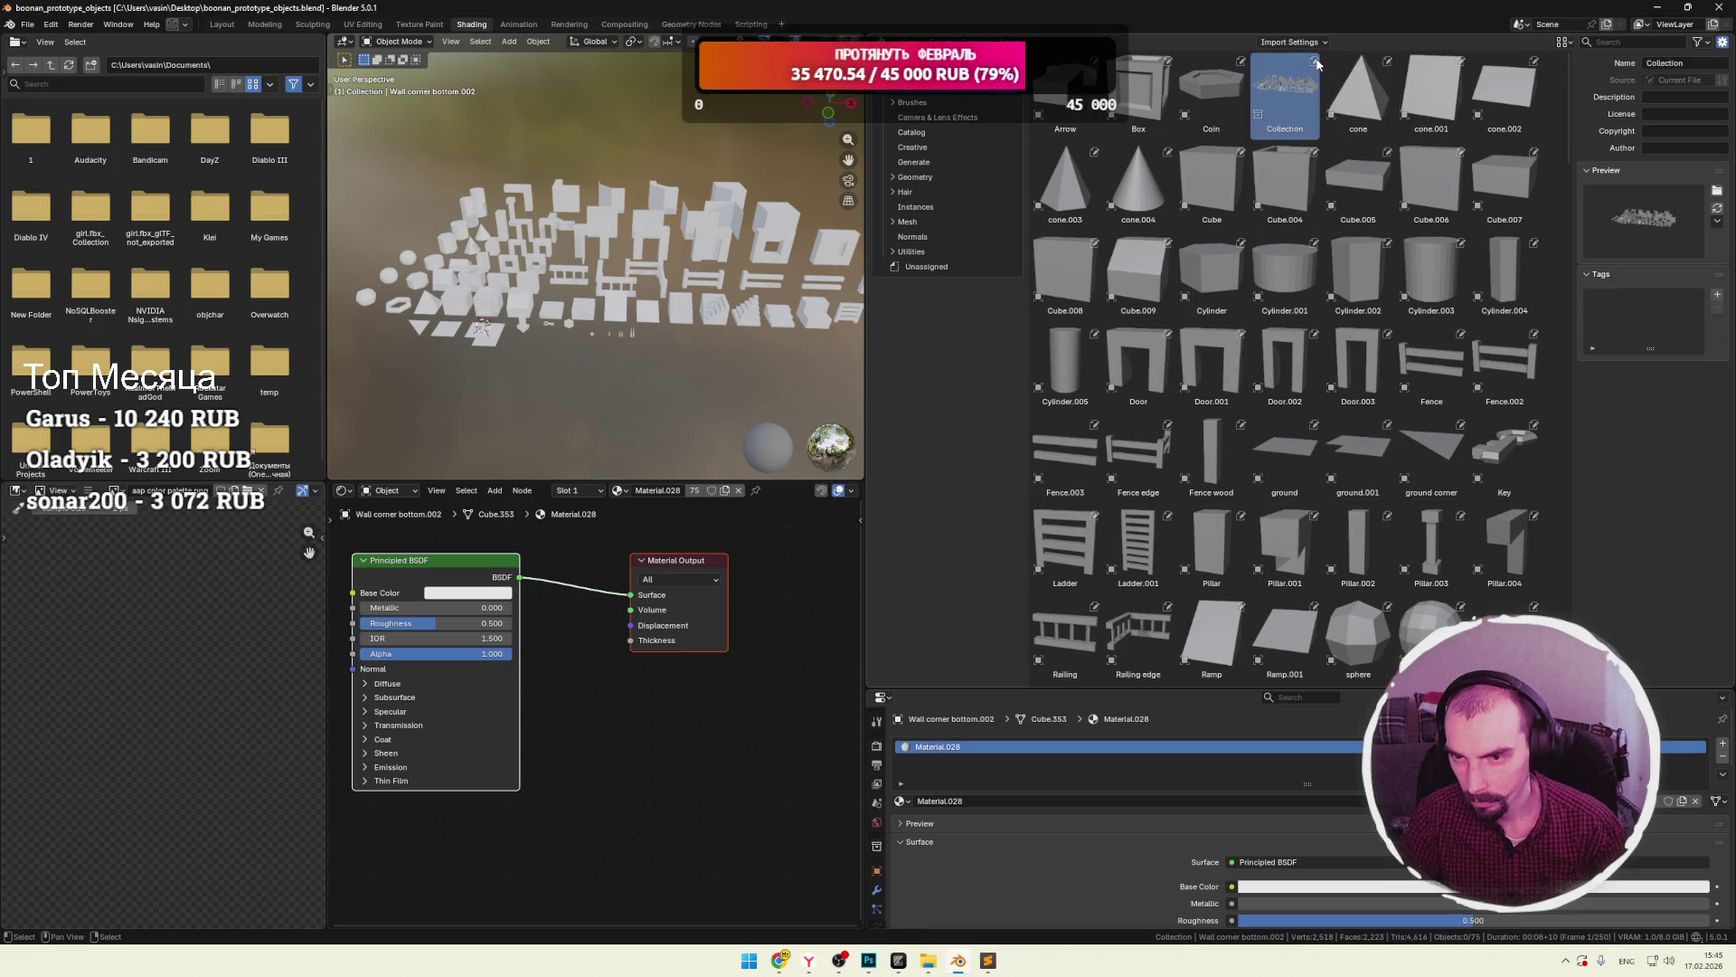
{"action": "left_click", "coordinate": [1169, 101]}
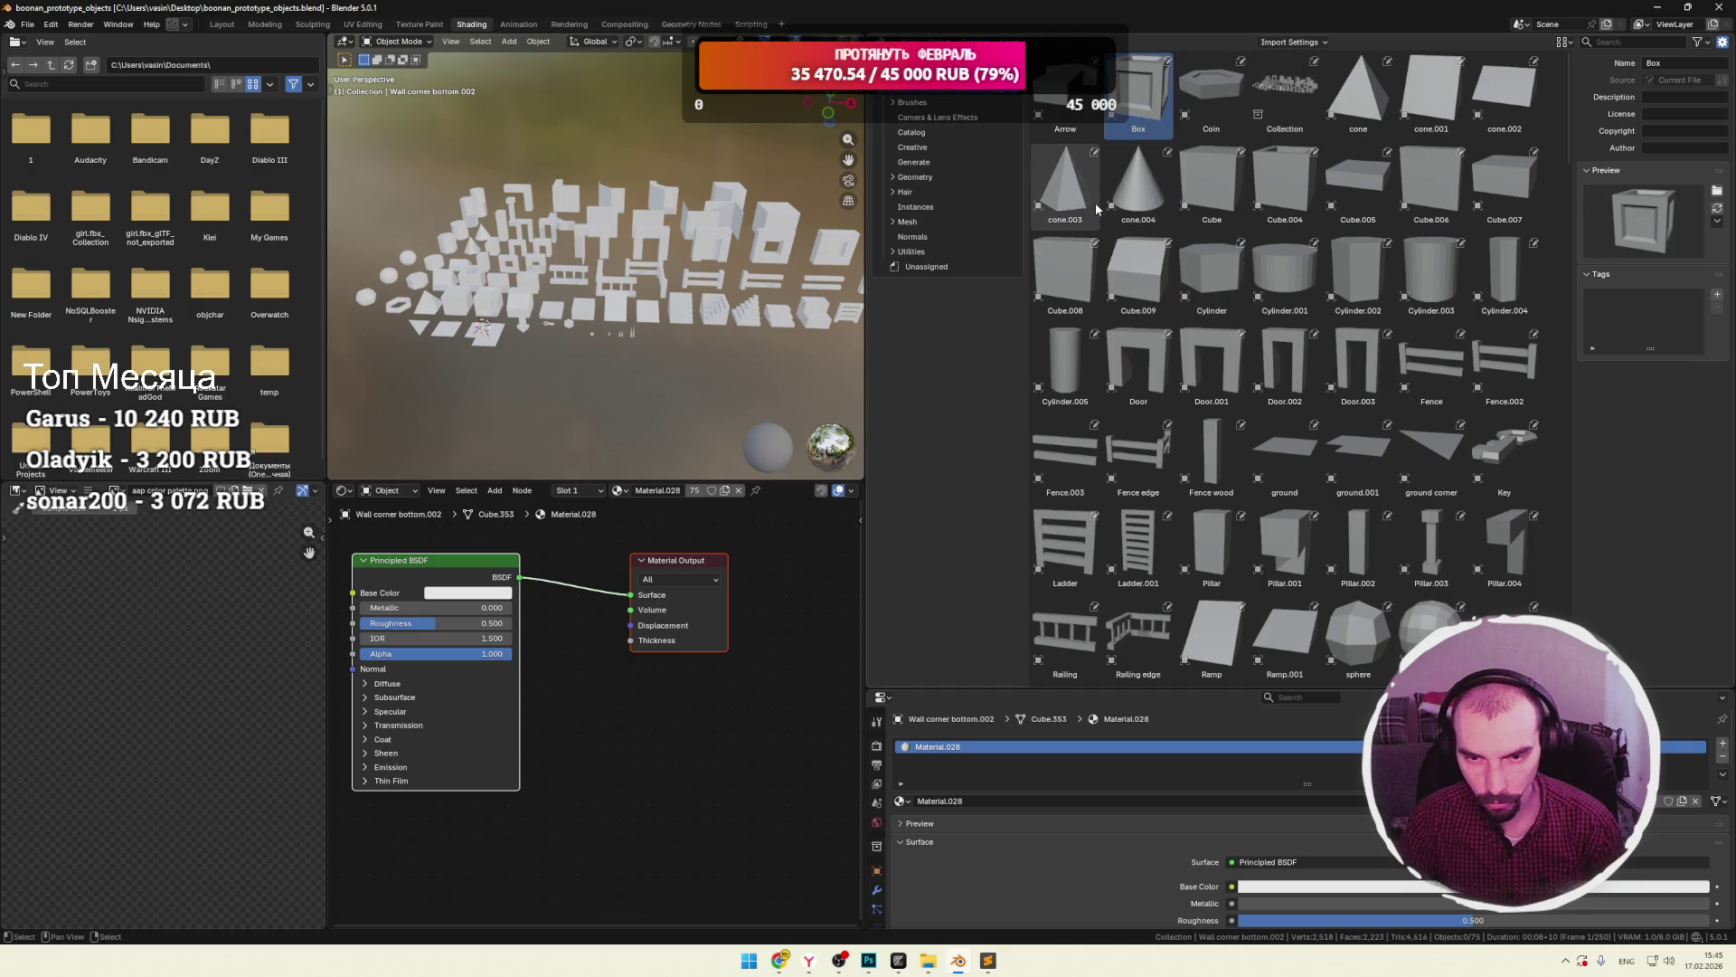
{"action": "right_click", "coordinate": [1070, 107]}
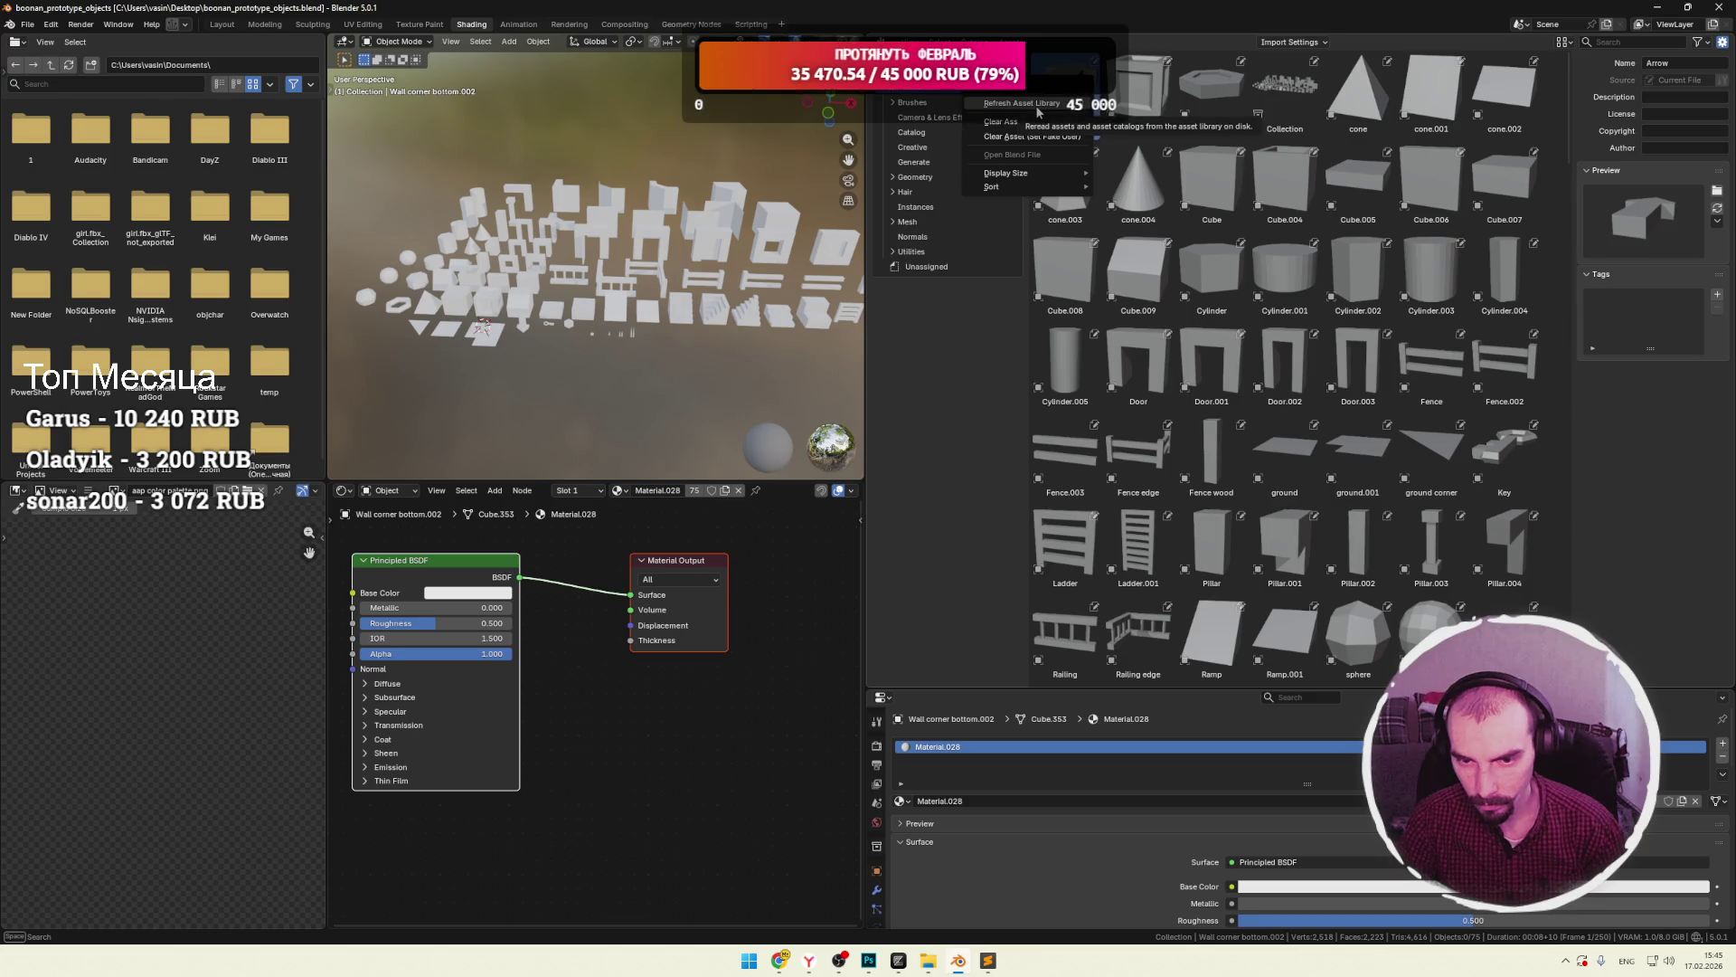
{"action": "mouse_move", "coordinate": [1016, 181]}
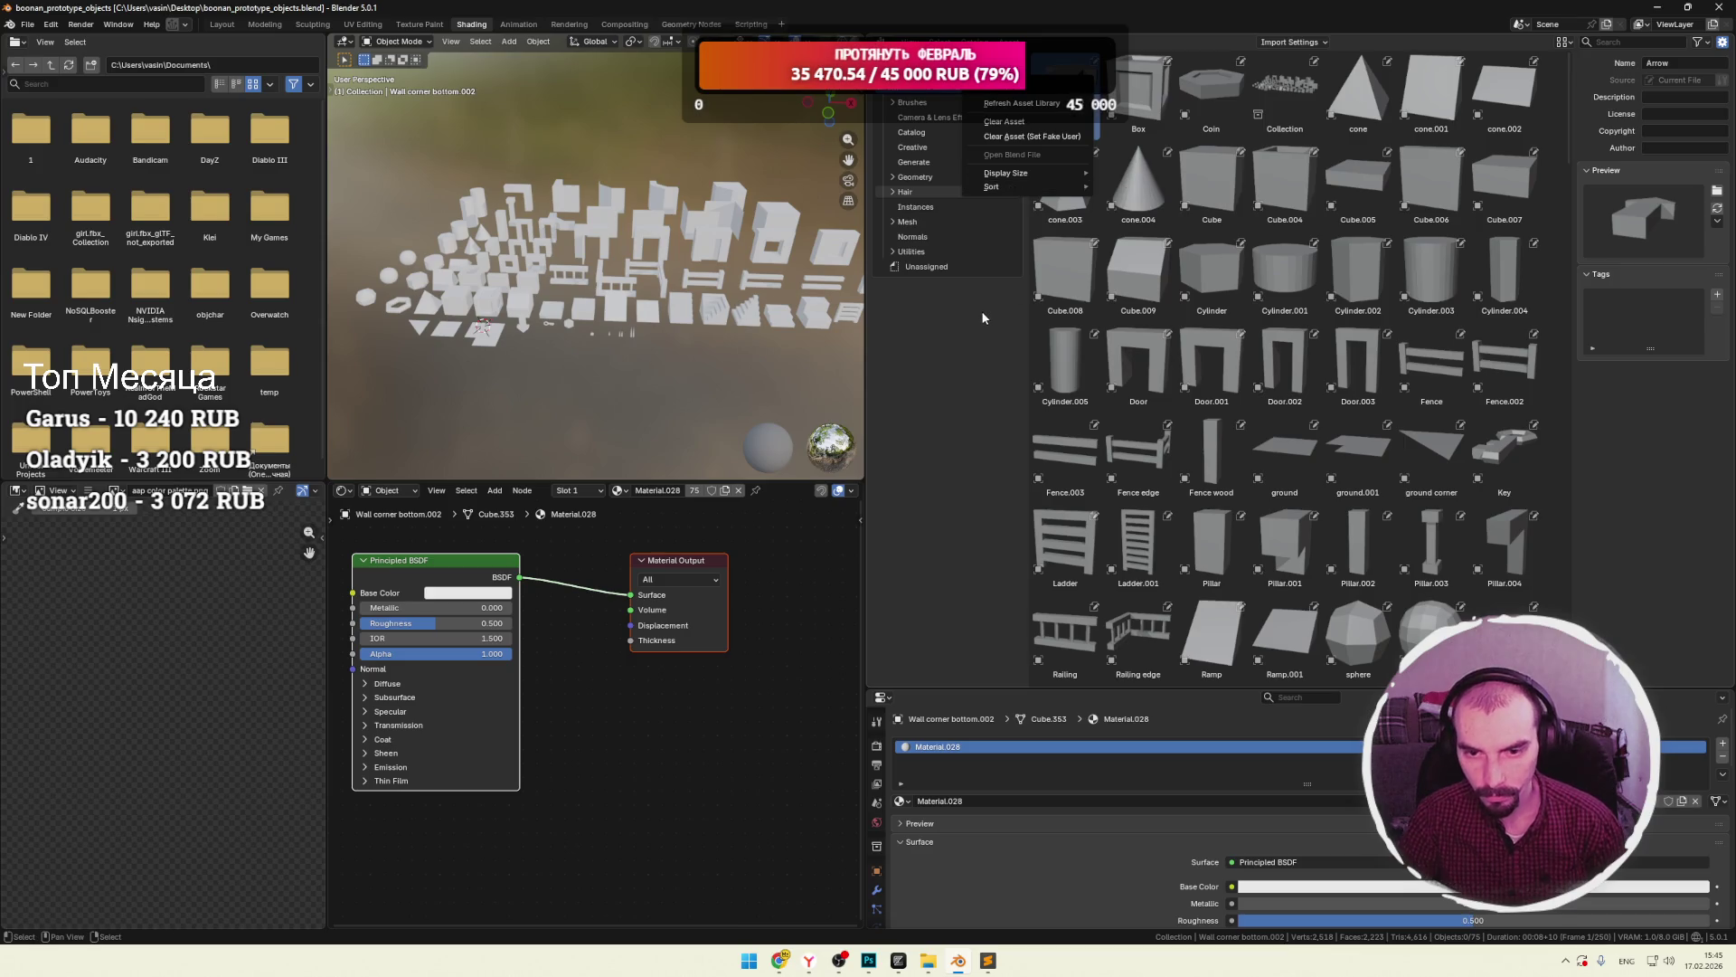
{"action": "left_click", "coordinate": [1131, 193]}
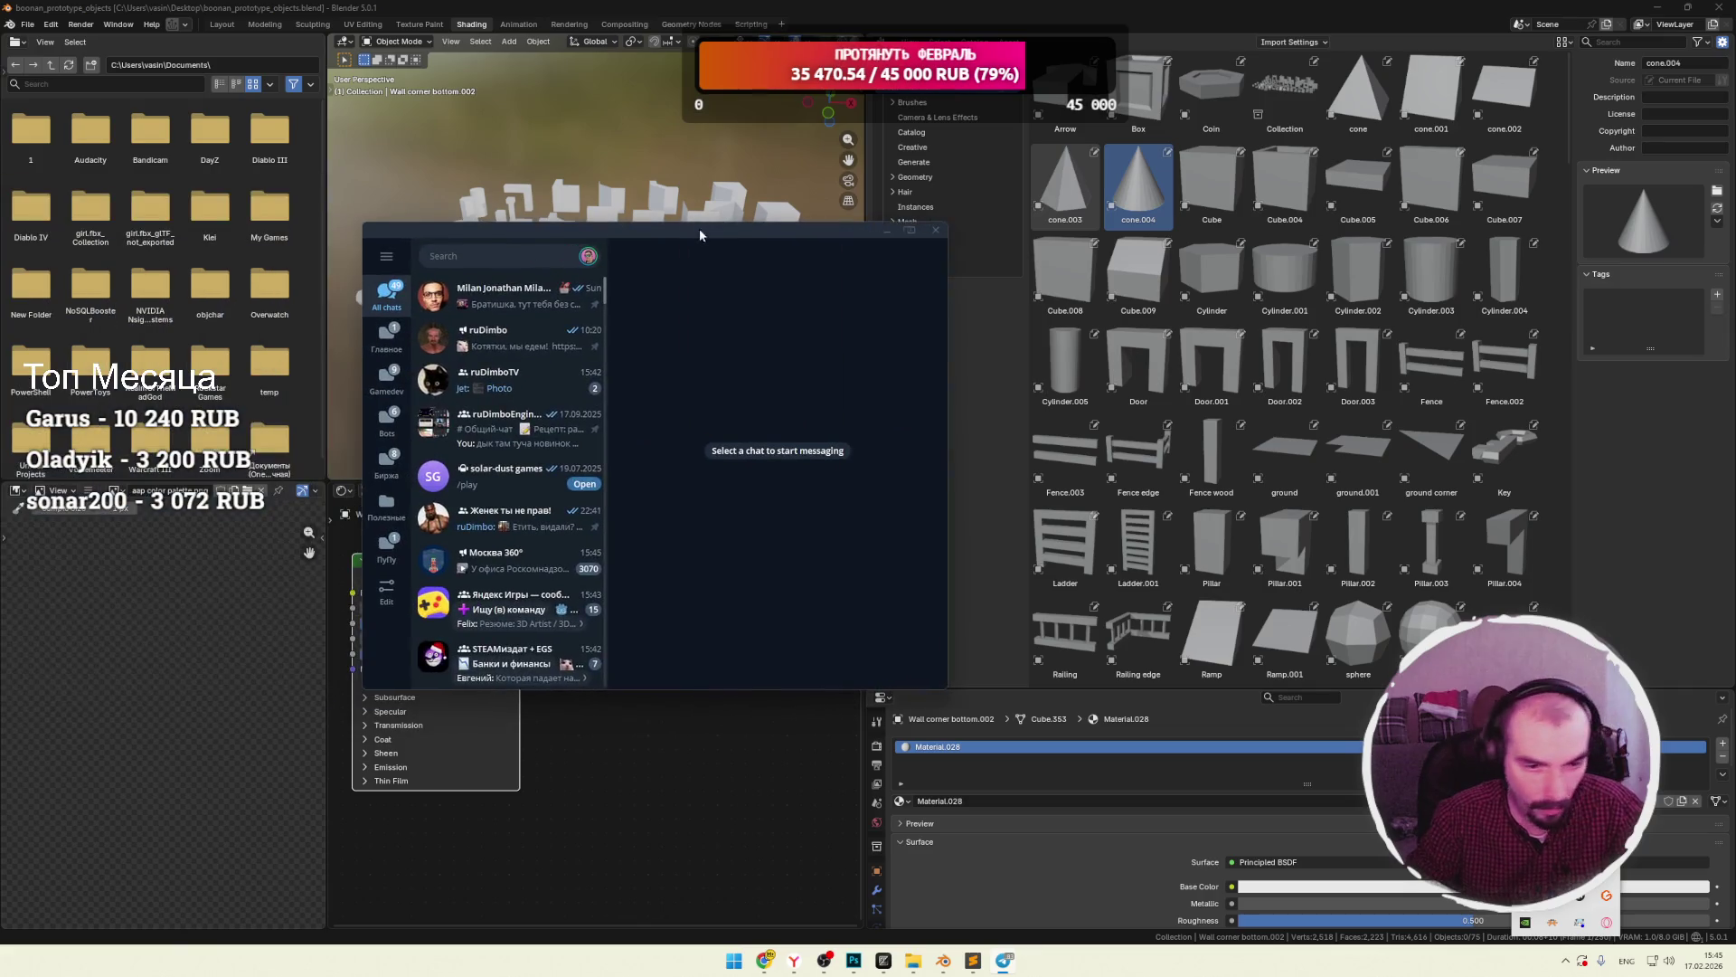
{"action": "left_click", "coordinate": [507, 378]}
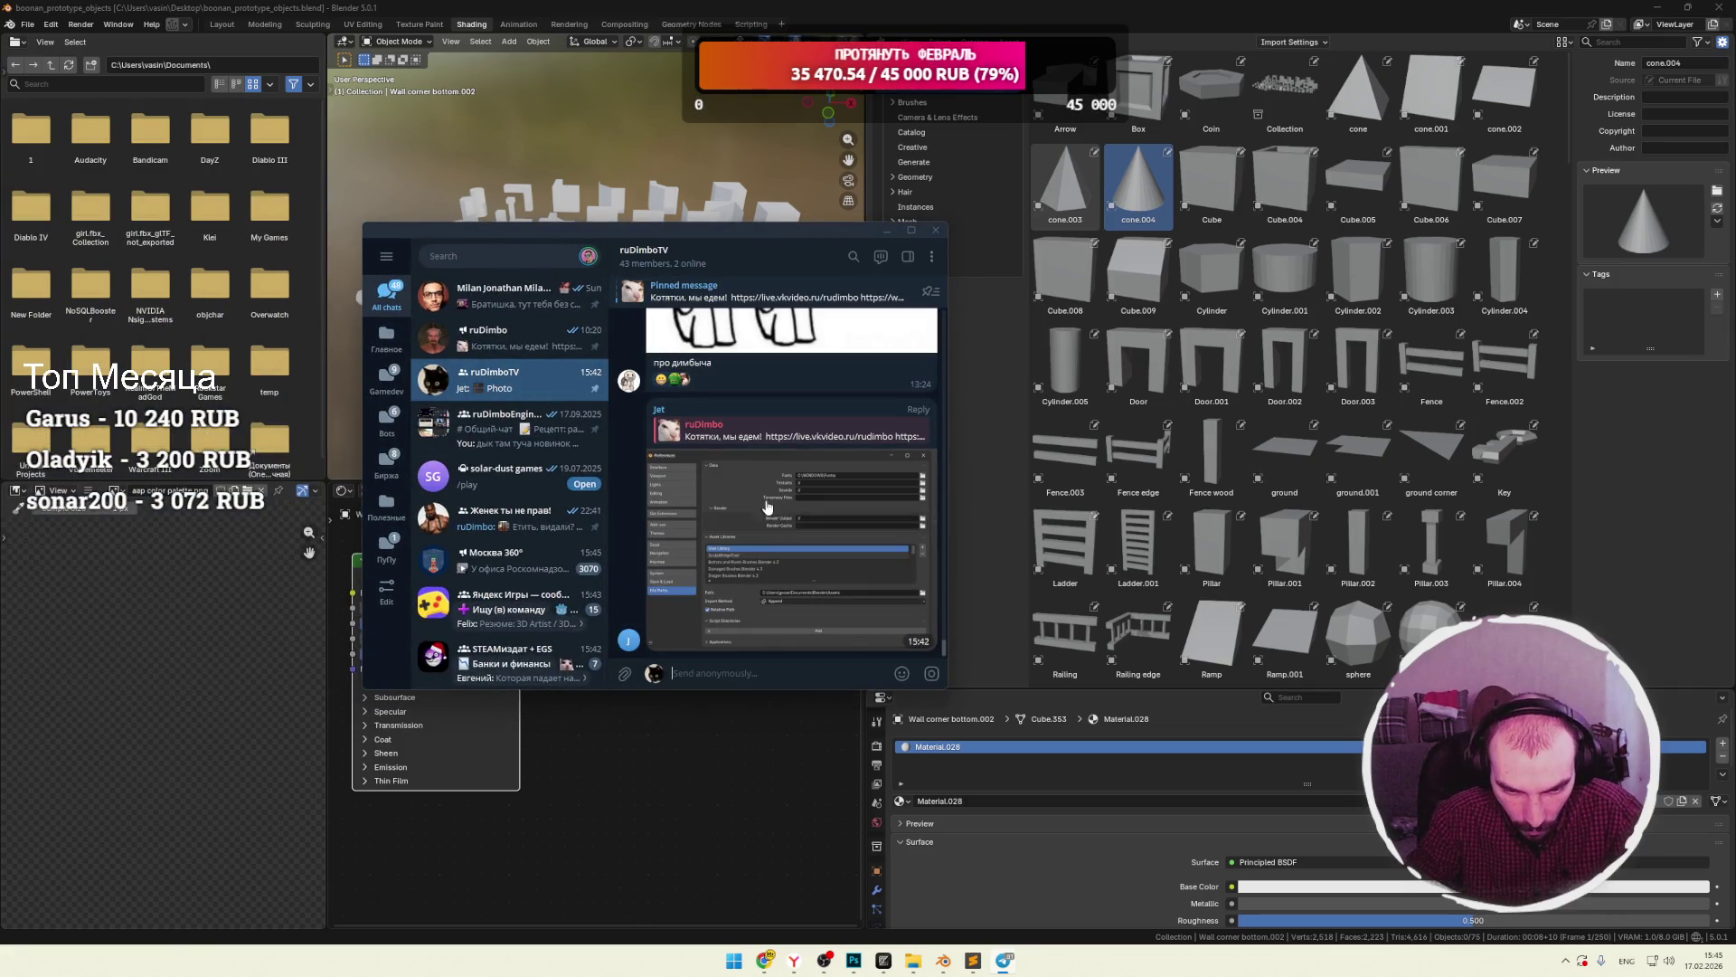
{"action": "left_click", "coordinate": [778, 514]}
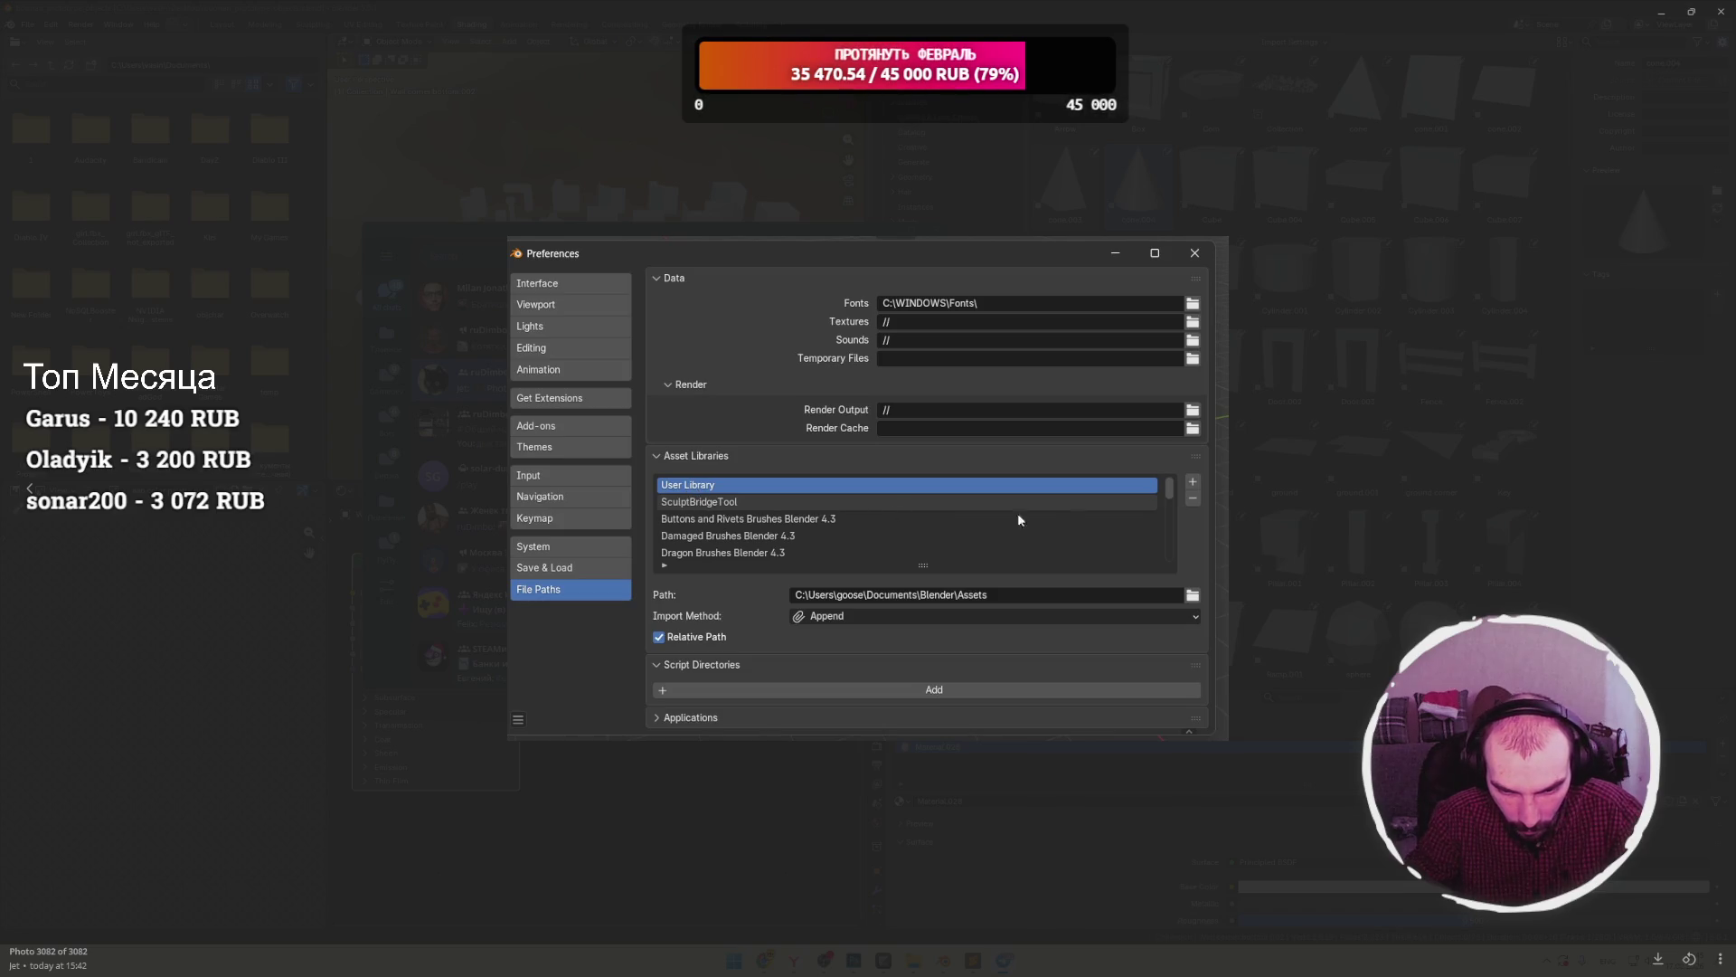
{"action": "left_click", "coordinate": [1353, 506]}
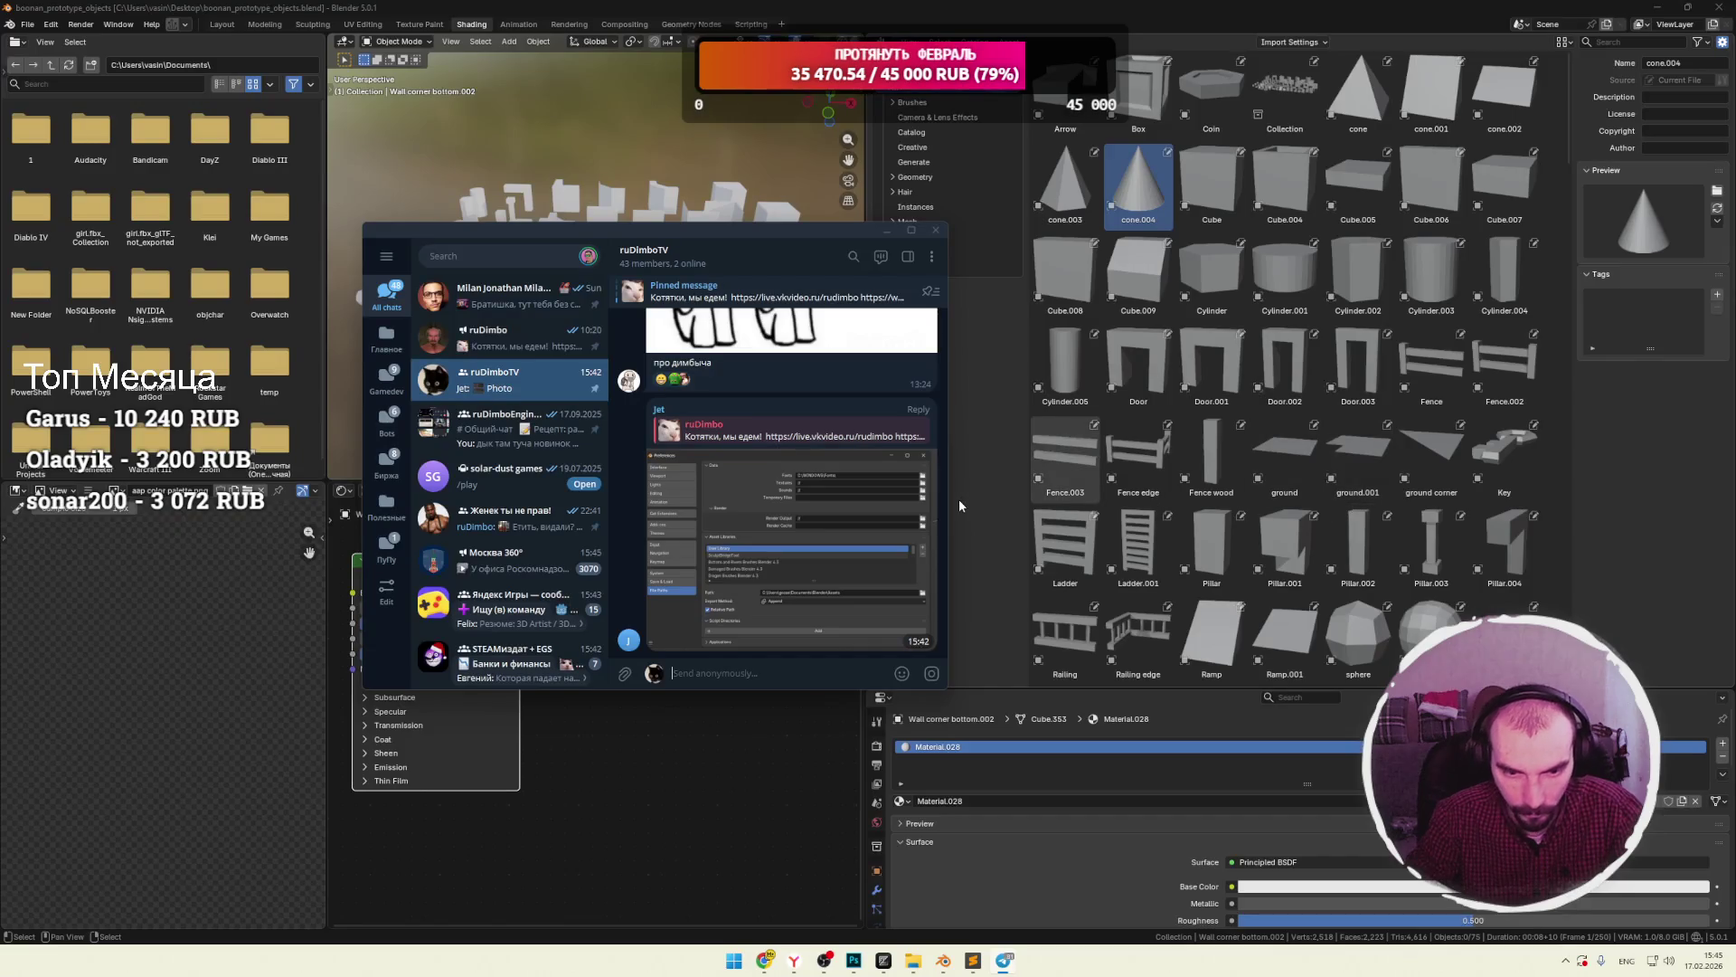
{"action": "left_click", "coordinate": [936, 230]}
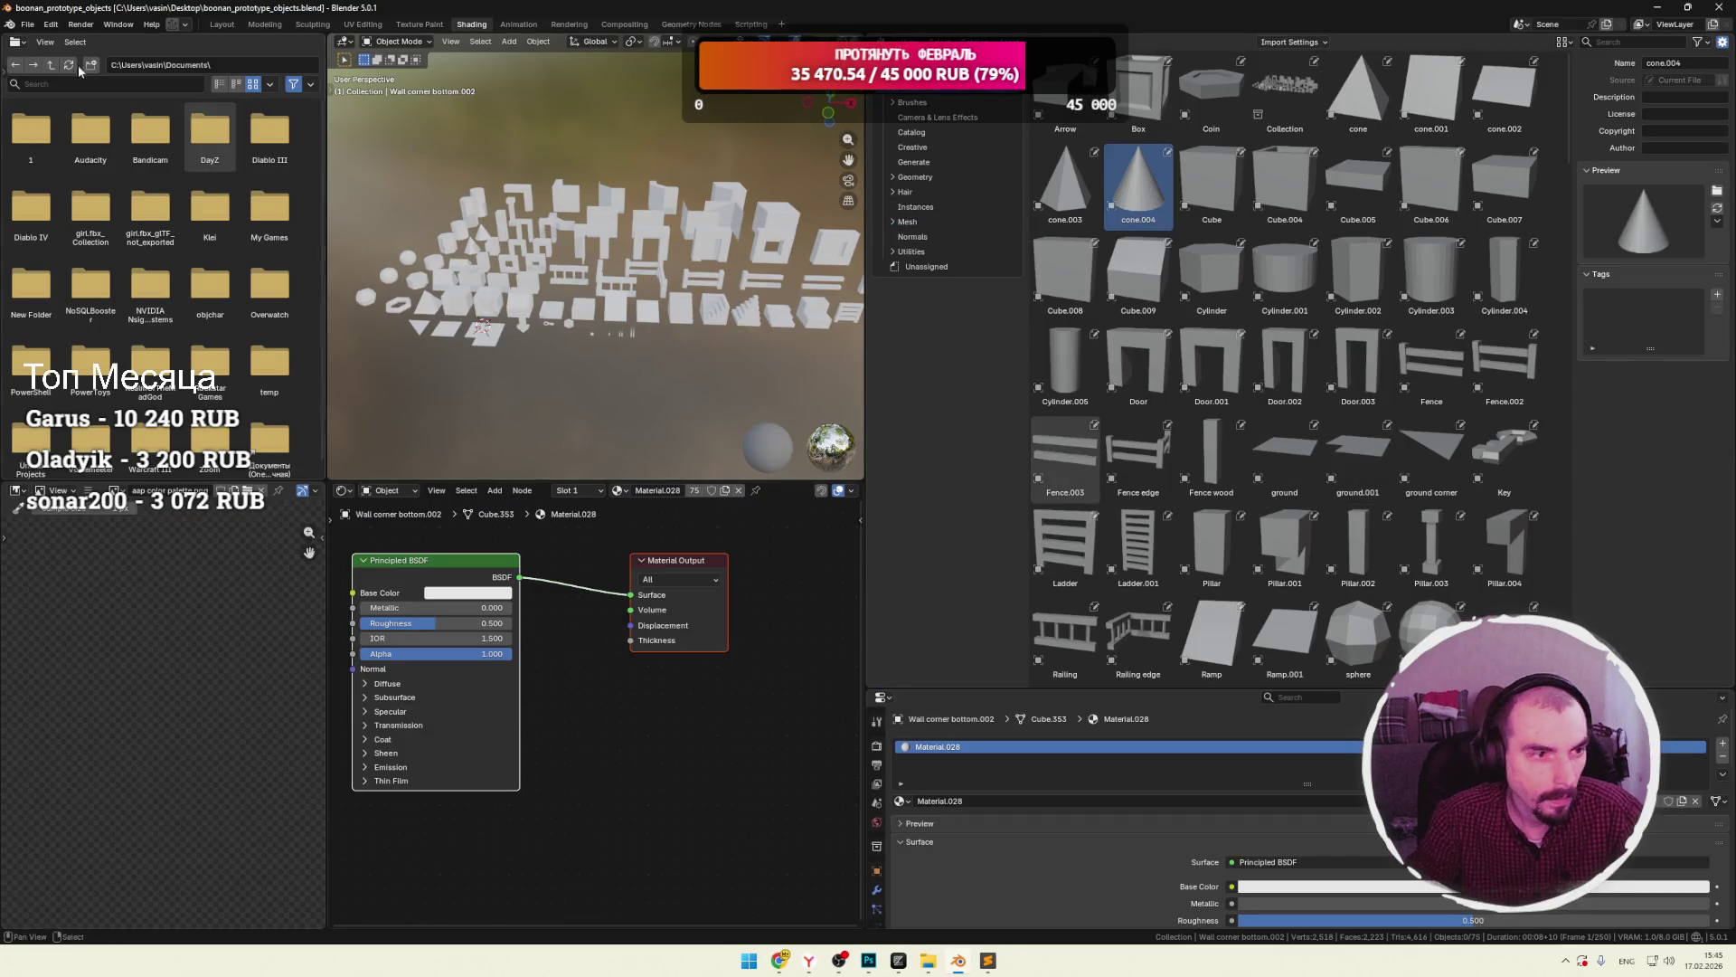
Look through the File menu, then open Edit > Preferences.
{"action": "left_click", "coordinate": [26, 25]}
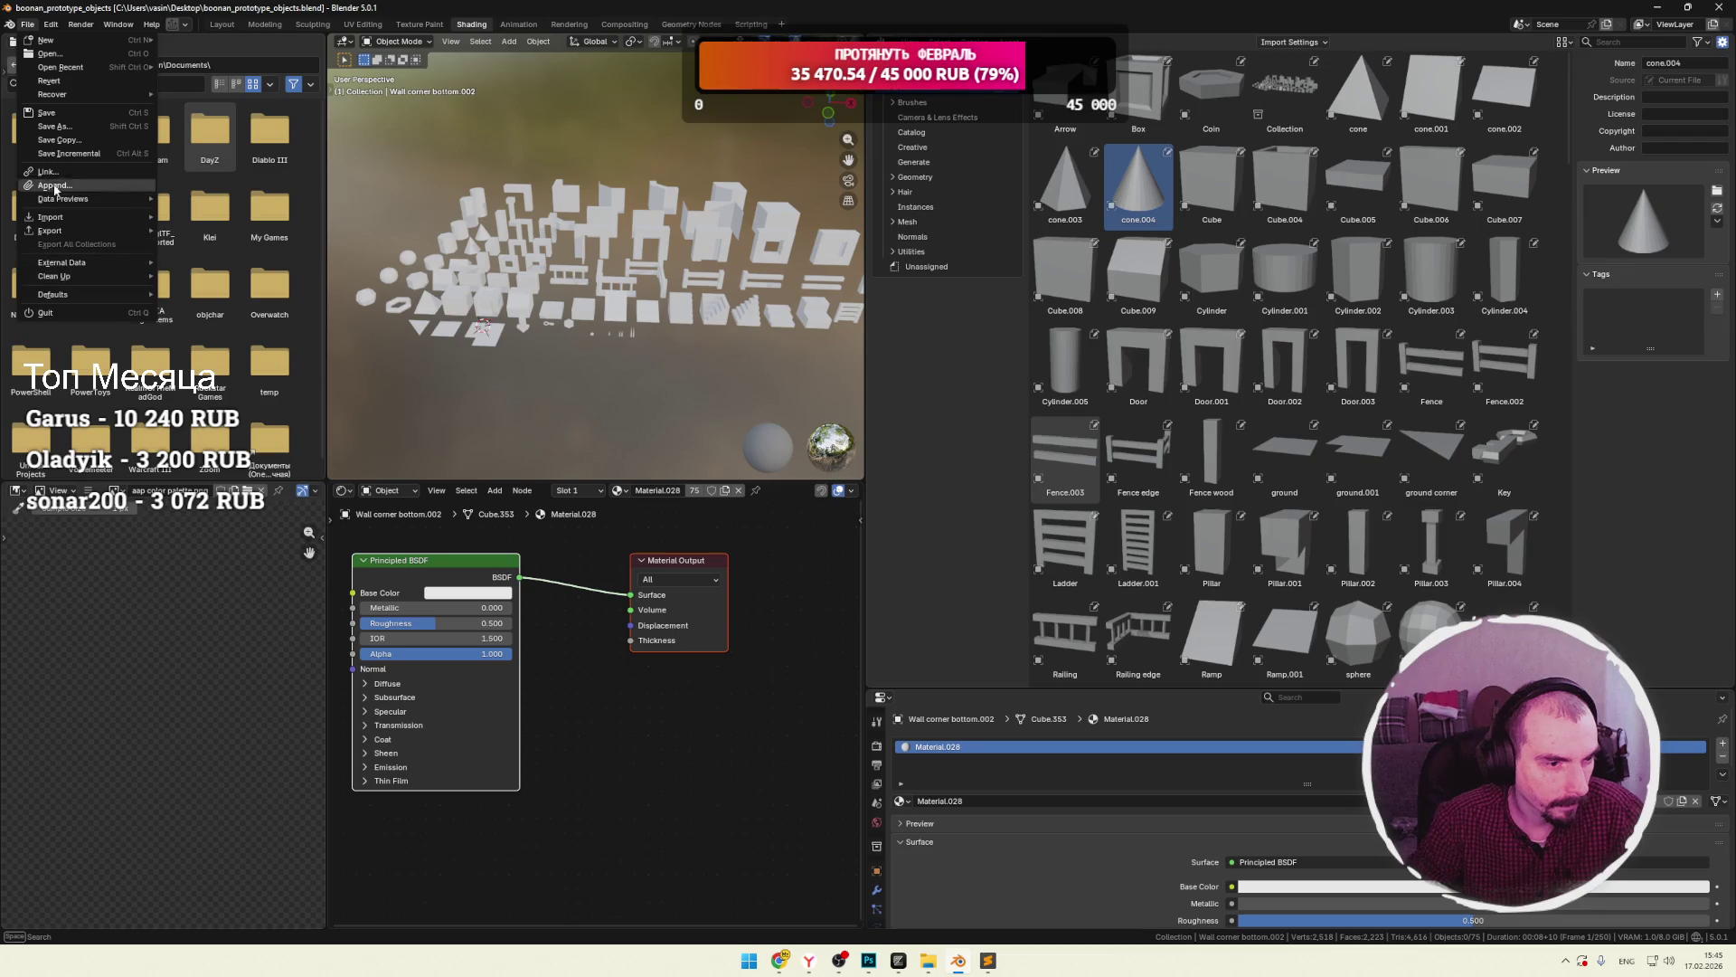
{"action": "left_click", "coordinate": [11, 27]}
{"action": "left_click", "coordinate": [11, 27]}
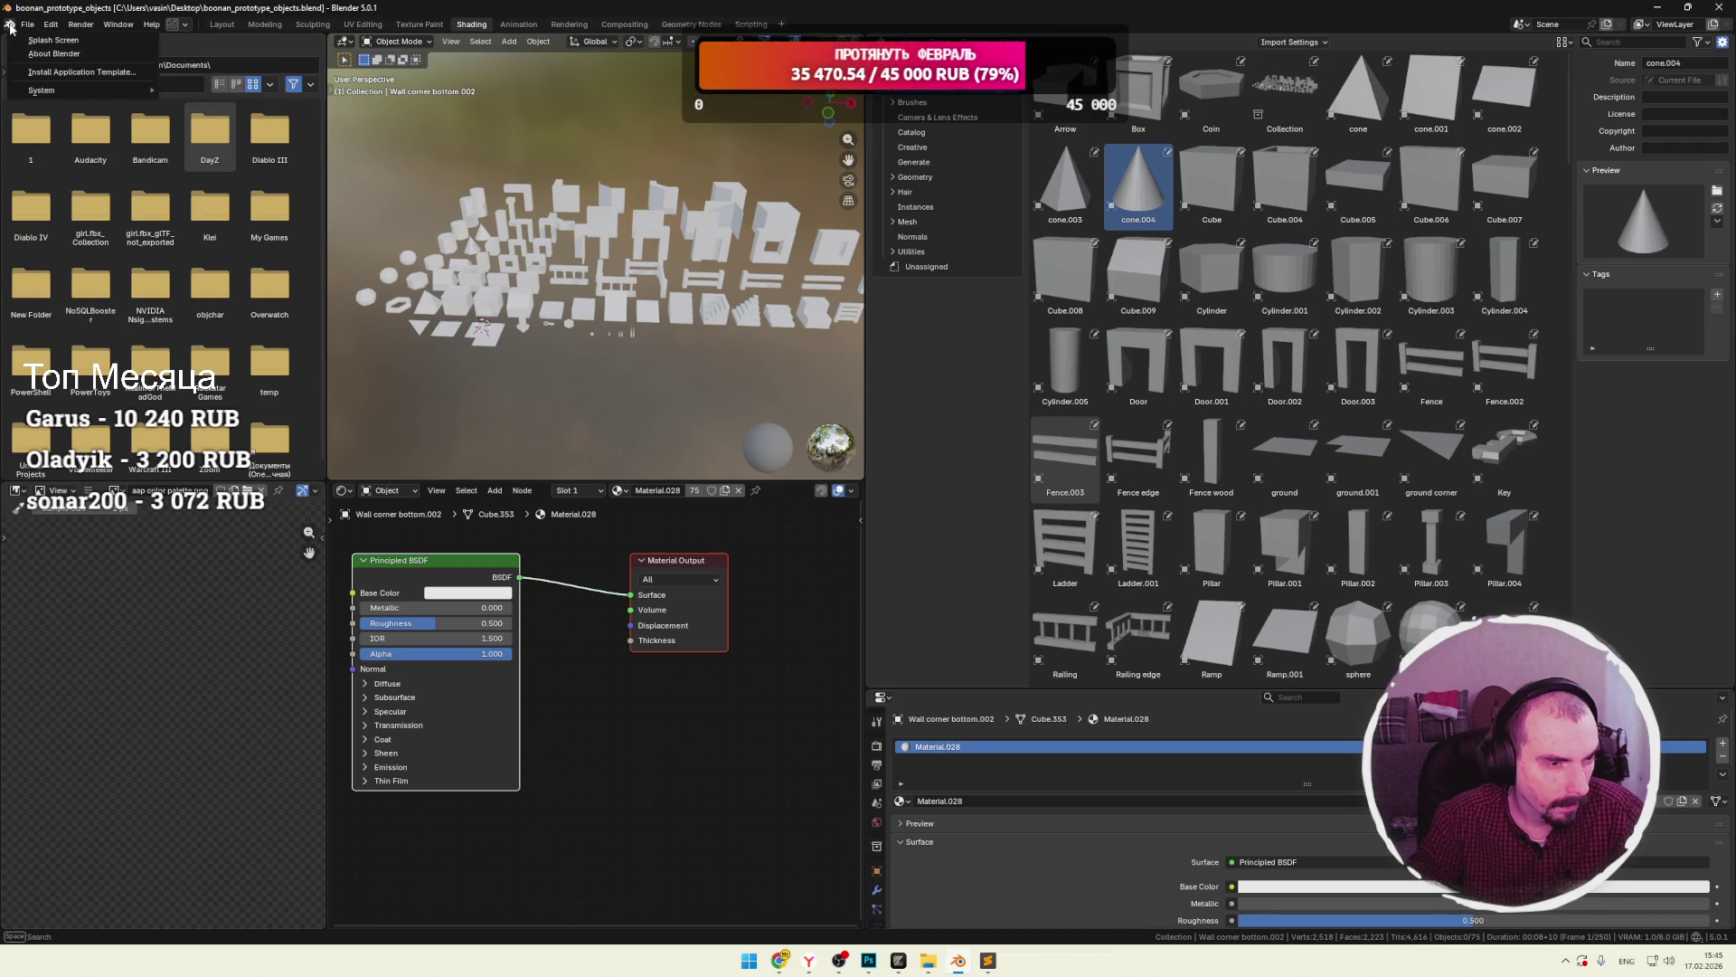
{"action": "mouse_move", "coordinate": [28, 28]}
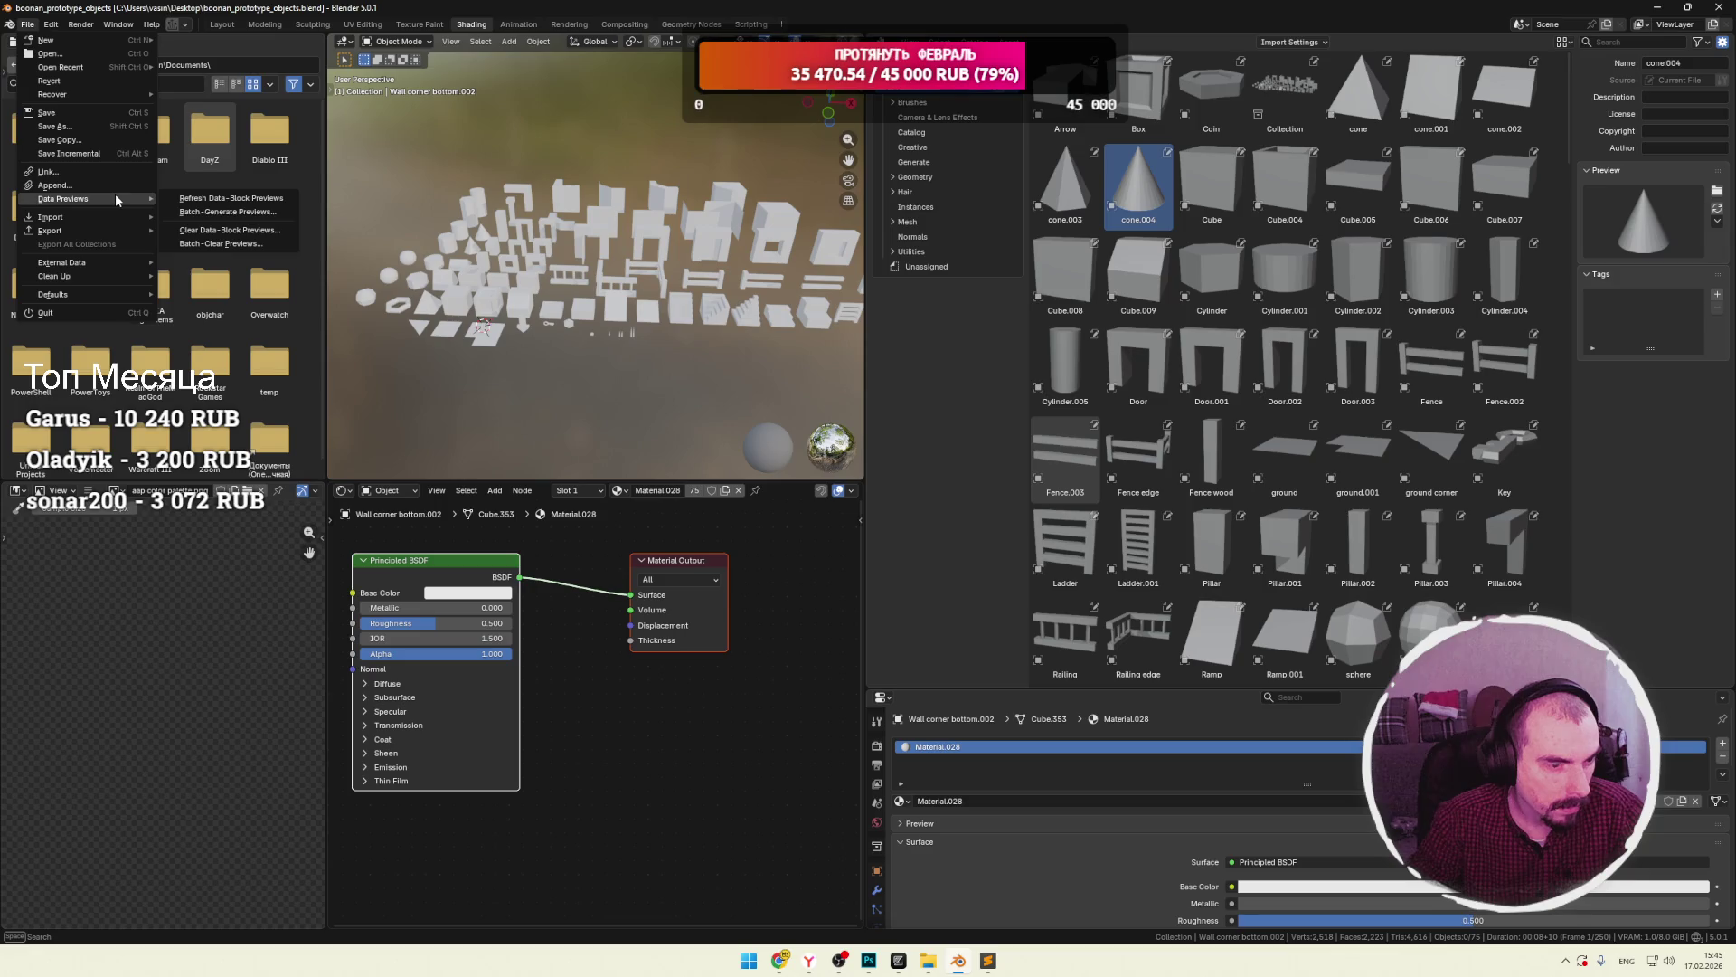
{"action": "left_click", "coordinate": [51, 25]}
{"action": "left_click", "coordinate": [91, 197]}
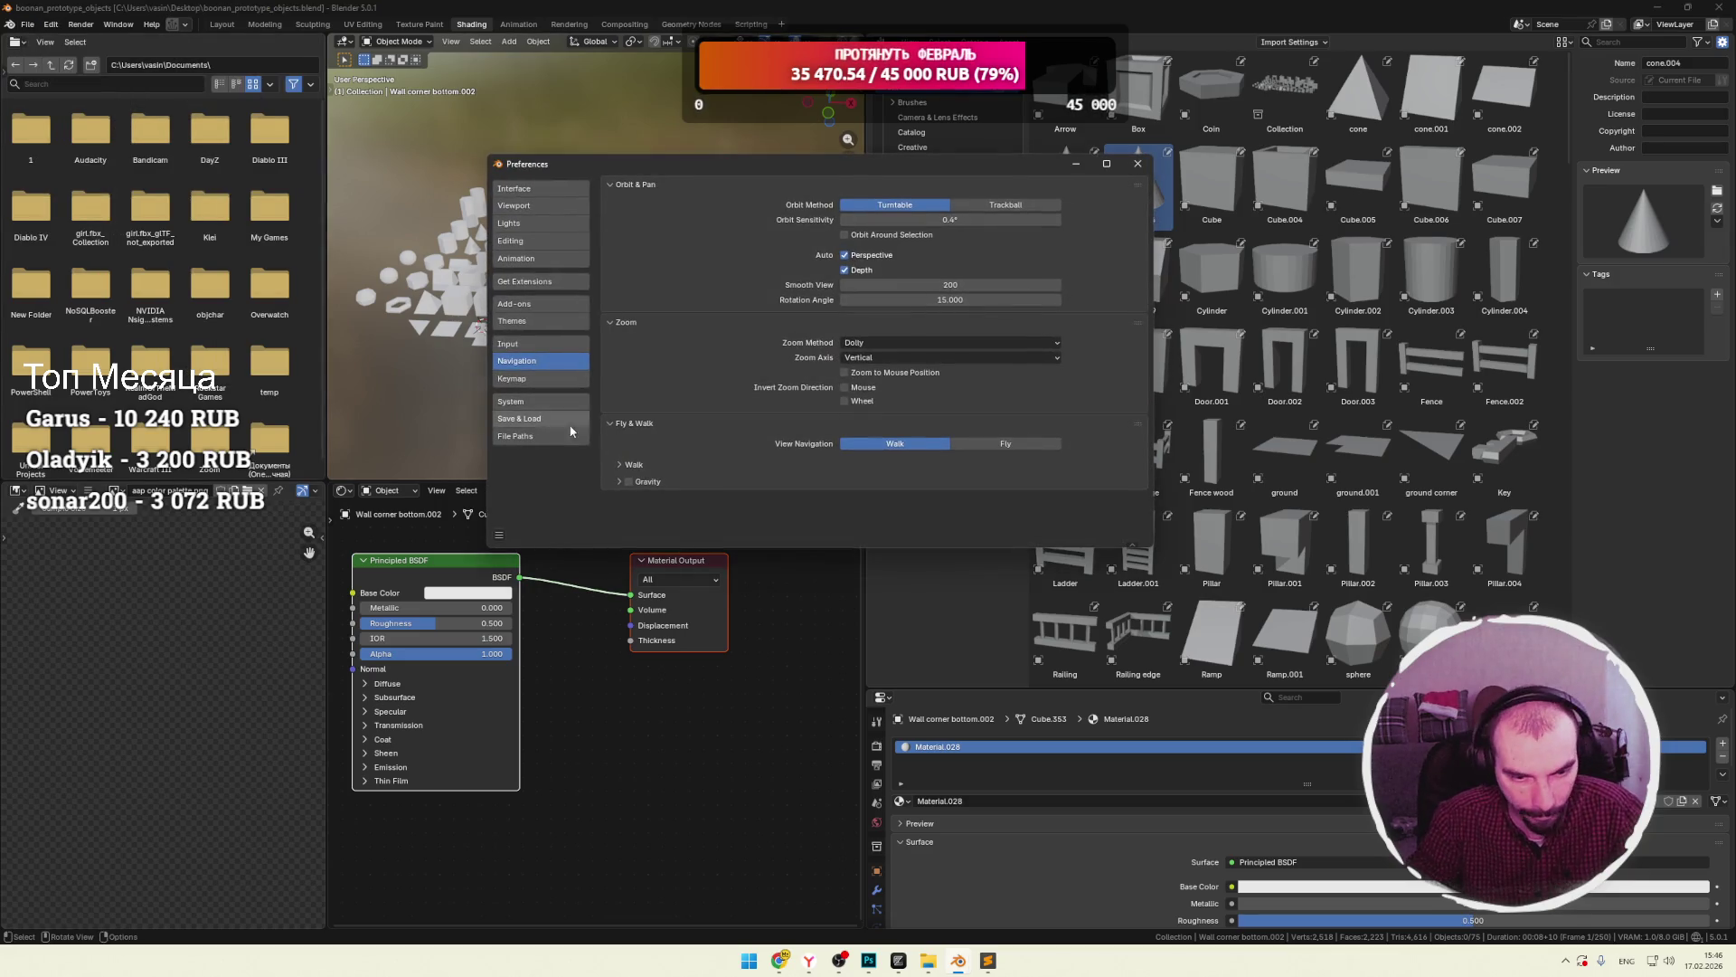
On the File Paths page, edit the User Library asset path and browse for its folder.
{"action": "left_click", "coordinate": [532, 437]}
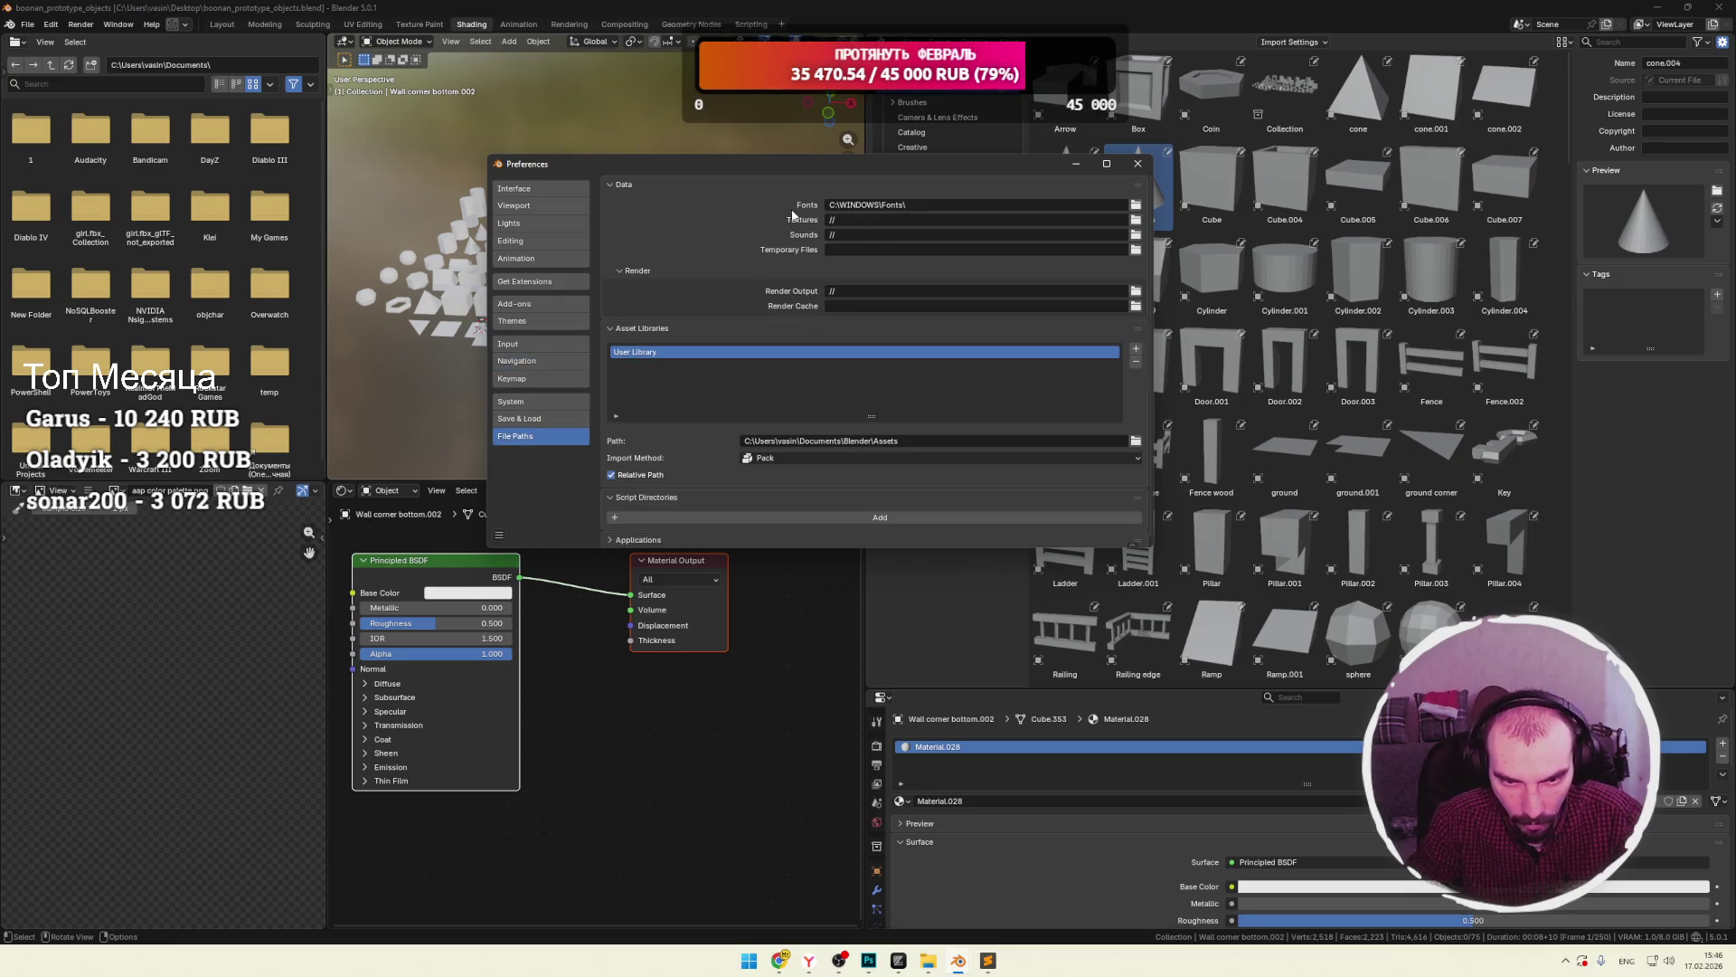
{"action": "scroll", "coordinate": [674, 340], "scroll_direction": "down", "scroll_amount": 1}
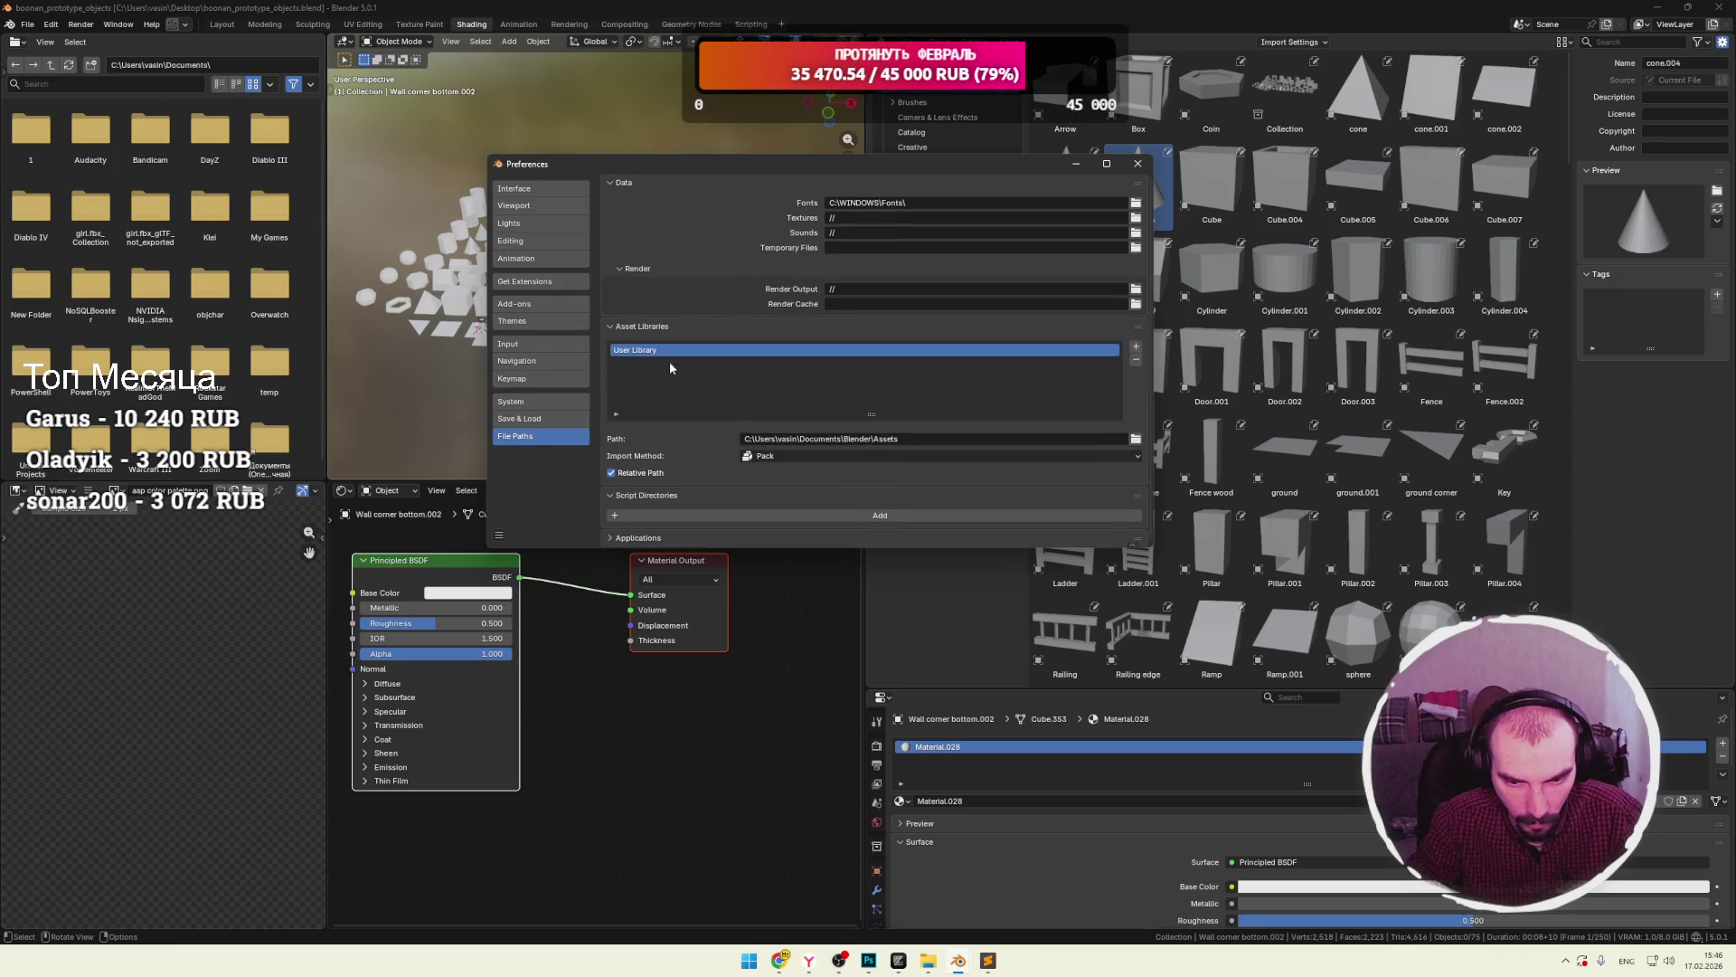
{"action": "left_click", "coordinate": [923, 438]}
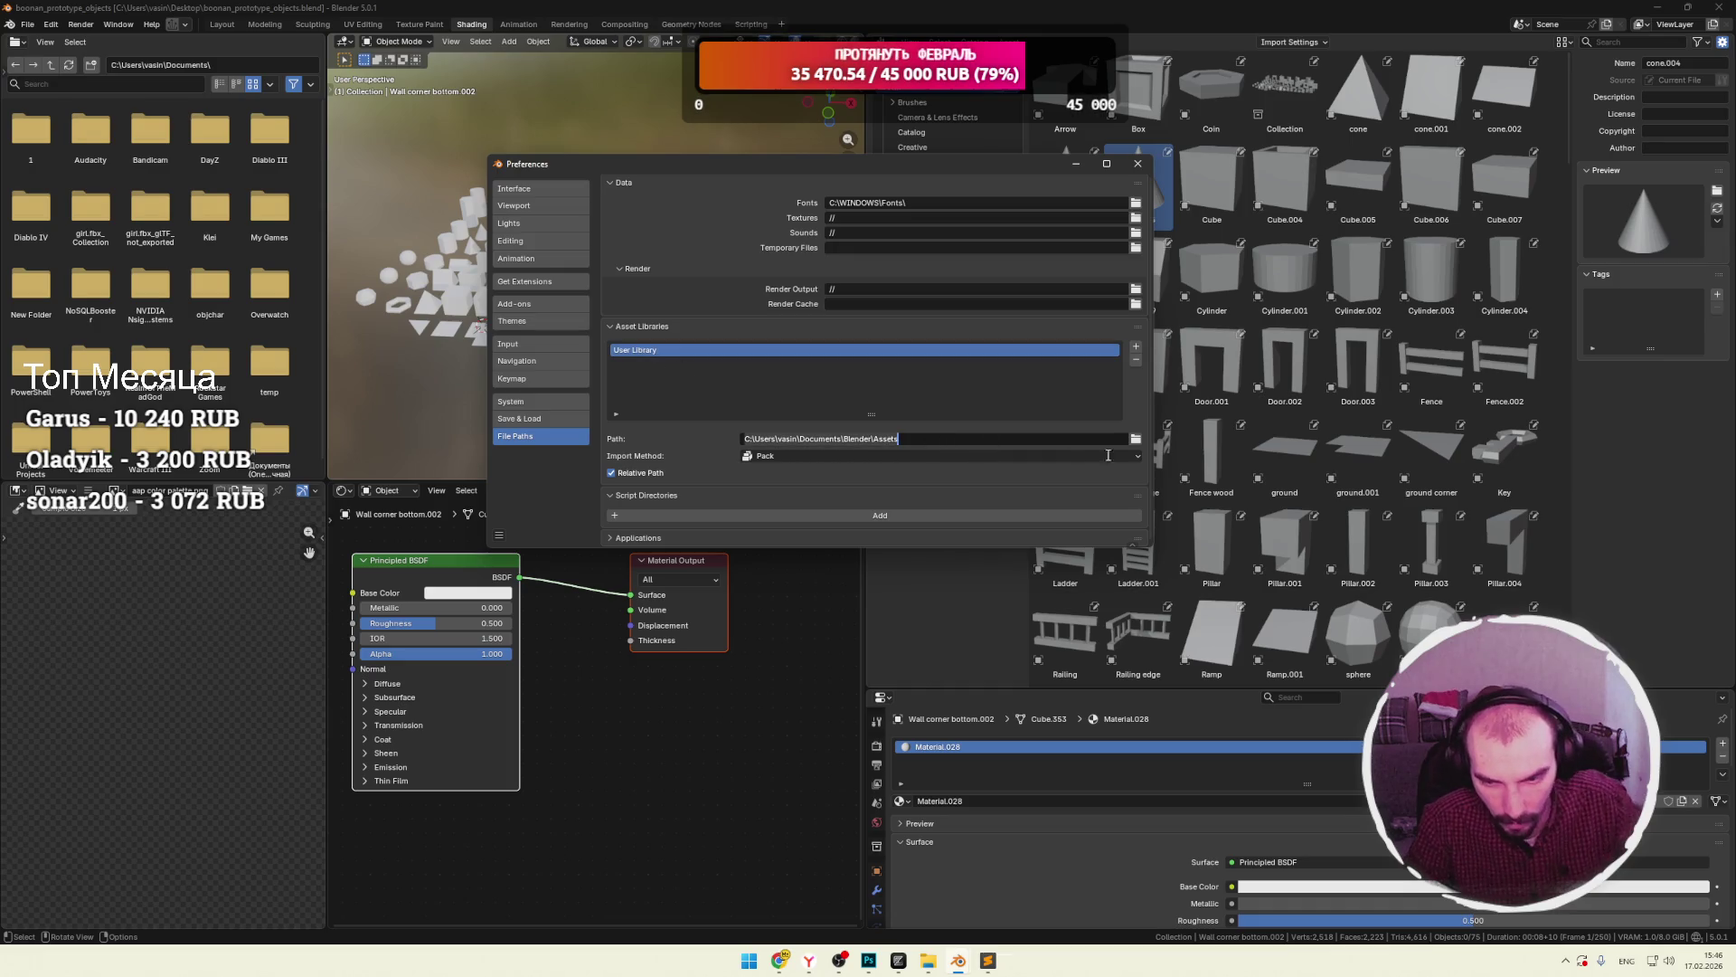
{"action": "key", "text": "Return"}
{"action": "left_click", "coordinate": [1136, 439]}
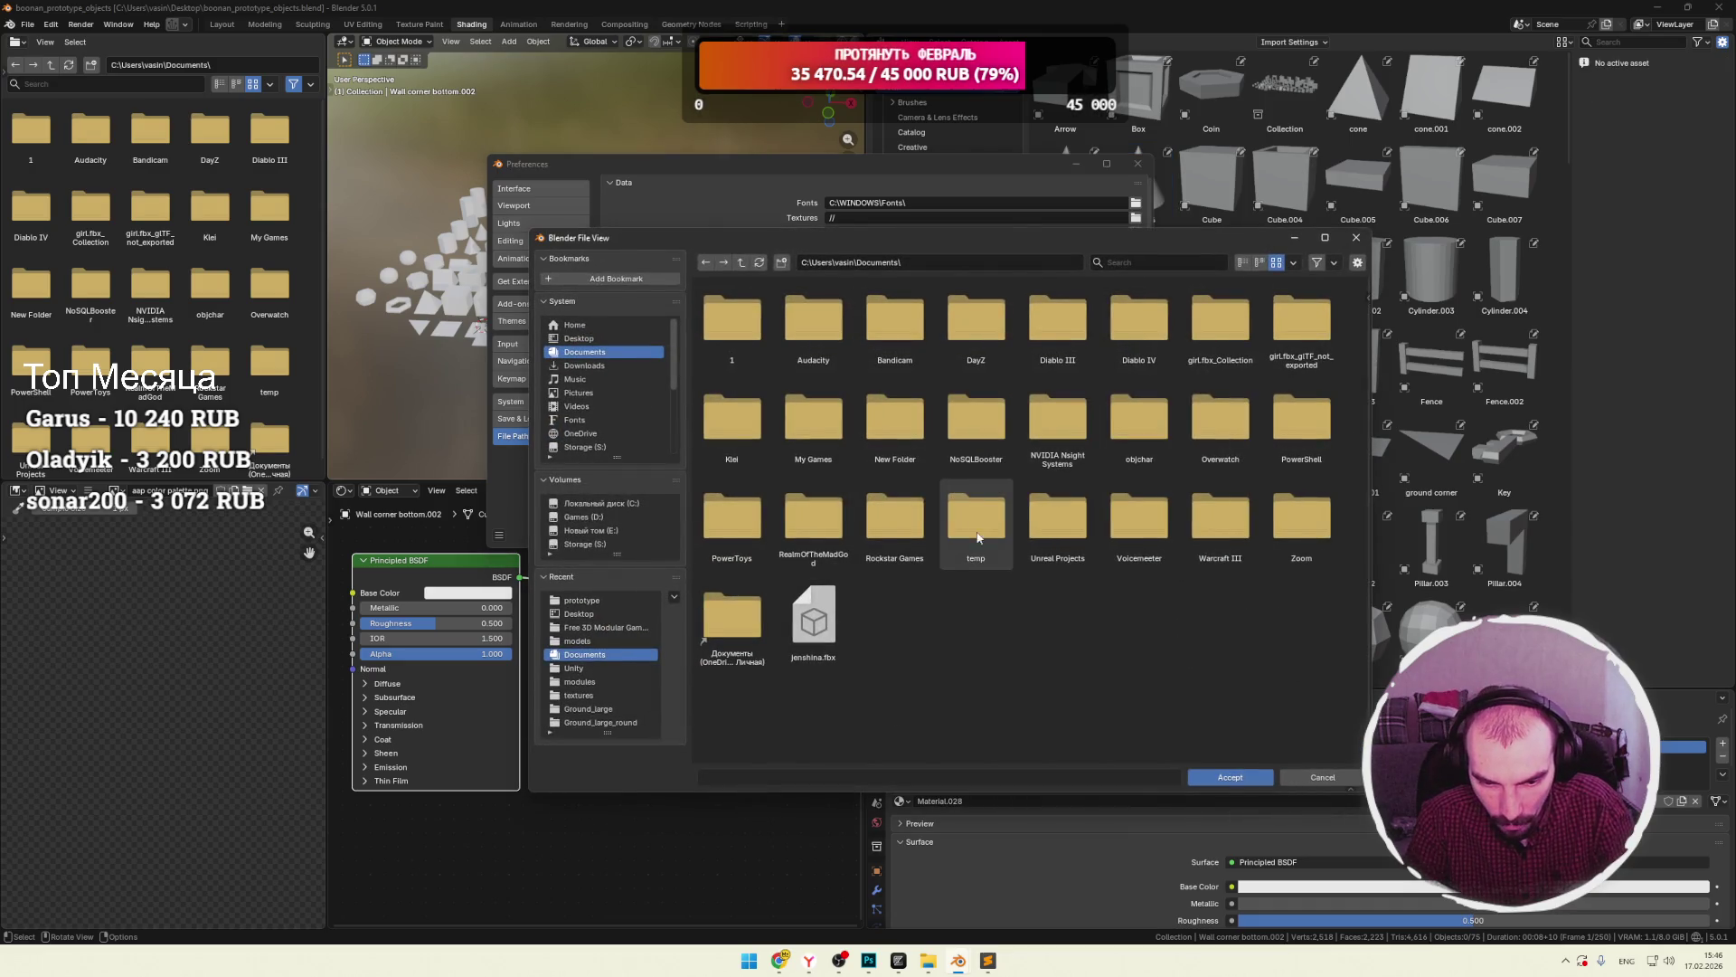
Move the file browser aside, paste a folder path, and decline creating that directory.
{"action": "left_click_drag", "start_coordinate": [980, 615], "coordinate": [973, 625]}
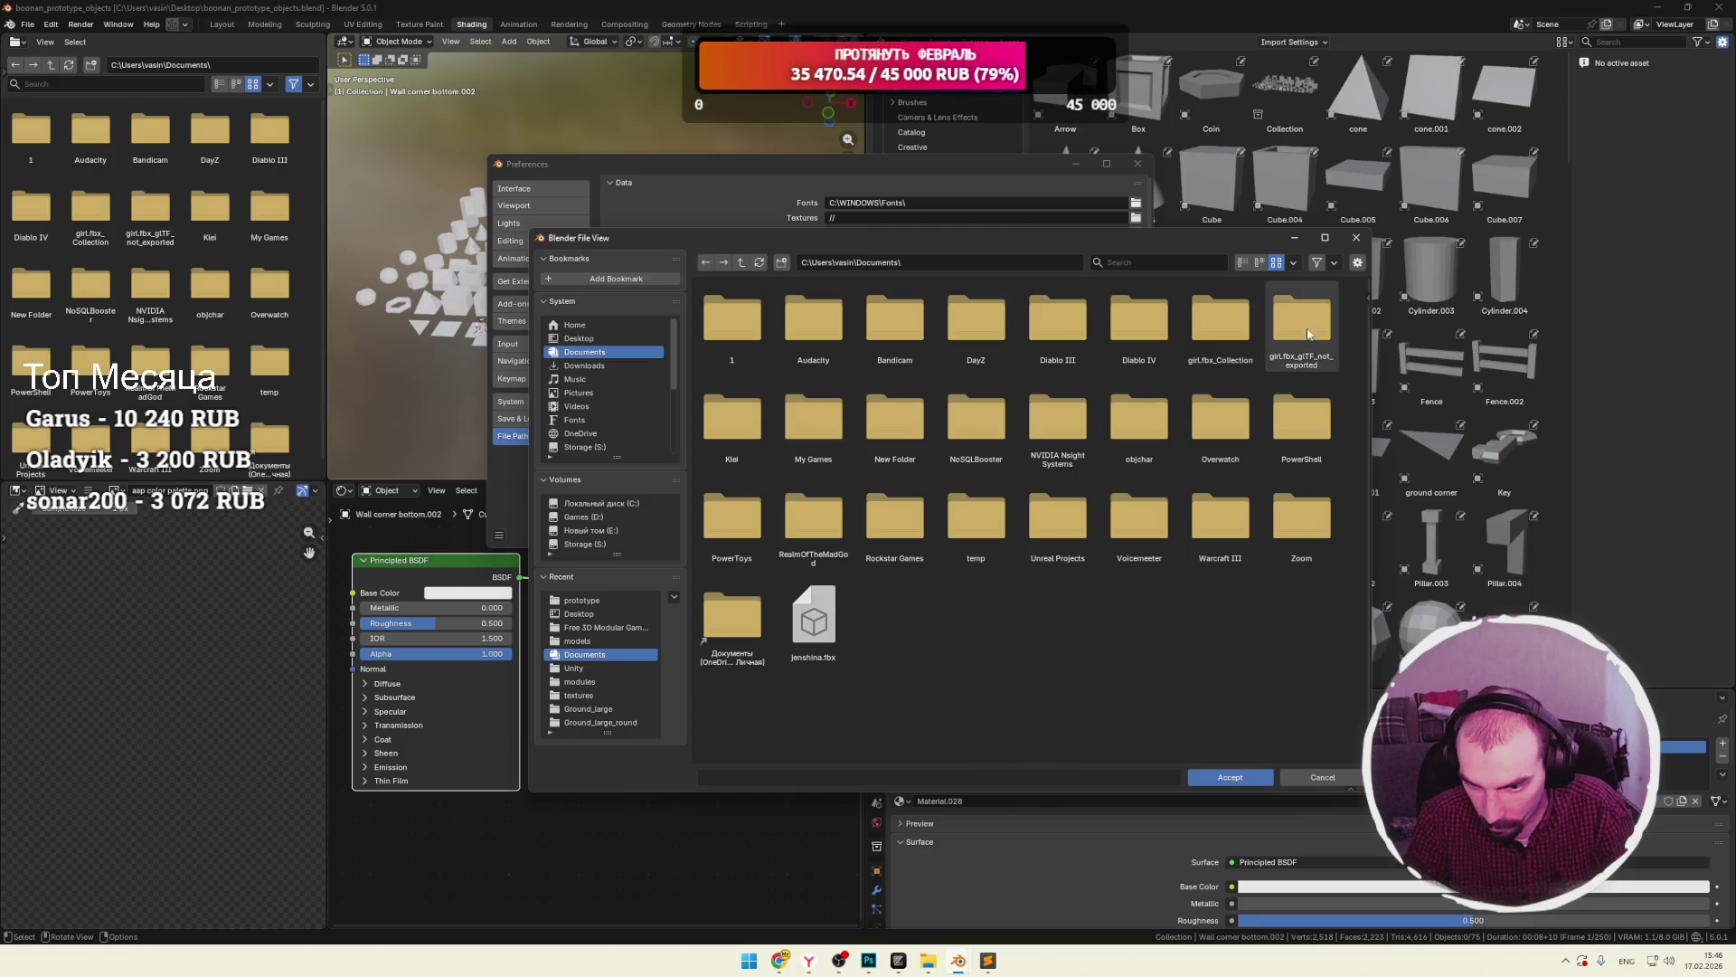
{"action": "mouse_move", "coordinate": [1144, 238]}
{"action": "left_mouse_down"}
{"action": "mouse_move", "coordinate": [1061, 377]}
{"action": "mouse_move", "coordinate": [1082, 532]}
{"action": "mouse_move", "coordinate": [1039, 457]}
{"action": "mouse_move", "coordinate": [1113, 268]}
{"action": "left_mouse_up"}
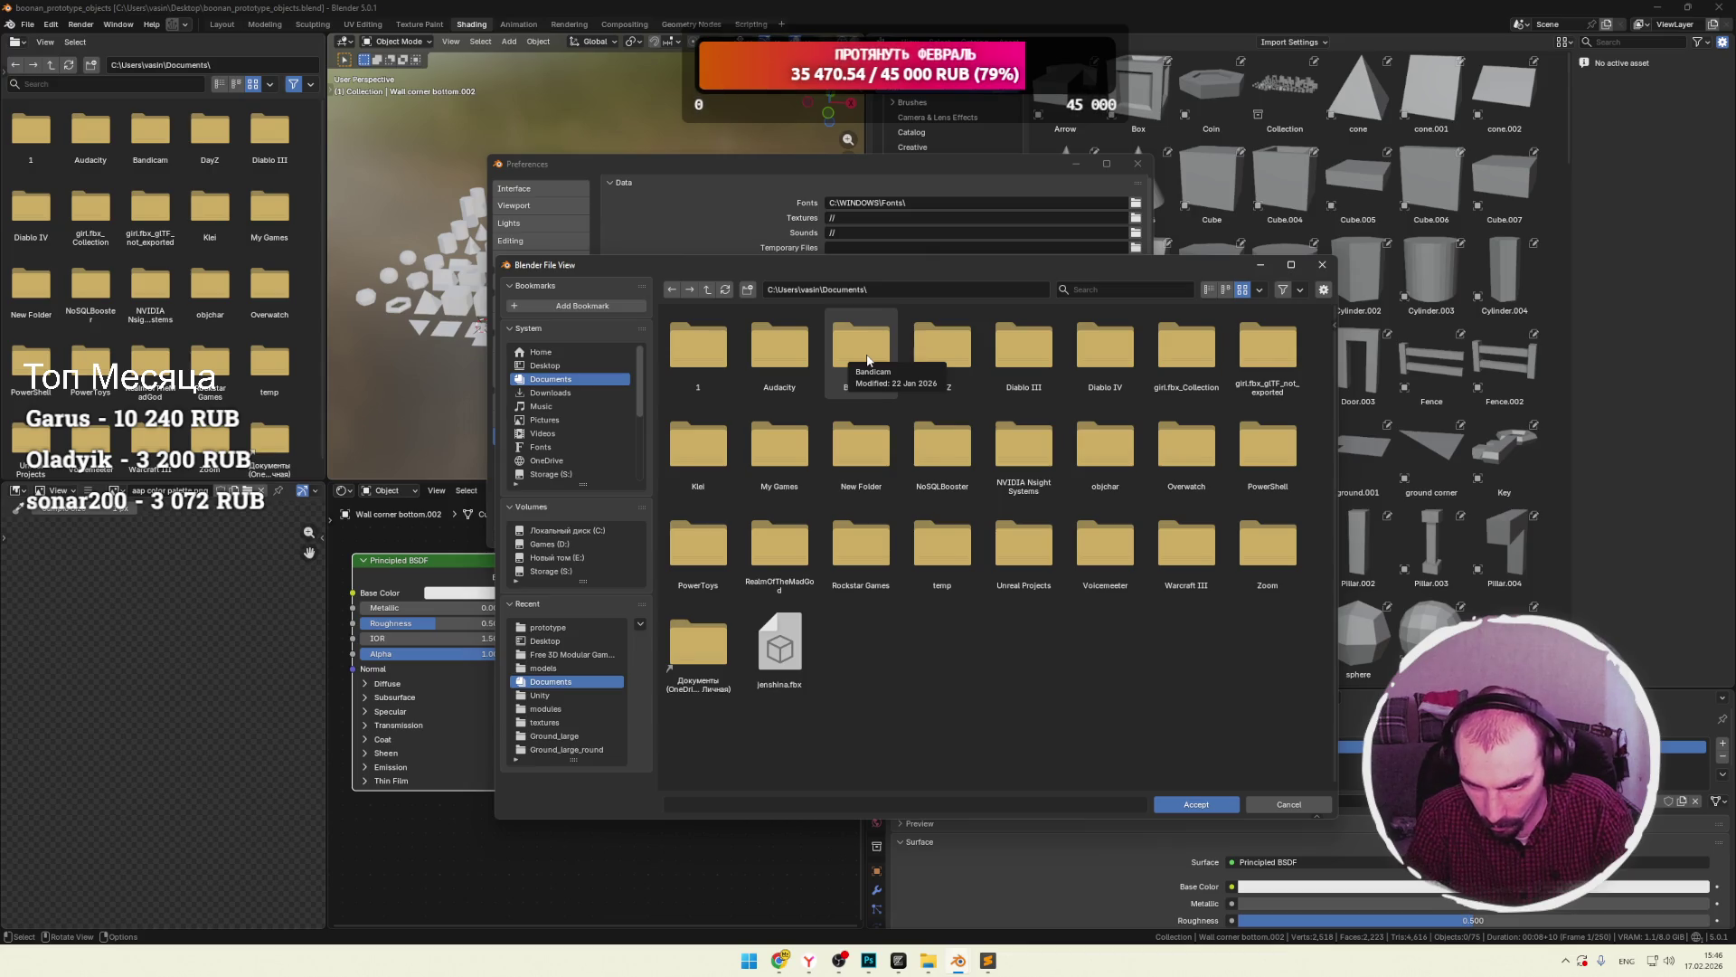
{"action": "mouse_move", "coordinate": [807, 259]}
{"action": "left_mouse_down"}
{"action": "mouse_move", "coordinate": [863, 398]}
{"action": "mouse_move", "coordinate": [921, 434]}
{"action": "left_mouse_up"}
{"action": "left_click", "coordinate": [1006, 475]}
{"action": "type", "text": "C:\\Users\\vasin\\Documents\\Blender\\Assets"}
{"action": "key", "text": "Return"}
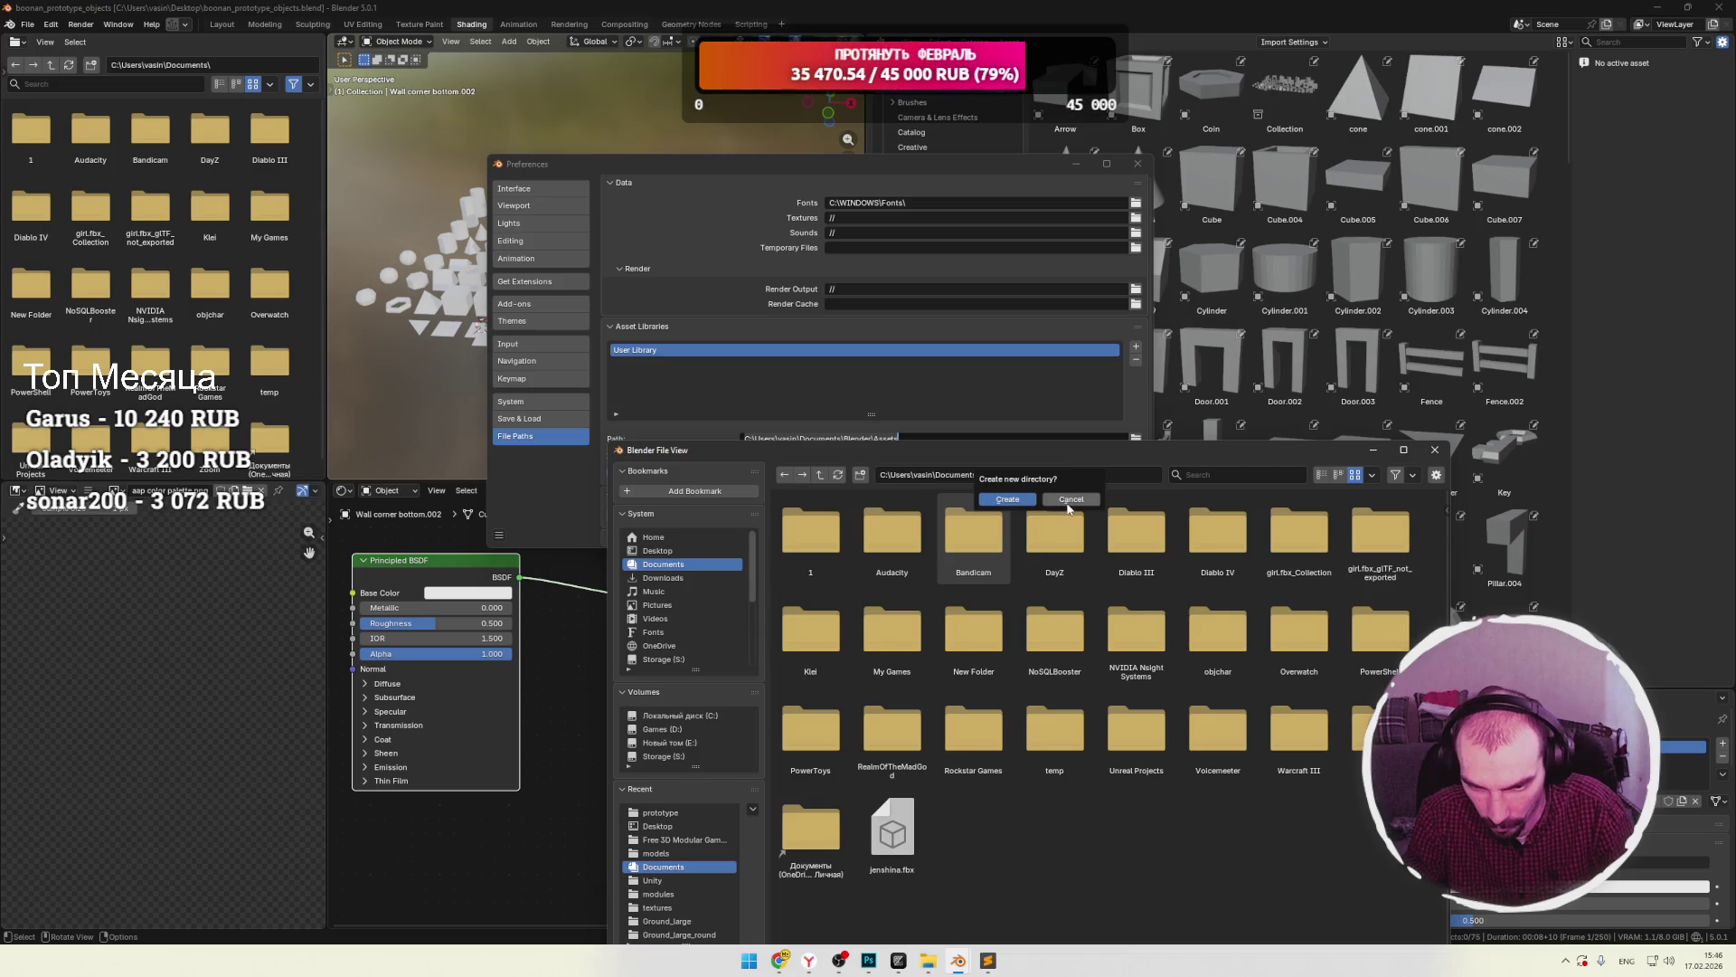
{"action": "left_click", "coordinate": [1071, 500]}
Enter the Documents\Blender\Assets path, create the Blender and Assets folders, and accept it.
{"action": "left_click", "coordinate": [1011, 478]}
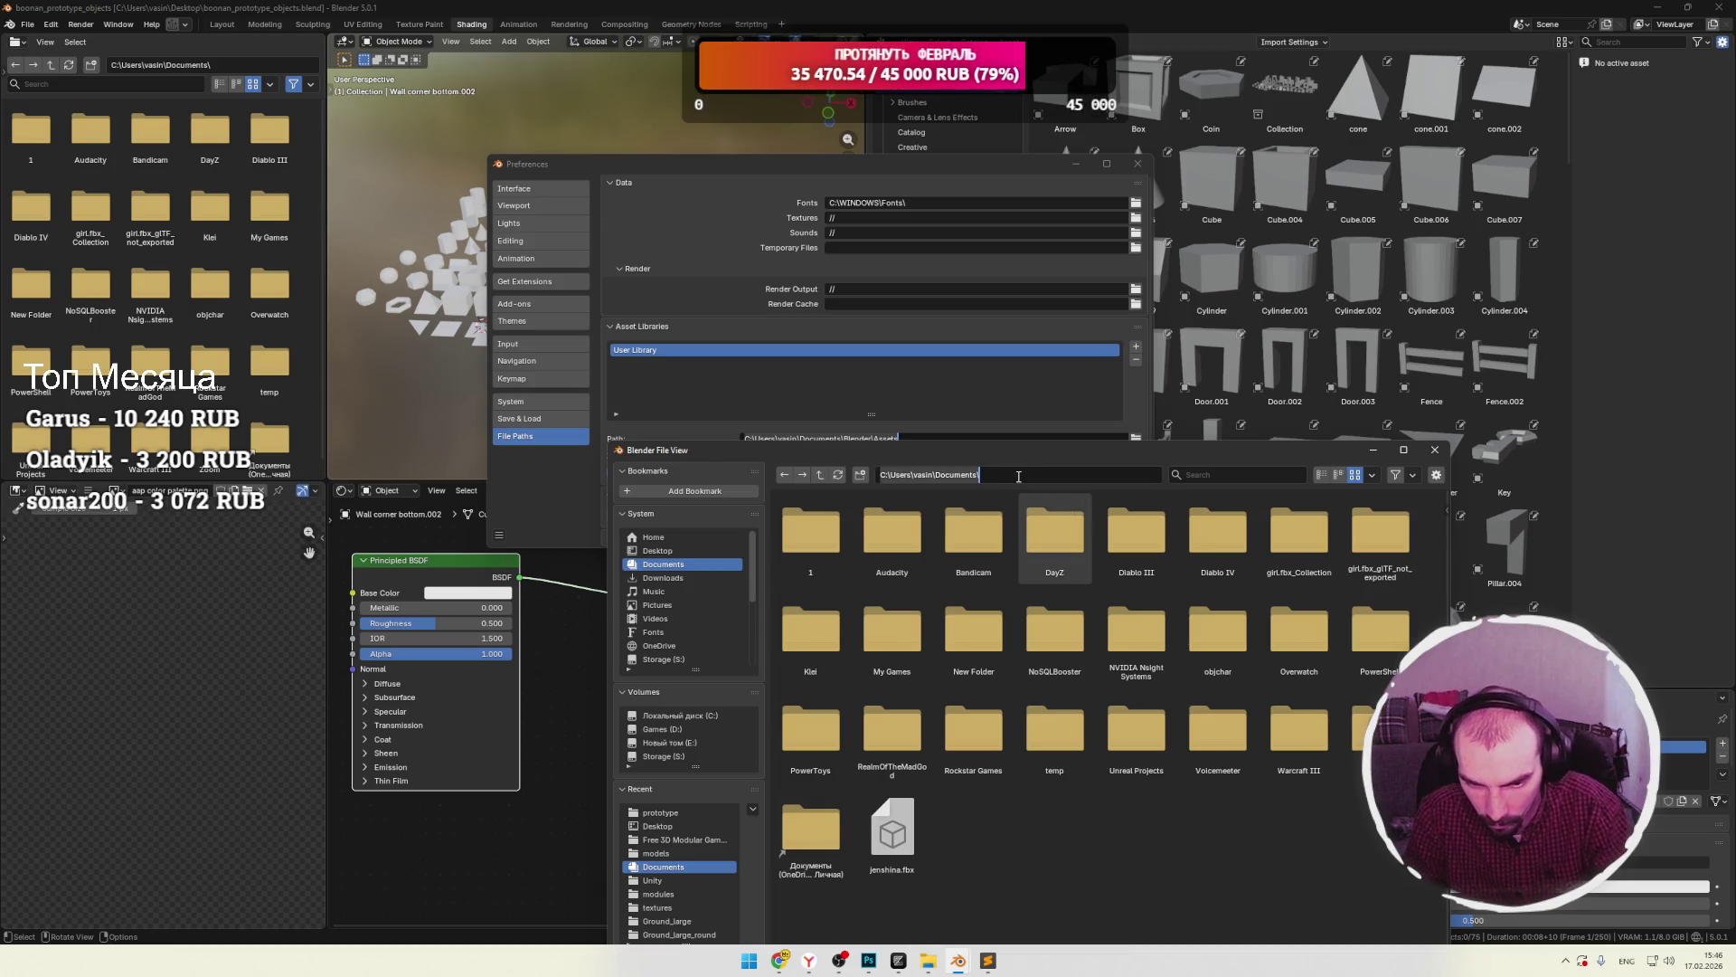
{"action": "type", "text": "C:\\Users\\vasin\\Documents\\Blender\\Assets"}
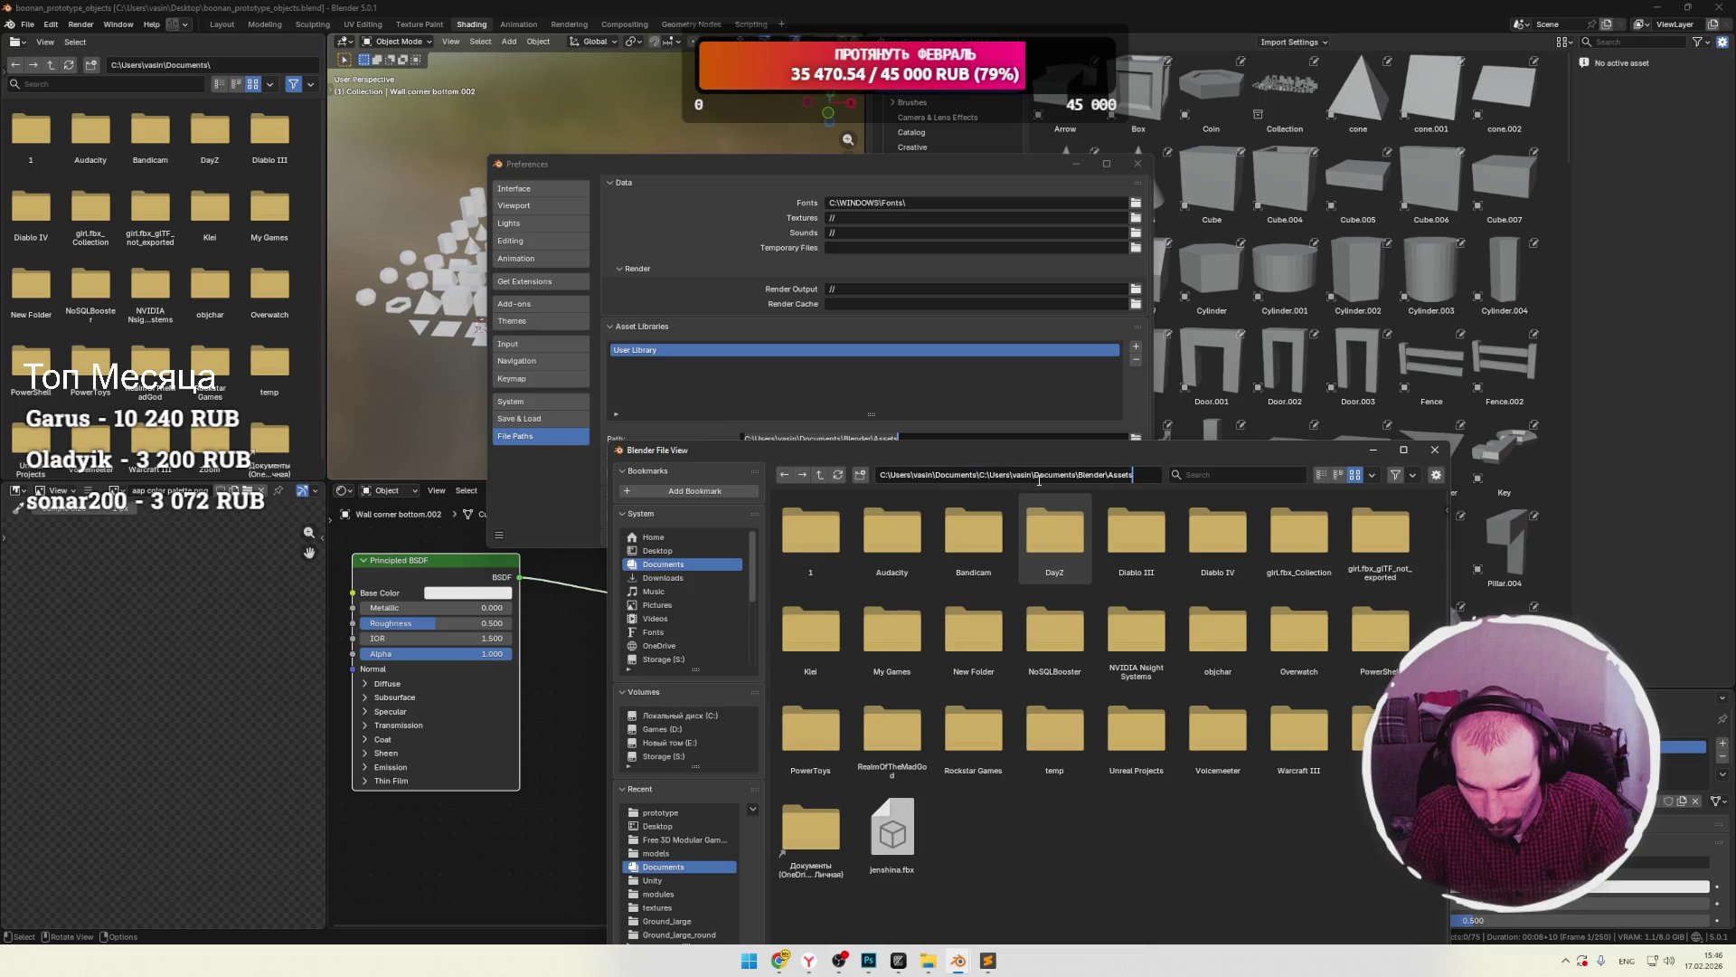
{"action": "key", "text": "ctrl+a"}
{"action": "type", "text": "C:\\Users\\vasin\\Documents\\Blender\\Assets"}
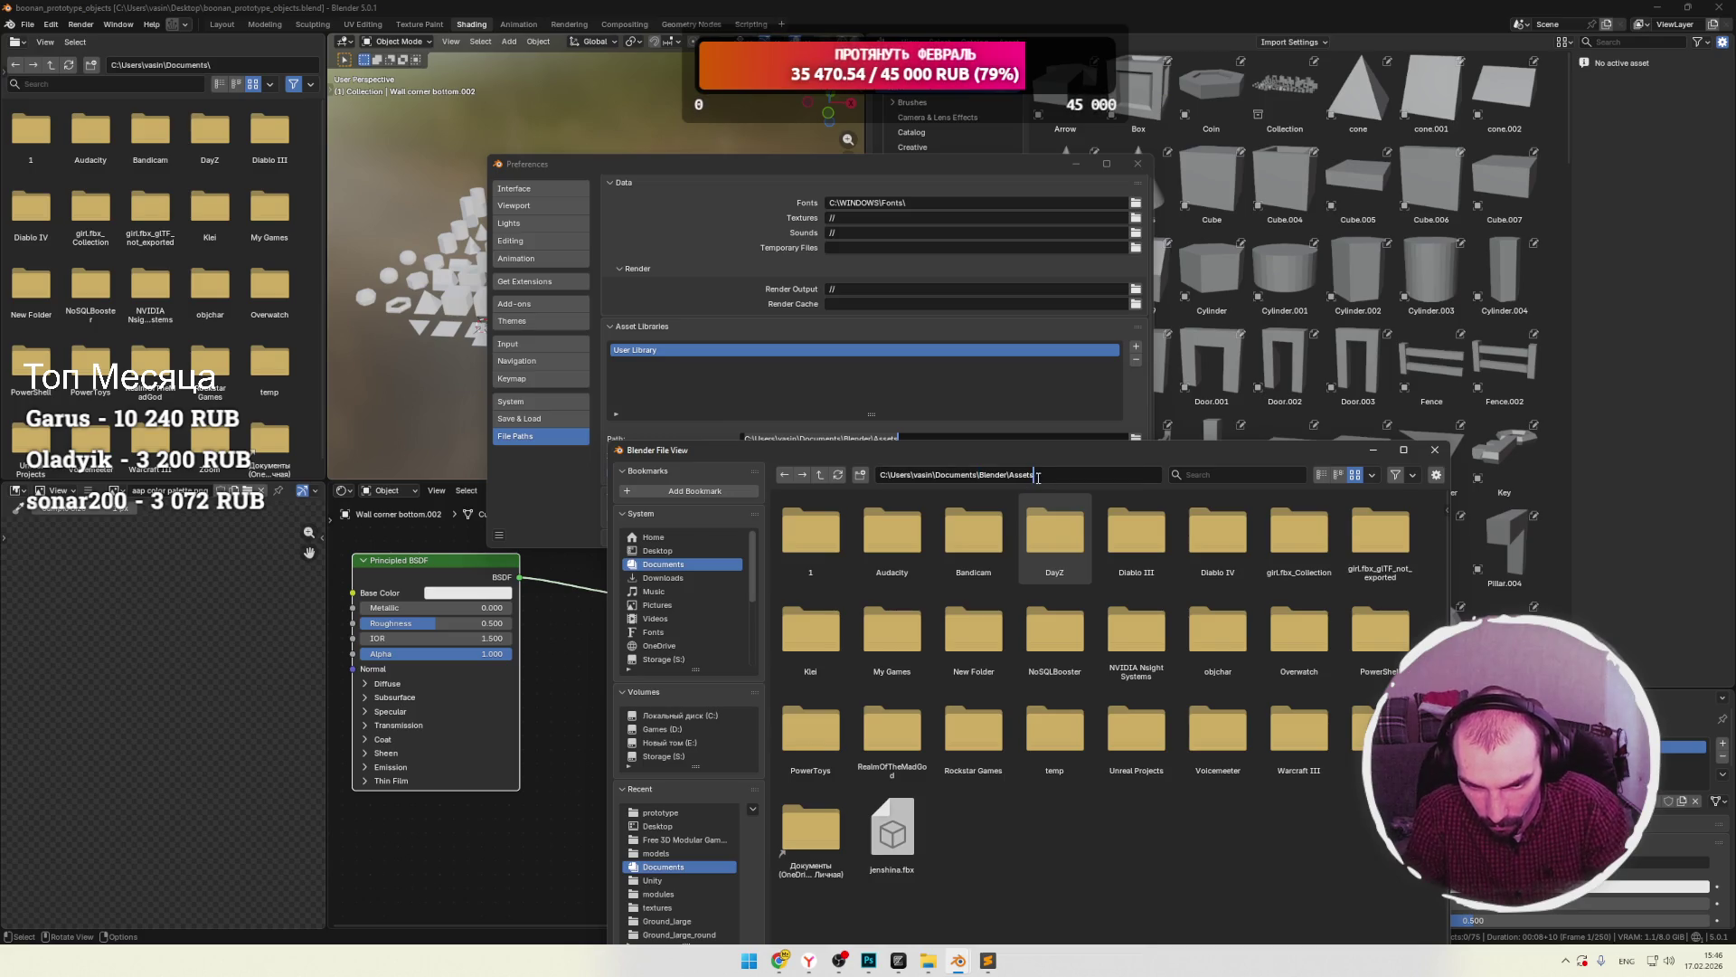
{"action": "key", "text": "Return"}
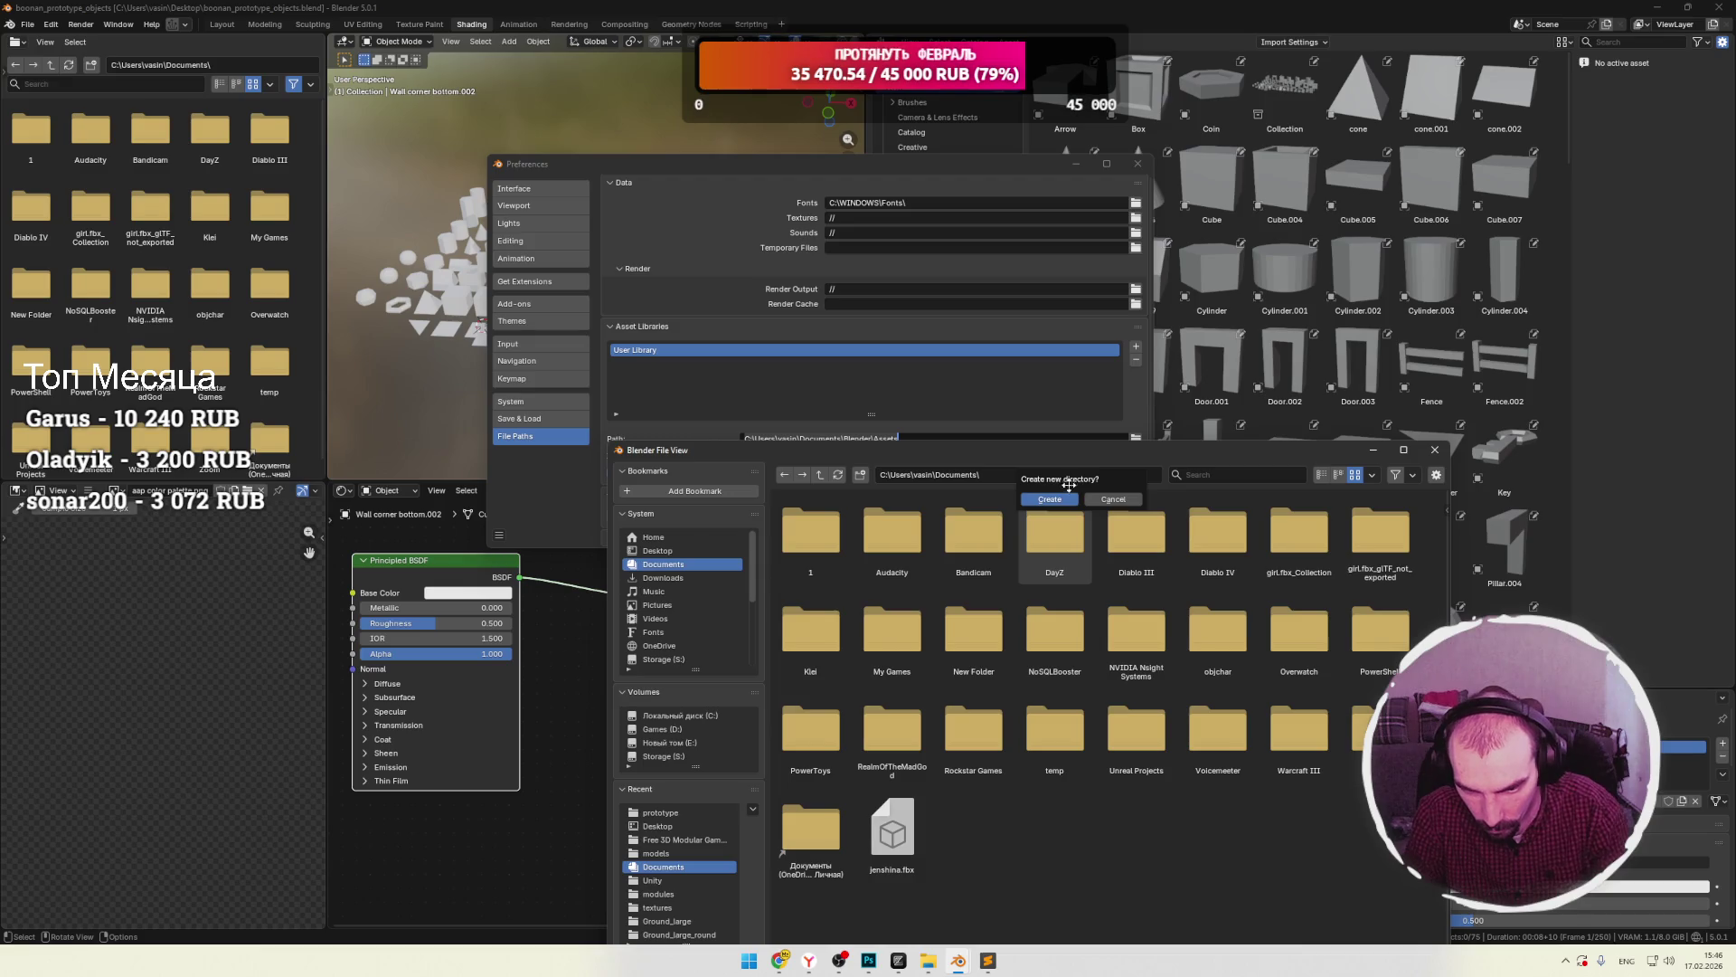
{"action": "left_click", "coordinate": [1065, 500]}
{"action": "left_click", "coordinate": [1023, 474]}
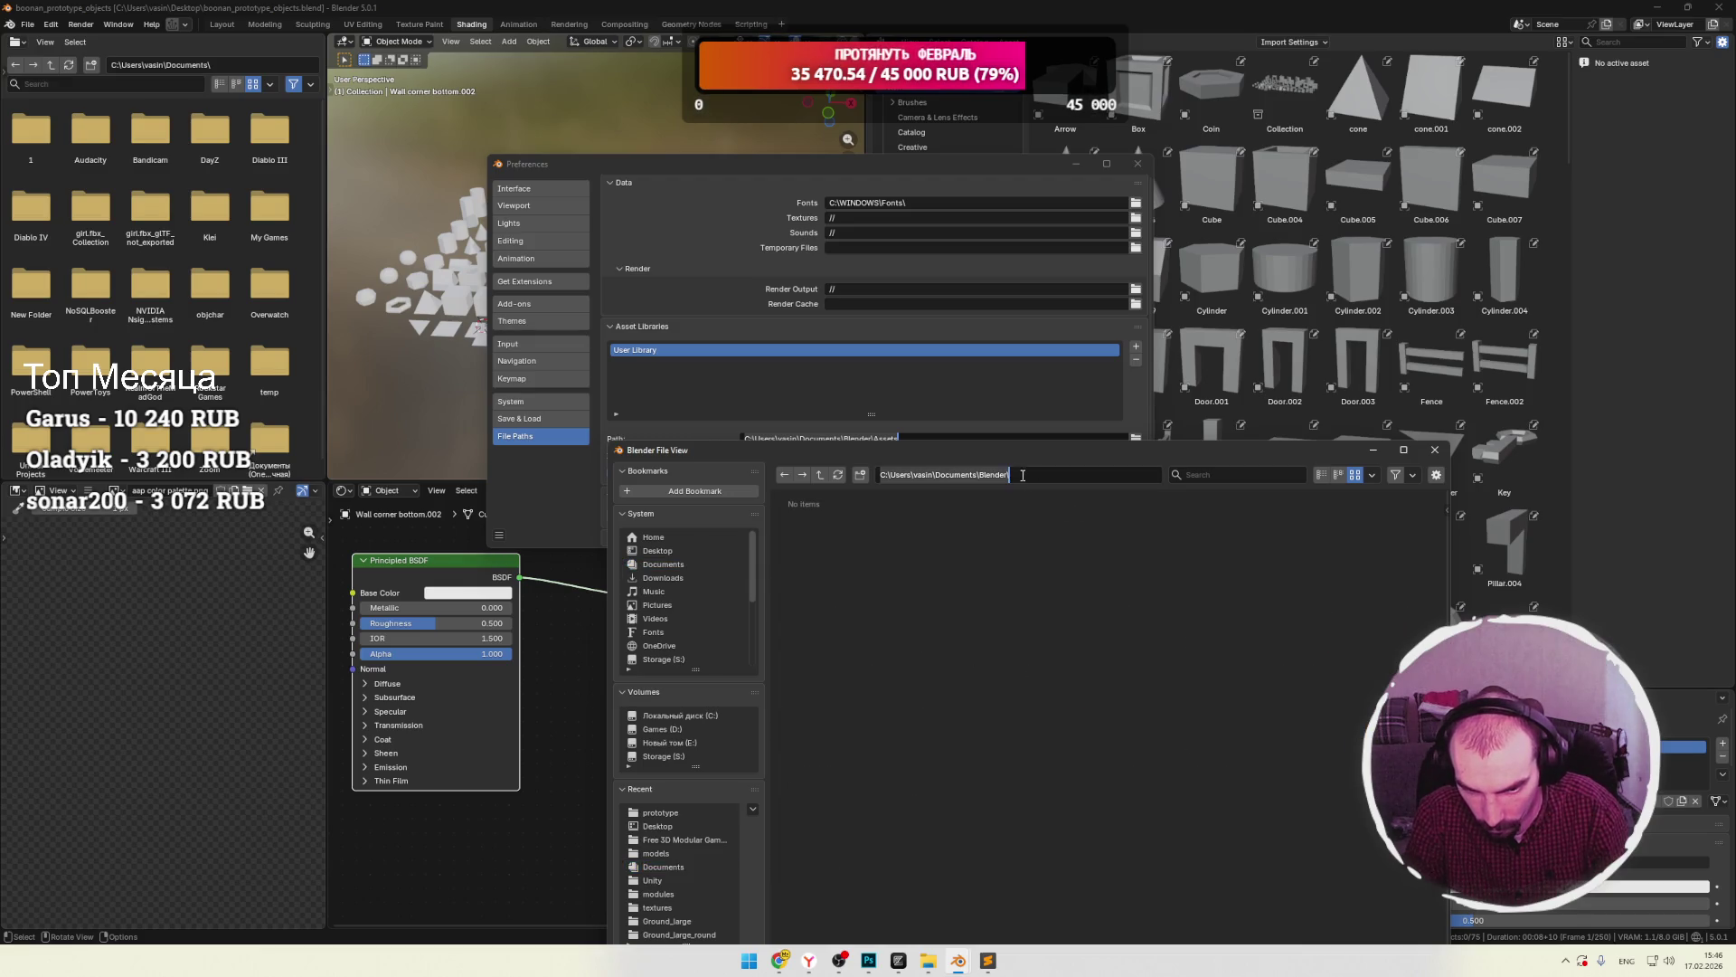
{"action": "key", "text": "Return"}
{"action": "left_click", "coordinate": [1024, 501]}
{"action": "left_click", "coordinate": [1435, 450]}
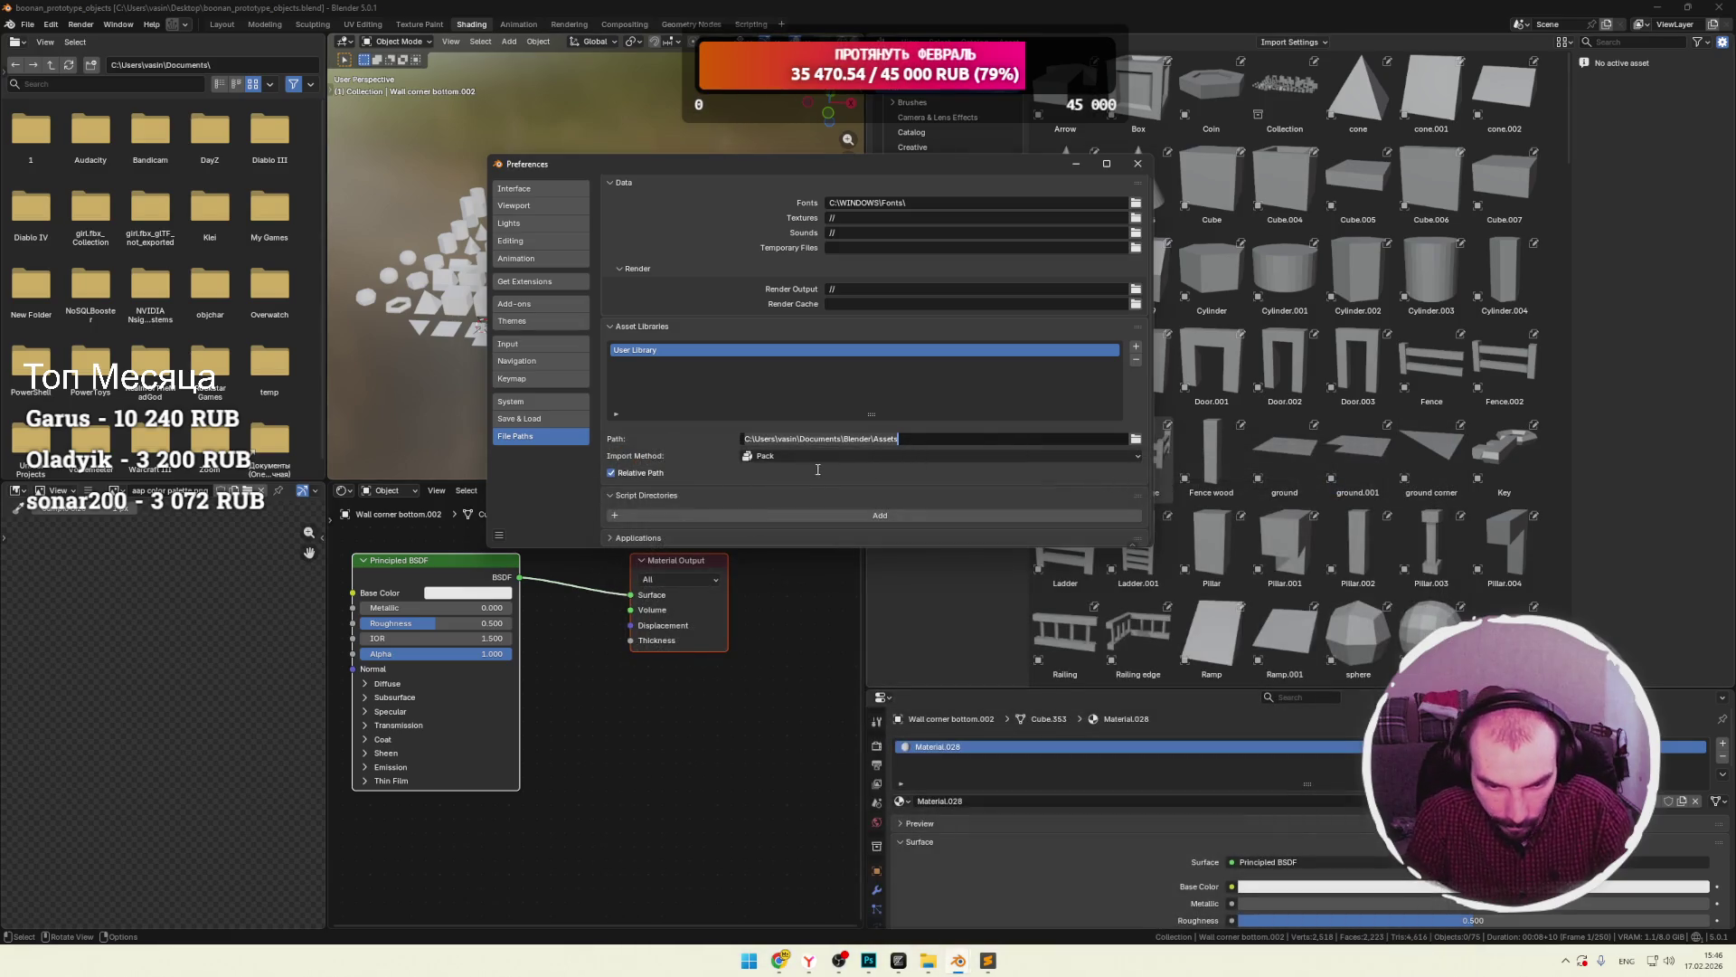
Keep Pack as the User Library import method, check the library entry's options, then close Preferences.
{"action": "left_click", "coordinate": [1139, 459]}
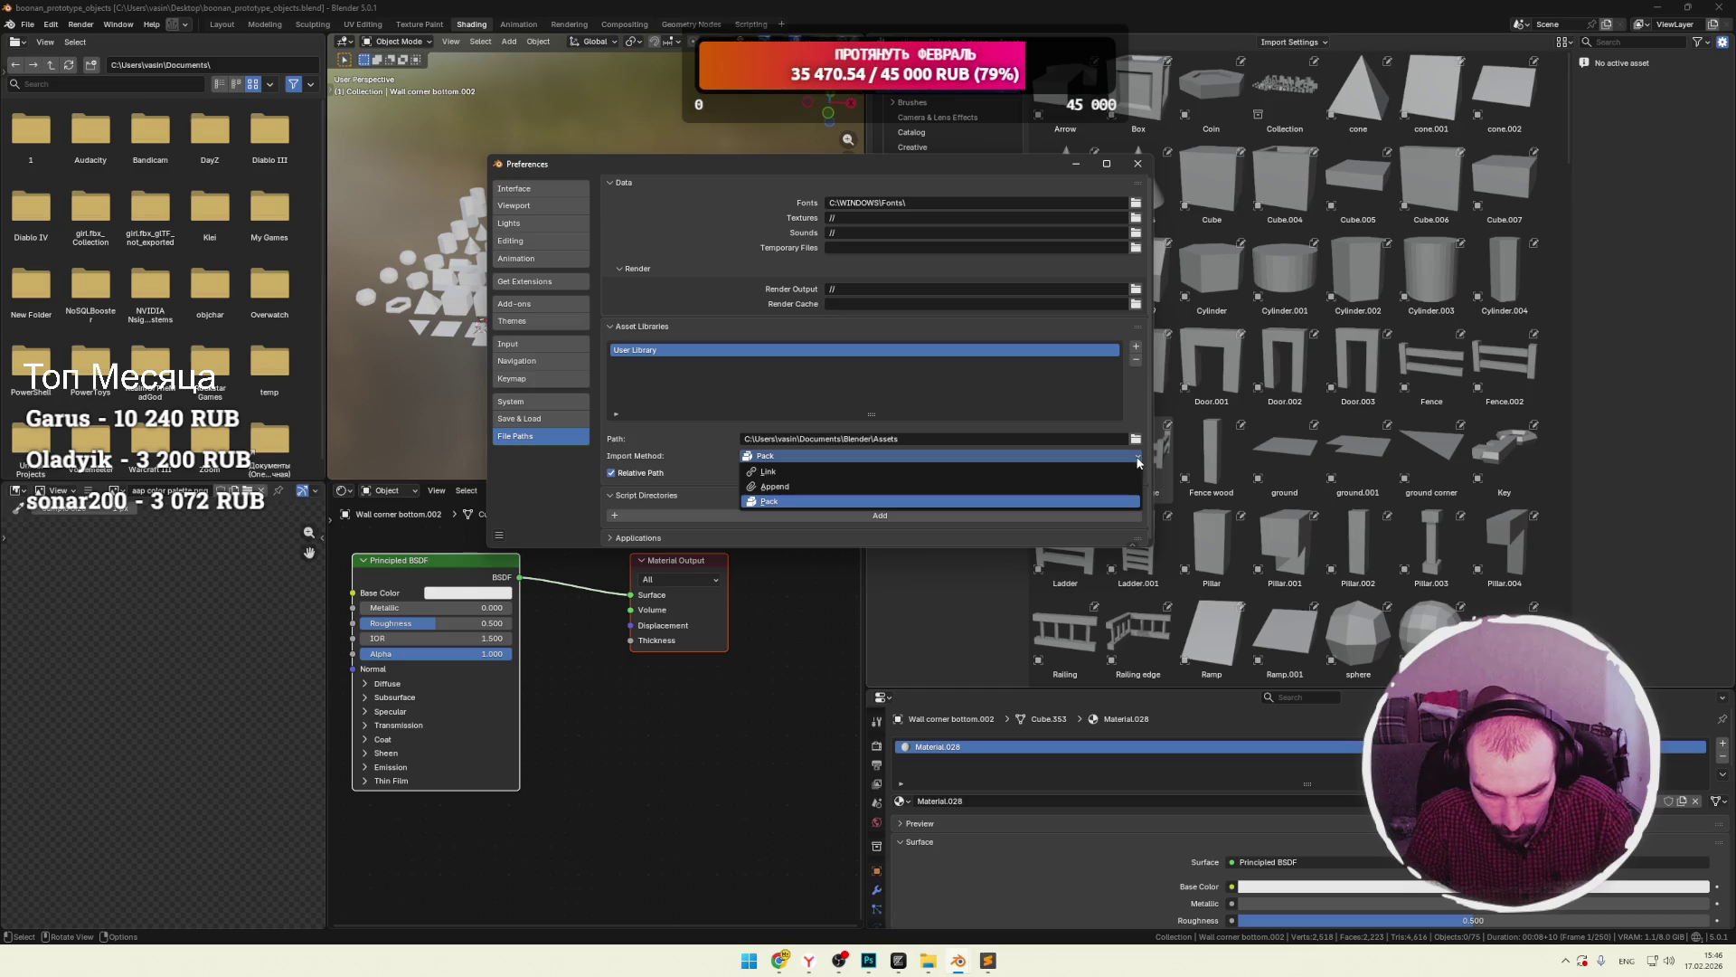
{"action": "left_click", "coordinate": [780, 500]}
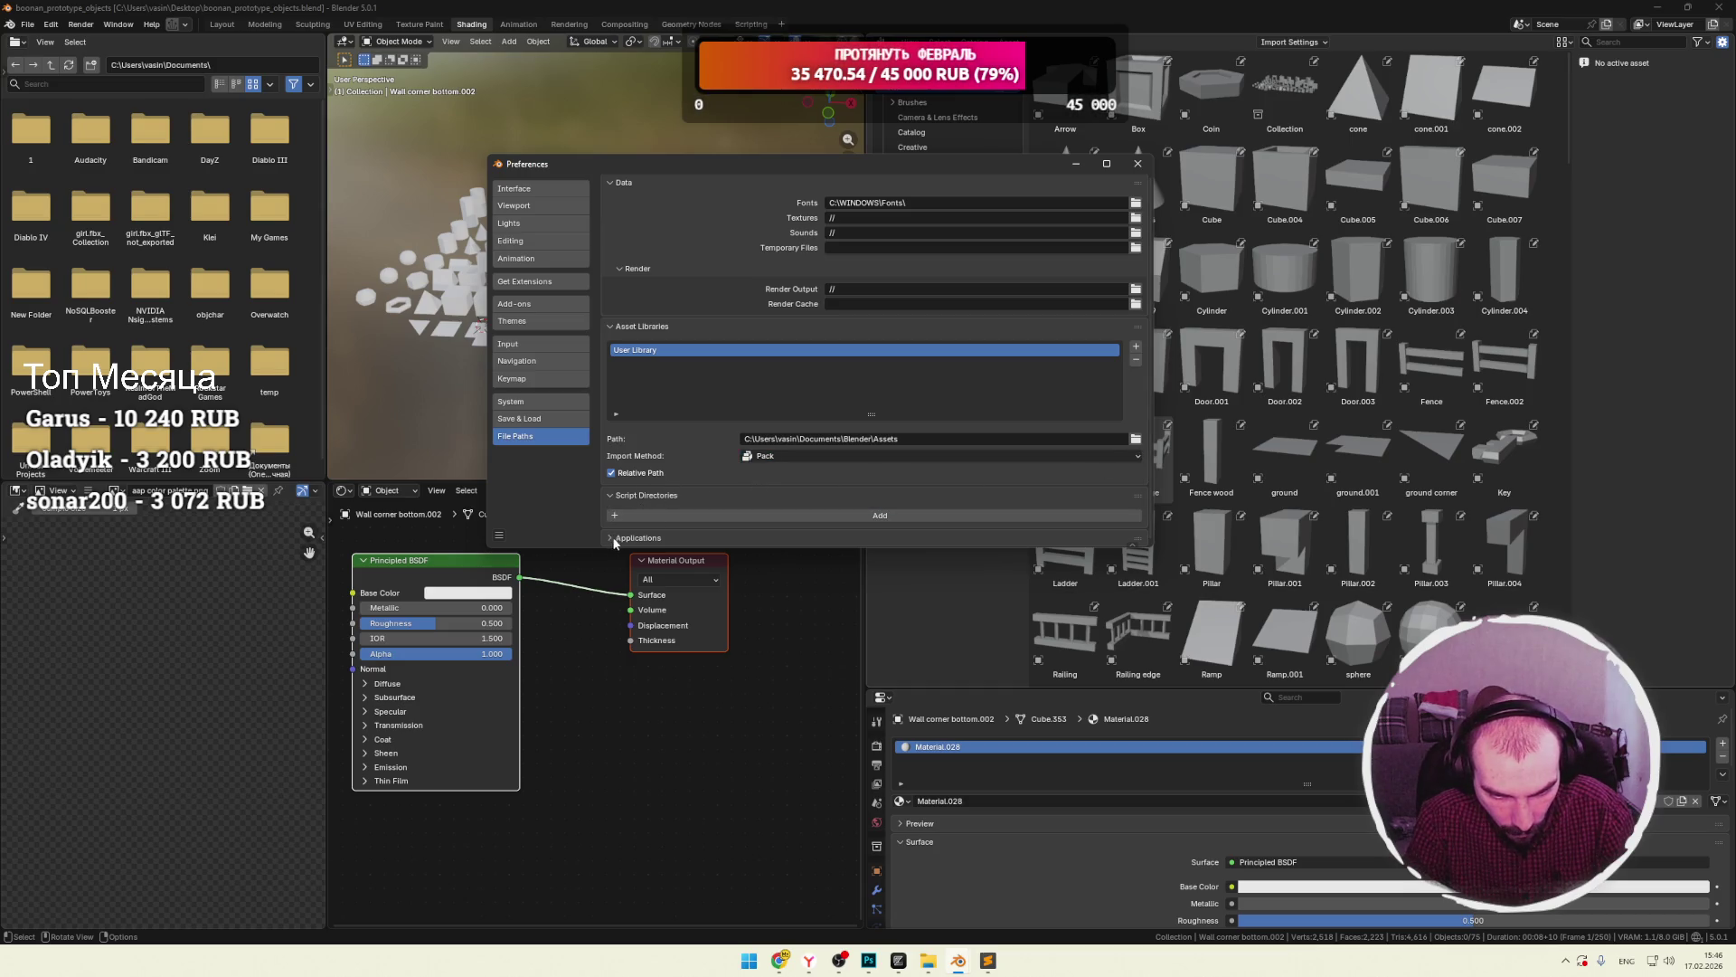
{"action": "double_click", "coordinate": [639, 350]}
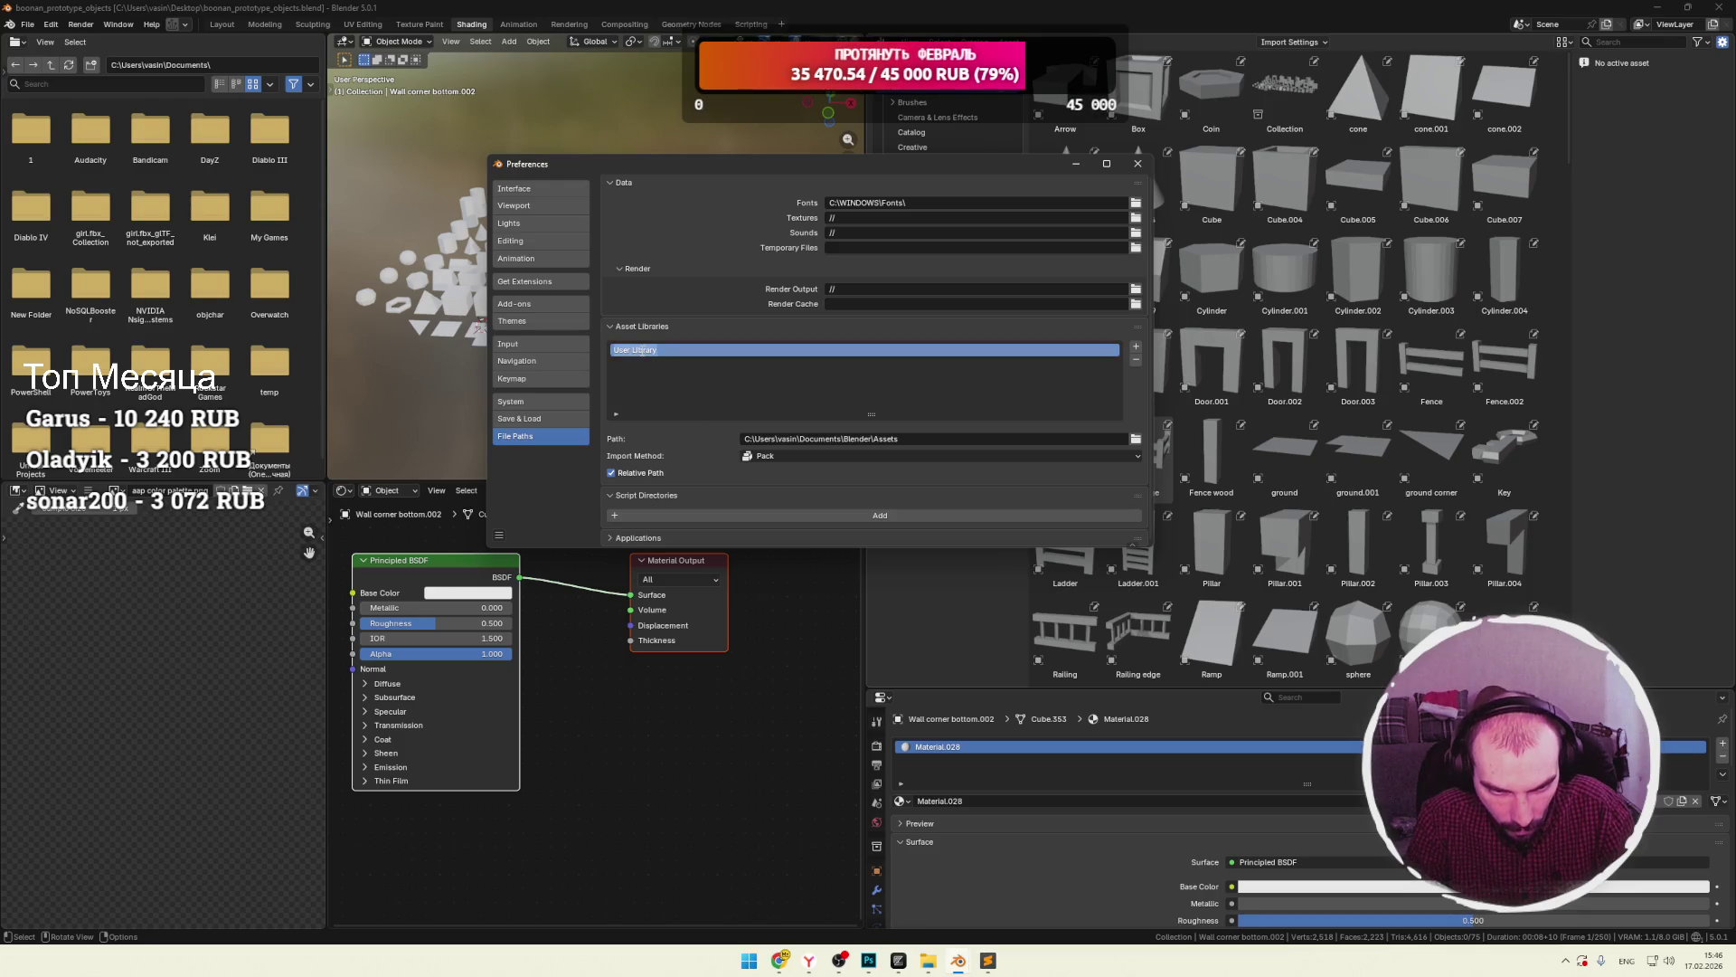
{"action": "right_click", "coordinate": [665, 351]}
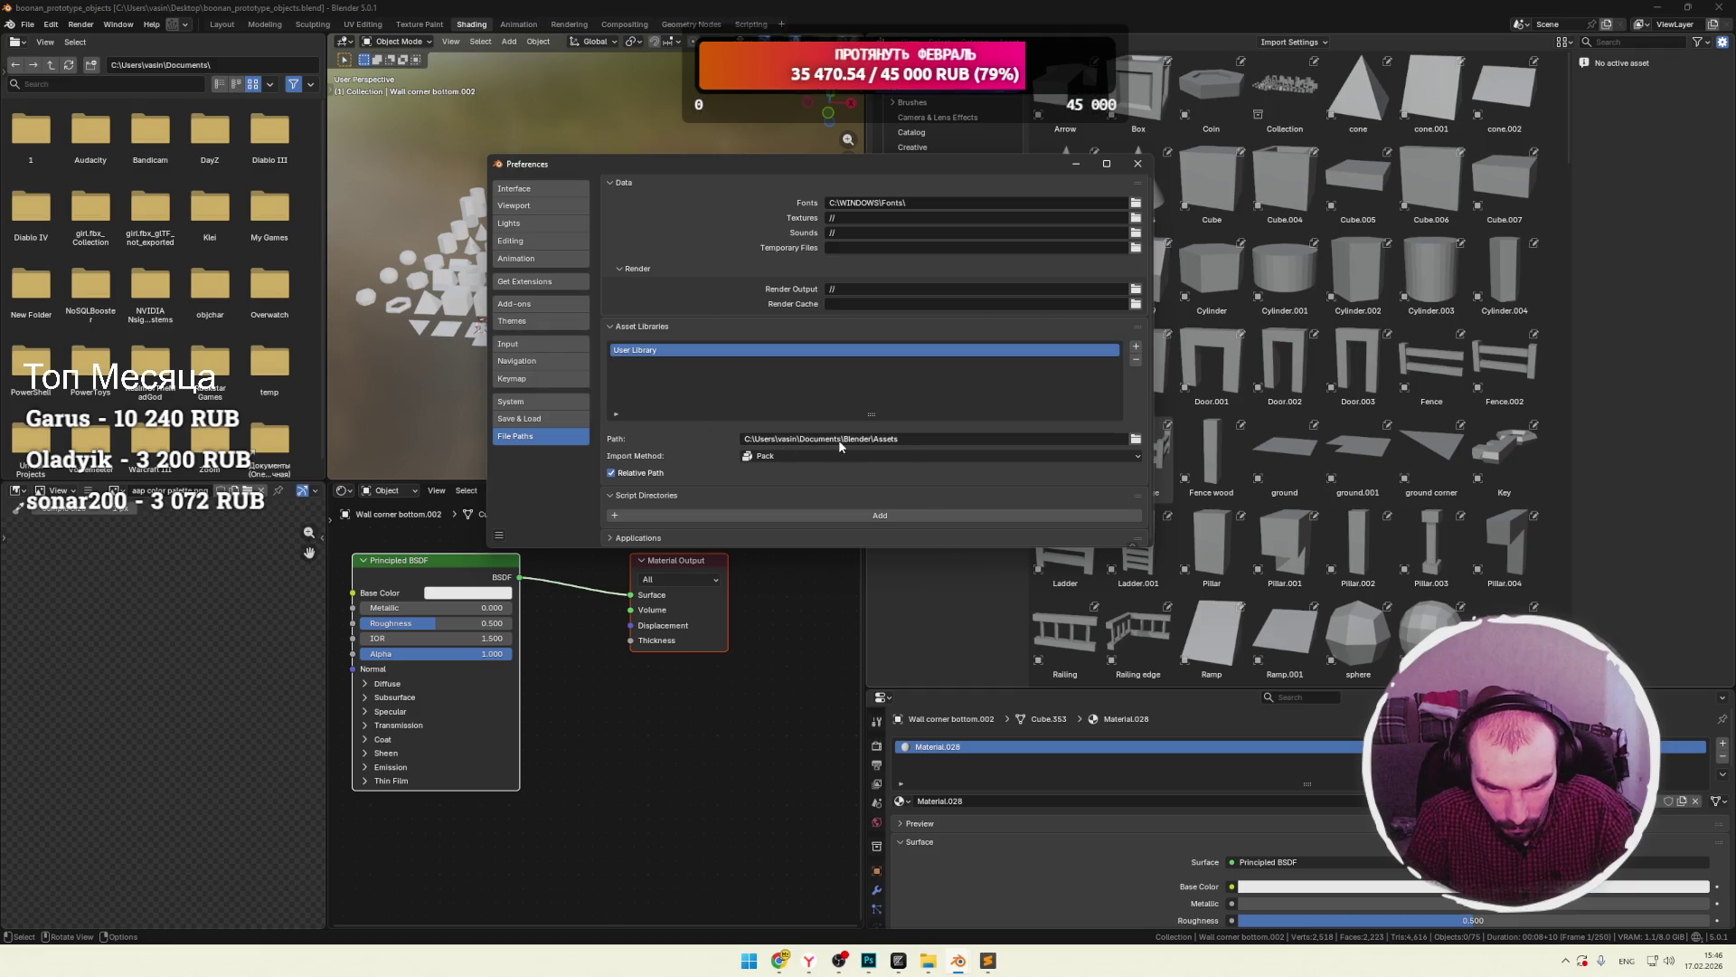
{"action": "scroll", "coordinate": [848, 388], "scroll_direction": "up", "scroll_amount": 1}
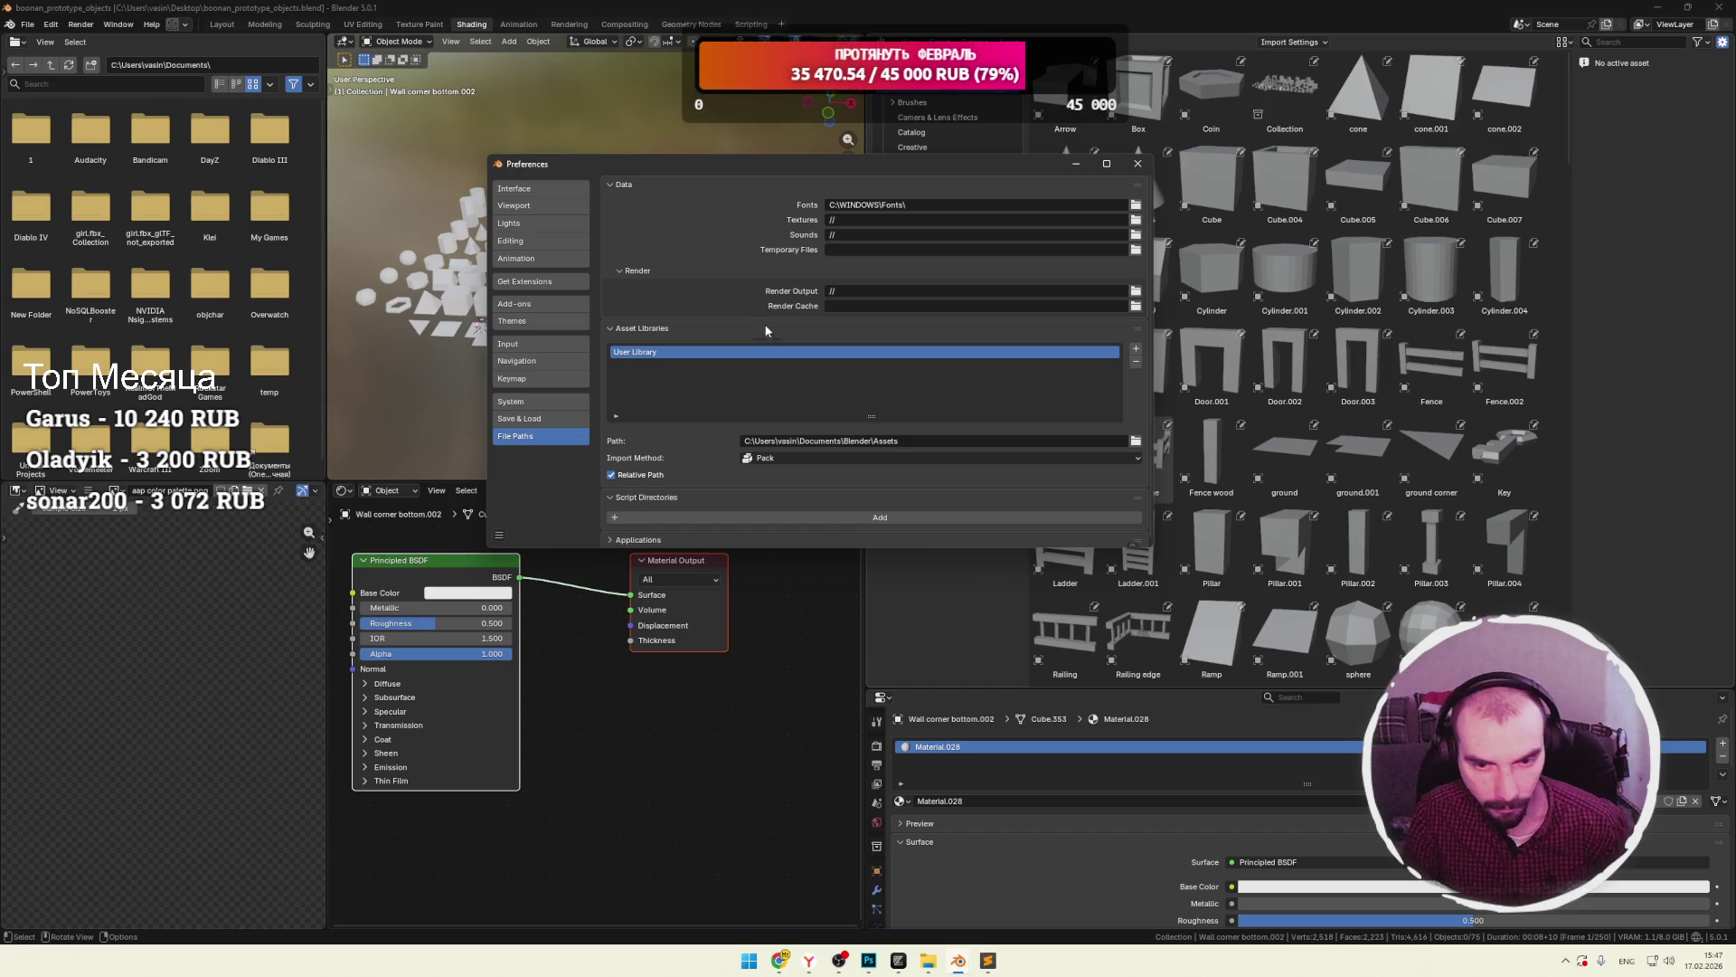
{"action": "left_click", "coordinate": [1137, 164]}
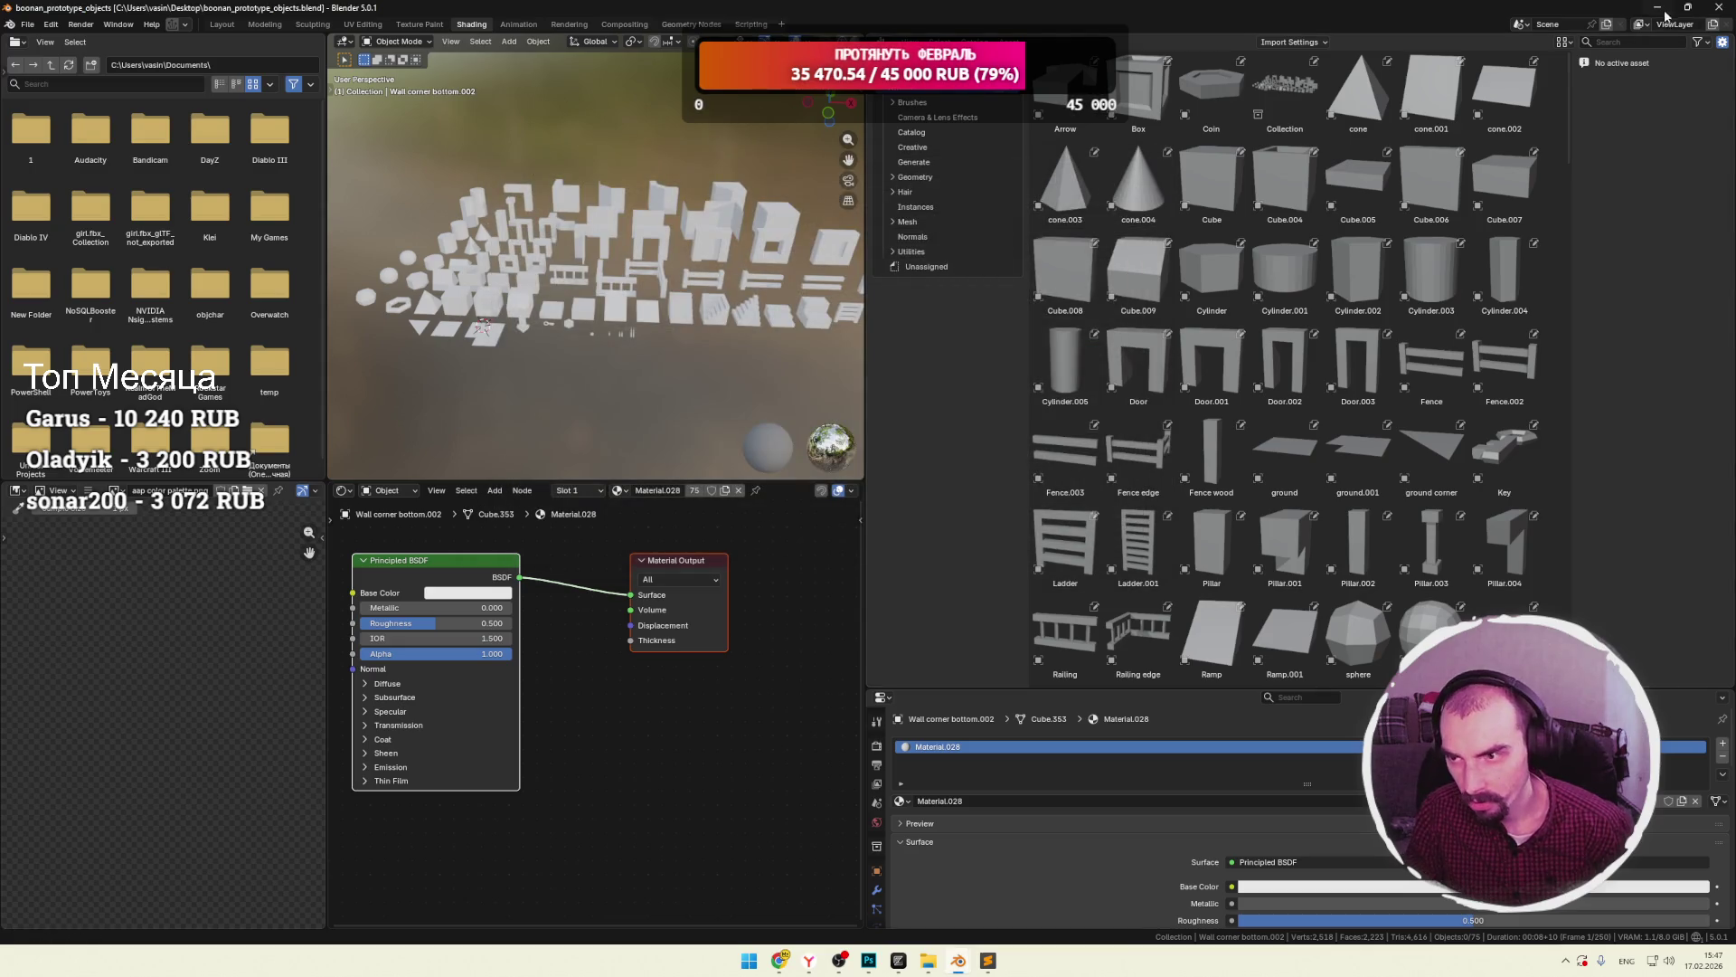
Minimize Blender, the DeepSeek browser, Sublime Text, Explorer and Photoshop to clear the desktop.
{"action": "left_click", "coordinate": [1658, 12]}
{"action": "left_click", "coordinate": [1658, 14]}
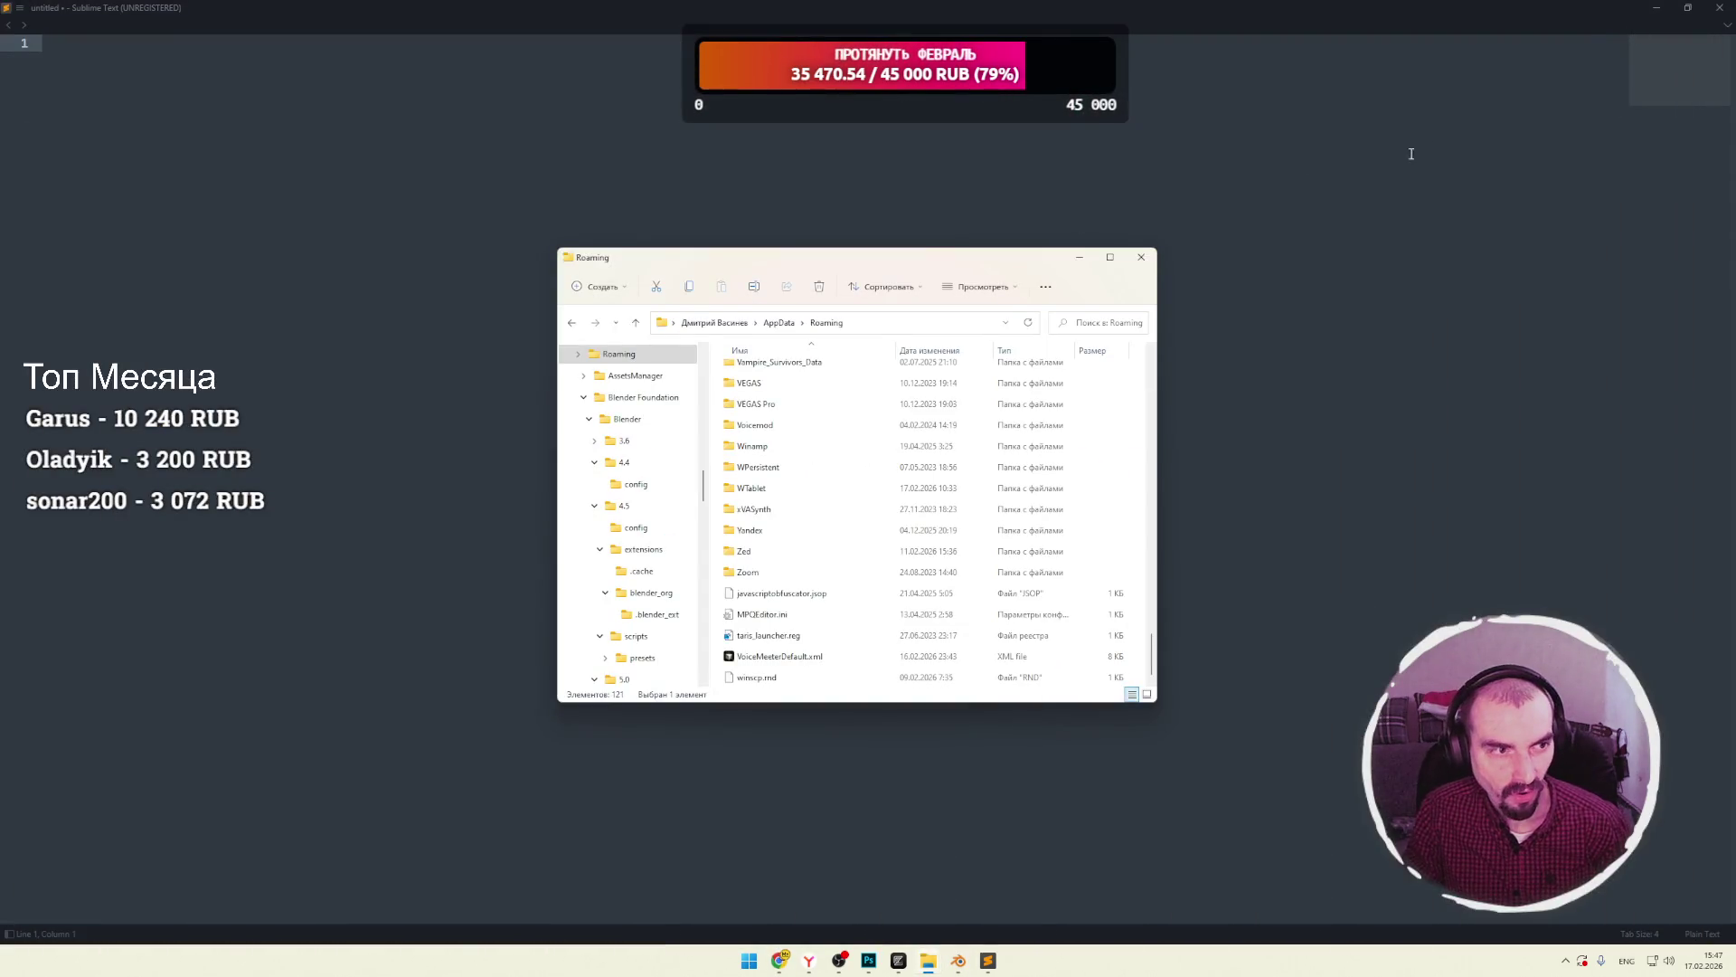
{"action": "left_click", "coordinate": [1657, 8]}
{"action": "left_click", "coordinate": [1141, 256]}
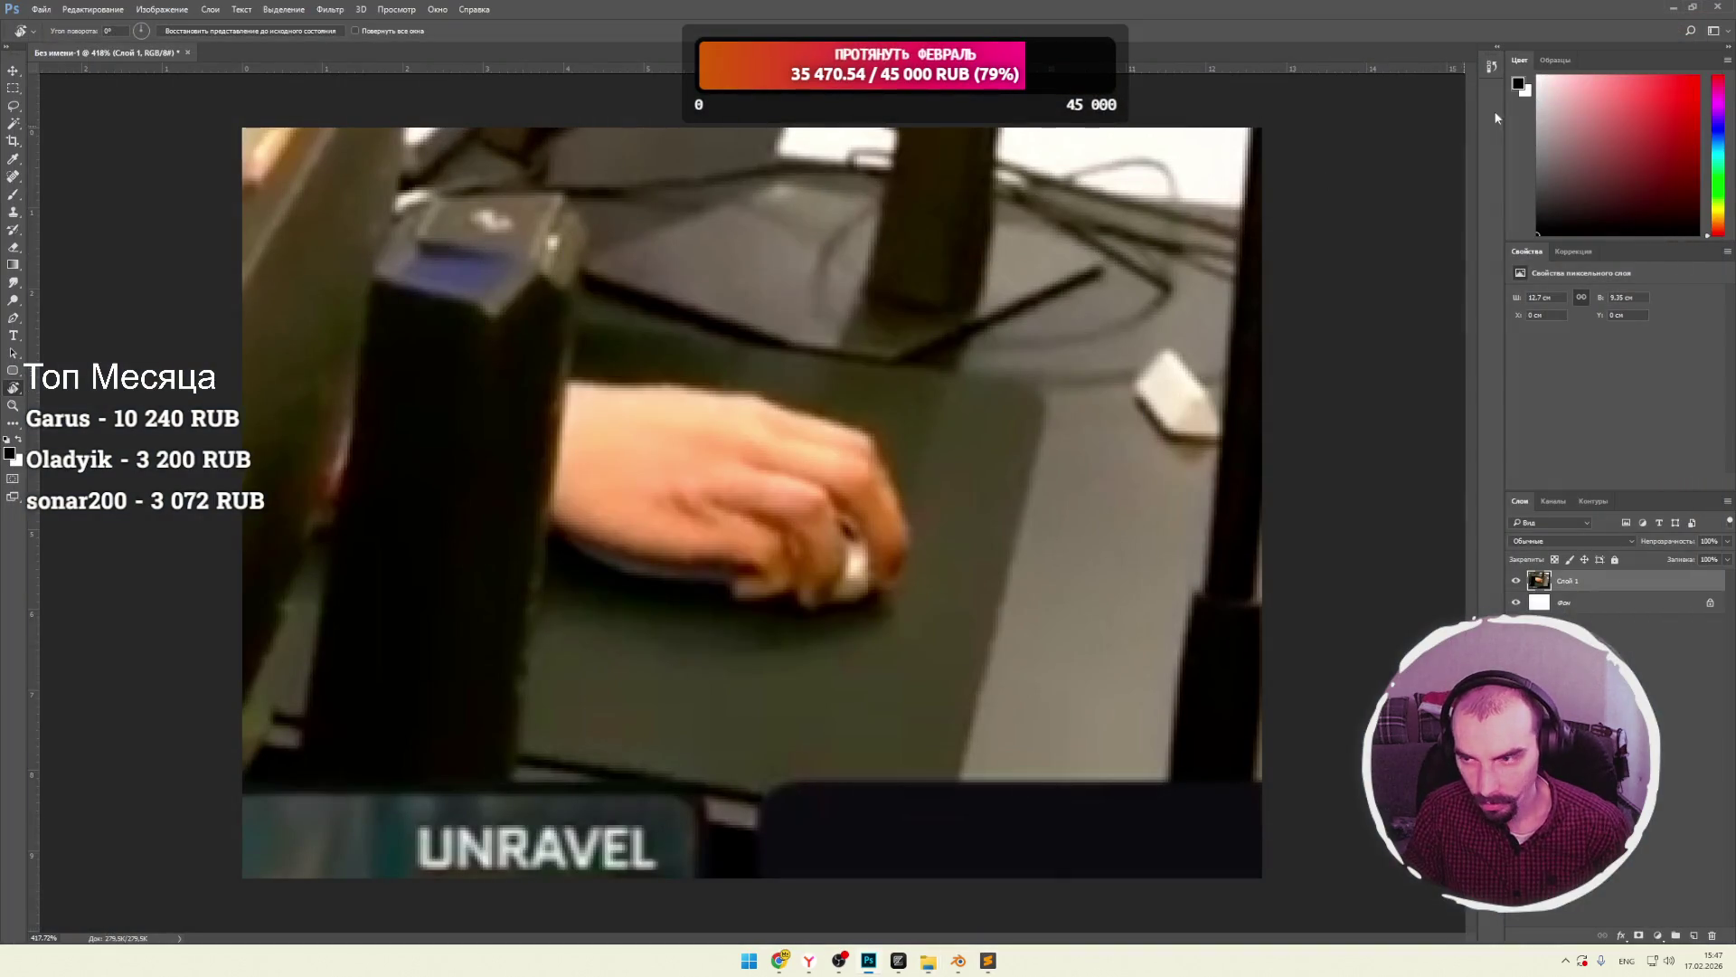
{"action": "left_click", "coordinate": [1674, 7]}
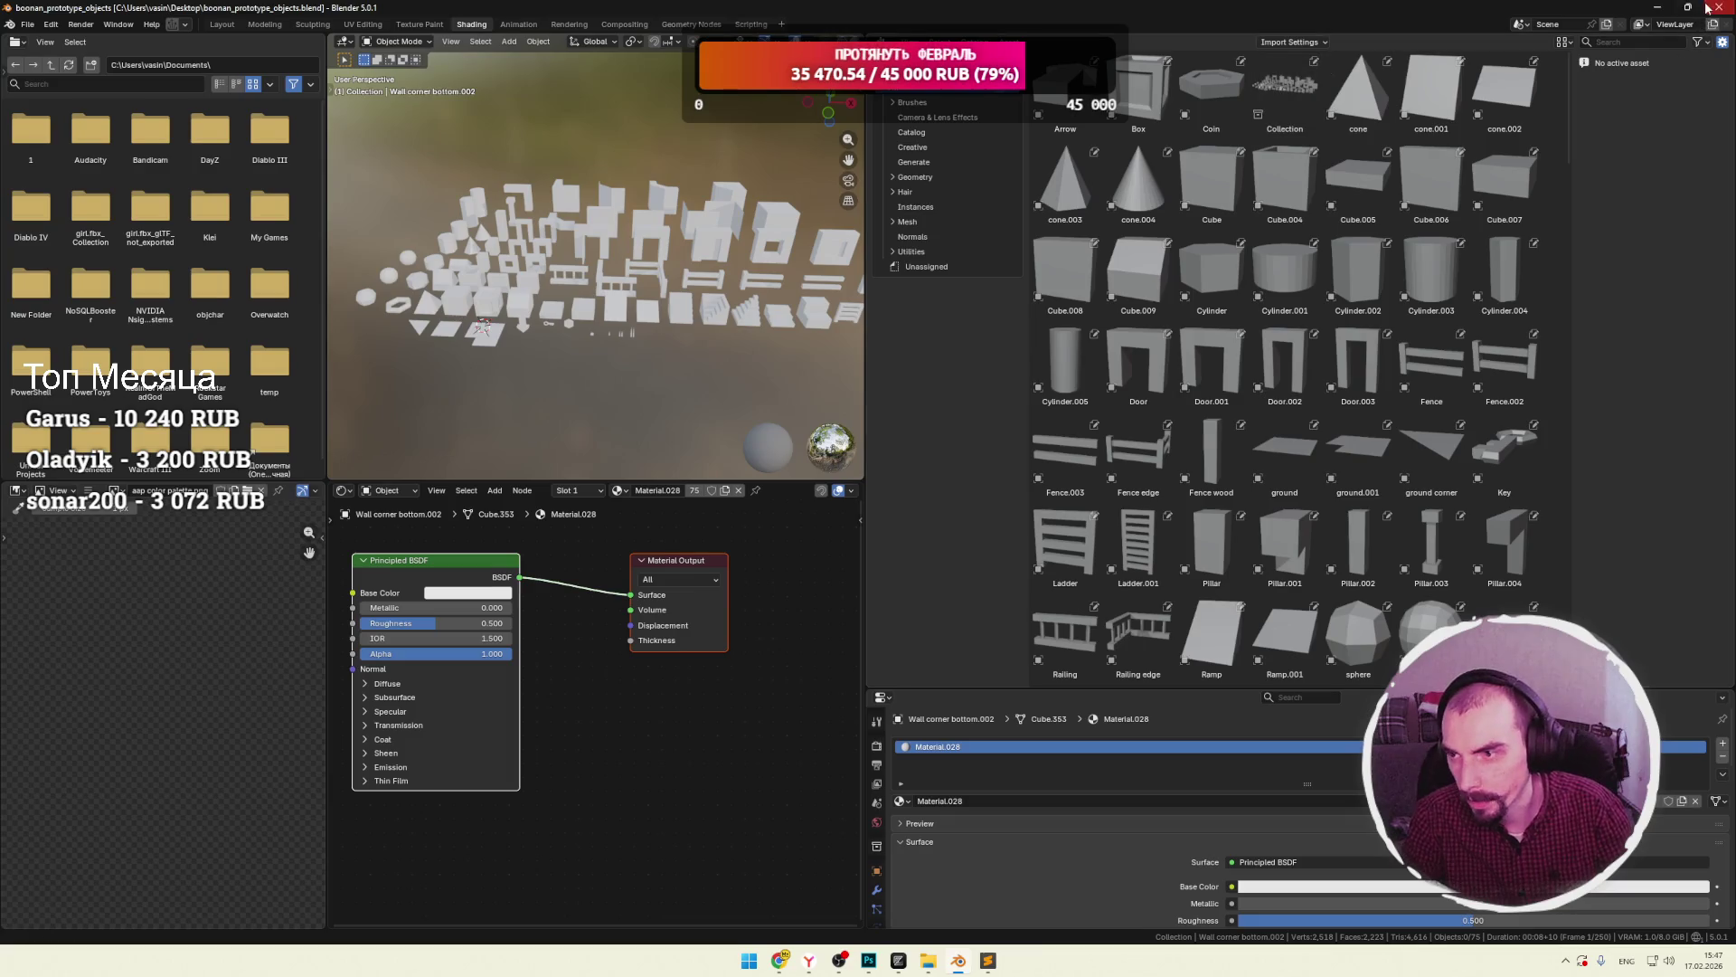
Close the current Blender session and relaunch Blender 5.0.1 from the Steam library.
{"action": "left_click", "coordinate": [1707, 8]}
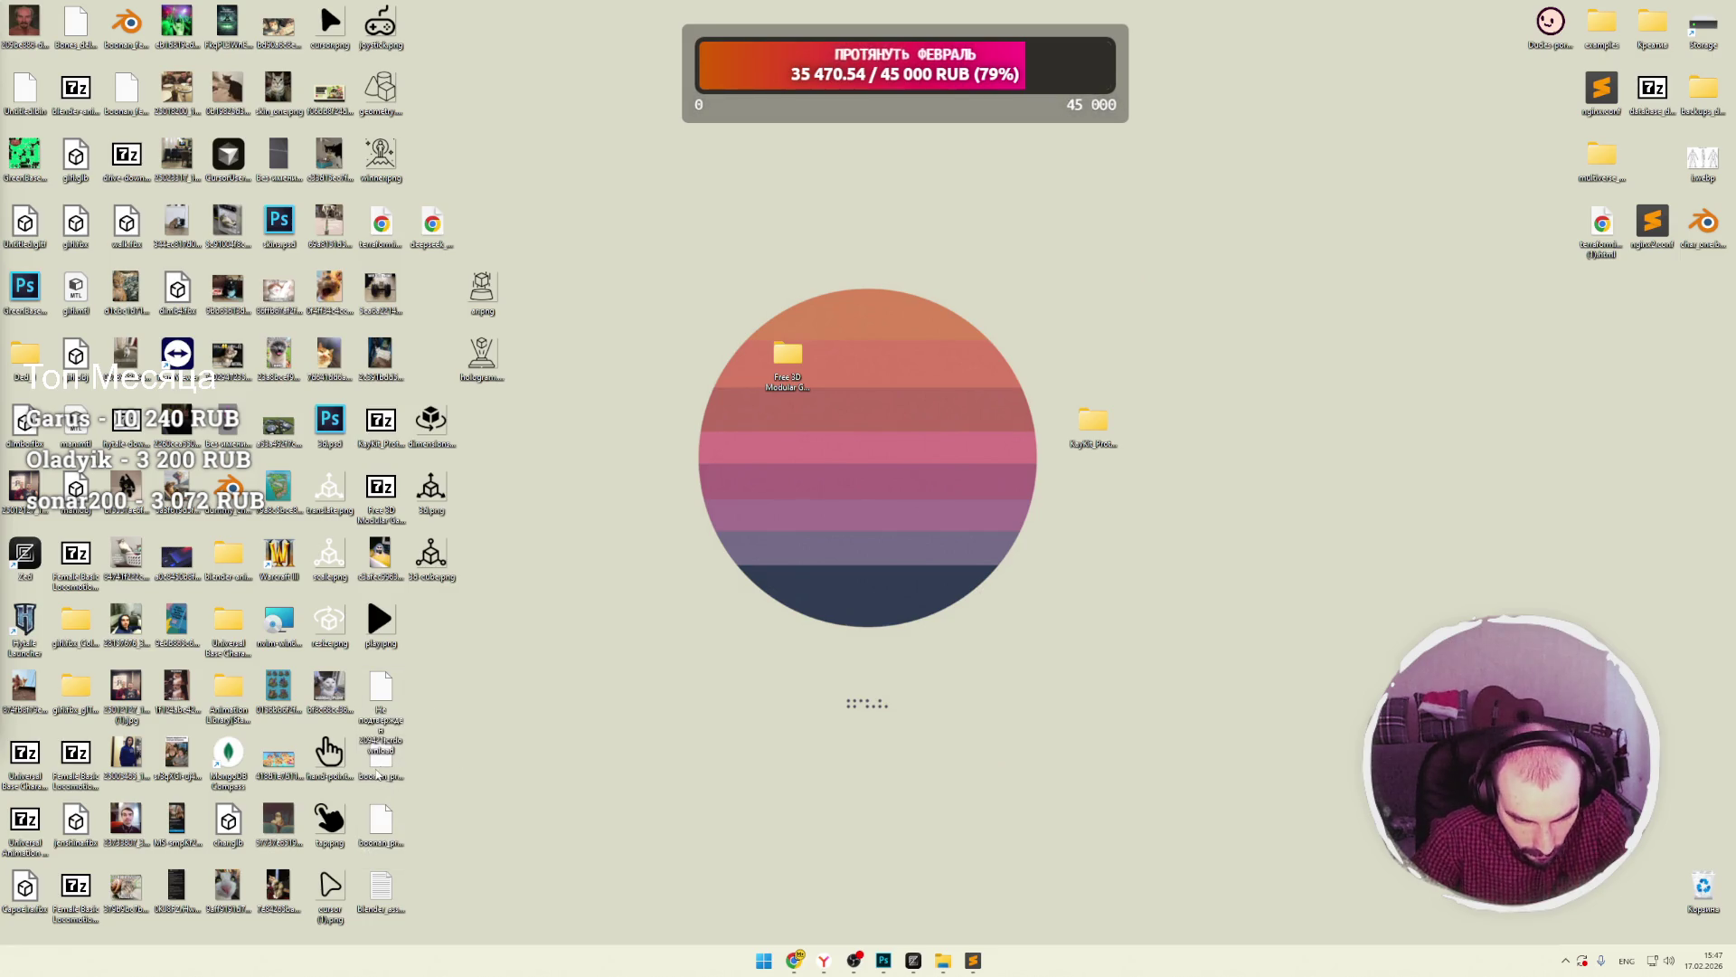
{"action": "left_click", "coordinate": [1564, 961]}
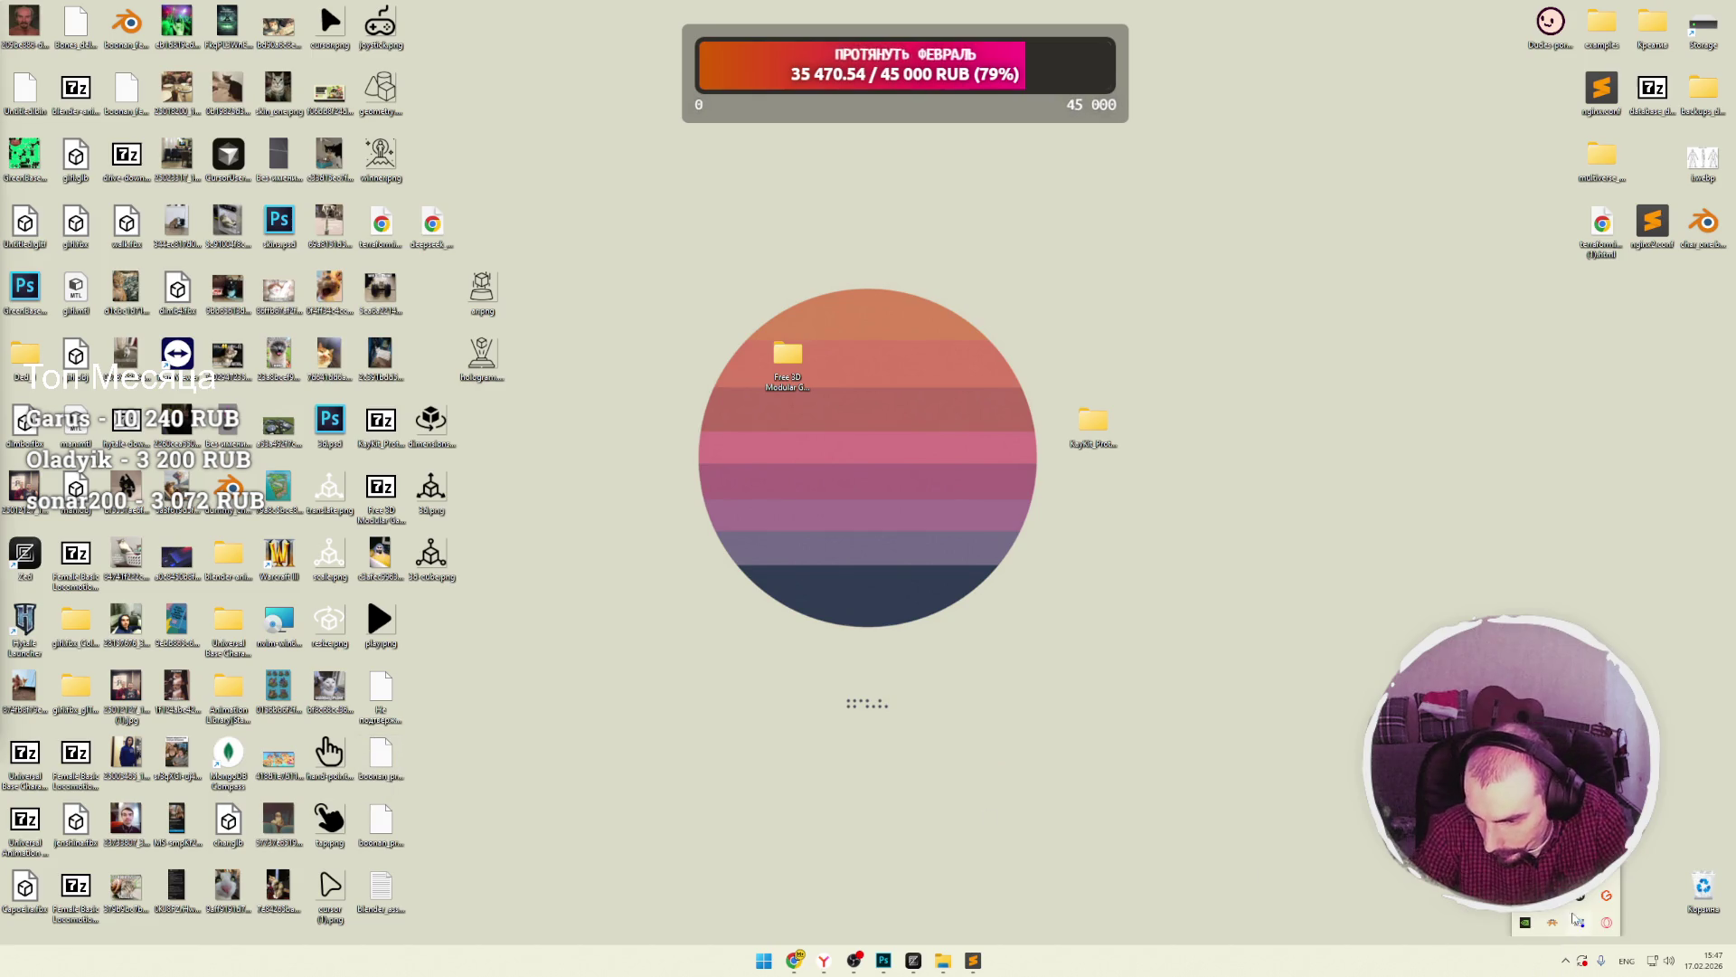
{"action": "left_click", "coordinate": [1580, 895]}
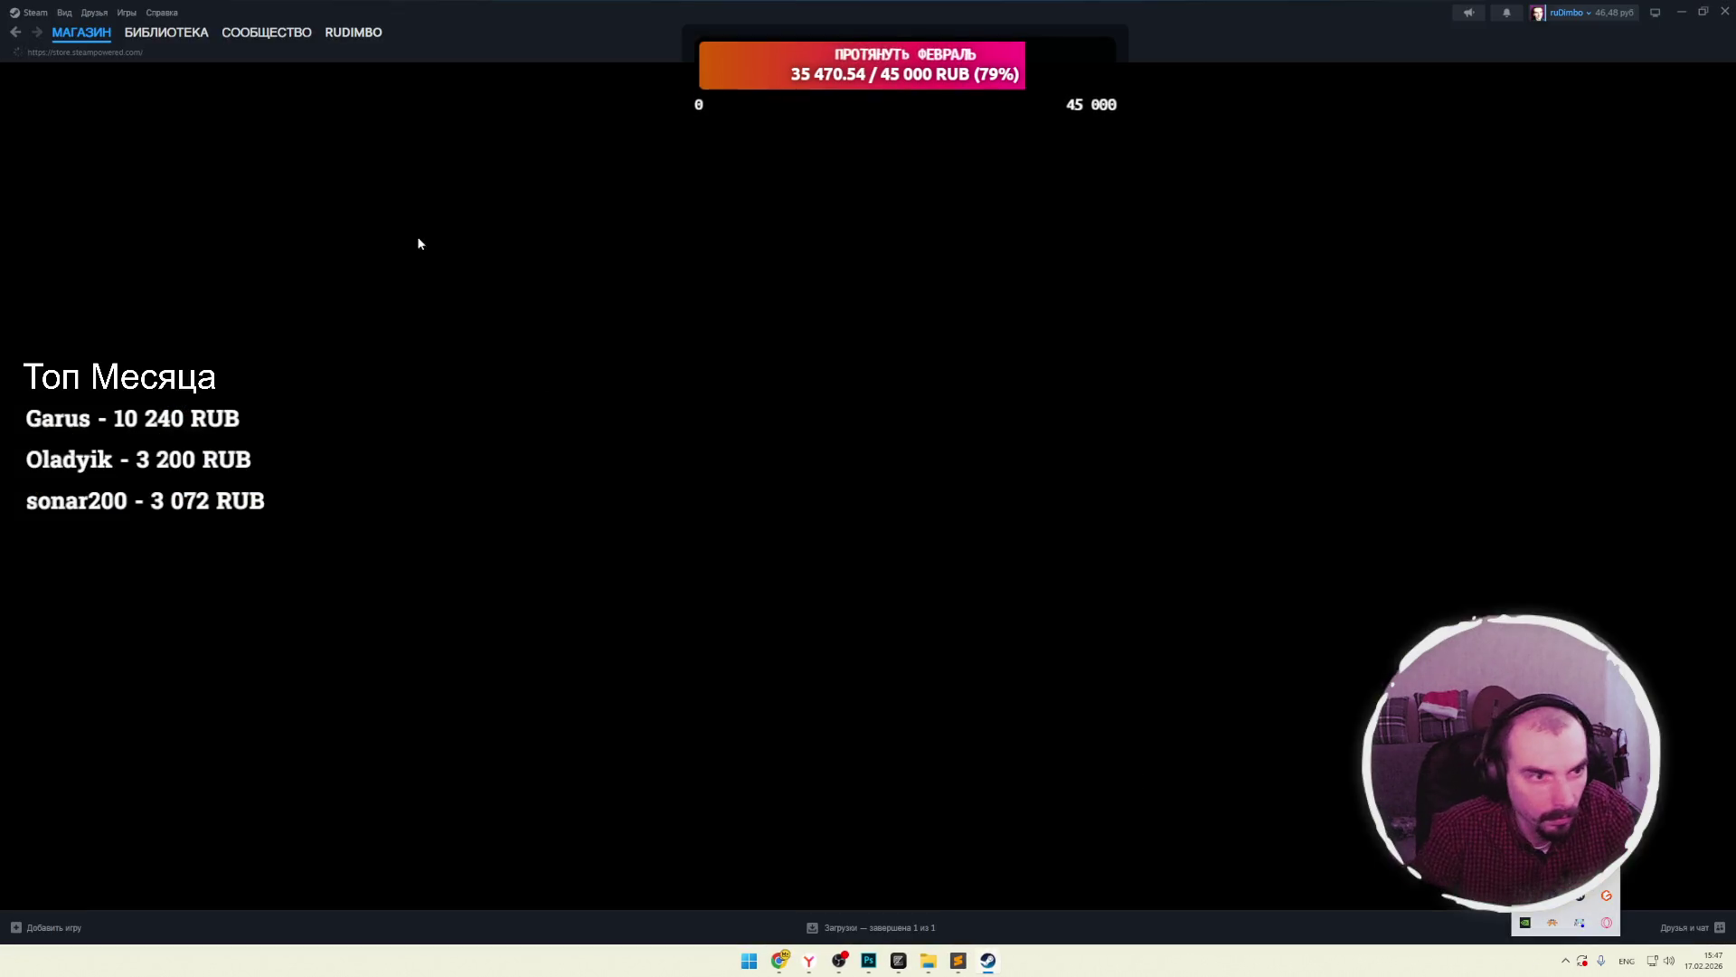
{"action": "left_click", "coordinate": [166, 33]}
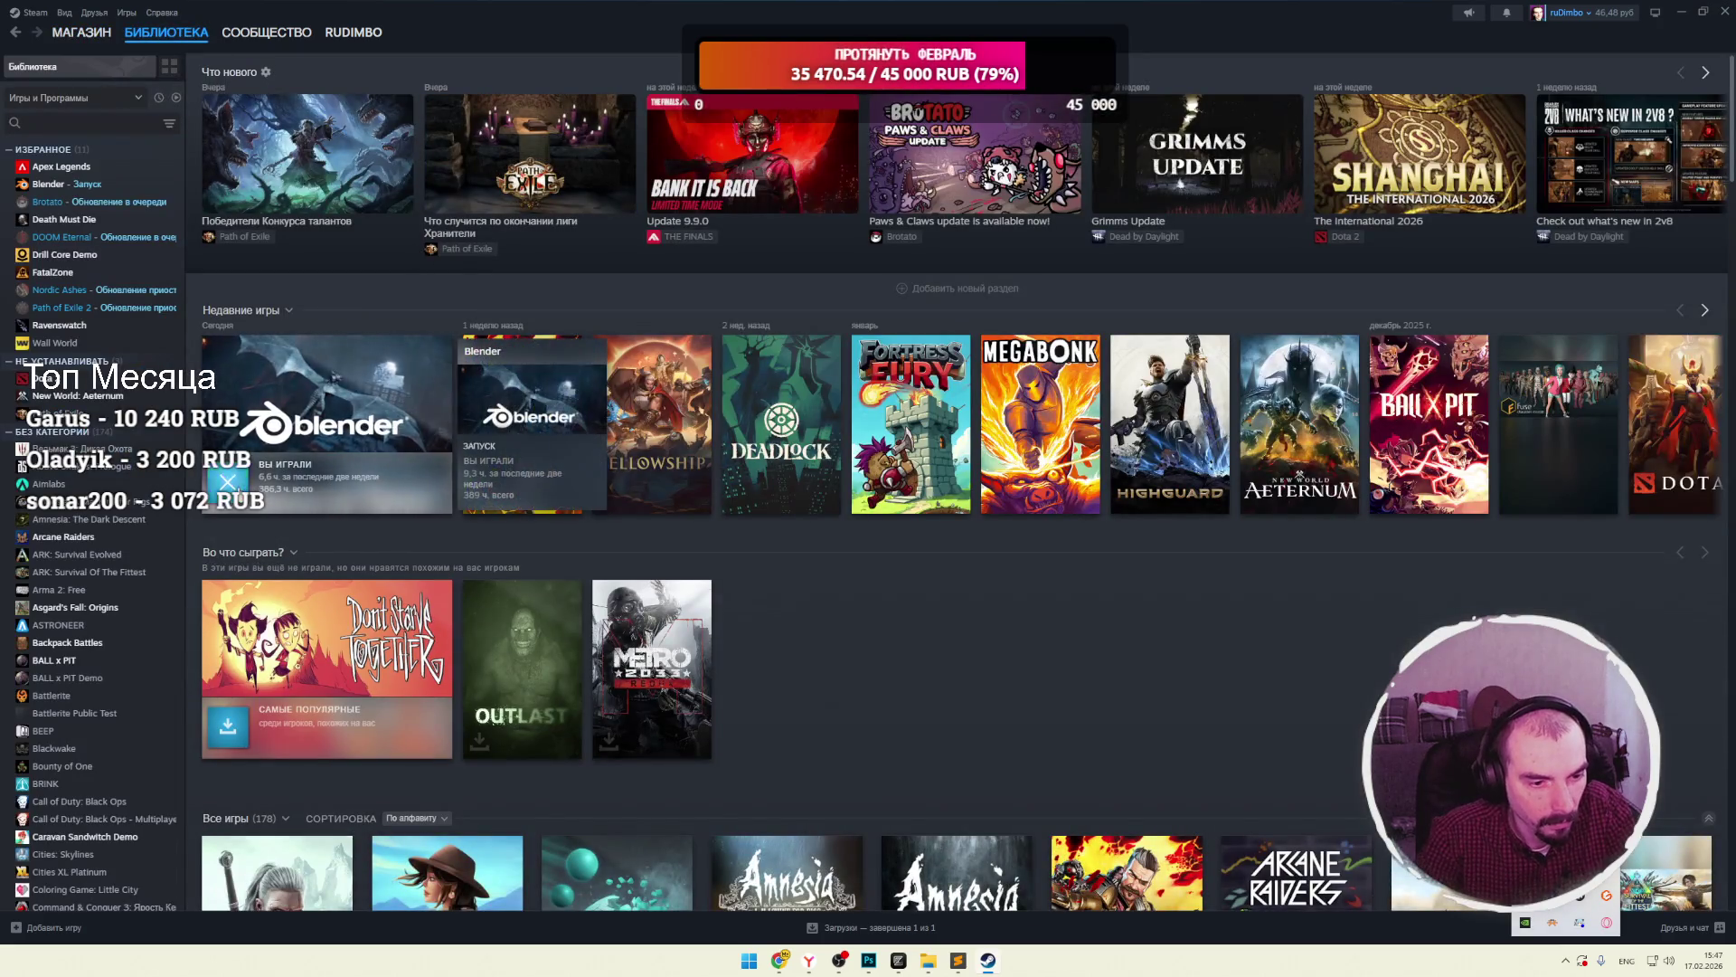
{"action": "left_click", "coordinate": [228, 481]}
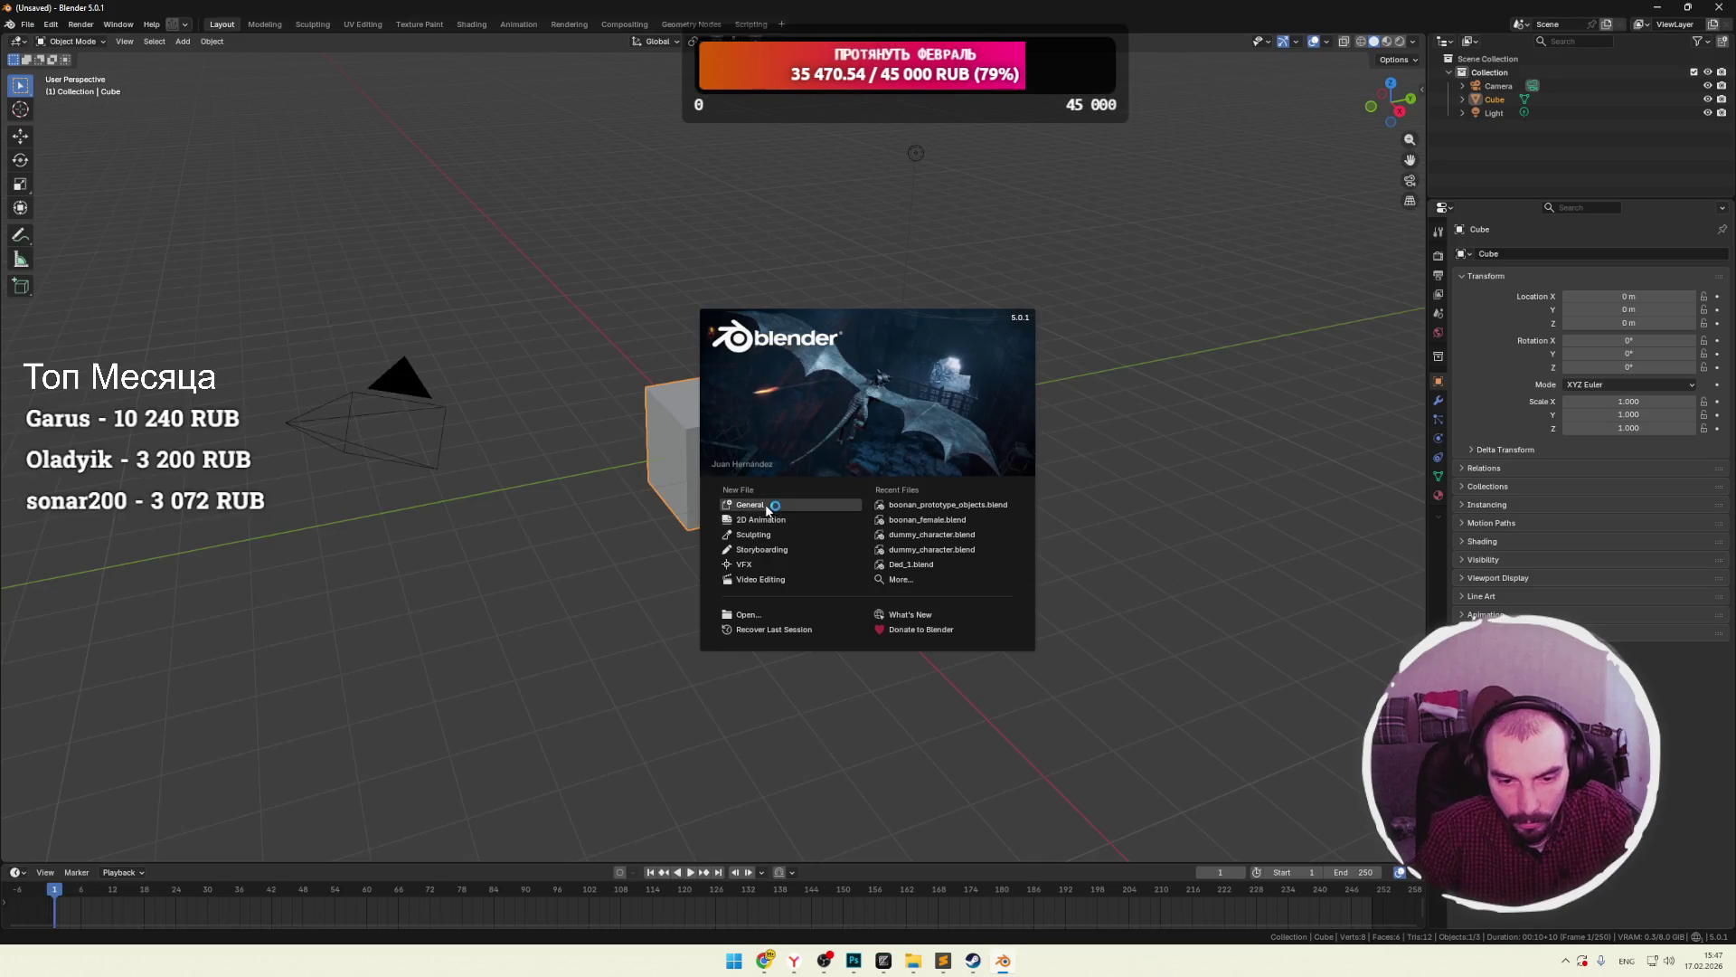
Delete the default camera, cube and light, shrink the Blender window, and close Steam.
{"action": "left_click", "coordinate": [756, 507]}
{"action": "left_click_drag", "start_coordinate": [399, 555], "coordinate": [402, 557]}
{"action": "key", "text": "Delete"}
{"action": "mouse_move", "coordinate": [1163, 8]}
{"action": "left_mouse_down"}
{"action": "mouse_move", "coordinate": [1092, 74]}
{"action": "mouse_move", "coordinate": [1171, 68]}
{"action": "left_mouse_up"}
{"action": "left_click", "coordinate": [1725, 12]}
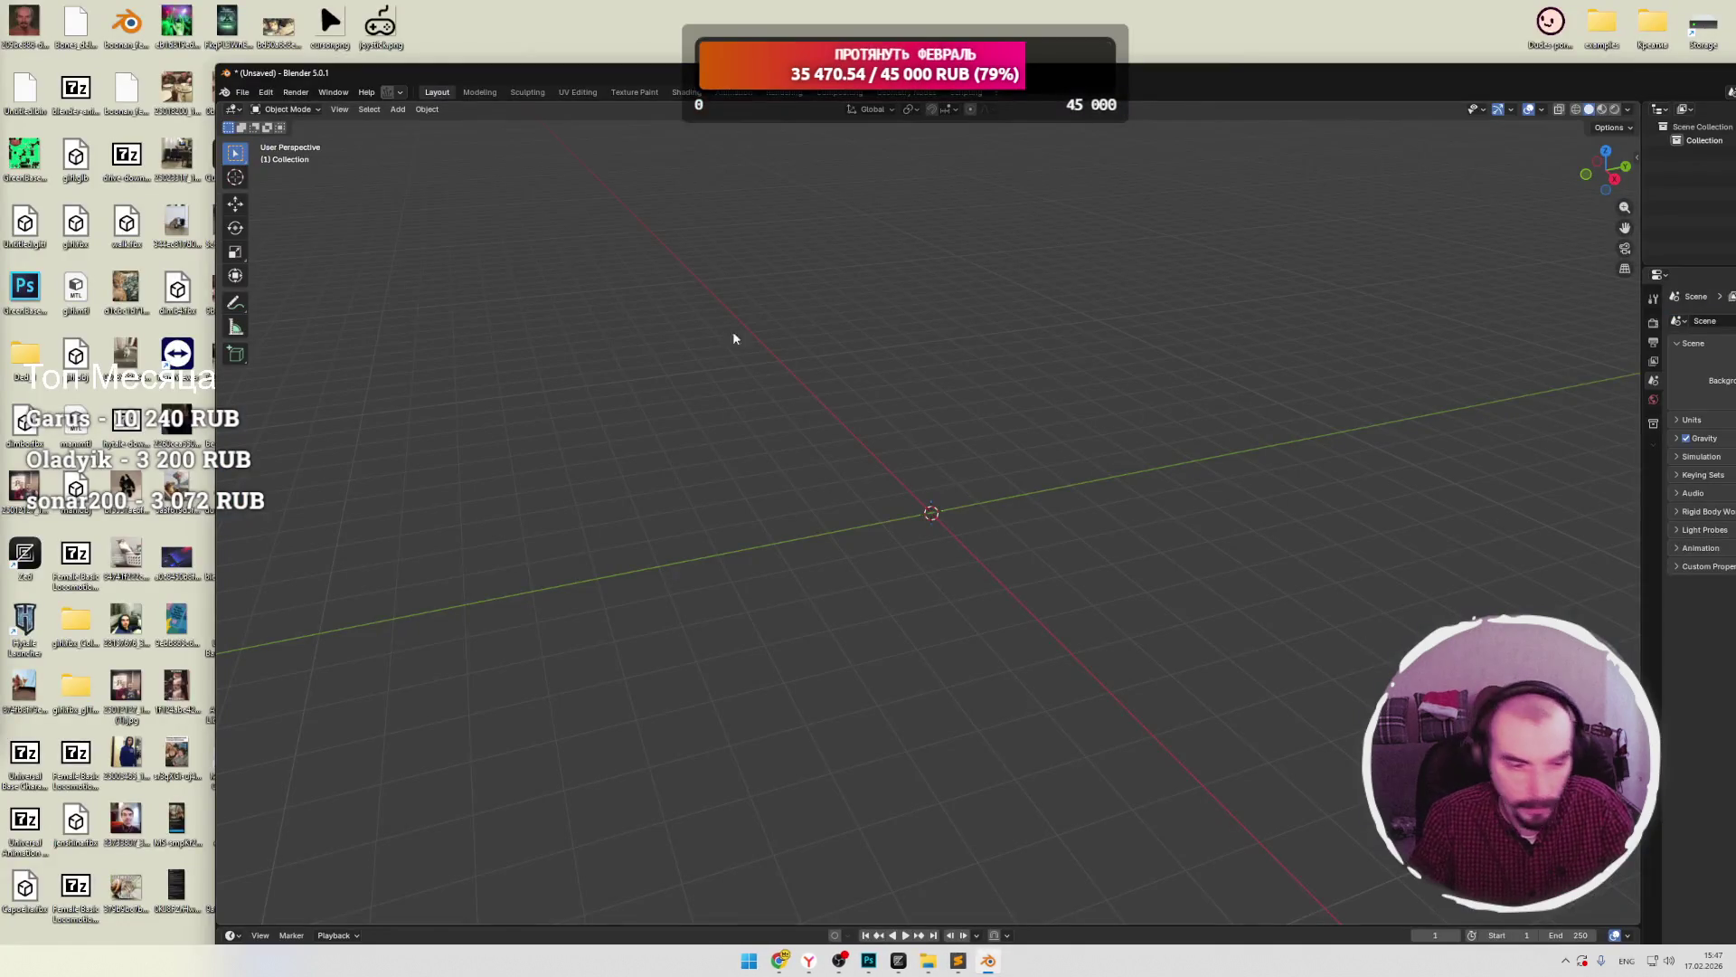
{"action": "left_click_drag", "start_coordinate": [616, 72], "coordinate": [758, 141]}
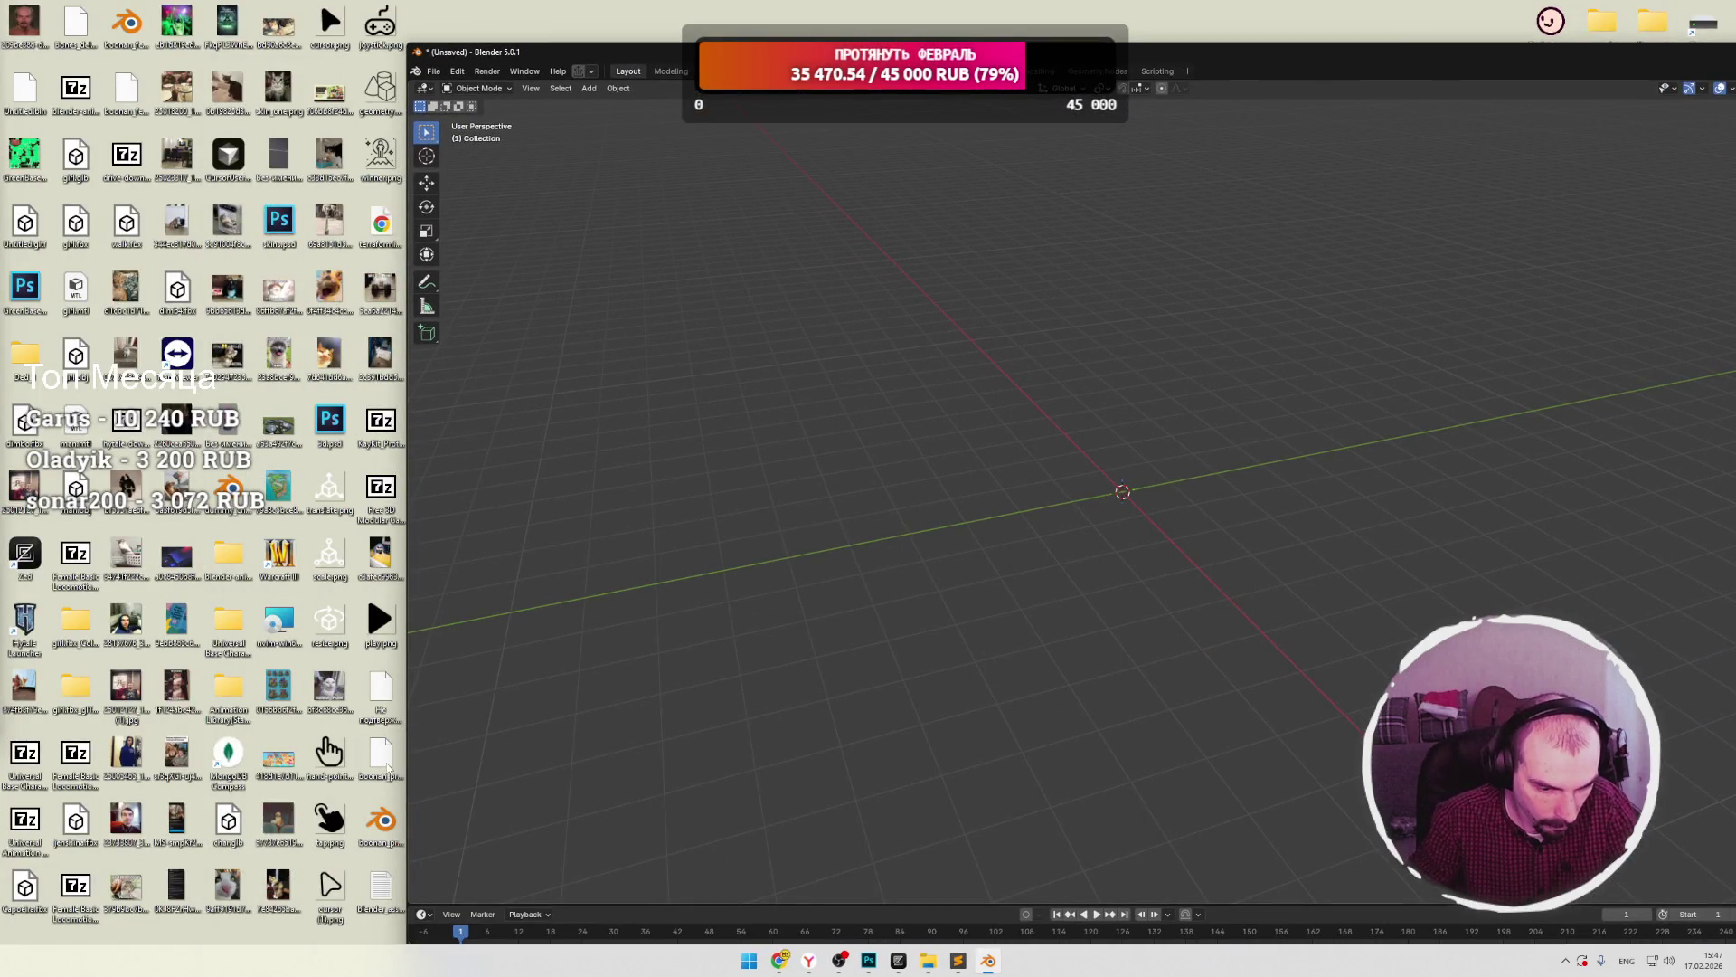
Open boonan_prototype_objects.blend without saving, inspect cone.003's asset preview, then minimize Blender.
{"action": "left_click_drag", "start_coordinate": [383, 823], "coordinate": [709, 771]}
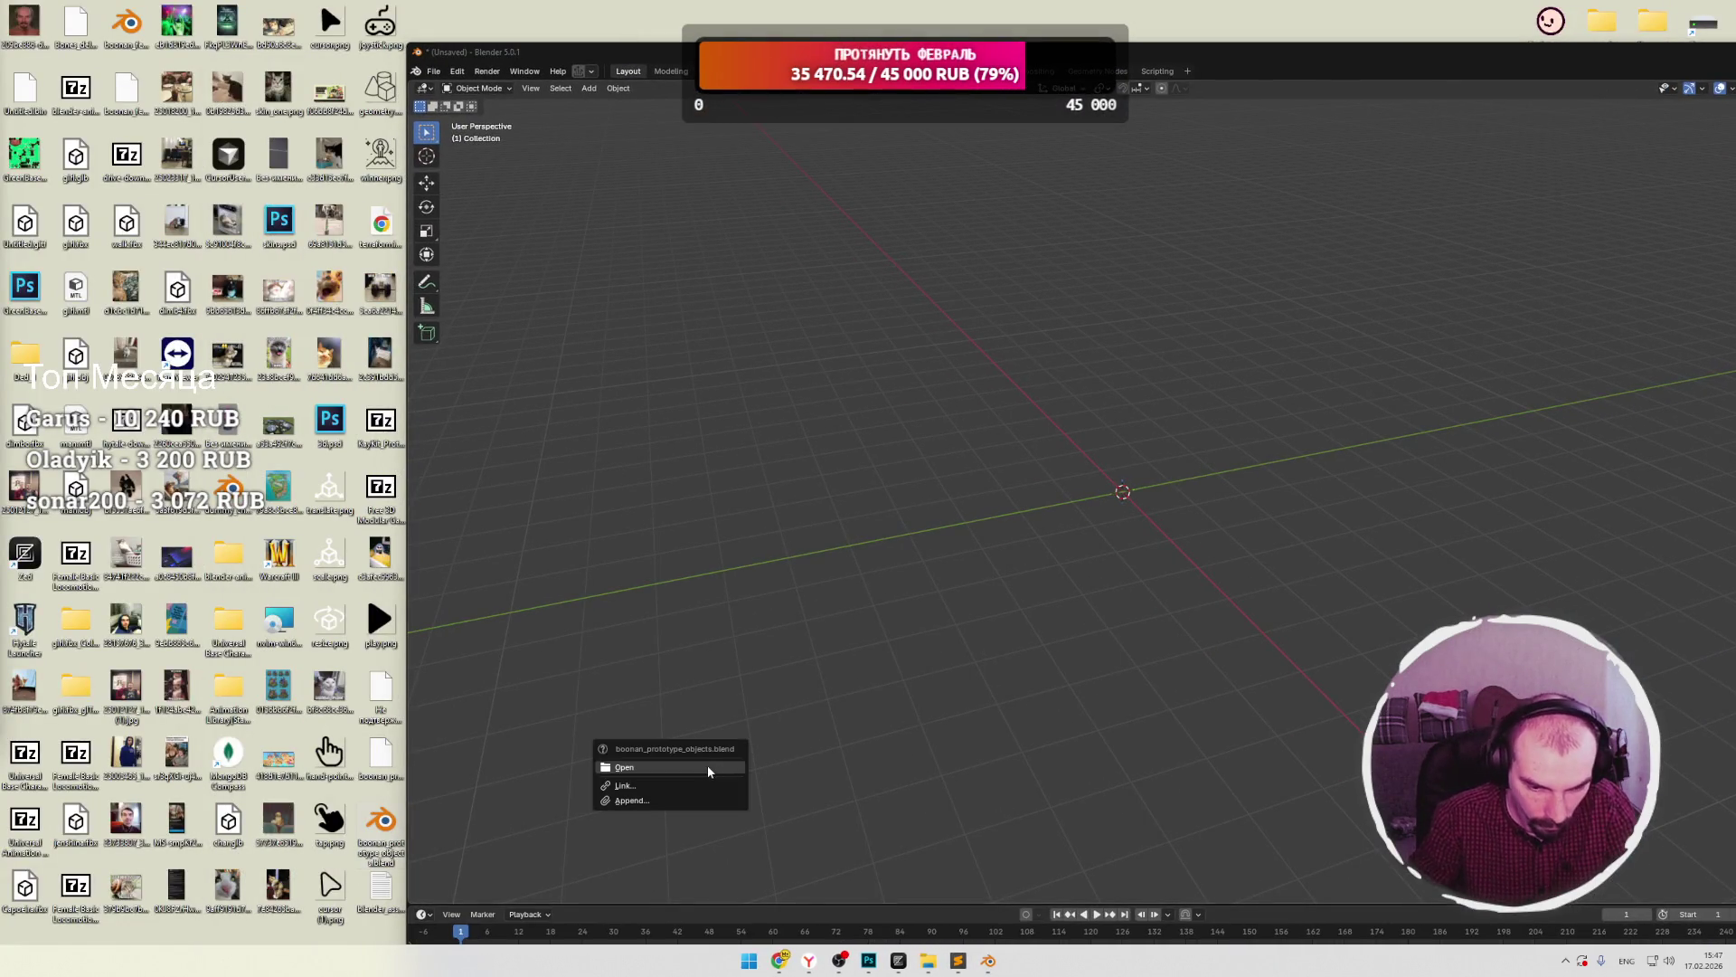
{"action": "left_click", "coordinate": [615, 771]}
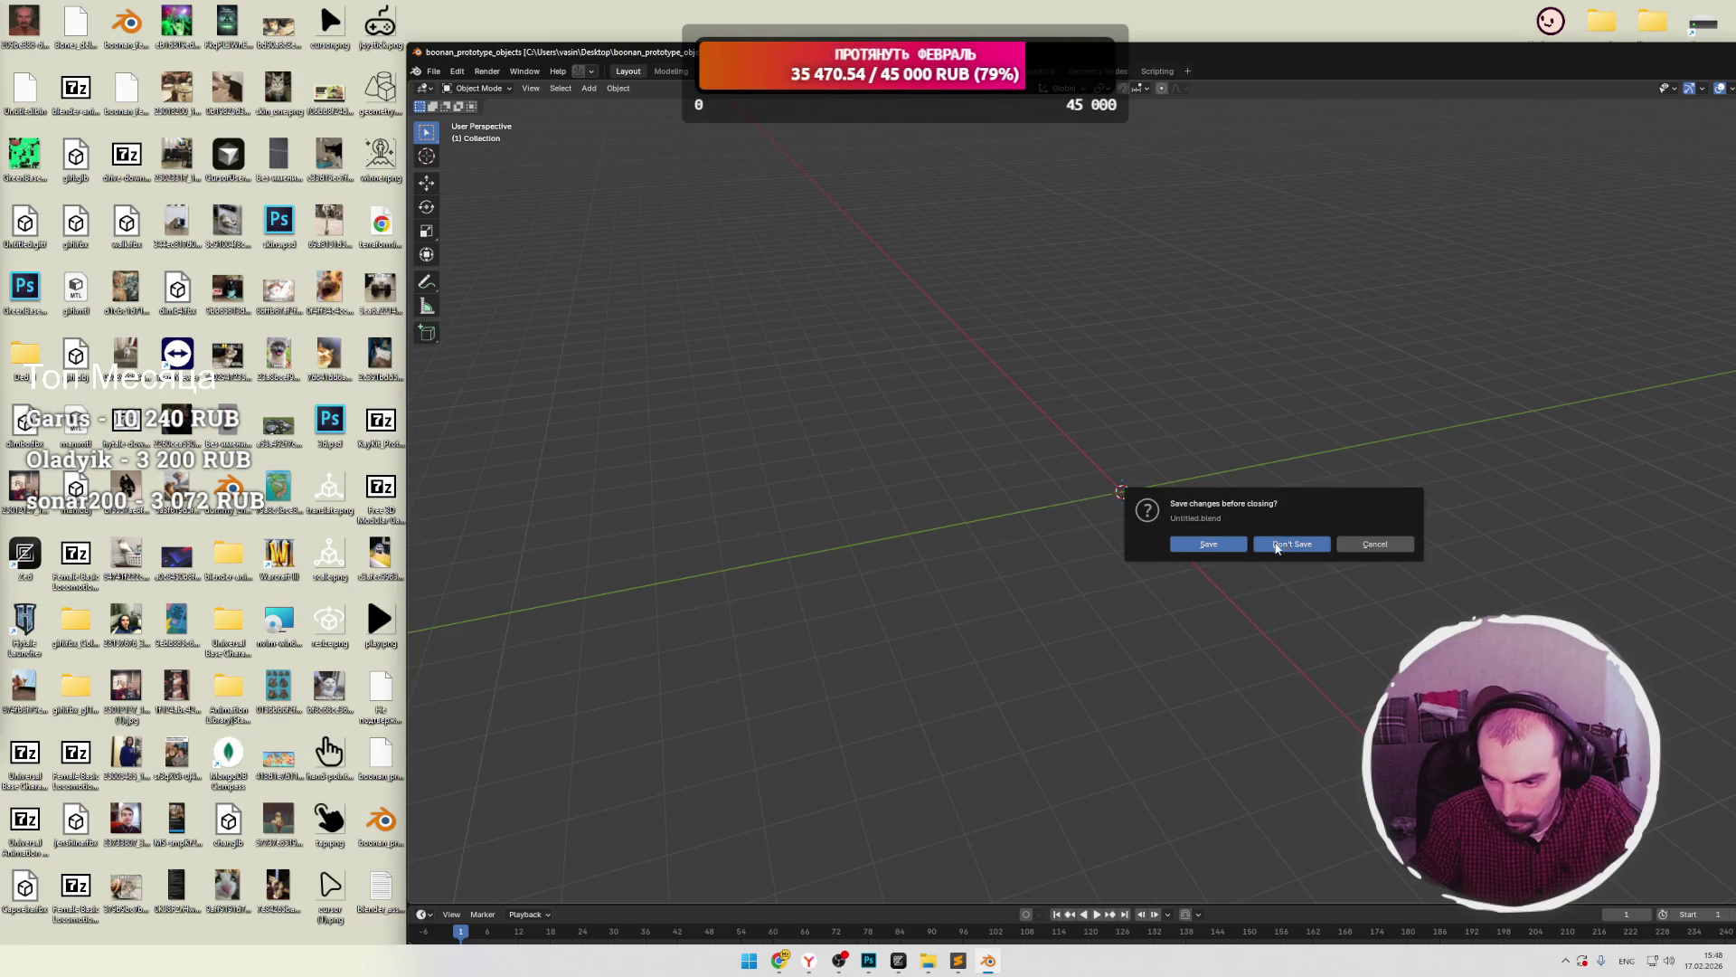
{"action": "left_click", "coordinate": [1284, 543]}
{"action": "double_click", "coordinate": [1300, 53]}
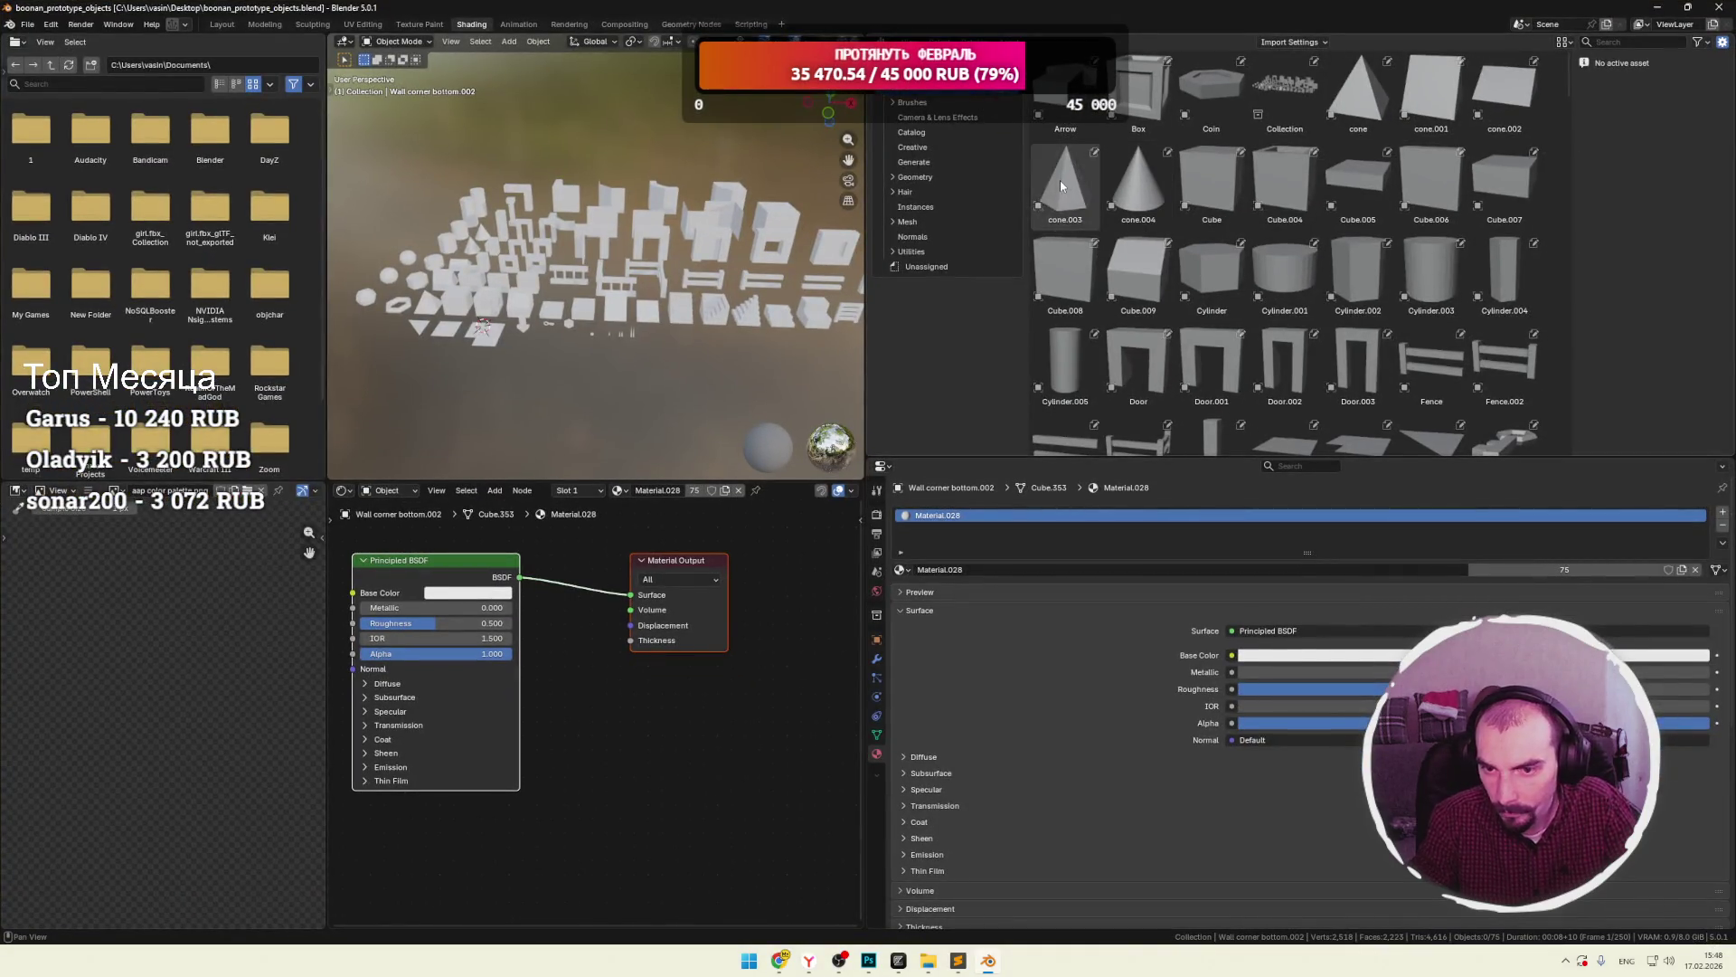
{"action": "left_click", "coordinate": [1064, 185]}
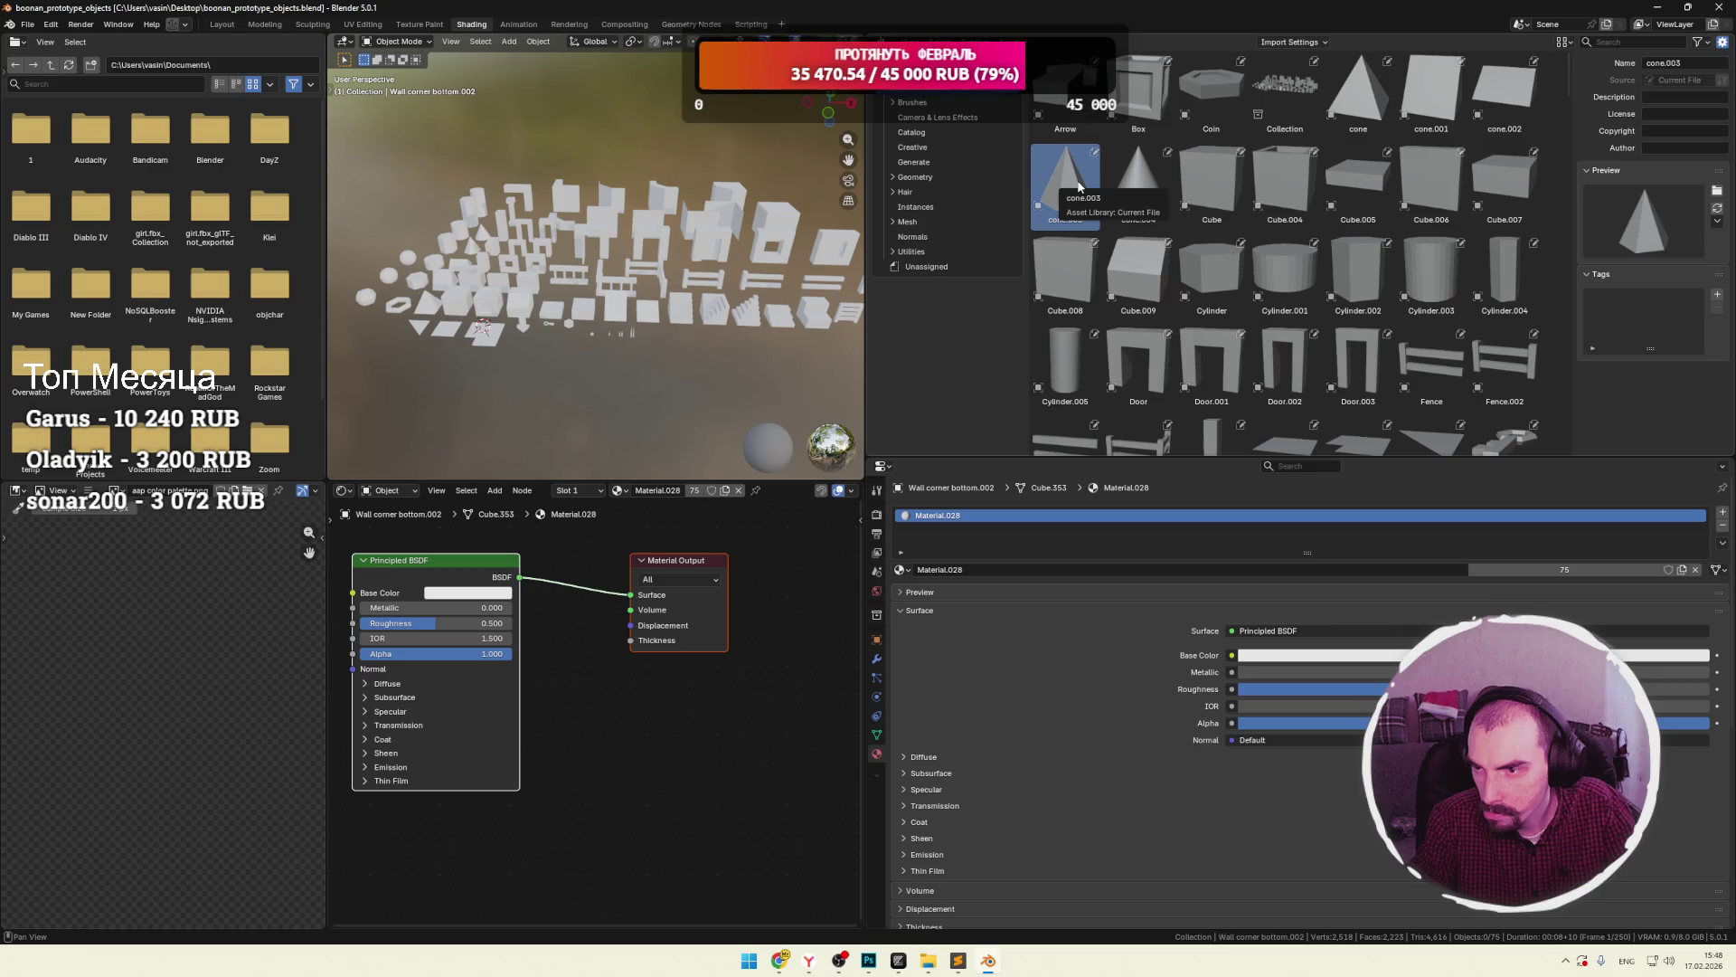
{"action": "left_click", "coordinate": [1661, 7]}
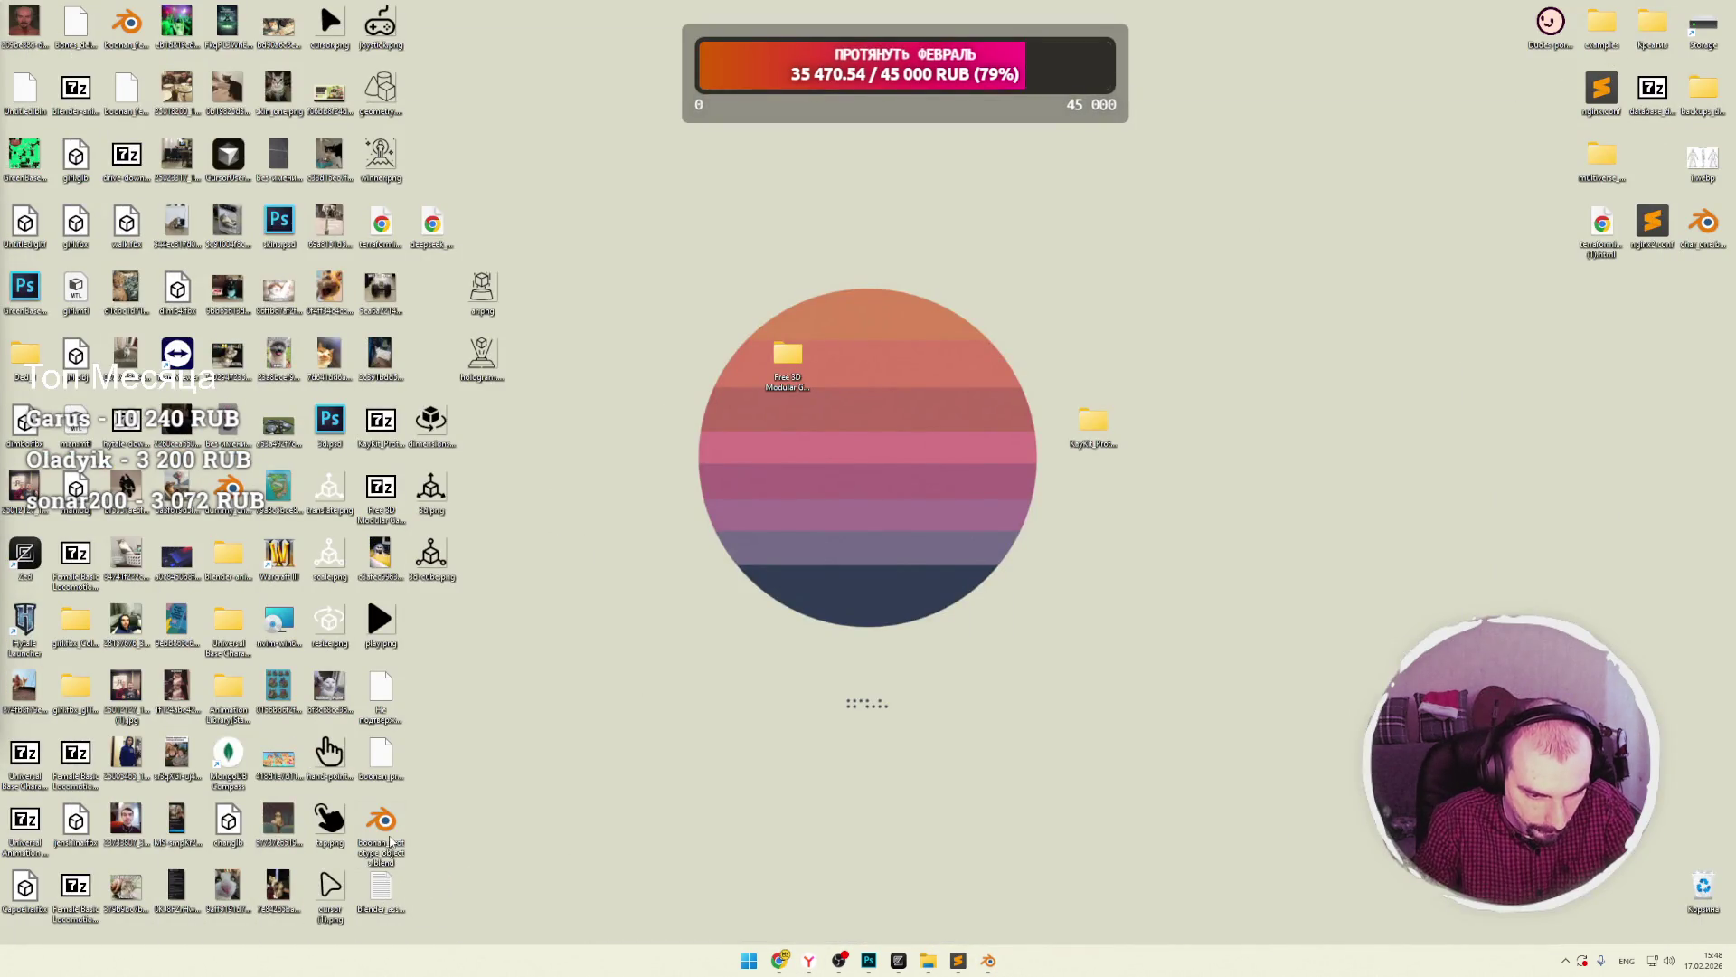
Bring the DeepSeek chat window forward and scroll through the conversation.
{"action": "mouse_move", "coordinate": [779, 957]}
{"action": "left_click", "coordinate": [674, 887]}
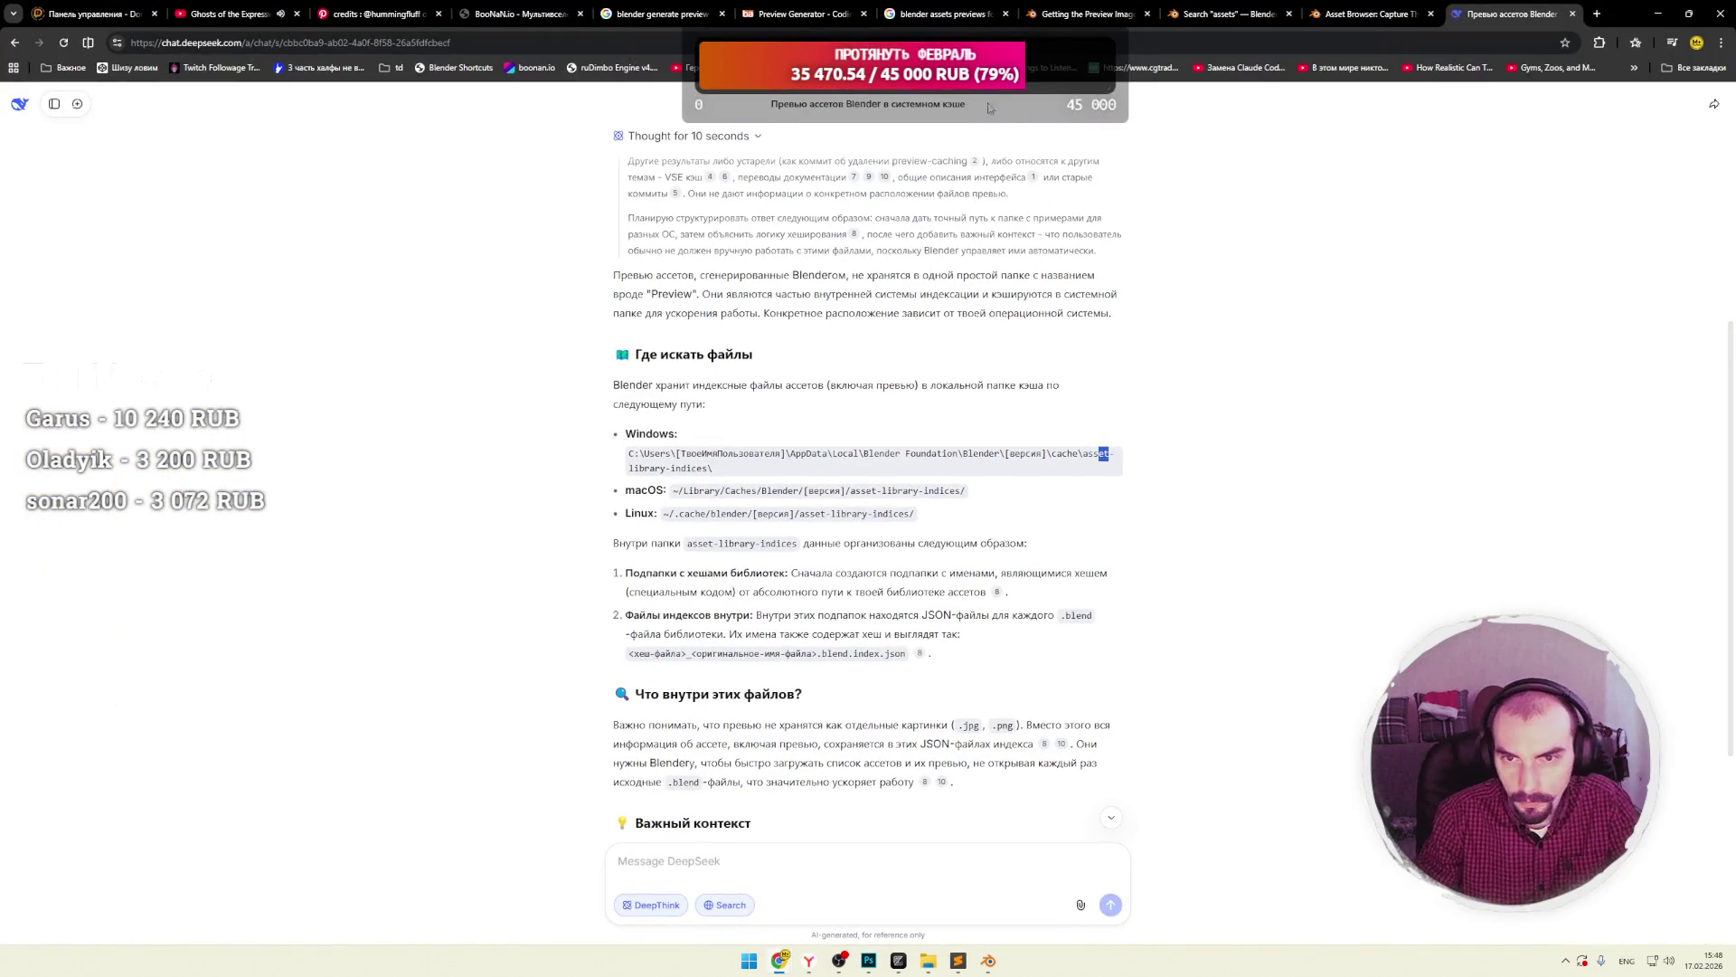
{"action": "scroll", "coordinate": [847, 564], "scroll_direction": "down", "scroll_amount": 4}
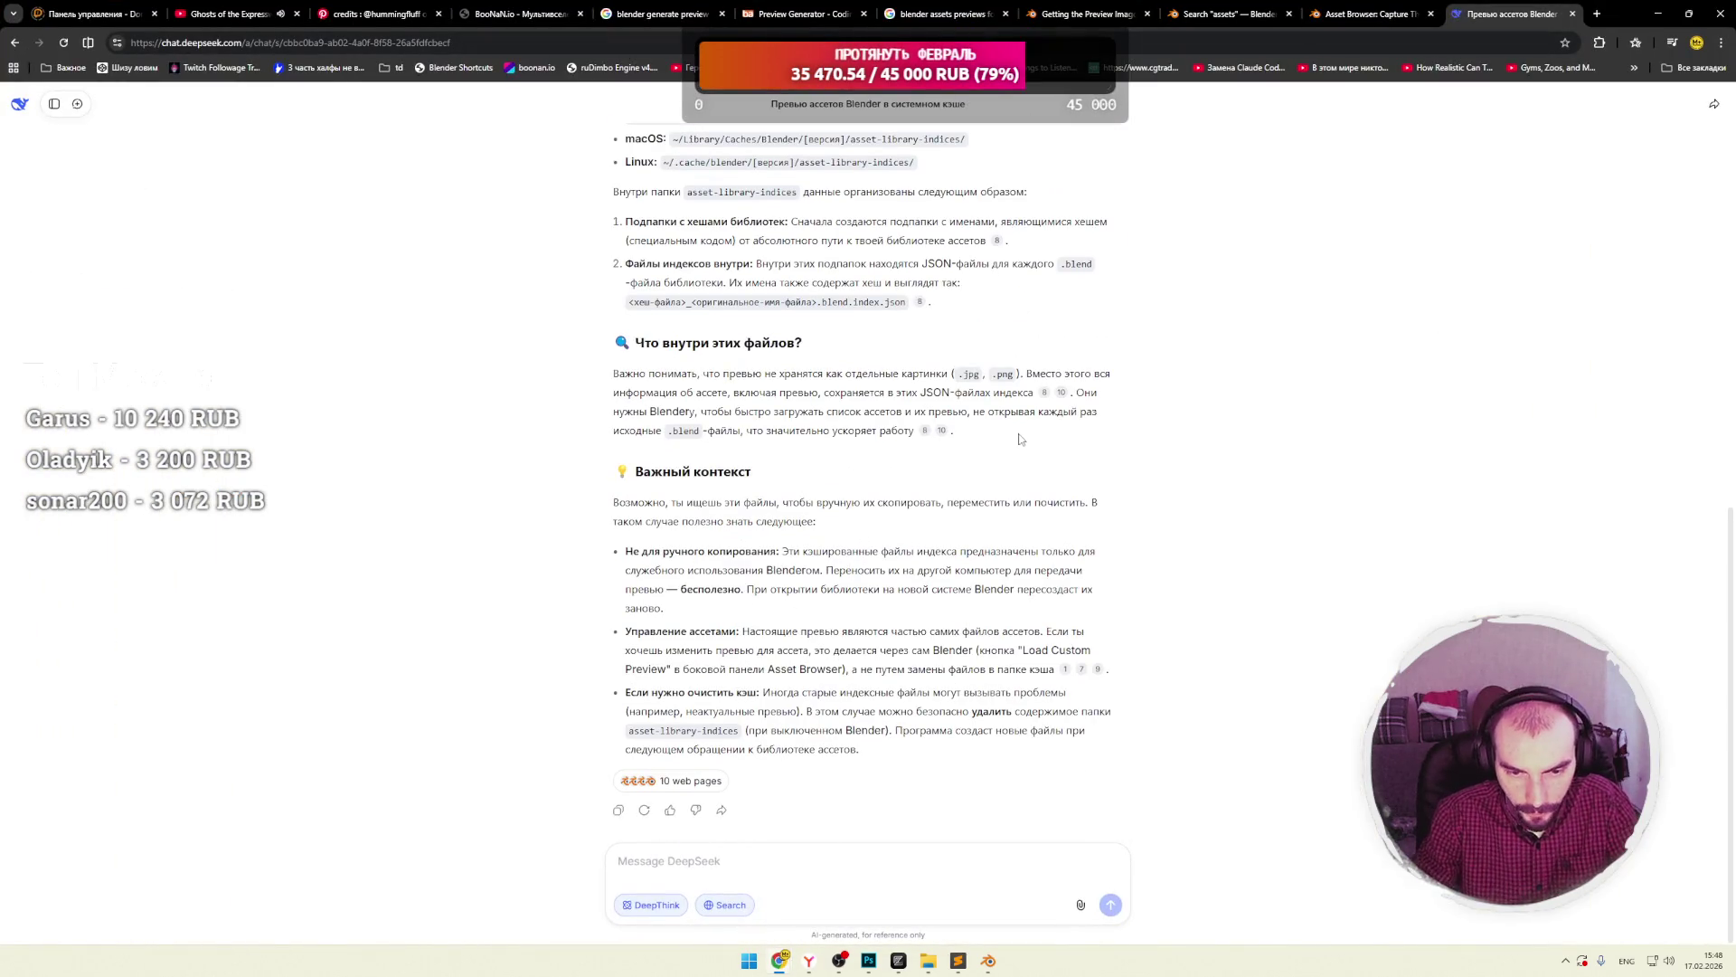
Search Google for 'paerse .blend' from the extensions tab's address bar.
{"action": "left_click", "coordinate": [1370, 16]}
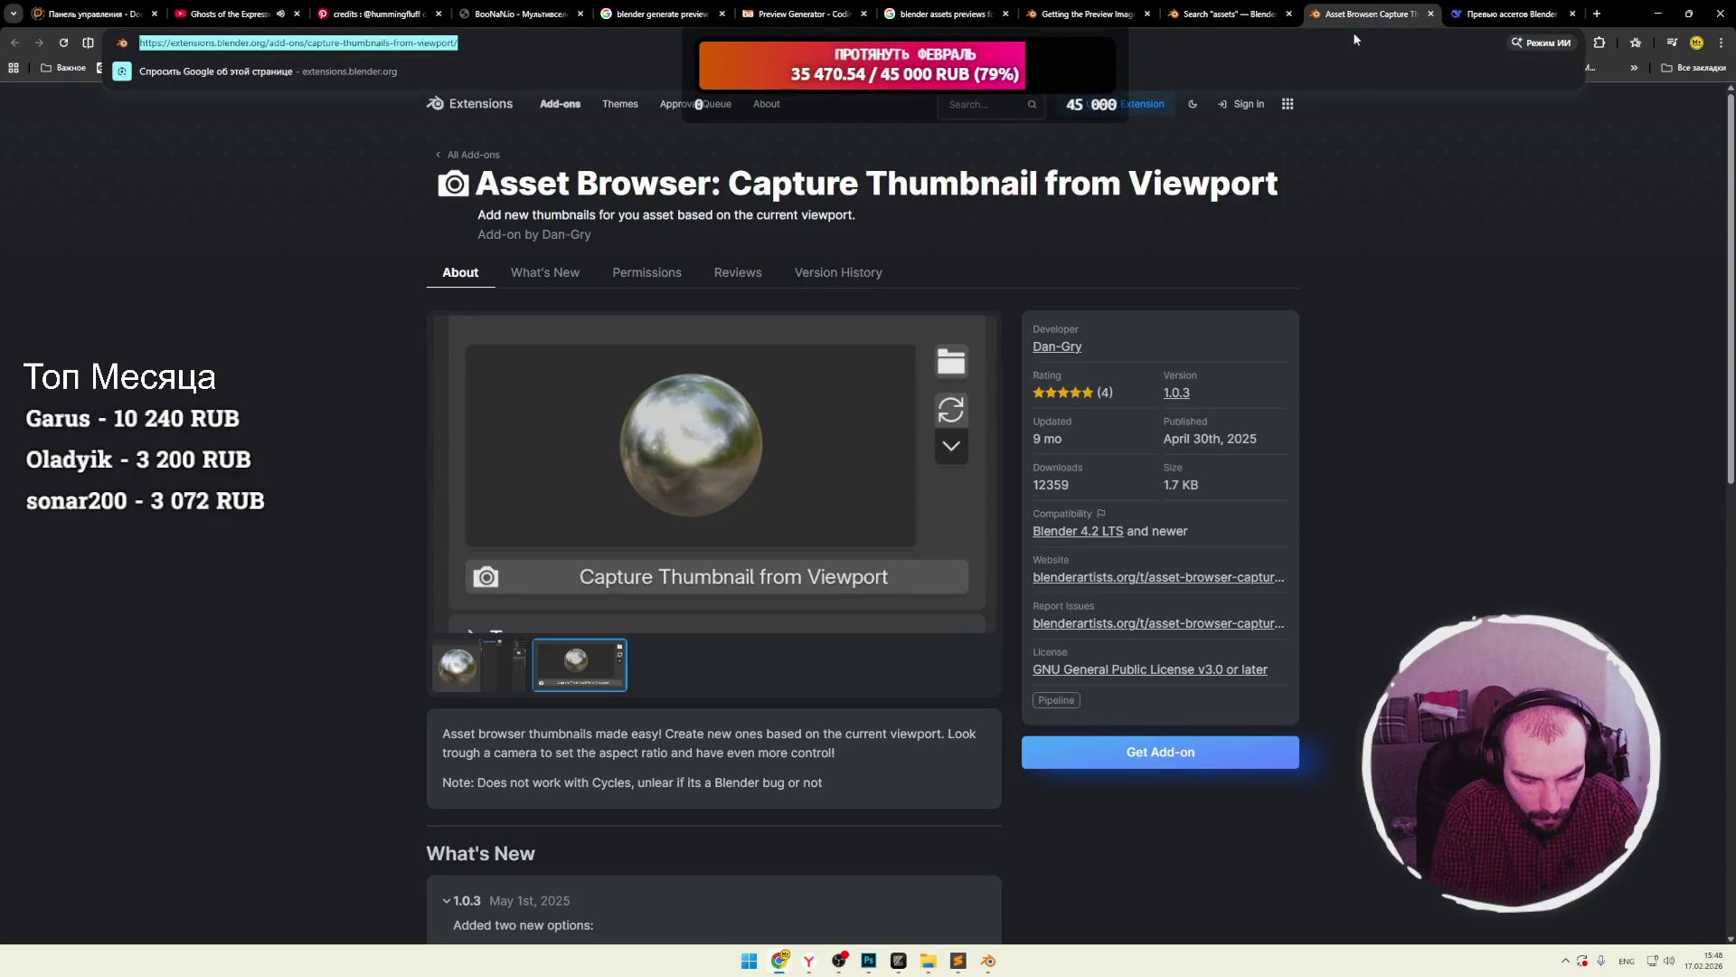
{"action": "type", "text": "PARSE"}
{"action": "key", "text": "BackSpace"}
{"action": "key", "text": "BackSpace"}
{"action": "key", "text": "BackSpace"}
{"action": "type", "text": "PARSE"}
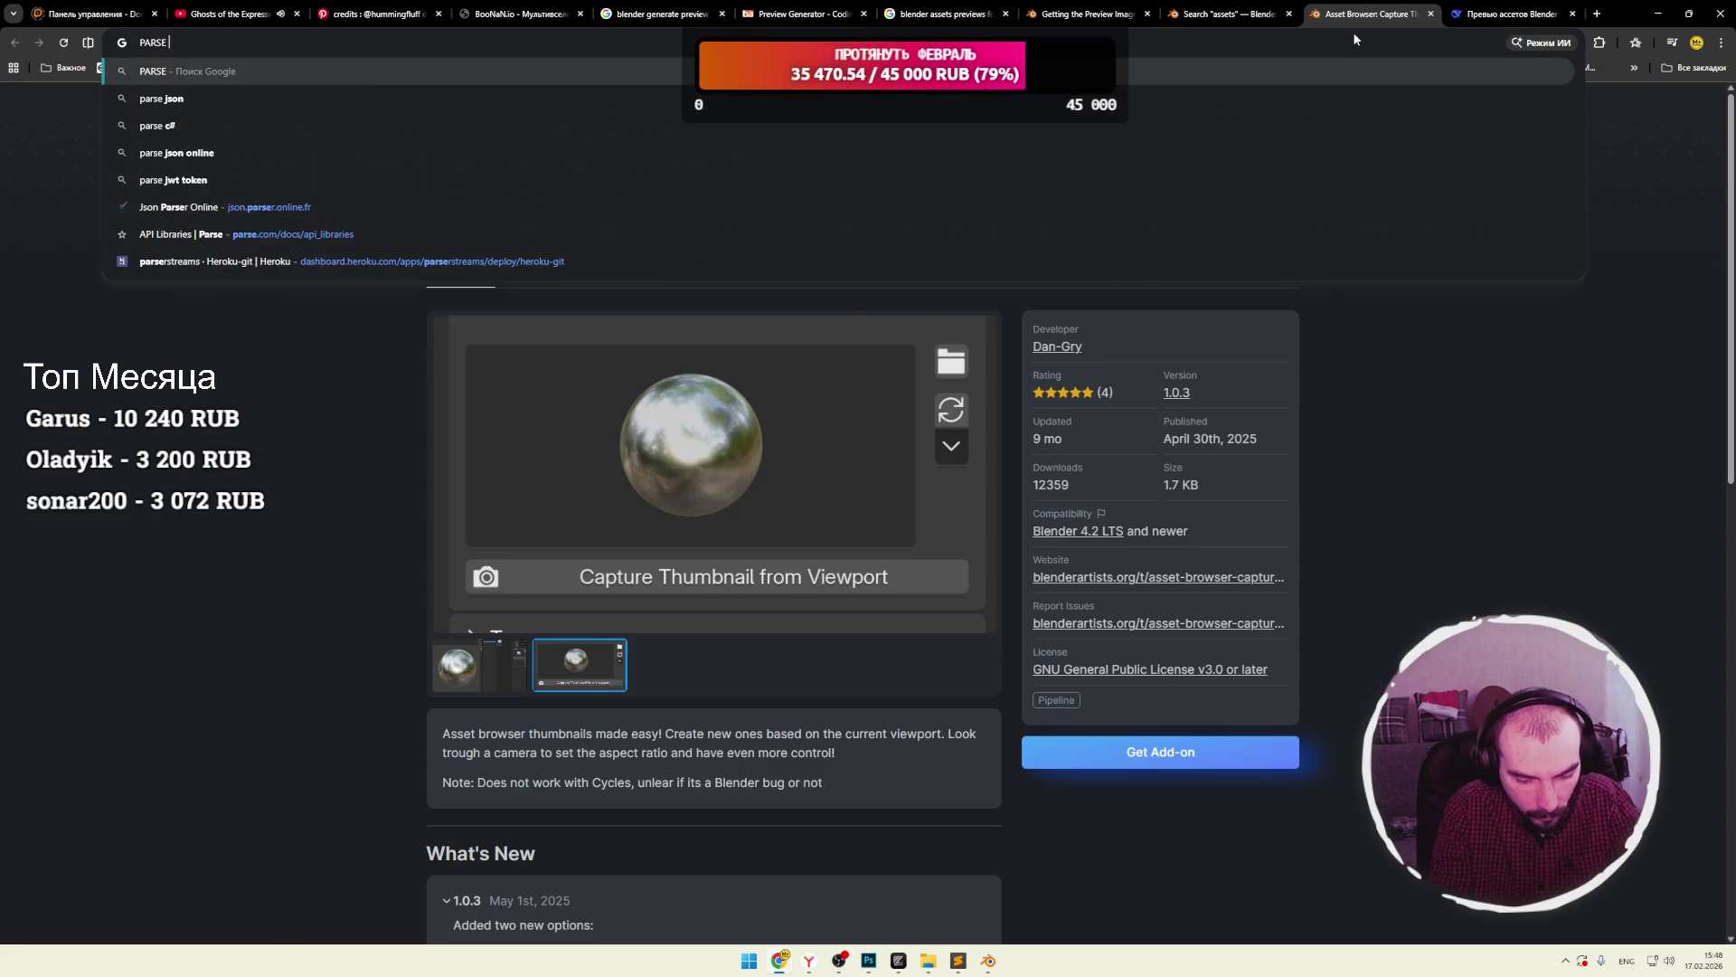
{"action": "key", "text": "BackSpace"}
{"action": "key", "text": "BackSpace"}
{"action": "key", "text": "BackSpace"}
{"action": "type", "text": "paerxe"}
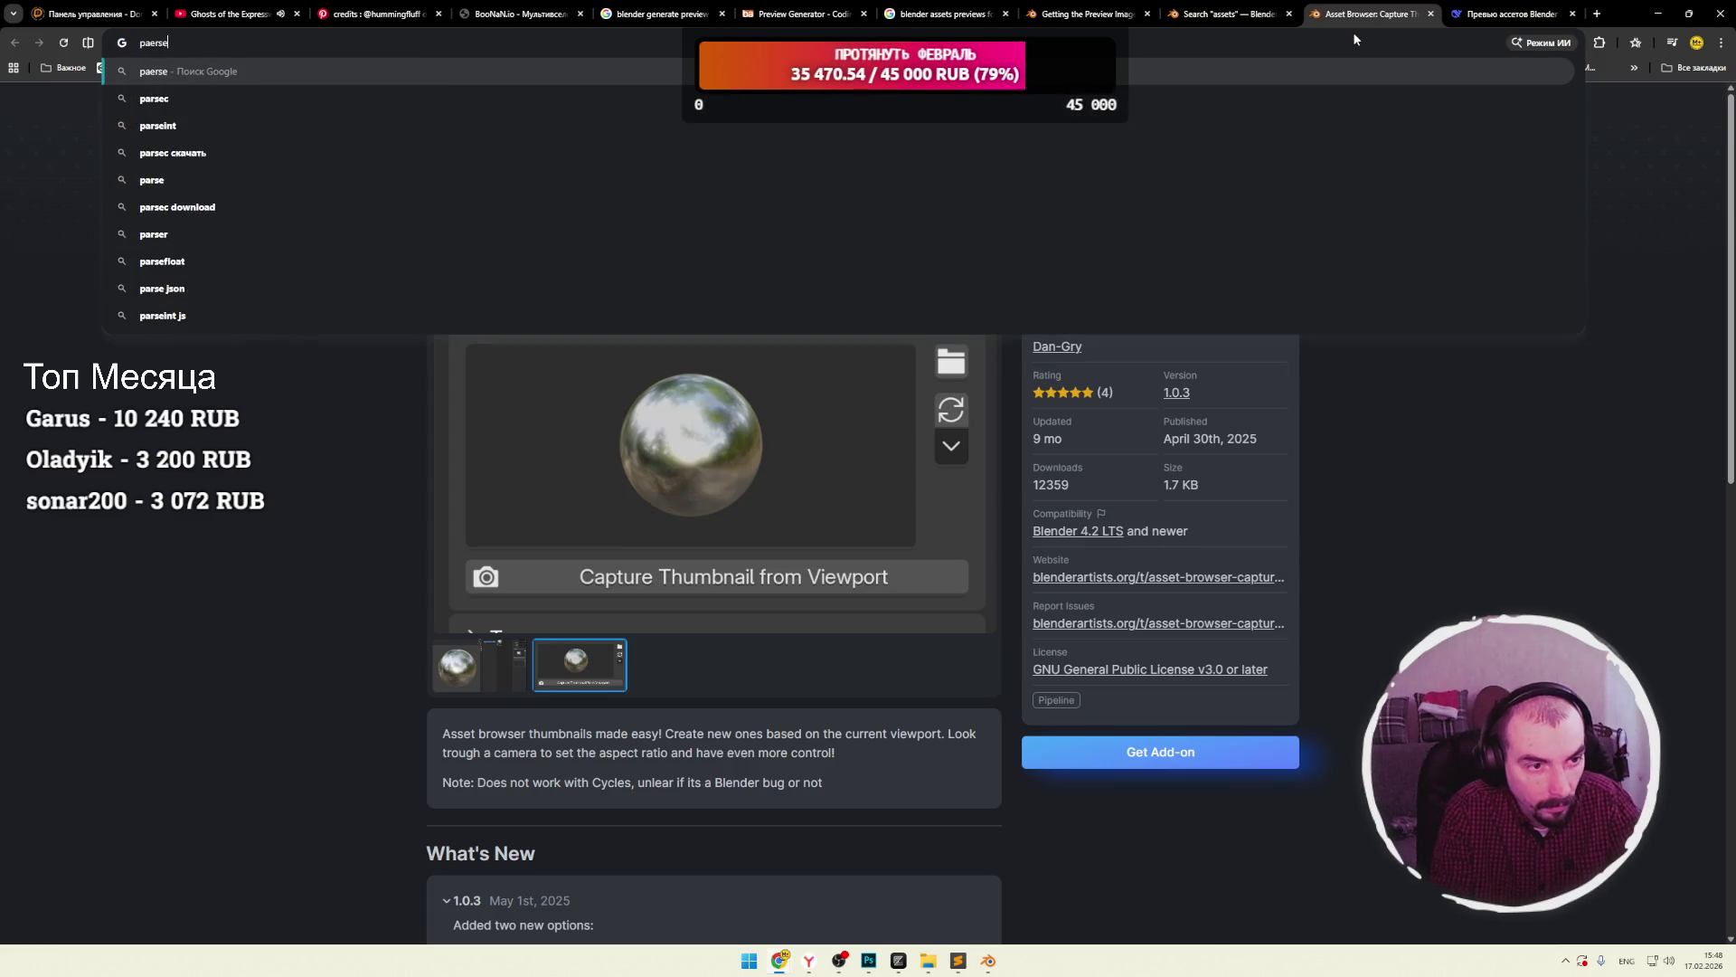
{"action": "key", "text": "BackSpace"}
{"action": "key", "text": "BackSpace"}
{"action": "type", "text": "se .blend"}
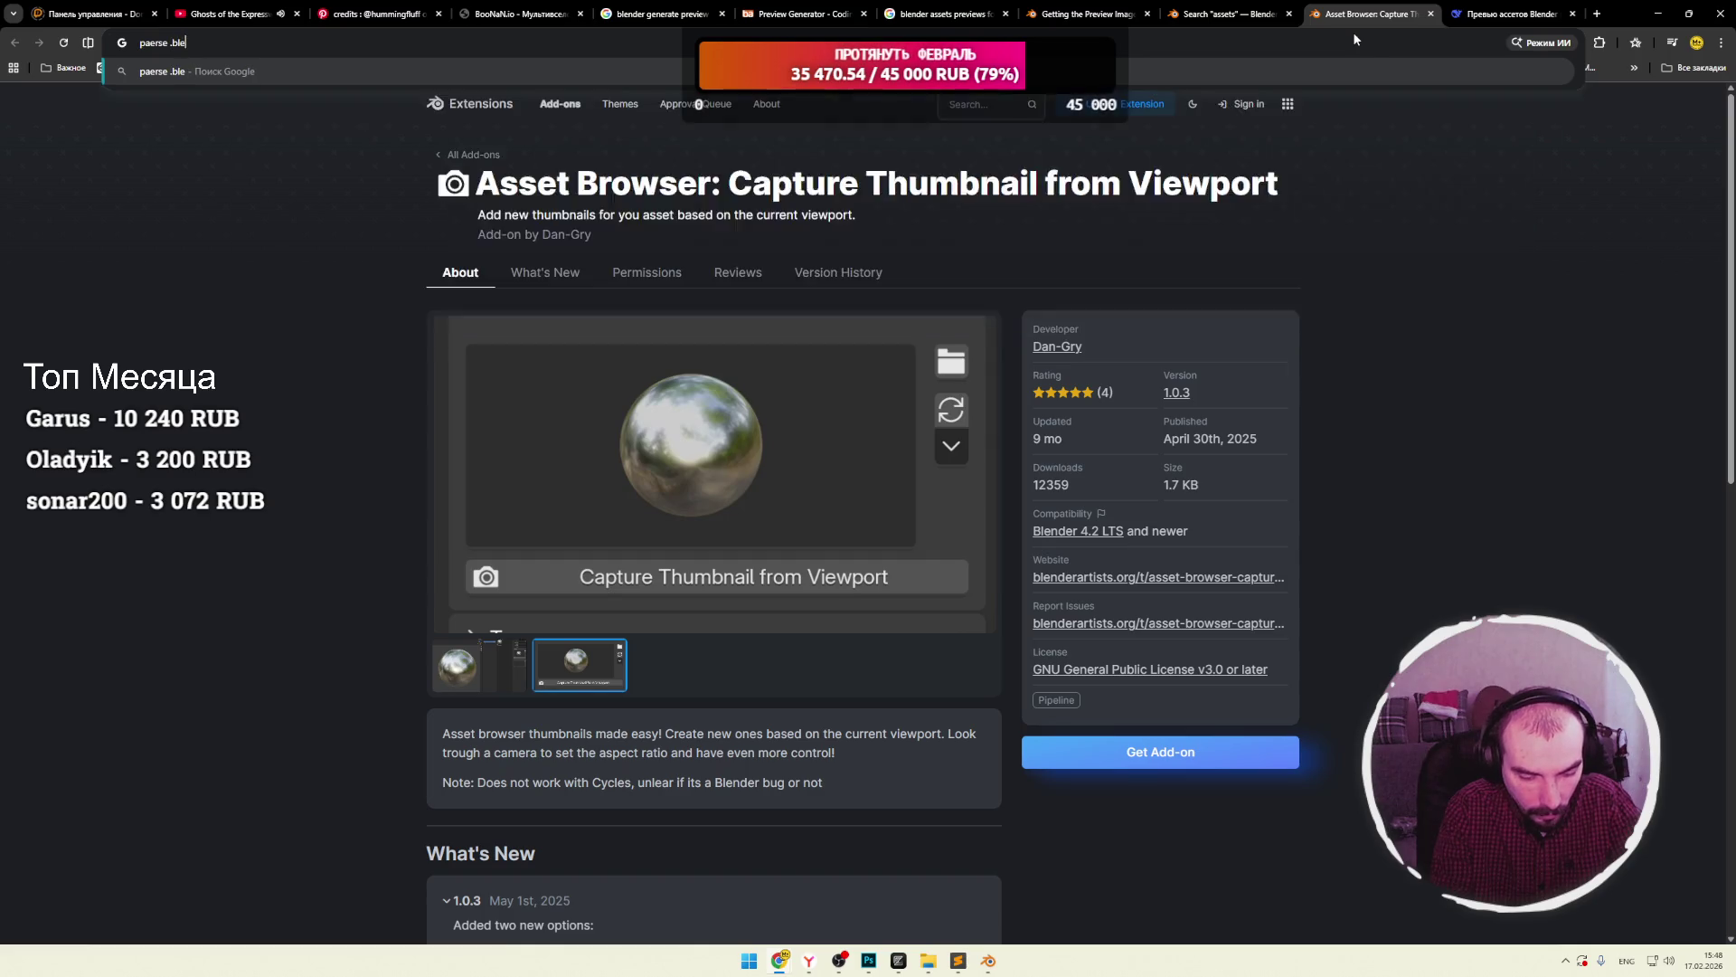
{"action": "key", "text": "Return"}
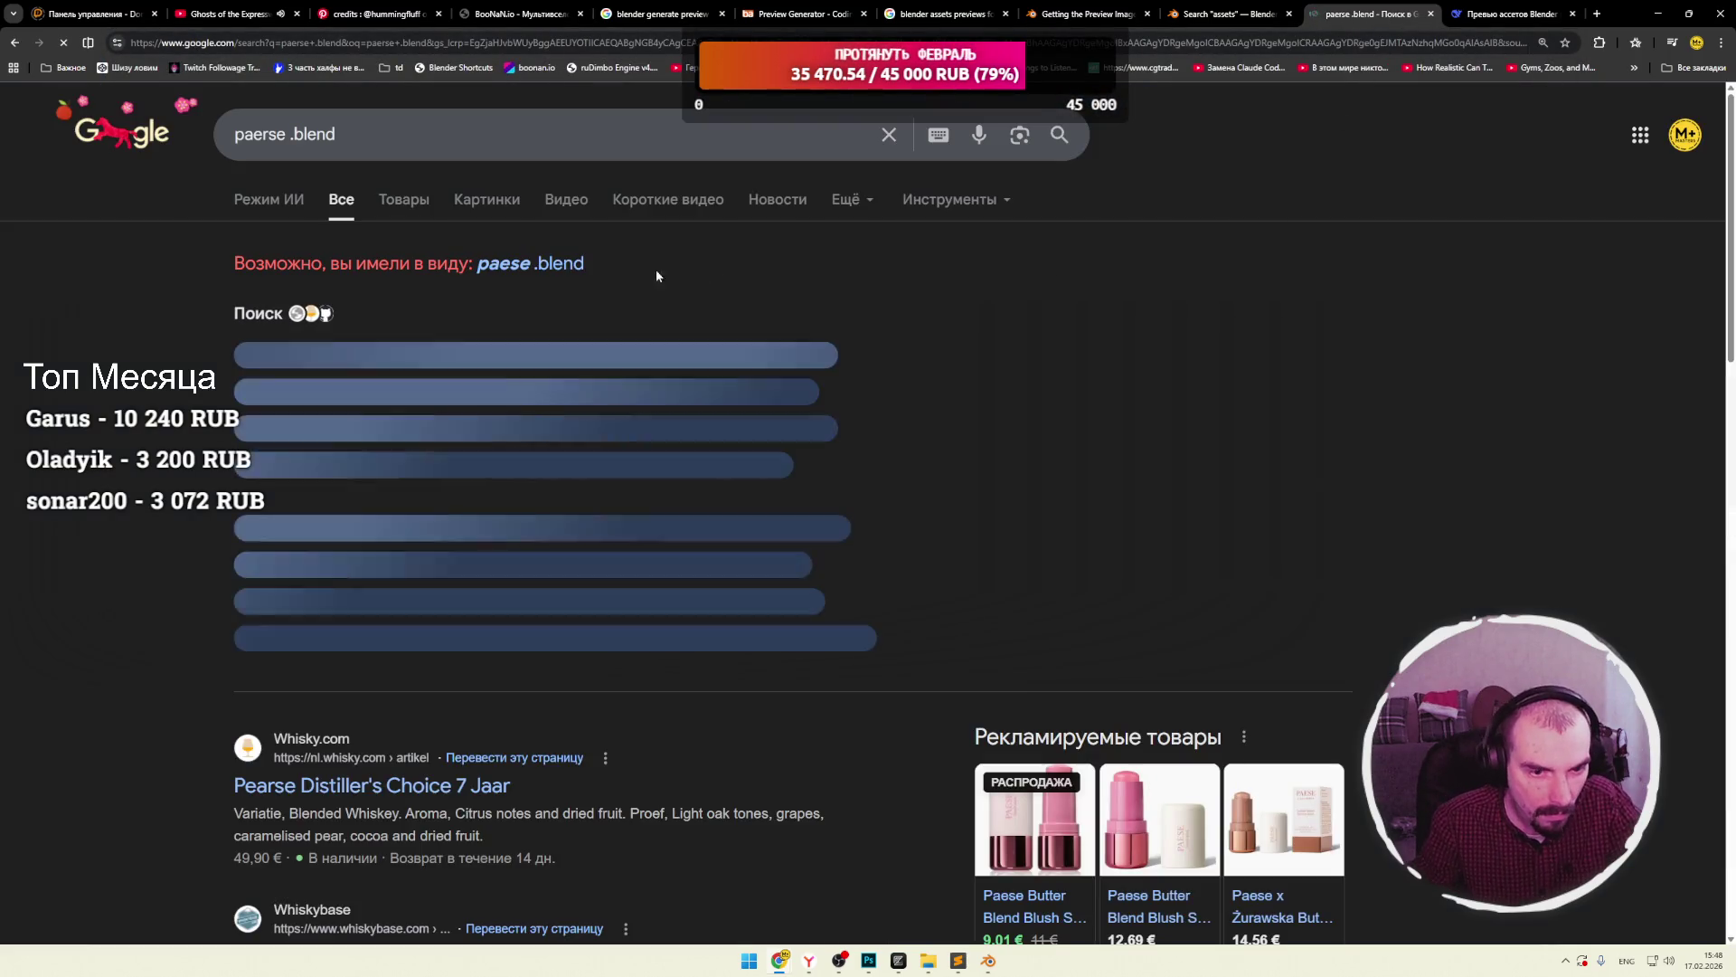
{"action": "left_click", "coordinate": [260, 149]}
Rerun the search as 'parse .blend' and read the lukebitts/blend GitHub README in a new tab.
{"action": "key", "text": "BackSpace"}
{"action": "key", "text": "Return"}
{"action": "scroll", "coordinate": [149, 287], "scroll_direction": "down", "scroll_amount": 5}
{"action": "middle_click", "coordinate": [434, 331]}
{"action": "left_click", "coordinate": [1407, 16]}
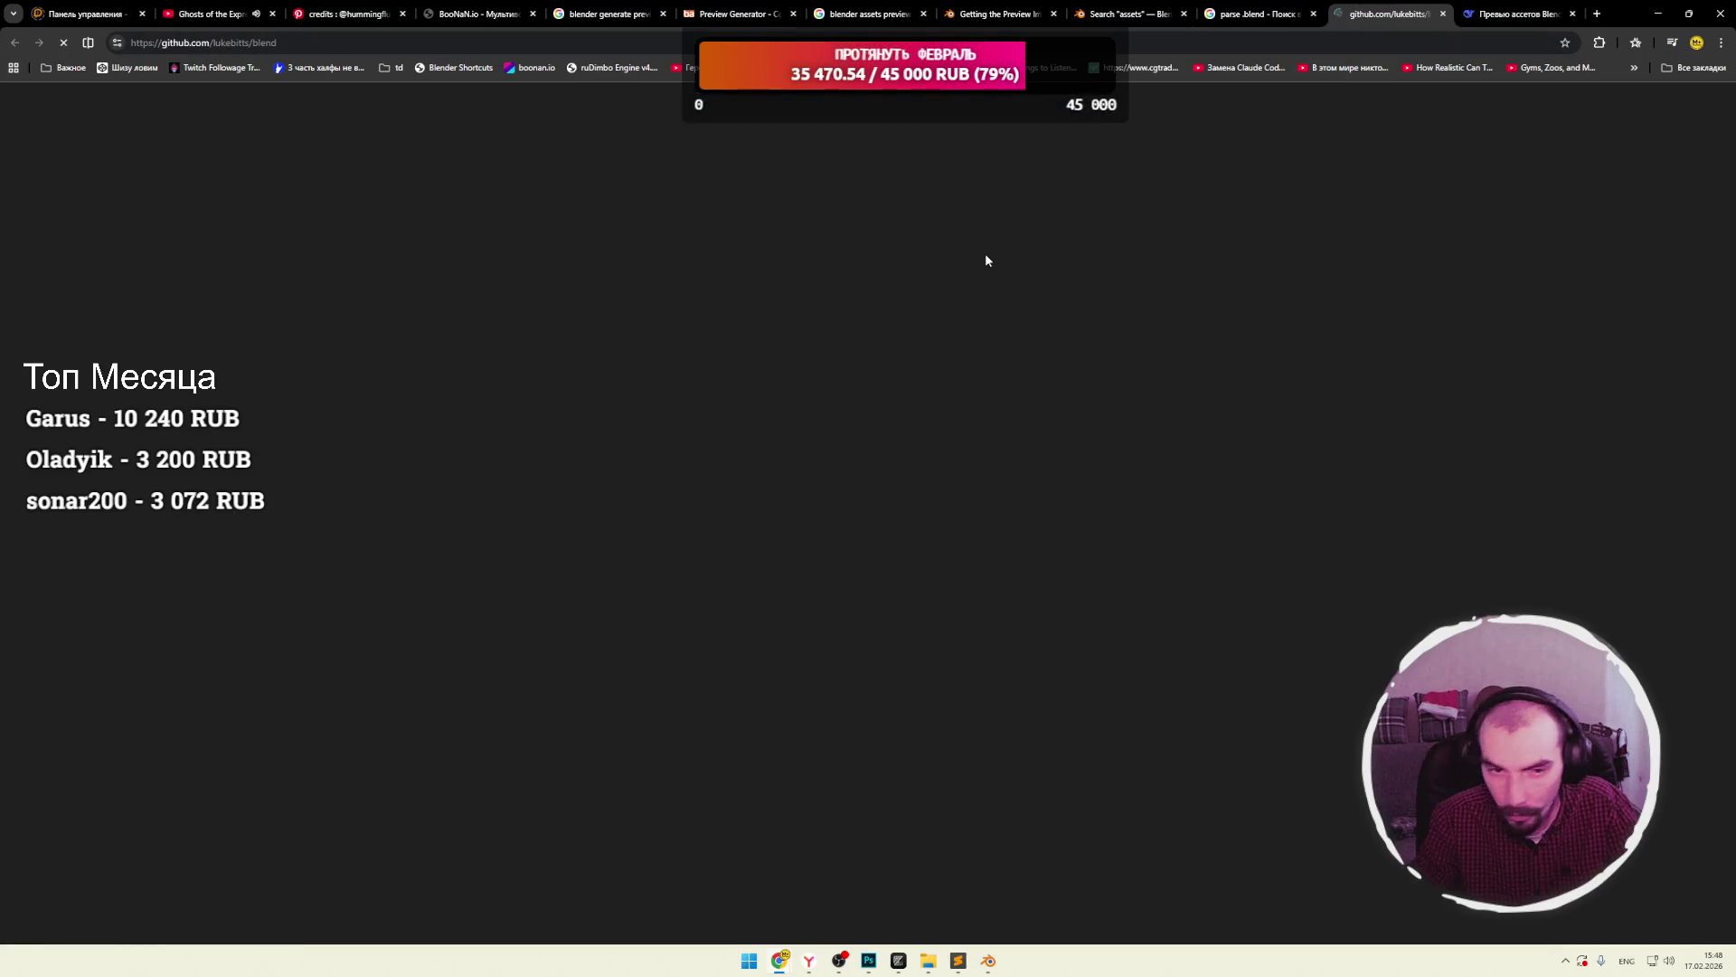
{"action": "scroll", "coordinate": [460, 288], "scroll_direction": "down", "scroll_amount": 5}
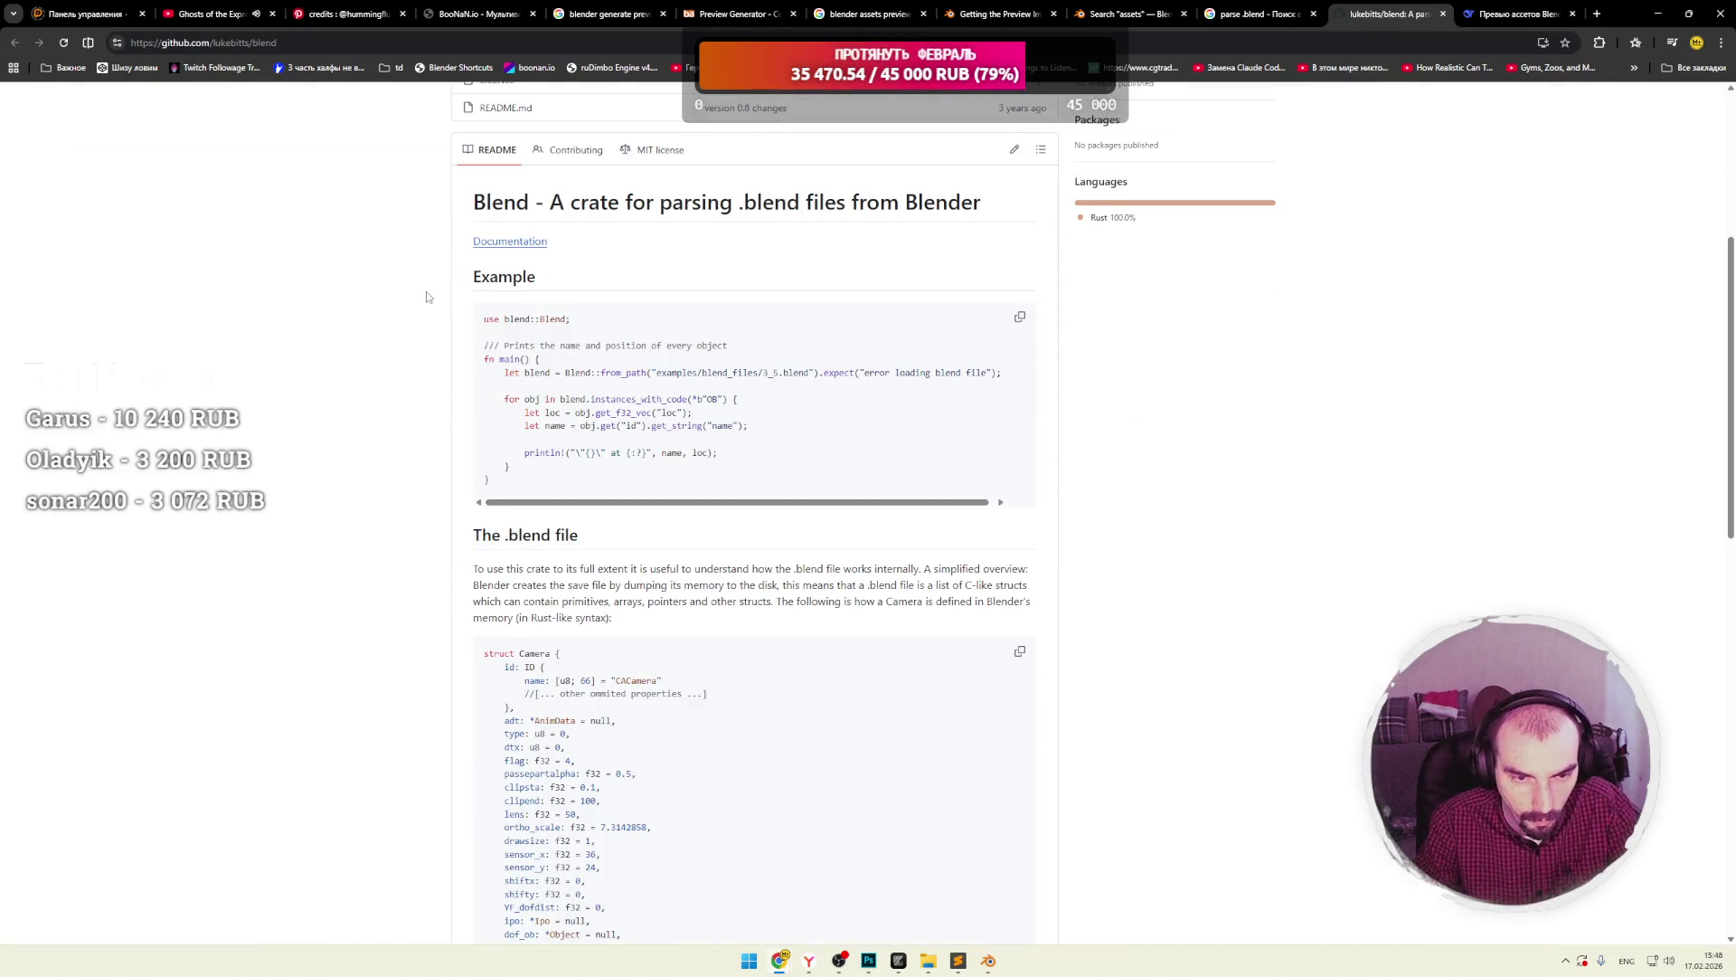
{"action": "left_click_drag", "start_coordinate": [546, 202], "coordinate": [925, 190]}
{"action": "left_click", "coordinate": [925, 190]}
{"action": "scroll", "coordinate": [474, 318], "scroll_direction": "down", "scroll_amount": 5}
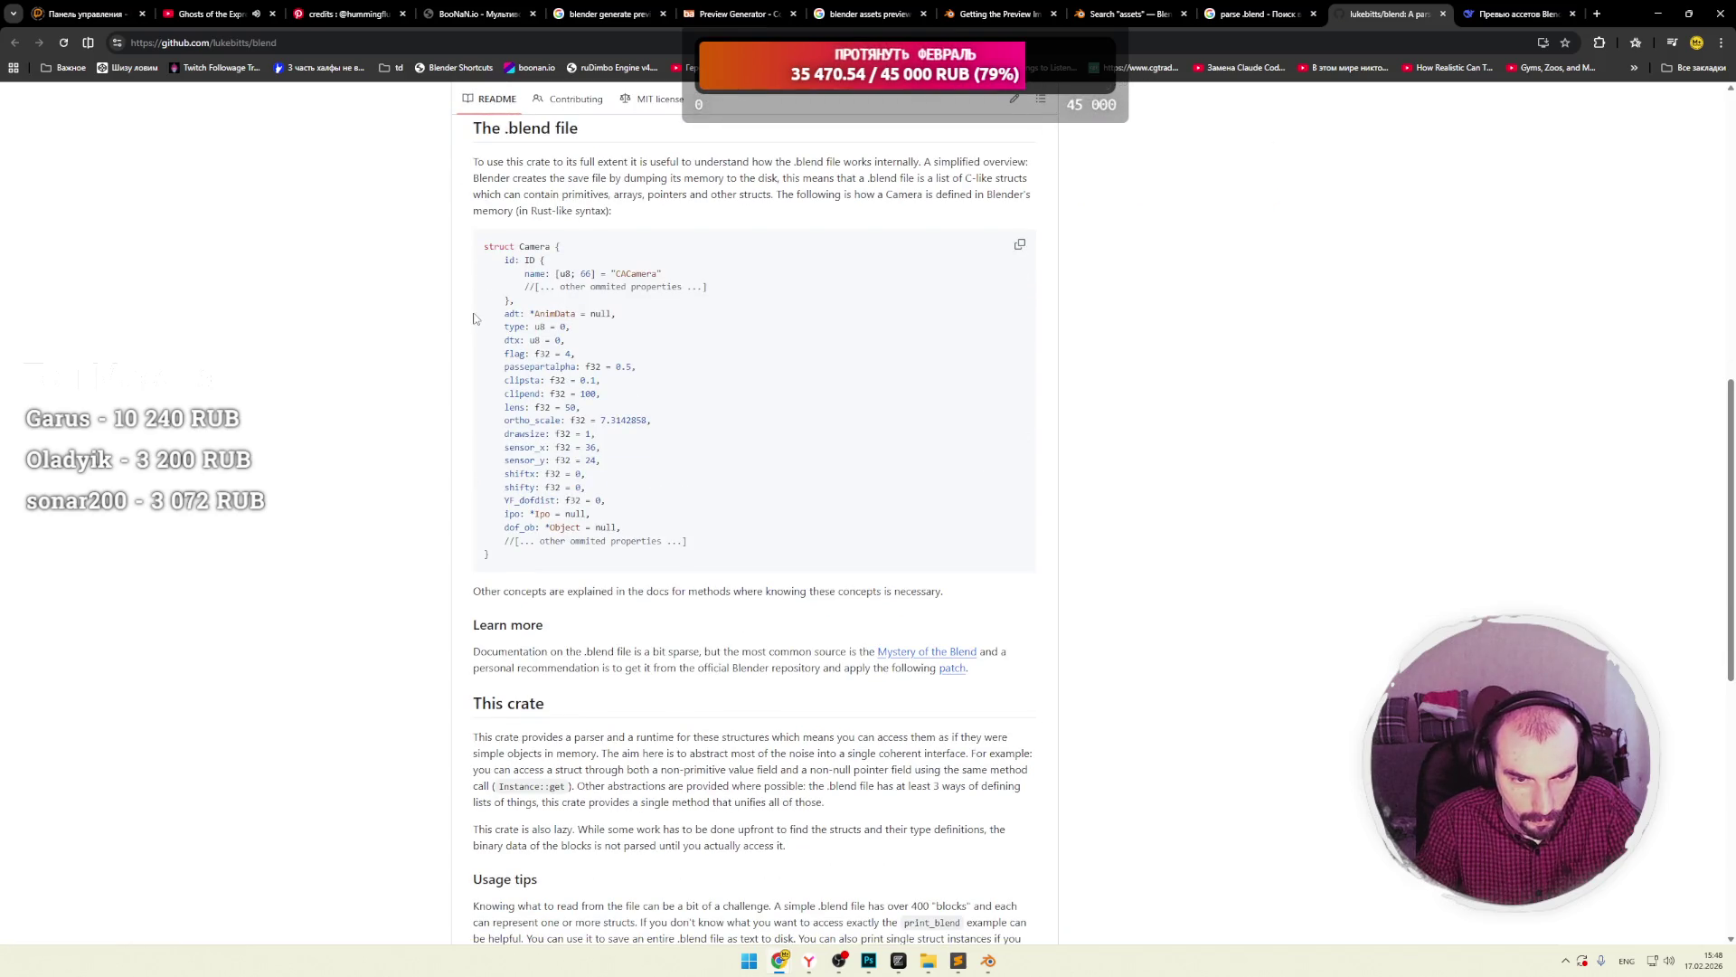
{"action": "scroll", "coordinate": [474, 318], "scroll_direction": "down", "scroll_amount": 8}
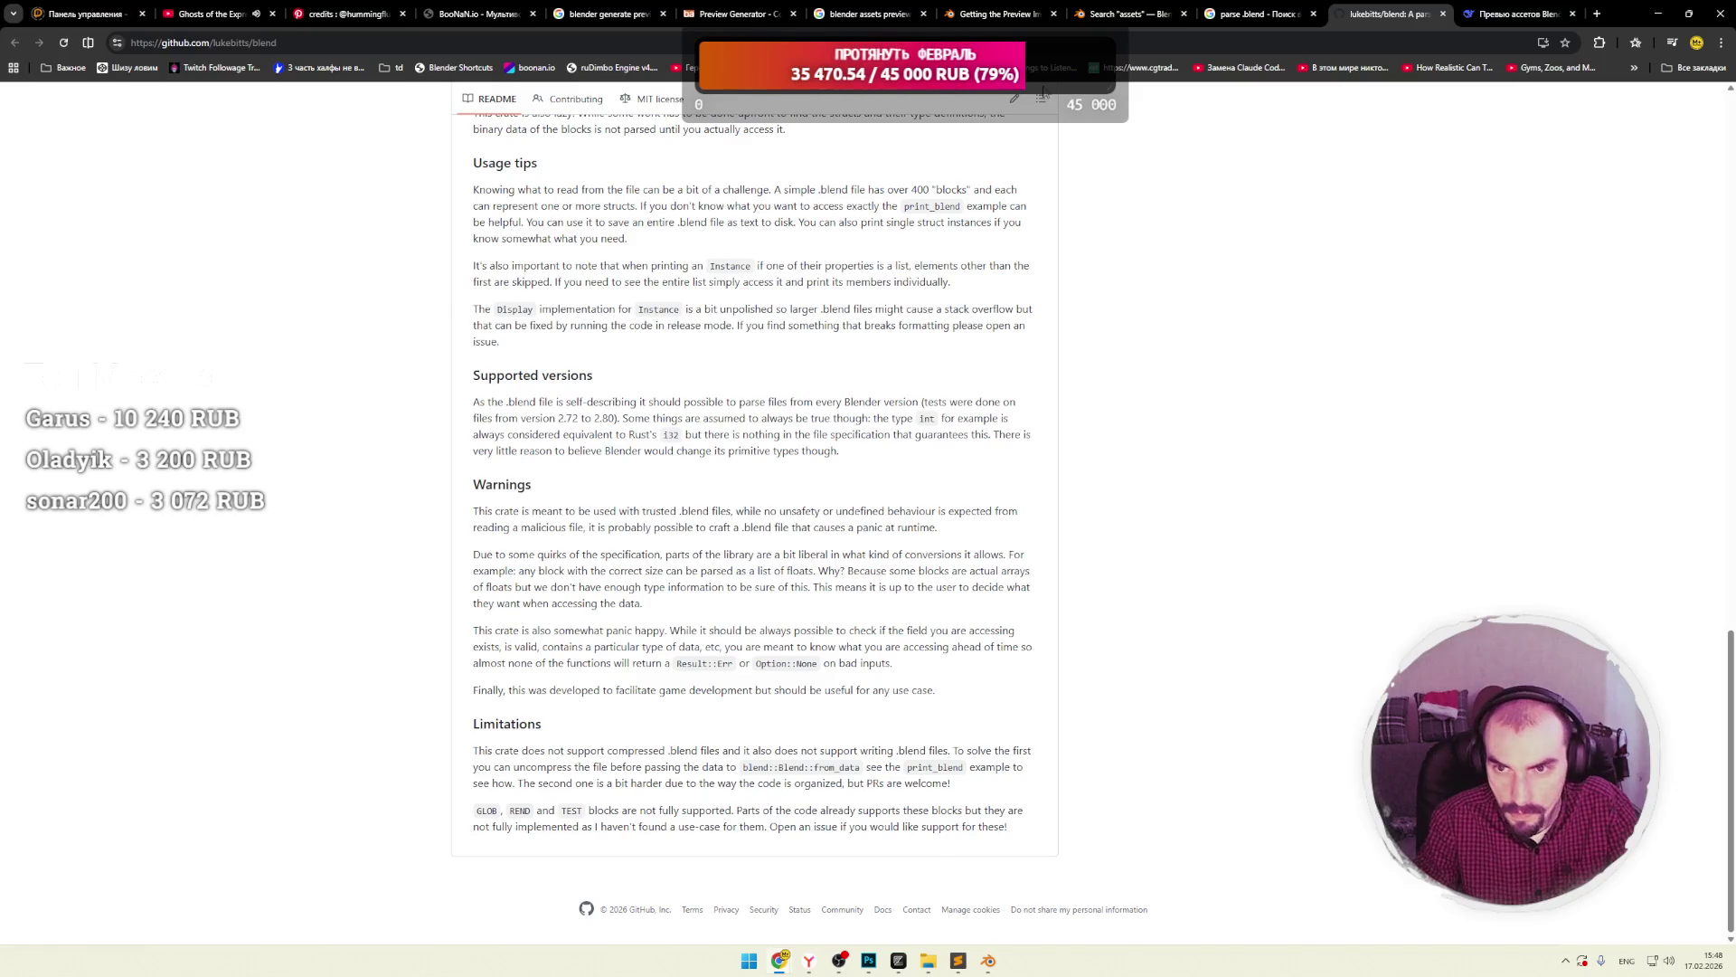
Back on the results, open the Stack Overflow question about parsing .blend files in a new tab.
{"action": "left_click", "coordinate": [1244, 18]}
{"action": "scroll", "coordinate": [824, 299], "scroll_direction": "down", "scroll_amount": 3}
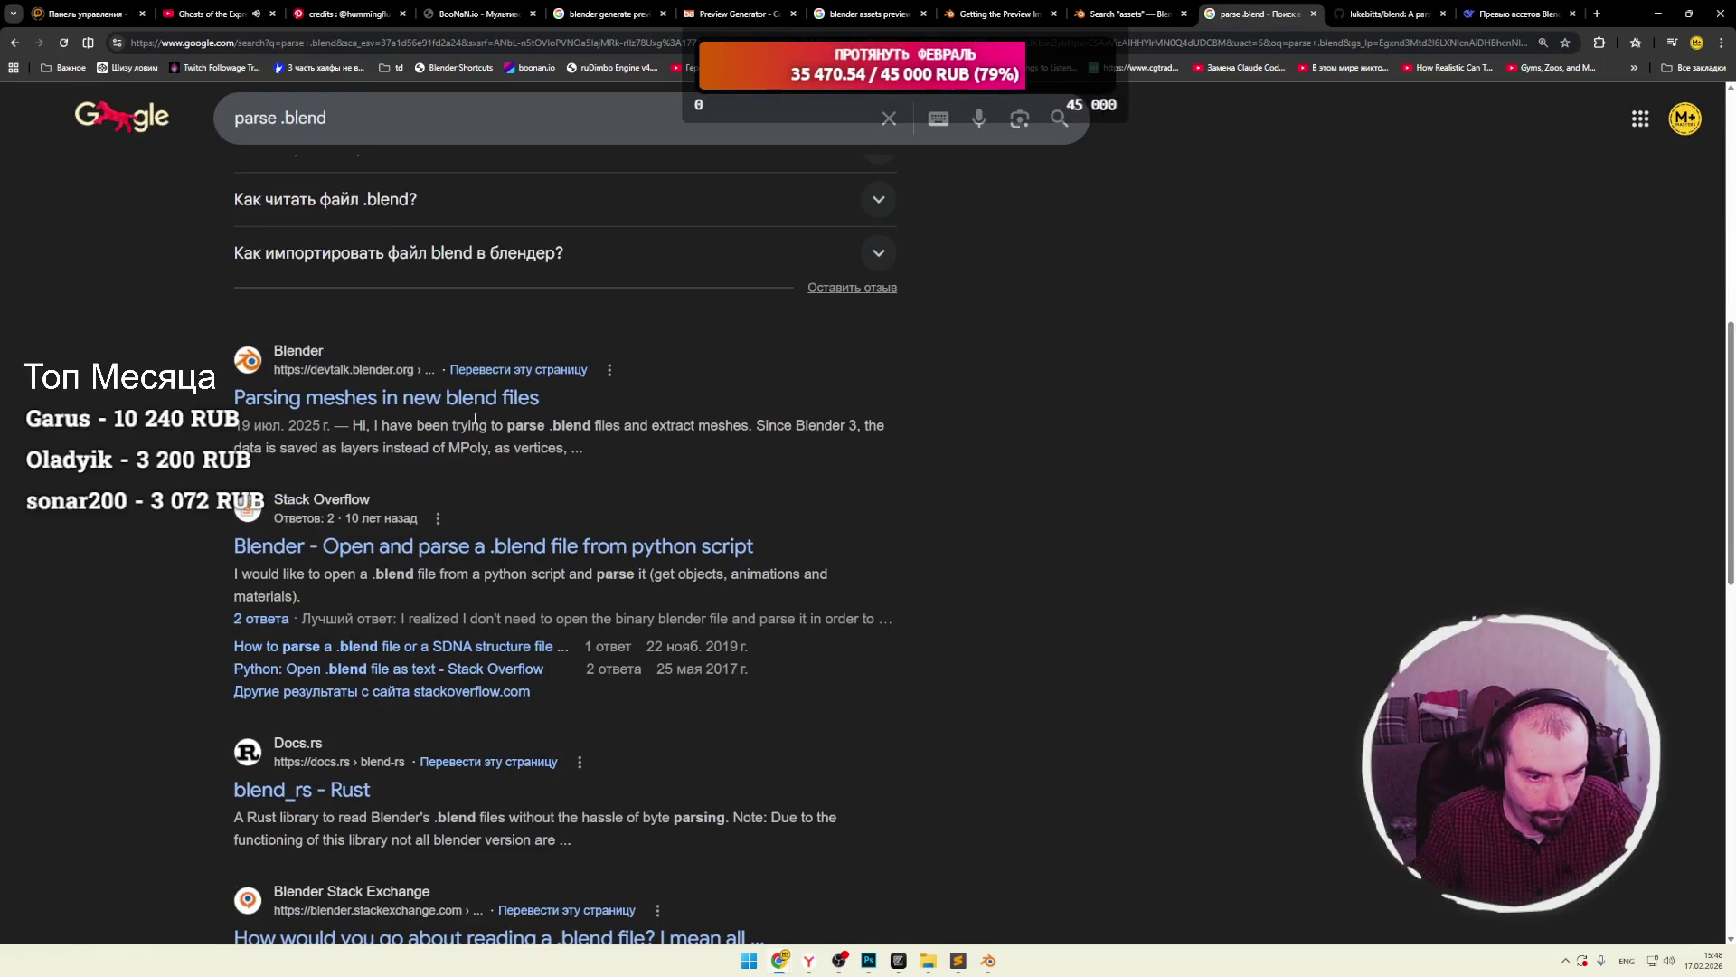
{"action": "scroll", "coordinate": [479, 418], "scroll_direction": "down", "scroll_amount": 2}
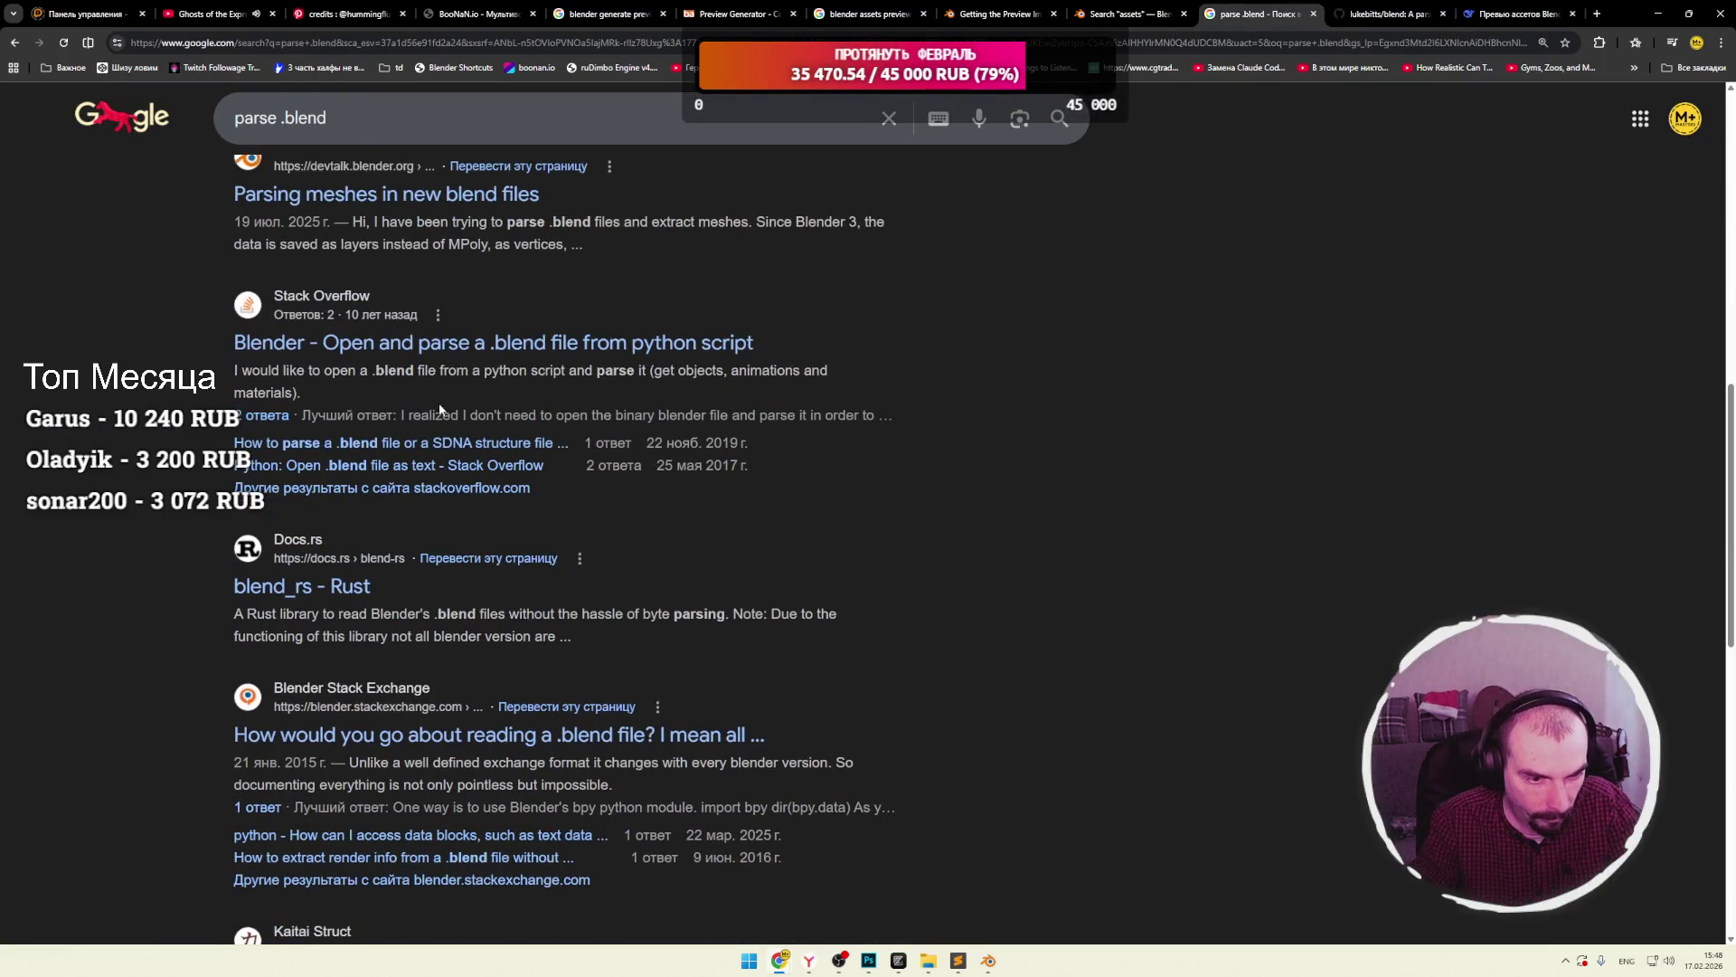
{"action": "middle_click", "coordinate": [505, 353]}
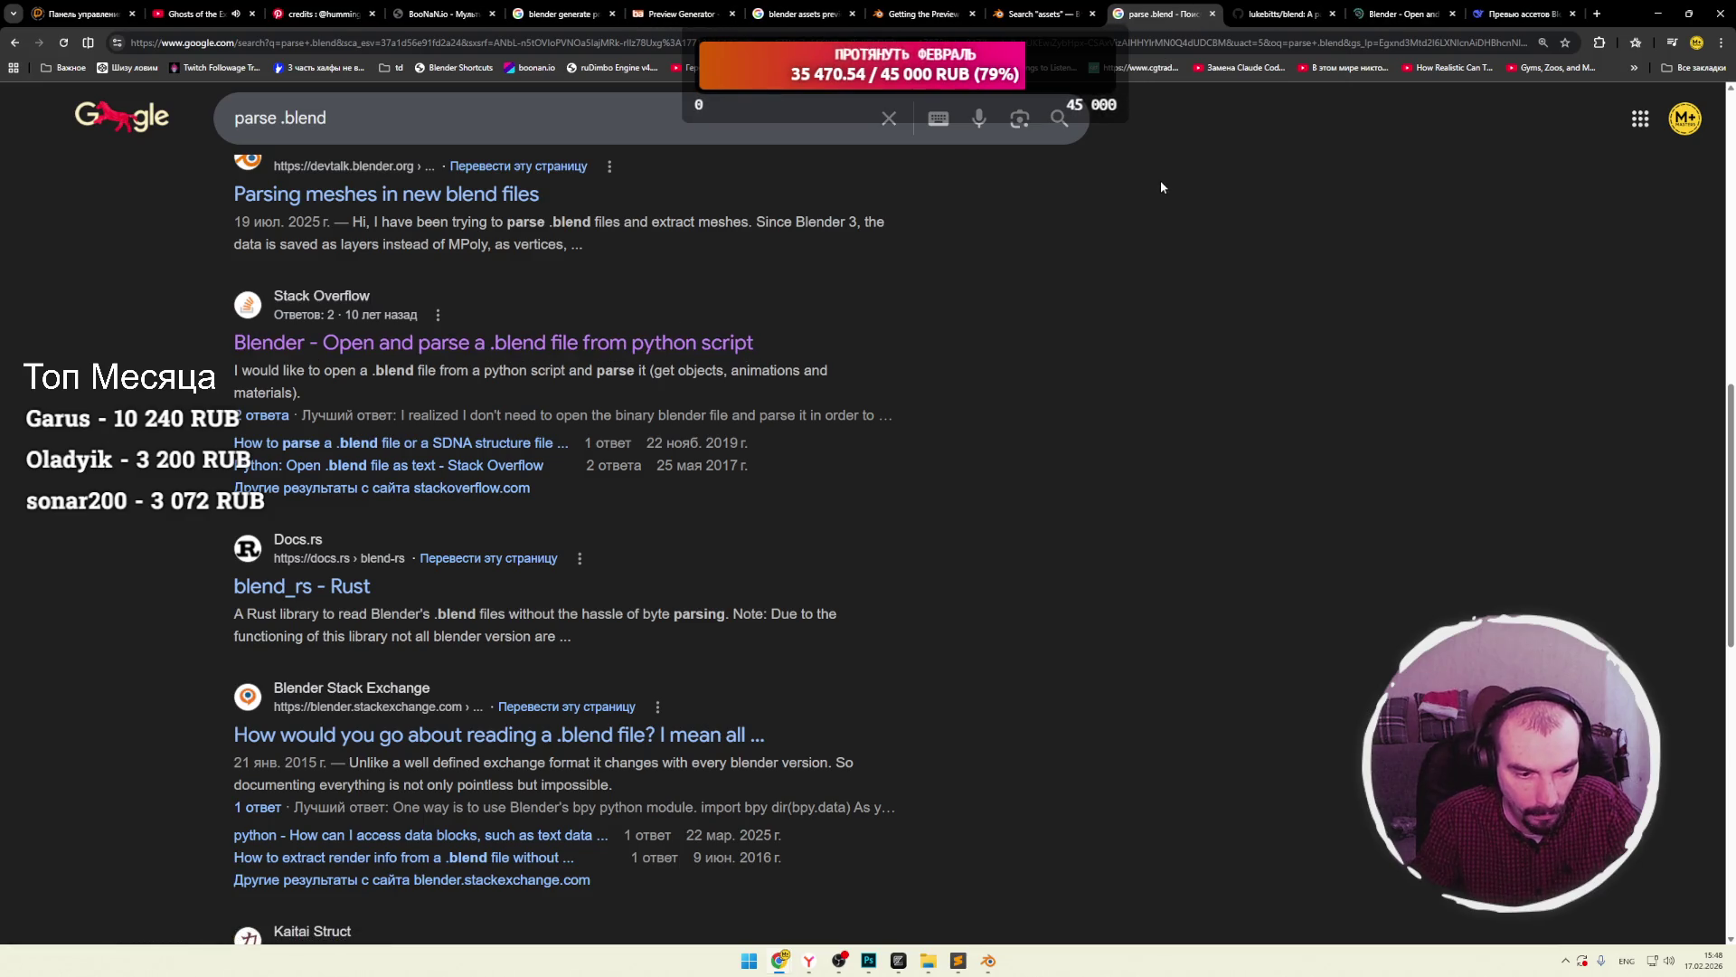
Scroll through the Stack Overflow answers on parsing a .blend file.
{"action": "left_click", "coordinate": [1401, 14]}
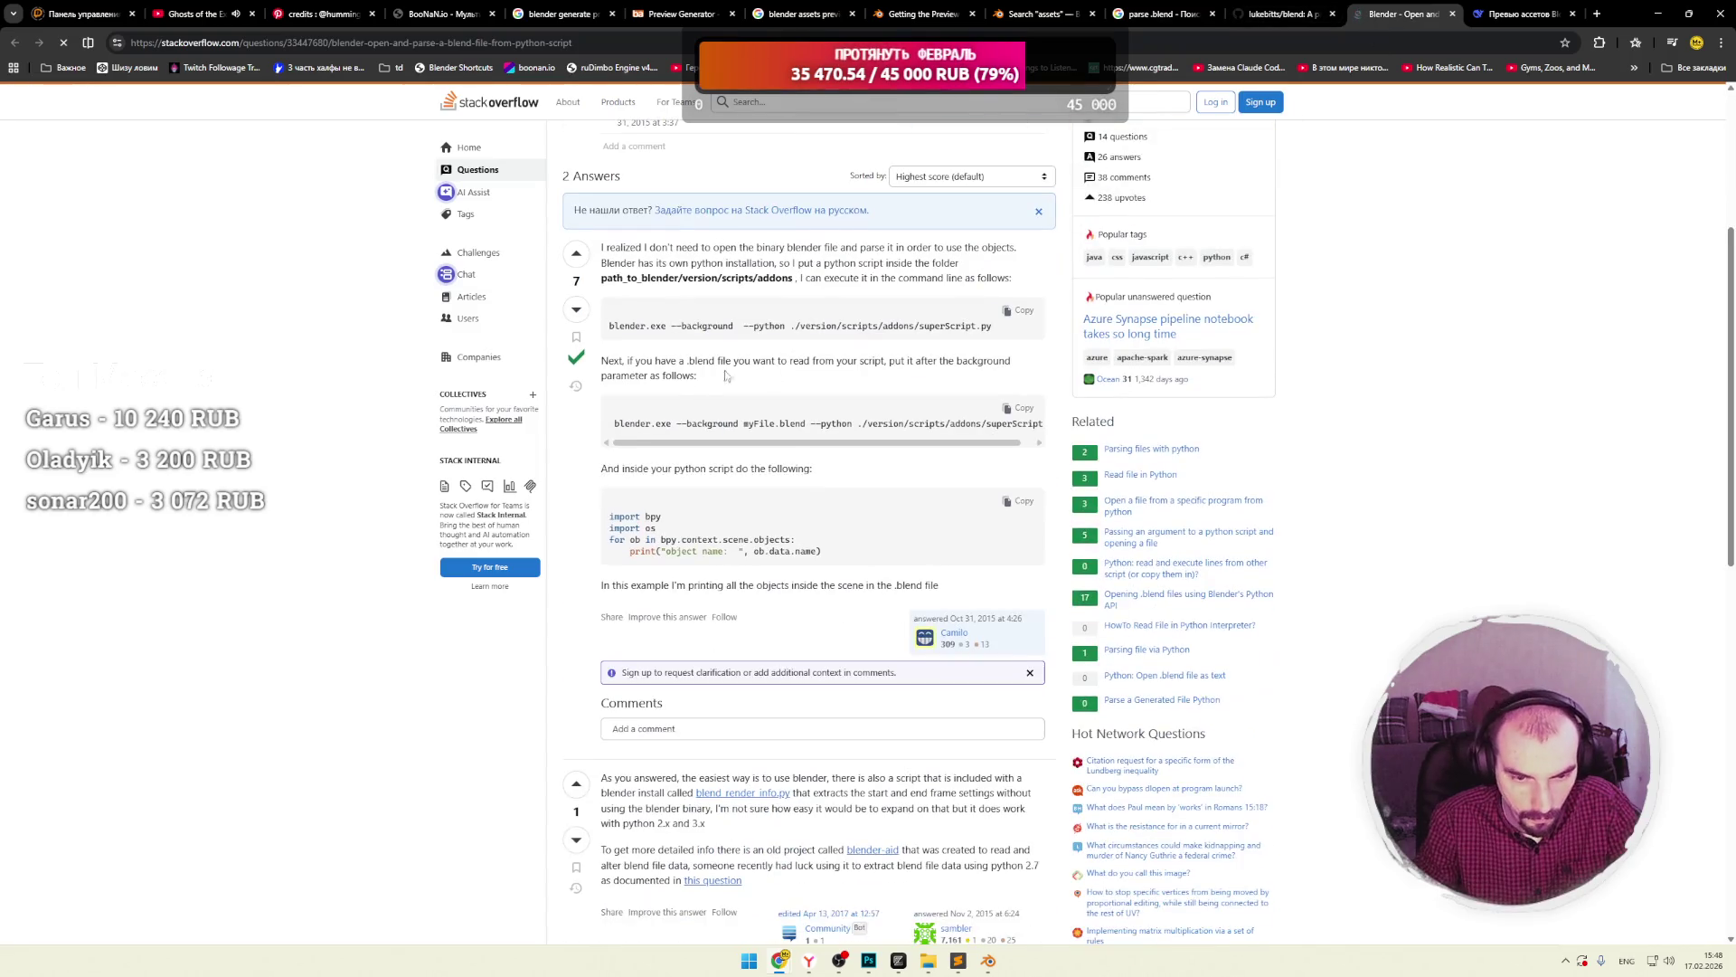
{"action": "scroll", "coordinate": [868, 320], "scroll_direction": "down", "scroll_amount": 3}
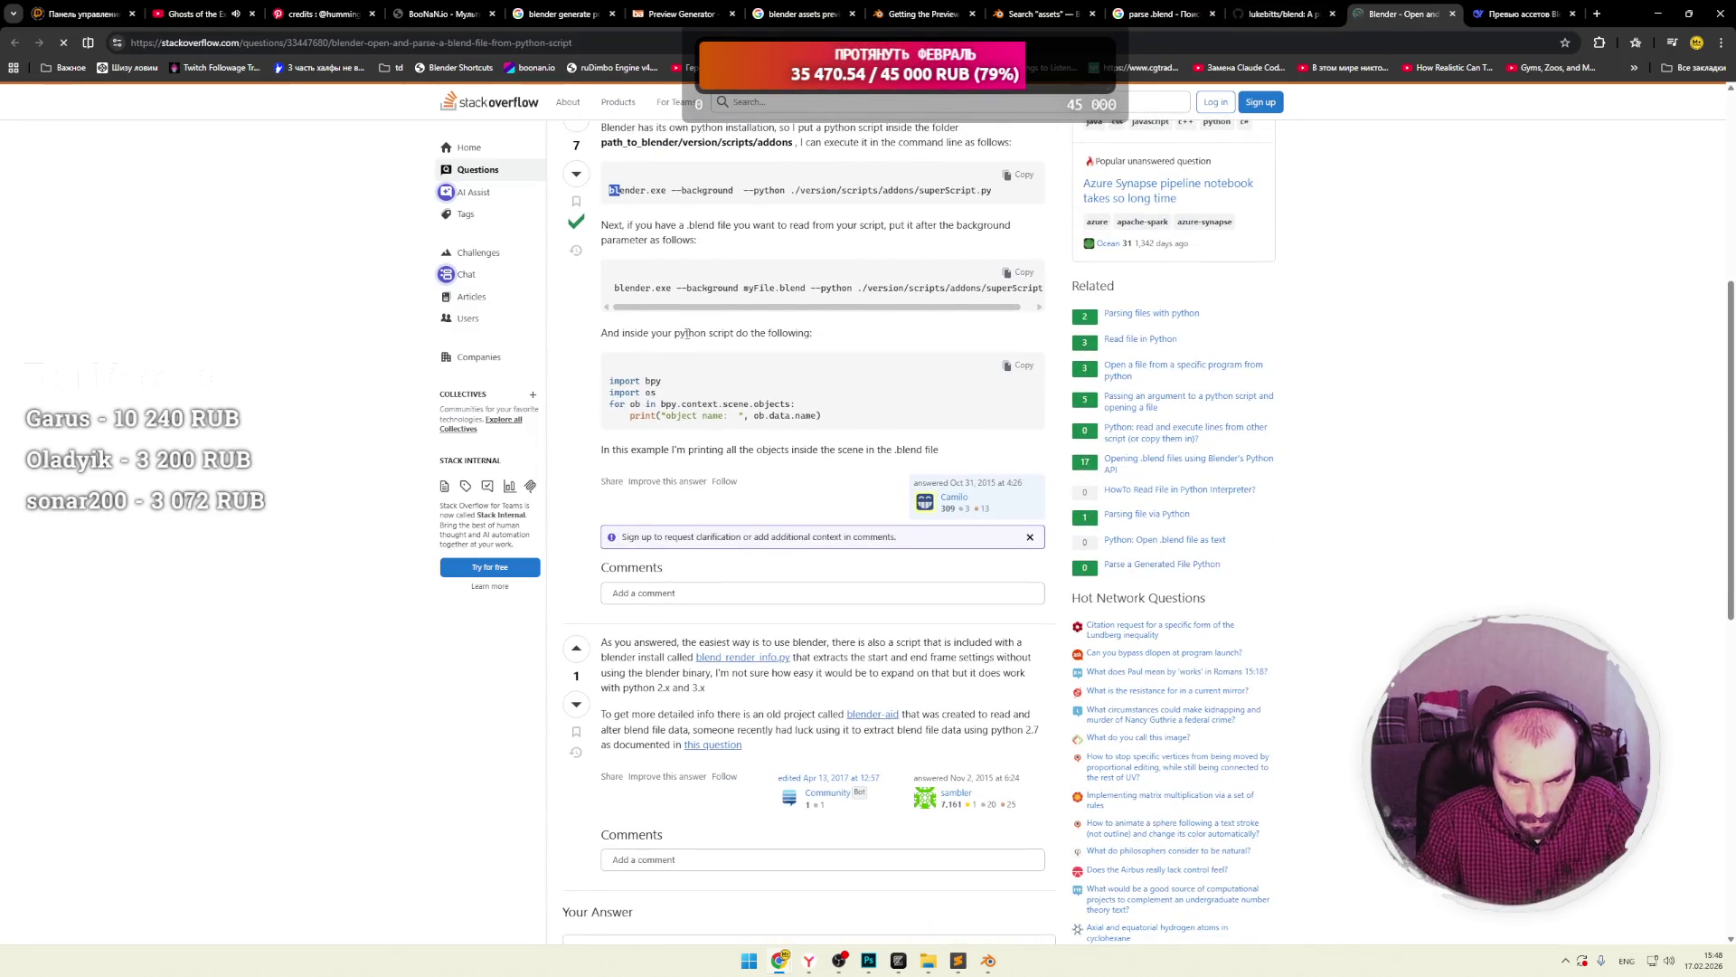
{"action": "scroll", "coordinate": [716, 361], "scroll_direction": "down", "scroll_amount": 4}
Open the Blender Stack Exchange question on reading a whole .blend file from the results.
{"action": "left_click", "coordinate": [1261, 16]}
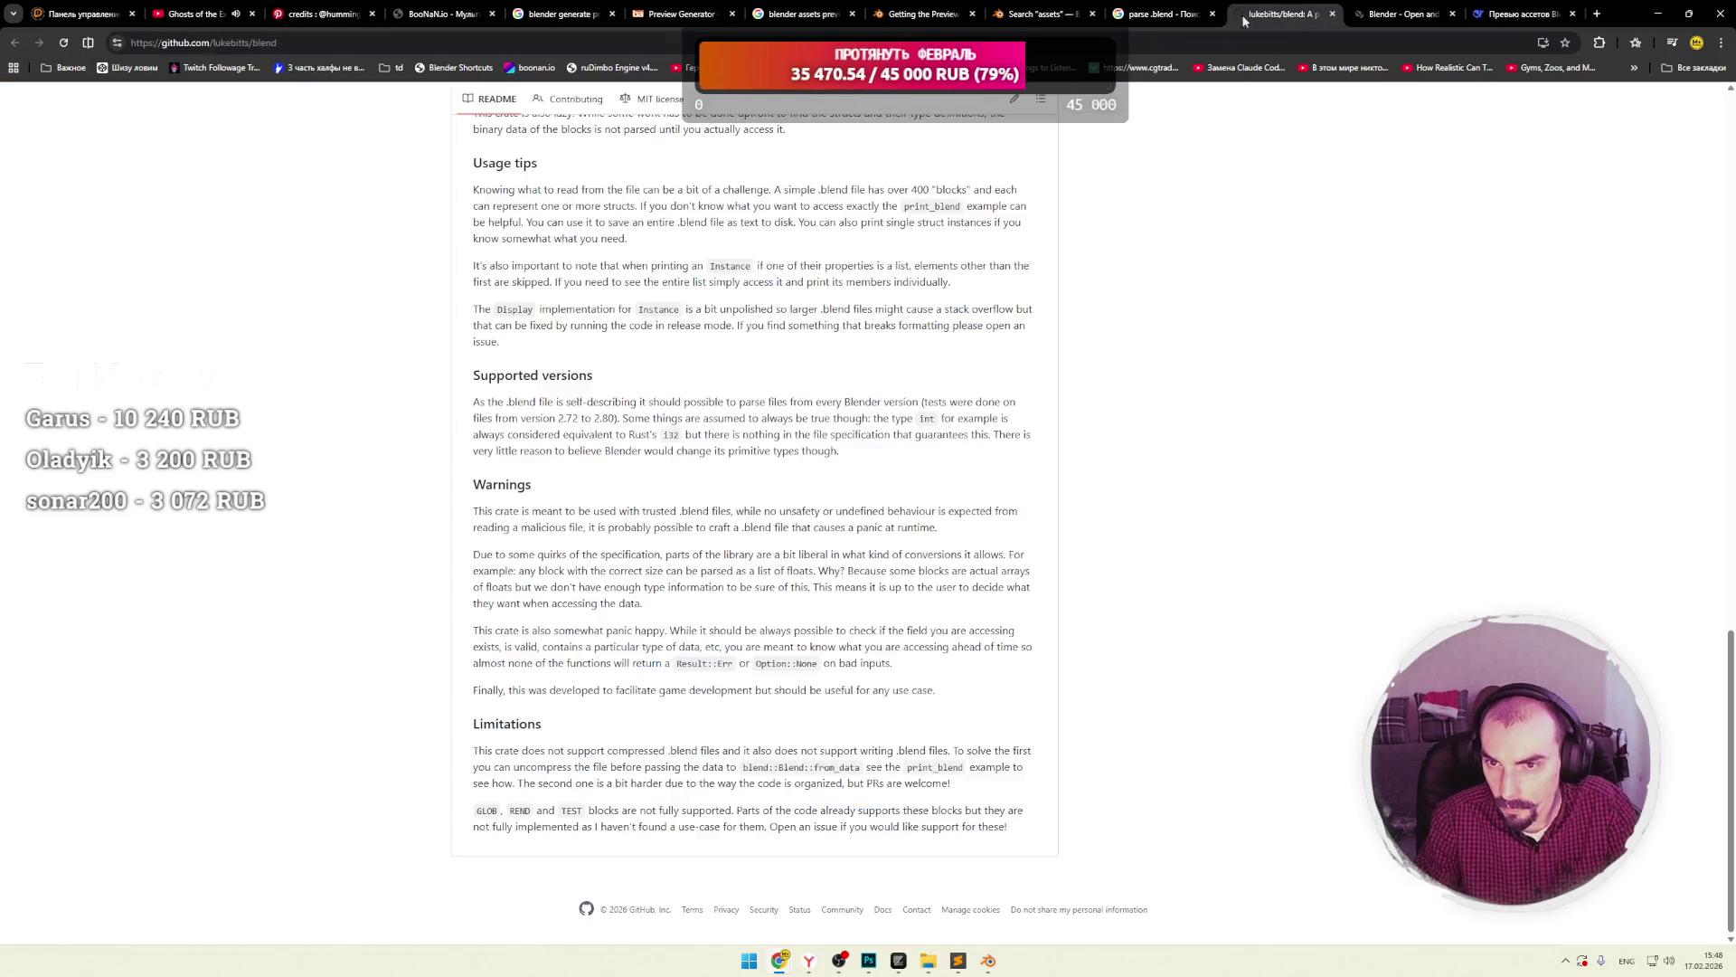
{"action": "left_click", "coordinate": [1164, 14]}
{"action": "scroll", "coordinate": [987, 352], "scroll_direction": "down", "scroll_amount": 3}
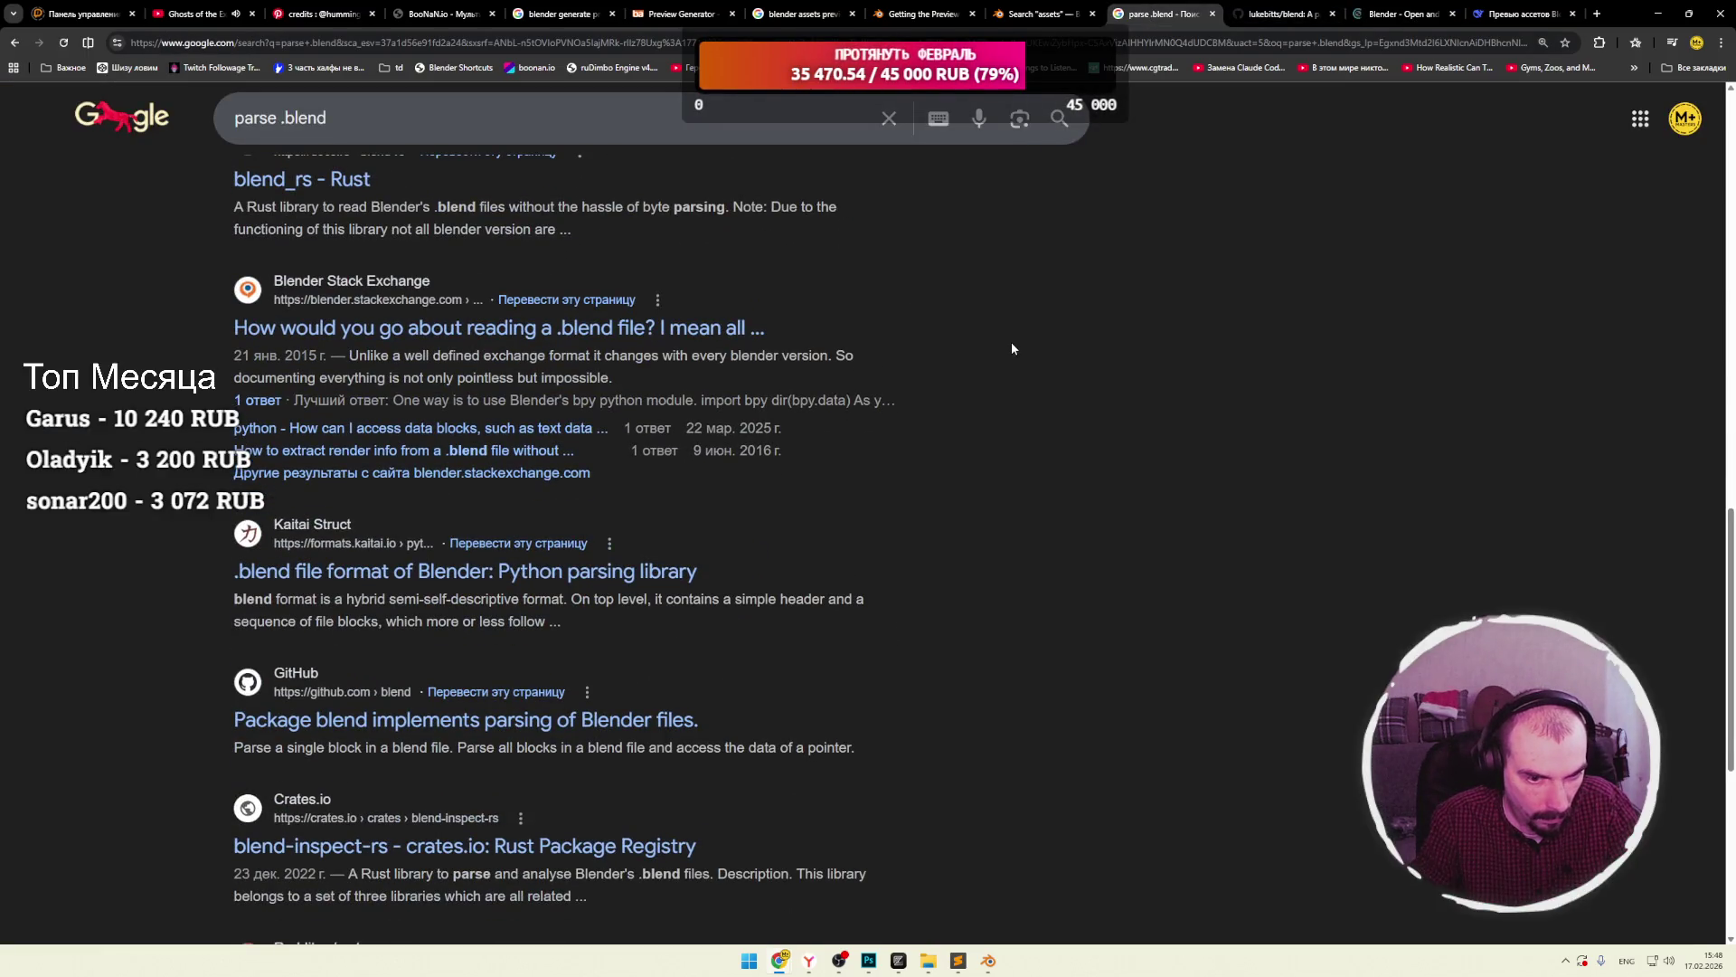
{"action": "middle_click", "coordinate": [612, 344]}
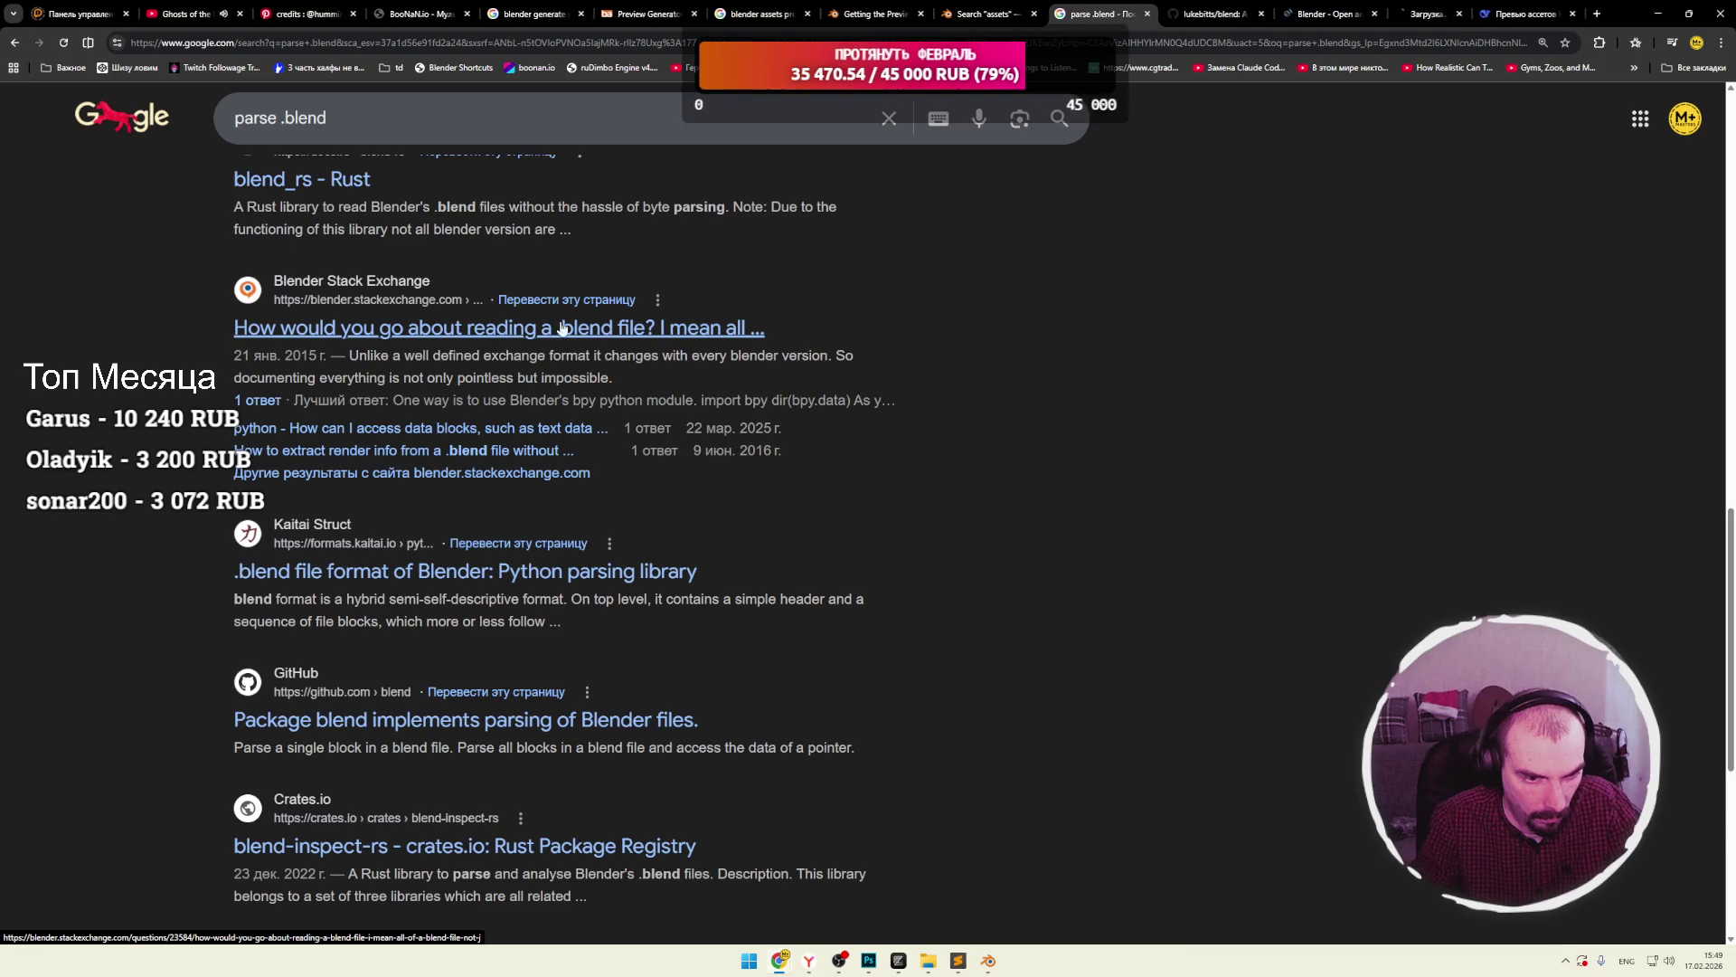
{"action": "left_click", "coordinate": [1416, 14]}
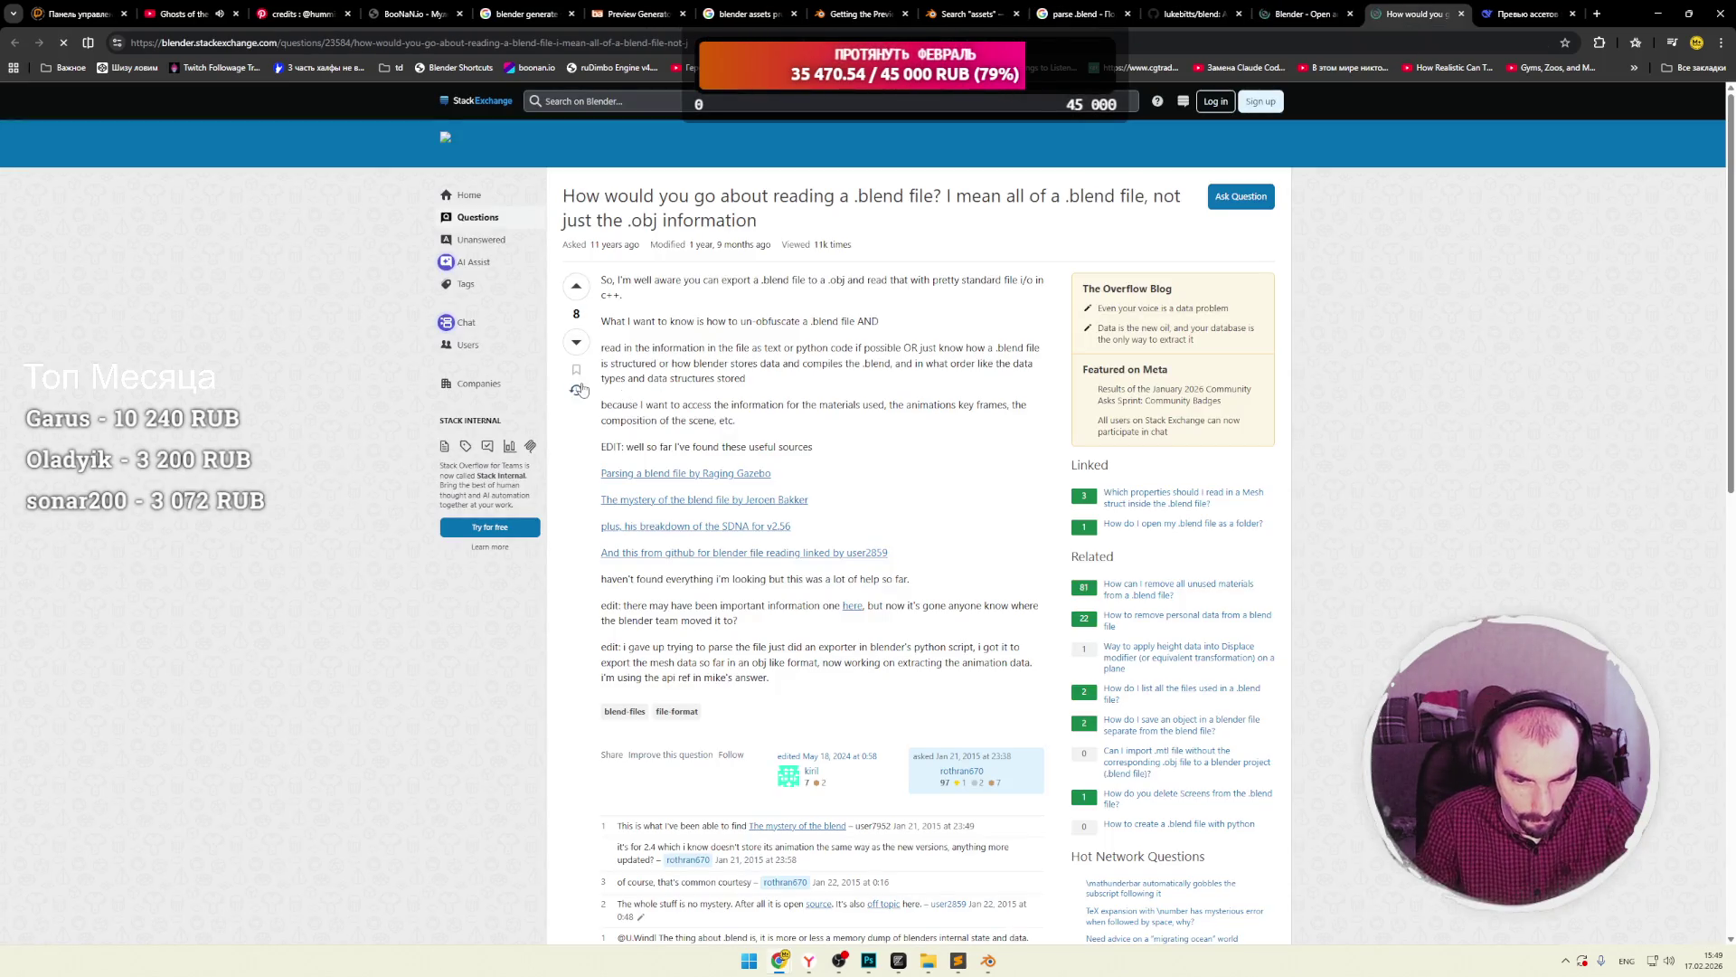
Read the Stack Exchange answer and open its 'API for BPY' bpy.data documentation in a new tab.
{"action": "scroll", "coordinate": [569, 388], "scroll_direction": "down", "scroll_amount": 10}
{"action": "left_click_drag", "start_coordinate": [612, 299], "coordinate": [688, 310]}
{"action": "left_click", "coordinate": [725, 395]}
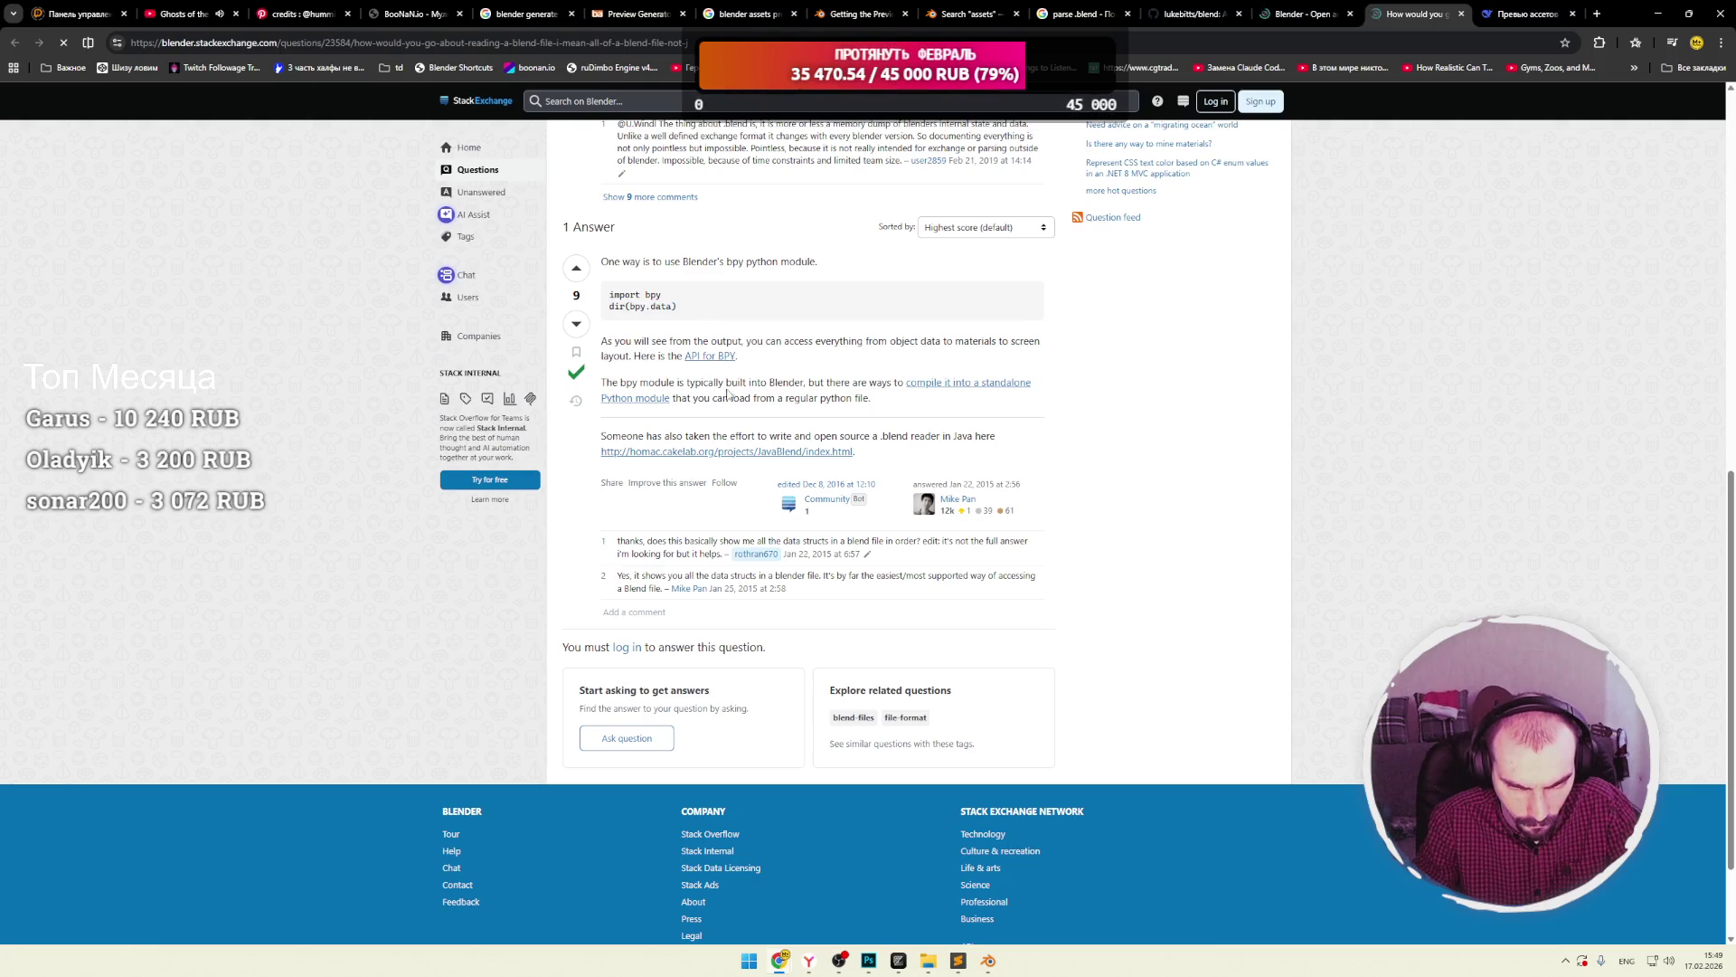
{"action": "mouse_move", "coordinate": [615, 341]}
{"action": "left_mouse_down"}
{"action": "mouse_move", "coordinate": [917, 341]}
{"action": "mouse_move", "coordinate": [770, 341]}
{"action": "left_mouse_up"}
{"action": "left_click_drag", "start_coordinate": [879, 341], "coordinate": [964, 341]}
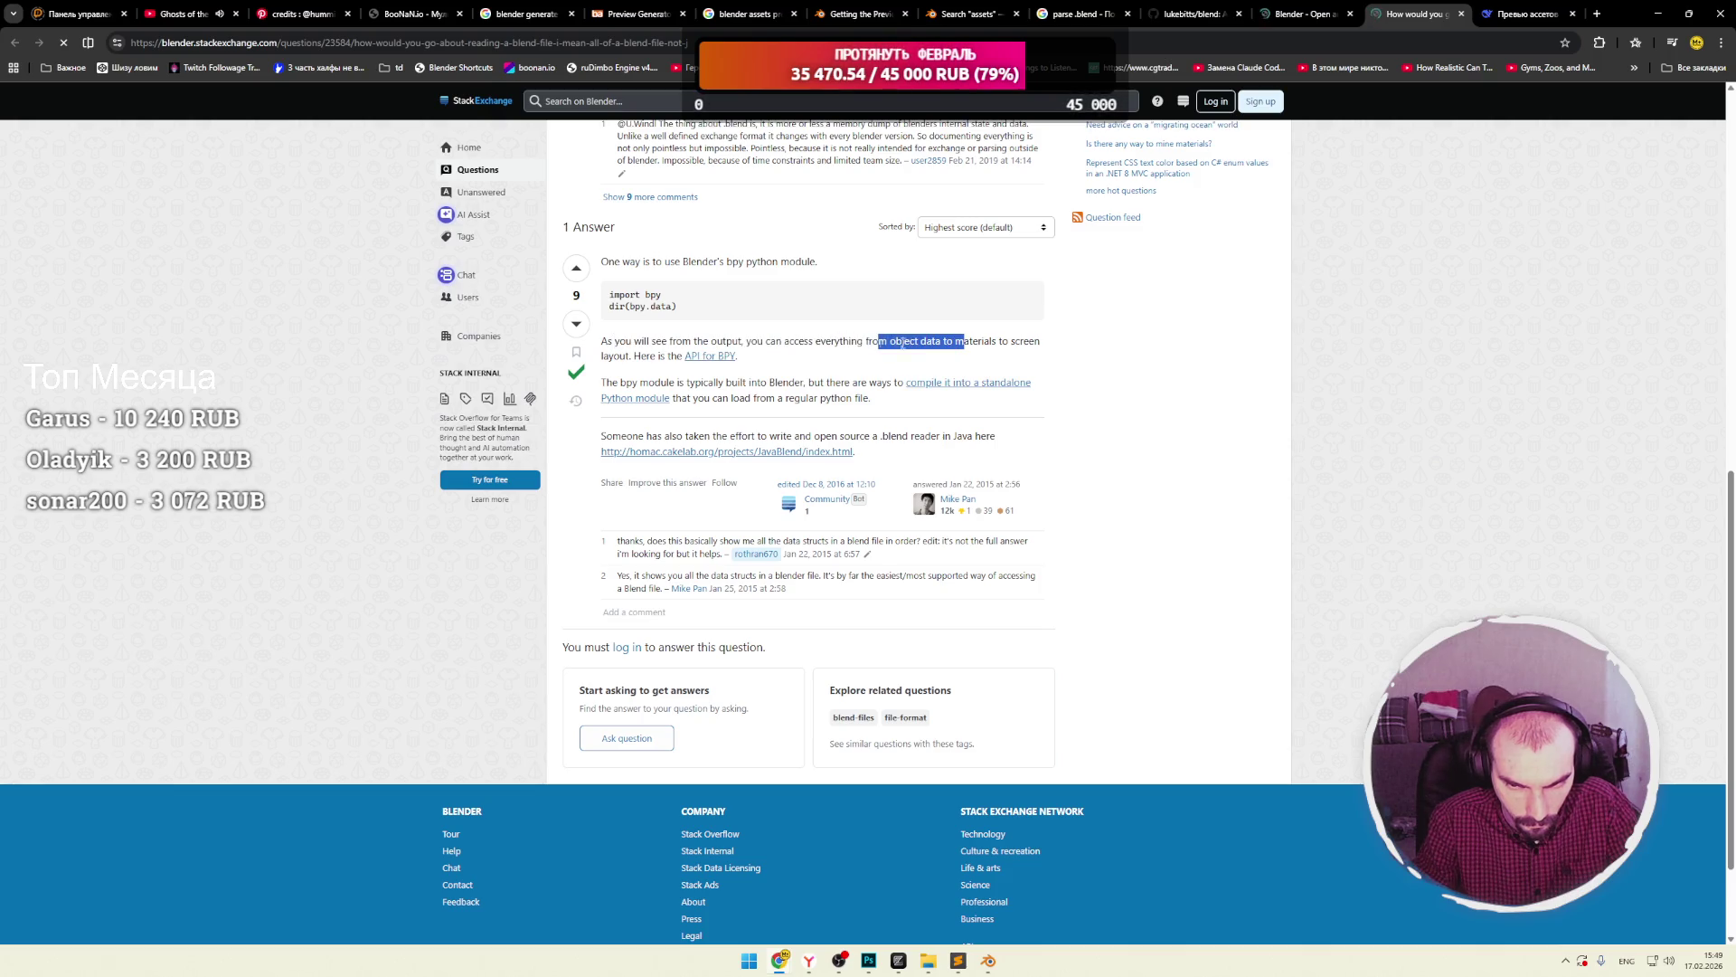
{"action": "left_click", "coordinate": [891, 342]}
{"action": "left_click_drag", "start_coordinate": [637, 355], "coordinate": [738, 356]}
{"action": "left_click", "coordinate": [749, 362]}
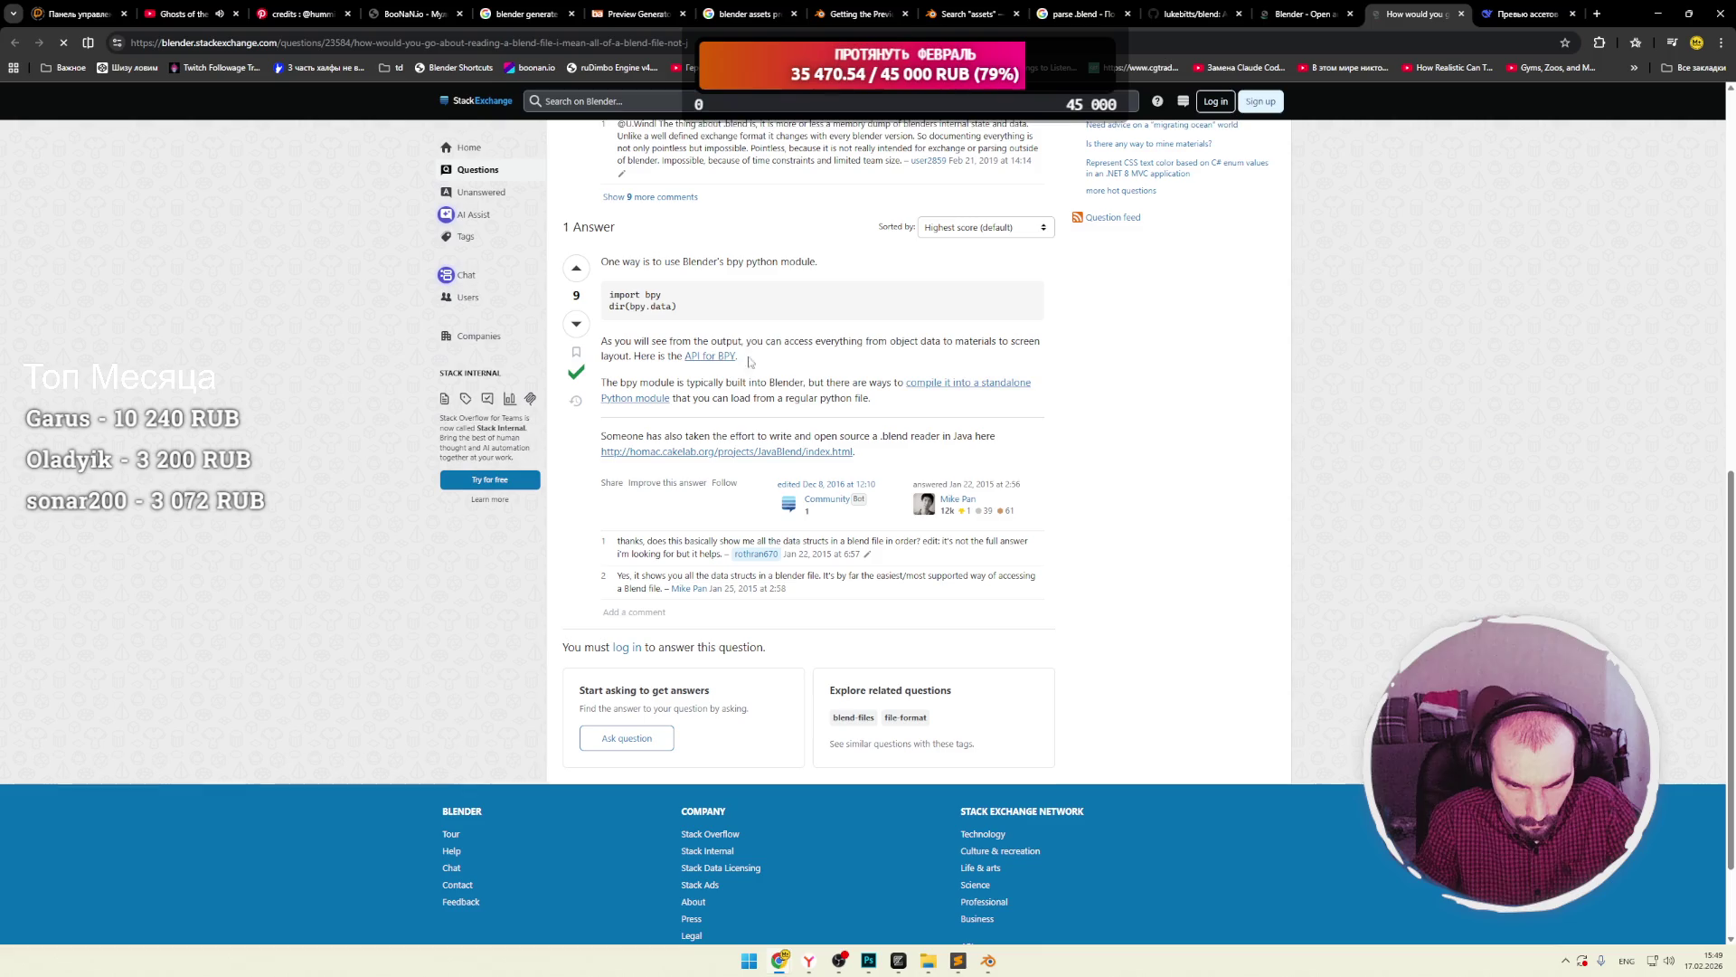
{"action": "middle_click", "coordinate": [709, 358]}
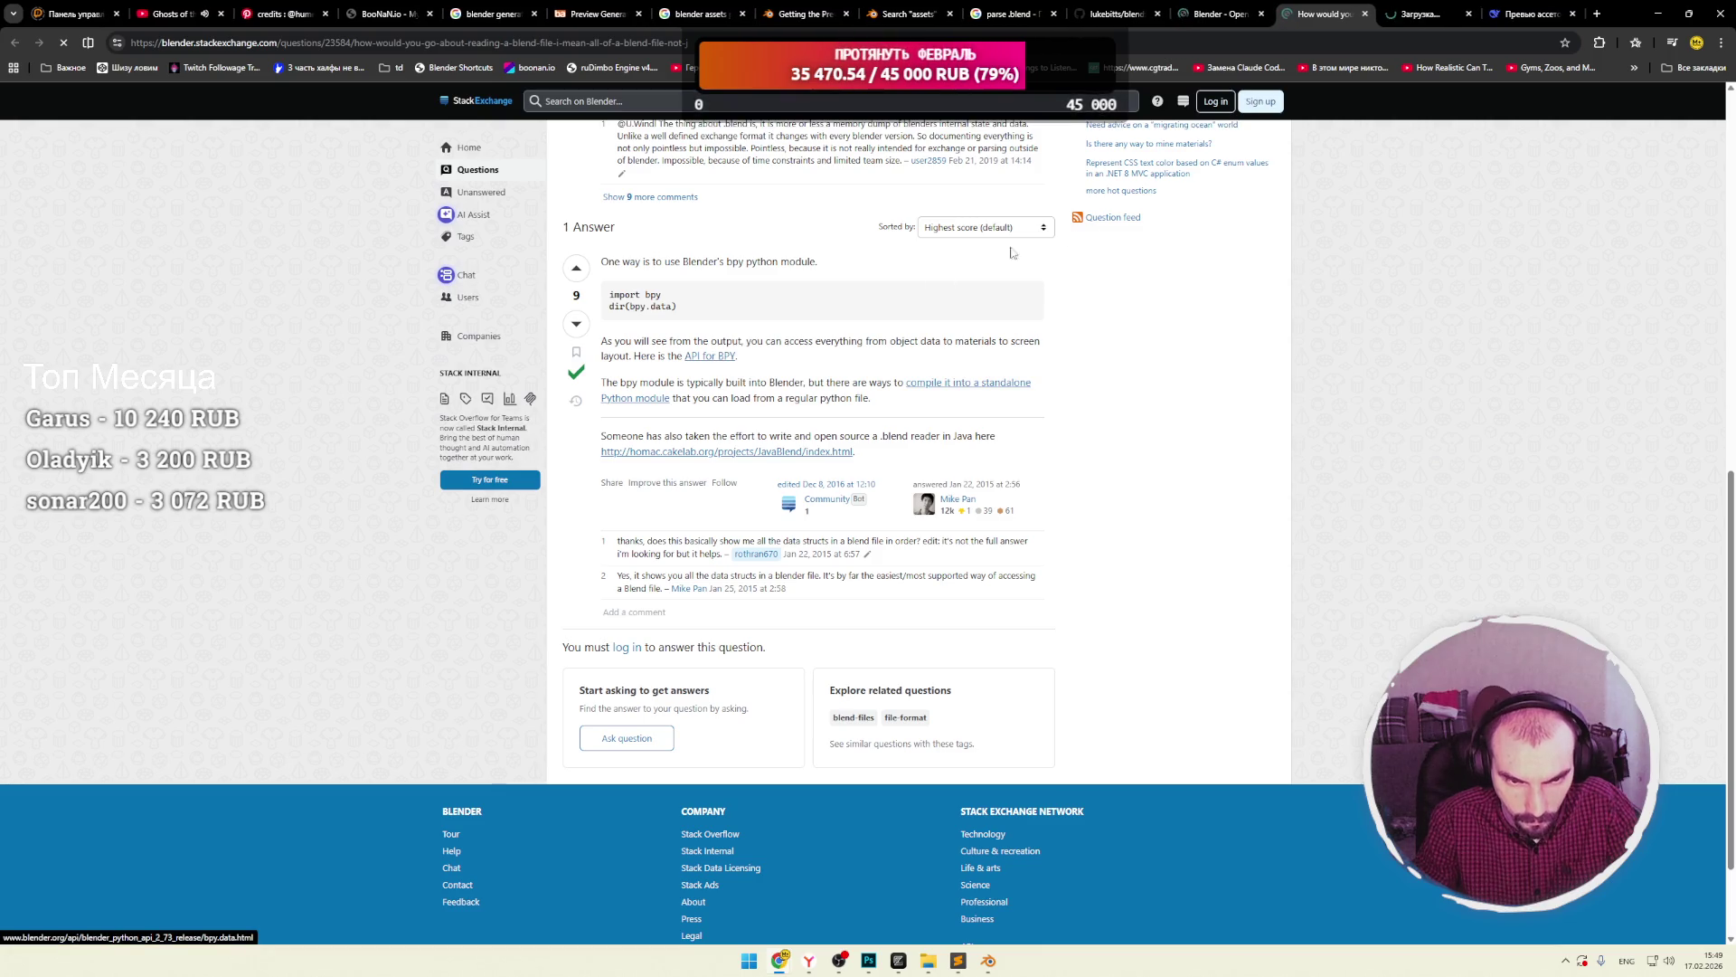
{"action": "left_click", "coordinate": [1402, 16]}
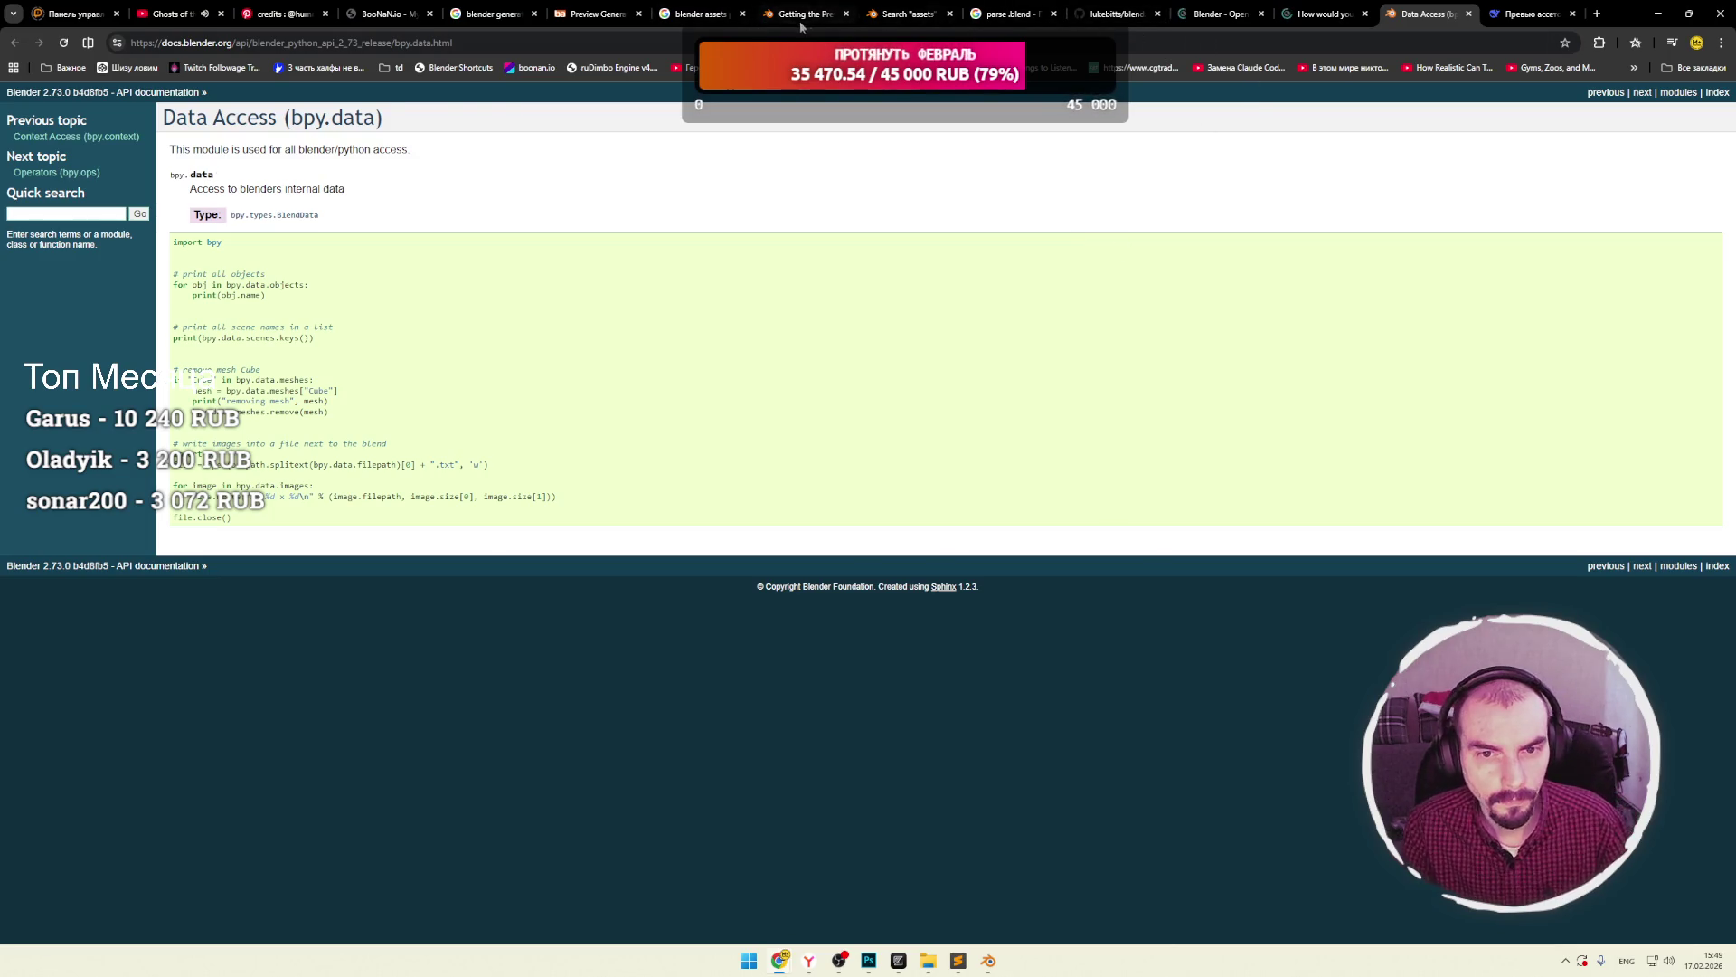
Search Blender Extensions for 'bpy', replacing the previous 'assets' term.
{"action": "left_click", "coordinate": [904, 14]}
{"action": "double_click", "coordinate": [989, 105]}
{"action": "type", "text": "bpy"}
{"action": "key", "text": "Return"}
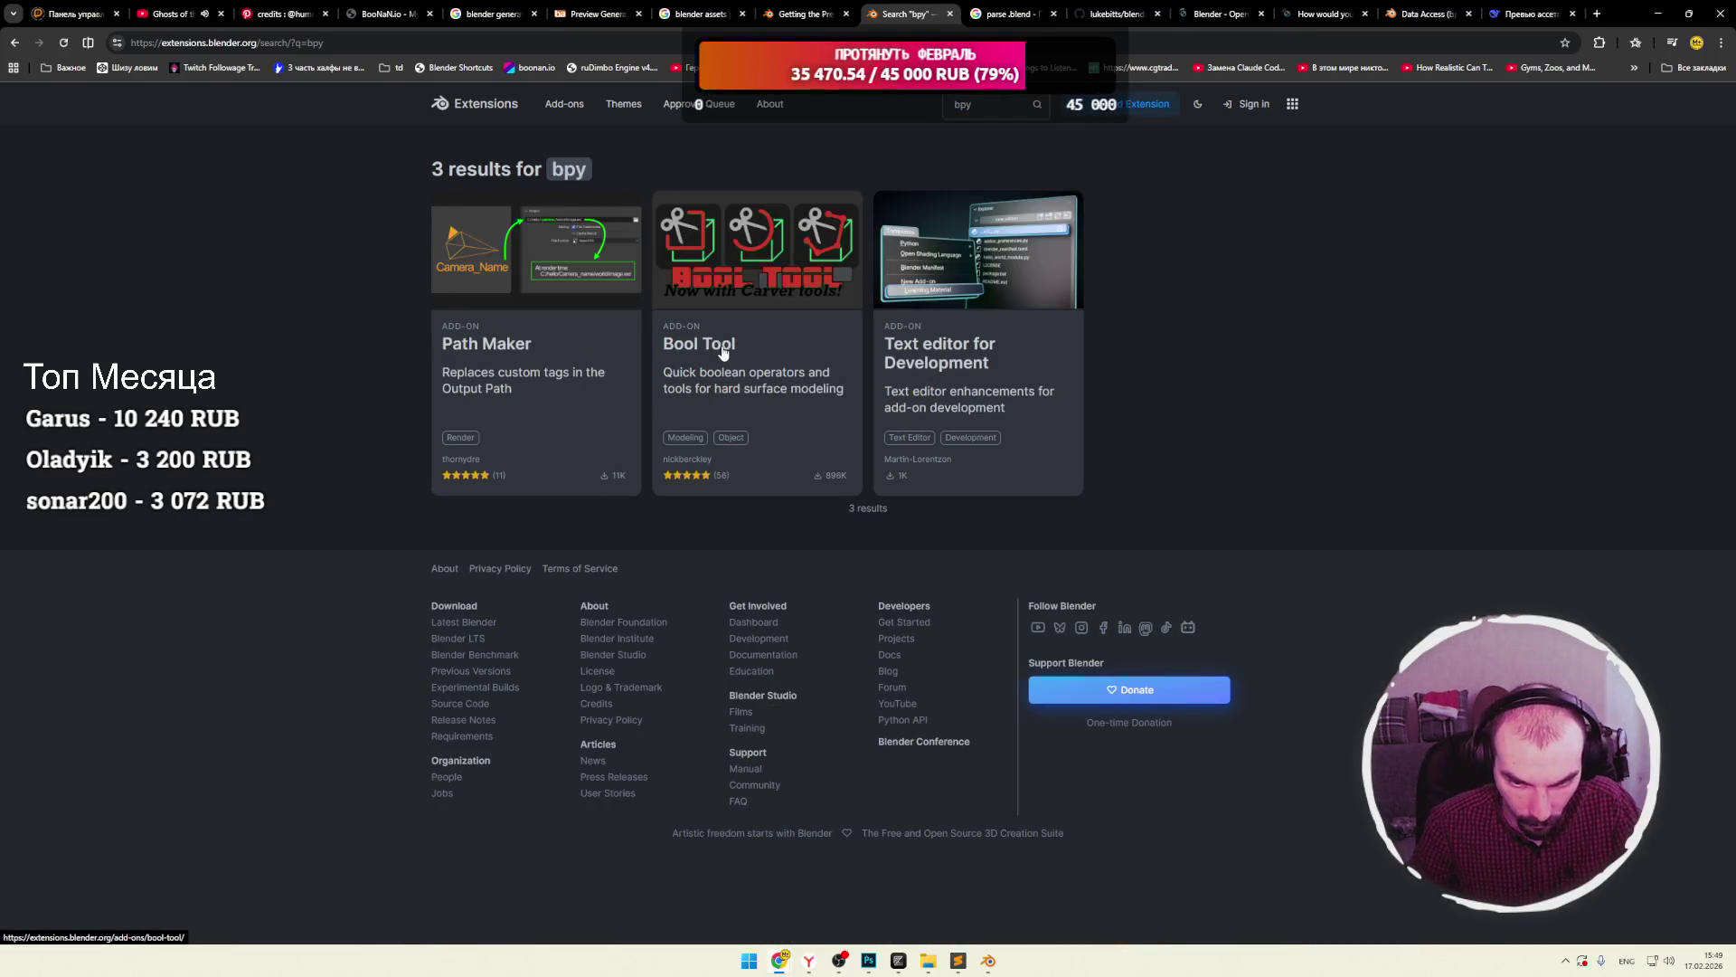
Search Blender Extensions for 'blend' and scroll through the first page of results.
{"action": "key", "text": "slash"}
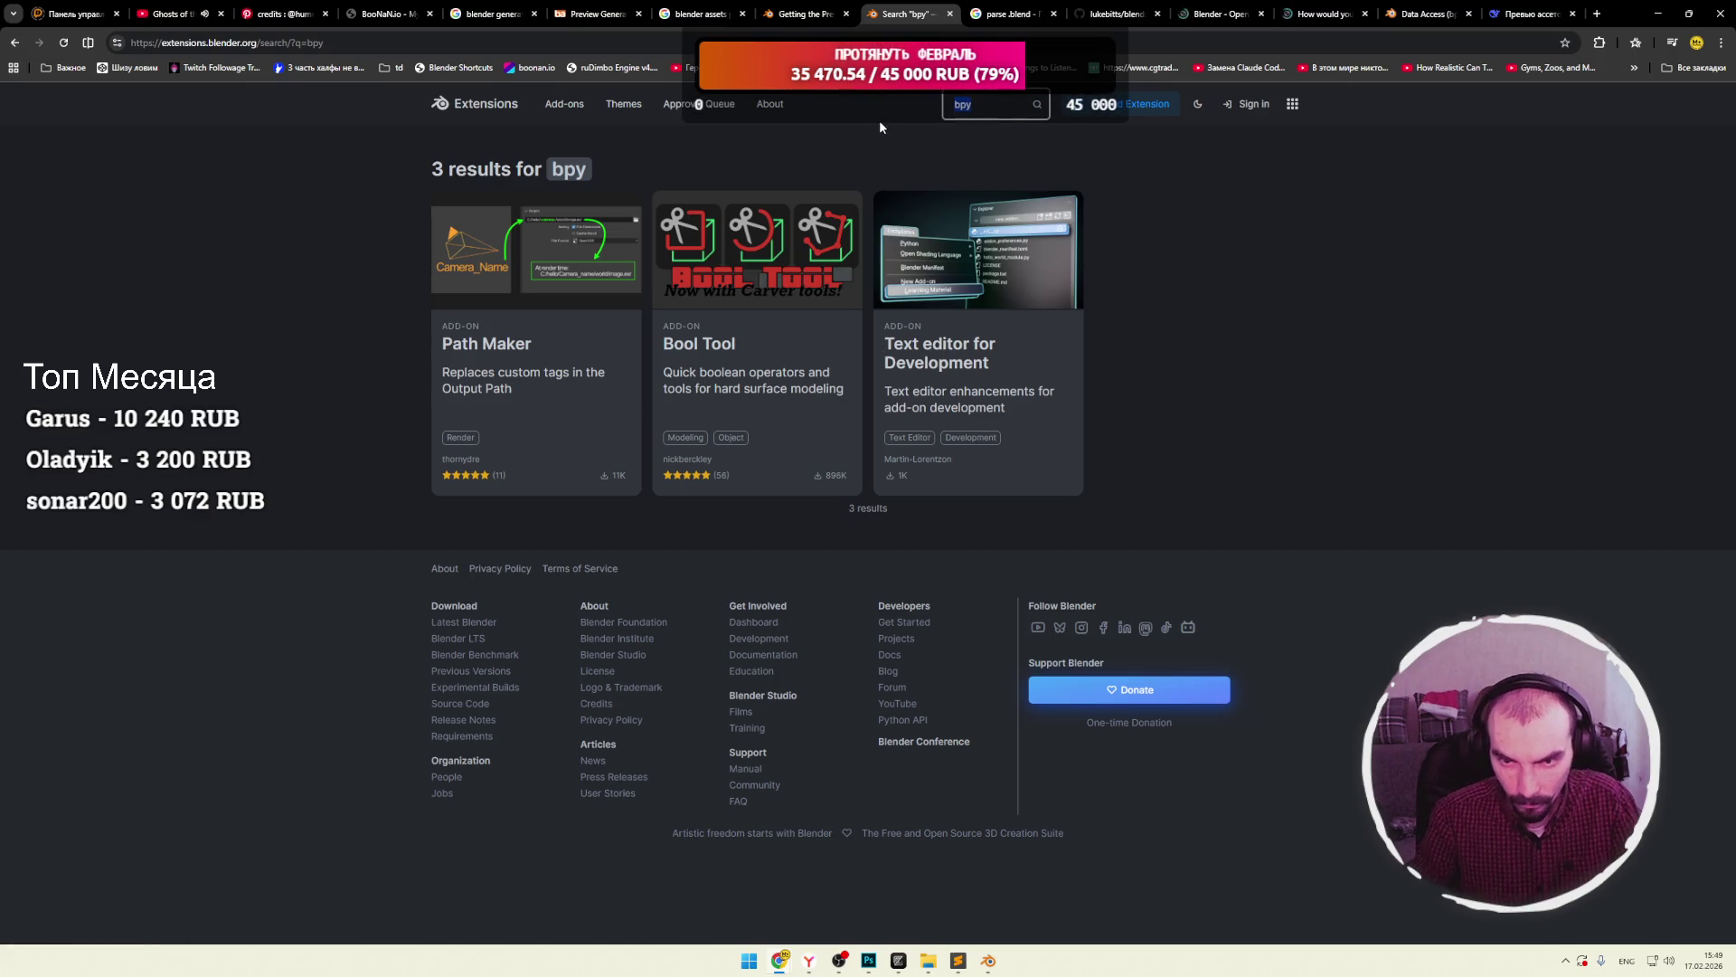
{"action": "type", "text": "blend"}
{"action": "key", "text": "Return"}
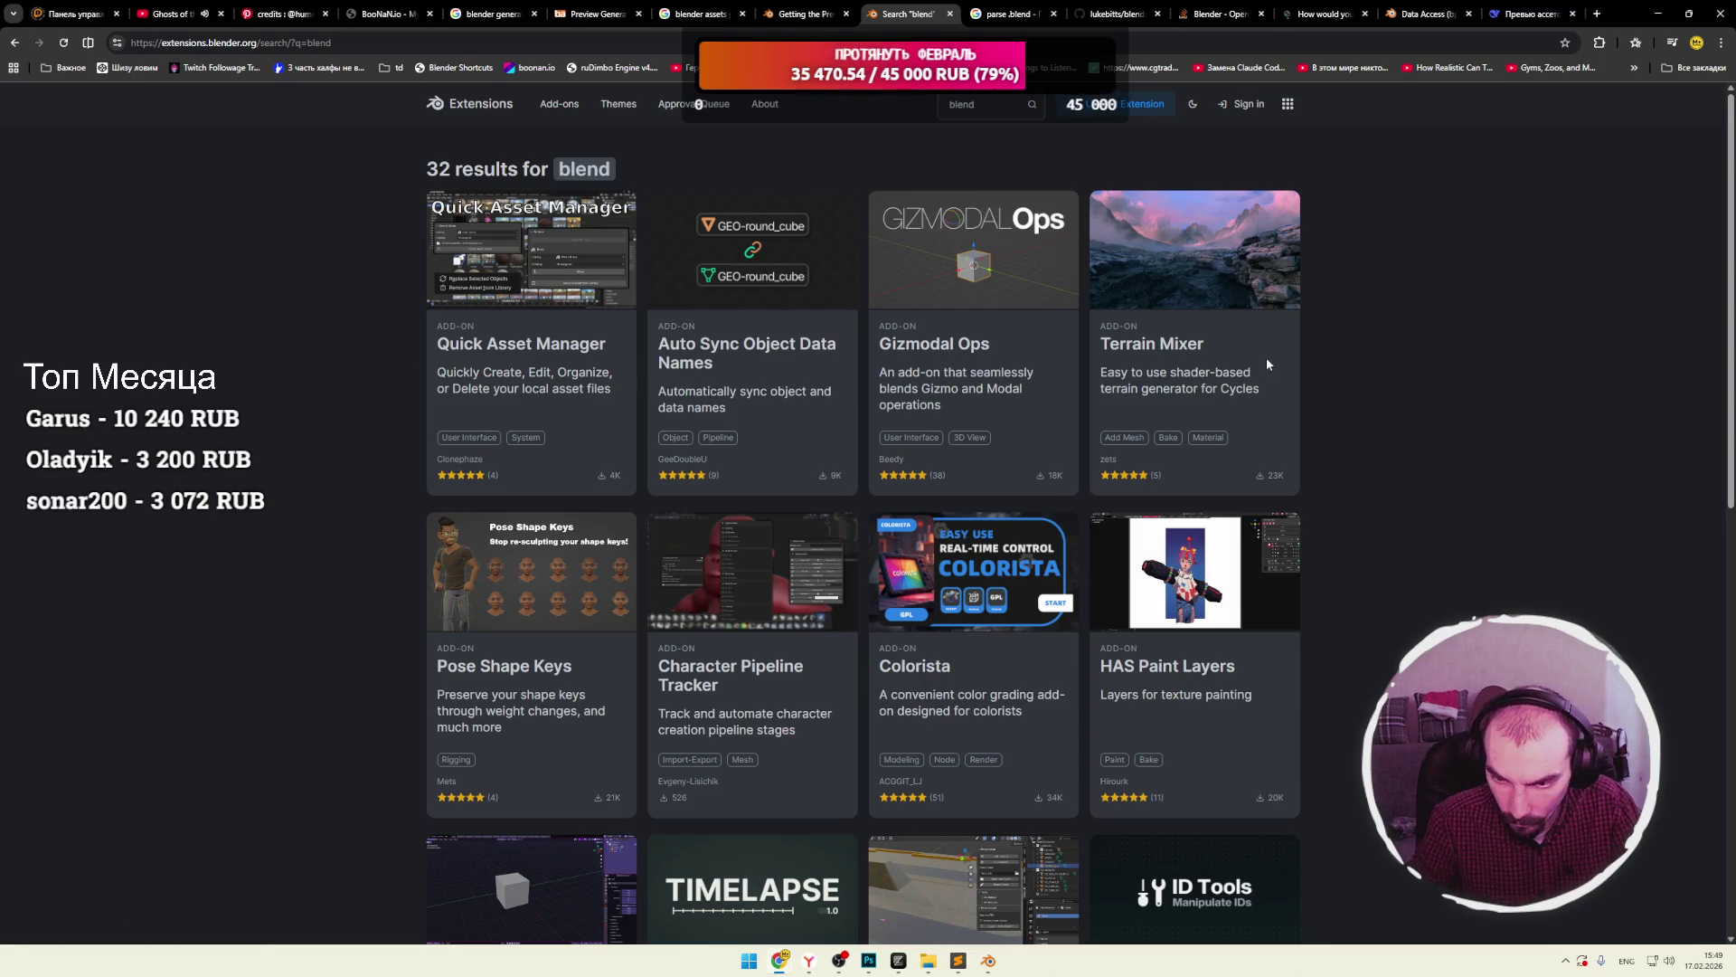
{"action": "scroll", "coordinate": [1267, 365], "scroll_direction": "down", "scroll_amount": 2}
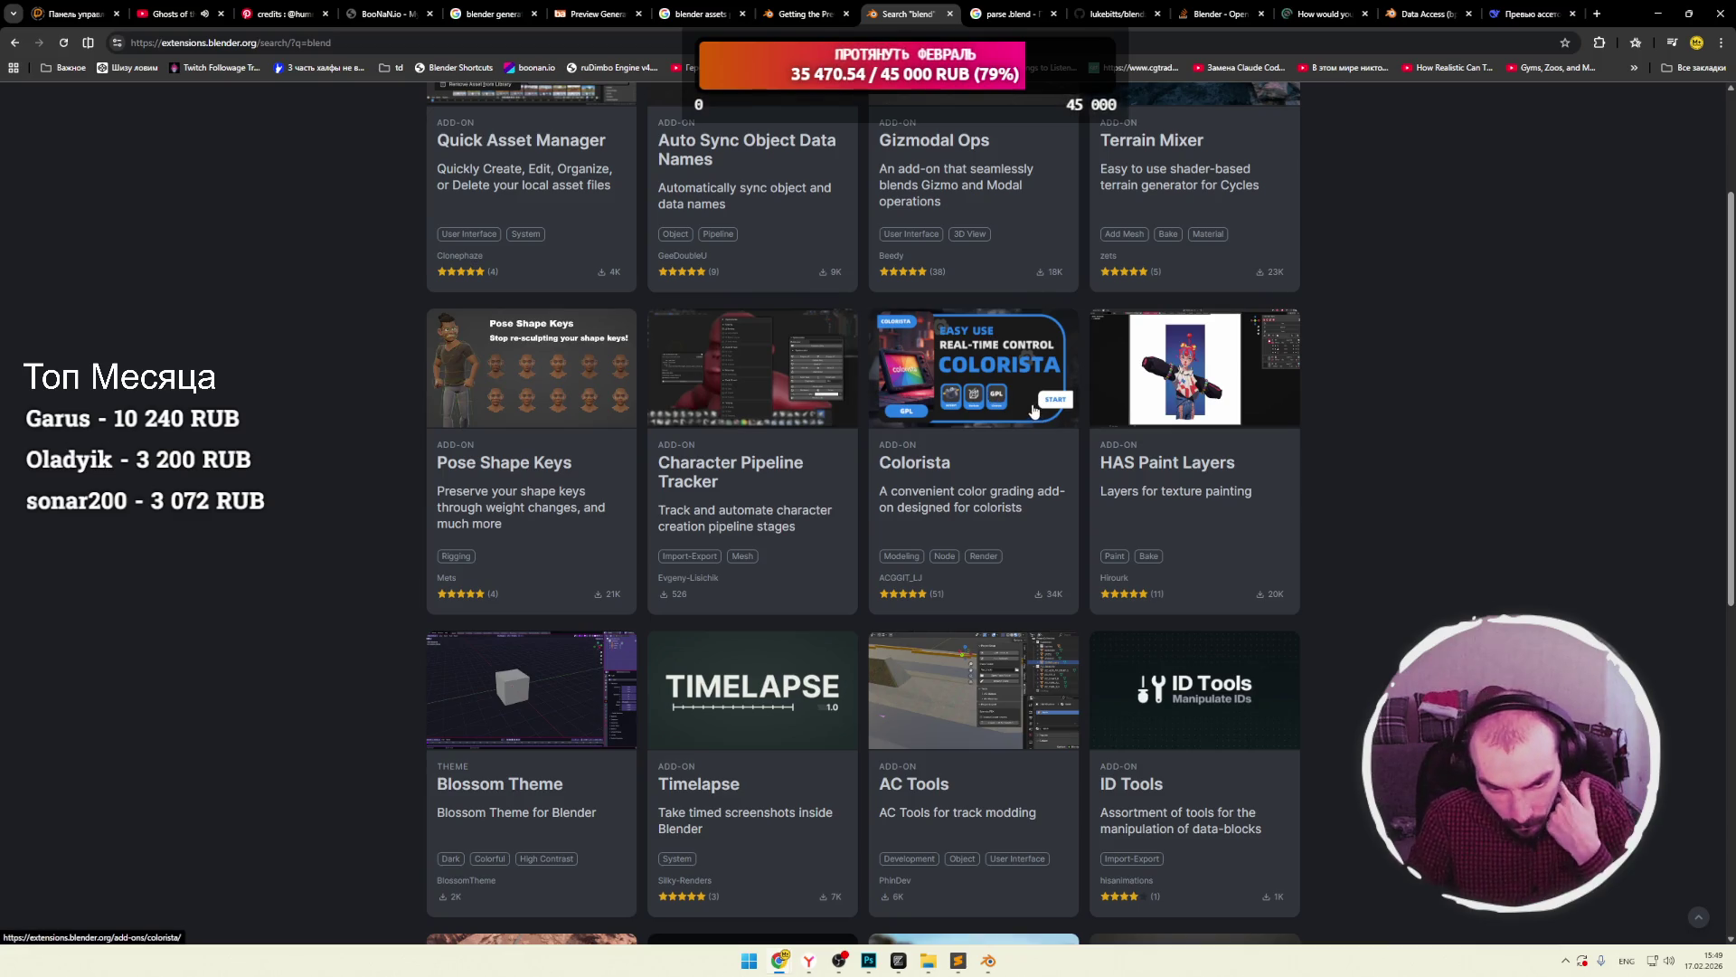
{"action": "scroll", "coordinate": [333, 409], "scroll_direction": "down", "scroll_amount": 2}
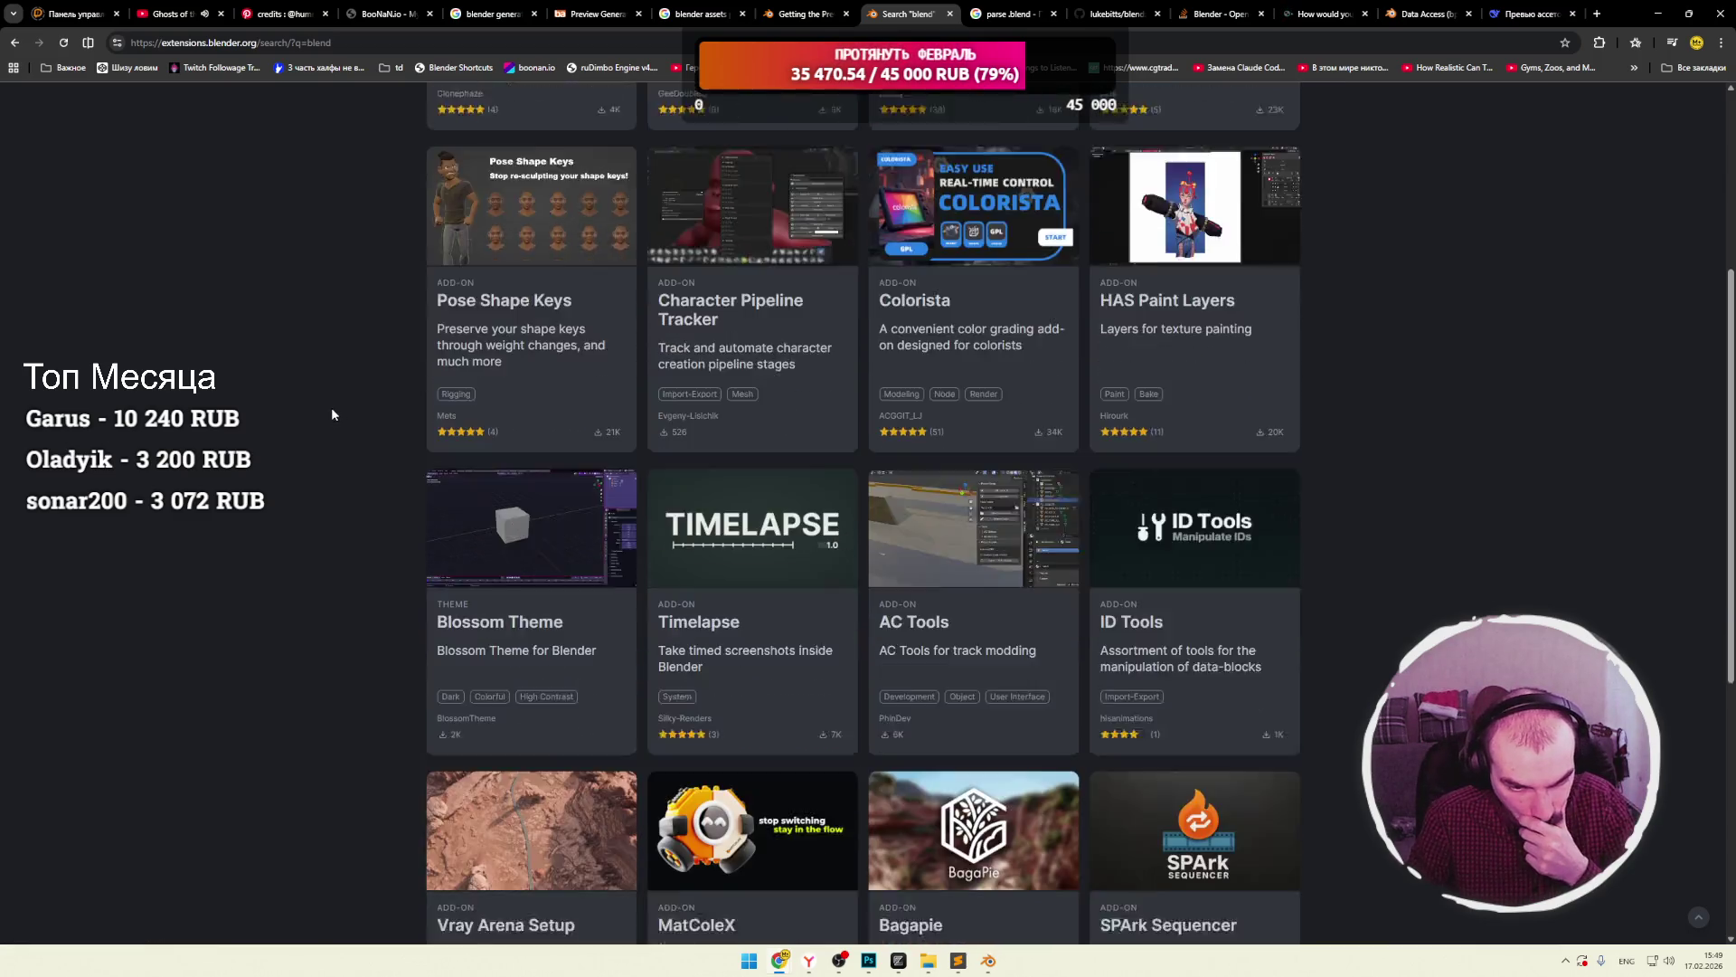
{"action": "scroll", "coordinate": [332, 412], "scroll_direction": "down", "scroll_amount": 2}
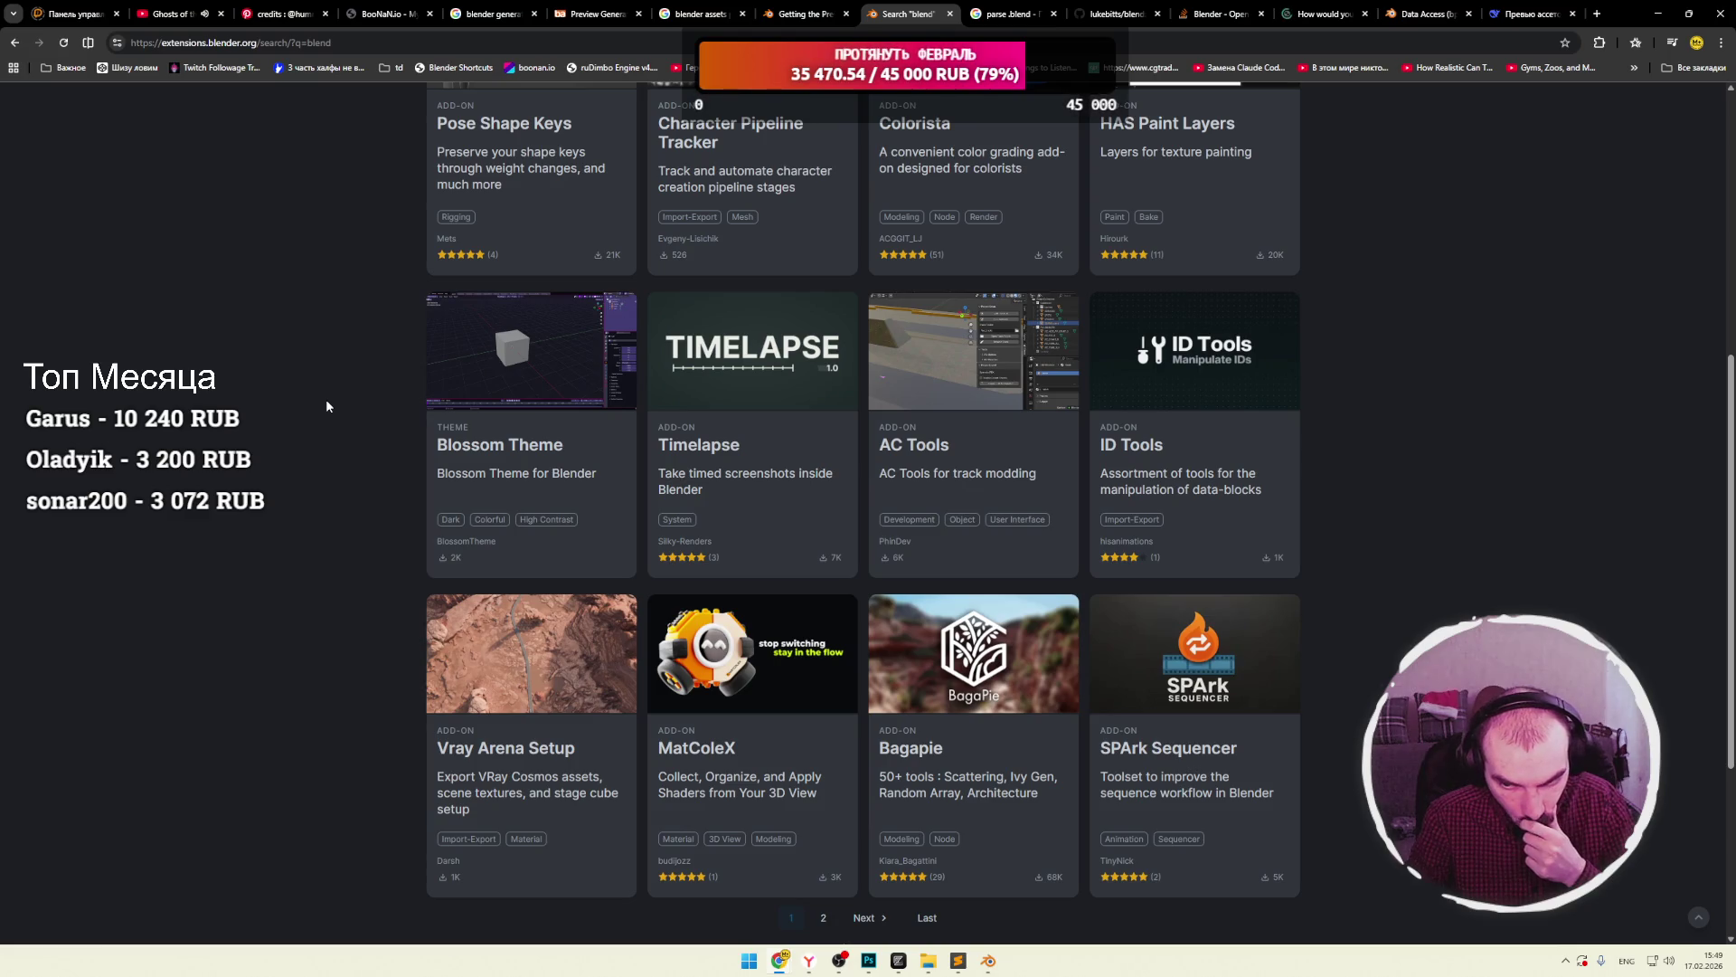
{"action": "scroll", "coordinate": [326, 401], "scroll_direction": "down", "scroll_amount": 3}
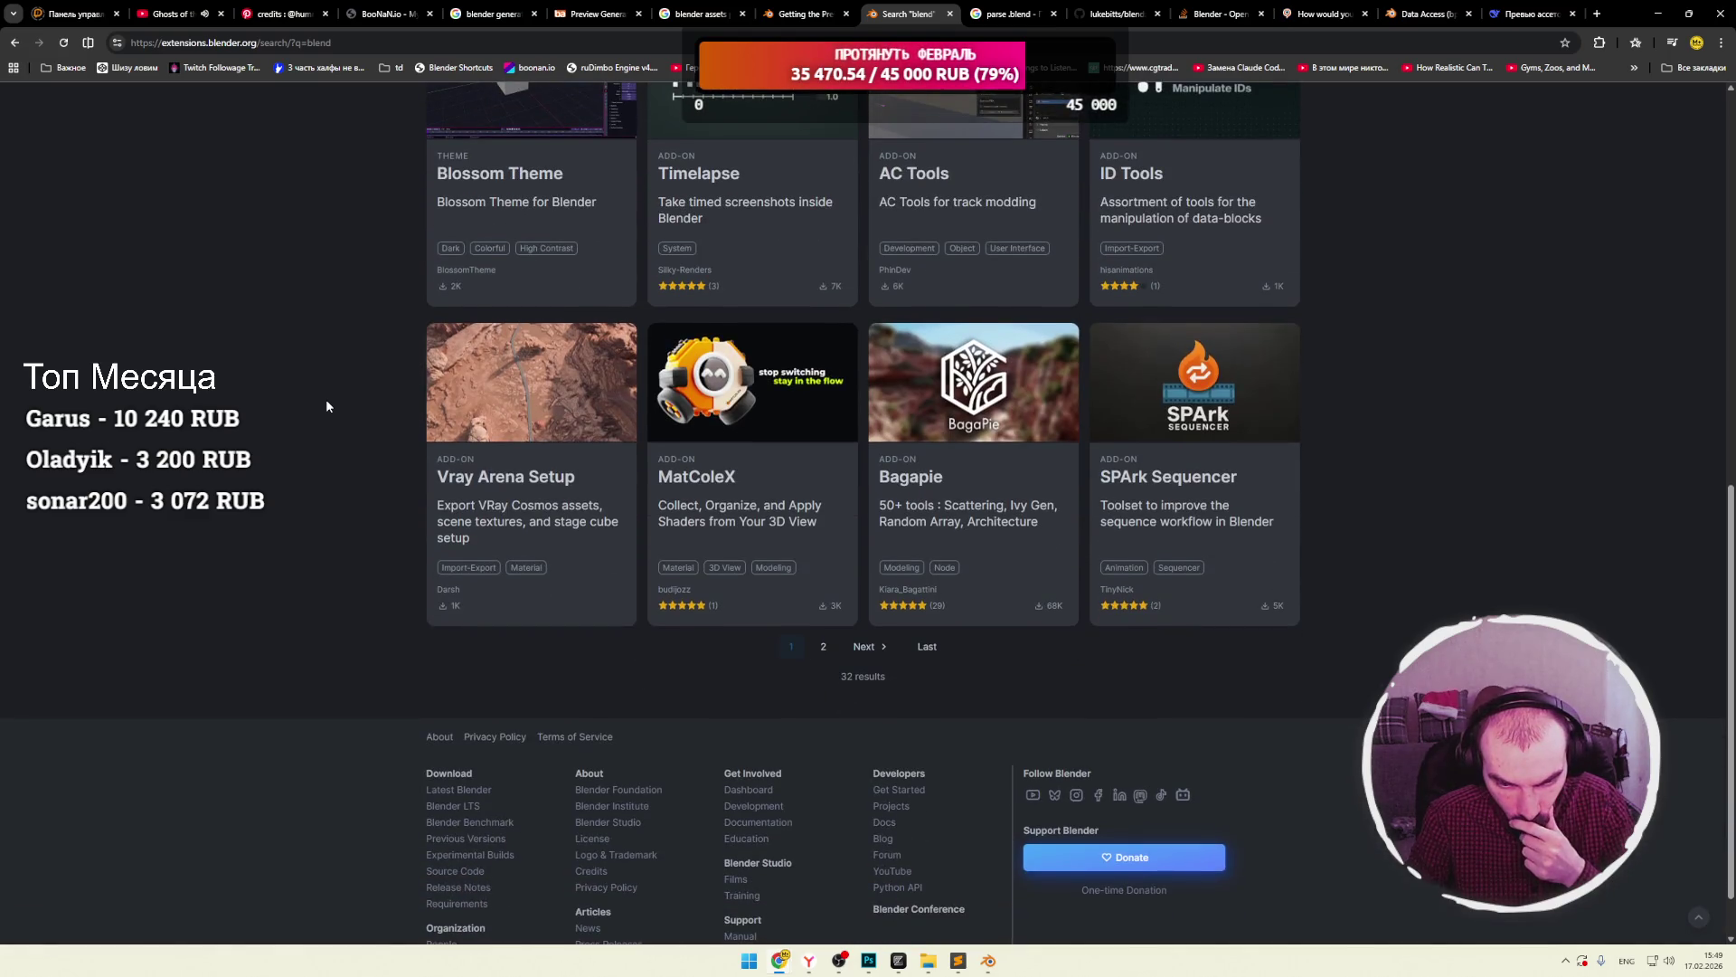
{"action": "scroll", "coordinate": [327, 406], "scroll_direction": "down", "scroll_amount": 1}
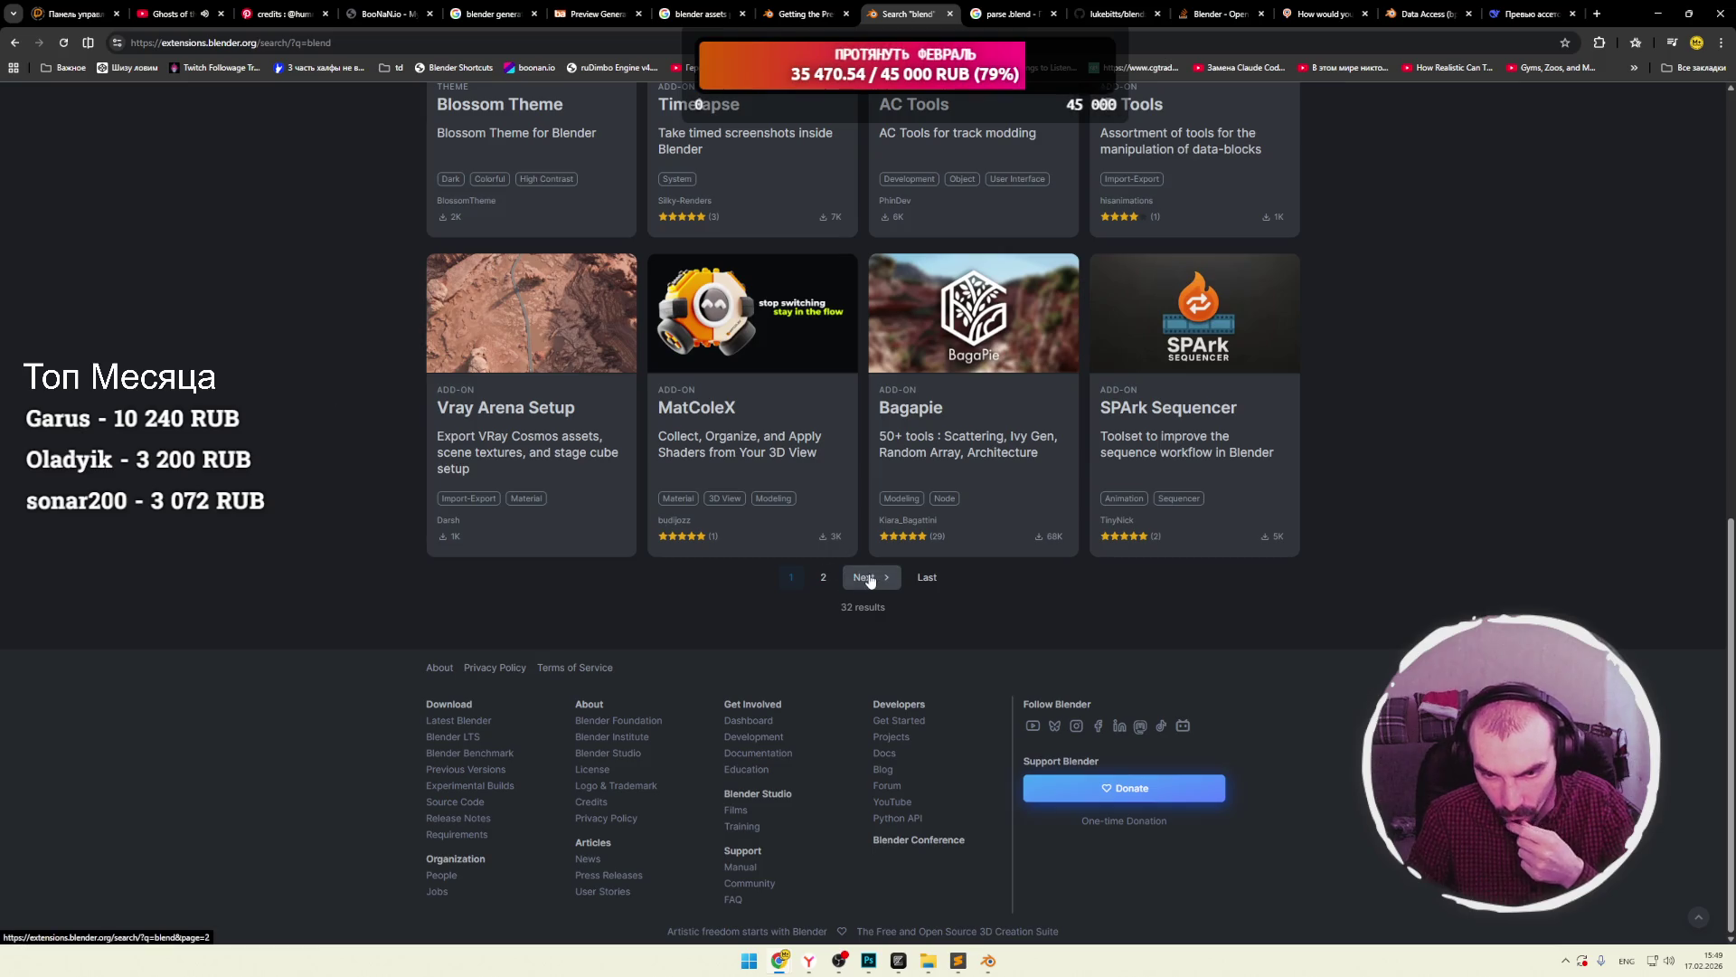
Browse page 2 of the 32 'blend' results, starting with Frame Flow Beta.
{"action": "left_click", "coordinate": [866, 578]}
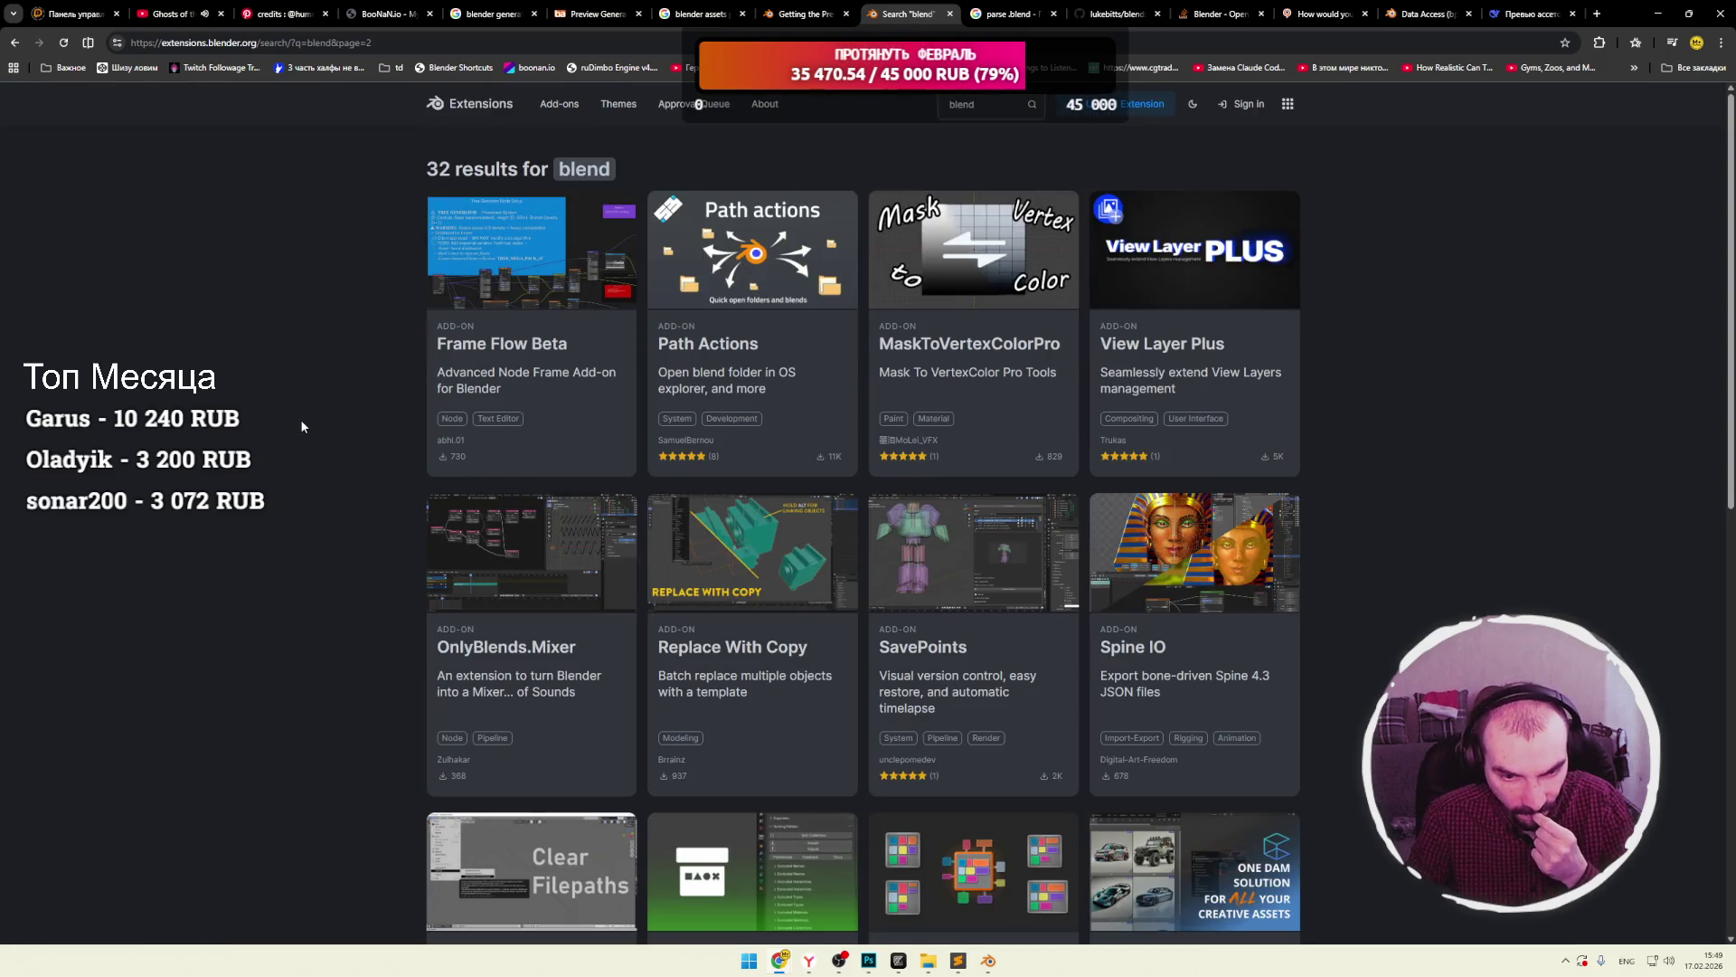
{"action": "scroll", "coordinate": [302, 426], "scroll_direction": "down", "scroll_amount": 2}
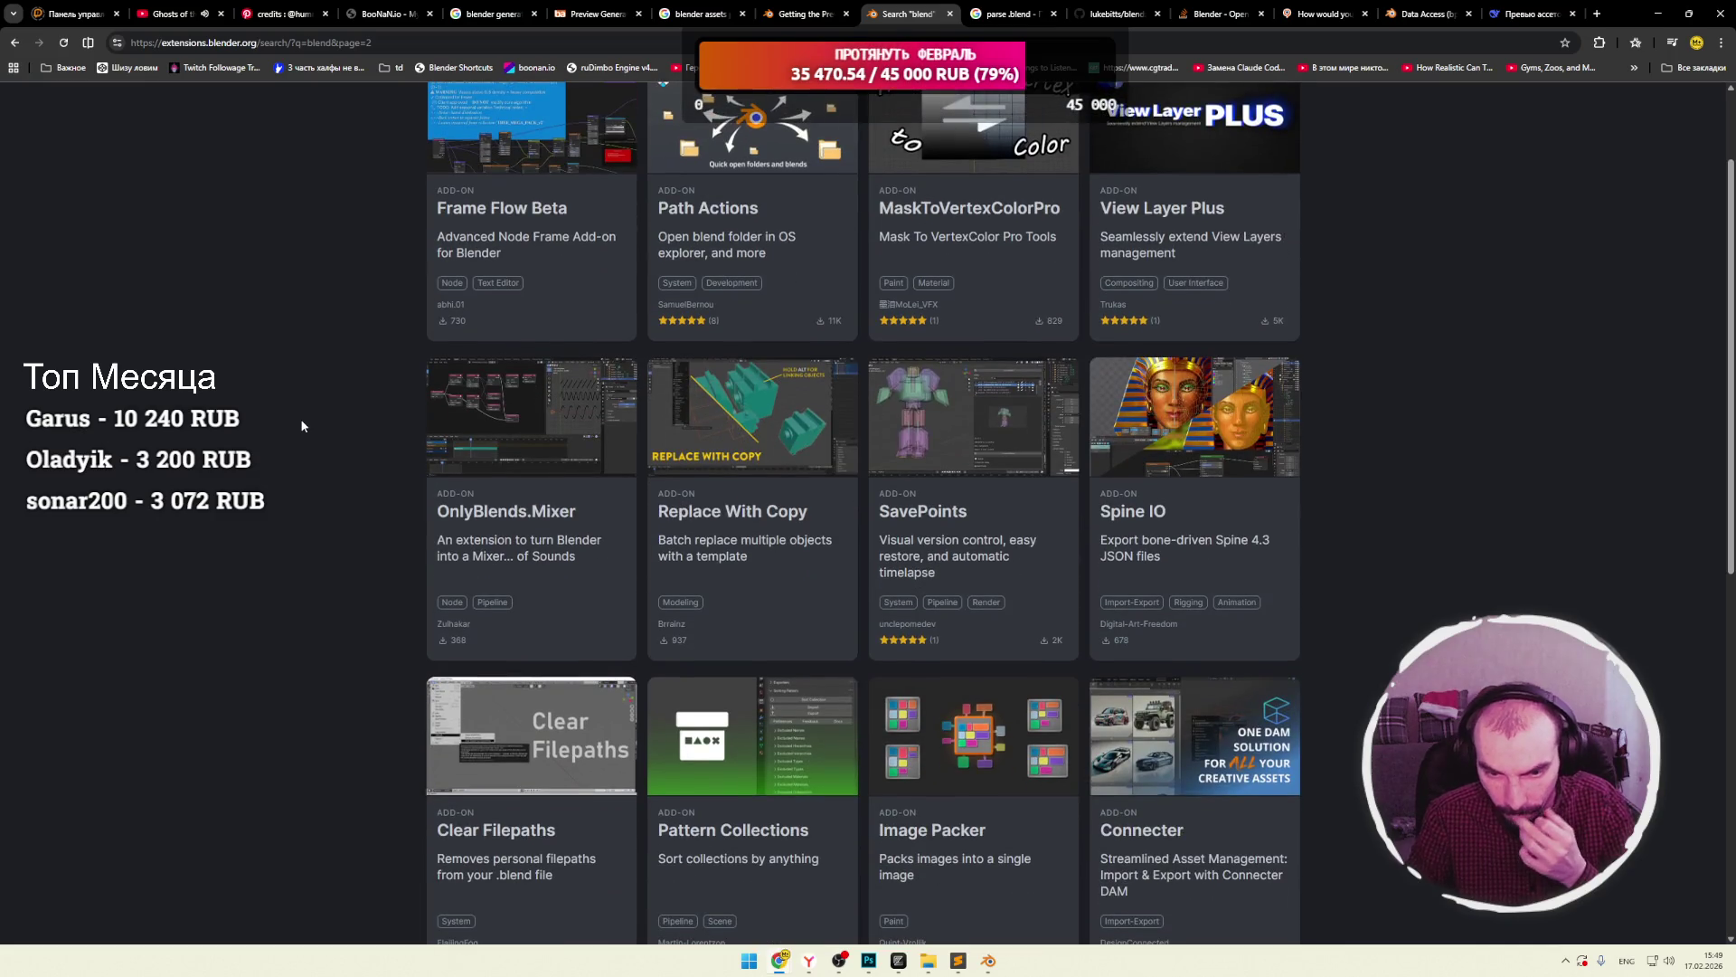
{"action": "scroll", "coordinate": [302, 425], "scroll_direction": "down", "scroll_amount": 1}
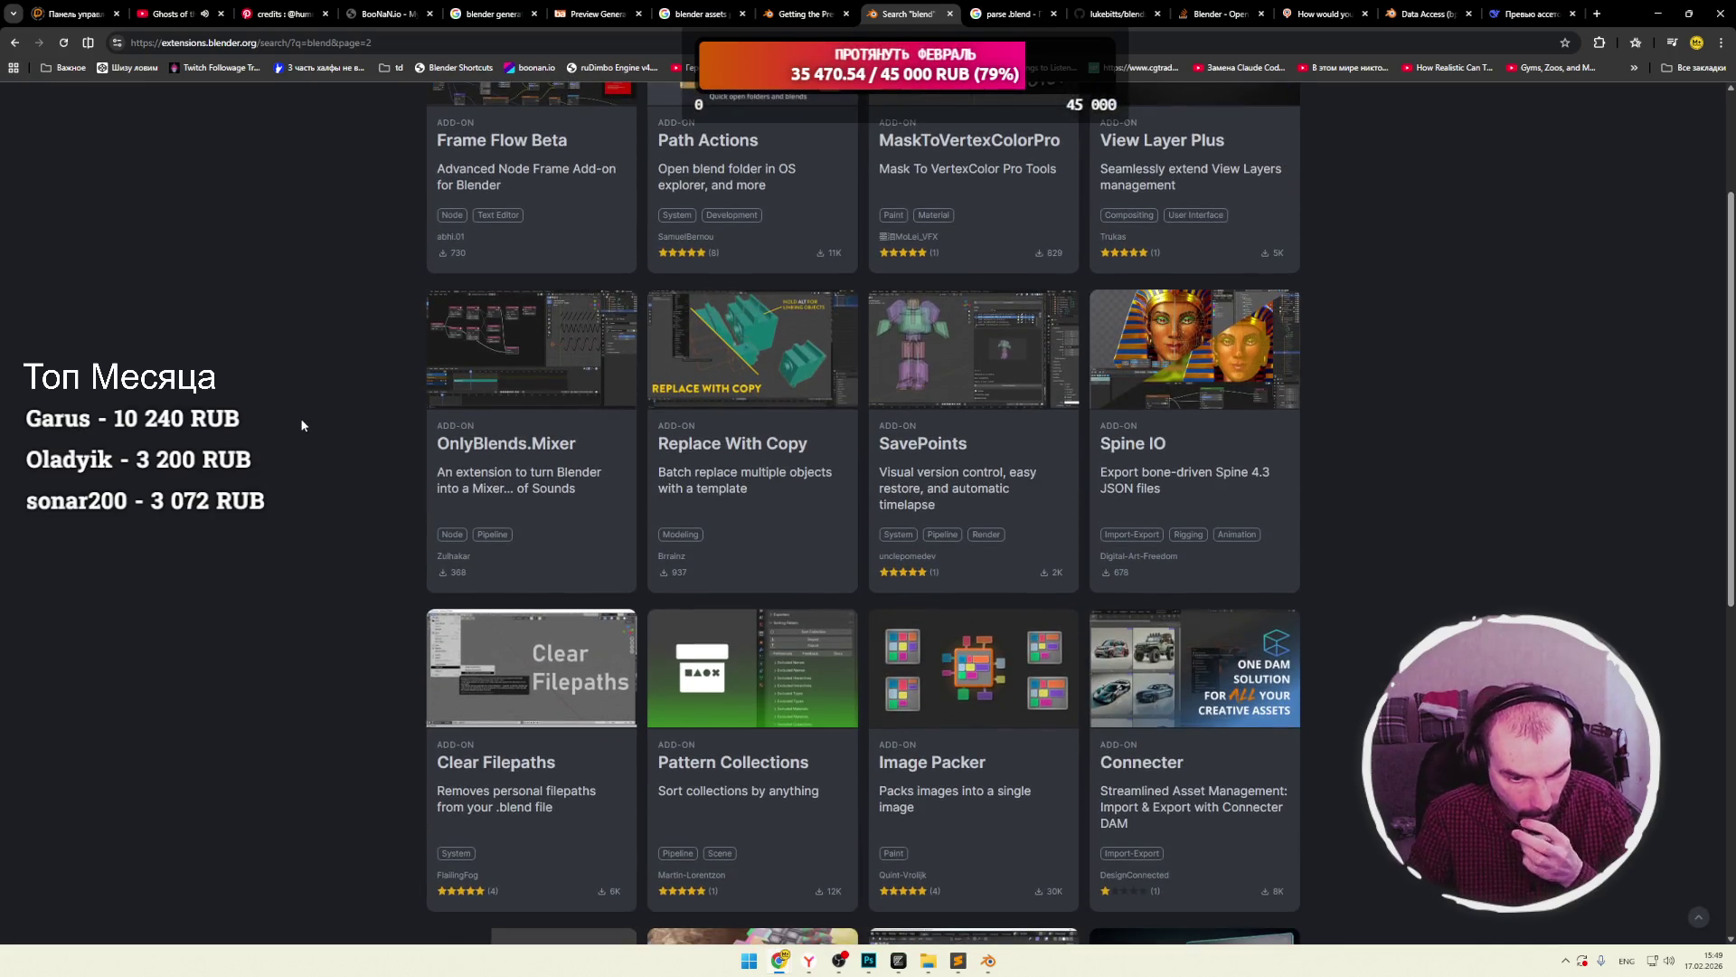
{"action": "scroll", "coordinate": [302, 425], "scroll_direction": "down", "scroll_amount": 3}
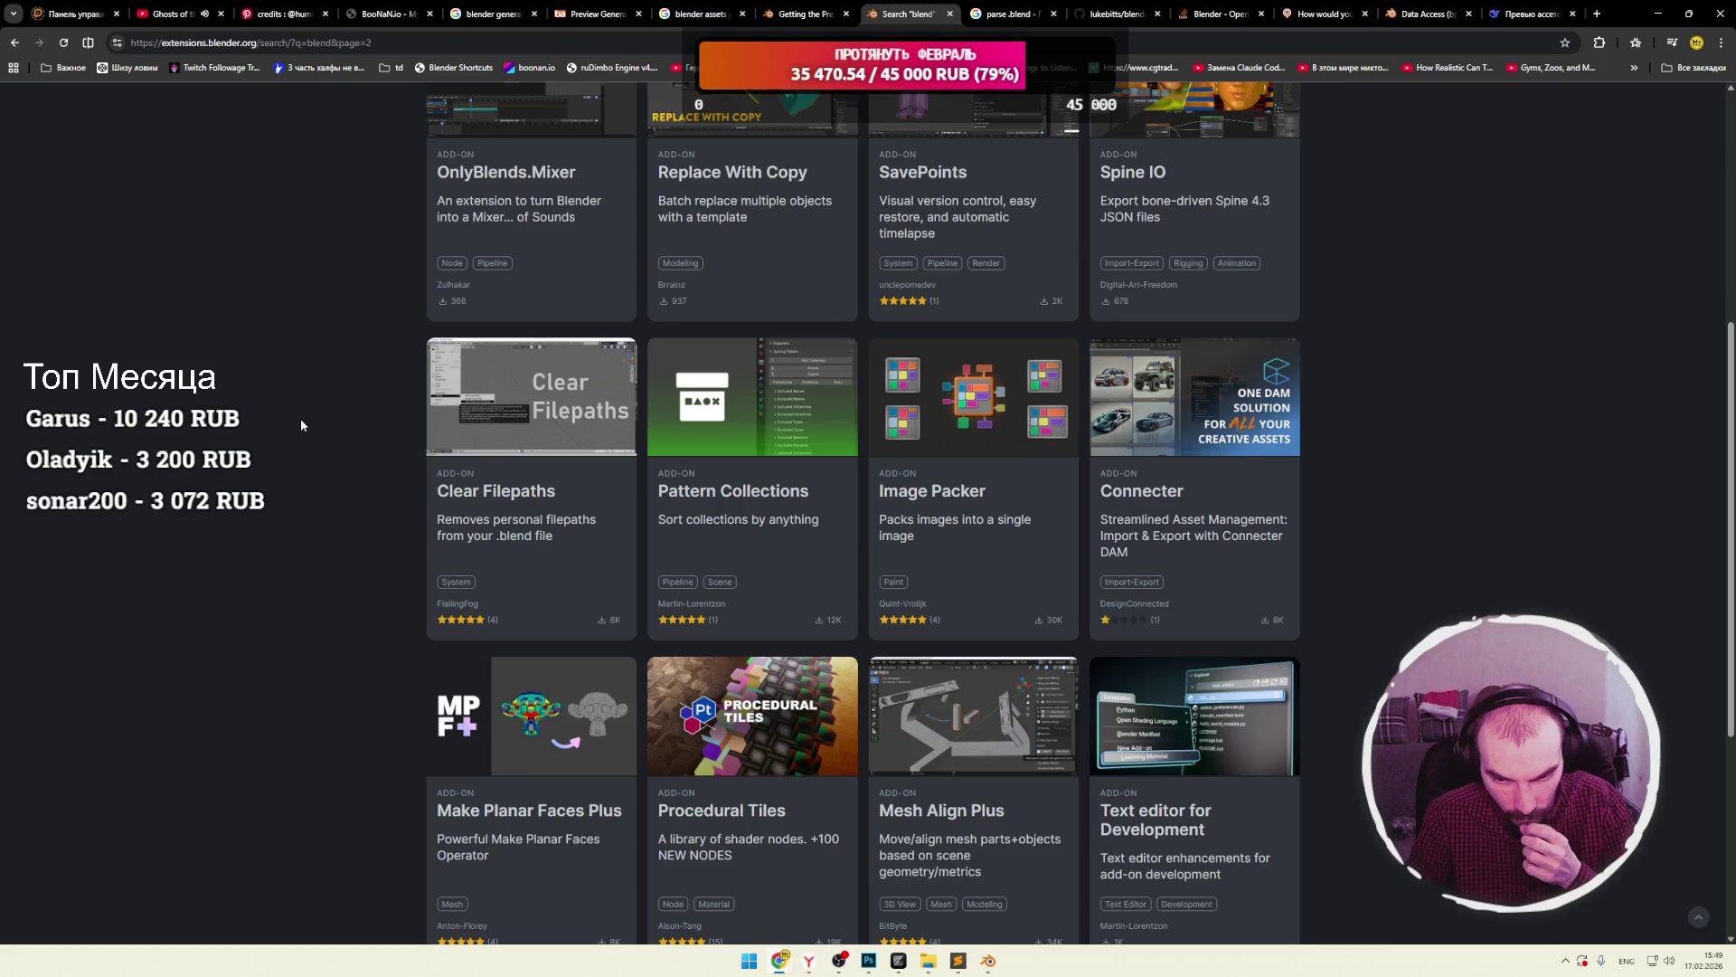
{"action": "scroll", "coordinate": [300, 418], "scroll_direction": "down", "scroll_amount": 2}
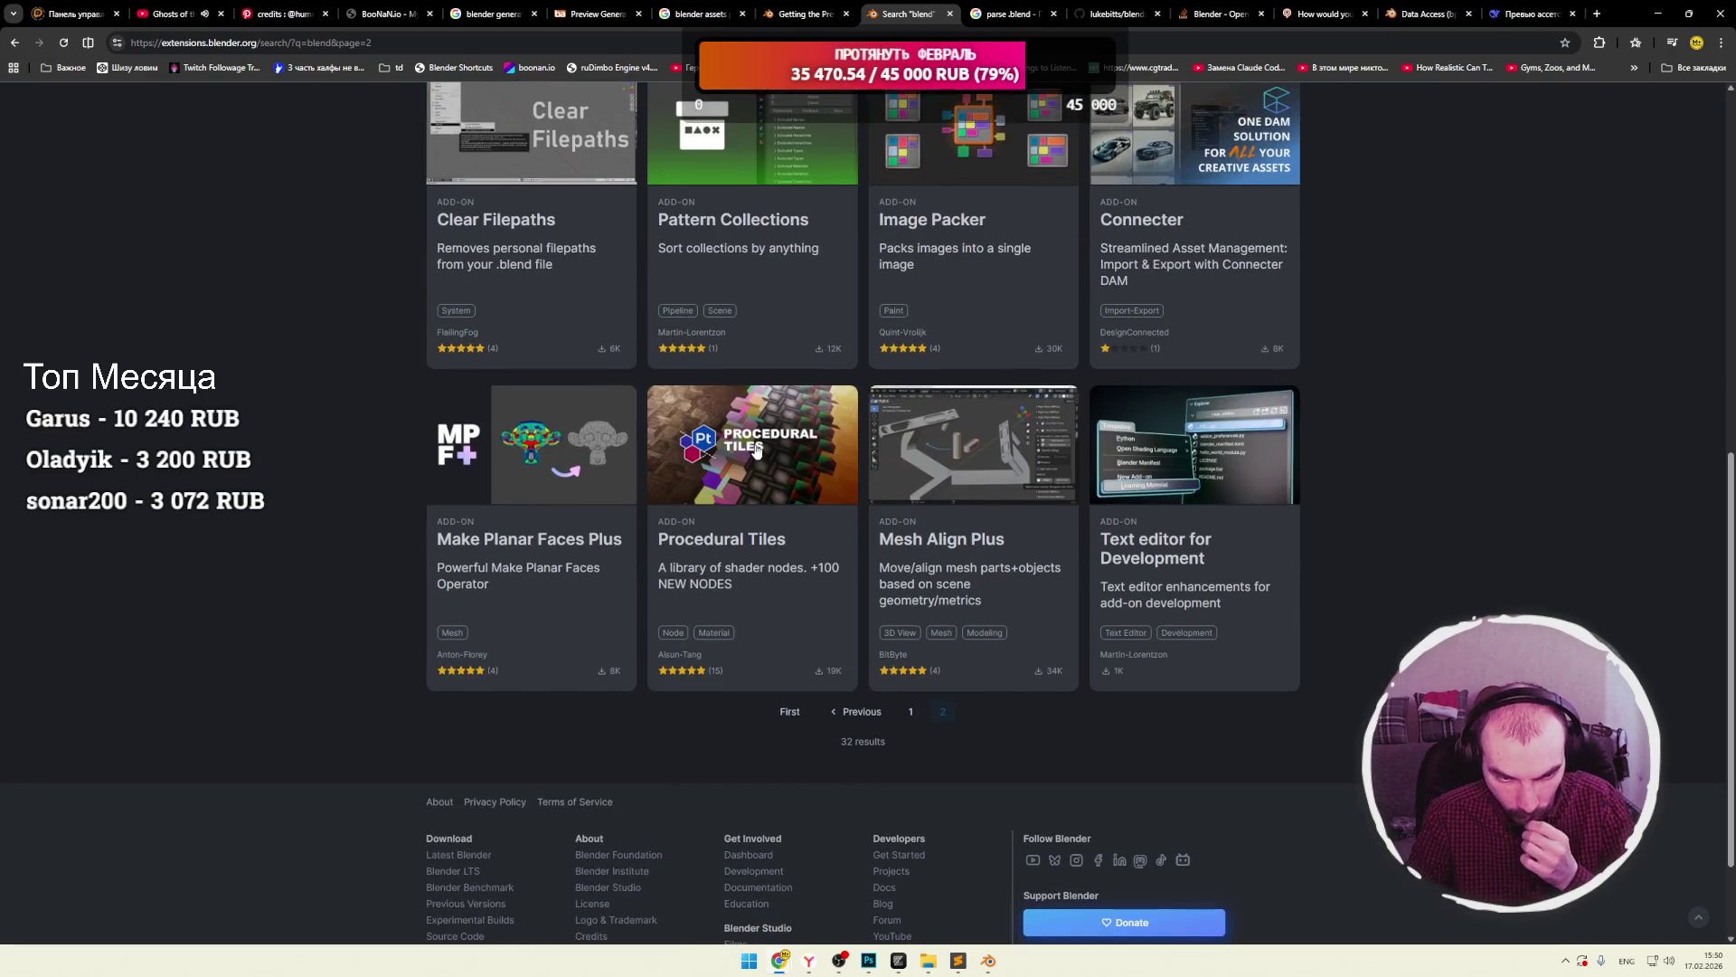
{"action": "scroll", "coordinate": [931, 574], "scroll_direction": "down", "scroll_amount": 2}
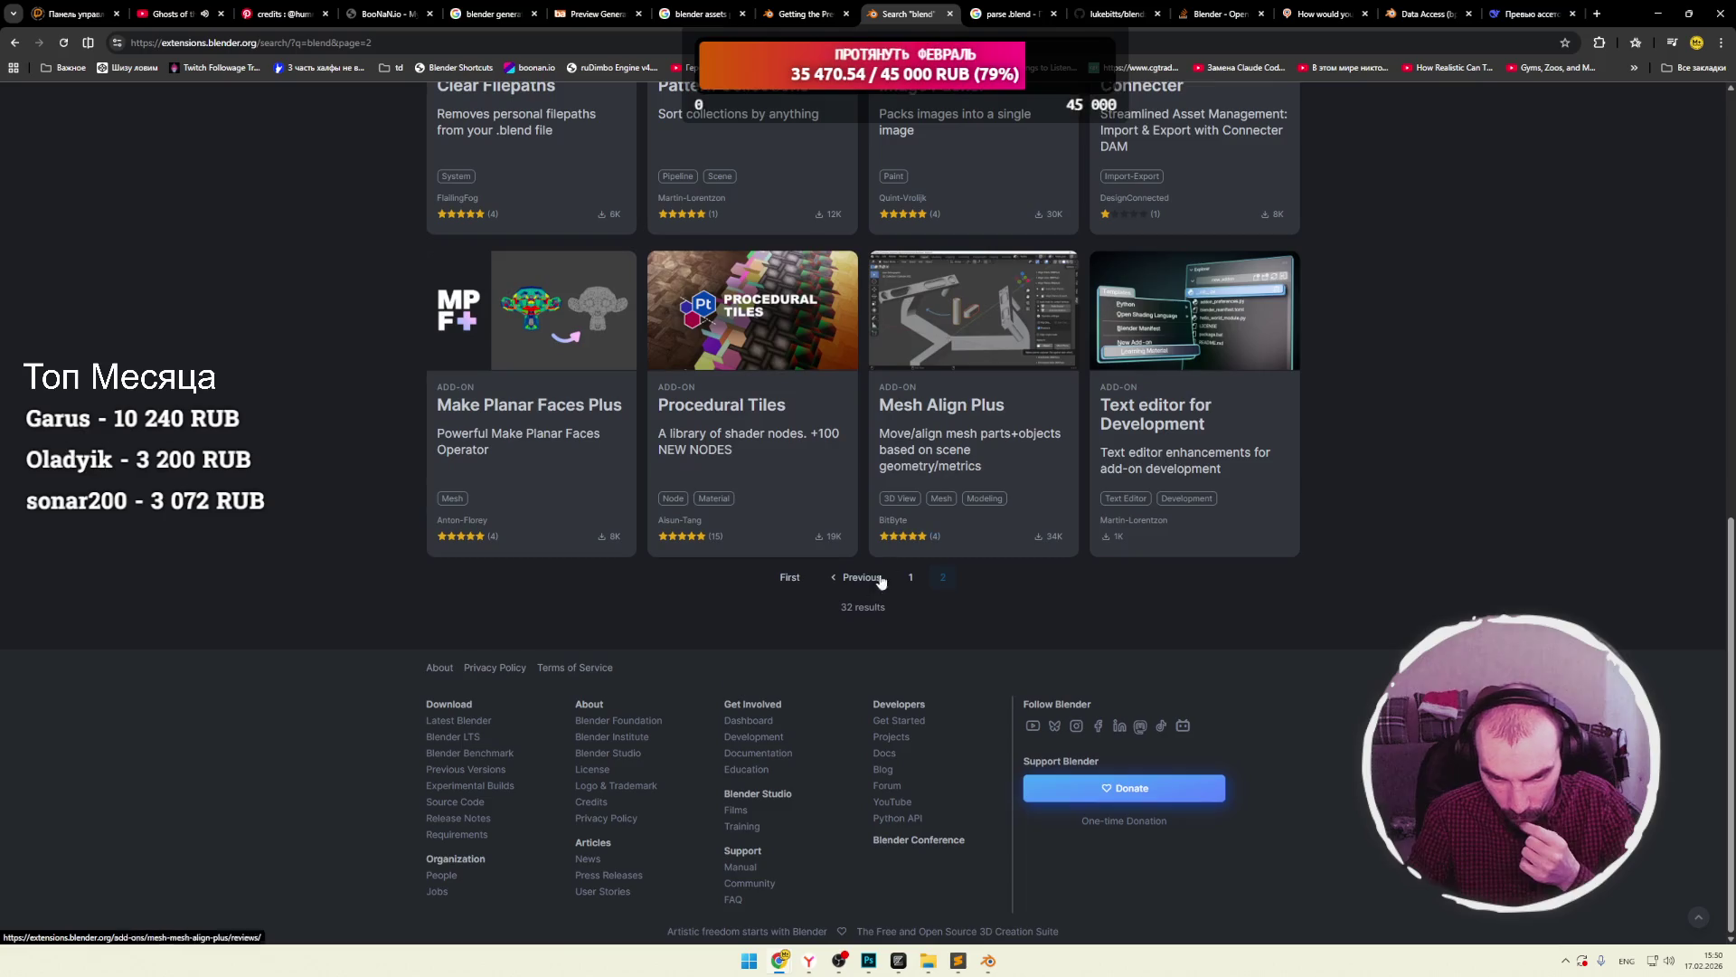
{"action": "scroll", "coordinate": [1255, 251], "scroll_direction": "up", "scroll_amount": 10}
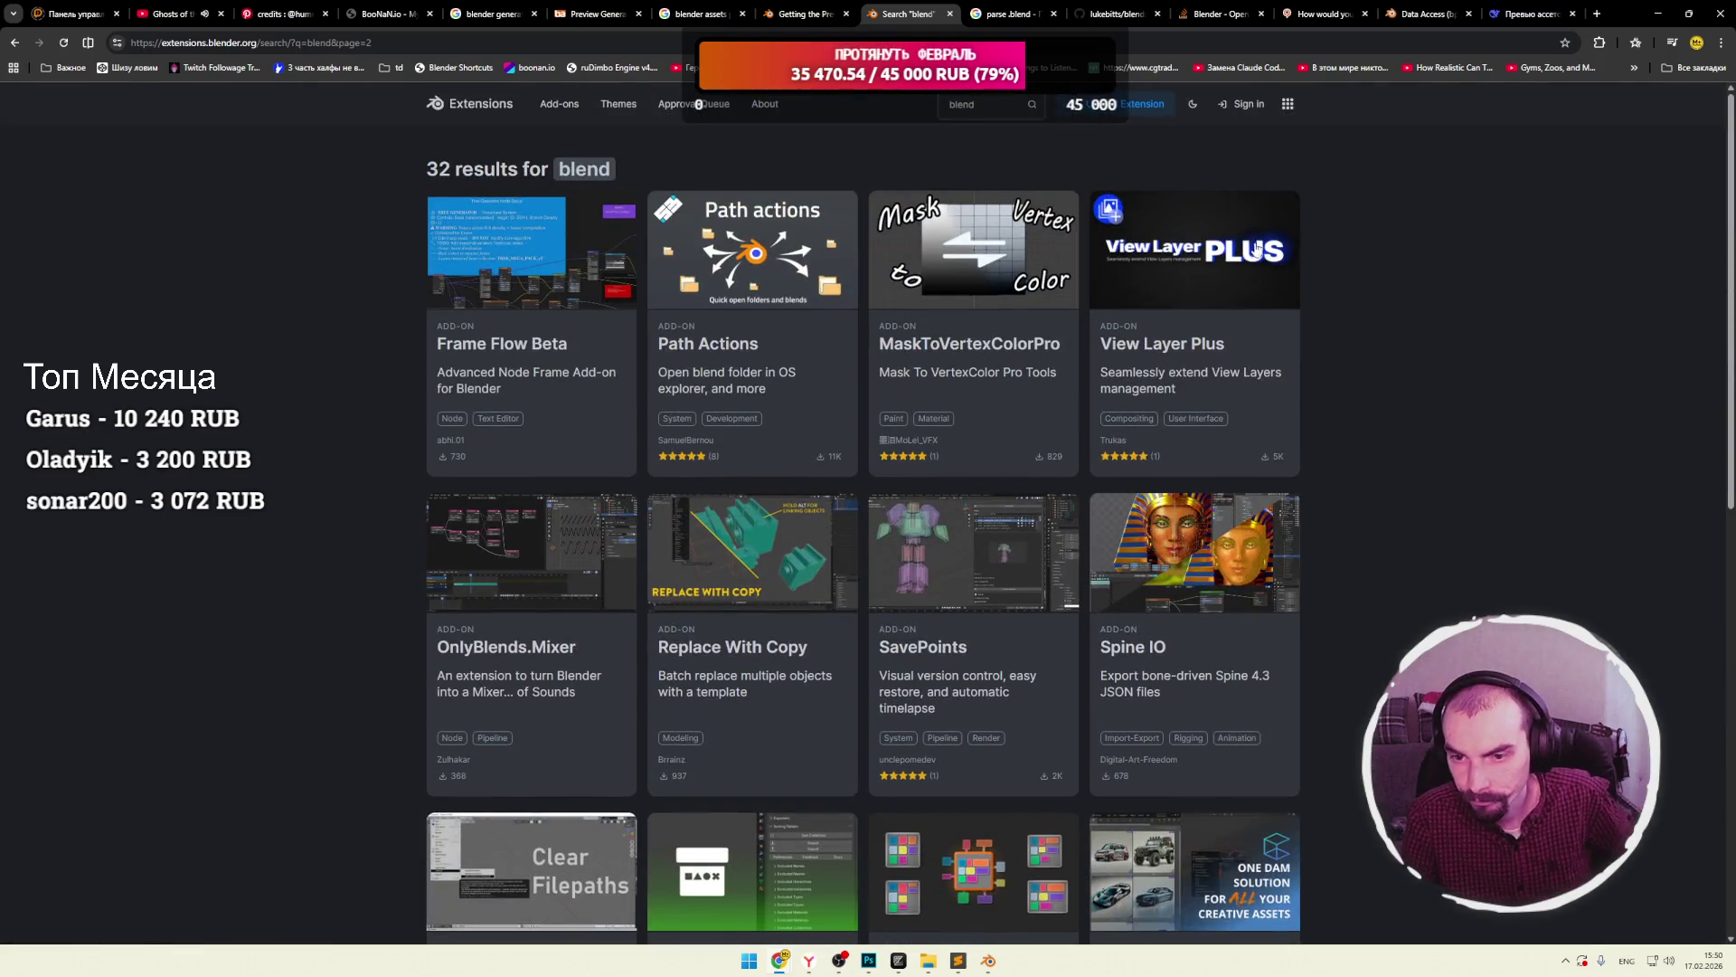
{"action": "double_click", "coordinate": [982, 104]}
Search the extensions for 'file' and scroll through the first page of 32 results.
{"action": "type", "text": "file"}
{"action": "key", "text": "Return"}
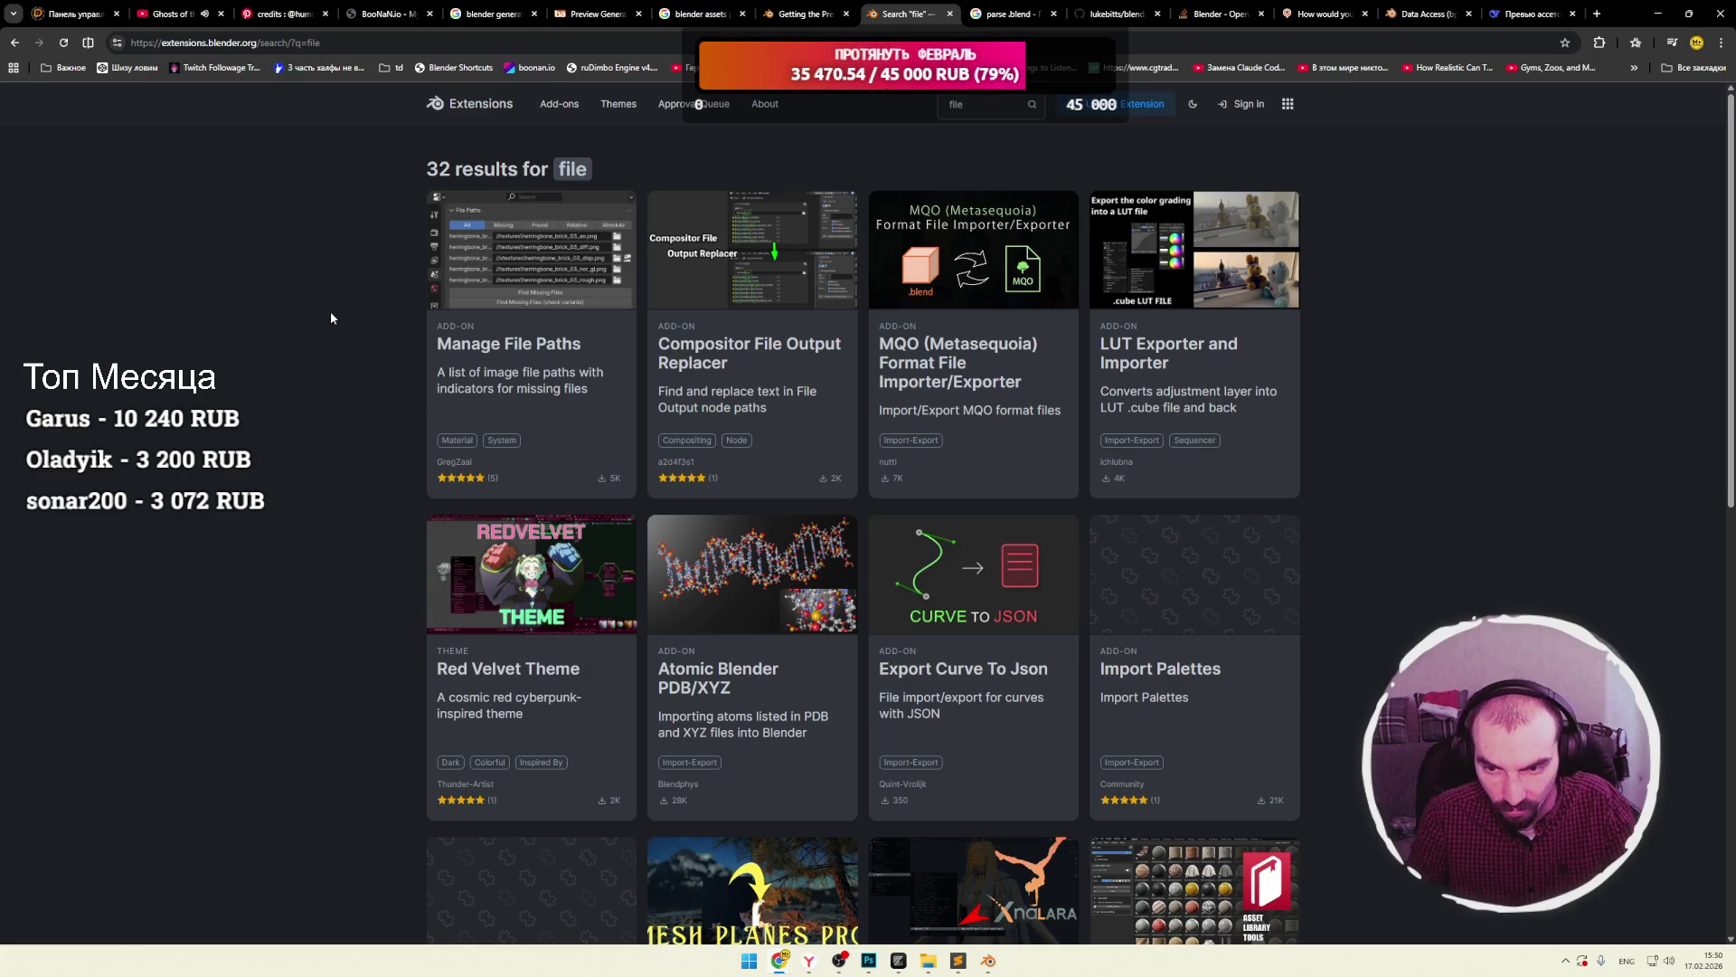
{"action": "scroll", "coordinate": [340, 316], "scroll_direction": "down", "scroll_amount": 3}
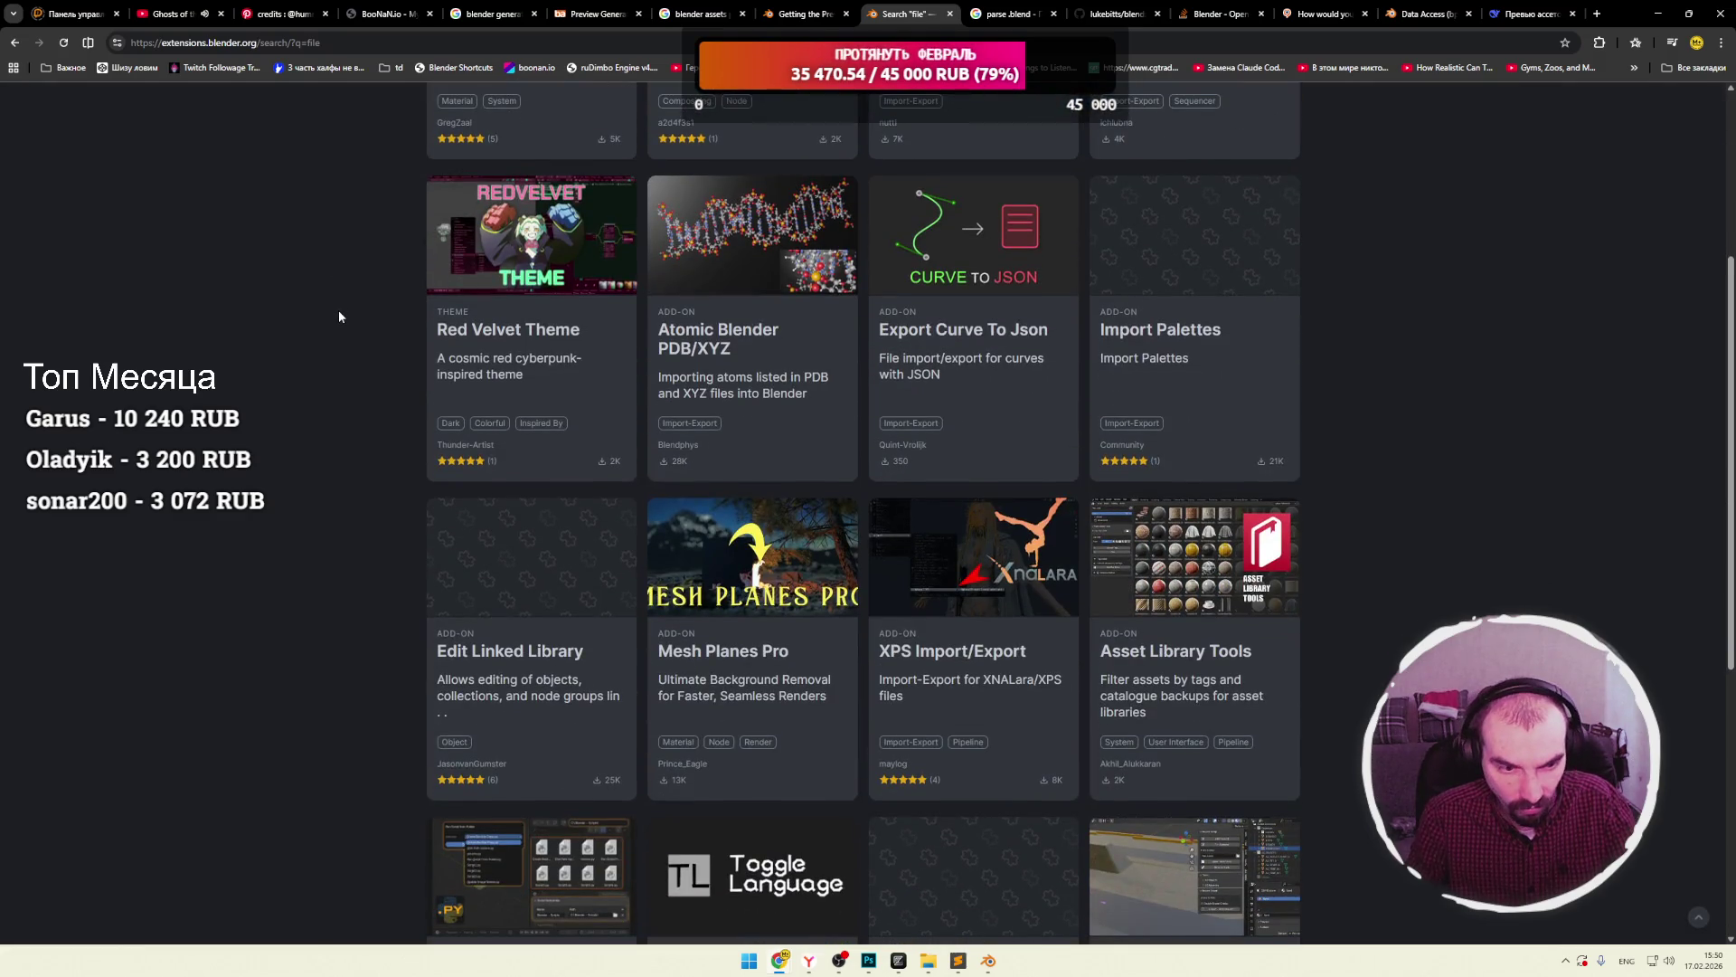
{"action": "scroll", "coordinate": [339, 317], "scroll_direction": "down", "scroll_amount": 2}
{"action": "scroll", "coordinate": [339, 317], "scroll_direction": "down", "scroll_amount": 3}
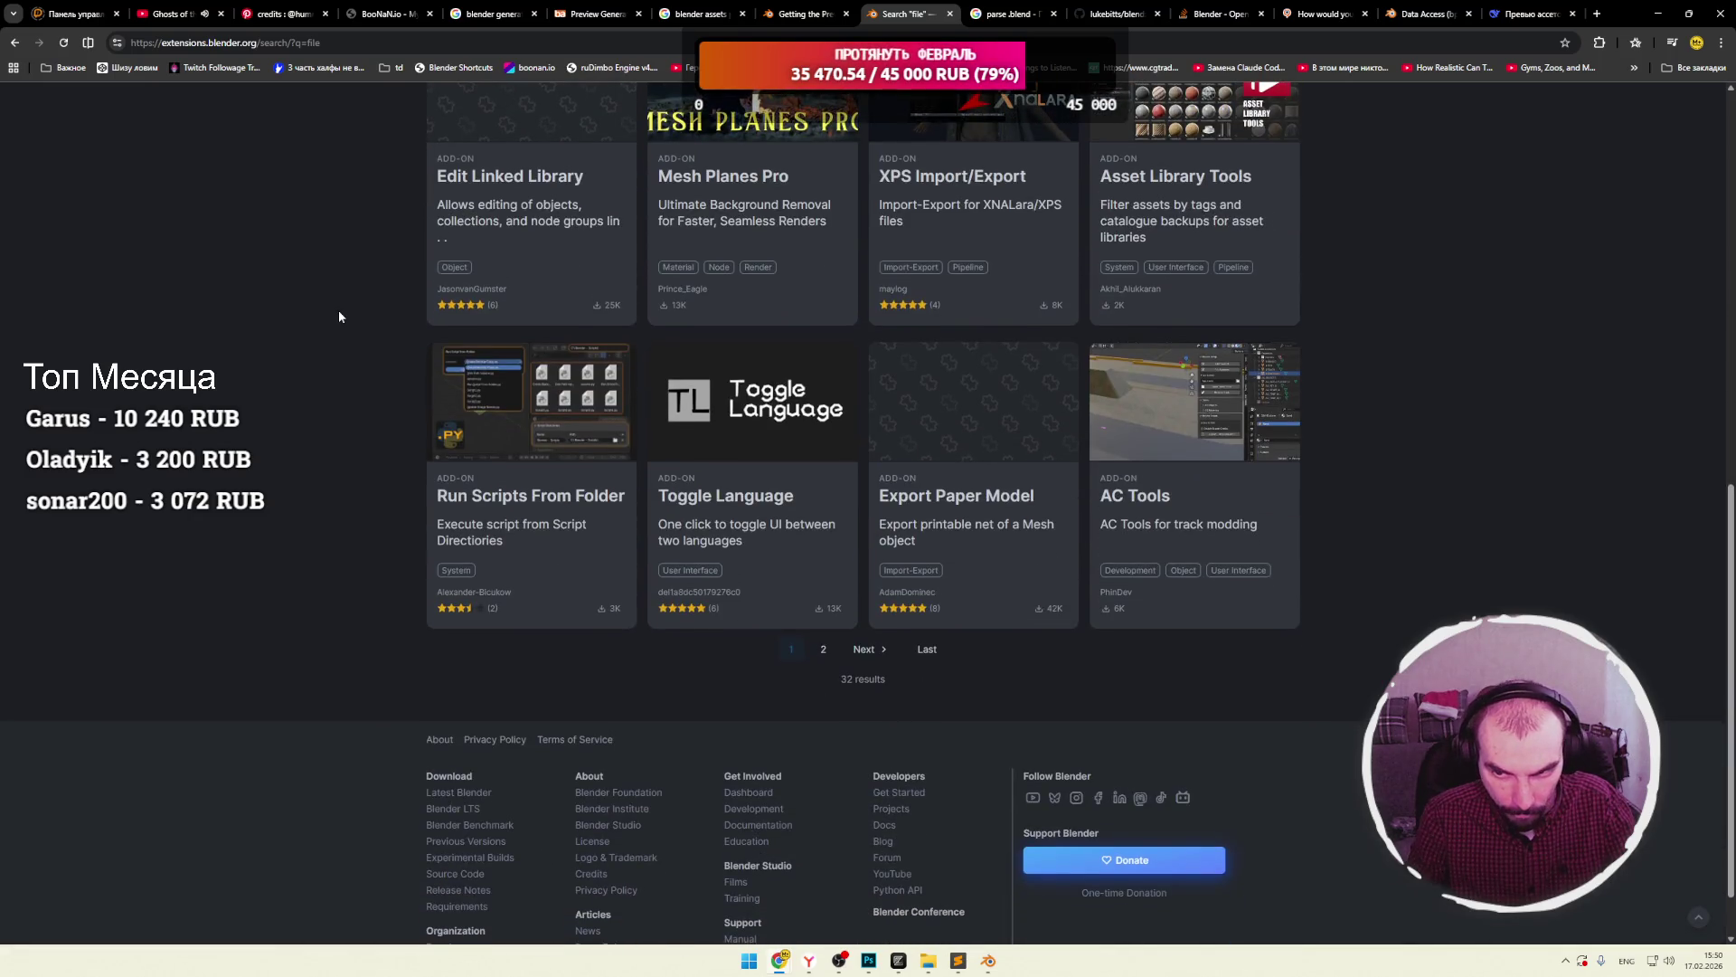
{"action": "scroll", "coordinate": [900, 323], "scroll_direction": "up", "scroll_amount": 2}
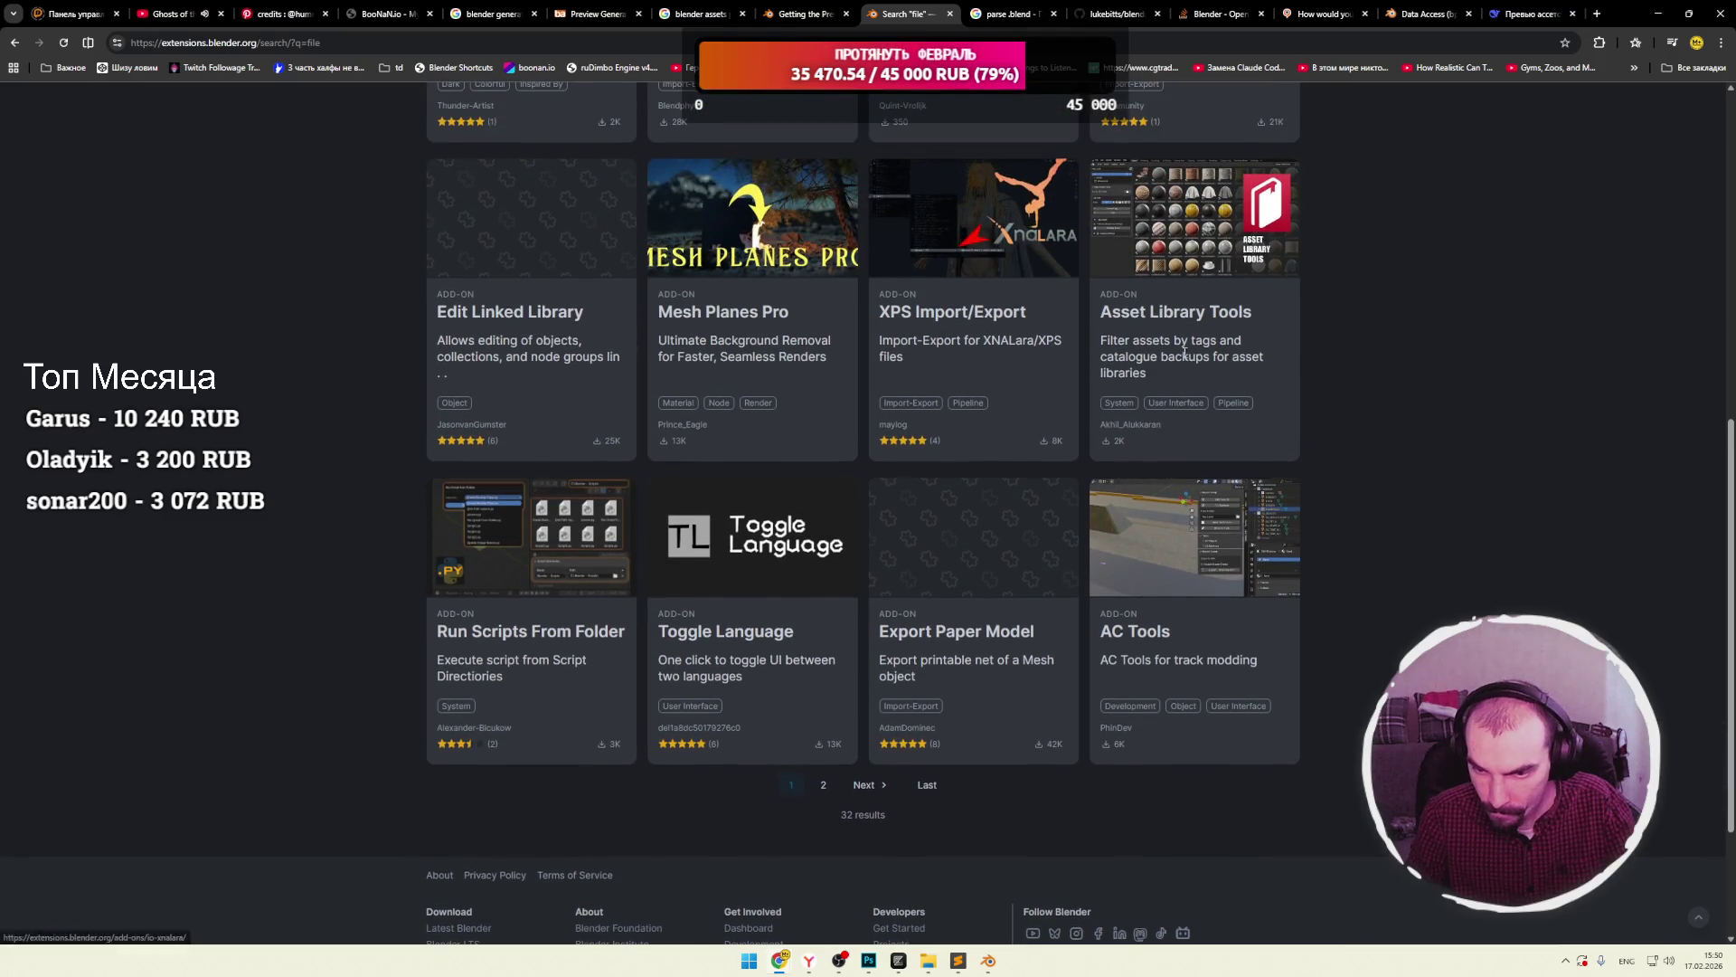
{"action": "left_click_drag", "start_coordinate": [1243, 360], "coordinate": [1119, 358]}
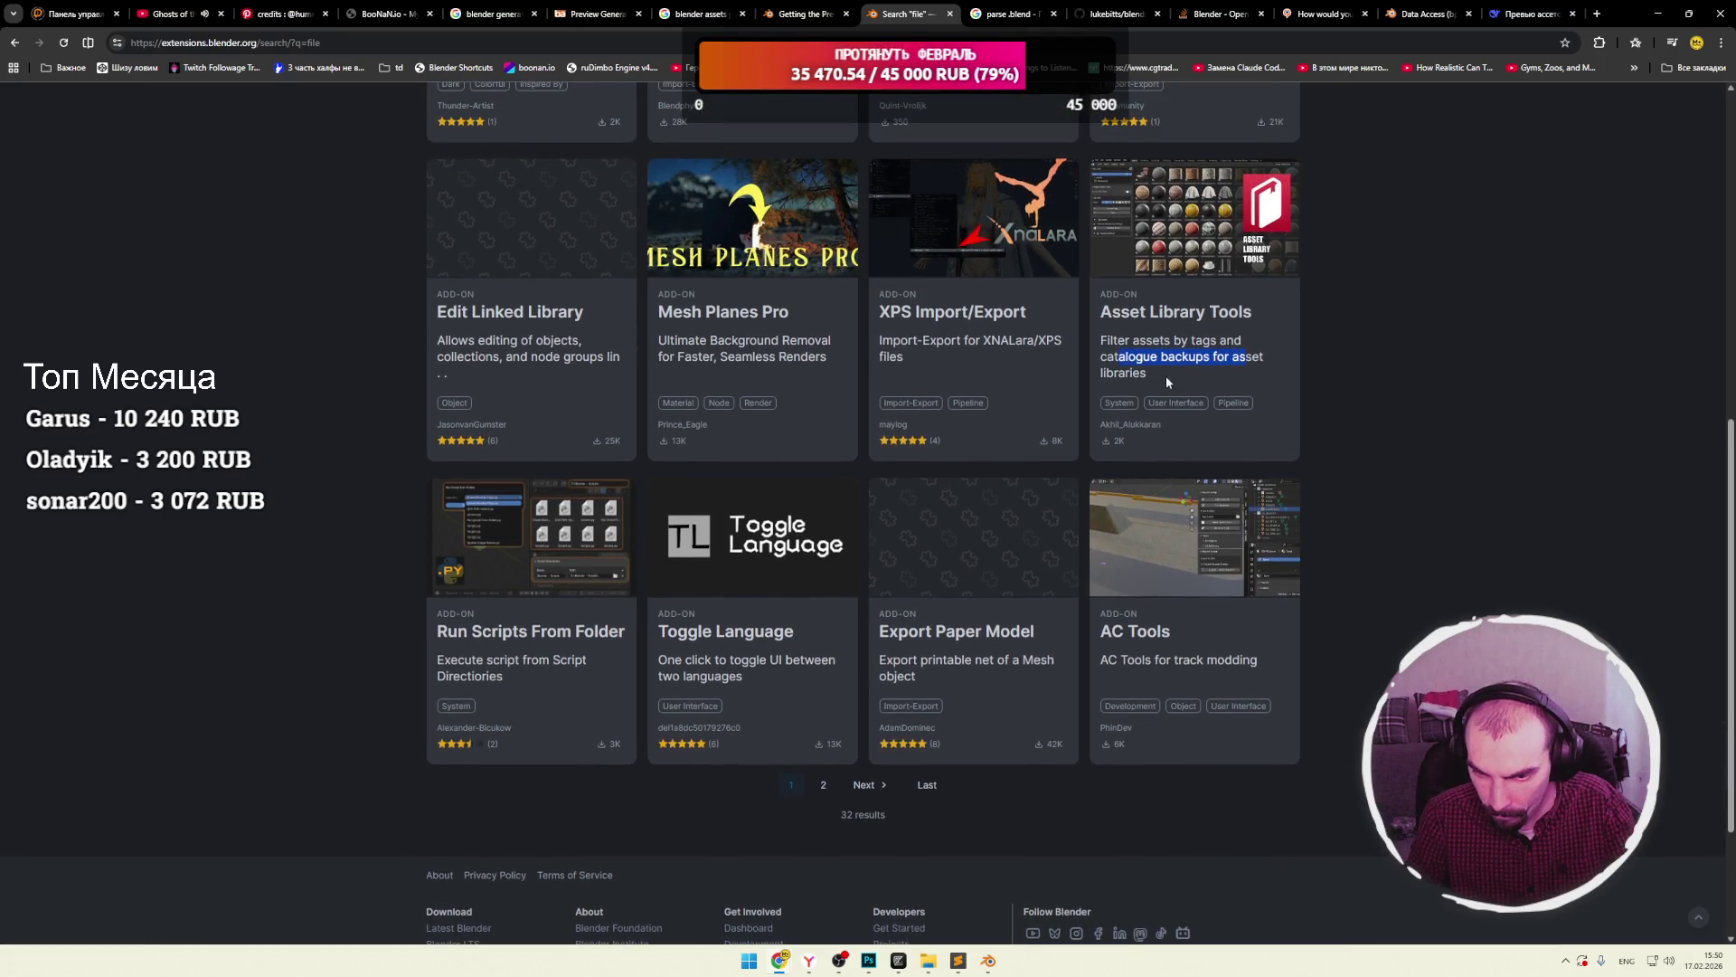
{"action": "scroll", "coordinate": [1163, 374], "scroll_direction": "down", "scroll_amount": 2}
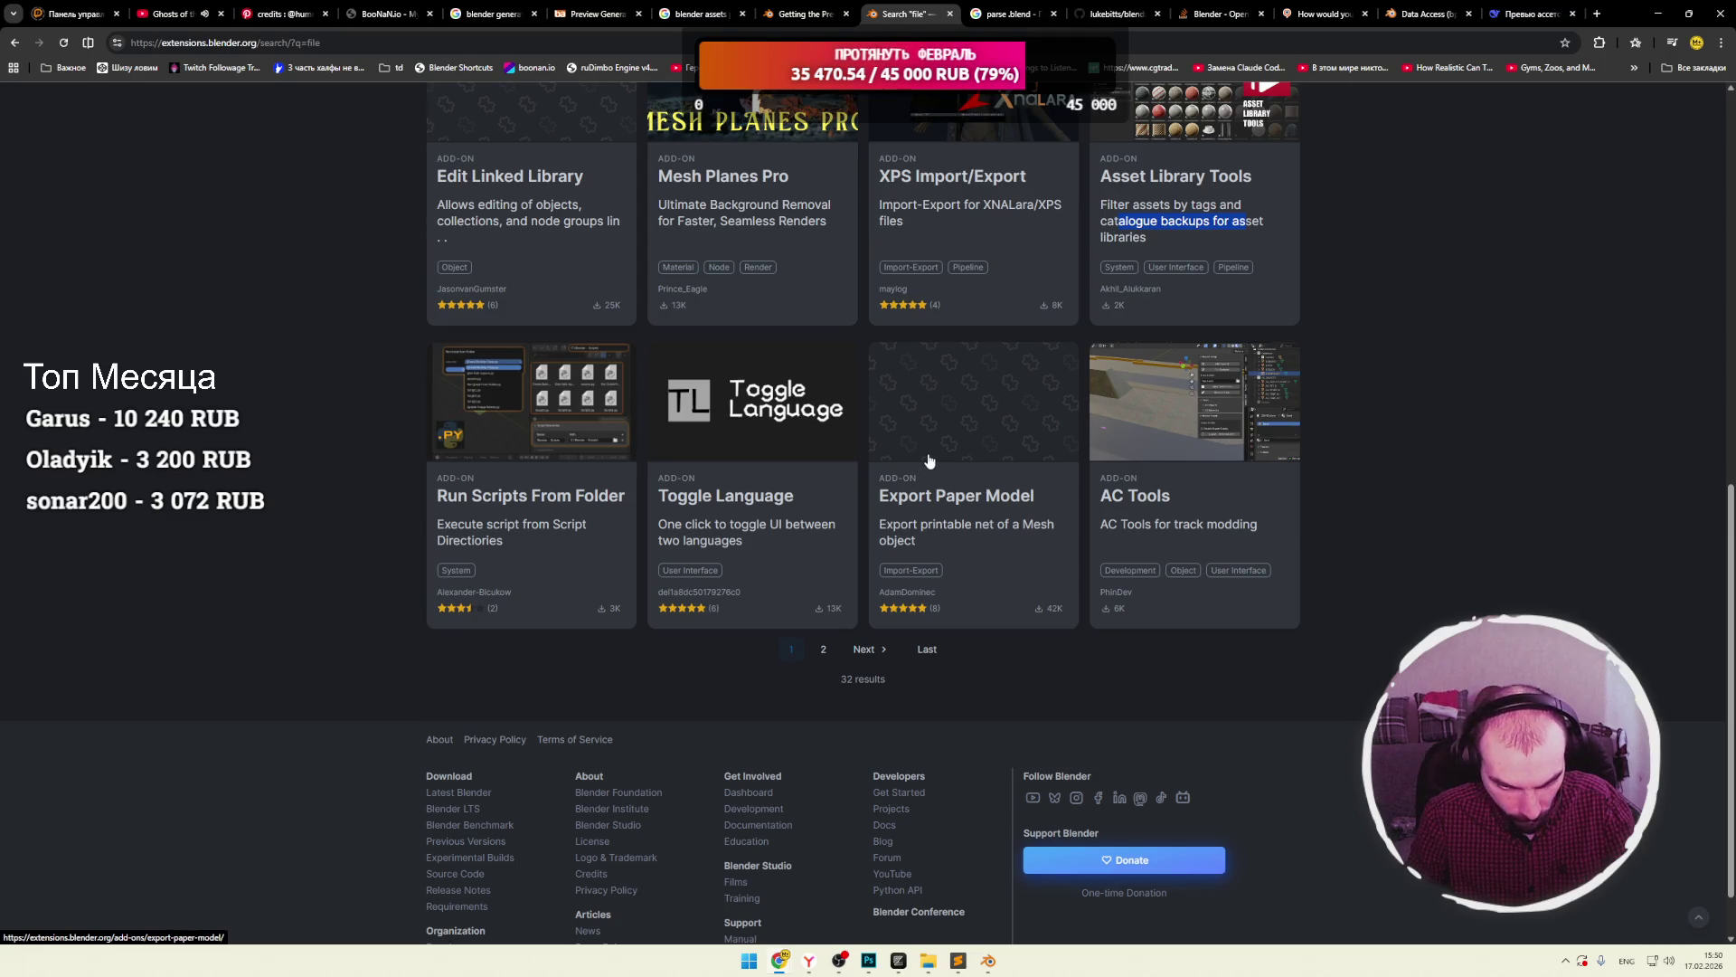
Read page 2's add-on descriptions, from Bulk Asset Tools to UbiSoft Pod formats, then minimise the browser.
{"action": "left_click", "coordinate": [863, 649]}
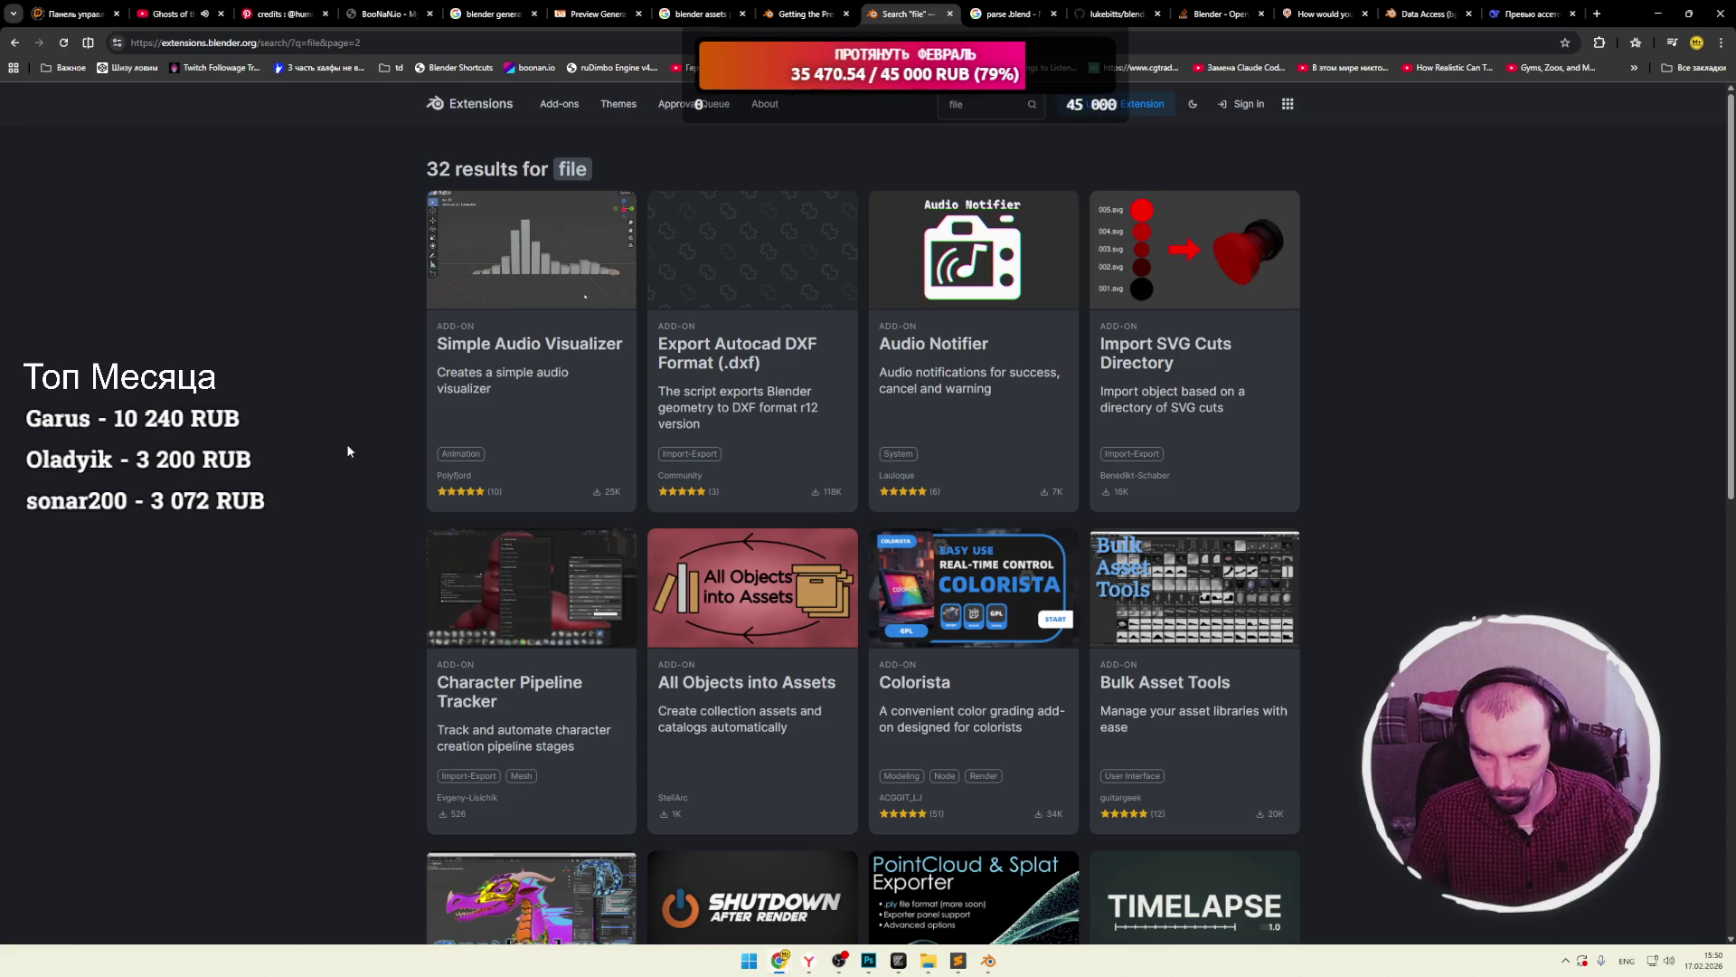
{"action": "scroll", "coordinate": [343, 447], "scroll_direction": "down", "scroll_amount": 3}
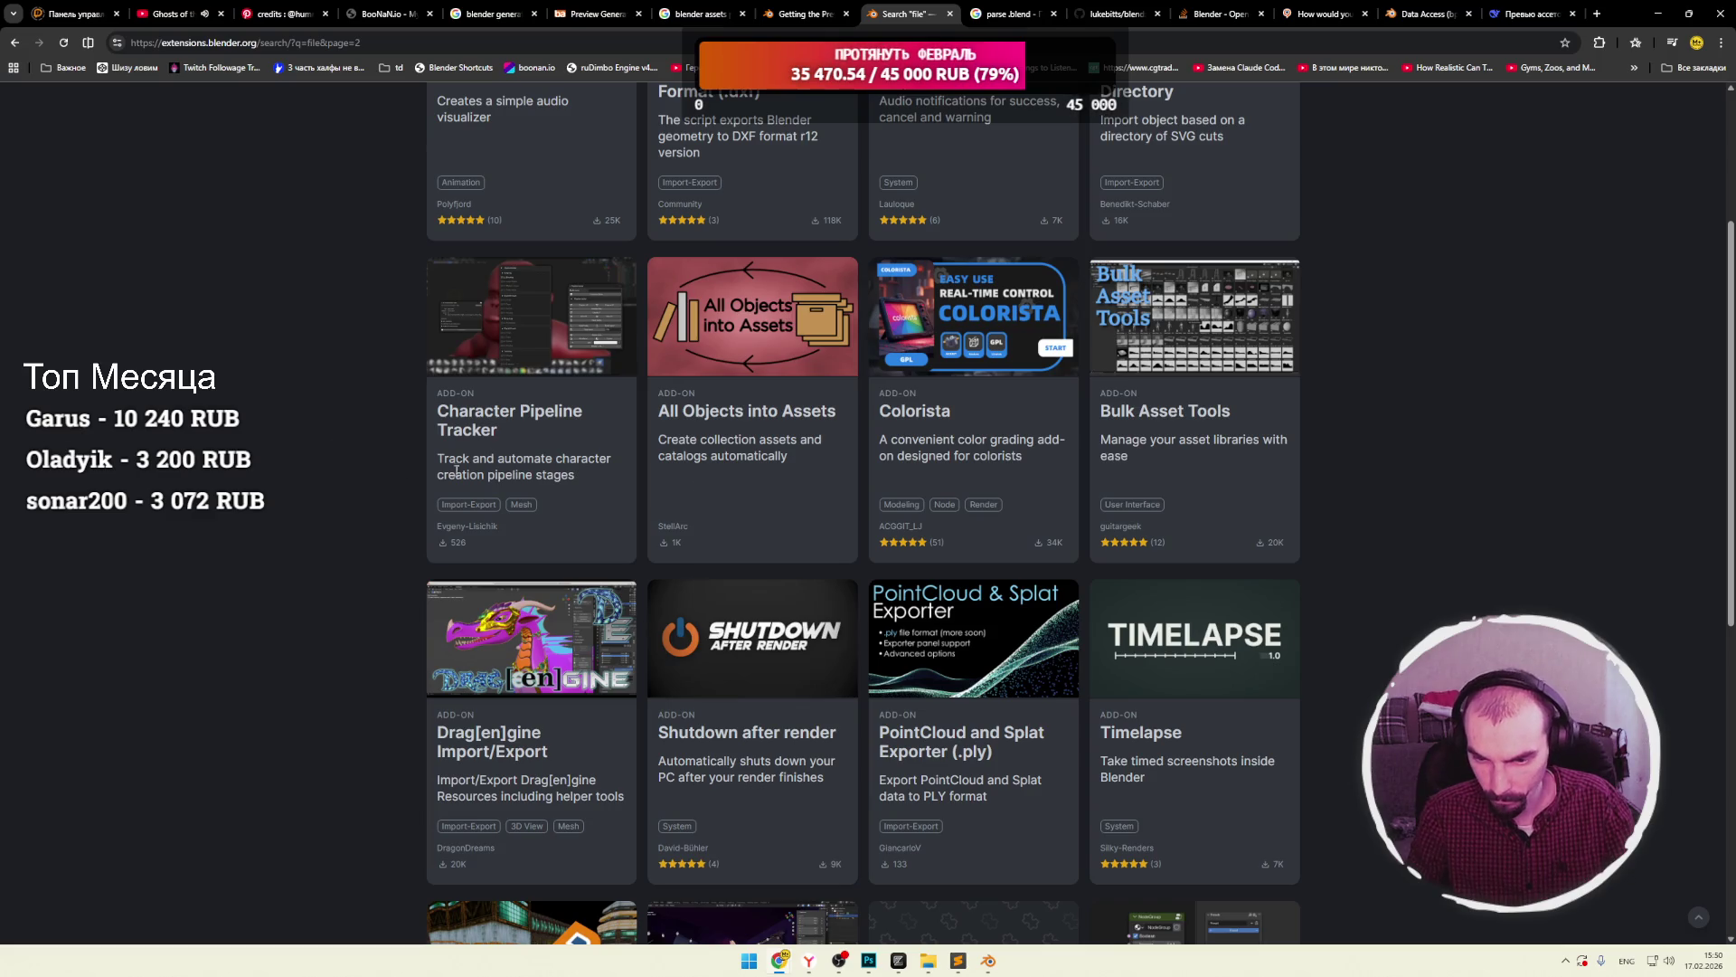
{"action": "left_click_drag", "start_coordinate": [1126, 459], "coordinate": [1147, 447]}
{"action": "left_click", "coordinate": [1169, 455]}
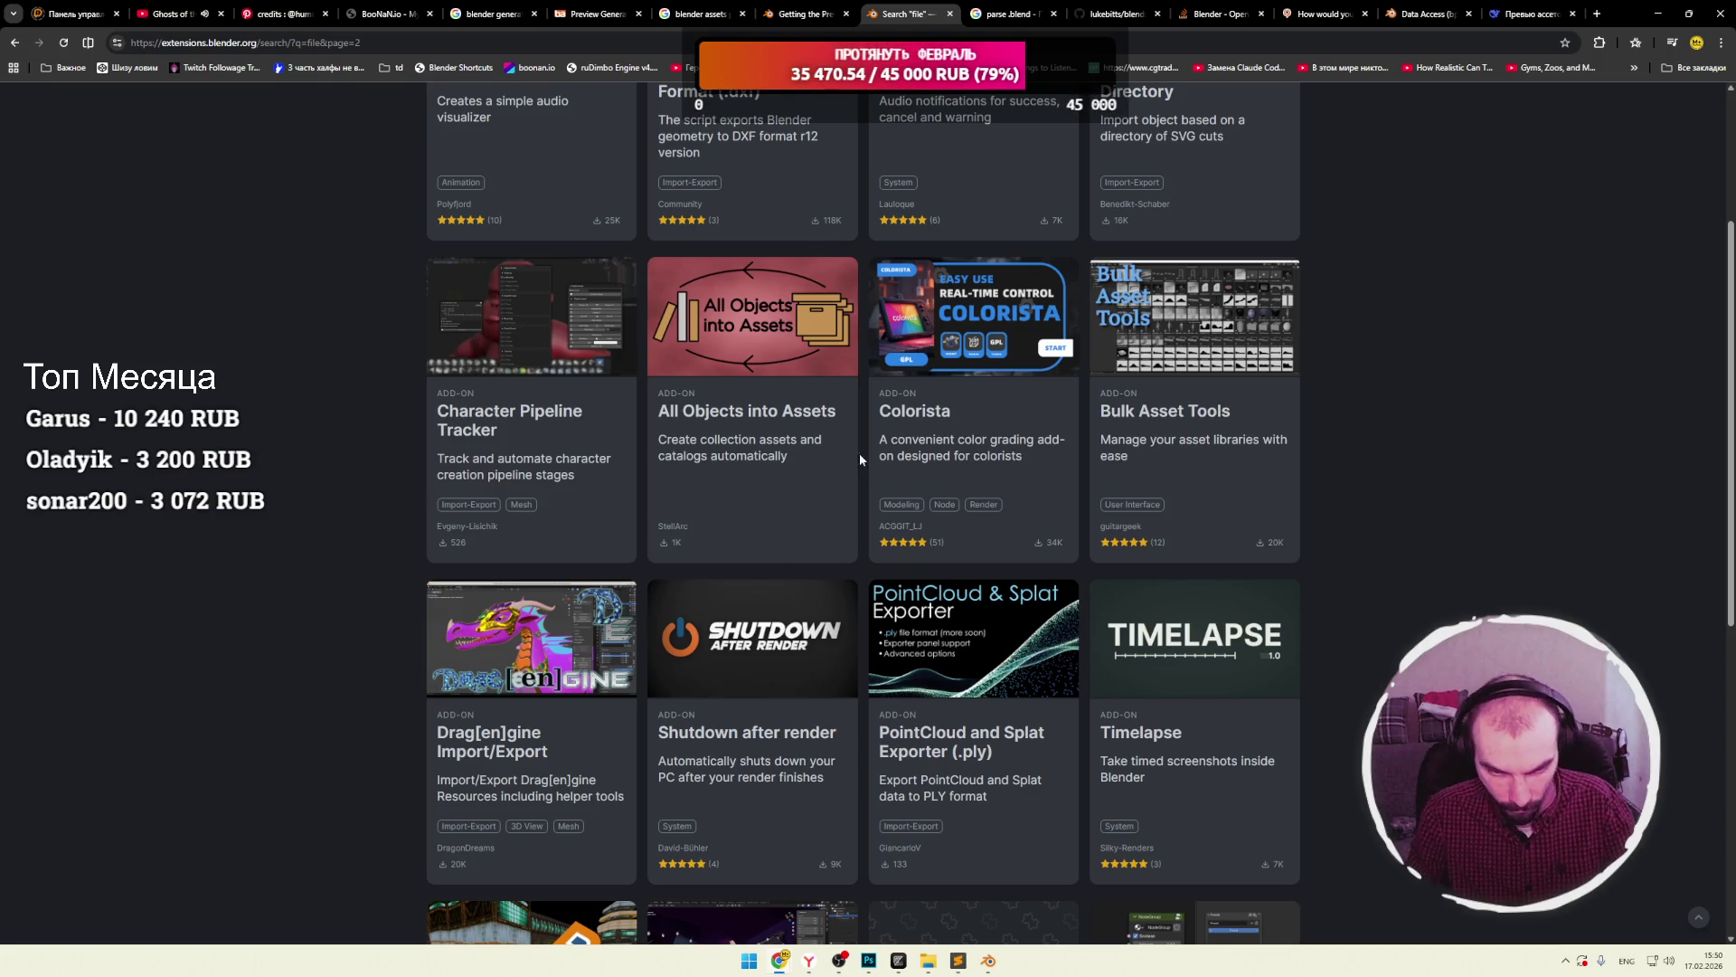
{"action": "mouse_move", "coordinate": [720, 441]}
{"action": "left_mouse_down"}
{"action": "mouse_move", "coordinate": [759, 441]}
{"action": "mouse_move", "coordinate": [702, 457]}
{"action": "mouse_move", "coordinate": [760, 457]}
{"action": "left_mouse_up"}
{"action": "left_click", "coordinate": [777, 458]}
{"action": "scroll", "coordinate": [351, 427], "scroll_direction": "down", "scroll_amount": 4}
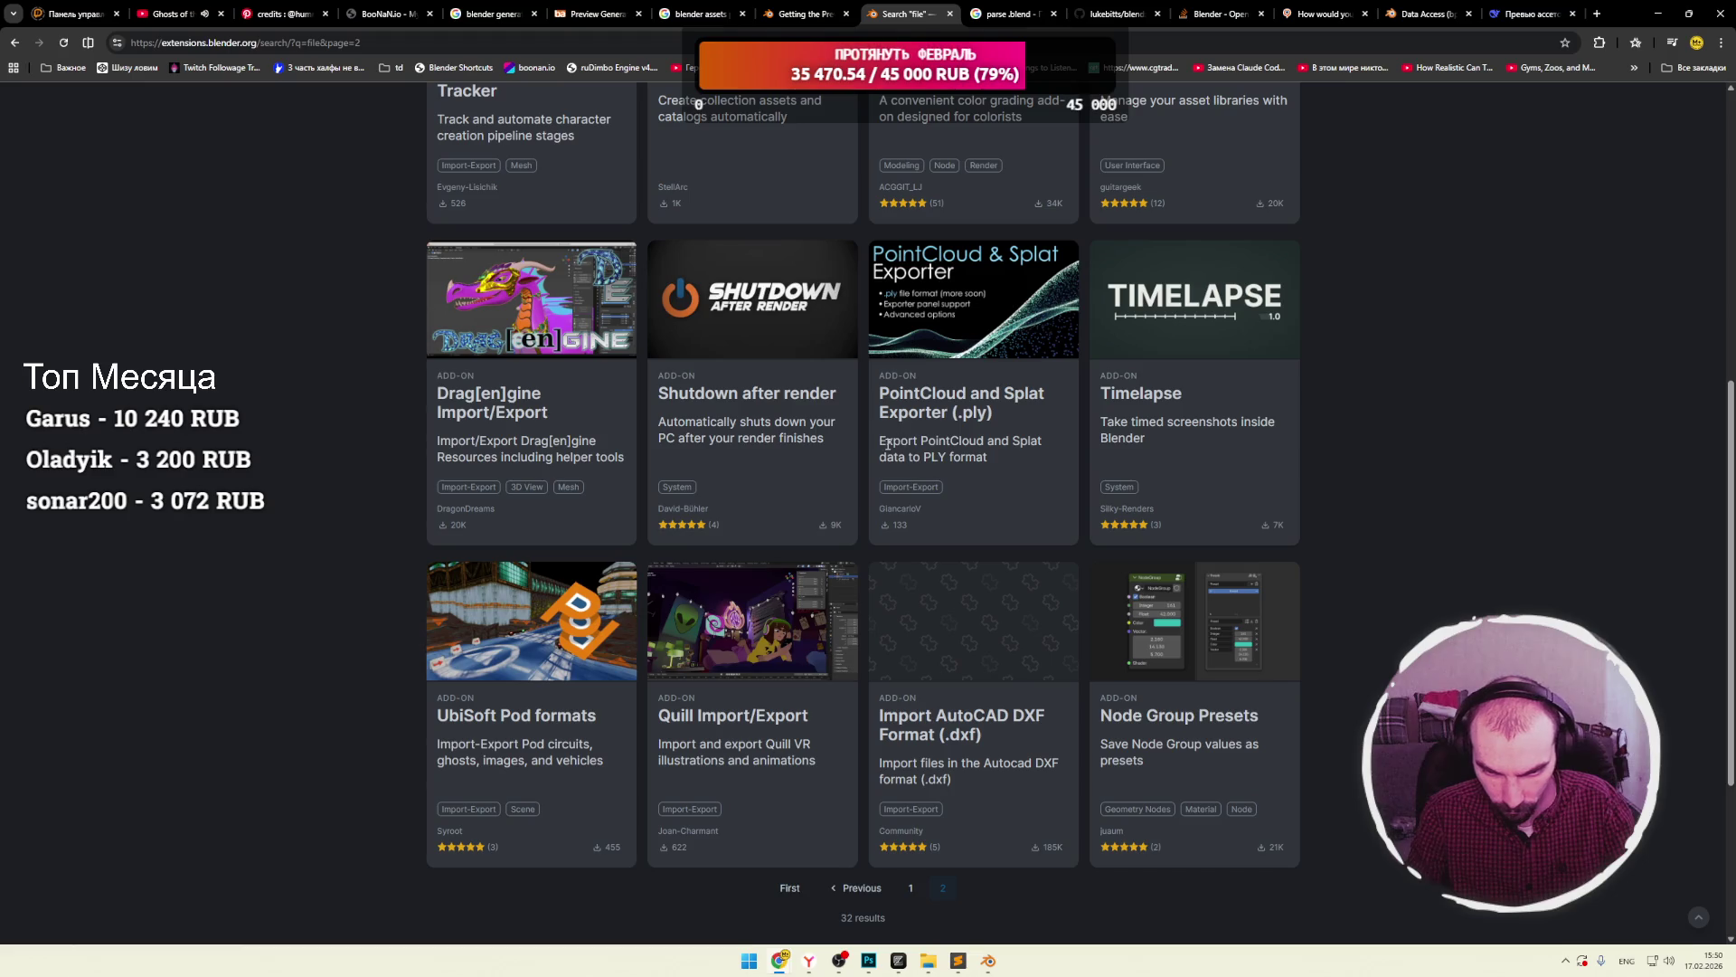
{"action": "left_click_drag", "start_coordinate": [934, 443], "coordinate": [985, 444]}
{"action": "left_click", "coordinate": [1006, 445]}
{"action": "scroll", "coordinate": [985, 447], "scroll_direction": "down", "scroll_amount": 3}
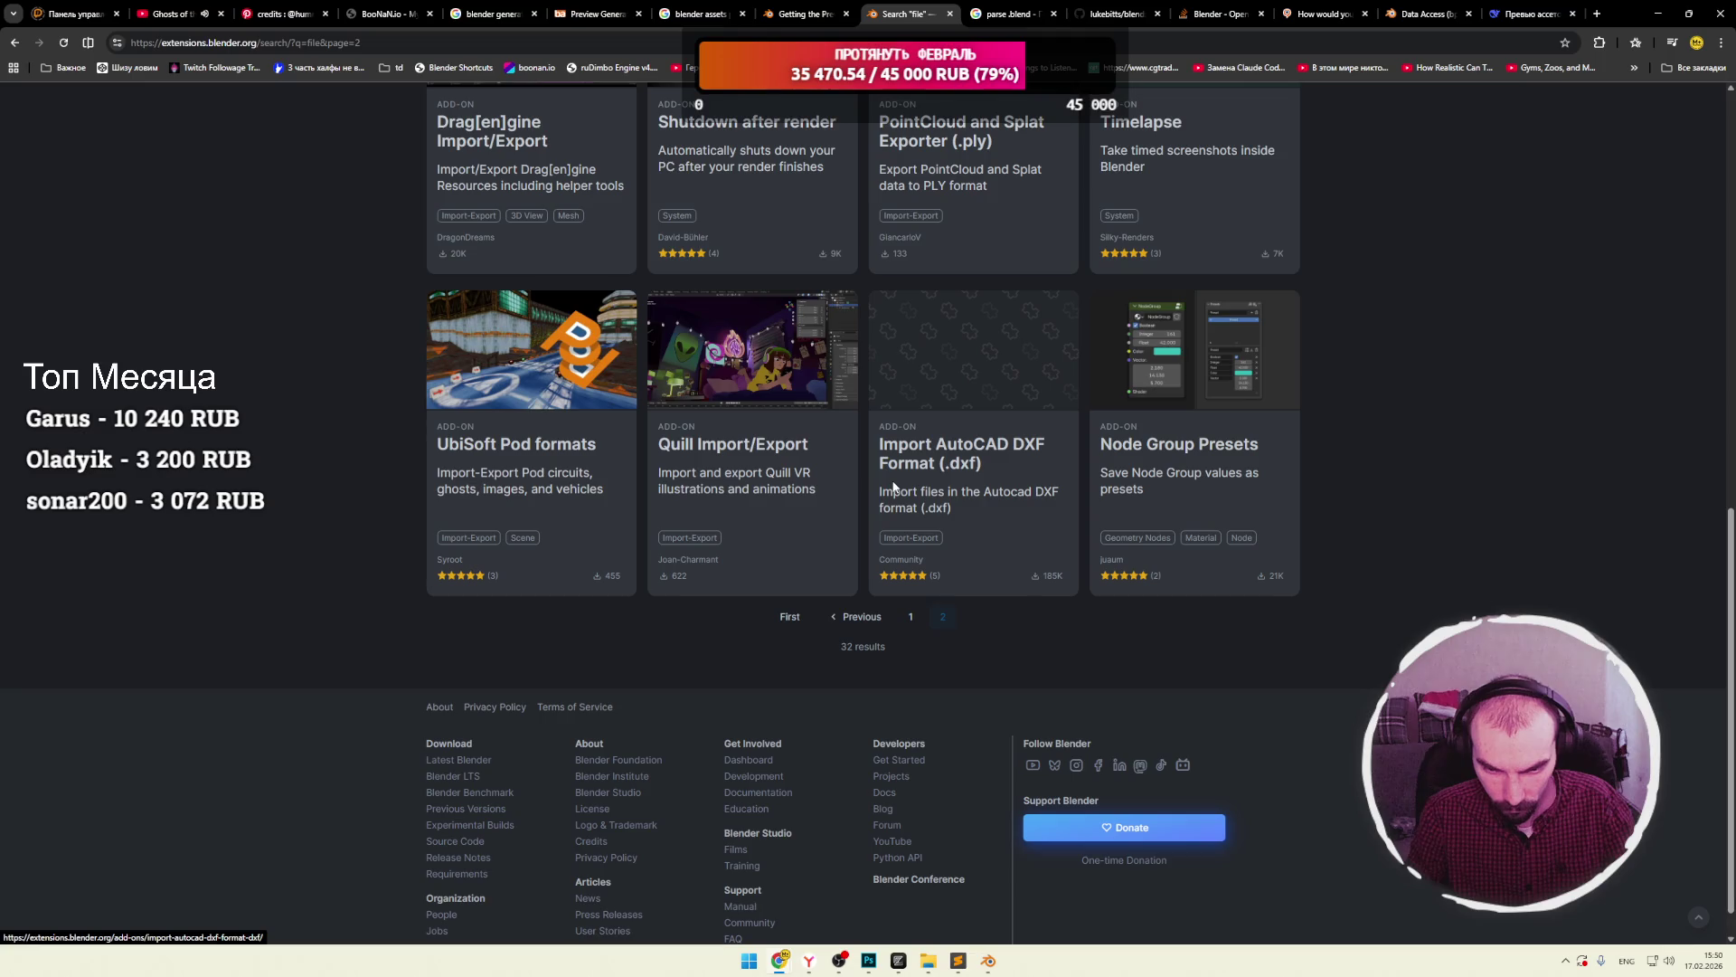
{"action": "left_click_drag", "start_coordinate": [677, 473], "coordinate": [800, 476]}
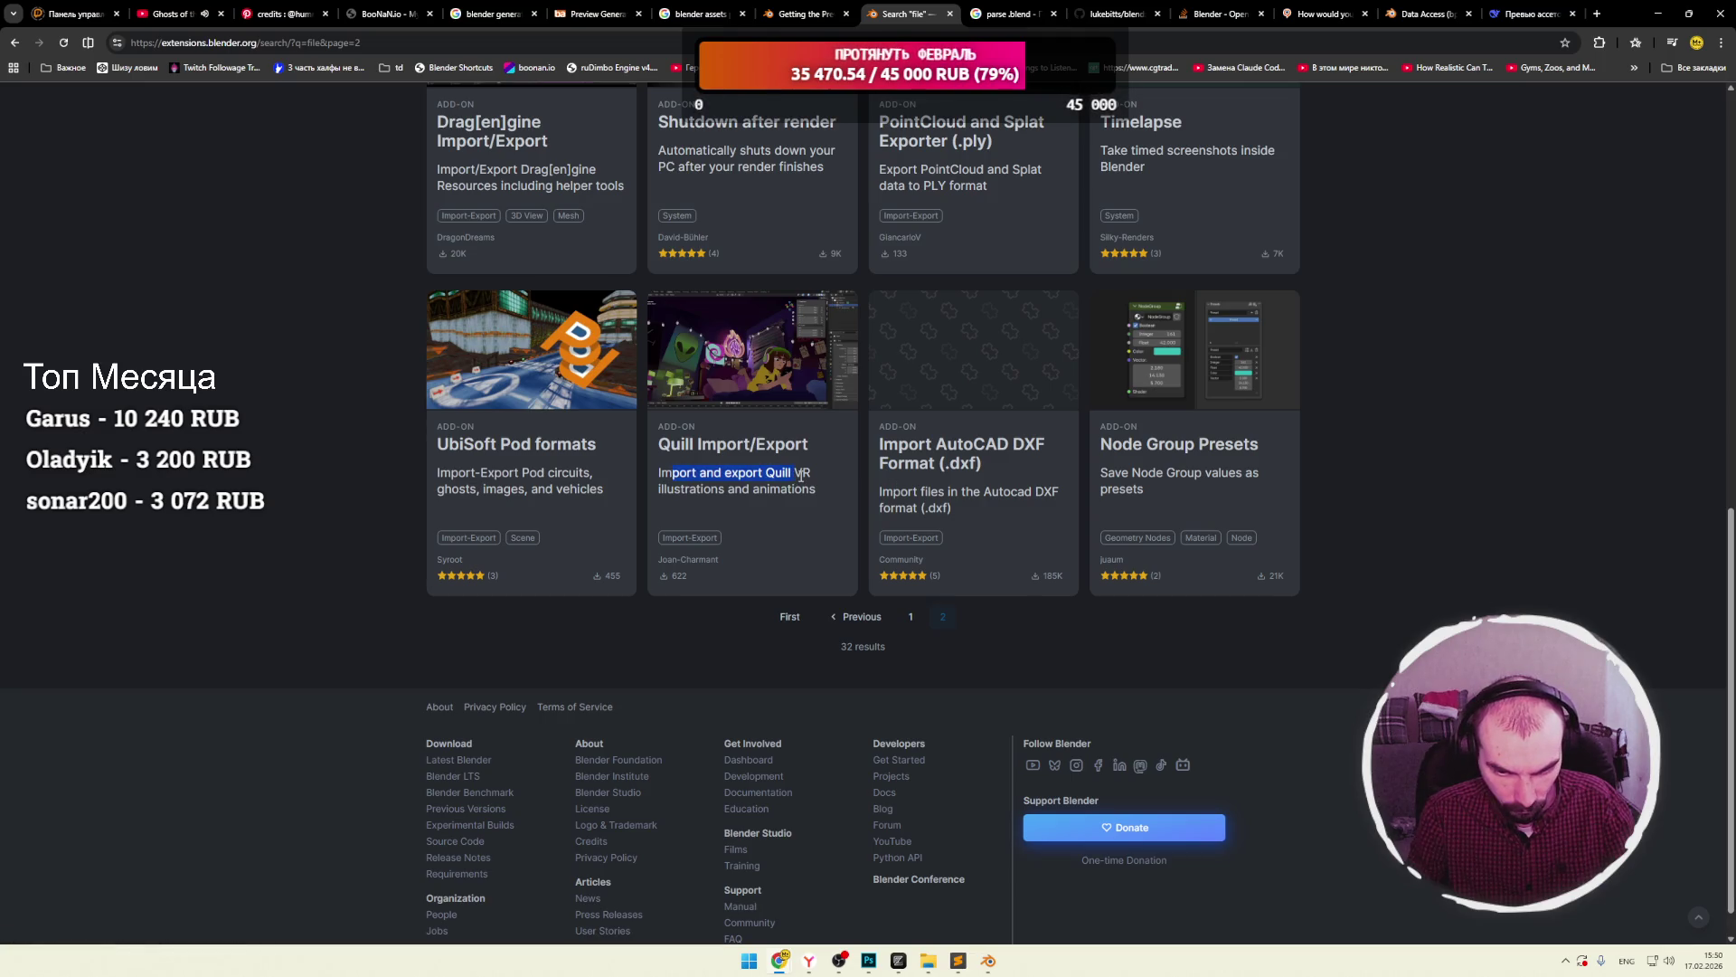
{"action": "mouse_move", "coordinate": [529, 493]}
{"action": "left_mouse_down"}
{"action": "mouse_move", "coordinate": [542, 475]}
{"action": "mouse_move", "coordinate": [582, 497]}
{"action": "mouse_move", "coordinate": [438, 472]}
{"action": "left_mouse_up"}
{"action": "left_click", "coordinate": [479, 472]}
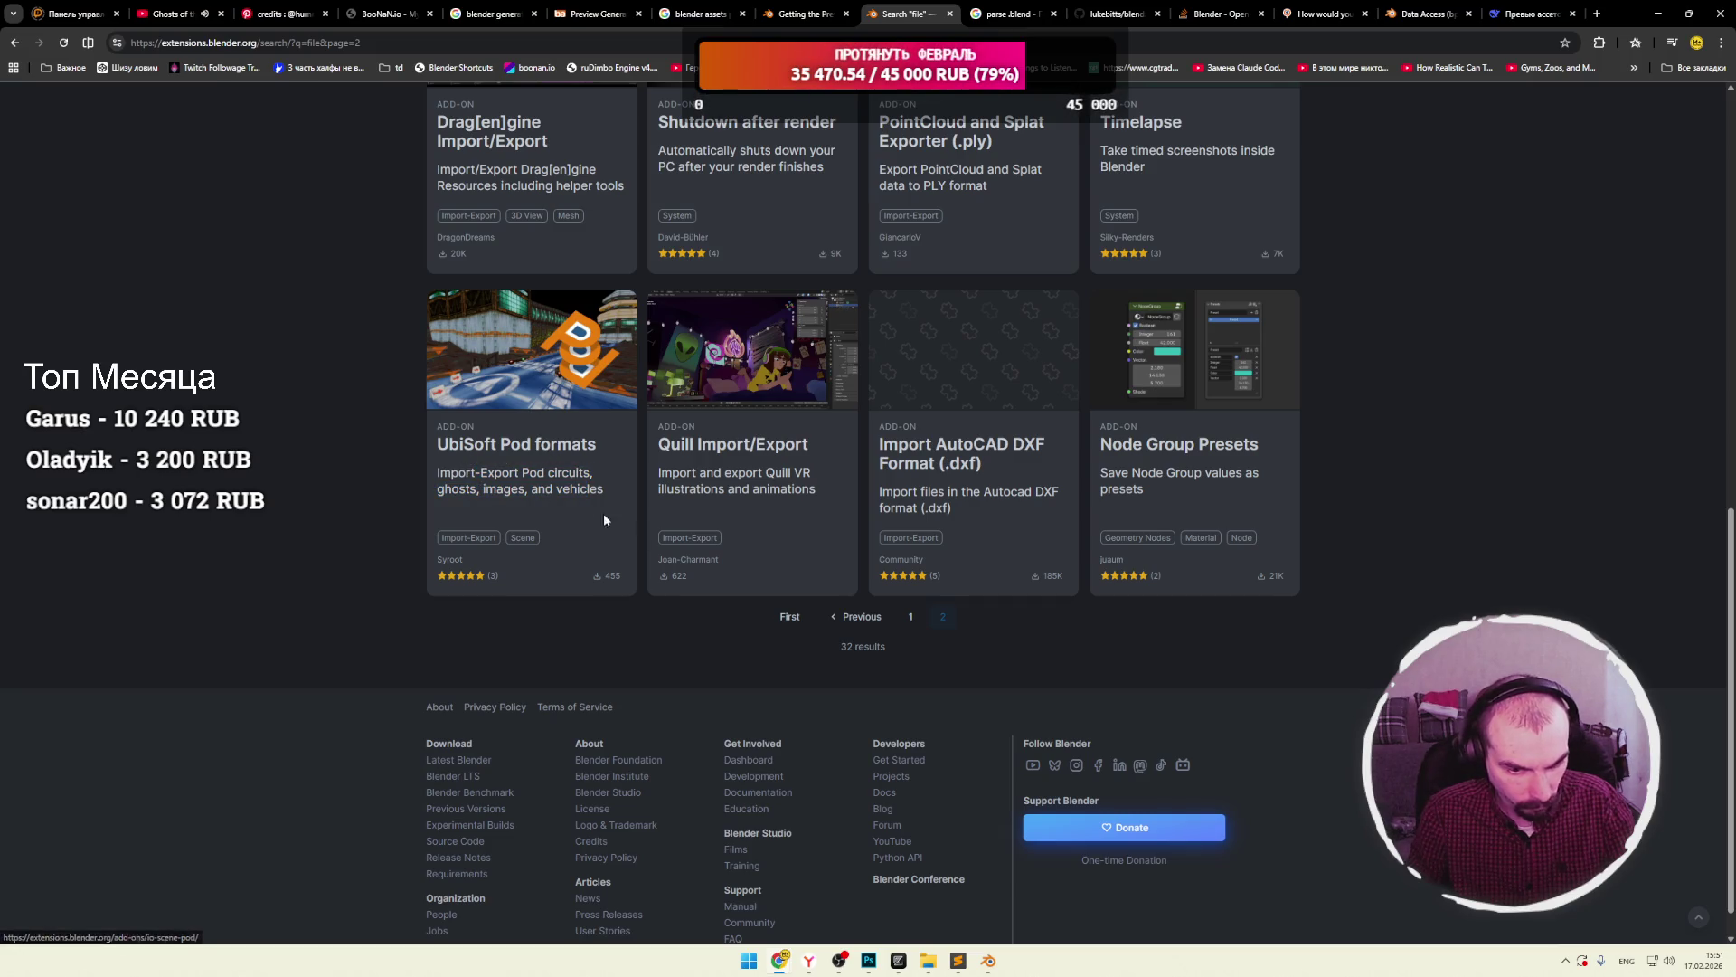
{"action": "scroll", "coordinate": [839, 579], "scroll_direction": "up", "scroll_amount": 10}
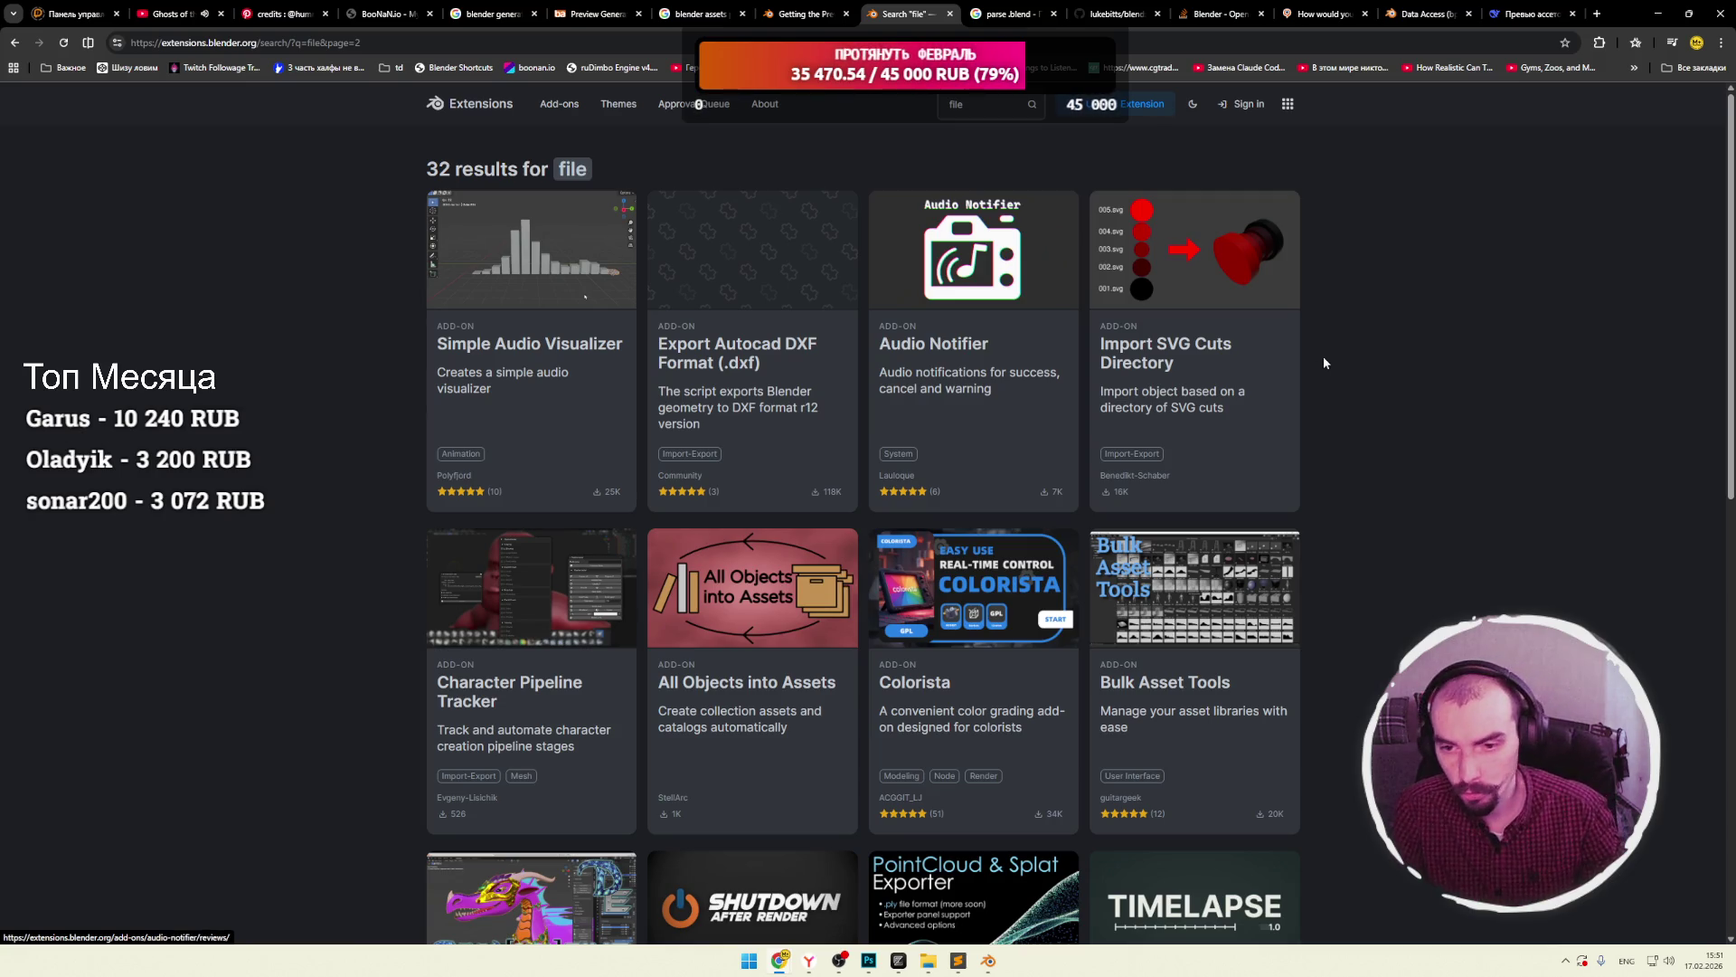
{"action": "left_click", "coordinate": [1658, 14]}
Back in Blender, select the Cone.004 asset, enlarge the asset browser and view its import options.
{"action": "mouse_move", "coordinate": [988, 961]}
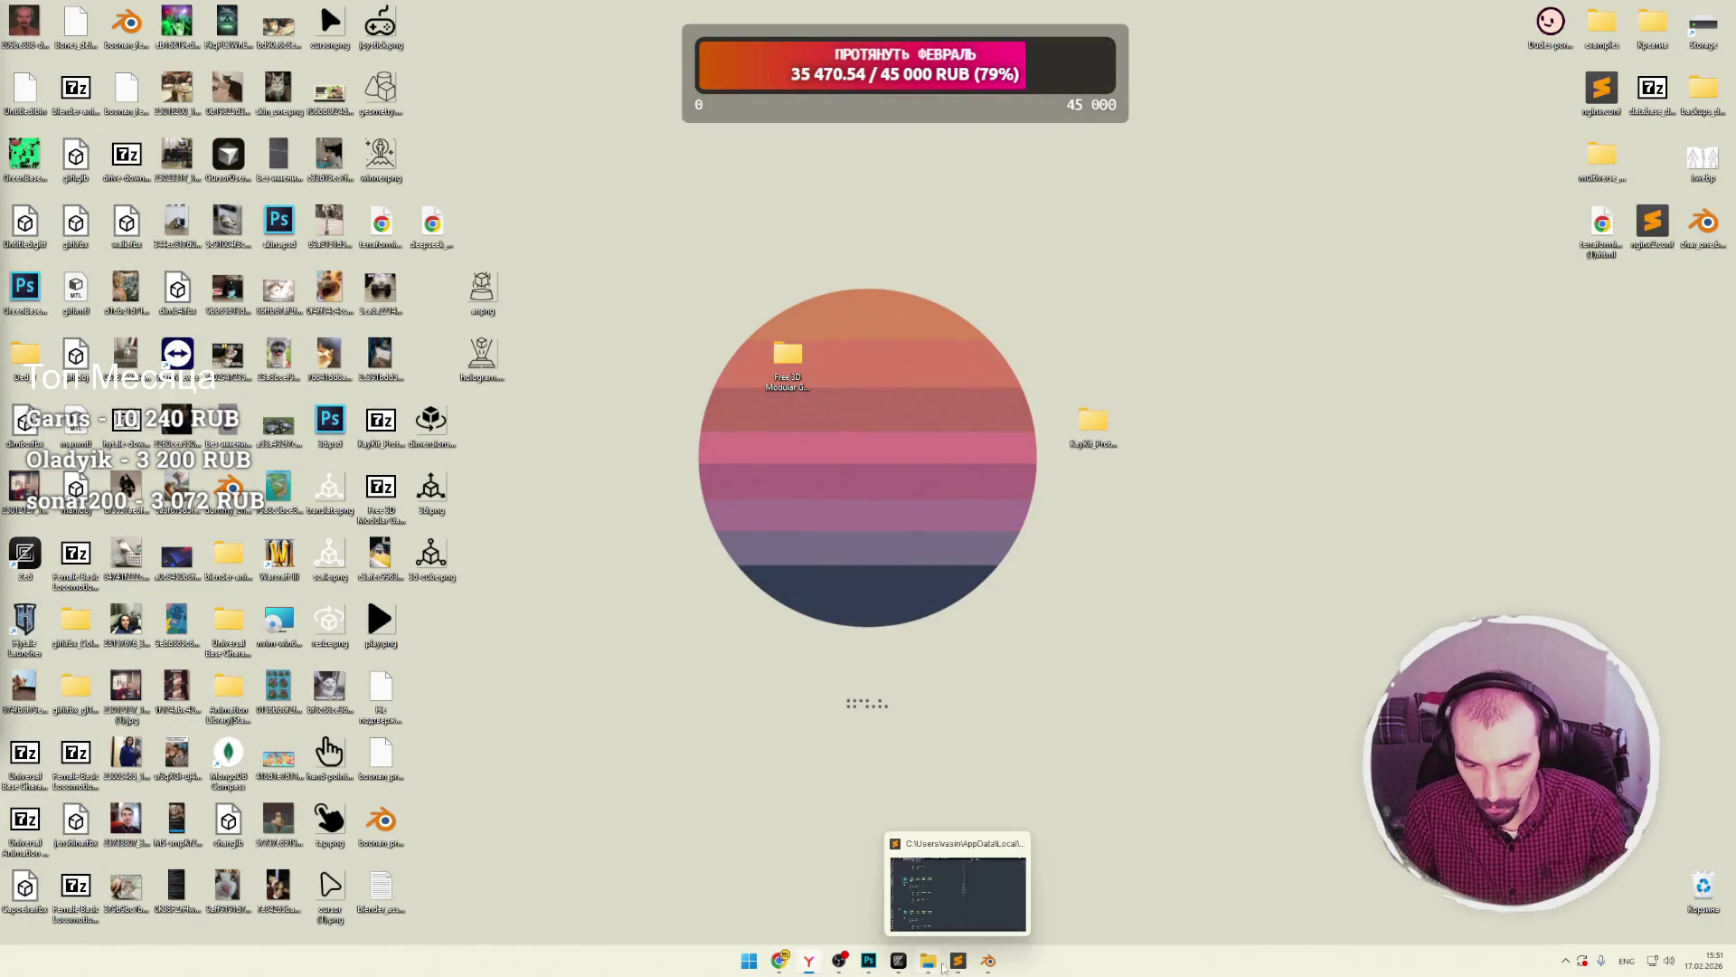
{"action": "left_click", "coordinate": [1019, 910]}
{"action": "left_click", "coordinate": [1166, 189]}
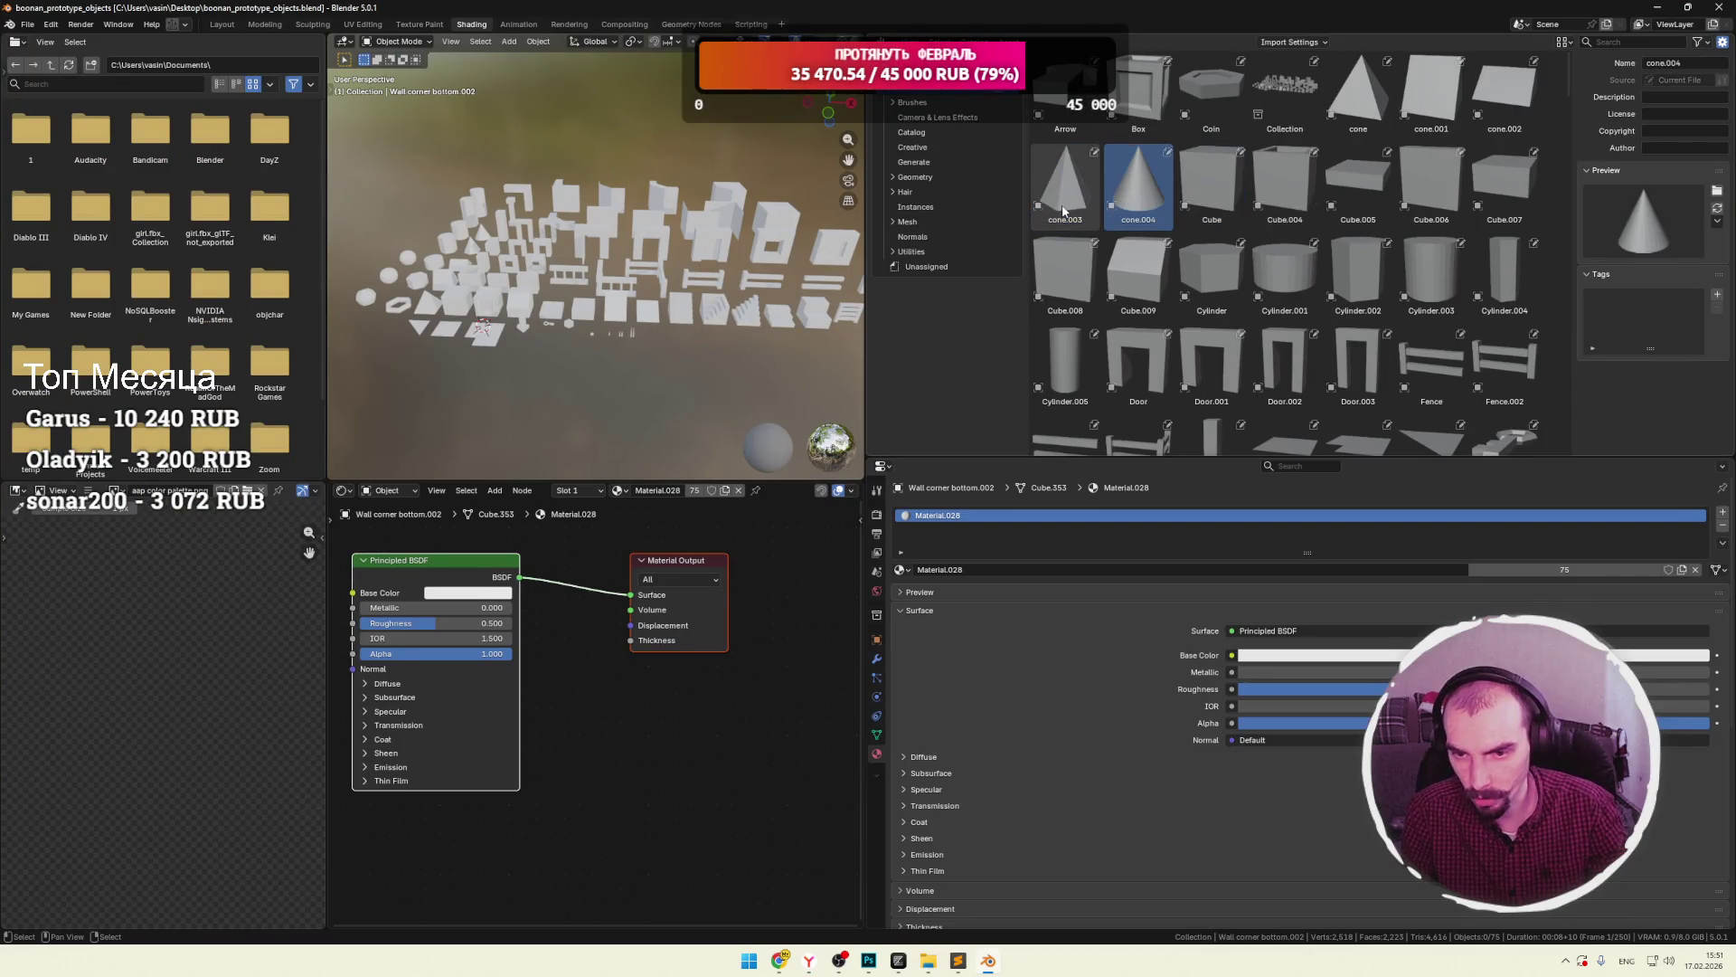
{"action": "left_click_drag", "start_coordinate": [1033, 458], "coordinate": [1033, 729]}
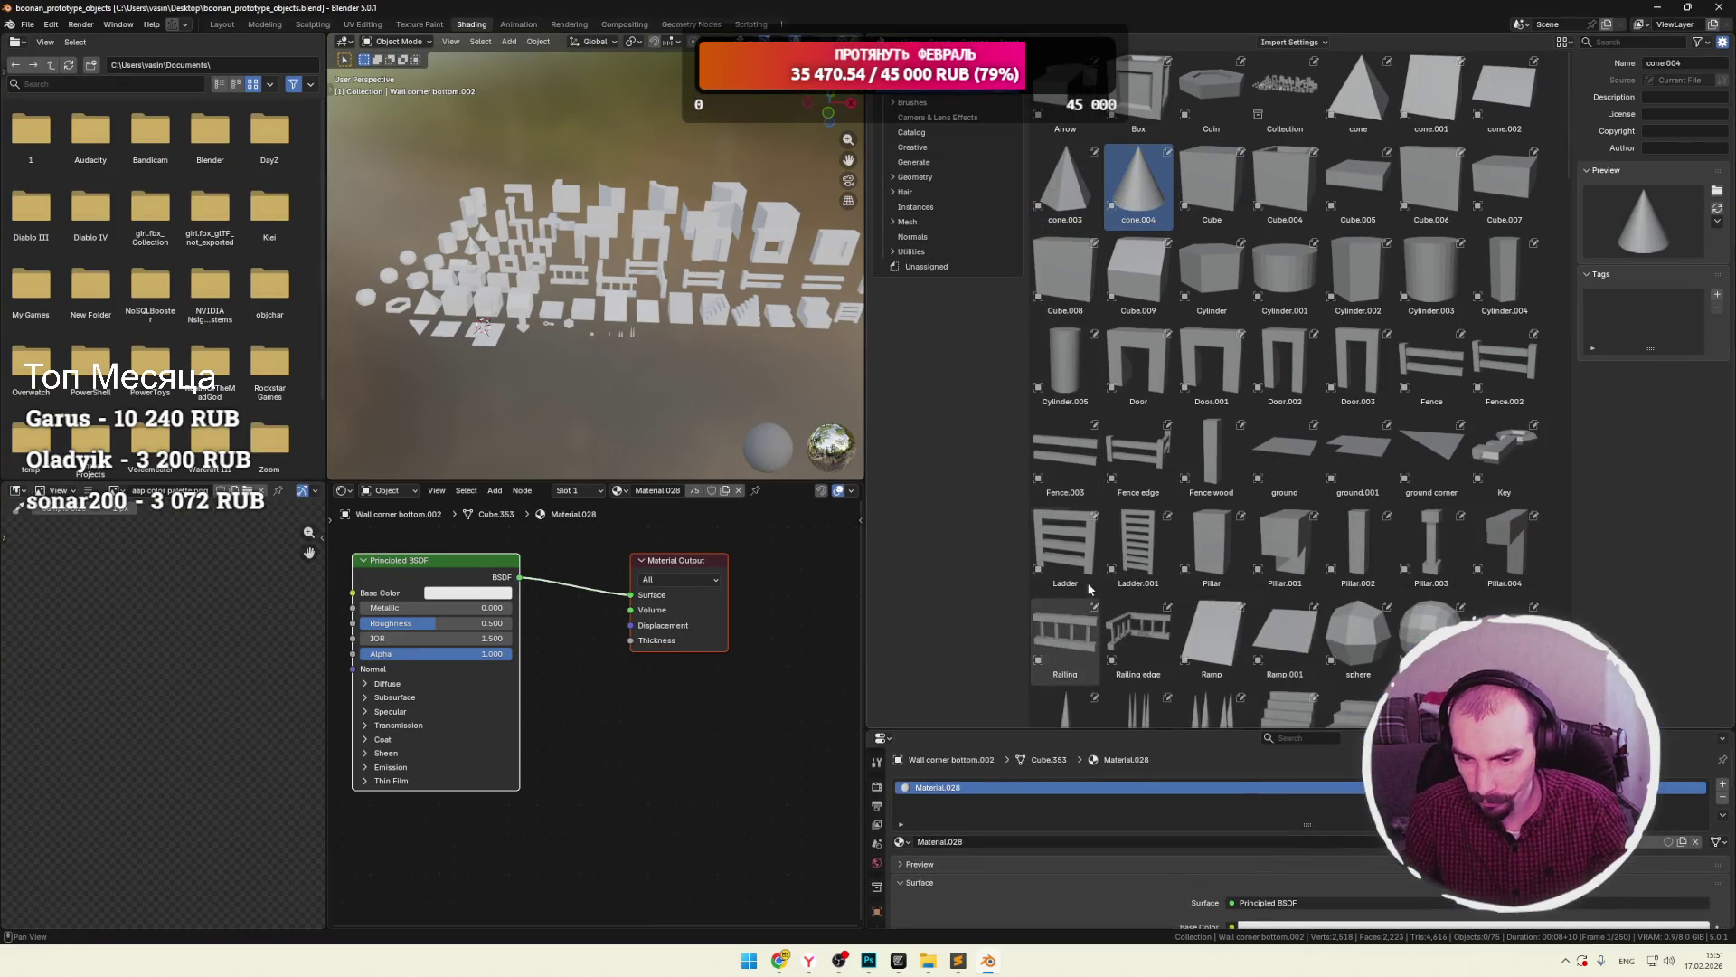
{"action": "left_click_drag", "start_coordinate": [866, 371], "coordinate": [581, 371]}
{"action": "left_click", "coordinate": [1144, 43]}
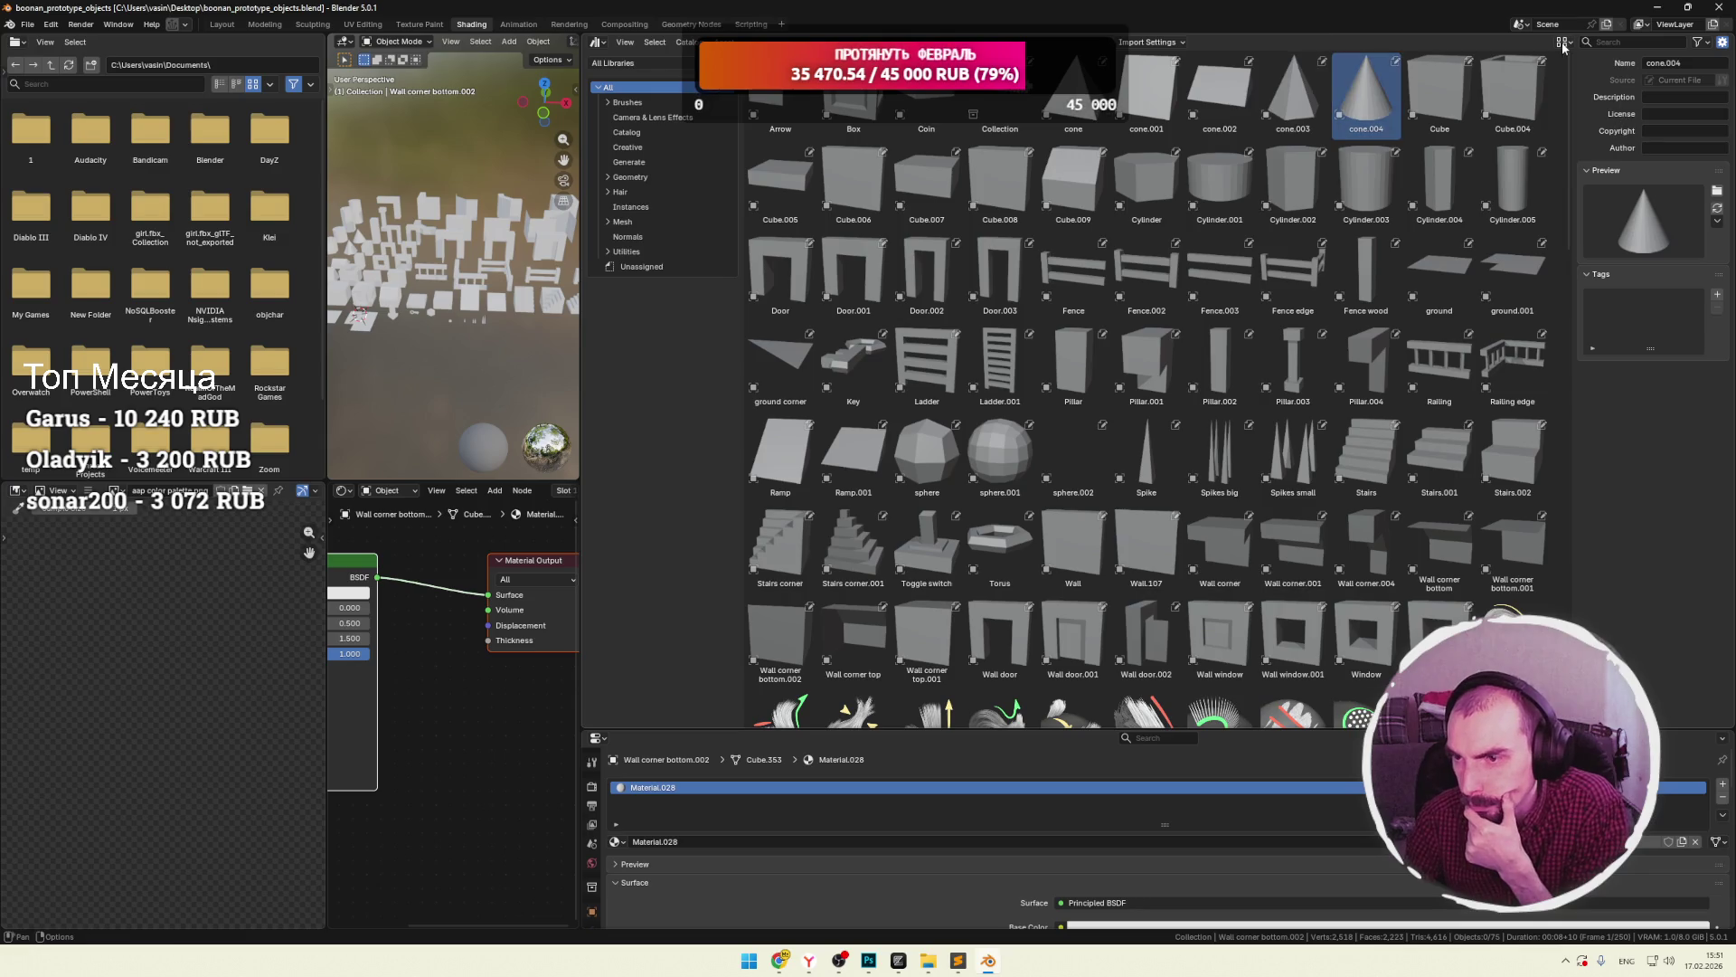
Look through the File menu's Defaults and Data Previews submenus.
{"action": "left_click", "coordinate": [27, 25]}
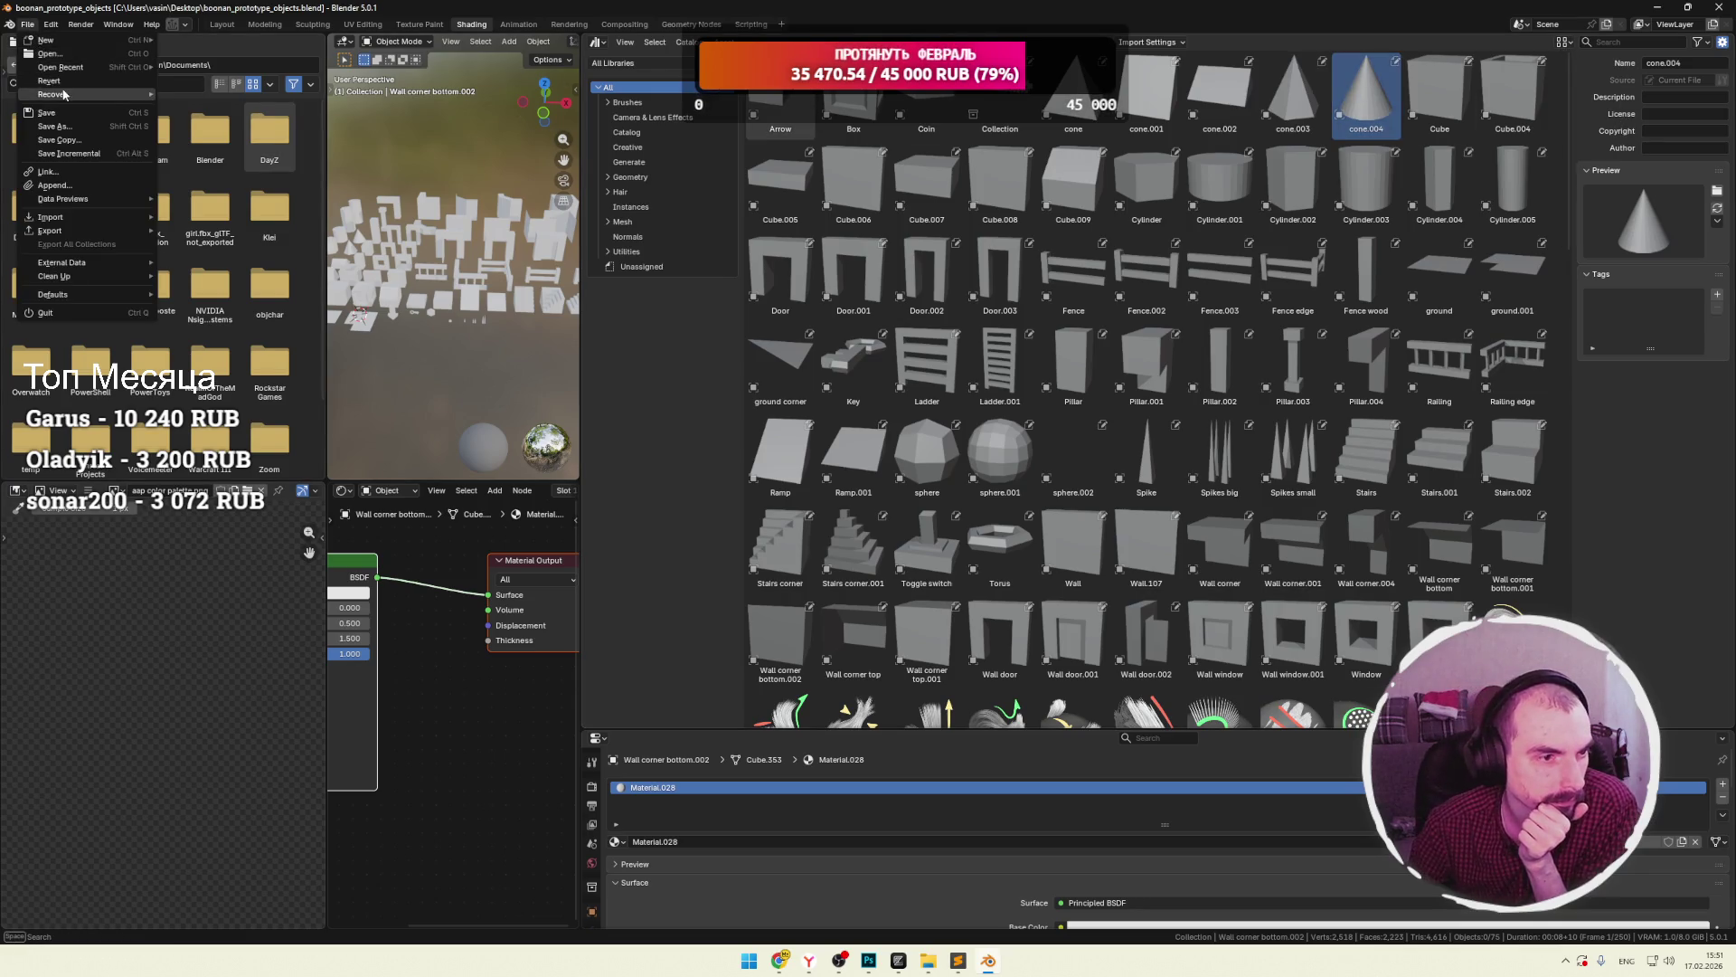
{"action": "mouse_move", "coordinate": [70, 233]}
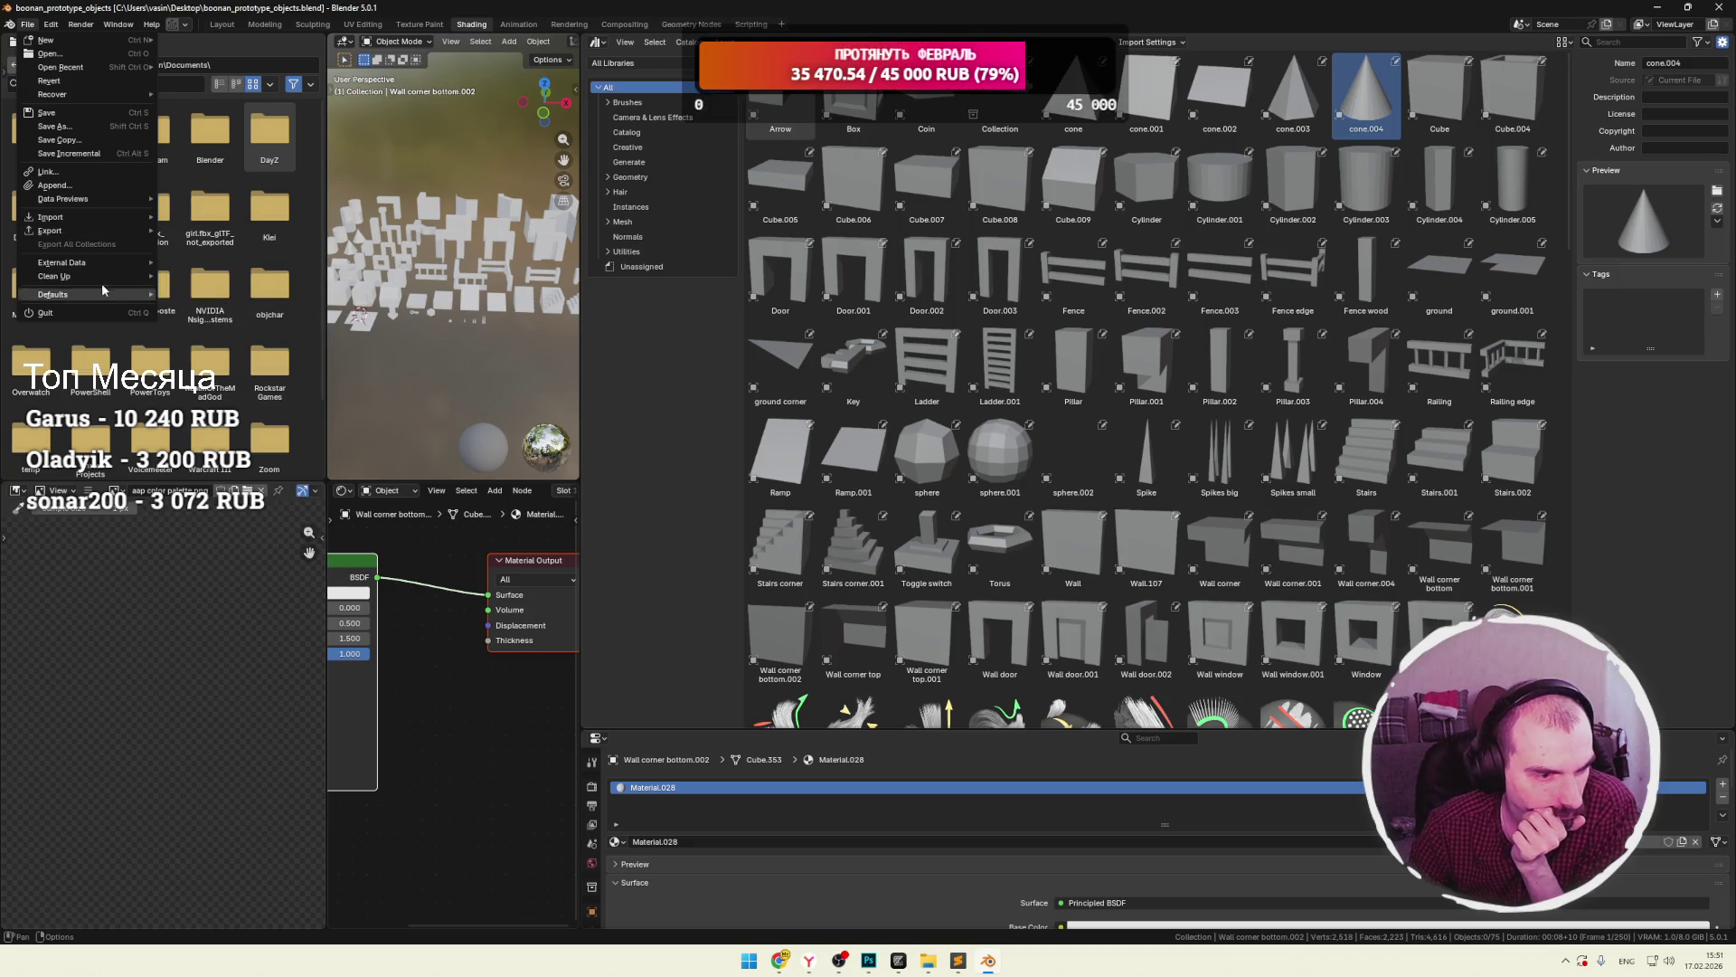
{"action": "mouse_move", "coordinate": [87, 263]}
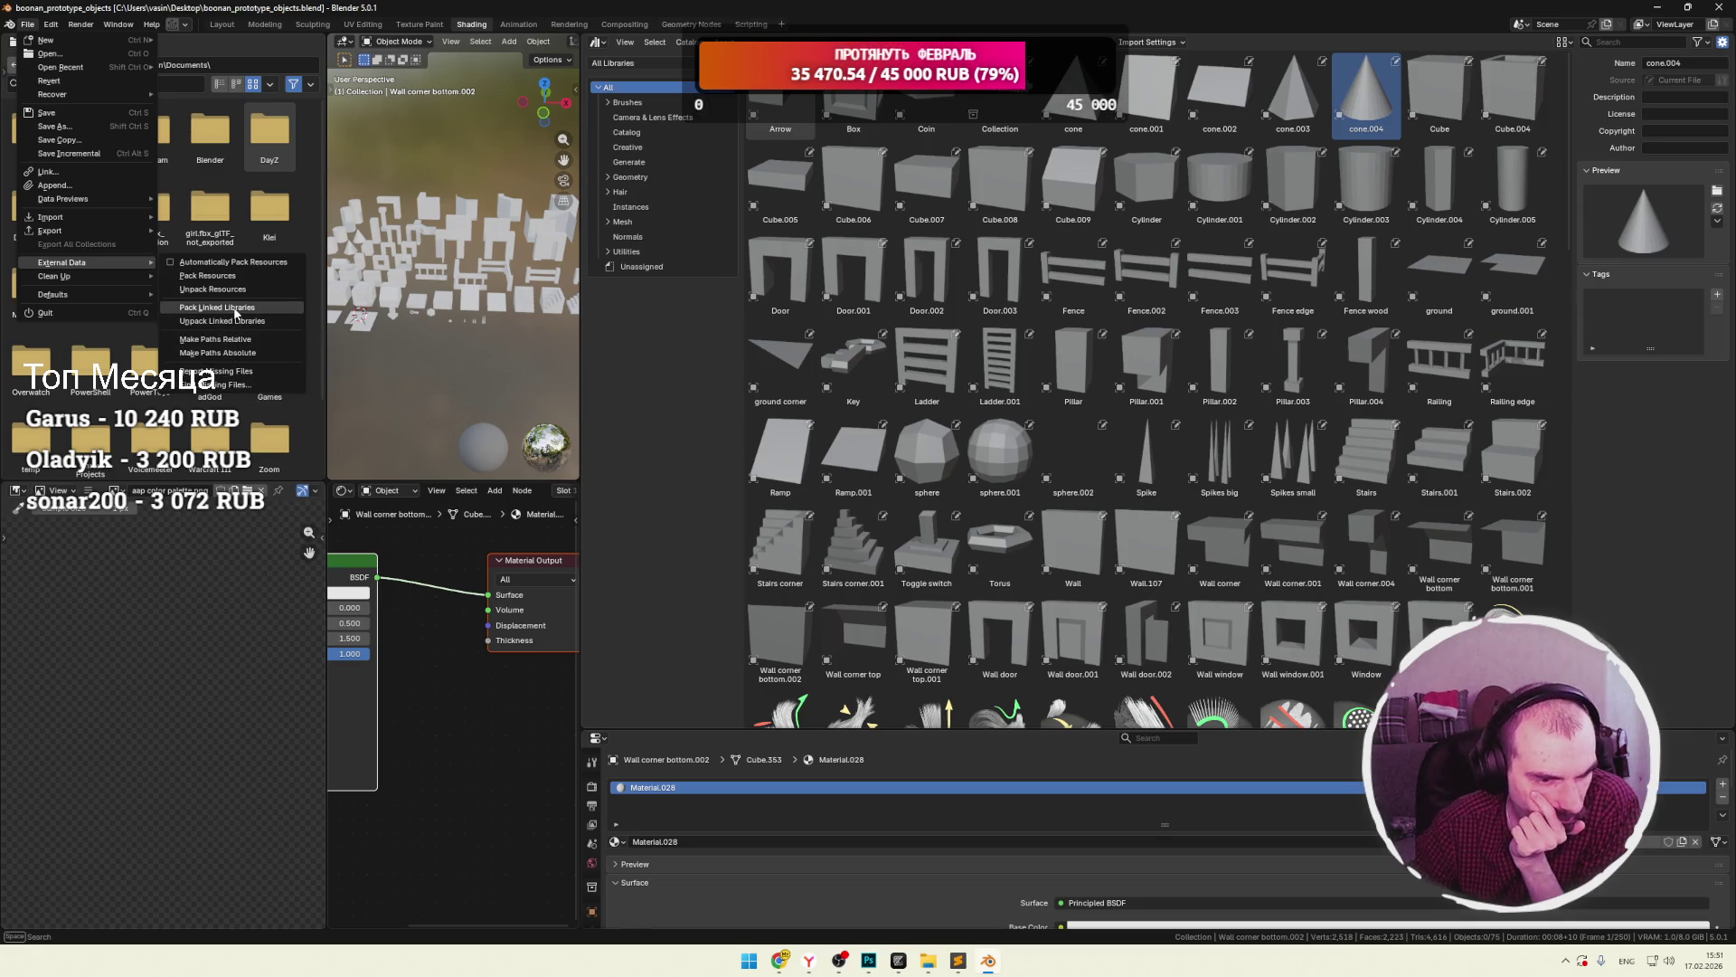
{"action": "mouse_move", "coordinate": [78, 298]}
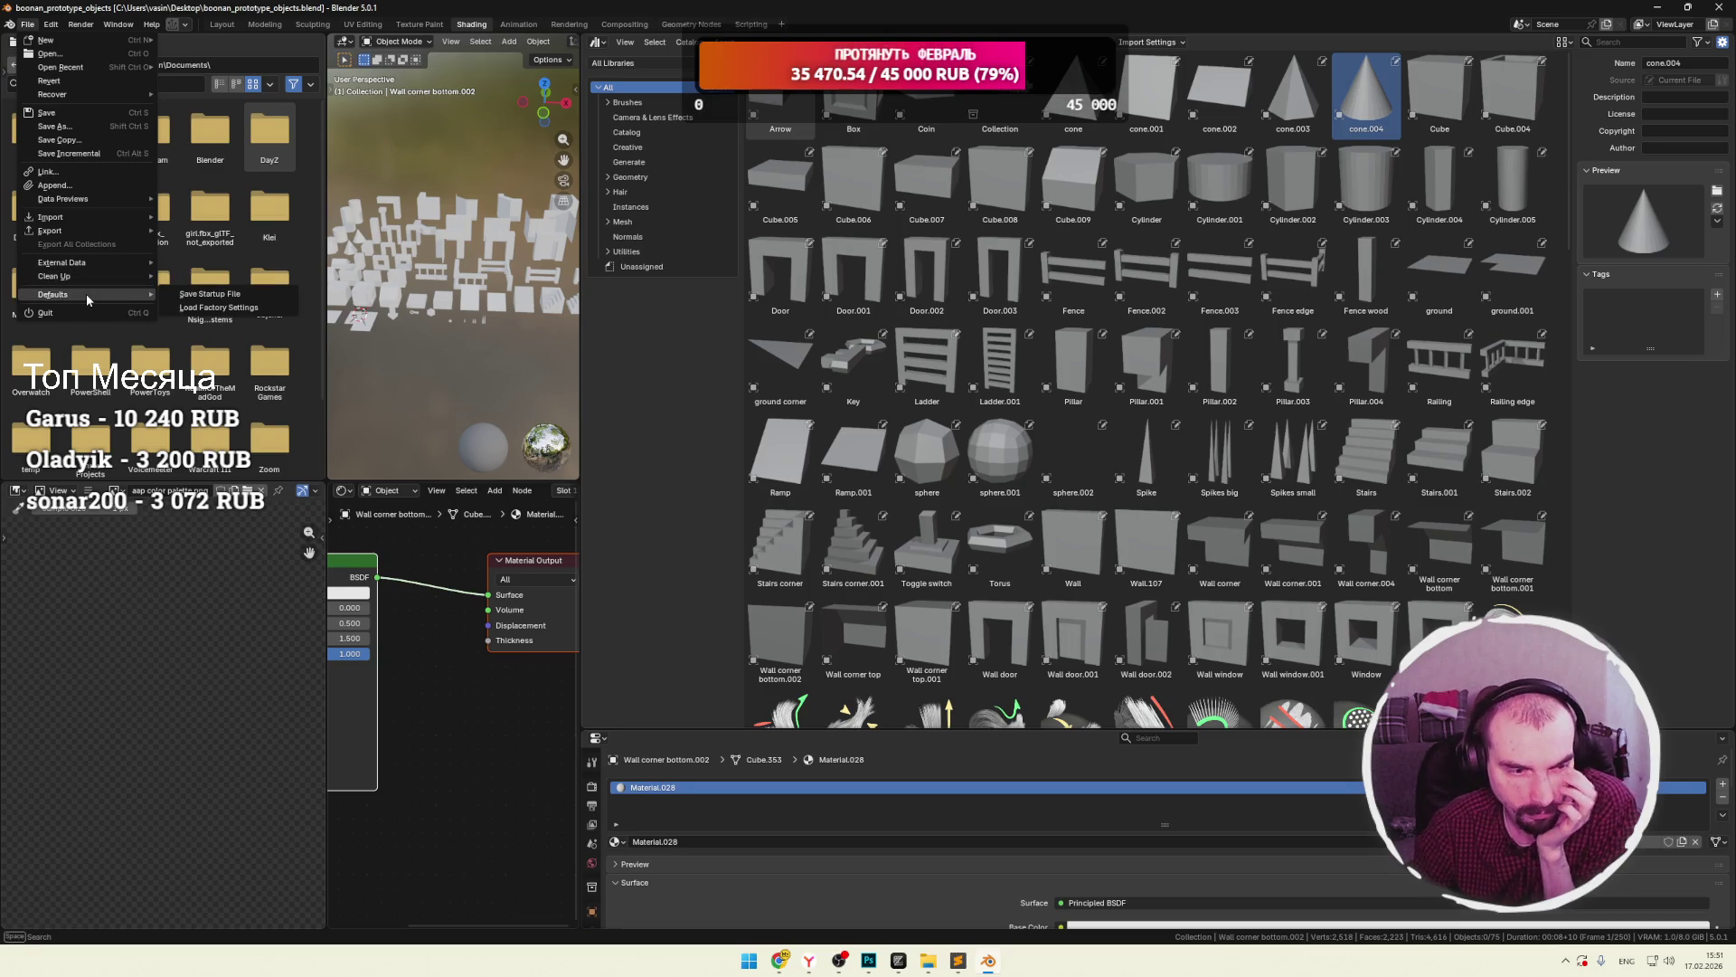
{"action": "mouse_move", "coordinate": [94, 193]}
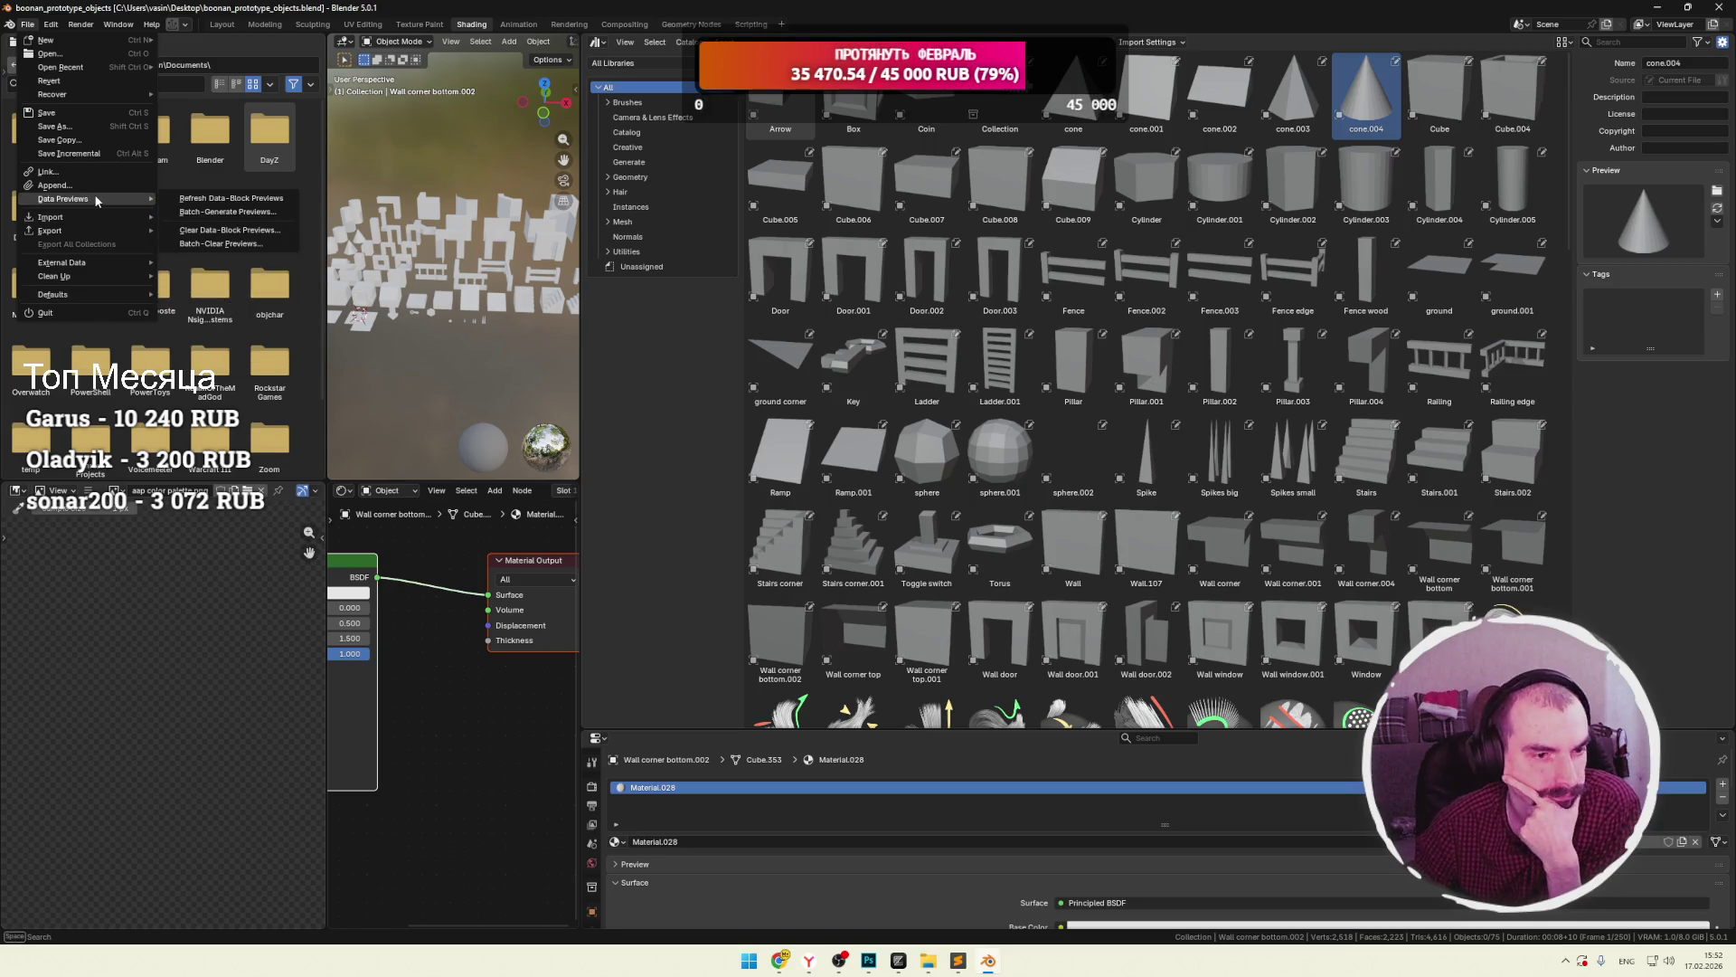
Inspect the Arrow asset's context menu, make Cube.004 active, and check display and source-file options.
{"action": "right_click", "coordinate": [774, 98]}
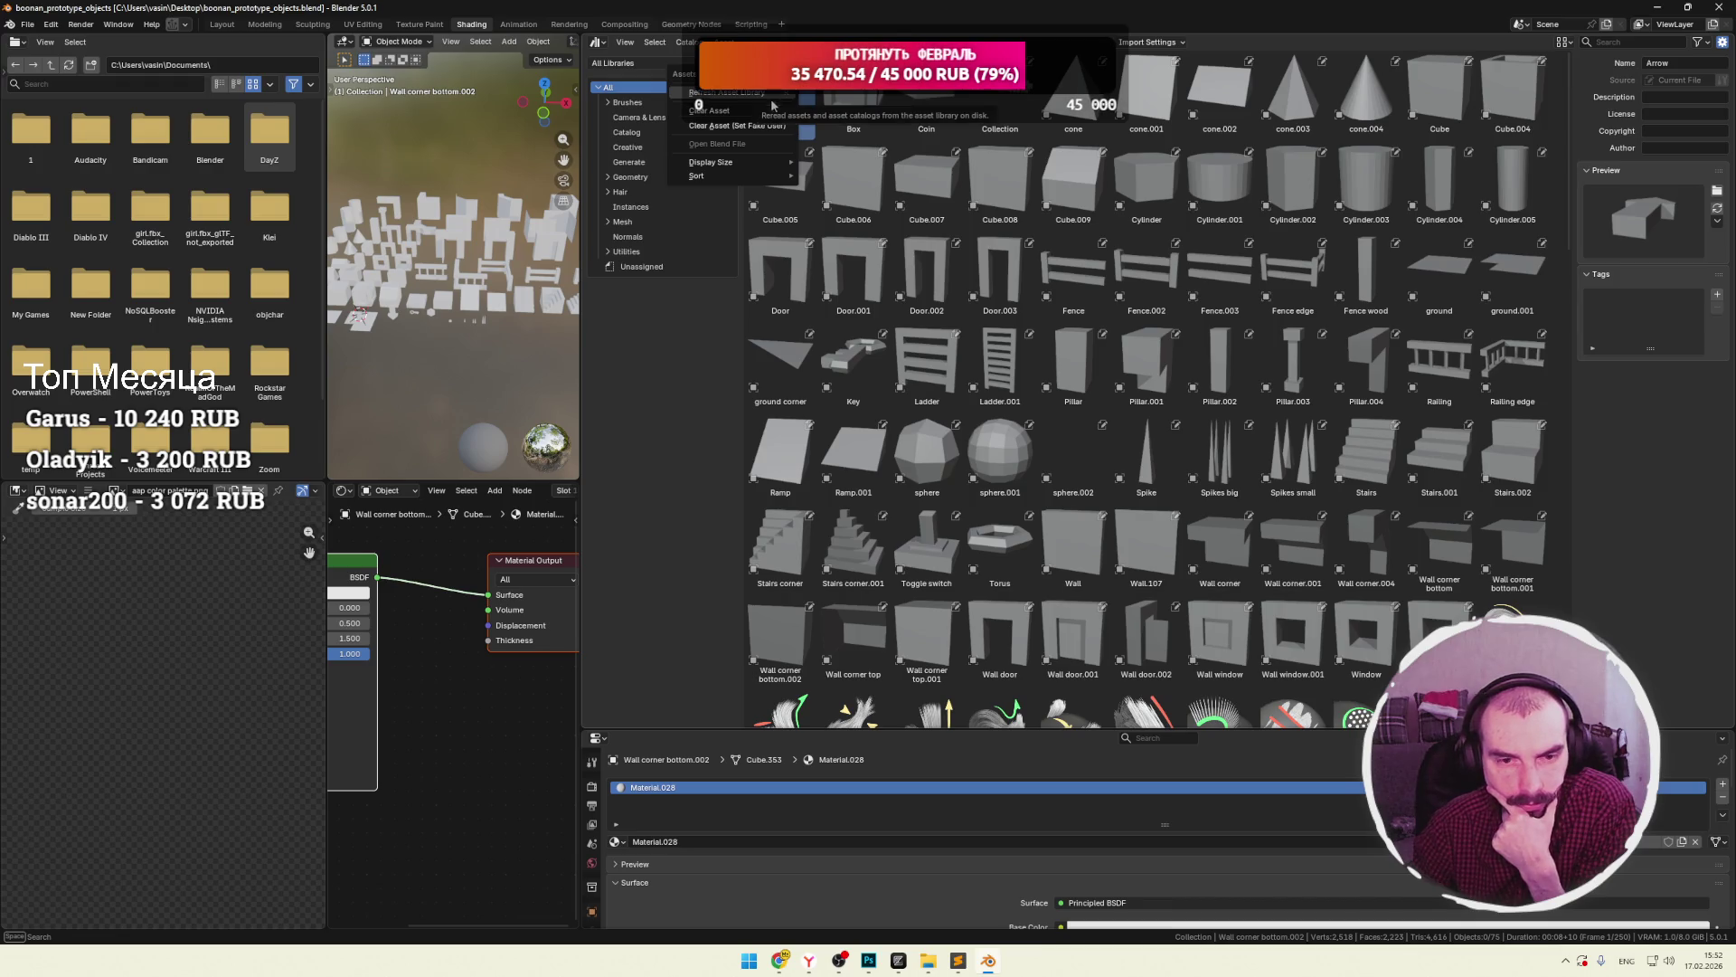
{"action": "mouse_move", "coordinate": [736, 169]}
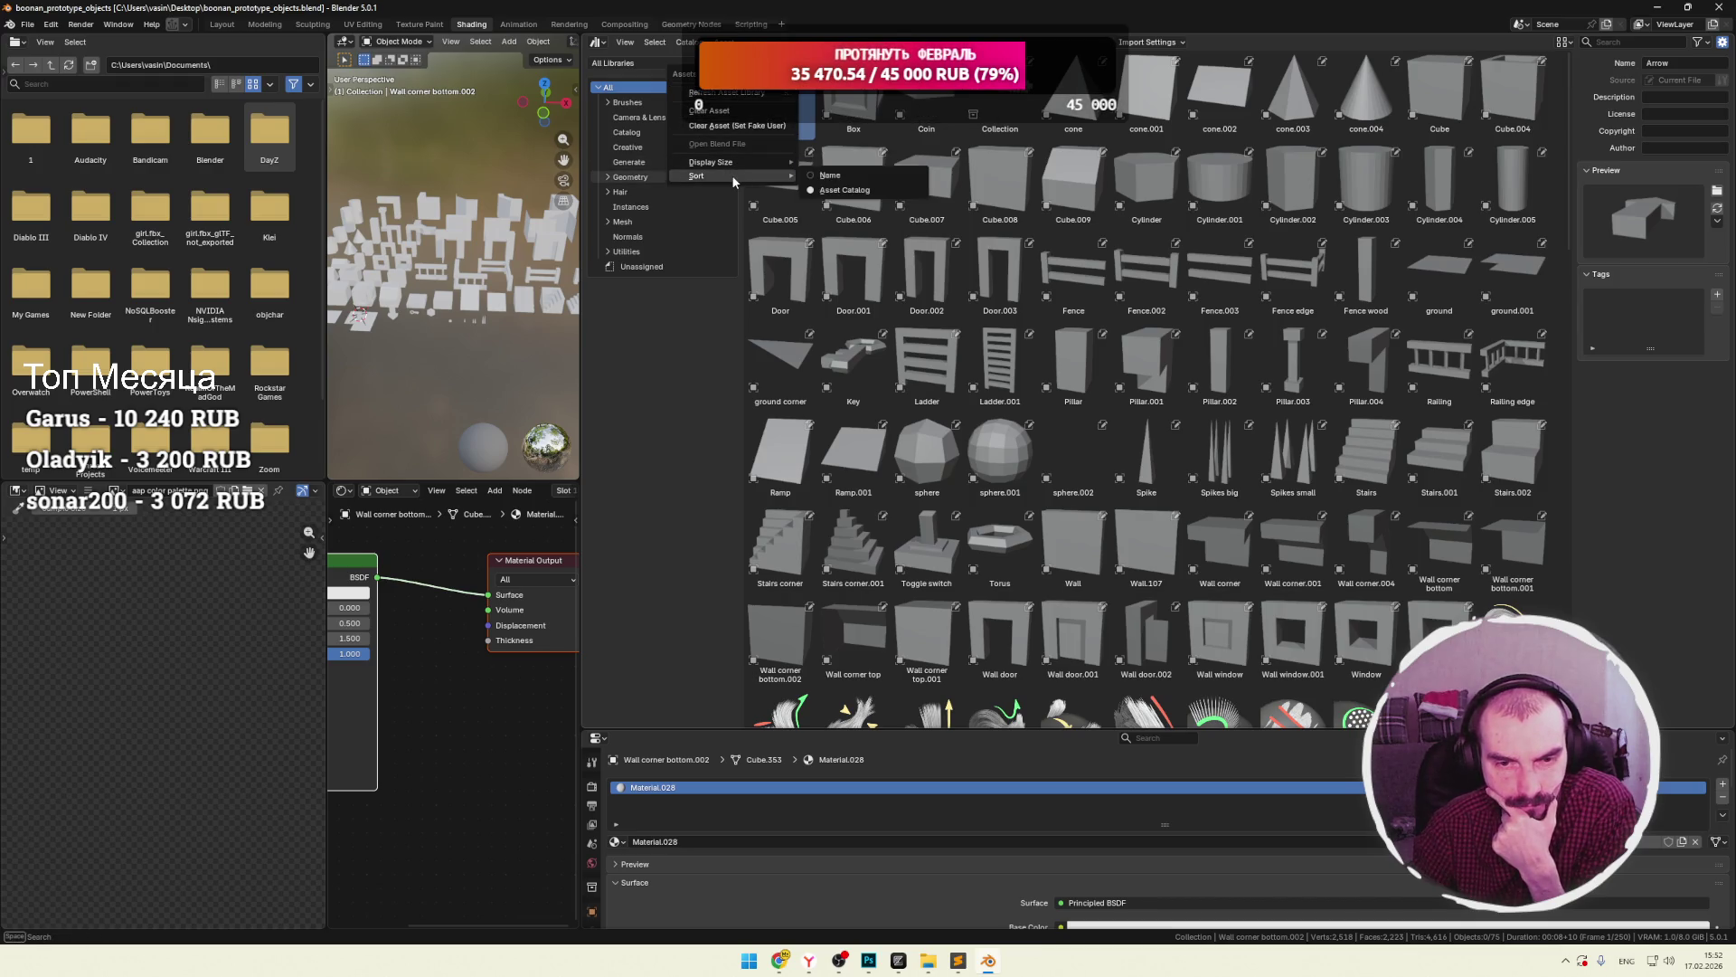
{"action": "left_click", "coordinate": [854, 185]}
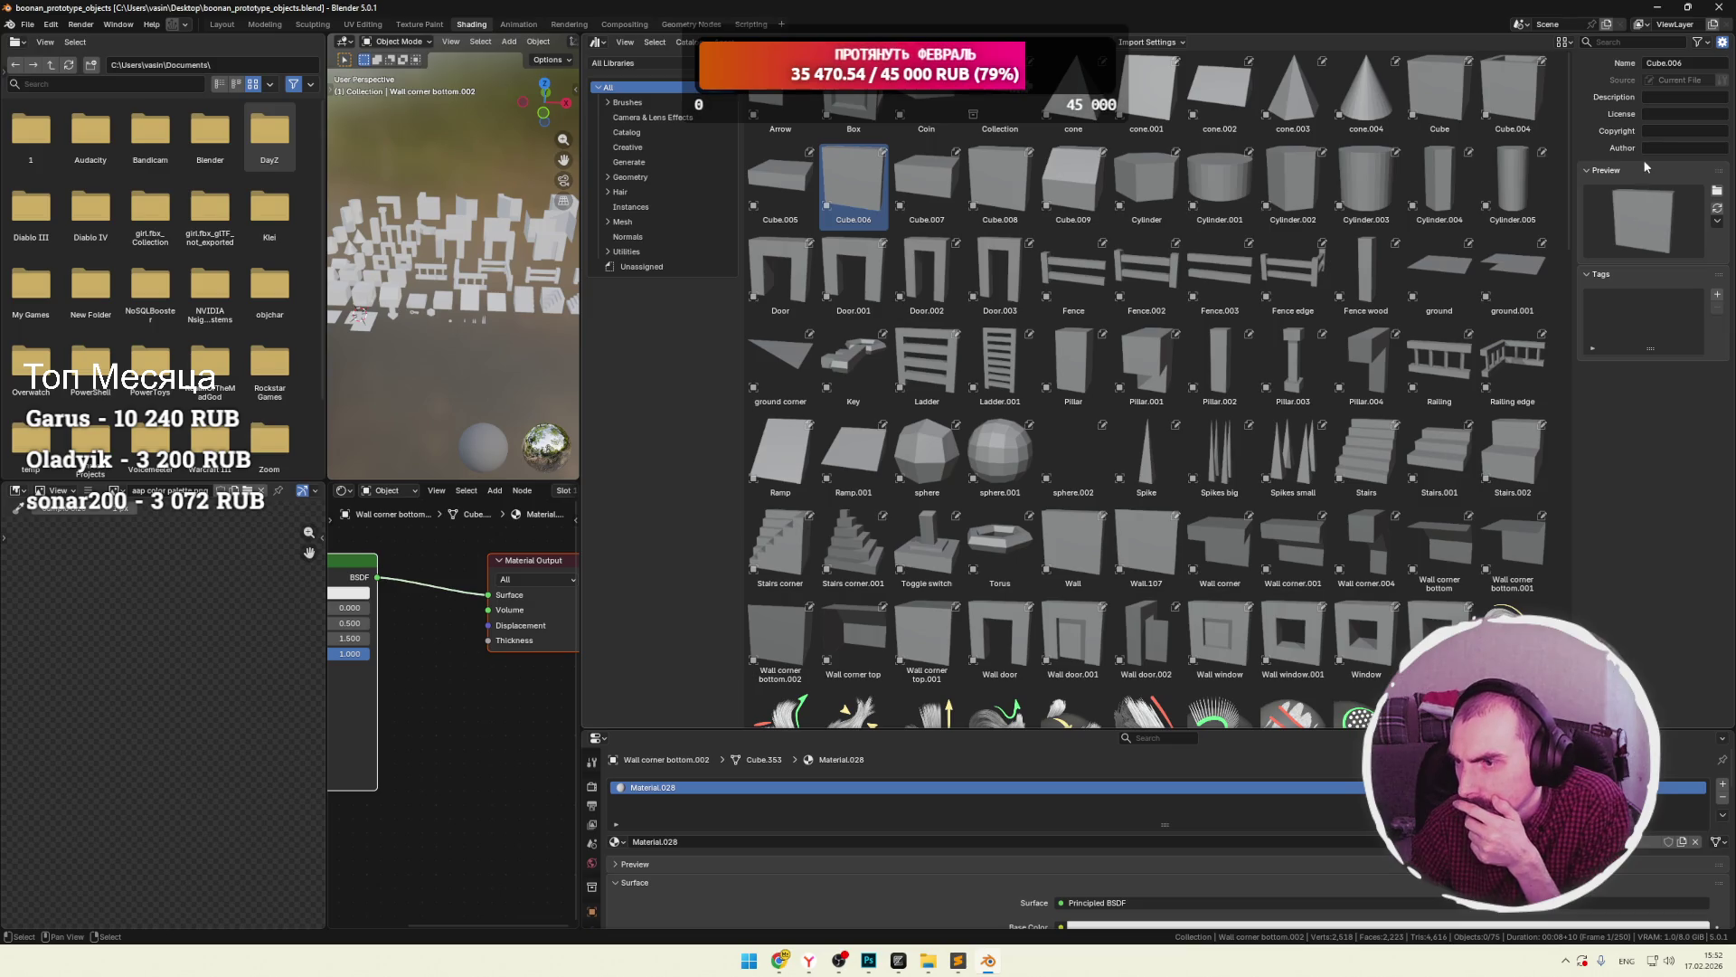
{"action": "left_click", "coordinate": [1570, 44]}
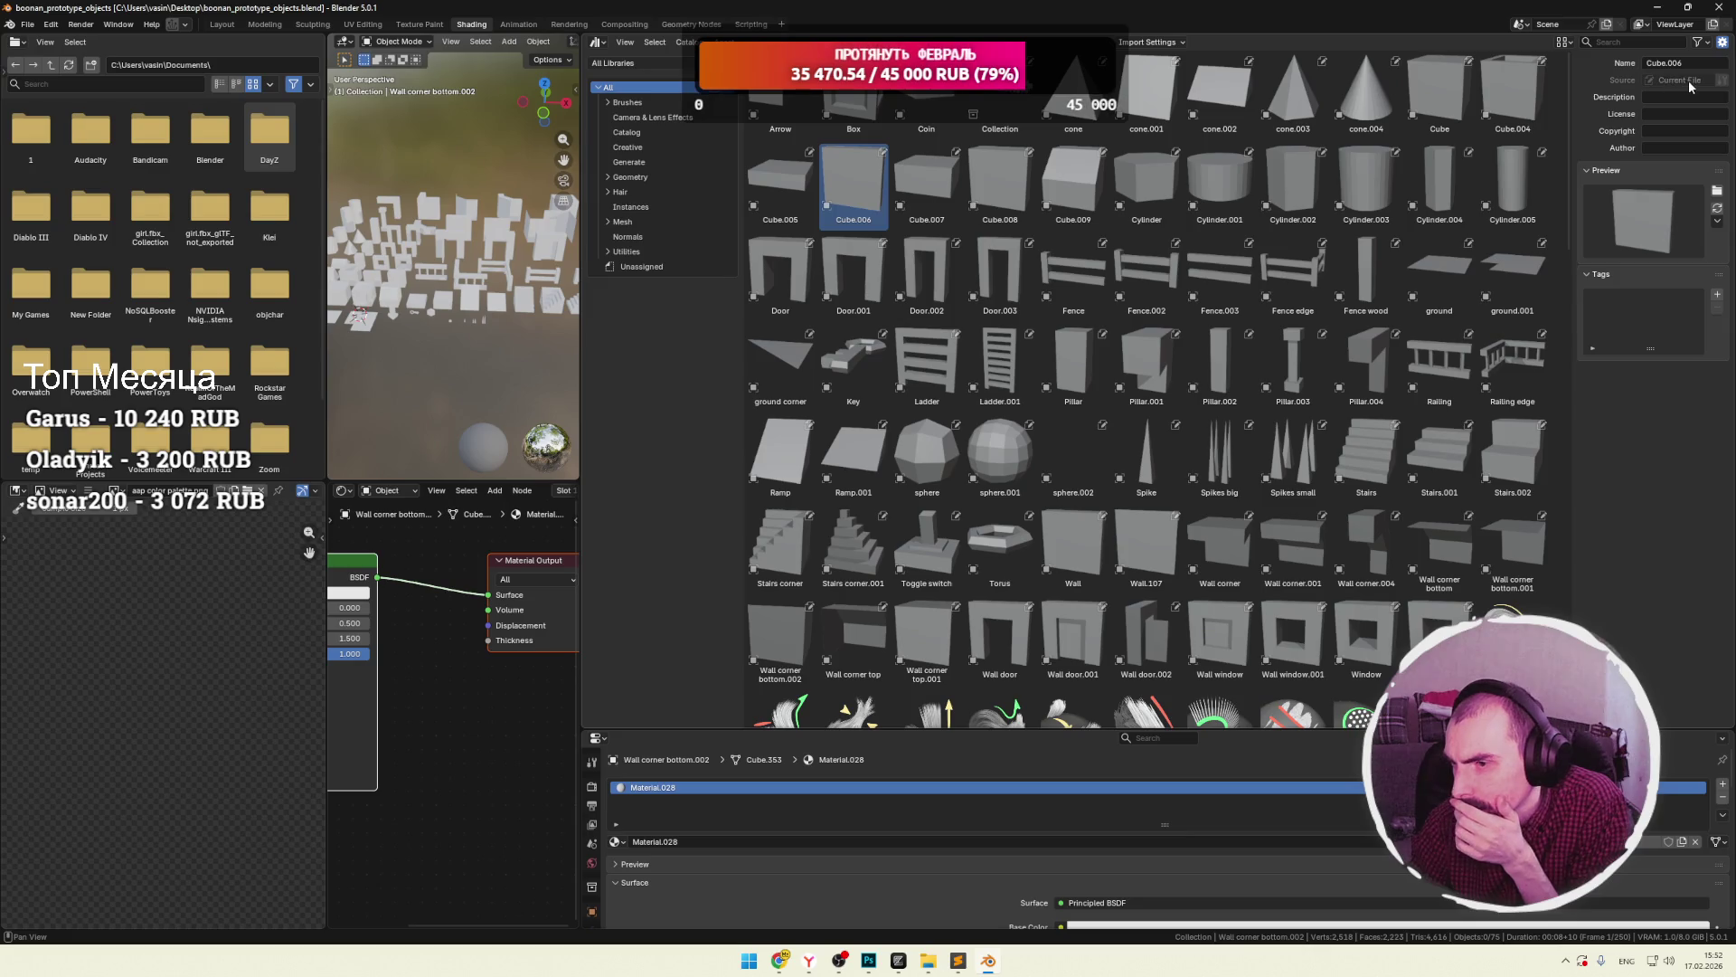
{"action": "right_click", "coordinate": [1723, 84]}
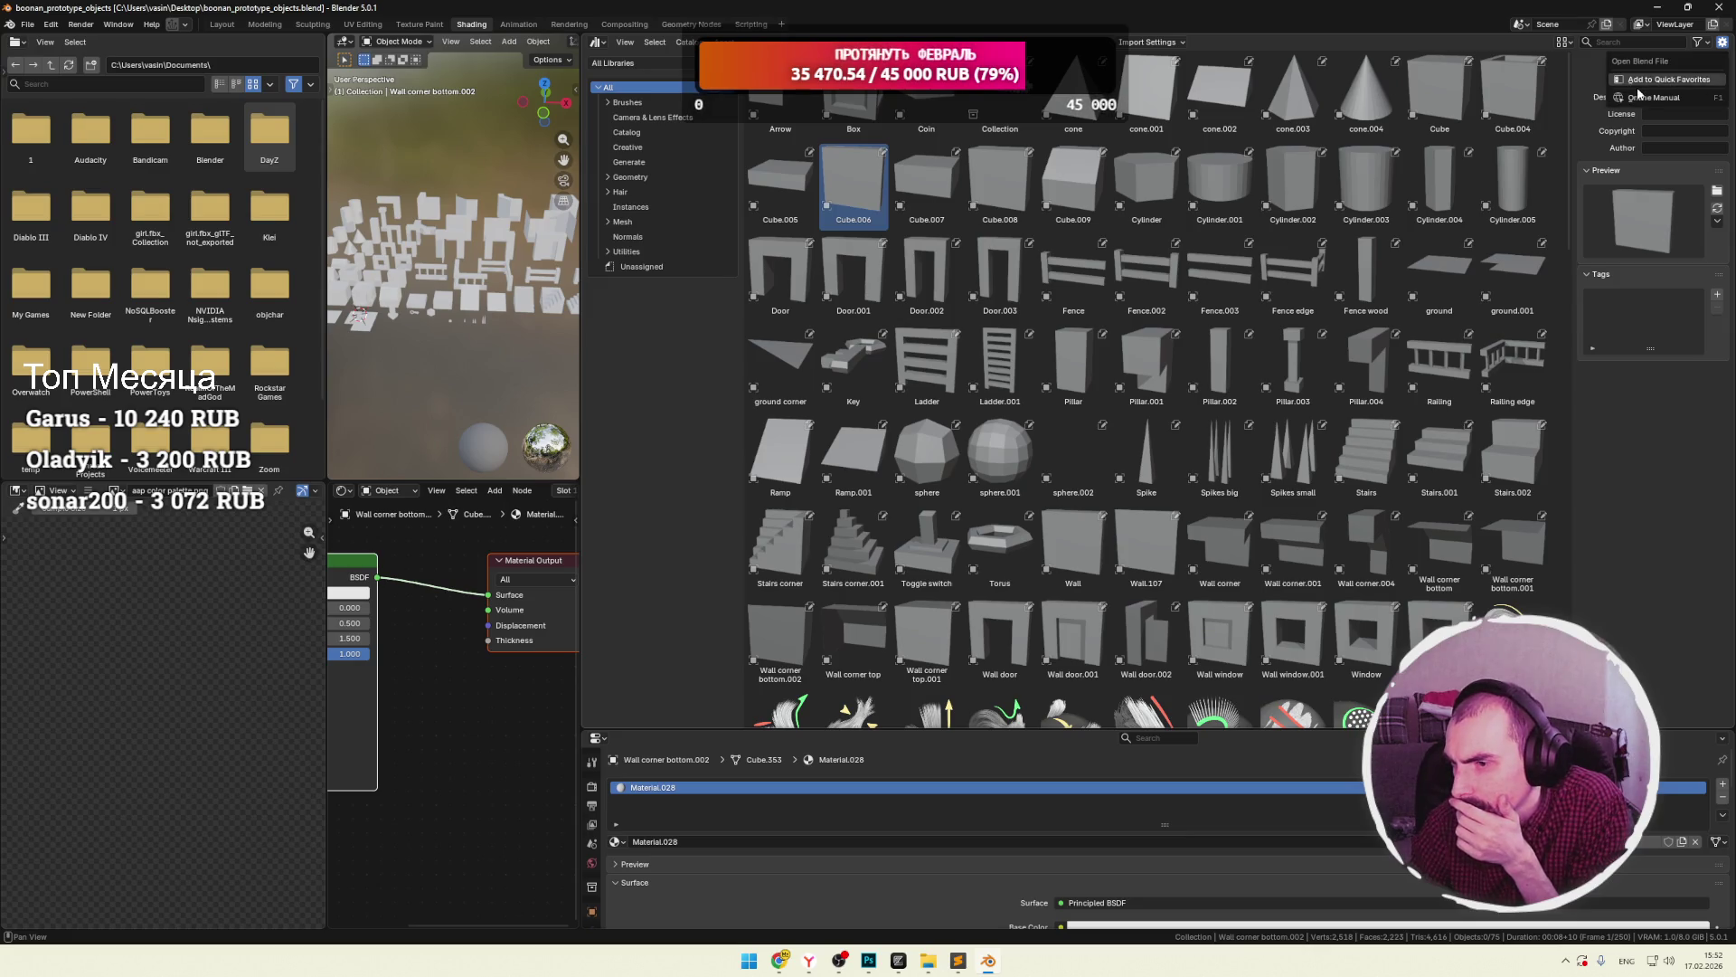
{"action": "key", "text": "Escape"}
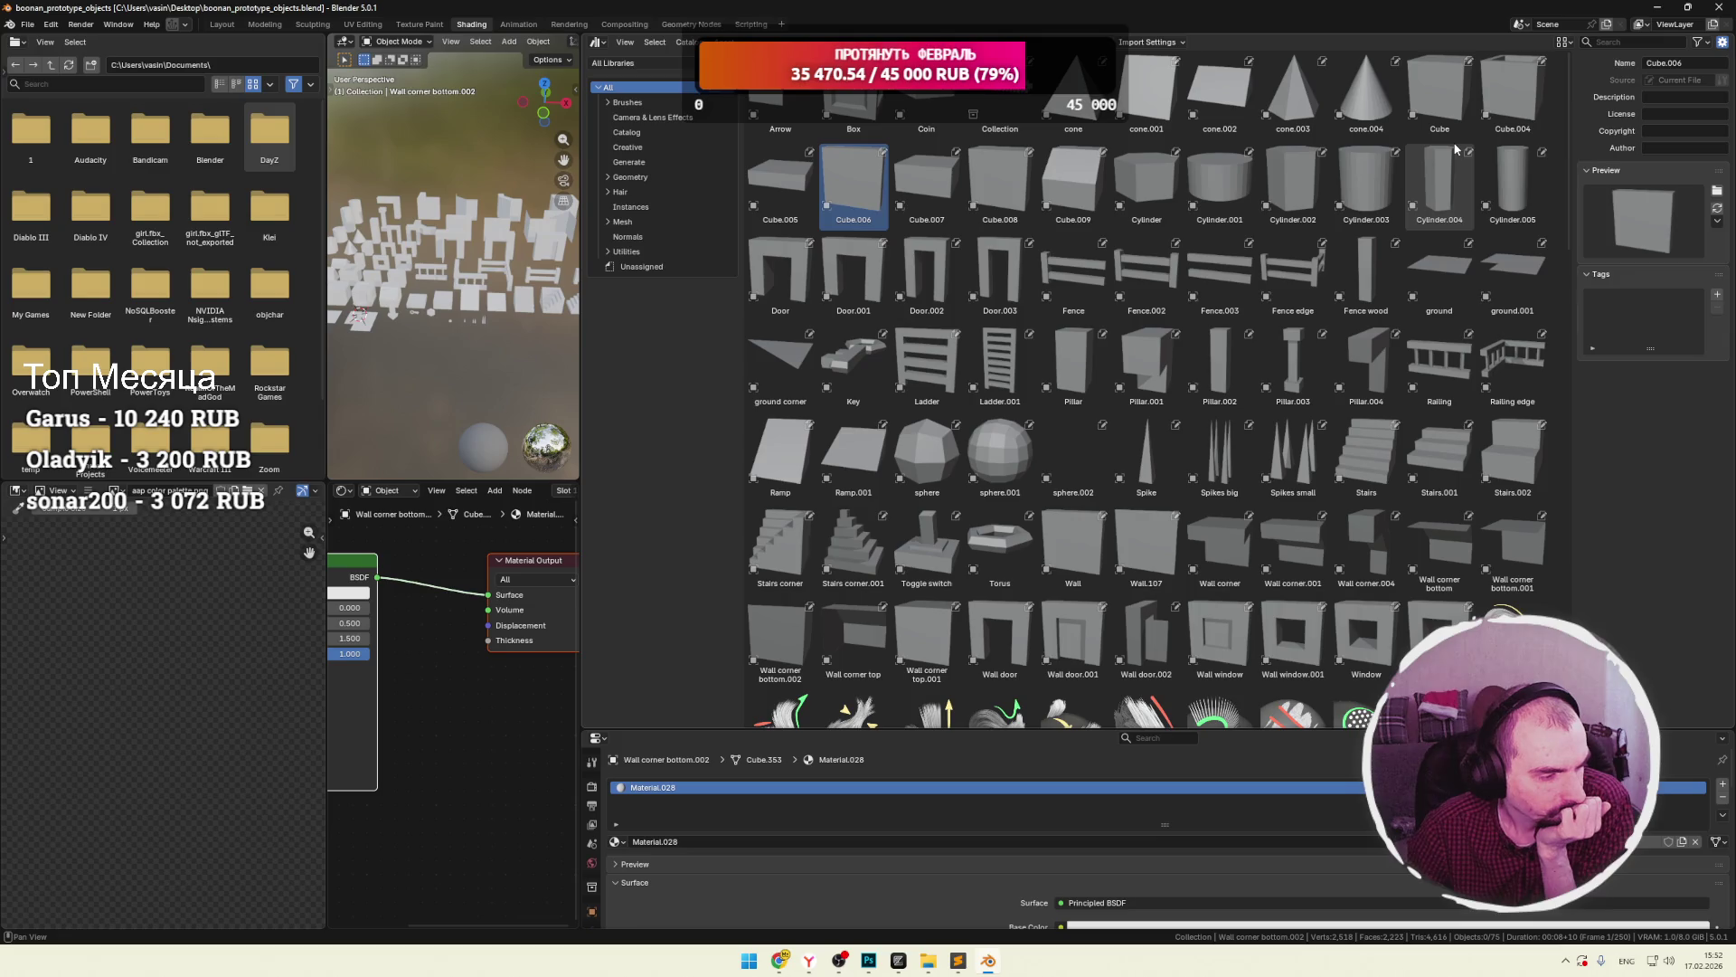
Select all scene objects and start an FBX export of boonan_prototype_objects.
{"action": "left_click", "coordinate": [480, 218]}
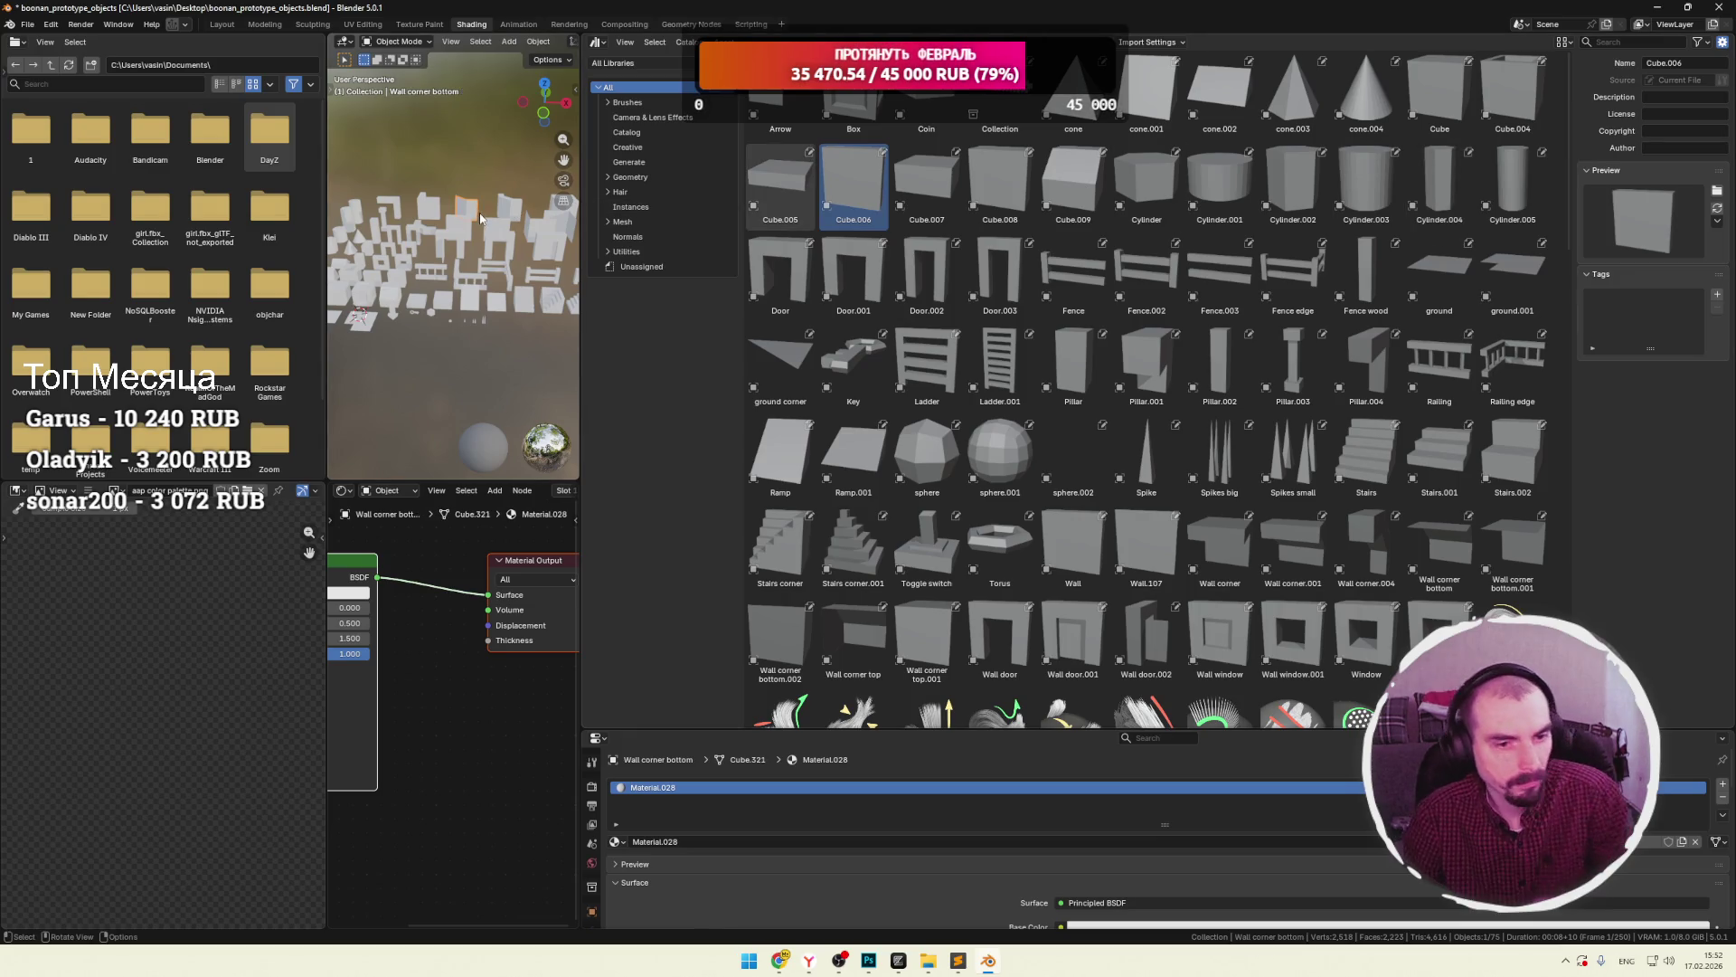
{"action": "key", "text": "a"}
{"action": "left_click", "coordinate": [27, 25]}
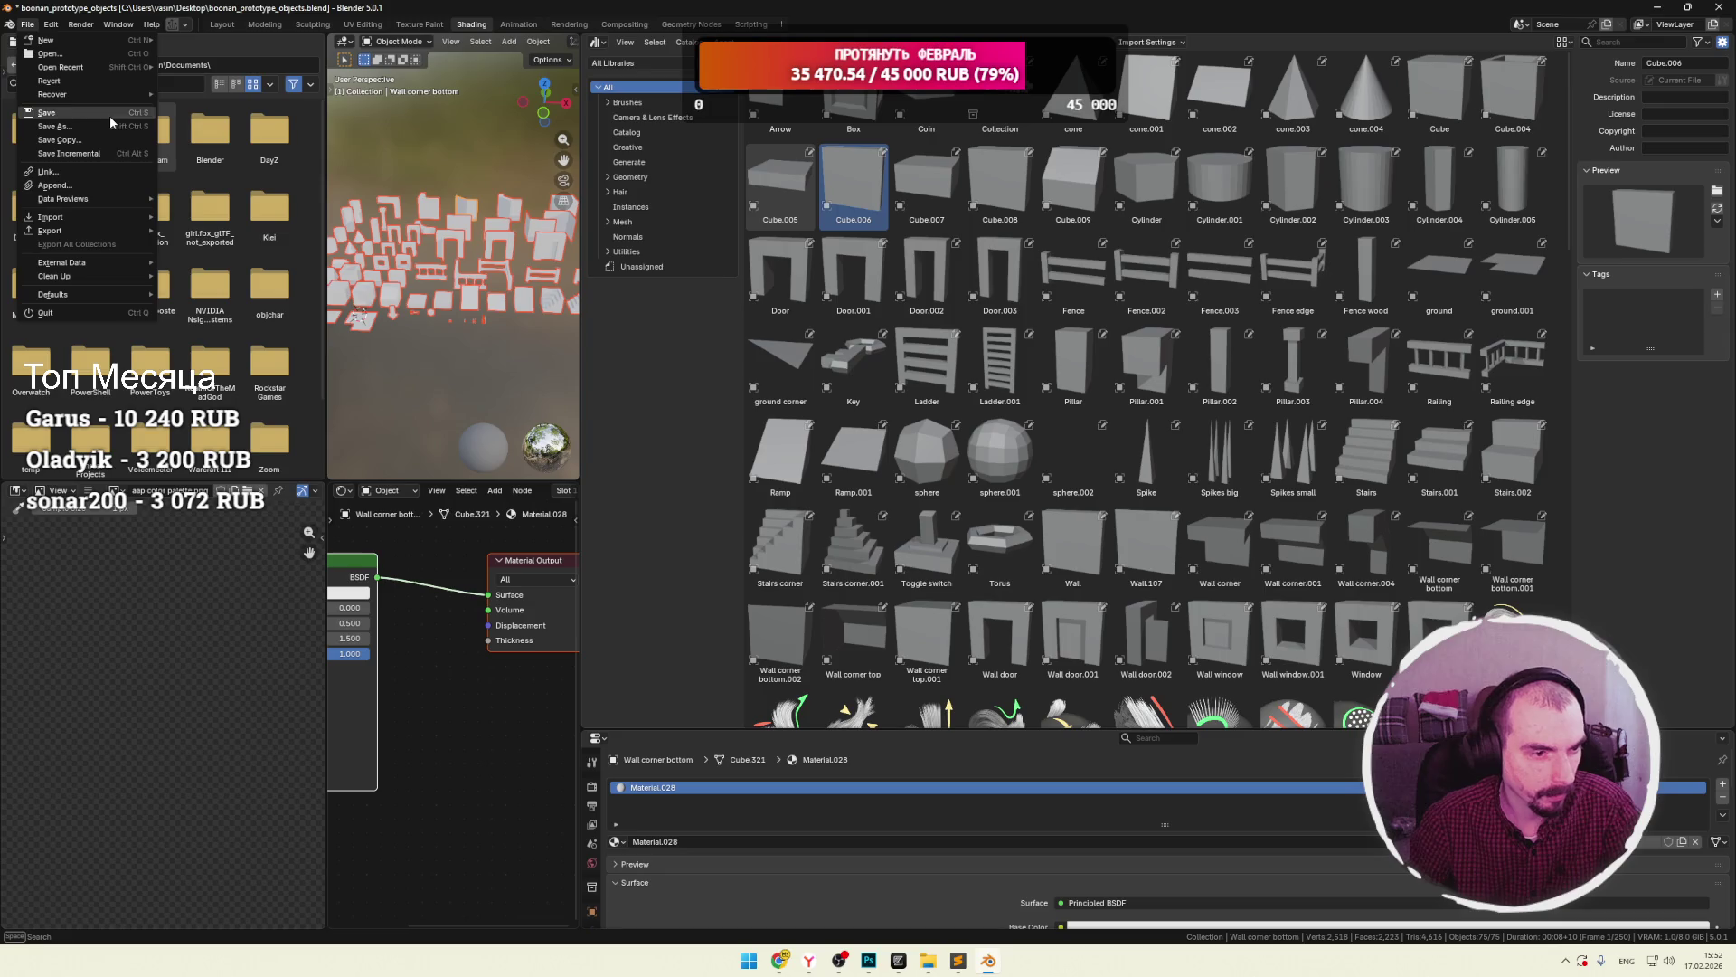
{"action": "mouse_move", "coordinate": [66, 230]}
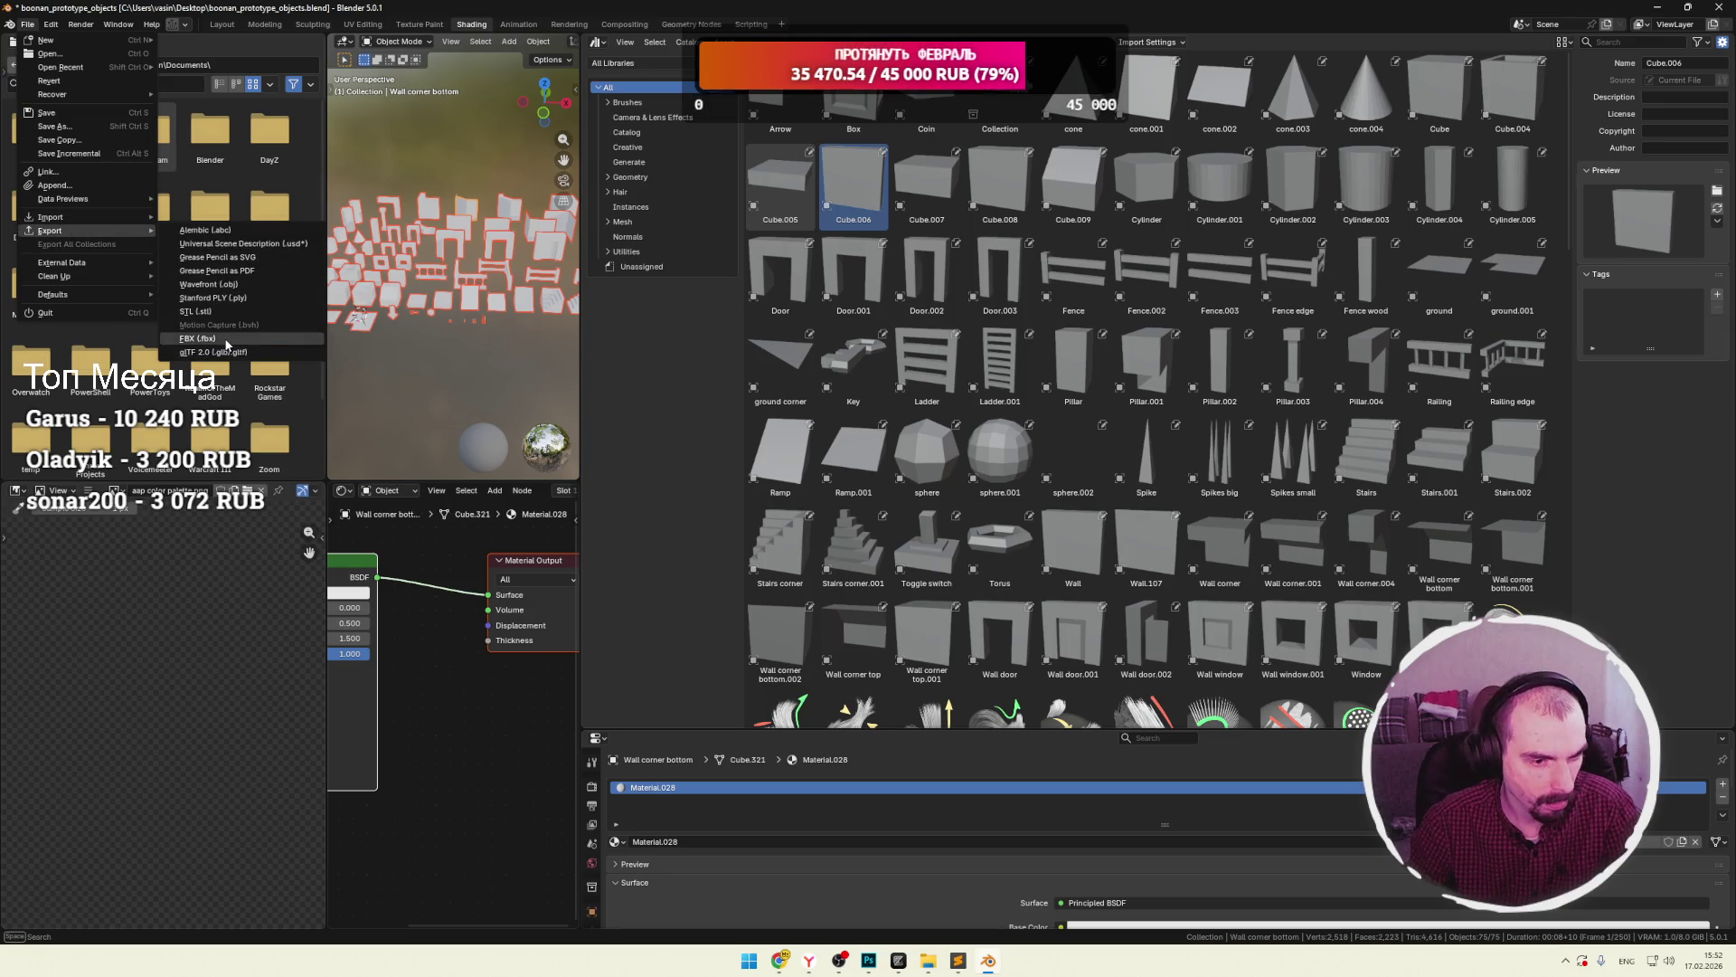
{"action": "left_click", "coordinate": [245, 352]}
{"action": "left_click_drag", "start_coordinate": [880, 390], "coordinate": [635, 234]}
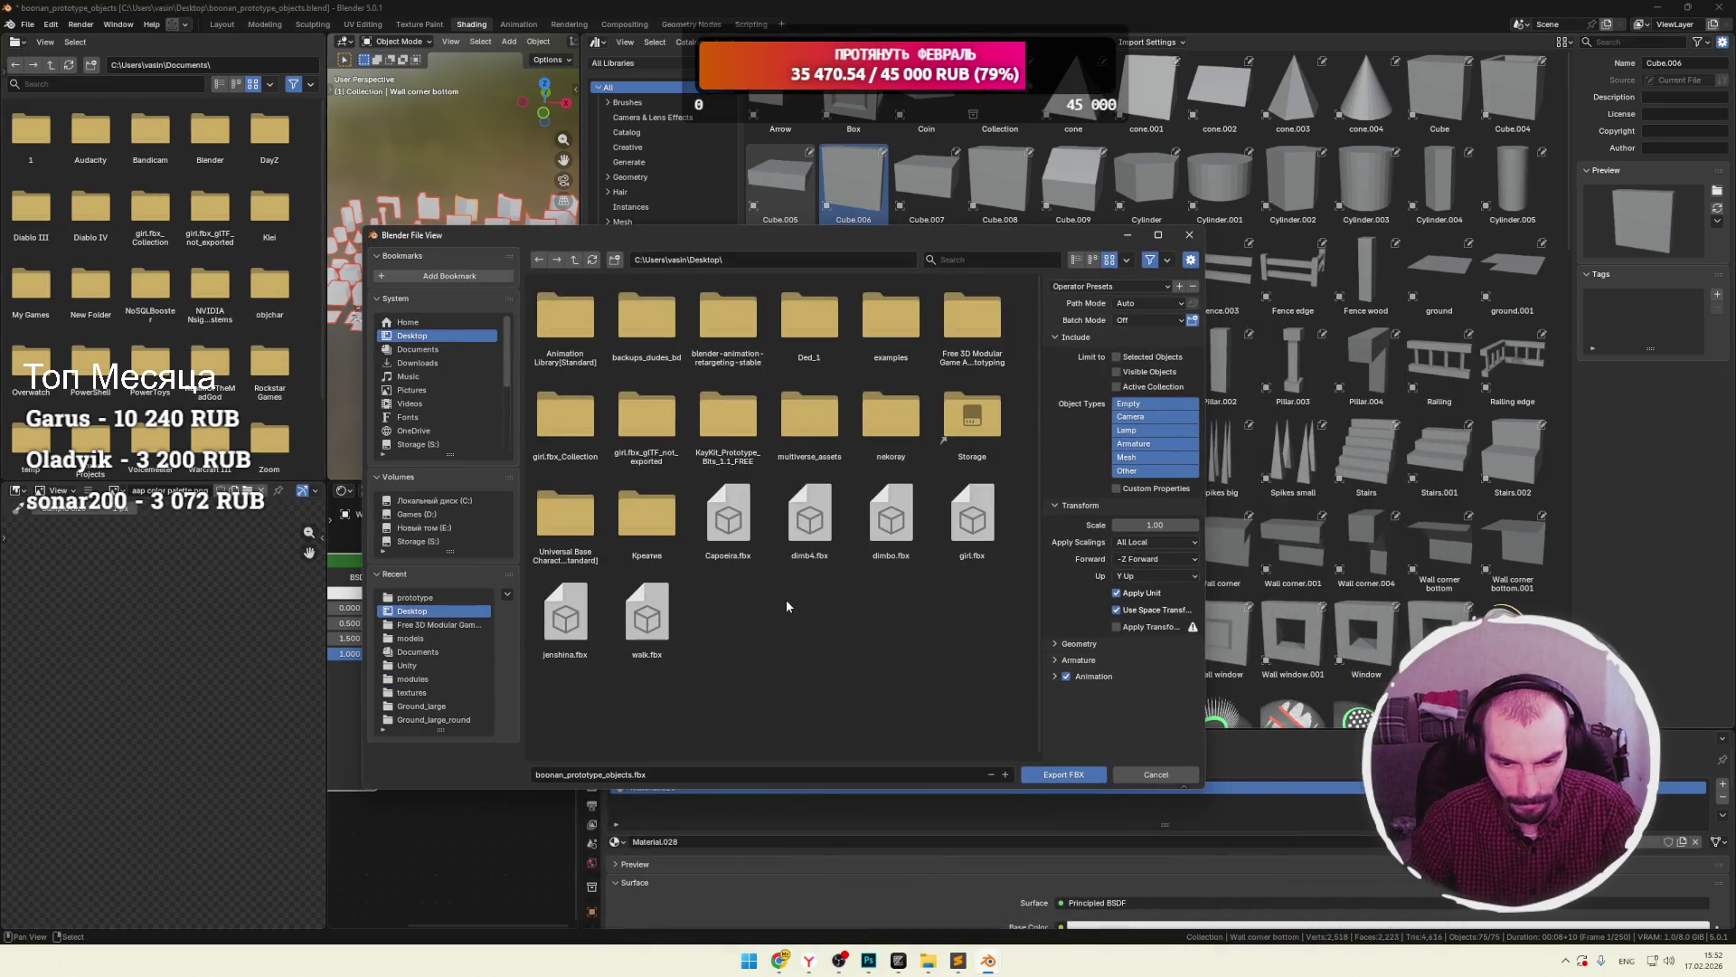
Bring up the context menu in the FBX export window's Desktop file list.
{"action": "right_click", "coordinate": [760, 604]}
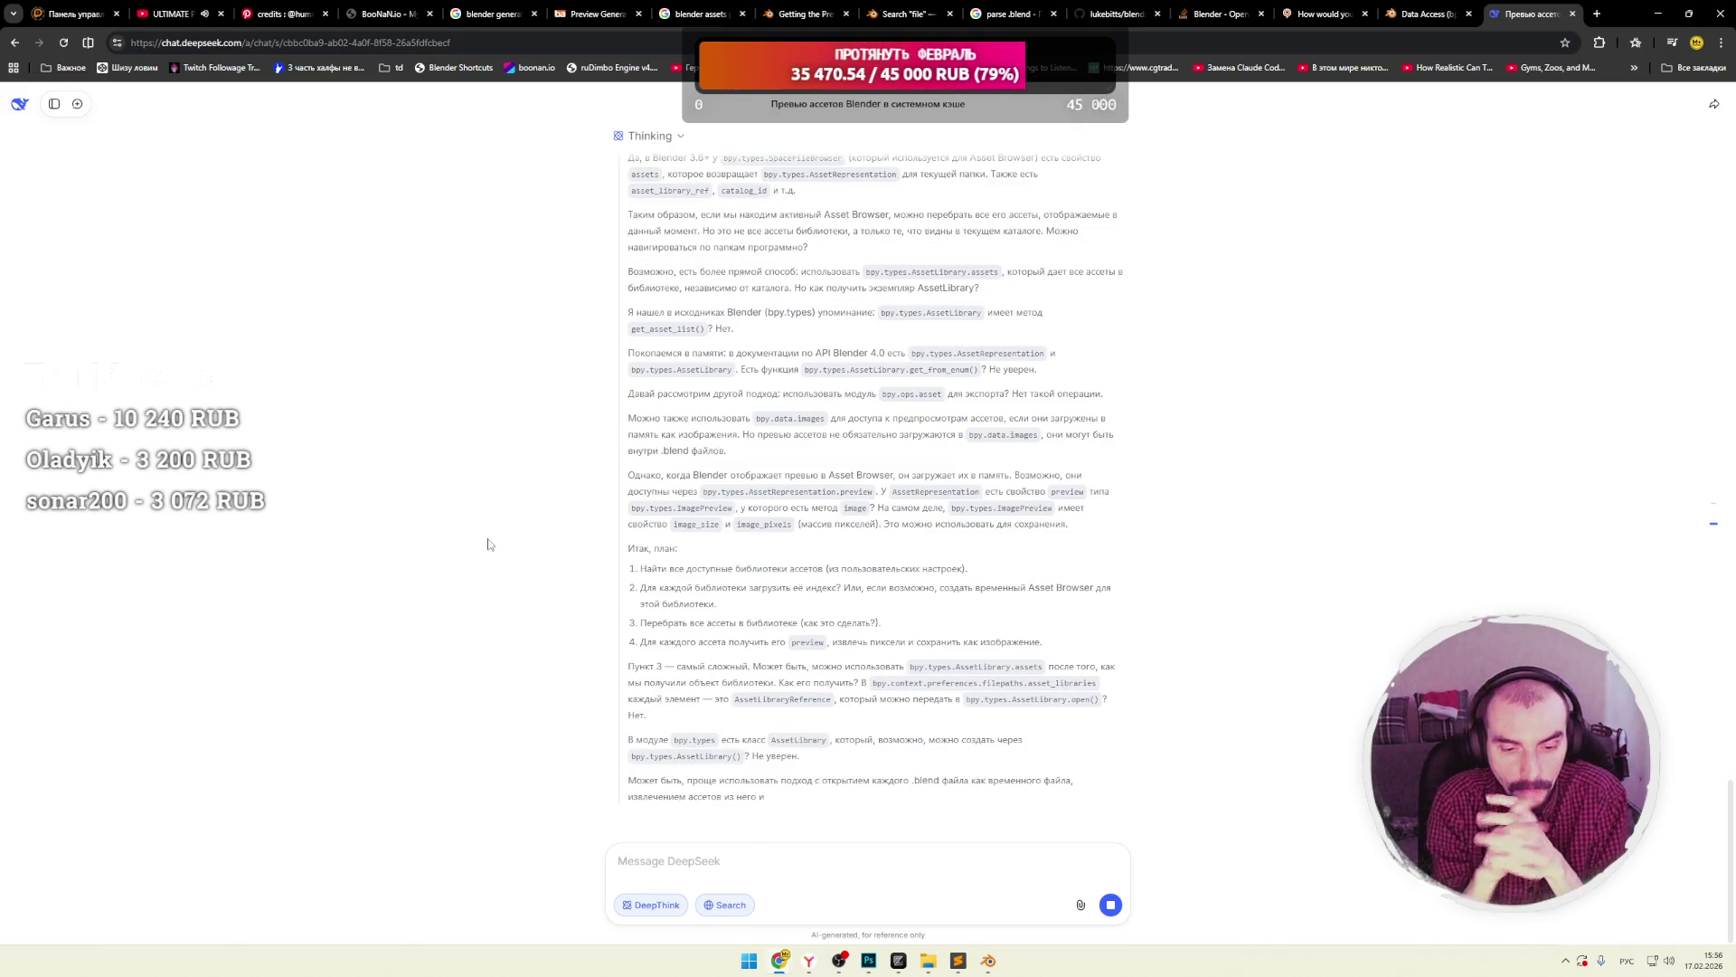
Switch from the DeepSeek chat back to the Blender window.
{"action": "key", "text": "alt+Tab"}
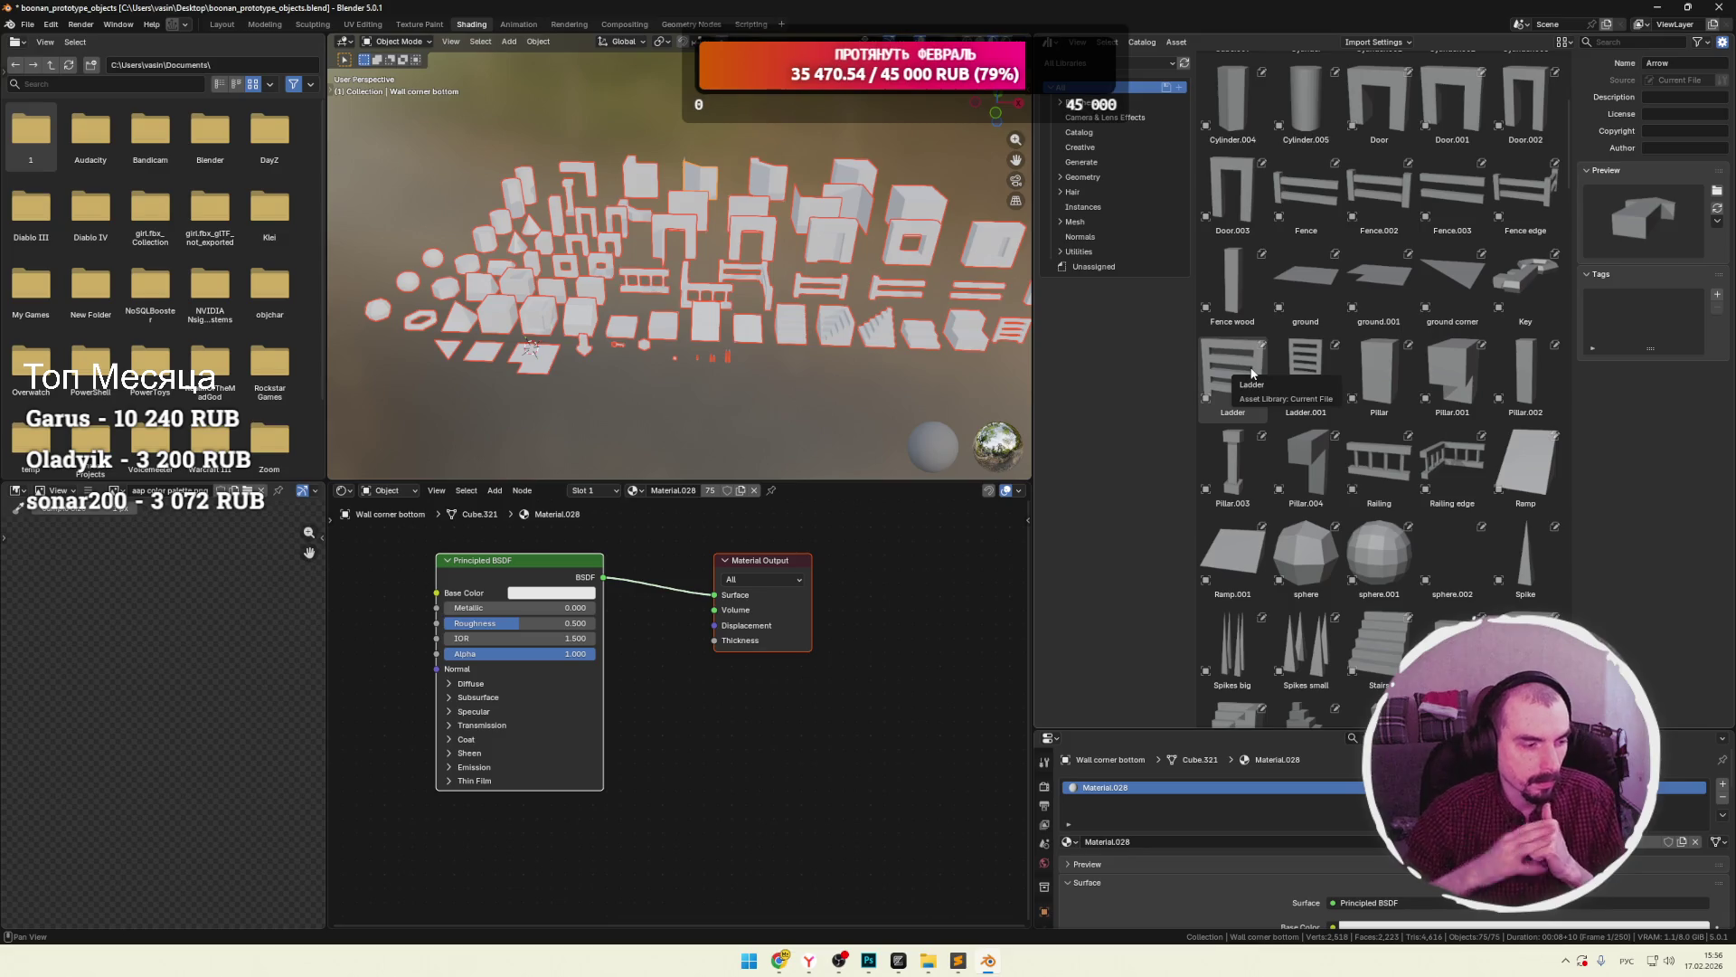
Switch to the DeepSeek chat to follow its asset-preview export reasoning.
{"action": "key", "text": "alt+Tab"}
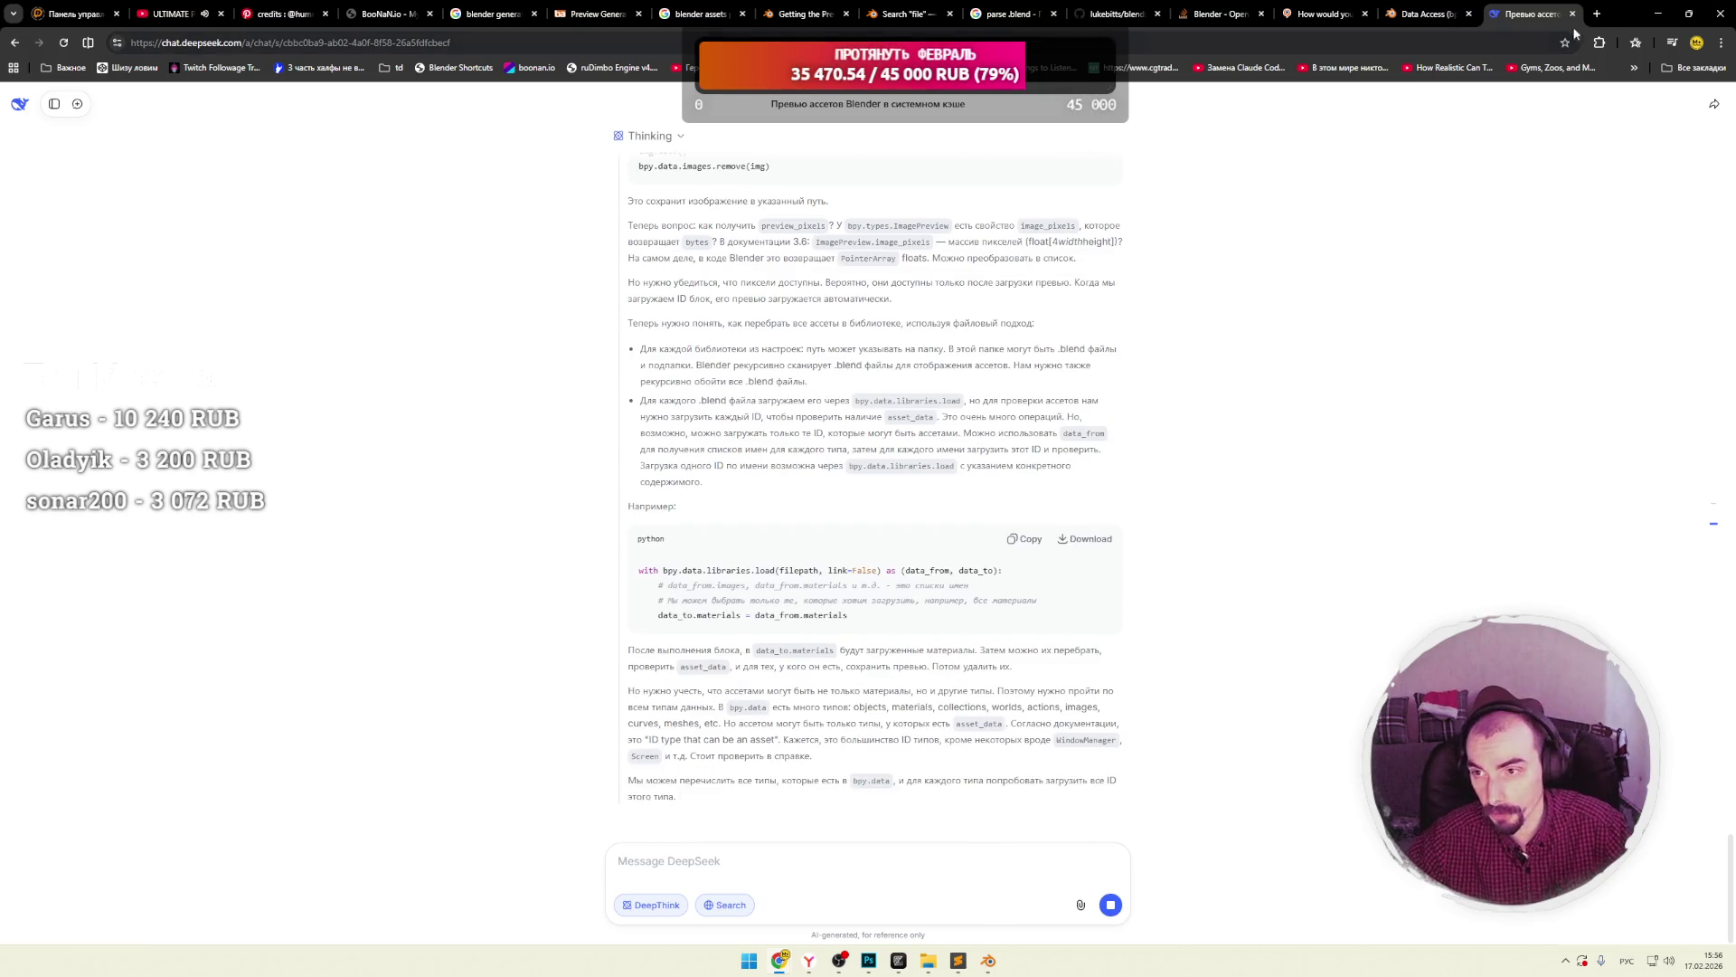
Open a new browser tab and go to the Twitch home page.
{"action": "key", "text": "ctrl+t"}
{"action": "left_click", "coordinate": [602, 331]}
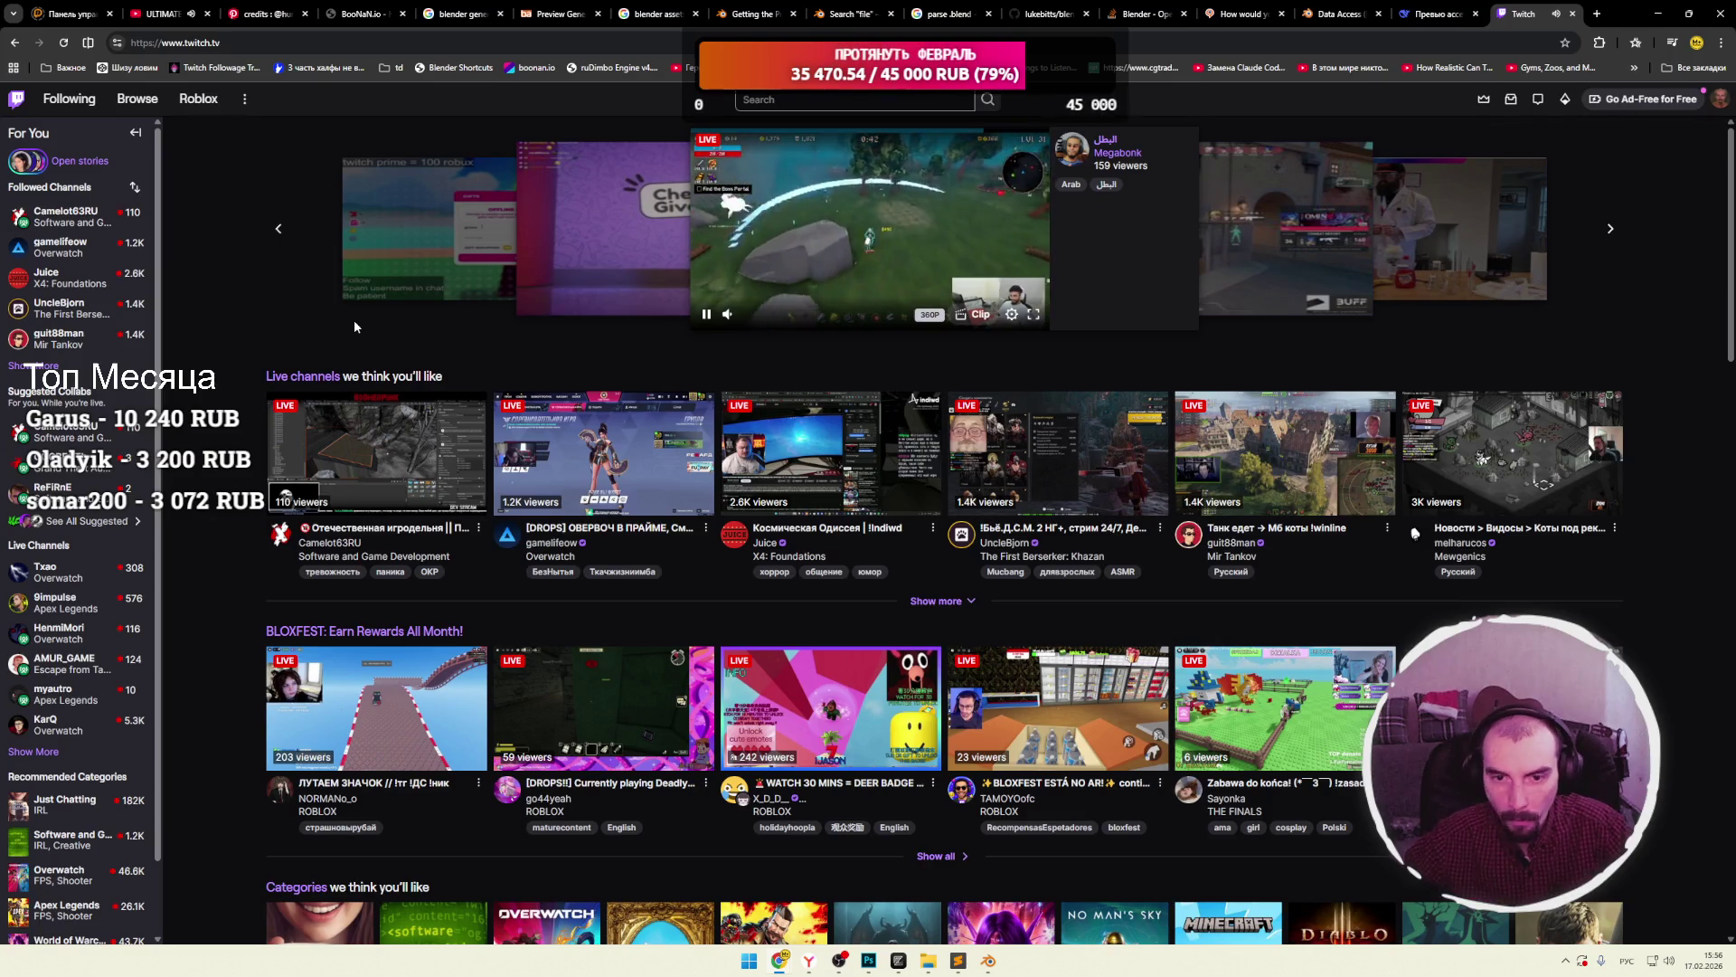
Briefly watch the featured stream fullscreen, then open the recommended Everest climbing stream.
{"action": "left_click", "coordinate": [1036, 314]}
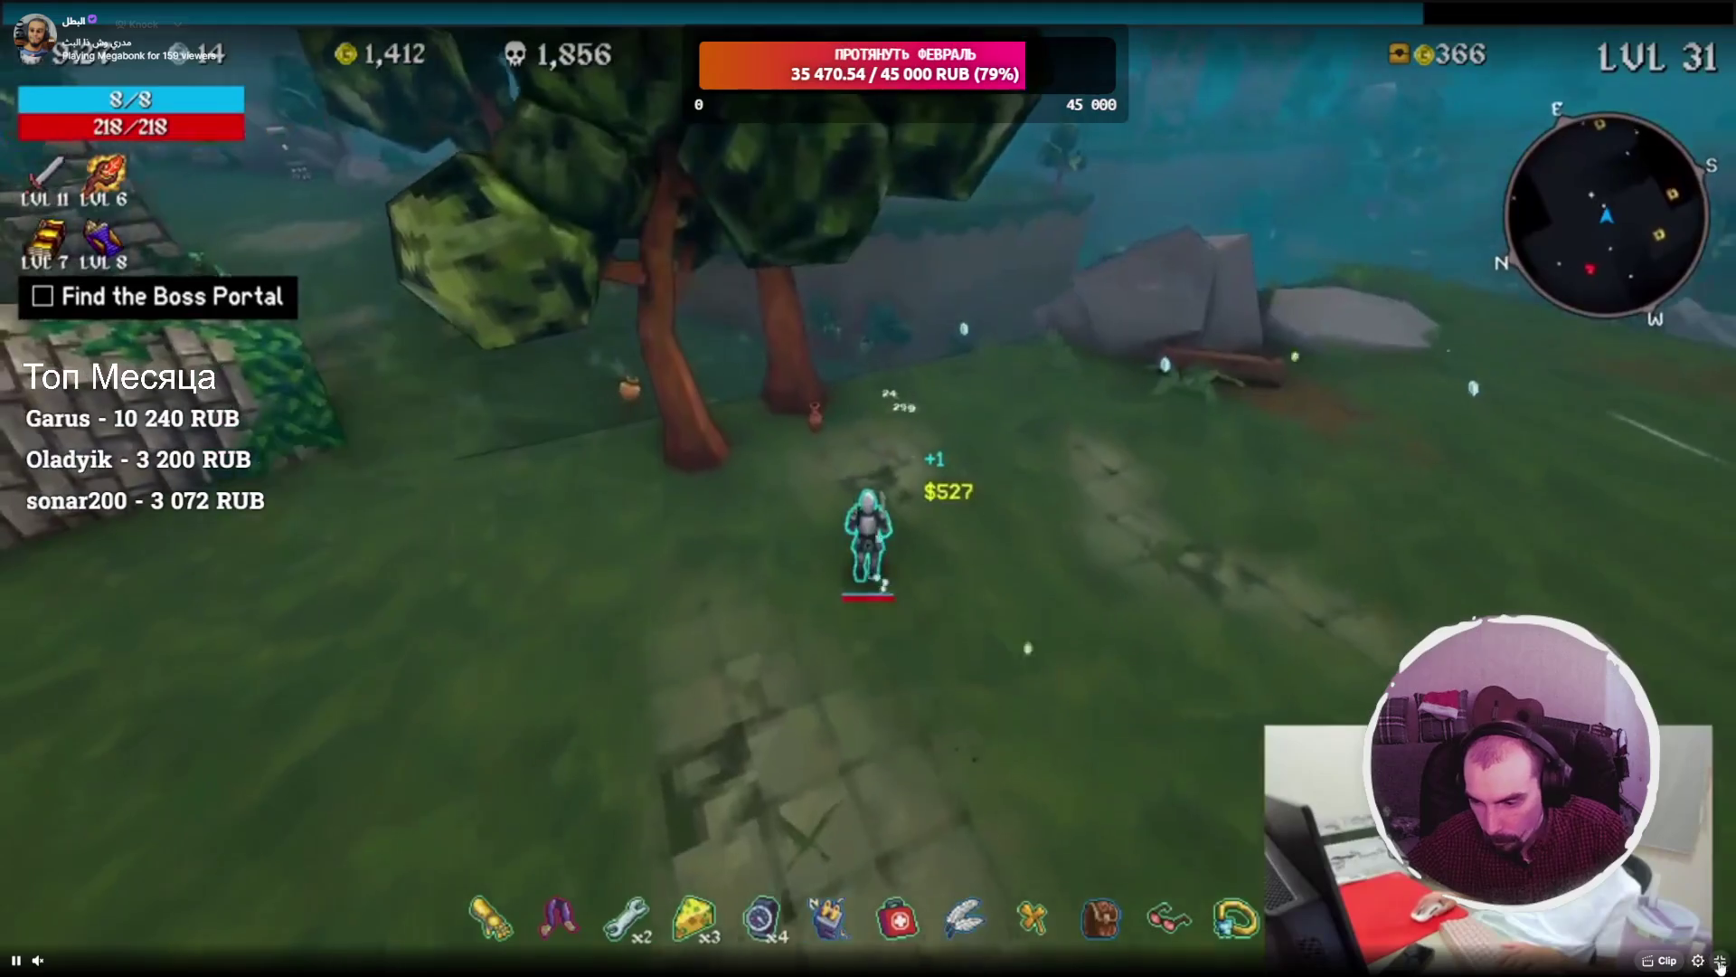
{"action": "key", "text": "Escape"}
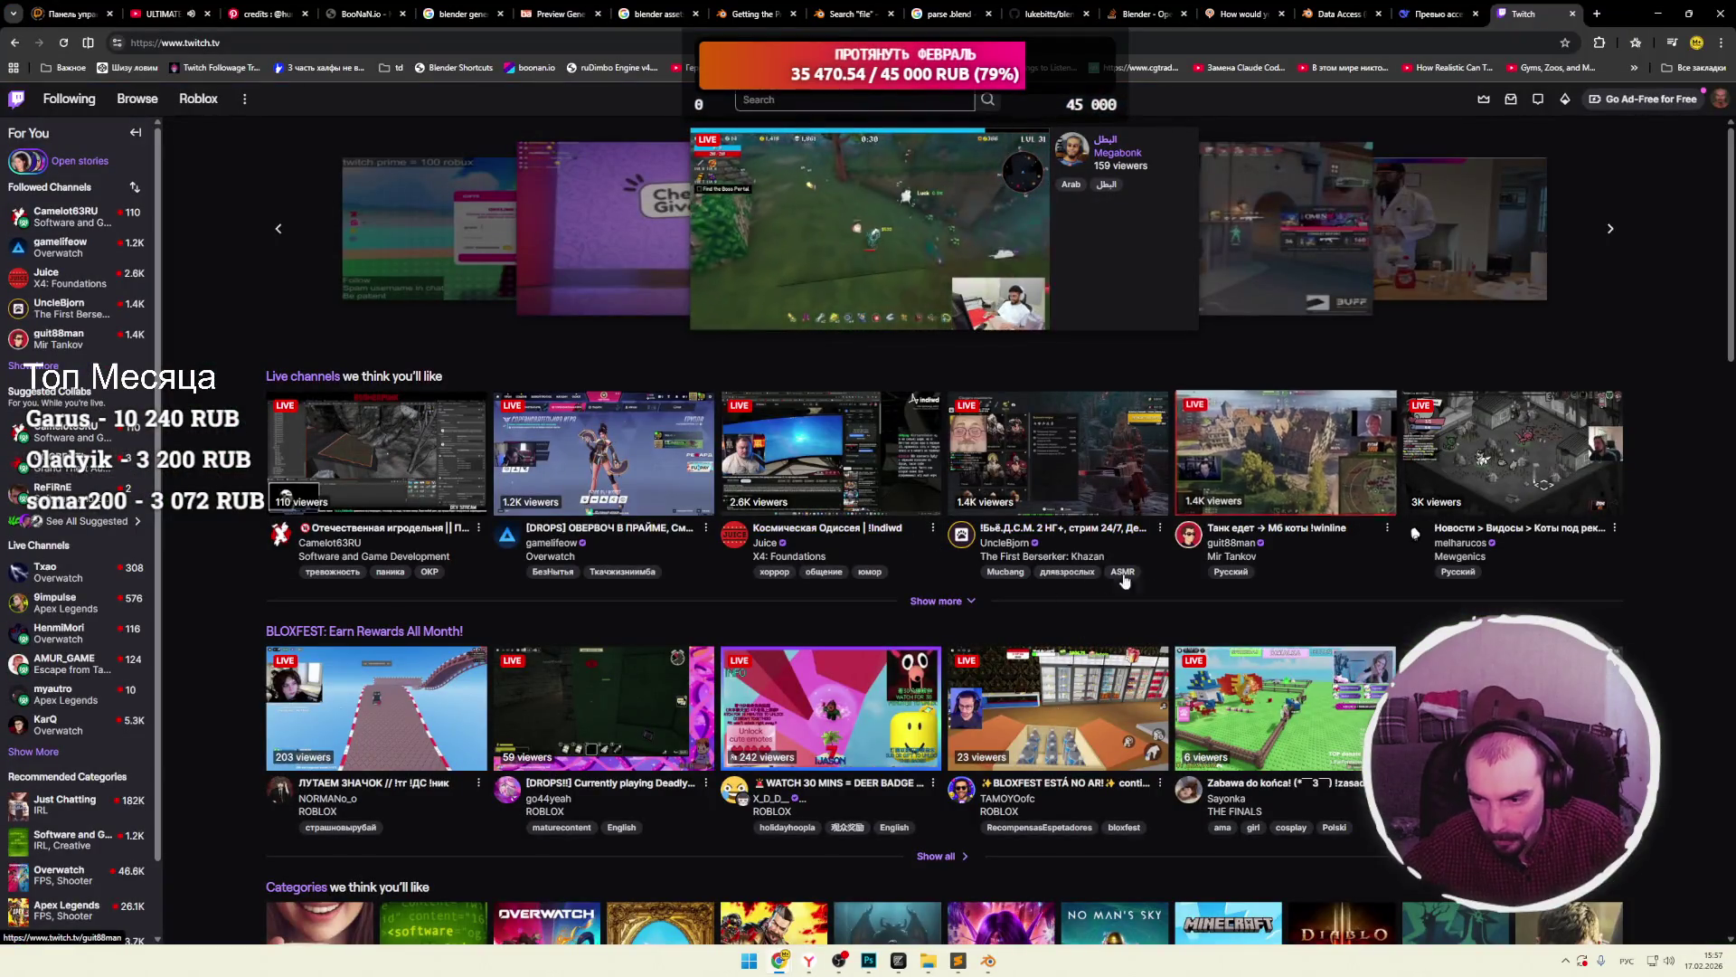
{"action": "left_click", "coordinate": [936, 597]}
{"action": "scroll", "coordinate": [940, 568], "scroll_direction": "down", "scroll_amount": 2}
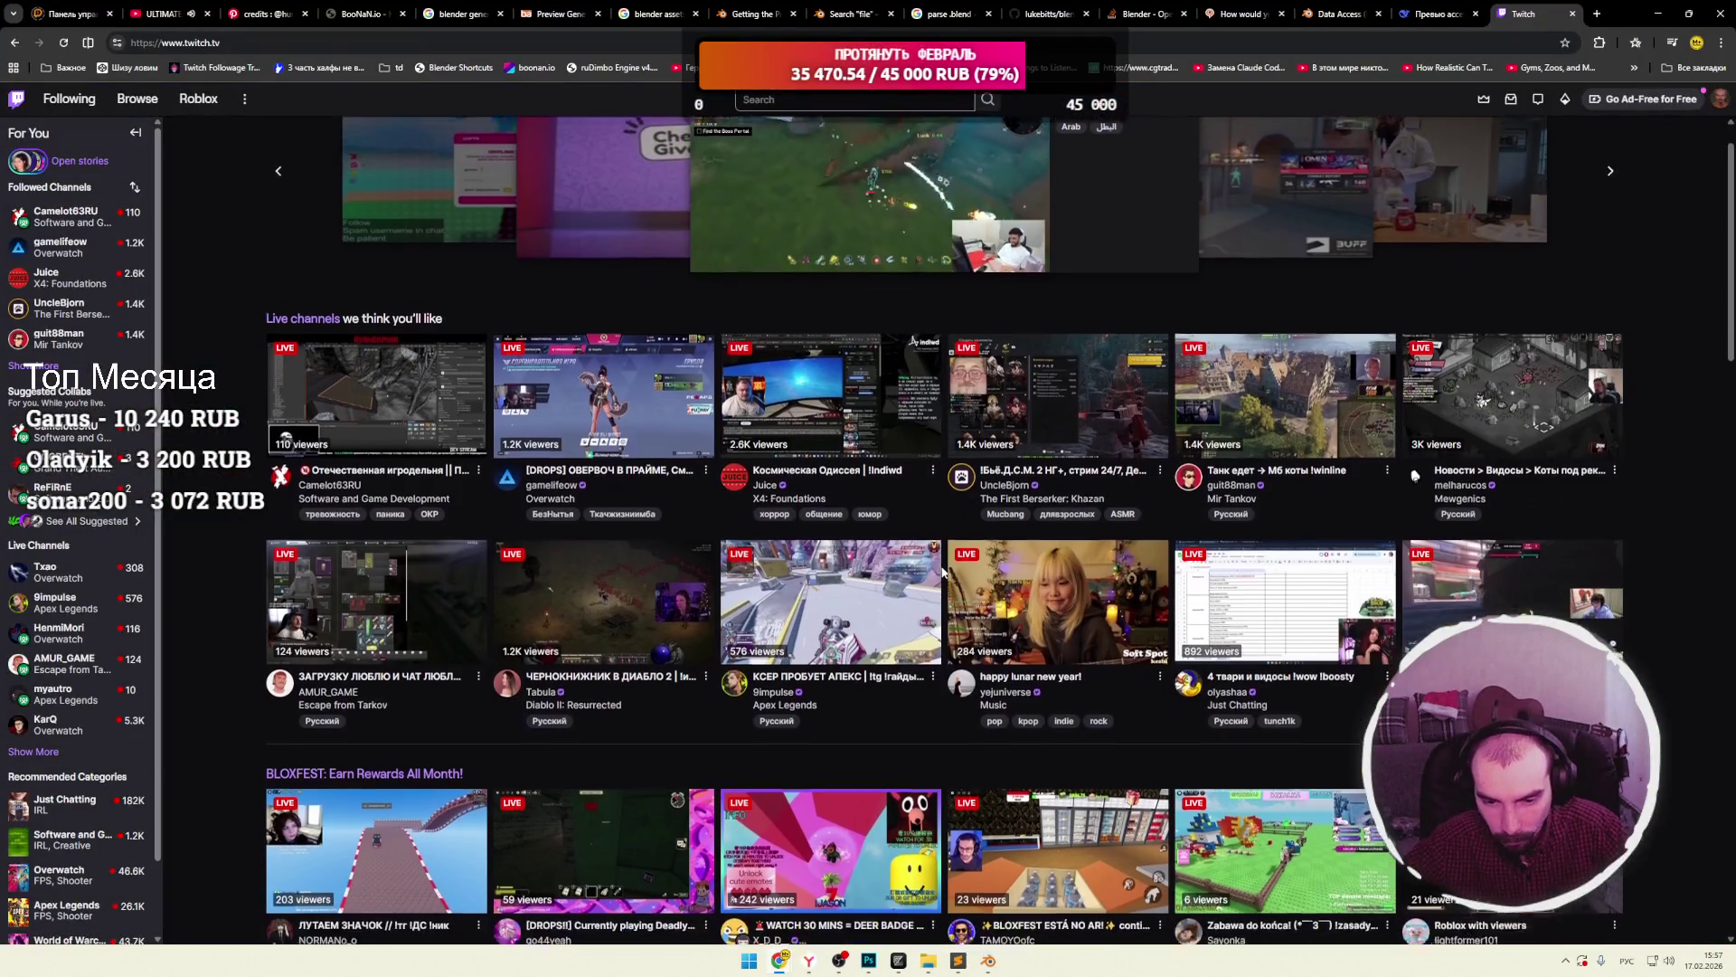
{"action": "scroll", "coordinate": [924, 633], "scroll_direction": "down", "scroll_amount": 4}
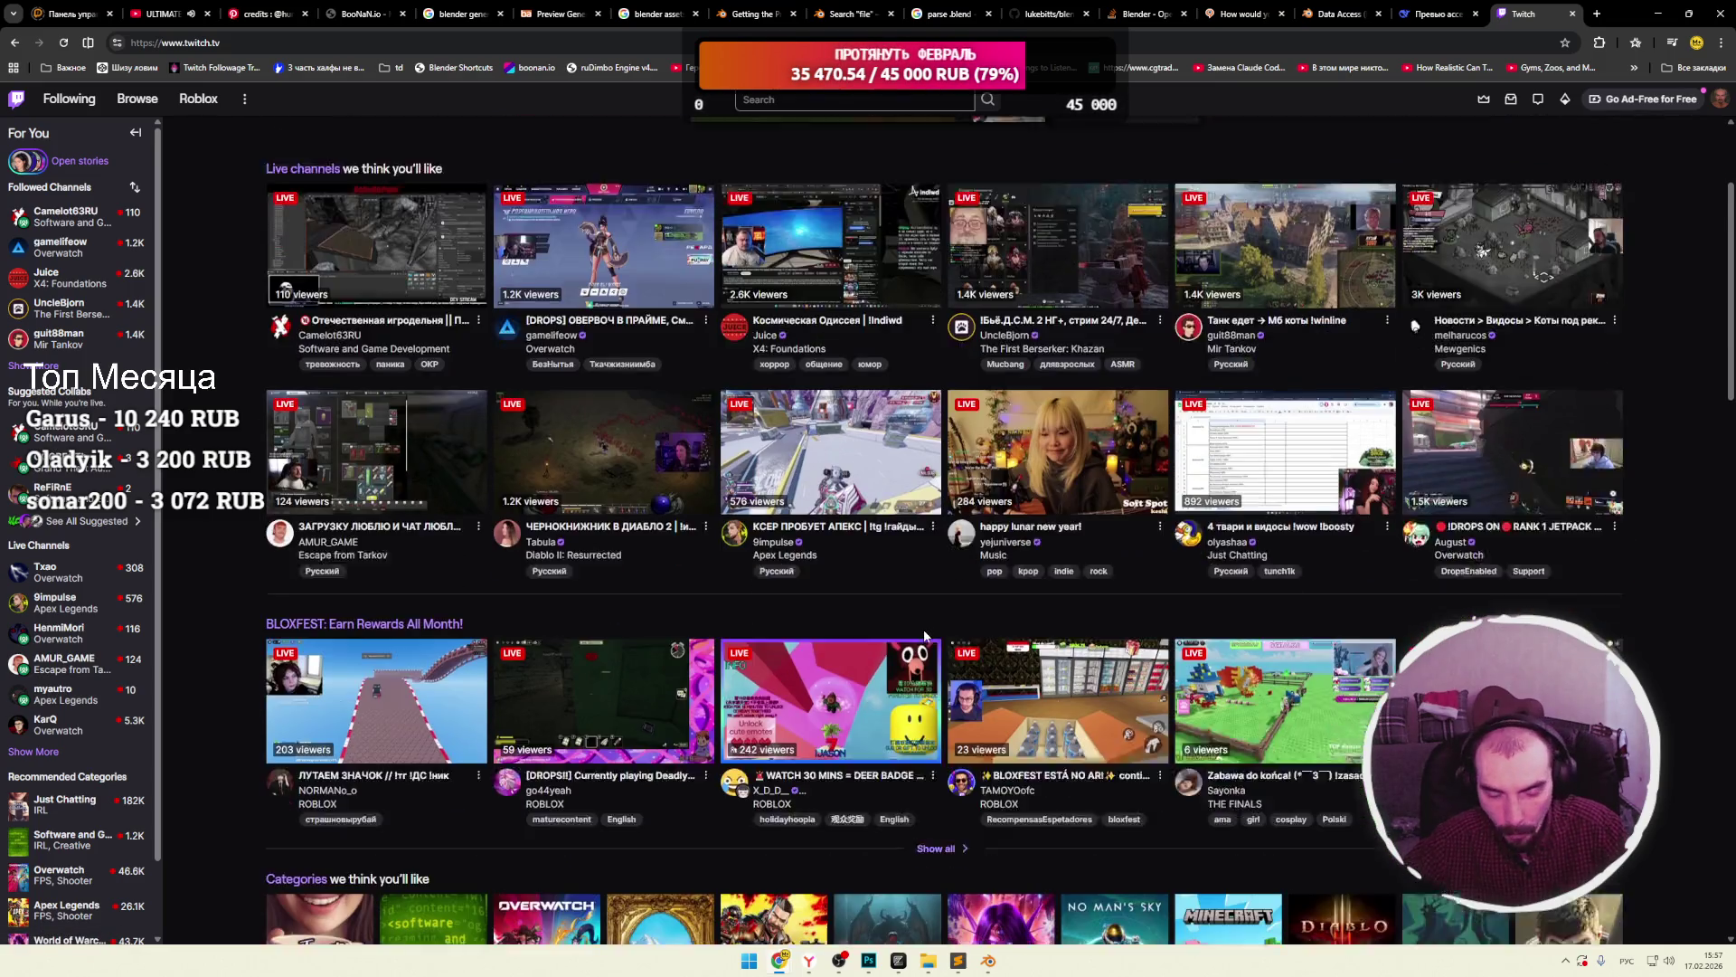
{"action": "scroll", "coordinate": [916, 588], "scroll_direction": "down", "scroll_amount": 6}
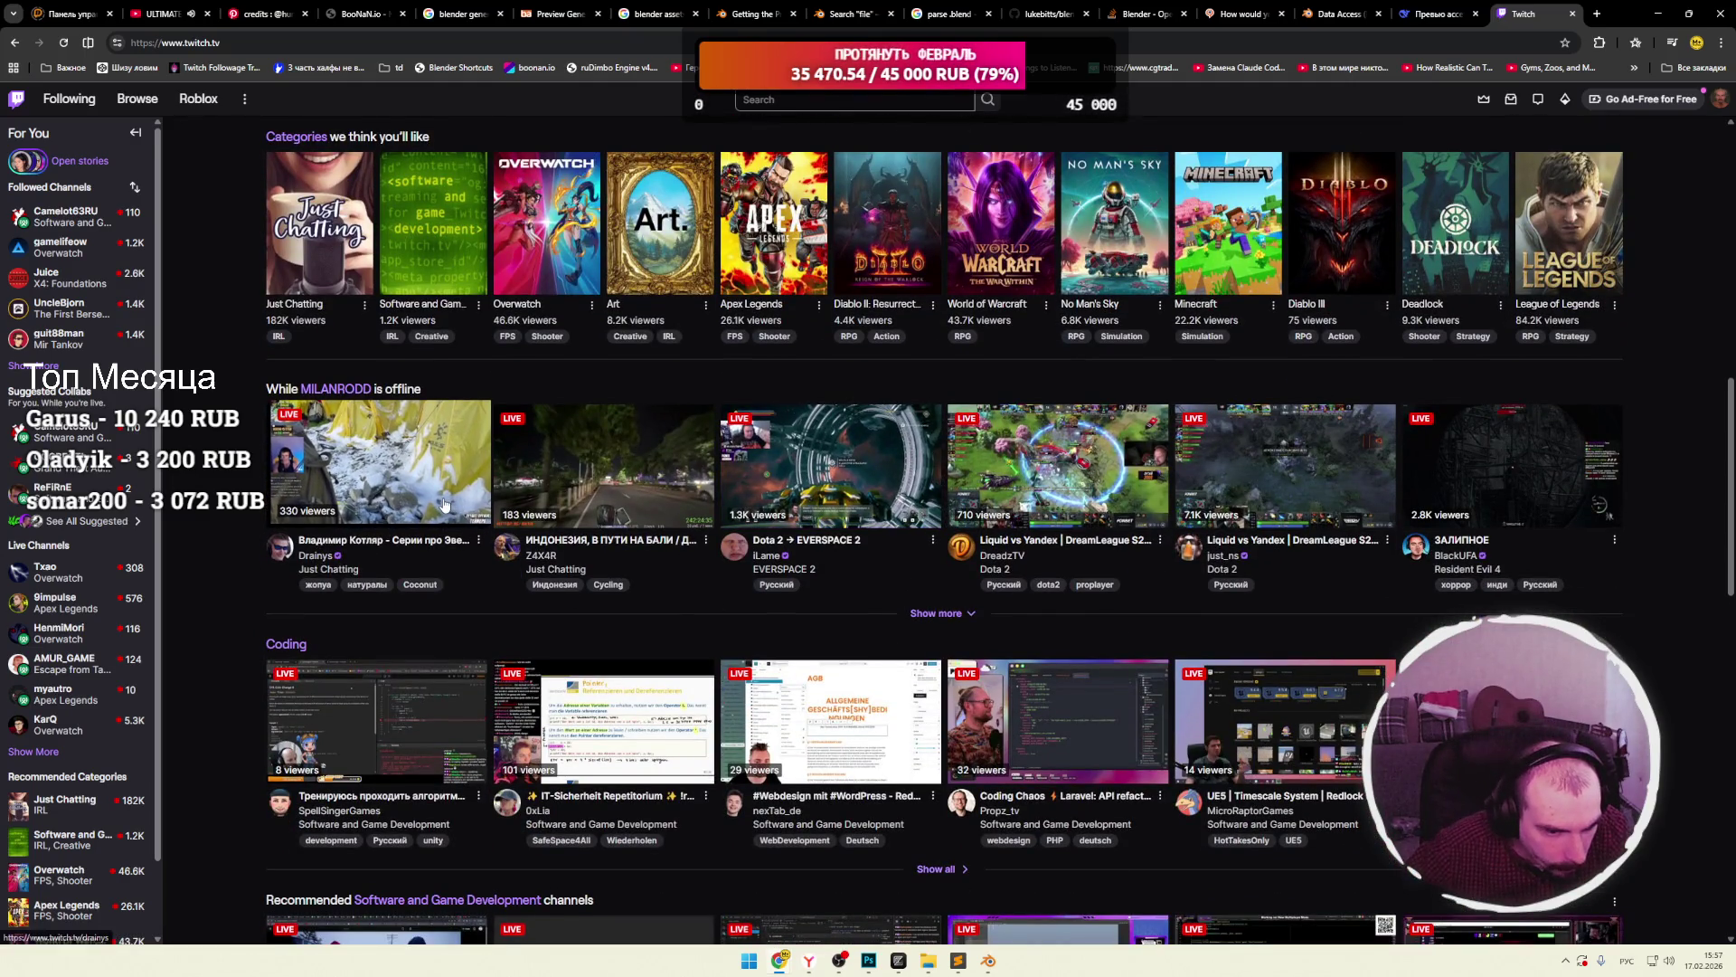
{"action": "left_click", "coordinate": [403, 476]}
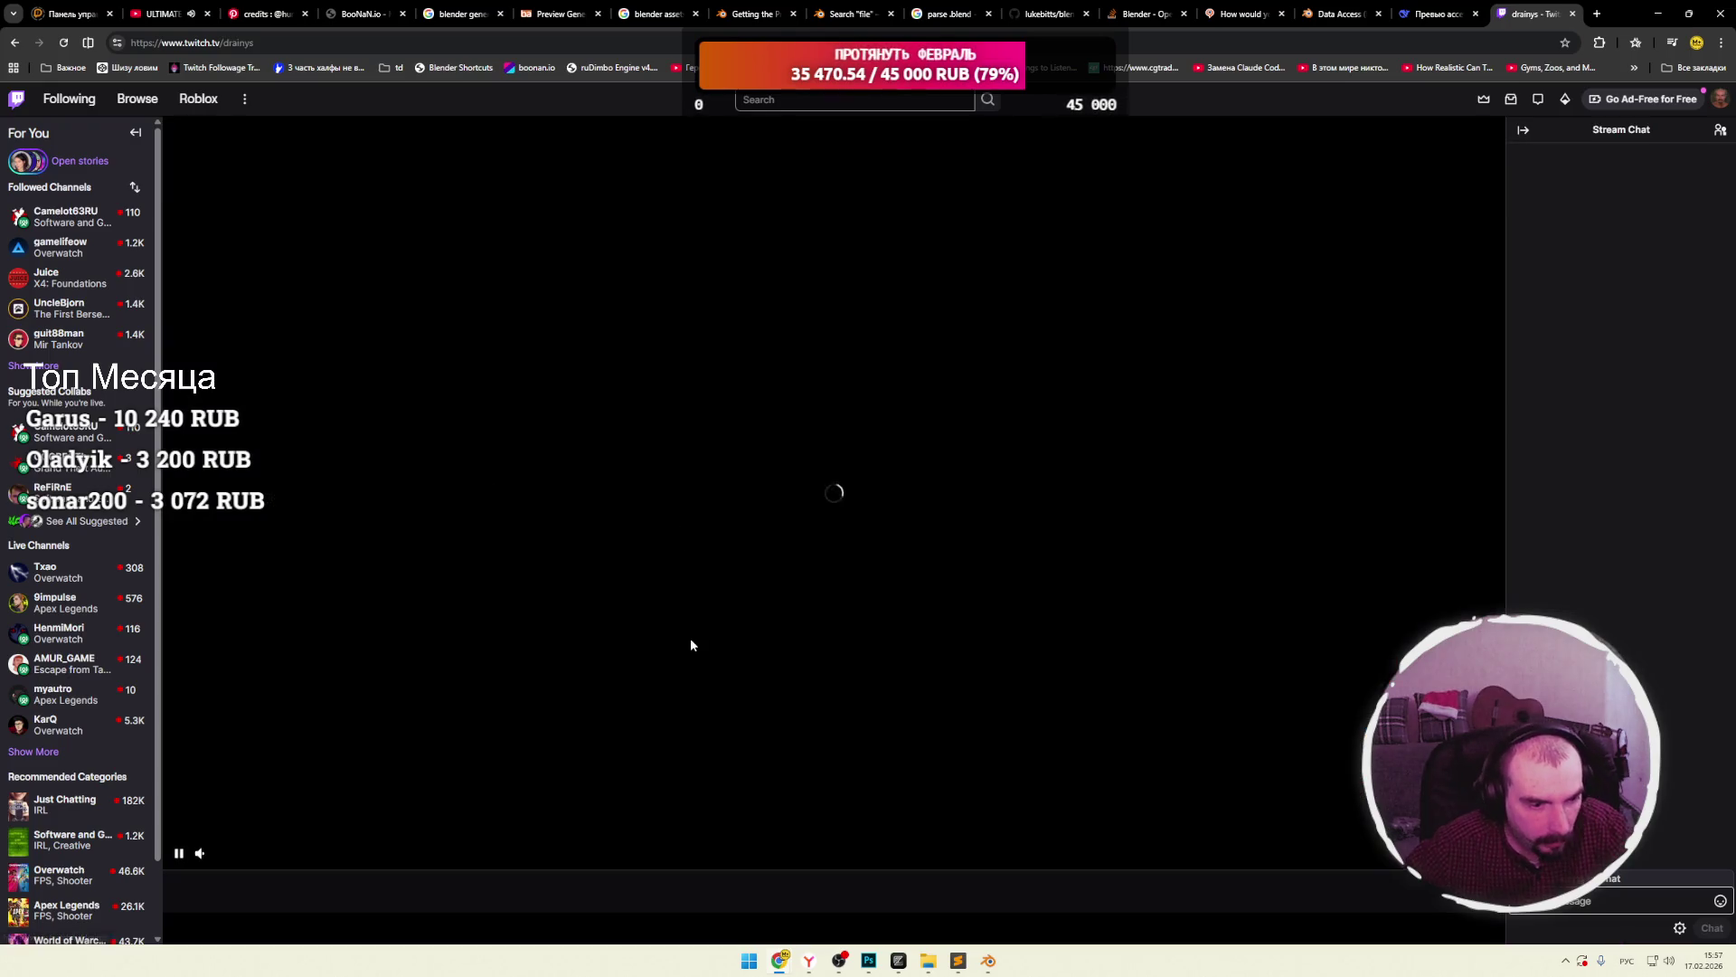
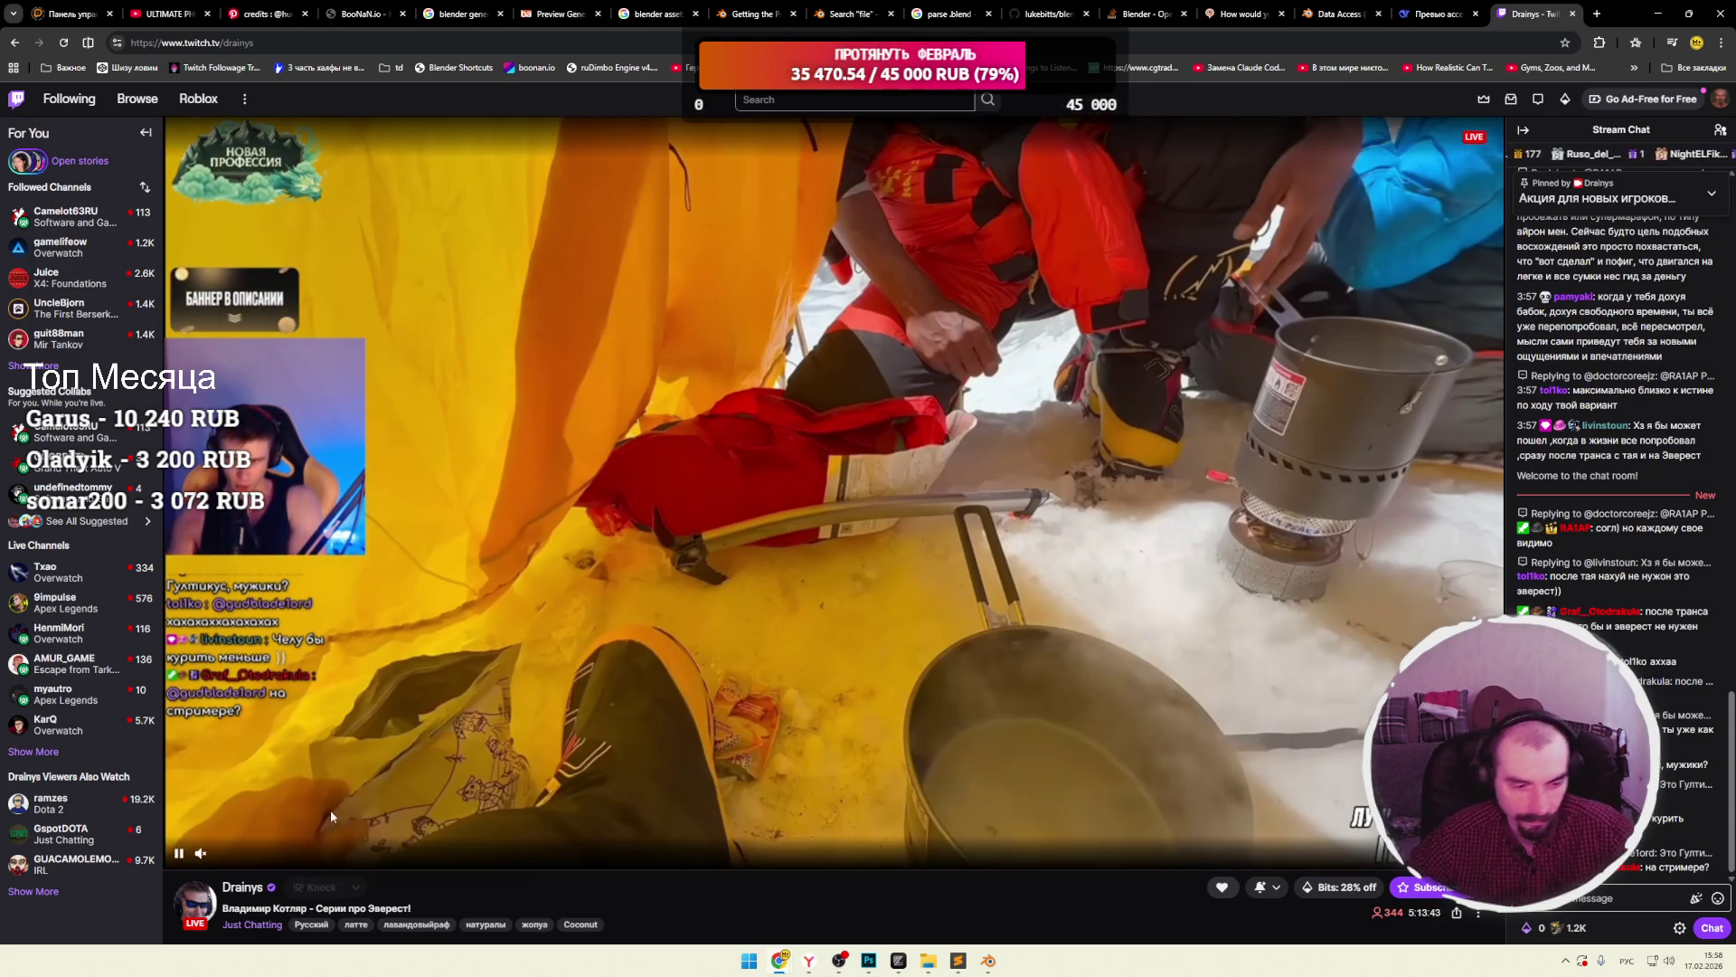
Turn the Twitch stream volume up to 22% and switch to the DeepSeek chat tab.
{"action": "left_click_drag", "start_coordinate": [226, 853], "coordinate": [232, 854]}
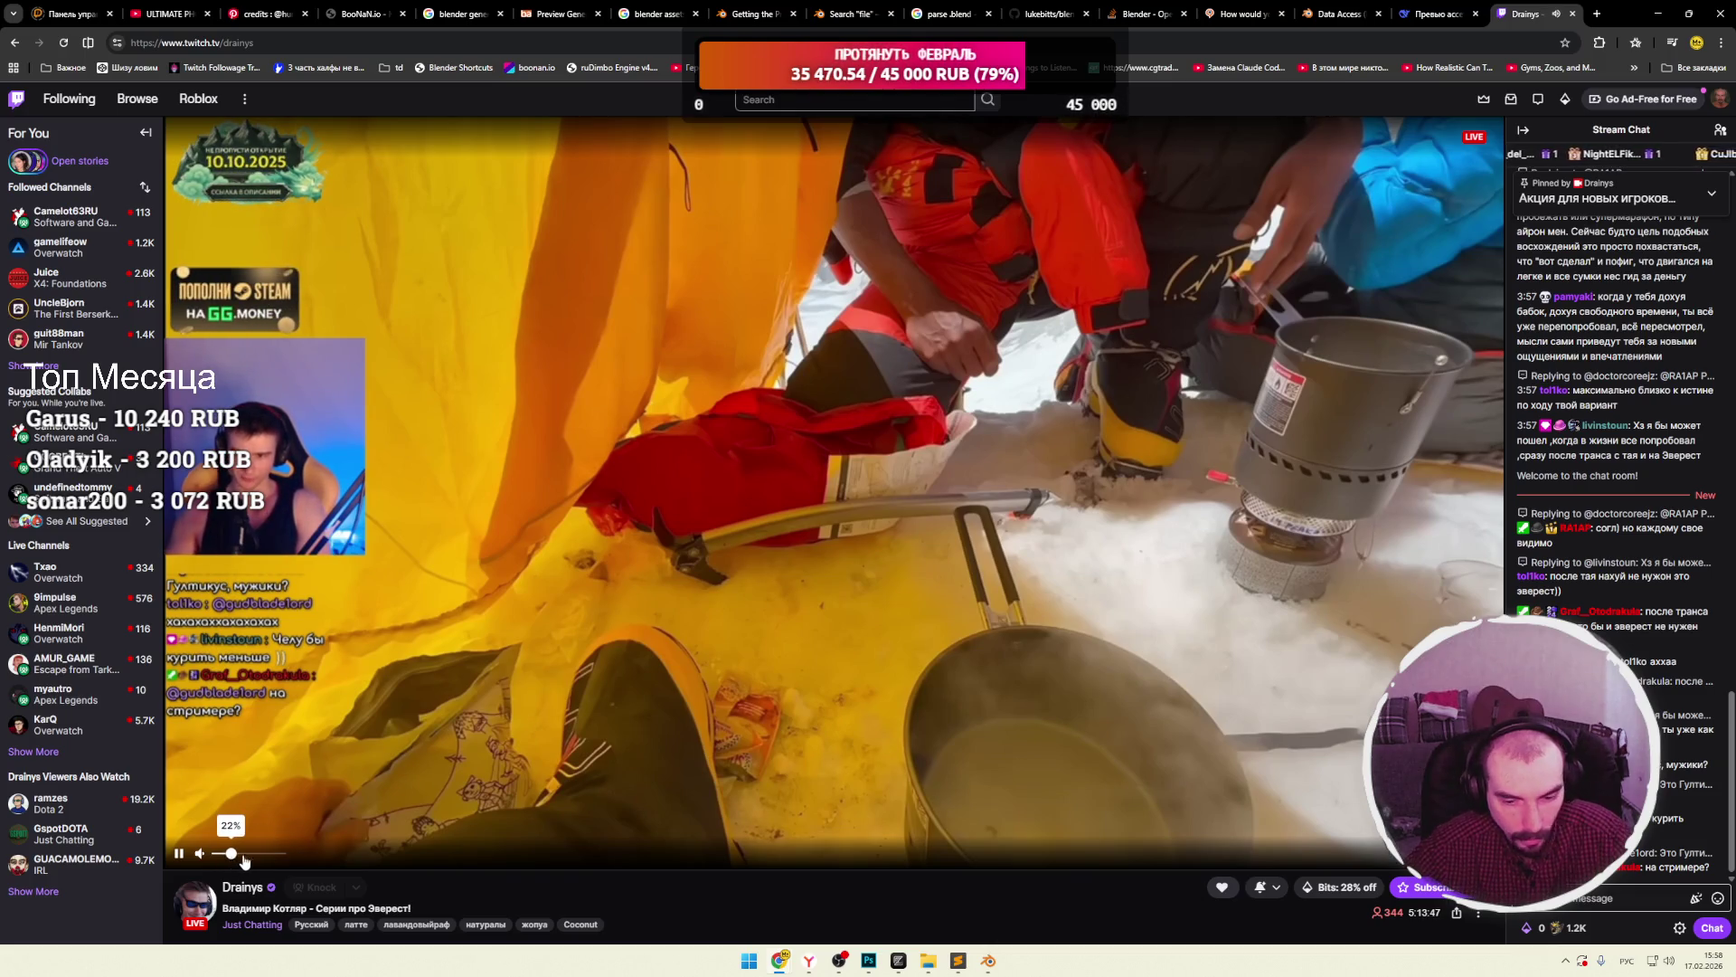
{"action": "mouse_move", "coordinate": [989, 964]}
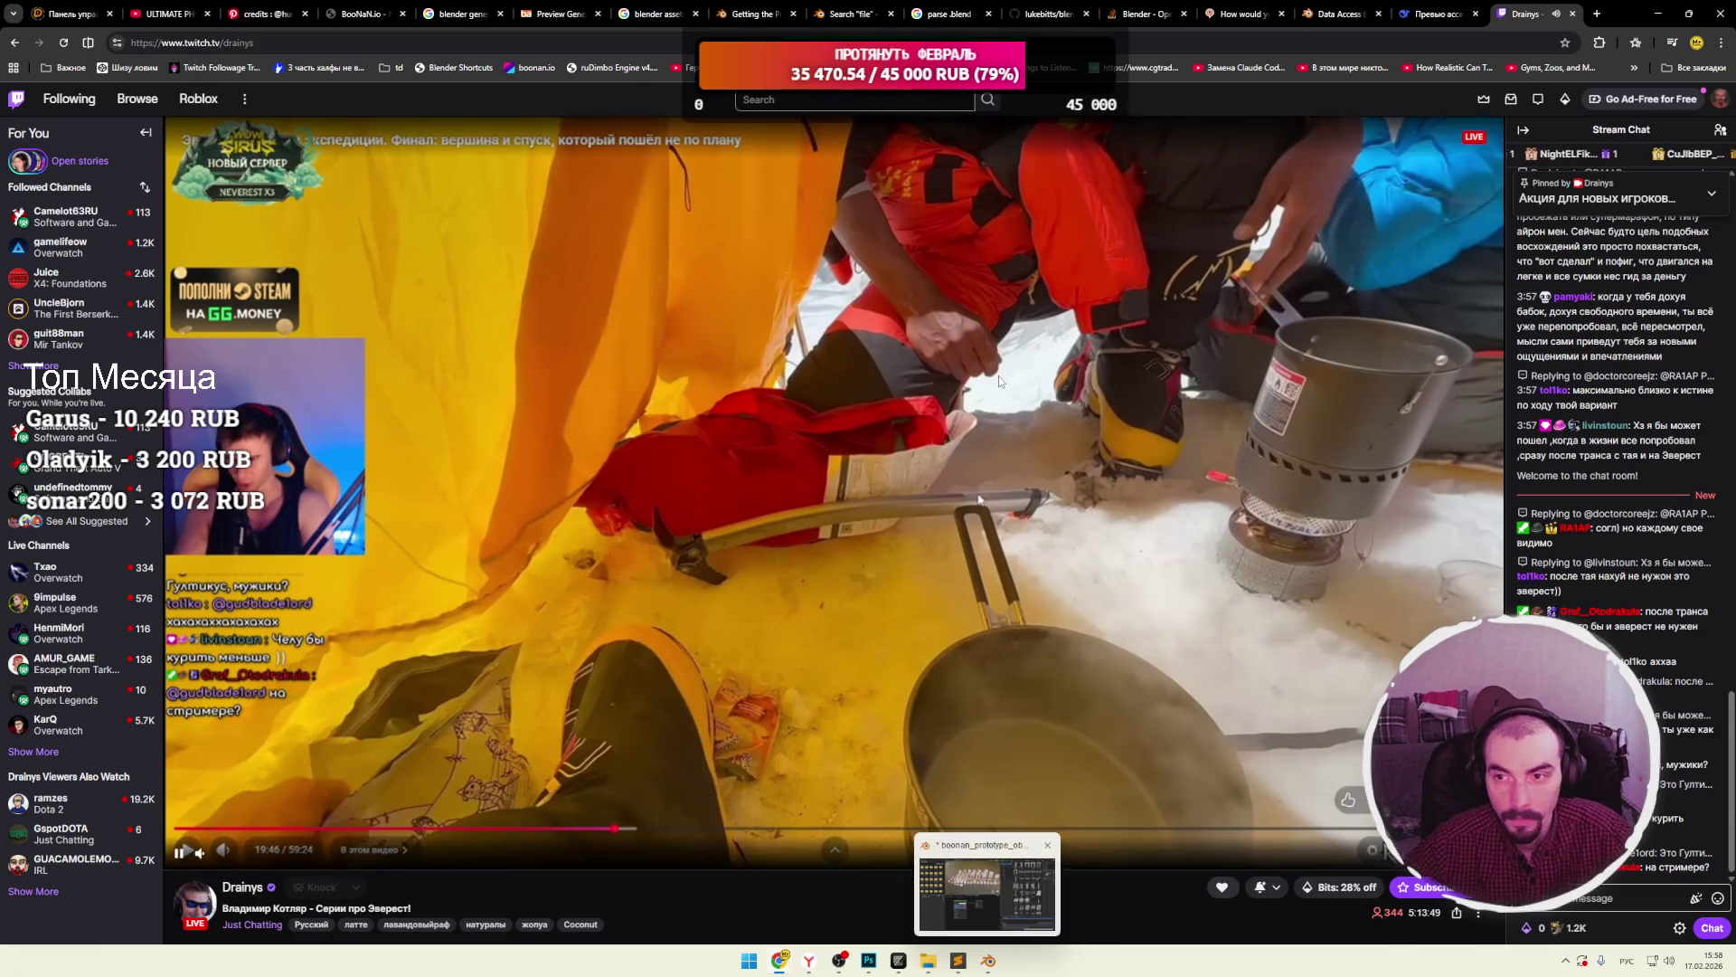
{"action": "key", "text": "ctrl+shift+Tab"}
Scroll up to the Python script in the DeepSeek chat, then bring Blender to the front.
{"action": "scroll", "coordinate": [743, 487], "scroll_direction": "up", "scroll_amount": 20}
{"action": "scroll", "coordinate": [777, 489], "scroll_direction": "up", "scroll_amount": 10}
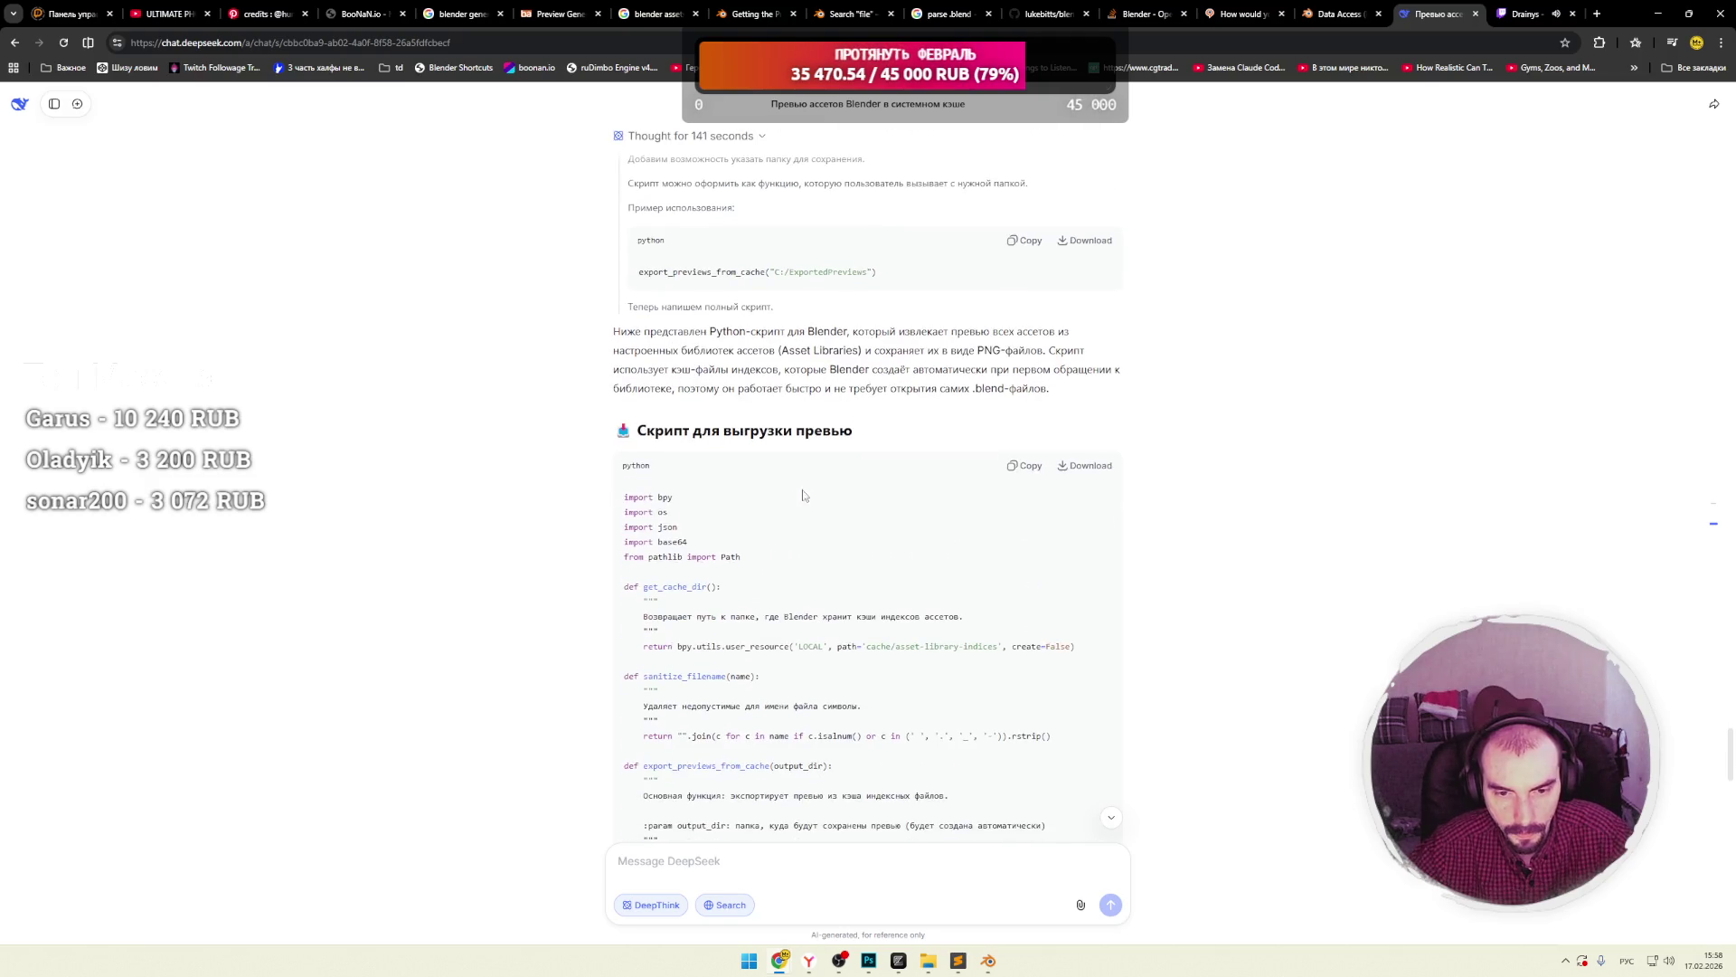
{"action": "left_click_drag", "start_coordinate": [681, 331], "coordinate": [847, 331]}
{"action": "left_click", "coordinate": [904, 425]}
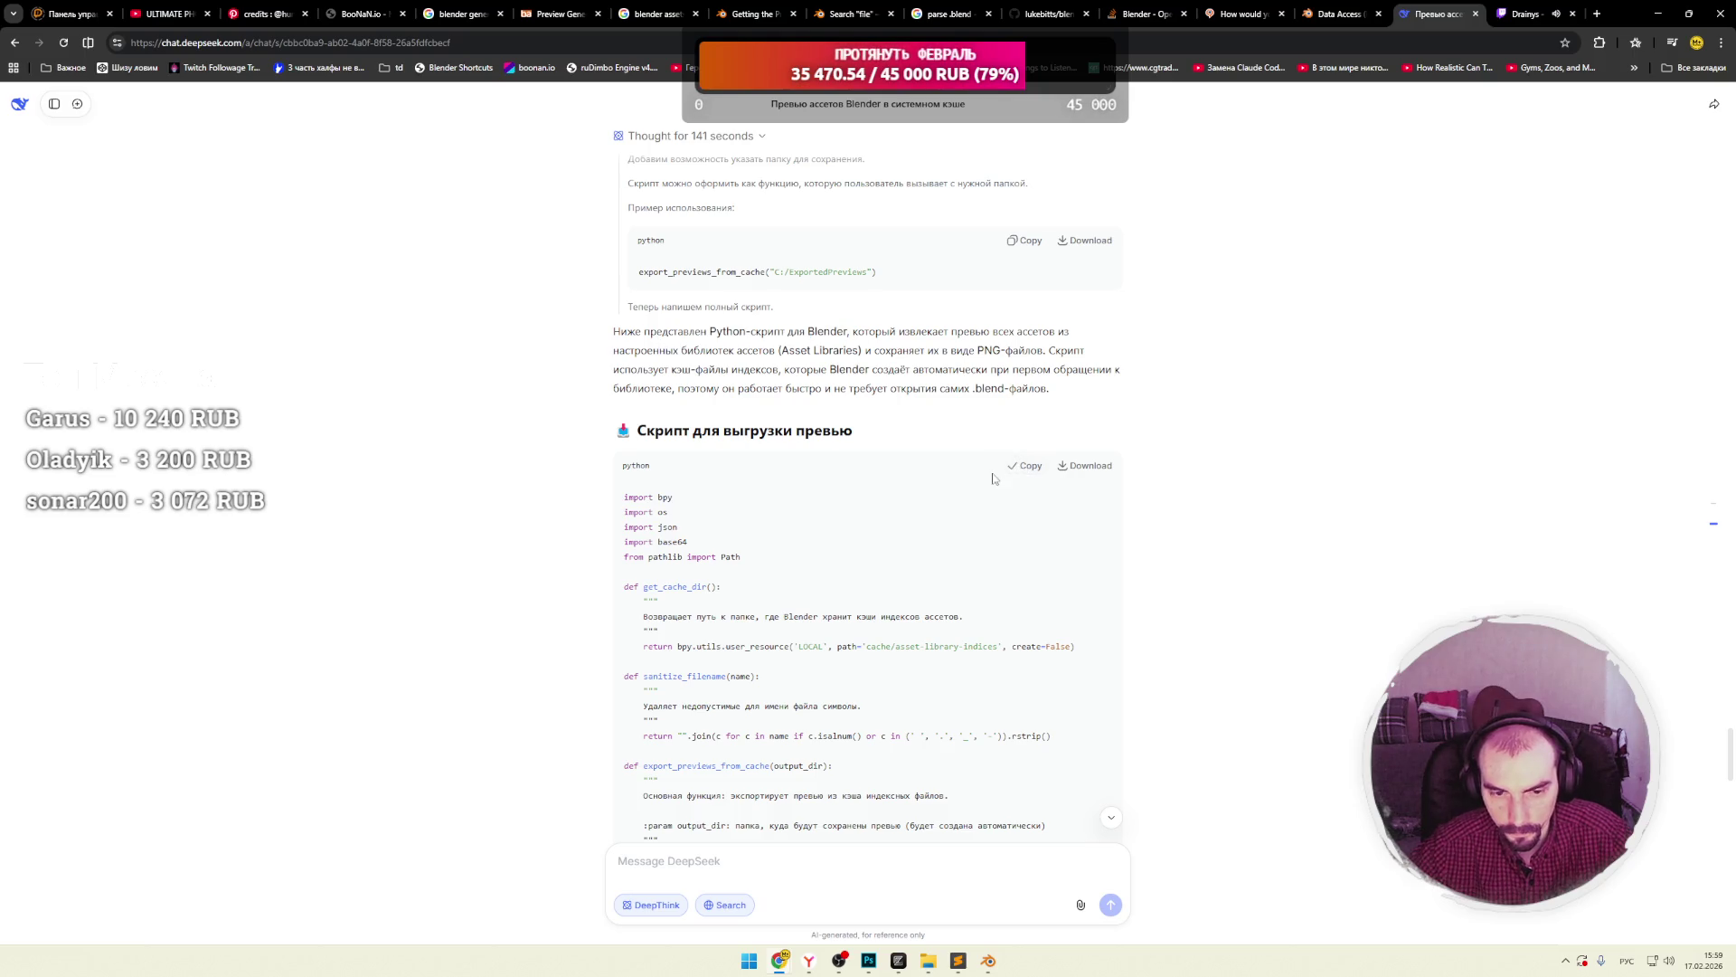
{"action": "key", "text": "alt+Tab"}
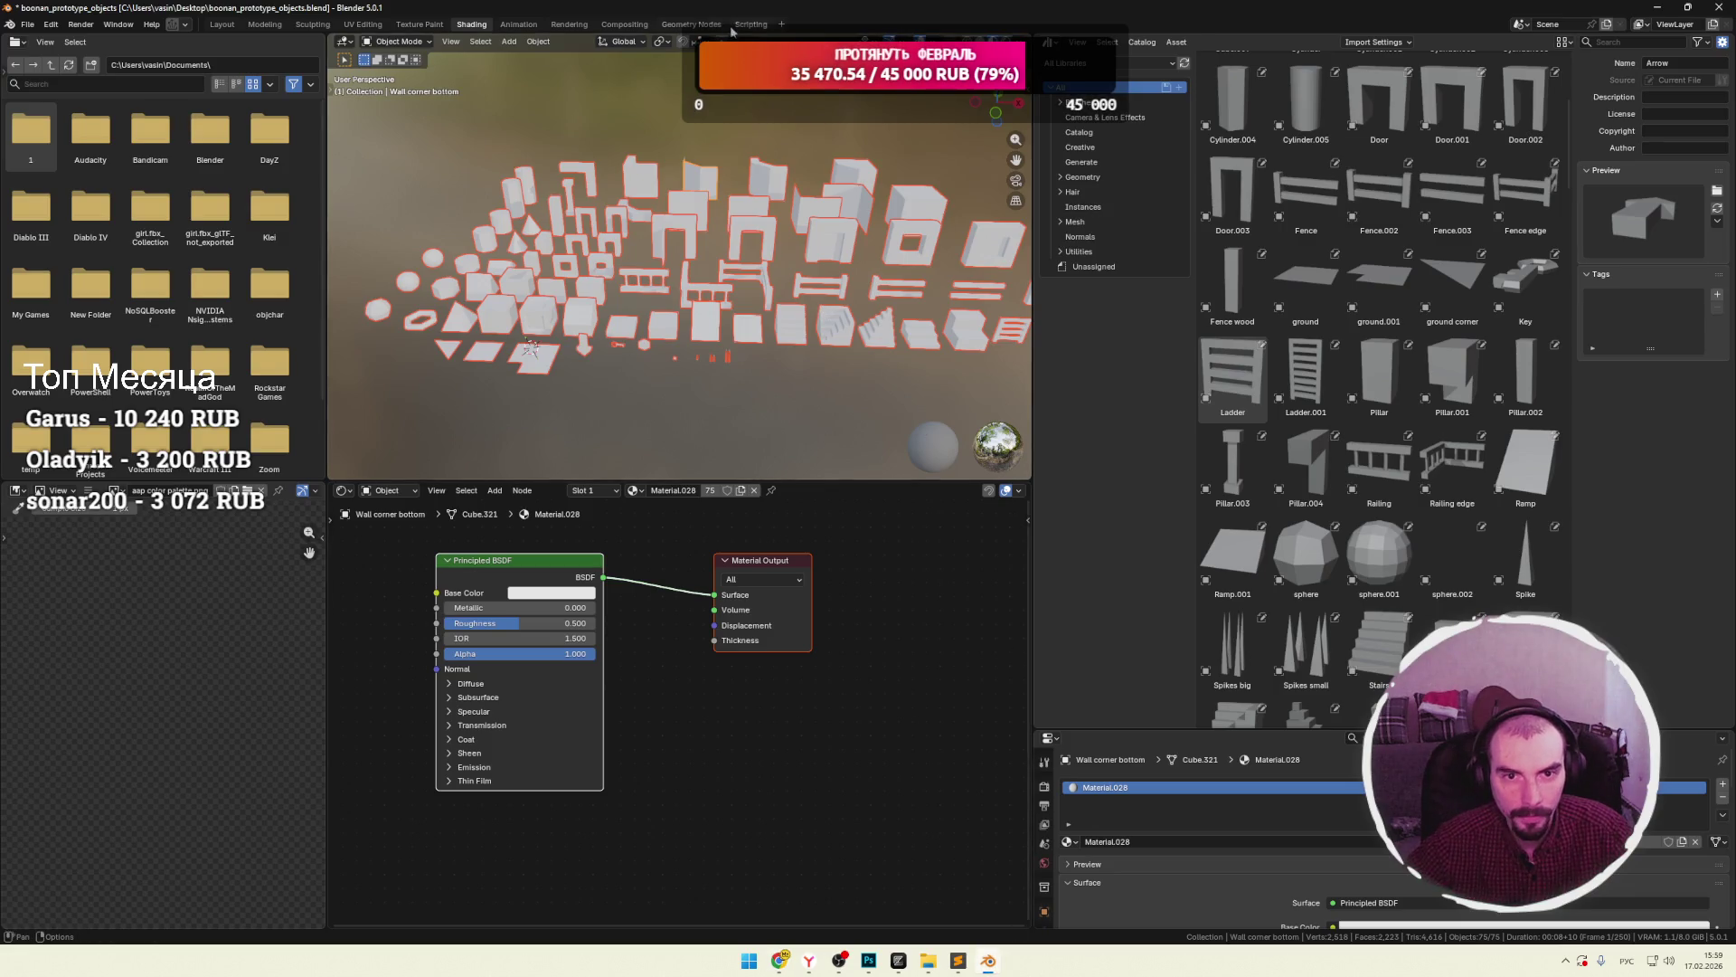
Paste the preview-export script into a new text block in the Scripting workspace, then bring up the prototype folder.
{"action": "left_click", "coordinate": [748, 25]}
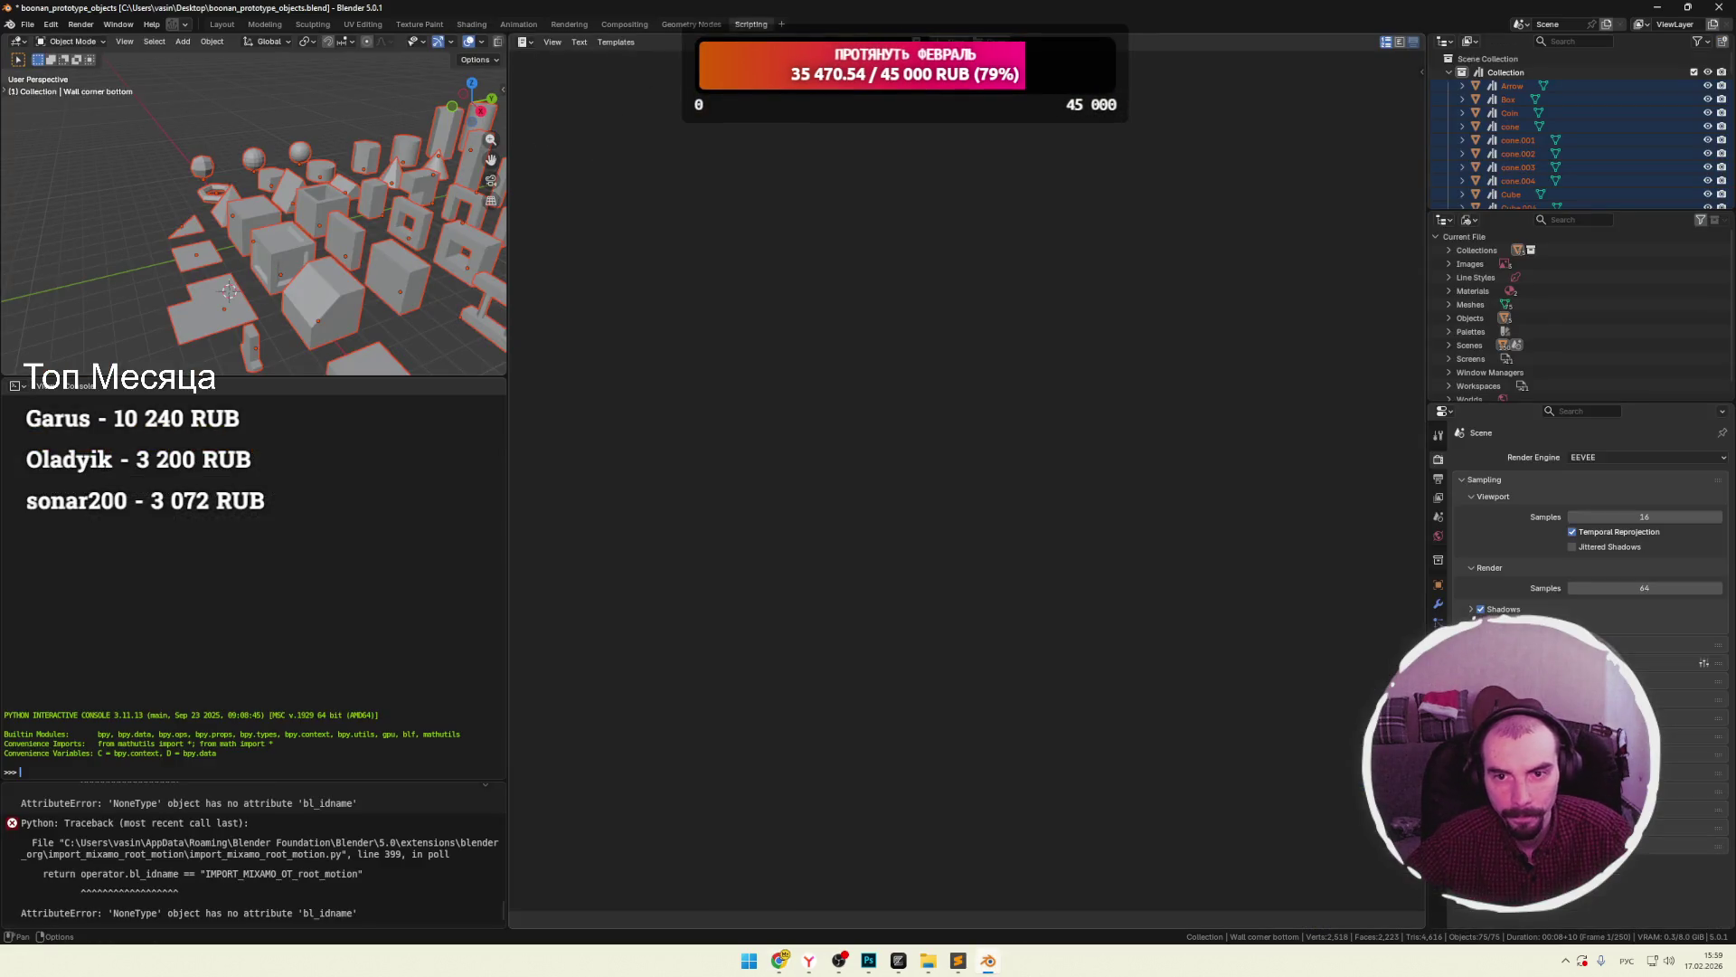
{"action": "key", "text": "ctrl+v"}
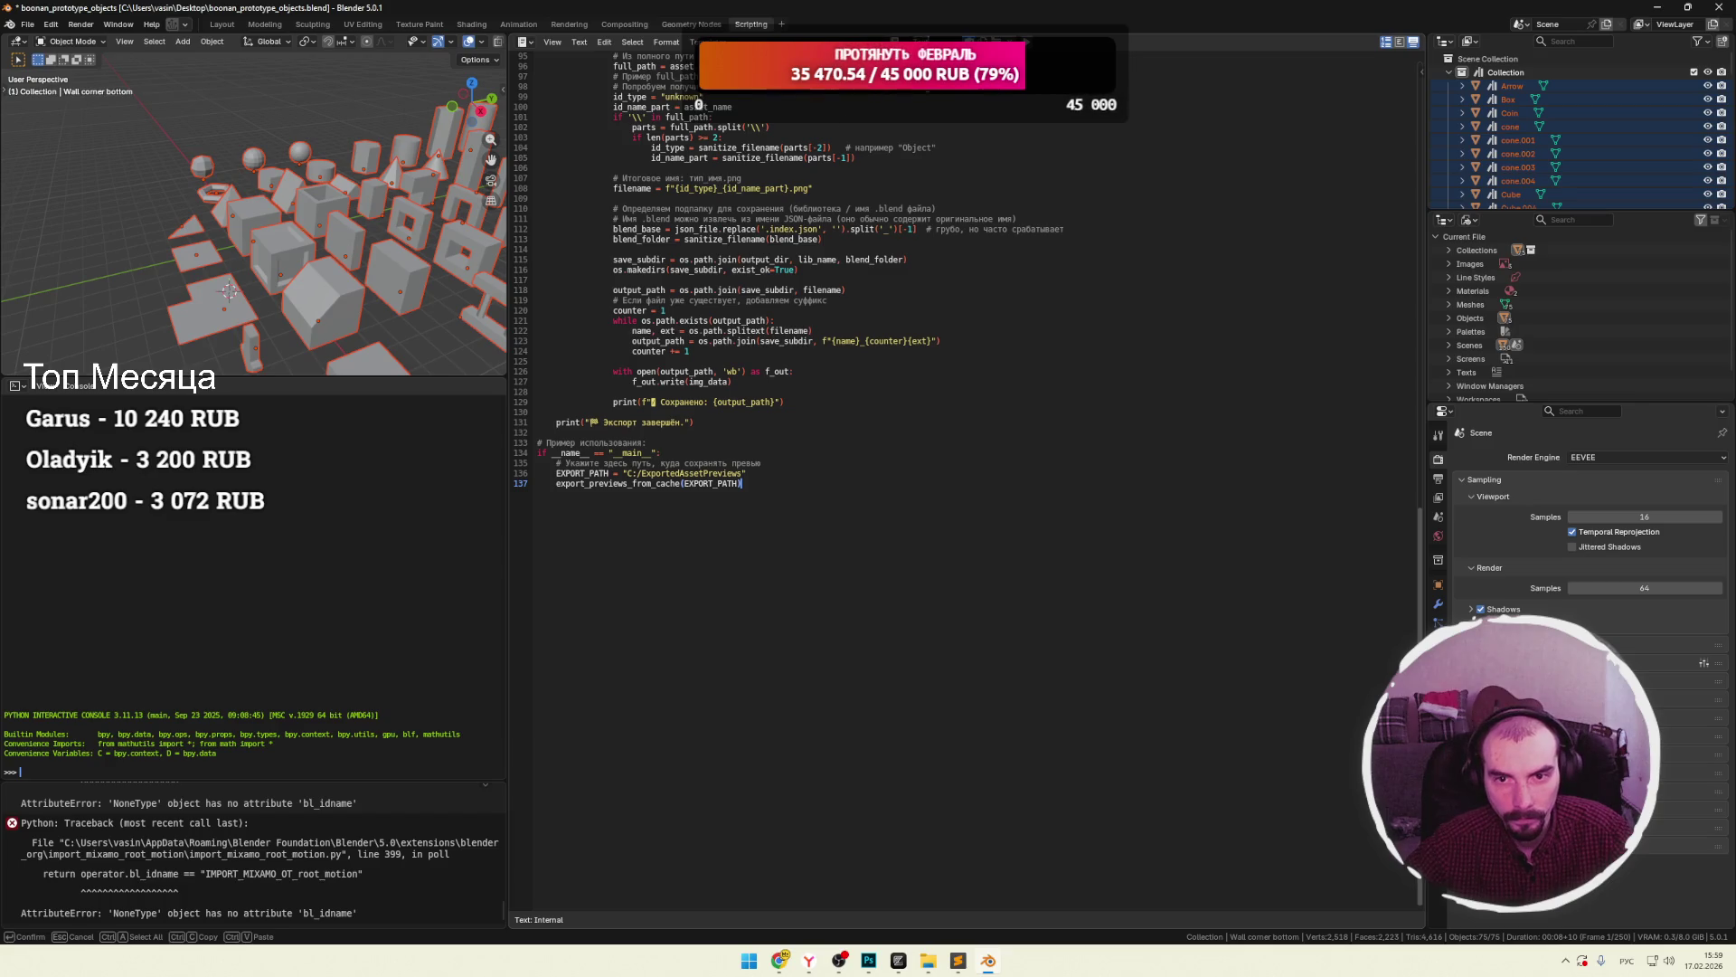
{"action": "key", "text": "Return"}
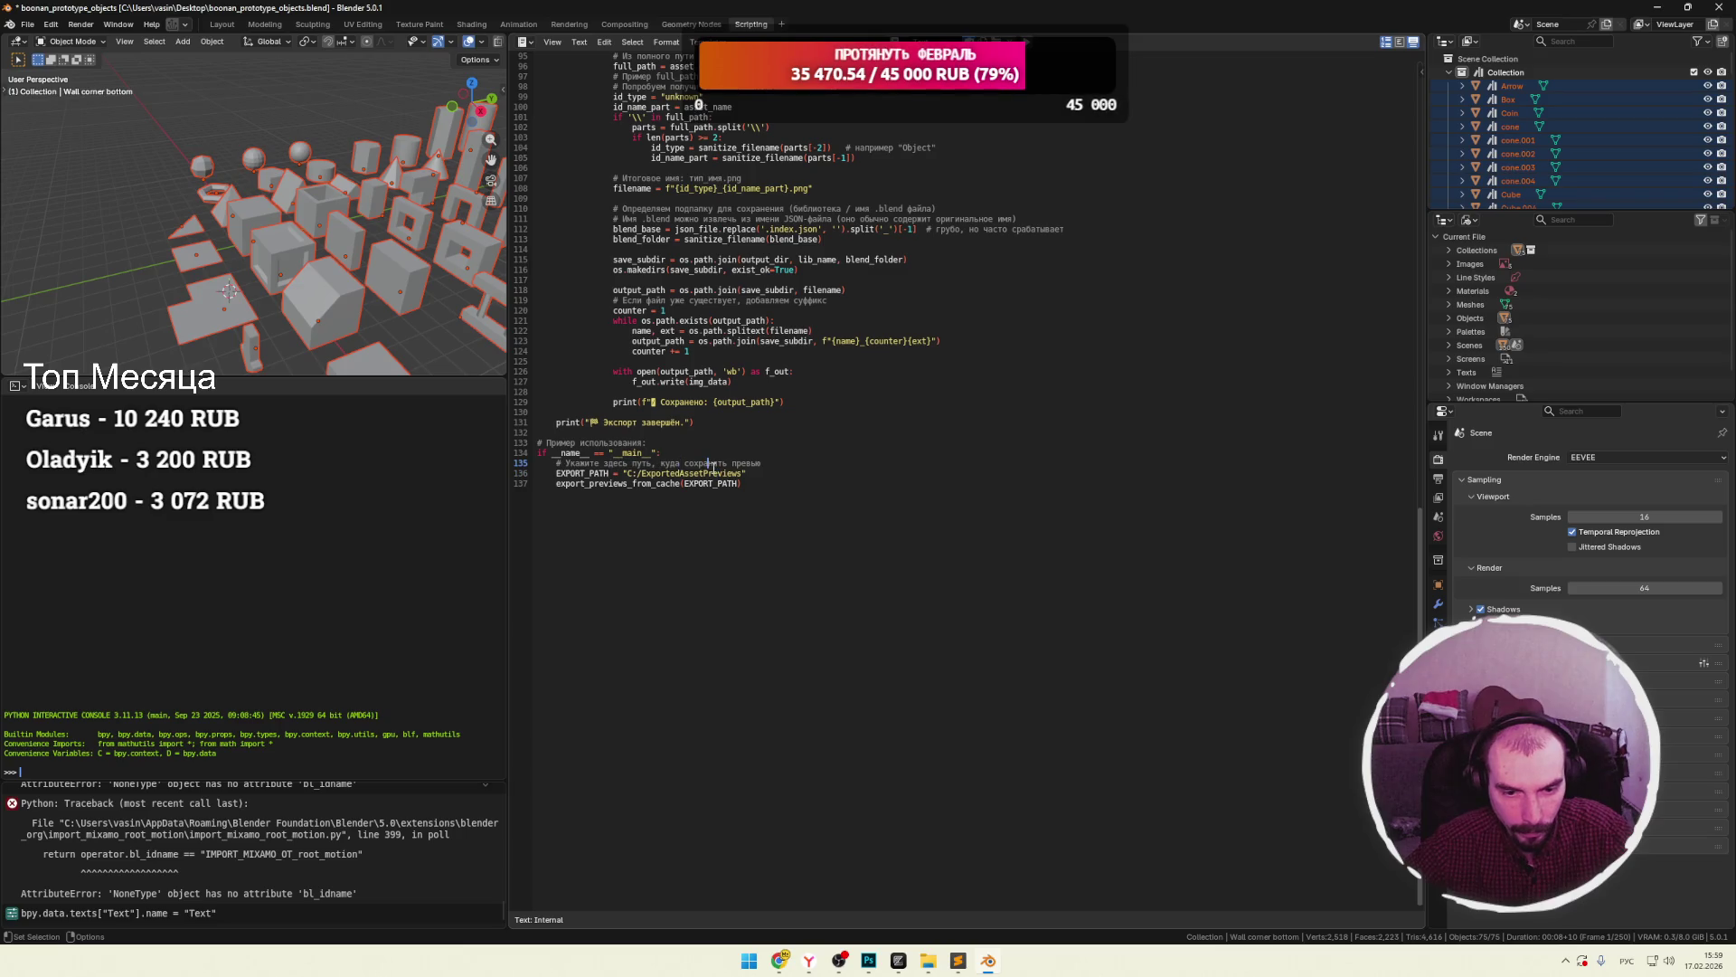
{"action": "mouse_move", "coordinate": [928, 961]}
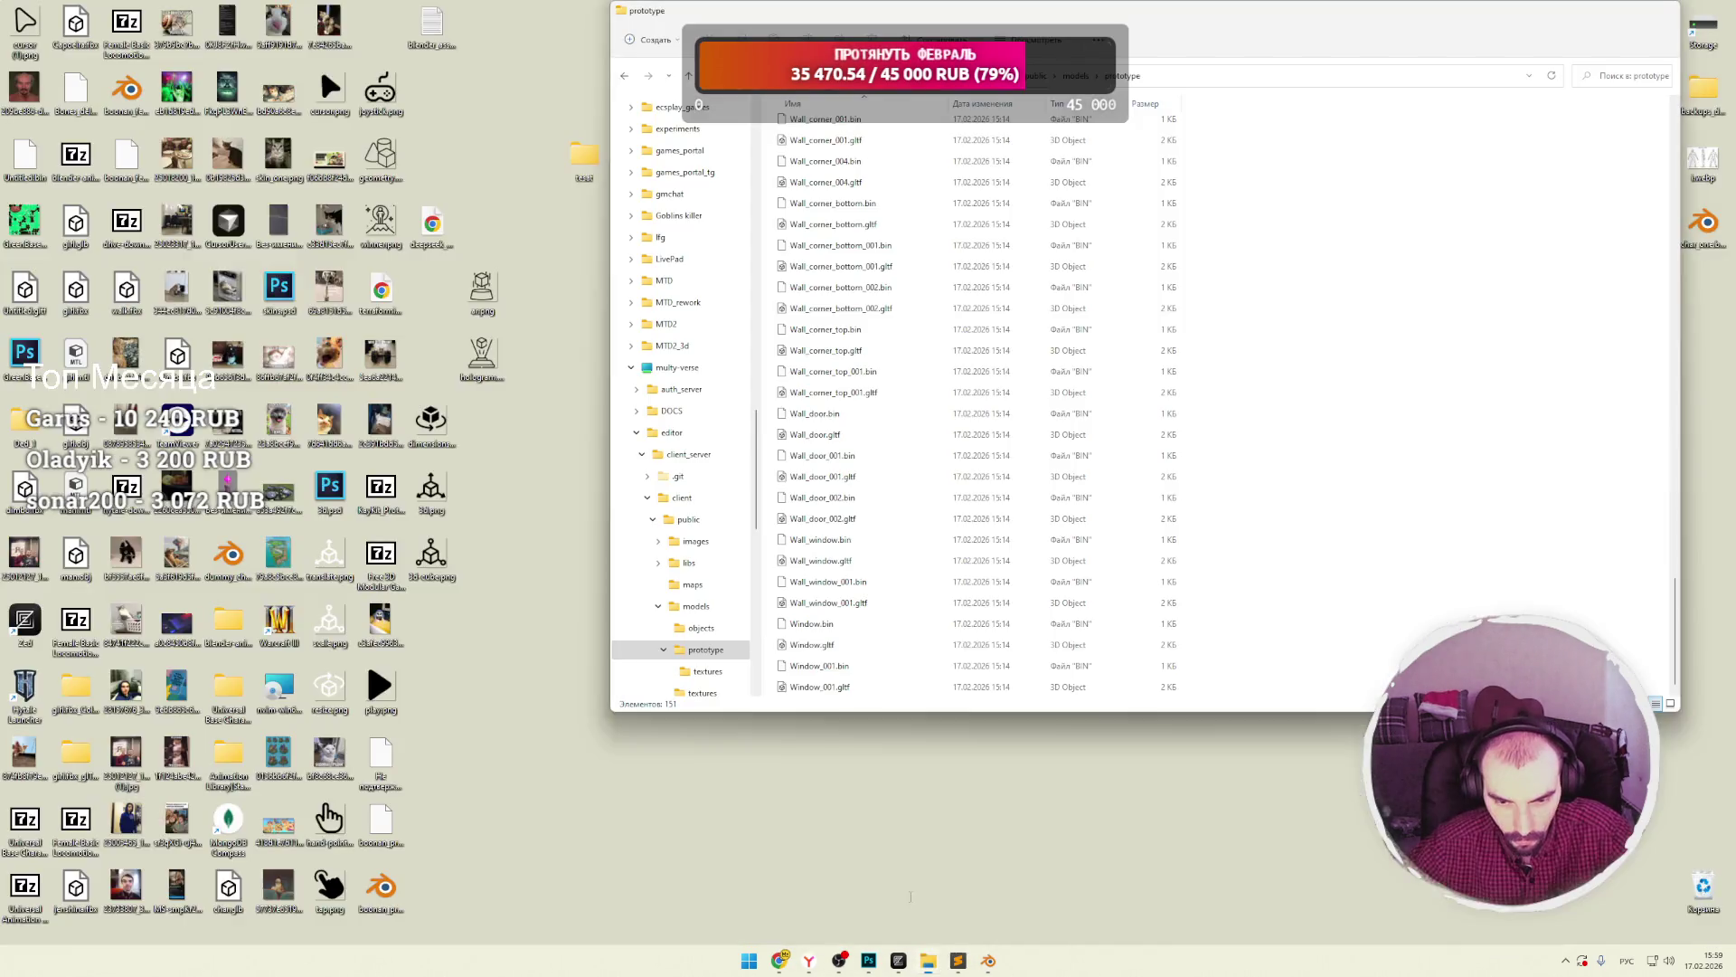
{"action": "left_click", "coordinate": [911, 900]}
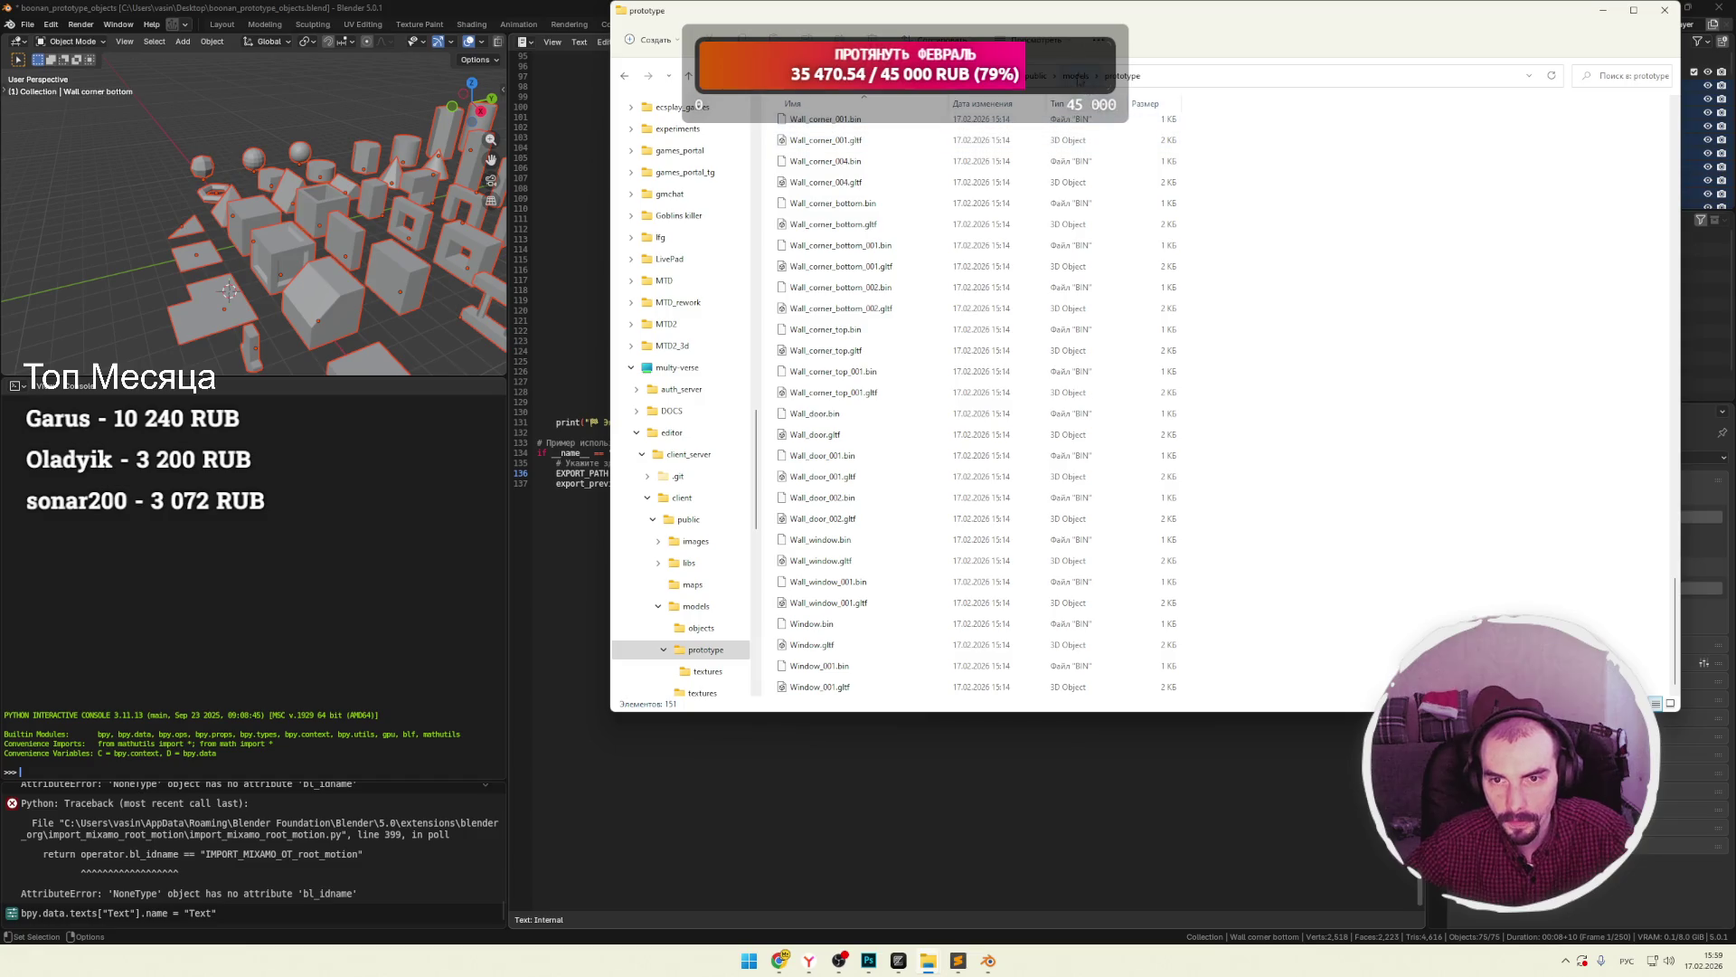
Create and open a new 'previews' folder inside the prototype folder, then return to Blender.
{"action": "right_click", "coordinate": [1275, 229]}
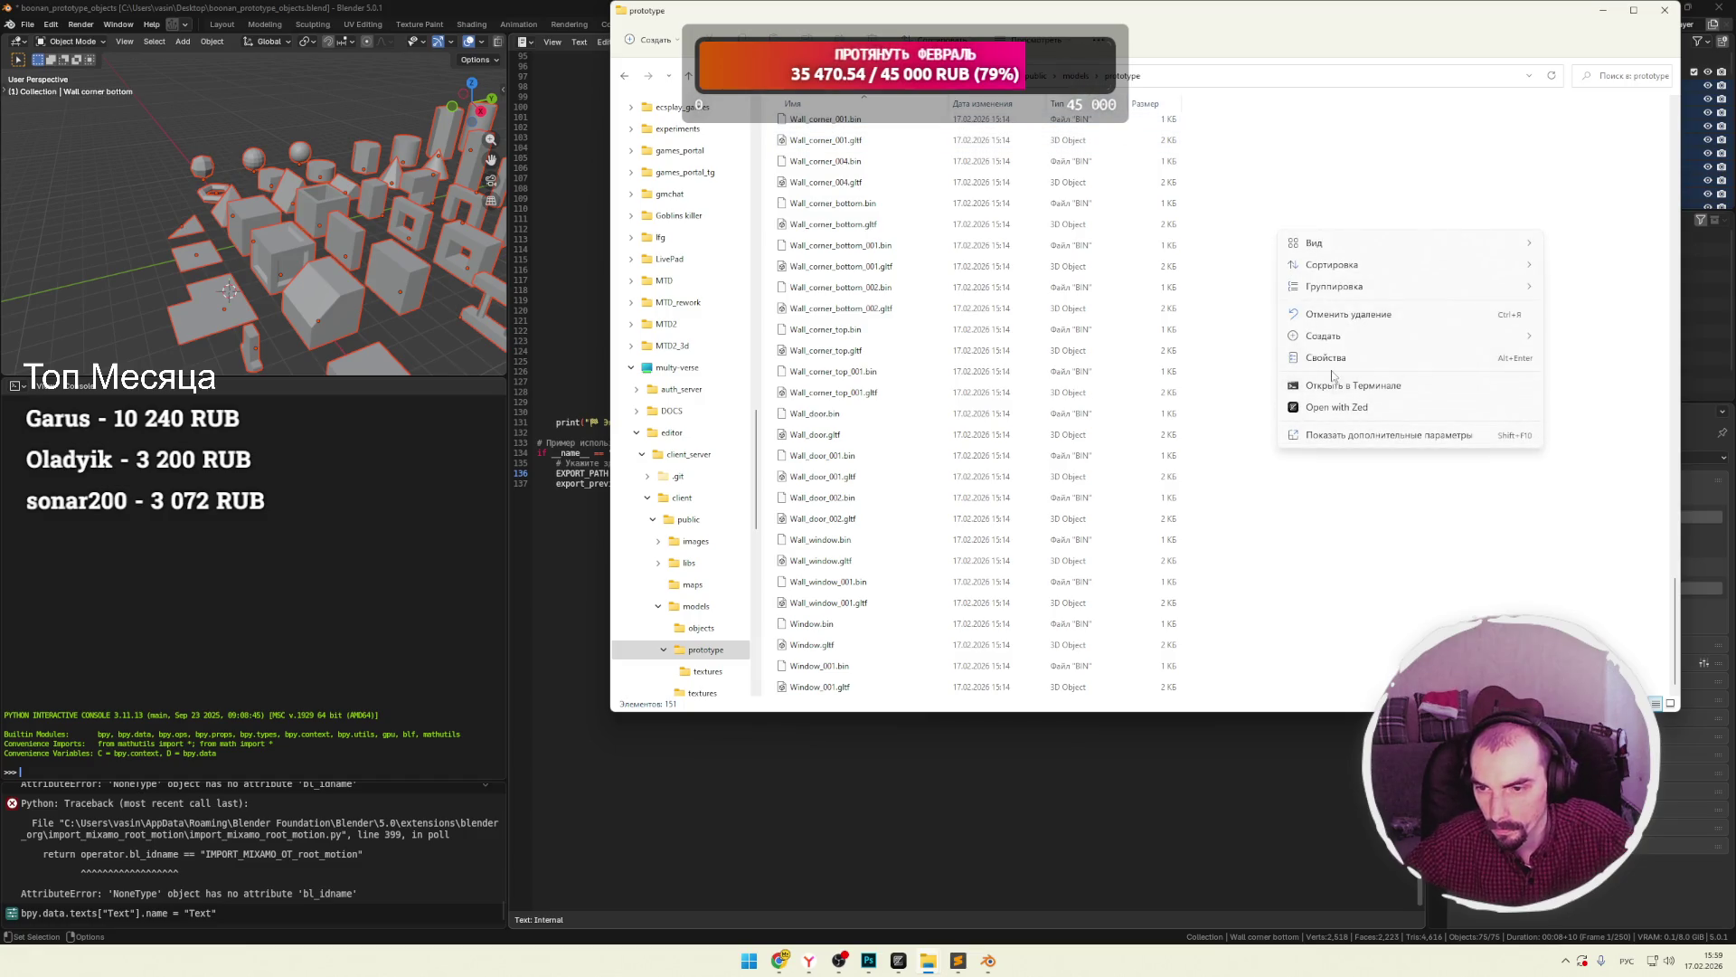
{"action": "mouse_move", "coordinate": [1333, 346]}
{"action": "left_click", "coordinate": [1586, 345]}
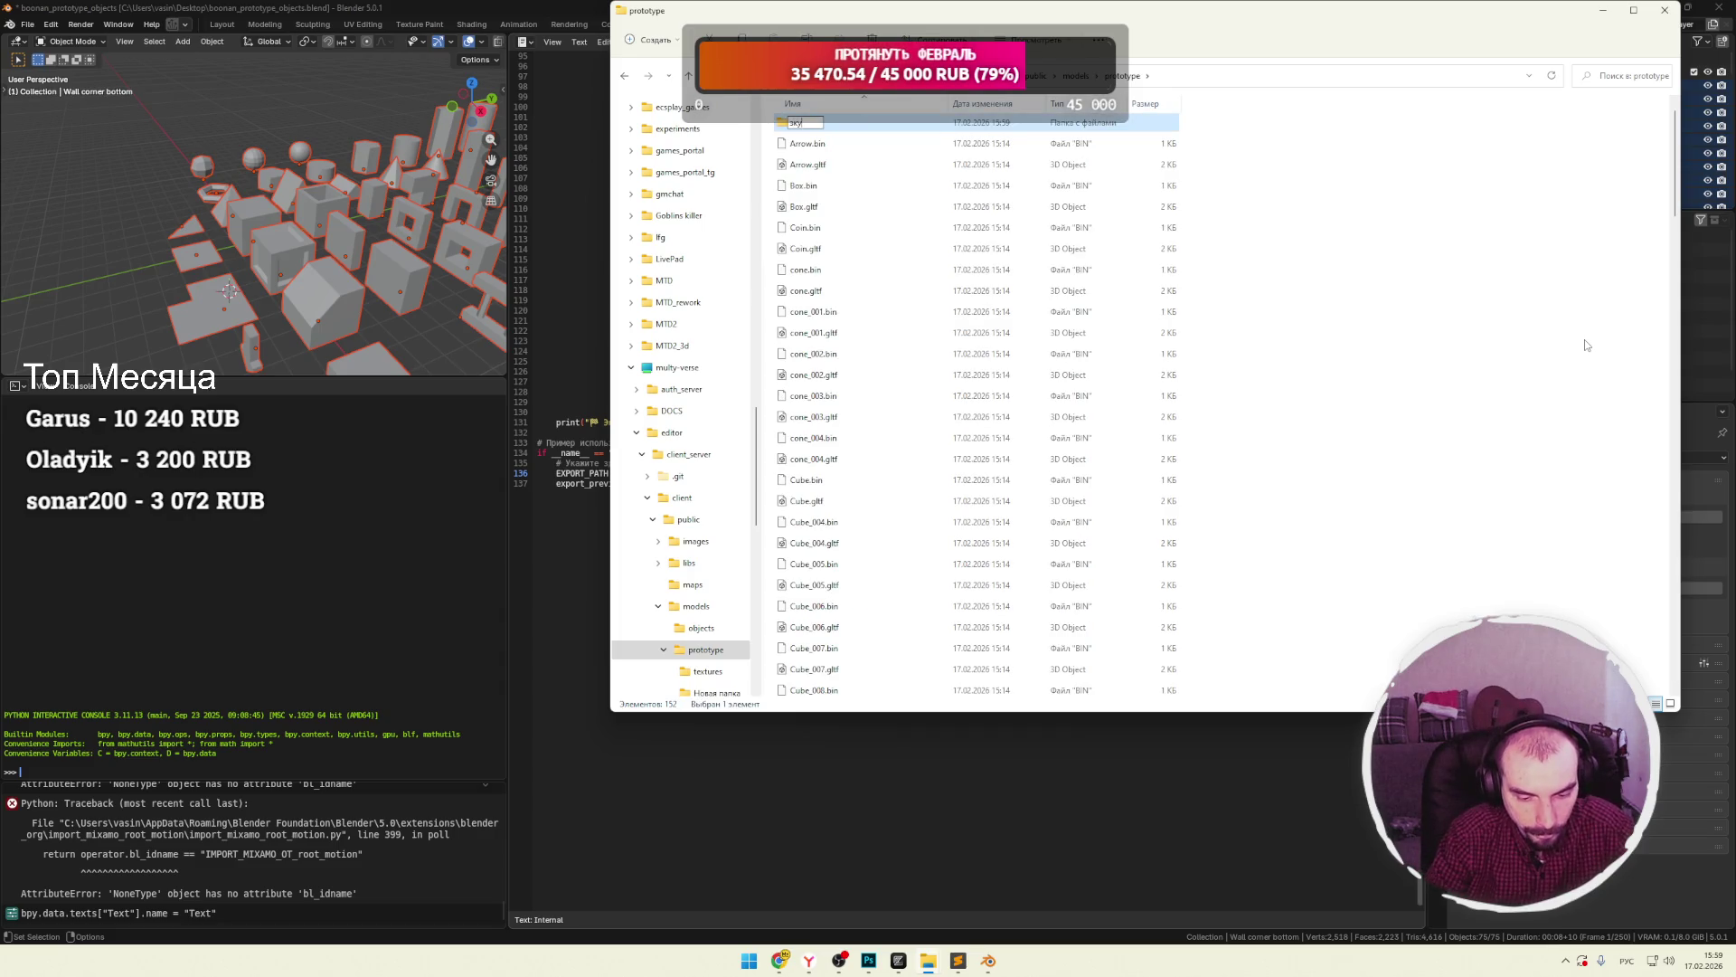
{"action": "type", "text": "pro"}
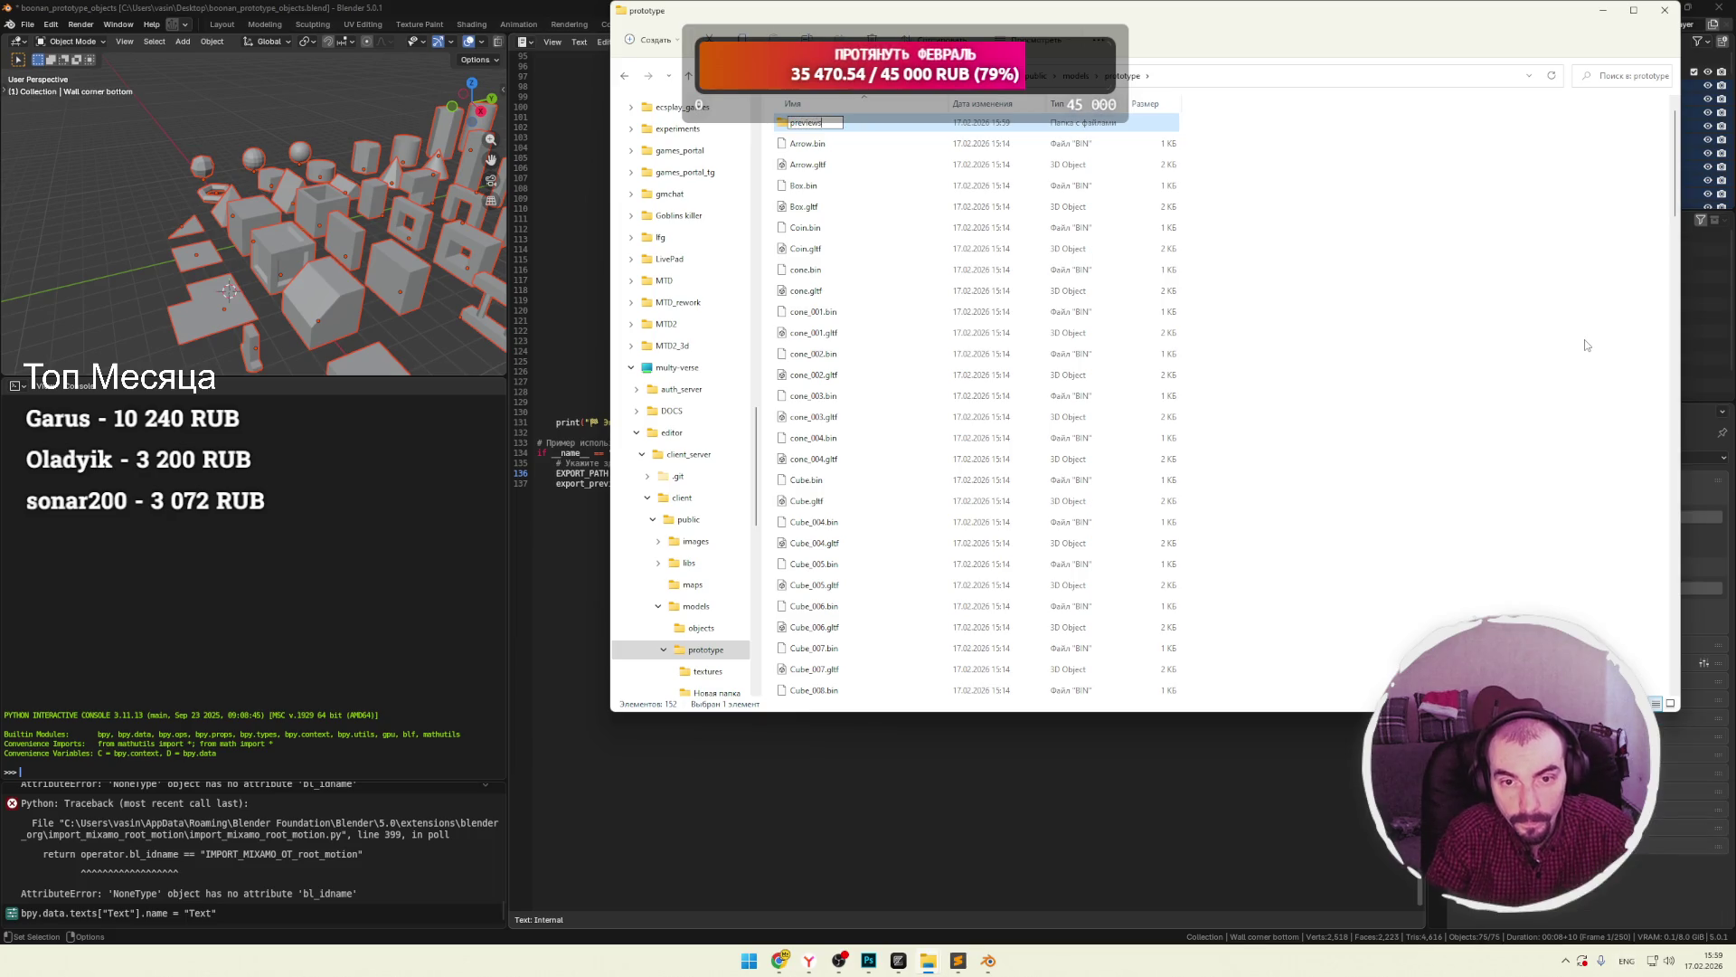
{"action": "key", "text": "Return"}
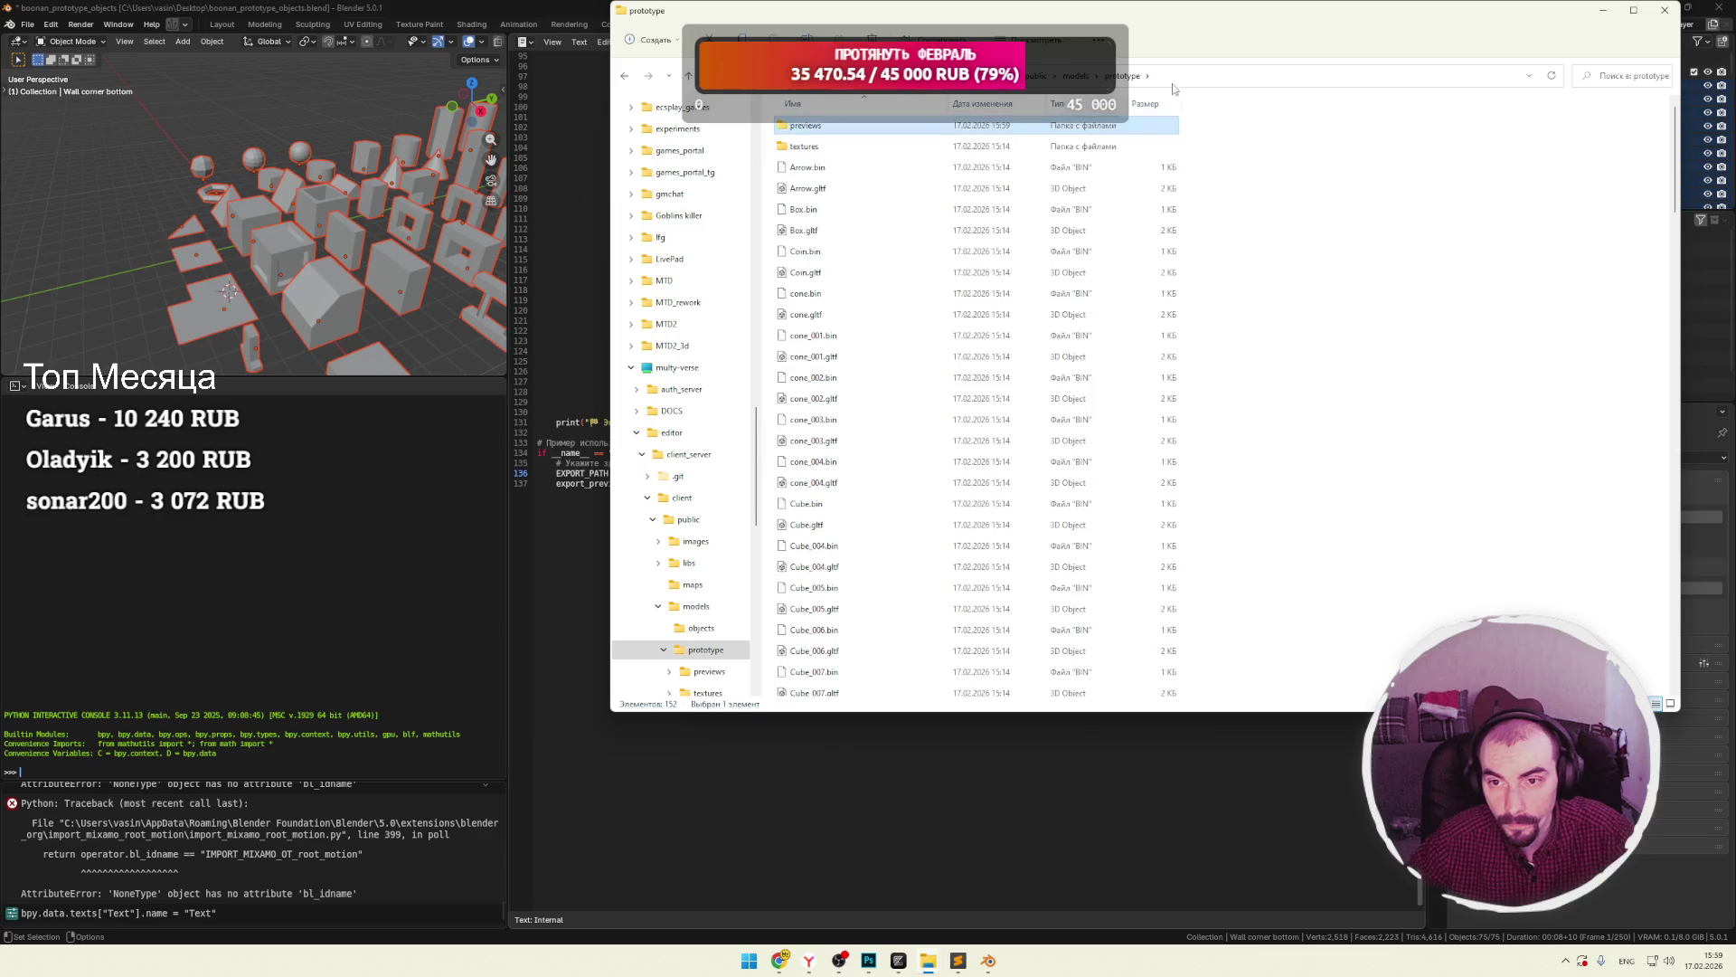
{"action": "double_click", "coordinate": [839, 133]}
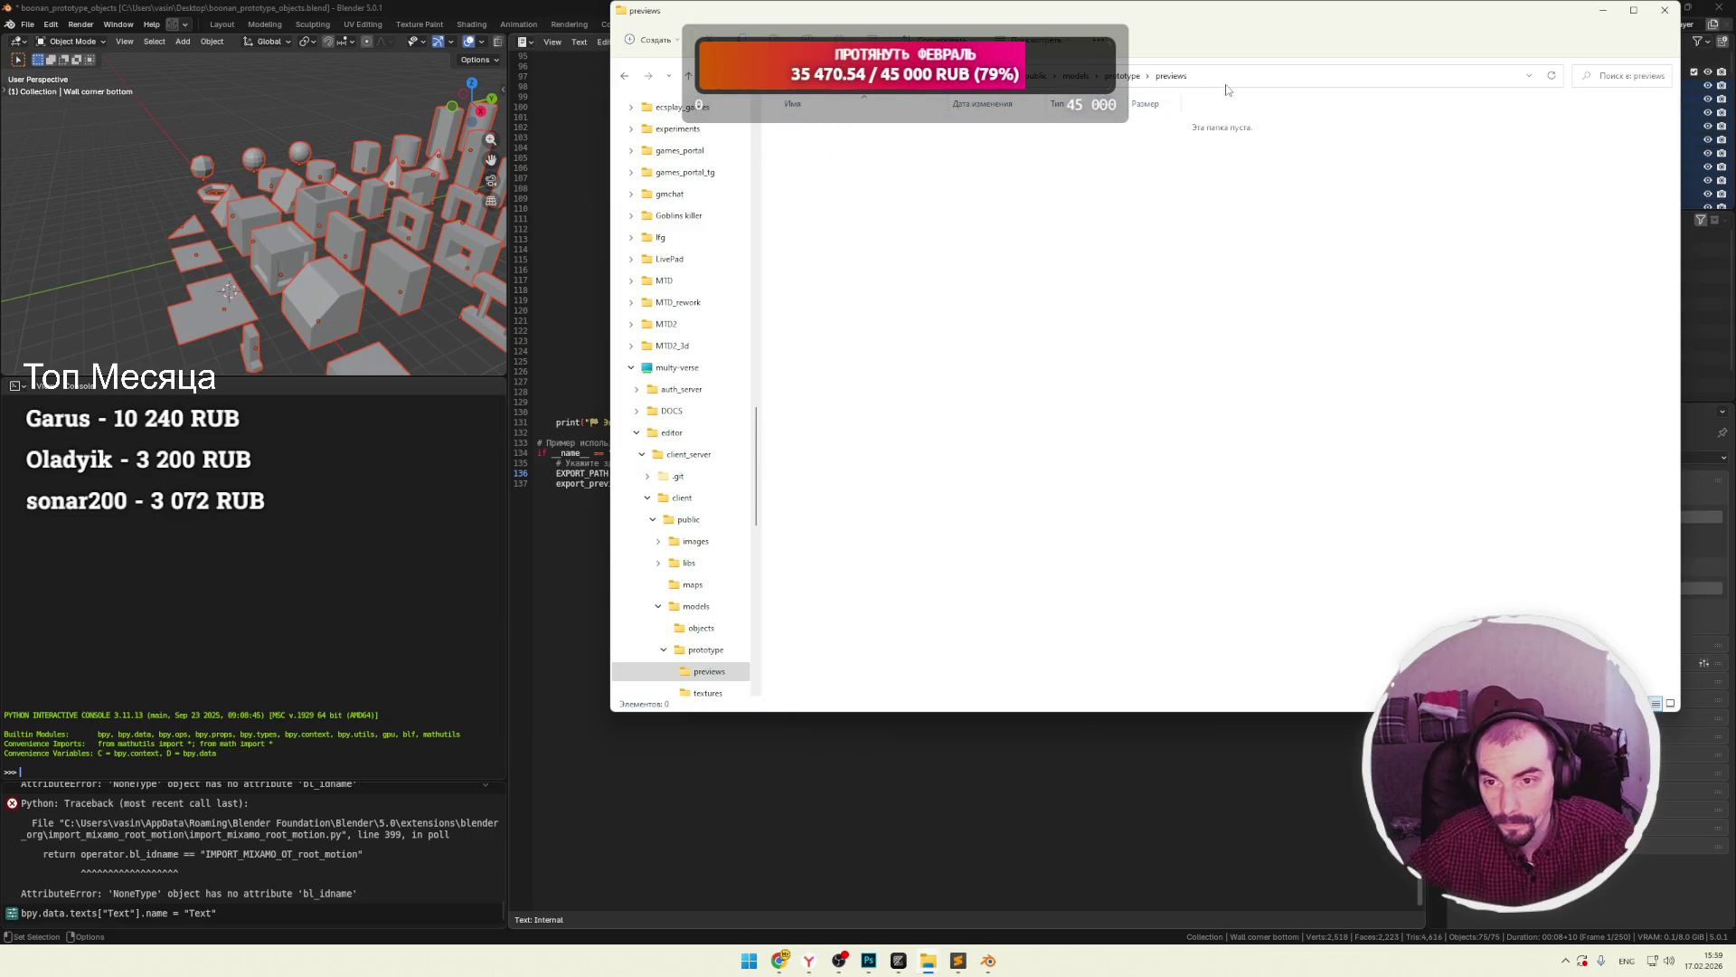
{"action": "key", "text": "alt+Tab"}
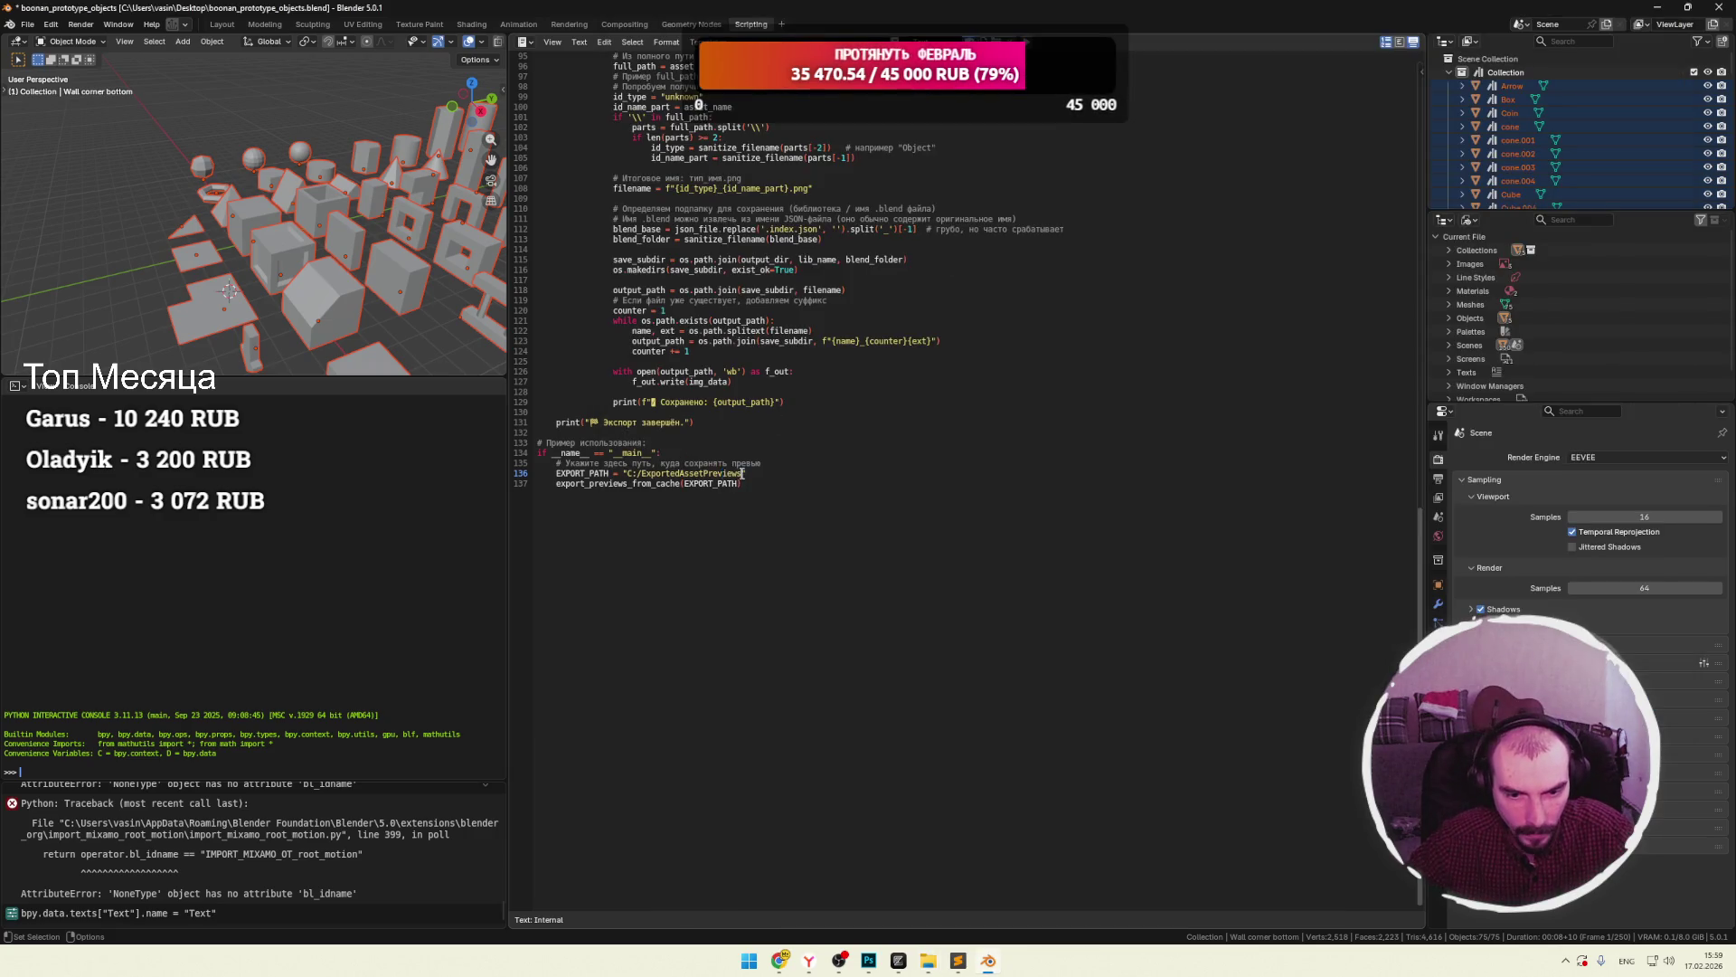
Paste the previews folder path into EXPORT_PATH and convert its backslashes to forward slashes.
{"action": "type", "text": "S:\\Projects\\multy-verse\\editor\\client_server\\client\\public\\models\\prototype\\previews"}
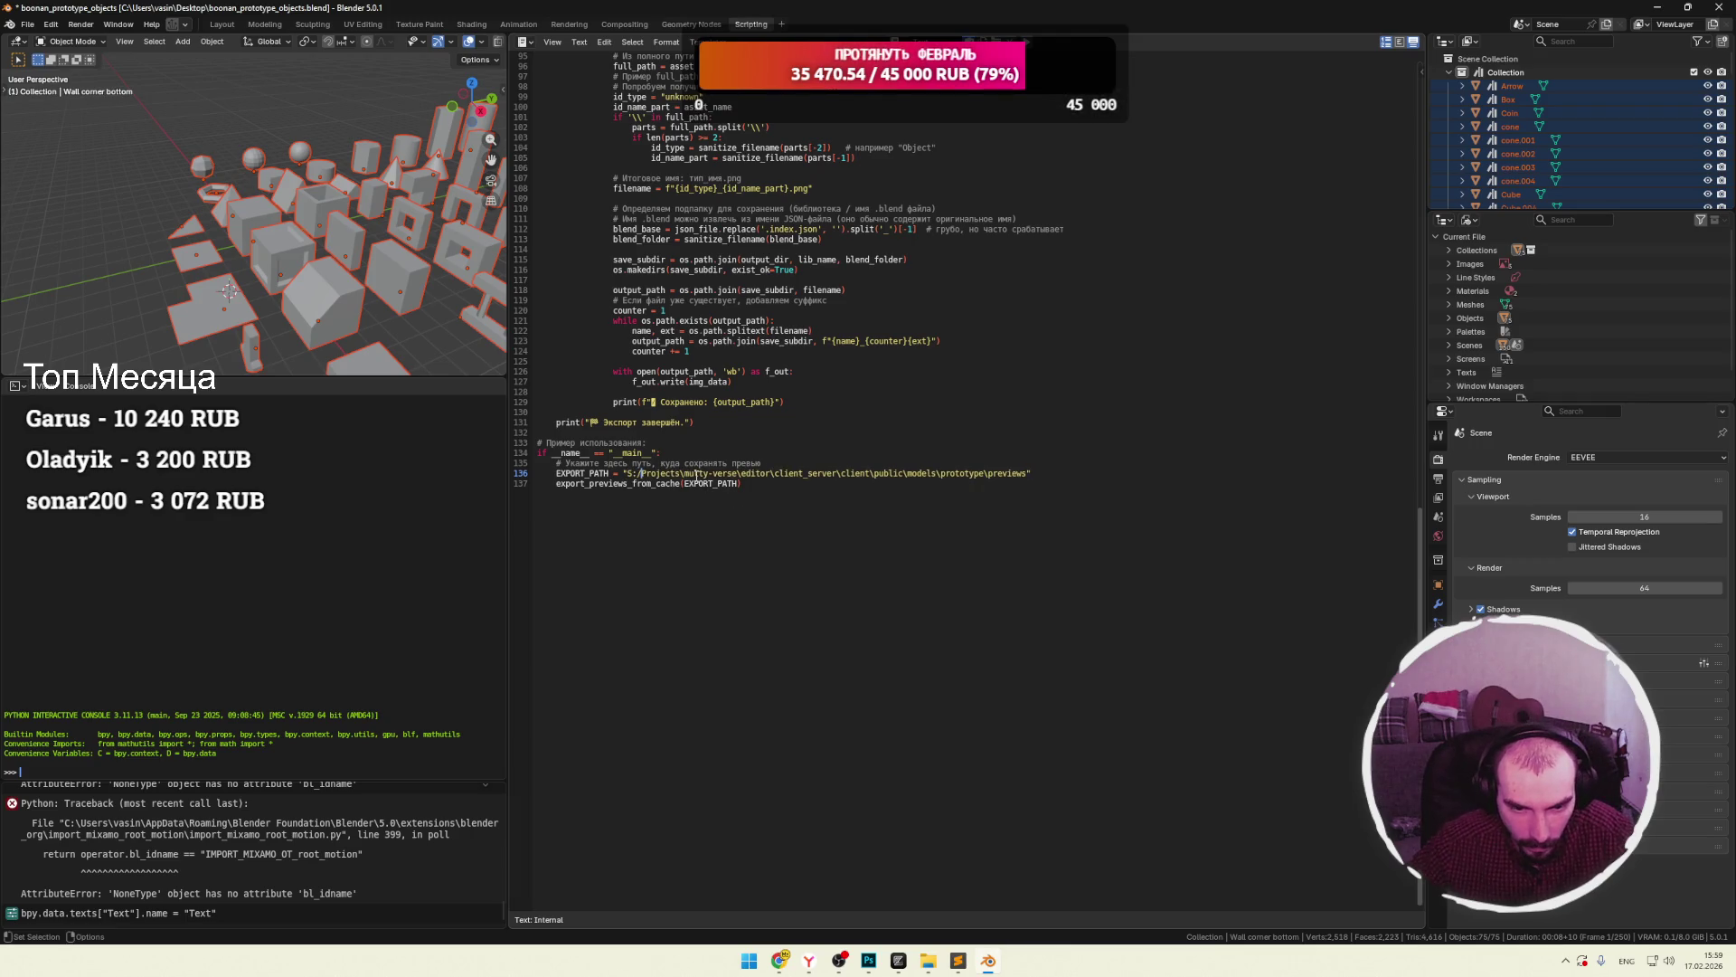
{"action": "key", "text": "BackSpace"}
{"action": "type", "text": "/"}
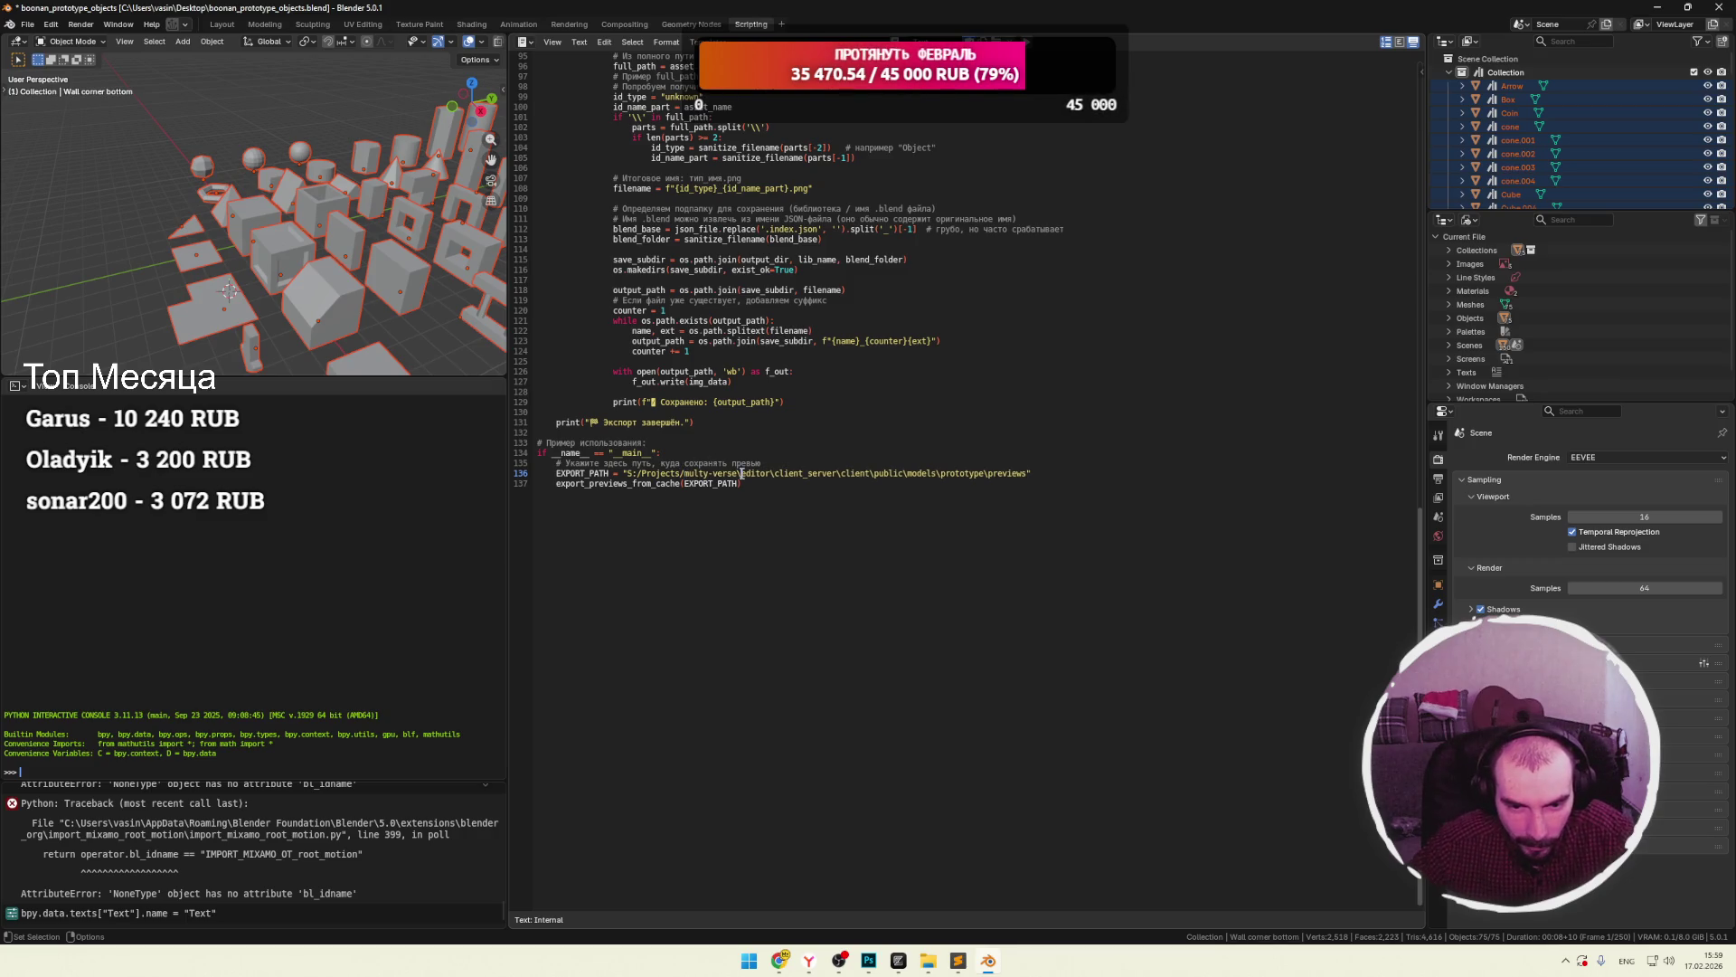
{"action": "key", "text": "BackSpace"}
{"action": "type", "text": "/"}
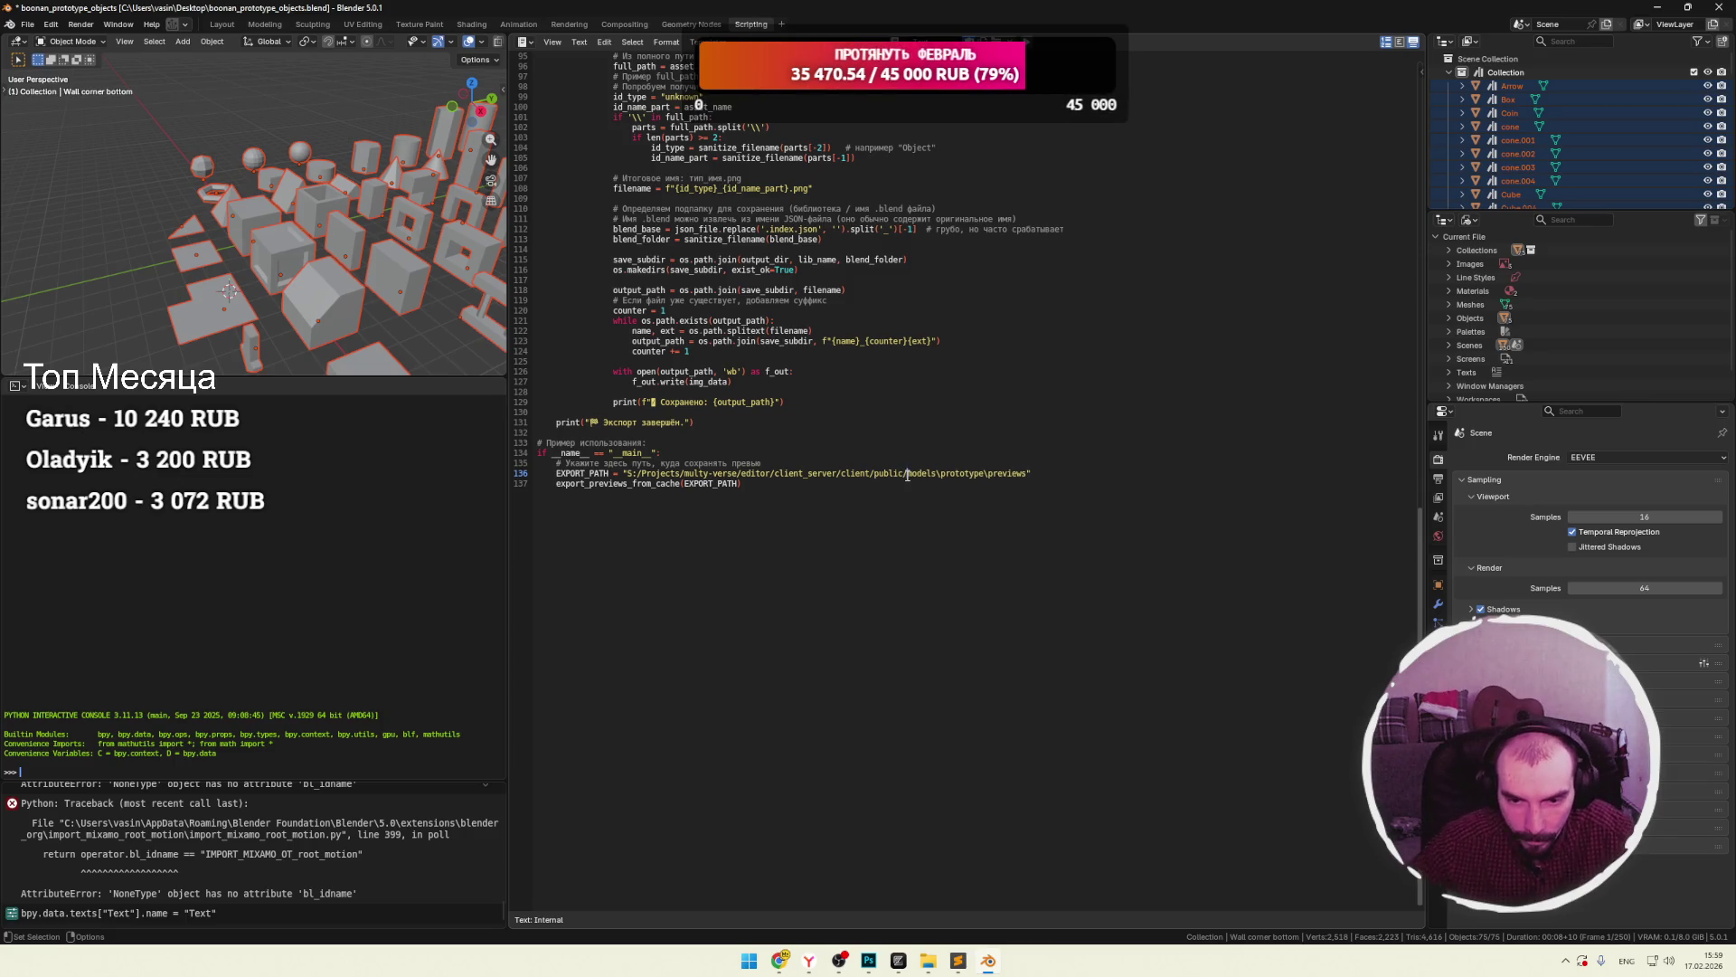
{"action": "key", "text": "BackSpace"}
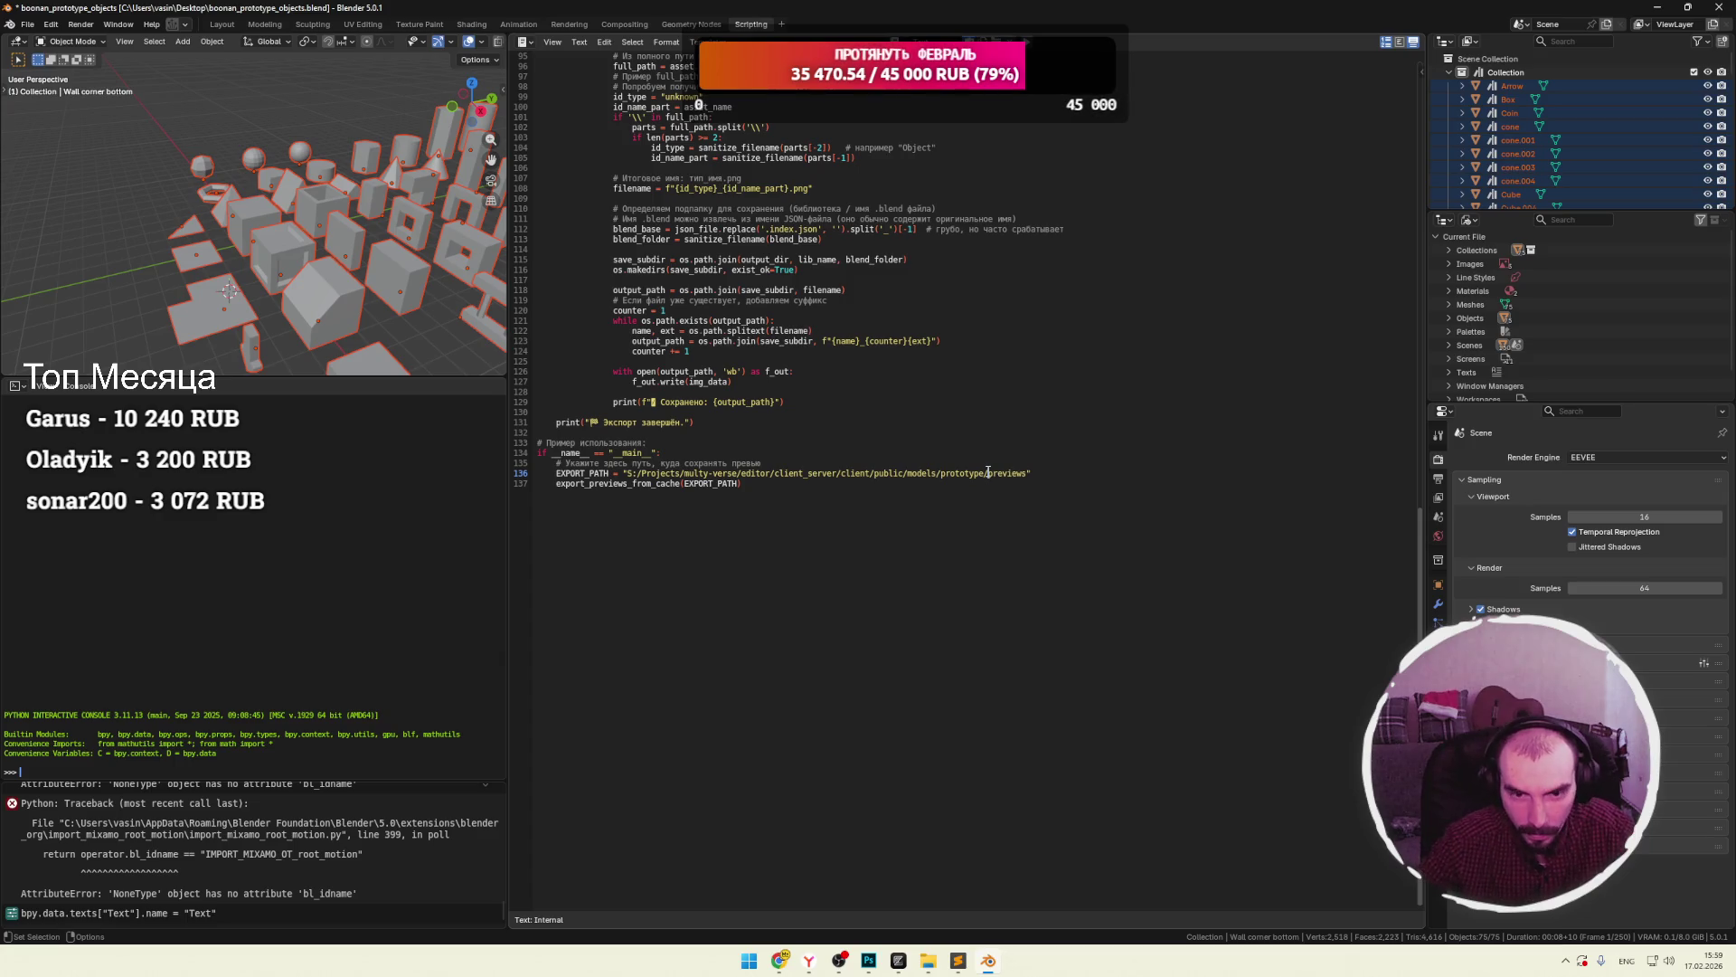
Scroll back to the top of the script and save boonan_prototype_objects.blend.
{"action": "scroll", "coordinate": [819, 426], "scroll_direction": "up", "scroll_amount": 20}
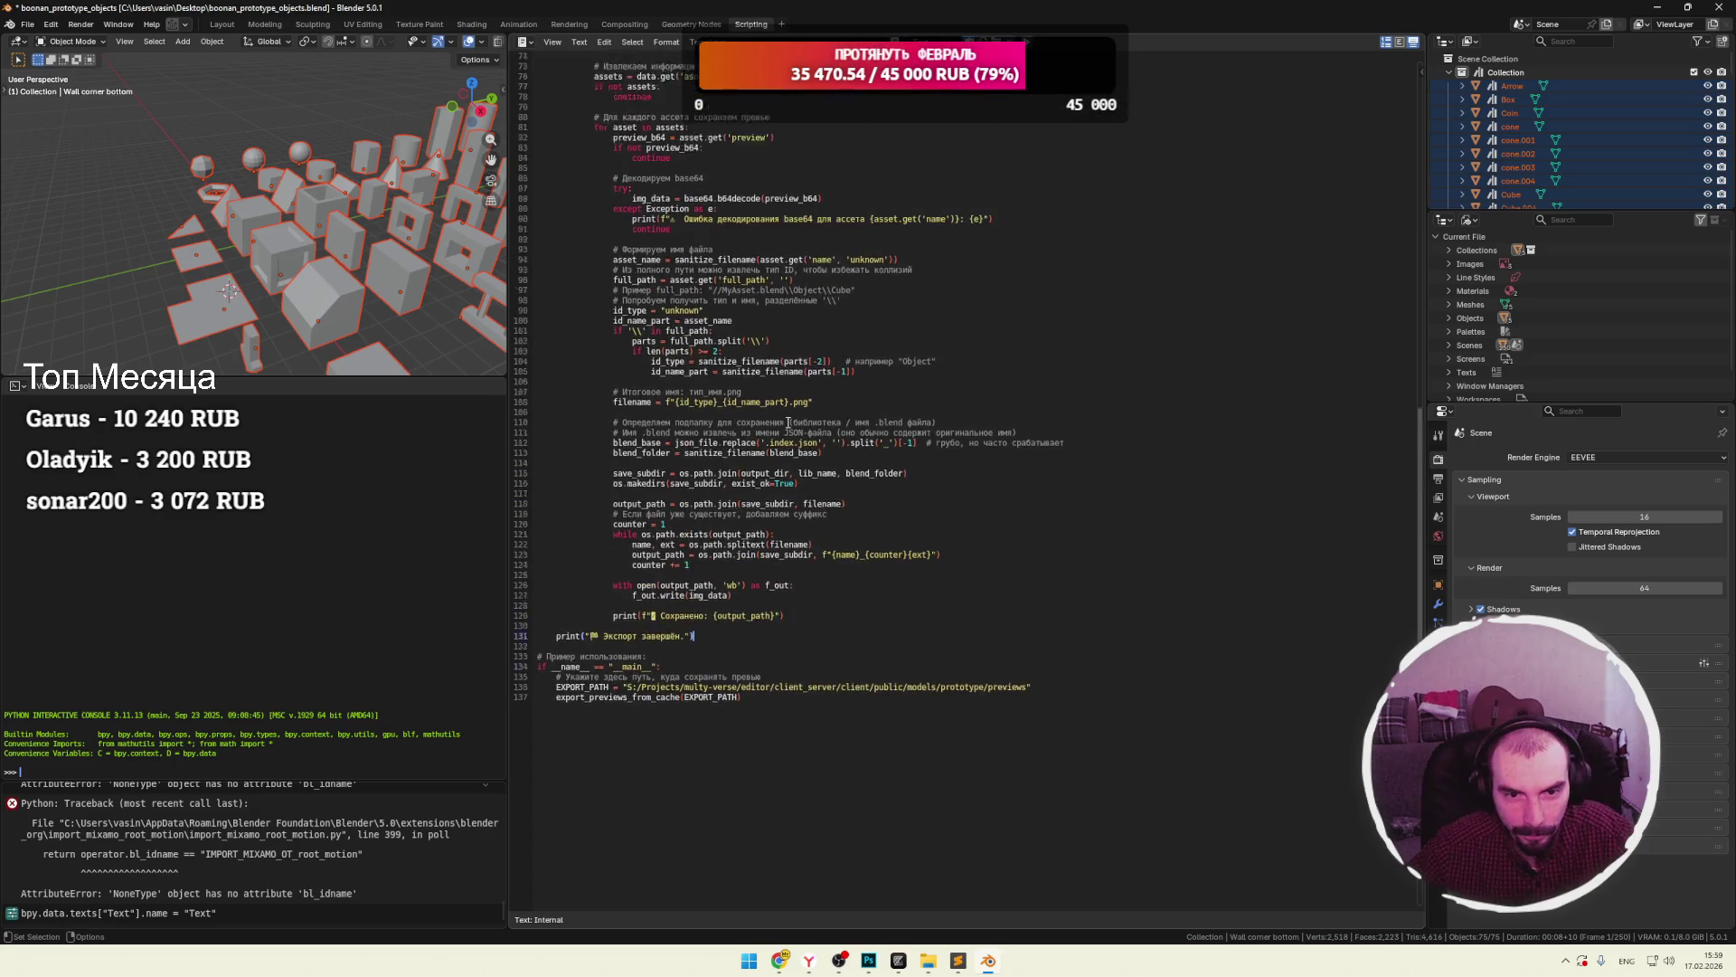
{"action": "scroll", "coordinate": [788, 423], "scroll_direction": "up", "scroll_amount": 2}
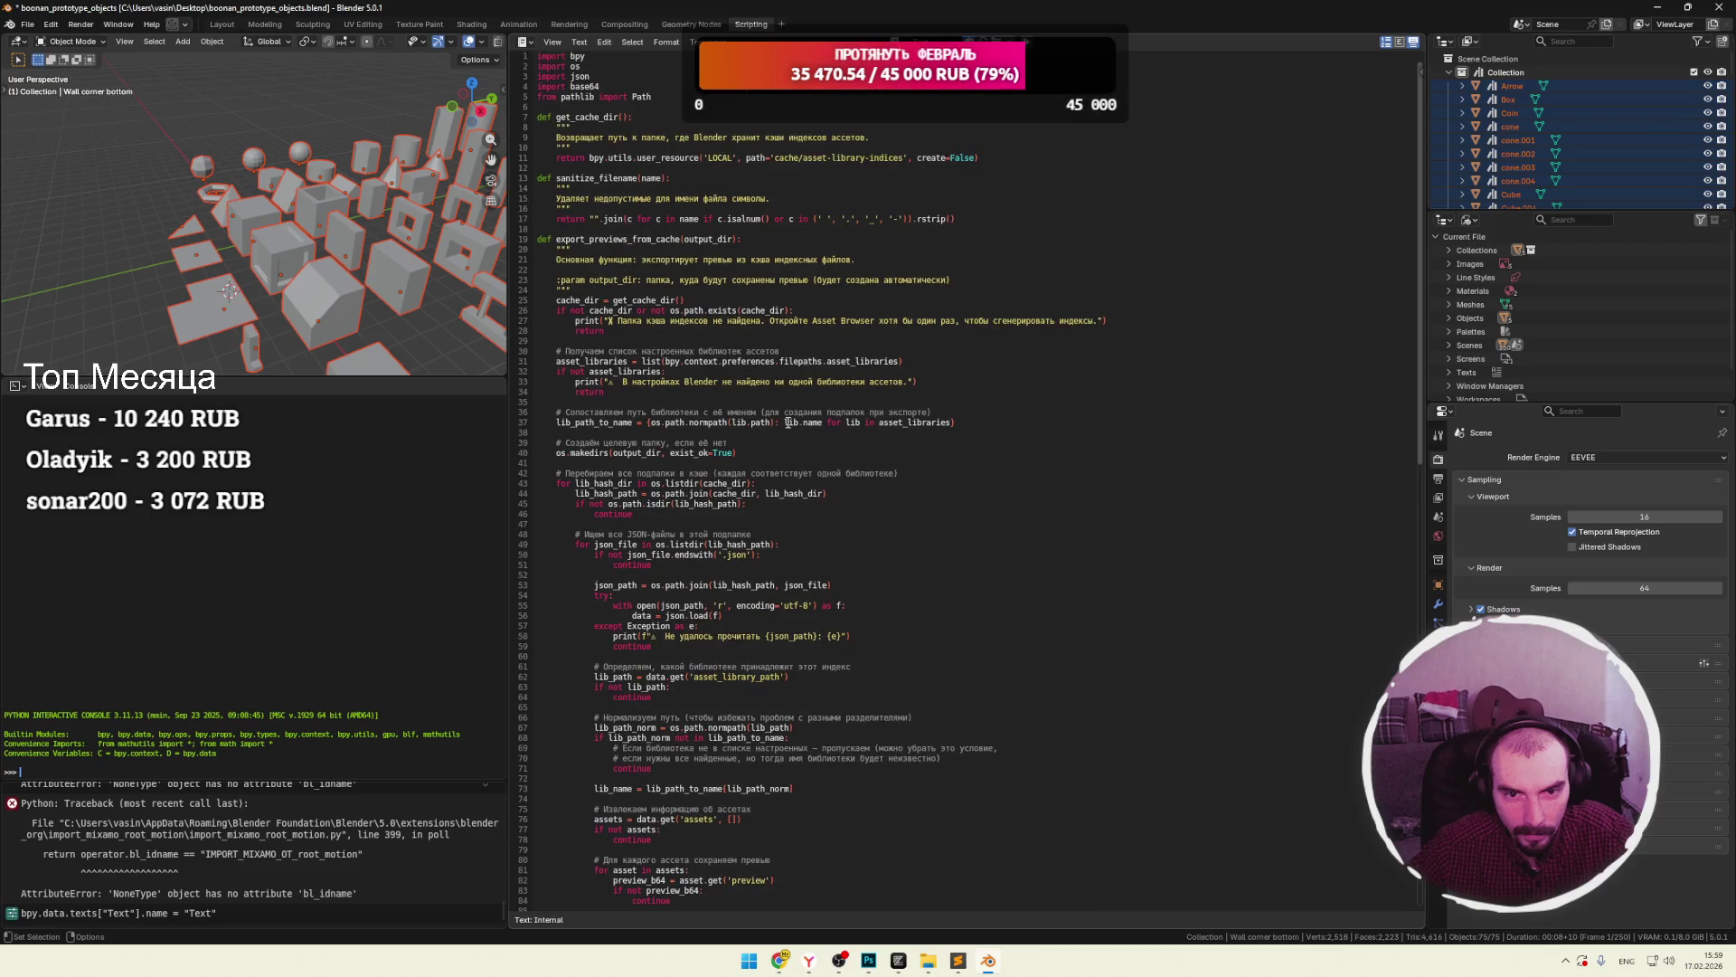
{"action": "key", "text": "ctrl+s"}
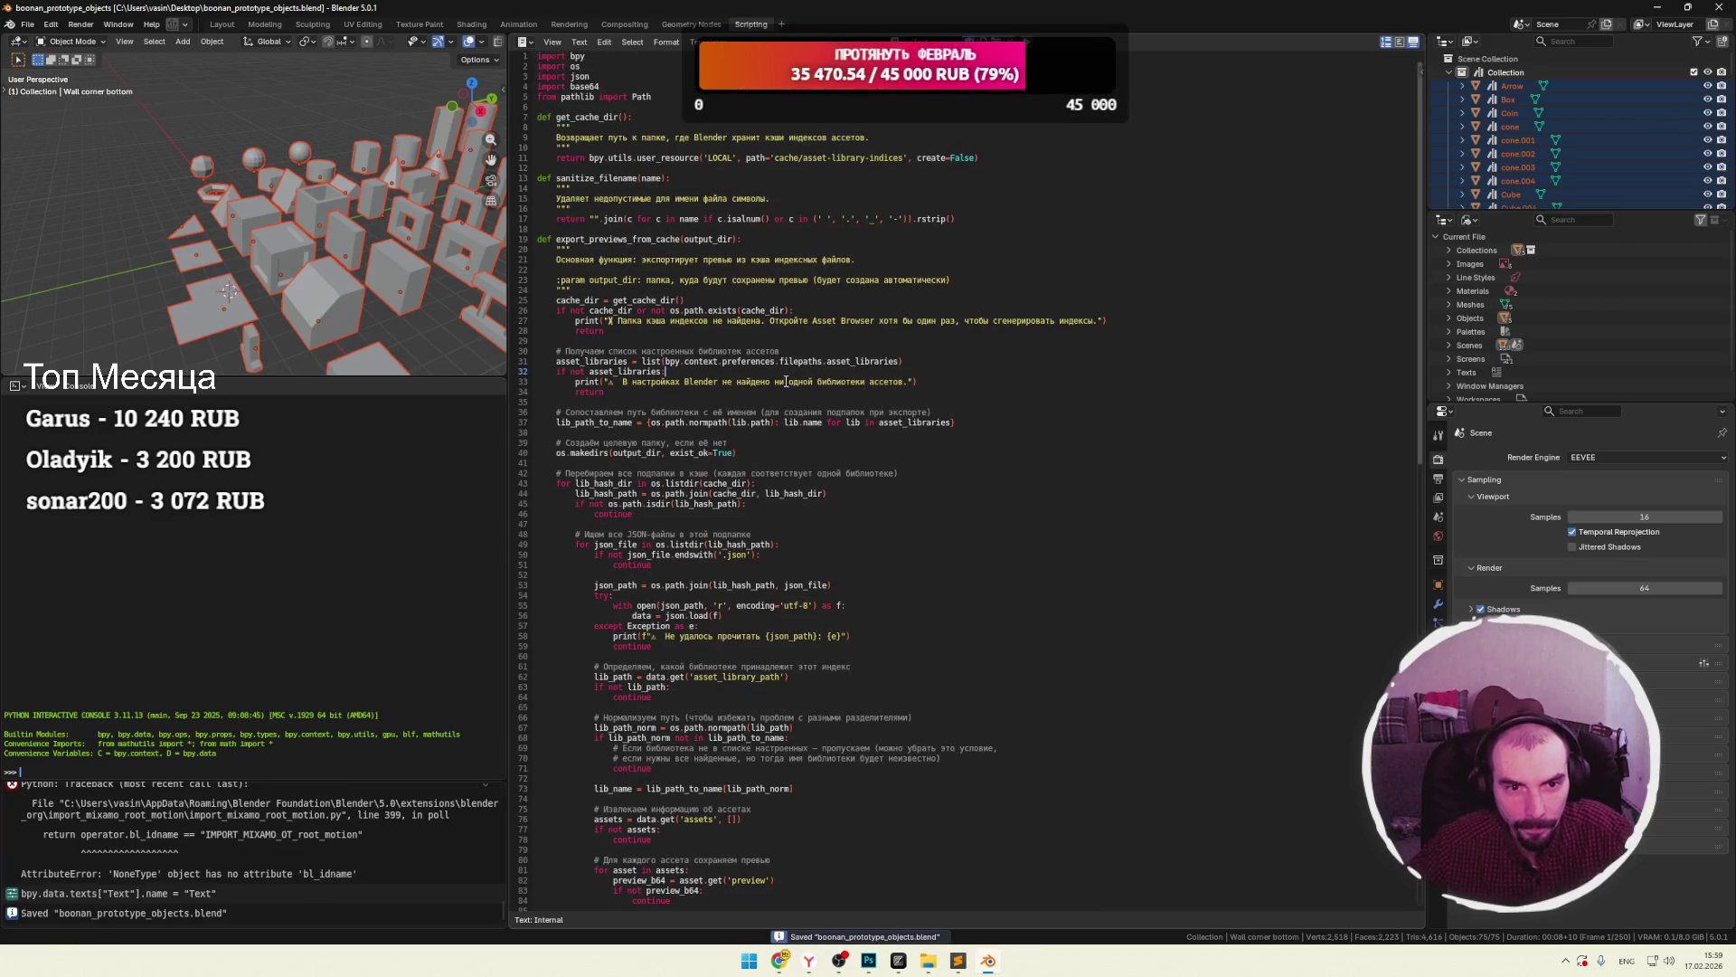
Run the preview-export script and copy the resulting 'LOCAL' ValueError traceback from the Info log.
{"action": "left_click_drag", "start_coordinate": [429, 372], "coordinate": [428, 480]}
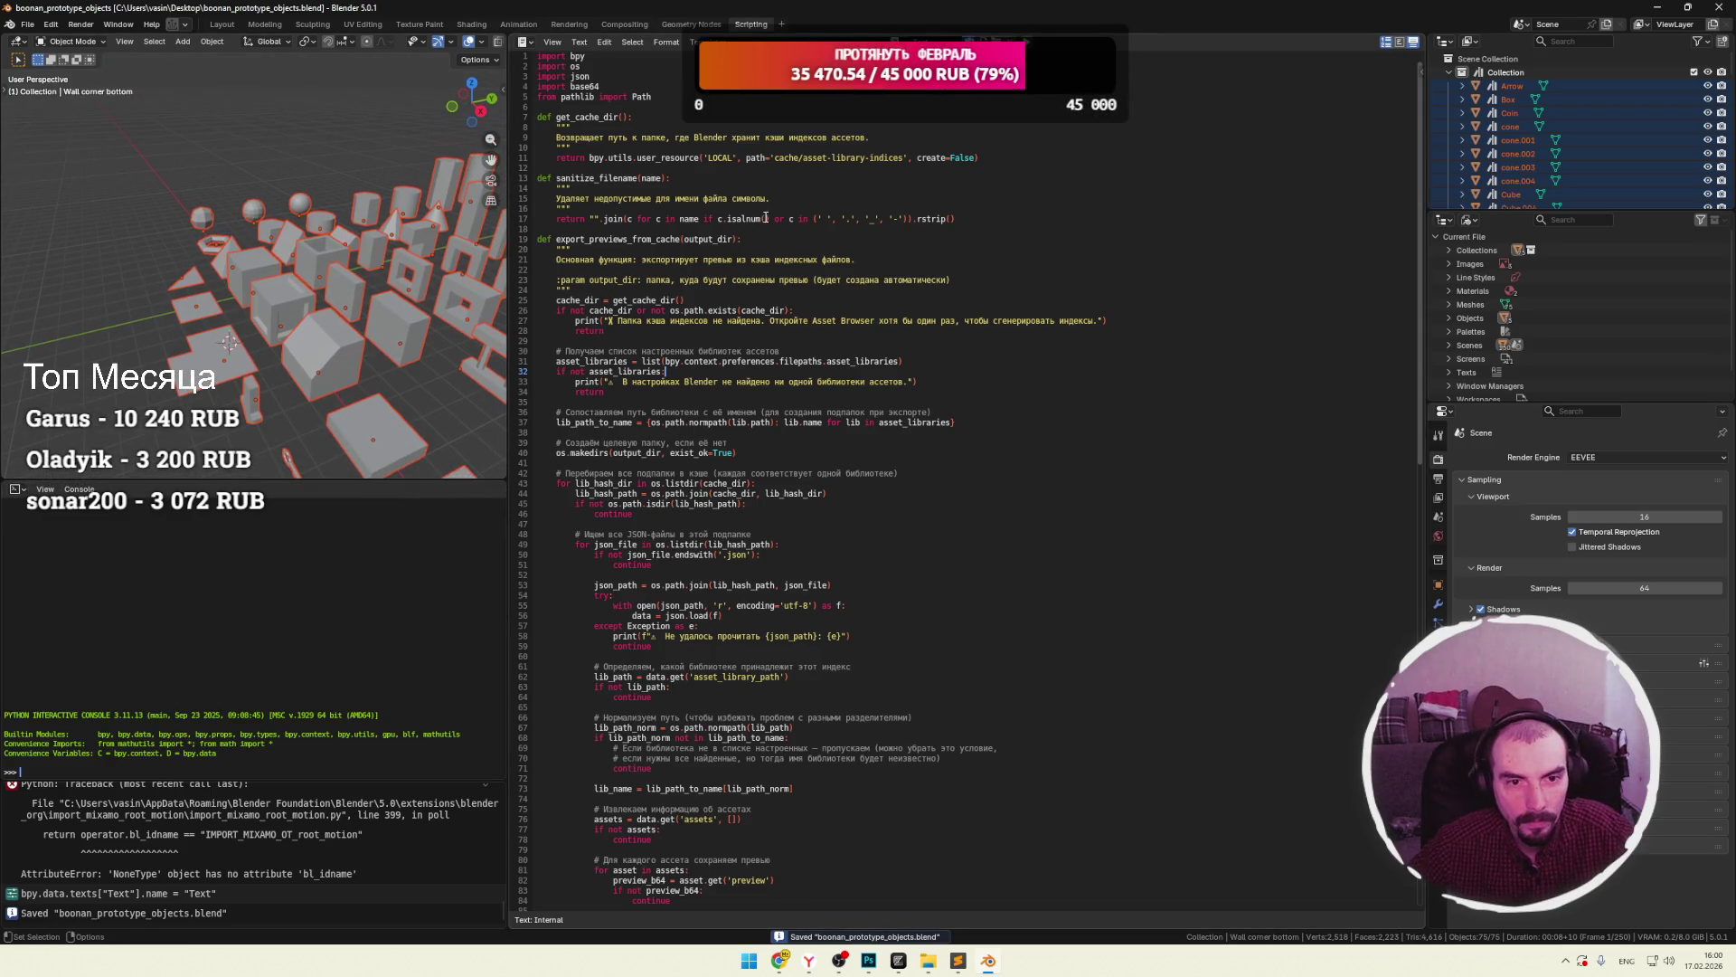
{"action": "key", "text": "alt+p"}
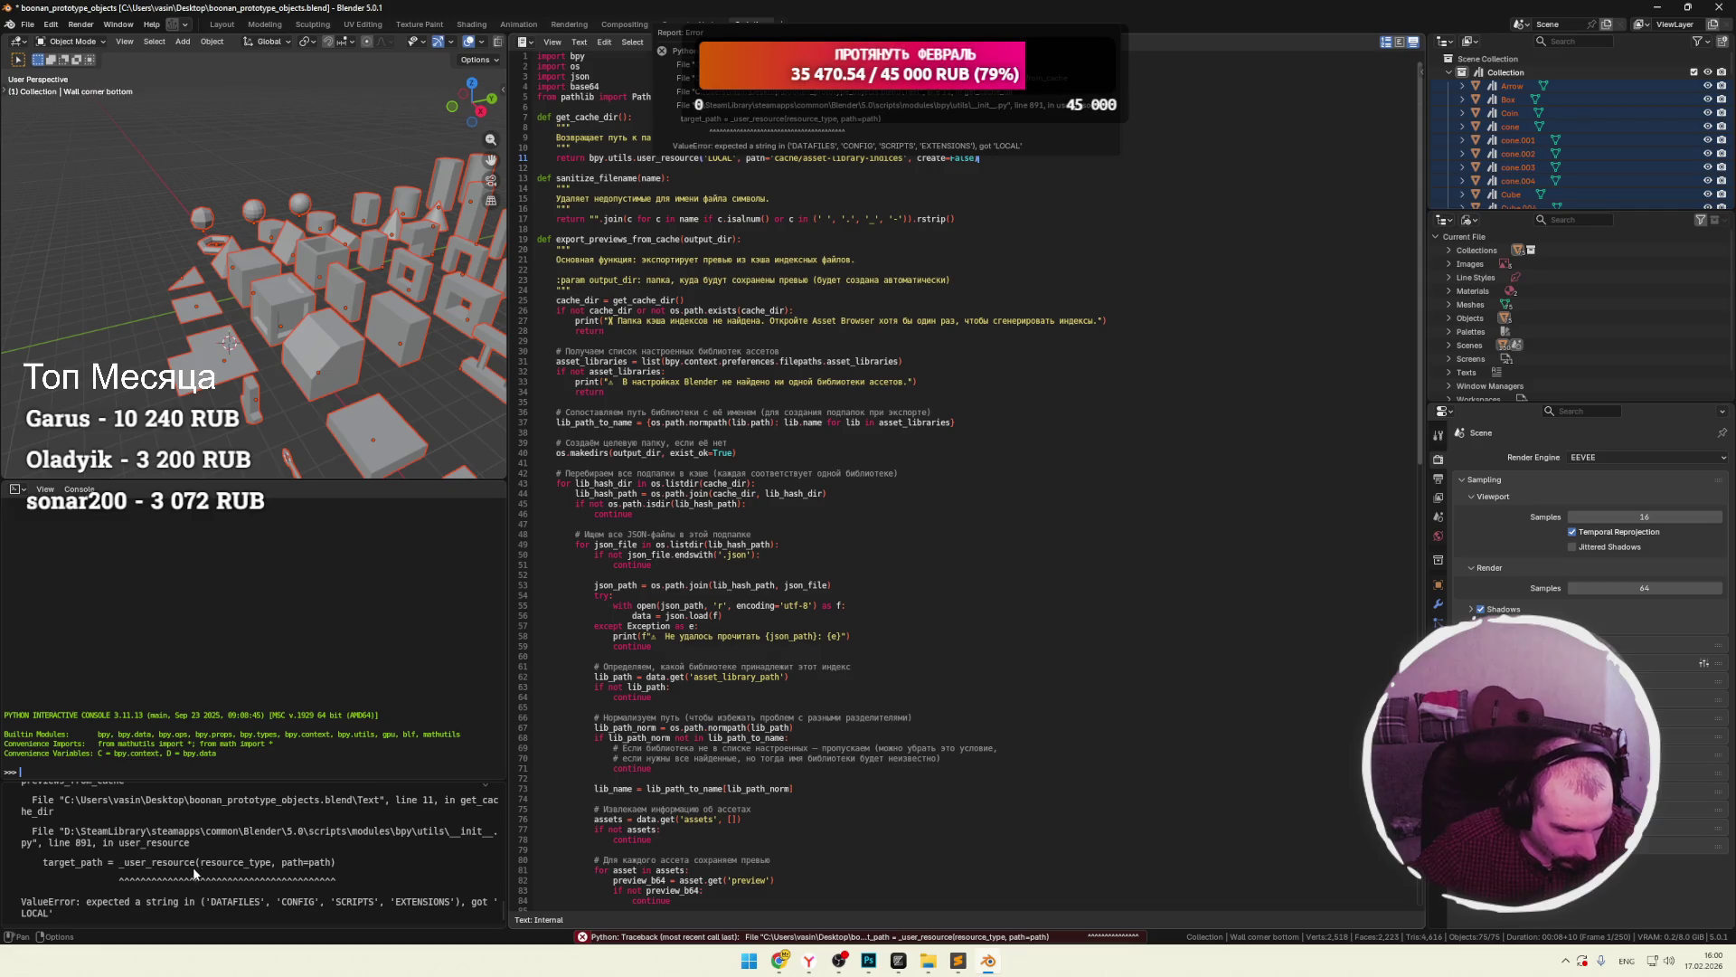
{"action": "left_click_drag", "start_coordinate": [306, 781], "coordinate": [307, 632]}
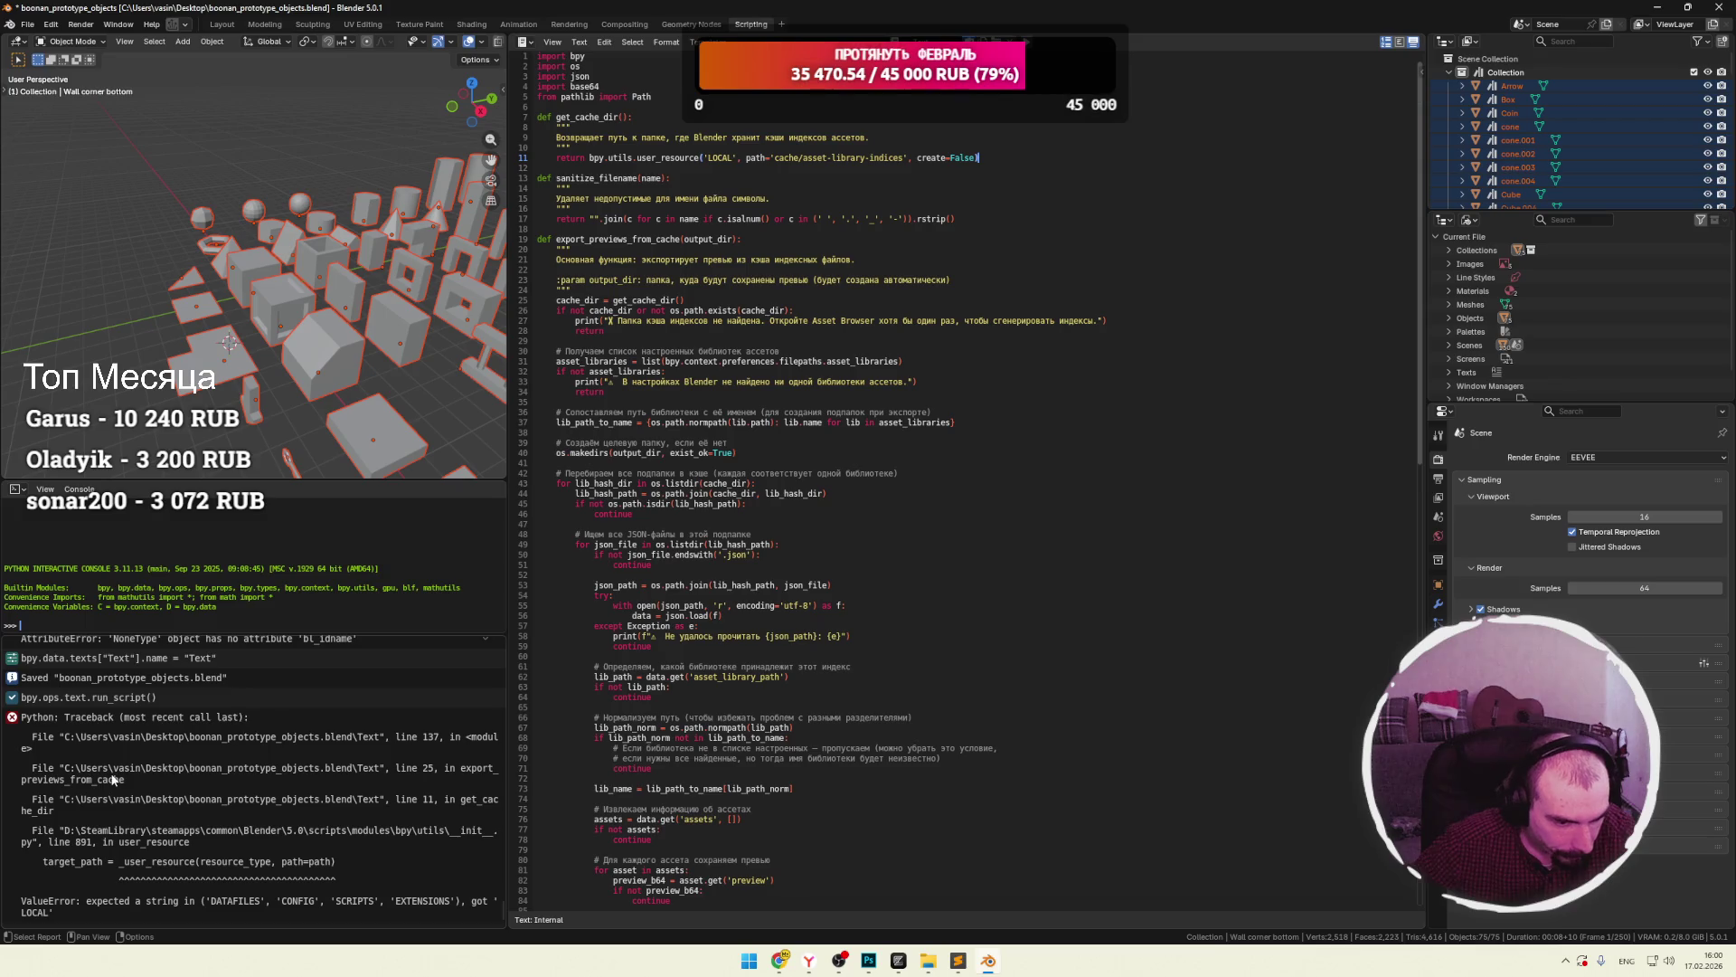
{"action": "mouse_move", "coordinate": [24, 724]}
{"action": "left_mouse_down"}
{"action": "mouse_move", "coordinate": [118, 773]}
{"action": "mouse_move", "coordinate": [188, 841]}
{"action": "mouse_move", "coordinate": [396, 907]}
{"action": "left_mouse_up"}
{"action": "key", "text": "ctrl+c"}
{"action": "key", "text": "alt+Tab"}
{"action": "scroll", "coordinate": [887, 742], "scroll_direction": "down", "scroll_amount": 15}
Send the copied ValueError traceback to DeepSeek as a new message, then go to the Twitch tab.
{"action": "left_click", "coordinate": [851, 860]}
{"action": "key", "text": "ctrl+v"}
{"action": "key", "text": "Return"}
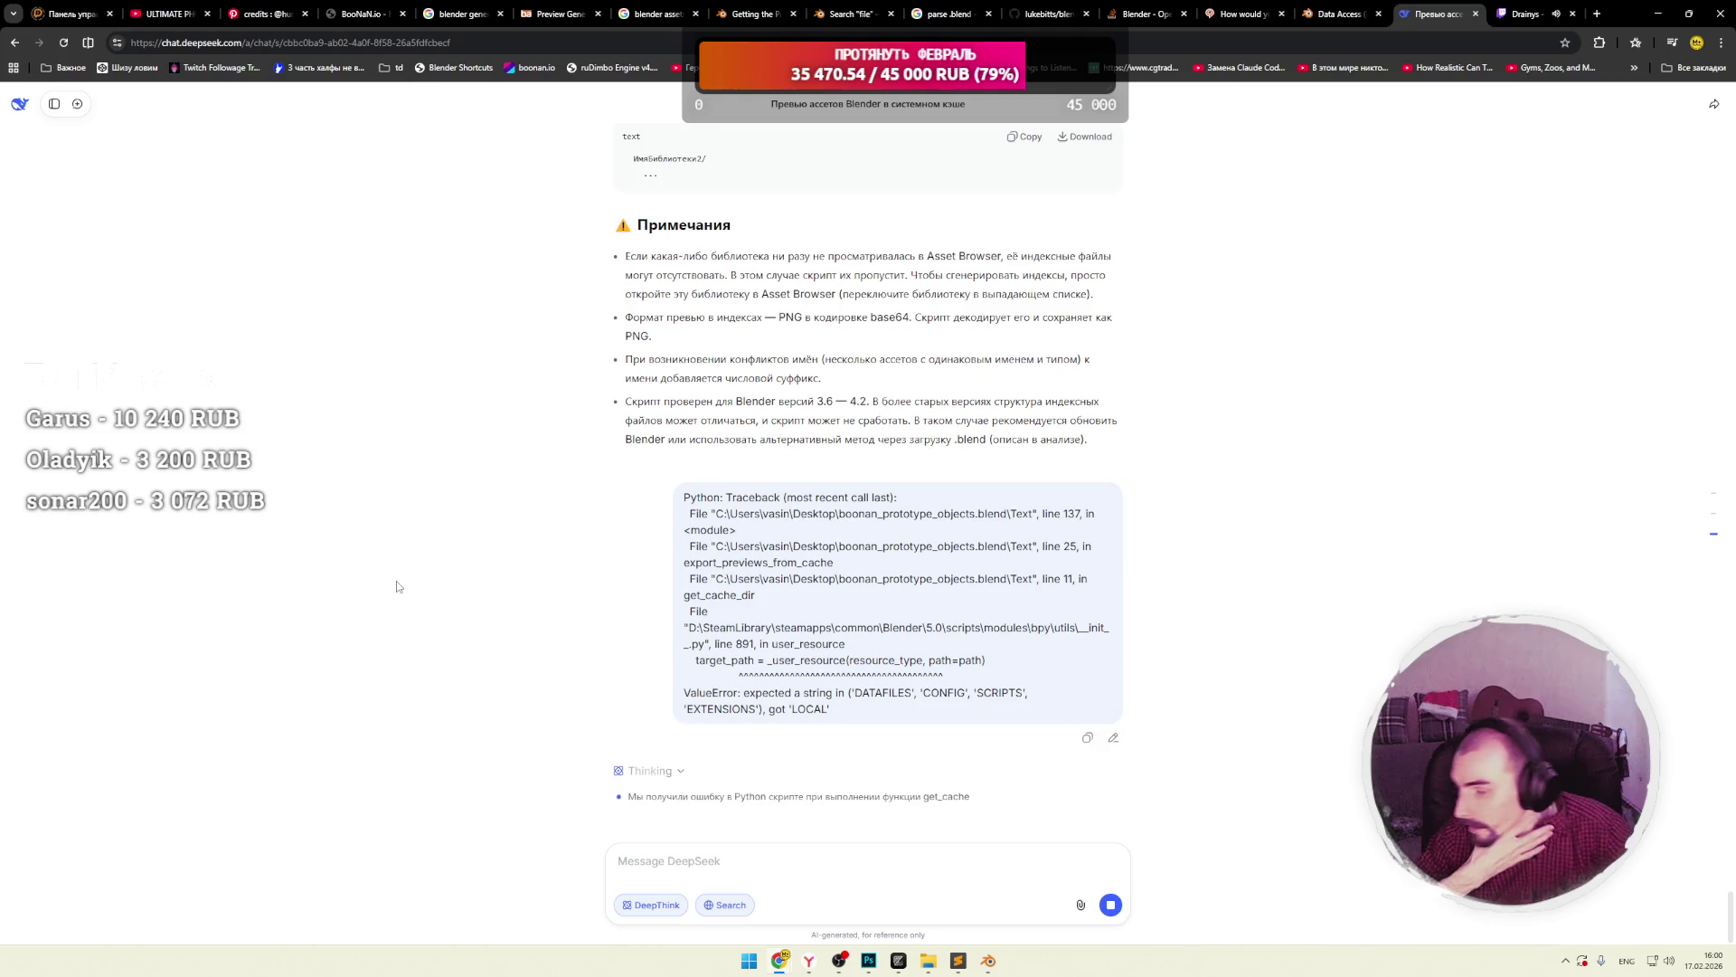
{"action": "key", "text": "alt+Tab"}
{"action": "key", "text": "alt+Tab"}
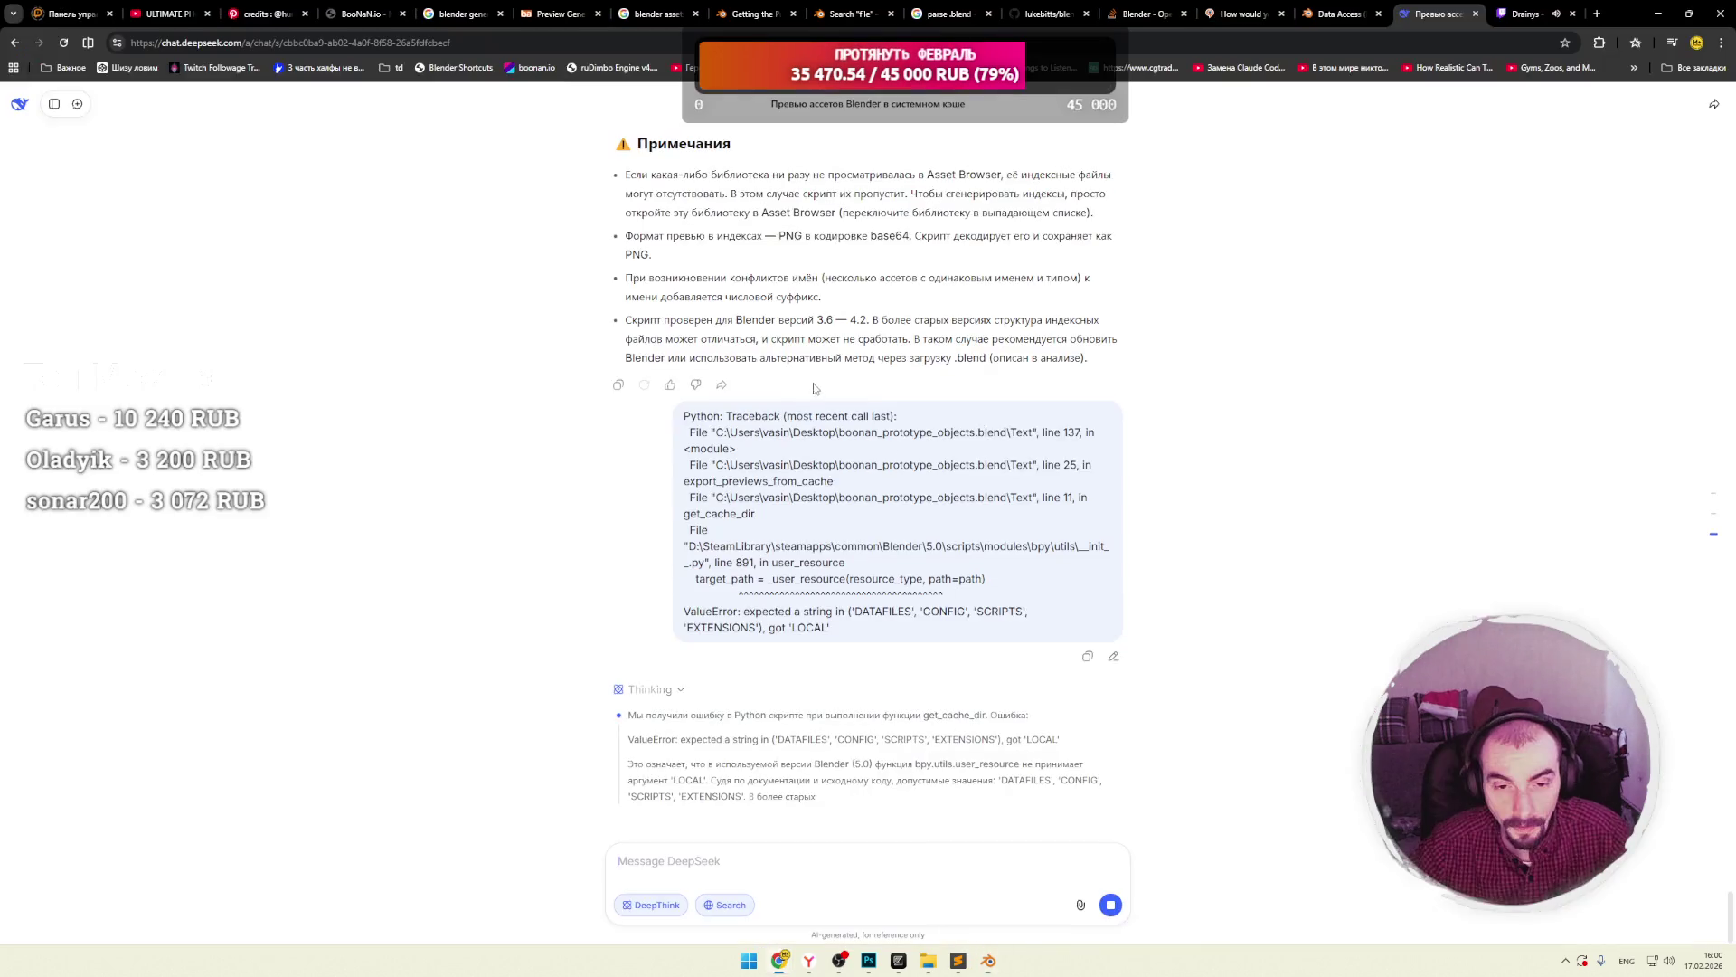
{"action": "key", "text": "ctrl+Tab"}
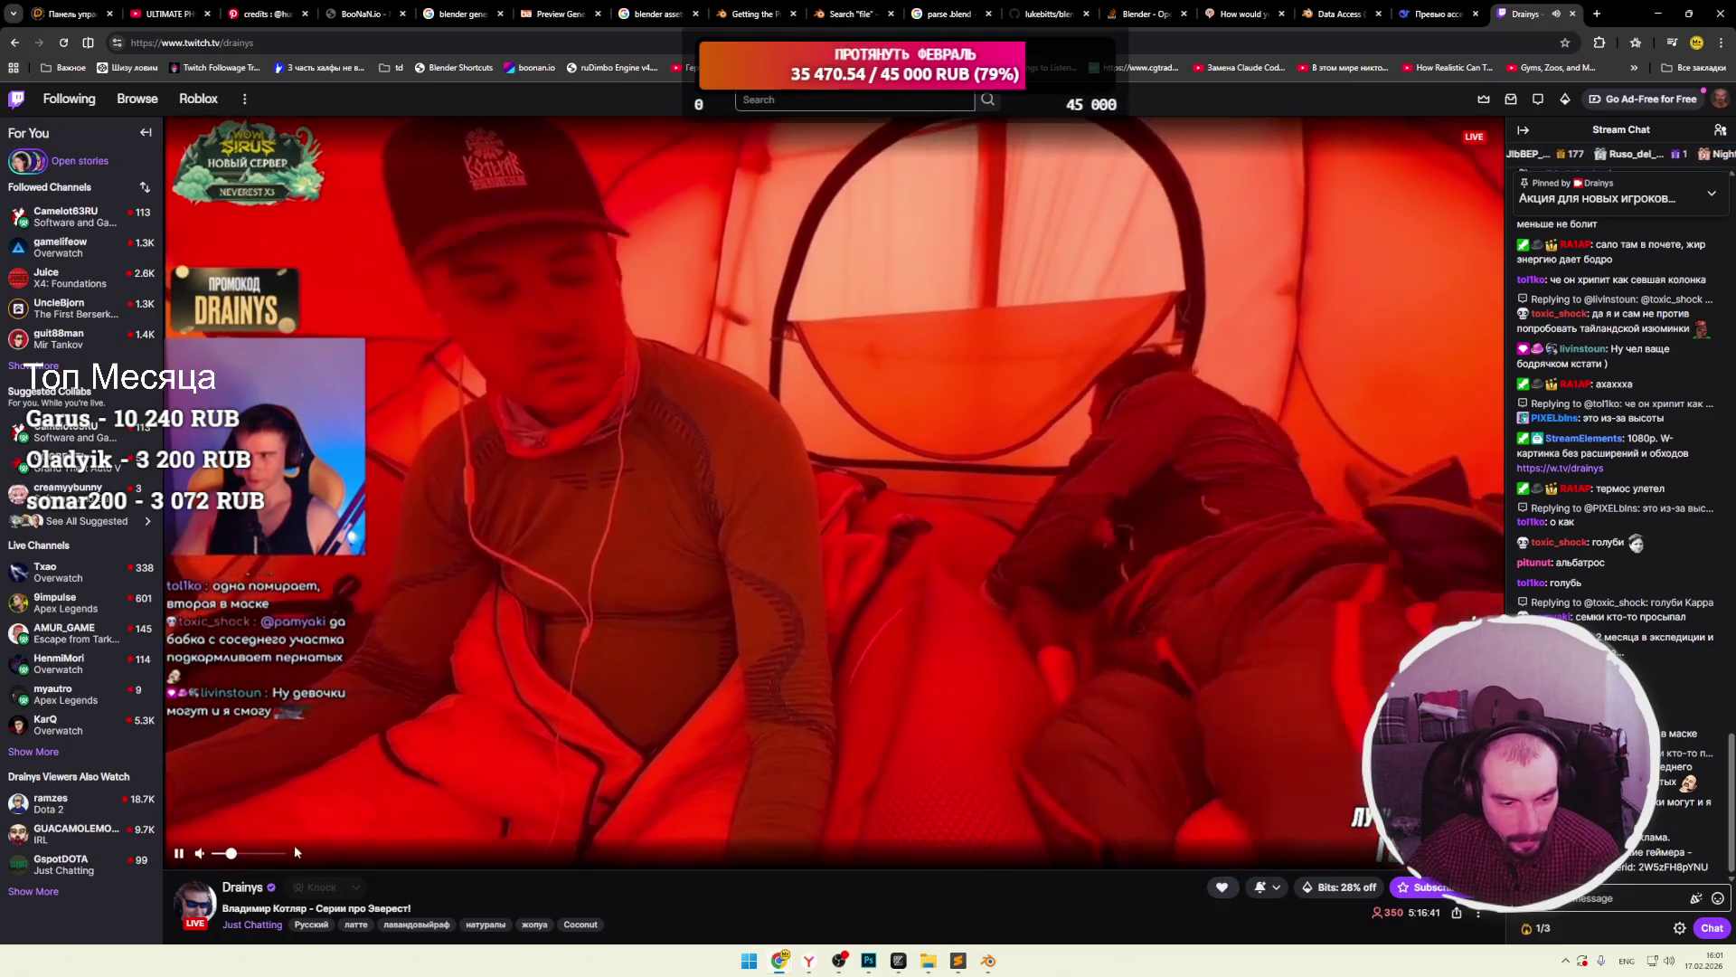
Watch the Twitch stream for a while, then return to the DeepSeek chat with the revised reply.
{"action": "mouse_move", "coordinate": [219, 860]}
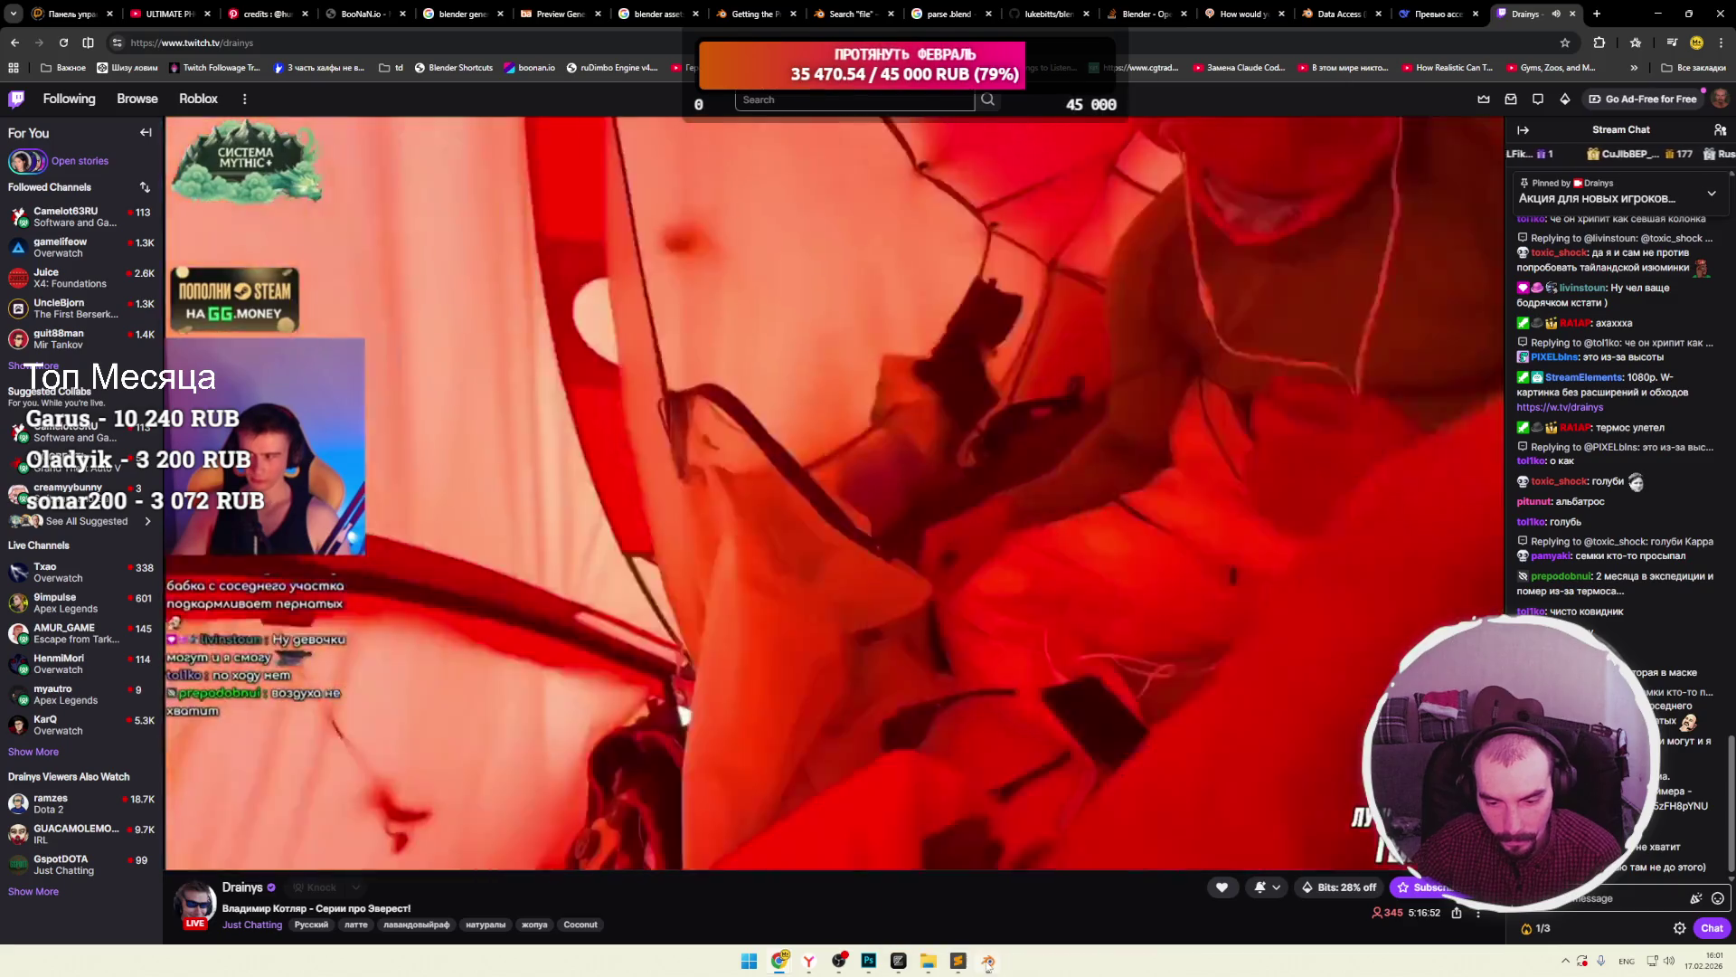
{"action": "left_click", "coordinate": [988, 964]}
{"action": "left_click", "coordinate": [989, 964]}
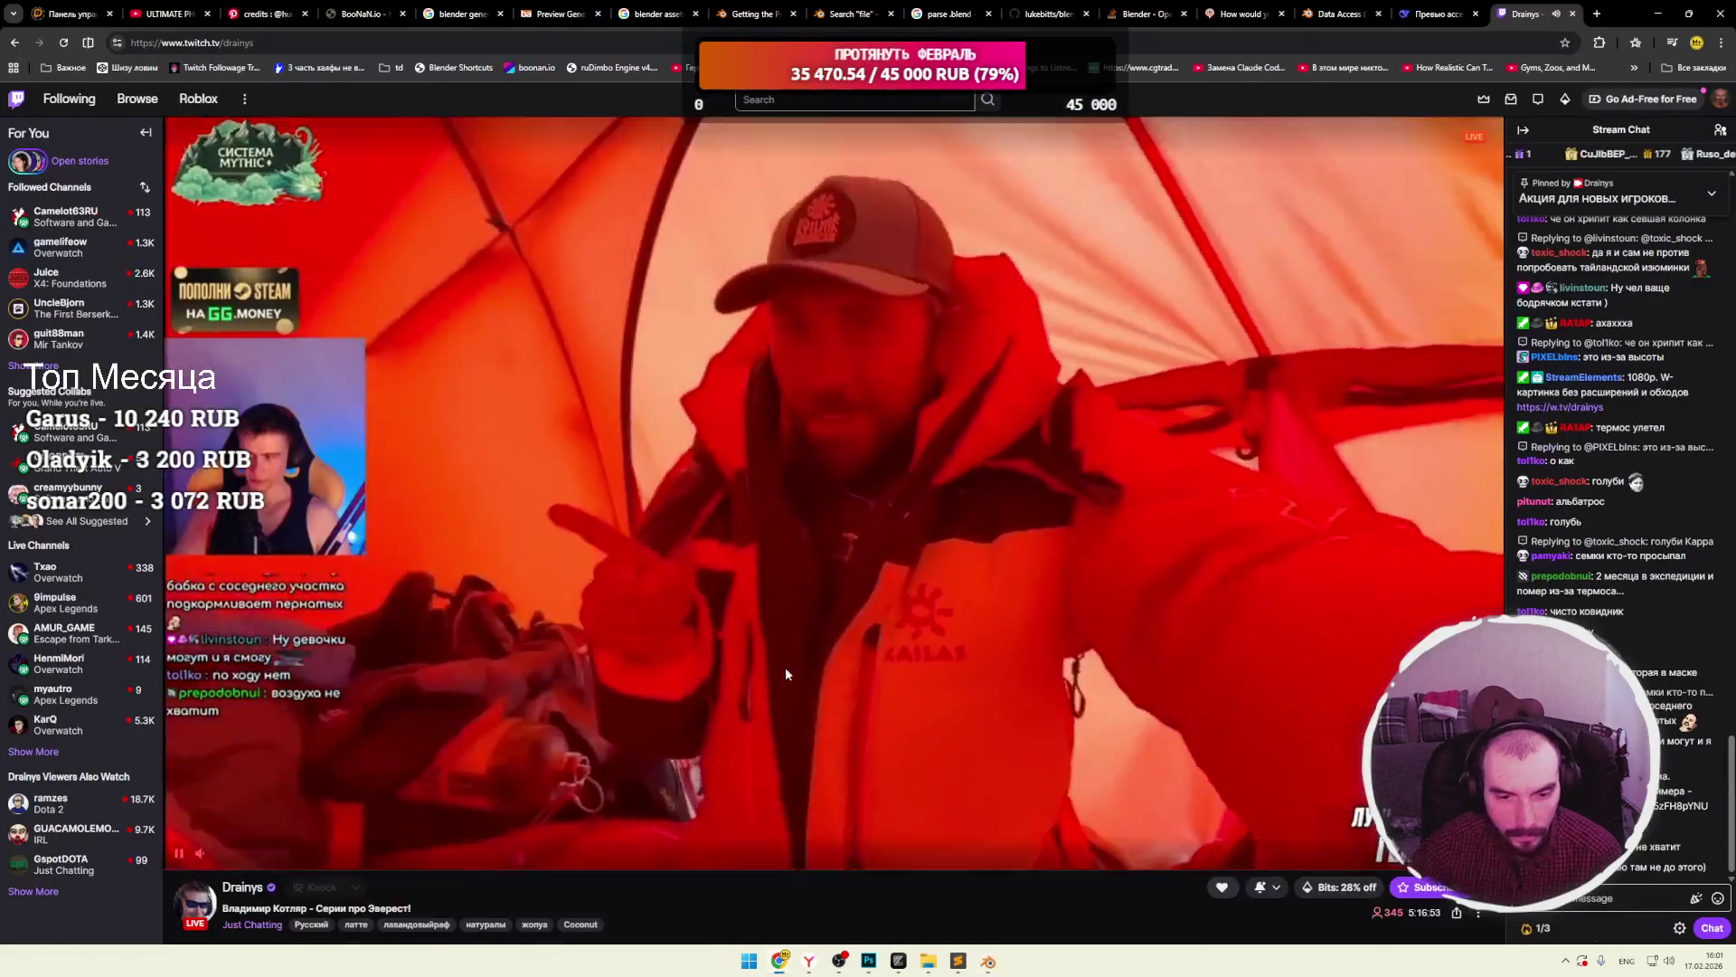
{"action": "left_click", "coordinate": [1421, 27]}
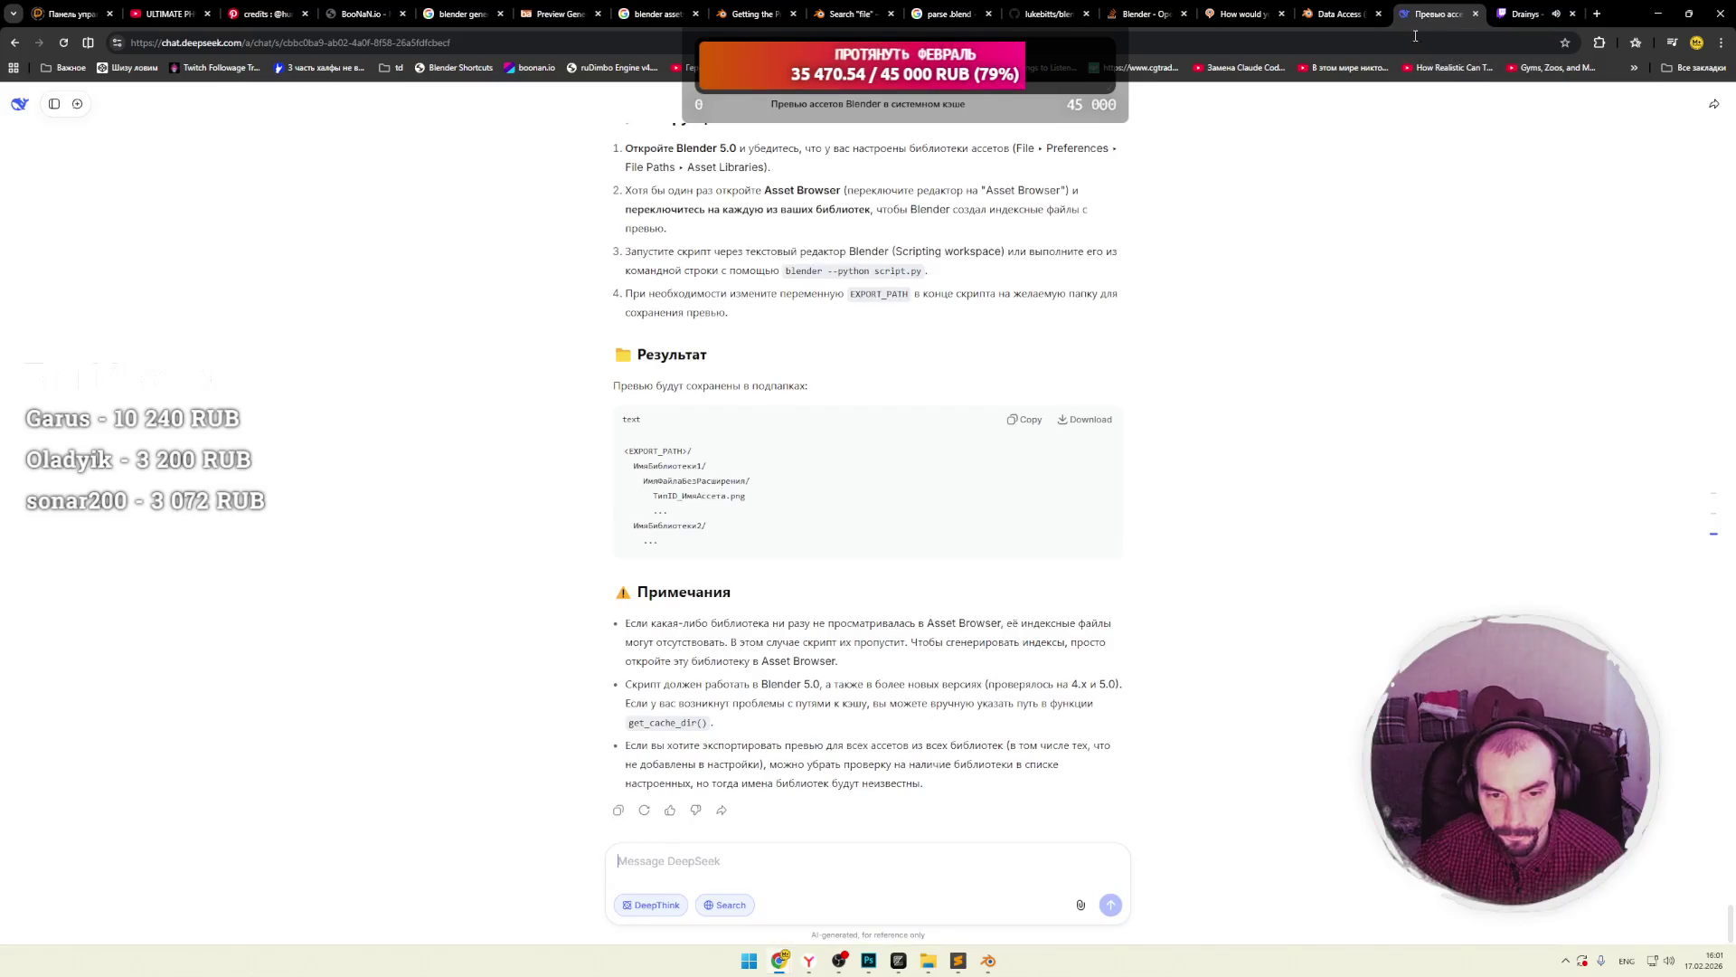
Read the example output path and the first note in DeepSeek's revised reply.
{"action": "scroll", "coordinate": [841, 382], "scroll_direction": "up", "scroll_amount": 10}
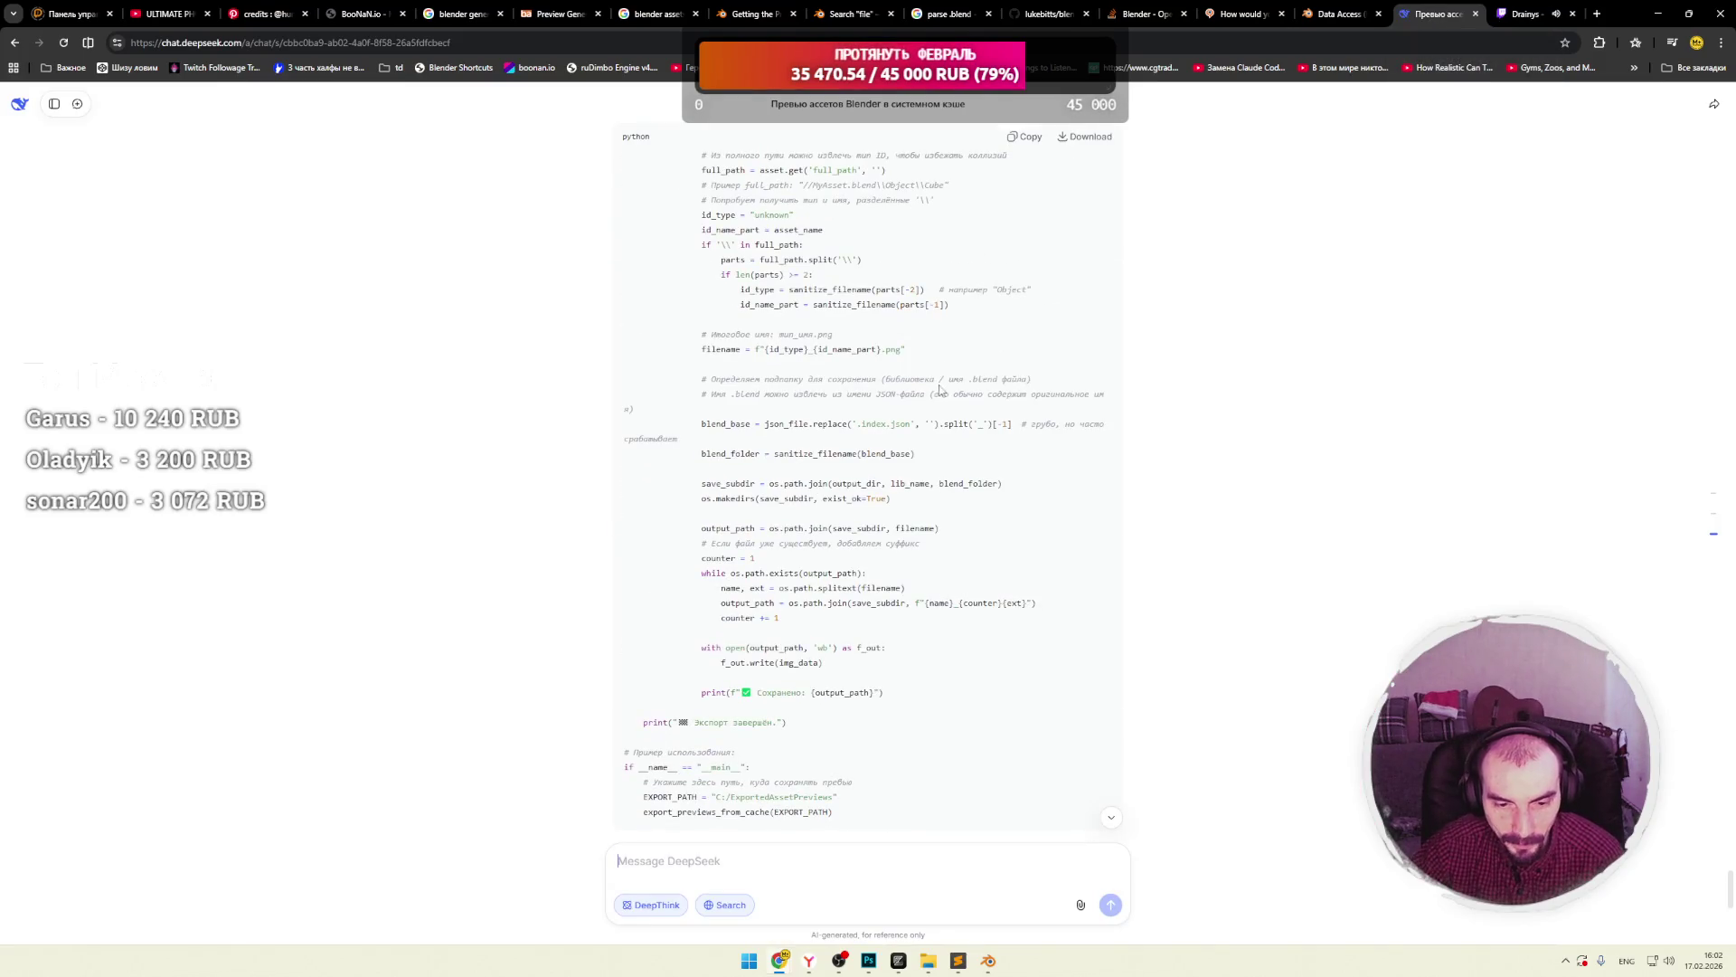
{"action": "scroll", "coordinate": [954, 342], "scroll_direction": "up", "scroll_amount": 6}
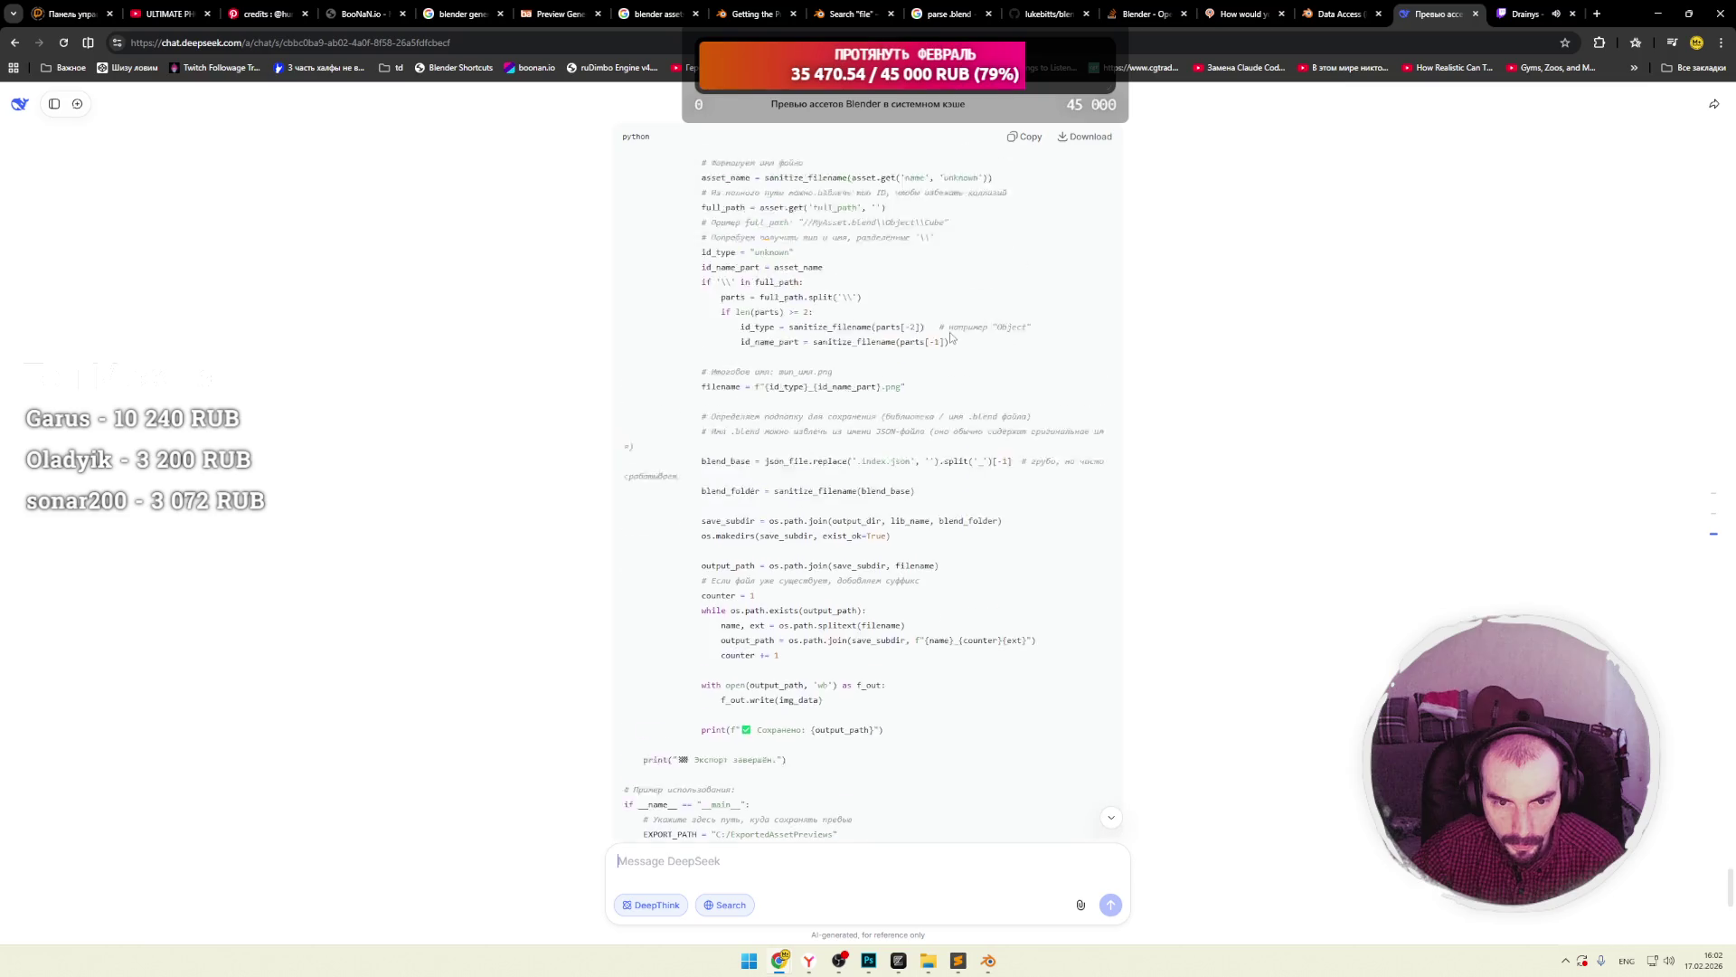
{"action": "scroll", "coordinate": [961, 351], "scroll_direction": "down", "scroll_amount": 15}
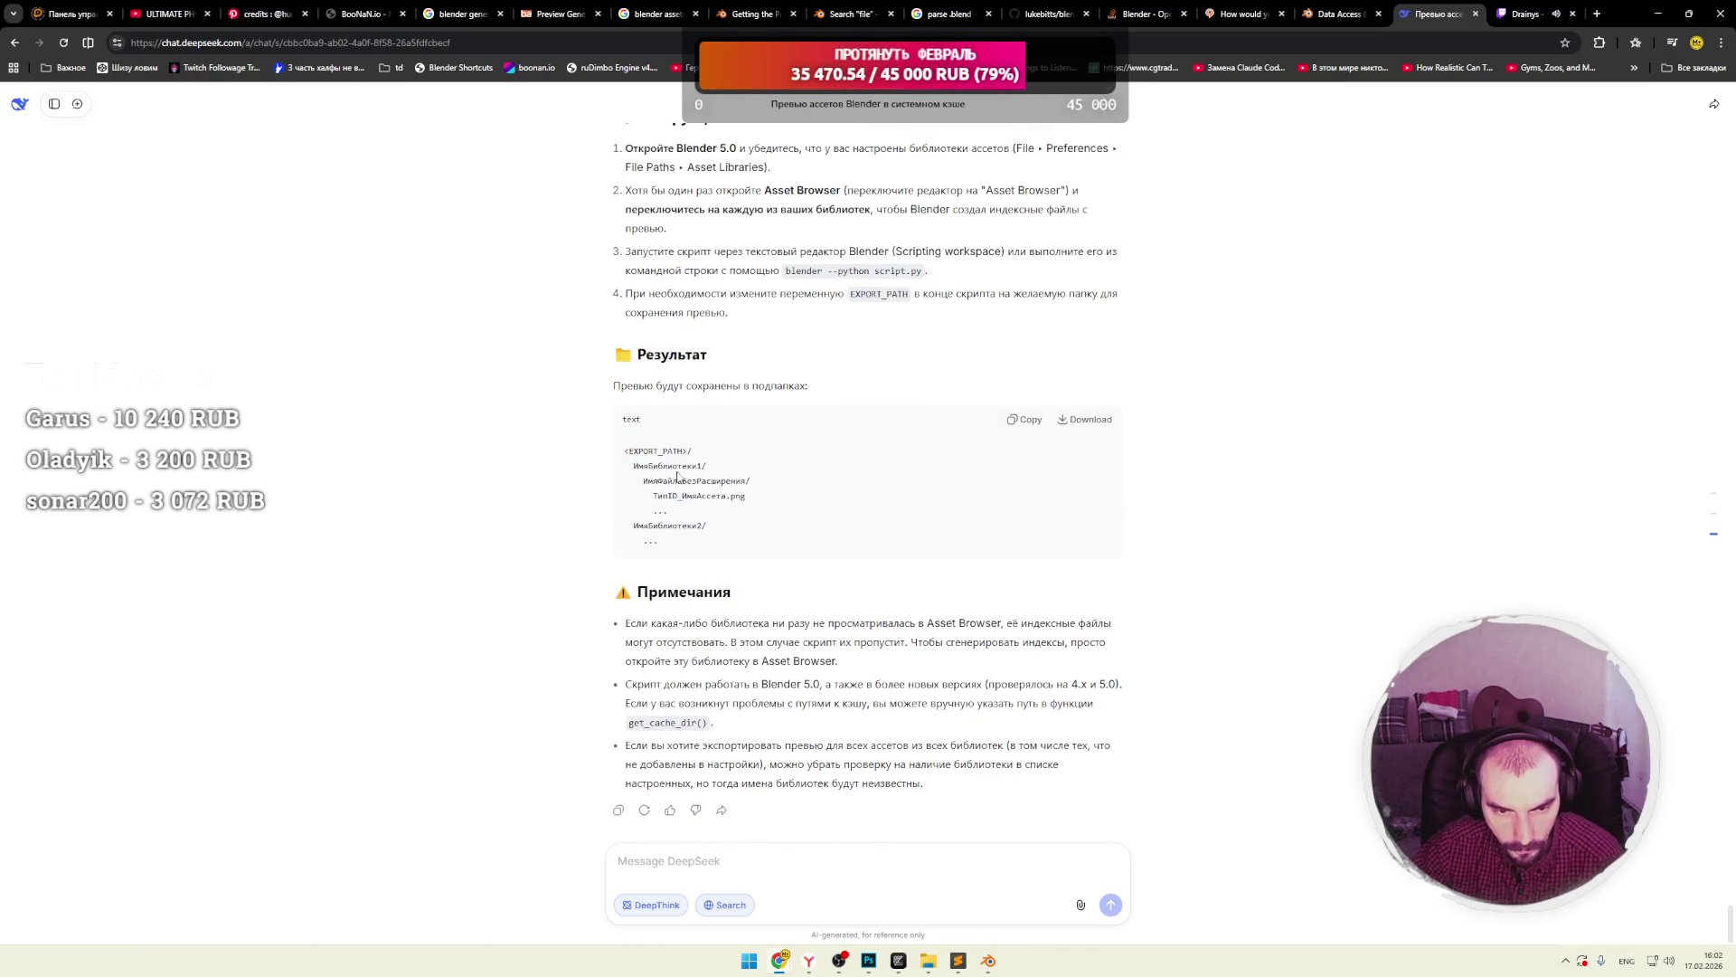
{"action": "mouse_move", "coordinate": [651, 465]}
{"action": "left_mouse_down"}
{"action": "mouse_move", "coordinate": [624, 450]}
{"action": "mouse_move", "coordinate": [685, 553]}
{"action": "left_mouse_up"}
{"action": "left_click", "coordinate": [680, 495]}
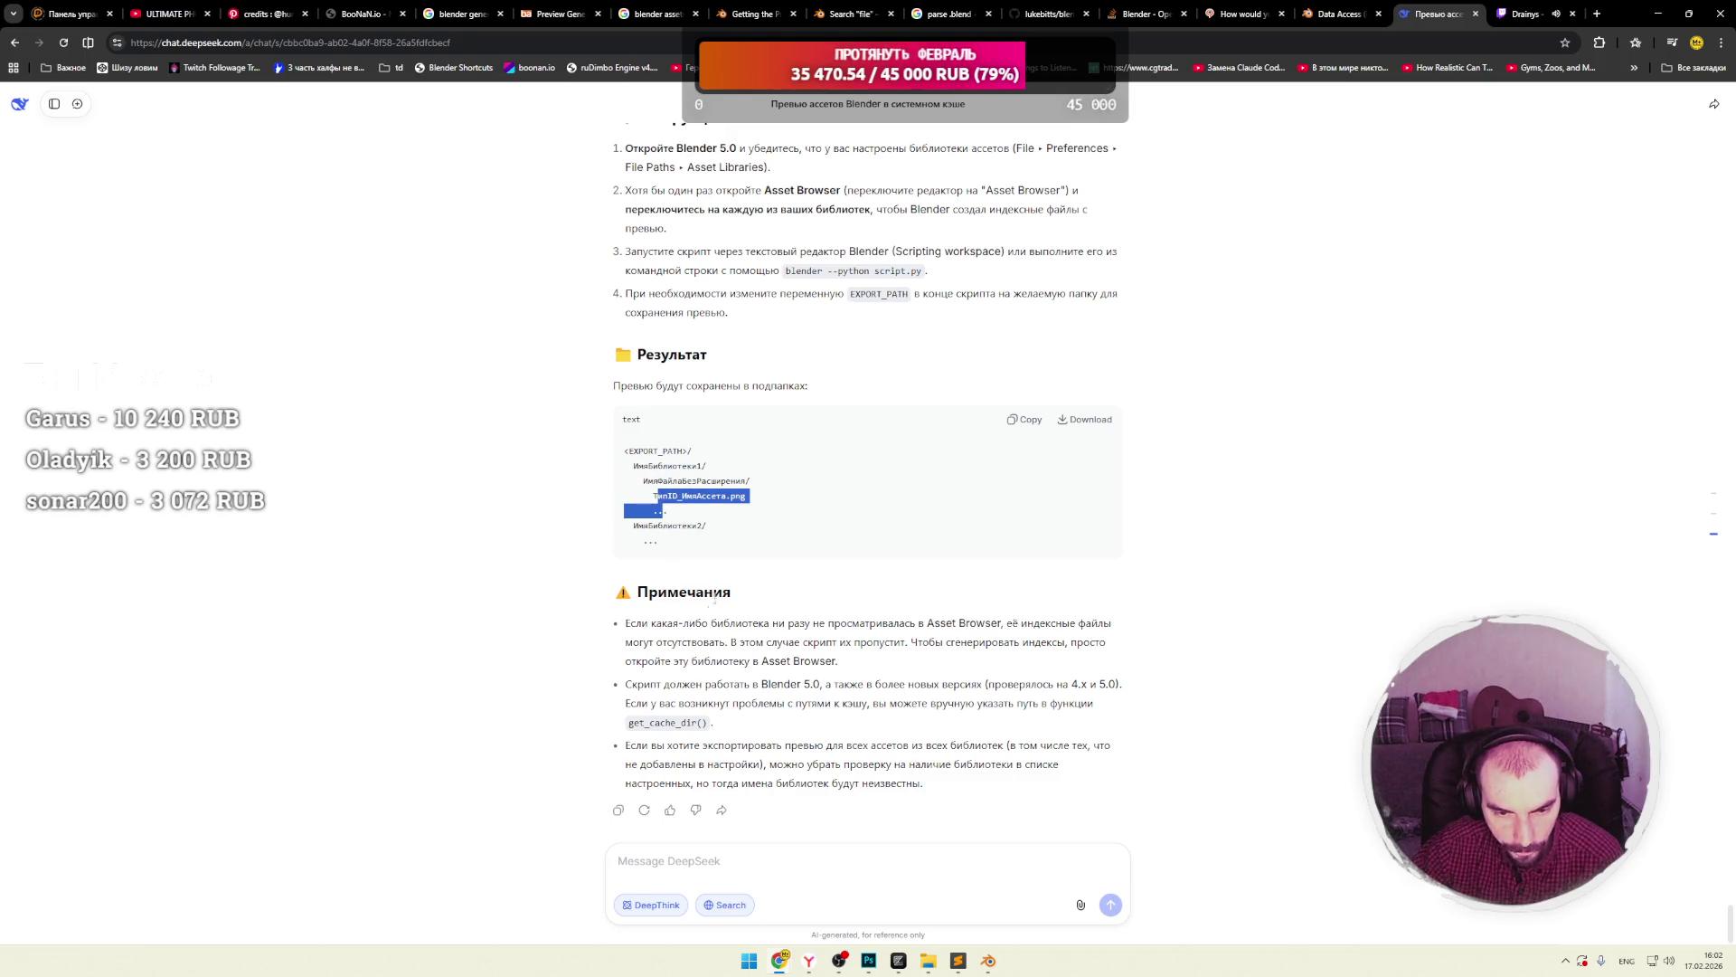
{"action": "left_click_drag", "start_coordinate": [665, 624], "coordinate": [877, 628]}
{"action": "left_click", "coordinate": [892, 635]}
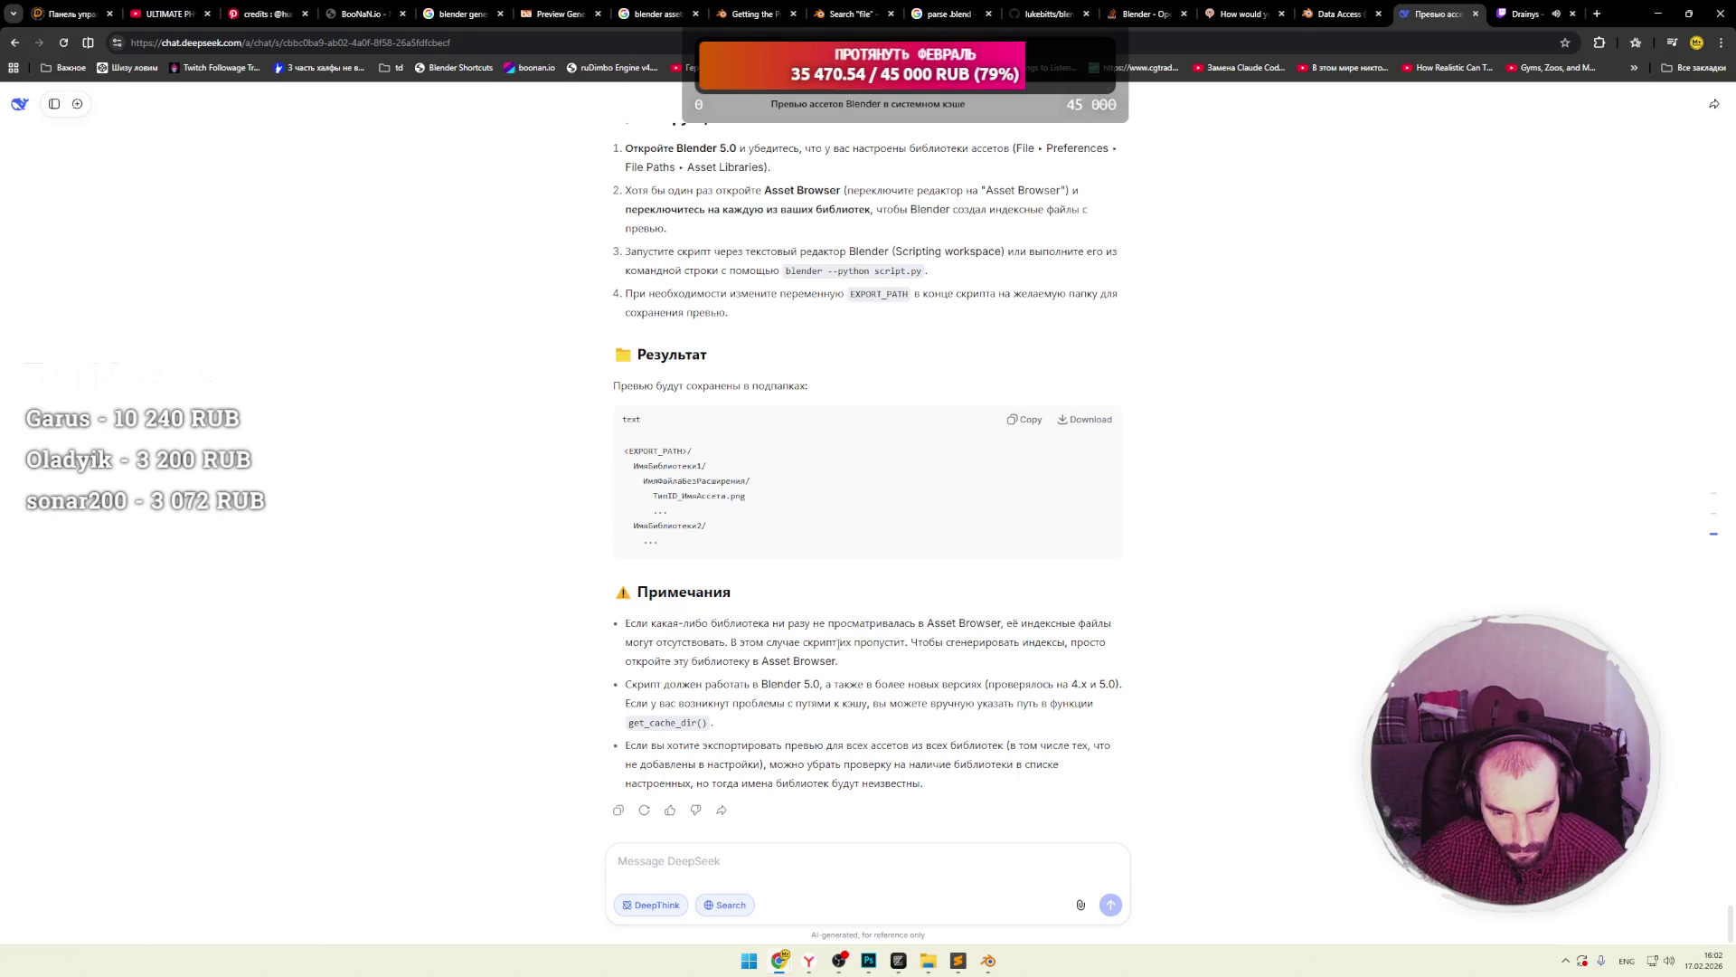
Read the usage steps, including the index-file sentence, then return to Blender.
{"action": "scroll", "coordinate": [762, 703], "scroll_direction": "up", "scroll_amount": 5}
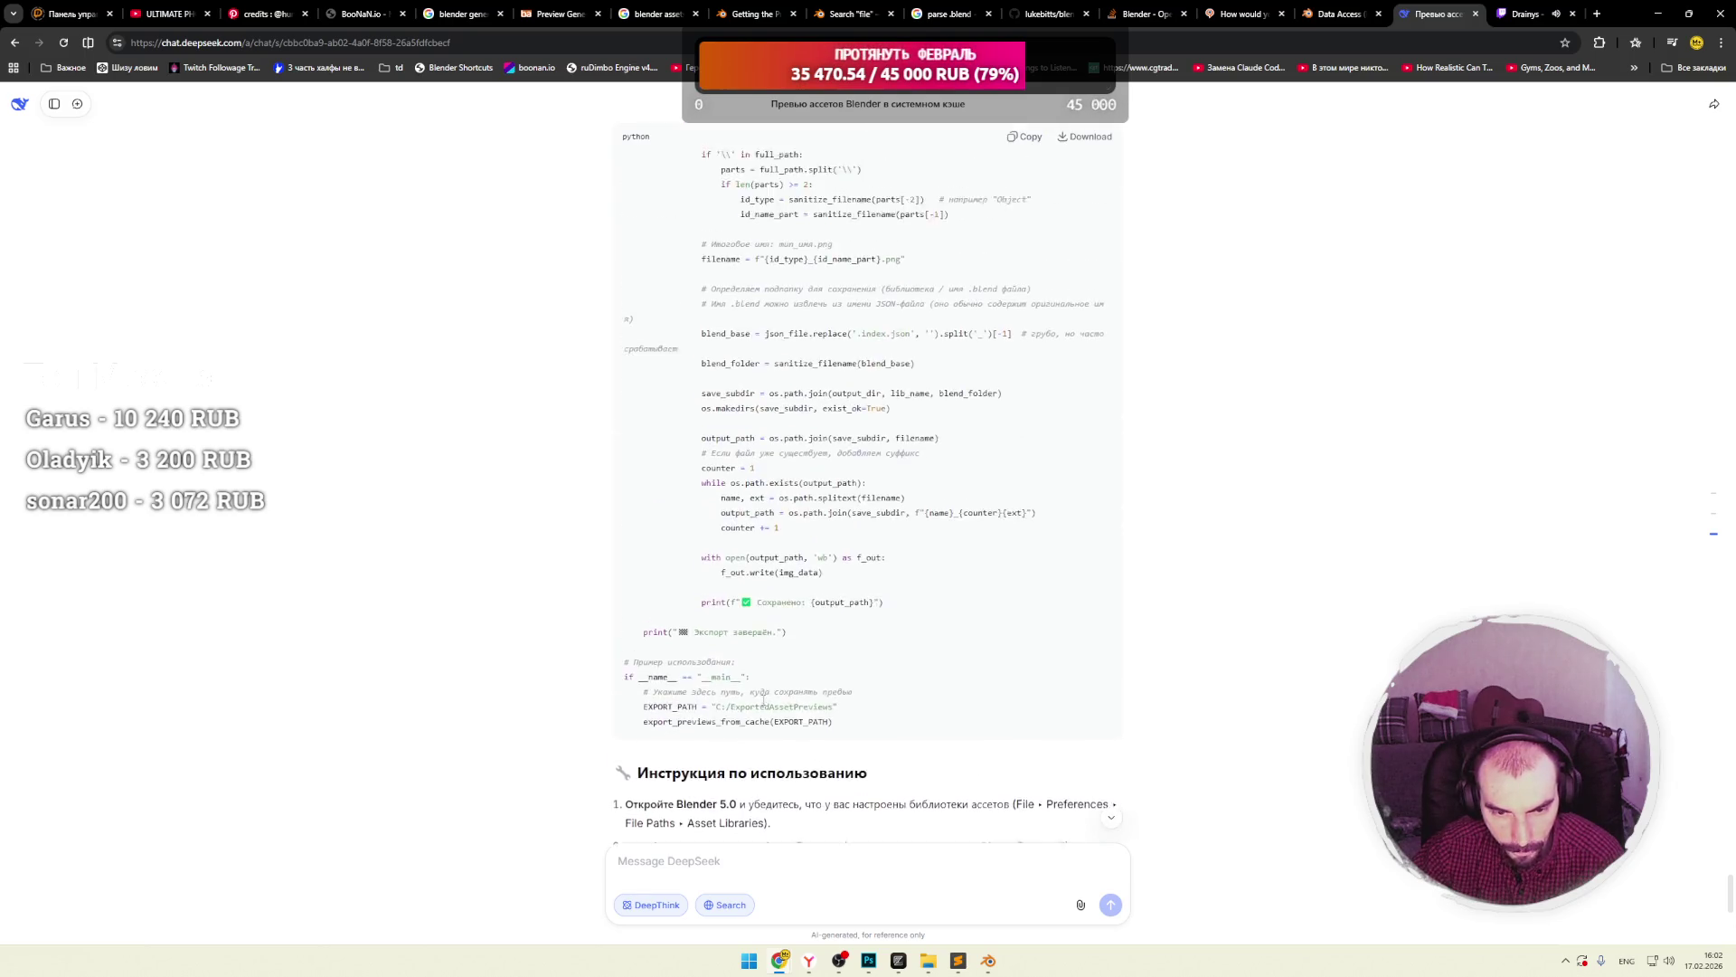
{"action": "mouse_move", "coordinate": [772, 624]}
{"action": "left_mouse_down"}
{"action": "mouse_move", "coordinate": [1081, 626]}
{"action": "mouse_move", "coordinate": [642, 665]}
{"action": "mouse_move", "coordinate": [1038, 666]}
{"action": "left_mouse_up"}
{"action": "left_click", "coordinate": [879, 653]}
{"action": "mouse_move", "coordinate": [773, 677]}
{"action": "left_mouse_down"}
{"action": "mouse_move", "coordinate": [1063, 687]}
{"action": "mouse_move", "coordinate": [732, 707]}
{"action": "mouse_move", "coordinate": [828, 726]}
{"action": "left_mouse_up"}
{"action": "left_click", "coordinate": [840, 713]}
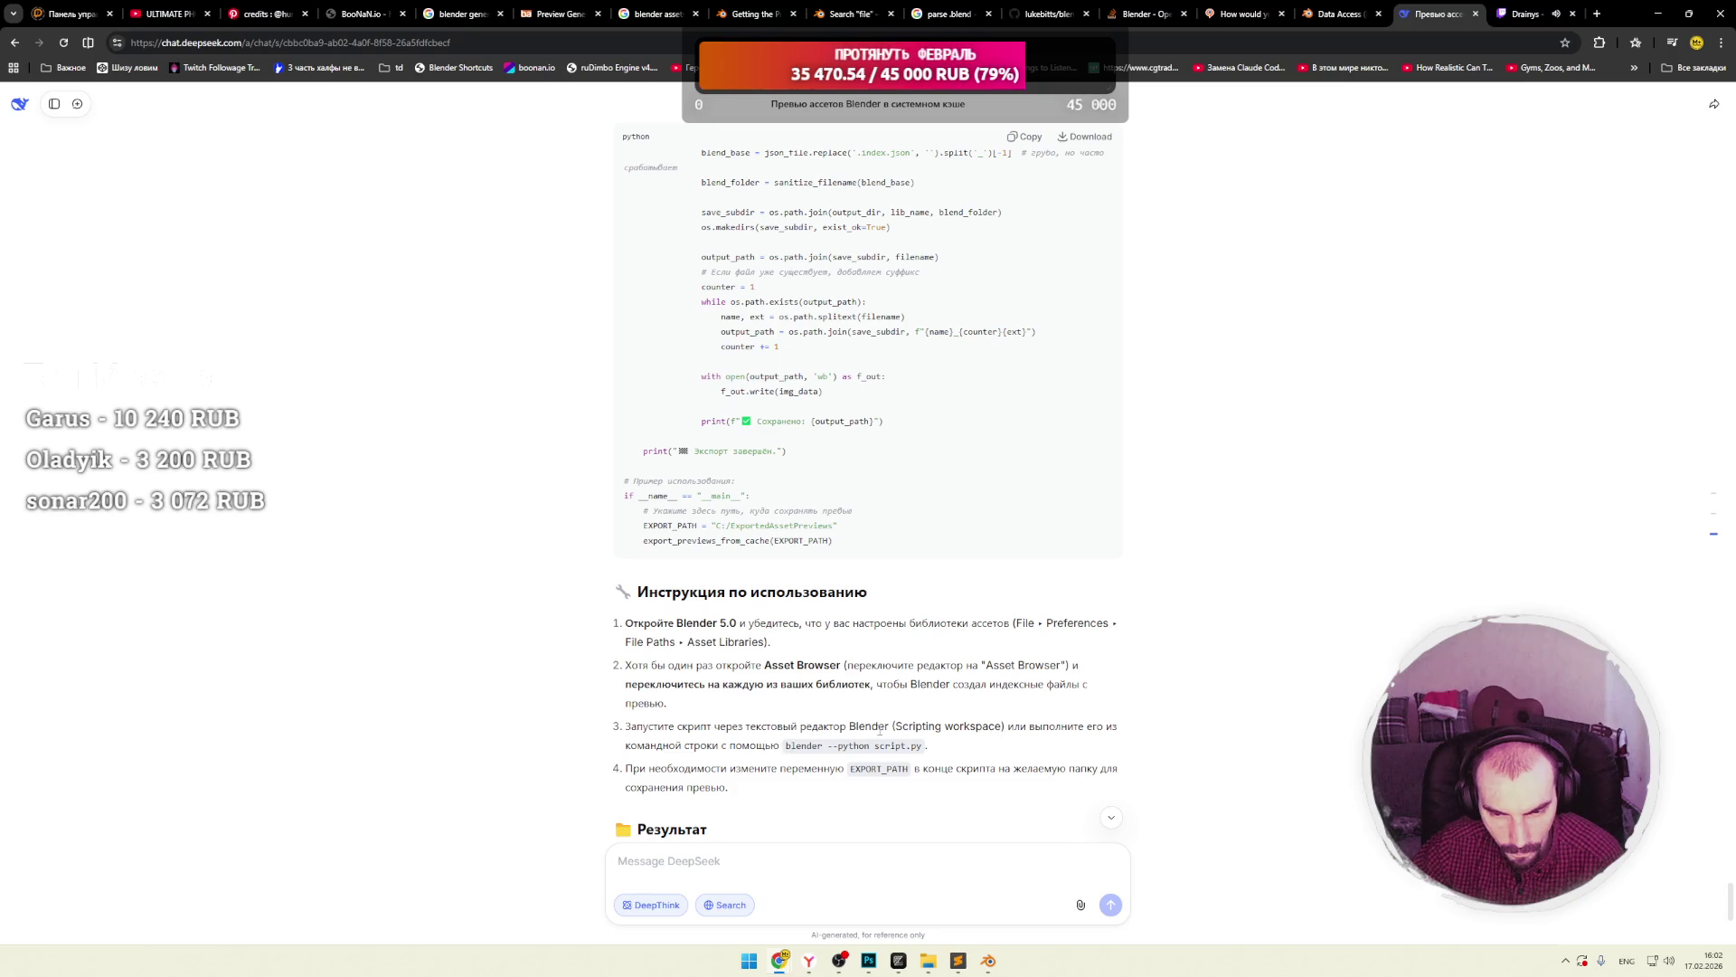
{"action": "scroll", "coordinate": [887, 730], "scroll_direction": "up", "scroll_amount": 3}
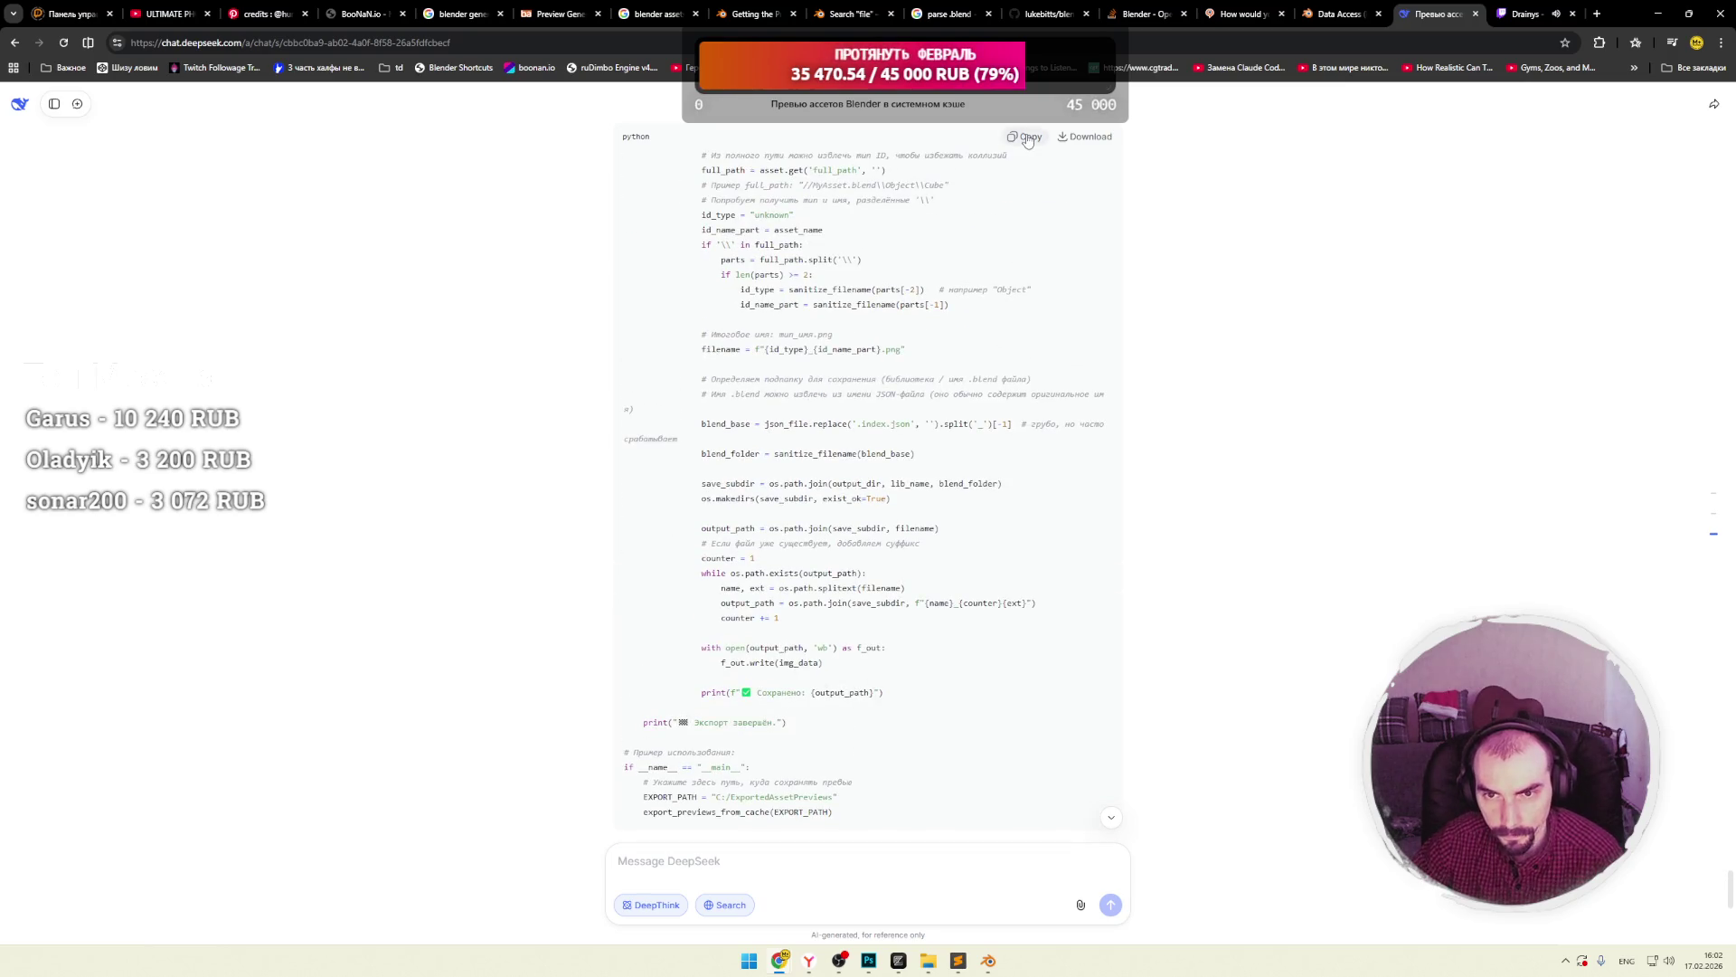
{"action": "left_click", "coordinate": [988, 960]}
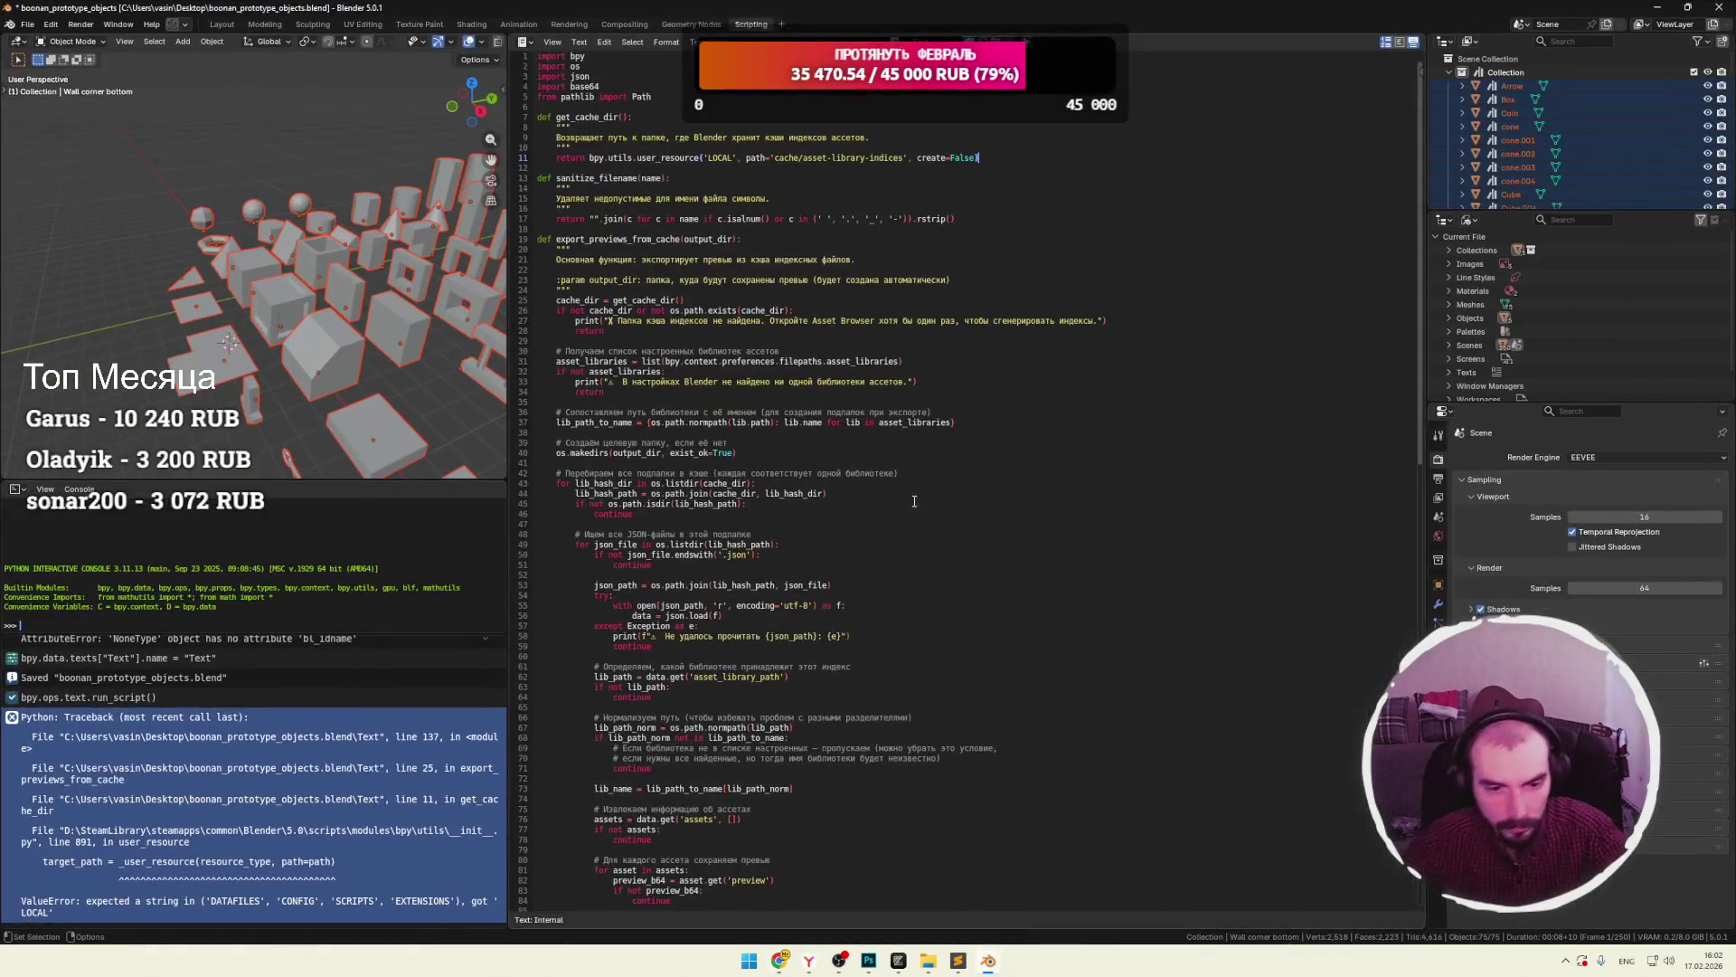
Paste the revised cache-based export script into the text editor.
{"action": "scroll", "coordinate": [908, 475], "scroll_direction": "down", "scroll_amount": 20}
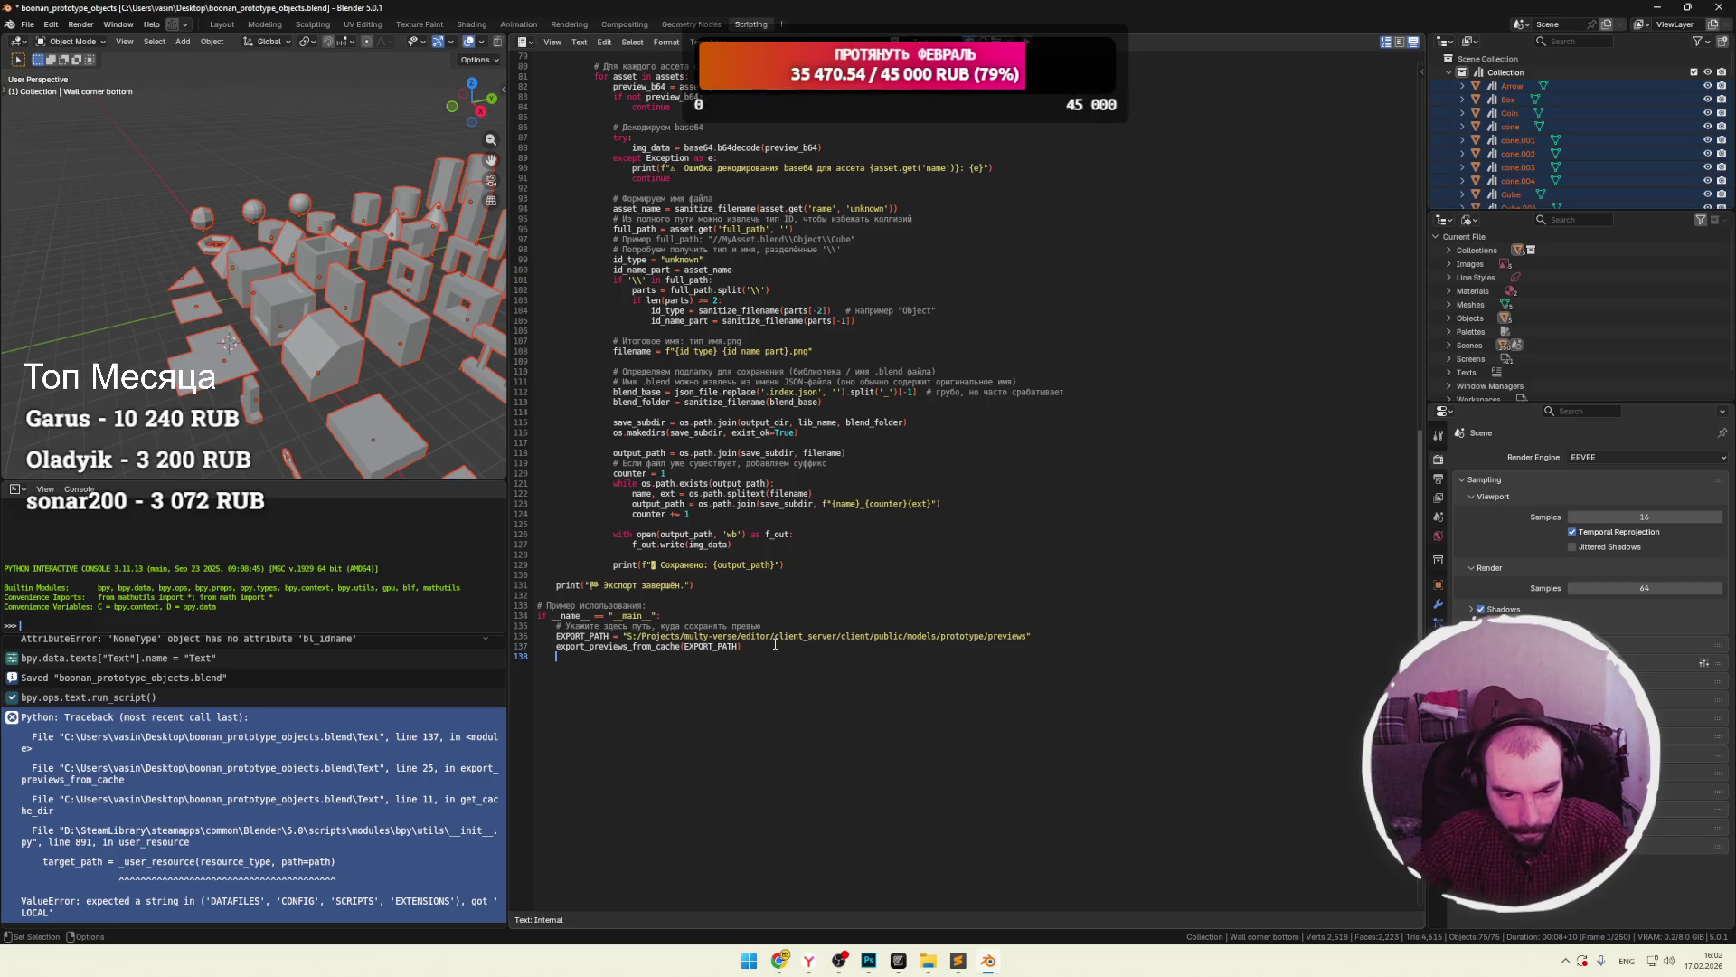
{"action": "key", "text": "ctrl+a"}
{"action": "key", "text": "ctrl+v"}
{"action": "scroll", "coordinate": [778, 588], "scroll_direction": "up", "scroll_amount": 10}
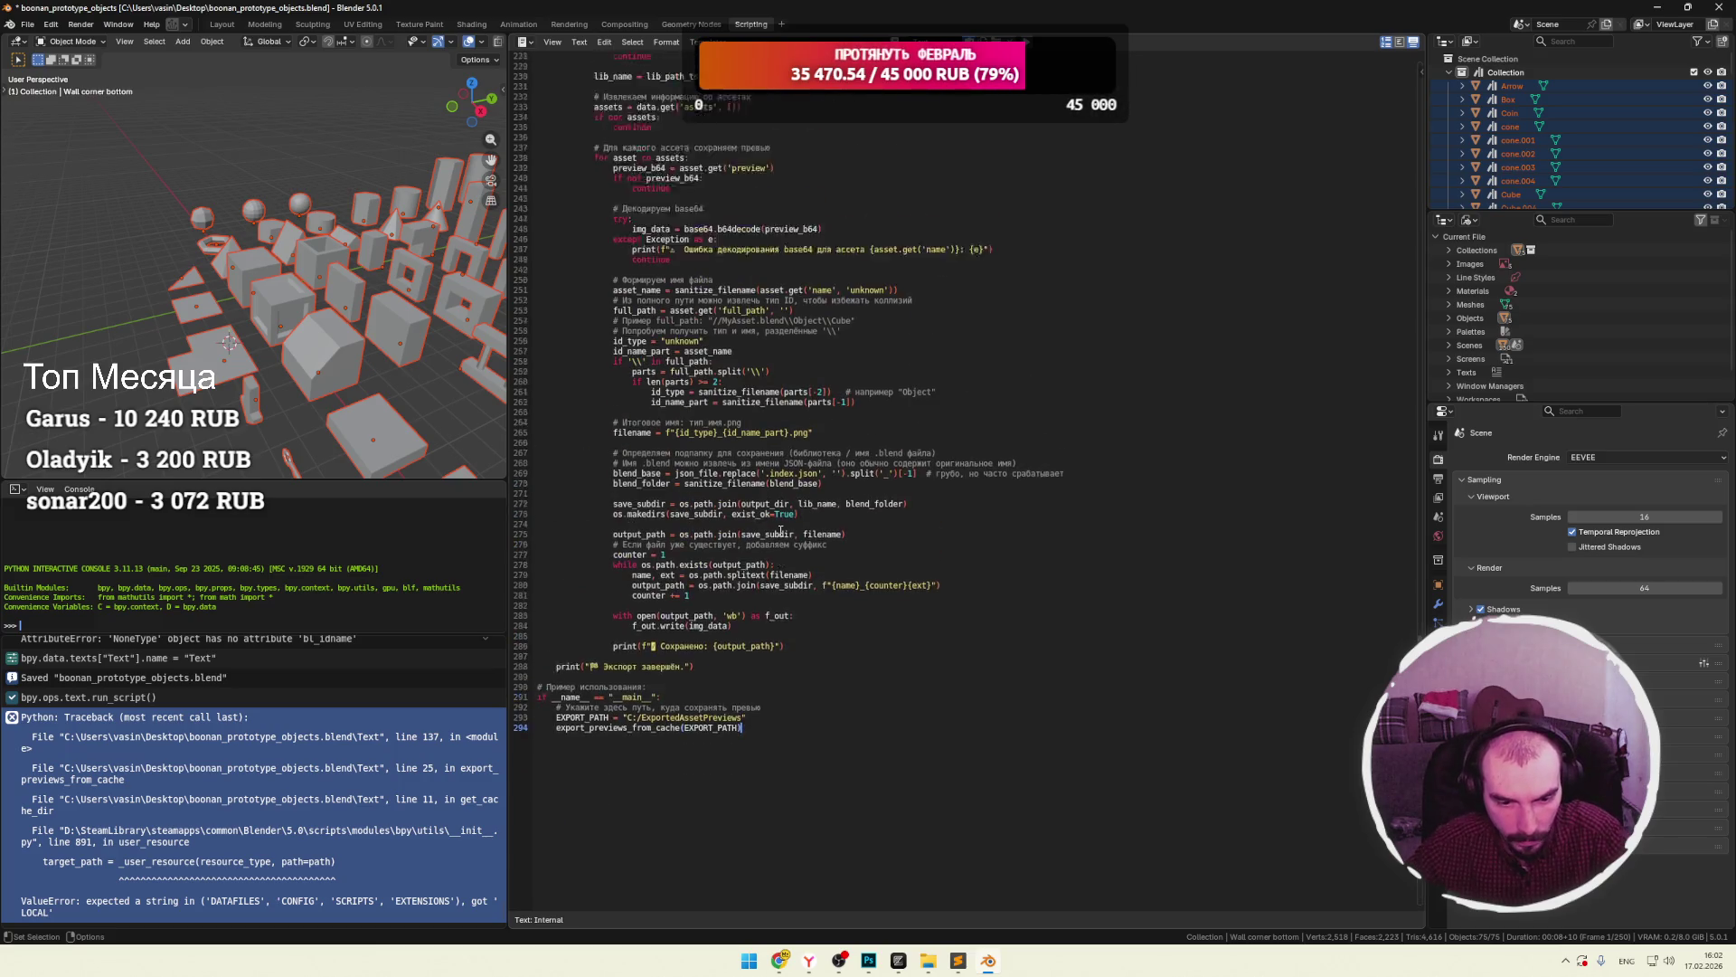
{"action": "scroll", "coordinate": [780, 531], "scroll_direction": "up", "scroll_amount": 9}
{"action": "scroll", "coordinate": [692, 481], "scroll_direction": "up", "scroll_amount": 14}
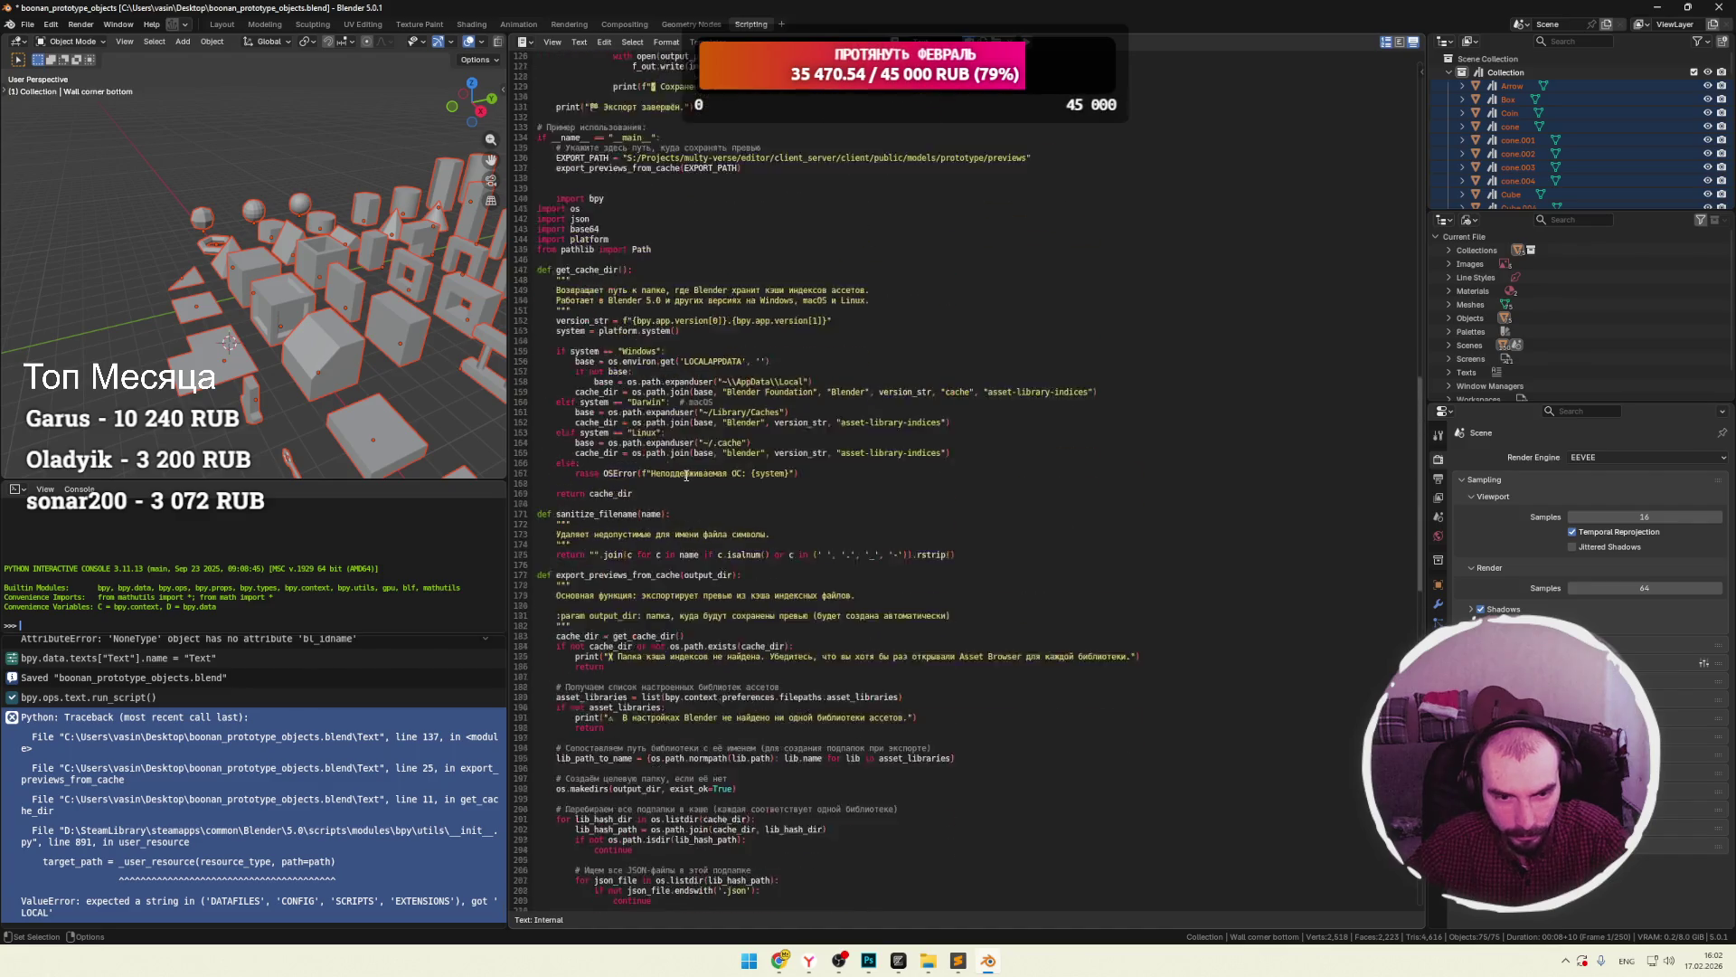
Set EXPORT_PATH to the S:/Projects models/prototype/previews folder path.
{"action": "left_click_drag", "start_coordinate": [638, 341], "coordinate": [1028, 341]}
{"action": "key", "text": "ctrl+c"}
{"action": "scroll", "coordinate": [885, 481], "scroll_direction": "down", "scroll_amount": 20}
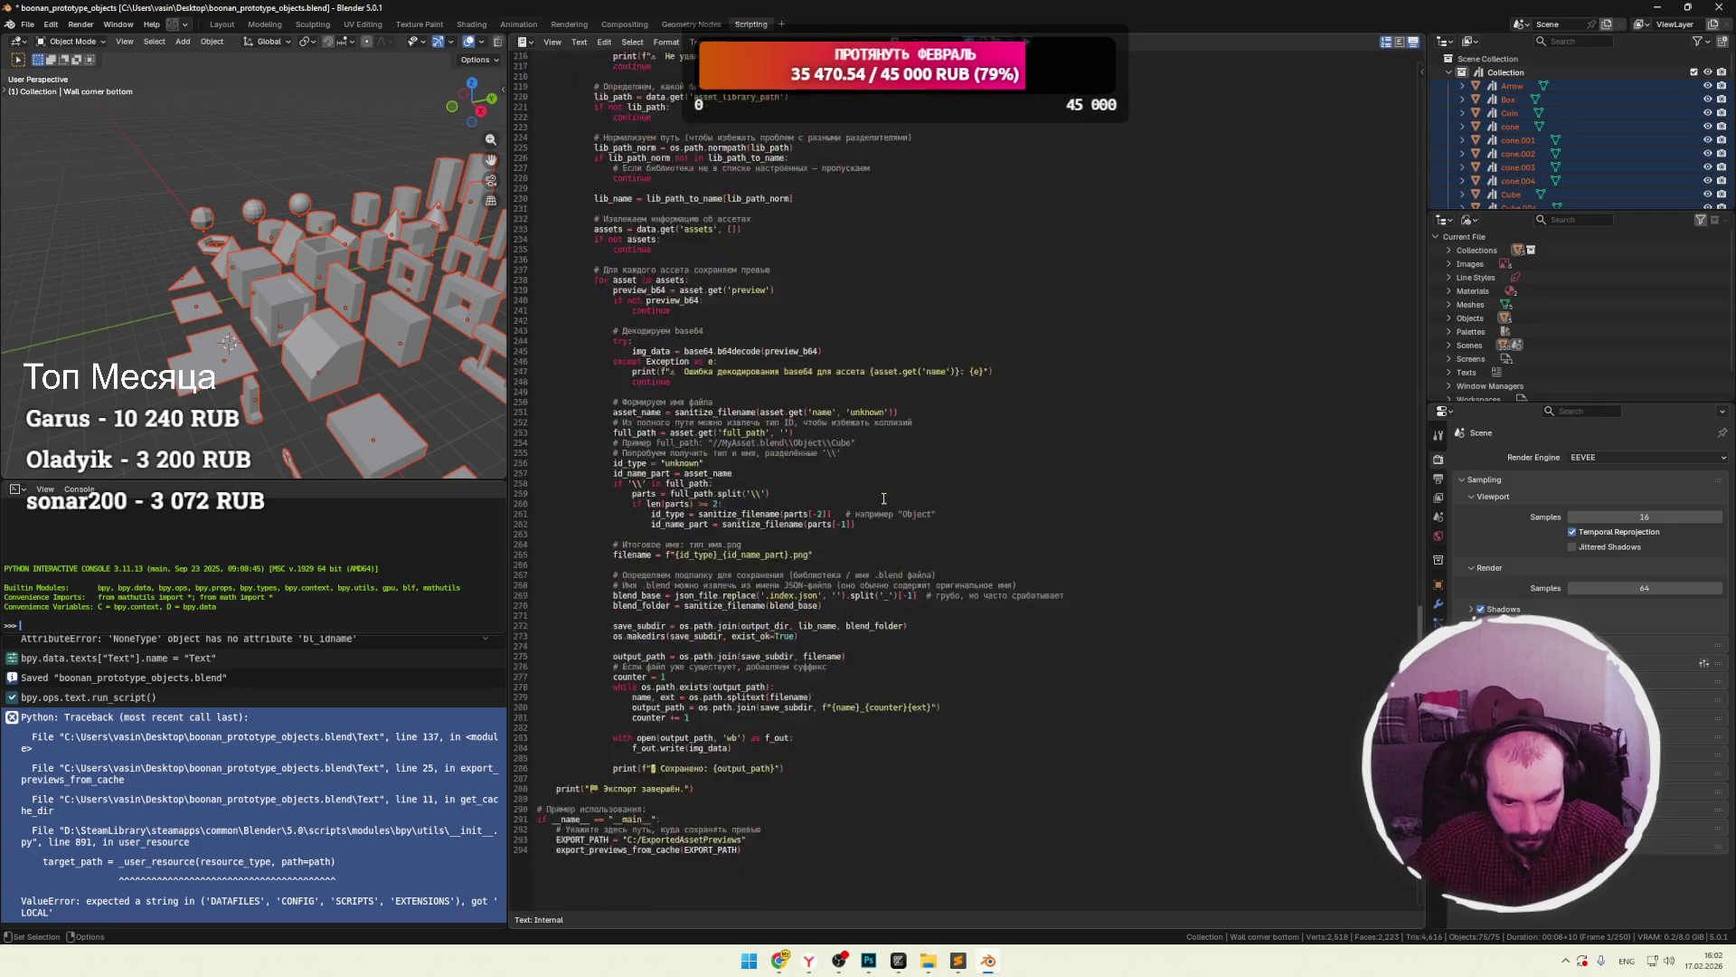
{"action": "left_click_drag", "start_coordinate": [743, 597], "coordinate": [674, 599]}
{"action": "key", "text": "ctrl+v"}
Delete the stray lines above the imports and run the updated script.
{"action": "scroll", "coordinate": [732, 543], "scroll_direction": "up", "scroll_amount": 20}
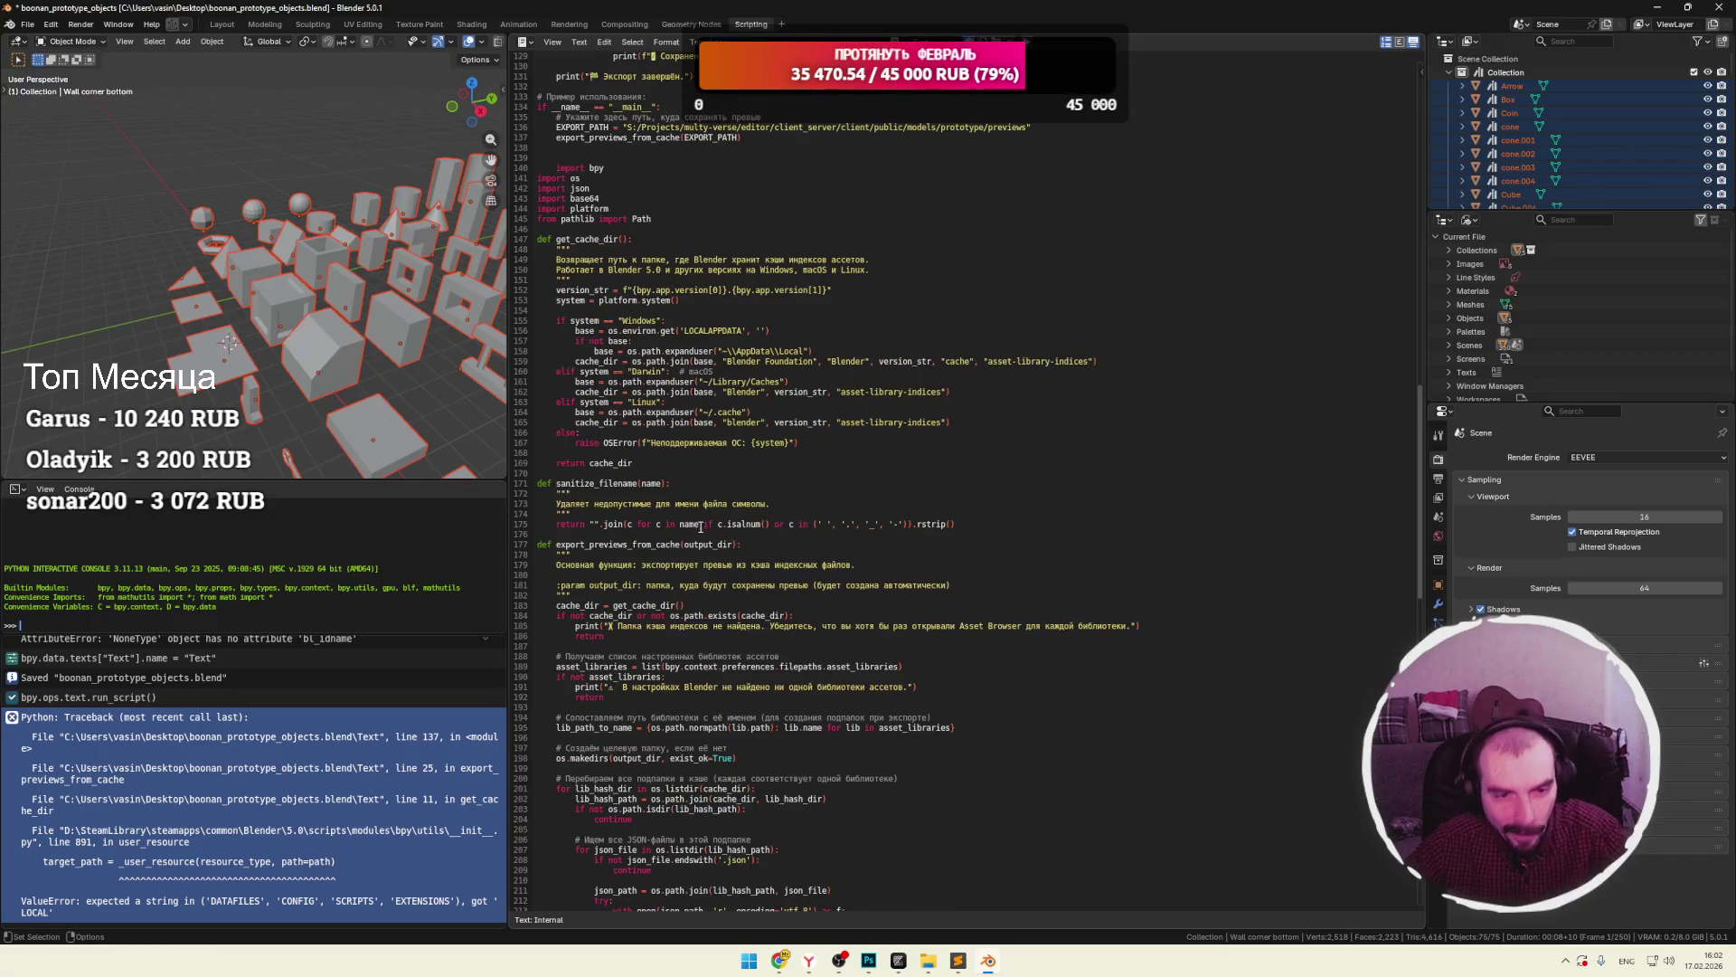
{"action": "scroll", "coordinate": [701, 526], "scroll_direction": "up", "scroll_amount": 16}
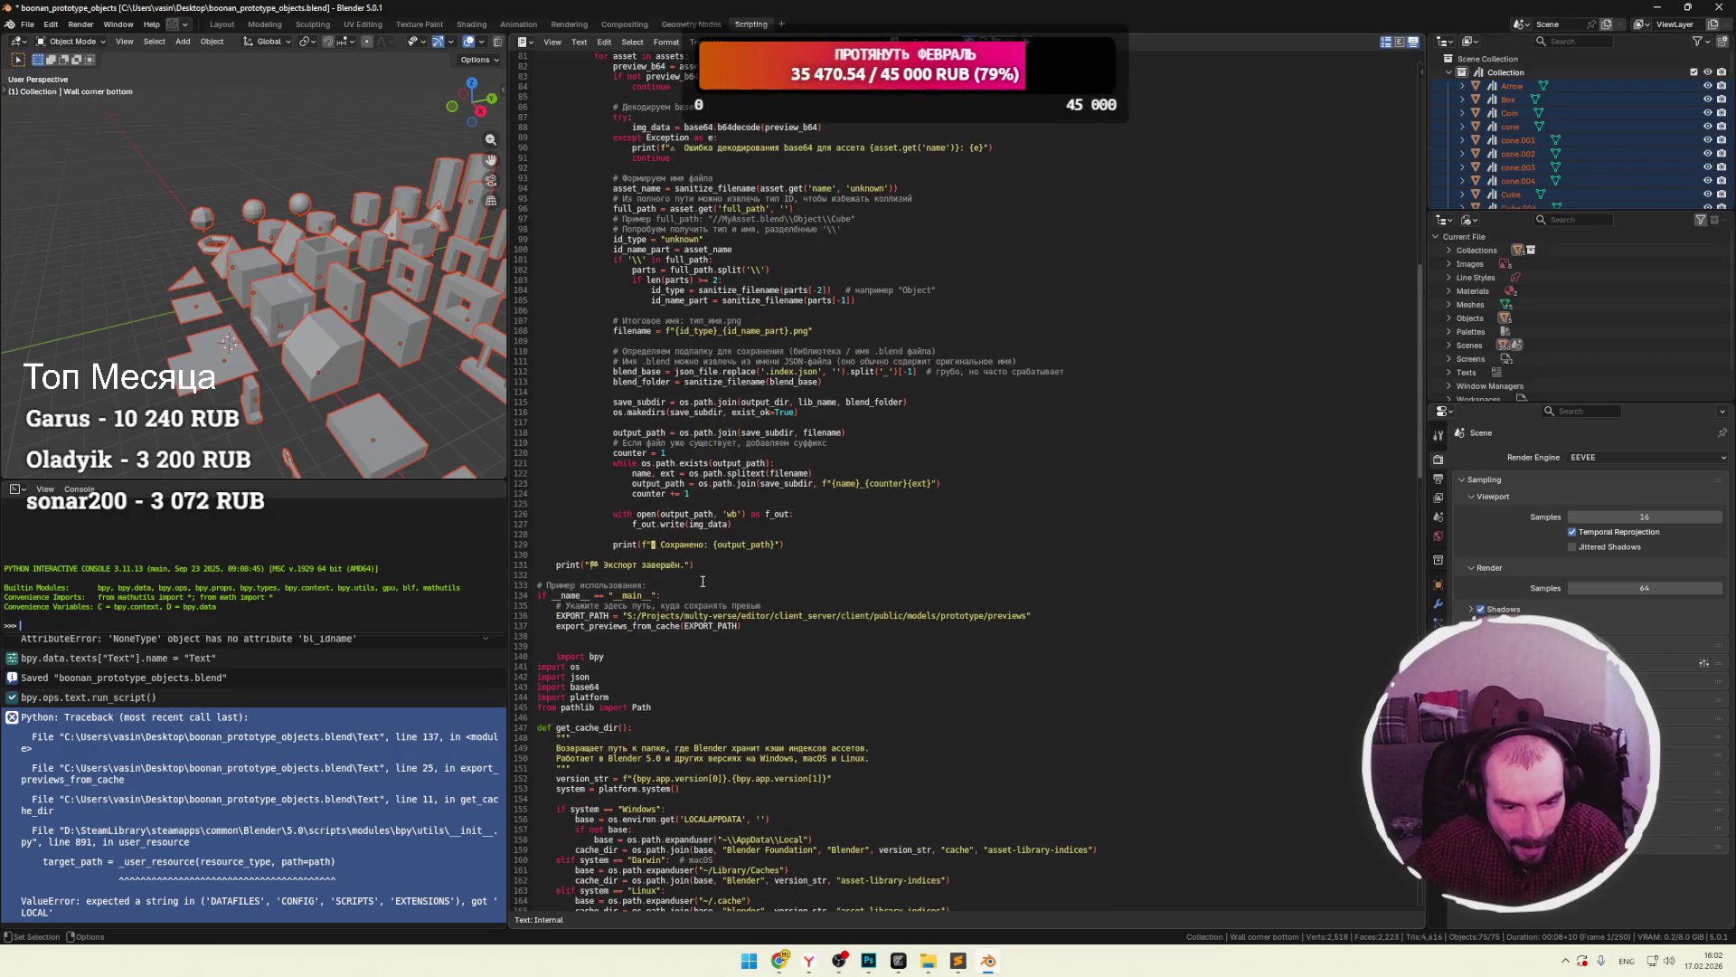
{"action": "scroll", "coordinate": [763, 627], "scroll_direction": "up", "scroll_amount": 20}
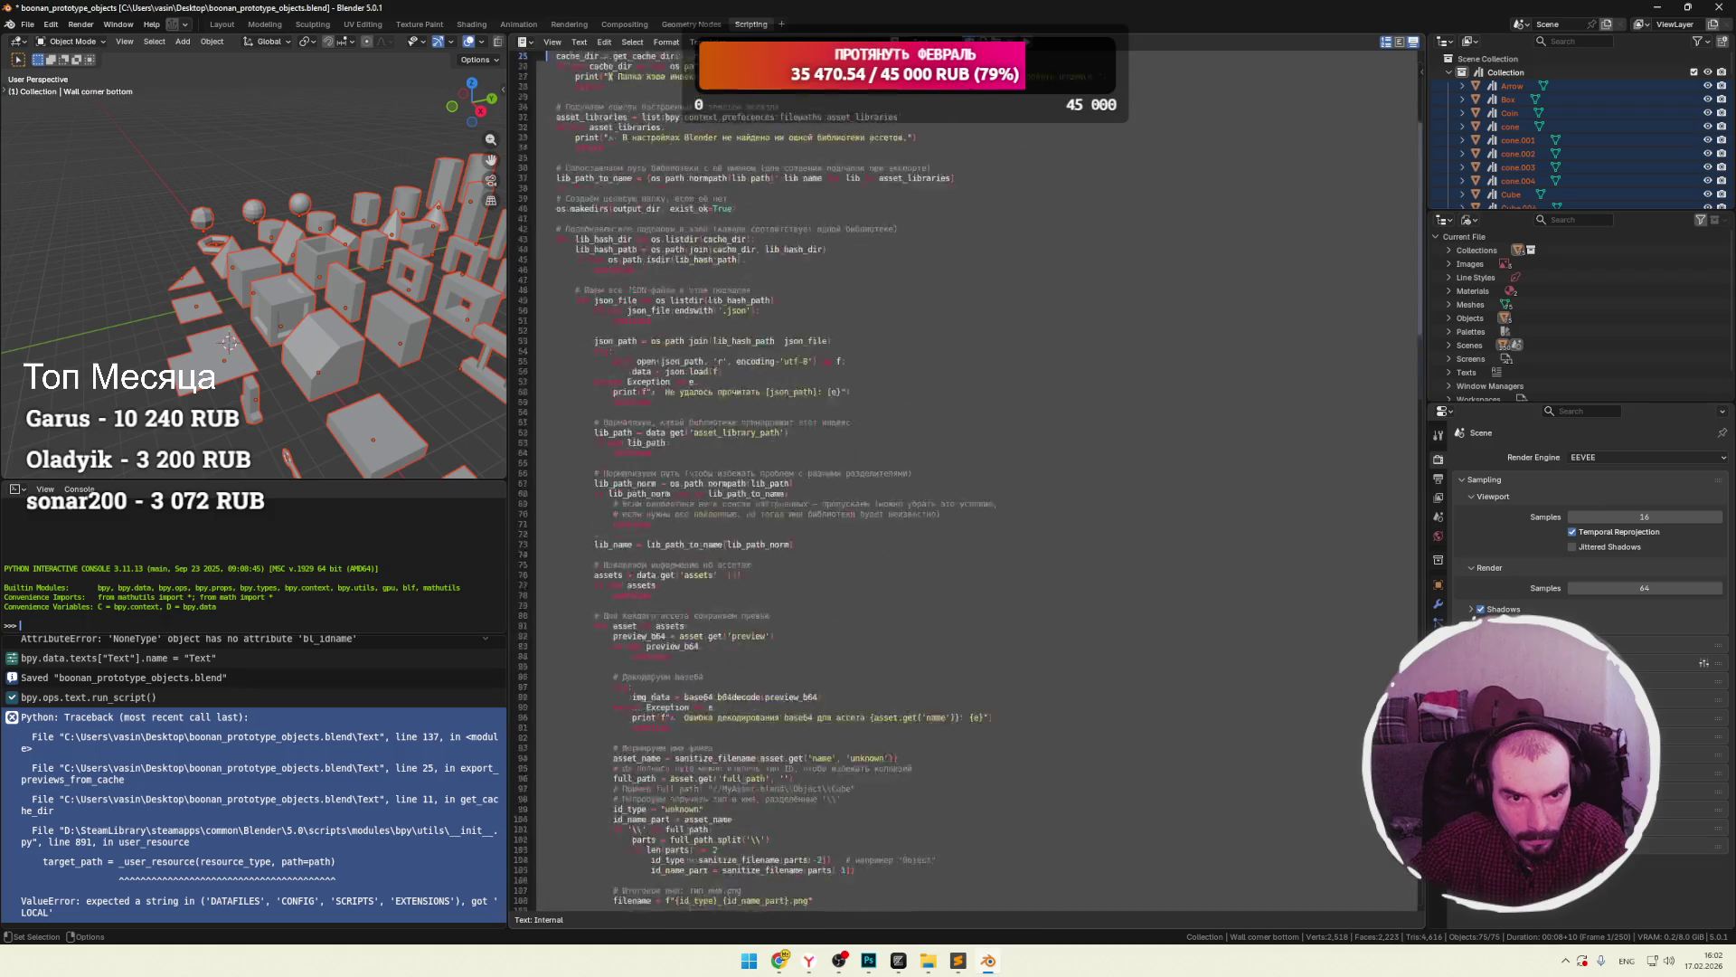
{"action": "key", "text": "BackSpace"}
{"action": "key", "text": "Delete"}
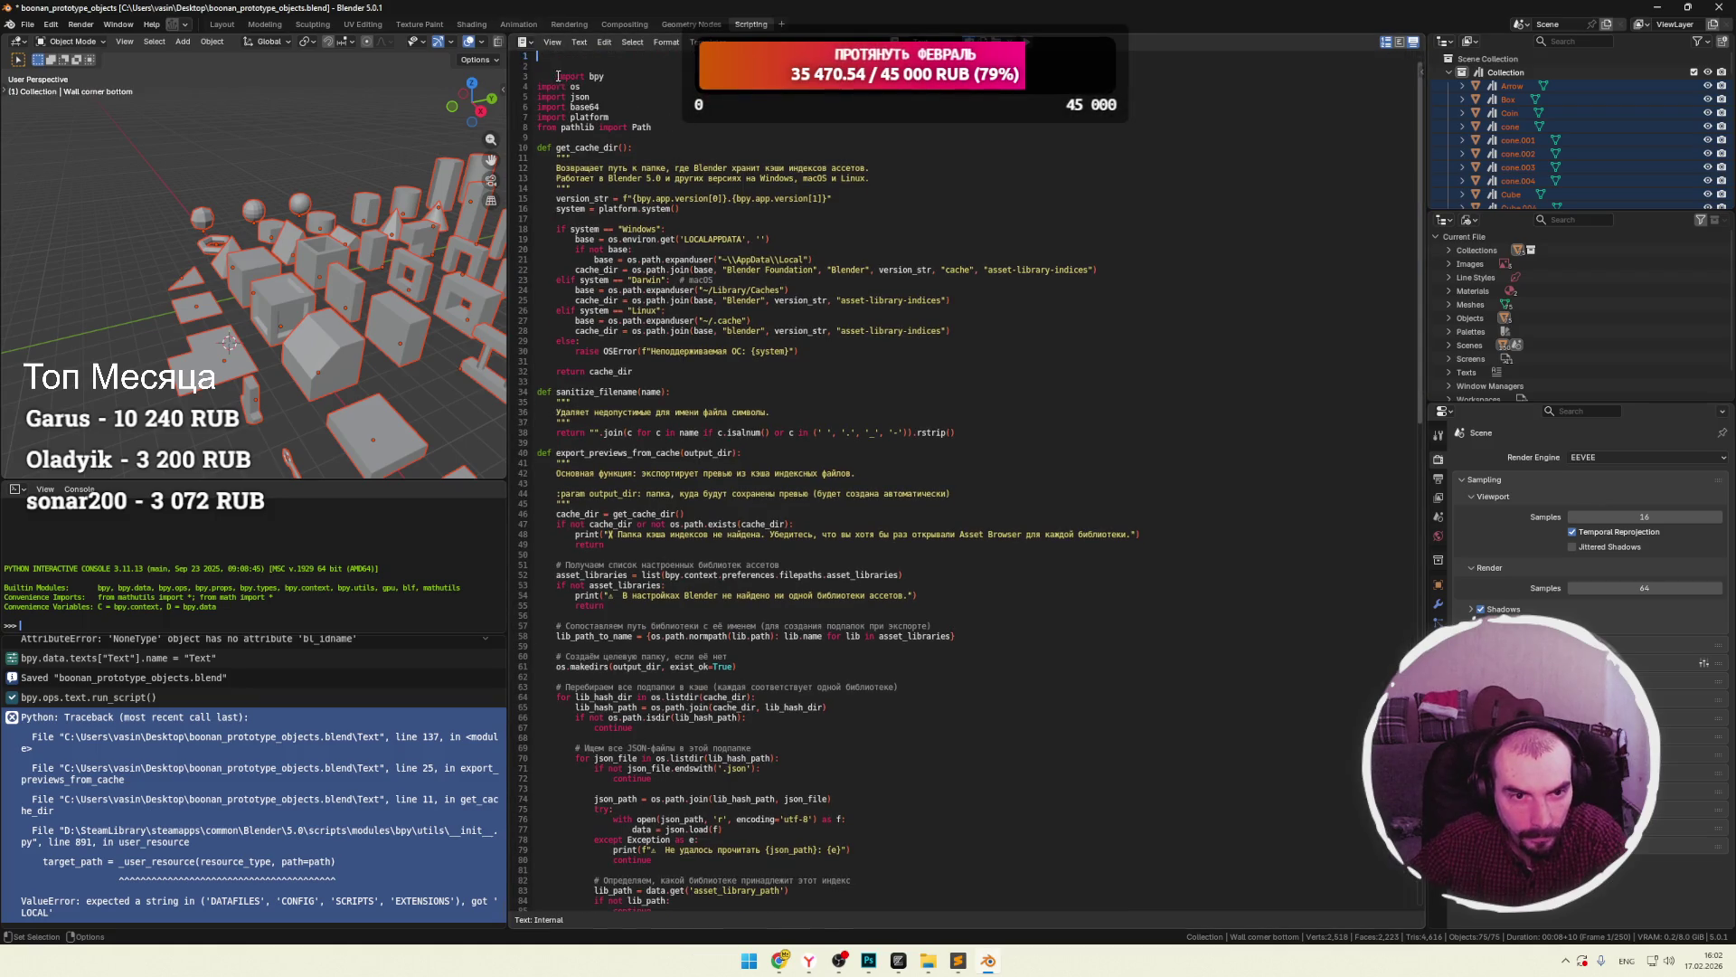
{"action": "key", "text": "BackSpace"}
{"action": "key", "text": "BackSpace"}
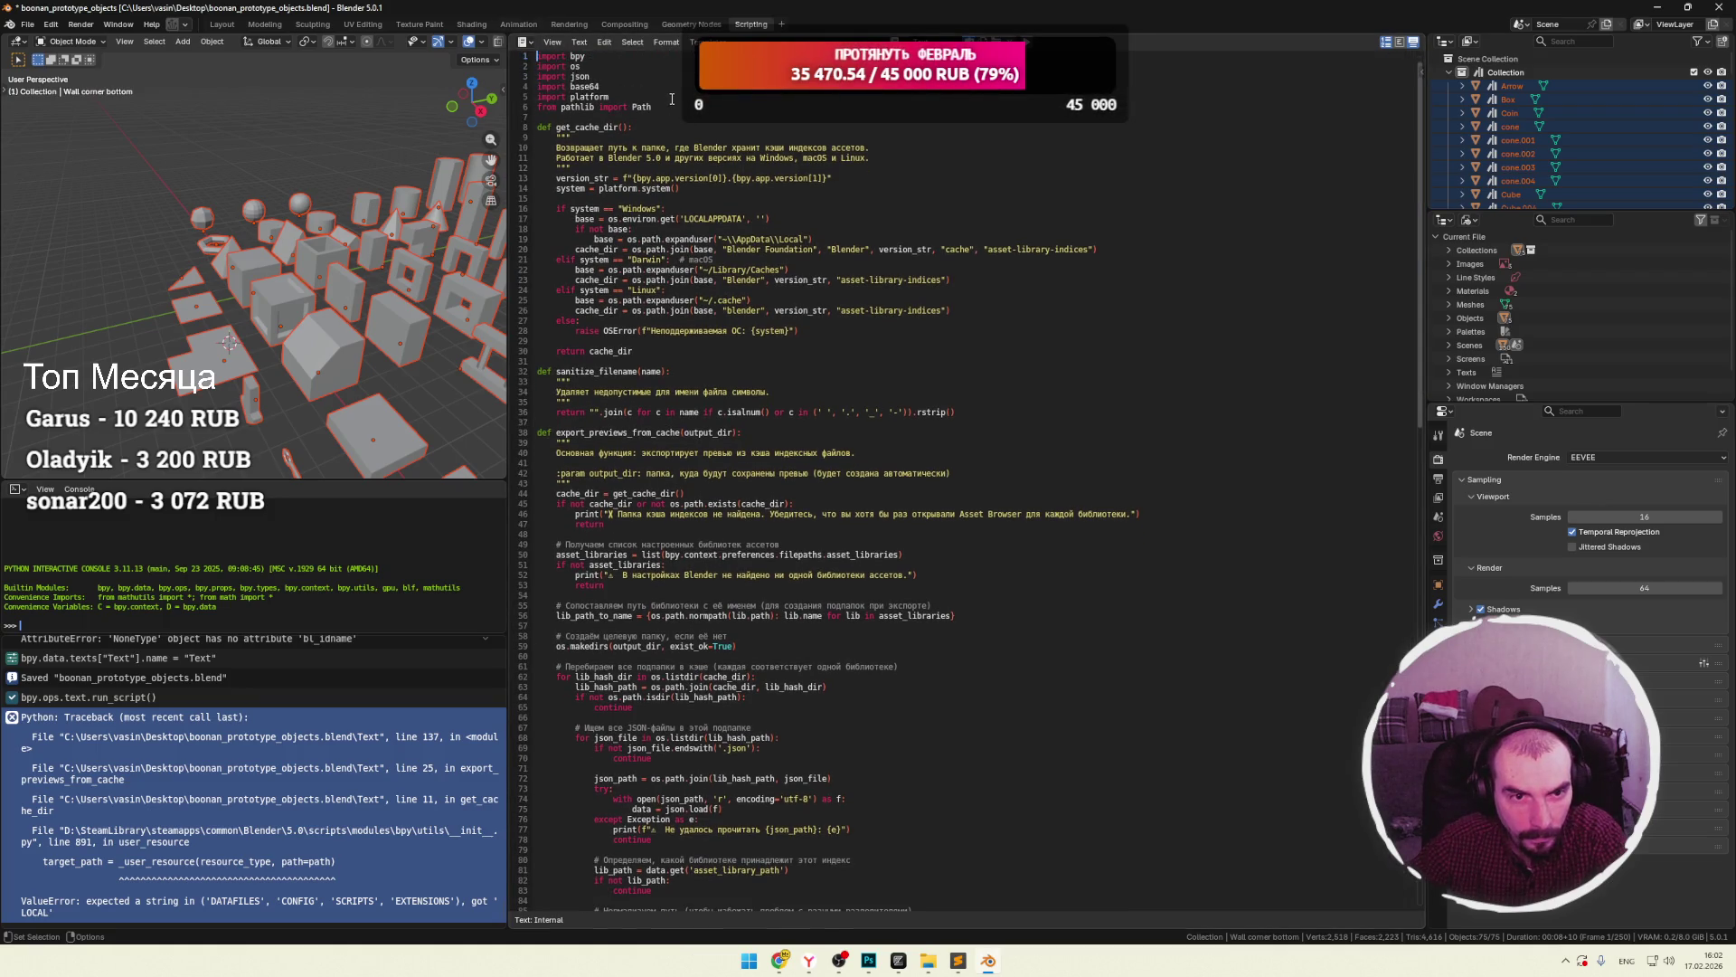
{"action": "key", "text": "alt+p"}
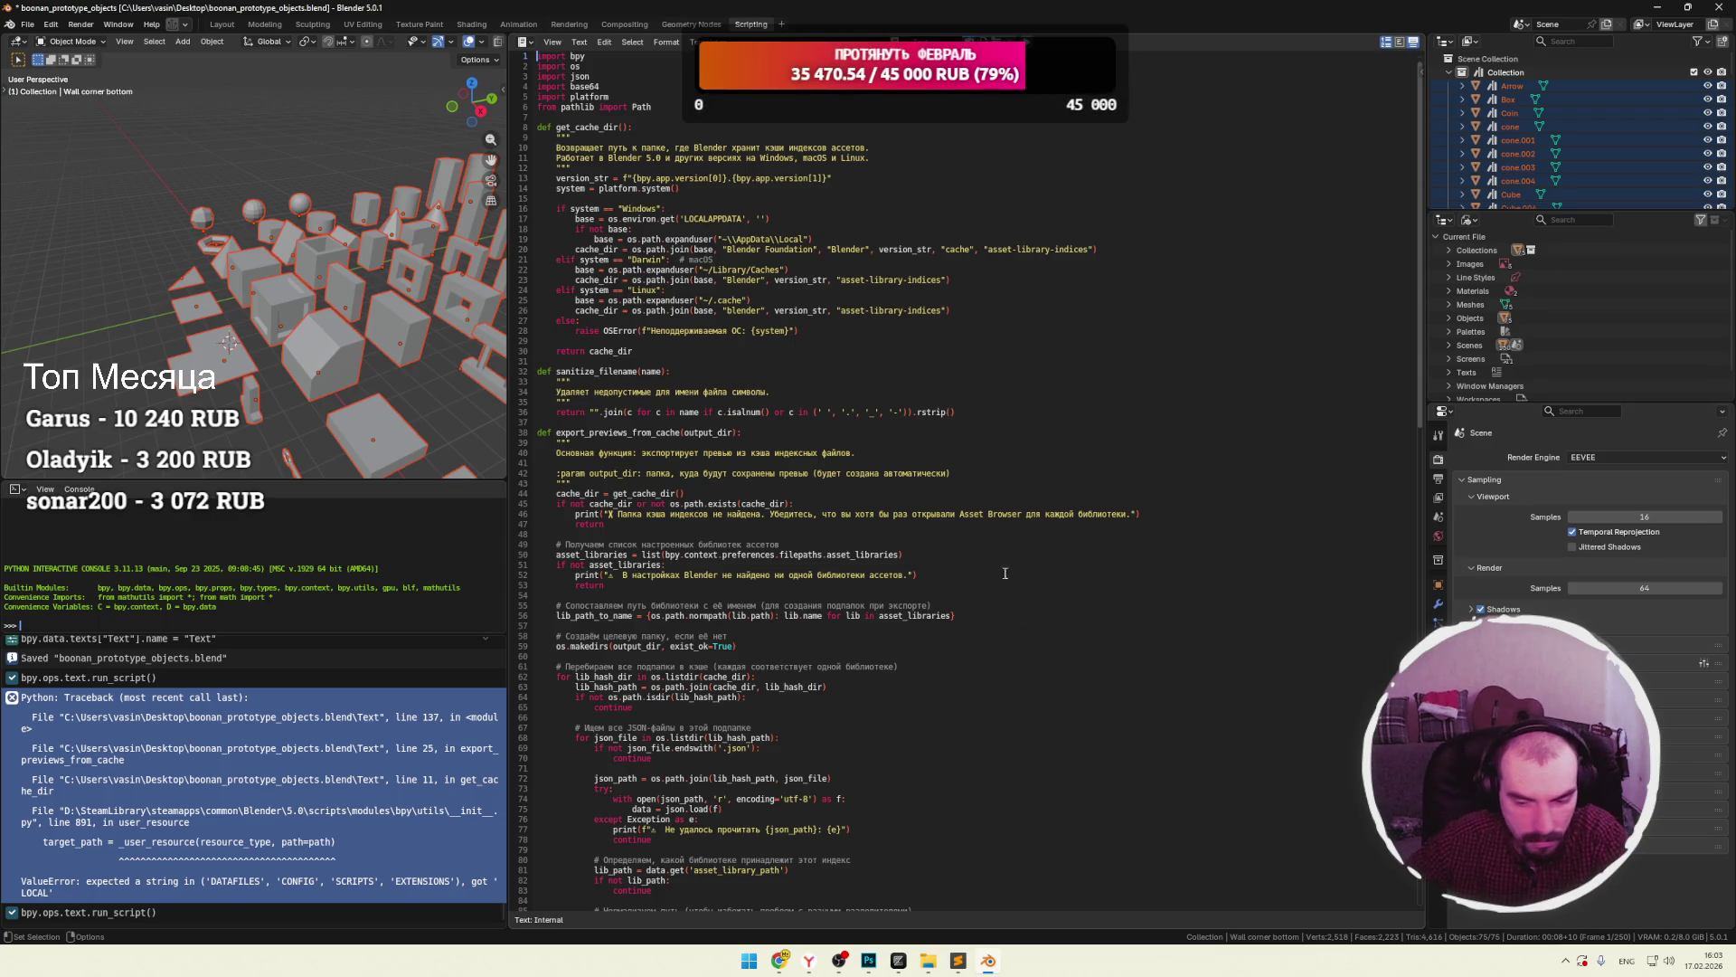
{"action": "mouse_move", "coordinate": [928, 959]}
{"action": "left_click", "coordinate": [914, 904]}
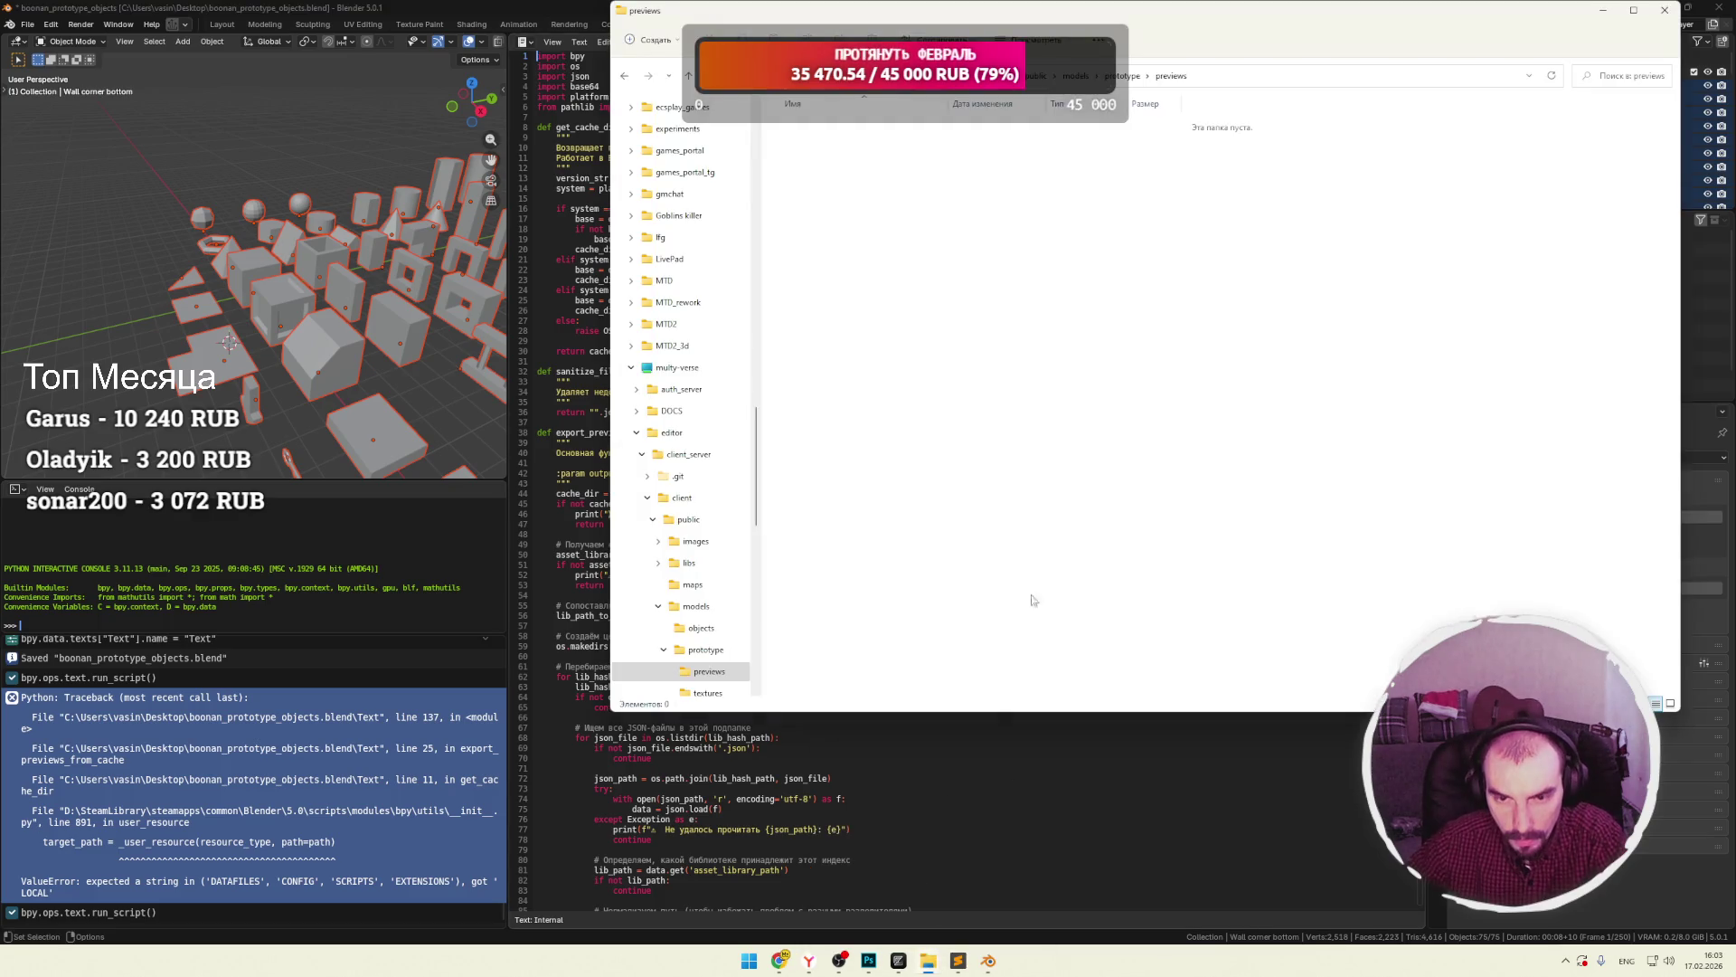
{"action": "left_click", "coordinate": [425, 778]}
{"action": "left_click", "coordinate": [252, 914]}
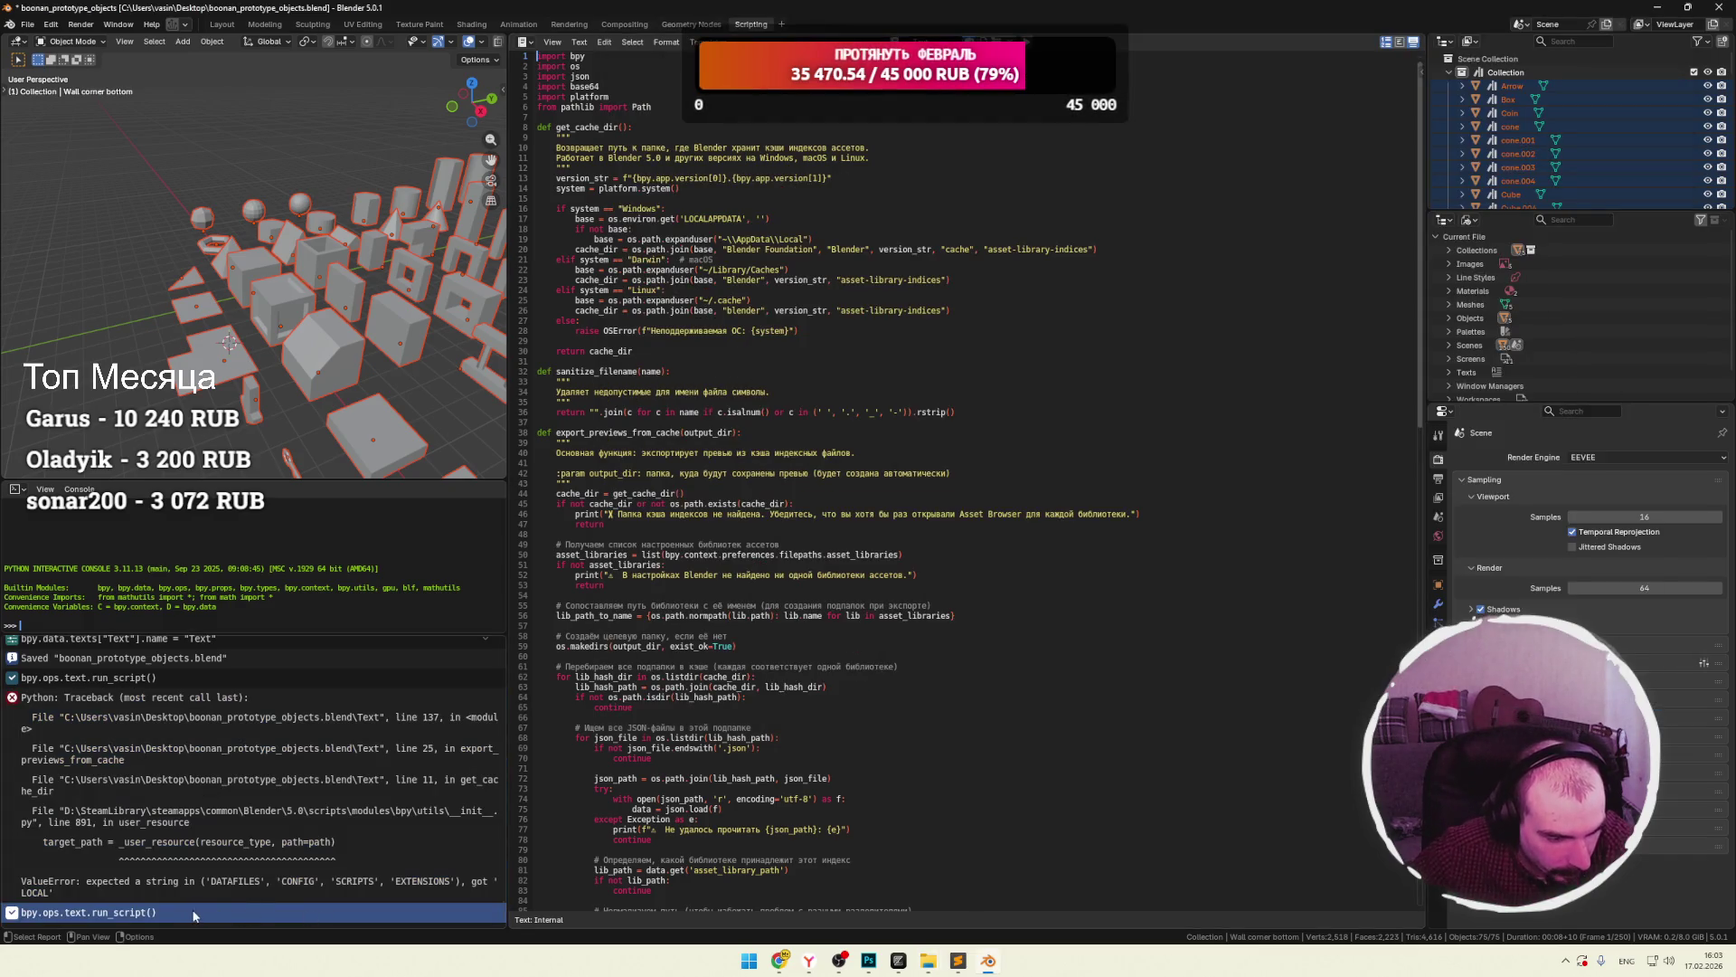
{"action": "scroll", "coordinate": [833, 733], "scroll_direction": "down", "scroll_amount": 20}
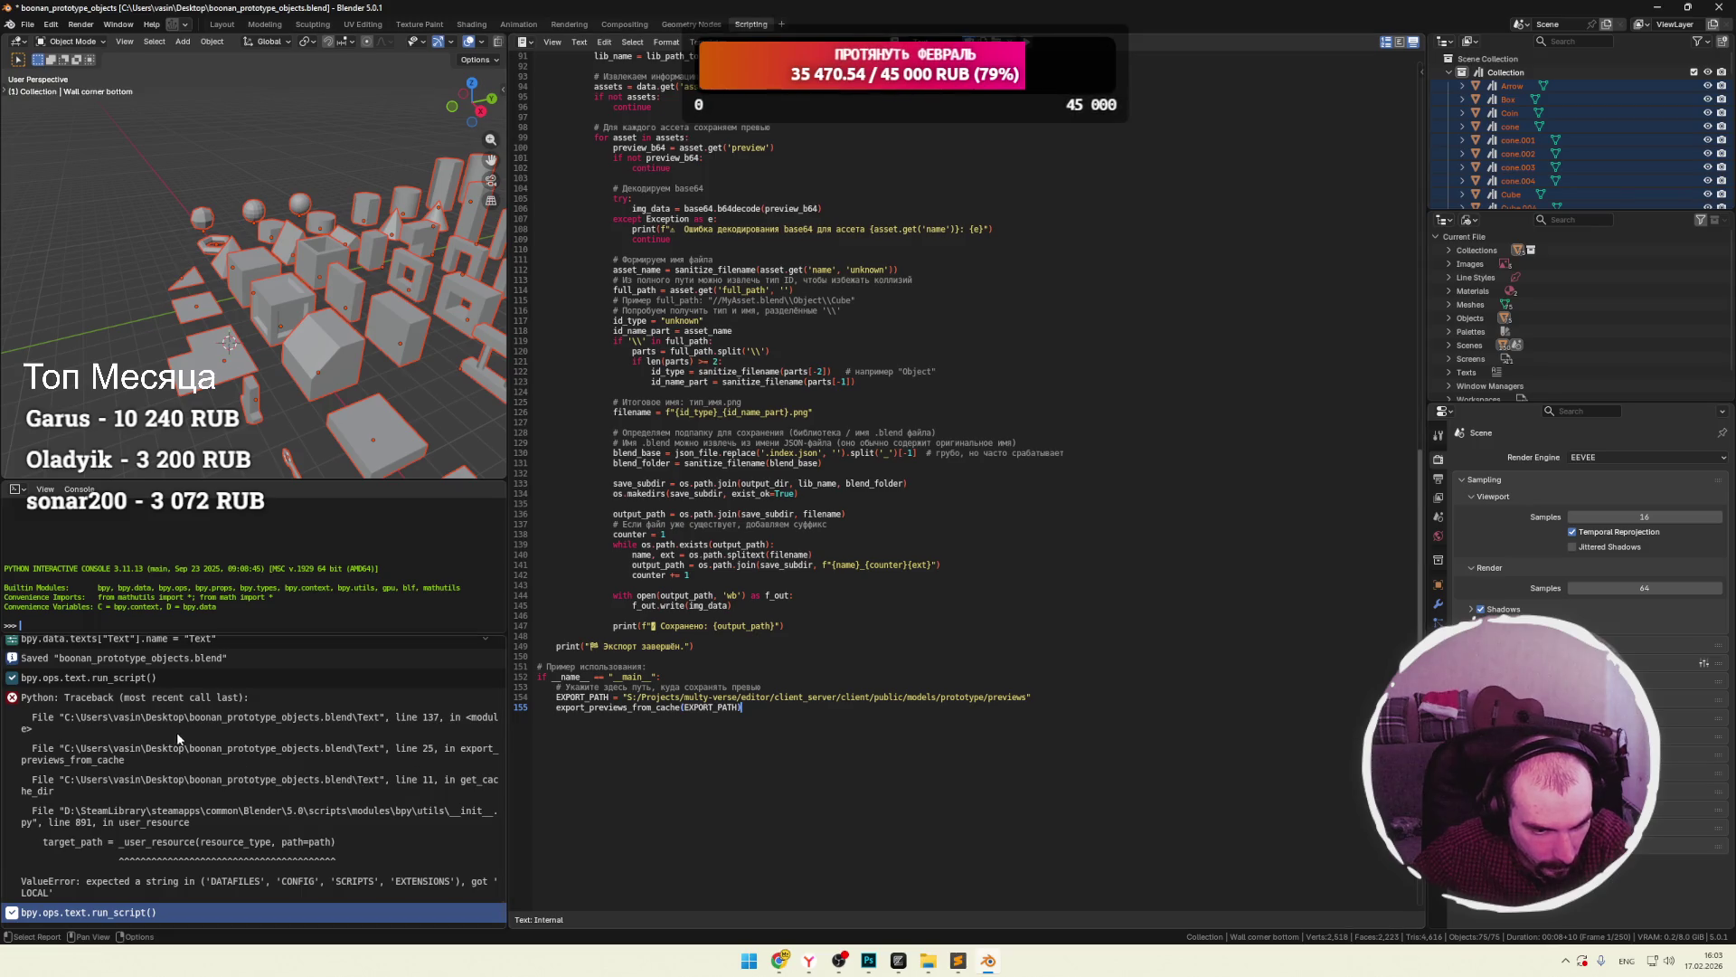
{"action": "left_click_drag", "start_coordinate": [292, 634], "coordinate": [301, 691]}
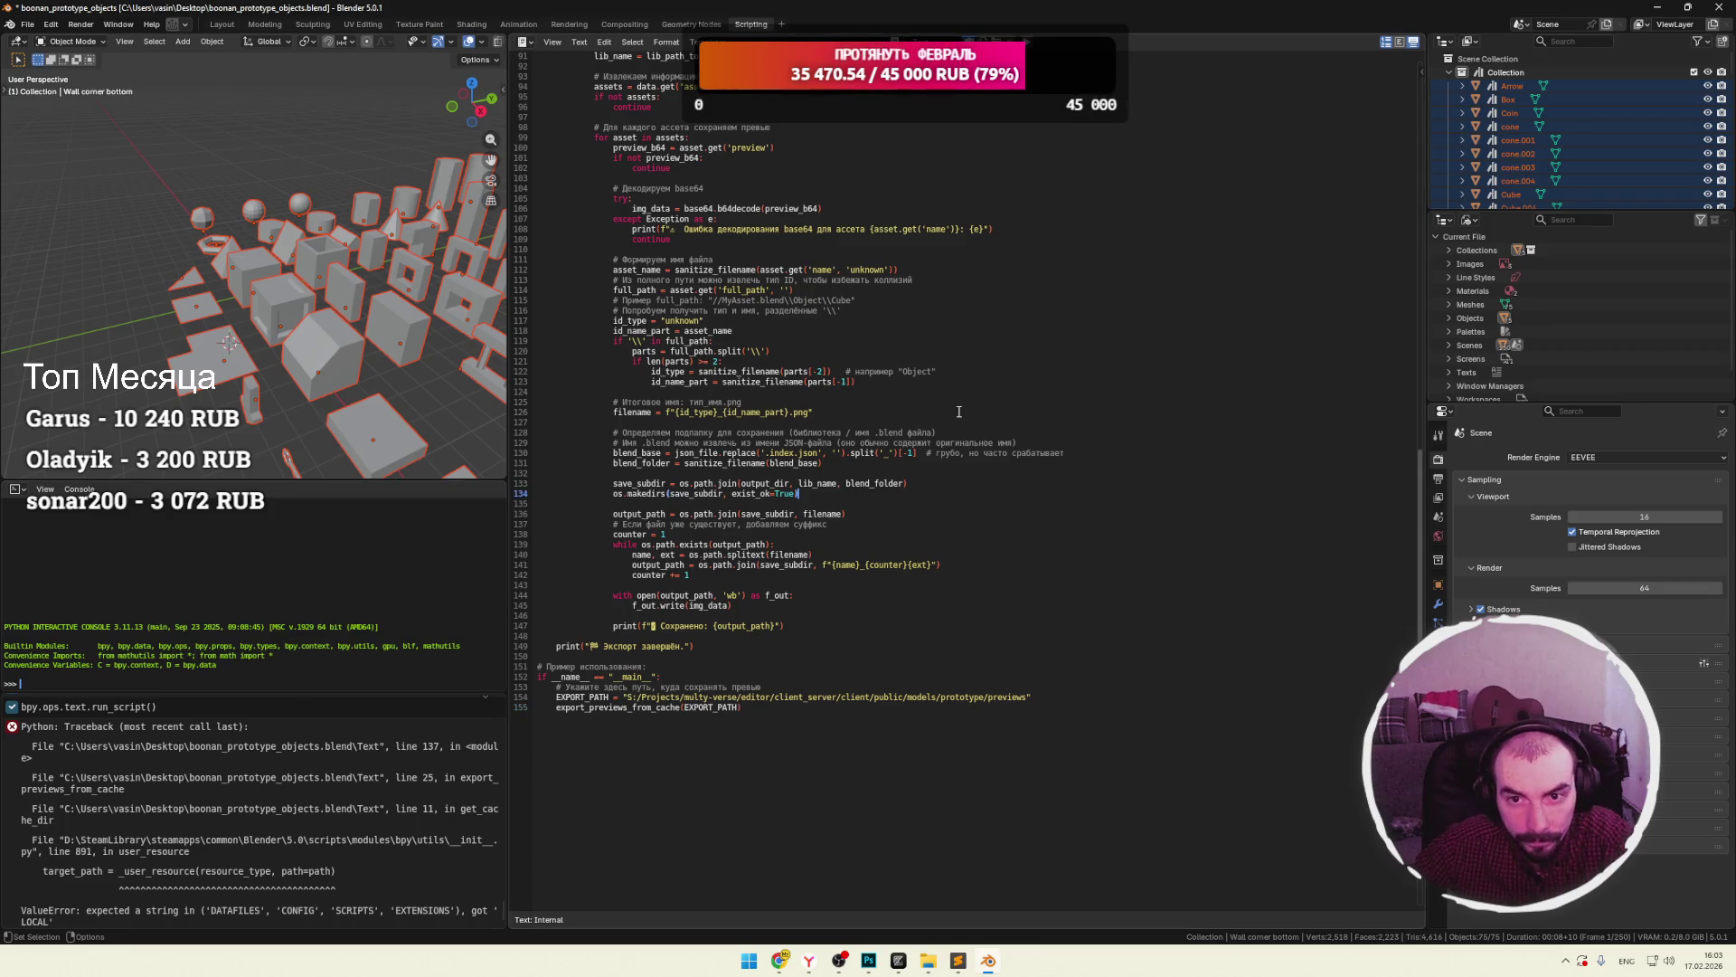
{"action": "left_click", "coordinate": [929, 959]}
{"action": "mouse_move", "coordinate": [936, 960]}
{"action": "left_click", "coordinate": [894, 905]}
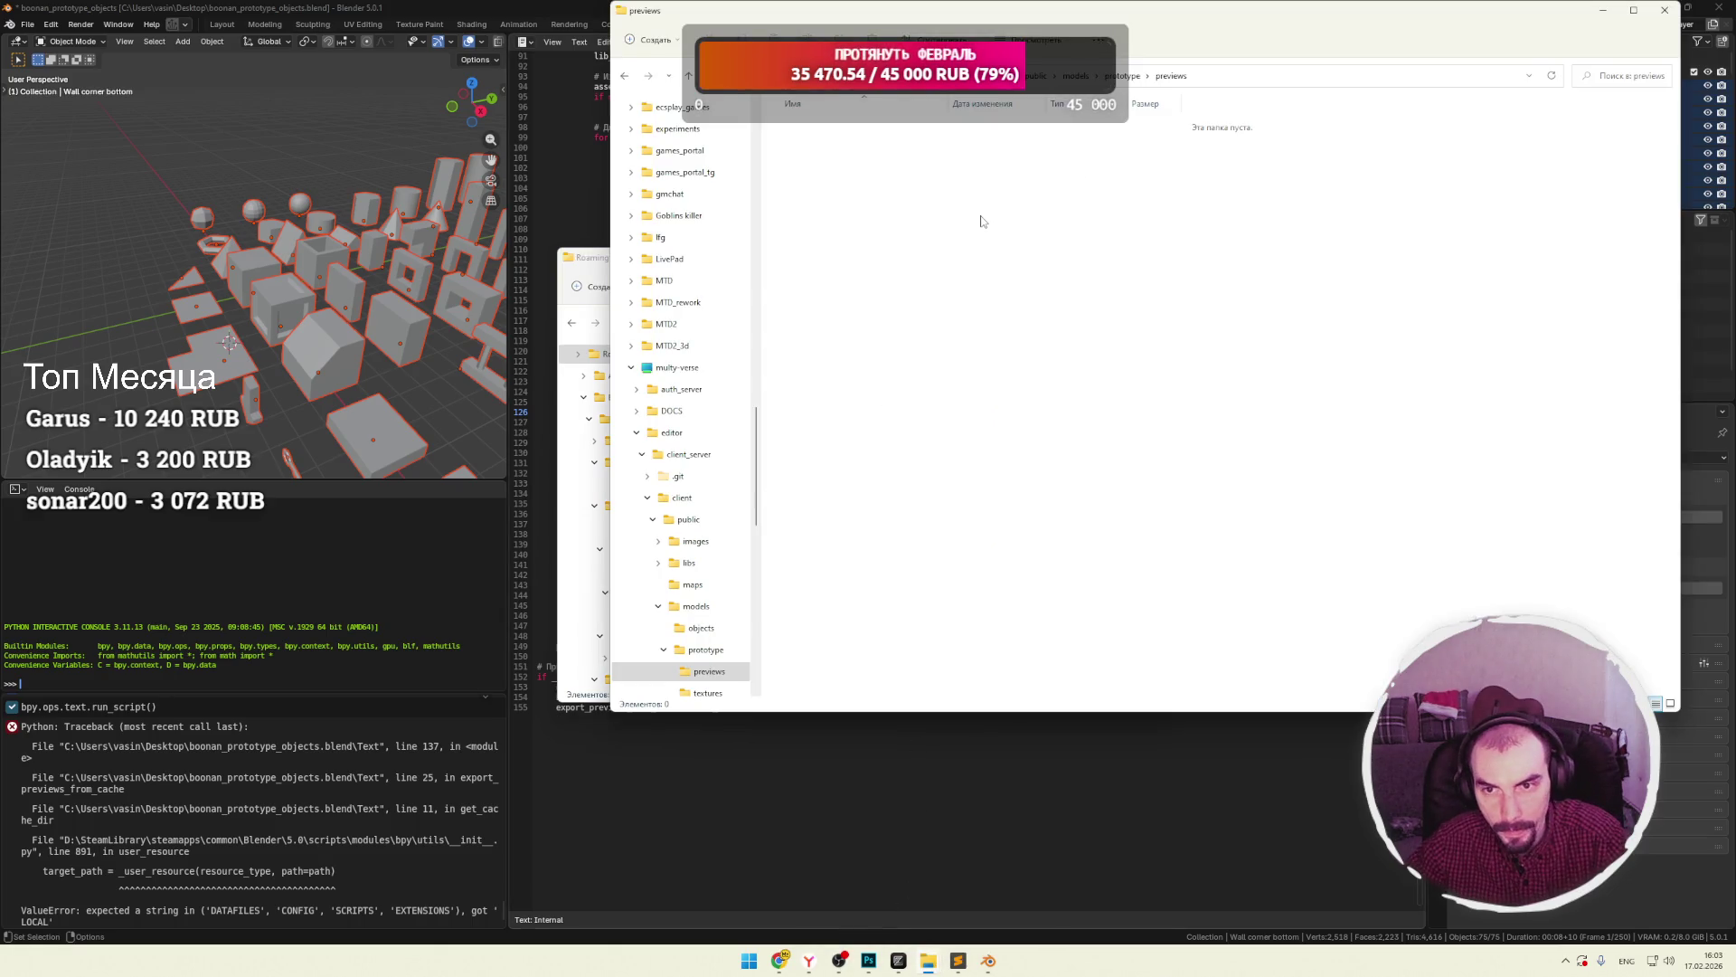
{"action": "left_click", "coordinate": [1122, 76]}
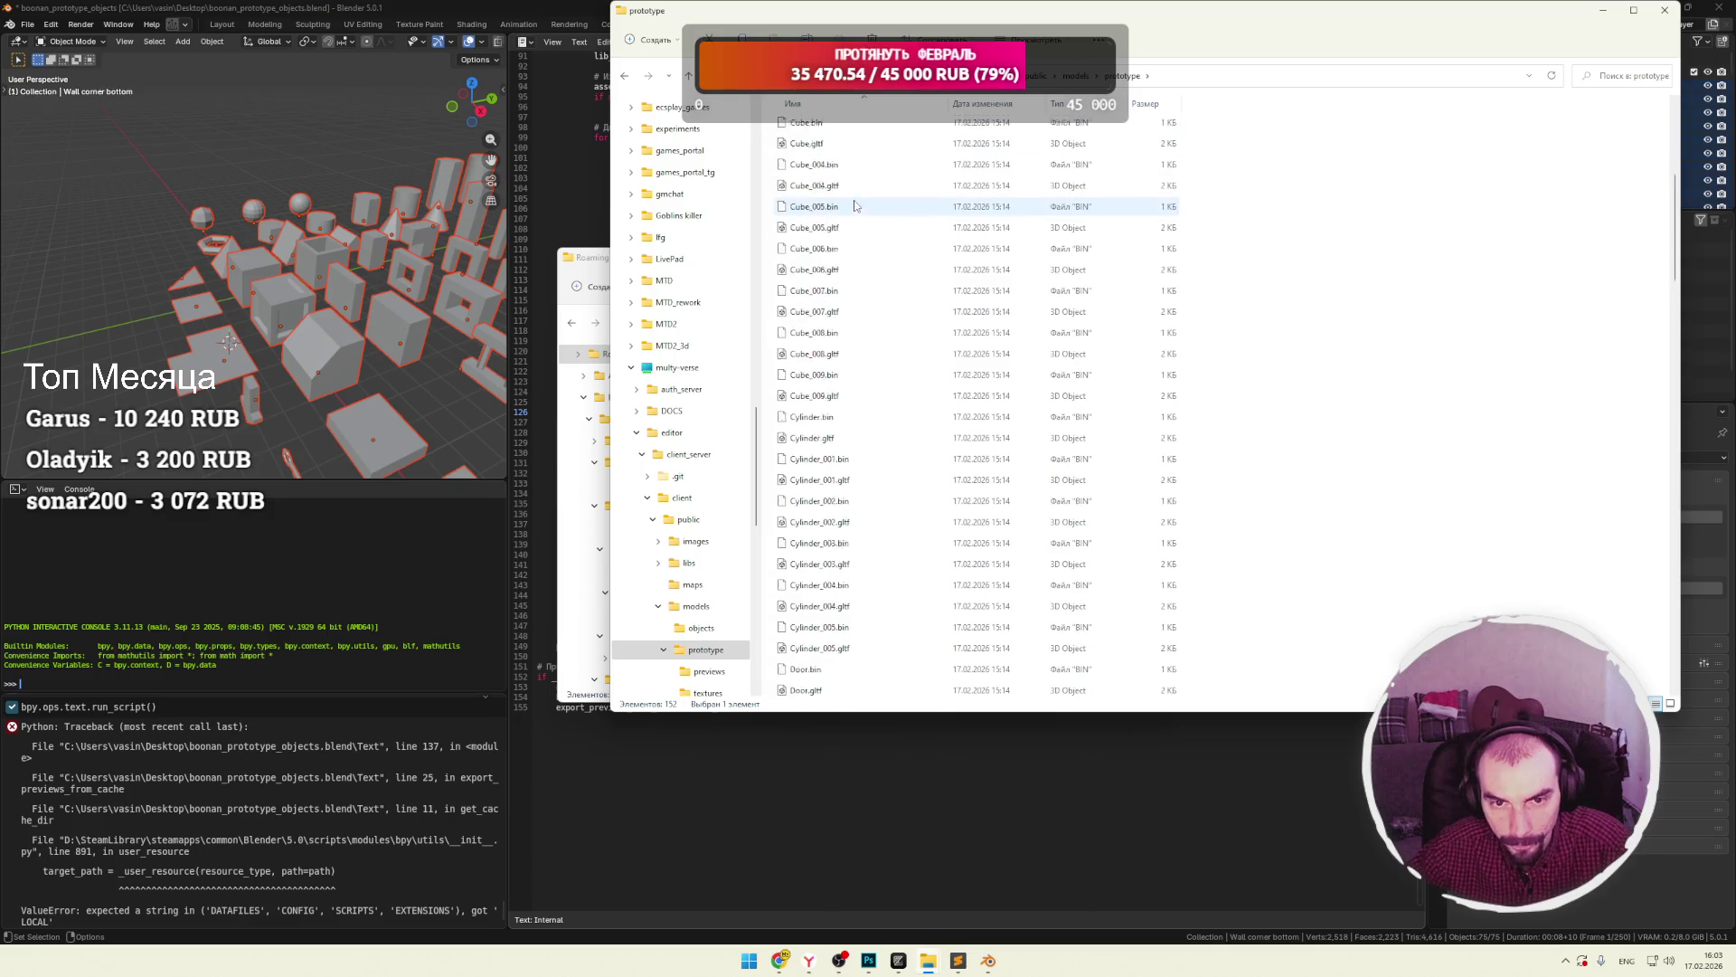
{"action": "double_click", "coordinate": [818, 135]}
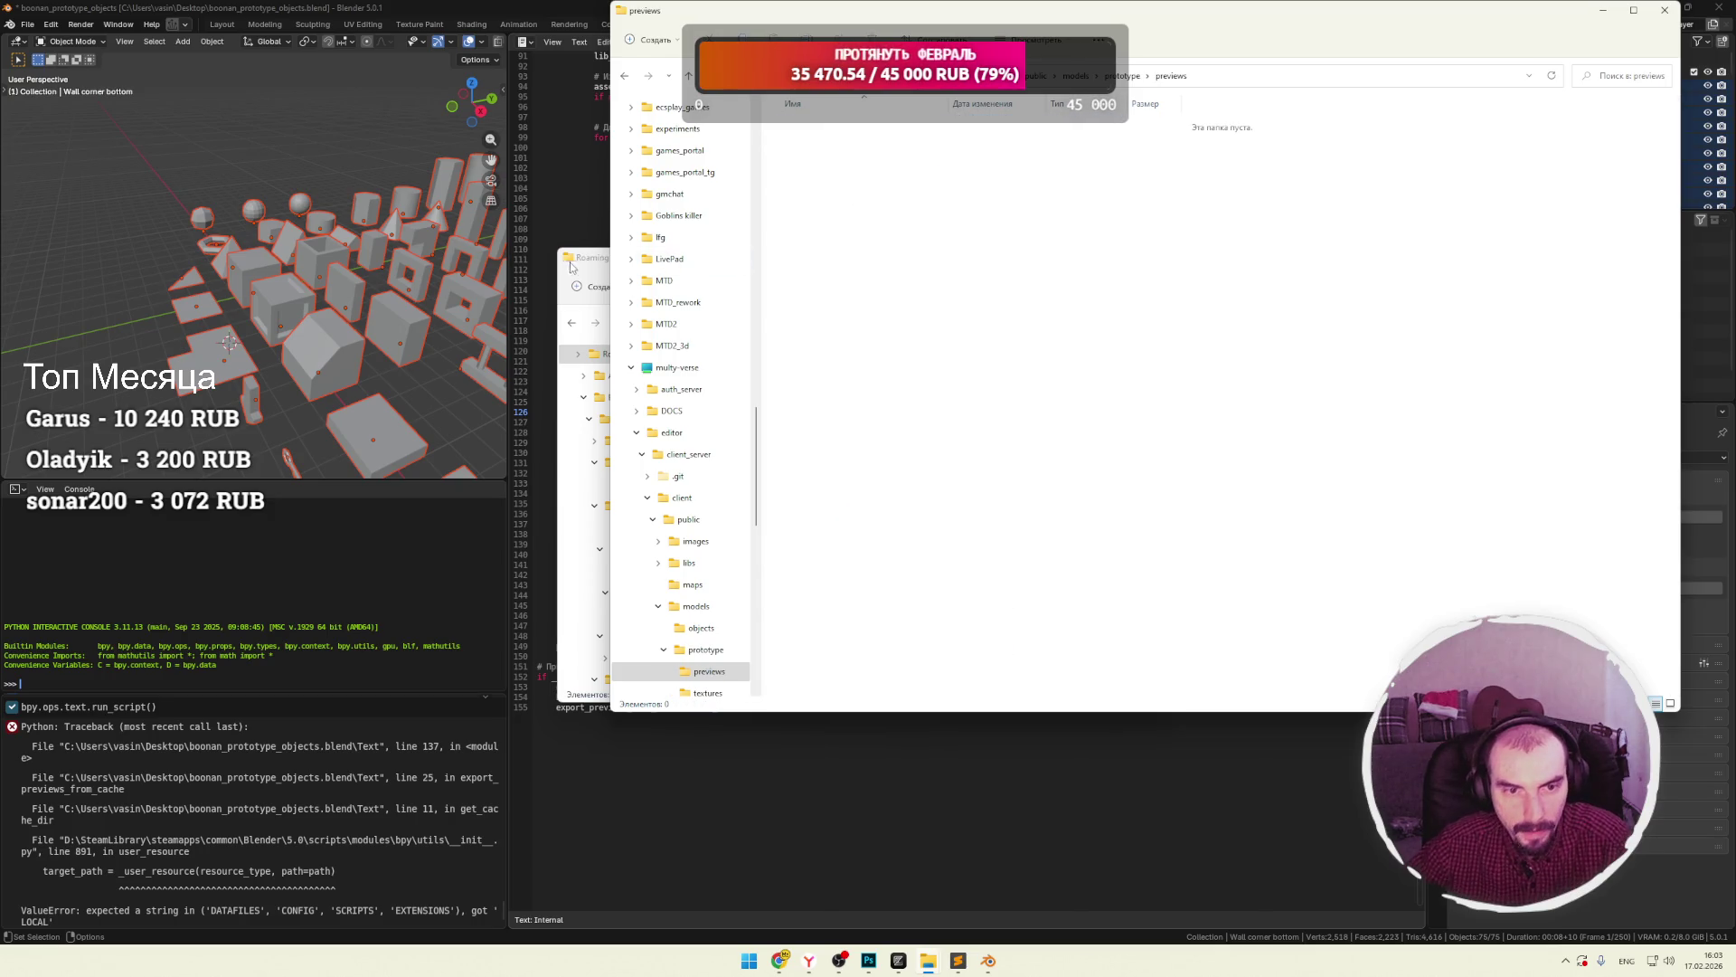
{"action": "key", "text": "alt+Tab"}
{"action": "left_click", "coordinate": [1082, 258]}
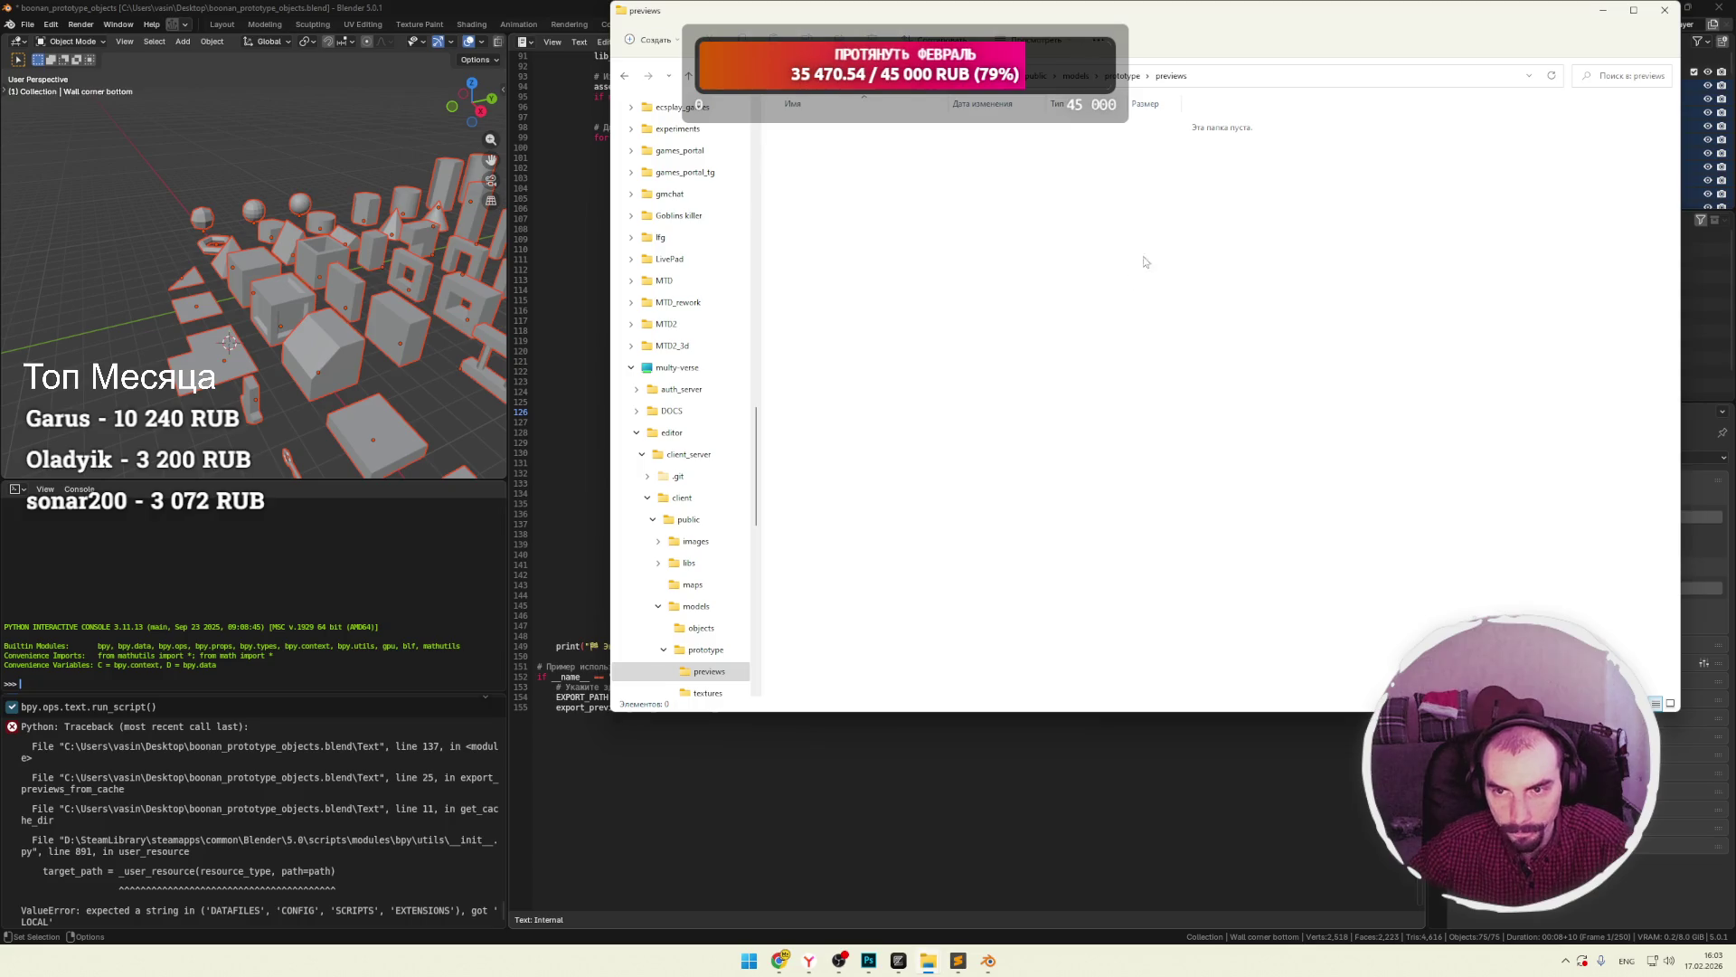
{"action": "left_click", "coordinate": [851, 796]}
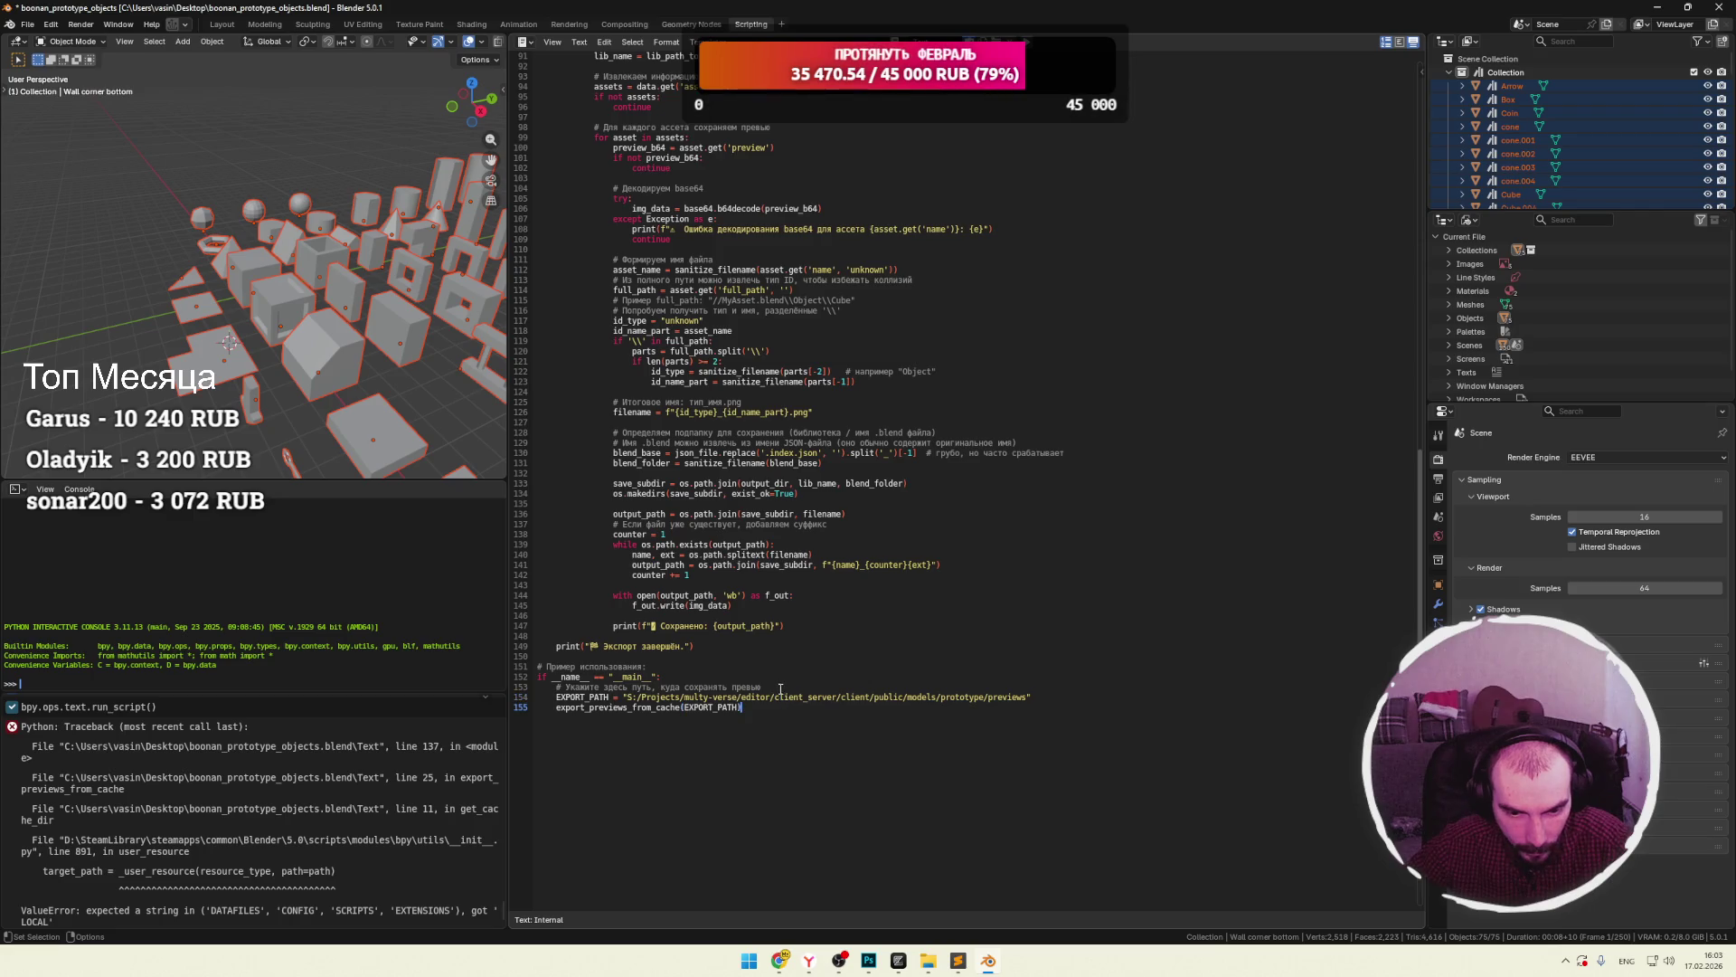
Run the export script again and enlarge the Info log to read the output.
{"action": "left_click", "coordinate": [746, 676]}
{"action": "scroll", "coordinate": [758, 588], "scroll_direction": "up", "scroll_amount": 20}
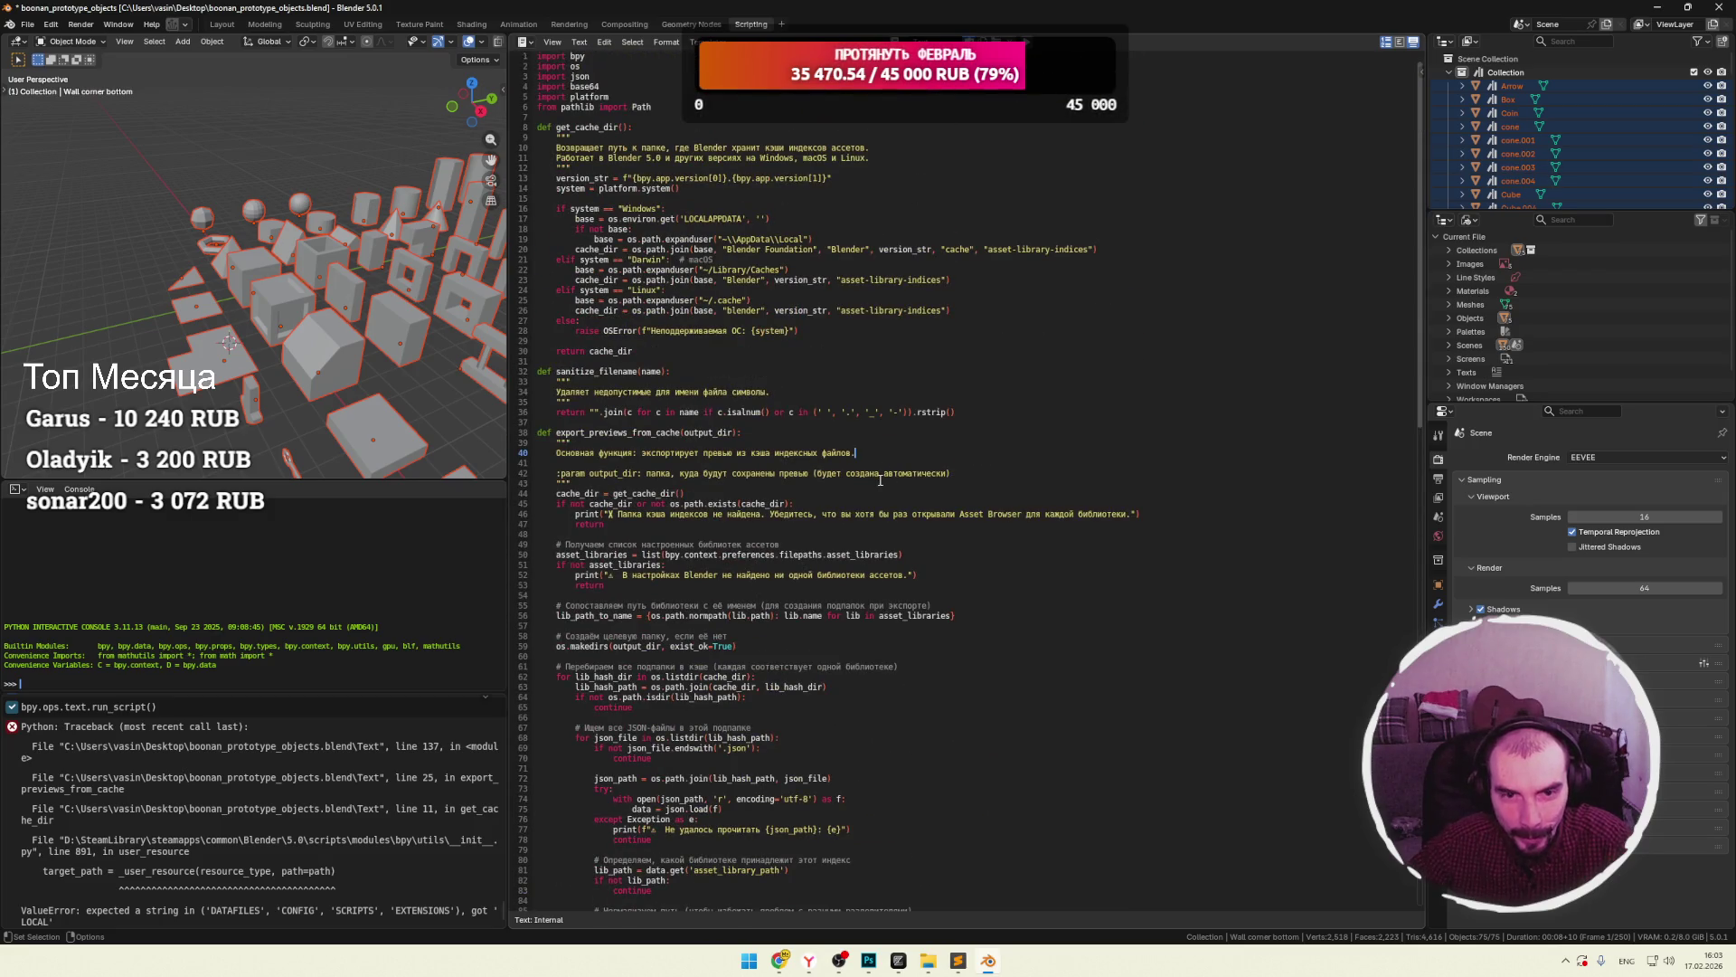
{"action": "left_click", "coordinate": [740, 207]}
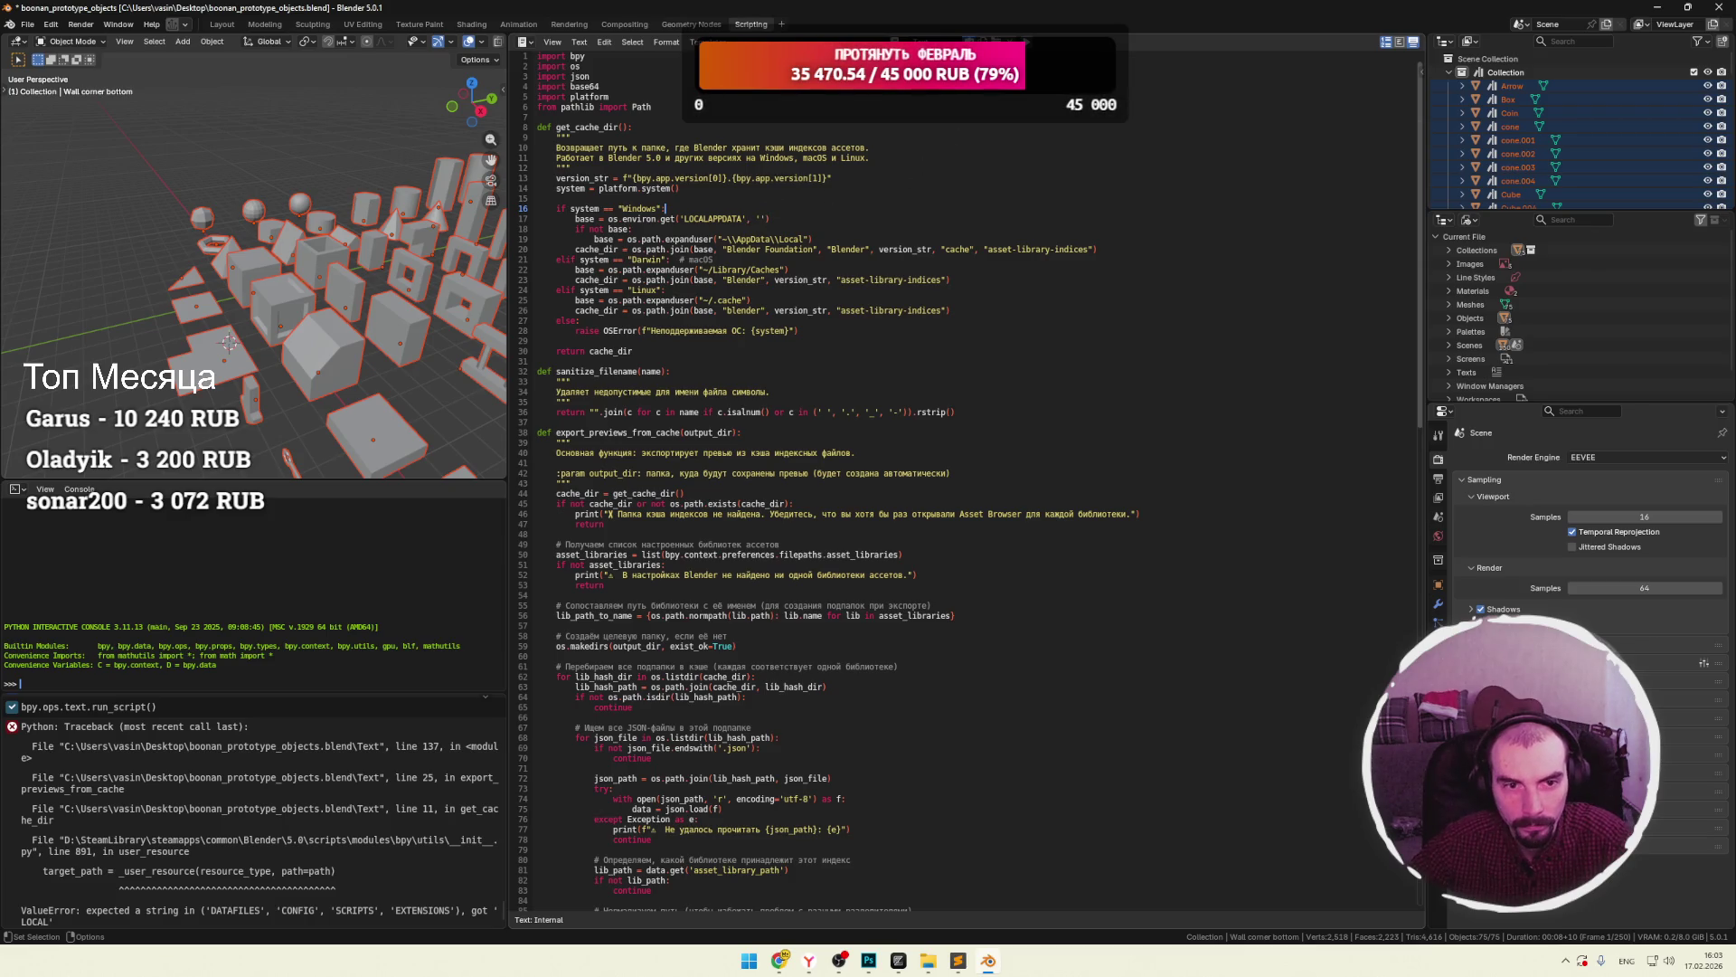
{"action": "left_click", "coordinate": [1029, 42]}
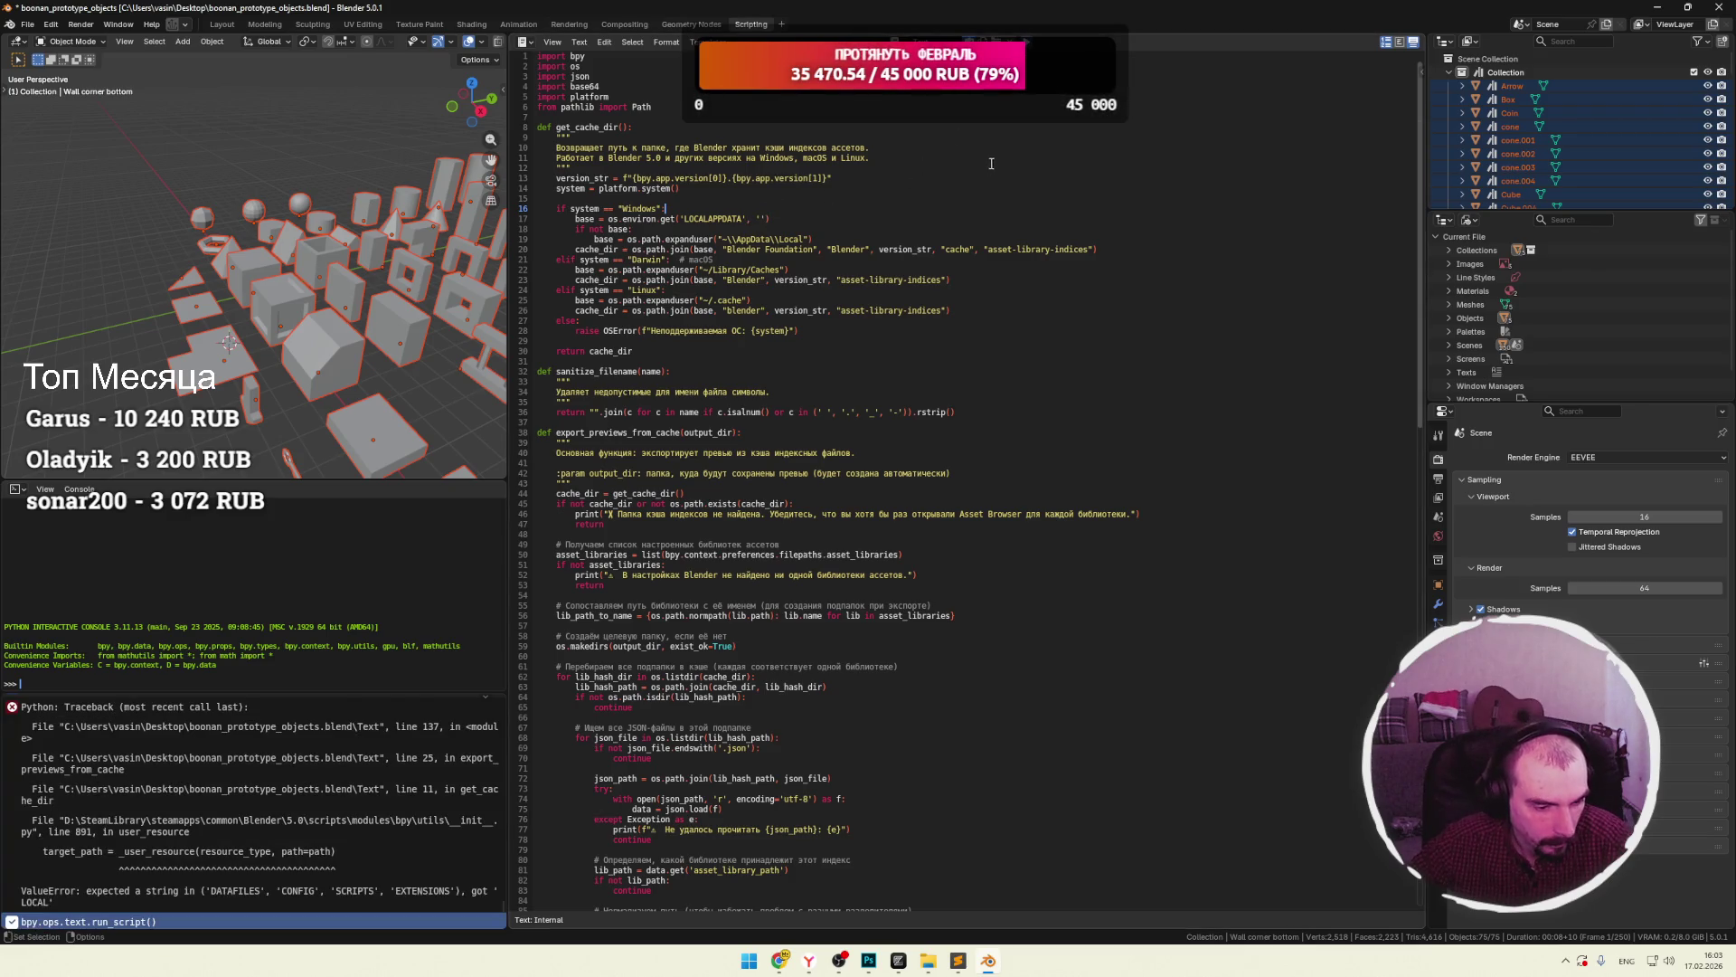
{"action": "left_click_drag", "start_coordinate": [341, 692], "coordinate": [367, 492]}
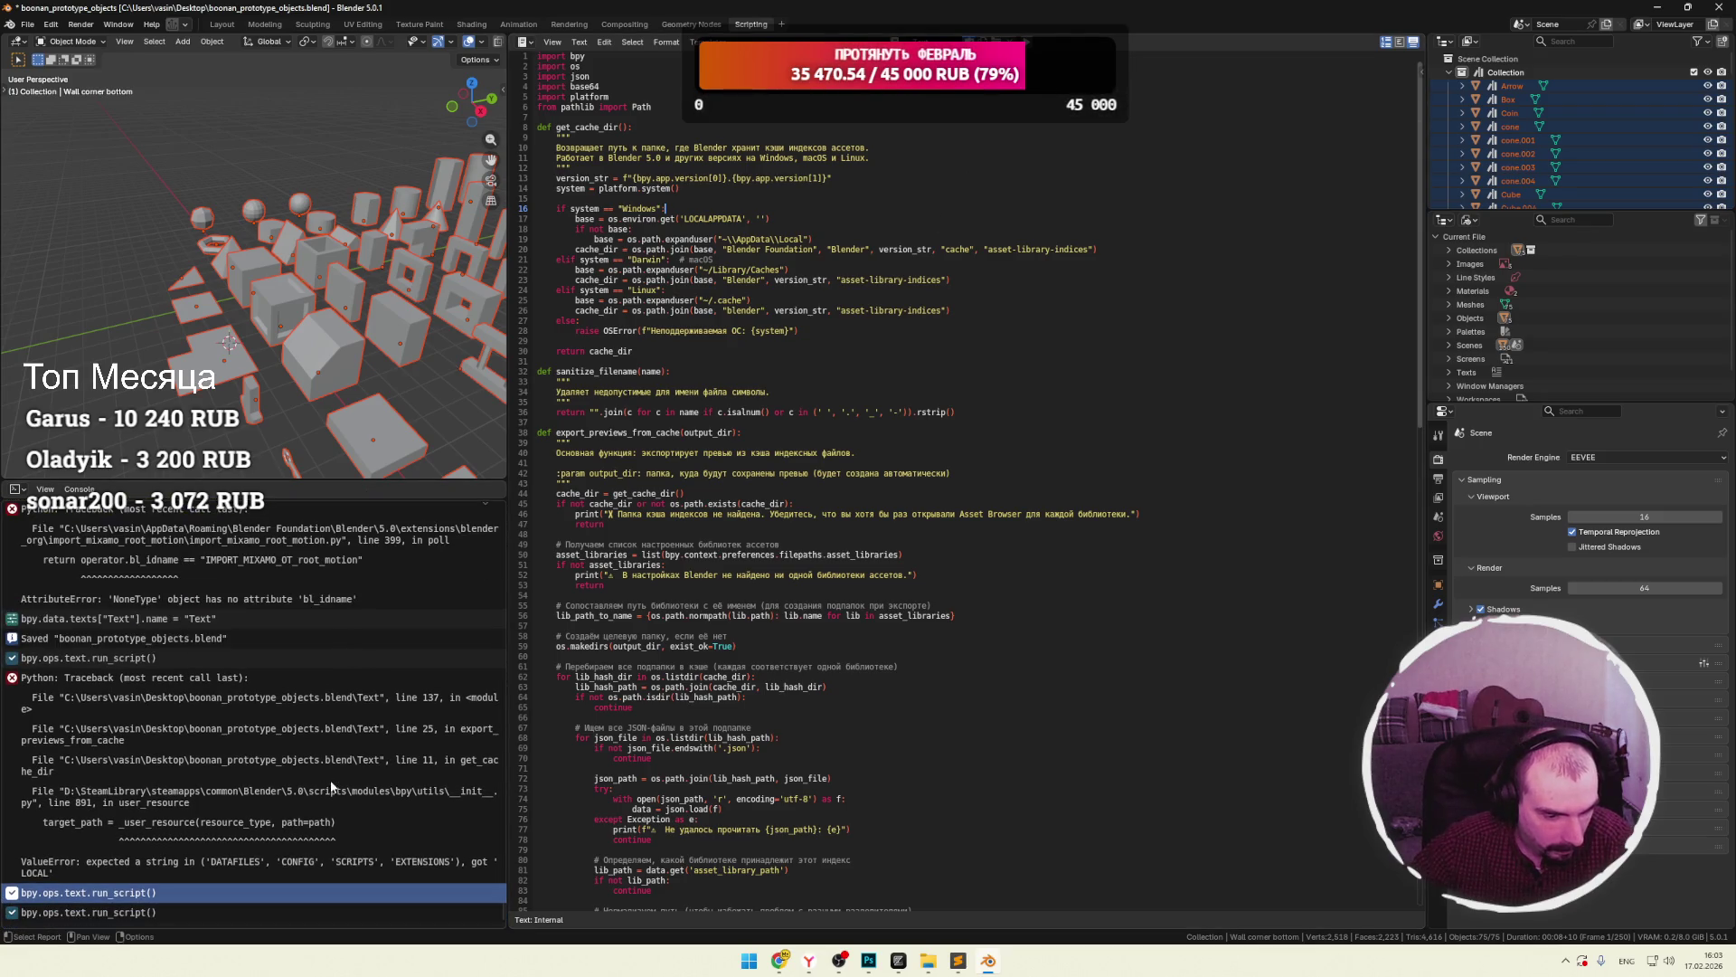
Check the still-empty previews folder in File Explorer, then return to the Blender script.
{"action": "mouse_move", "coordinate": [928, 958]}
{"action": "left_click", "coordinate": [928, 886]}
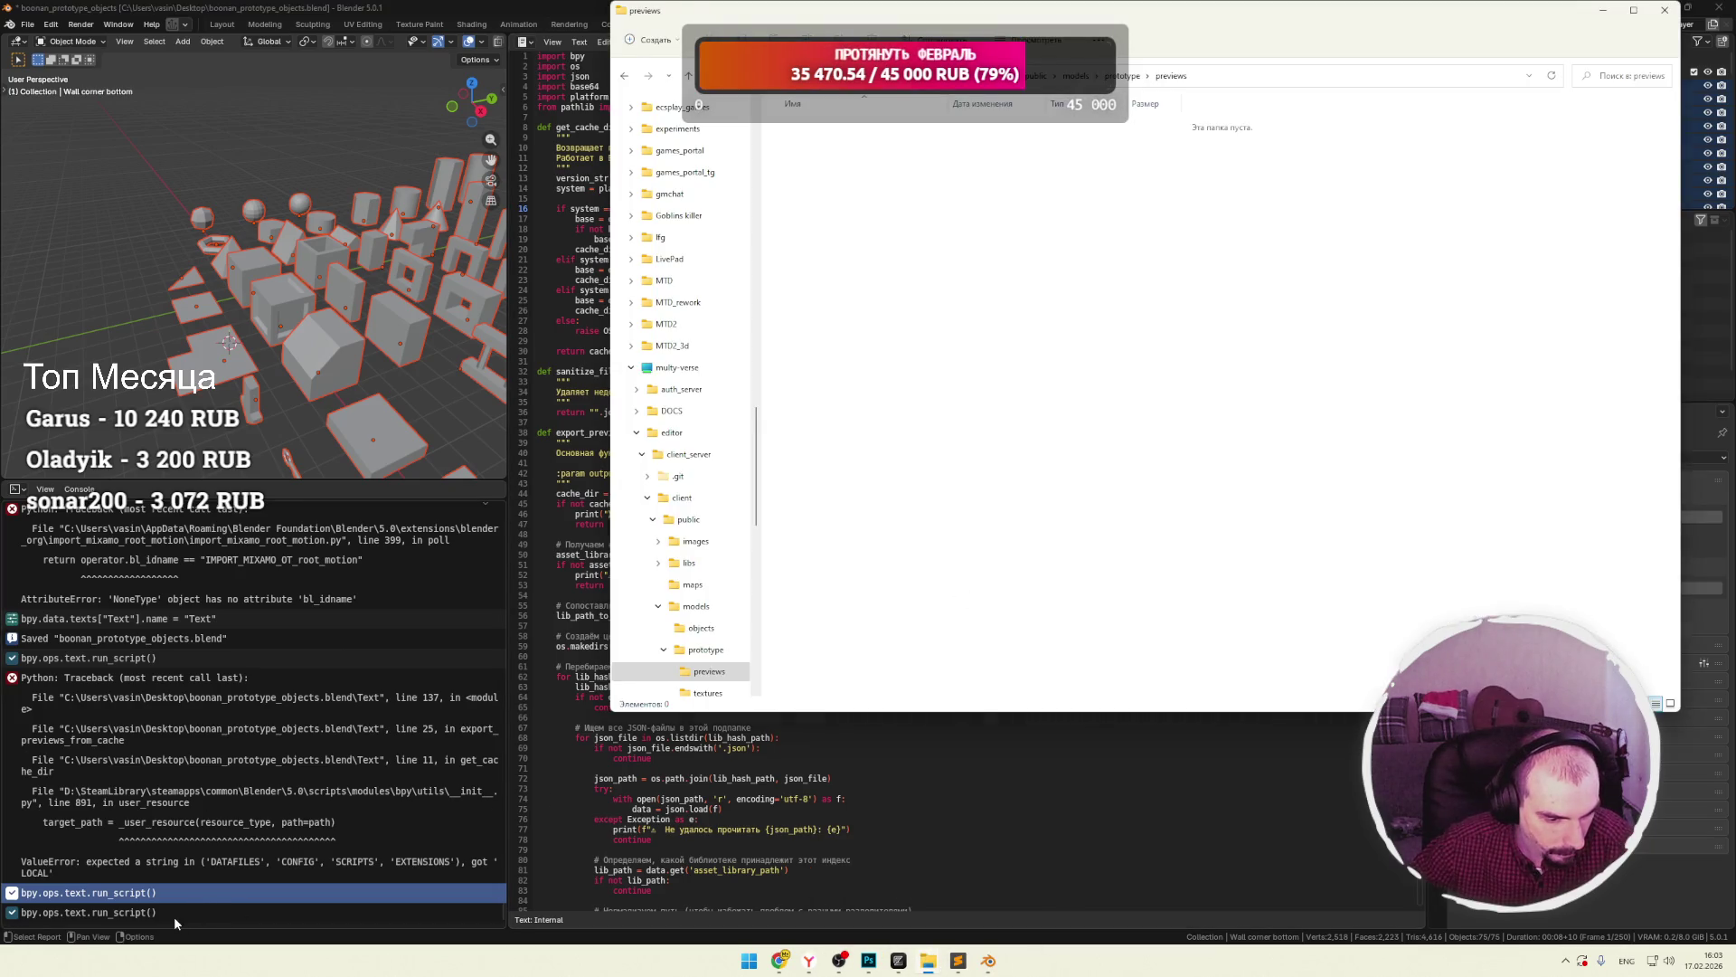
{"action": "left_click", "coordinate": [810, 768]}
{"action": "scroll", "coordinate": [809, 767], "scroll_direction": "down", "scroll_amount": 20}
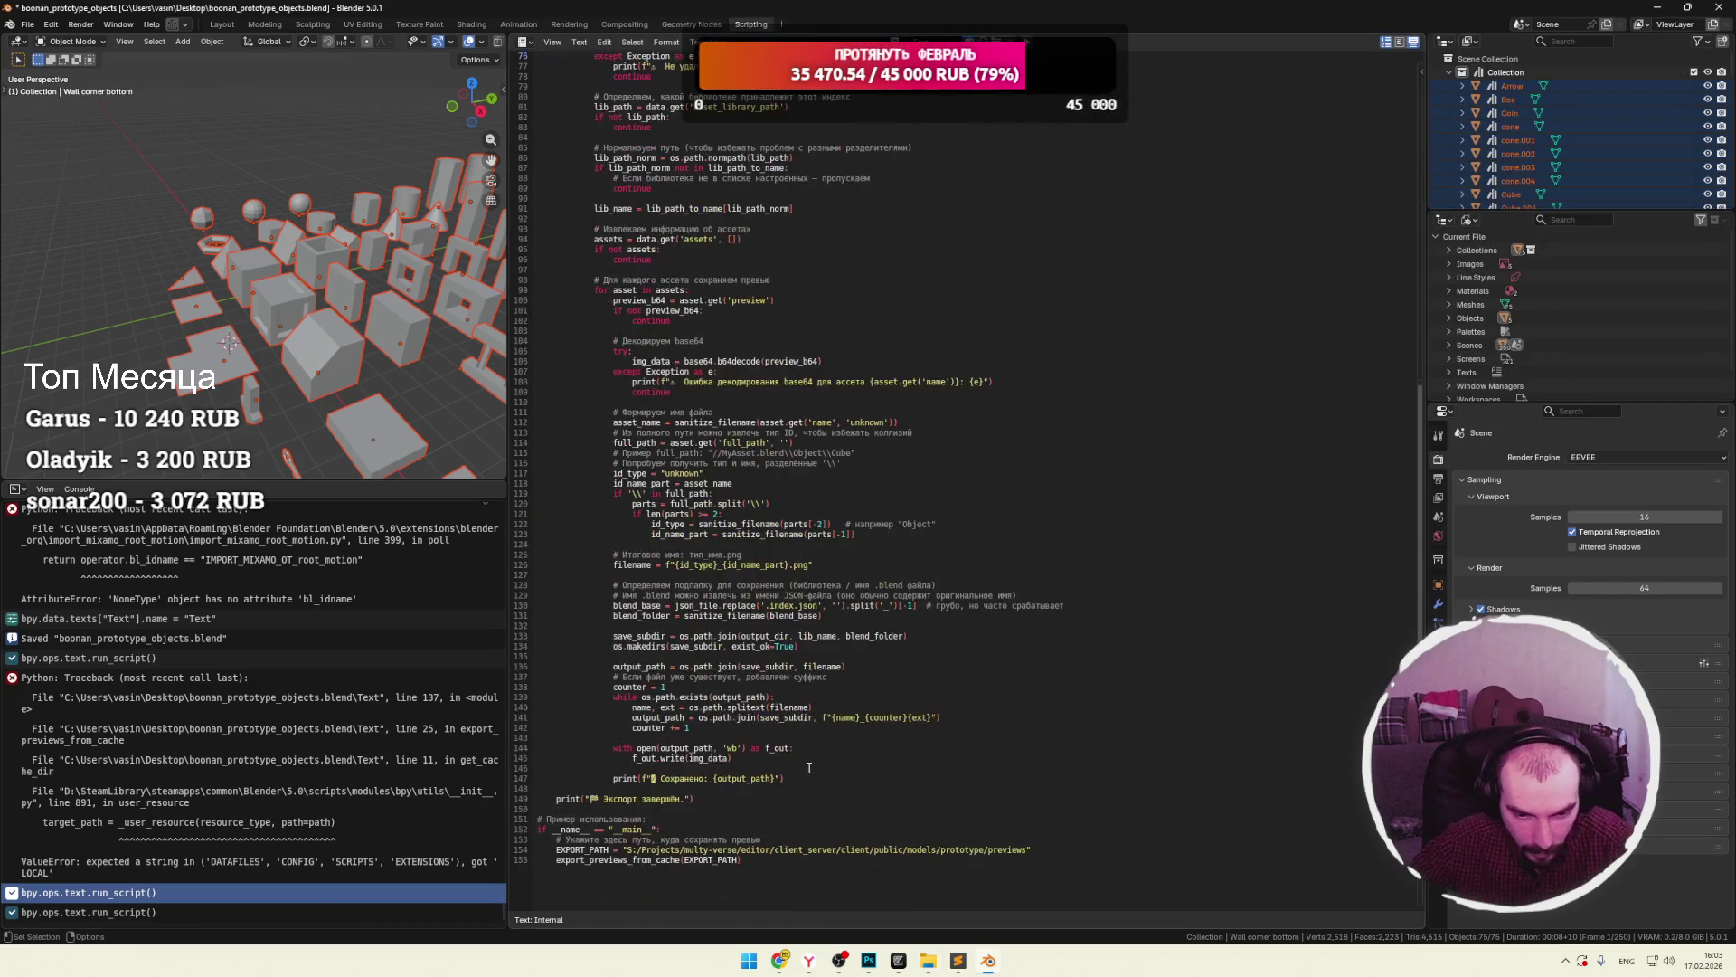
Review the script's PNG filename line 126, final export message on line 149 and Blender version line.
{"action": "left_click", "coordinate": [812, 568]}
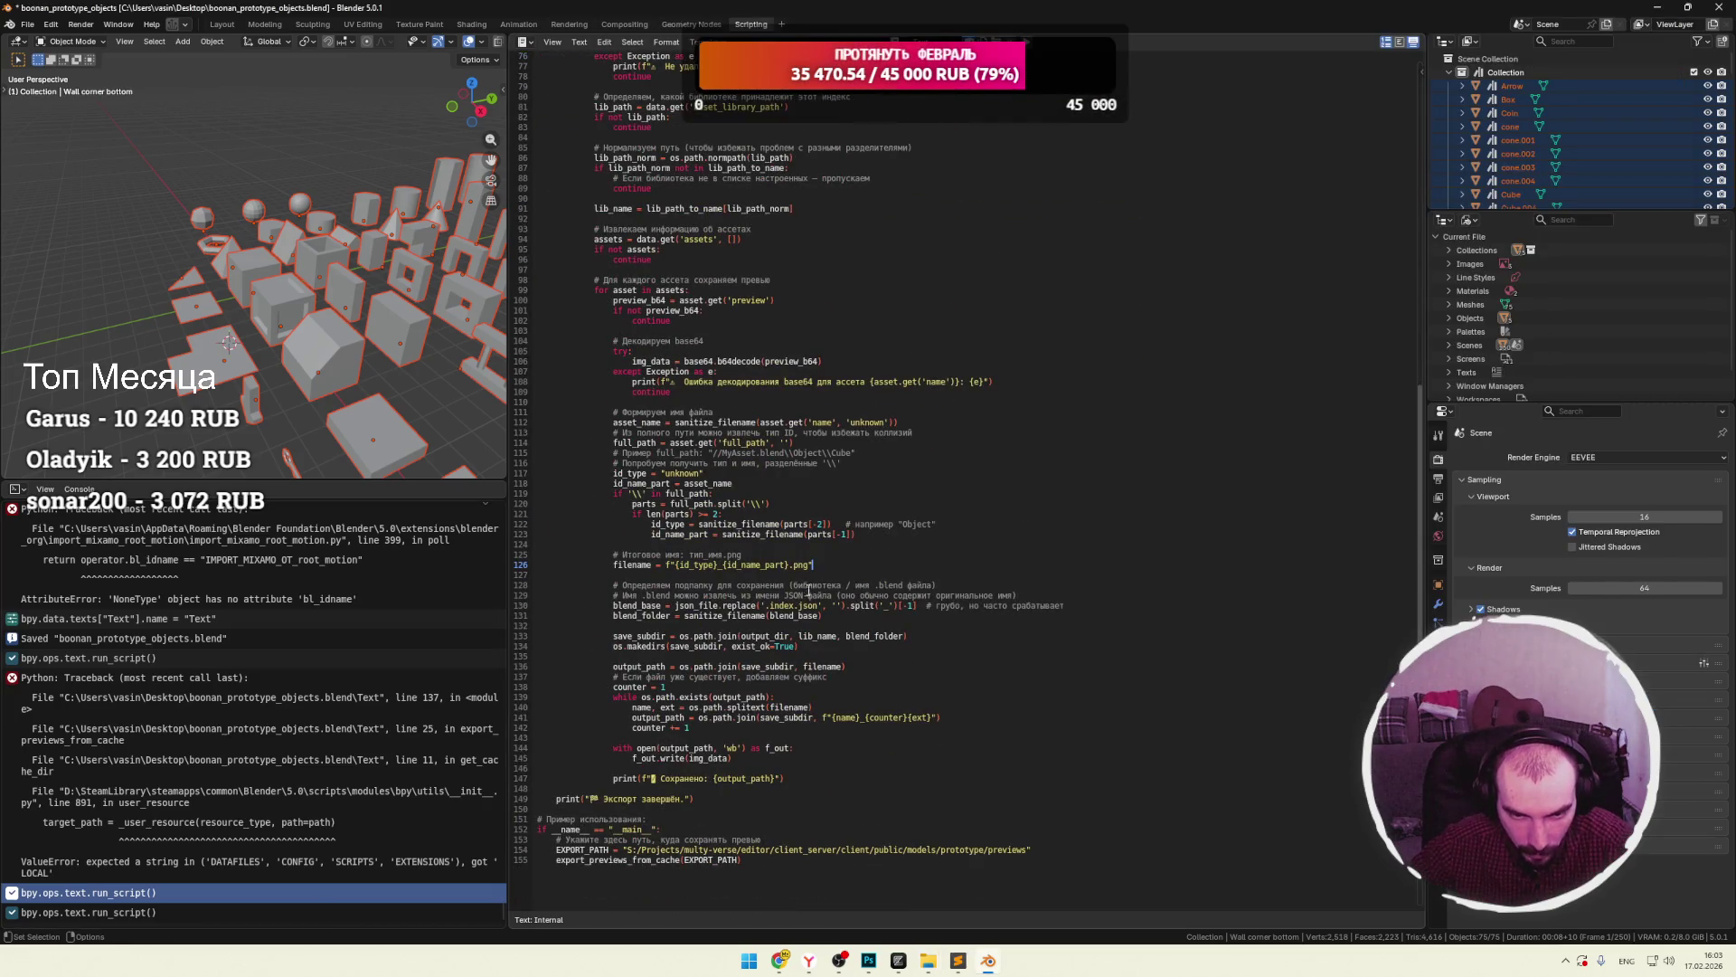
{"action": "scroll", "coordinate": [814, 605], "scroll_direction": "down", "scroll_amount": 2}
{"action": "left_click", "coordinate": [699, 737]}
{"action": "scroll", "coordinate": [687, 688], "scroll_direction": "up", "scroll_amount": 14}
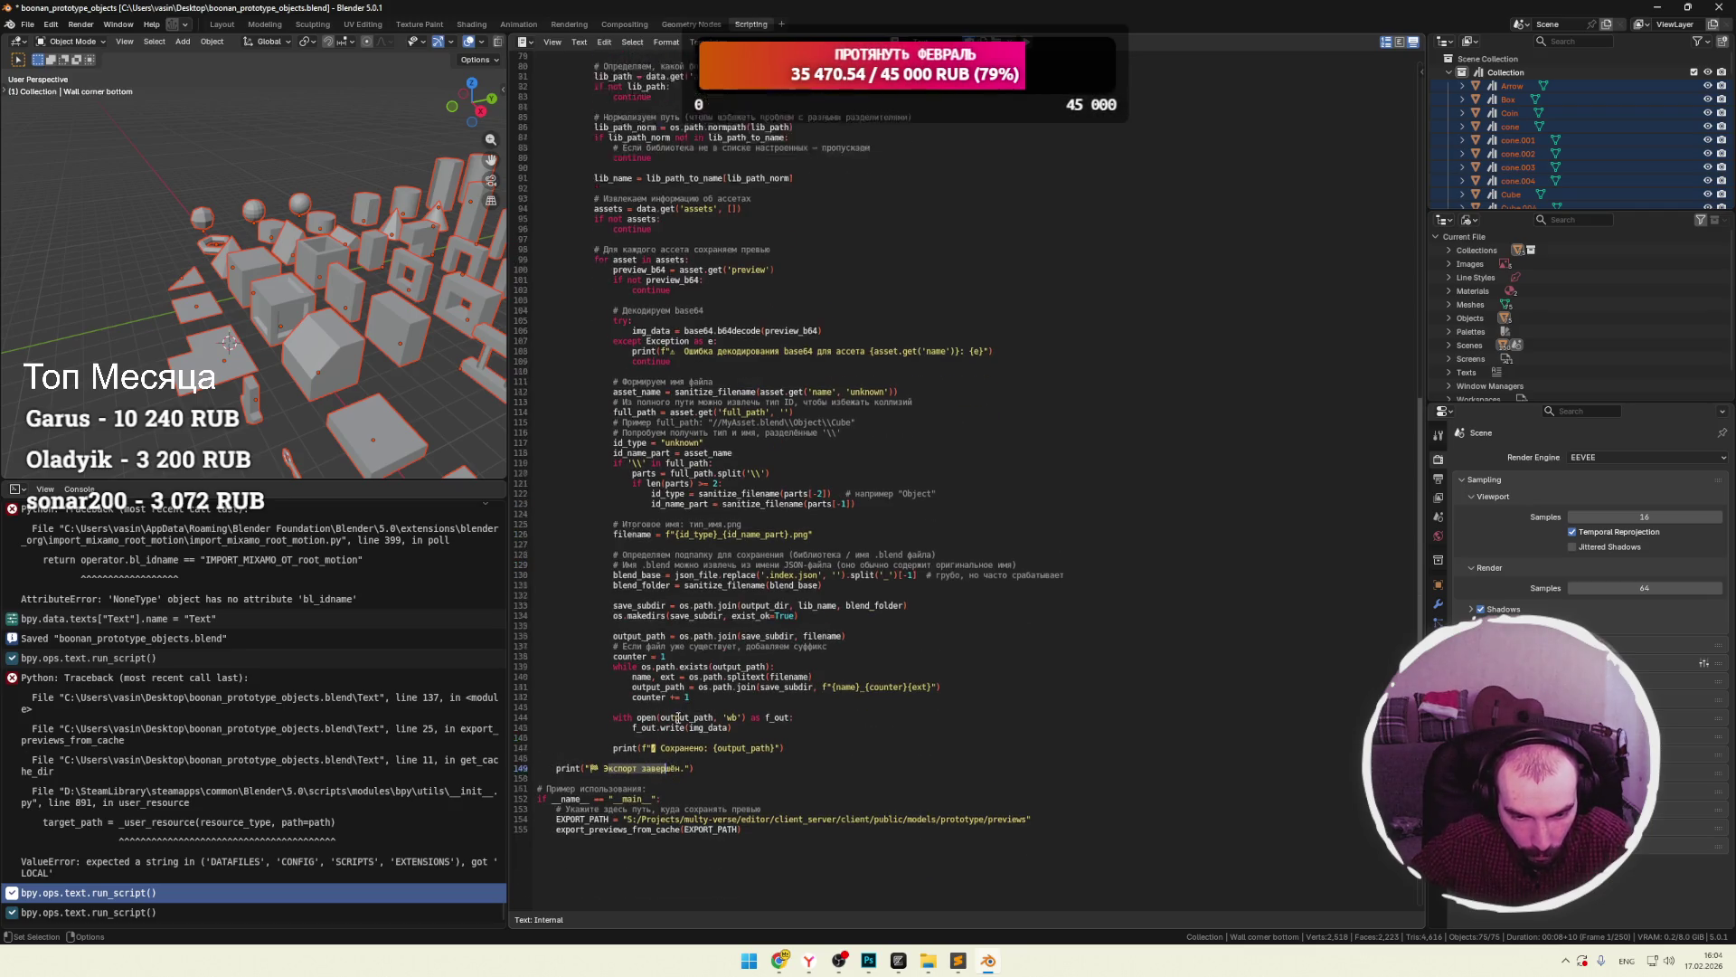
{"action": "scroll", "coordinate": [691, 676], "scroll_direction": "up", "scroll_amount": 13}
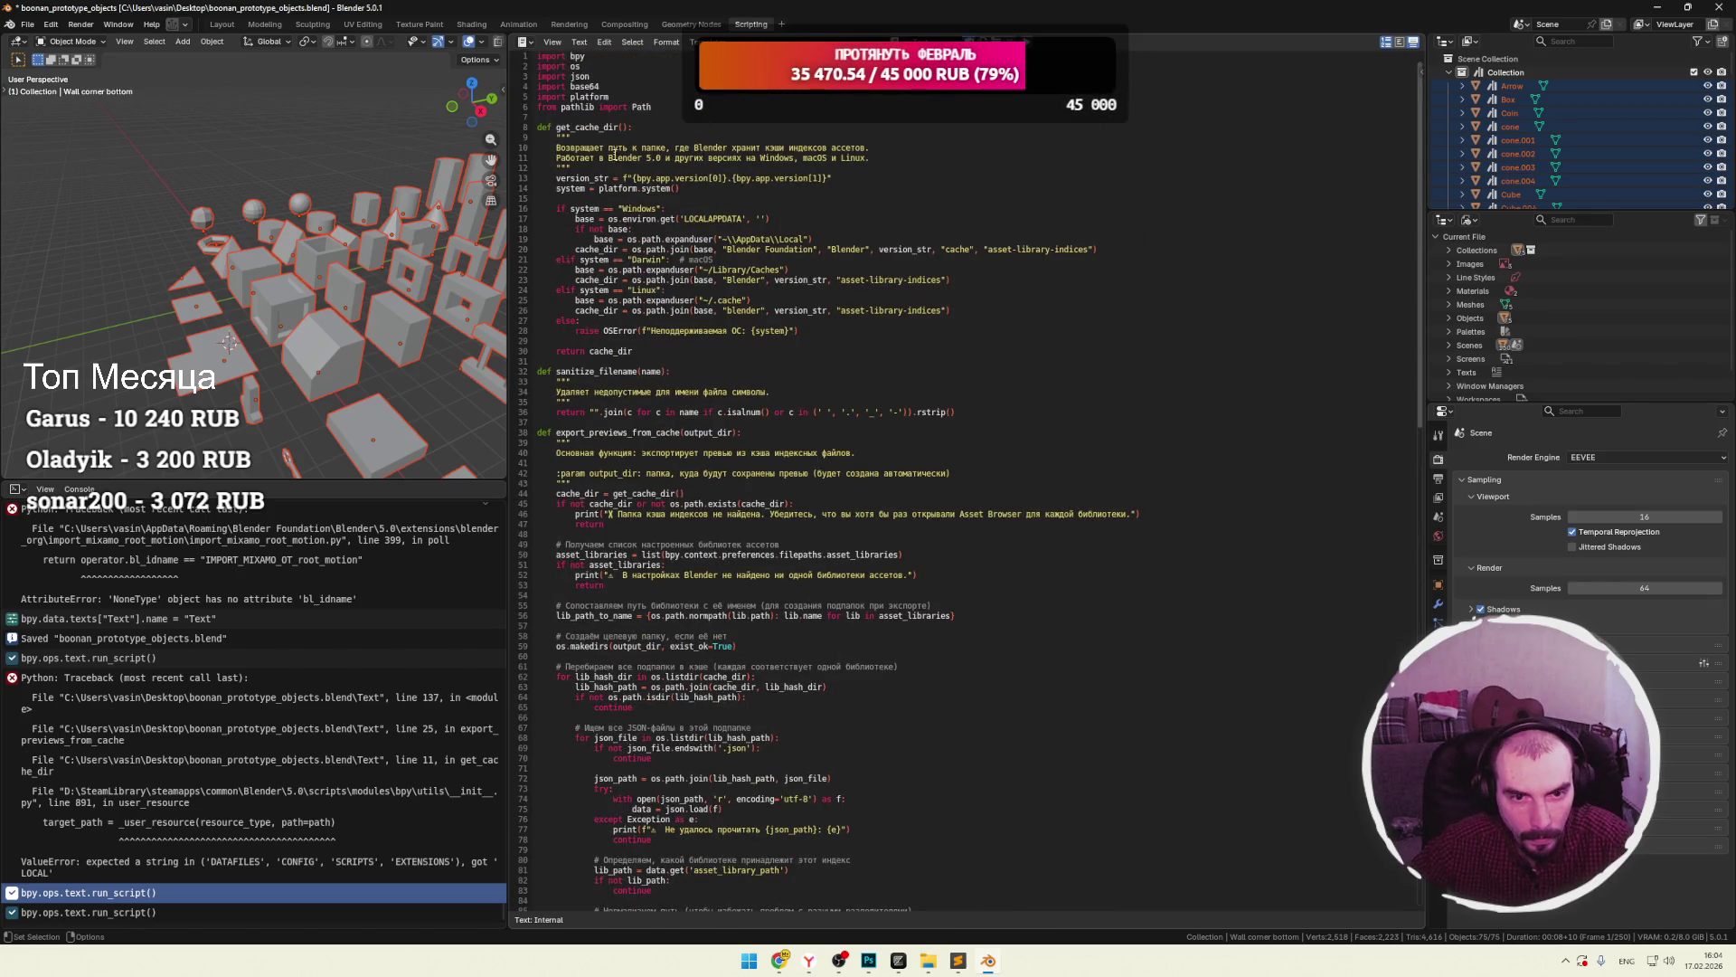
{"action": "left_click", "coordinate": [694, 178]}
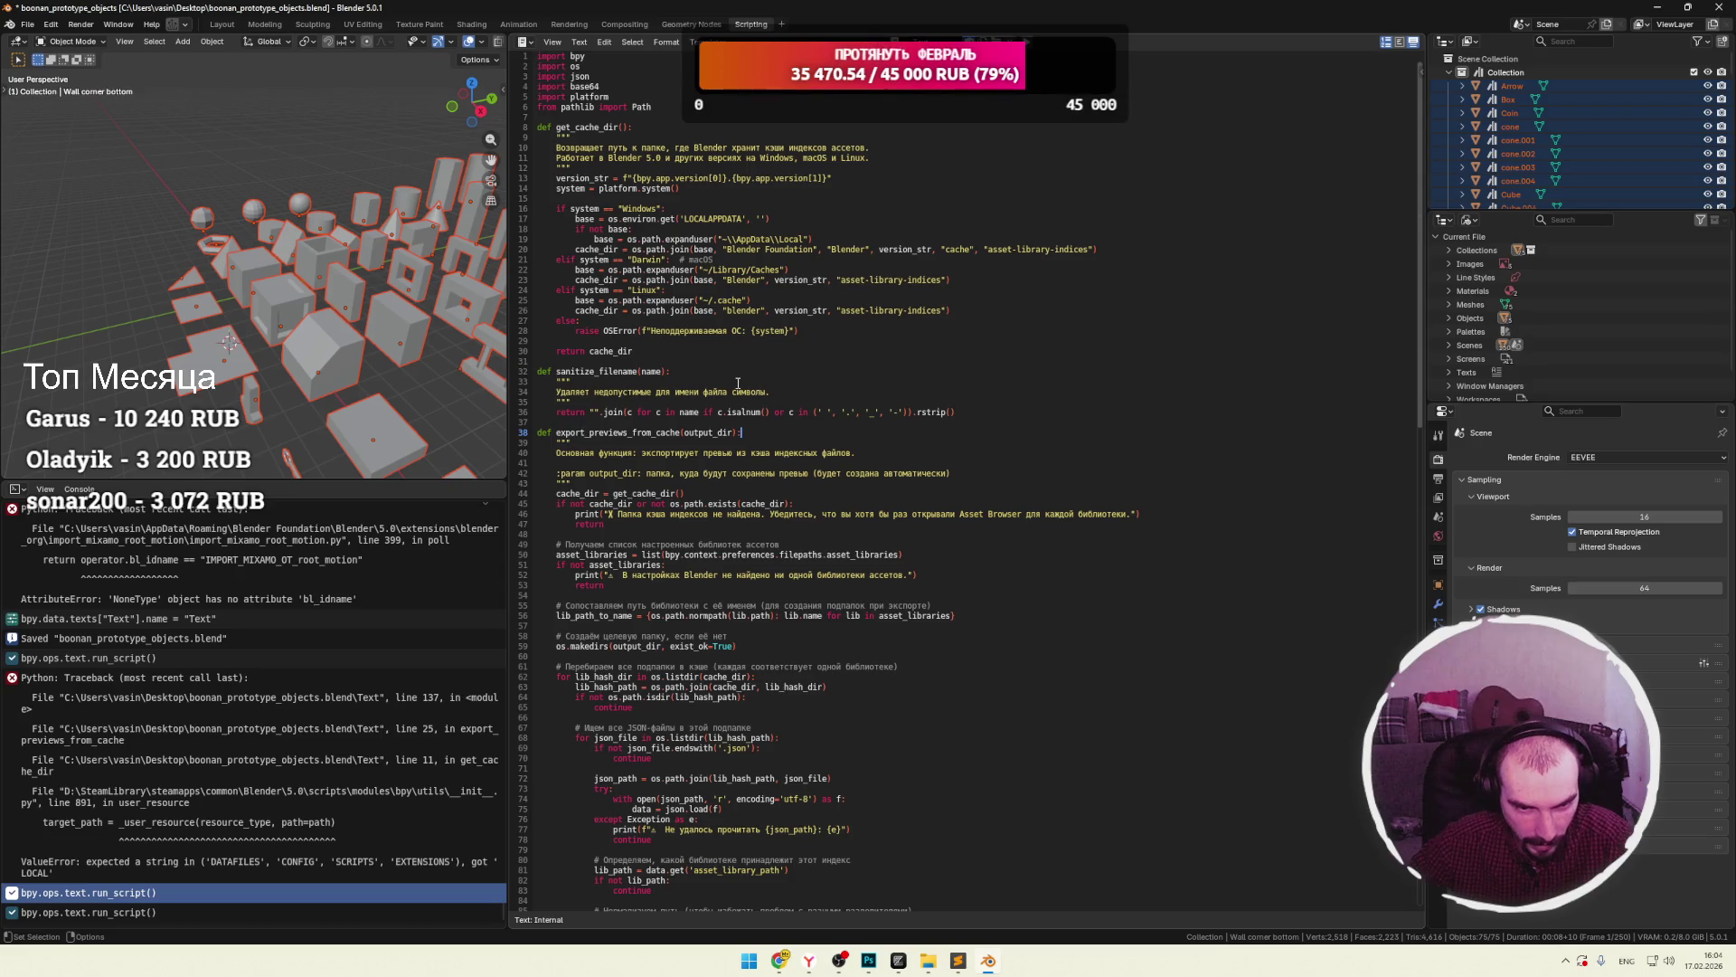
{"action": "scroll", "coordinate": [717, 400], "scroll_direction": "down", "scroll_amount": 2}
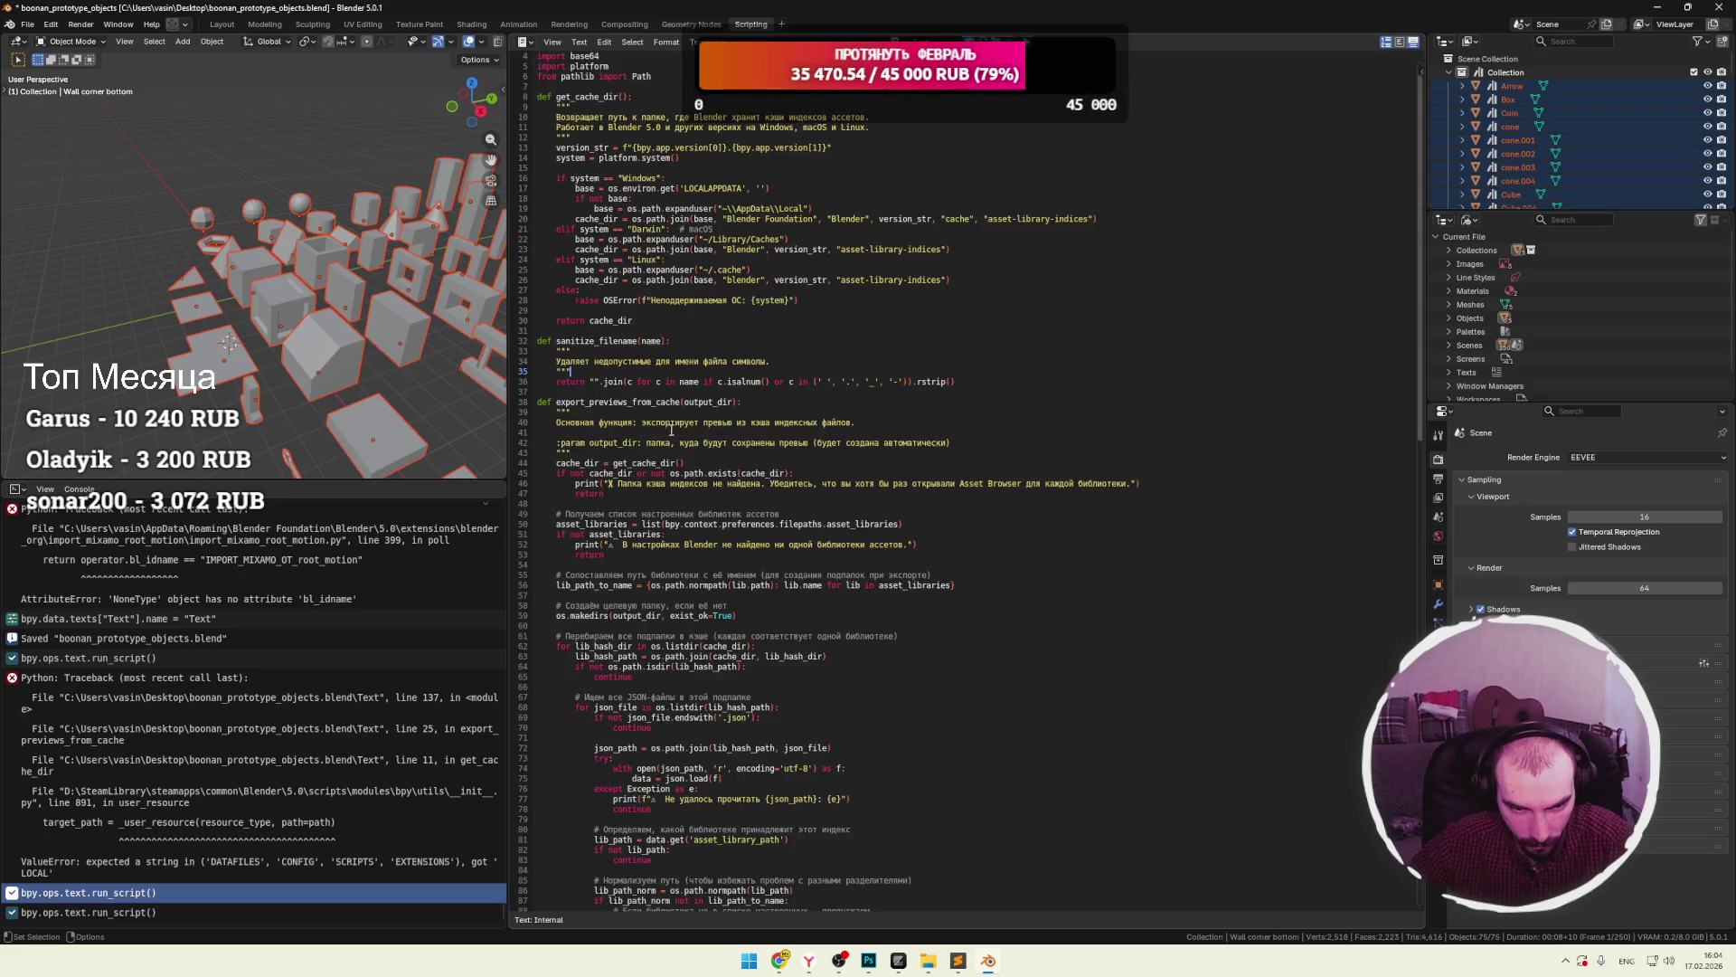
{"action": "scroll", "coordinate": [688, 430], "scroll_direction": "down", "scroll_amount": 1}
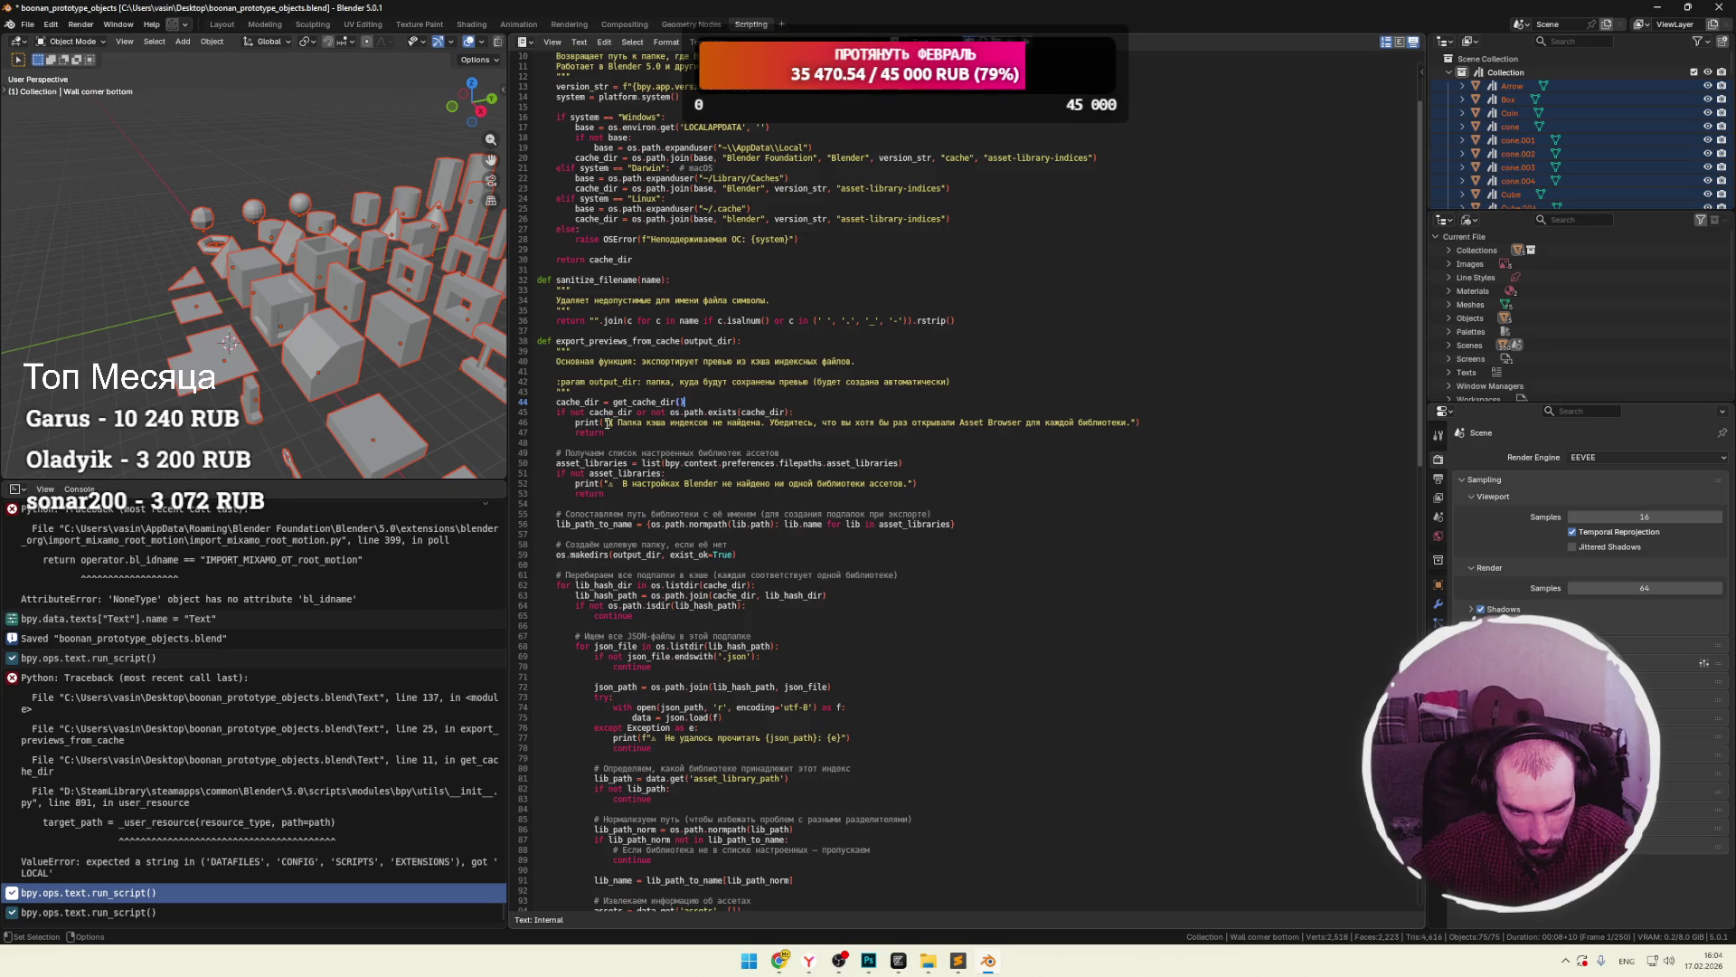
Inspect the 'Папка' message, the unsupported-OS error on line 28 and the export function definition.
{"action": "double_click", "coordinate": [627, 423]}
{"action": "scroll", "coordinate": [637, 416], "scroll_direction": "up", "scroll_amount": 3}
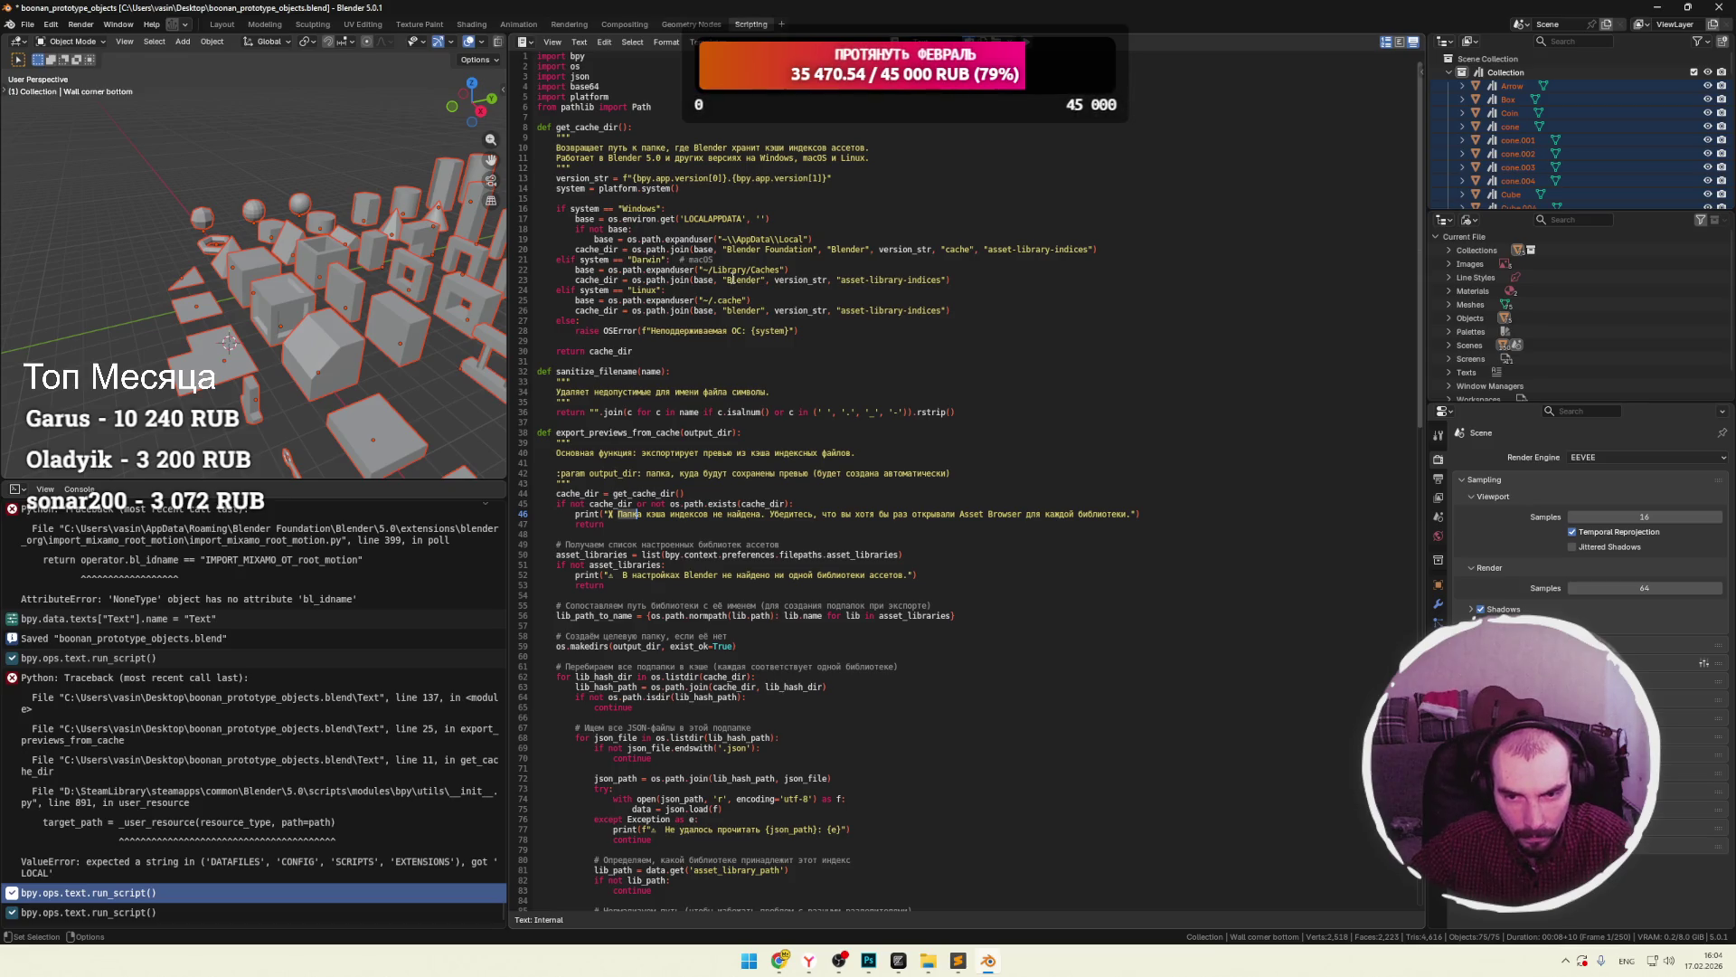
{"action": "scroll", "coordinate": [859, 281], "scroll_direction": "down", "scroll_amount": 2}
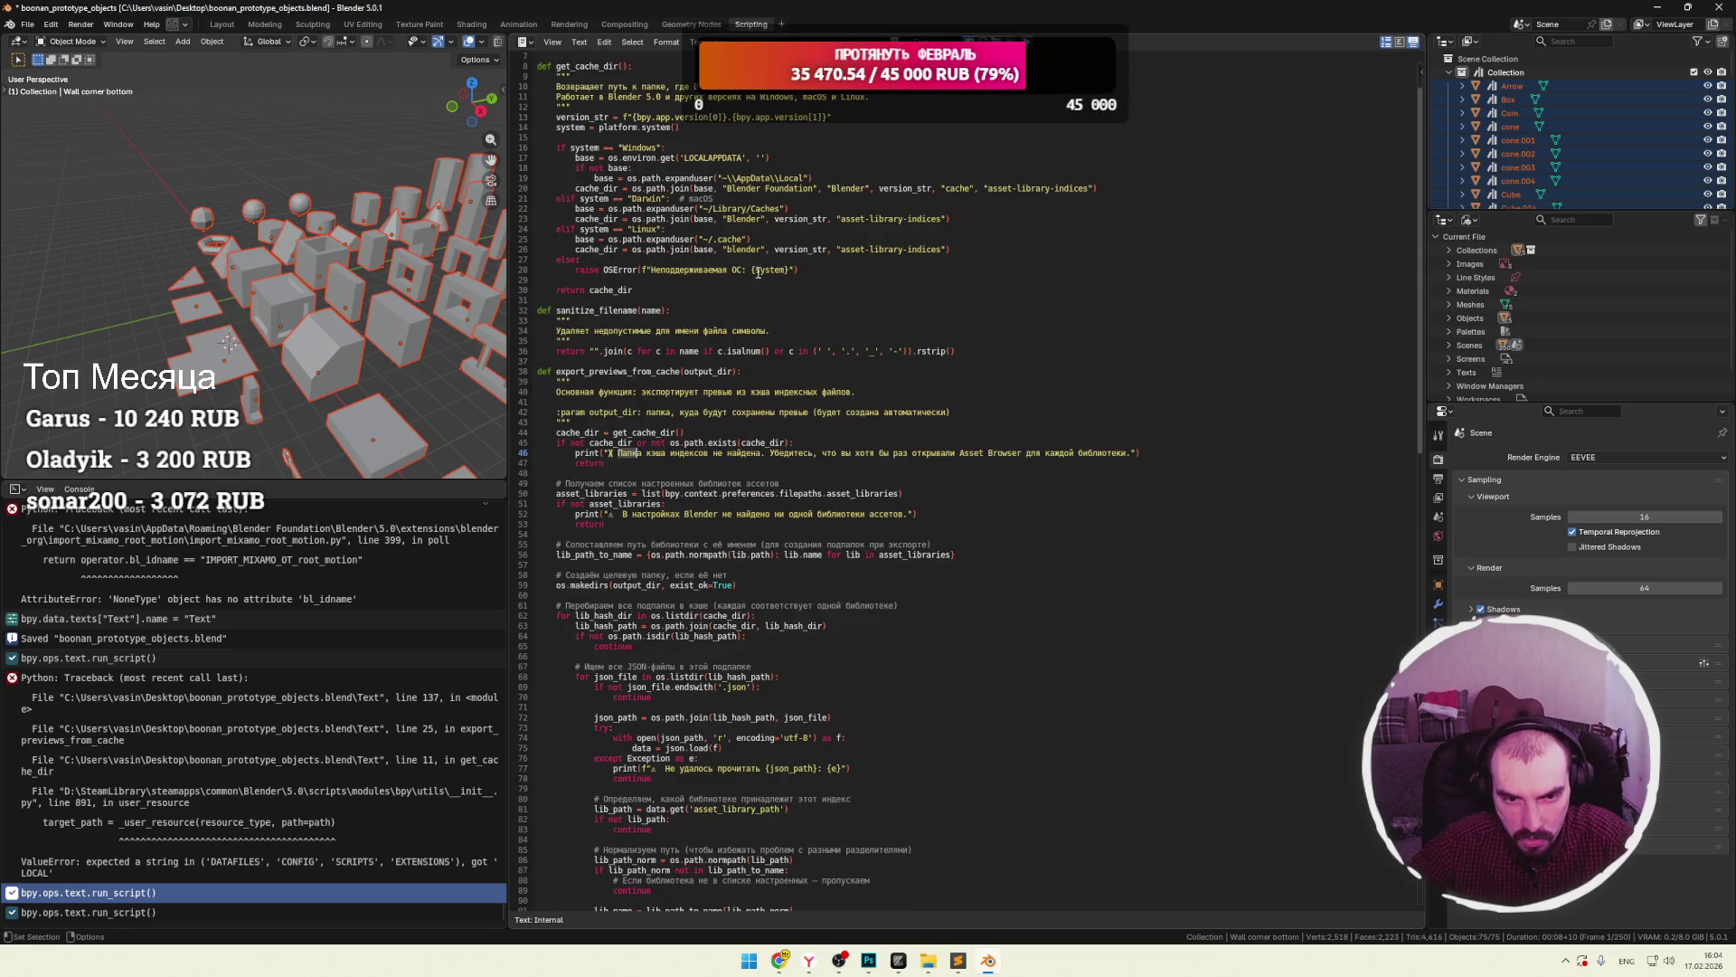
{"action": "left_click", "coordinate": [668, 270]}
{"action": "left_click_drag", "start_coordinate": [784, 271], "coordinate": [724, 270]}
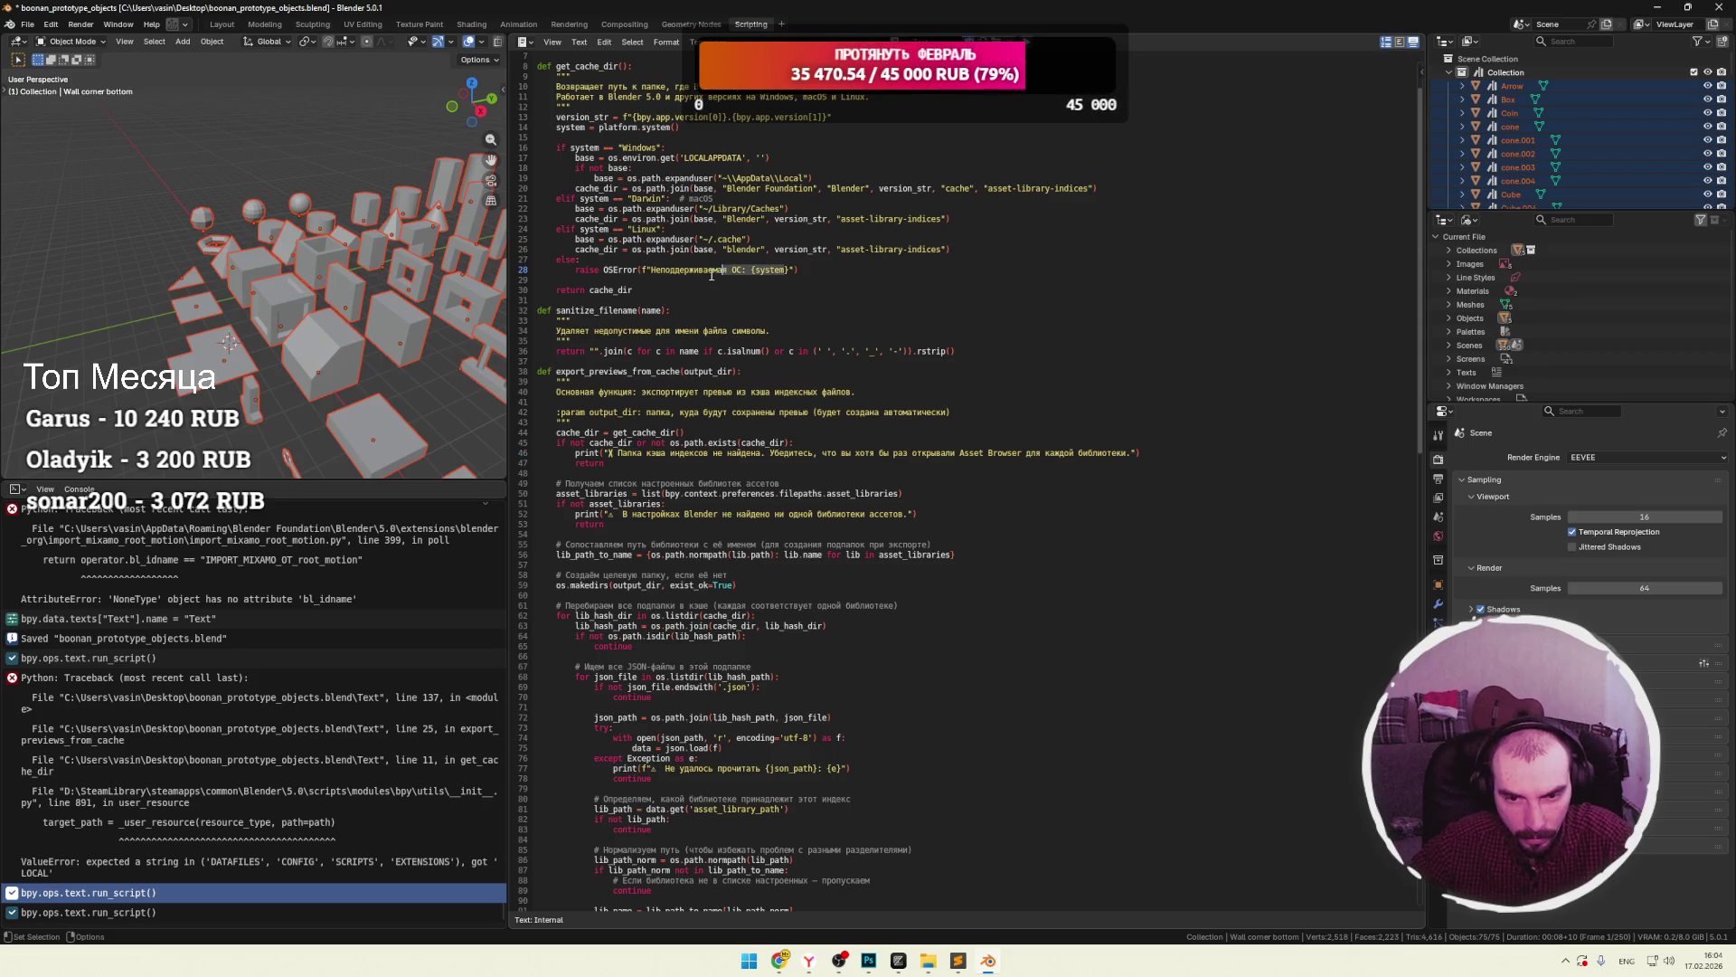
{"action": "scroll", "coordinate": [777, 296], "scroll_direction": "down", "scroll_amount": 2}
{"action": "left_click", "coordinate": [793, 318]}
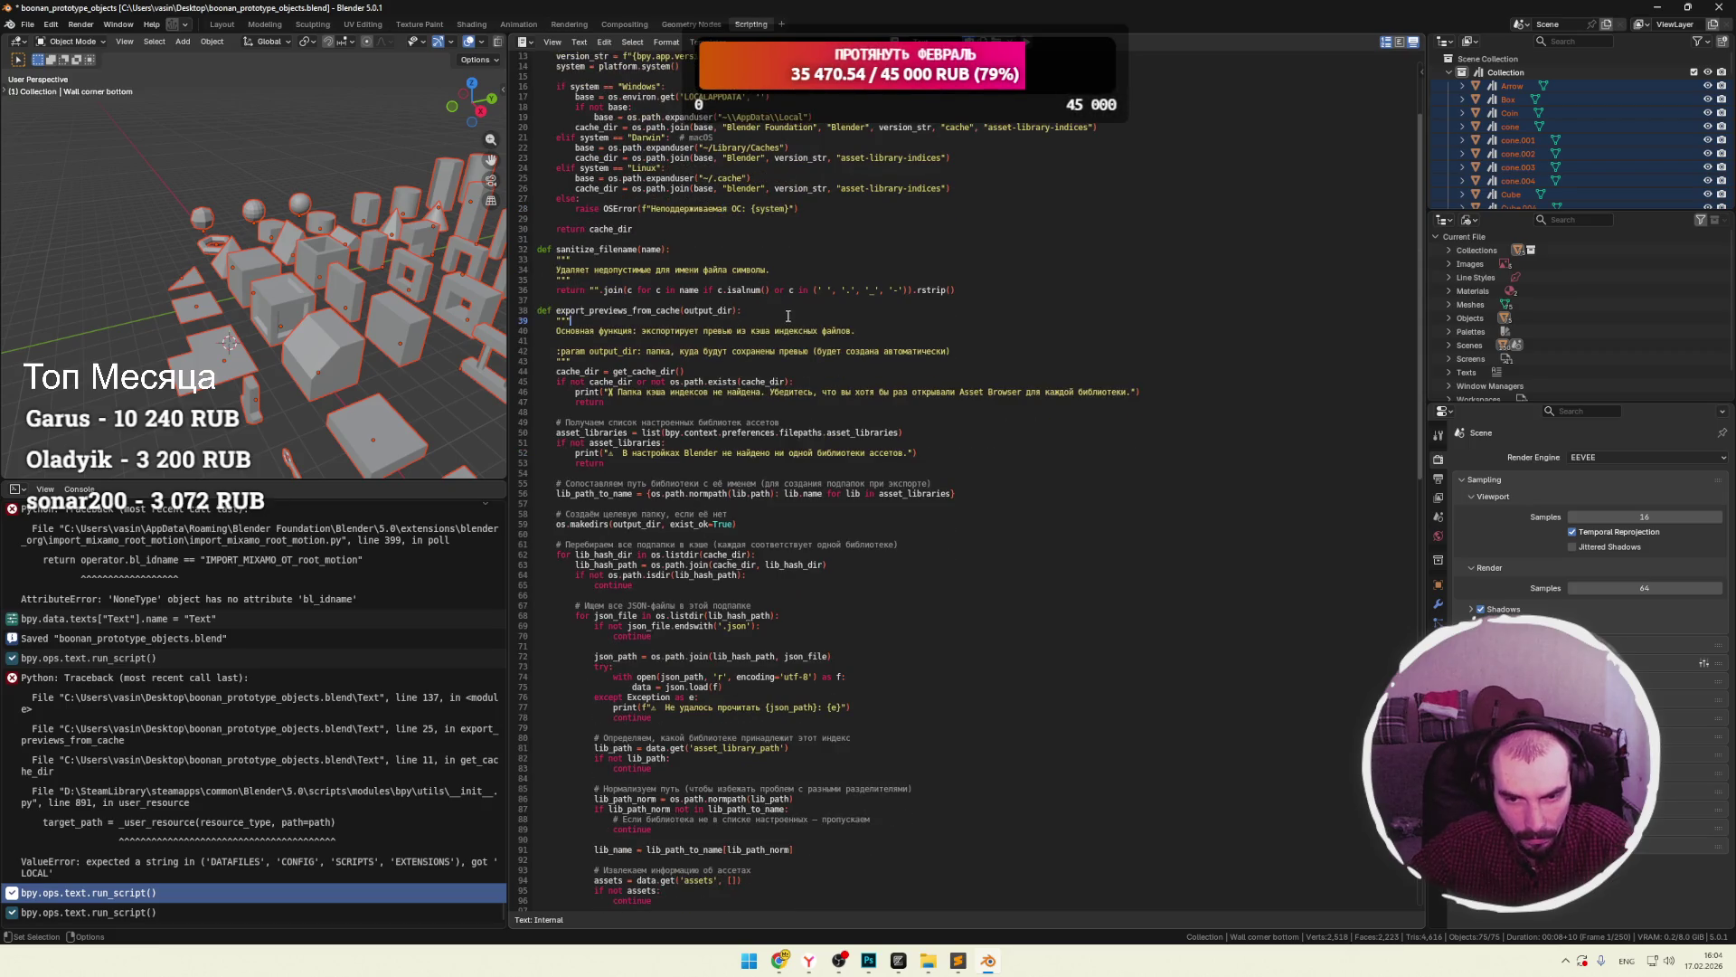
{"action": "scroll", "coordinate": [789, 317], "scroll_direction": "down", "scroll_amount": 2}
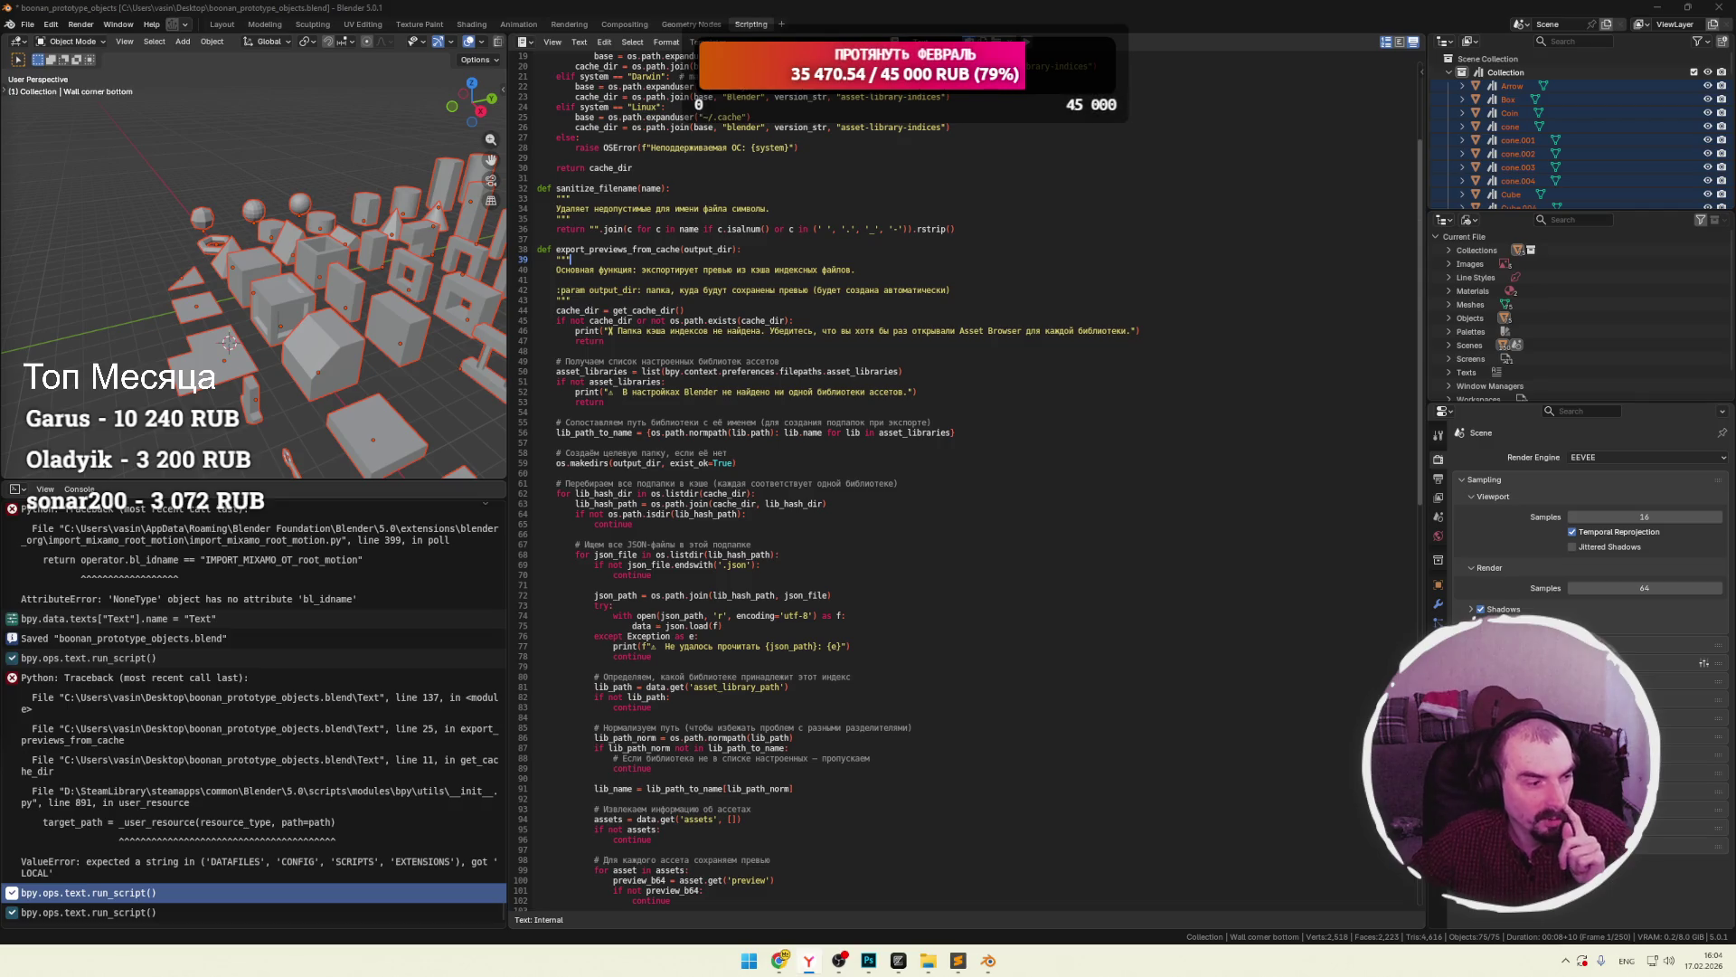
{"action": "scroll", "coordinate": [762, 471], "scroll_direction": "down", "scroll_amount": 2}
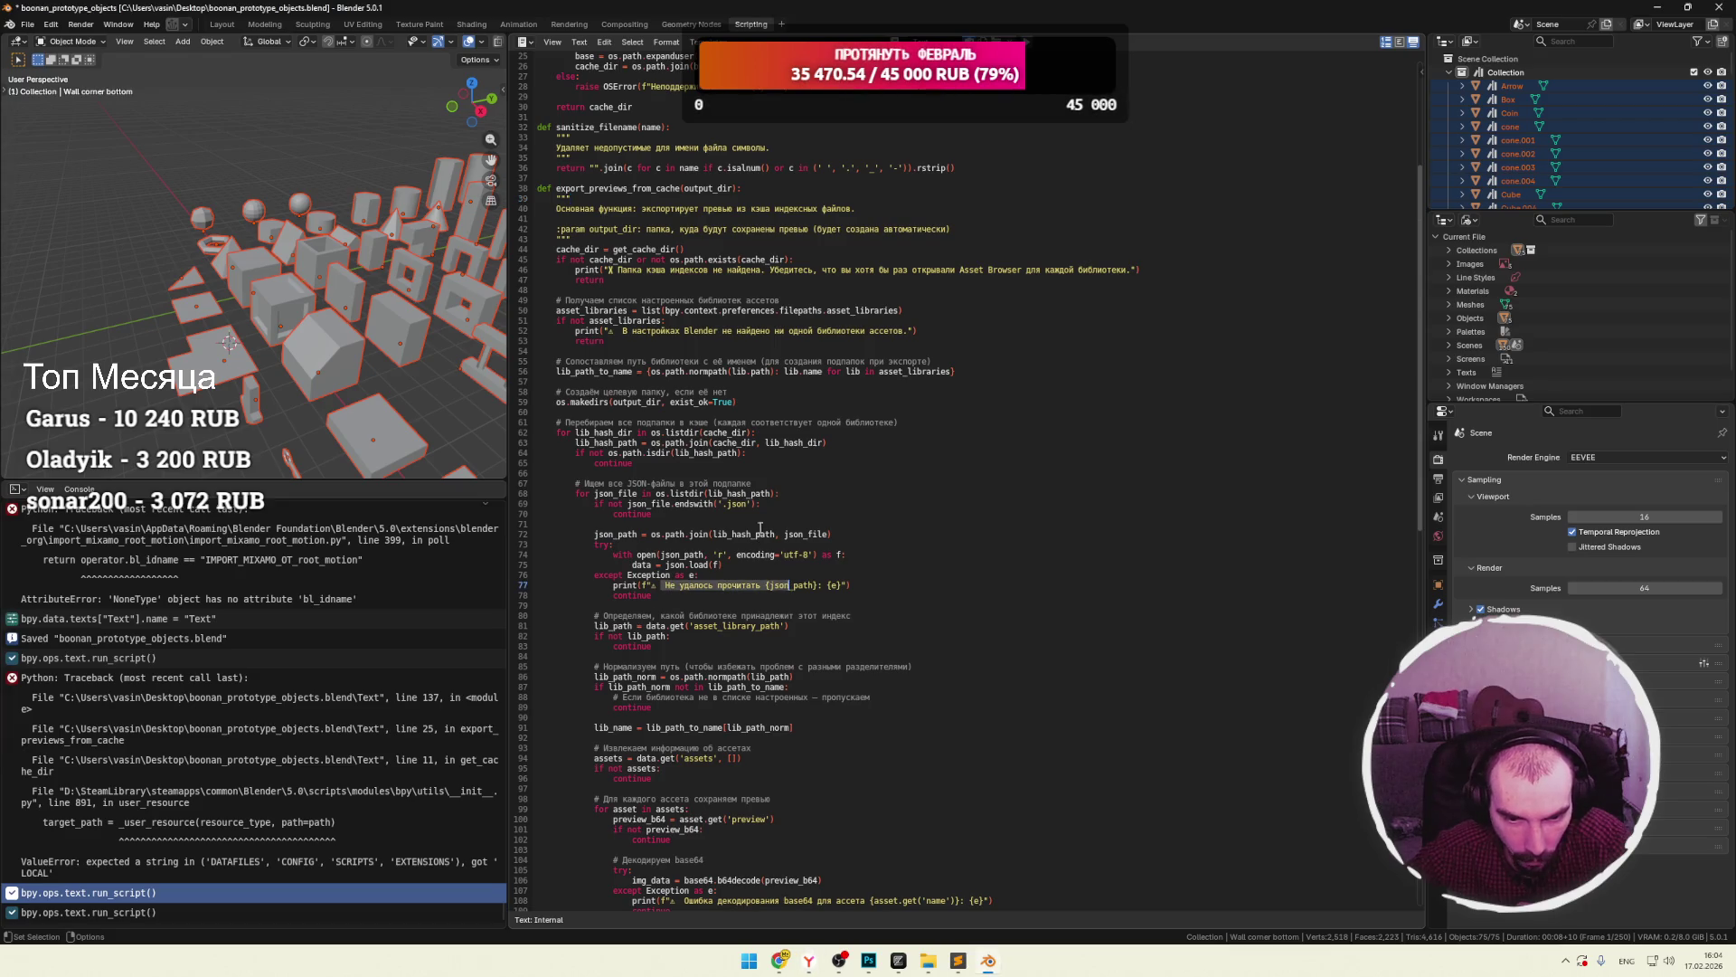
{"action": "left_click", "coordinate": [749, 525]}
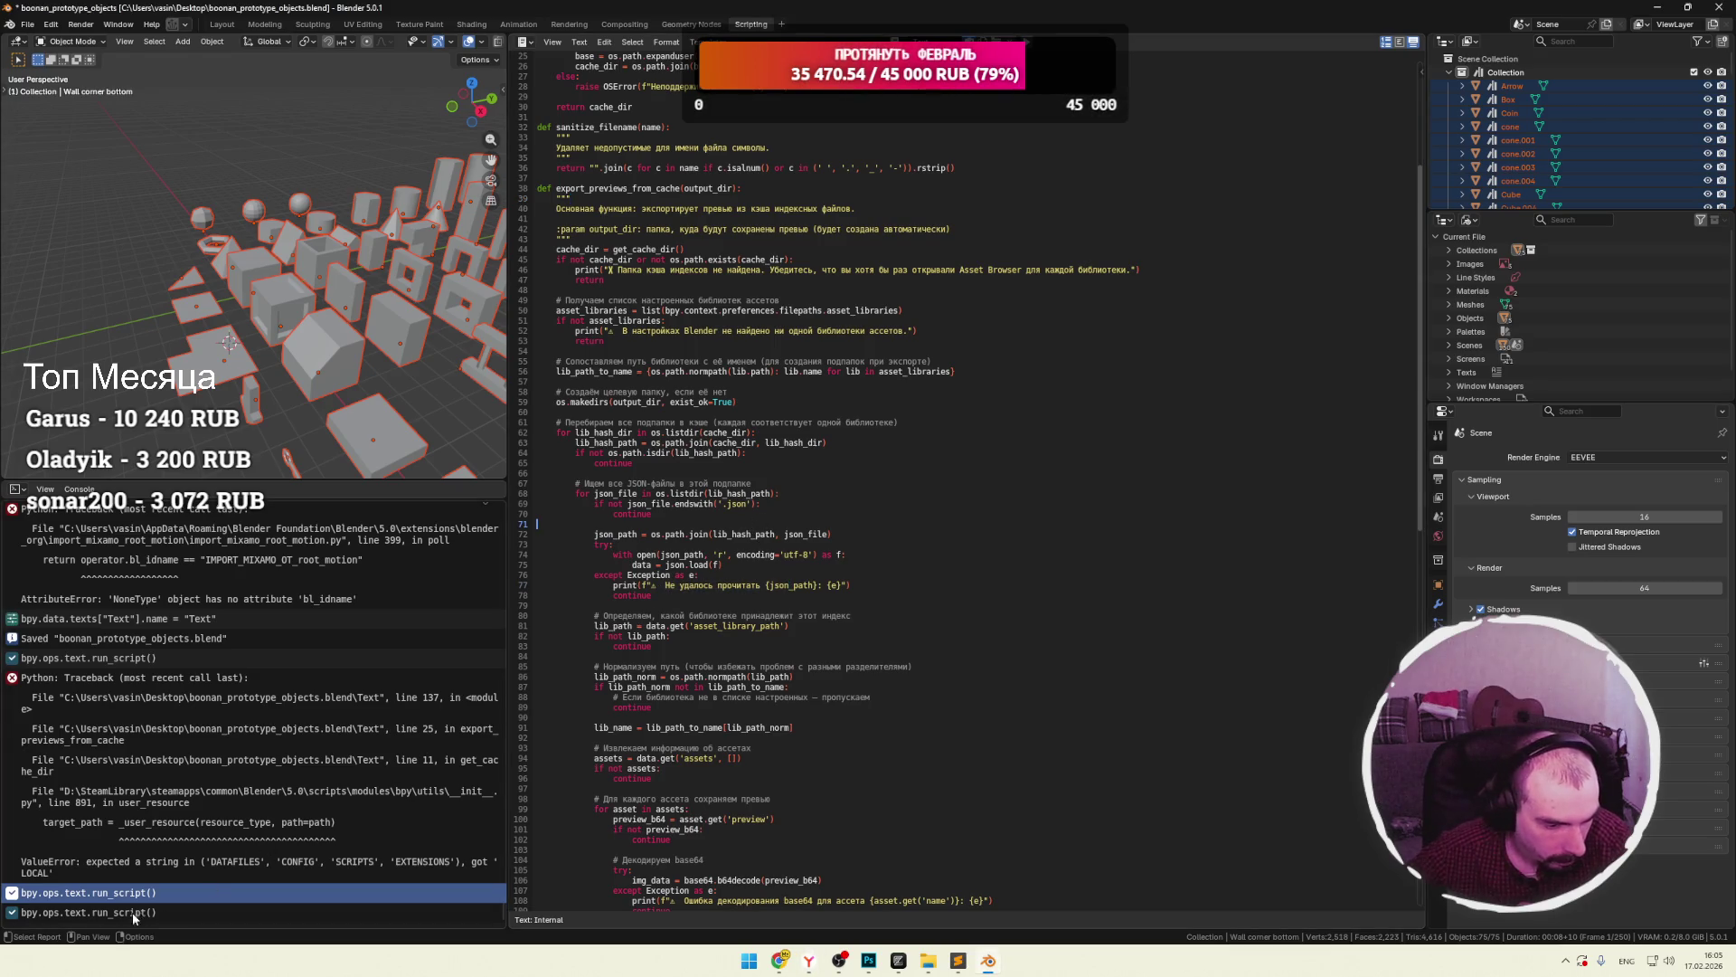
Check the previews folder in File Explorer, which still holds no exported images.
{"action": "left_click", "coordinate": [57, 914]}
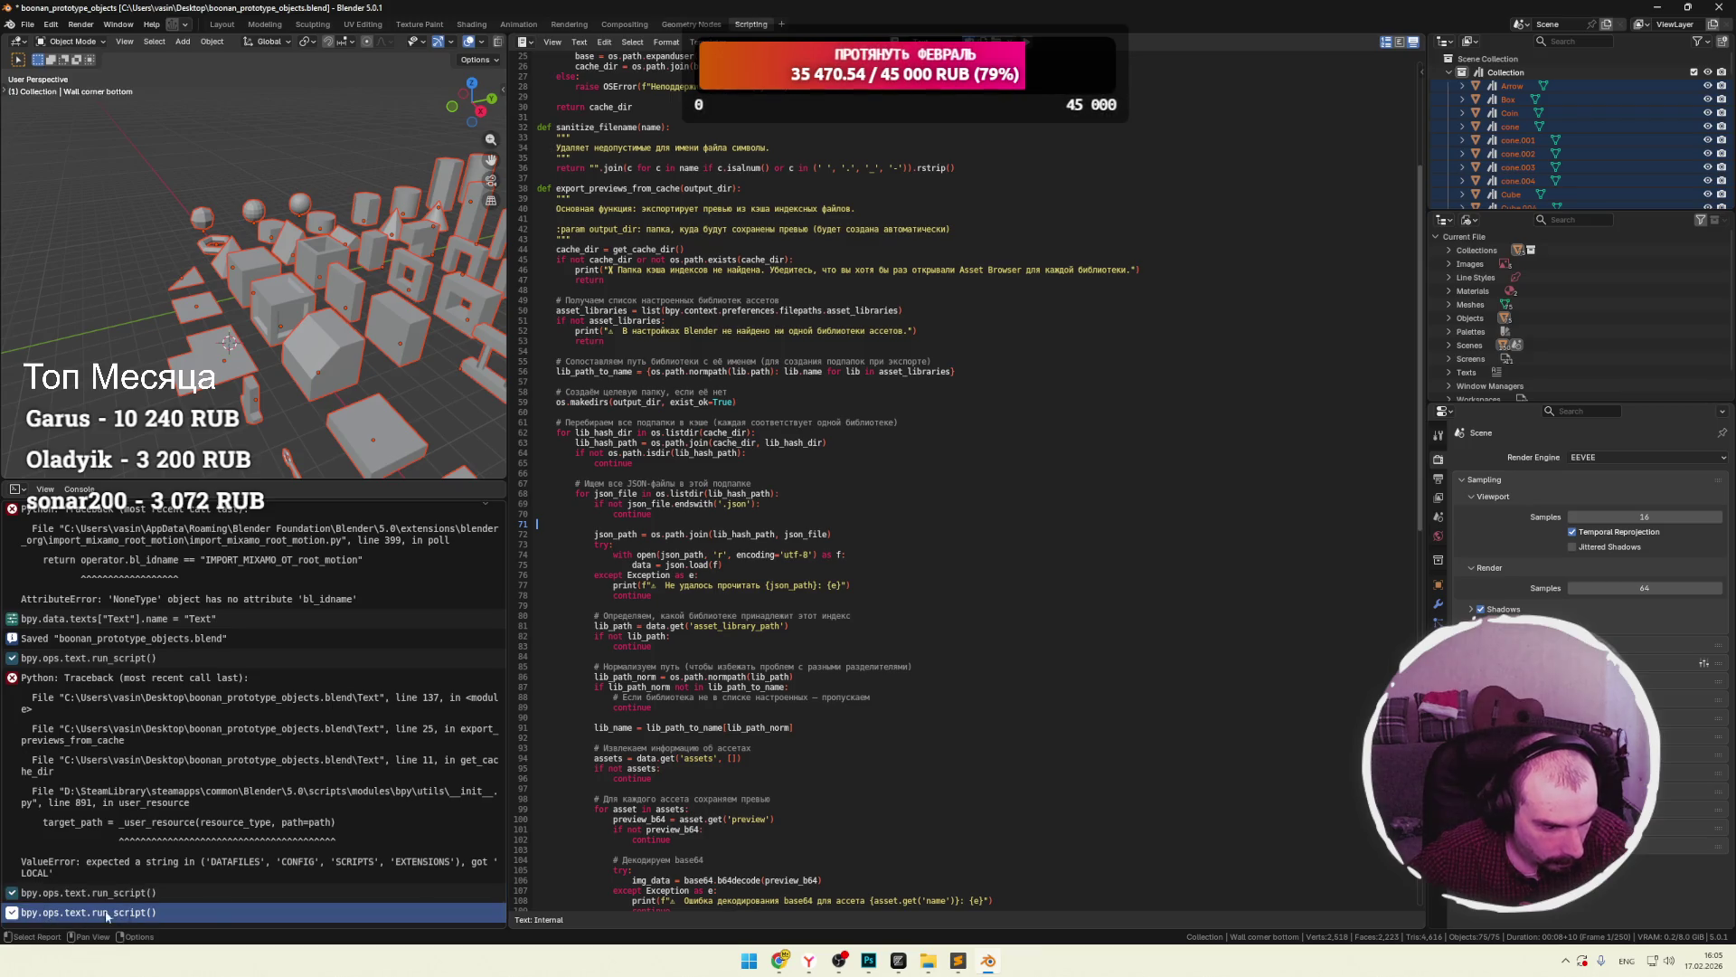
{"action": "mouse_move", "coordinate": [811, 957]}
{"action": "left_click", "coordinate": [932, 961]}
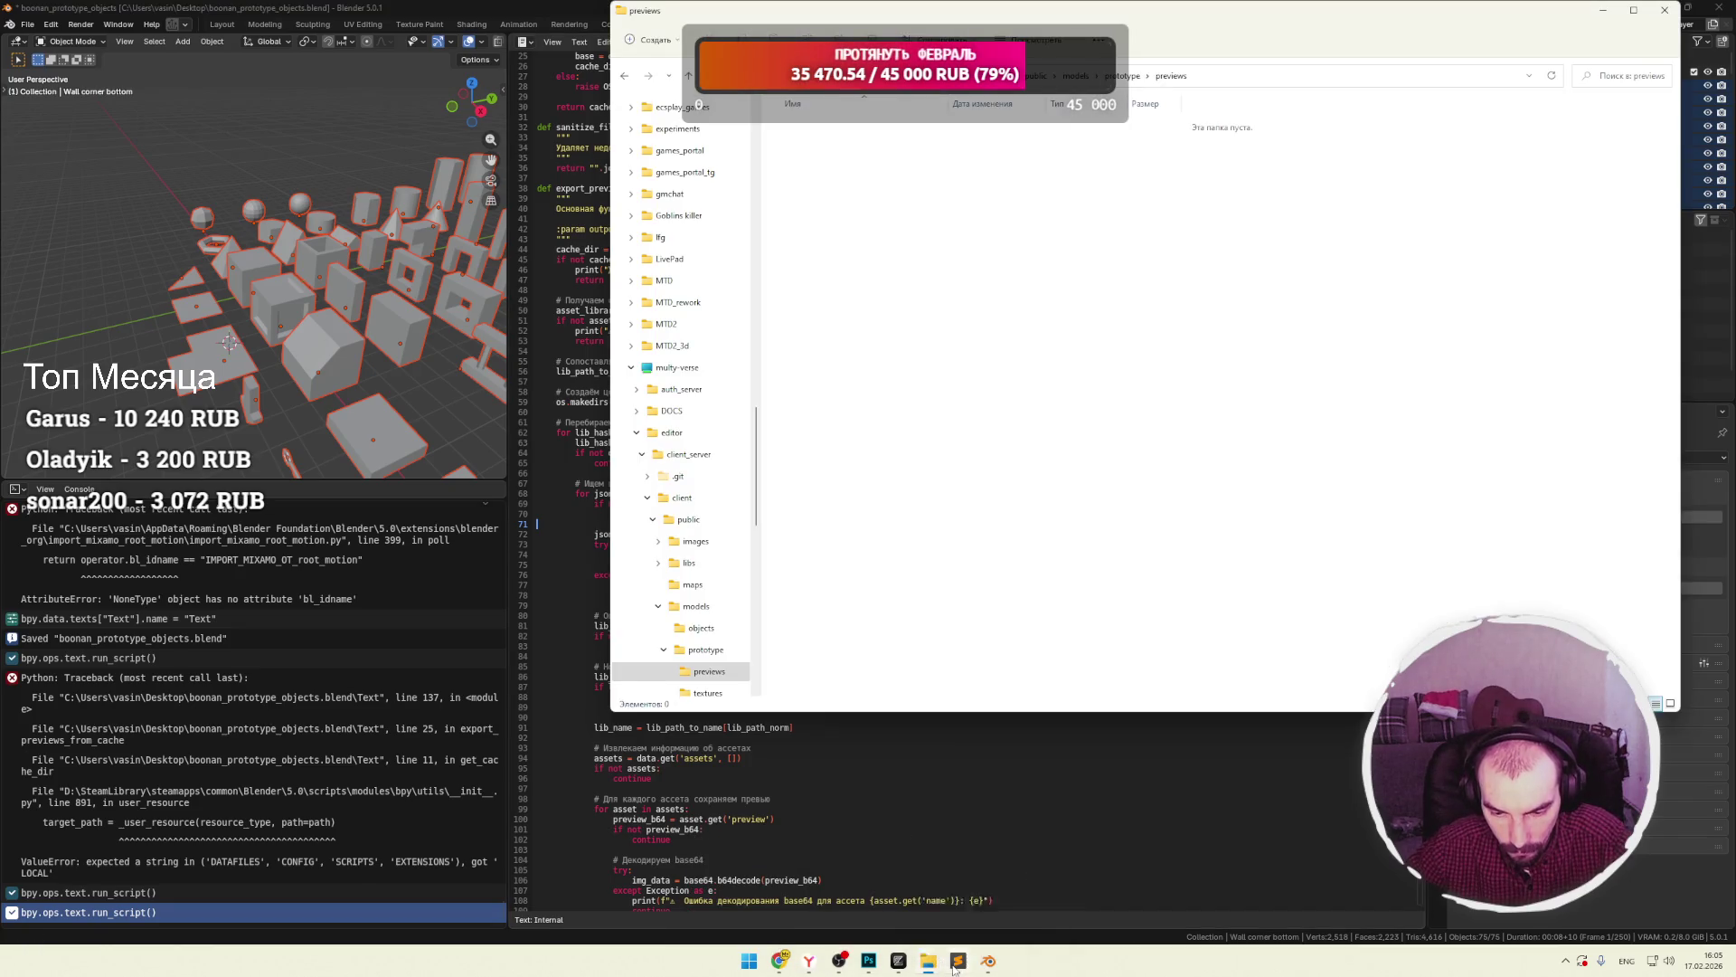
{"action": "mouse_move", "coordinate": [874, 966]}
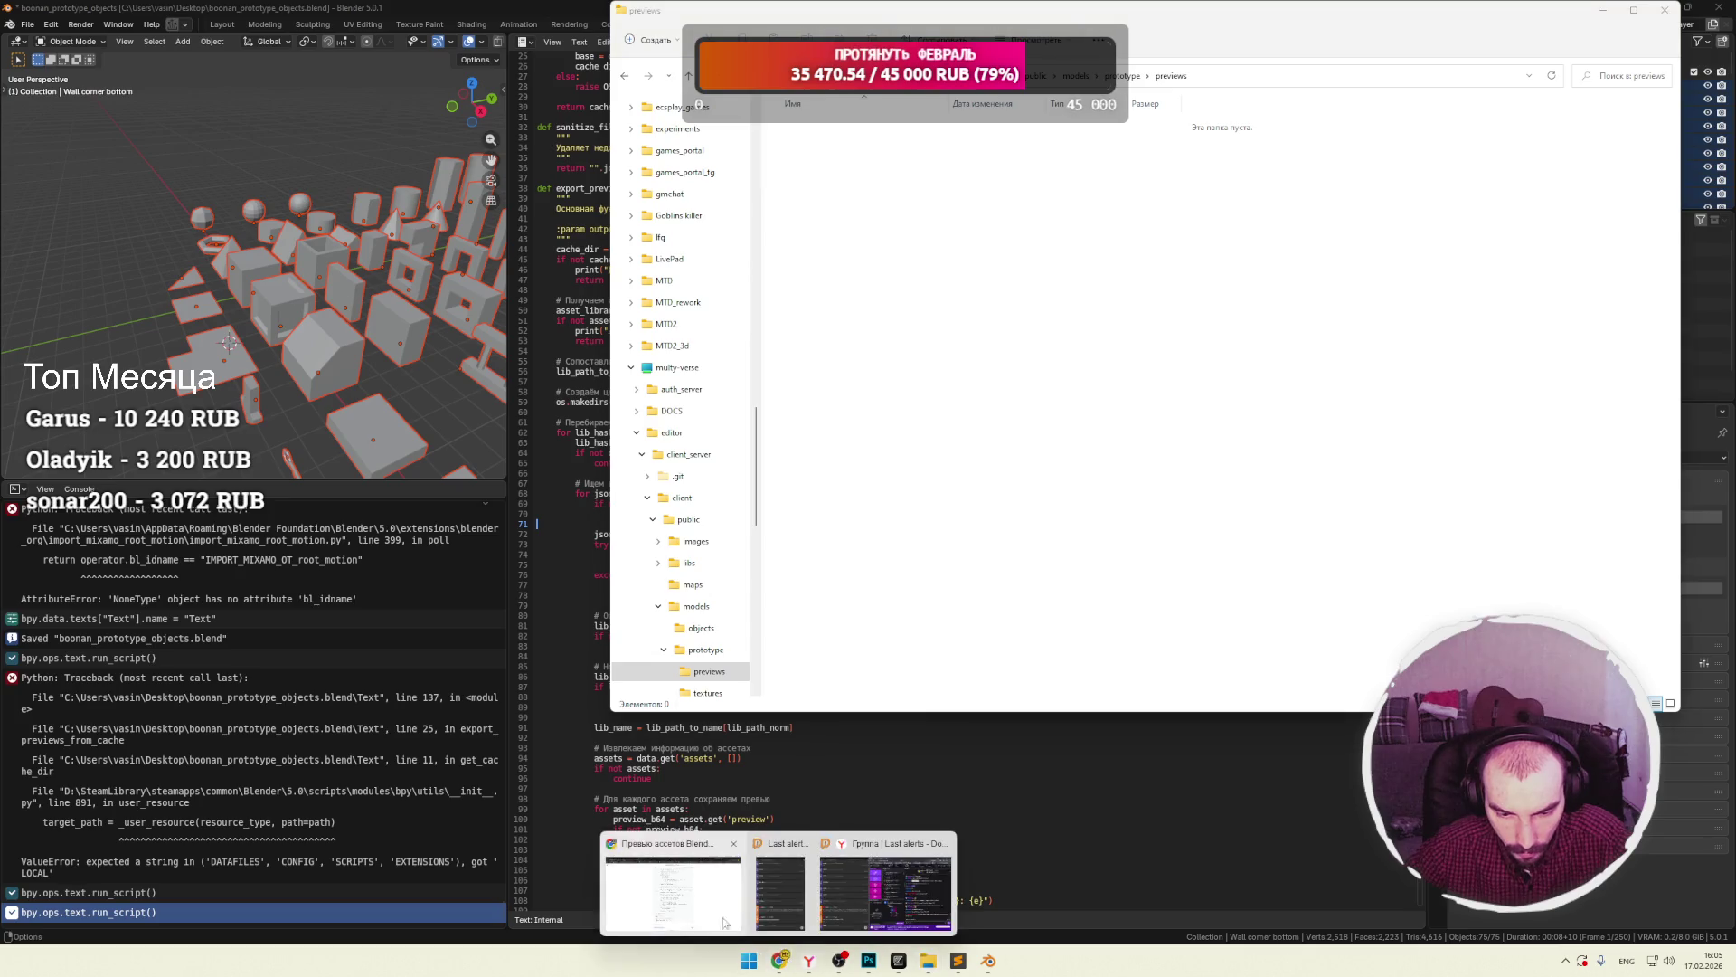
{"action": "left_click", "coordinate": [673, 882]}
Read through DeepSeek's first and second notes, highlighting passages along the way.
{"action": "scroll", "coordinate": [850, 745], "scroll_direction": "down", "scroll_amount": 4}
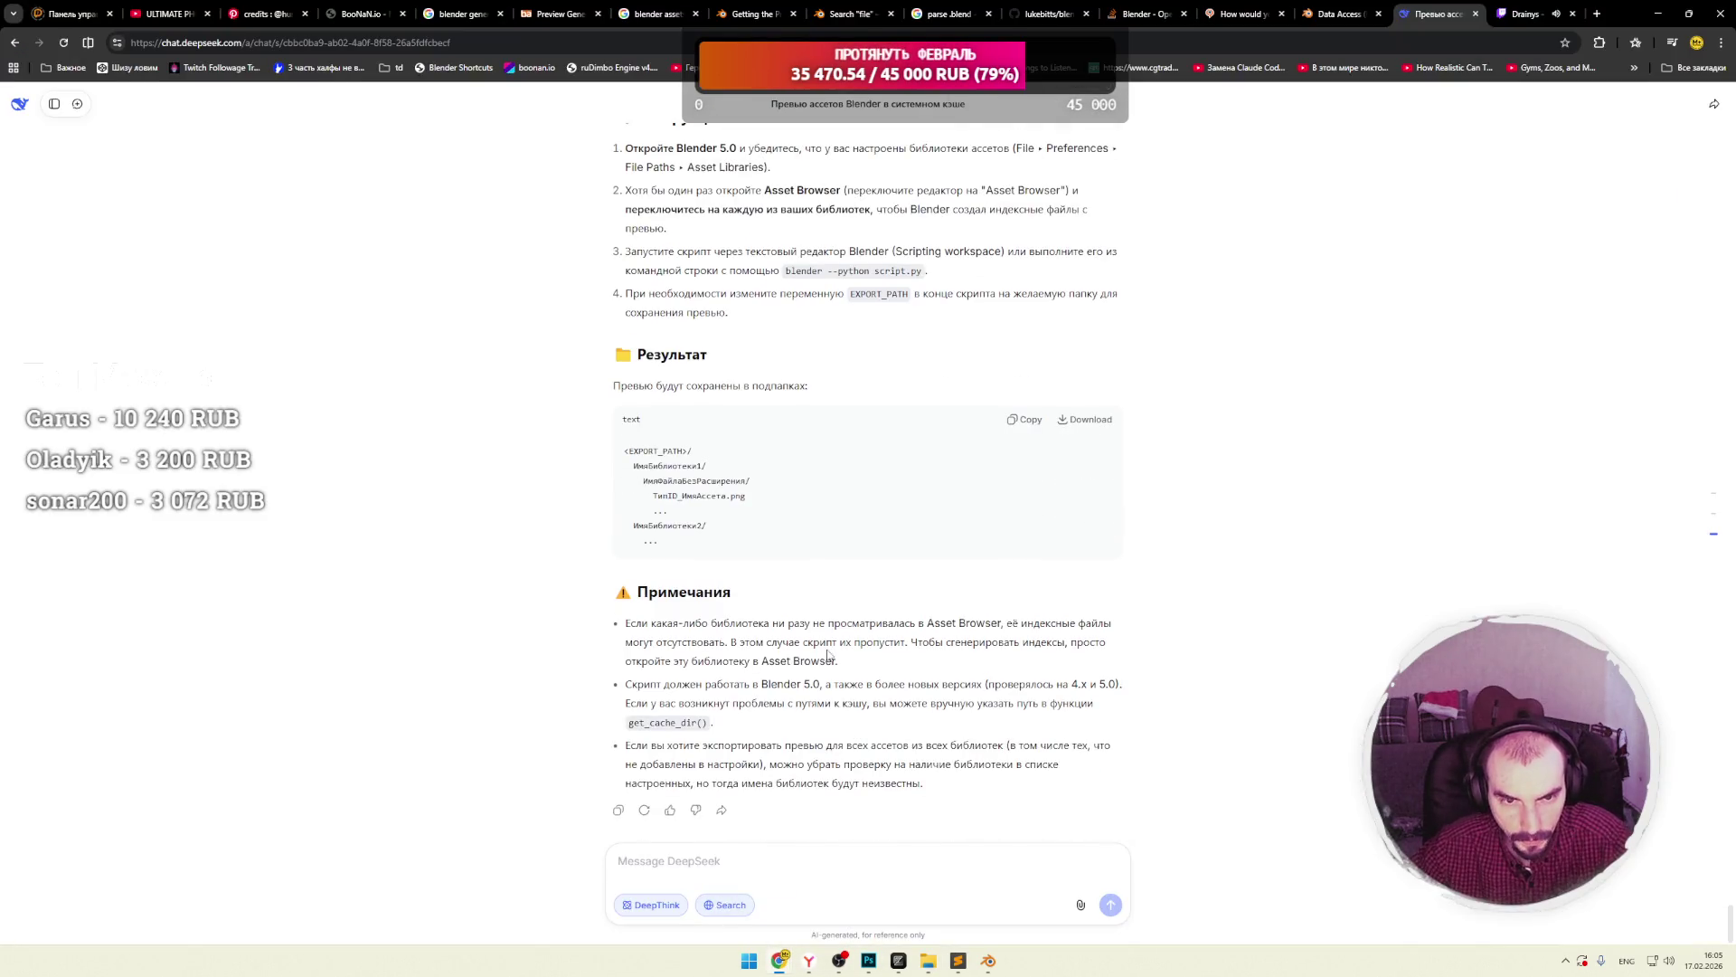
{"action": "scroll", "coordinate": [828, 655], "scroll_direction": "up", "scroll_amount": 2}
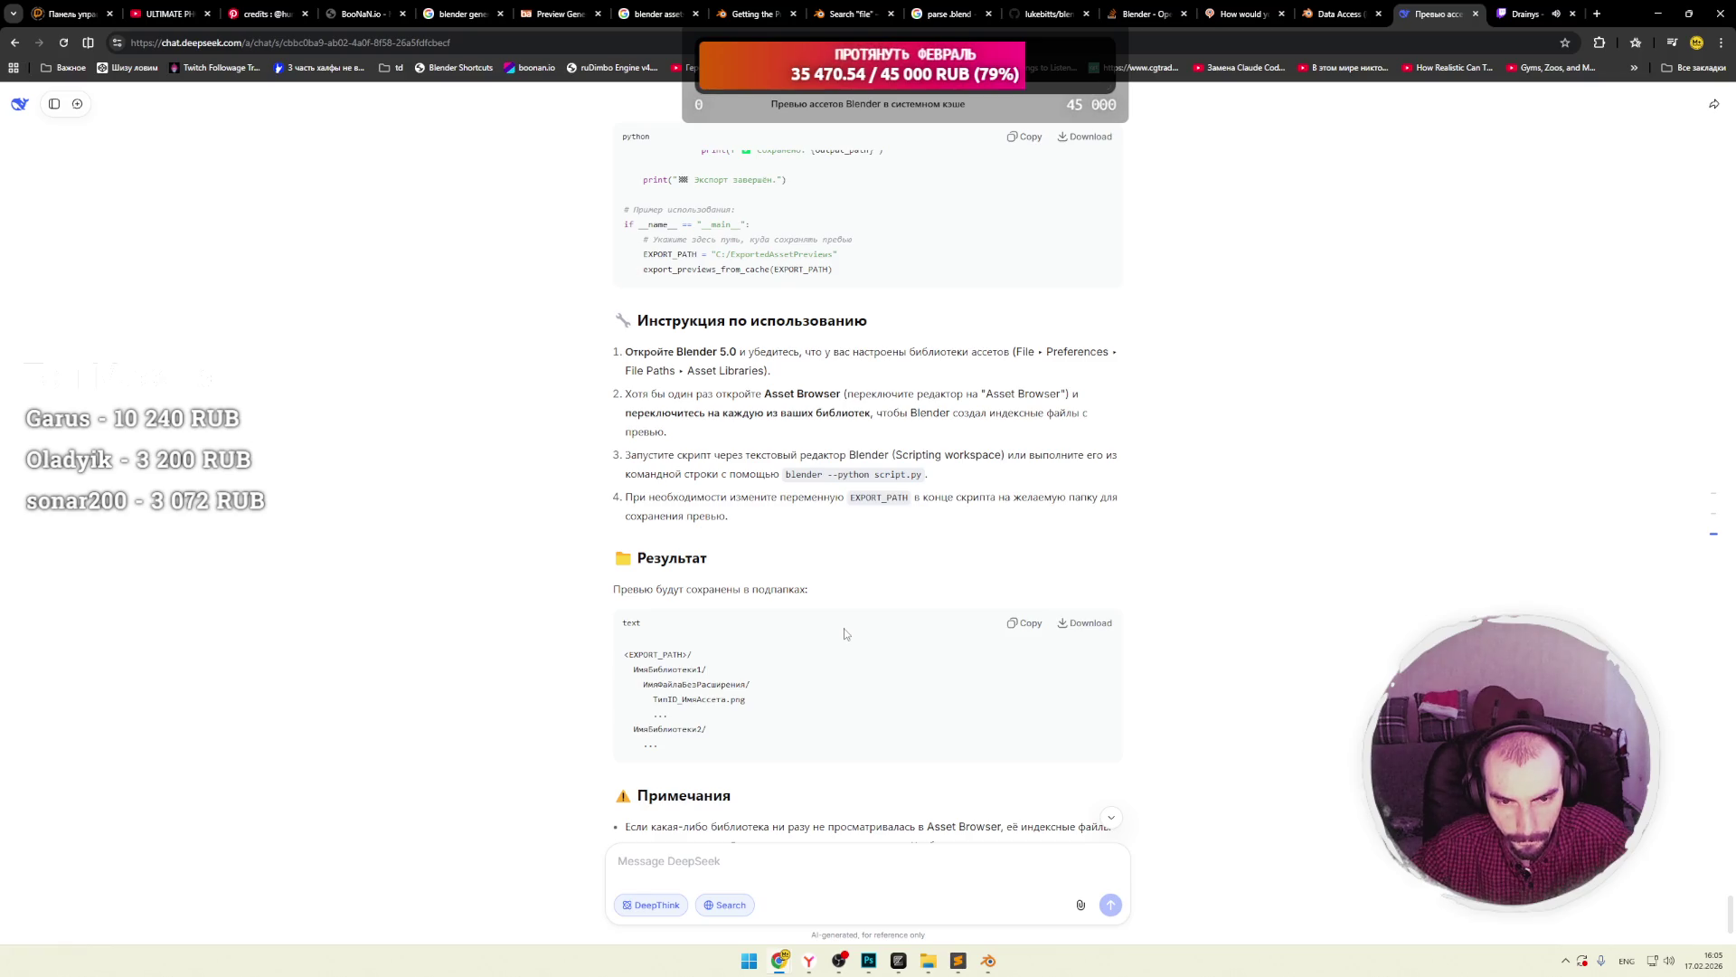
{"action": "scroll", "coordinate": [845, 634], "scroll_direction": "down", "scroll_amount": 2}
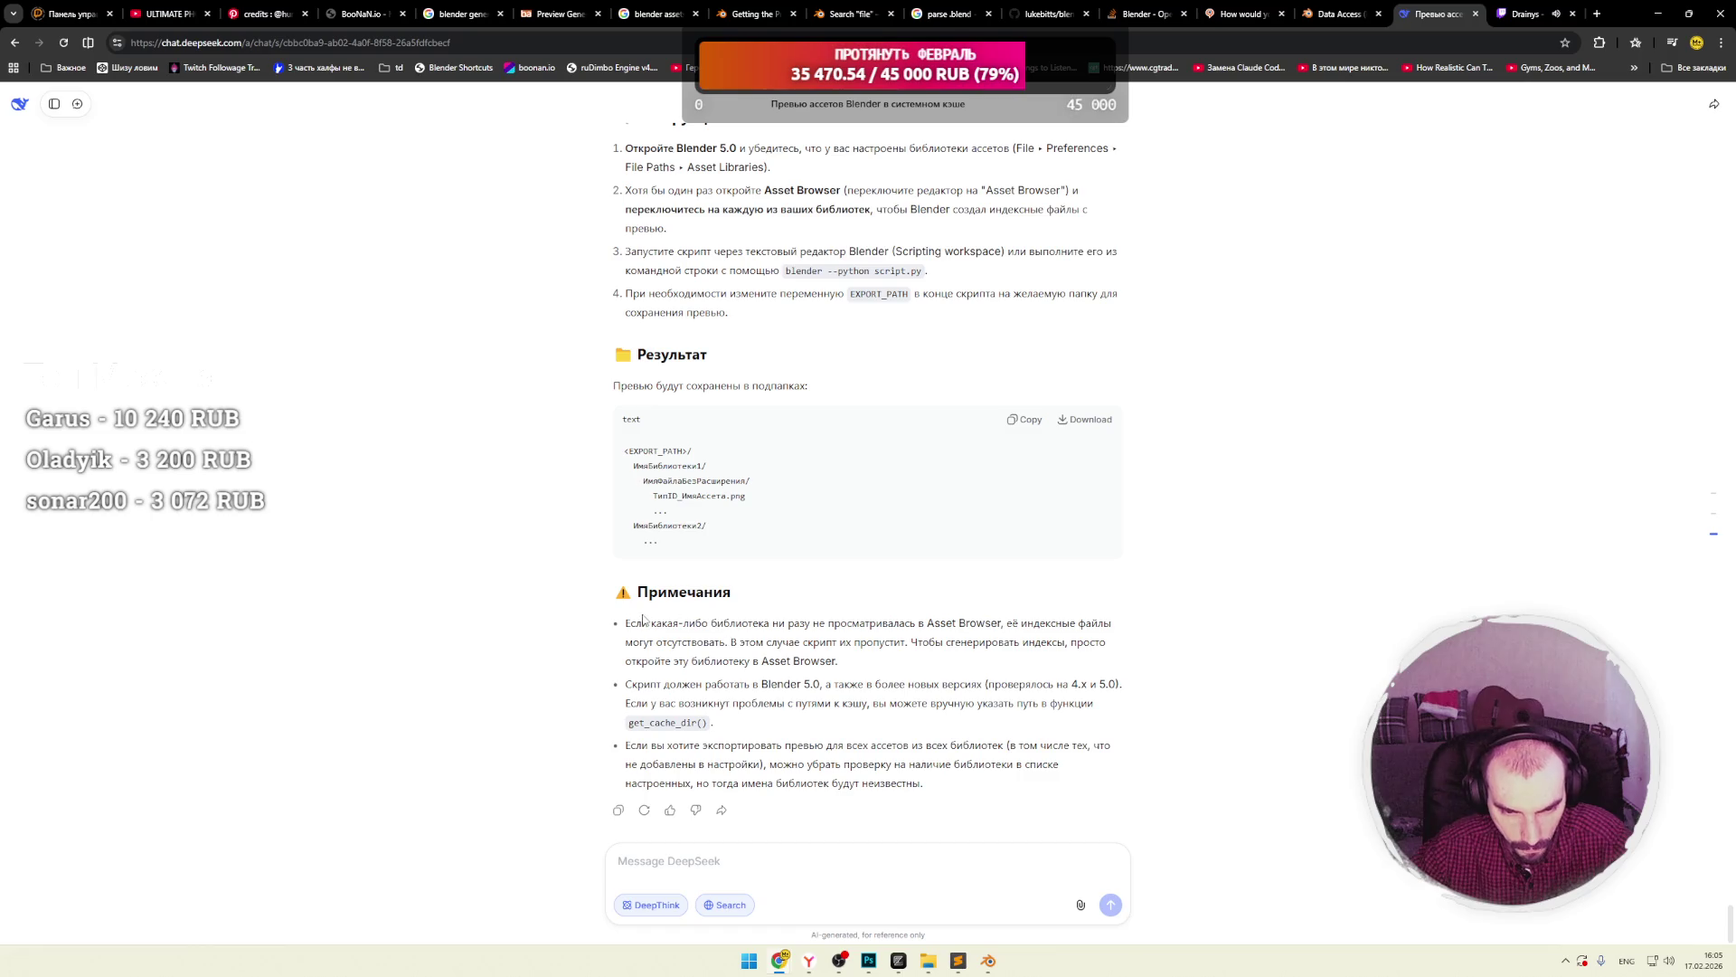
{"action": "mouse_move", "coordinate": [667, 624]}
{"action": "left_mouse_down"}
{"action": "mouse_move", "coordinate": [904, 633]}
{"action": "mouse_move", "coordinate": [890, 624]}
{"action": "left_mouse_up"}
{"action": "left_click", "coordinate": [829, 626]}
{"action": "left_click", "coordinate": [846, 623]}
{"action": "left_click_drag", "start_coordinate": [909, 623], "coordinate": [1097, 623]}
{"action": "left_click", "coordinate": [929, 623]}
{"action": "left_click", "coordinate": [780, 639]}
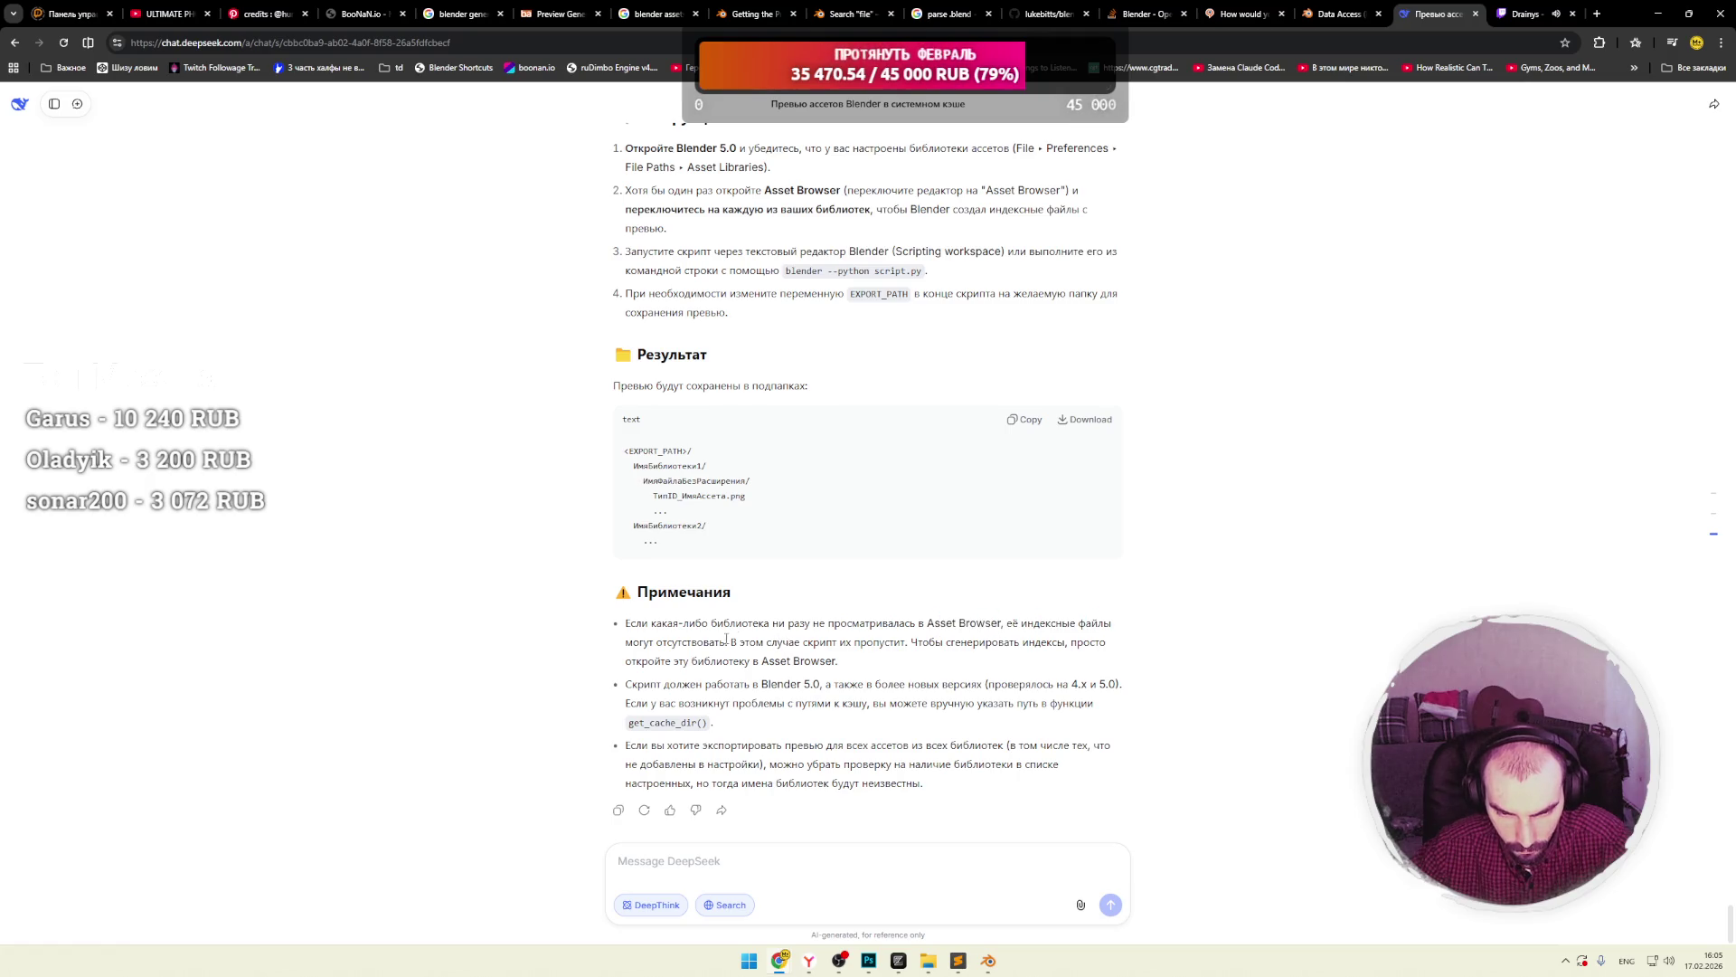
{"action": "mouse_move", "coordinate": [702, 719]}
{"action": "left_mouse_down"}
{"action": "mouse_move", "coordinate": [648, 721]}
{"action": "mouse_move", "coordinate": [710, 684]}
{"action": "mouse_move", "coordinate": [632, 722]}
{"action": "mouse_move", "coordinate": [697, 723]}
{"action": "mouse_move", "coordinate": [753, 756]}
{"action": "mouse_move", "coordinate": [1004, 747]}
{"action": "left_mouse_up"}
{"action": "left_click", "coordinate": [710, 689]}
Highlight get_cache_dir() and 'экспортировать' while reading the last notes of the reply.
{"action": "left_click", "coordinate": [667, 727]}
{"action": "double_click", "coordinate": [673, 729]}
{"action": "double_click", "coordinate": [683, 732]}
{"action": "left_click", "coordinate": [689, 735]}
{"action": "left_click", "coordinate": [669, 729]}
{"action": "left_click", "coordinate": [697, 728]}
{"action": "left_click", "coordinate": [699, 726]}
{"action": "left_click", "coordinate": [669, 729]}
{"action": "left_click", "coordinate": [659, 729]}
{"action": "left_click", "coordinate": [664, 747]}
{"action": "left_click", "coordinate": [712, 747]}
{"action": "left_click", "coordinate": [937, 750]}
Send DeepSeek 'Блендер в консоли выдает' with the pasted bpy.ops.text.run_script() line and 'файлов нет'.
{"action": "left_click", "coordinate": [742, 851]}
{"action": "type", "text": "bpy.ops.text.run_script()"}
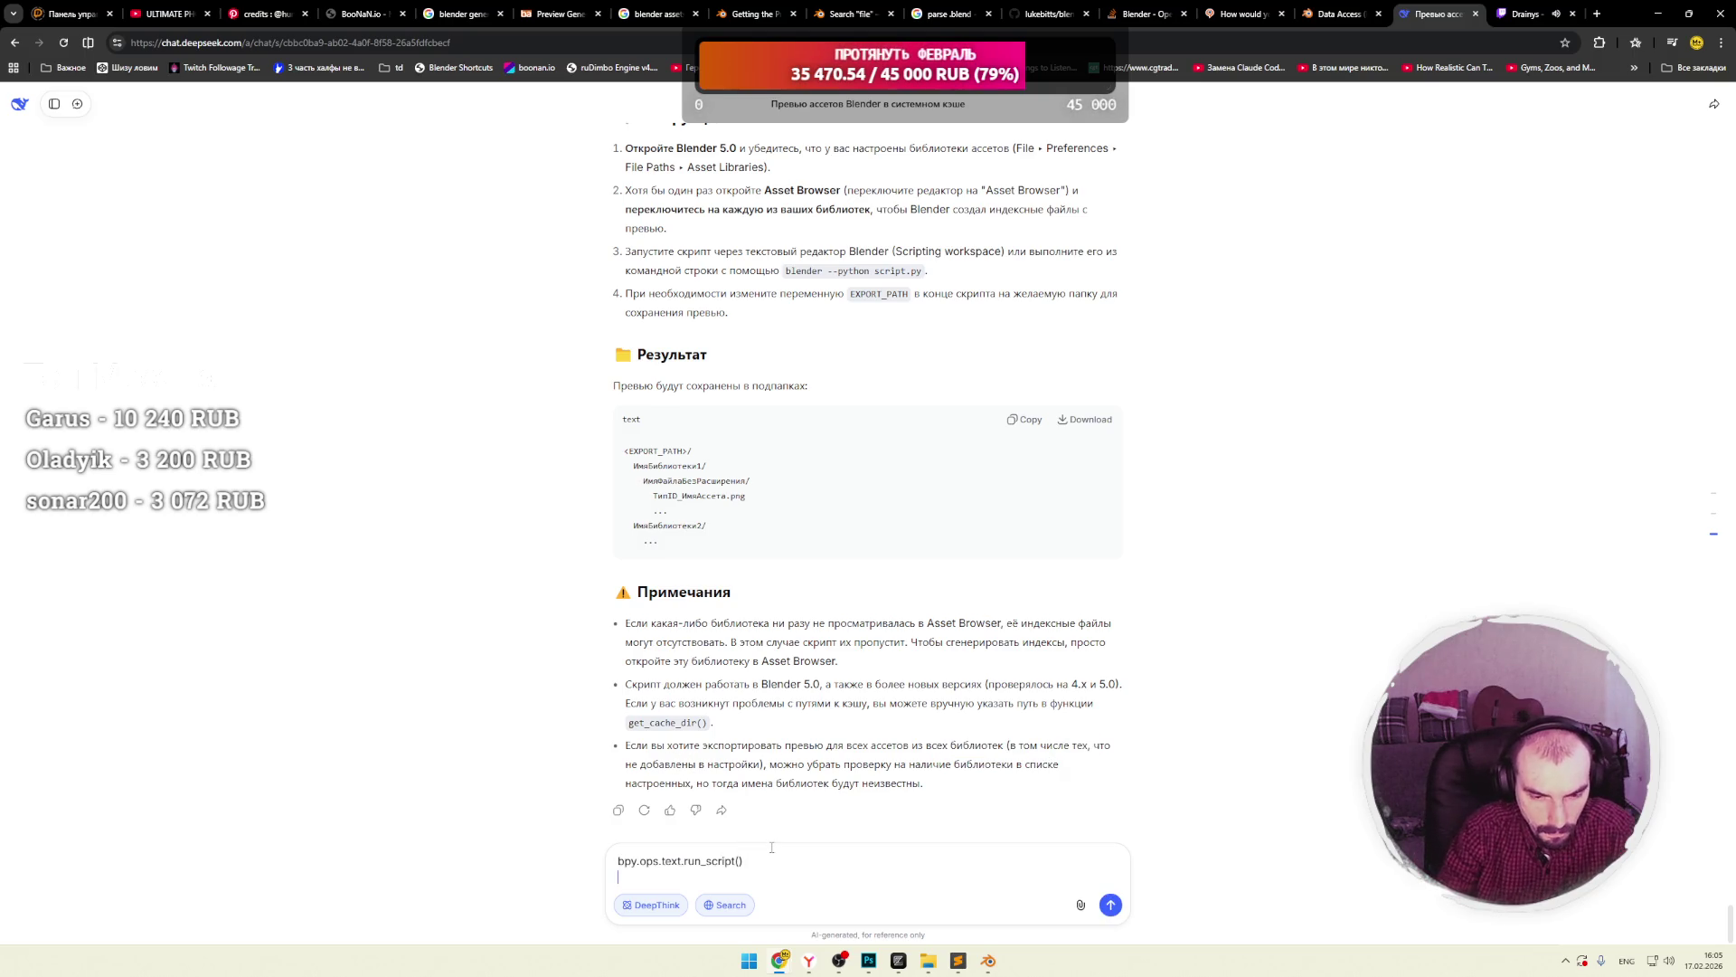
{"action": "key", "text": "shift+Return"}
{"action": "key", "text": "super+space"}
{"action": "type", "text": "Б"}
{"action": "key", "text": "ctrl+a"}
{"action": "type", "text": "Блендер в консоли выдае"}
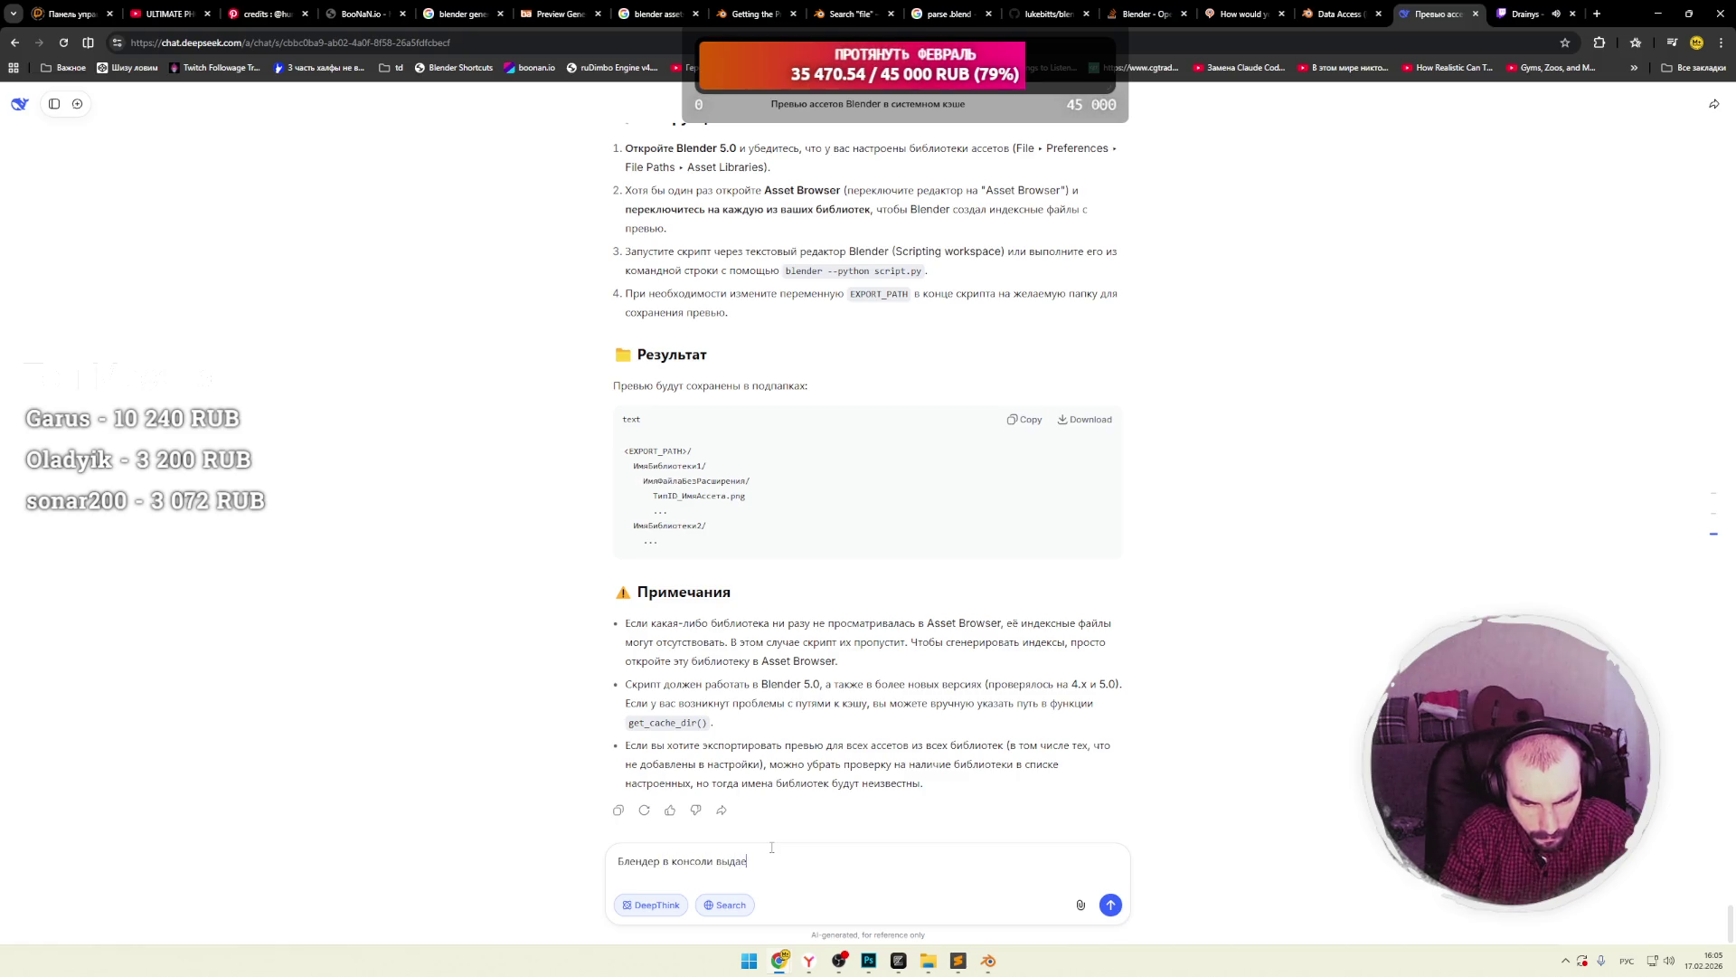
{"action": "type", "text": "bpy.ops.text.run_script()"}
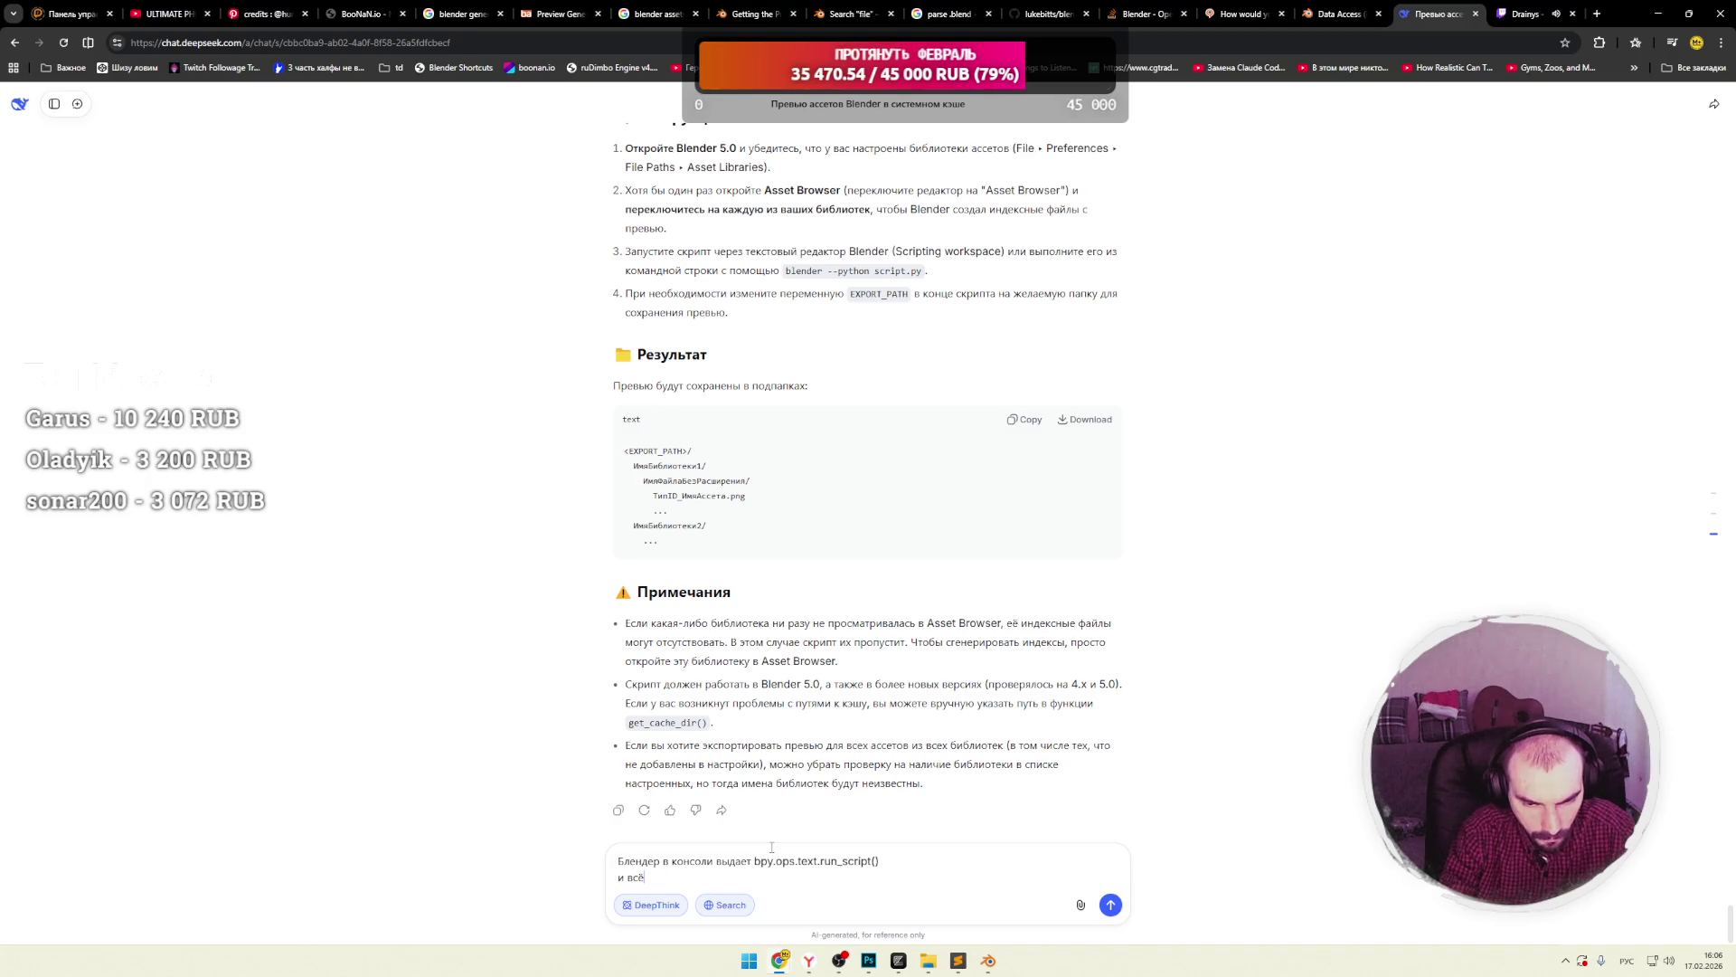
{"action": "type", "text": "файлов нет"}
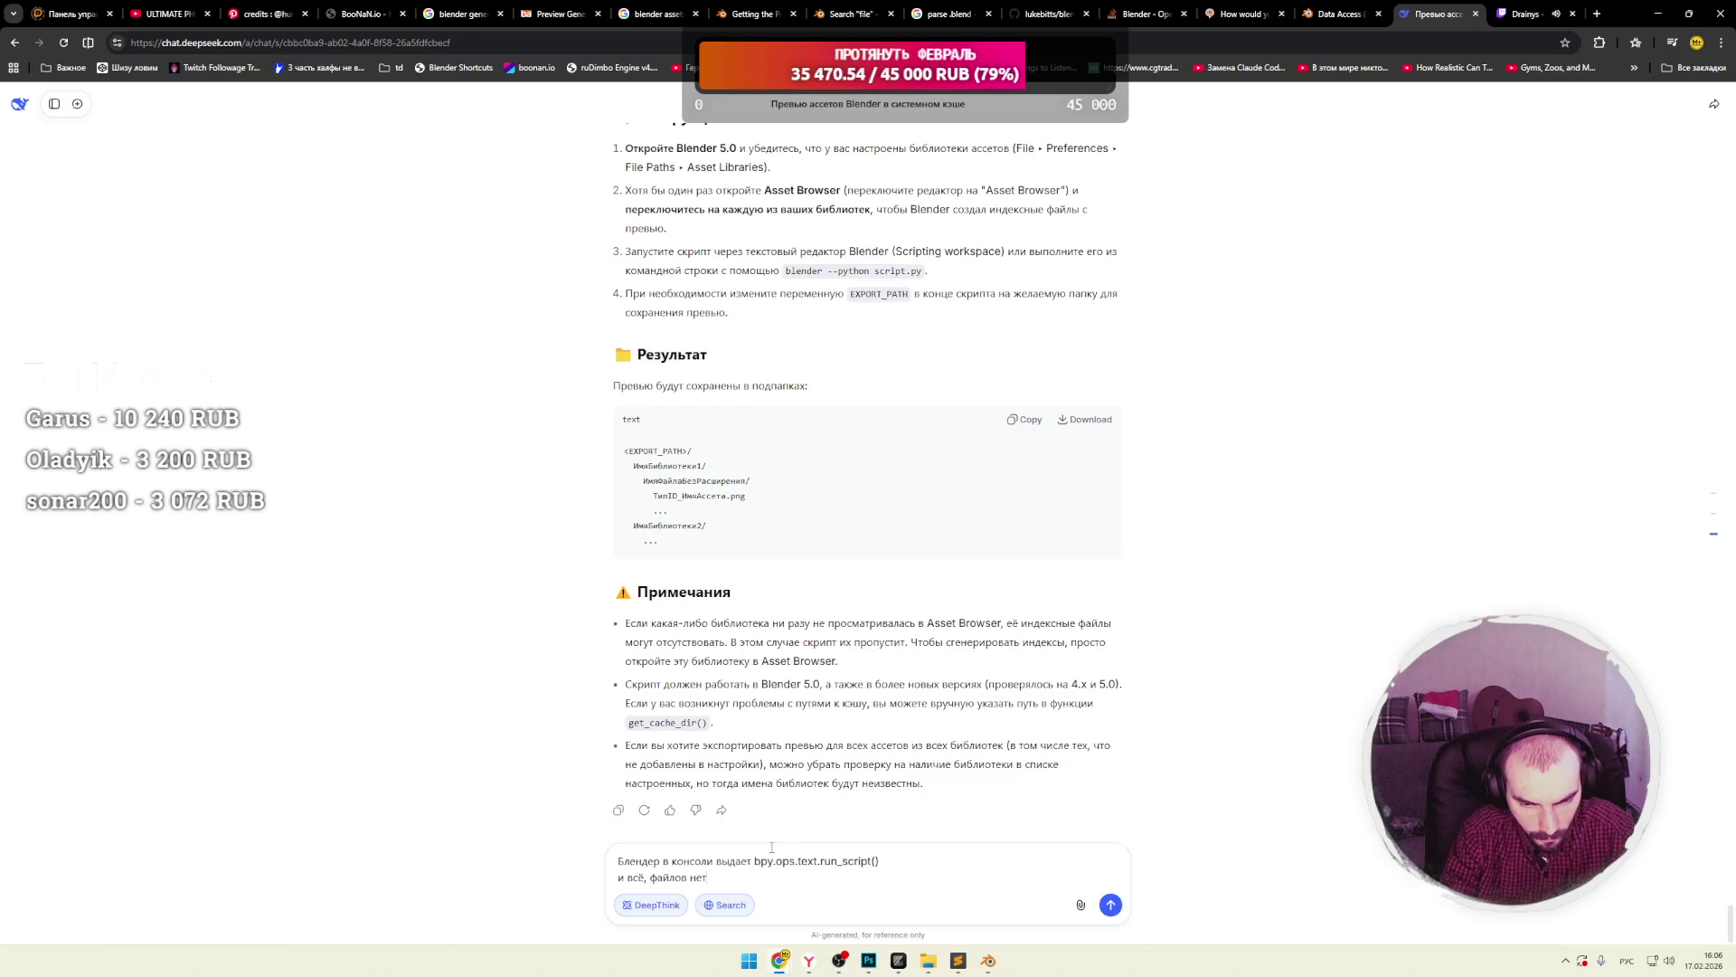
{"action": "key", "text": "Return"}
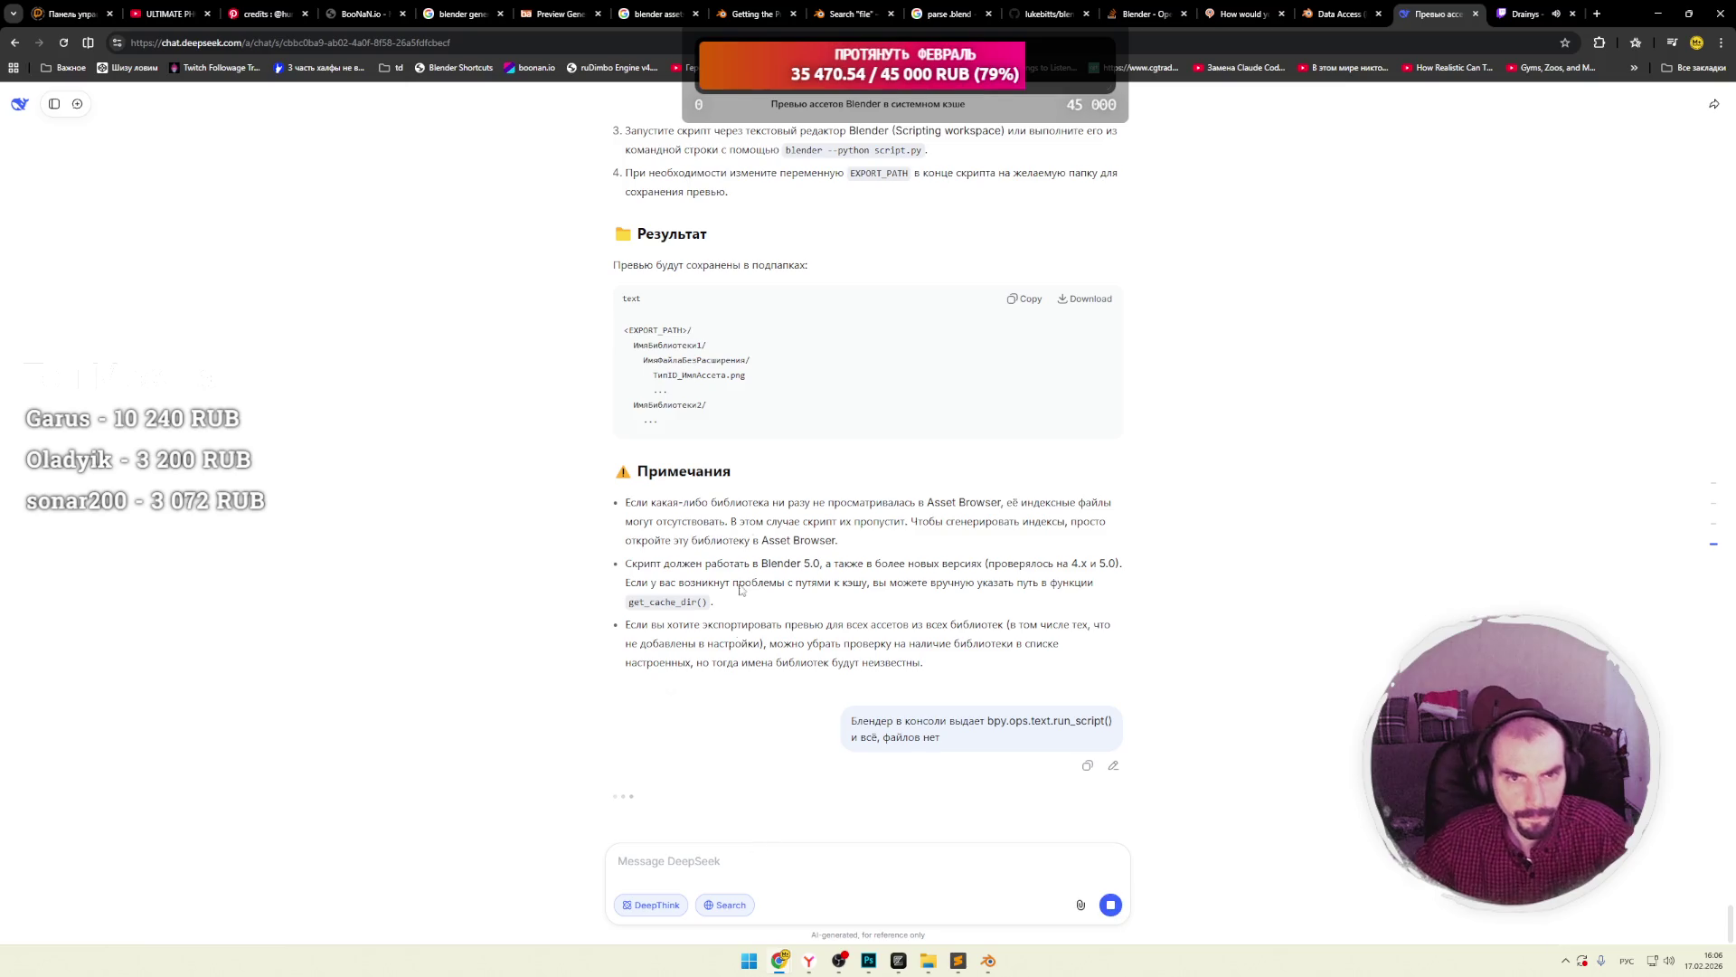
Glance at the Twitch stream tab, then return to DeepSeek's new reply.
{"action": "key", "text": "ctrl+Tab"}
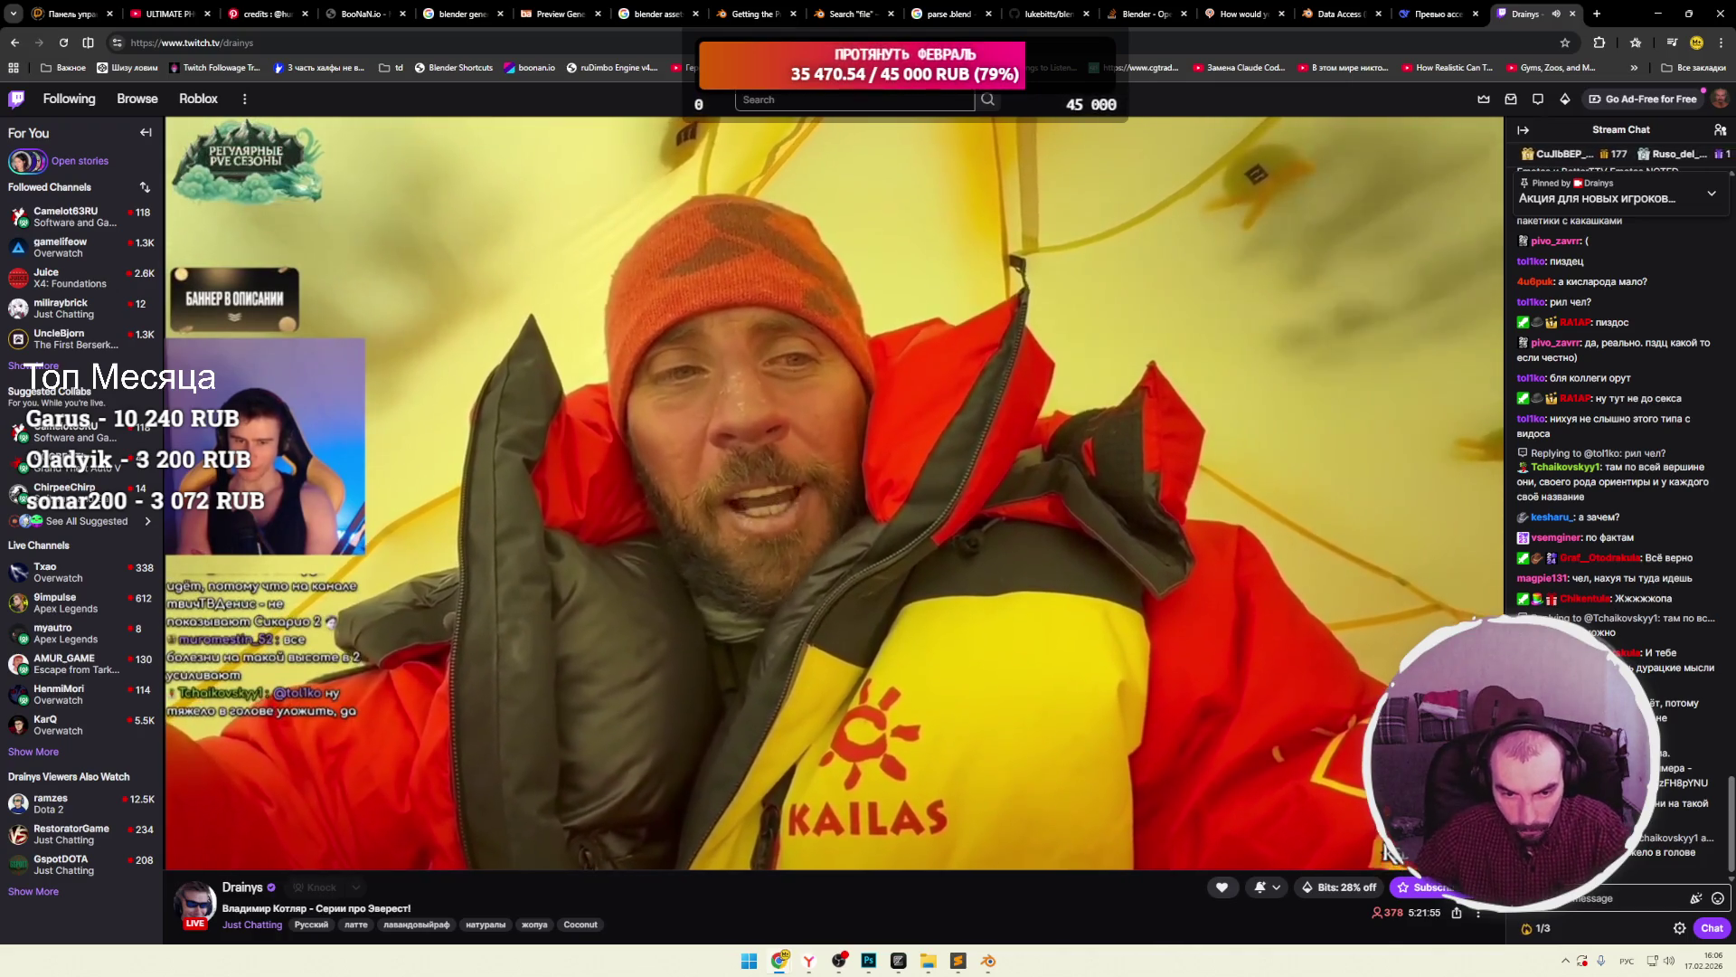
{"action": "left_click", "coordinate": [1438, 13]}
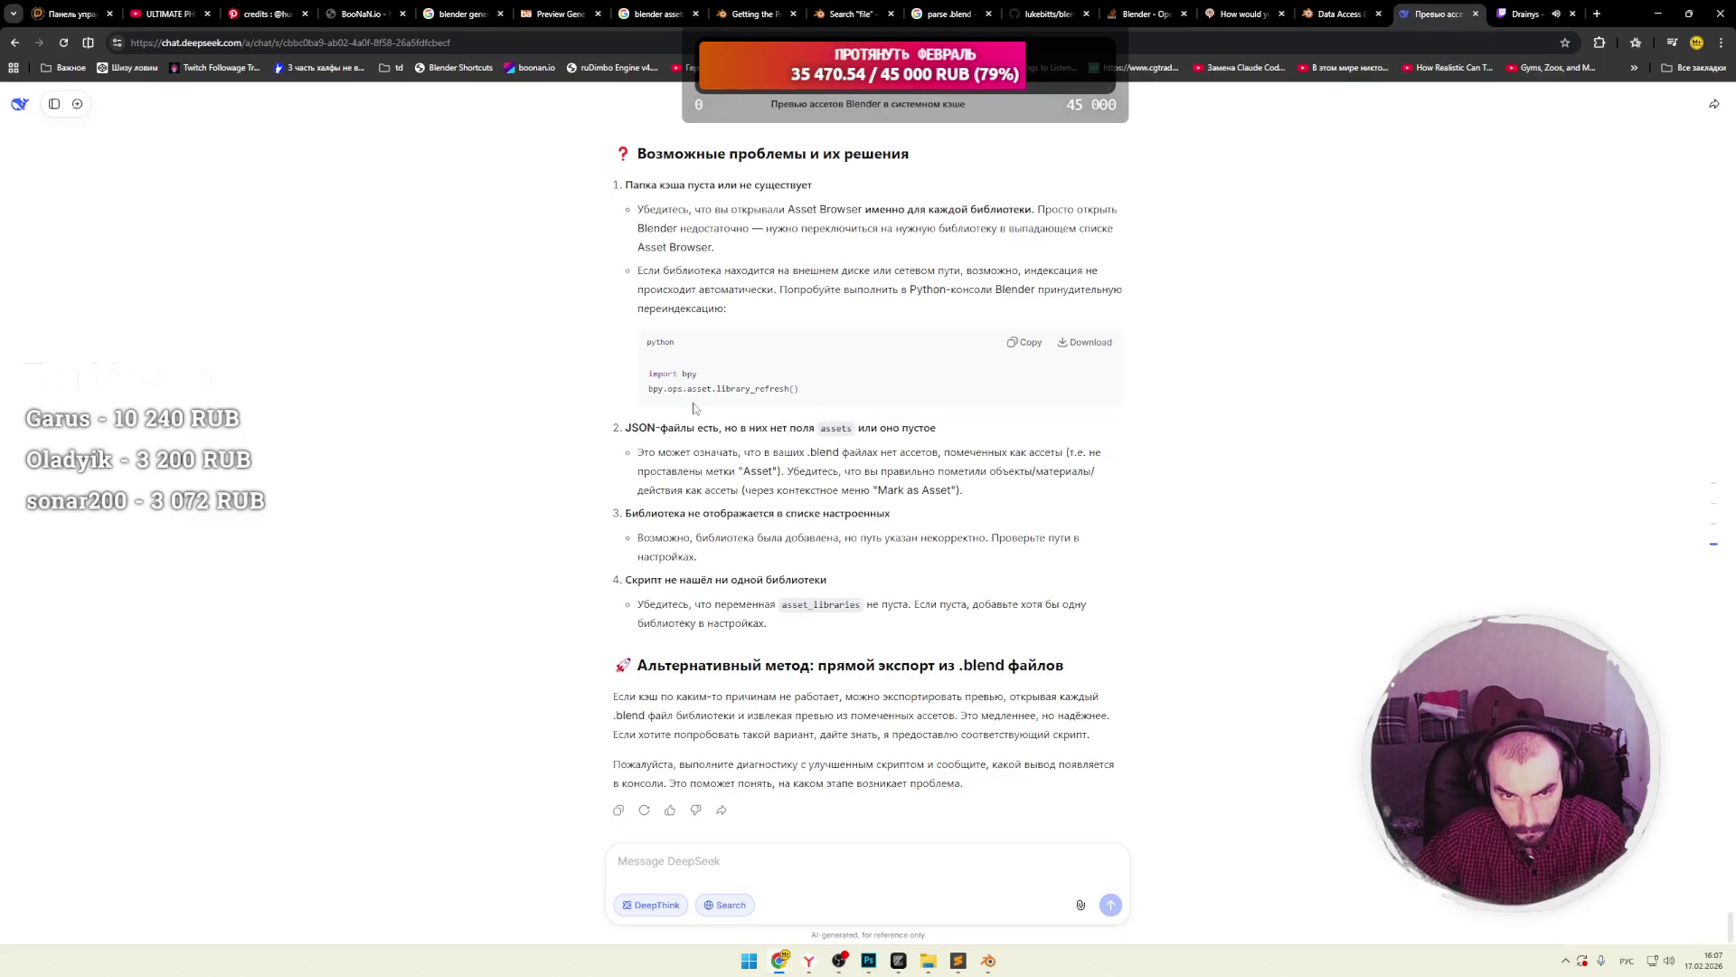
Scroll through DeepSeek's reply to find the improved debugging script.
{"action": "scroll", "coordinate": [694, 409], "scroll_direction": "up", "scroll_amount": 7}
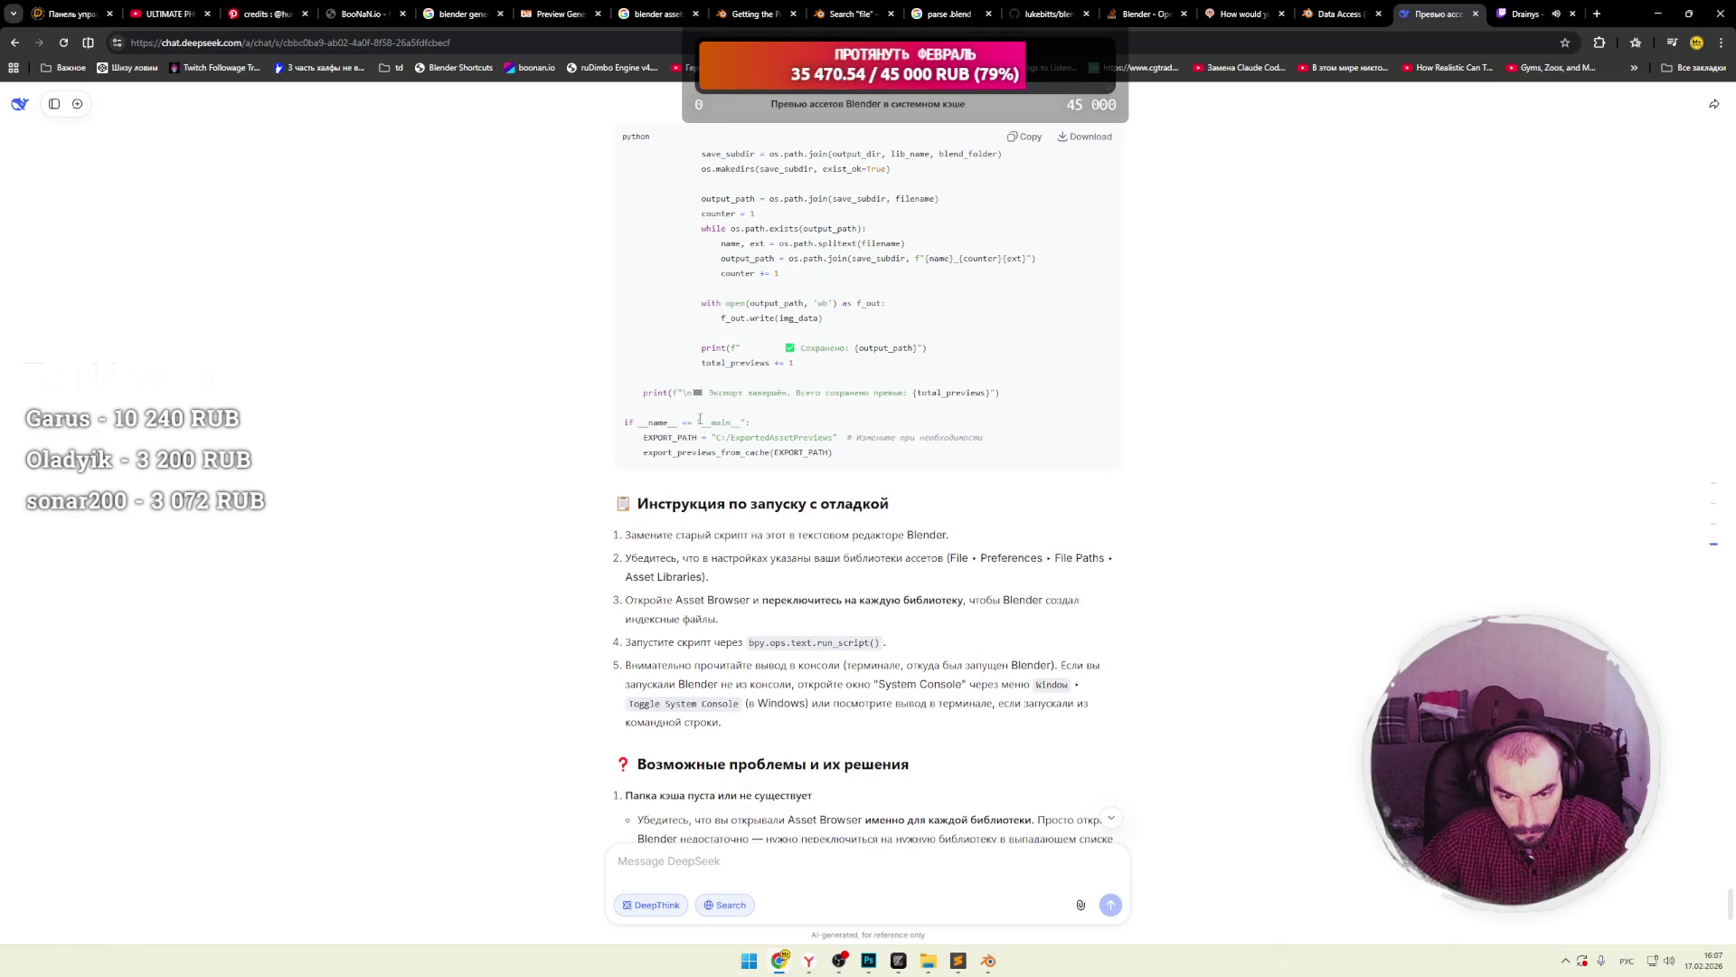
{"action": "scroll", "coordinate": [700, 418], "scroll_direction": "down", "scroll_amount": 7}
{"action": "scroll", "coordinate": [696, 448], "scroll_direction": "up", "scroll_amount": 12}
{"action": "scroll", "coordinate": [689, 457], "scroll_direction": "up", "scroll_amount": 10}
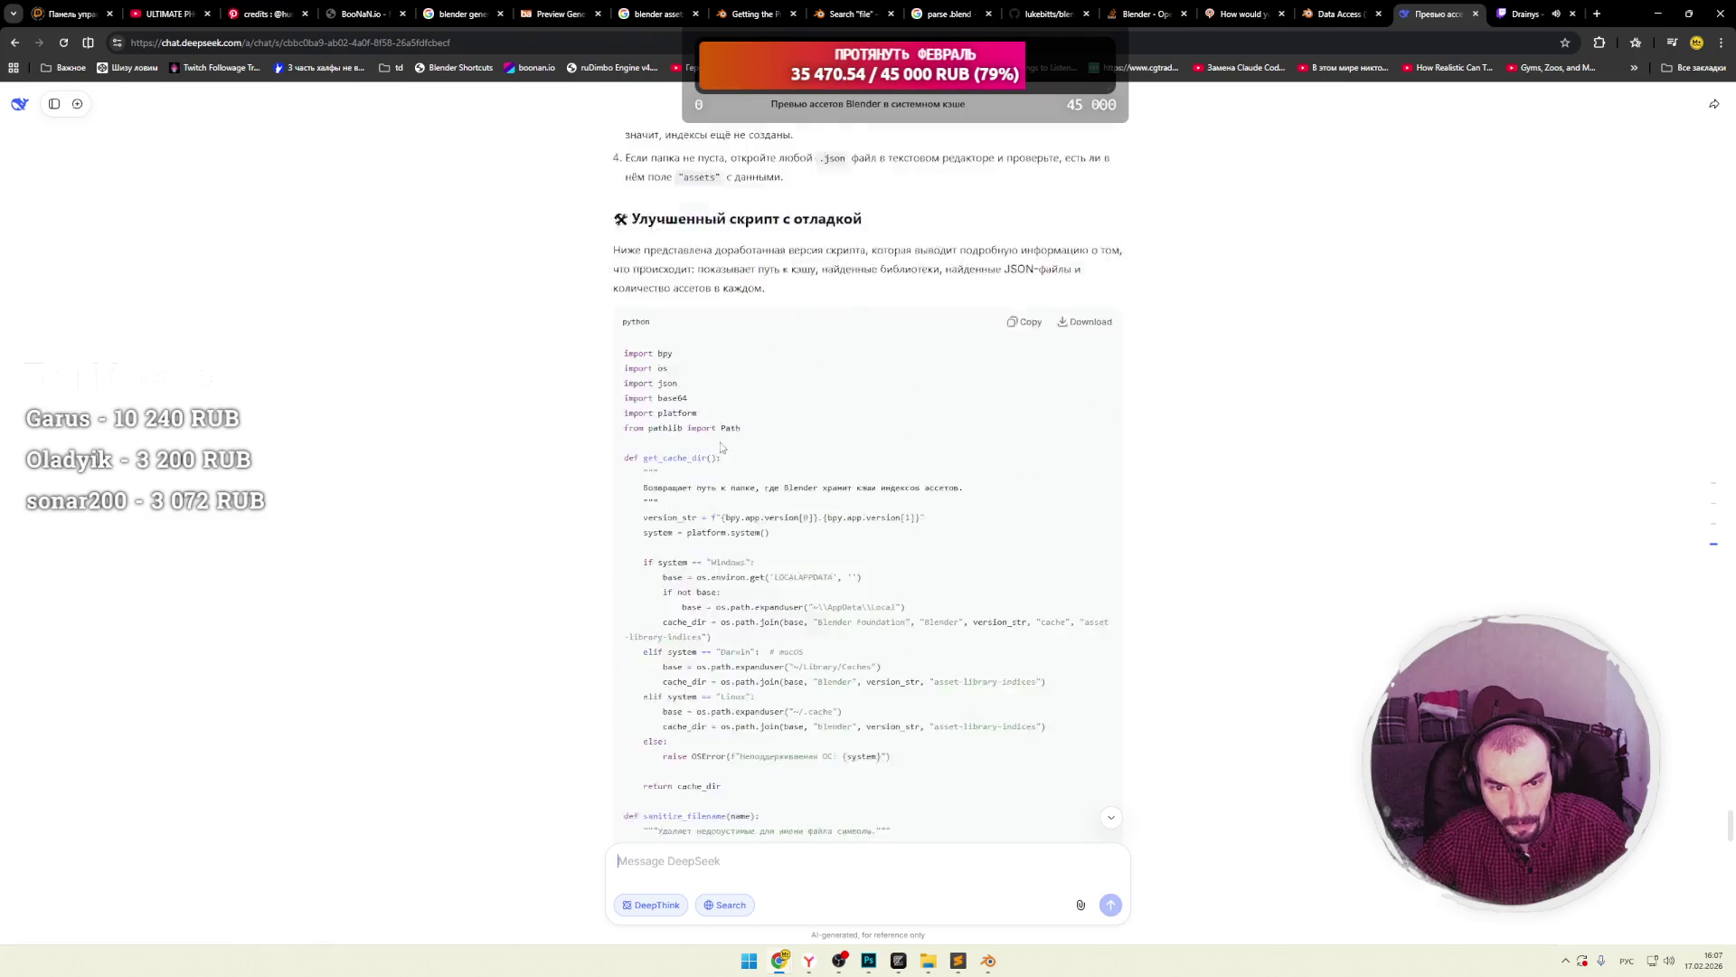
{"action": "scroll", "coordinate": [936, 441], "scroll_direction": "down", "scroll_amount": 4}
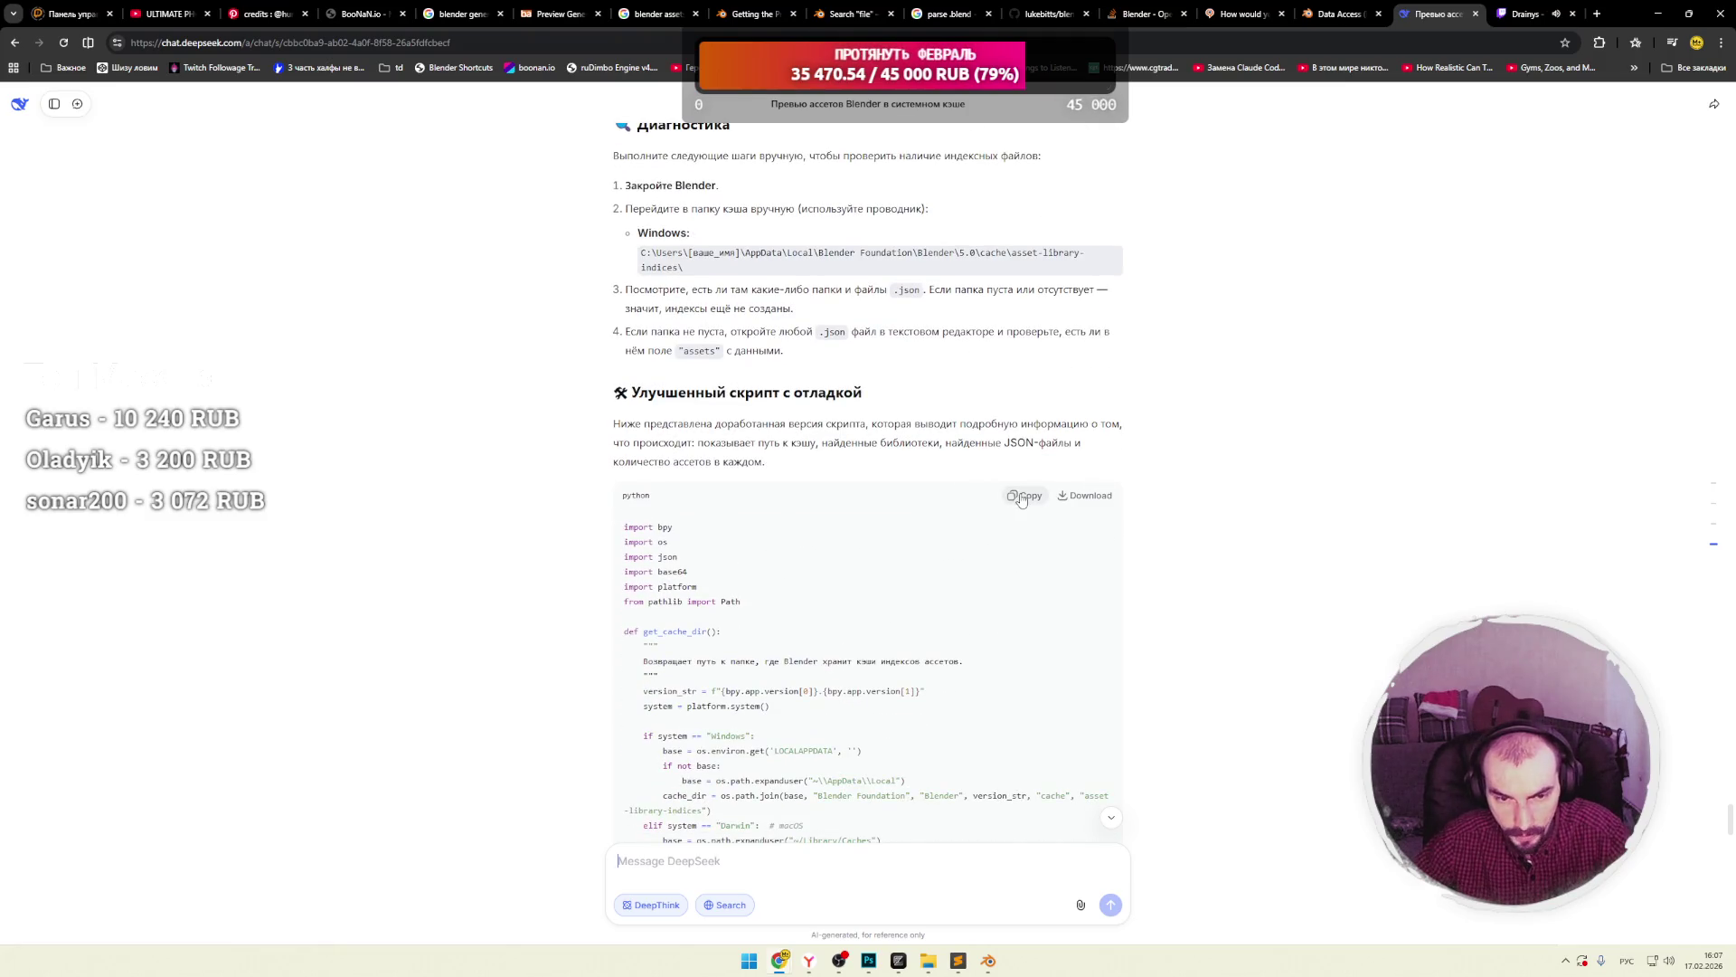
Restart Sublime Text from the Start menu, closing the JSON index and Pretty JSON settings files.
{"action": "left_click", "coordinate": [958, 960]}
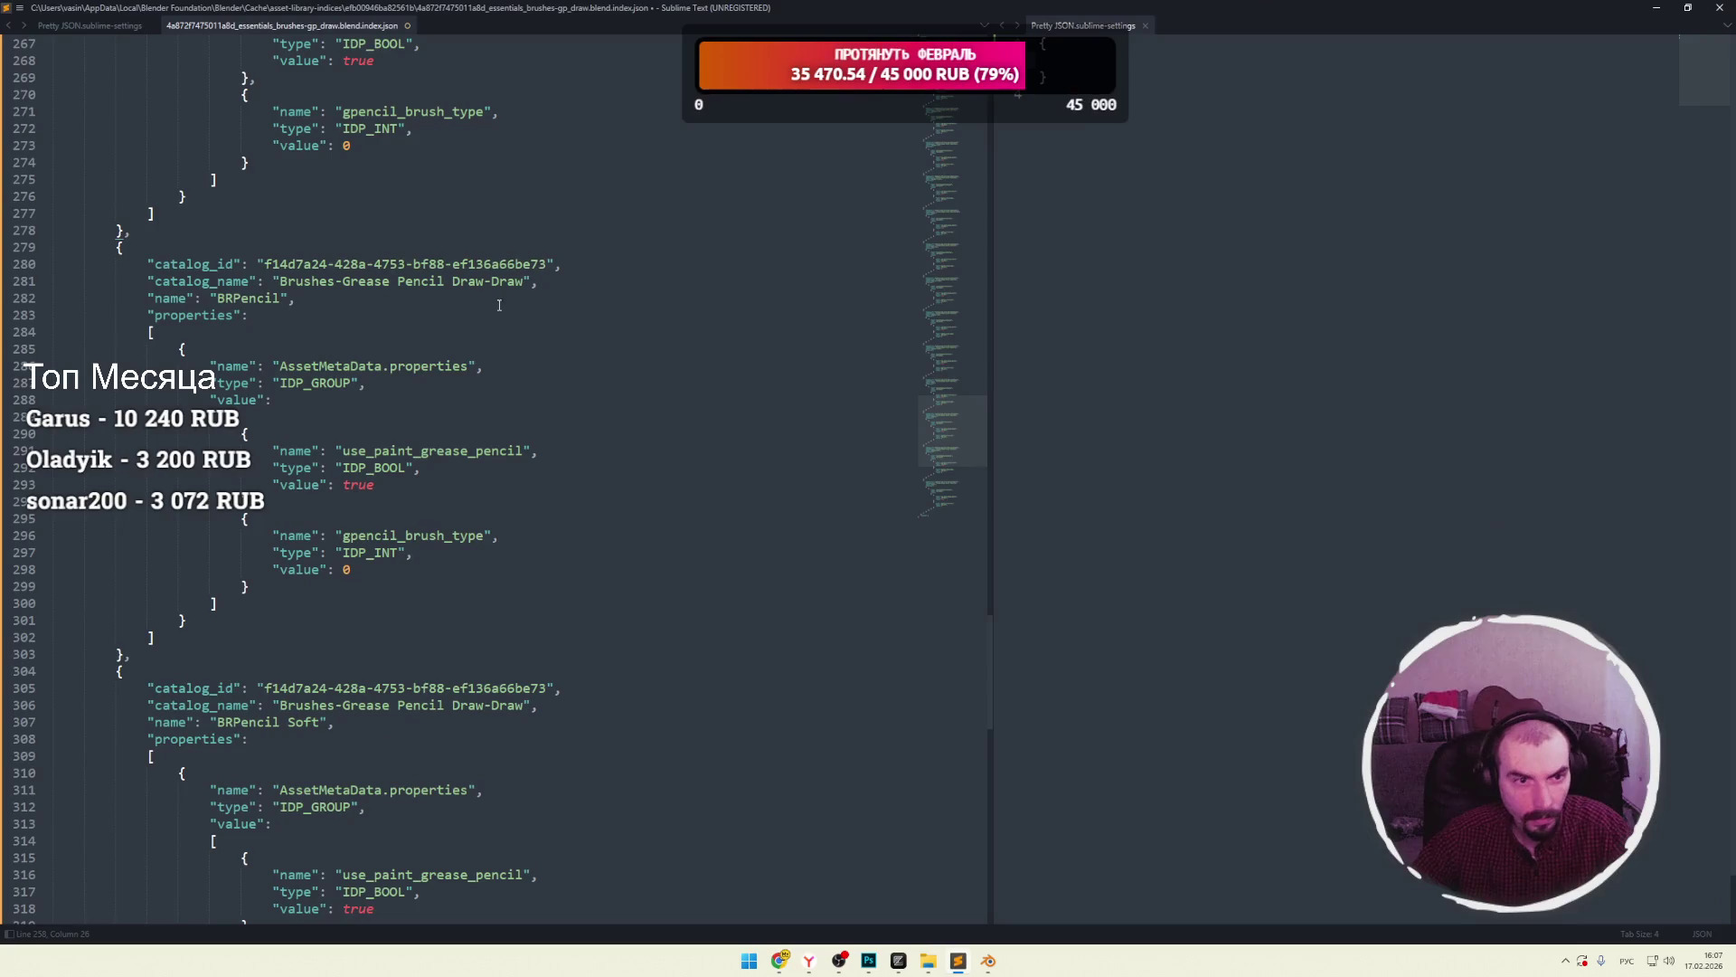
{"action": "left_click", "coordinate": [407, 26]}
{"action": "left_click", "coordinate": [845, 524]}
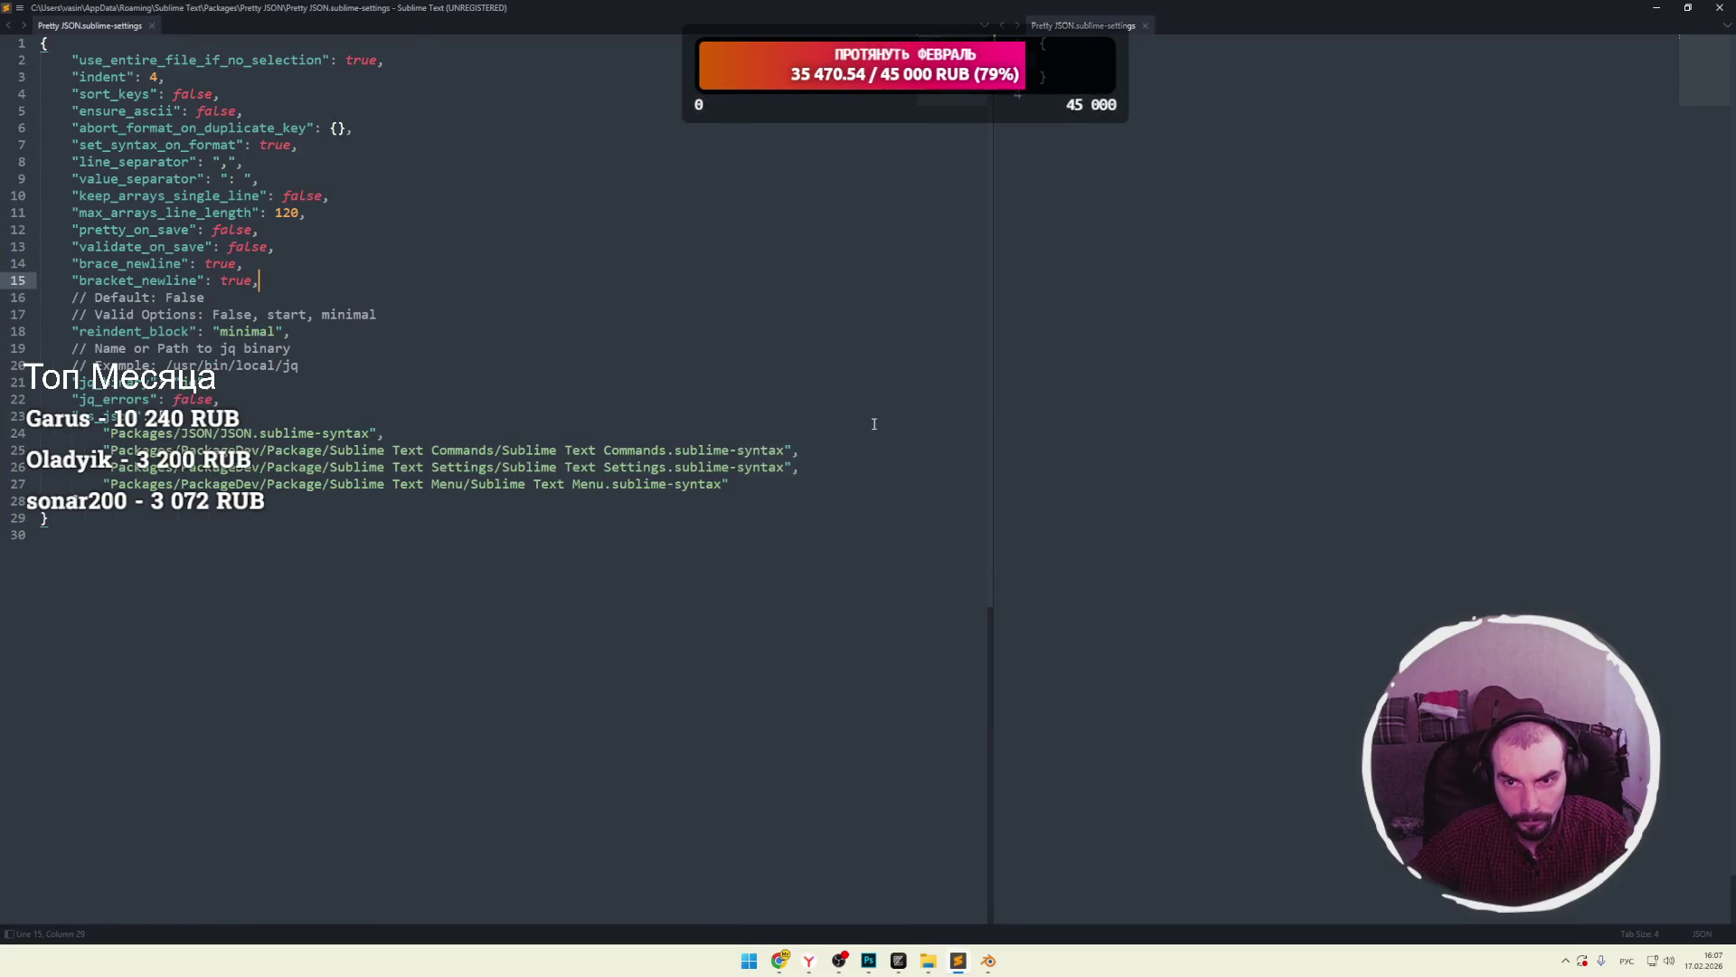
{"action": "key", "text": "alt+F4"}
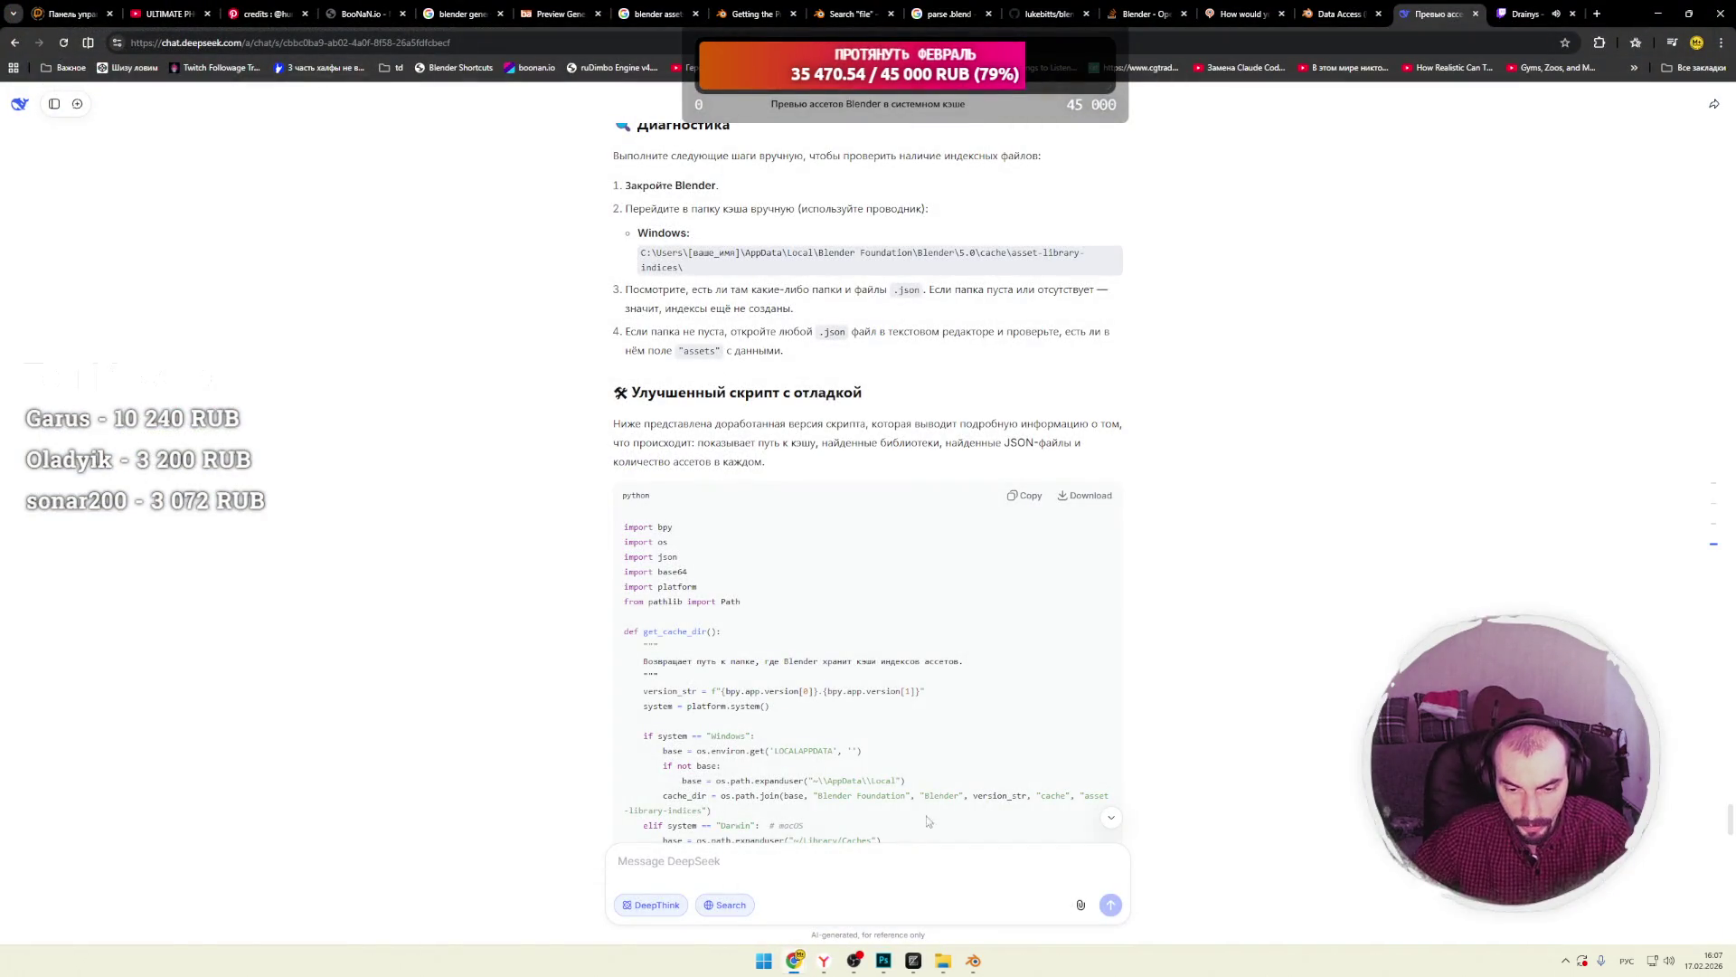
{"action": "left_click", "coordinate": [764, 964]}
{"action": "left_click", "coordinate": [836, 623]}
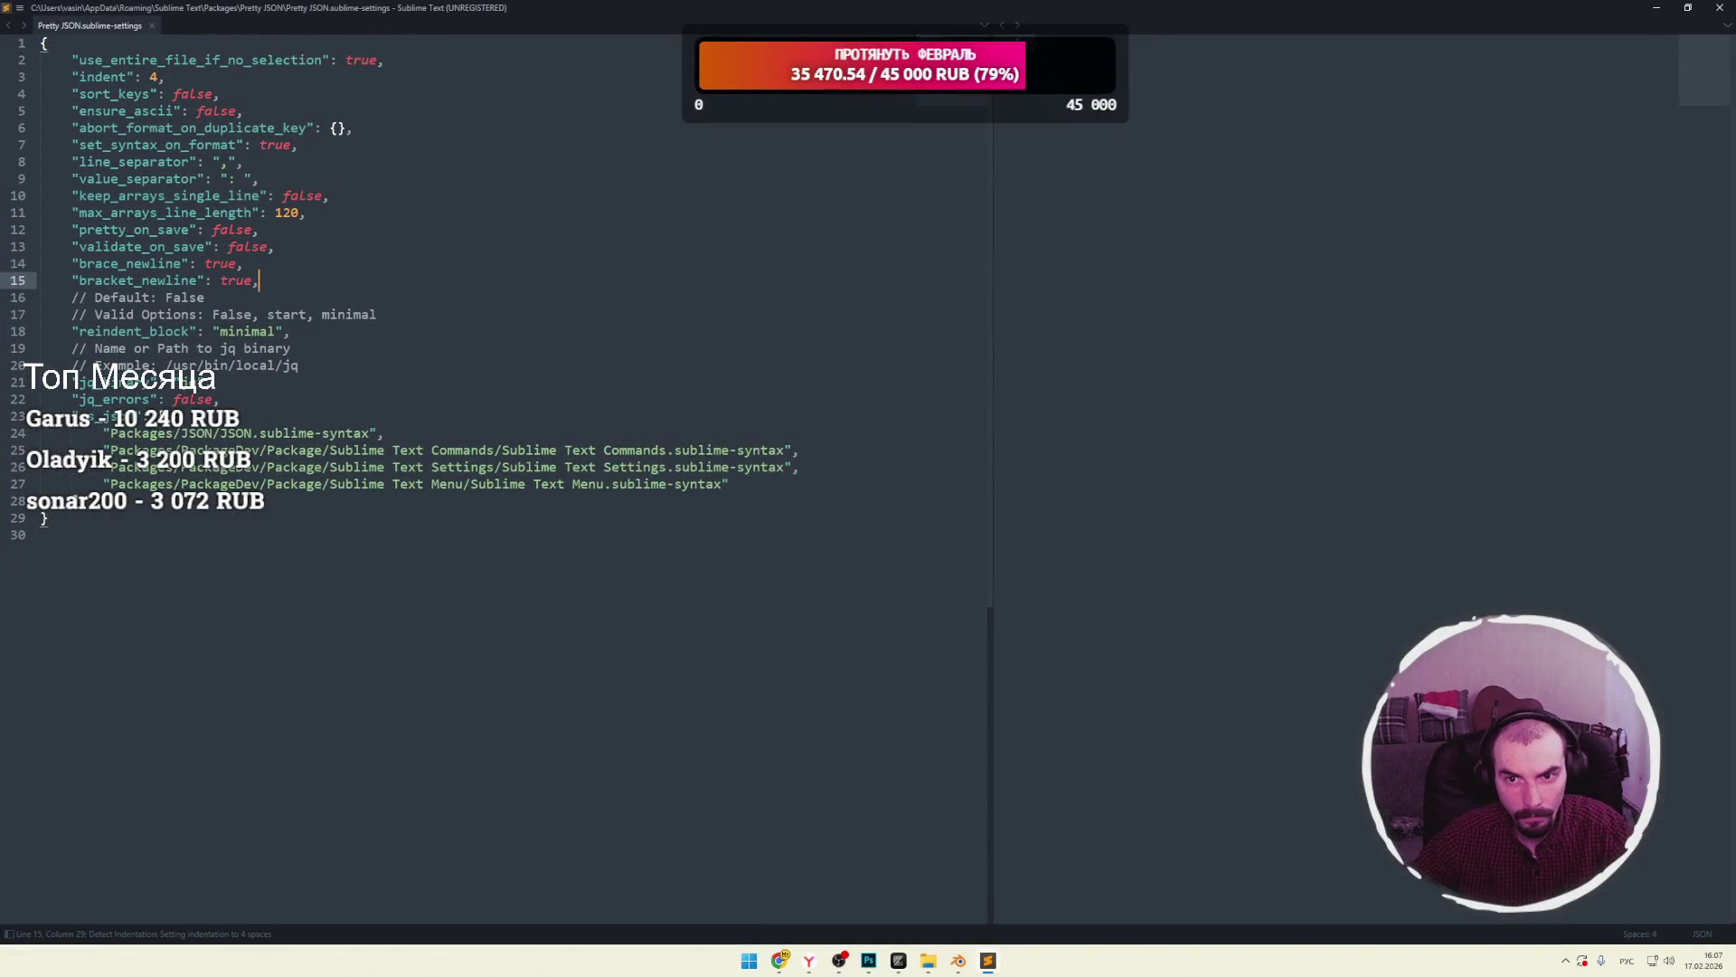
{"action": "left_click", "coordinate": [152, 25]}
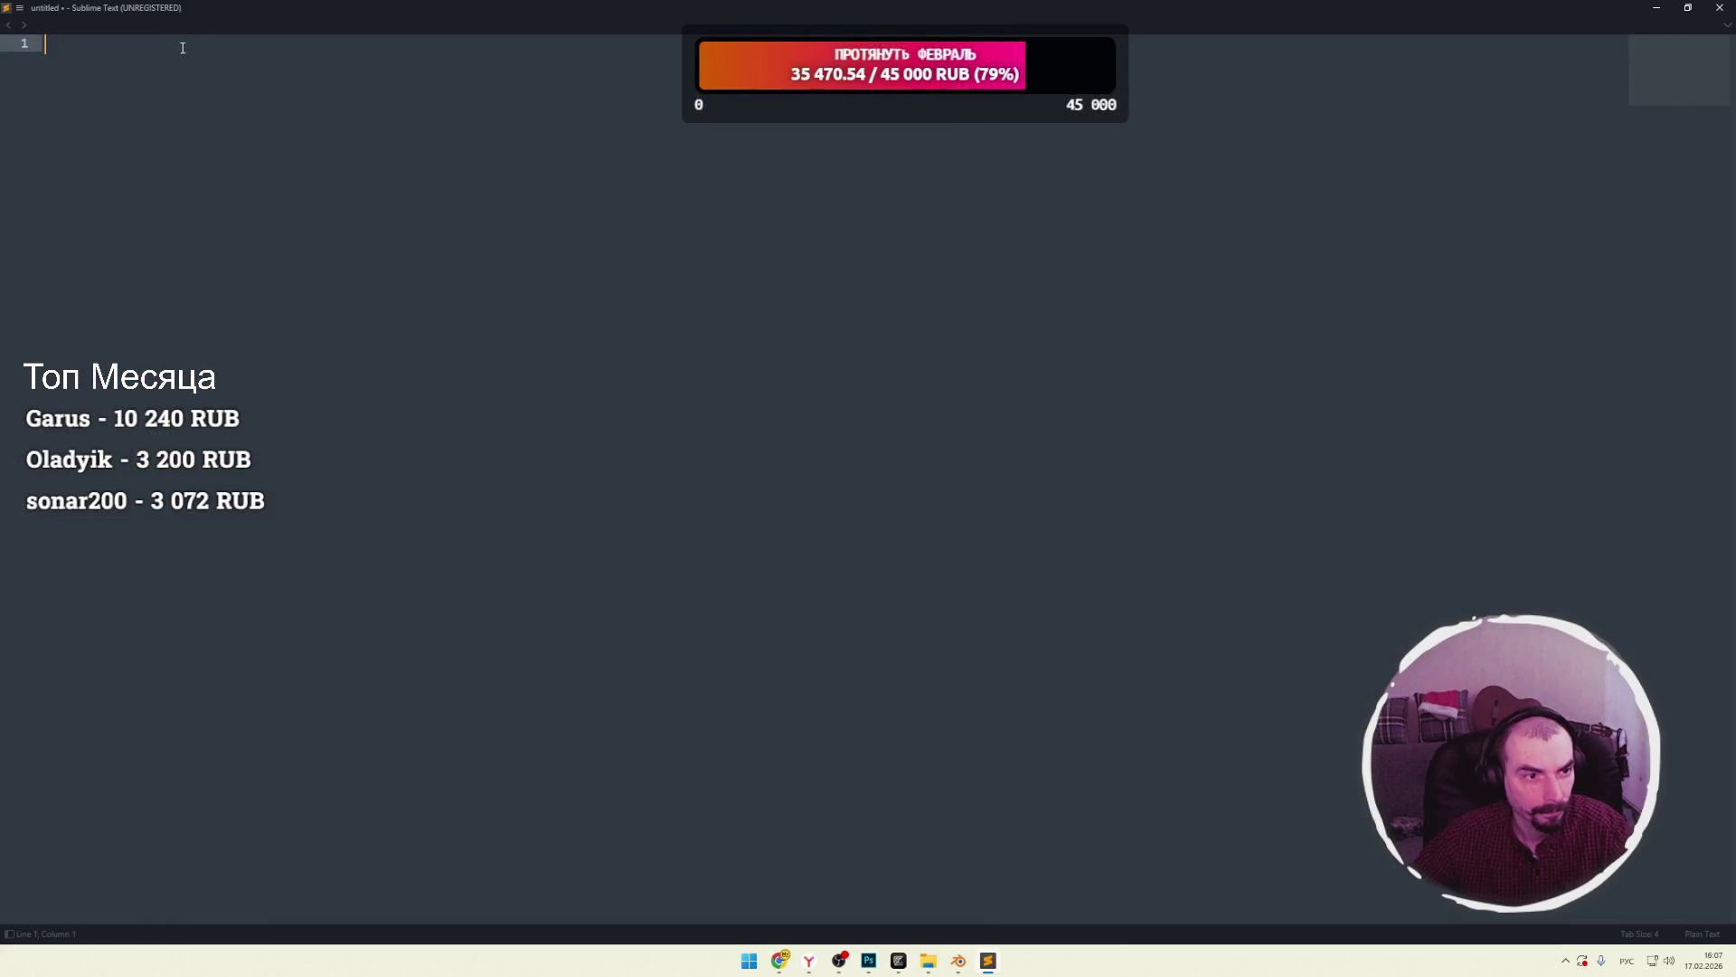
Paste the improved debugging script into a new Sublime Text document.
{"action": "double_click", "coordinate": [195, 24]}
{"action": "key", "text": "ctrl+v"}
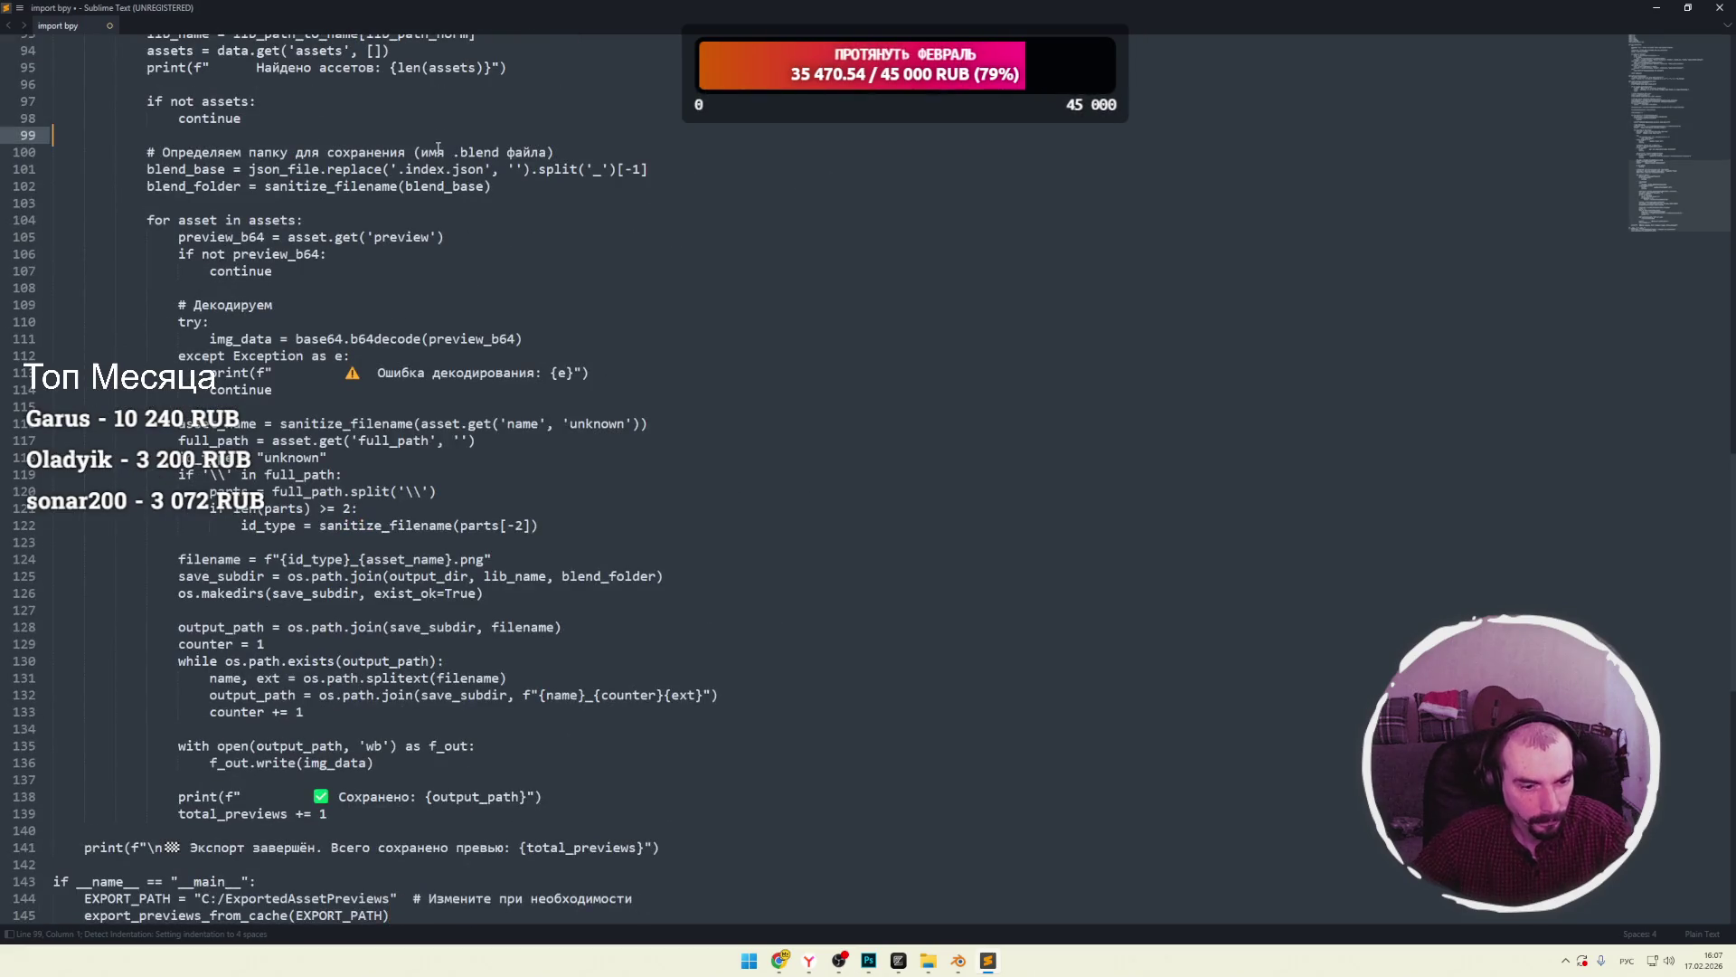
{"action": "scroll", "coordinate": [509, 357], "scroll_direction": "down", "scroll_amount": 5}
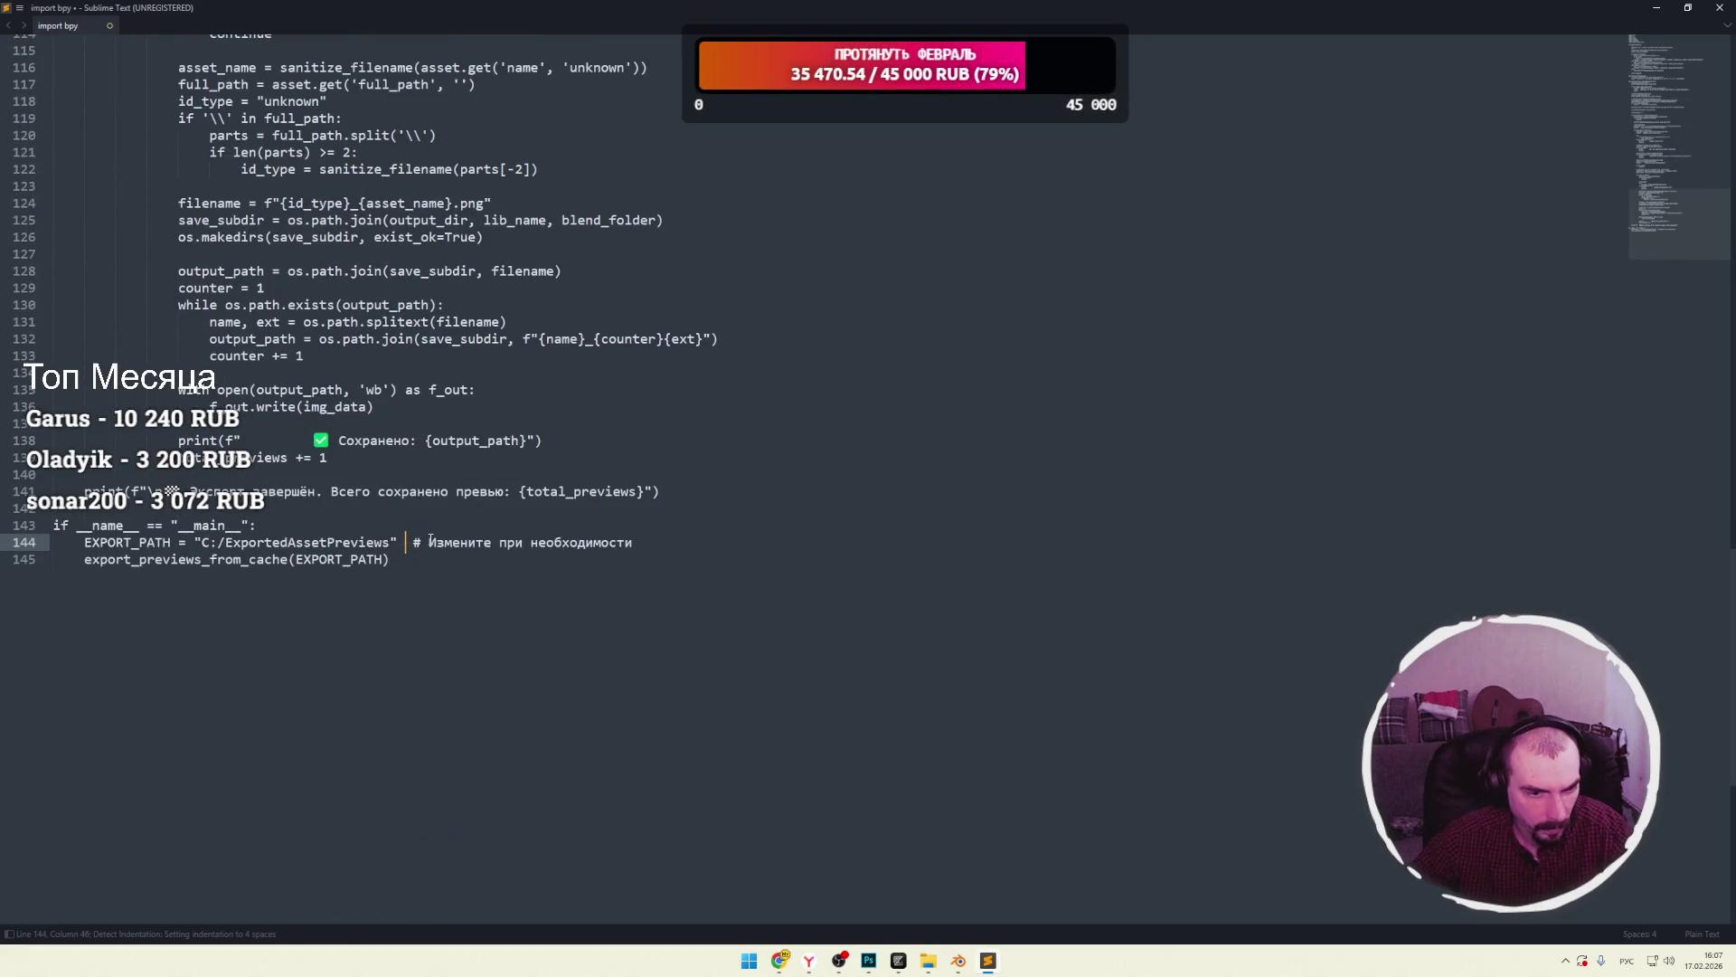
{"action": "key", "text": "alt+Tab"}
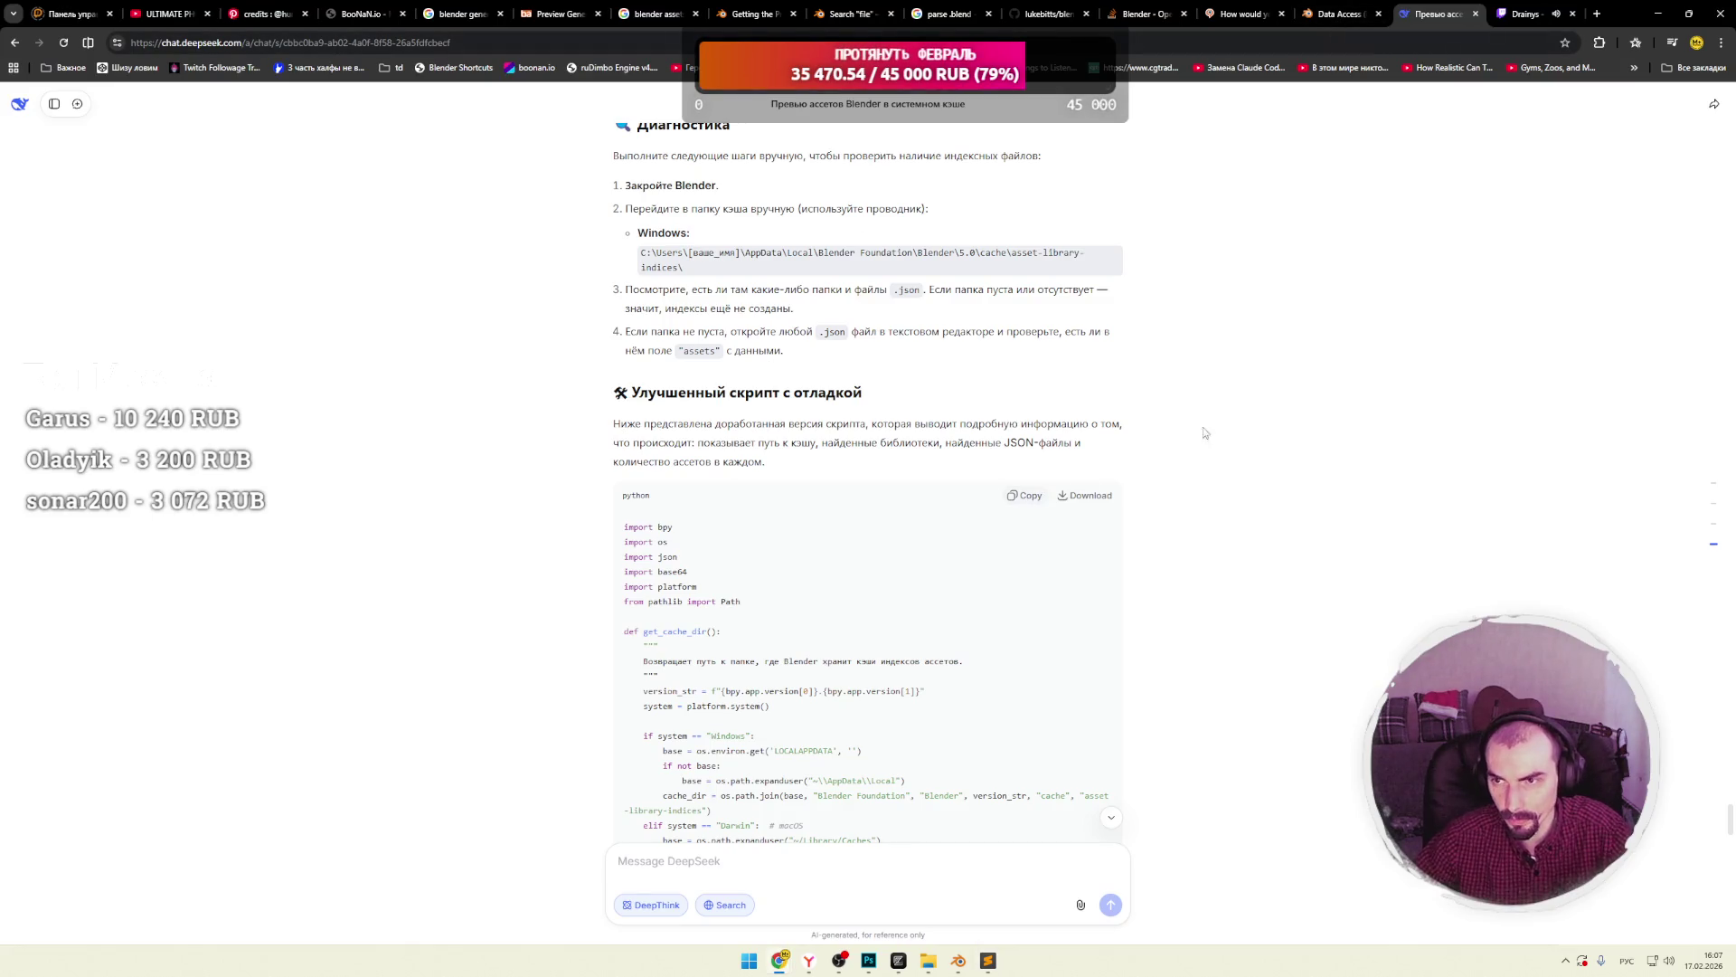
Select the existing export folder path in Blender's script.
{"action": "left_click", "coordinate": [966, 966]}
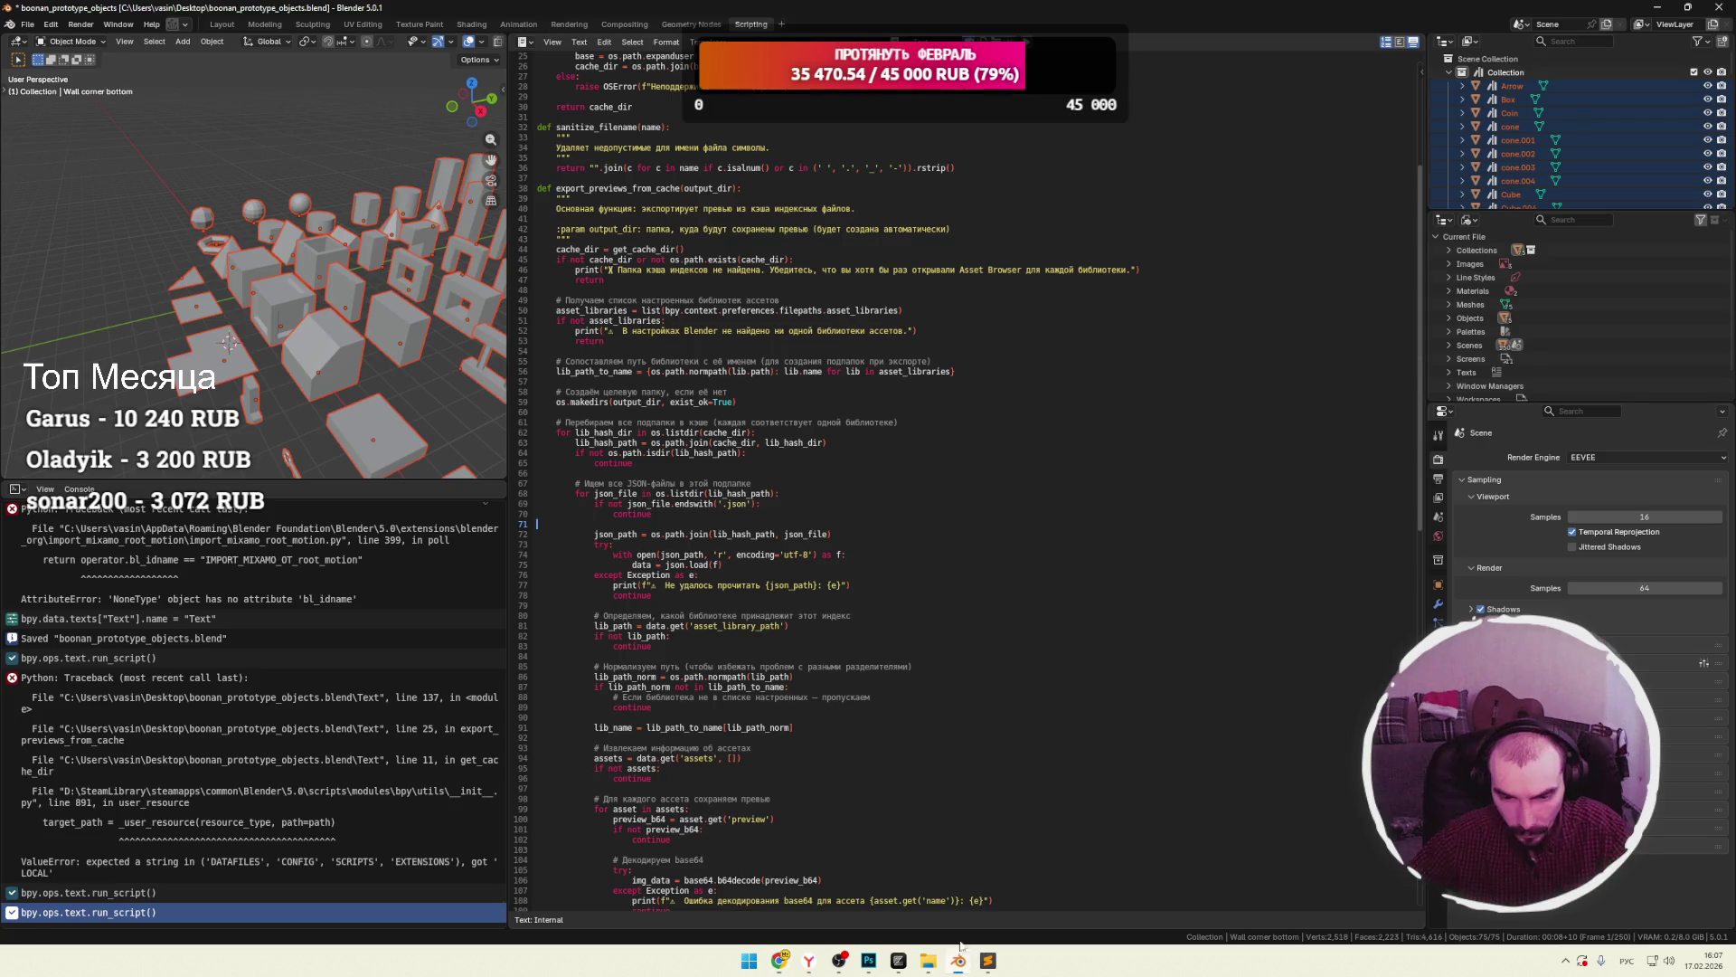
{"action": "scroll", "coordinate": [854, 554], "scroll_direction": "down", "scroll_amount": 20}
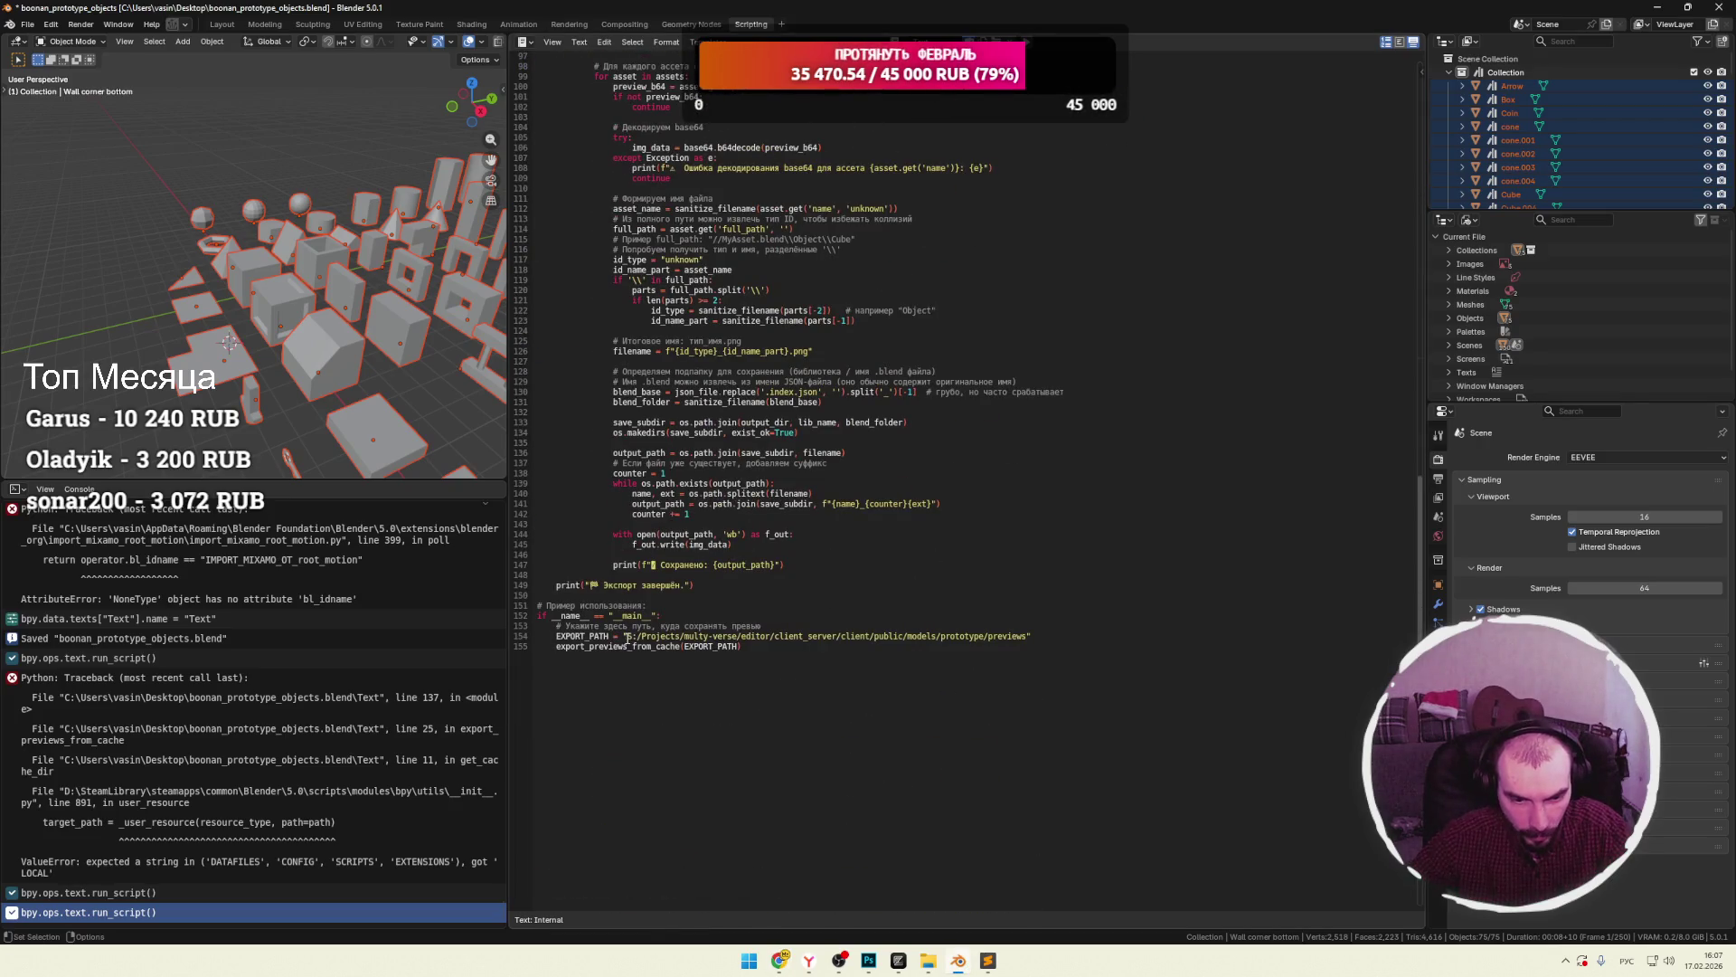
{"action": "left_click_drag", "start_coordinate": [673, 637], "coordinate": [979, 635]}
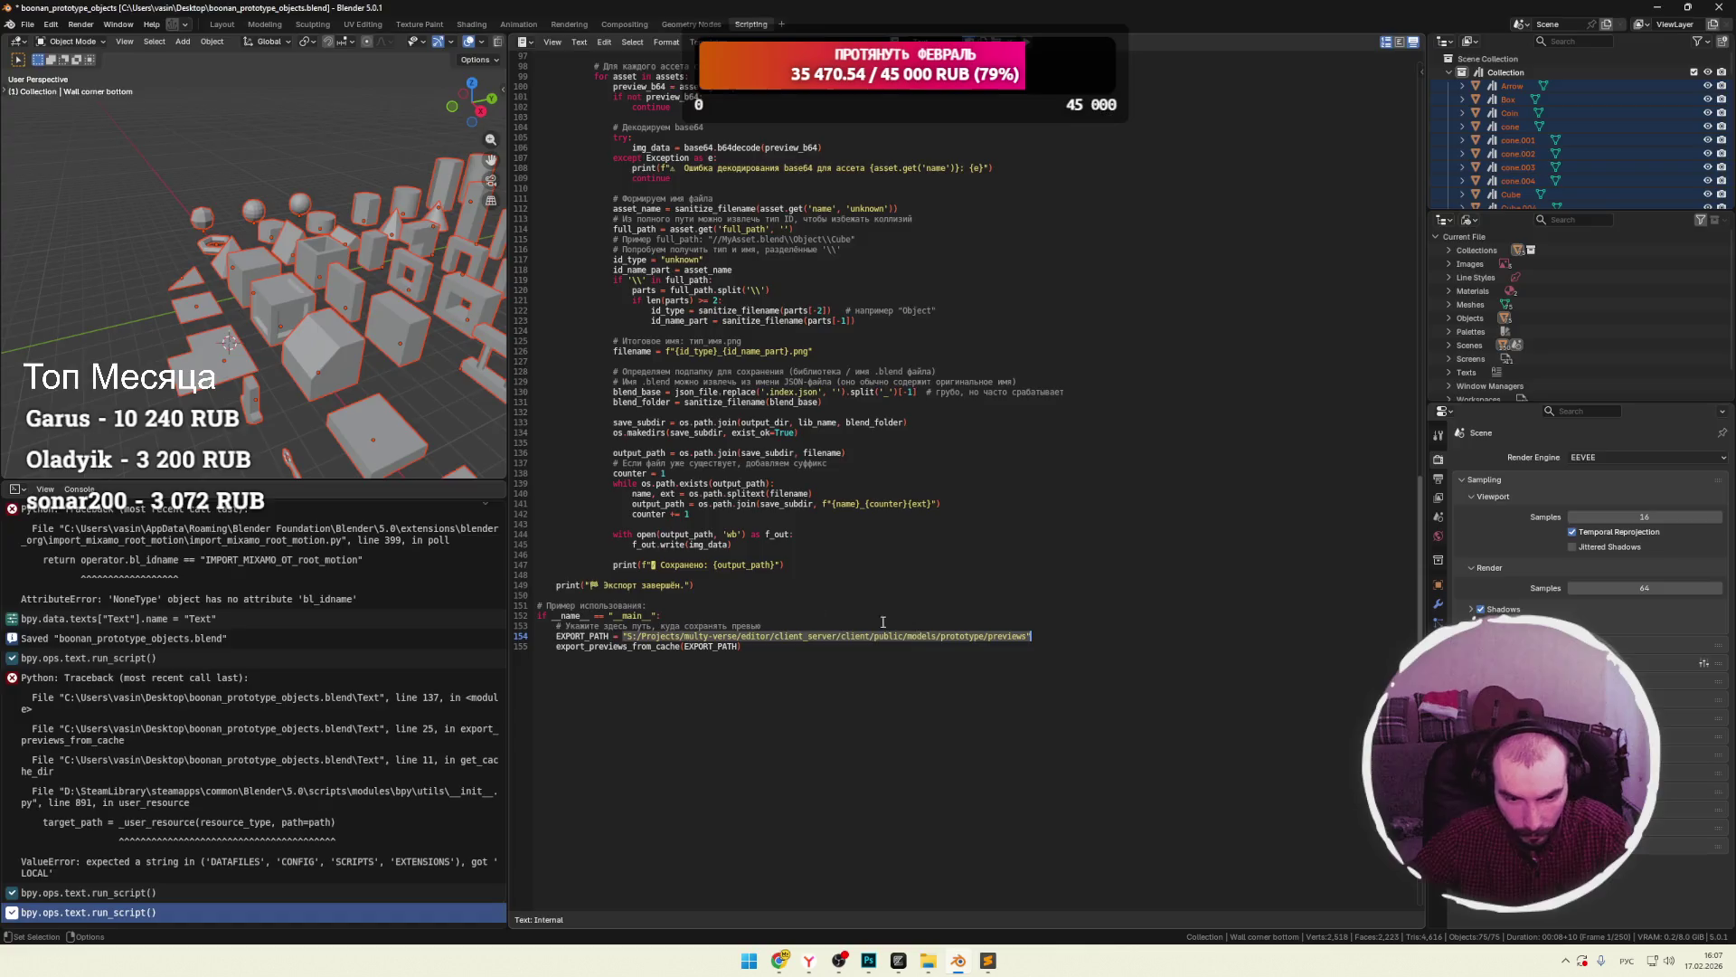
{"action": "key", "text": "alt+Tab"}
Set EXPORT_PATH on line 144 to the prototype/previews path and select the whole script.
{"action": "left_click", "coordinate": [990, 960]}
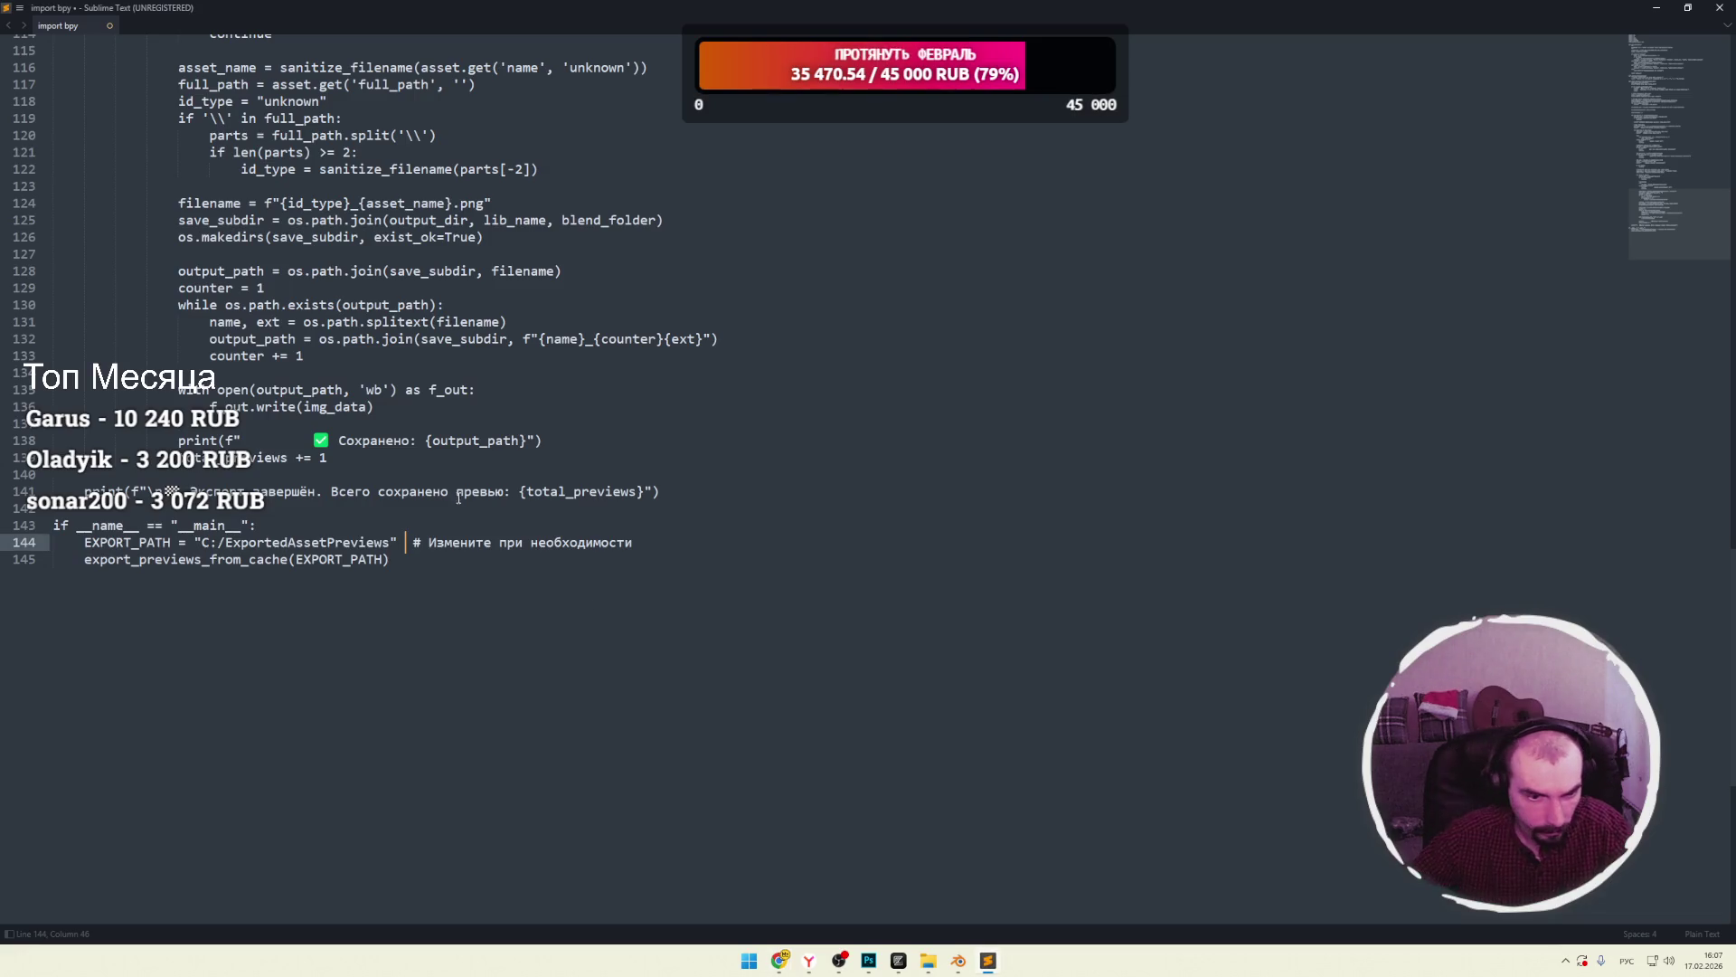
{"action": "left_click_drag", "start_coordinate": [397, 542], "coordinate": [205, 542]}
{"action": "type", "text": "\"S:/Projects/multy-verse/editor/client_server/client/public/models/prototype/previews\""}
{"action": "key", "text": "ctrl+a"}
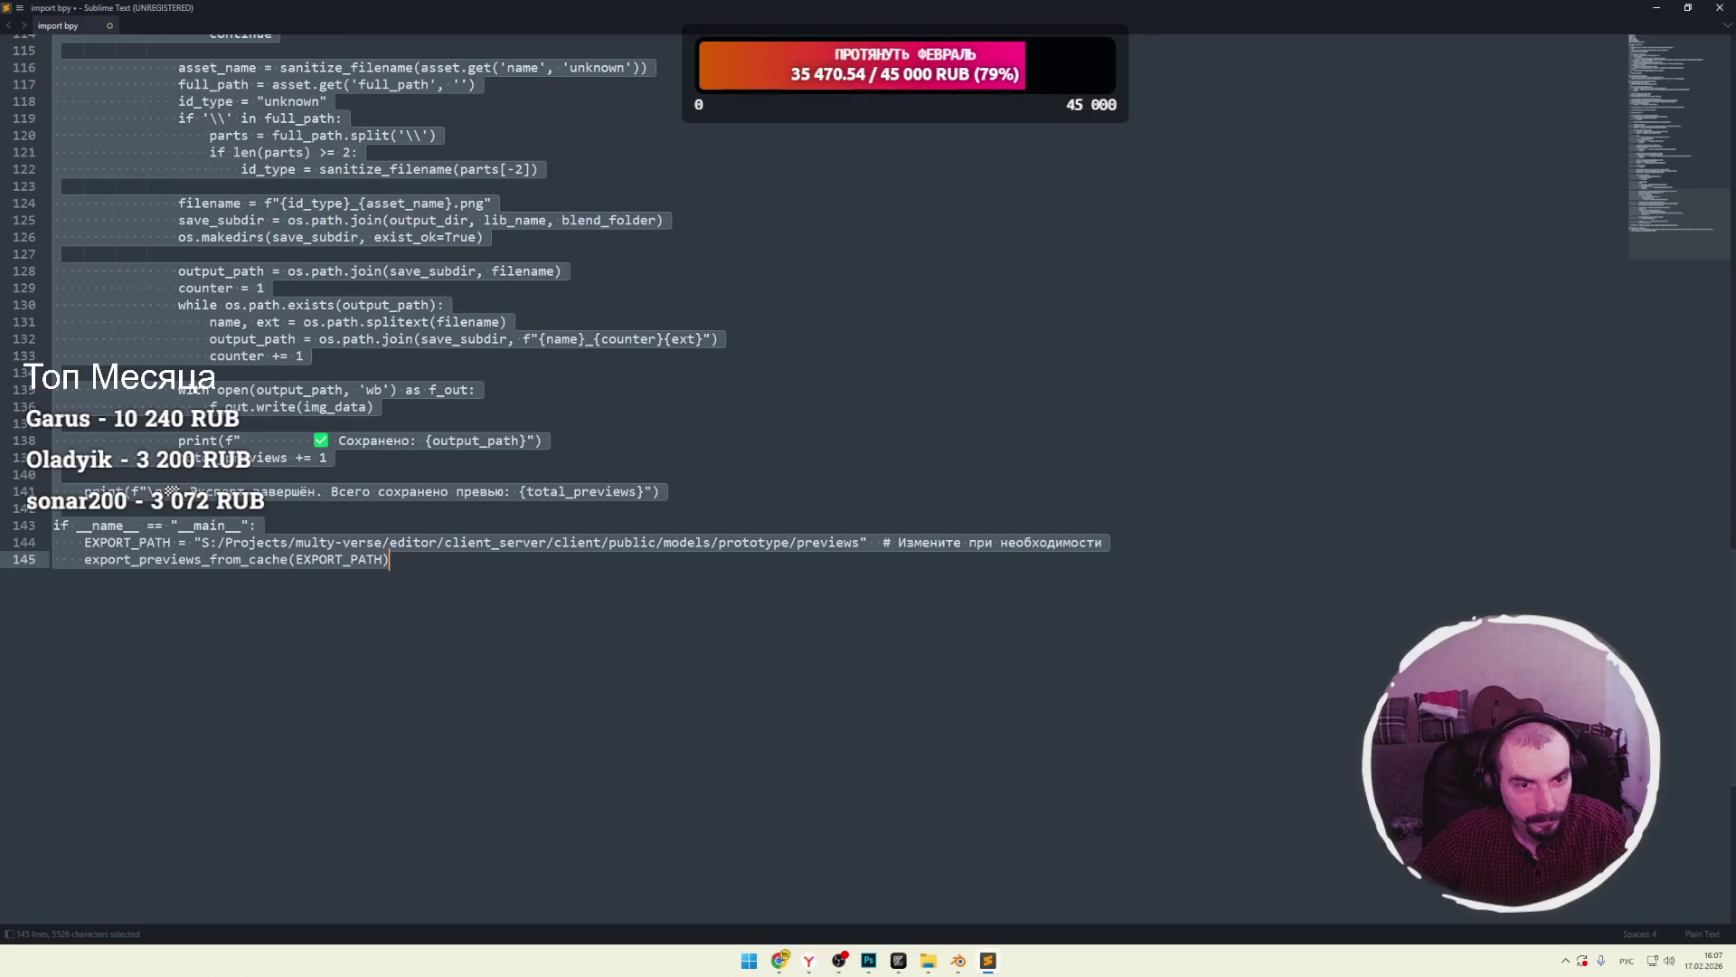
{"action": "key", "text": "alt+Tab"}
{"action": "left_click", "coordinate": [960, 964]}
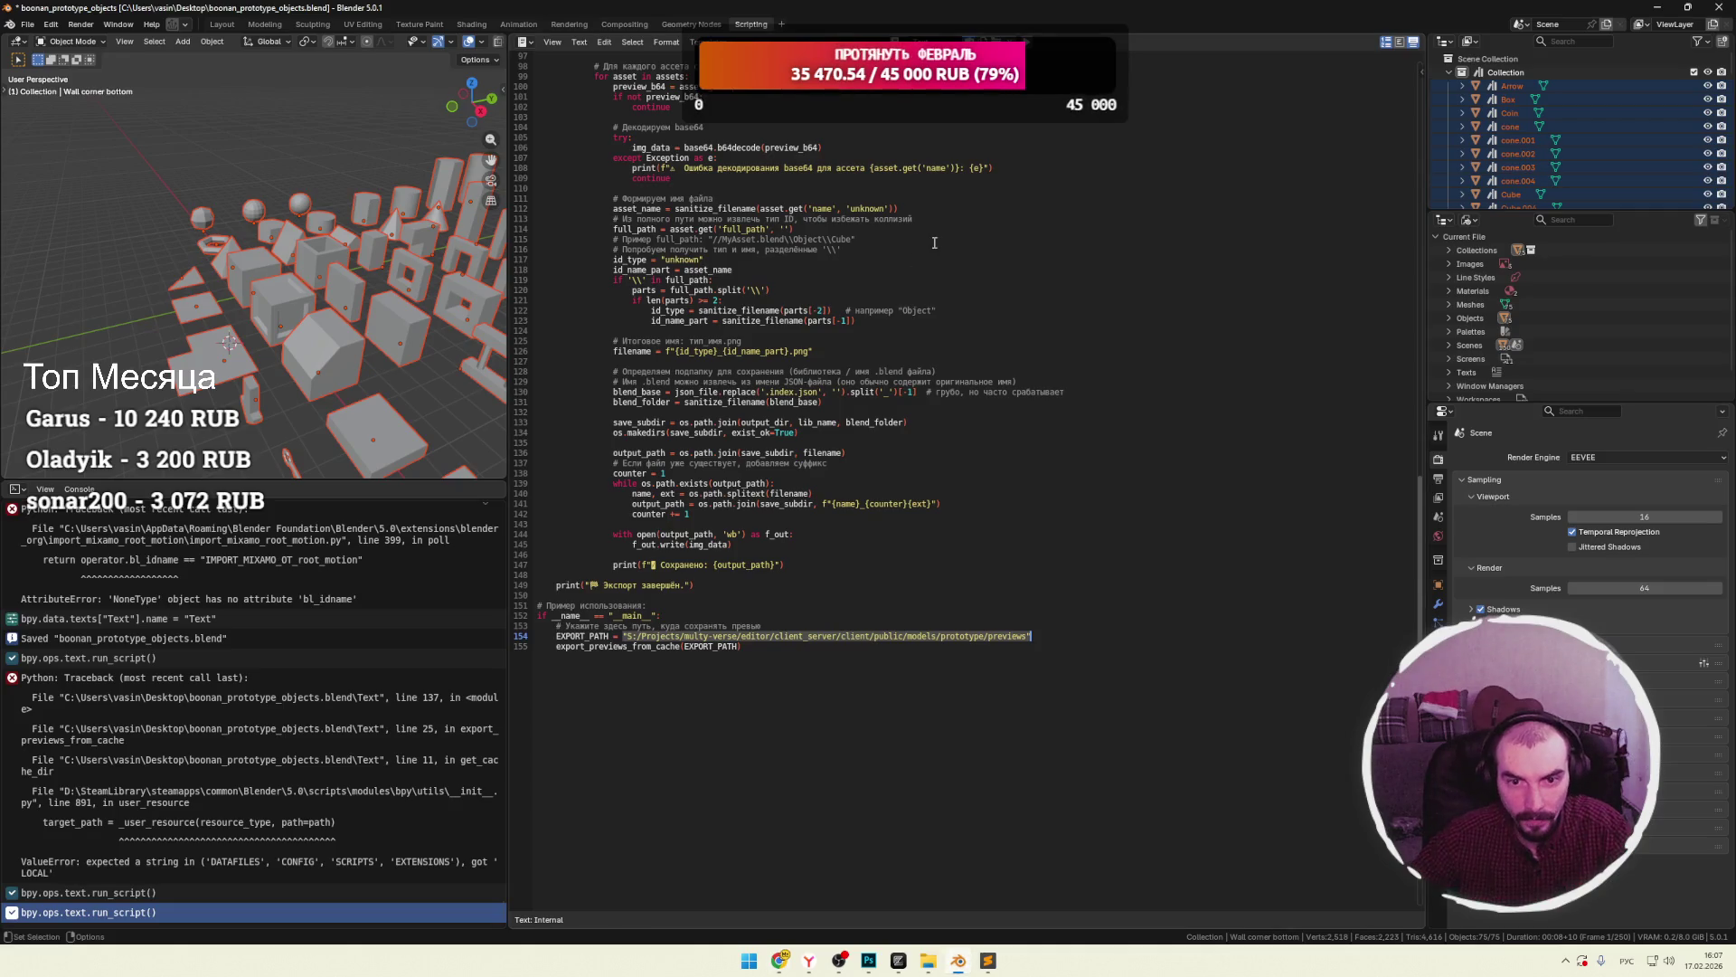
Replace Blender's script with the updated 145-line debugging script and run it.
{"action": "key", "text": "ctrl+a"}
{"action": "key", "text": "ctrl+v"}
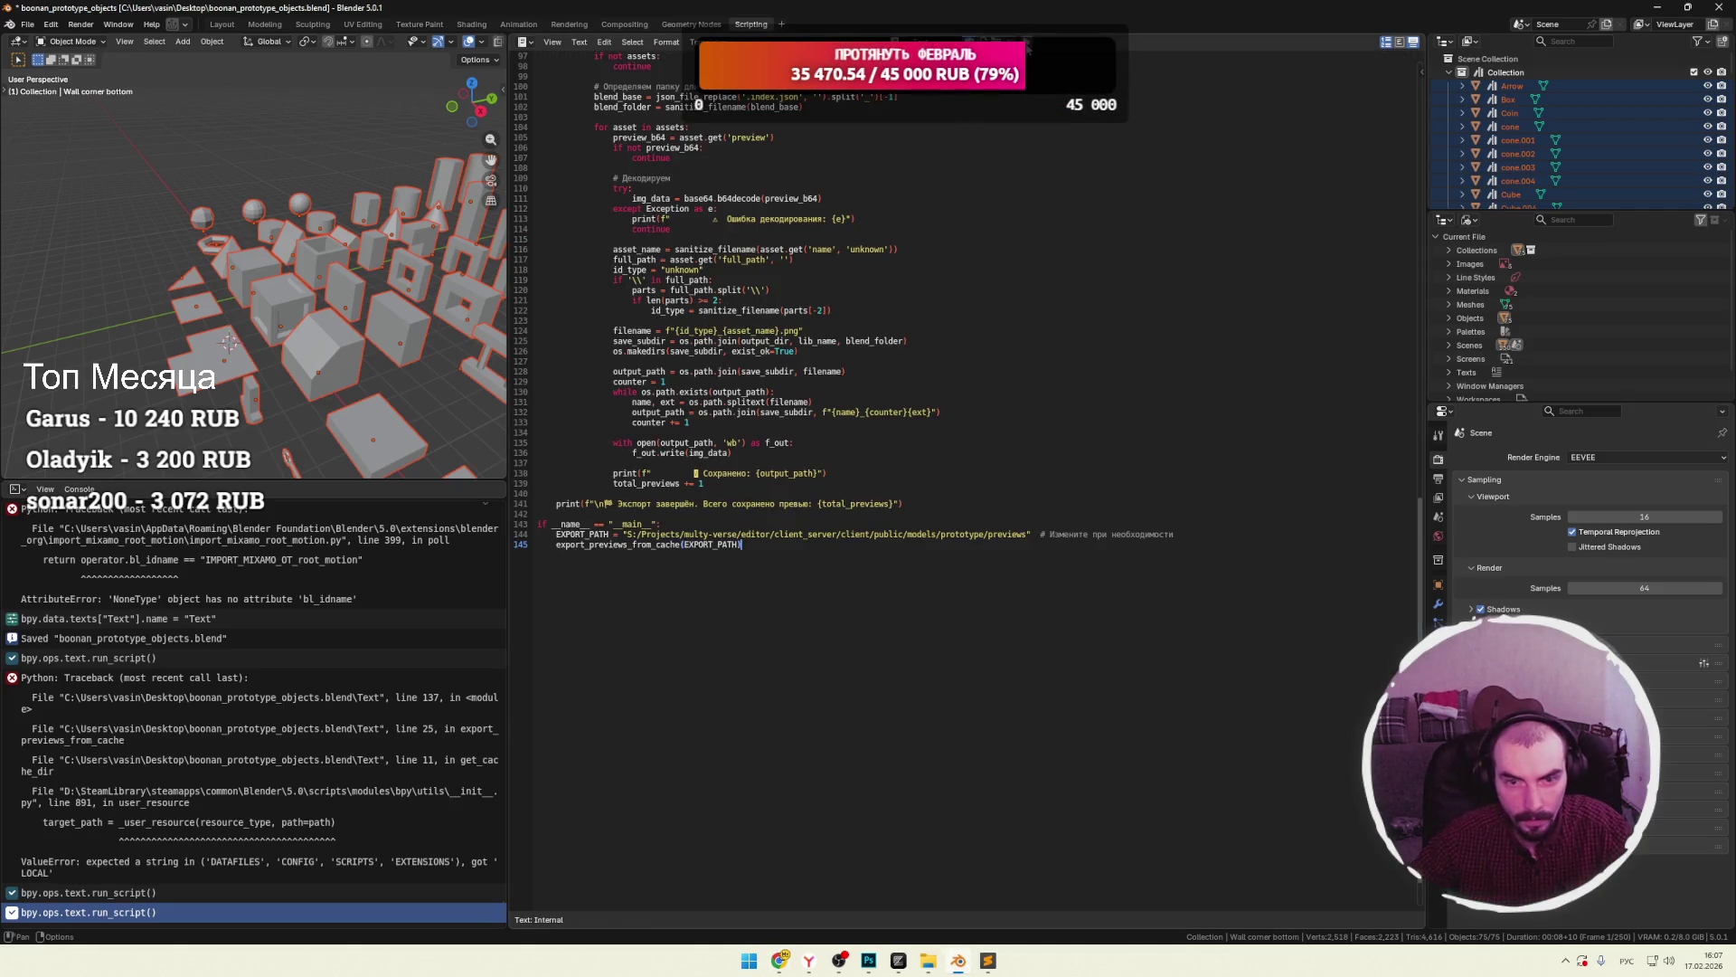
{"action": "left_click", "coordinate": [1027, 50]}
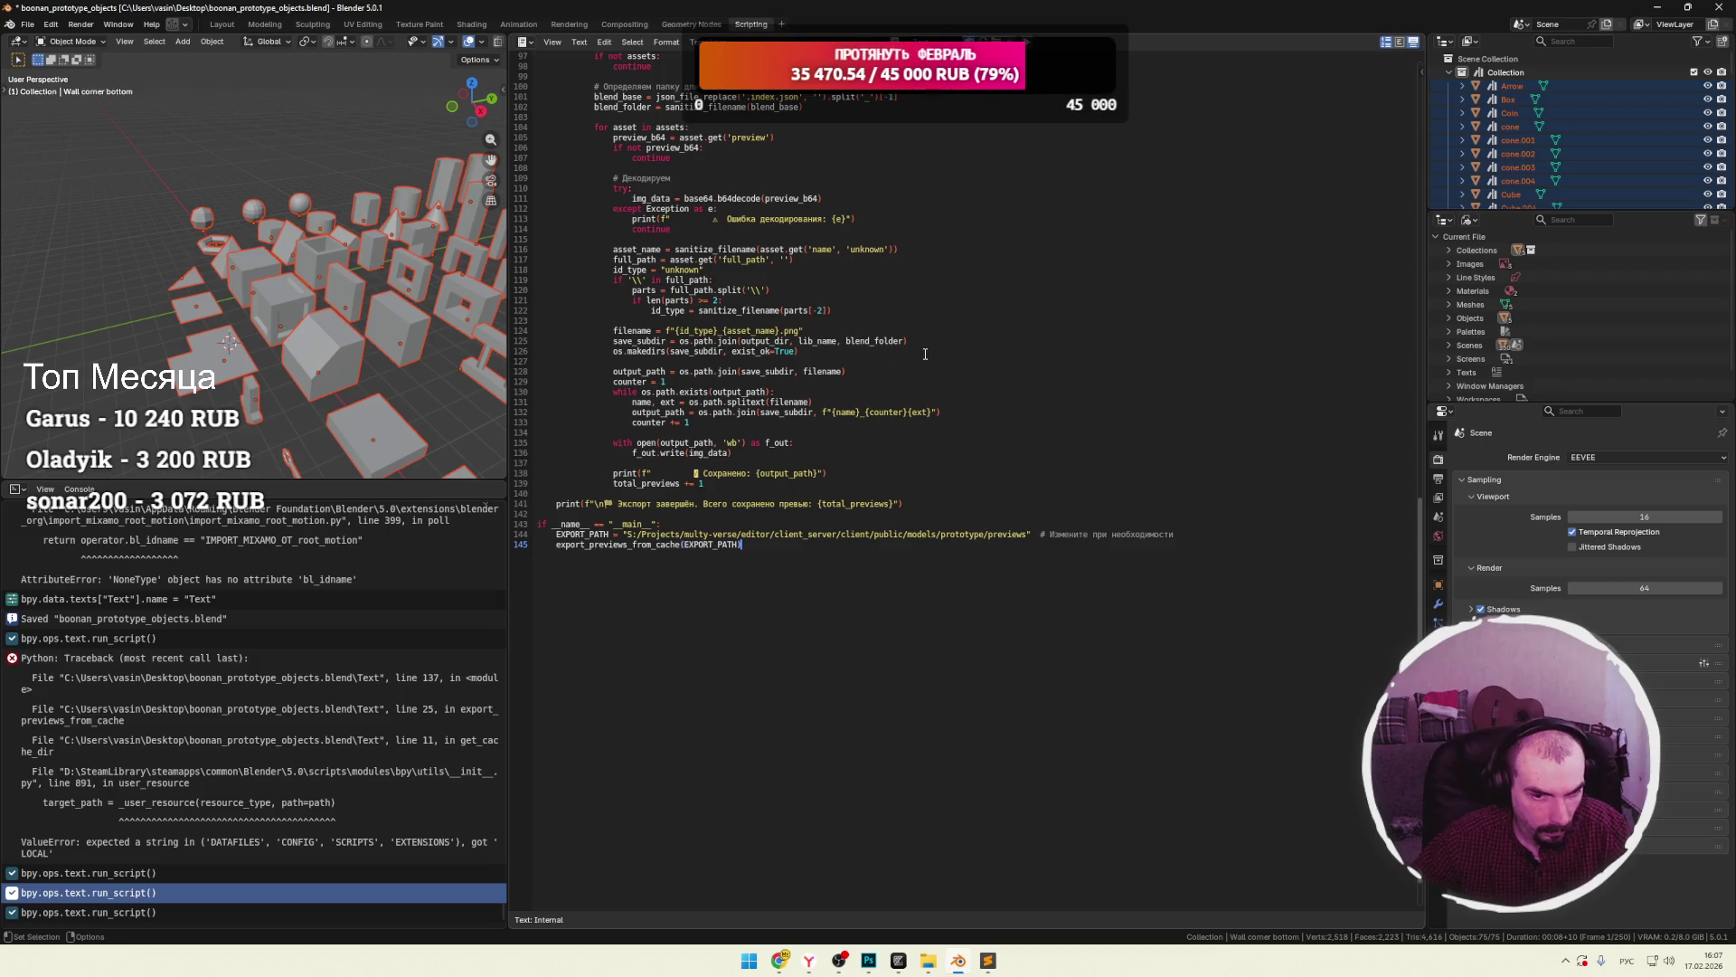
Confirm the previews folder is still empty, then close Blender.
{"action": "mouse_move", "coordinate": [928, 966]}
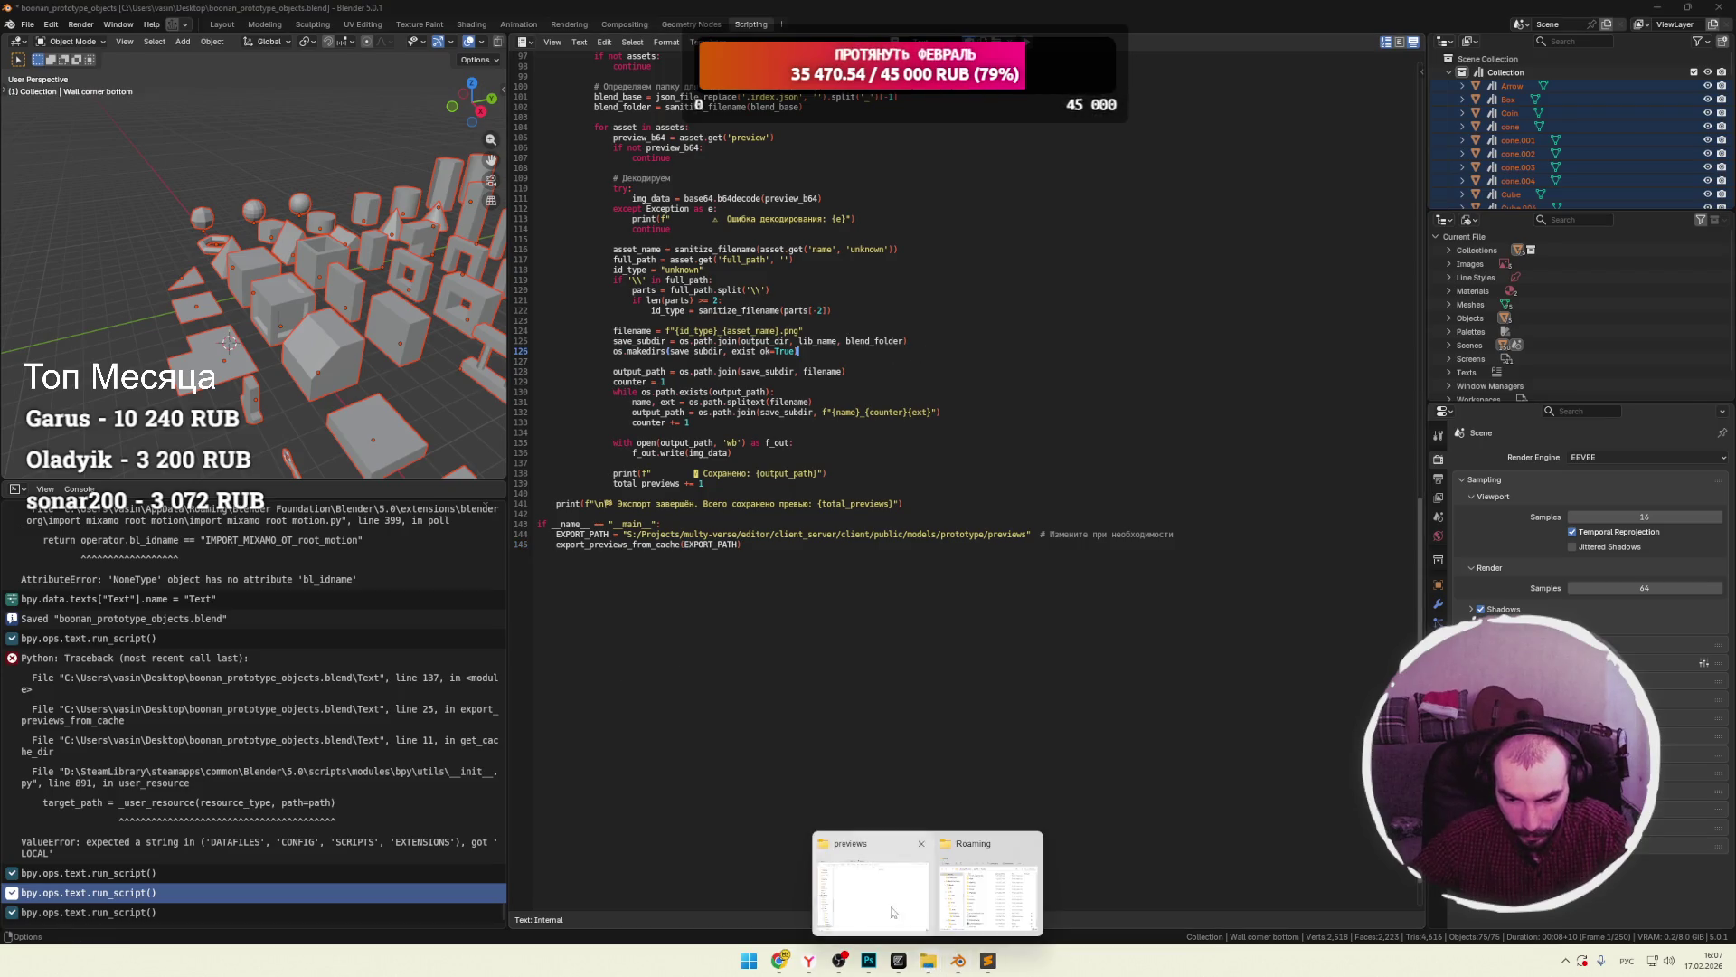
{"action": "left_click", "coordinate": [897, 859]}
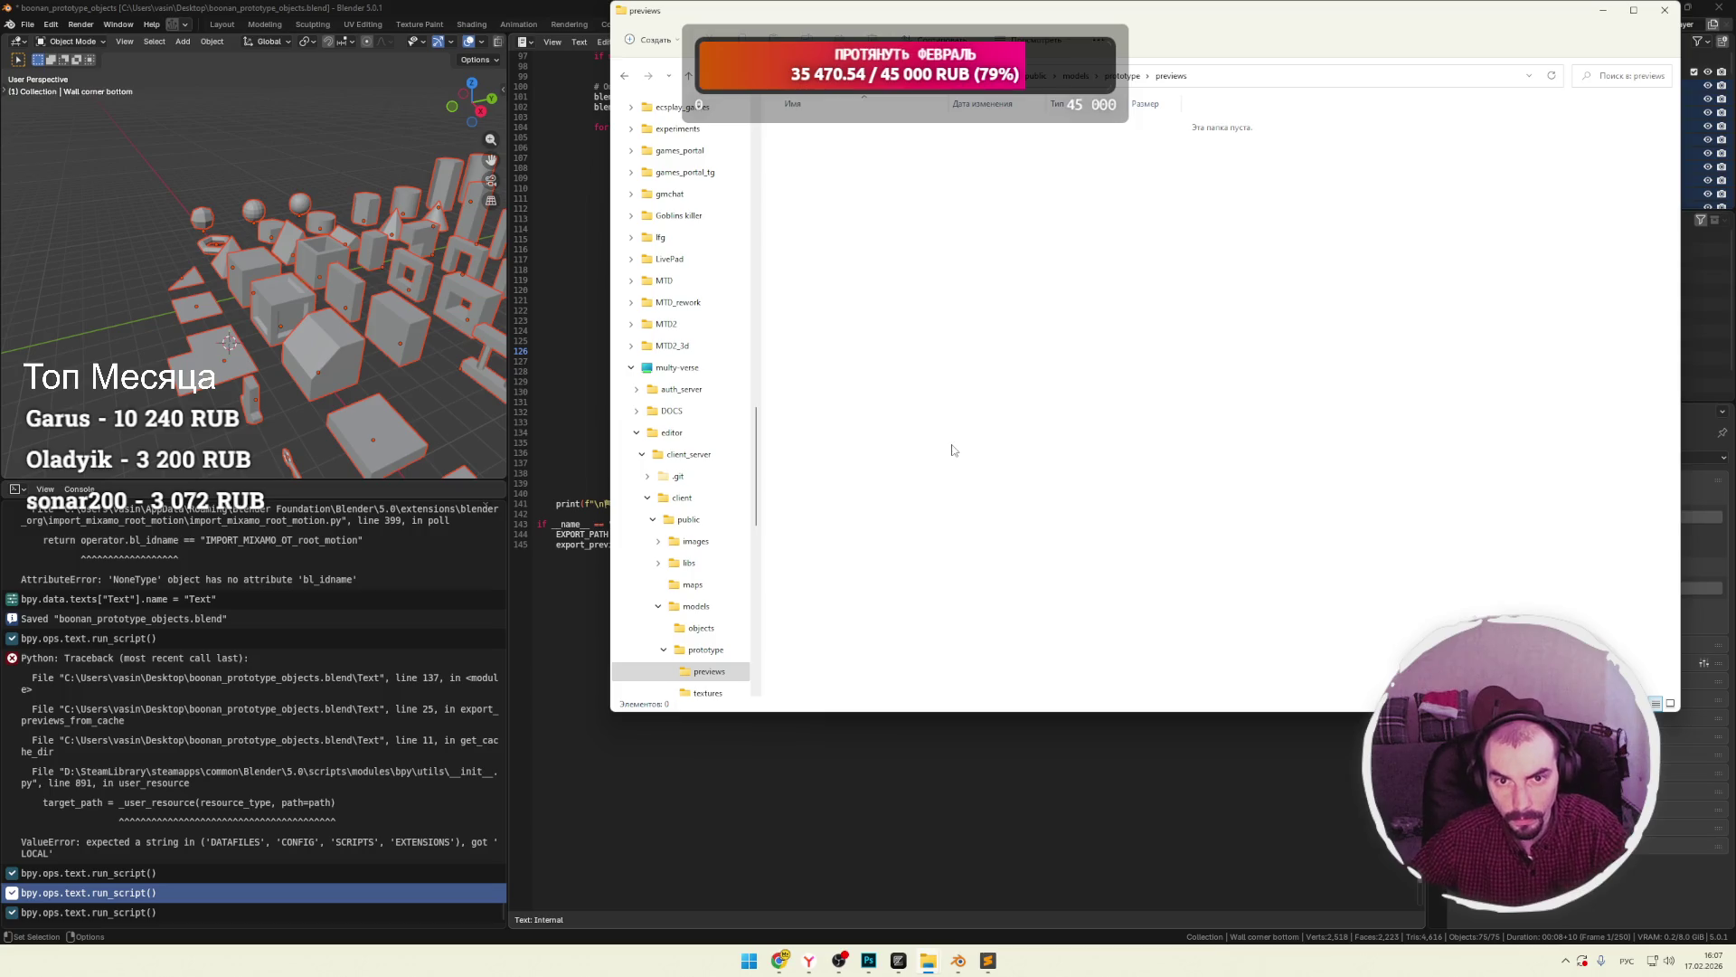
{"action": "left_click", "coordinate": [726, 811]}
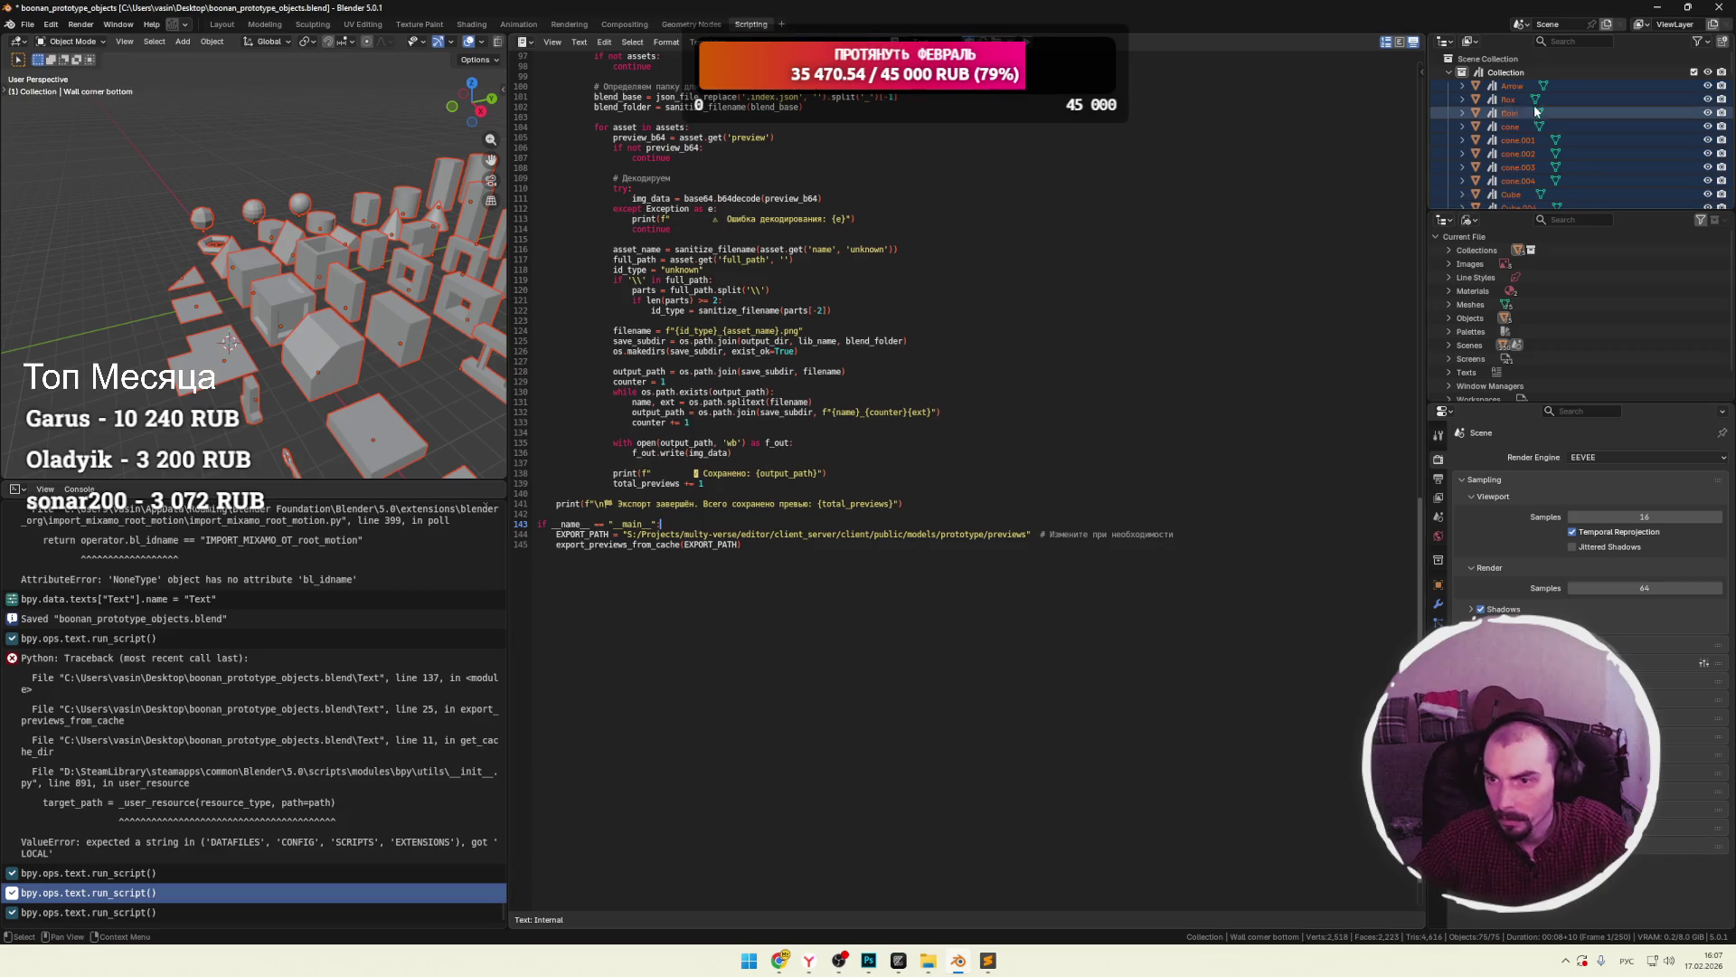
{"action": "left_click", "coordinate": [1719, 9]}
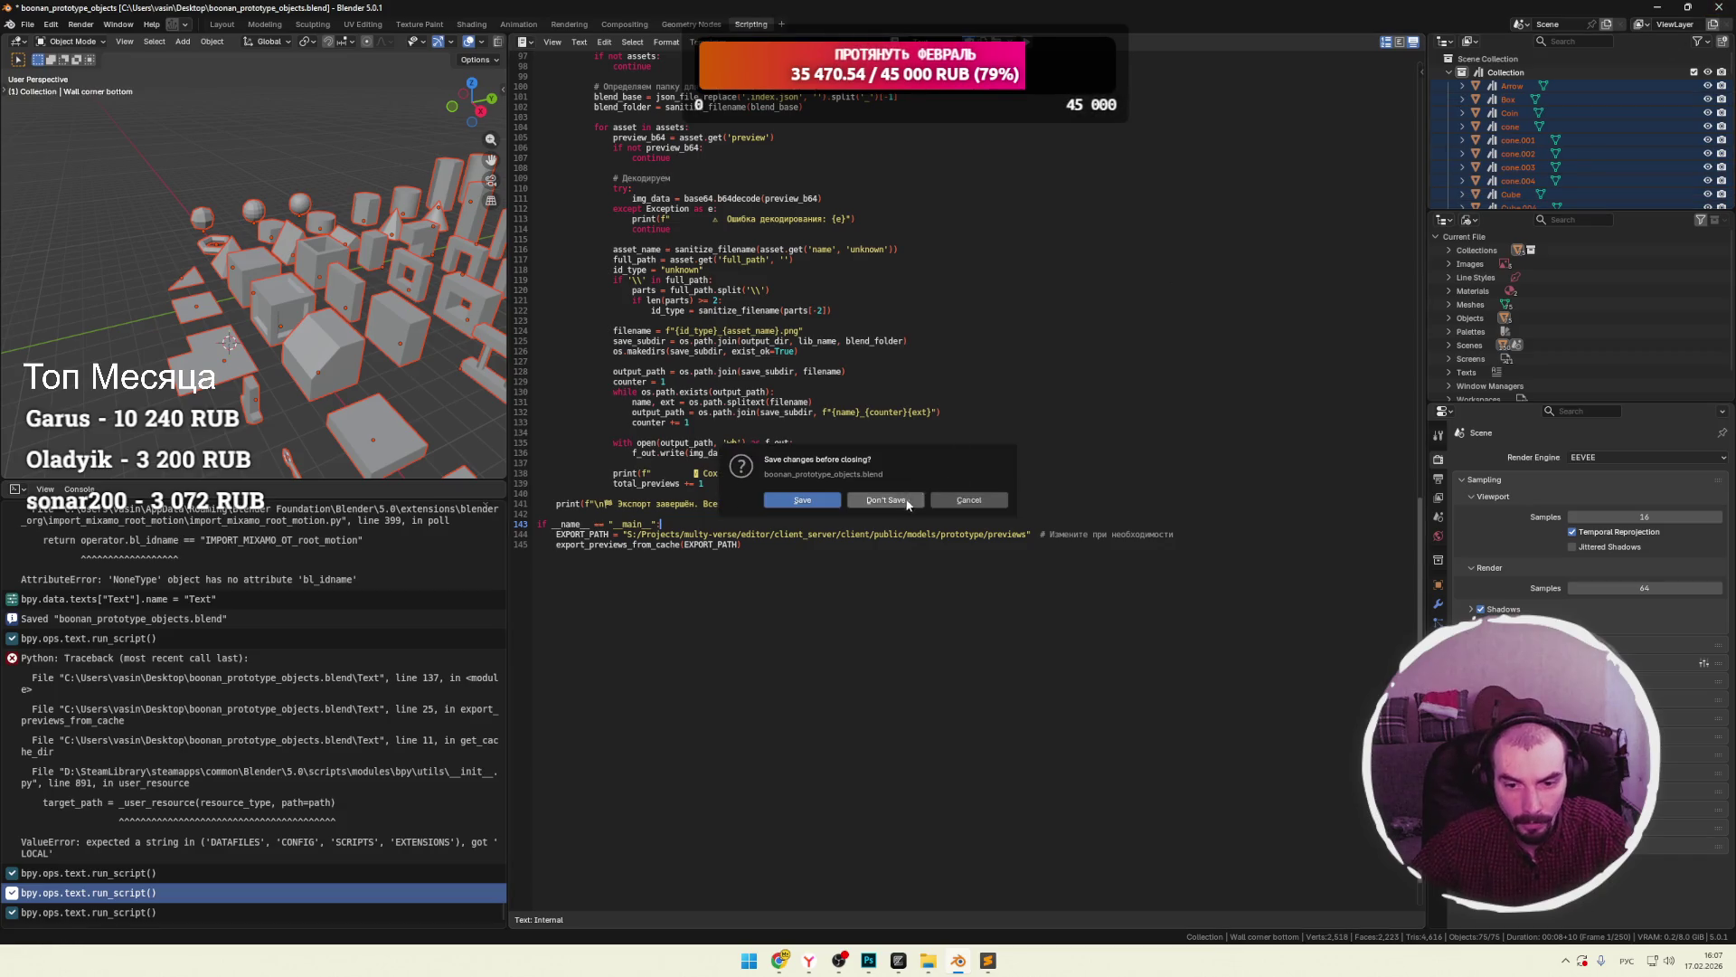
Close Blender without saving and minimize Explorer, the browser and Sublime Text.
{"action": "left_click", "coordinate": [909, 500]}
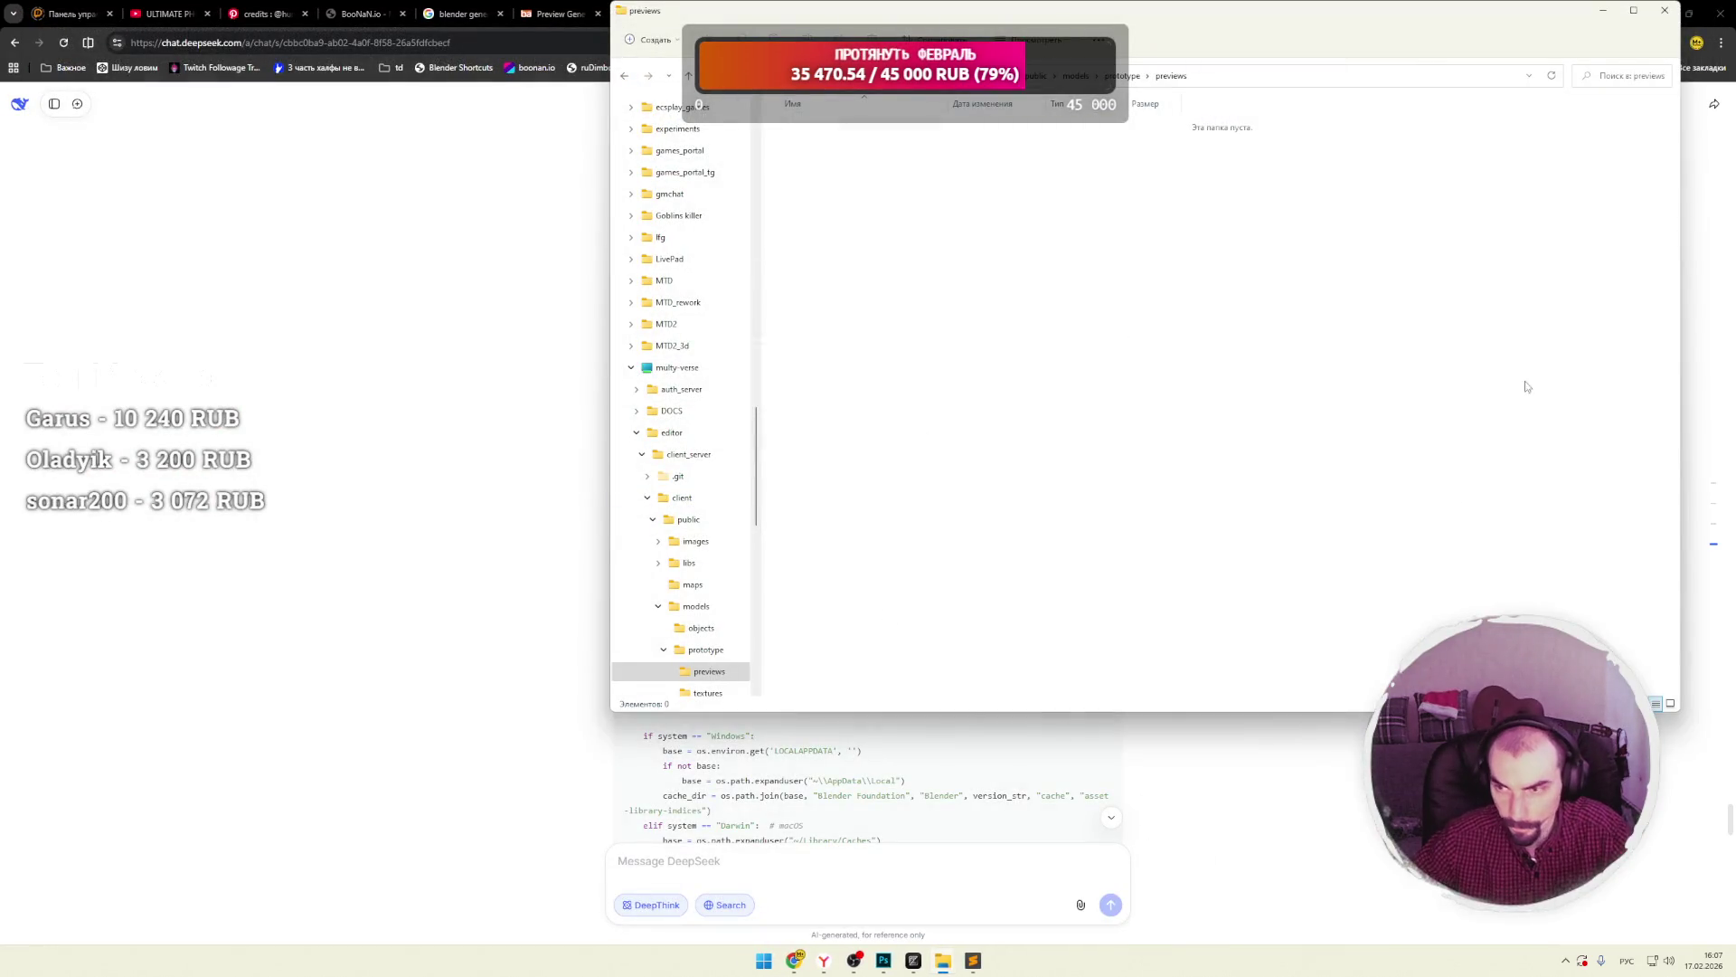
{"action": "left_click", "coordinate": [1604, 10]}
{"action": "left_click", "coordinate": [1662, 13]}
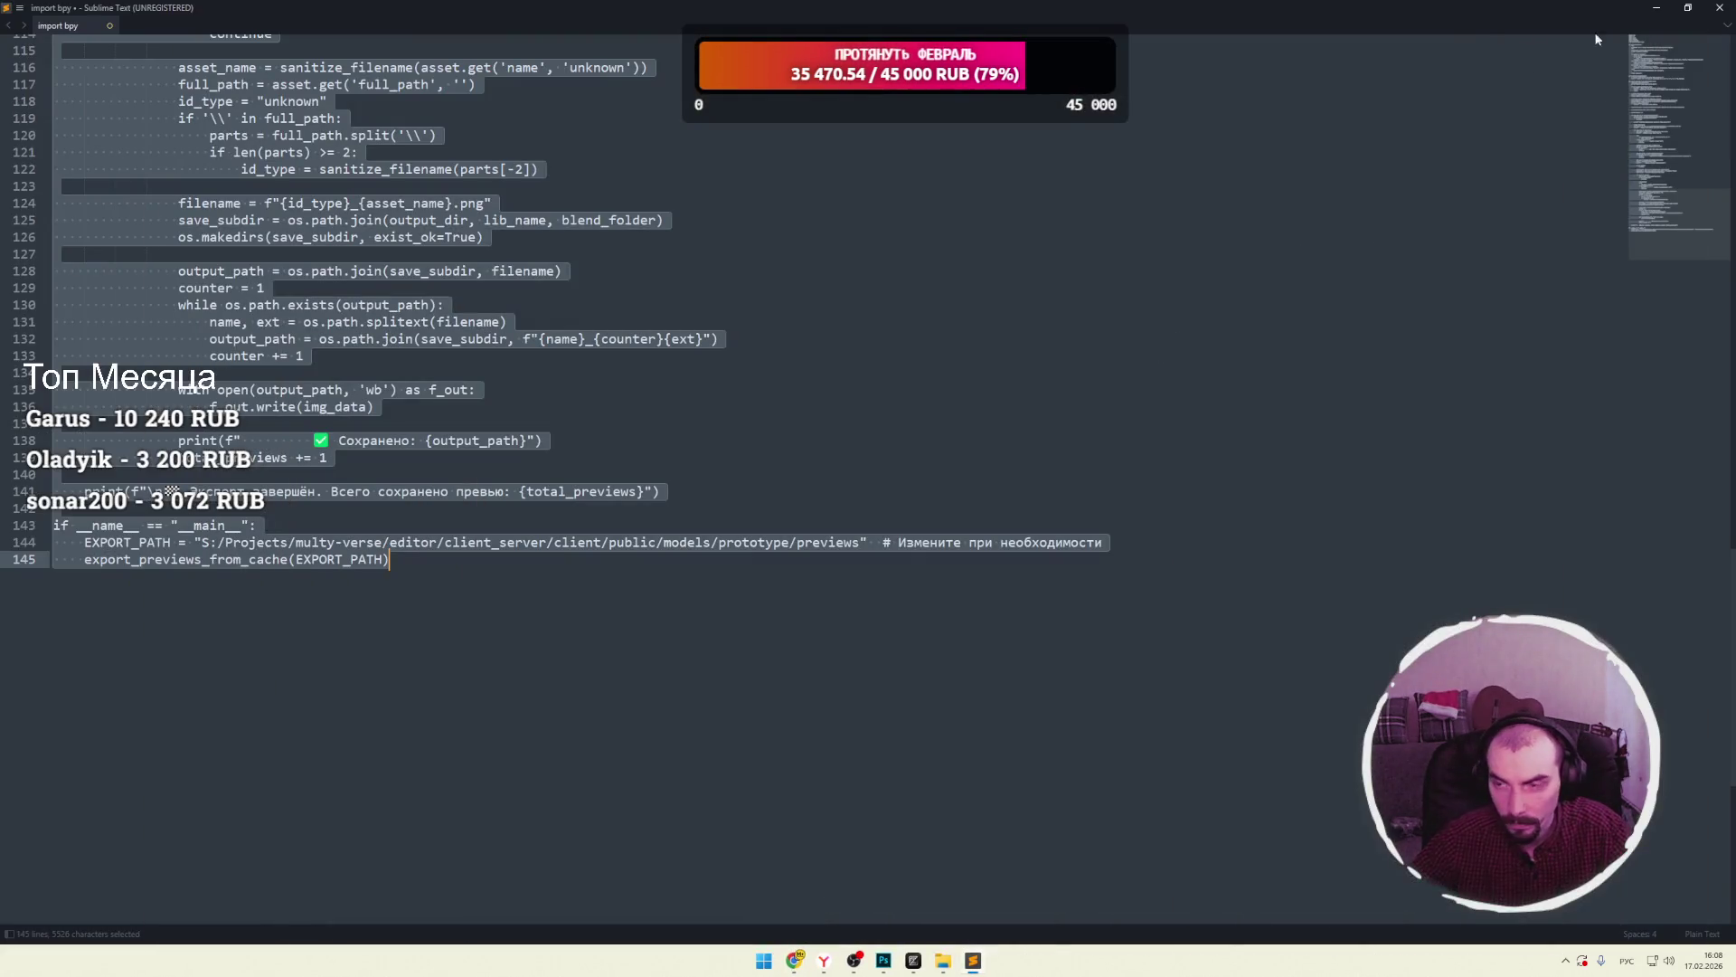
{"action": "left_click", "coordinate": [1660, 11]}
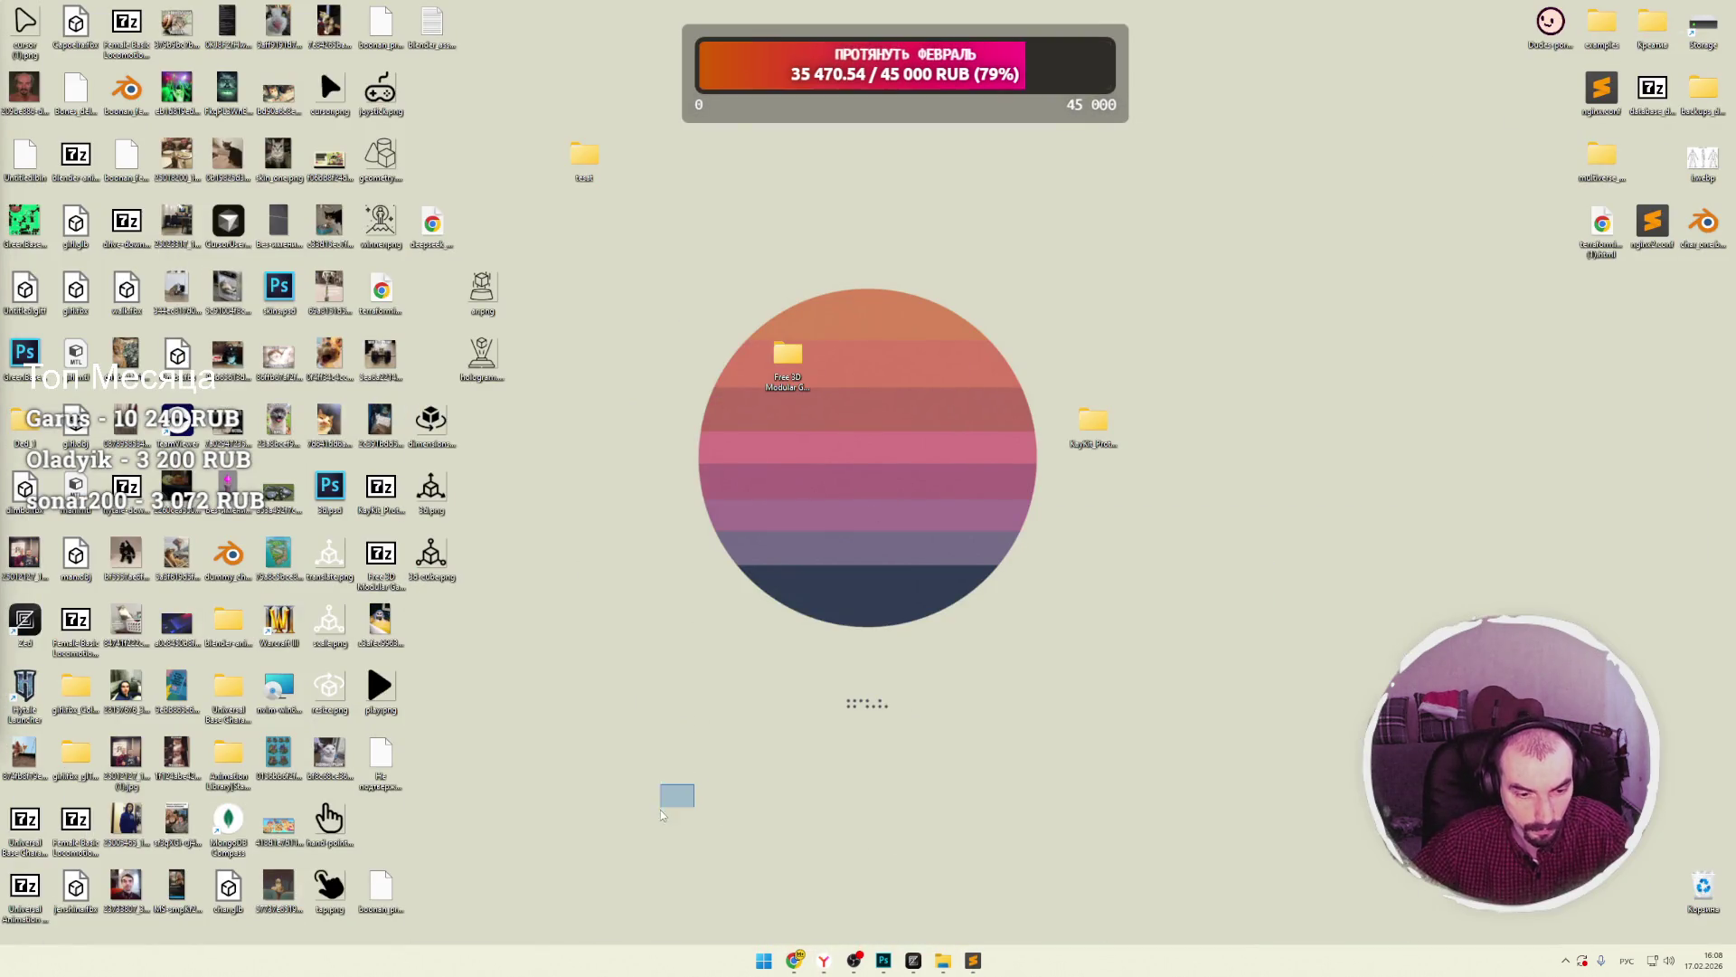
Relaunch Blender from the Steam library opened via the system tray.
{"action": "mouse_move", "coordinate": [819, 959]}
{"action": "left_click", "coordinate": [1568, 961]}
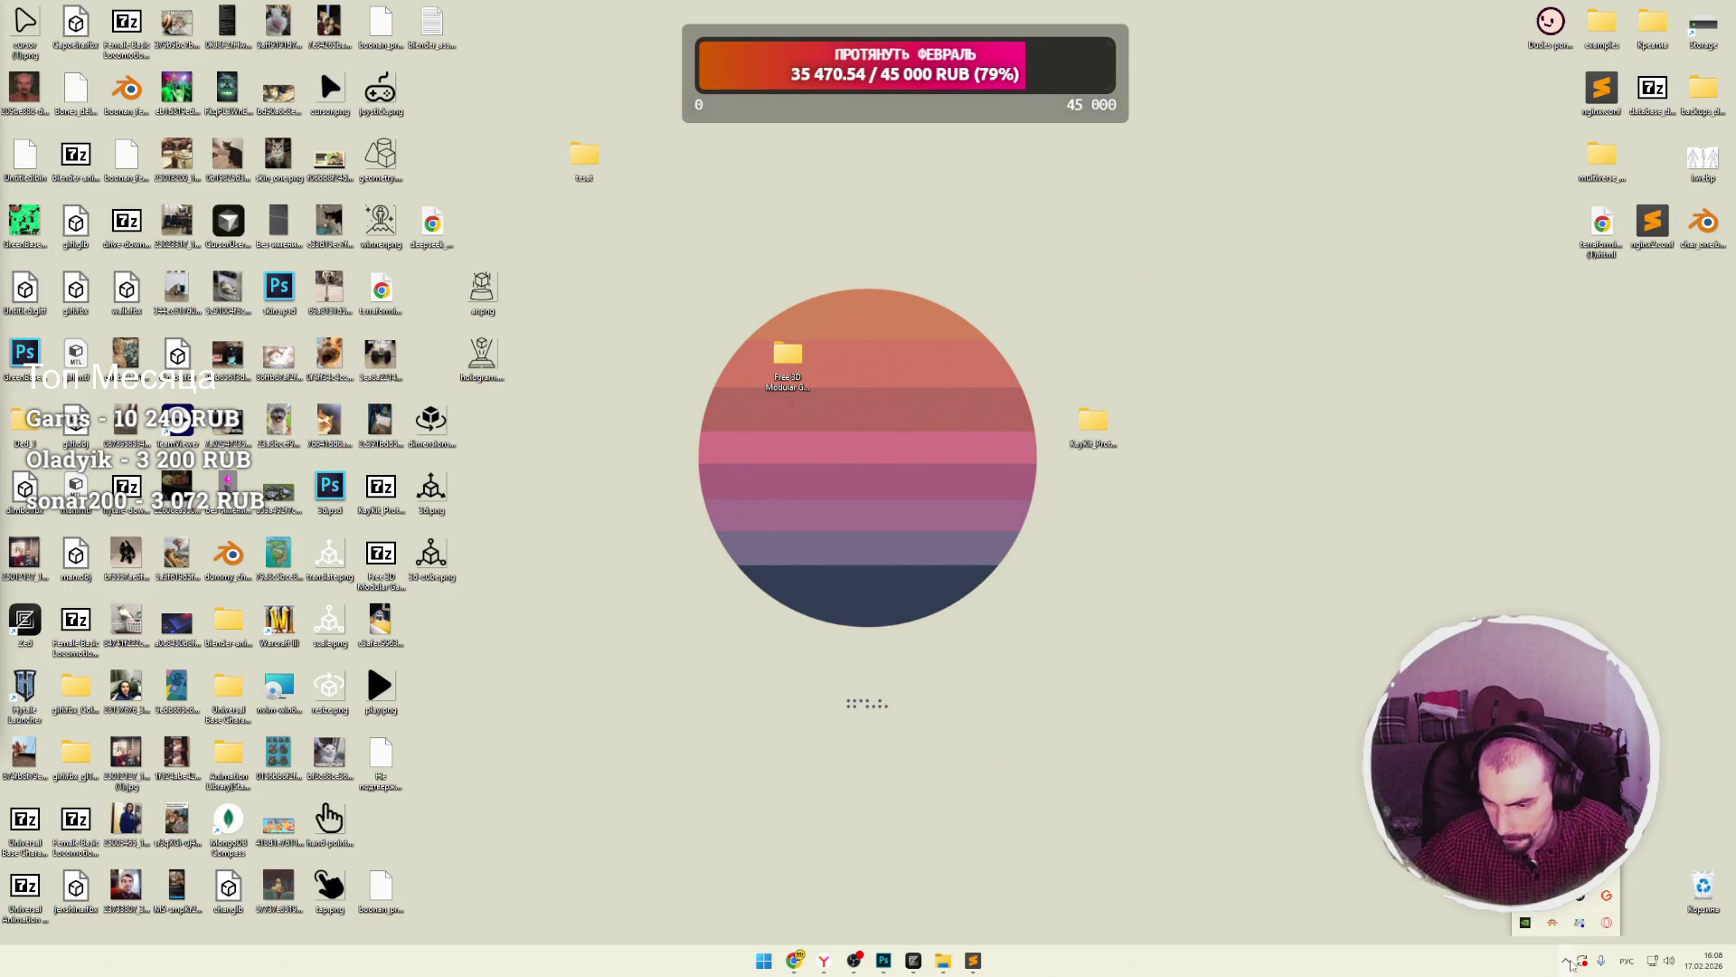
{"action": "left_click", "coordinate": [1579, 895]}
{"action": "mouse_move", "coordinate": [201, 42]}
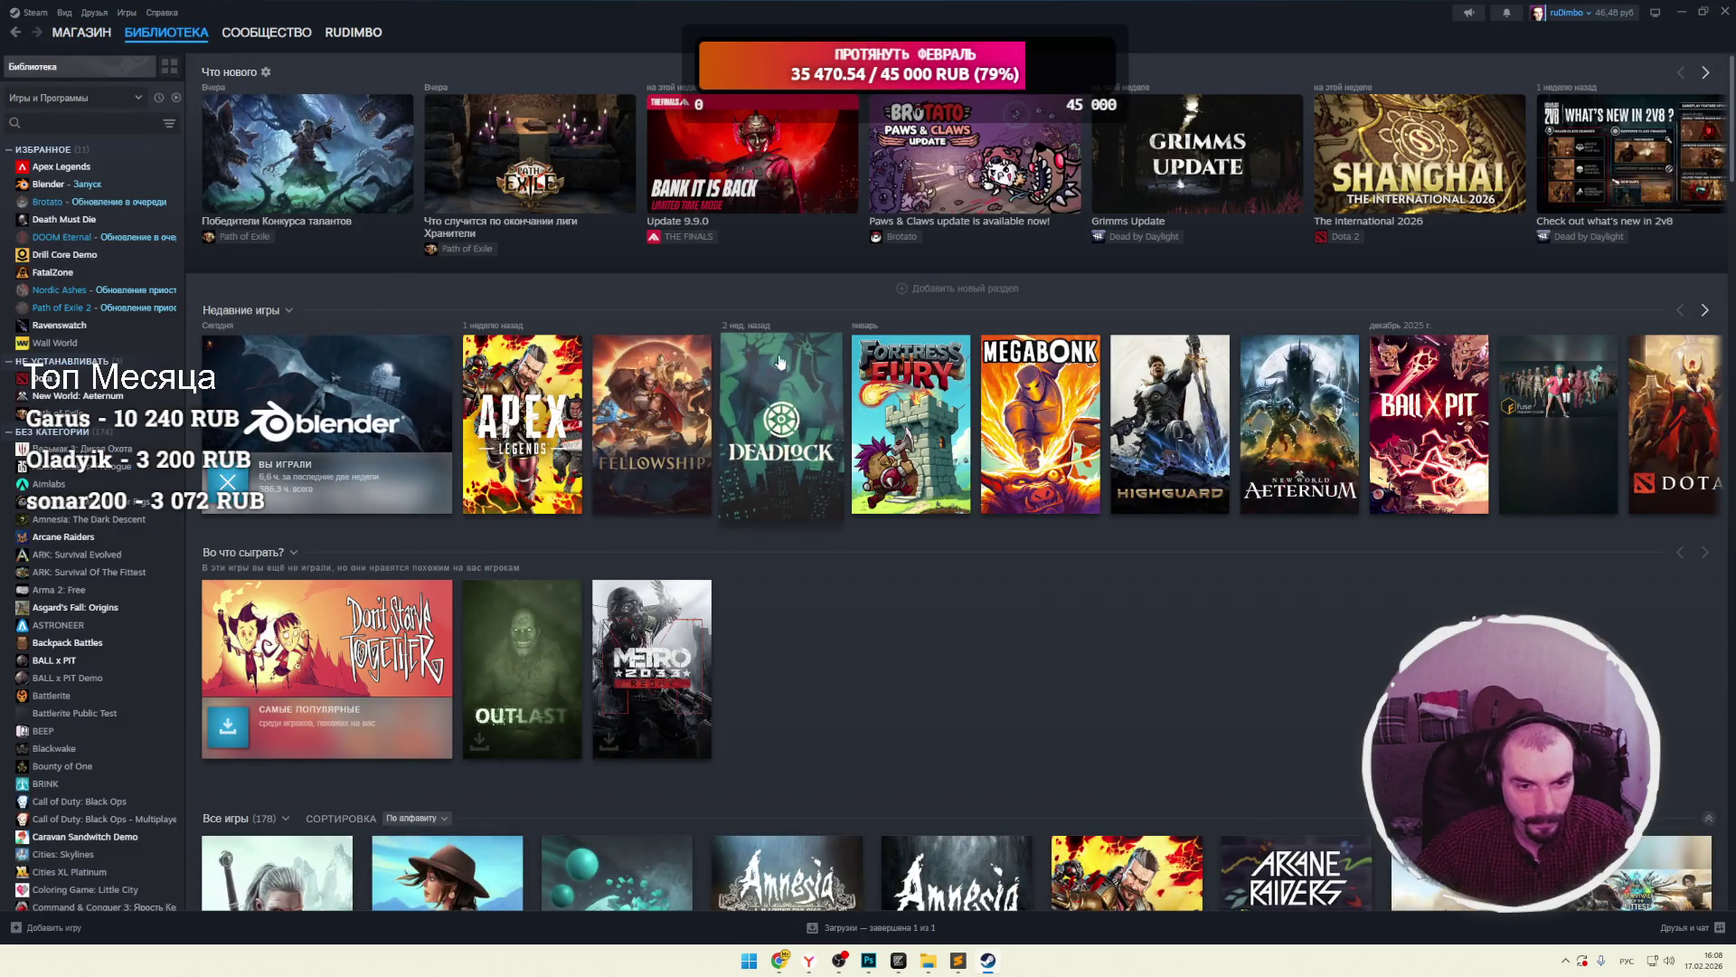
{"action": "left_click", "coordinate": [1722, 11]}
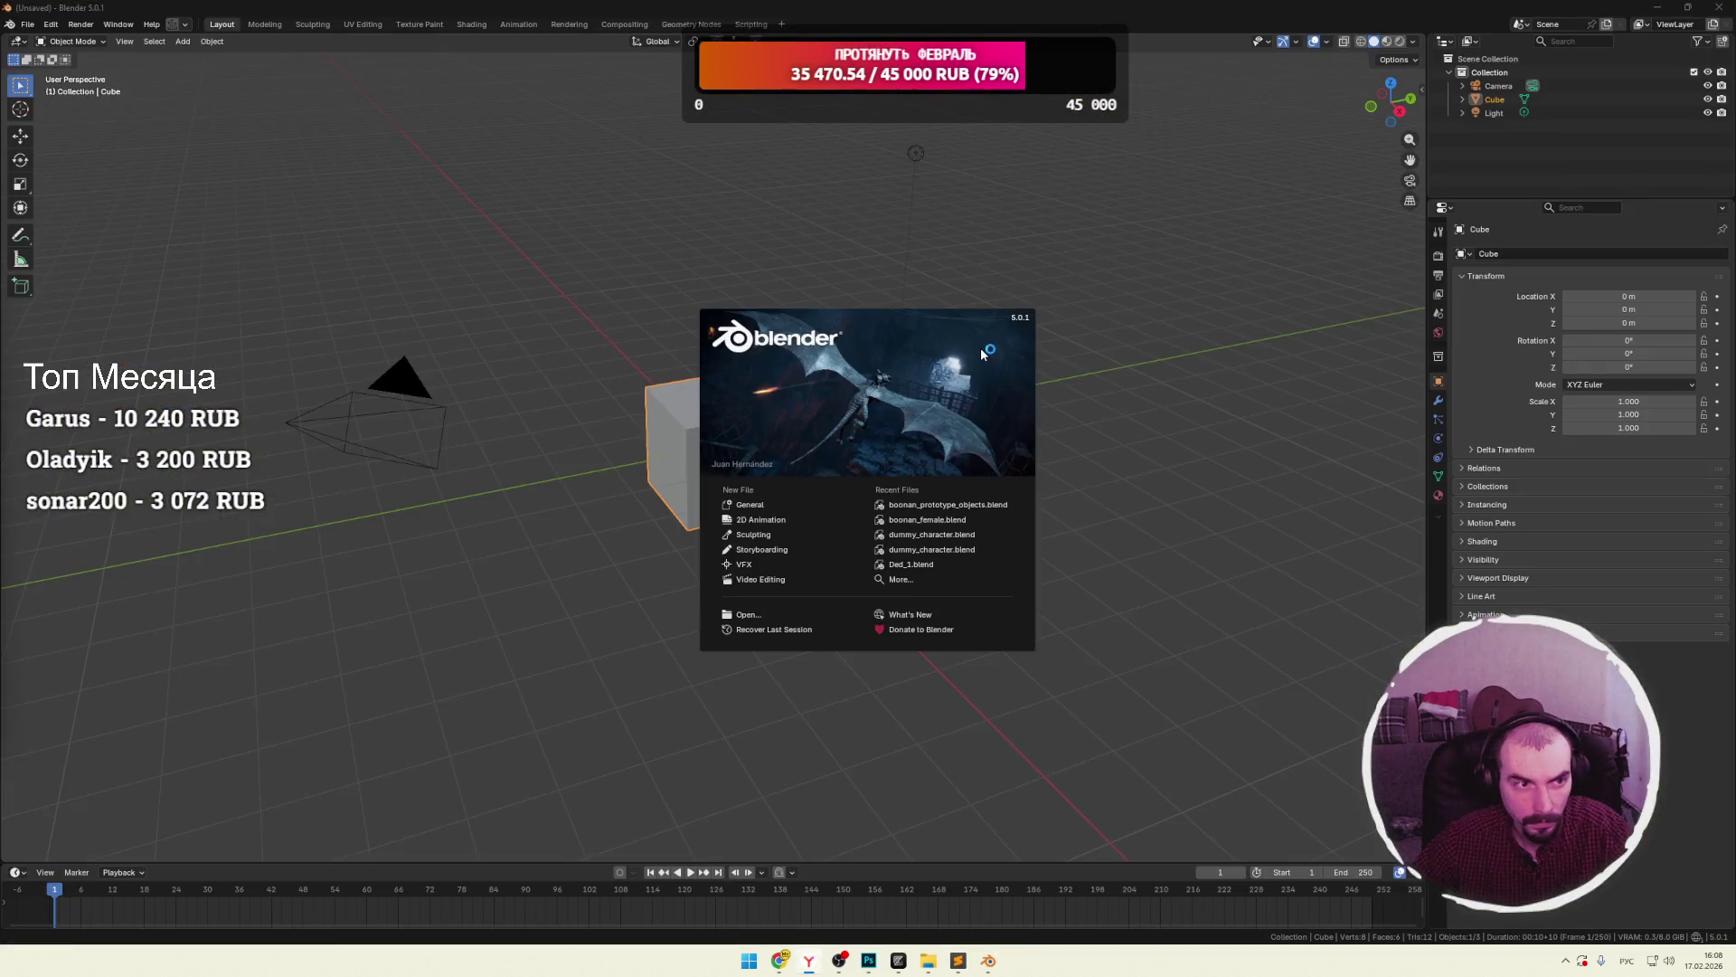
Delete the default camera, cube and light, and open boonan_prototype_objects.blend from the desktop.
{"action": "left_click", "coordinate": [781, 506]}
{"action": "key", "text": "a"}
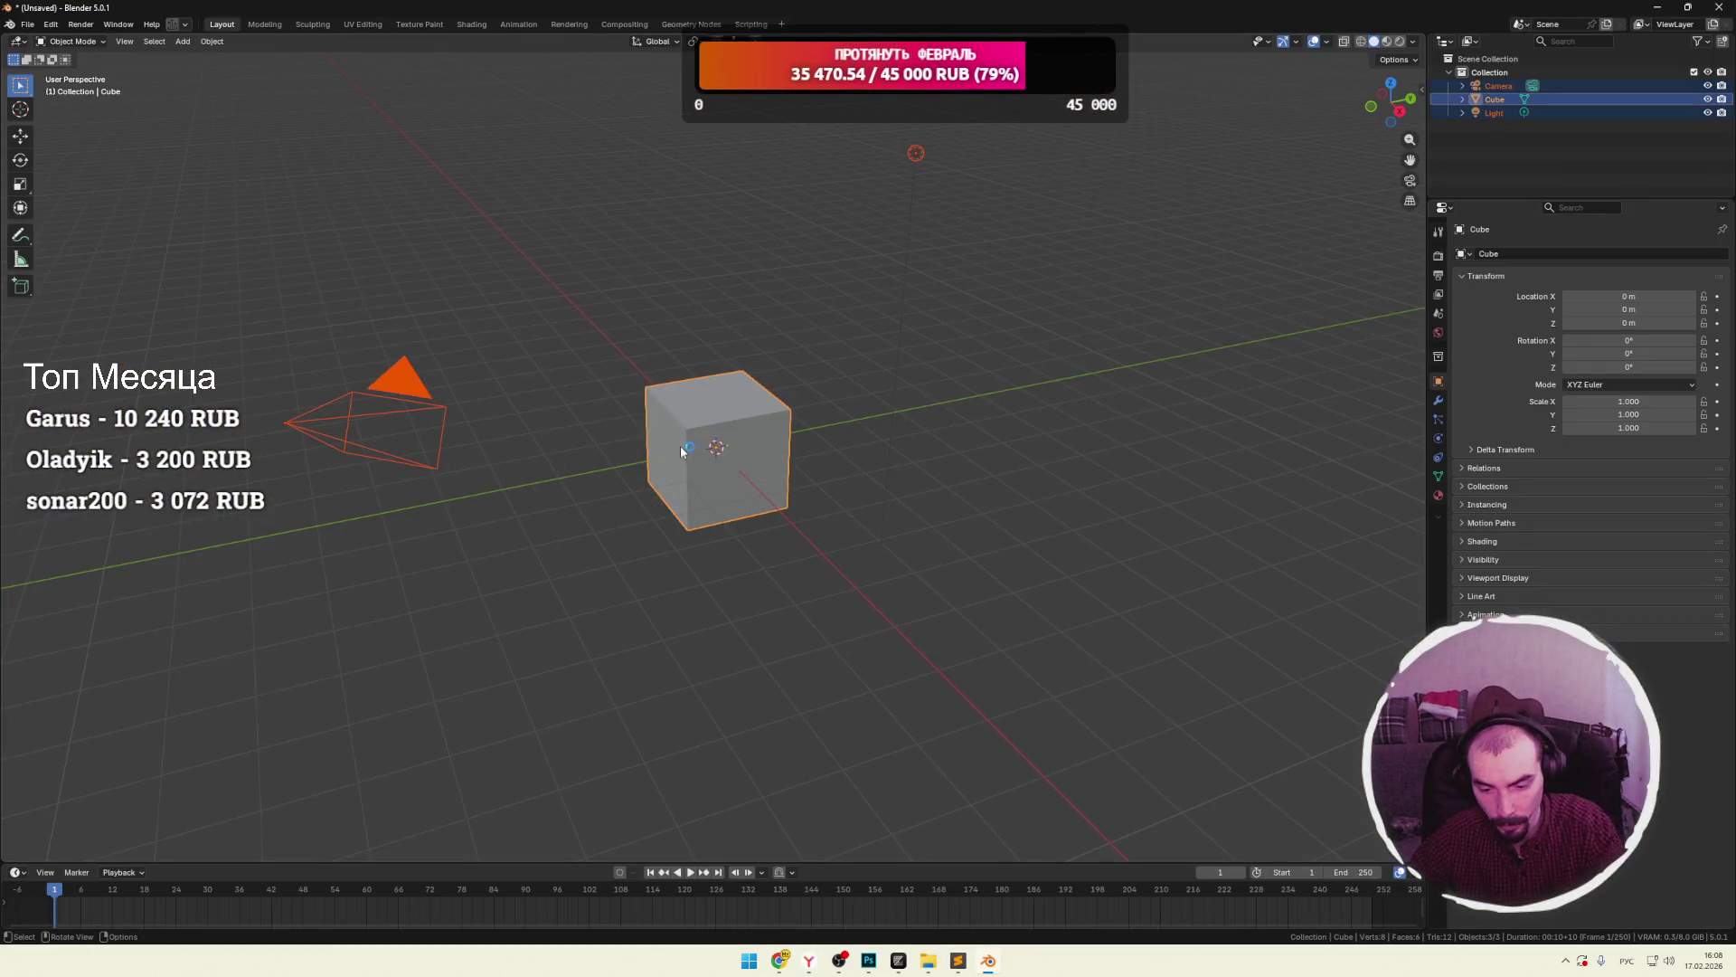
{"action": "key", "text": "Delete"}
{"action": "mouse_move", "coordinate": [780, 30]}
{"action": "left_mouse_down"}
{"action": "mouse_move", "coordinate": [548, 85]}
{"action": "mouse_move", "coordinate": [684, 74]}
{"action": "left_mouse_up"}
{"action": "double_click", "coordinate": [382, 27]}
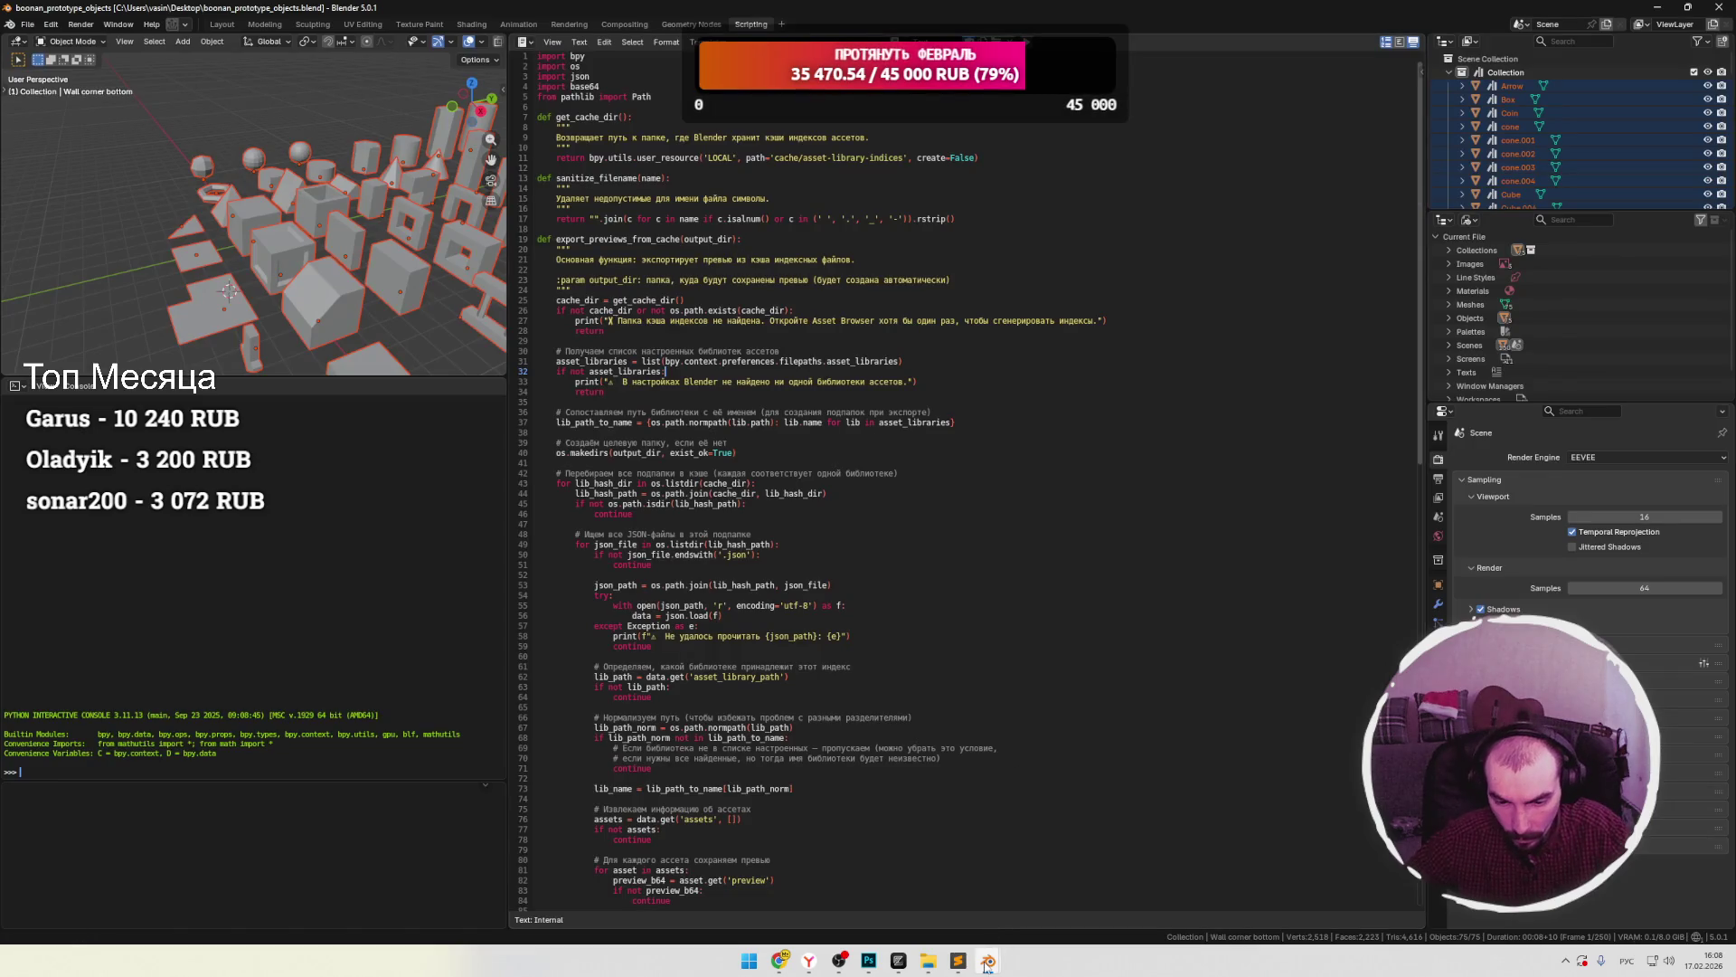
Quit the extra untitled Blender window without saving.
{"action": "mouse_move", "coordinate": [987, 961]}
{"action": "left_click", "coordinate": [953, 868]}
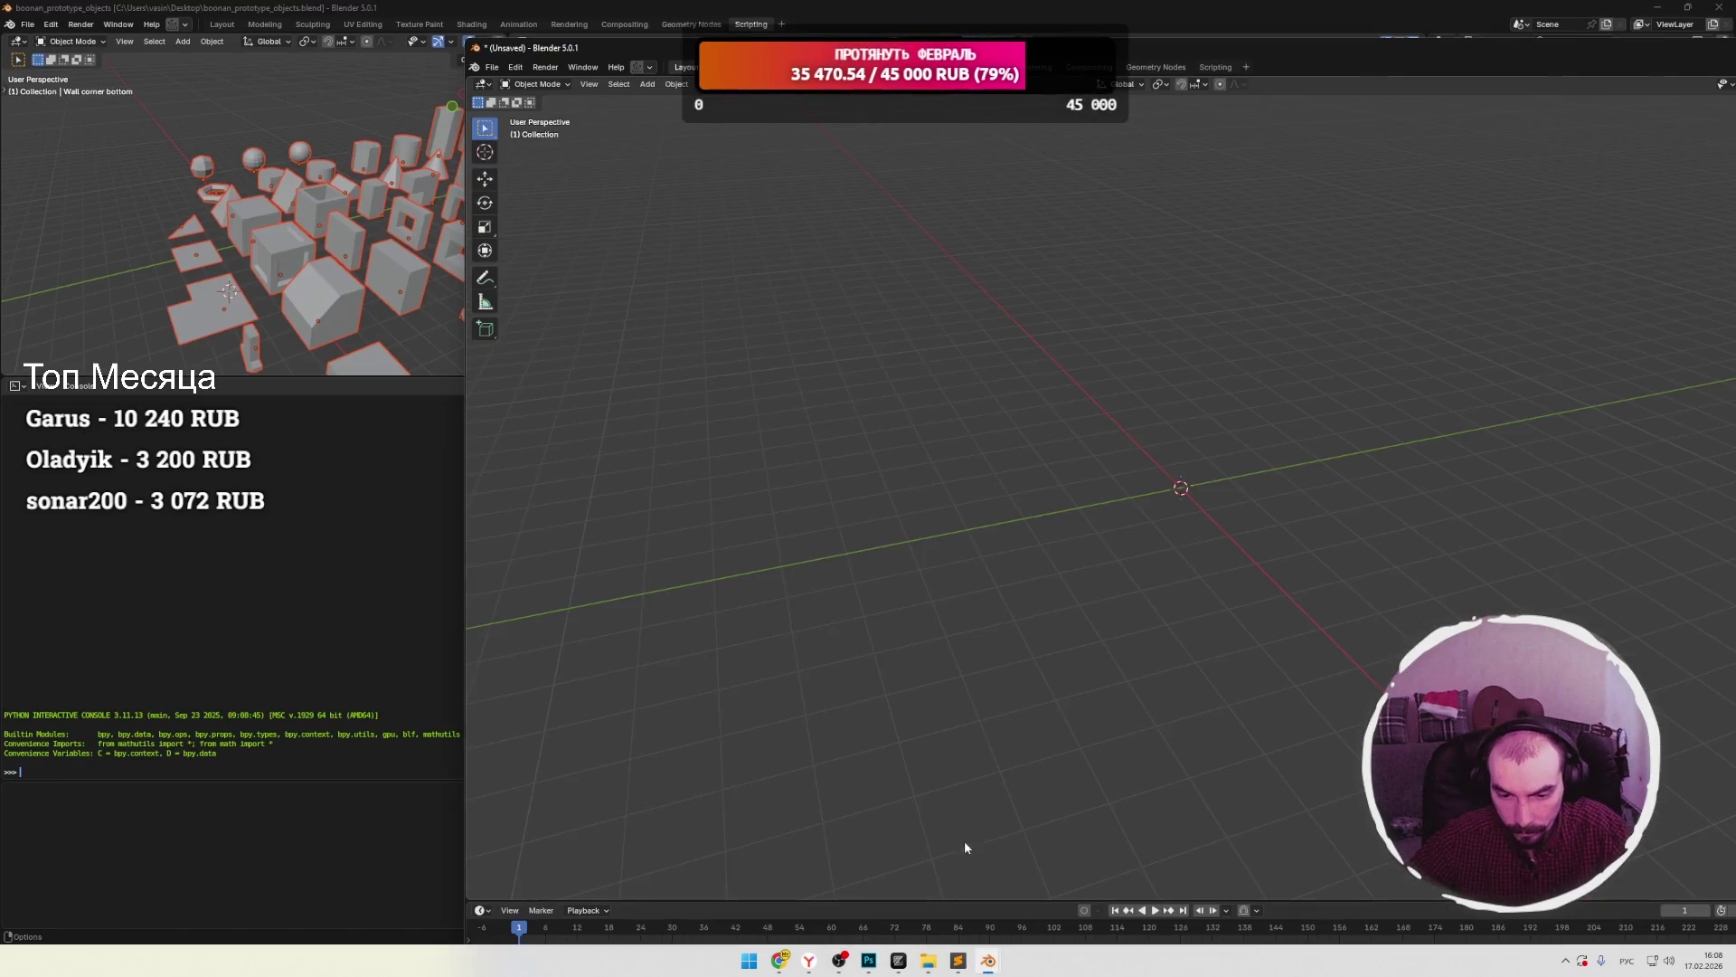
{"action": "left_click_drag", "start_coordinate": [1442, 56], "coordinate": [661, 79]}
{"action": "key", "text": "ctrl+q"}
{"action": "left_click", "coordinate": [570, 563]}
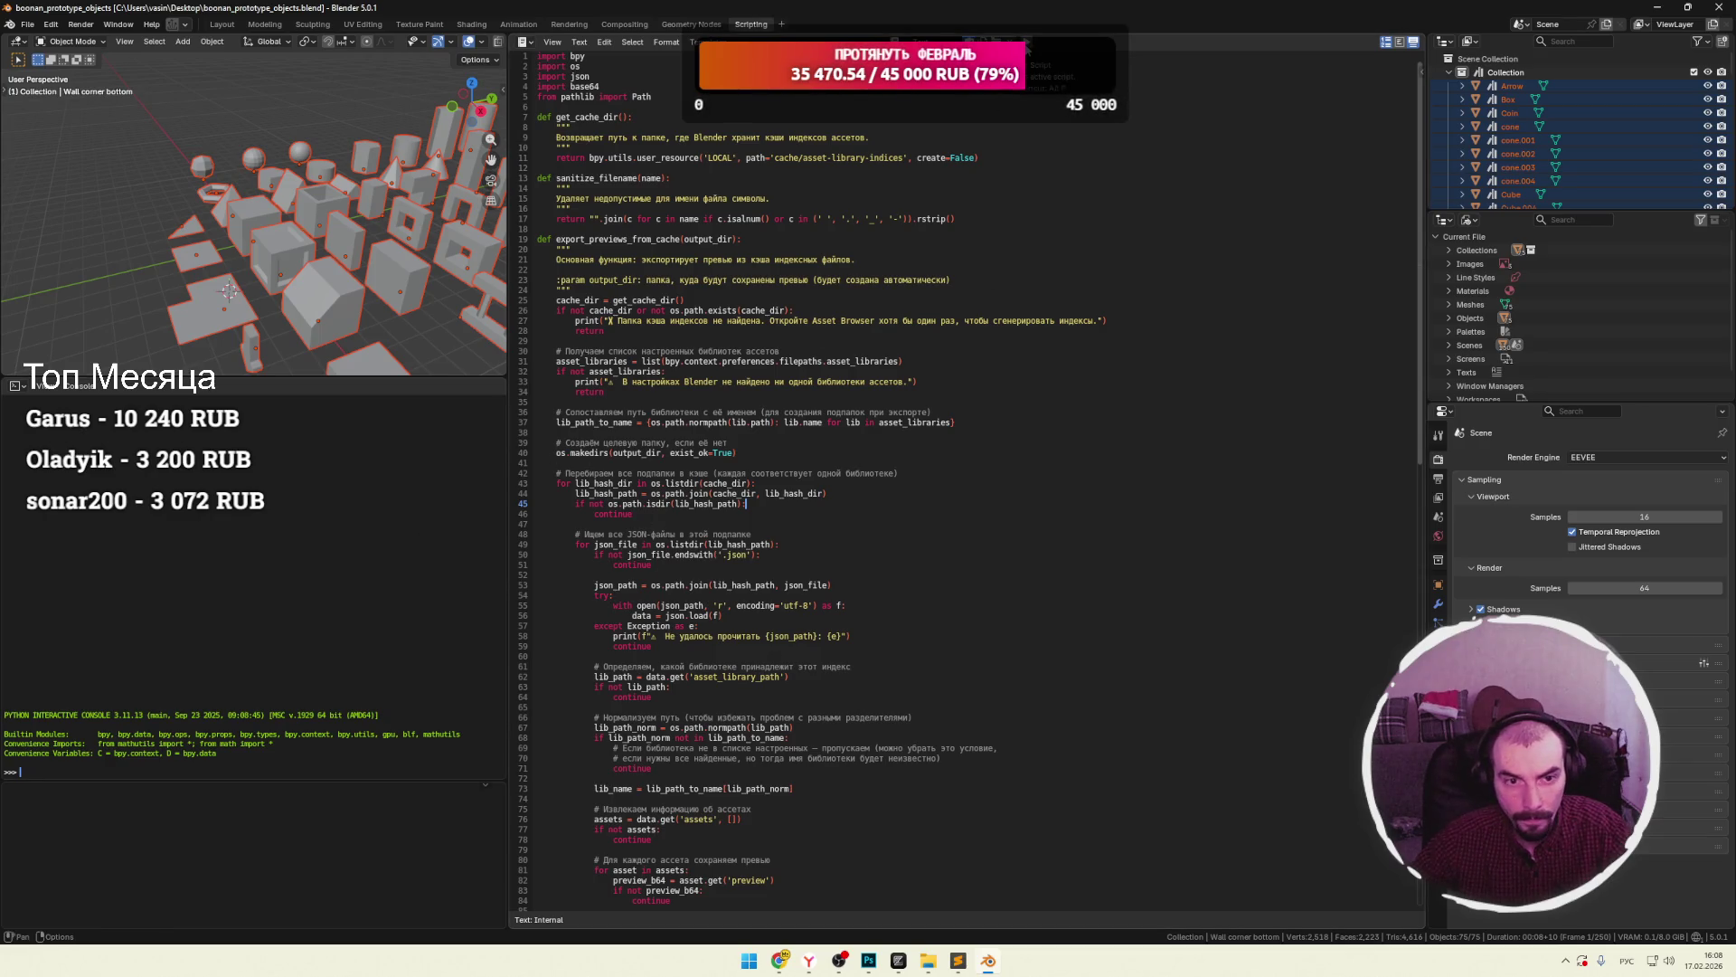
Run the export script and enlarge the report and console areas to read the error.
{"action": "scroll", "coordinate": [999, 214], "scroll_direction": "down", "scroll_amount": 15}
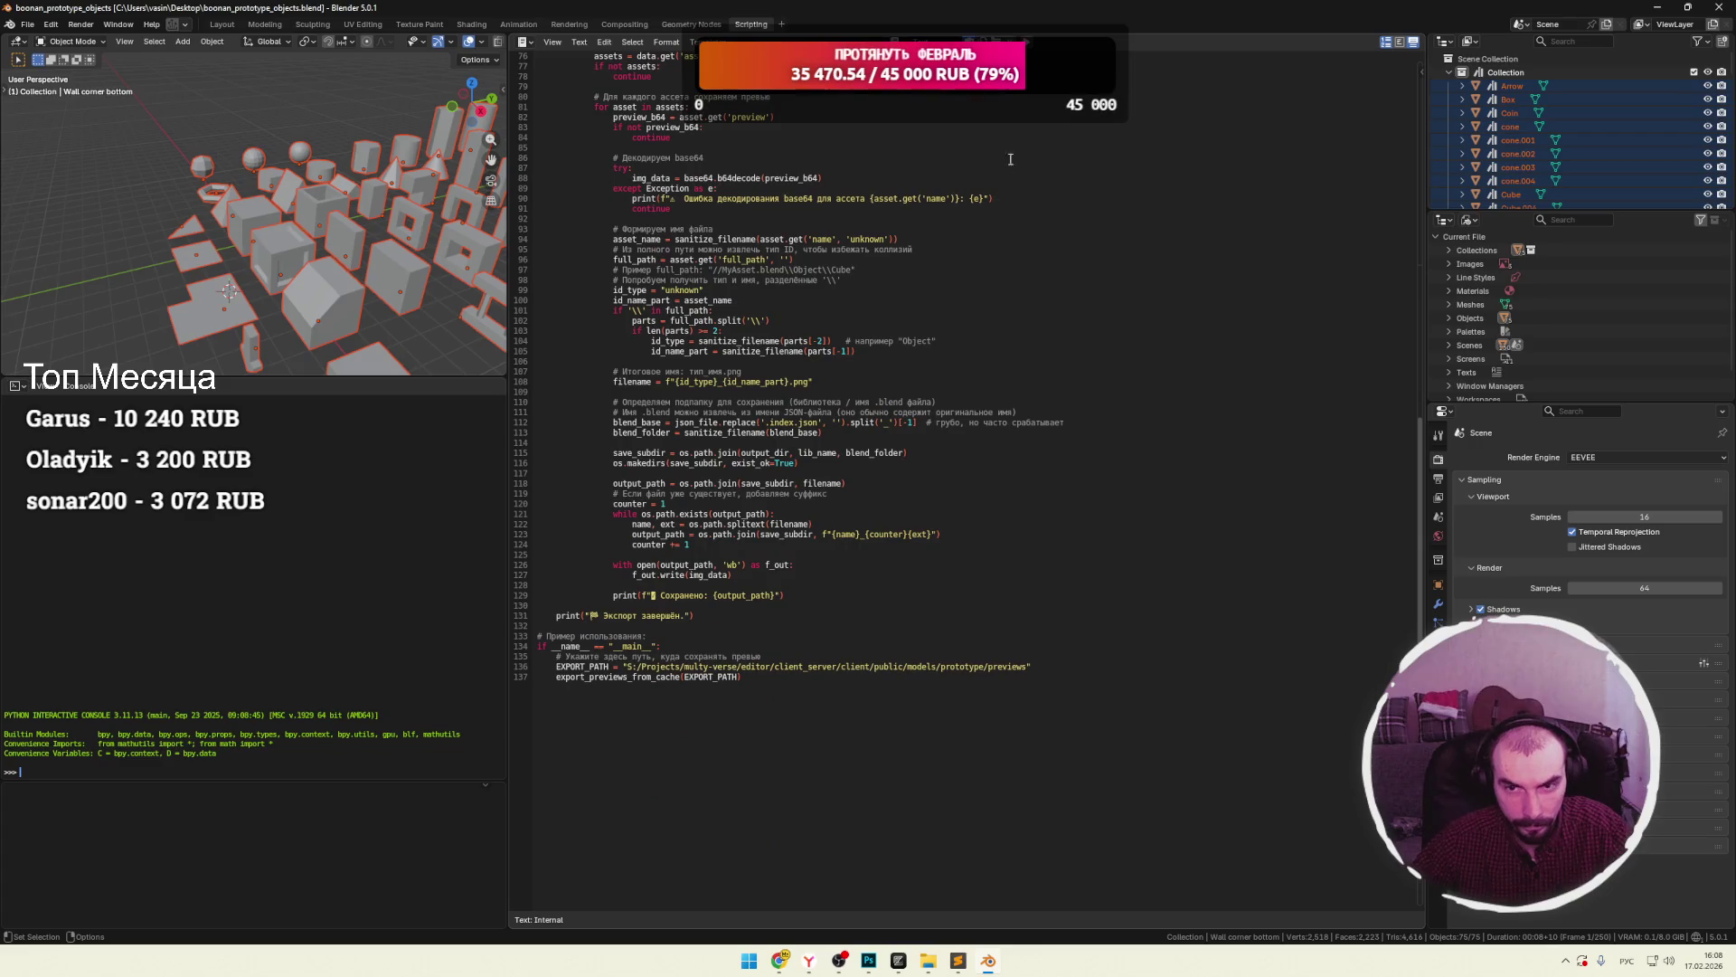
{"action": "left_click", "coordinate": [1030, 48]}
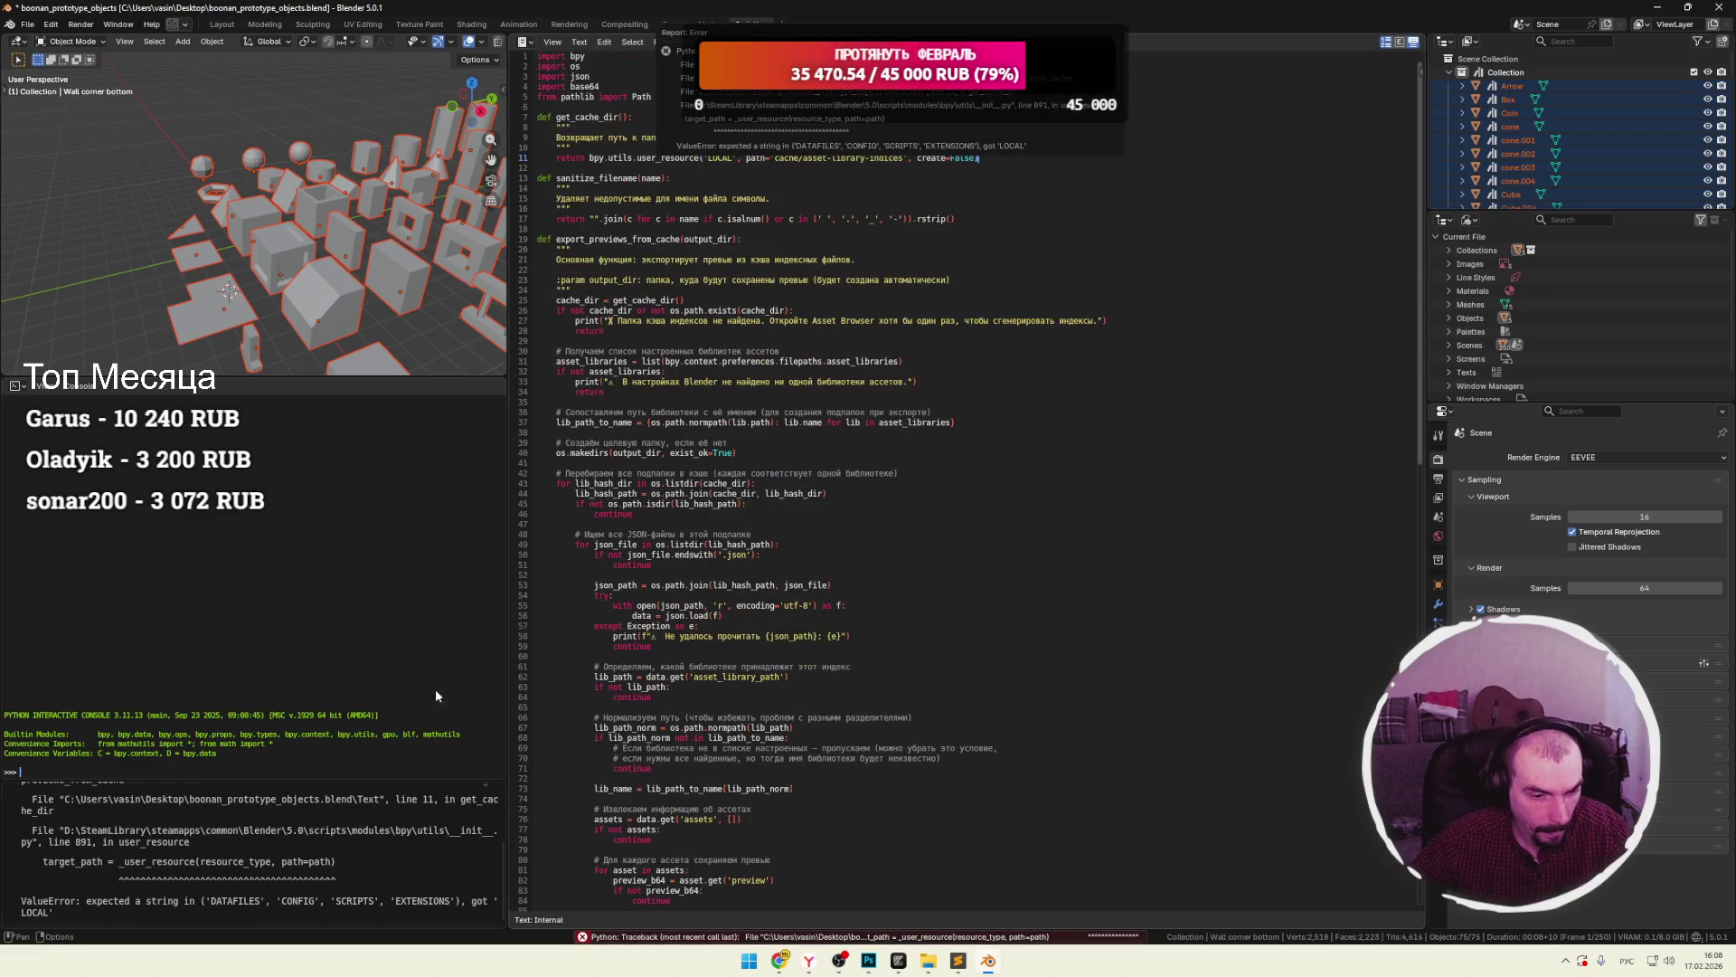
{"action": "left_click_drag", "start_coordinate": [410, 778], "coordinate": [407, 477]}
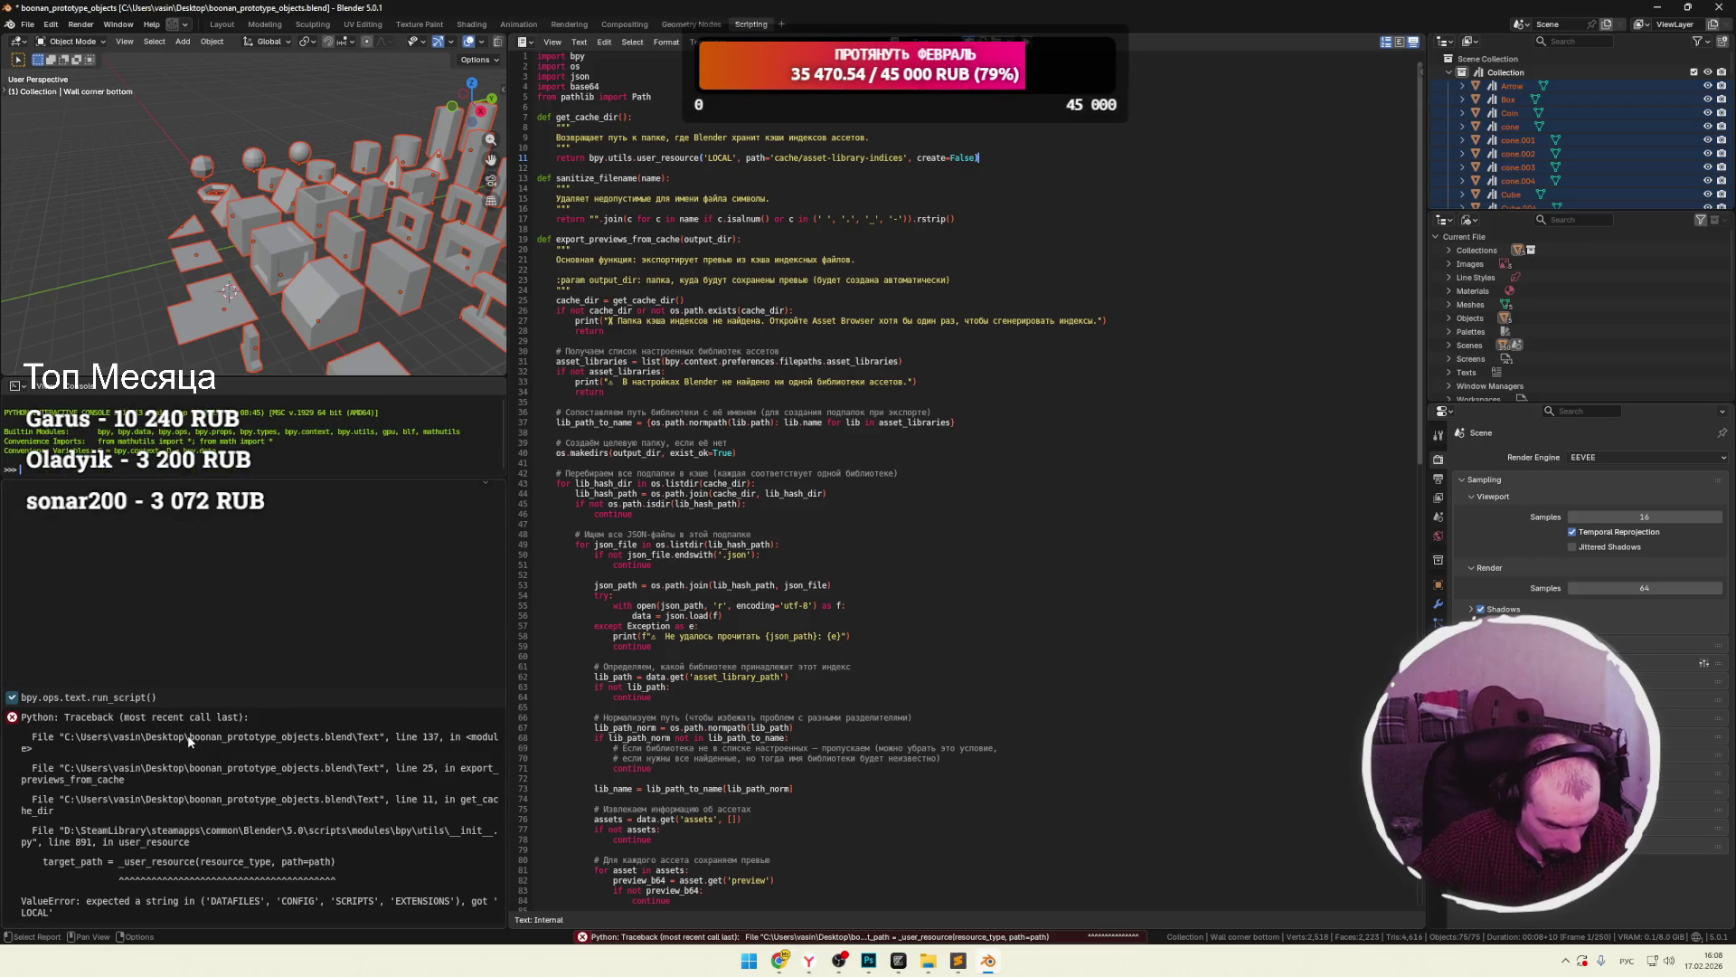
{"action": "left_click_drag", "start_coordinate": [510, 740], "coordinate": [715, 737]}
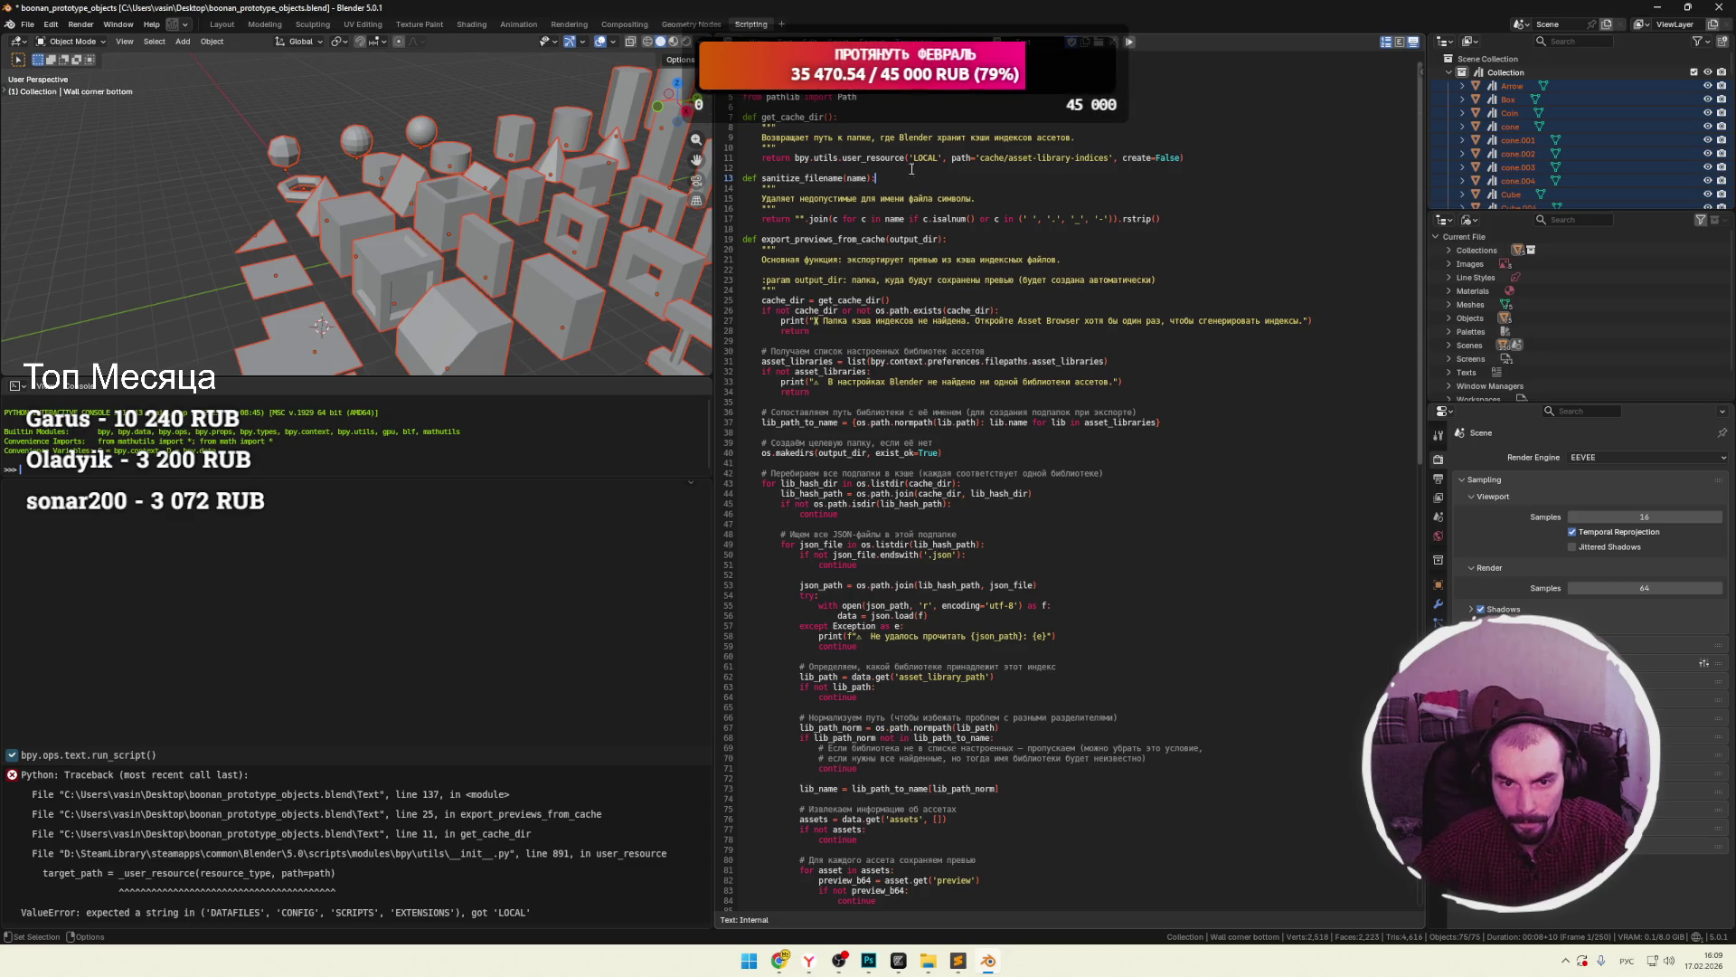
Copy the ValueError traceback rejecting 'LOCAL' in get_cache_dir.
{"action": "left_click", "coordinate": [220, 811]}
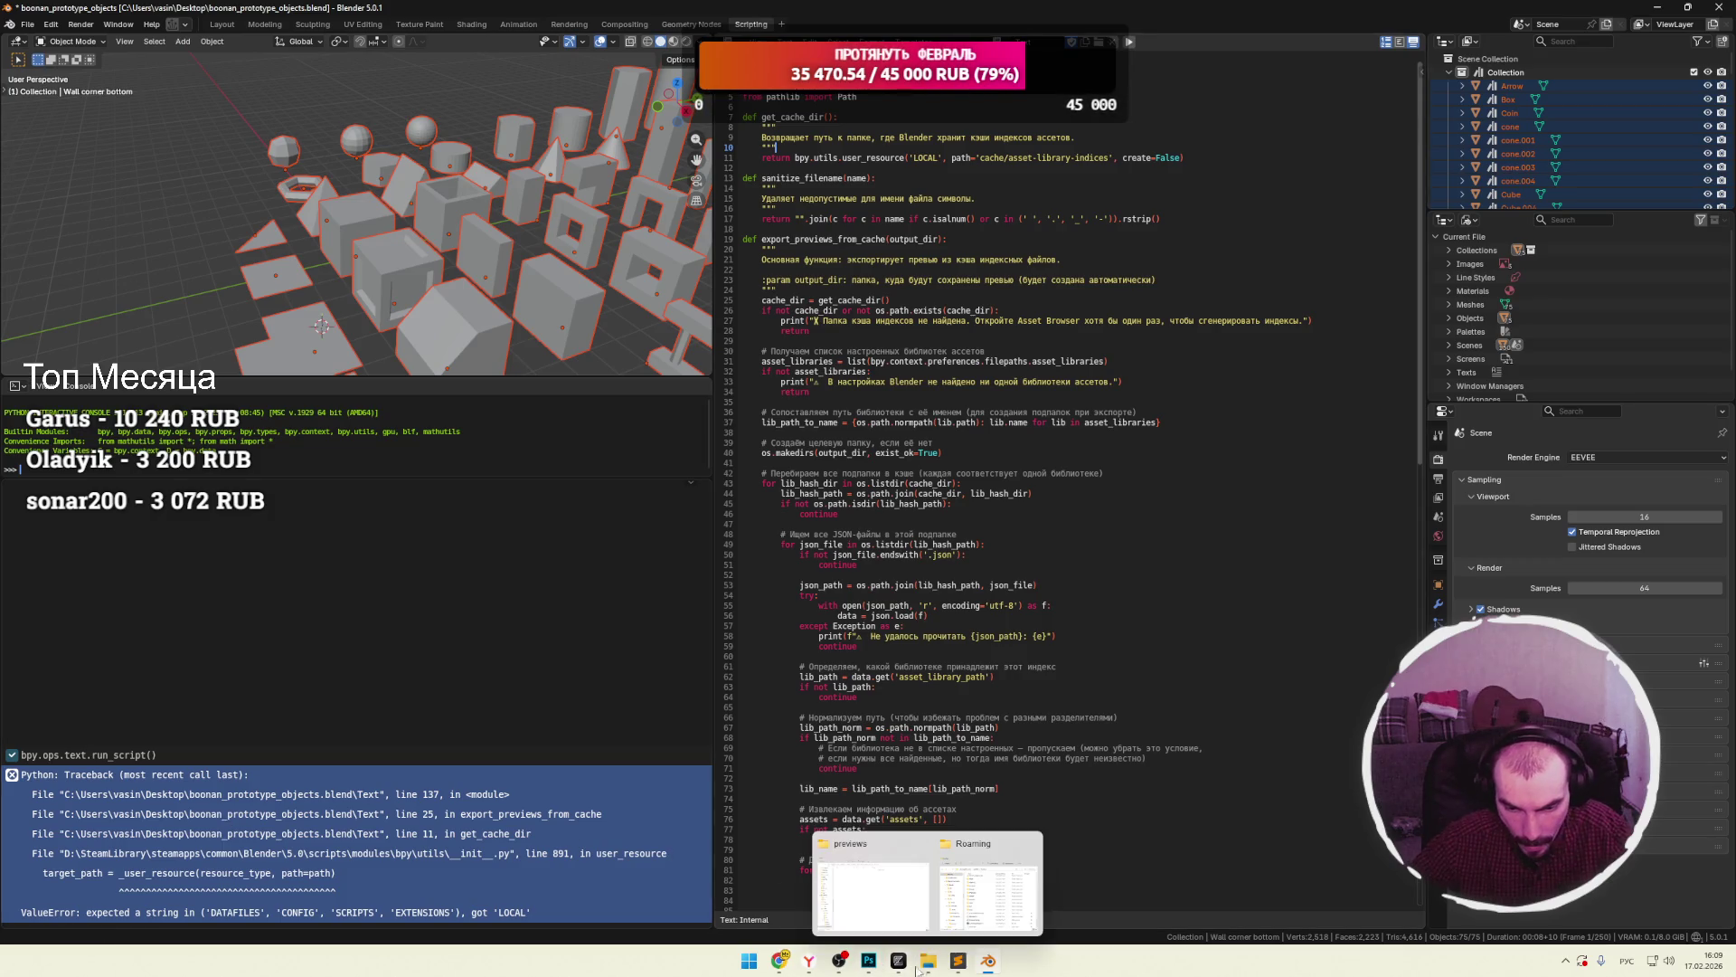
{"action": "left_click", "coordinate": [961, 968]}
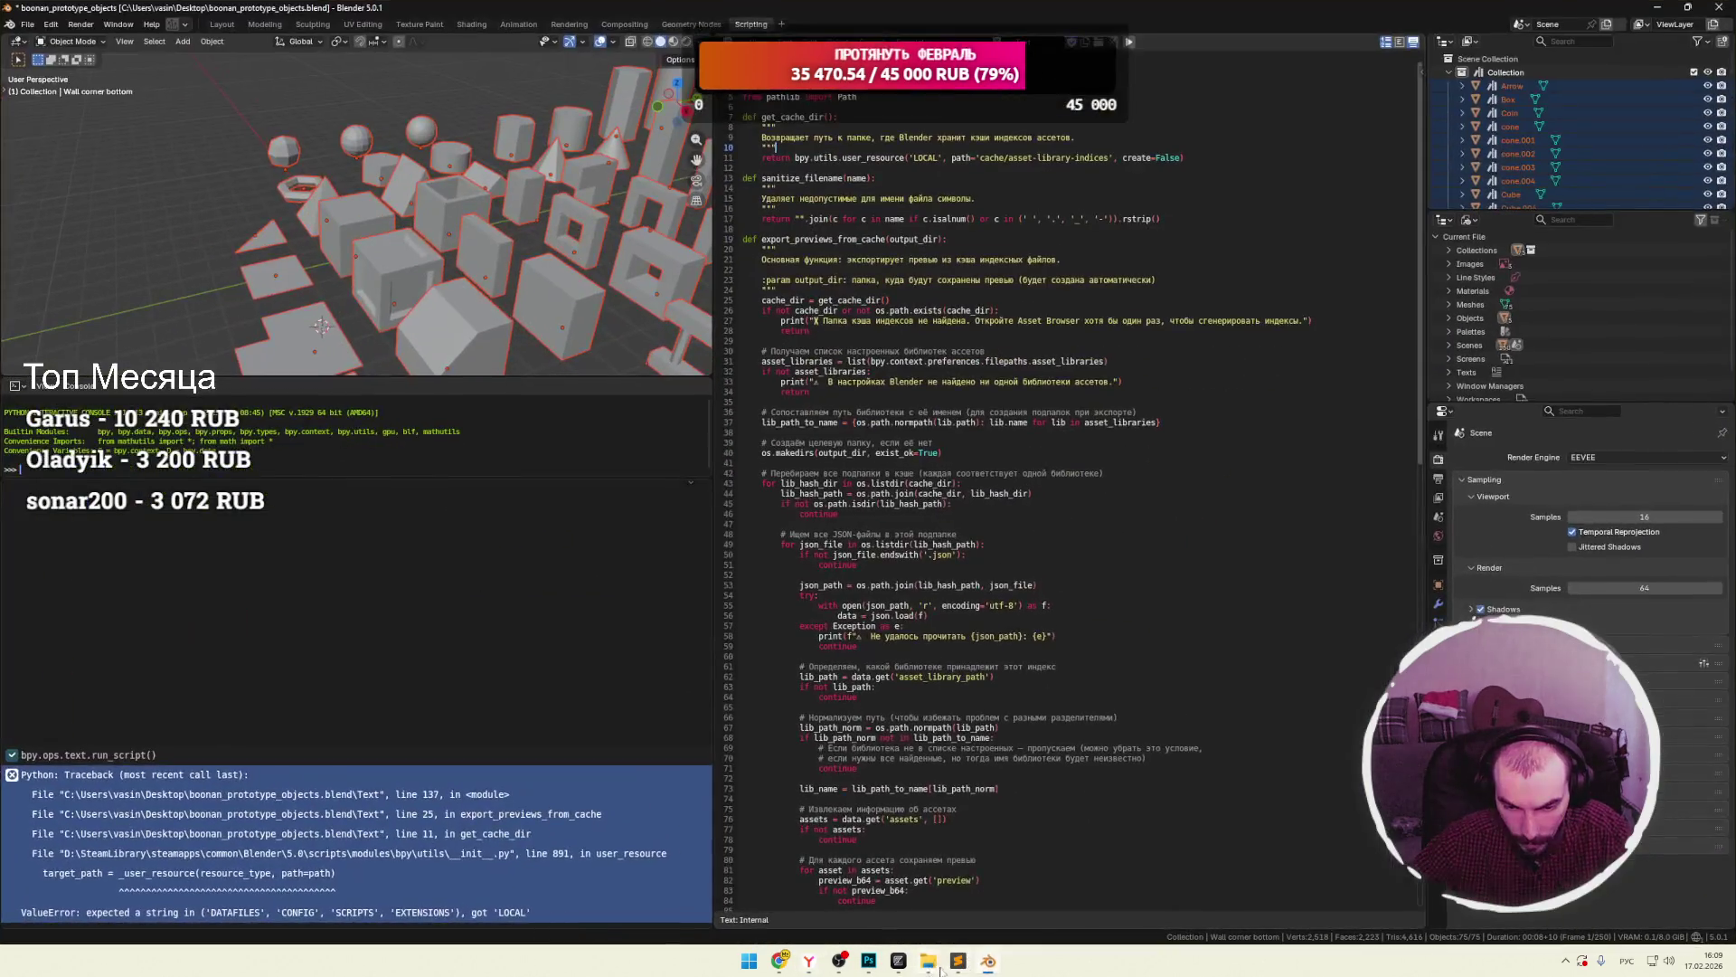
{"action": "mouse_move", "coordinate": [779, 961]}
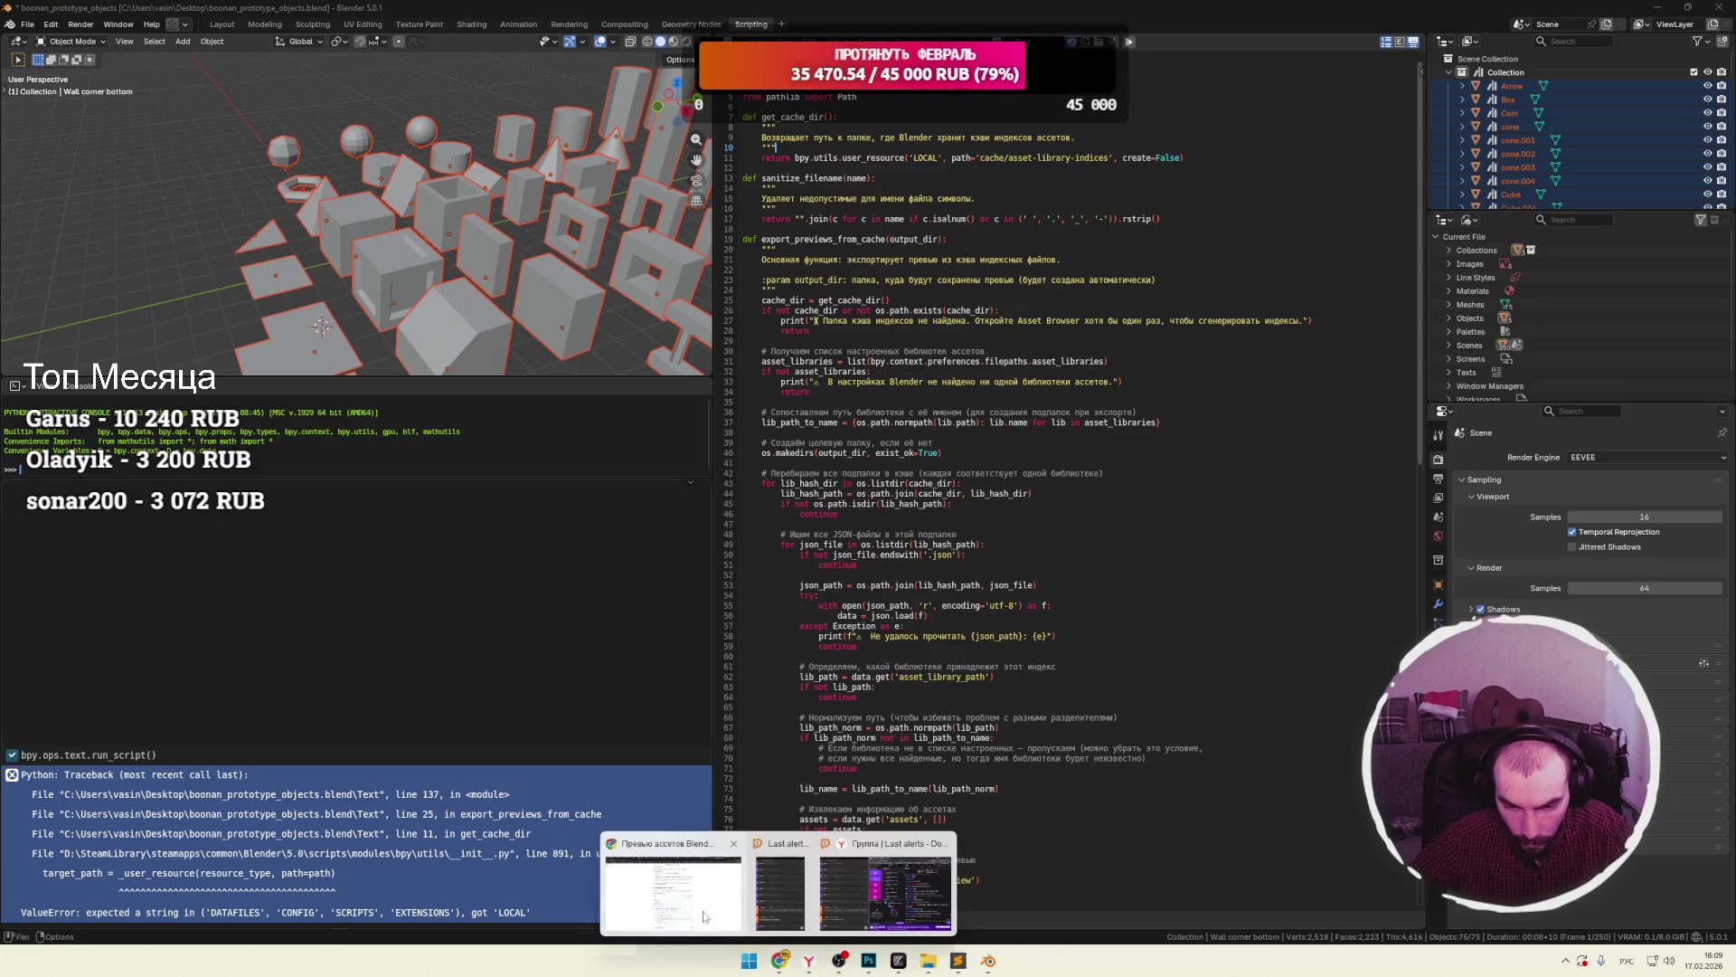
{"action": "left_click", "coordinate": [871, 832]}
Send the pasted get_cache_dir ValueError traceback to DeepSeek, then move to the Twitch tab.
{"action": "type", "text": "Python: Traceback (most recent call last):   File \"C:\\Users\\vasin\\Desktop\\boonan_prototype_objects.blend\\Text\", line 137, in <module>   File \"C:\\Users\\vasin\\Desktop\\boonan_prototype_objects.blend\\Text\", line 25, in export_previews_from_cache   File \"C:\\Users\\vasin\\Desktop\\boonan_prototype_objects.blend\\Text\", line 11, in get_cache_dir   File \"D:\\SteamLibrary\\steamapps\\common\\Blender\\5.0\\scripts\\modules\\bpy\\utils\\__init__.py\", line 891, in user_resource     target_path = _user_resource(resource_type, path=path)                   ^^^^^^^^^^^^^^^^^^^^^^^^^^^^^^^^^^^^^^^^ ValueError: expected a string in ('DATAFILES', 'CONFIG', 'SCRIPTS', 'EXTENSIONS'), got 'LOCAL'"}
{"action": "key", "text": "Return"}
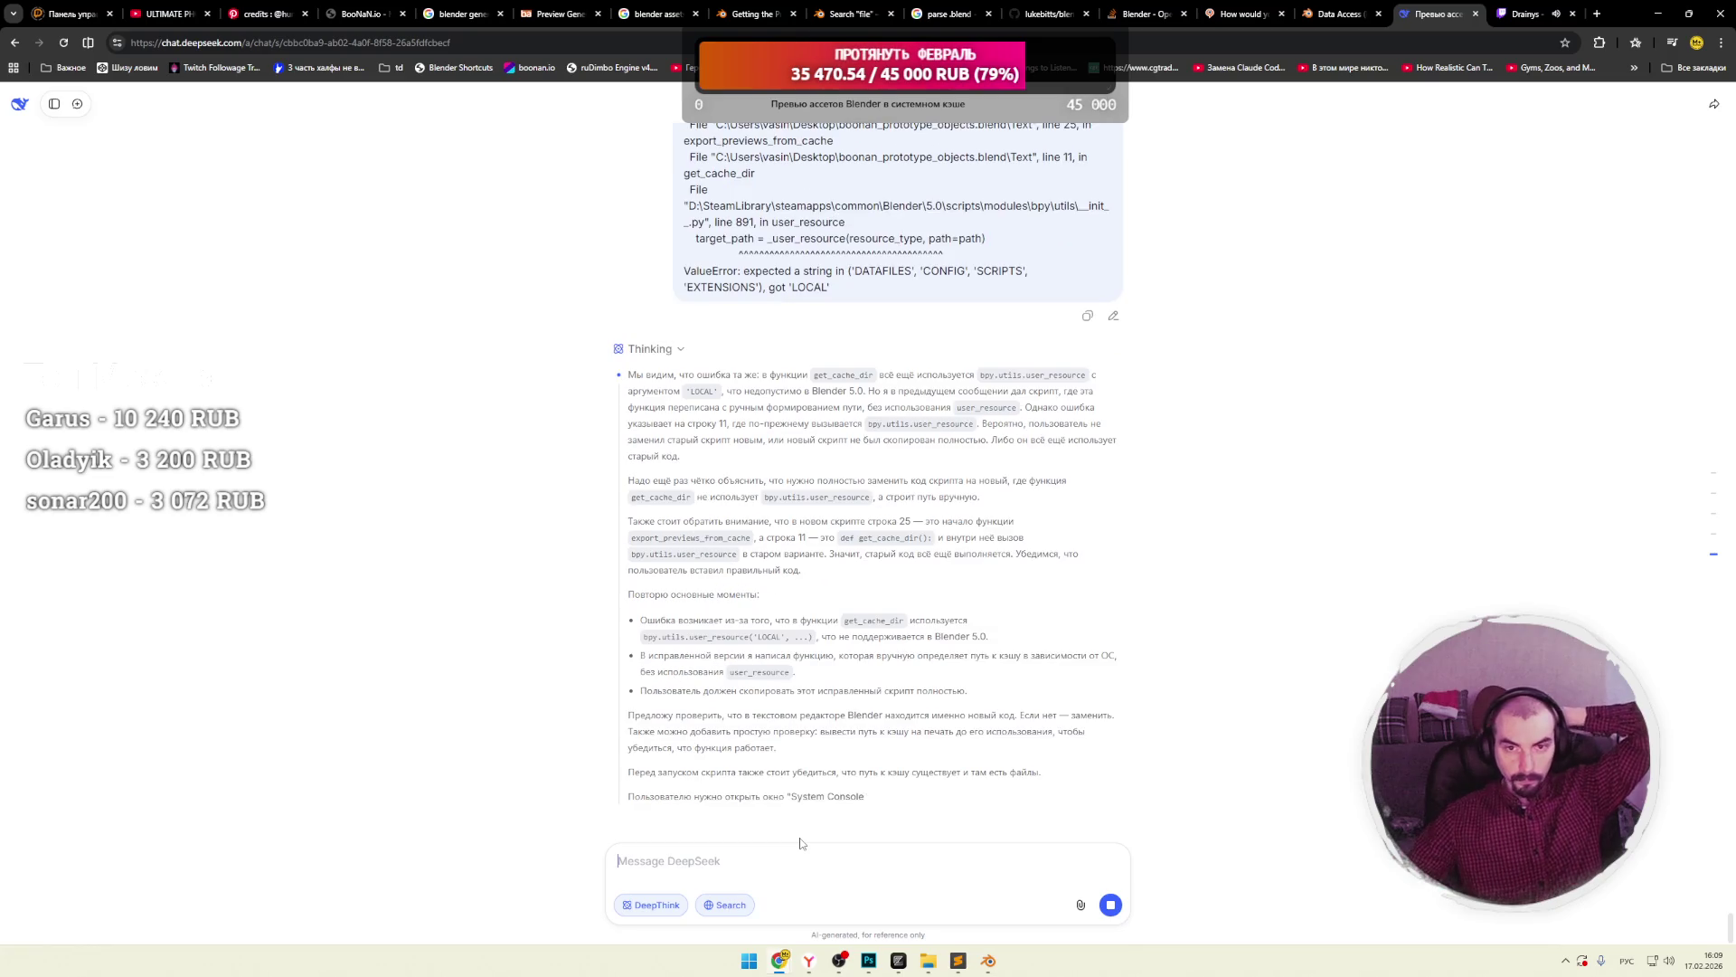
{"action": "key", "text": "ctrl+Tab"}
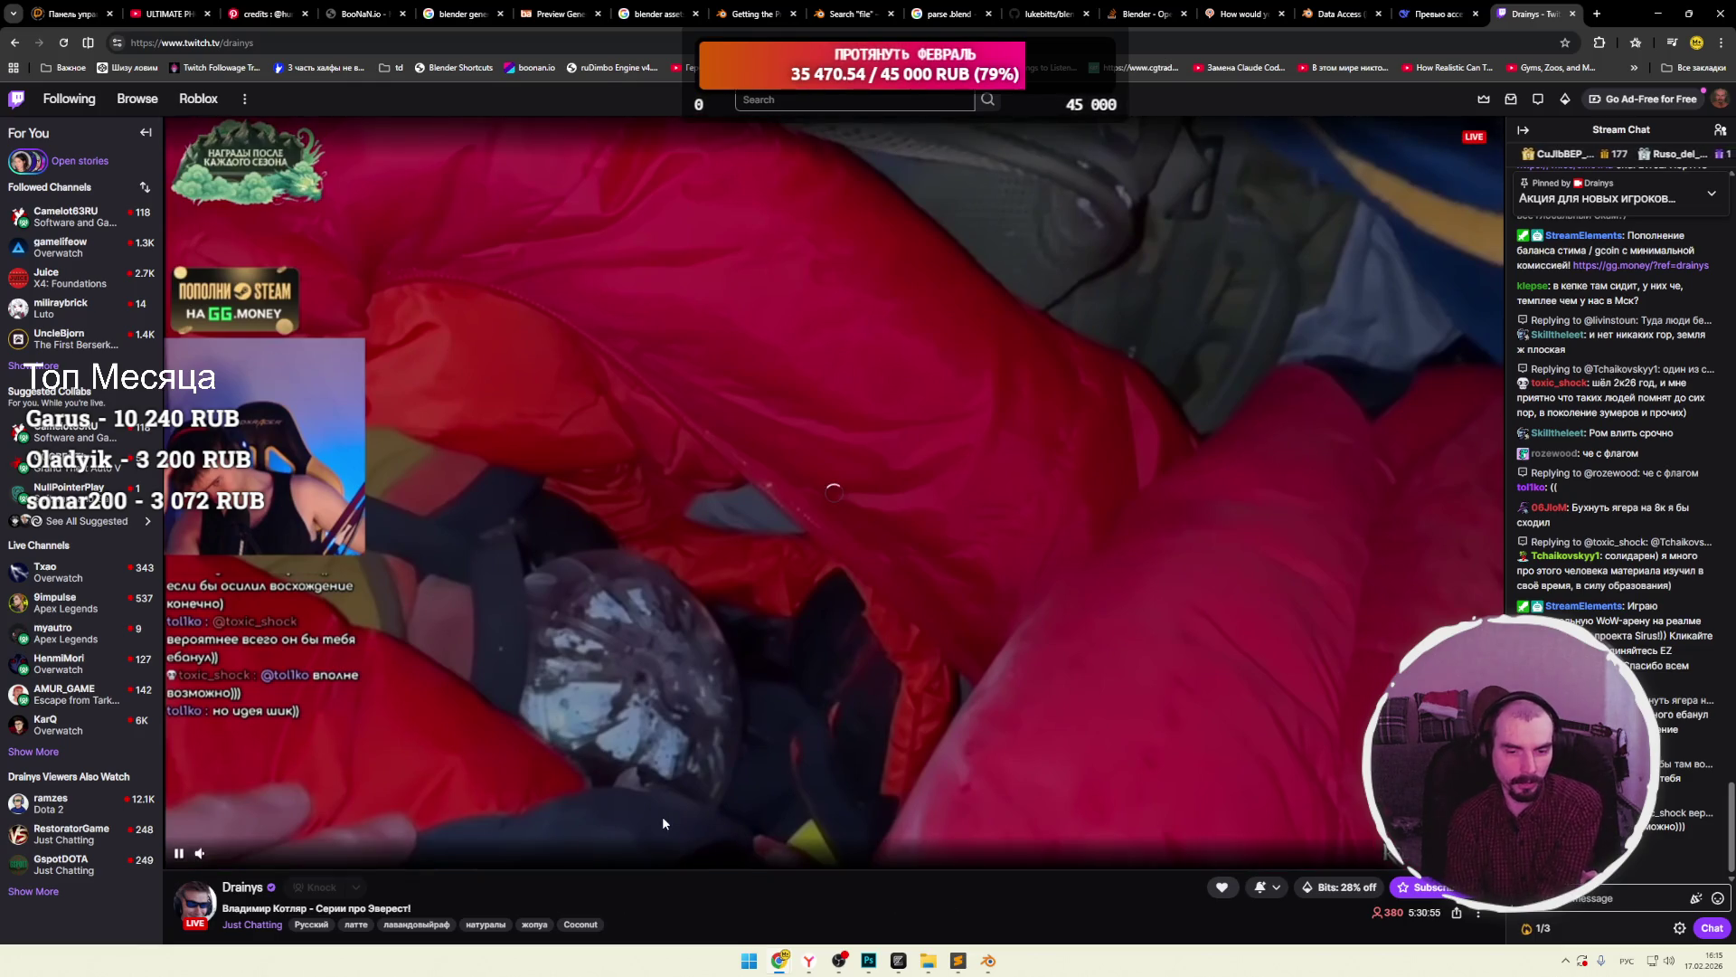
Resume the paused Twitch stream, select its title text, and switch to the DeepSeek chat tab.
{"action": "left_click", "coordinate": [179, 852]}
{"action": "triple_click", "coordinate": [741, 899]}
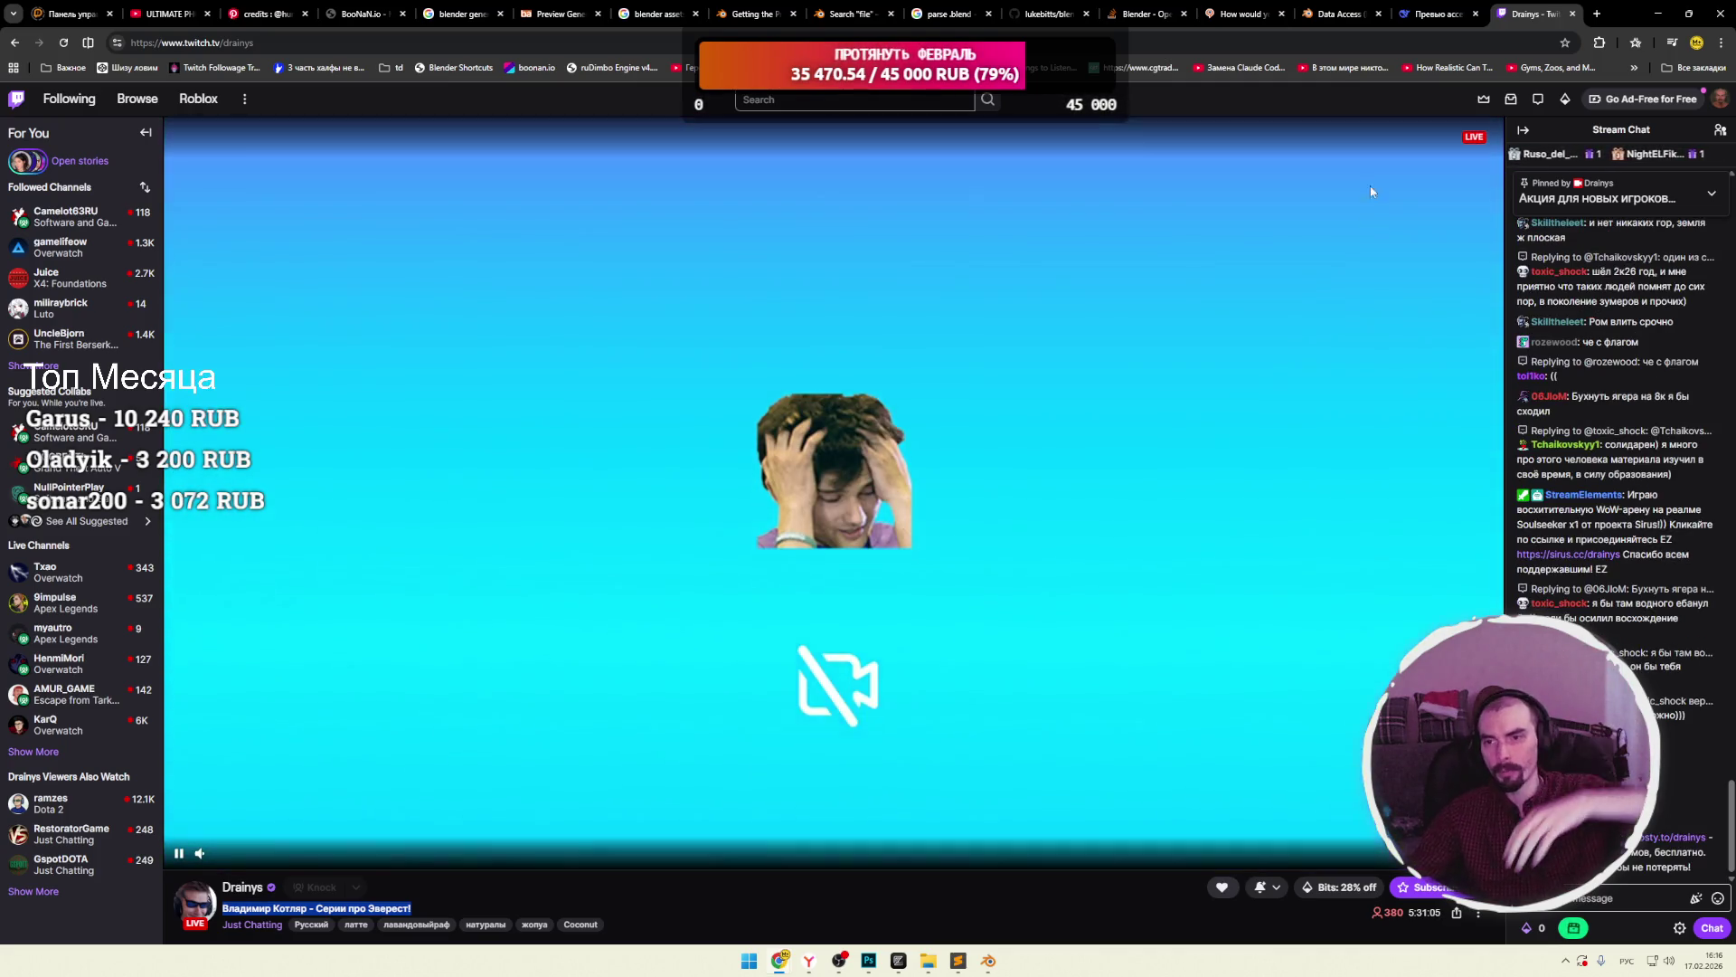
{"action": "key", "text": "ctrl+shift+Tab"}
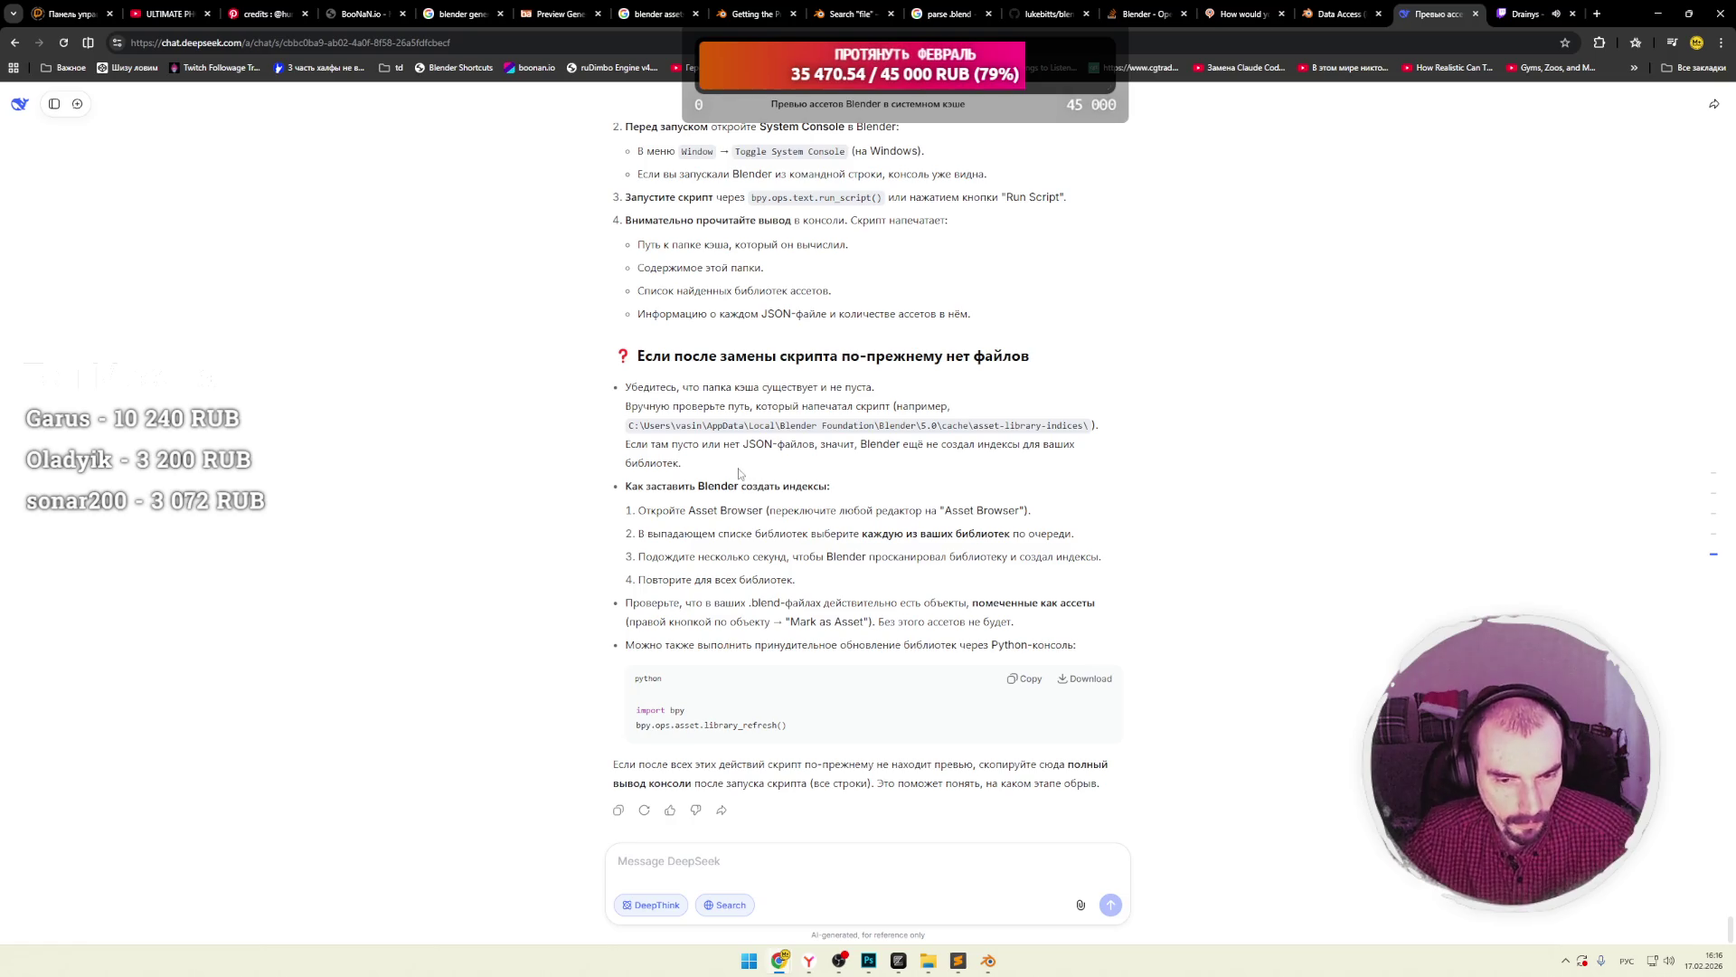
Leave the DeepSeek chat and return to the Twitch live stream tab.
{"action": "key", "text": "ctrl+Tab"}
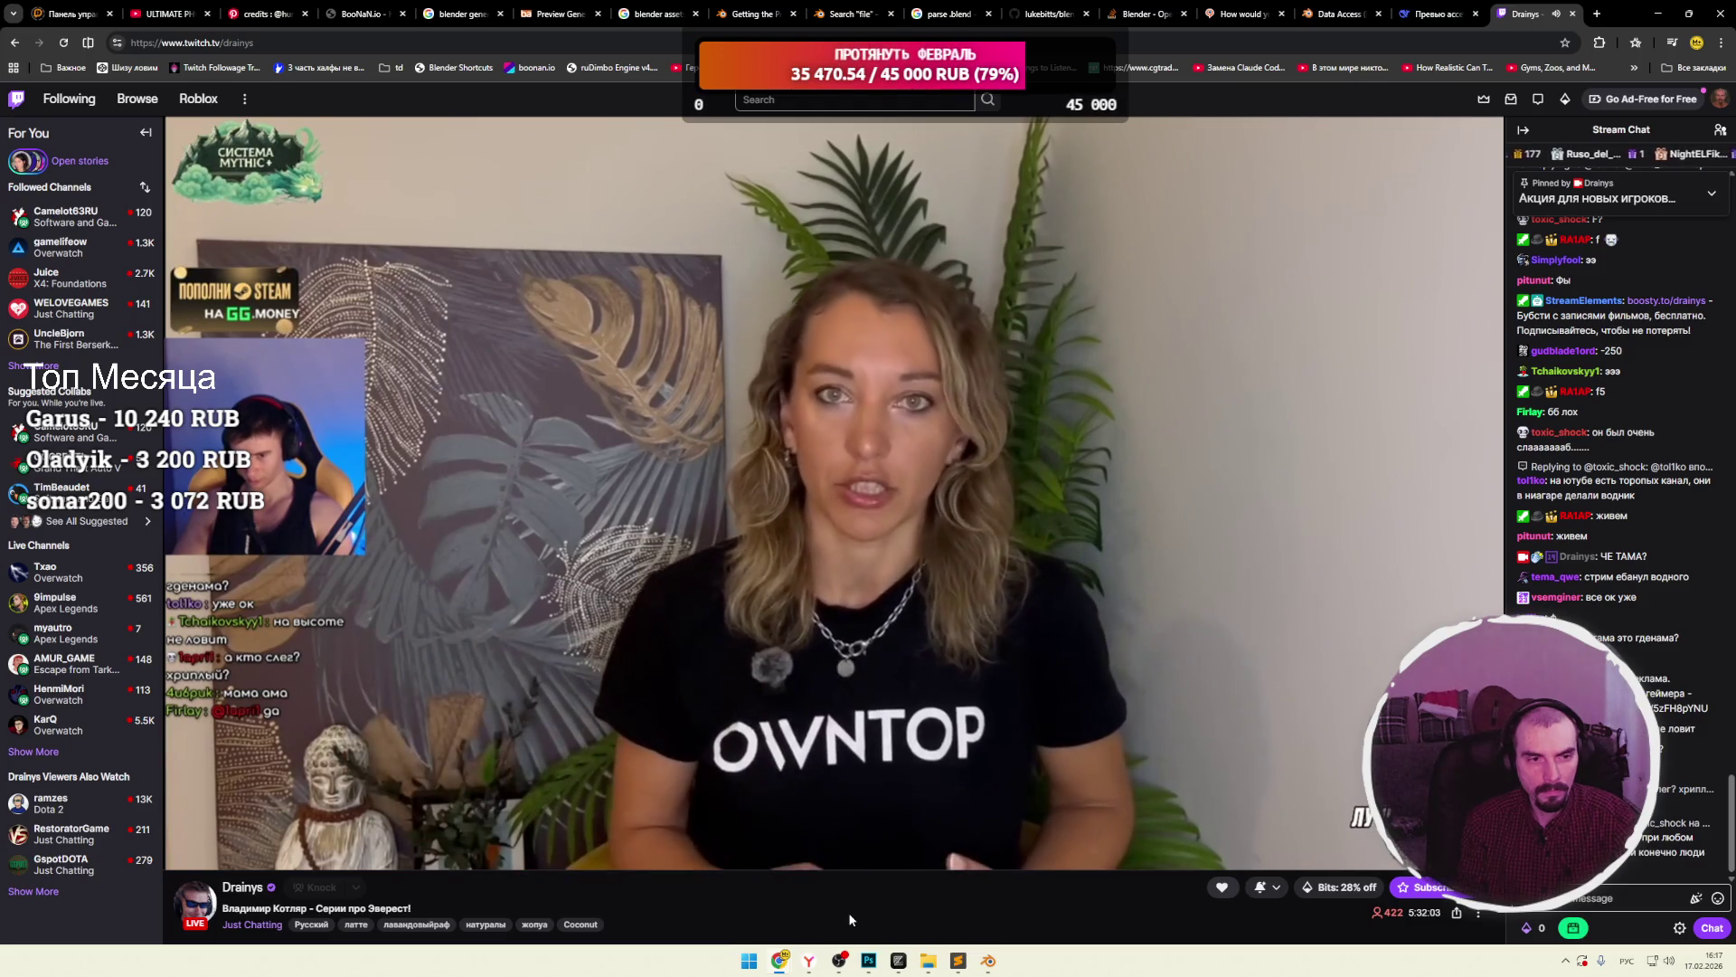
Mute the Twitch stream's audio with the player's volume control.
{"action": "left_click", "coordinate": [200, 856]}
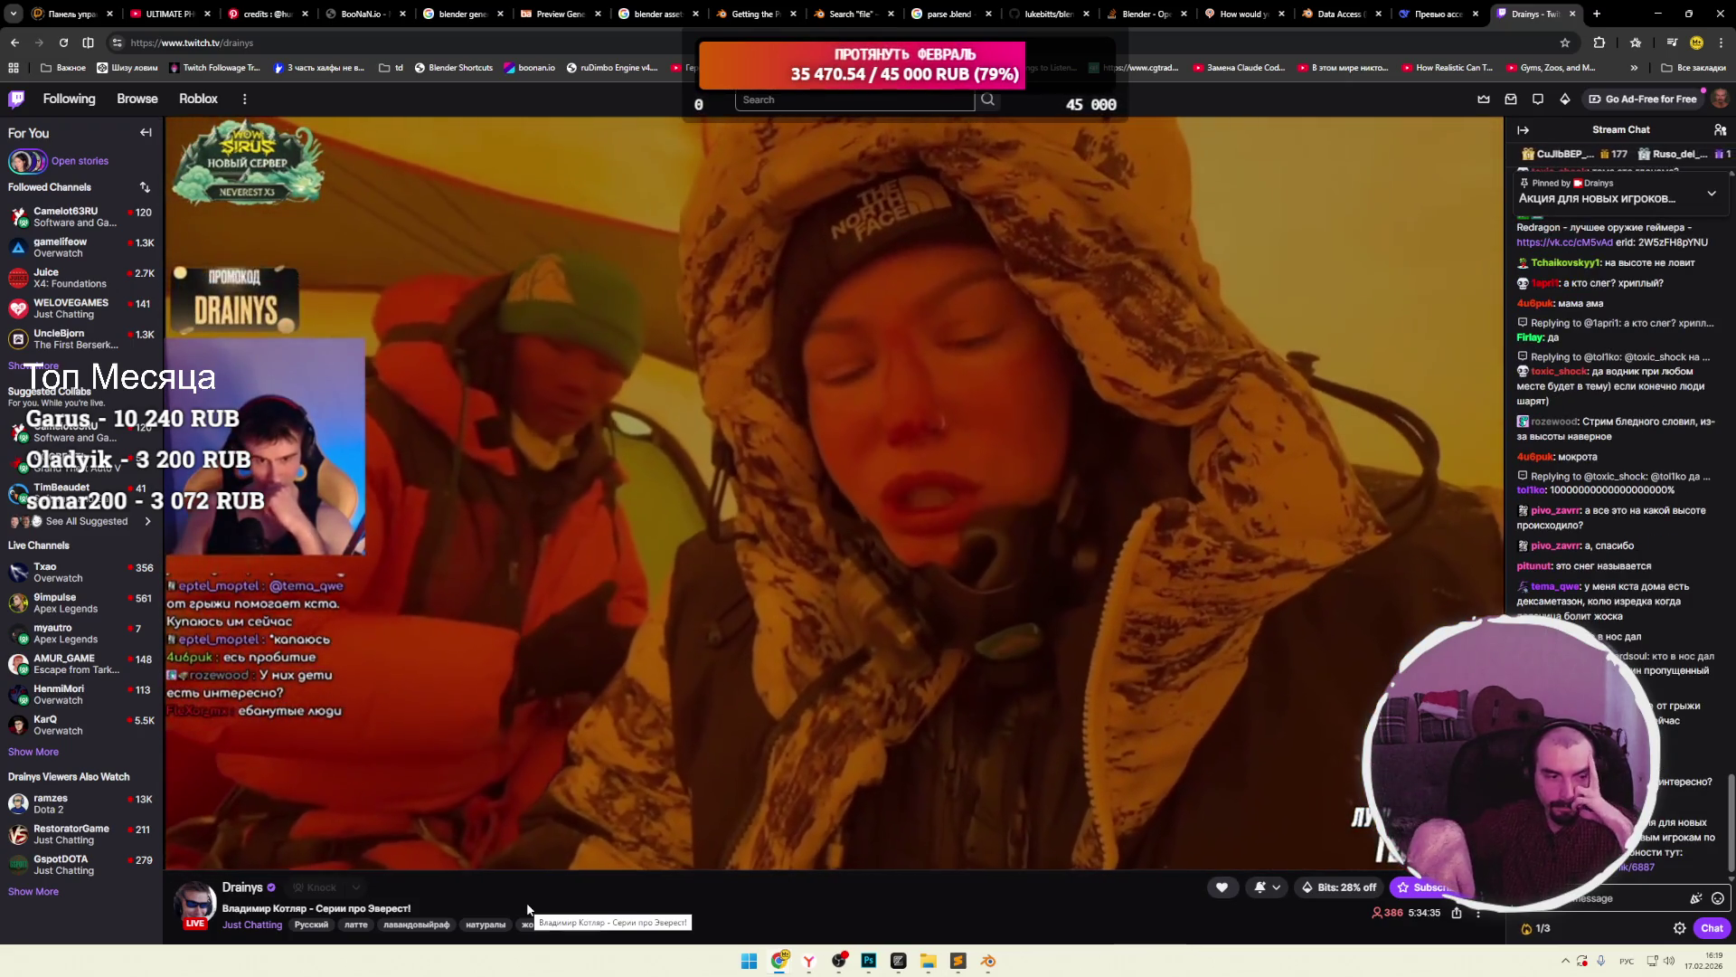
{"action": "mouse_move", "coordinate": [577, 823]}
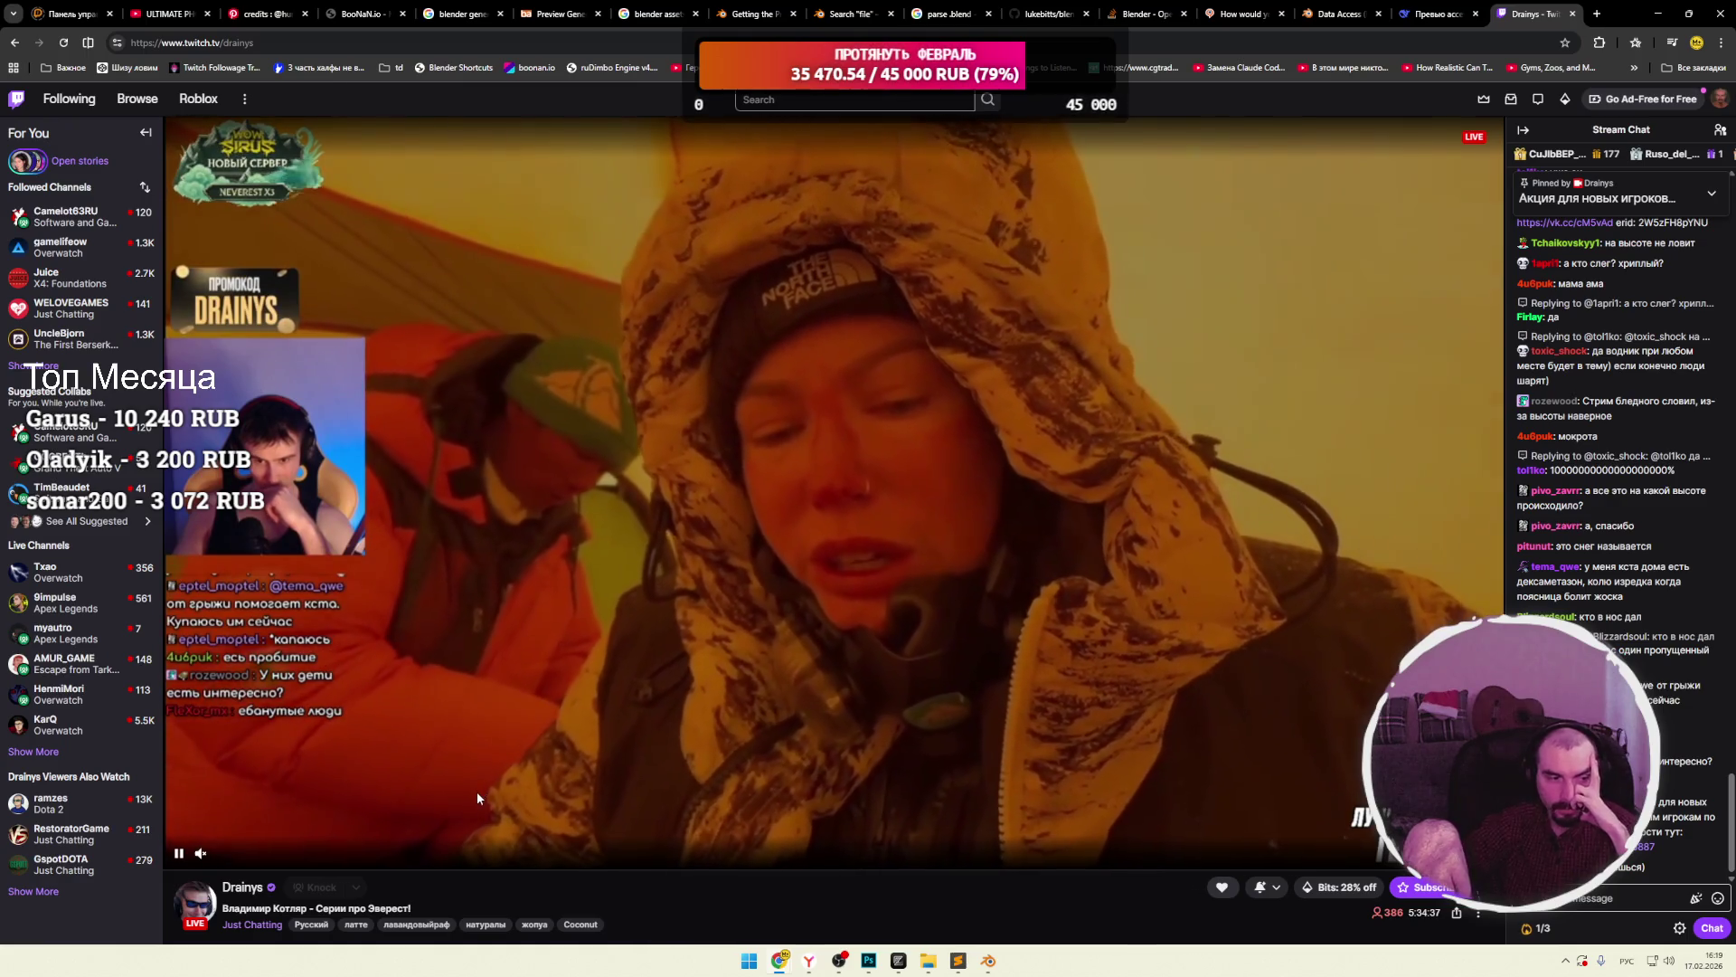
{"action": "mouse_move", "coordinate": [235, 857]}
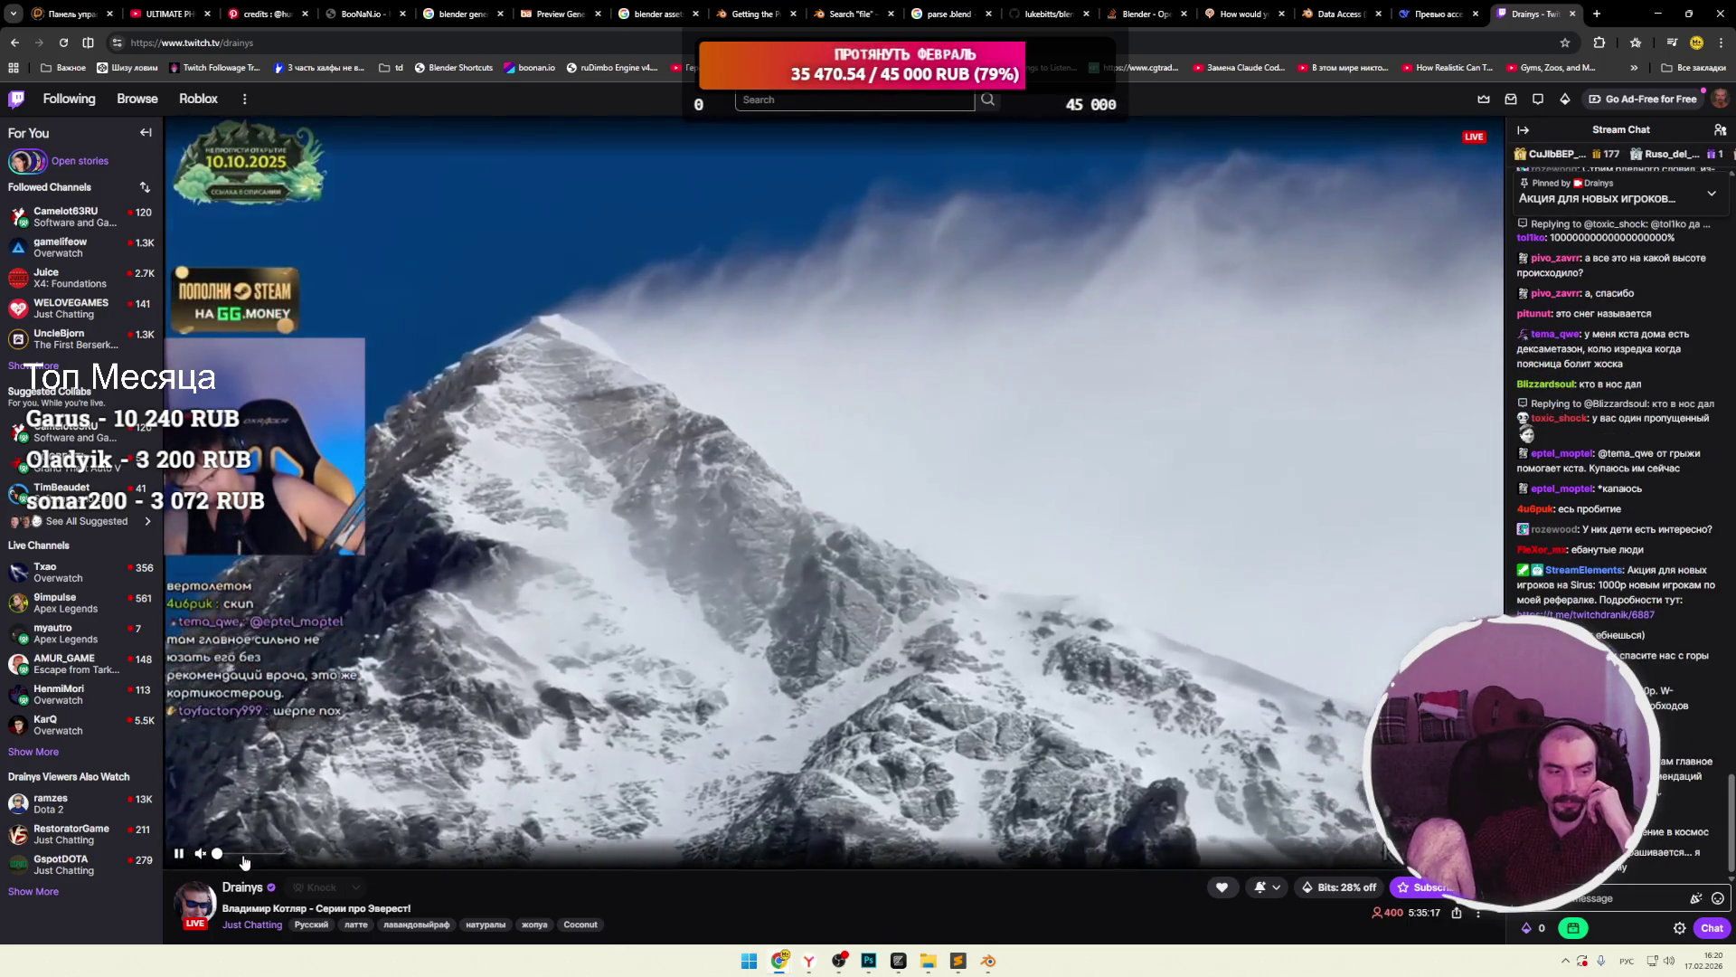
{"action": "left_click", "coordinate": [244, 862]}
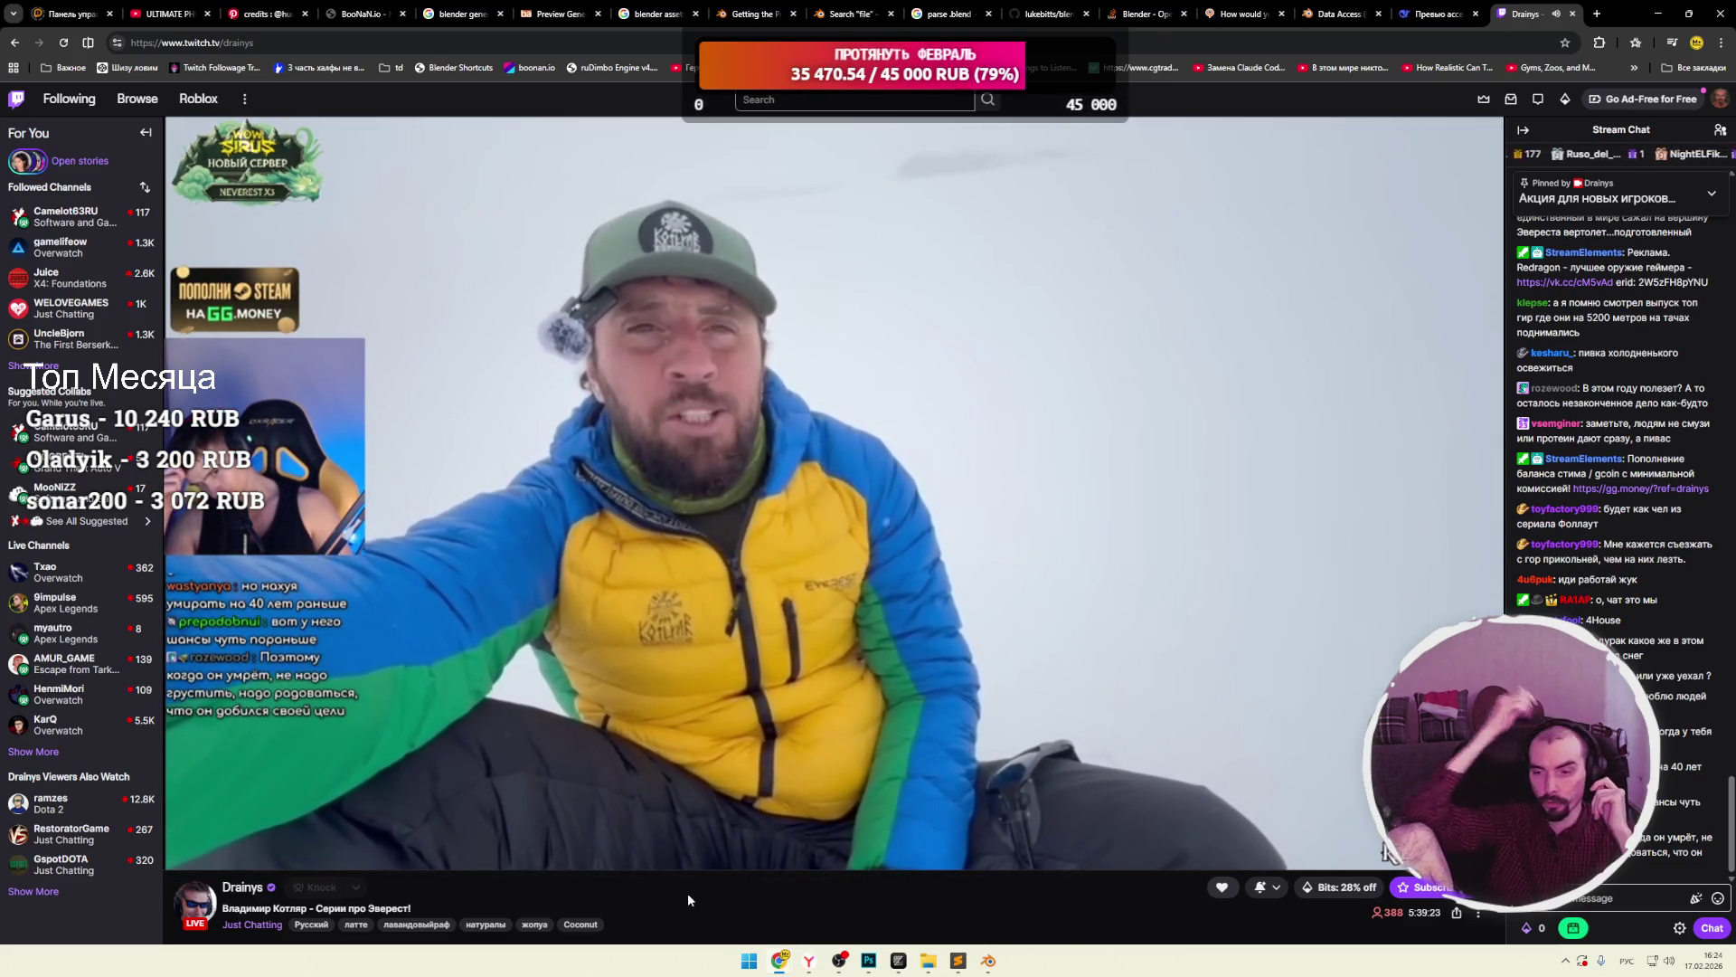
{"action": "mouse_move", "coordinate": [284, 861]}
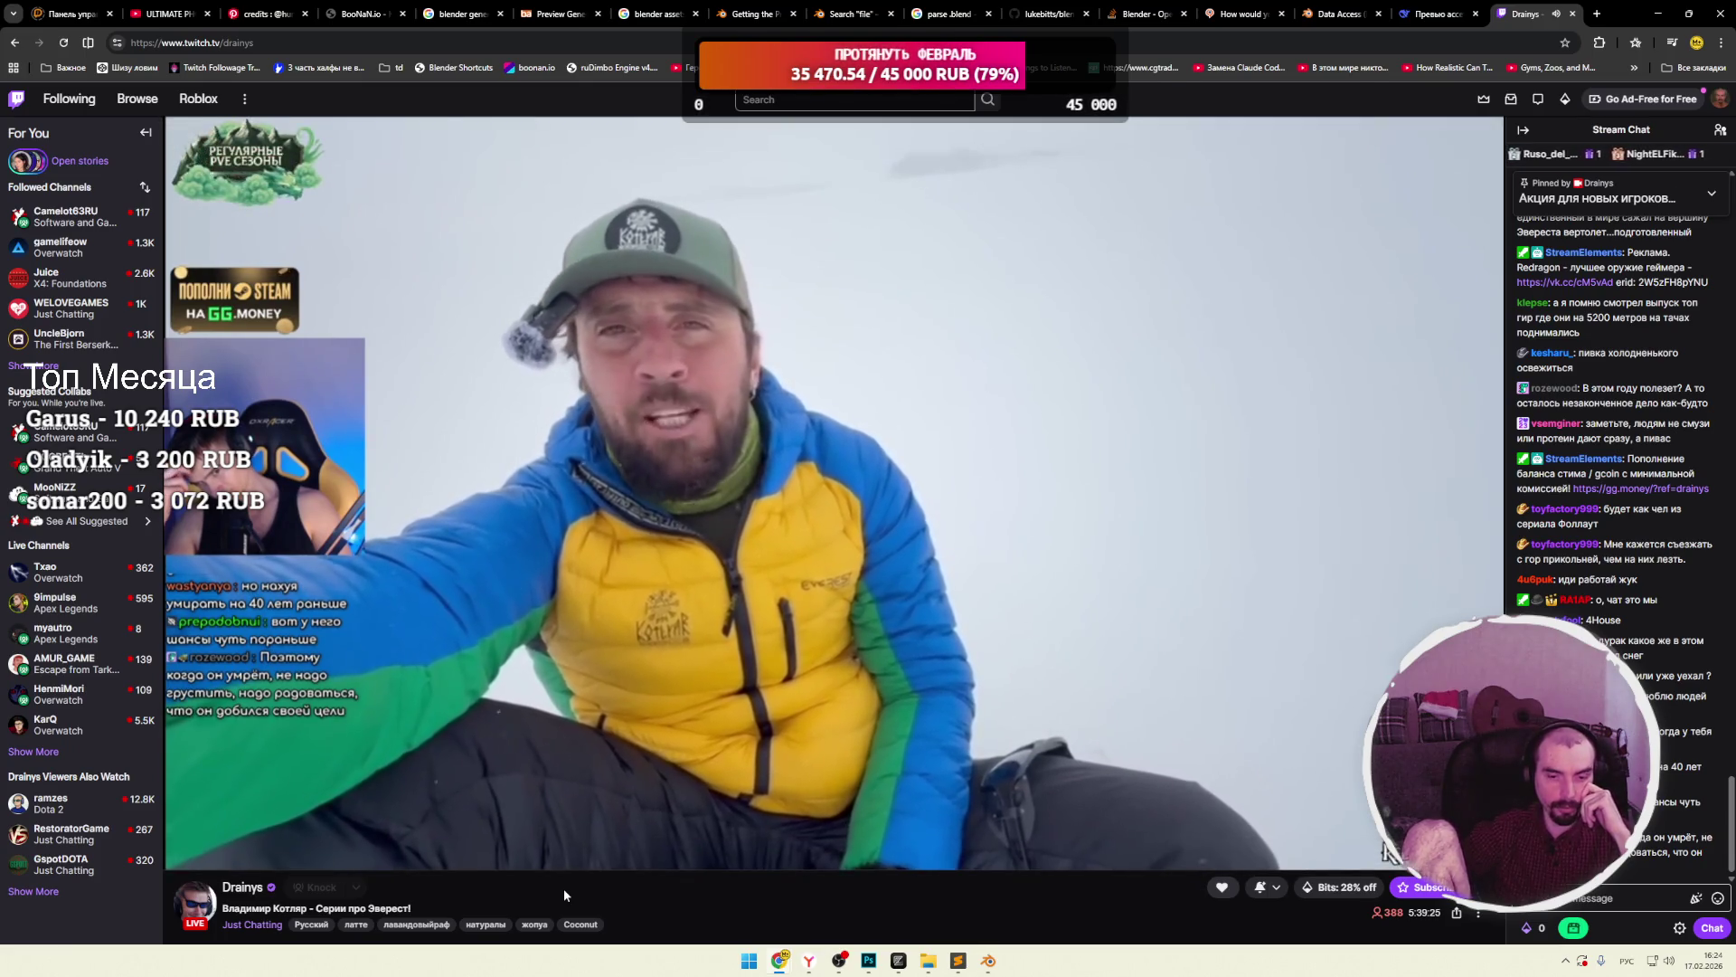